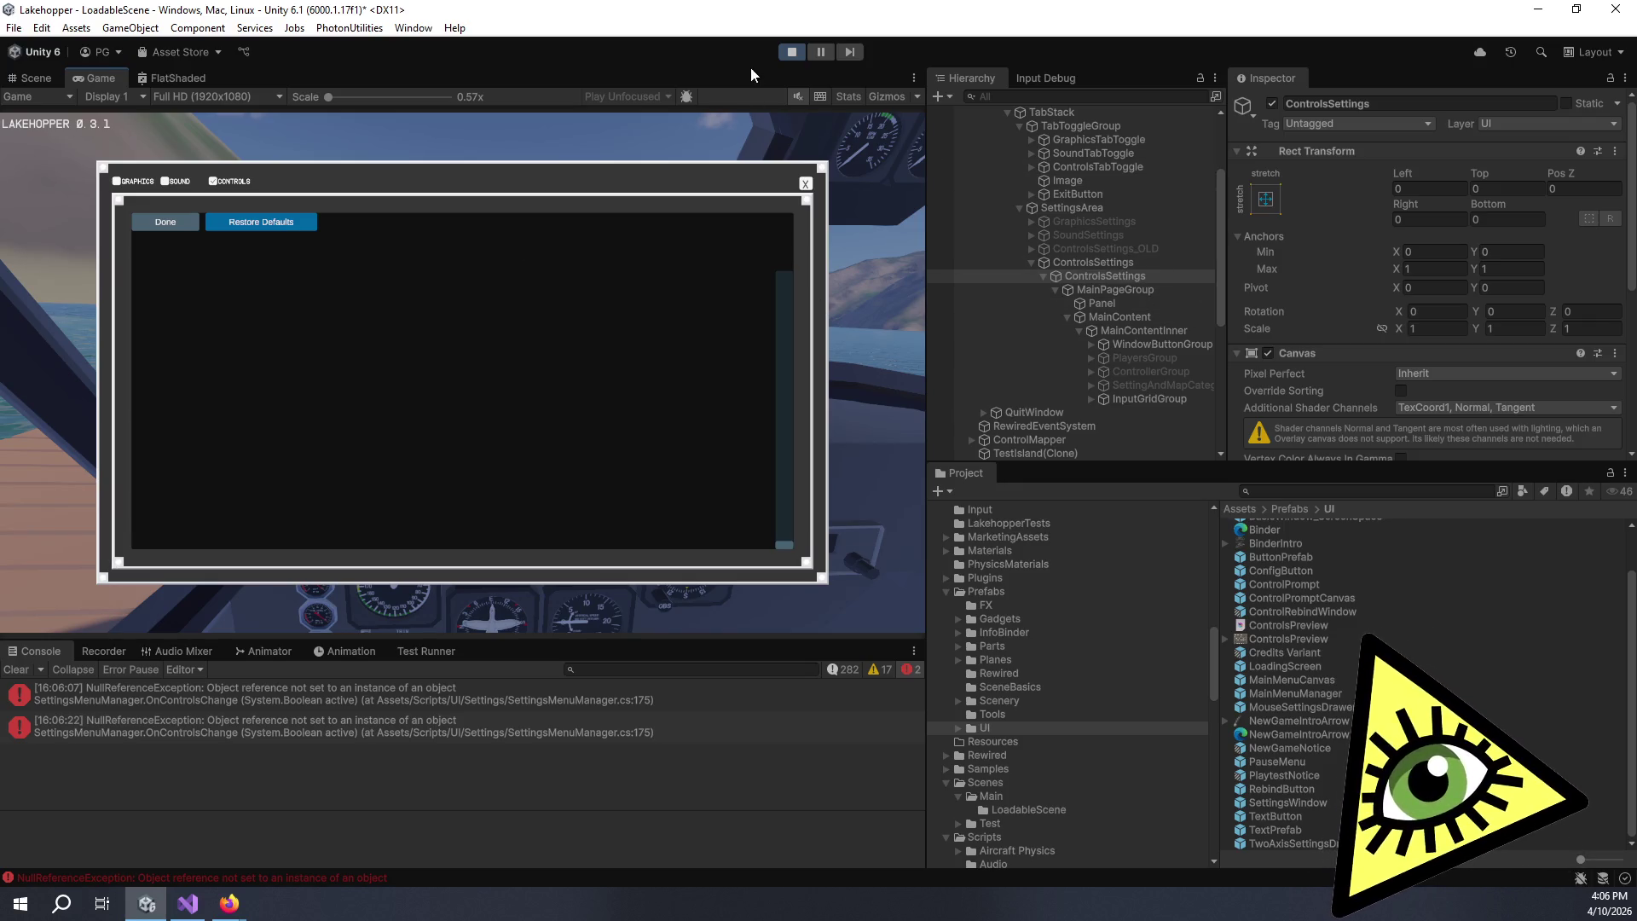
- Exit play mode and make the ControlsSettings object active in the Inspector
{"action": "left_click", "coordinate": [793, 52]}
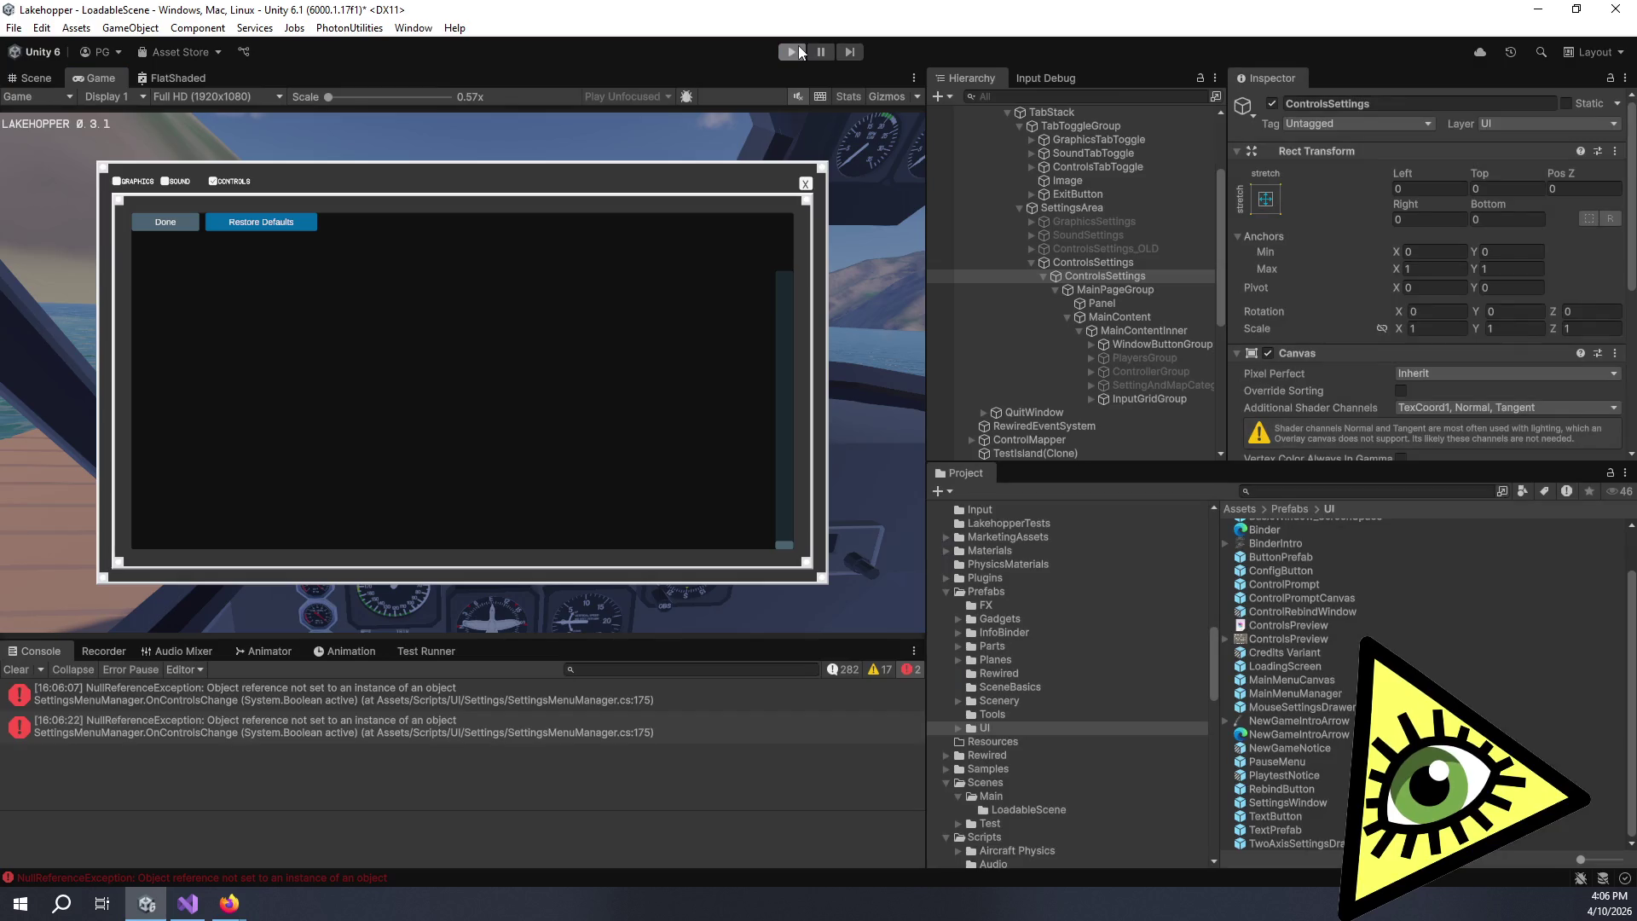
{"action": "left_click", "coordinate": [1273, 104]}
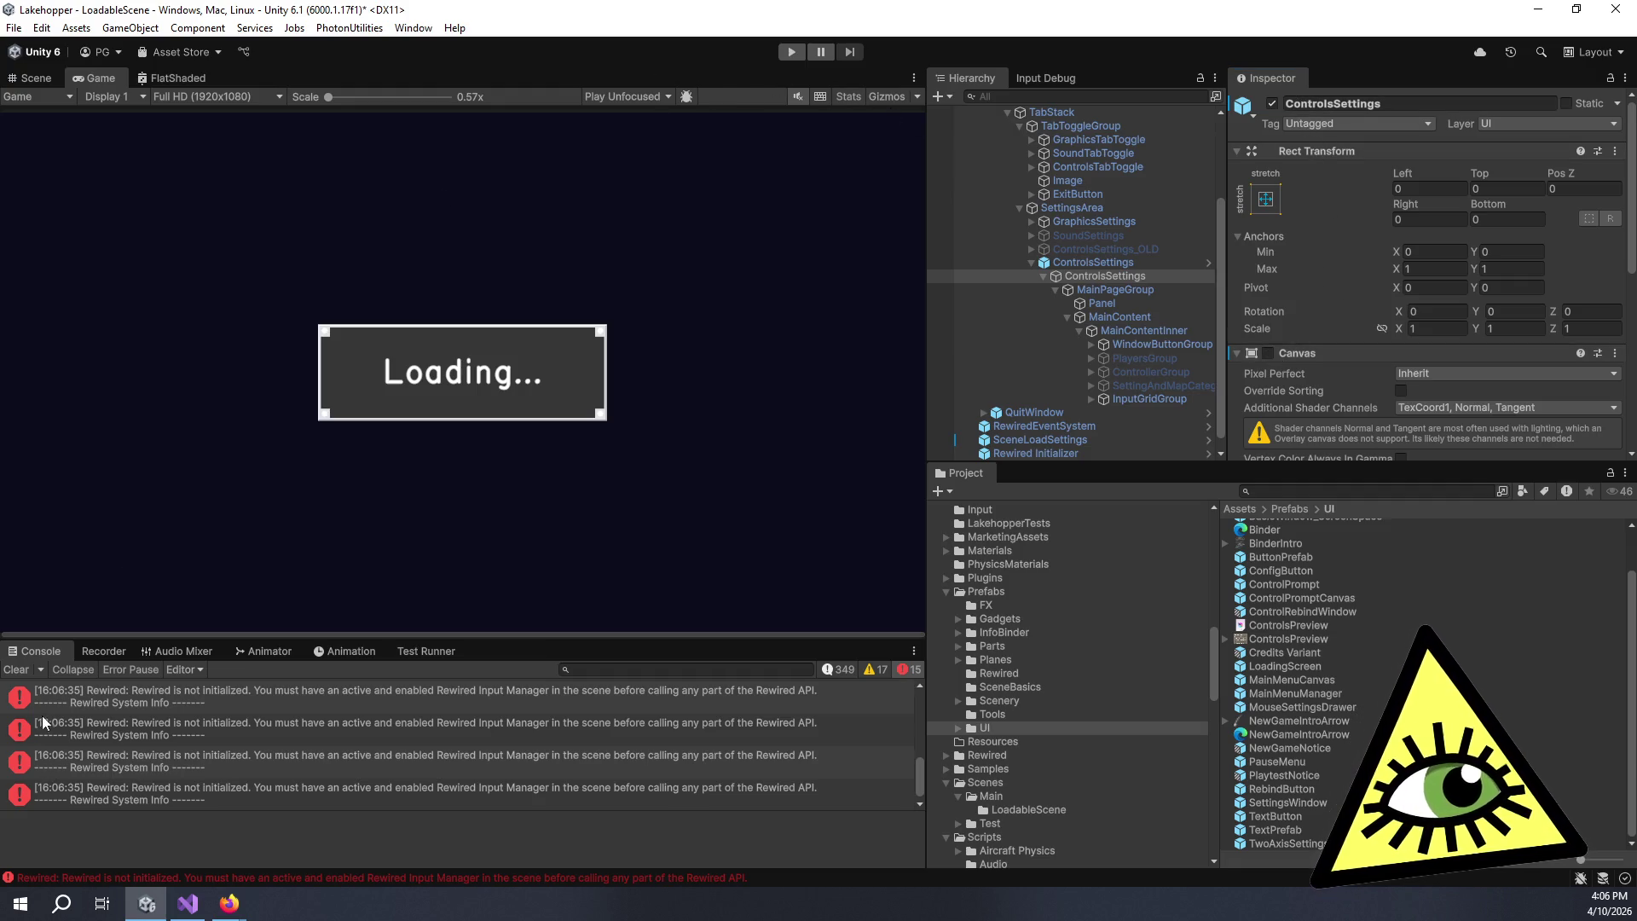
- Clear the console, select the child ControlsSettings object to check Control Mapper, and enter play mode
{"action": "left_click", "coordinate": [15, 669]}
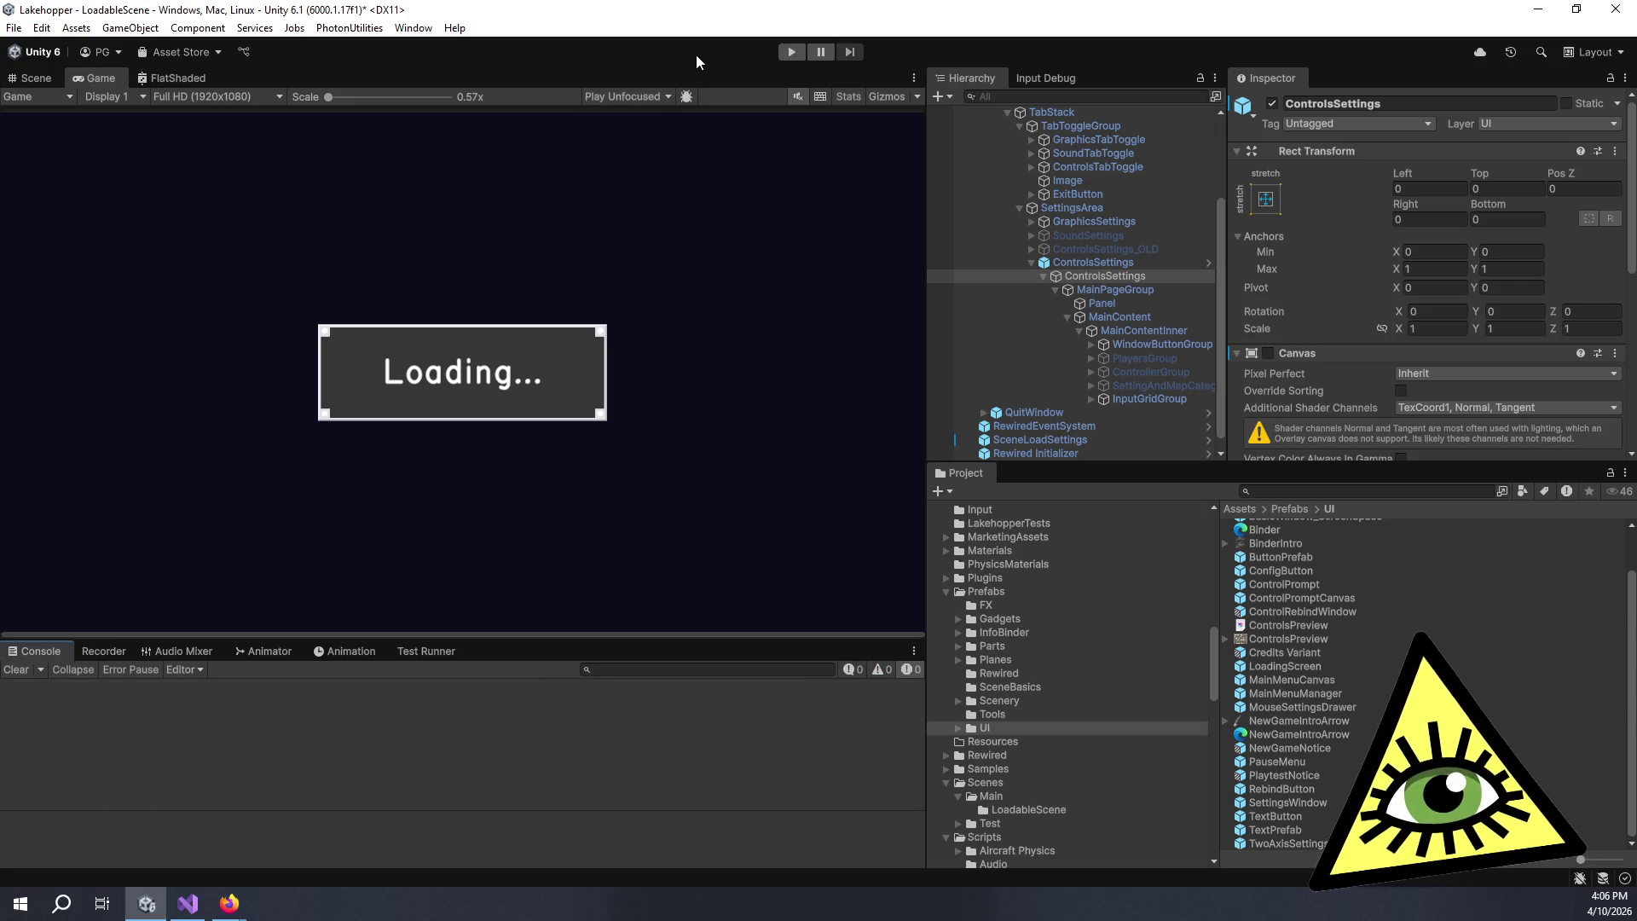
{"action": "left_click", "coordinate": [1175, 264]}
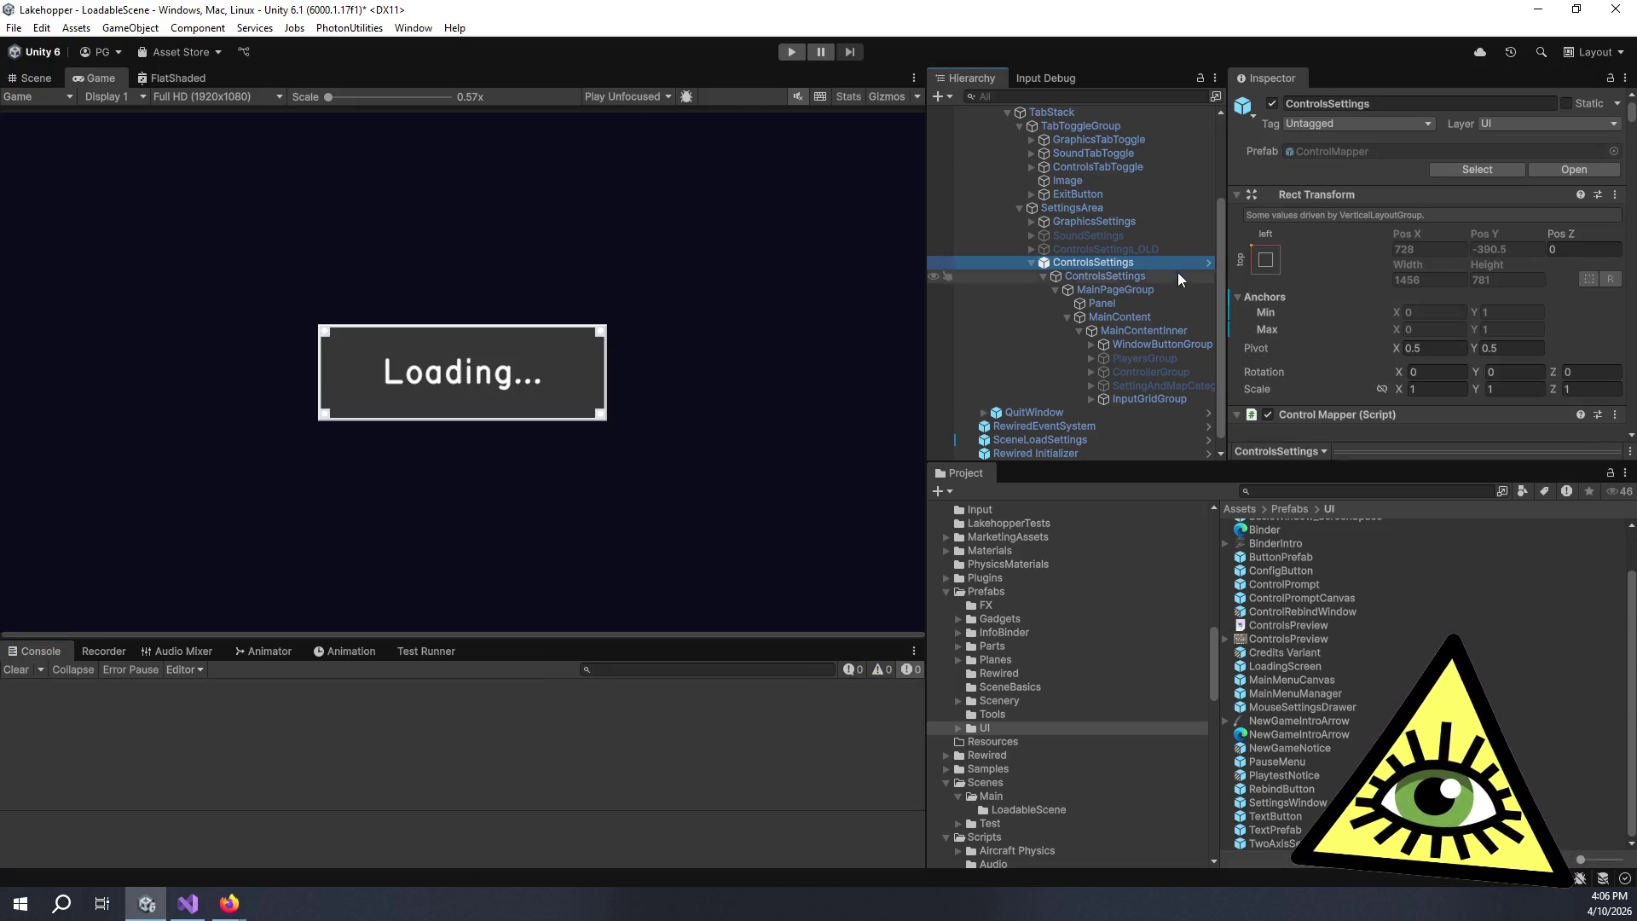
{"action": "scroll", "coordinate": [1308, 358], "scroll_direction": "down", "scroll_amount": 6}
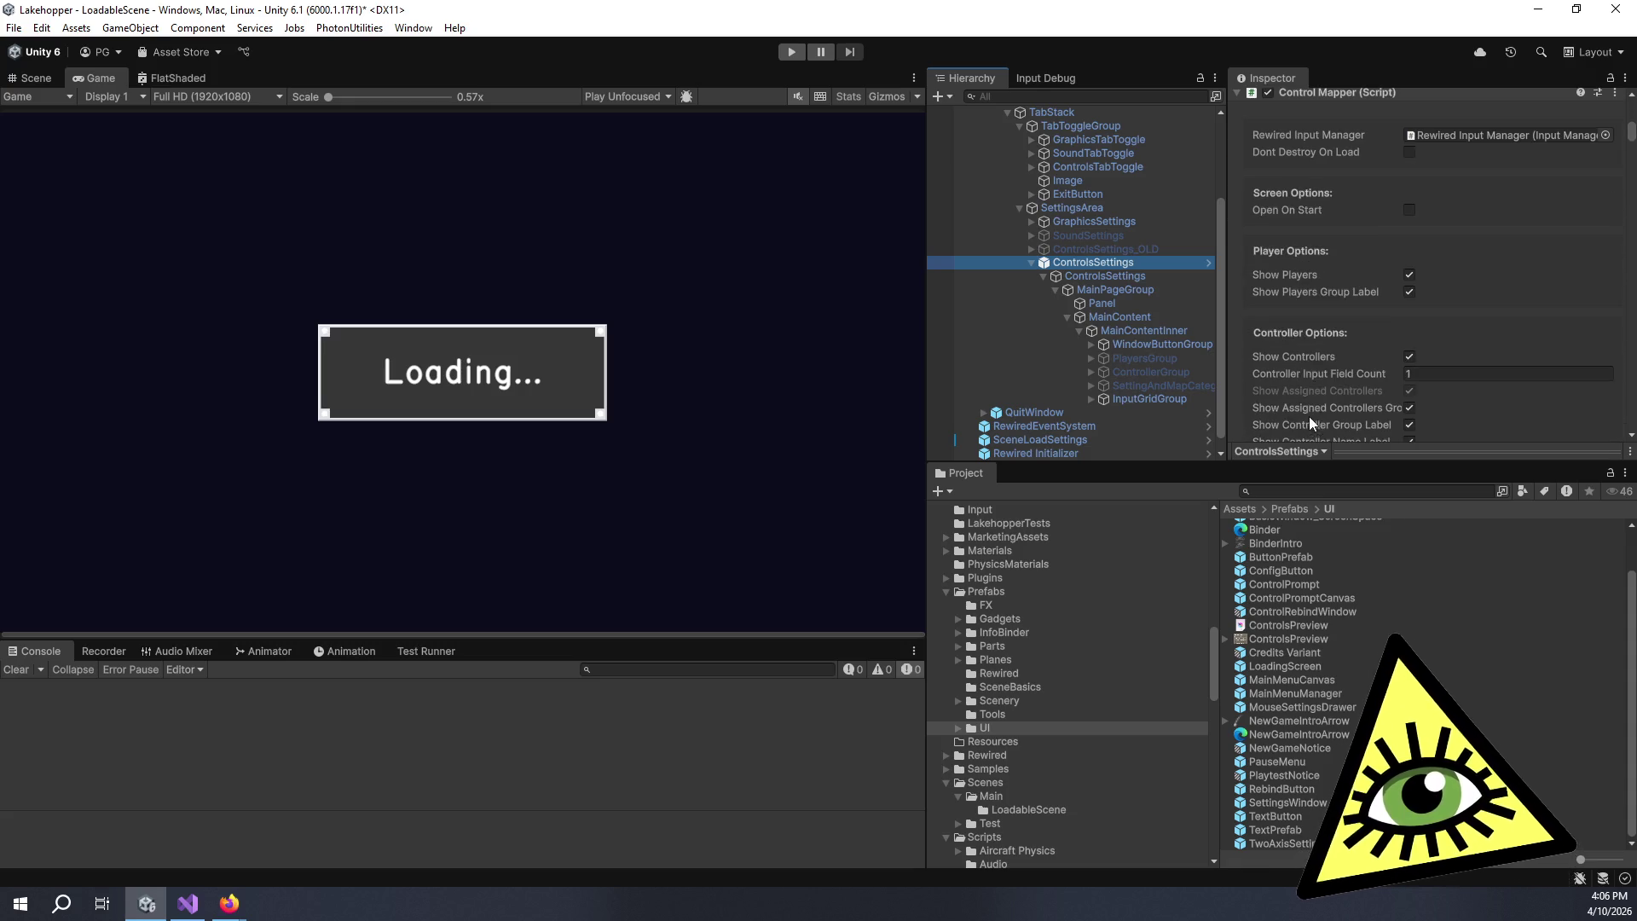
{"action": "left_click", "coordinate": [1144, 278]}
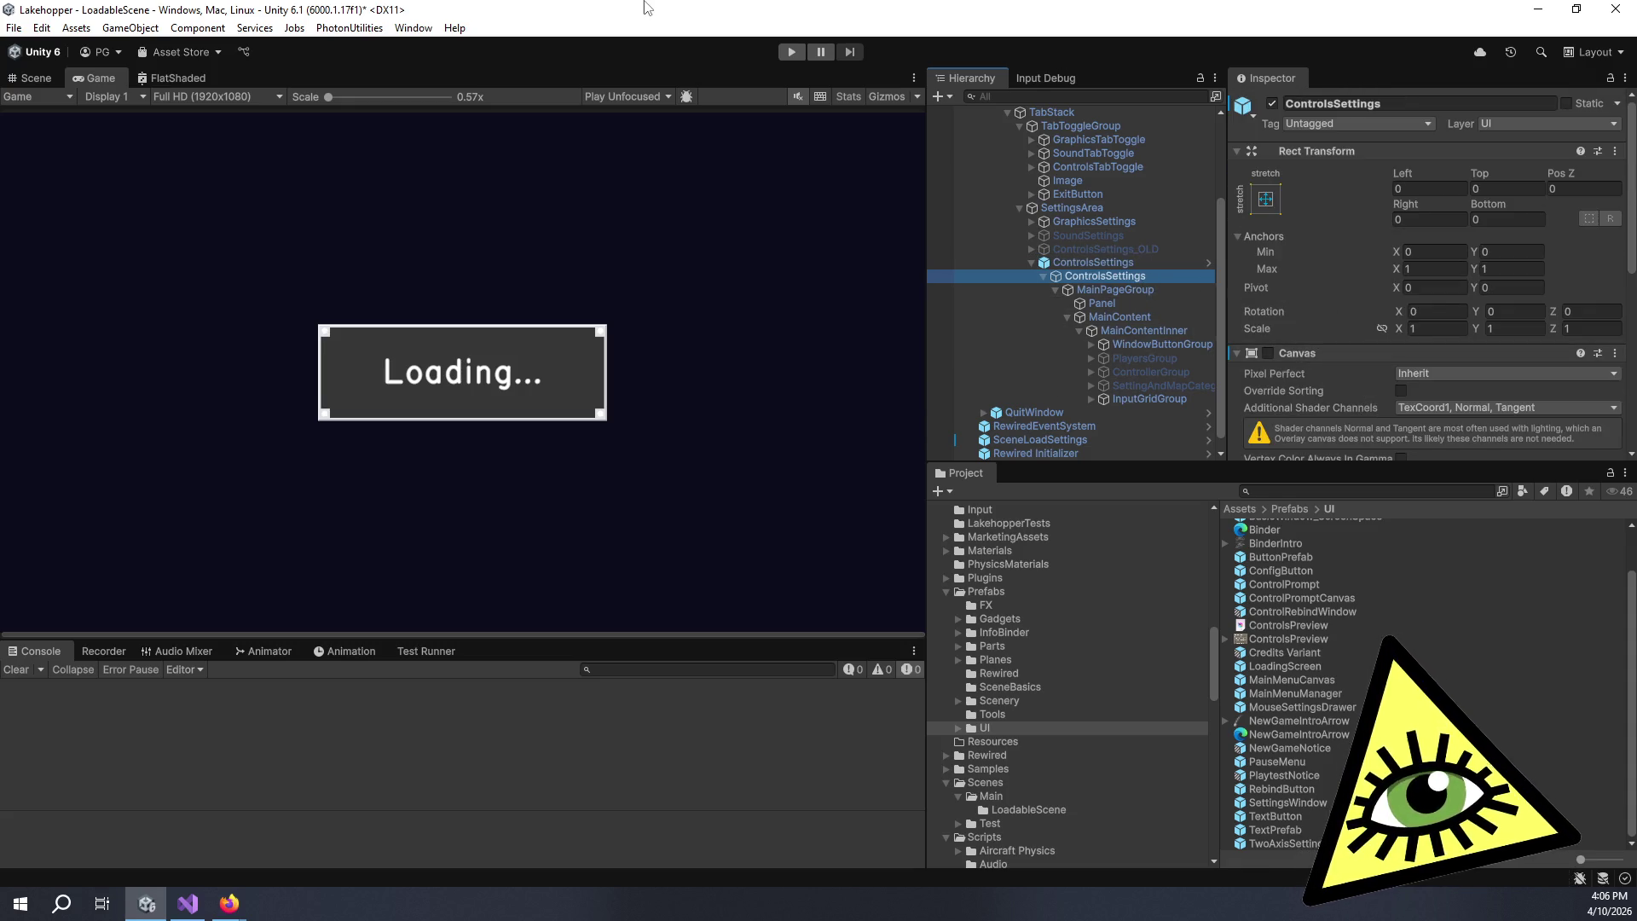
{"action": "left_click", "coordinate": [648, 55]}
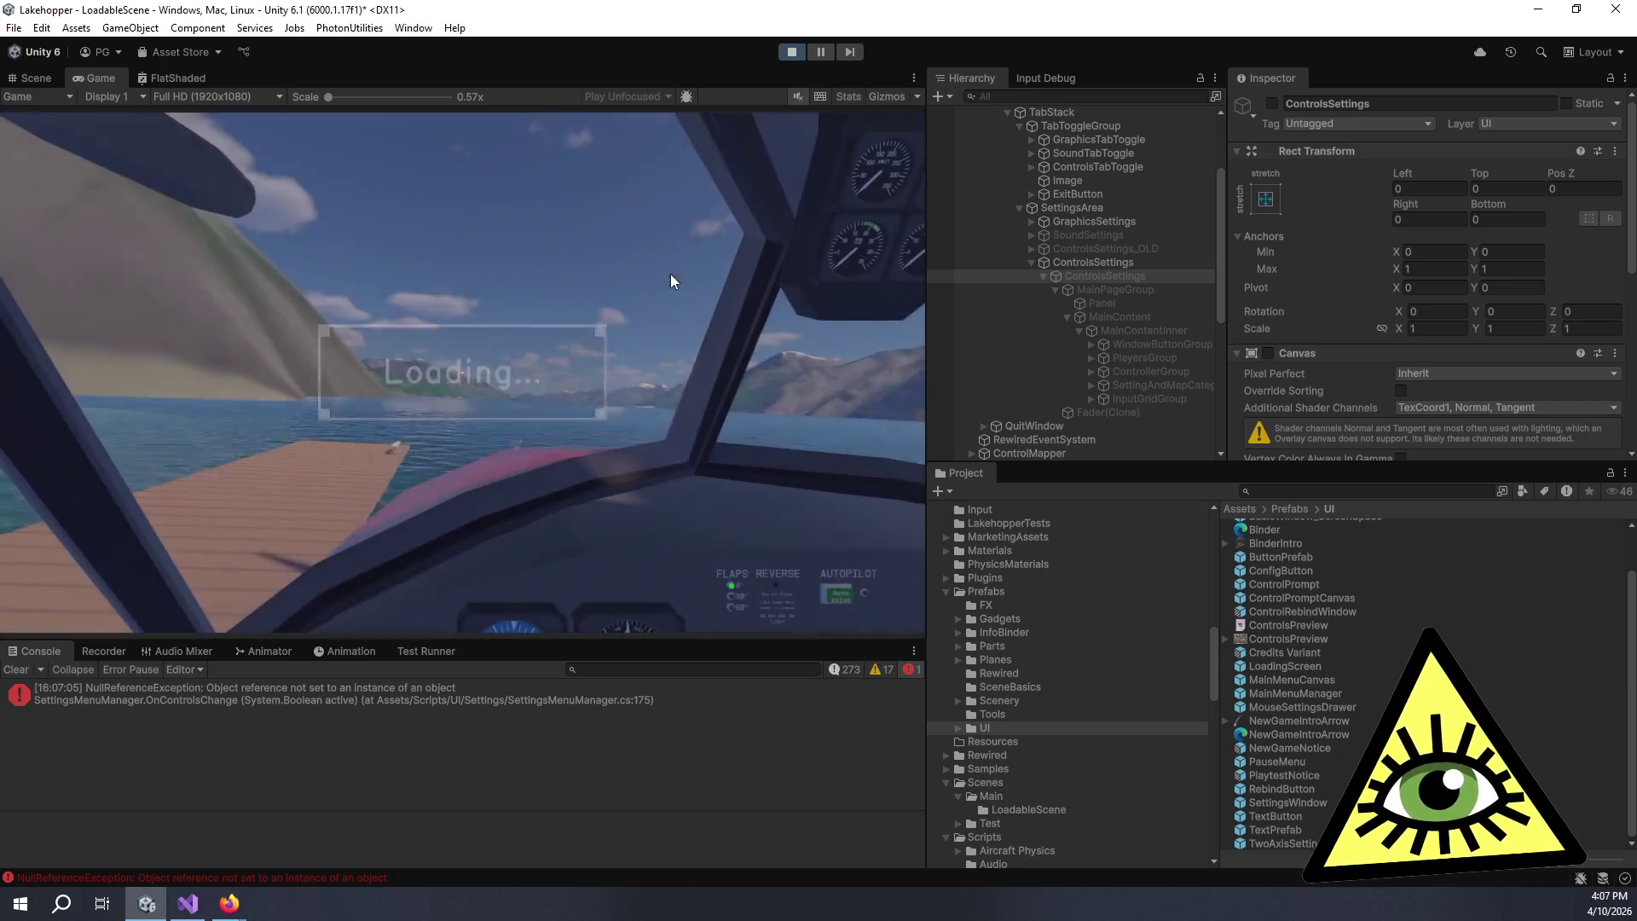
- Open the in-game Settings on the CONTROLS page, enabling the canvas so the panel shows
{"action": "key", "text": "Escape"}
{"action": "left_click", "coordinate": [482, 427]}
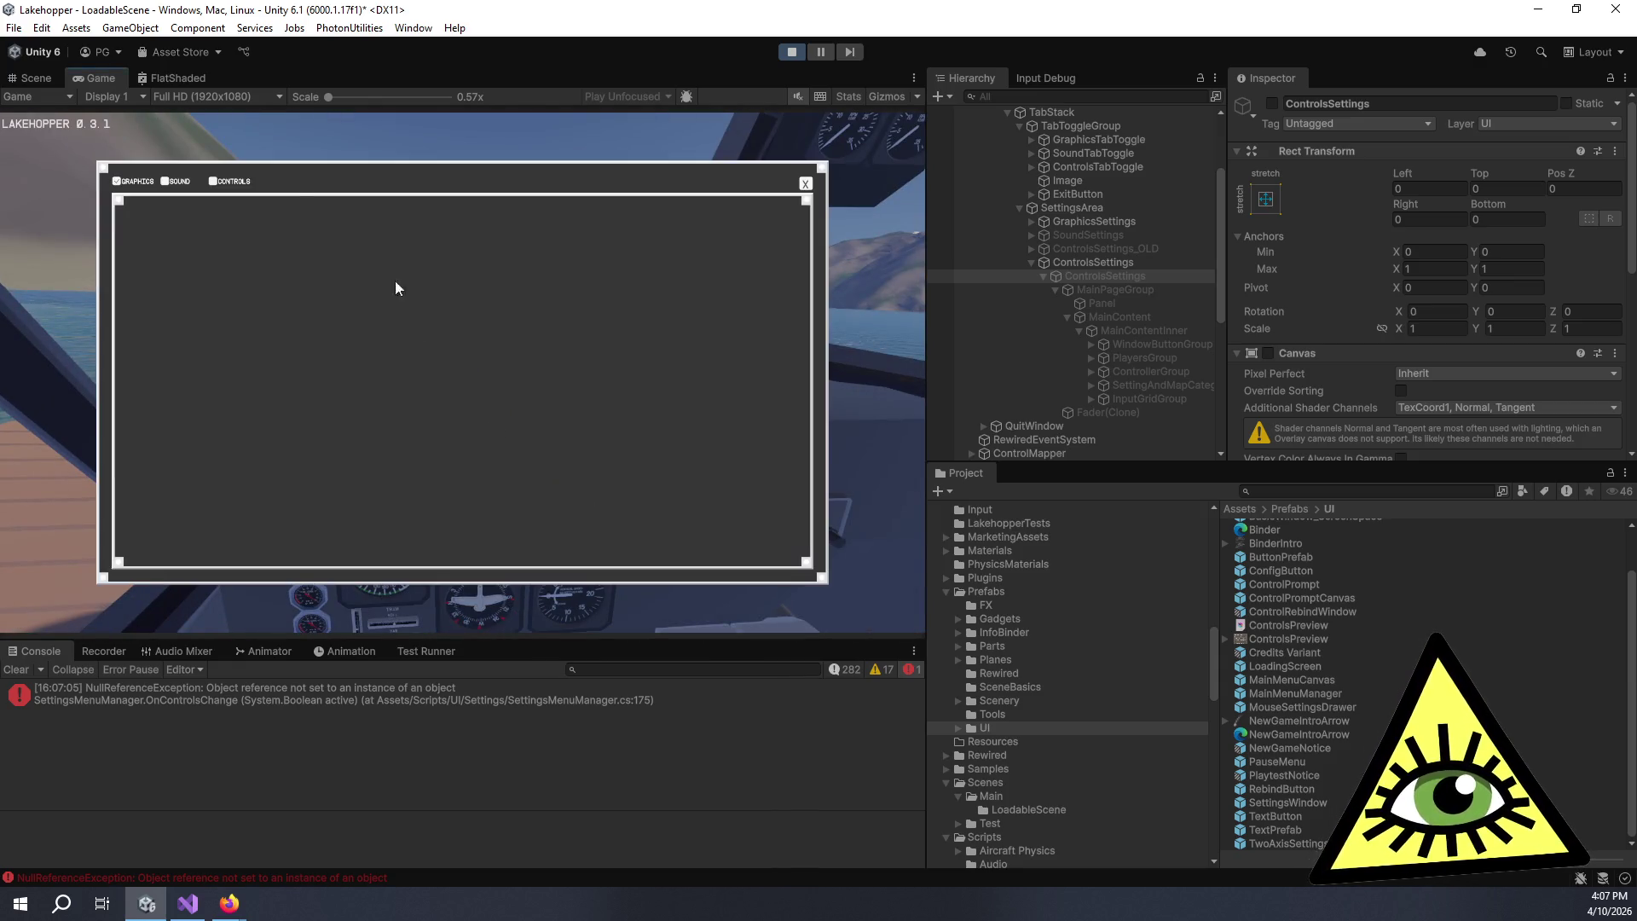
{"action": "left_click", "coordinate": [245, 181]}
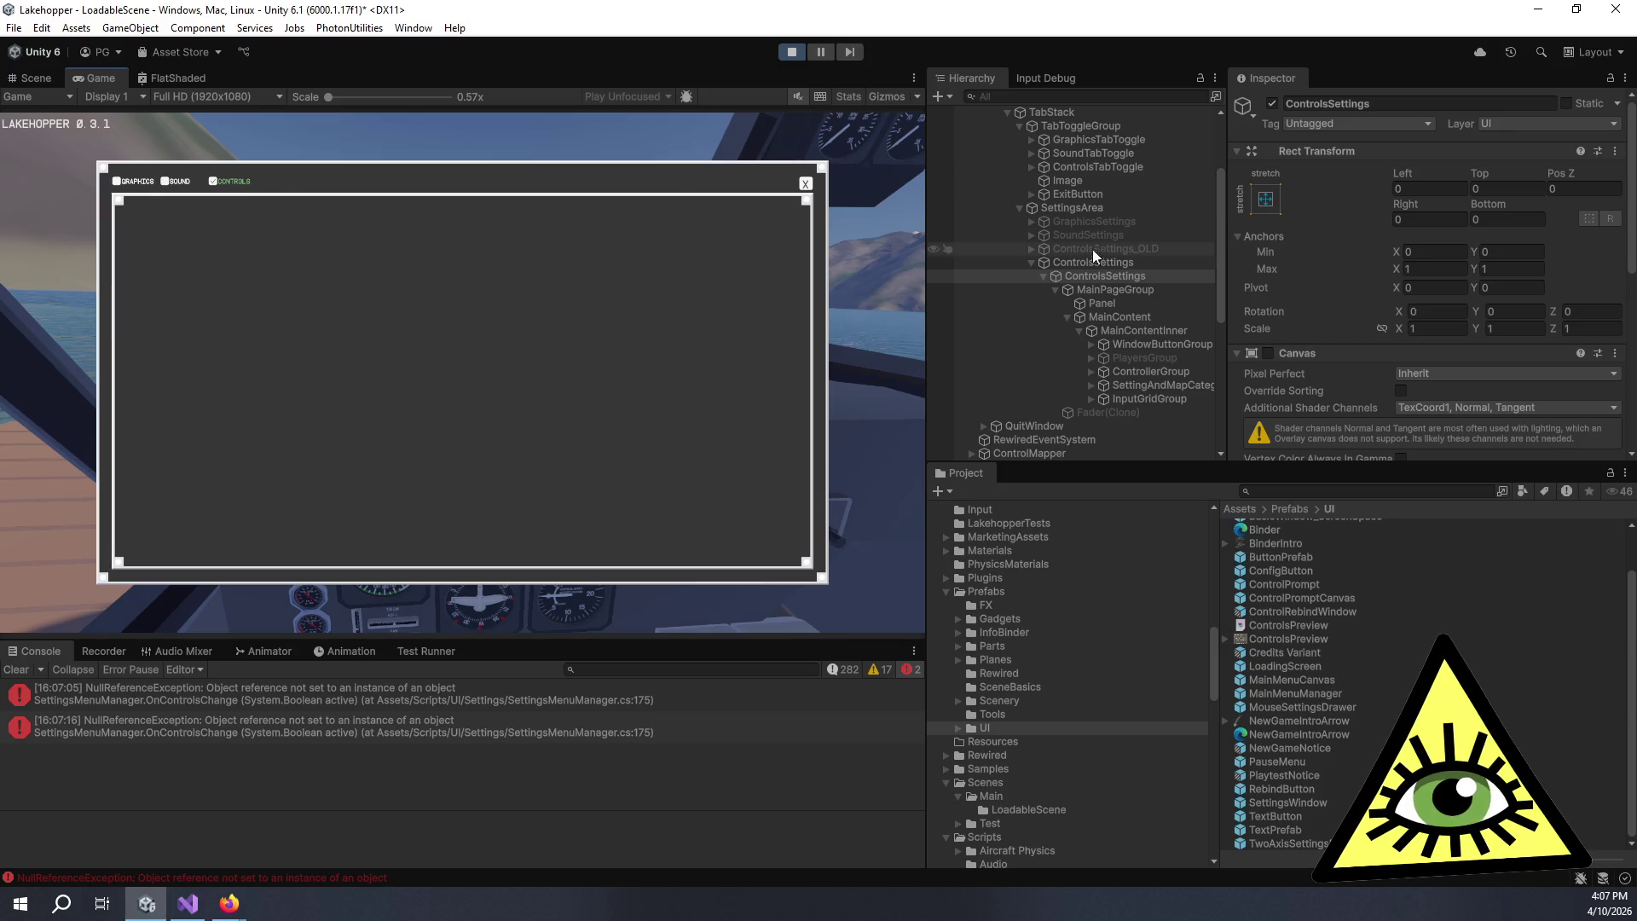
{"action": "left_click", "coordinate": [1269, 354]}
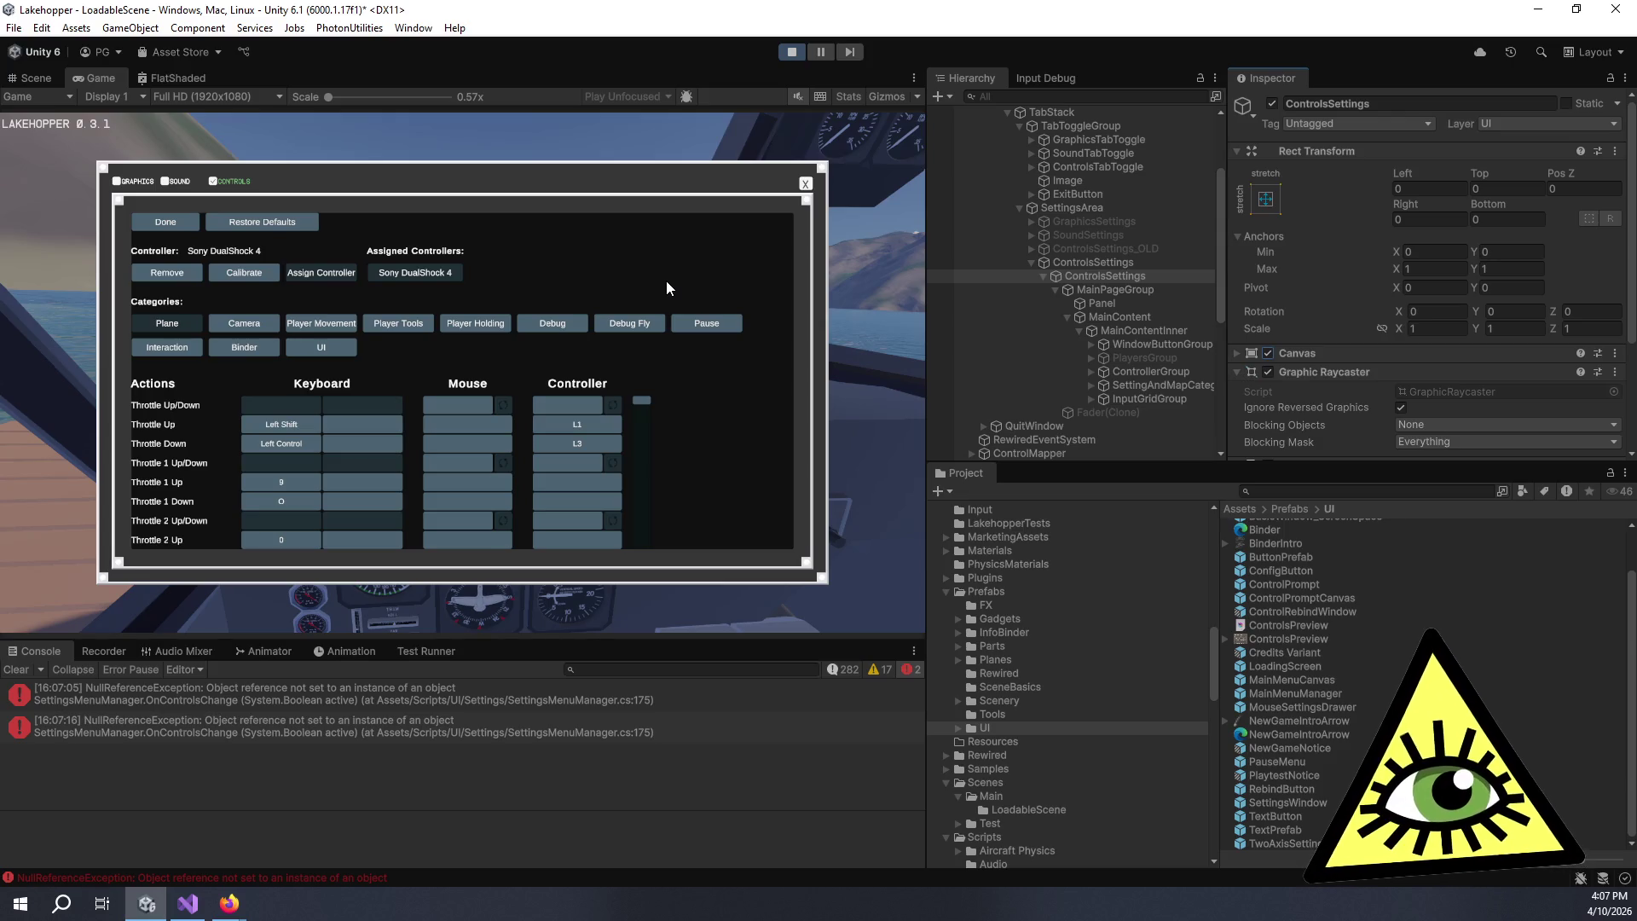
- Scroll the Actions list and open the Pitch Axis Left Stick Y binding options
{"action": "scroll", "coordinate": [587, 439], "scroll_direction": "down", "scroll_amount": 5}
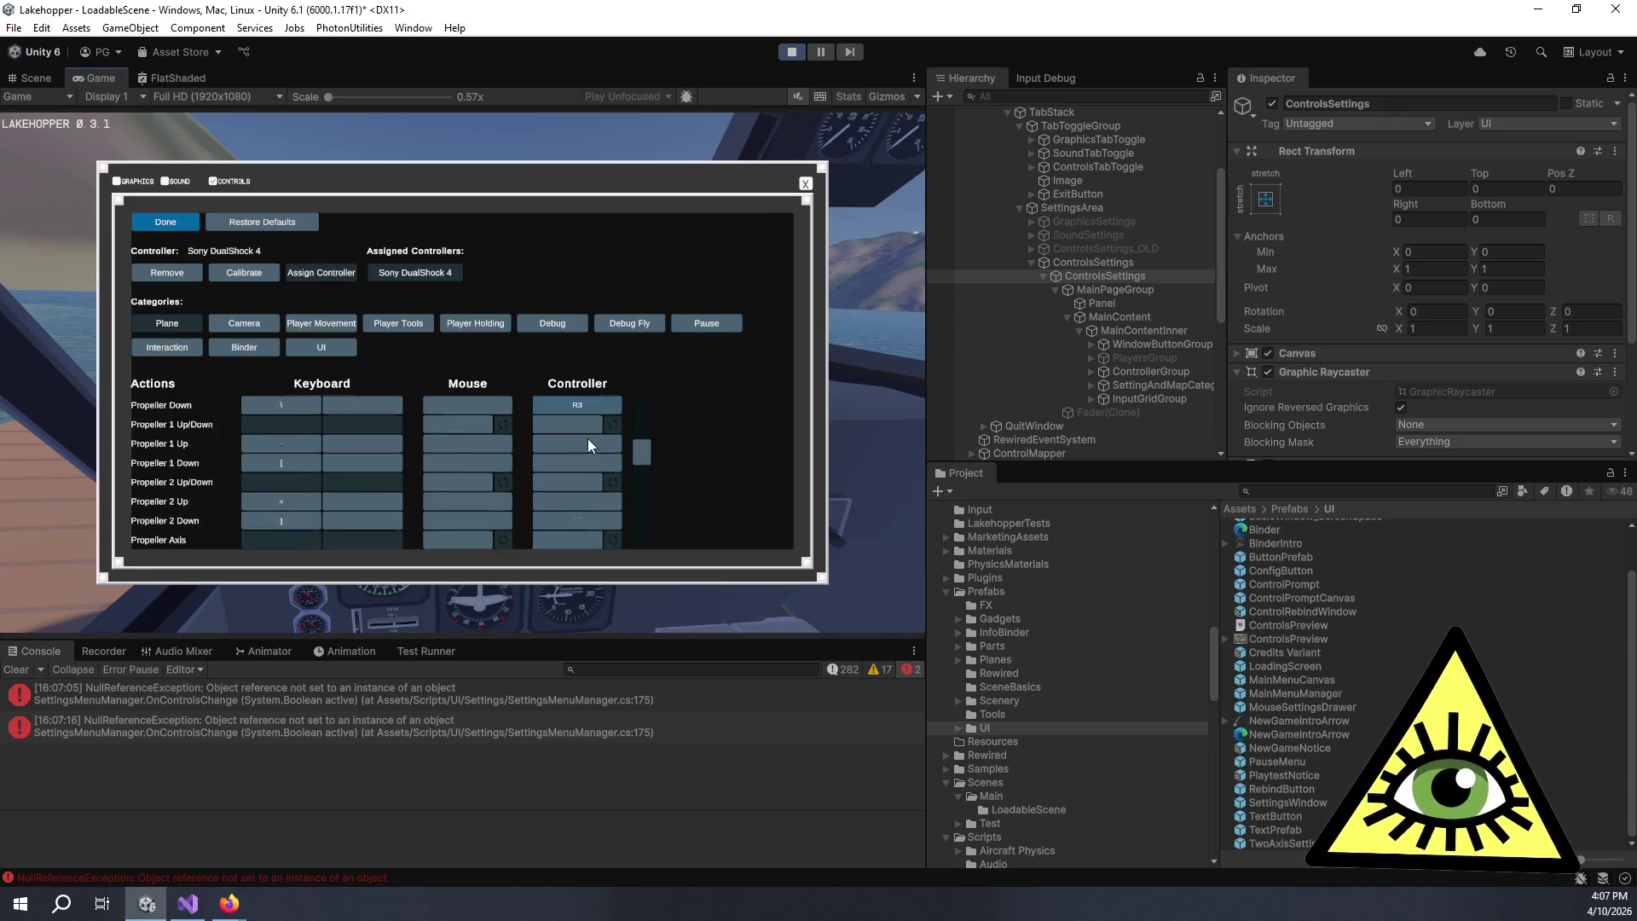
{"action": "scroll", "coordinate": [592, 437], "scroll_direction": "up", "scroll_amount": 4}
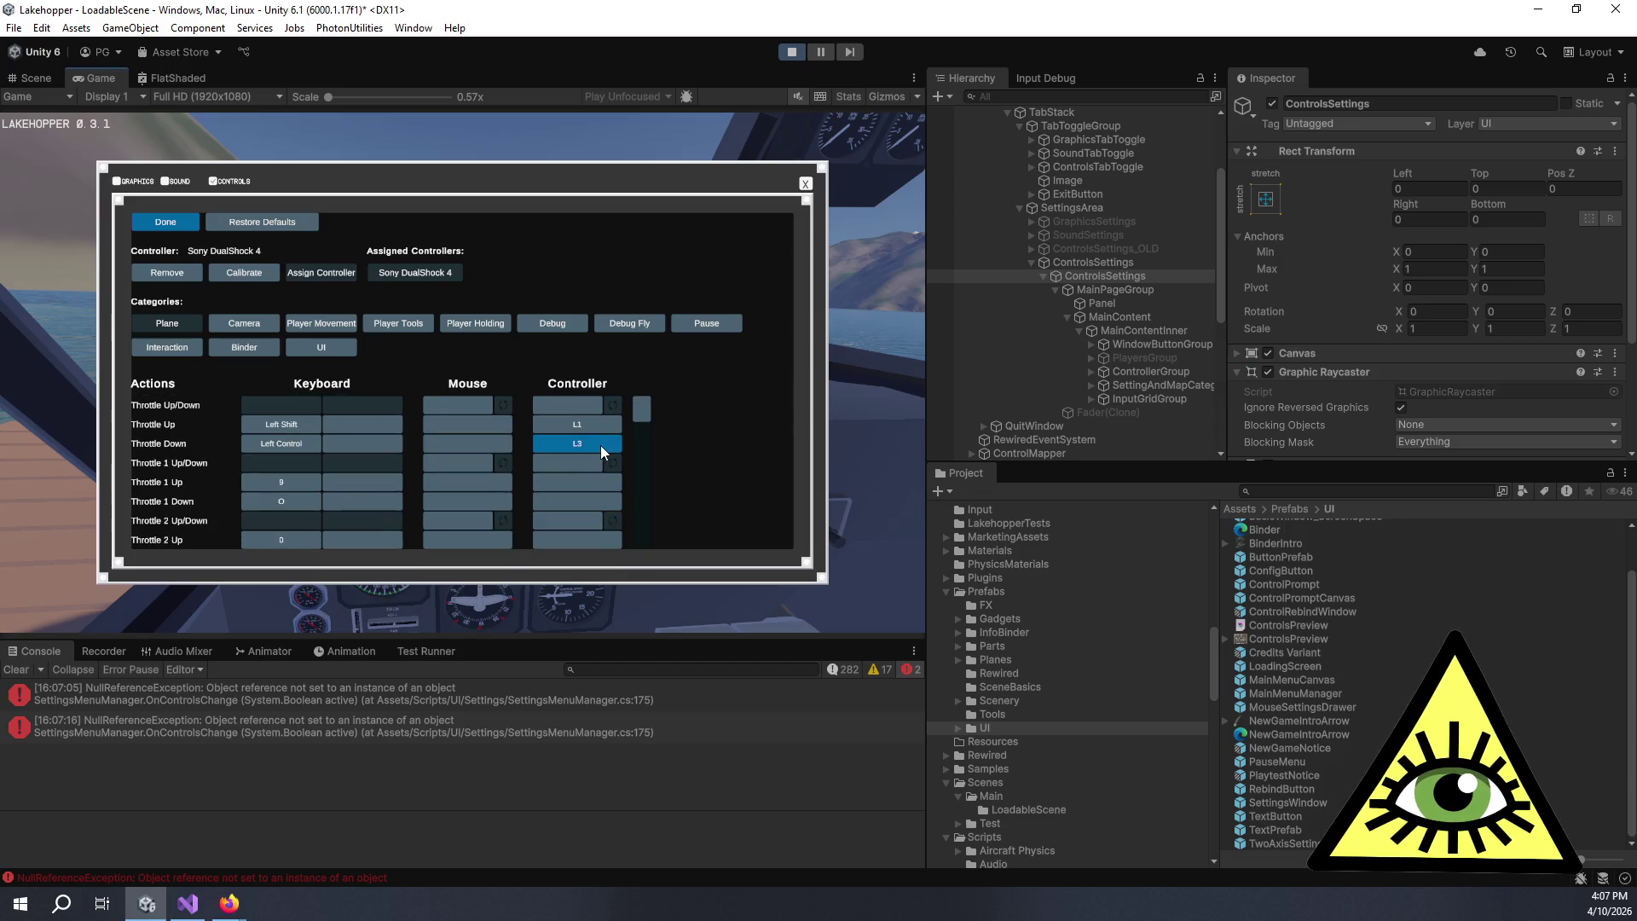
{"action": "scroll", "coordinate": [596, 452], "scroll_direction": "down", "scroll_amount": 6}
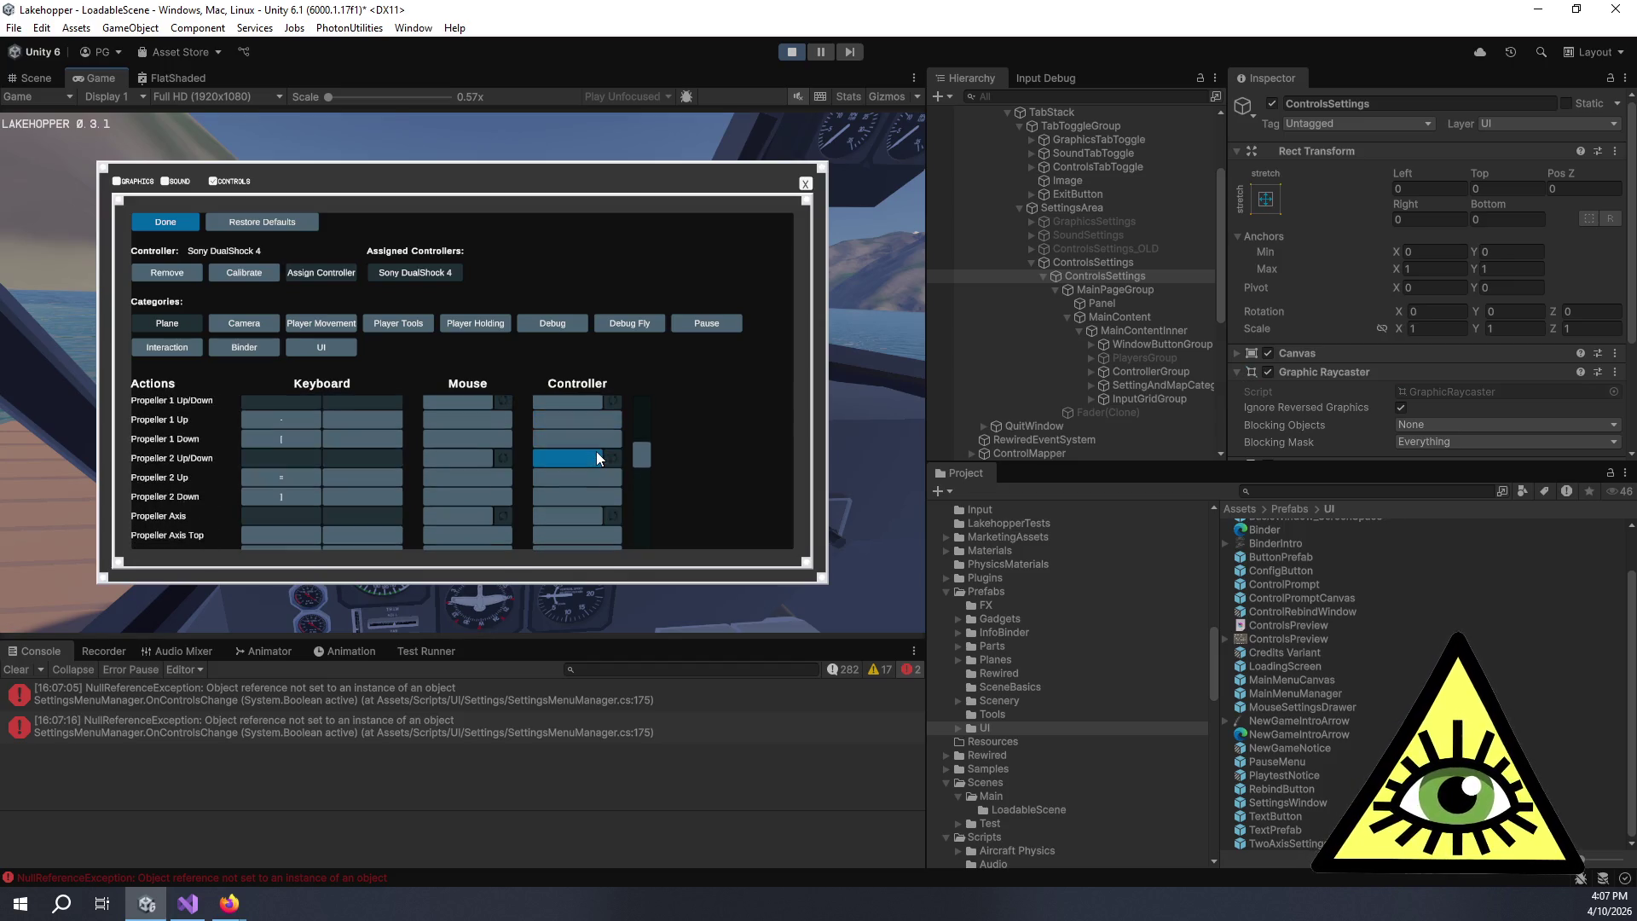
{"action": "scroll", "coordinate": [596, 452], "scroll_direction": "down", "scroll_amount": 3}
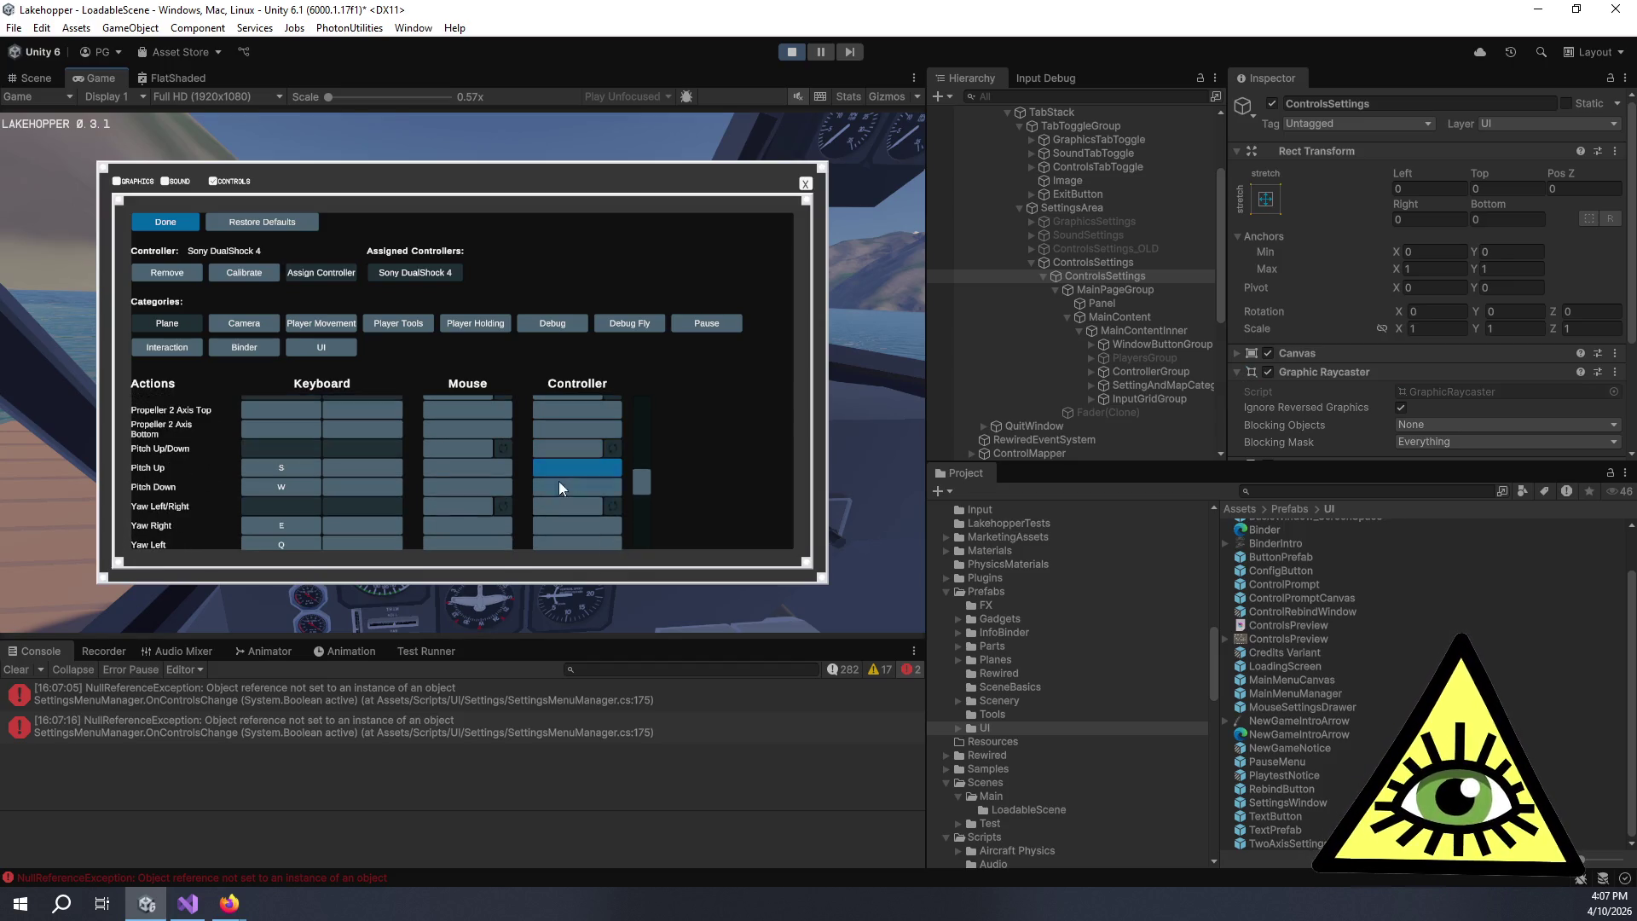
{"action": "scroll", "coordinate": [462, 479], "scroll_direction": "down", "scroll_amount": 4}
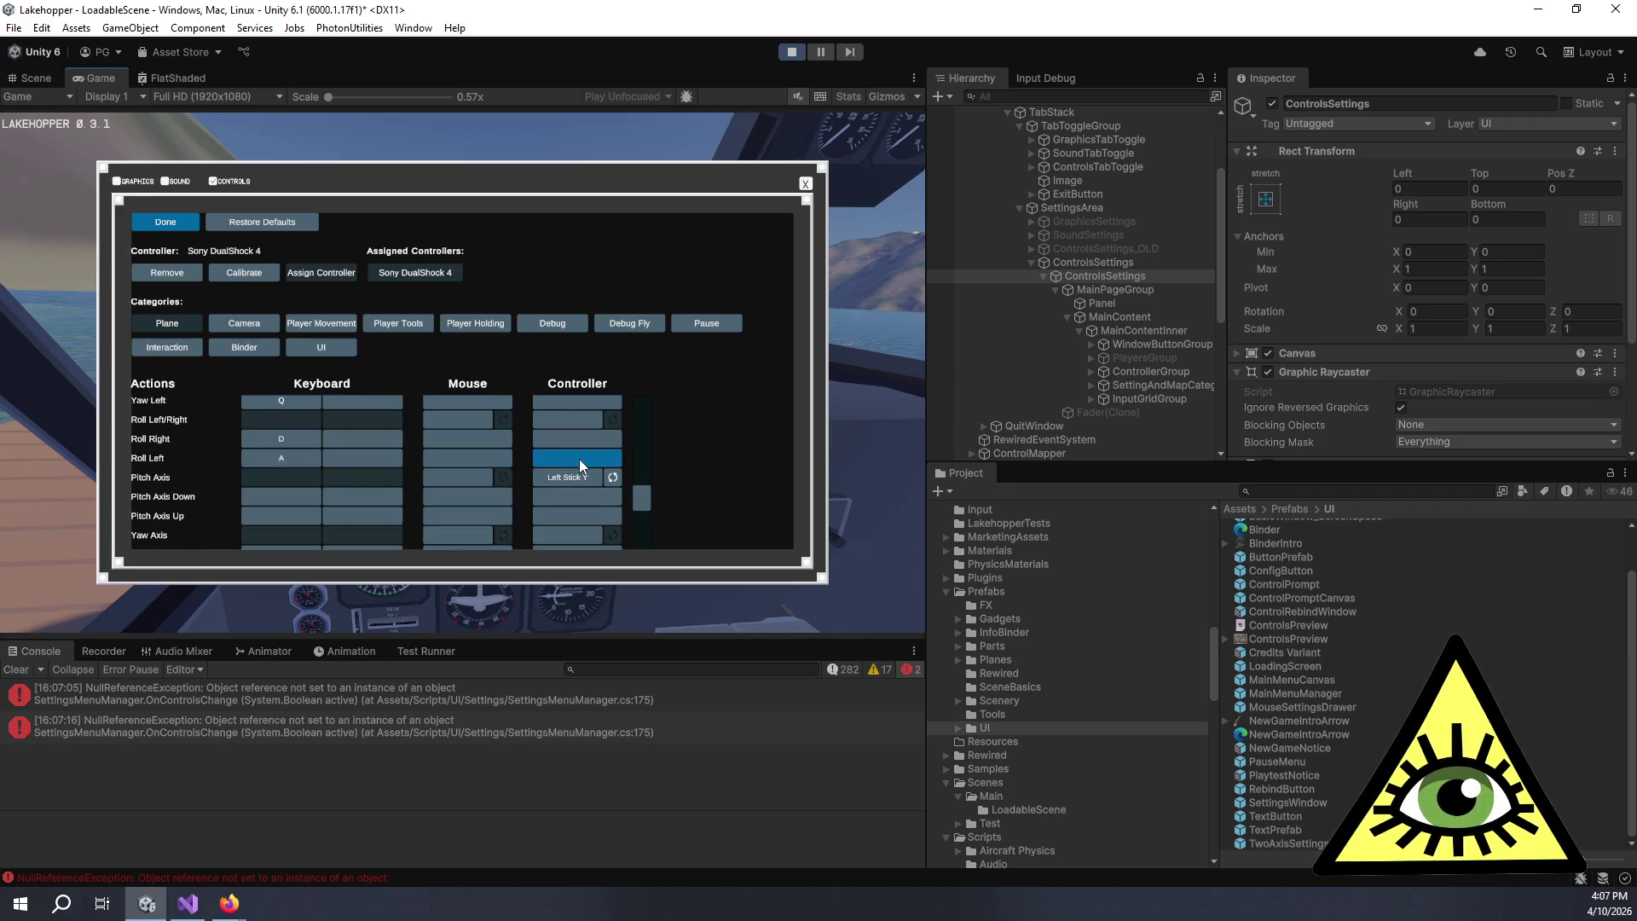
{"action": "left_click", "coordinate": [580, 479]}
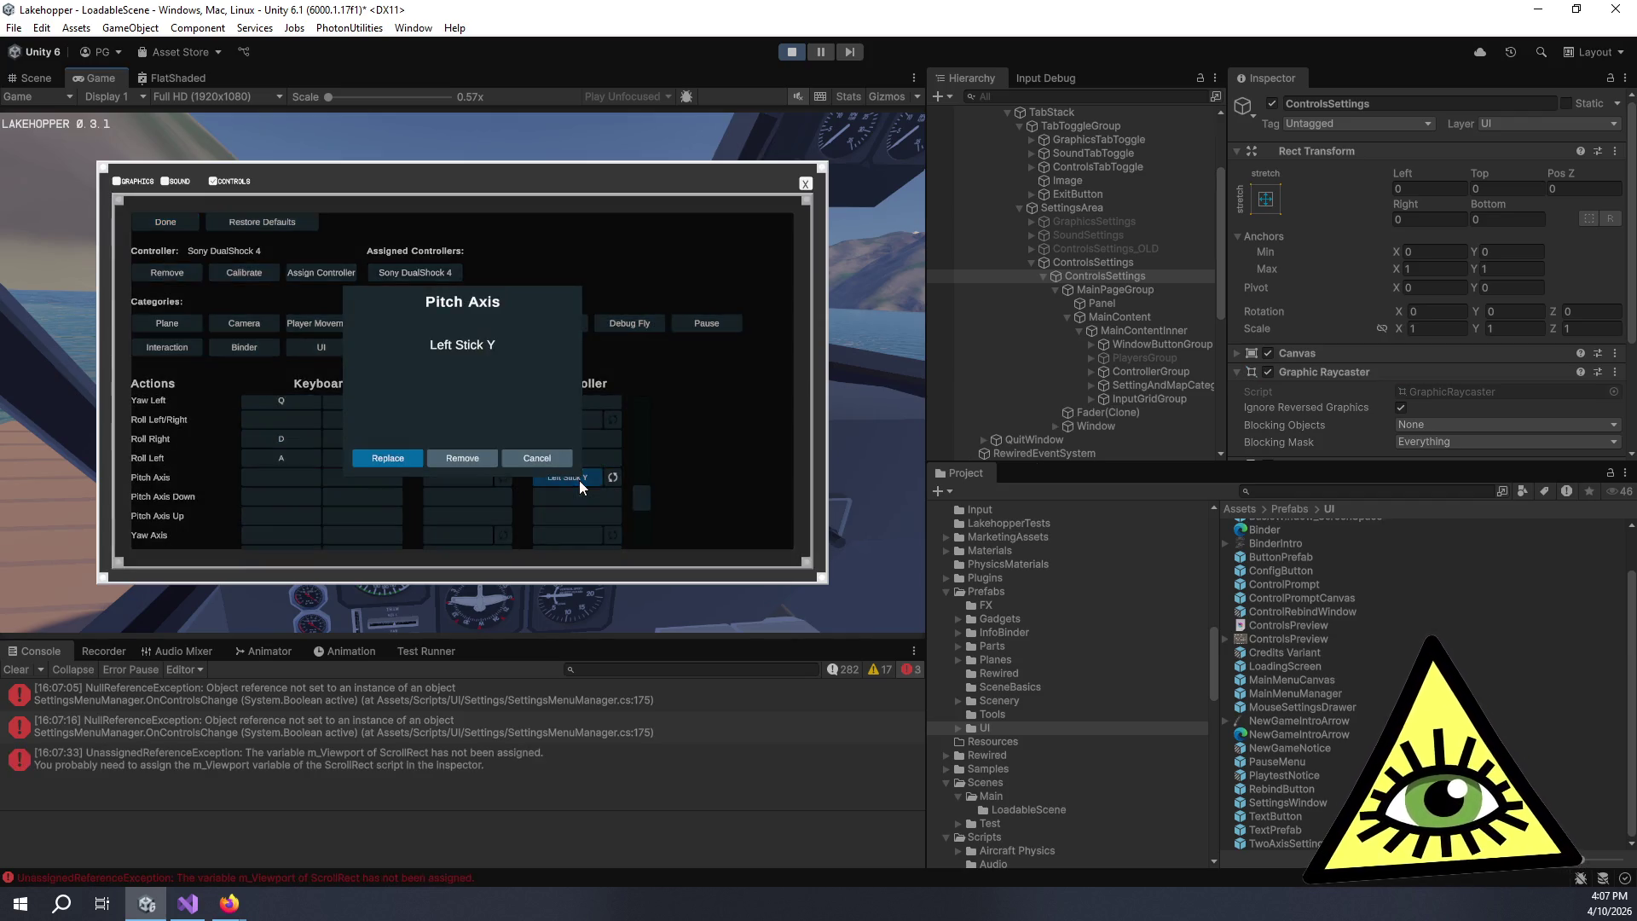
- Rebind Pitch Axis to Right Stick Y, replacing the conflicting assignment, then check the ScrollRect errors
{"action": "left_click", "coordinate": [413, 455]}
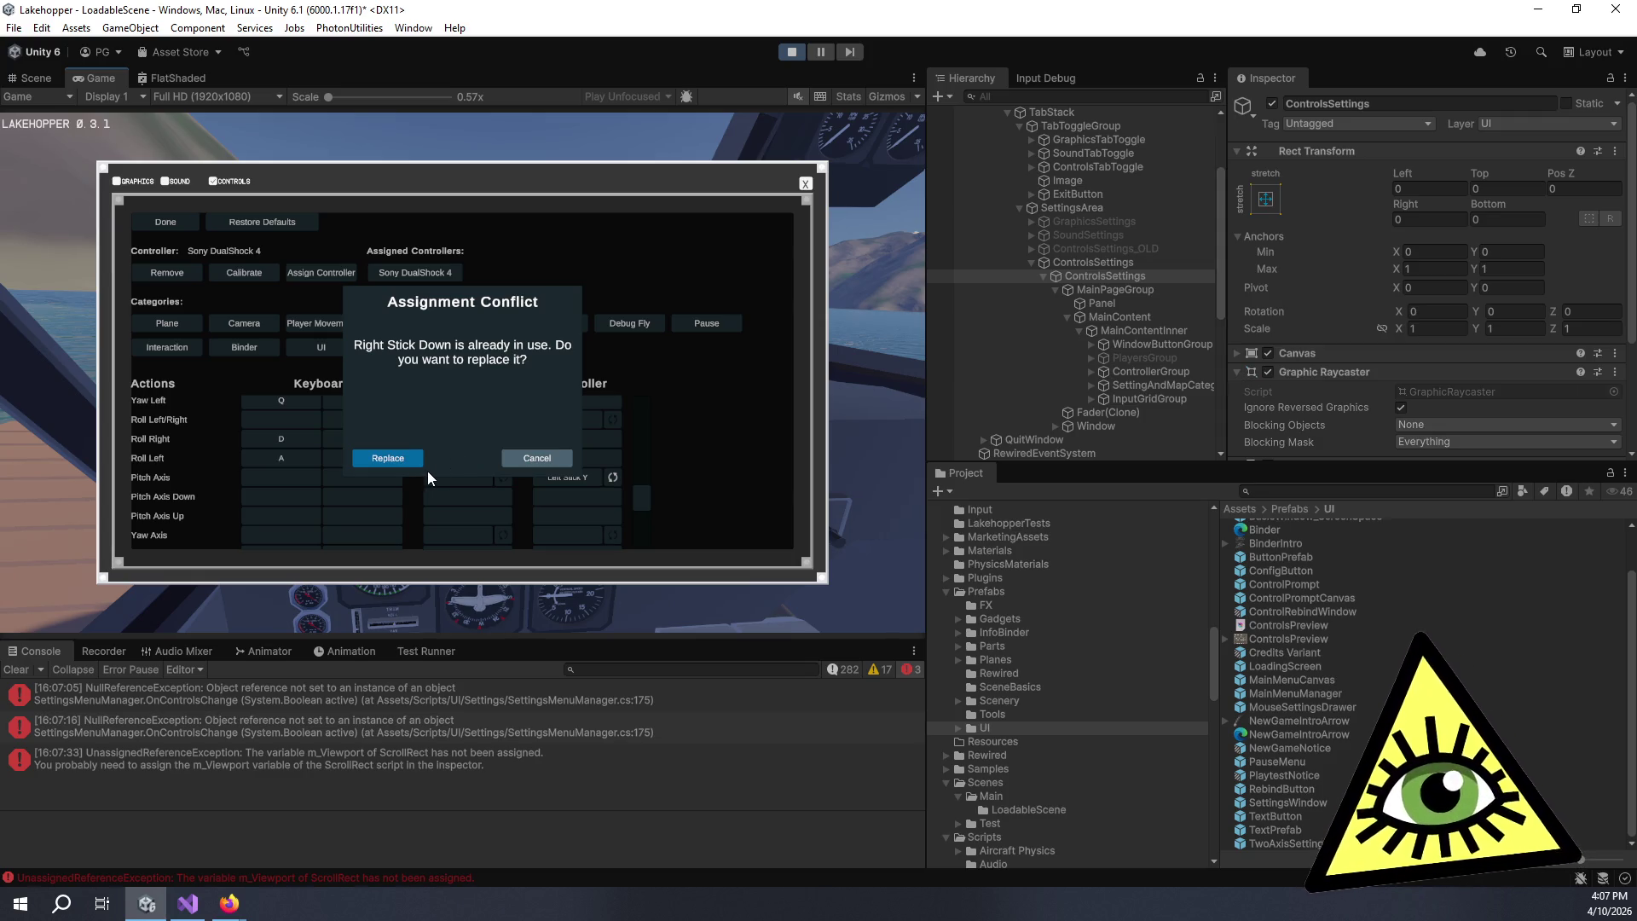
{"action": "left_click", "coordinate": [407, 459]}
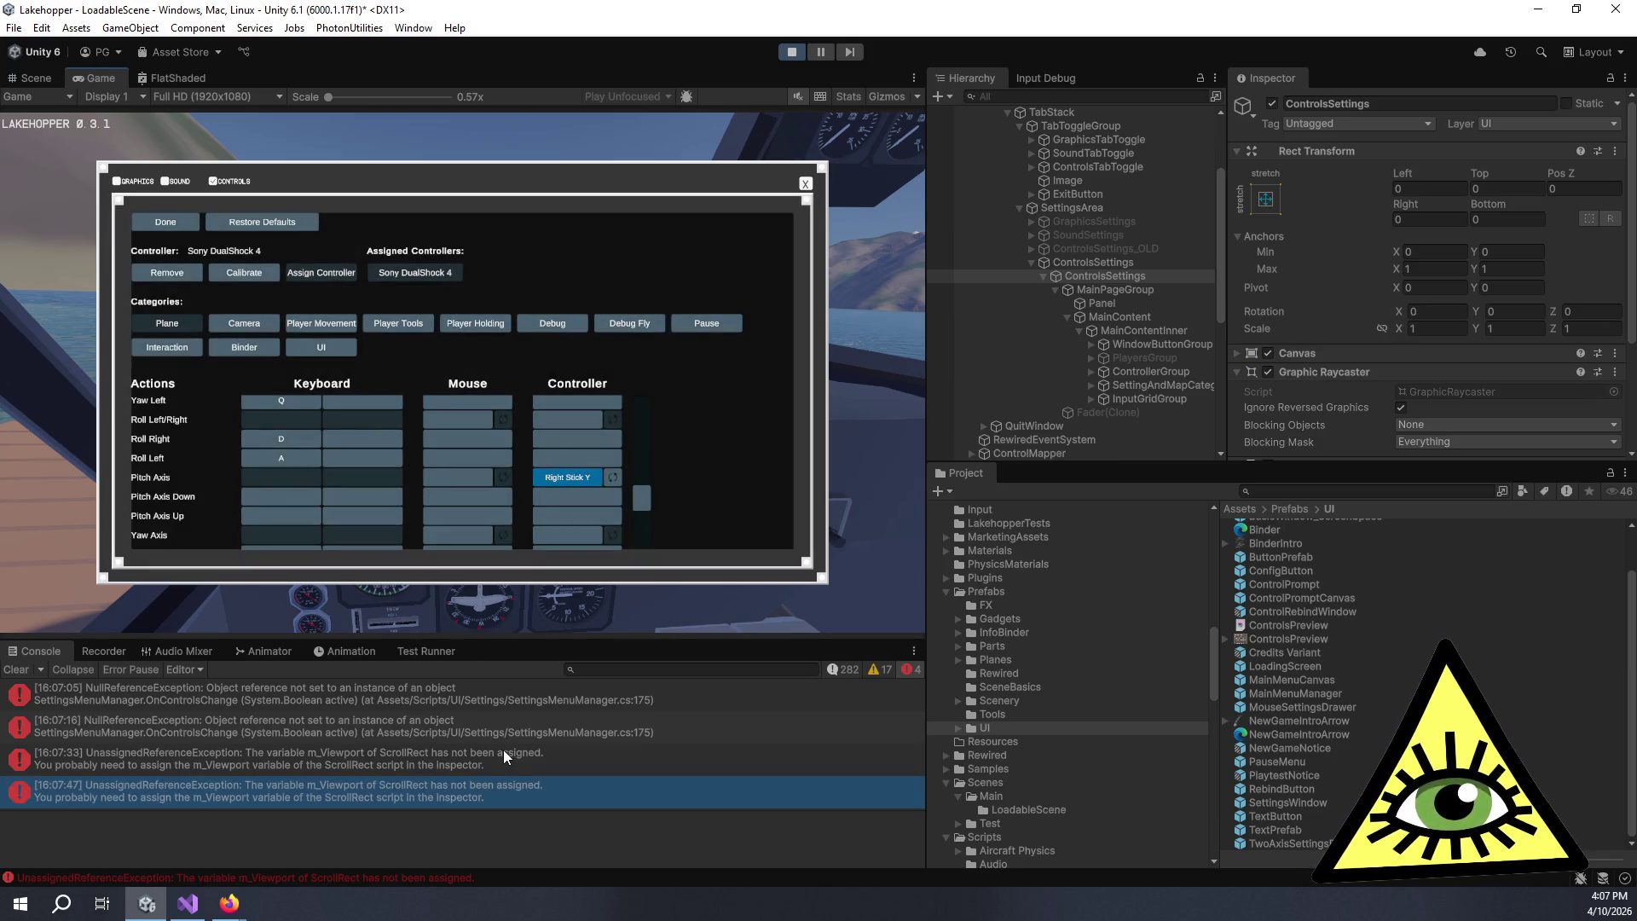
{"action": "left_click", "coordinate": [495, 770]}
{"action": "left_click", "coordinate": [485, 796]}
- Read the OnControlsChange NullReferenceException stack trace, then close the controls panel with Done
{"action": "scroll", "coordinate": [513, 835], "scroll_direction": "down", "scroll_amount": 3}
{"action": "scroll", "coordinate": [514, 836], "scroll_direction": "down", "scroll_amount": 1}
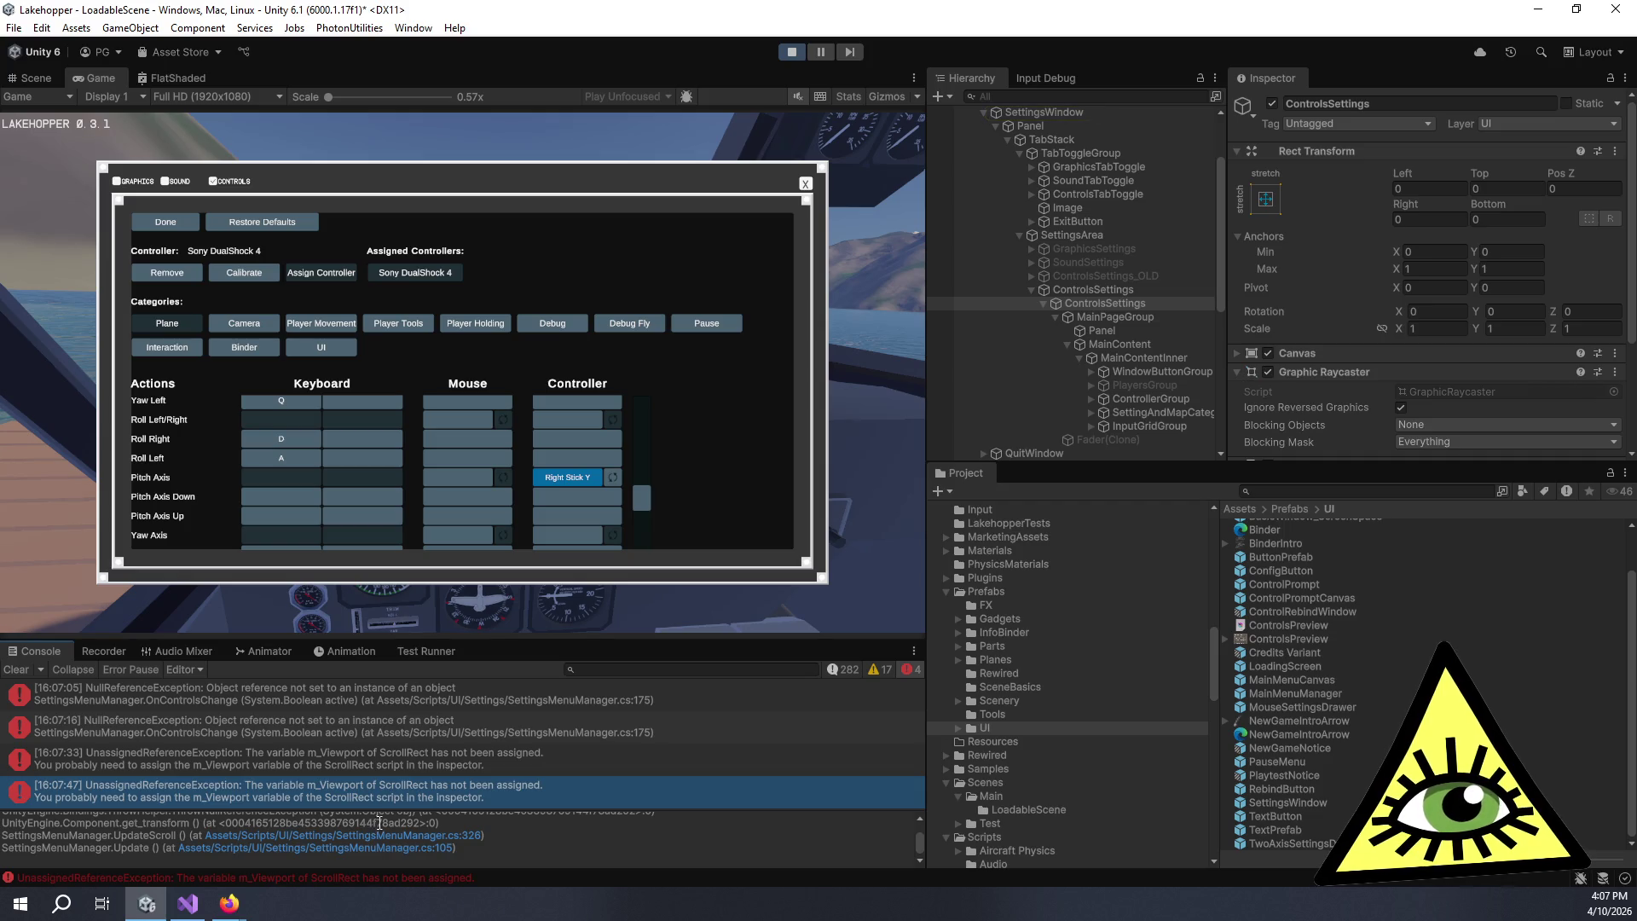
{"action": "scroll", "coordinate": [410, 825], "scroll_direction": "up", "scroll_amount": 3}
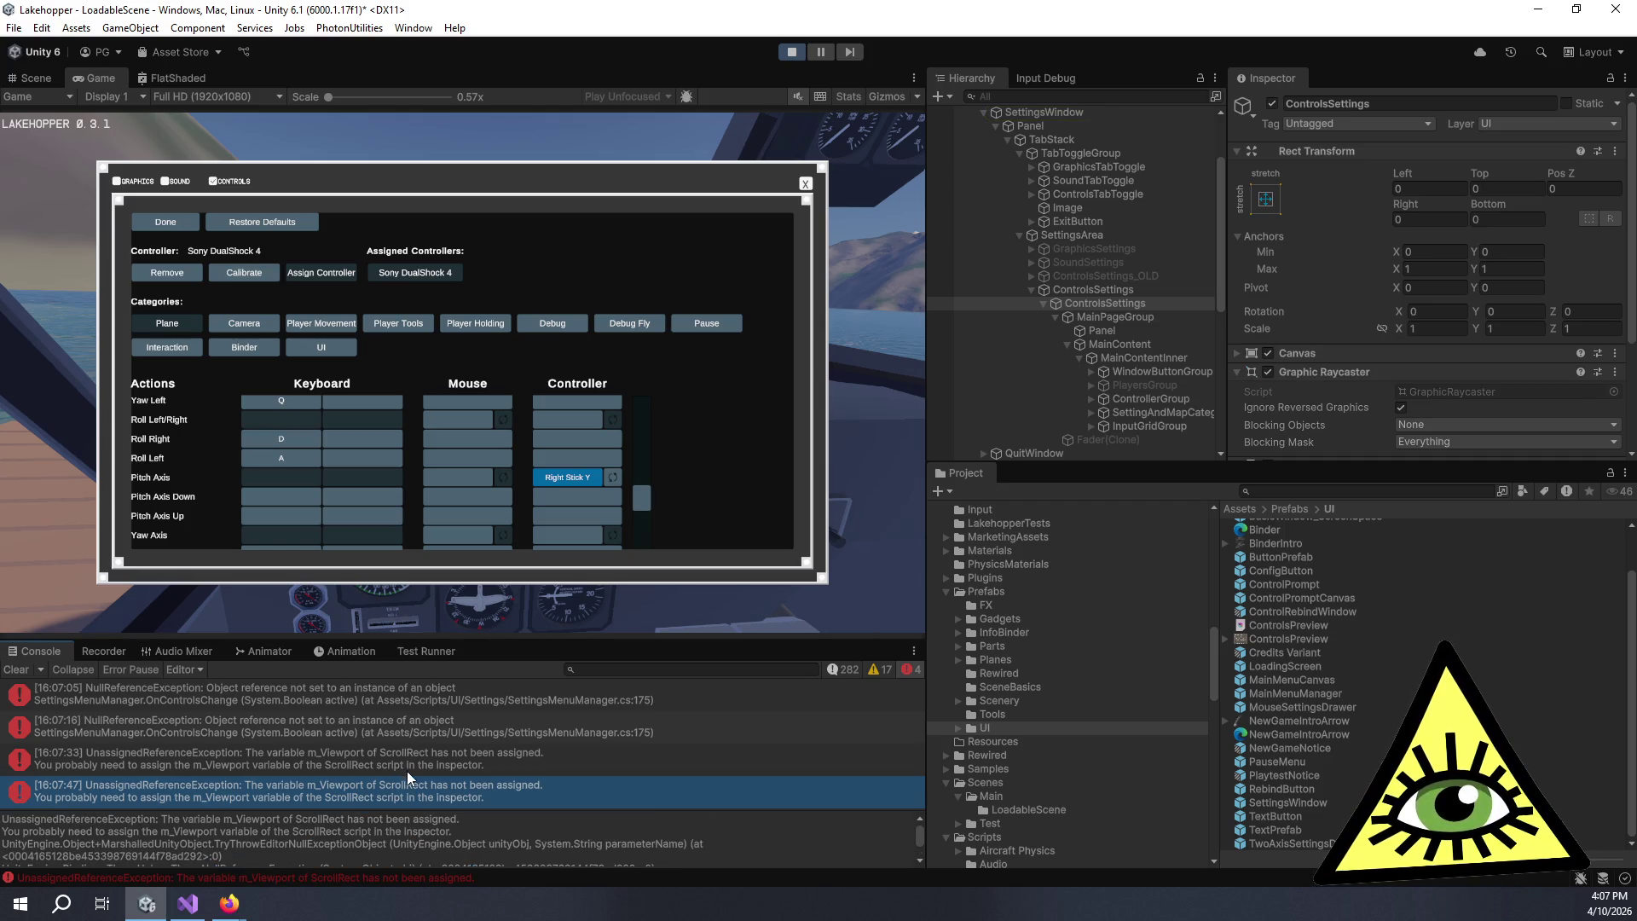
{"action": "left_click", "coordinate": [541, 750]}
{"action": "left_click", "coordinate": [552, 727]}
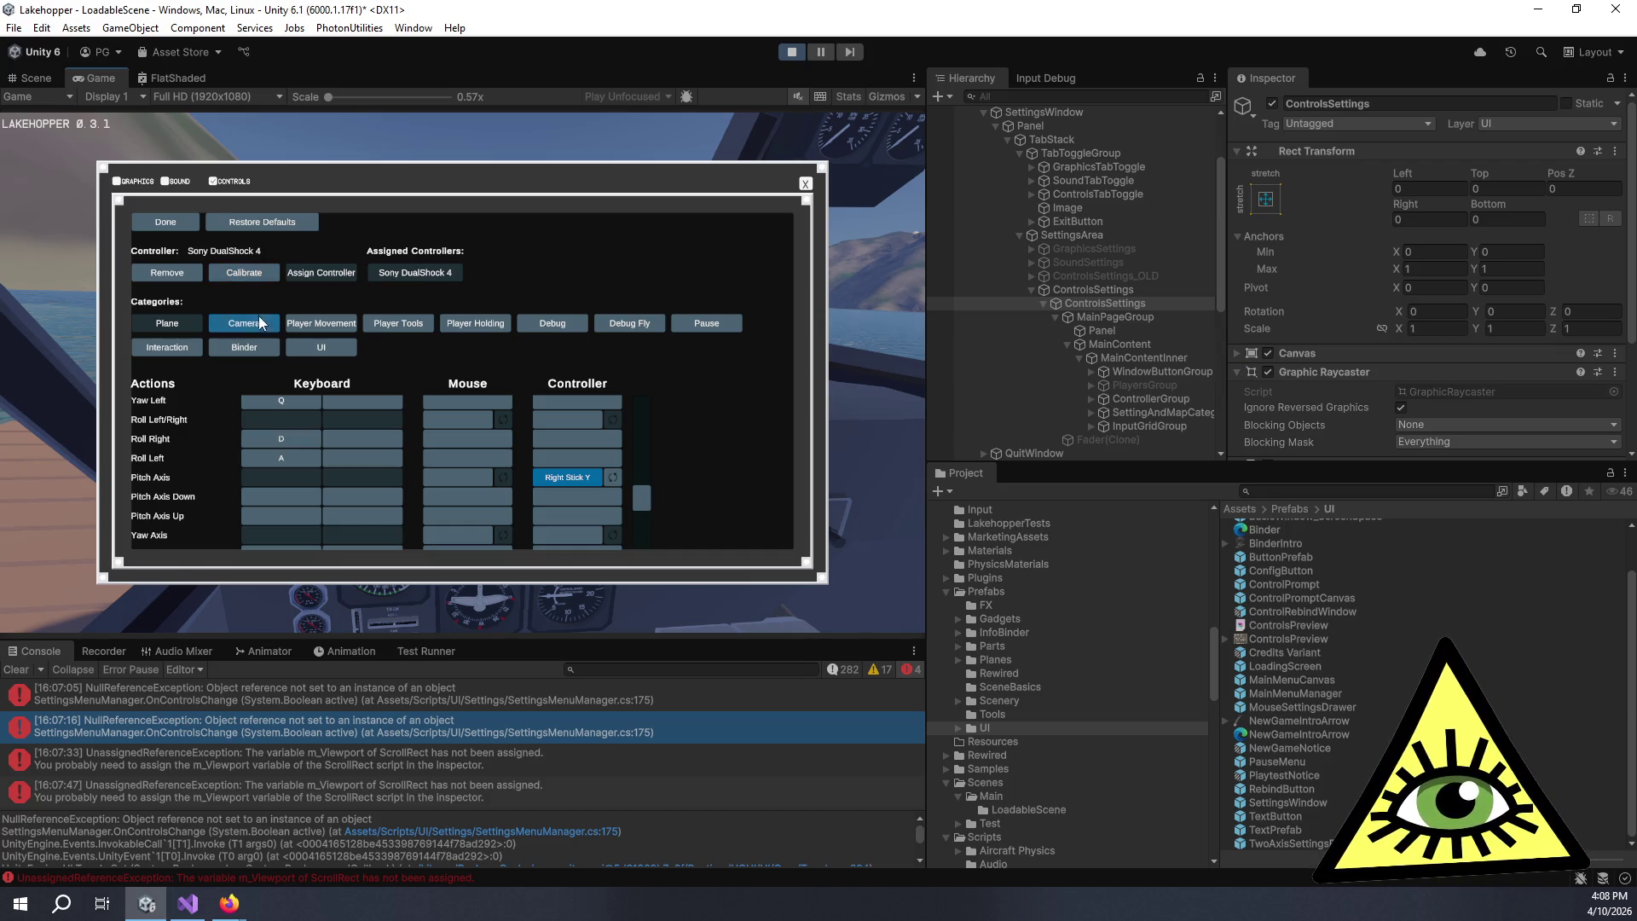
{"action": "scroll", "coordinate": [495, 460], "scroll_direction": "down", "scroll_amount": 5}
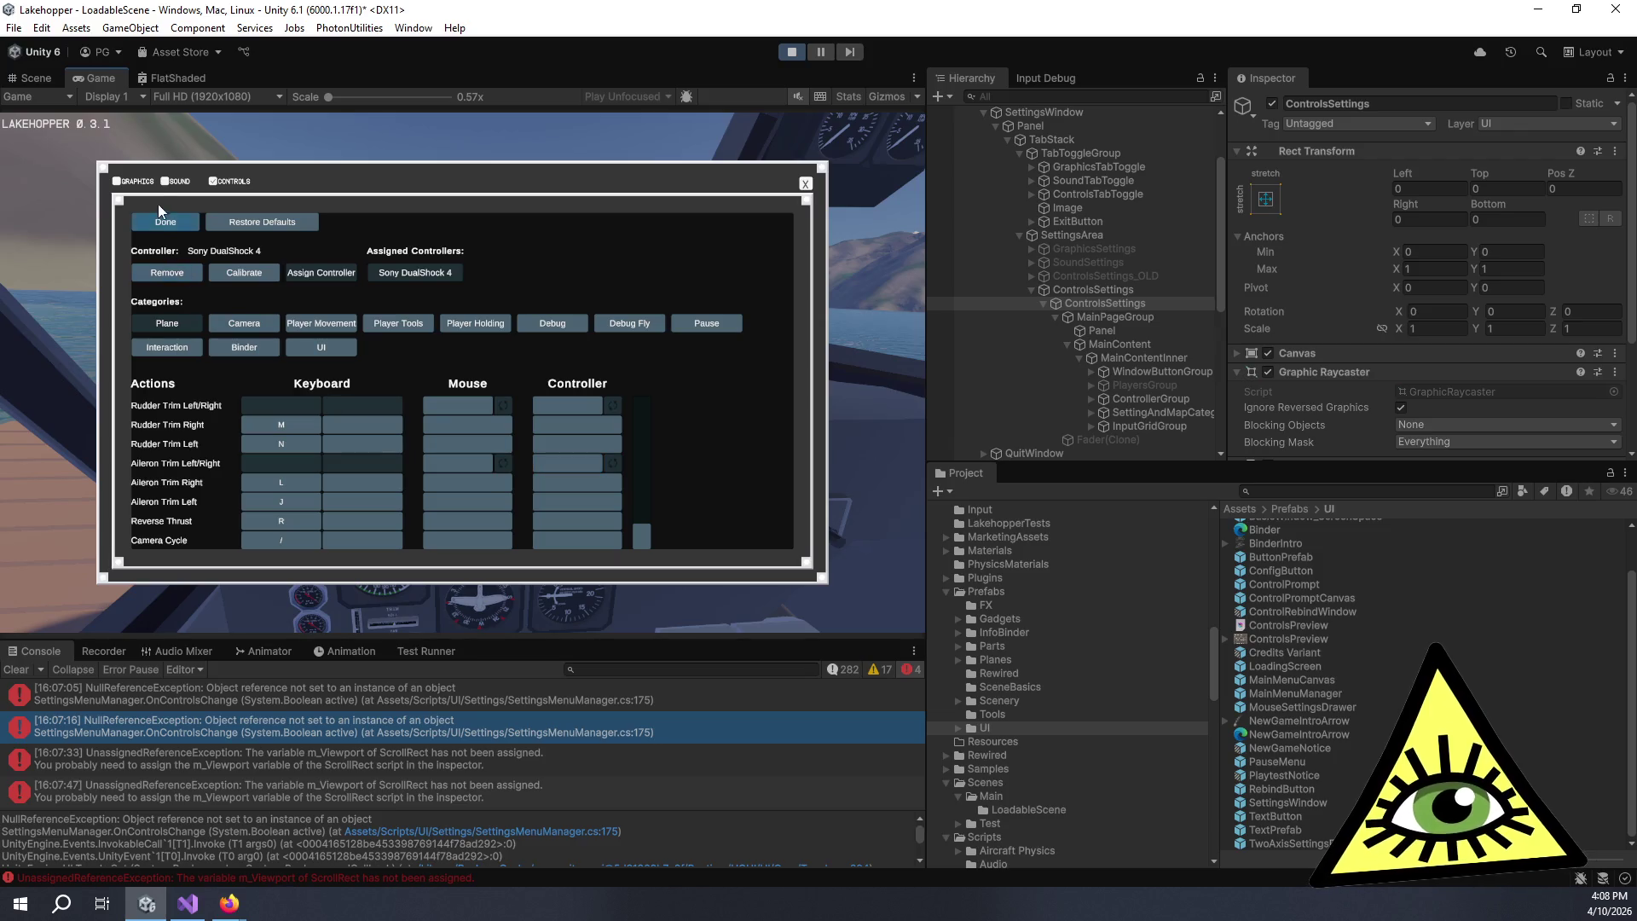
{"action": "left_click", "coordinate": [179, 223]}
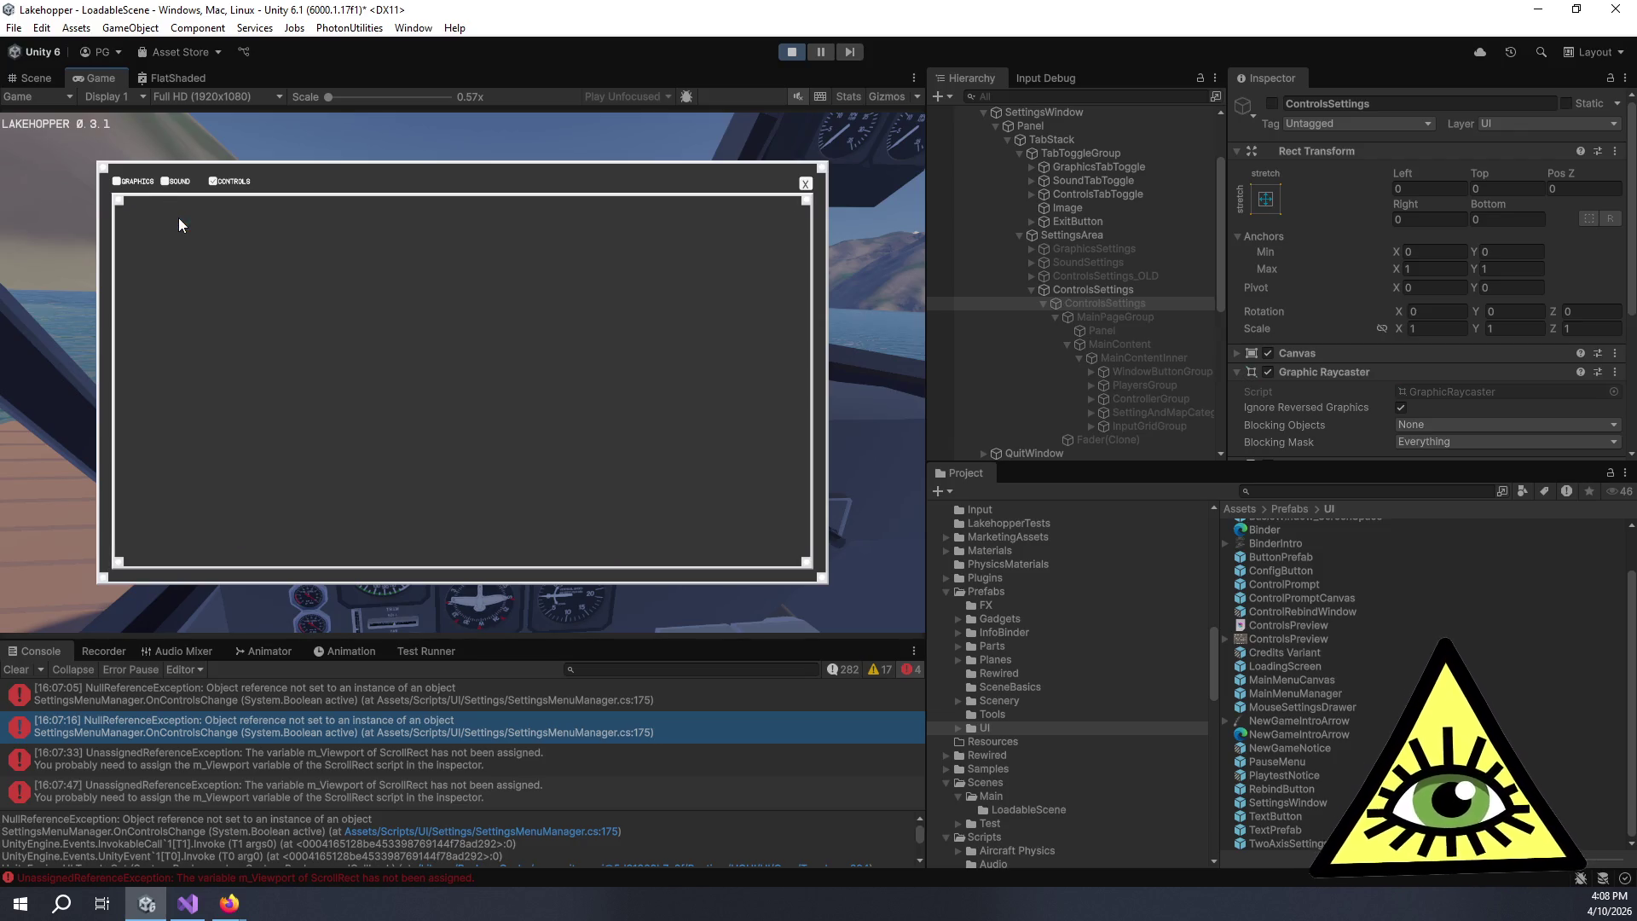
- Close settings, resume the game, then quit to desktop from the pause menu, ending play mode
{"action": "left_click", "coordinate": [806, 185]}
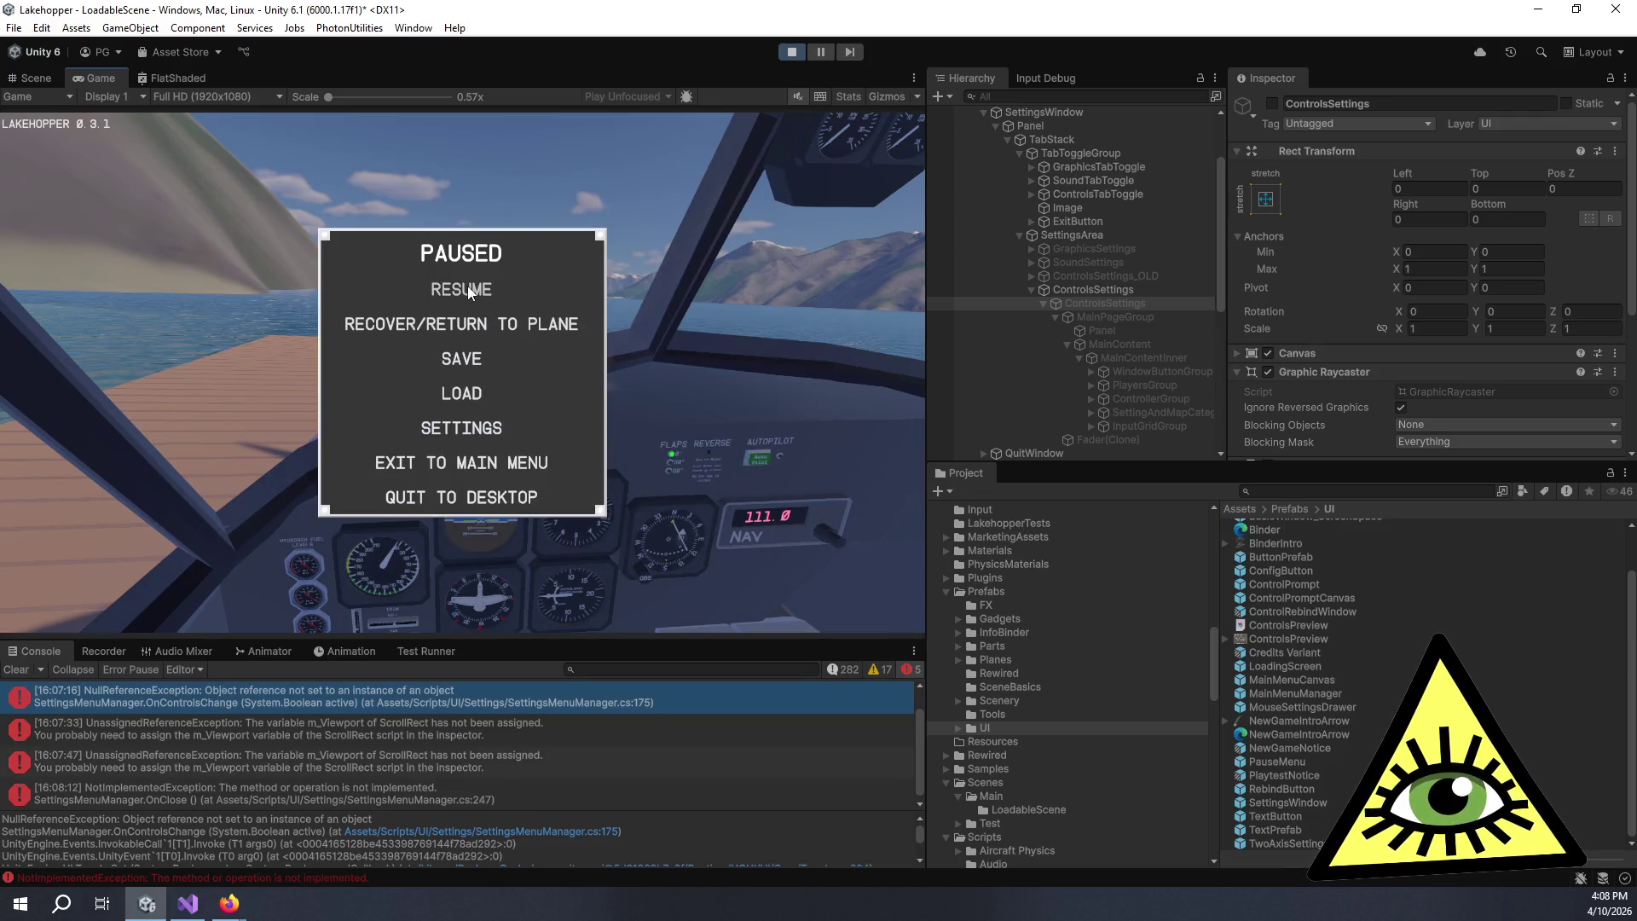
{"action": "left_click", "coordinate": [467, 285]}
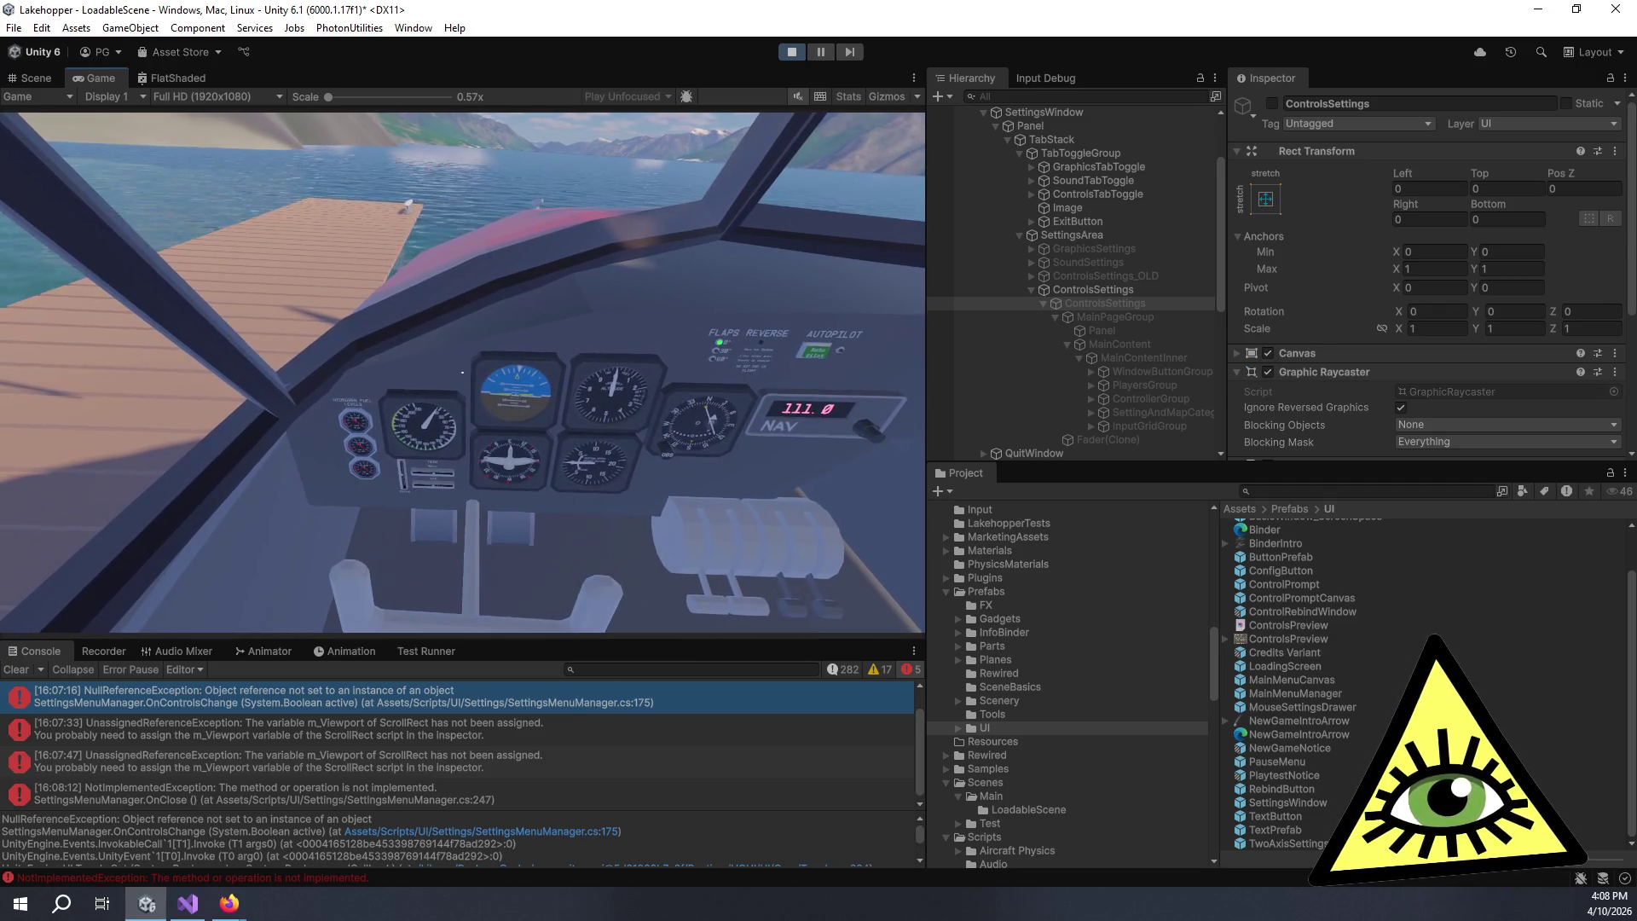
{"action": "key", "text": "Escape"}
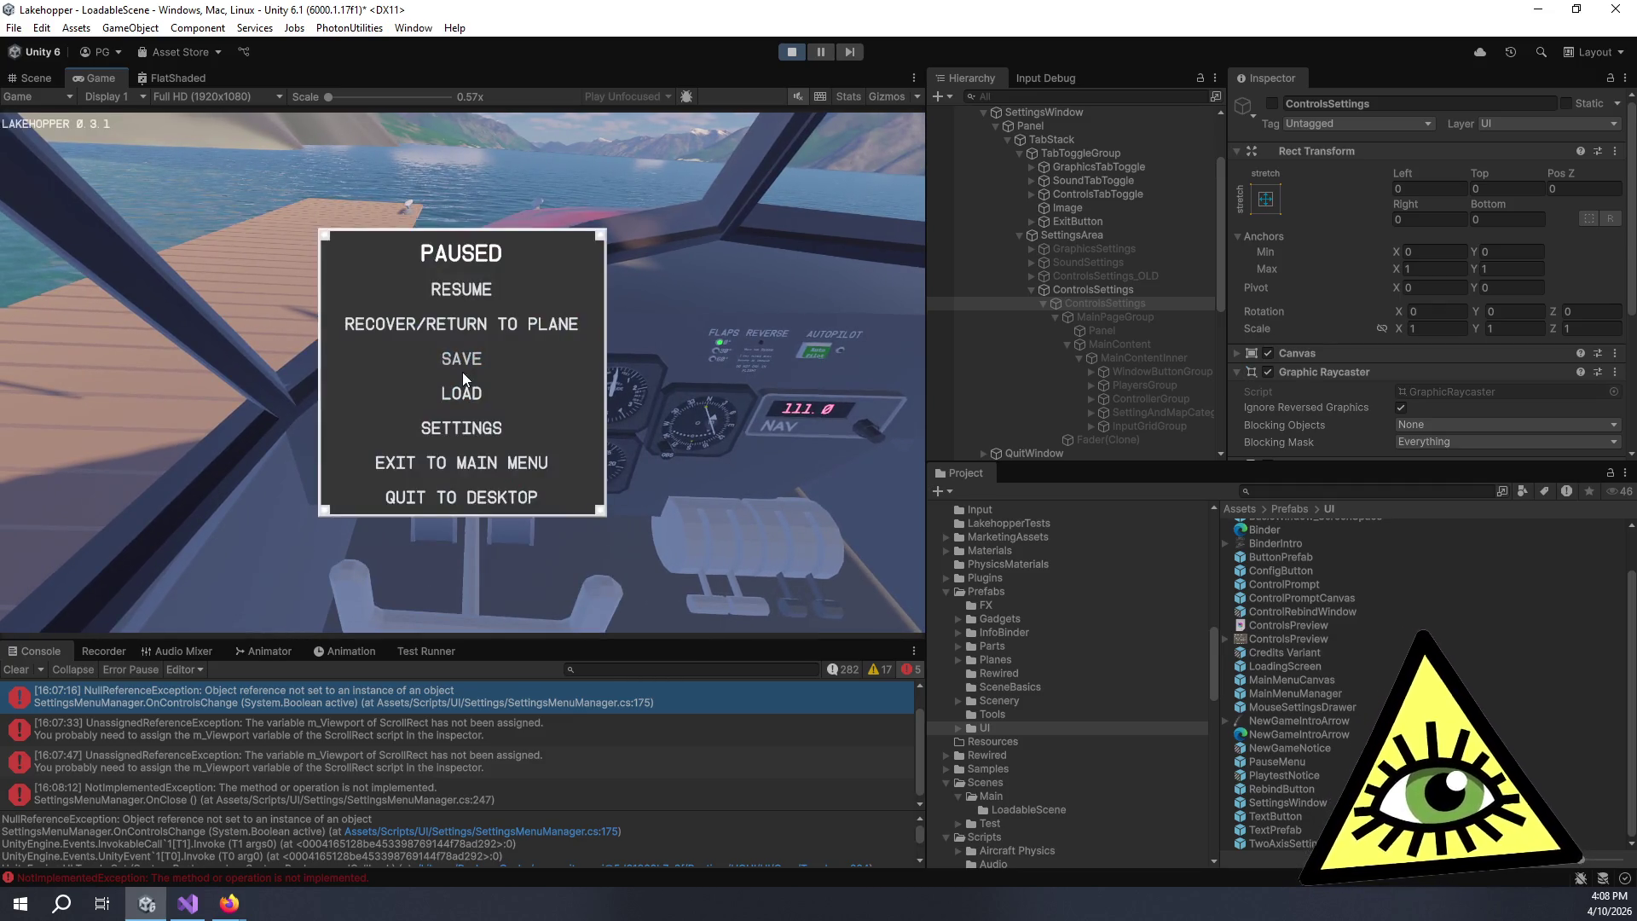
{"action": "left_click", "coordinate": [495, 500]}
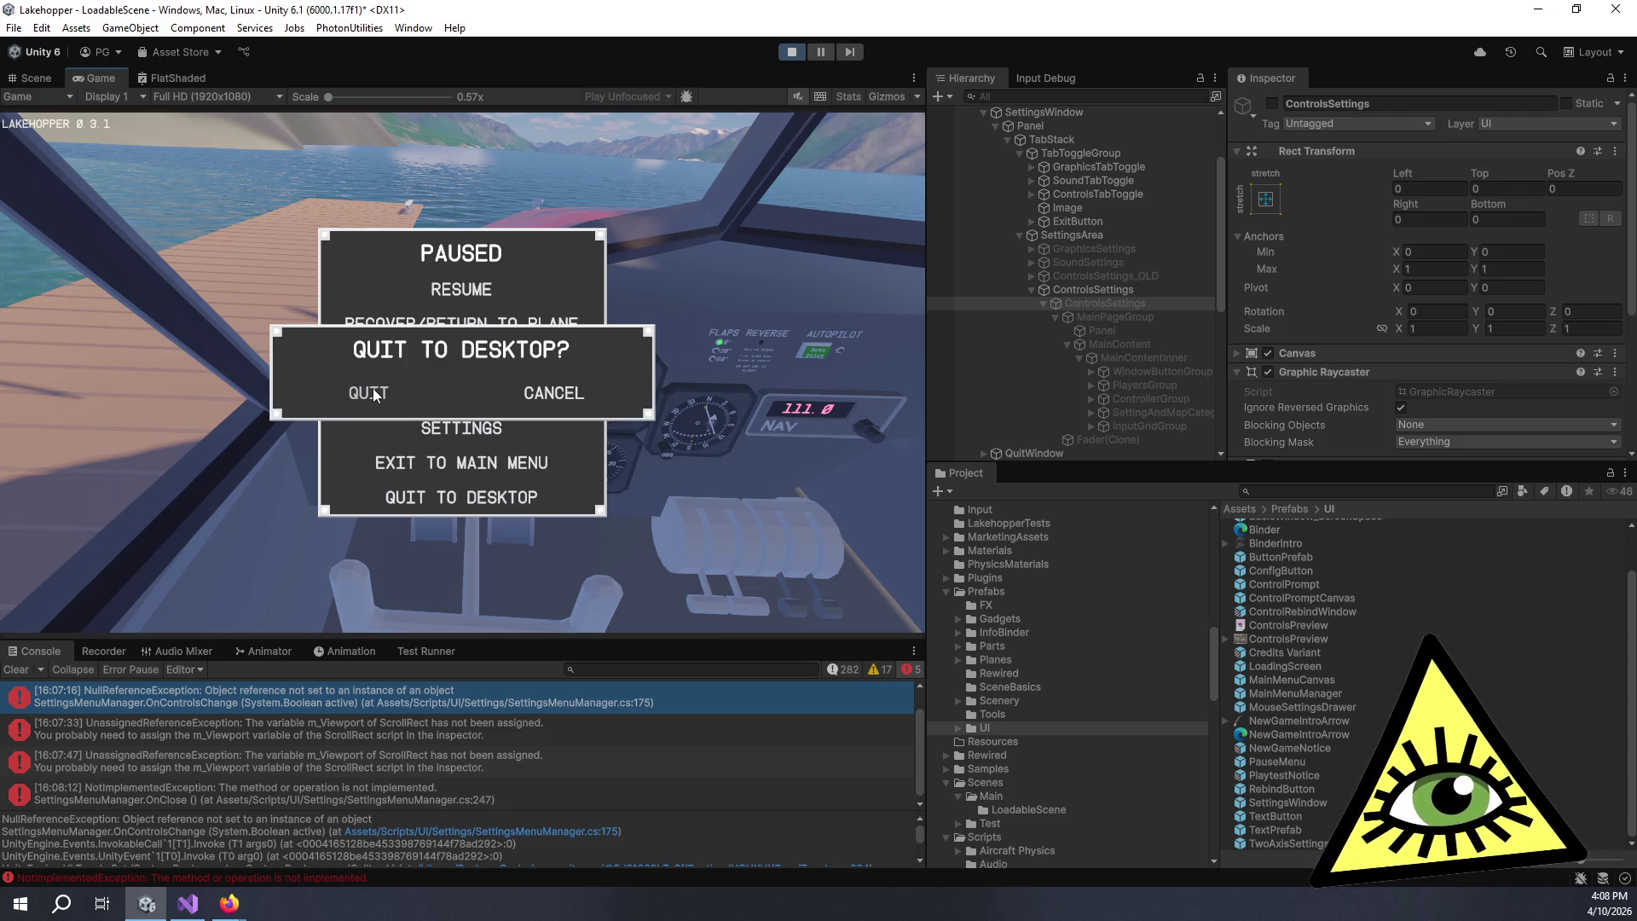
{"action": "left_click", "coordinate": [376, 395]}
{"action": "left_click", "coordinate": [374, 395]}
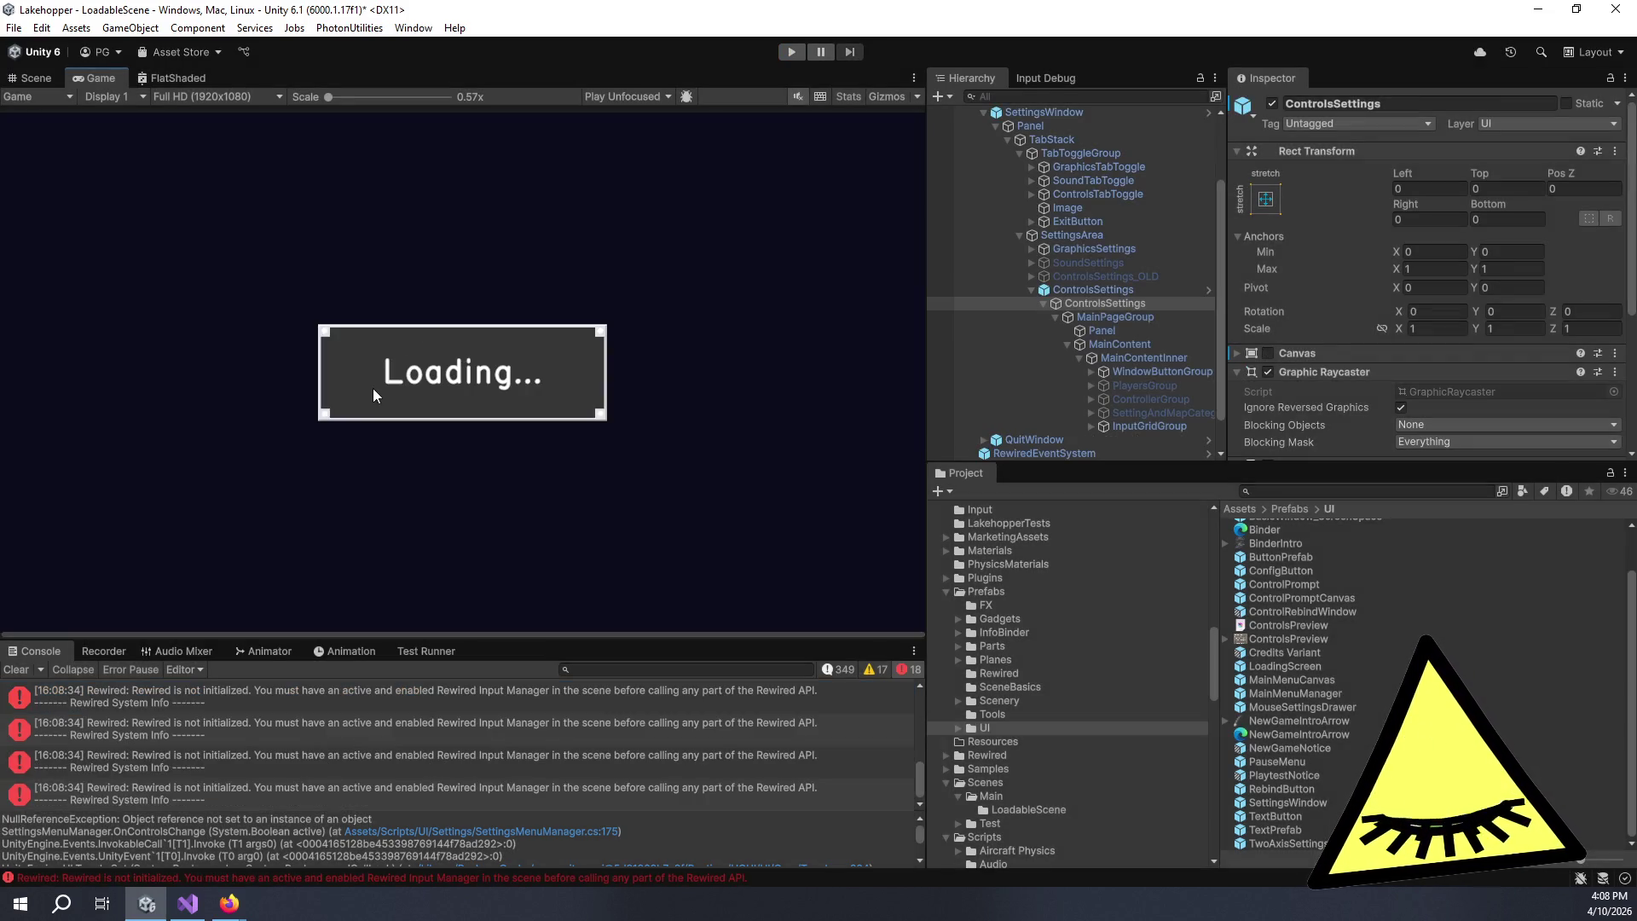
- Re-enter play mode so the game reloads into the cockpit scene
{"action": "left_click", "coordinate": [790, 51]}
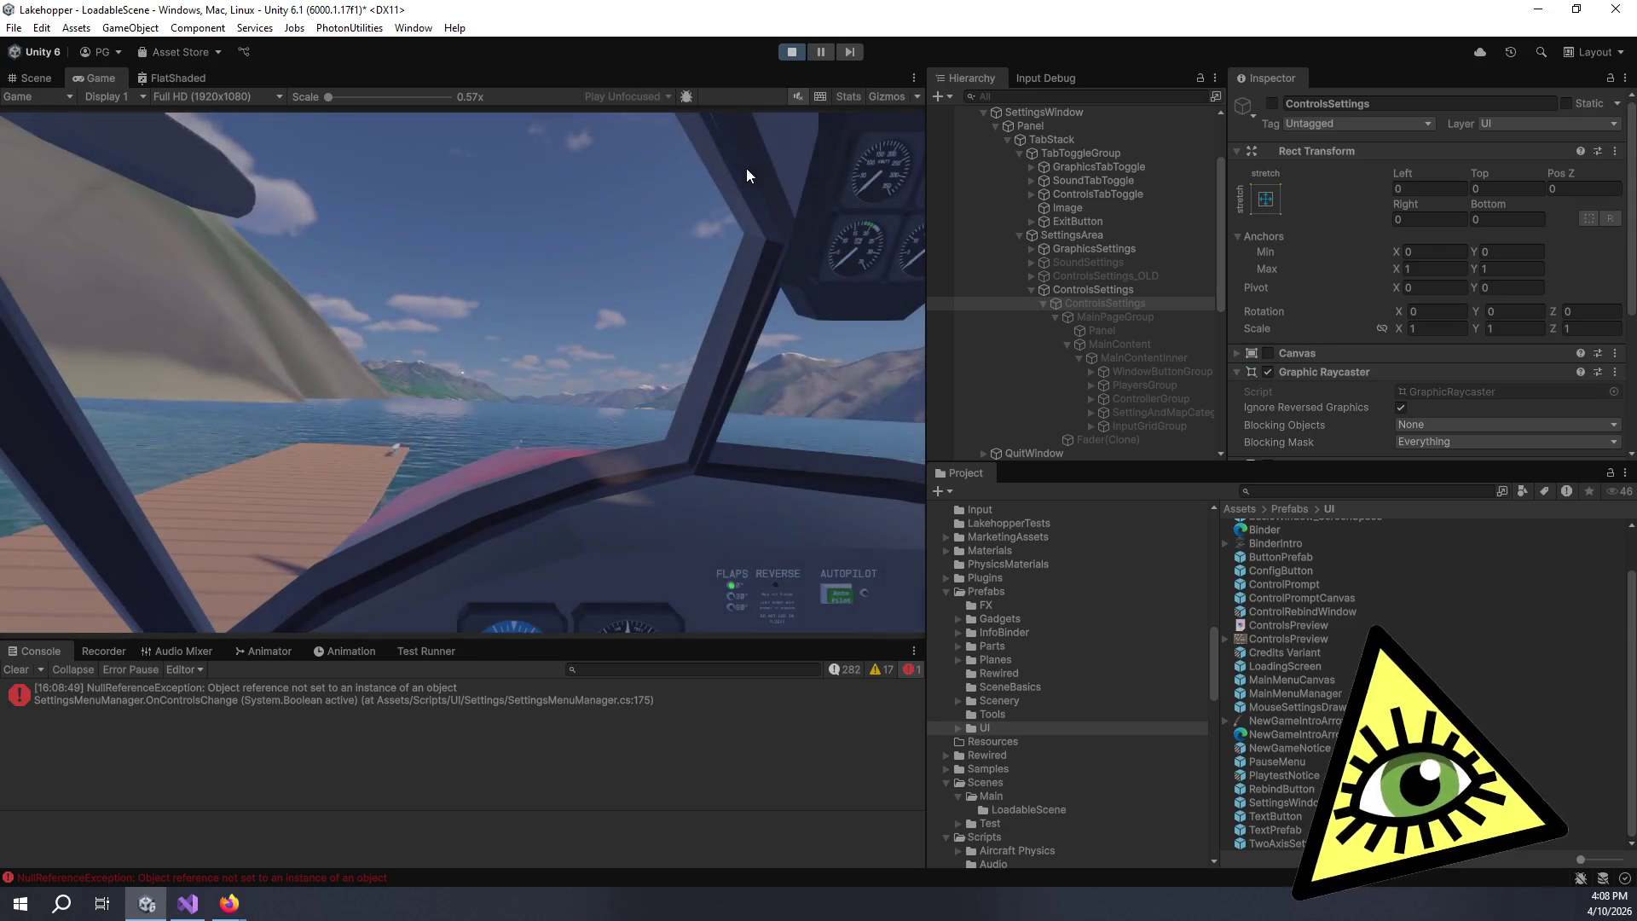
- Focus the Game view and leave the pilot seat, turning back into the cabin
{"action": "left_click", "coordinate": [728, 228]}
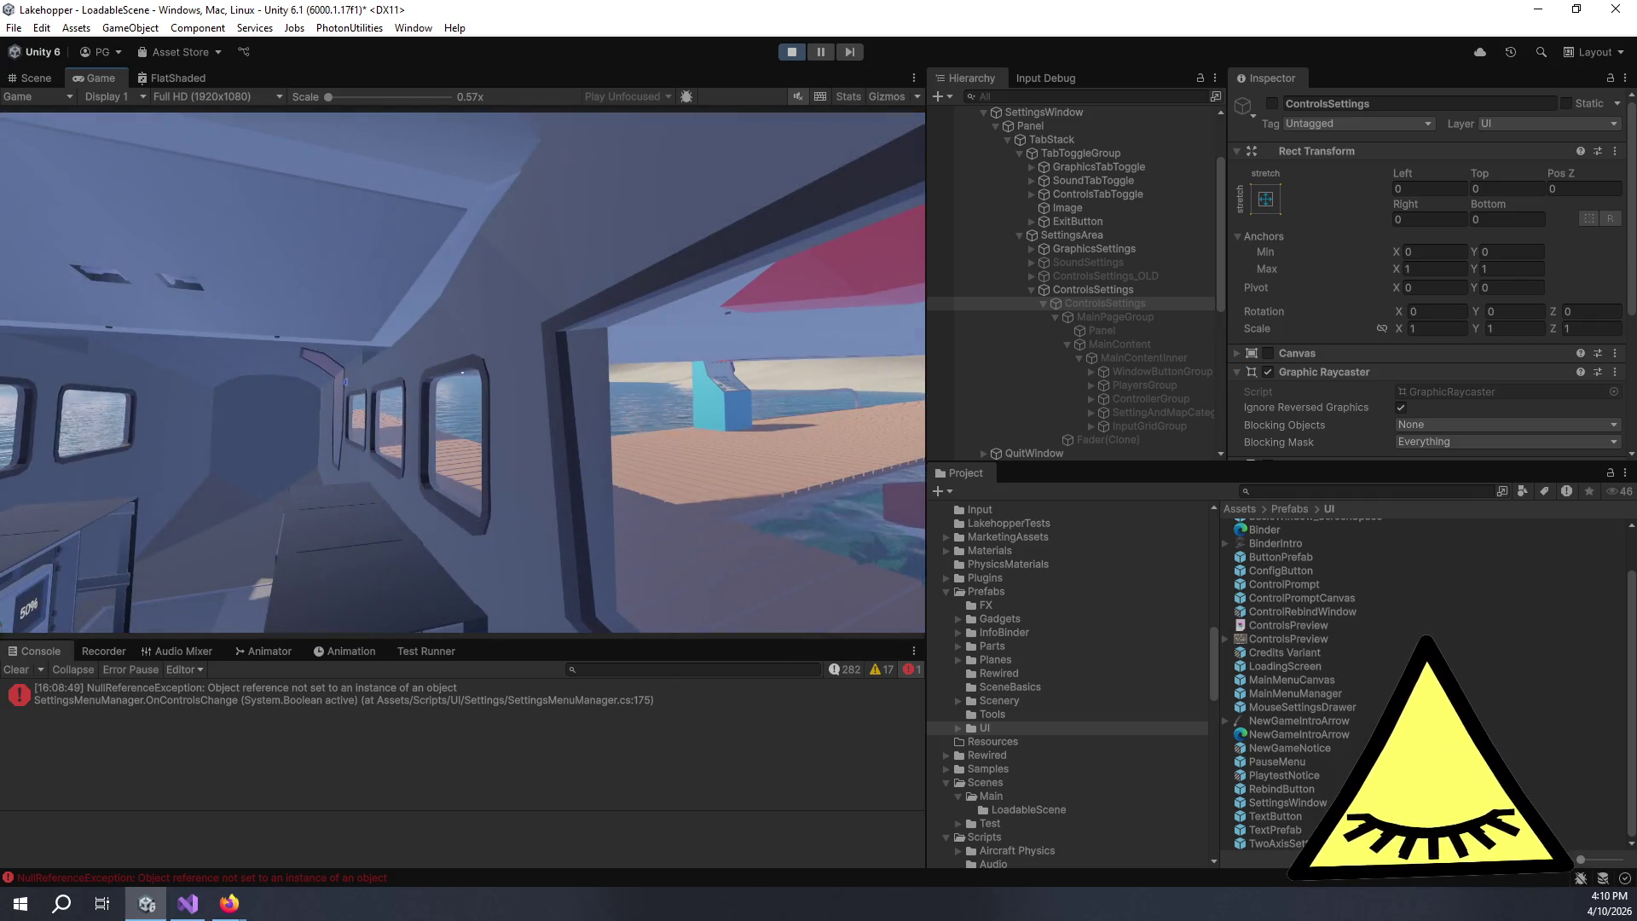
- Stop play mode, inspect the ControlPrompt prefab, and reselect ControlsSettings in the Hierarchy
{"action": "key", "text": "ctrl+p"}
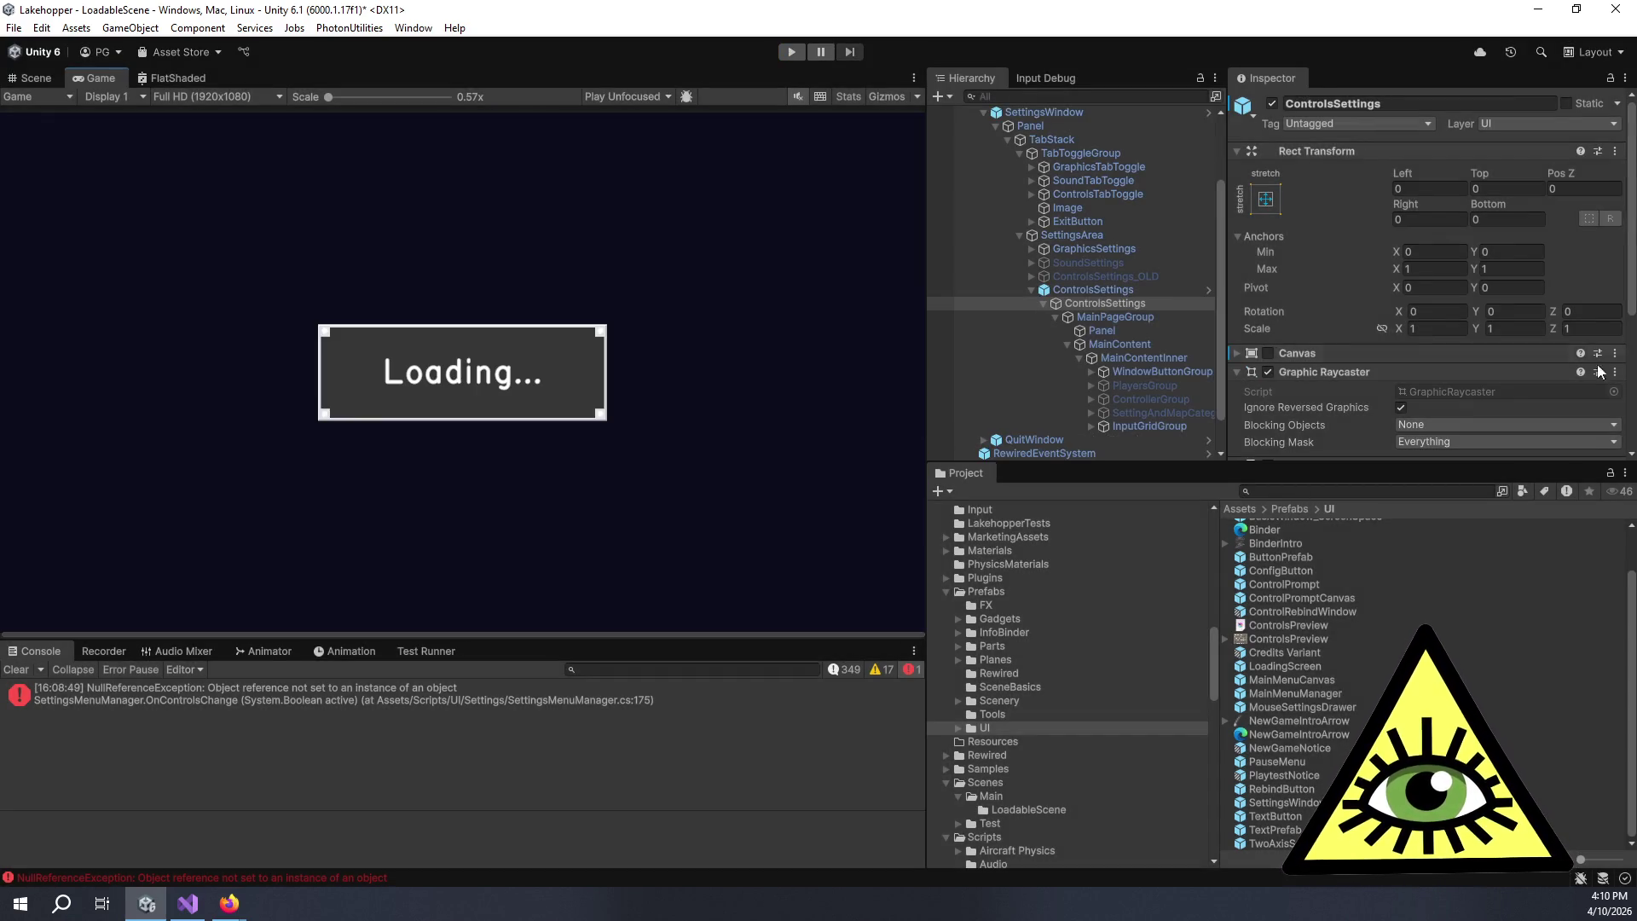
{"action": "right_click", "coordinate": [1116, 292]}
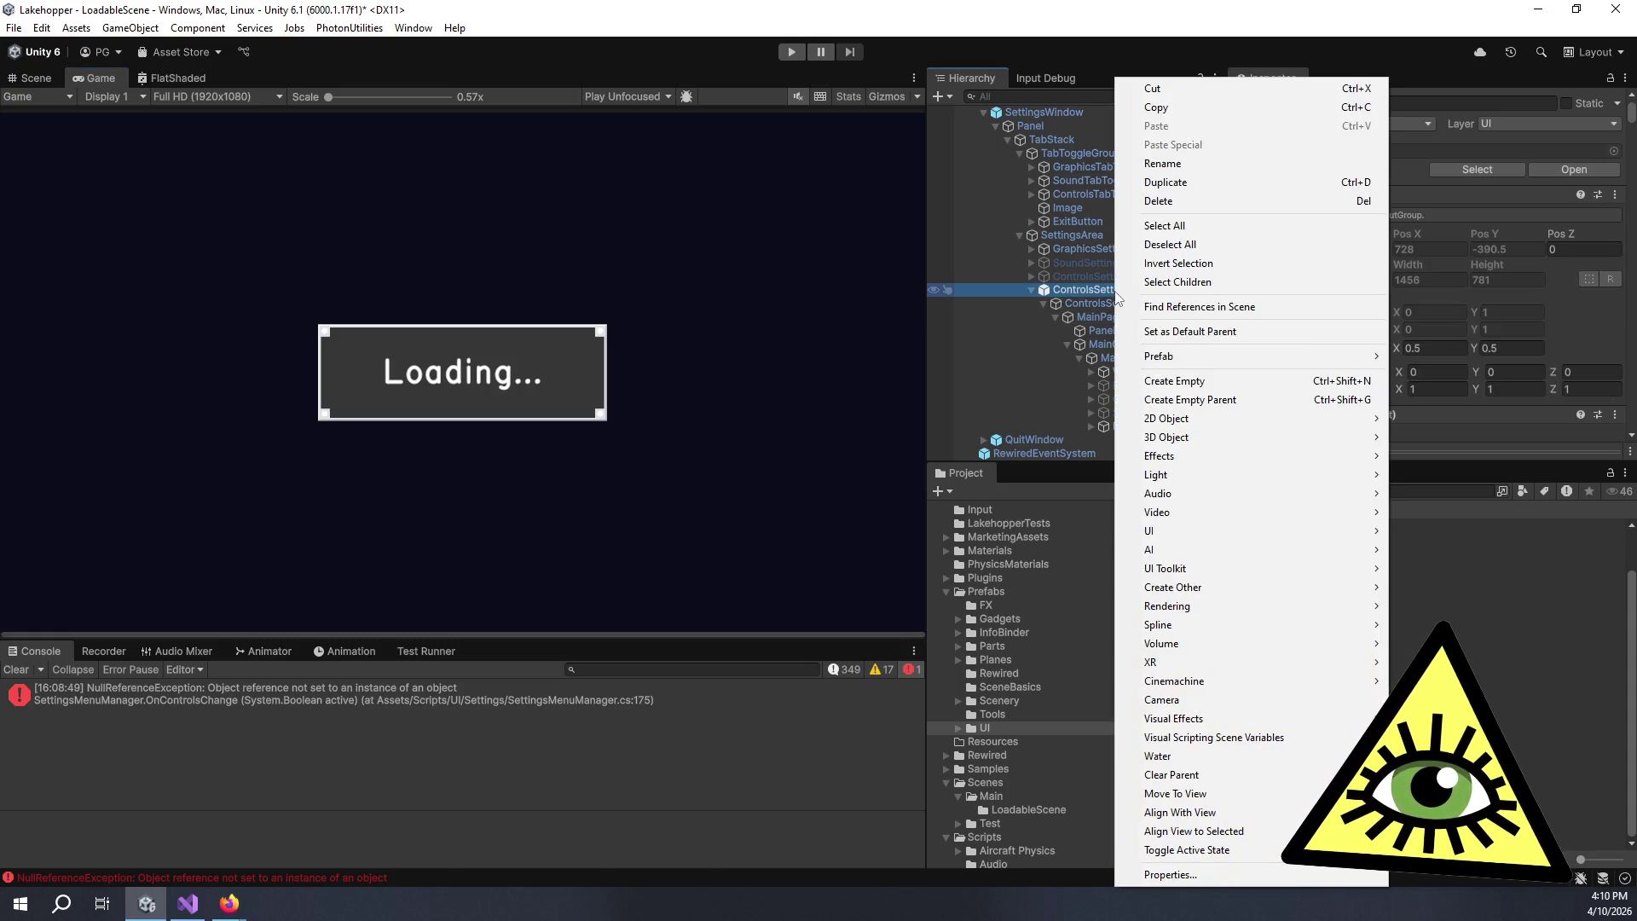
{"action": "mouse_move", "coordinate": [1236, 356]}
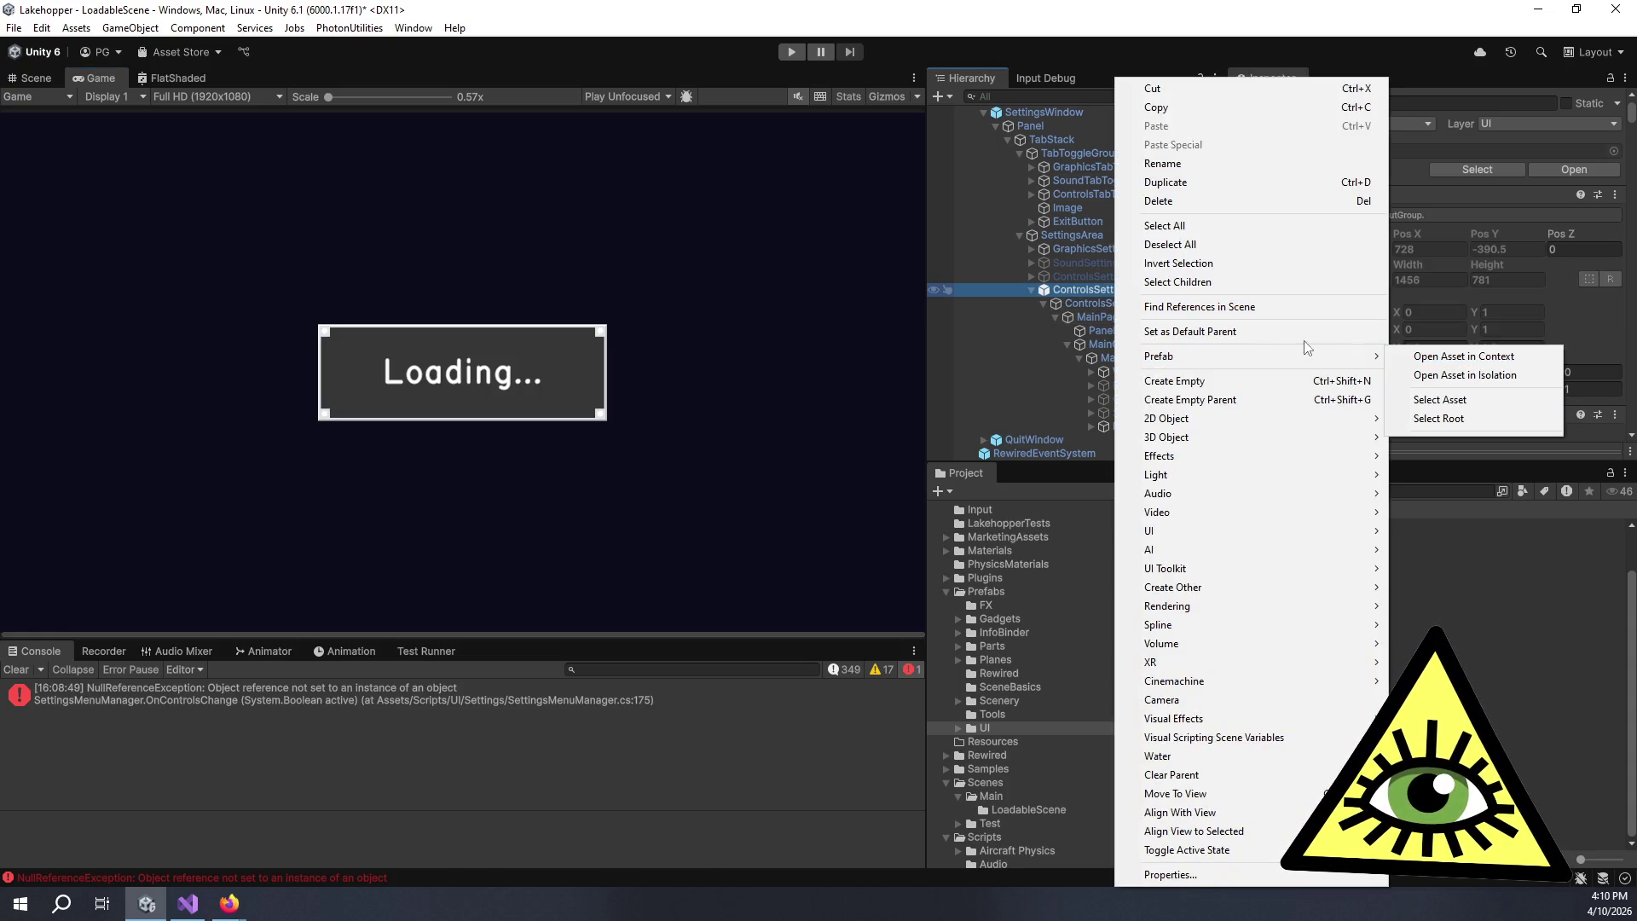
{"action": "left_click", "coordinate": [1537, 582]}
{"action": "left_click", "coordinate": [1537, 583]}
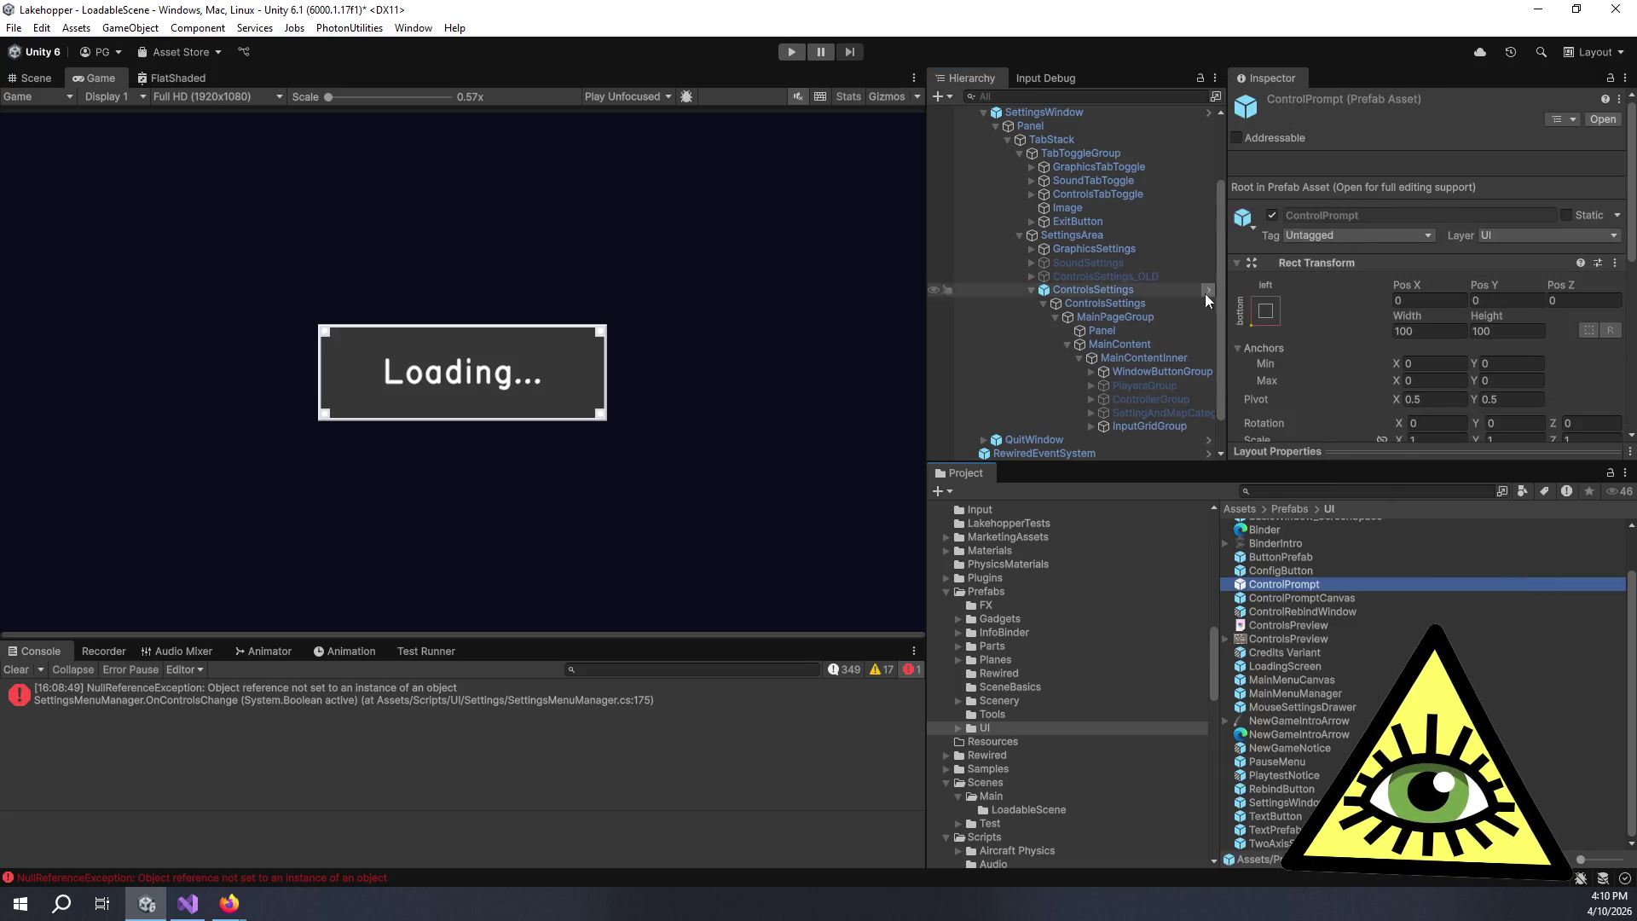
{"action": "left_click", "coordinate": [1119, 288]}
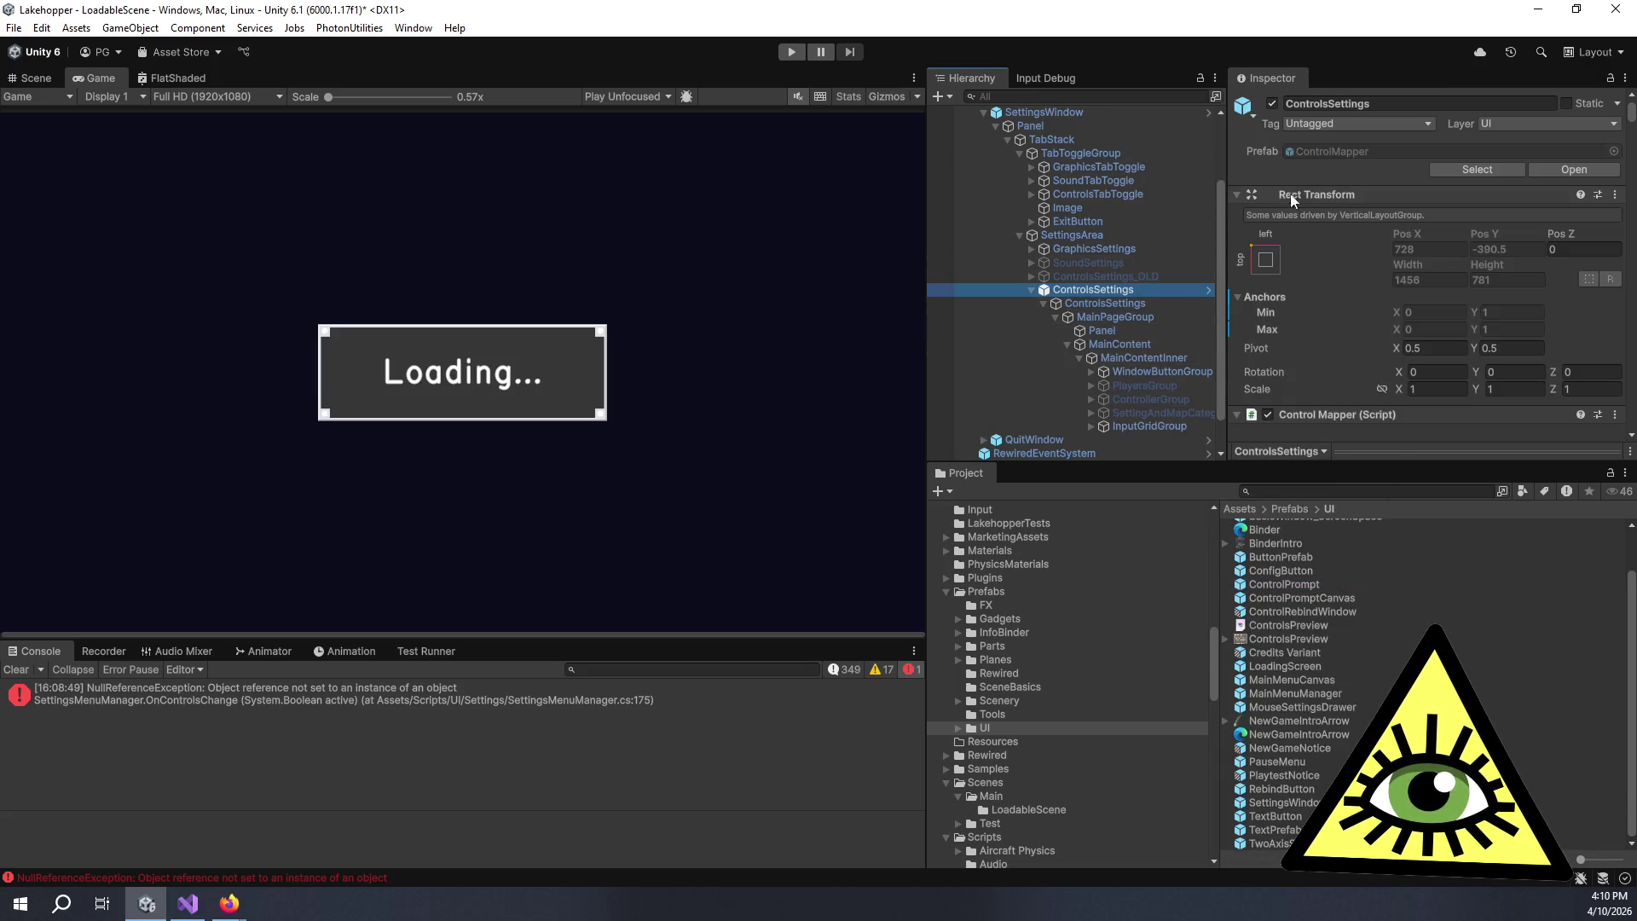
- Select the PauseMenu object and open its prefab Overrides dropdown
{"action": "left_click", "coordinate": [1046, 114]}
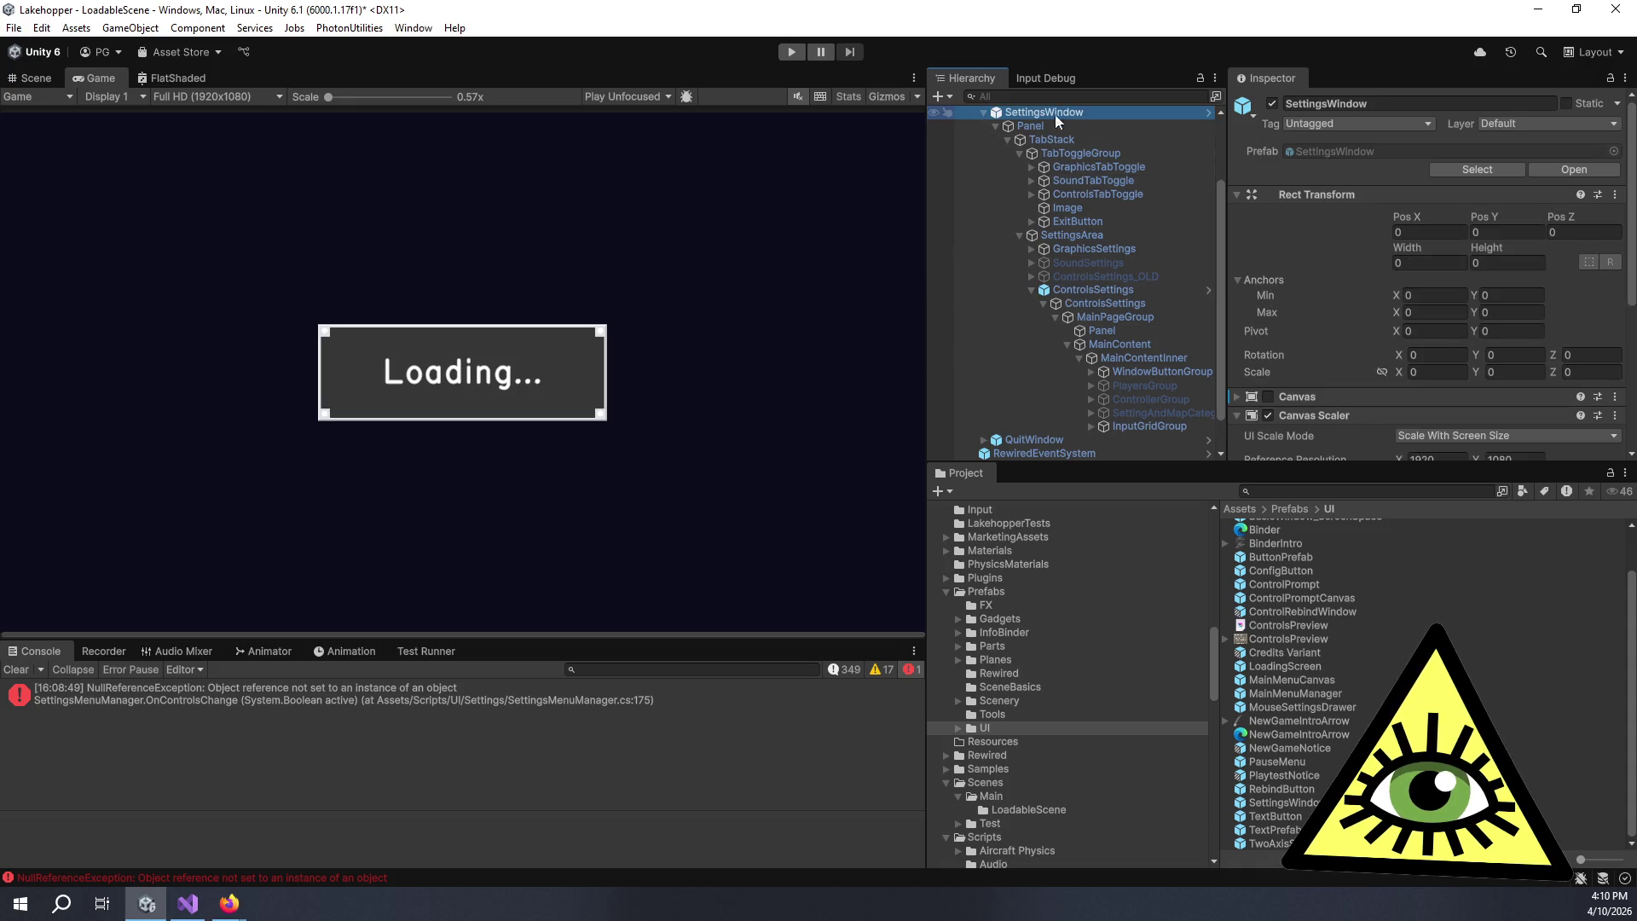
{"action": "scroll", "coordinate": [1050, 150], "scroll_direction": "up", "scroll_amount": 3}
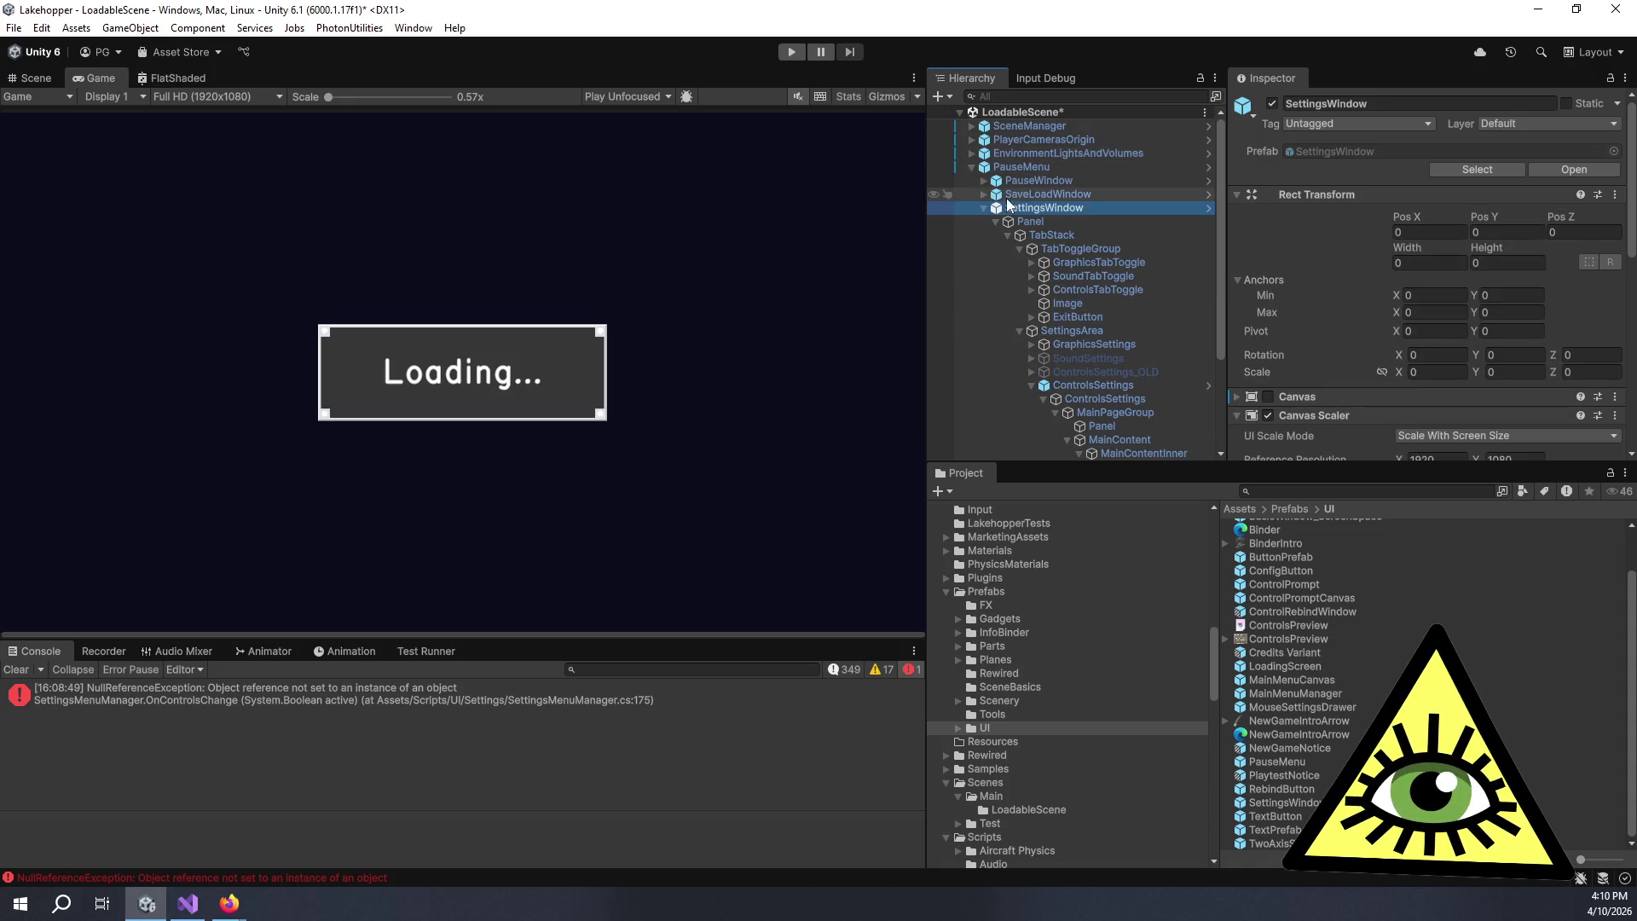
{"action": "left_click", "coordinate": [1006, 168]}
{"action": "left_click", "coordinate": [1307, 169]}
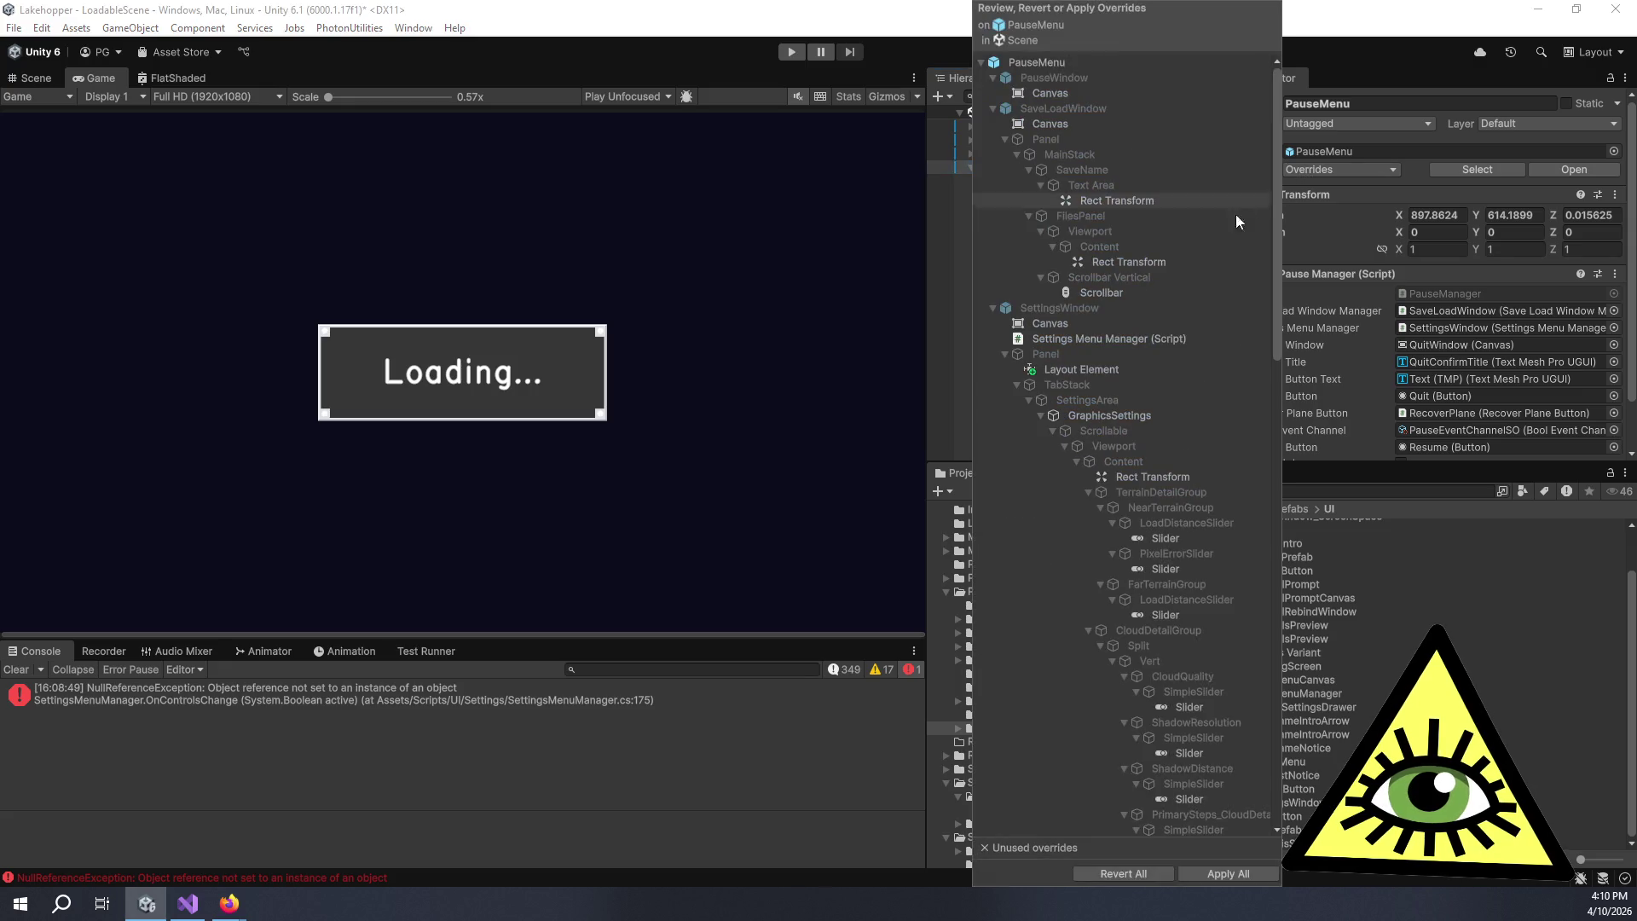
- Compare ControlsSettings' Canvas and Canvas Scaler Ext overrides against the prefab, then close without applying
{"action": "scroll", "coordinate": [1015, 365], "scroll_direction": "down", "scroll_amount": 10}
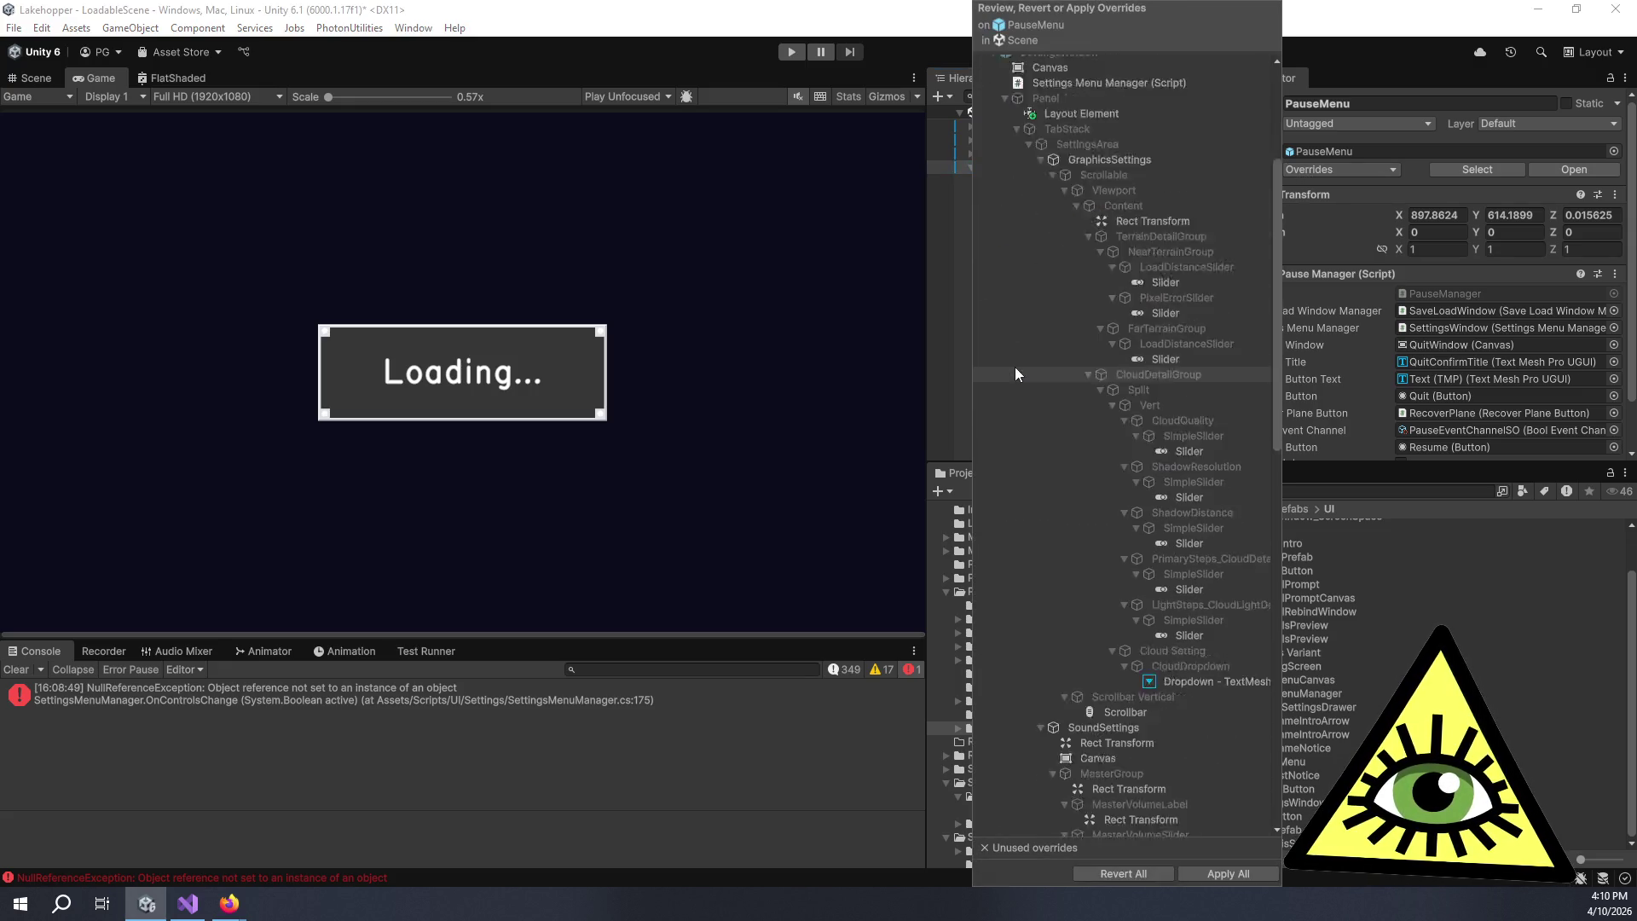
{"action": "scroll", "coordinate": [1021, 370], "scroll_direction": "down", "scroll_amount": 10}
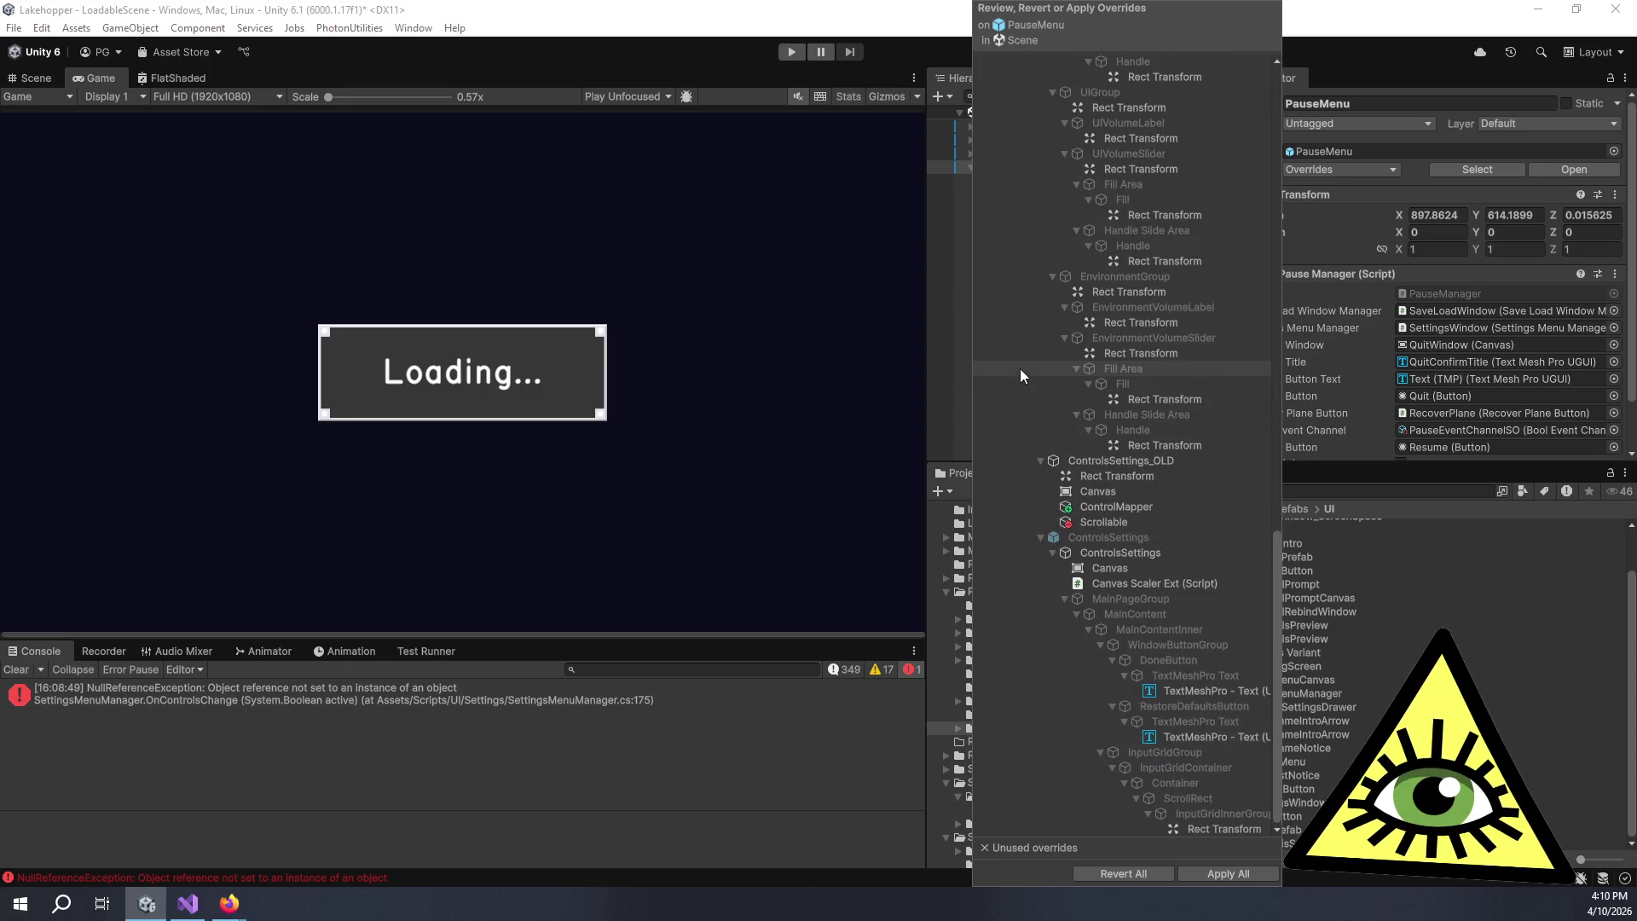
{"action": "left_click", "coordinate": [1107, 535]}
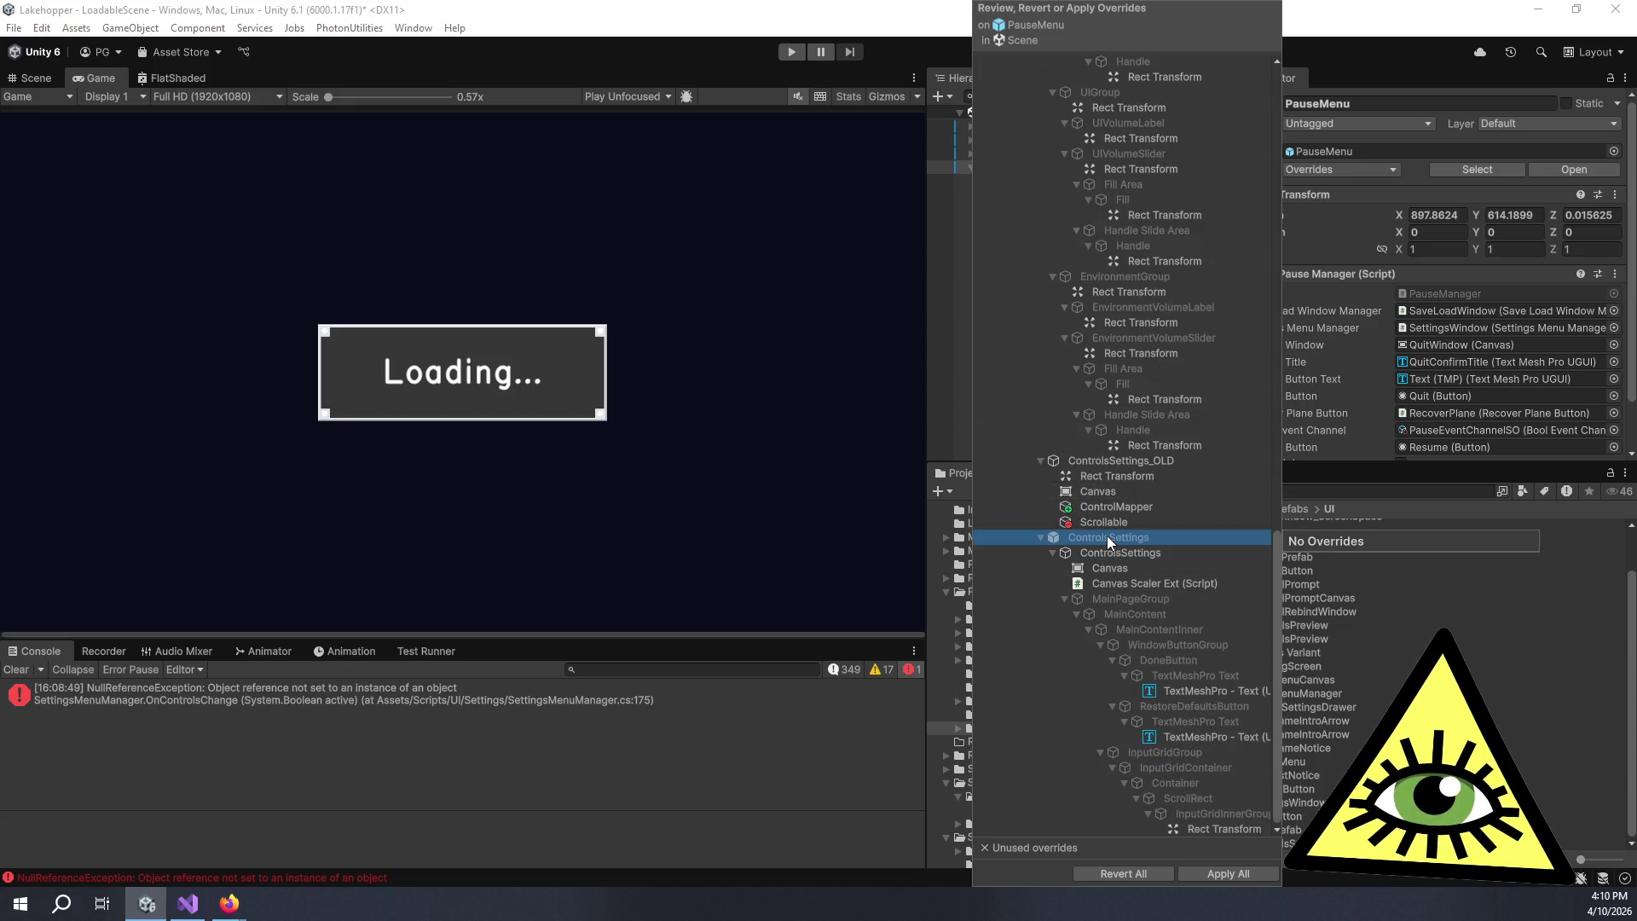
{"action": "left_click", "coordinate": [1114, 551]}
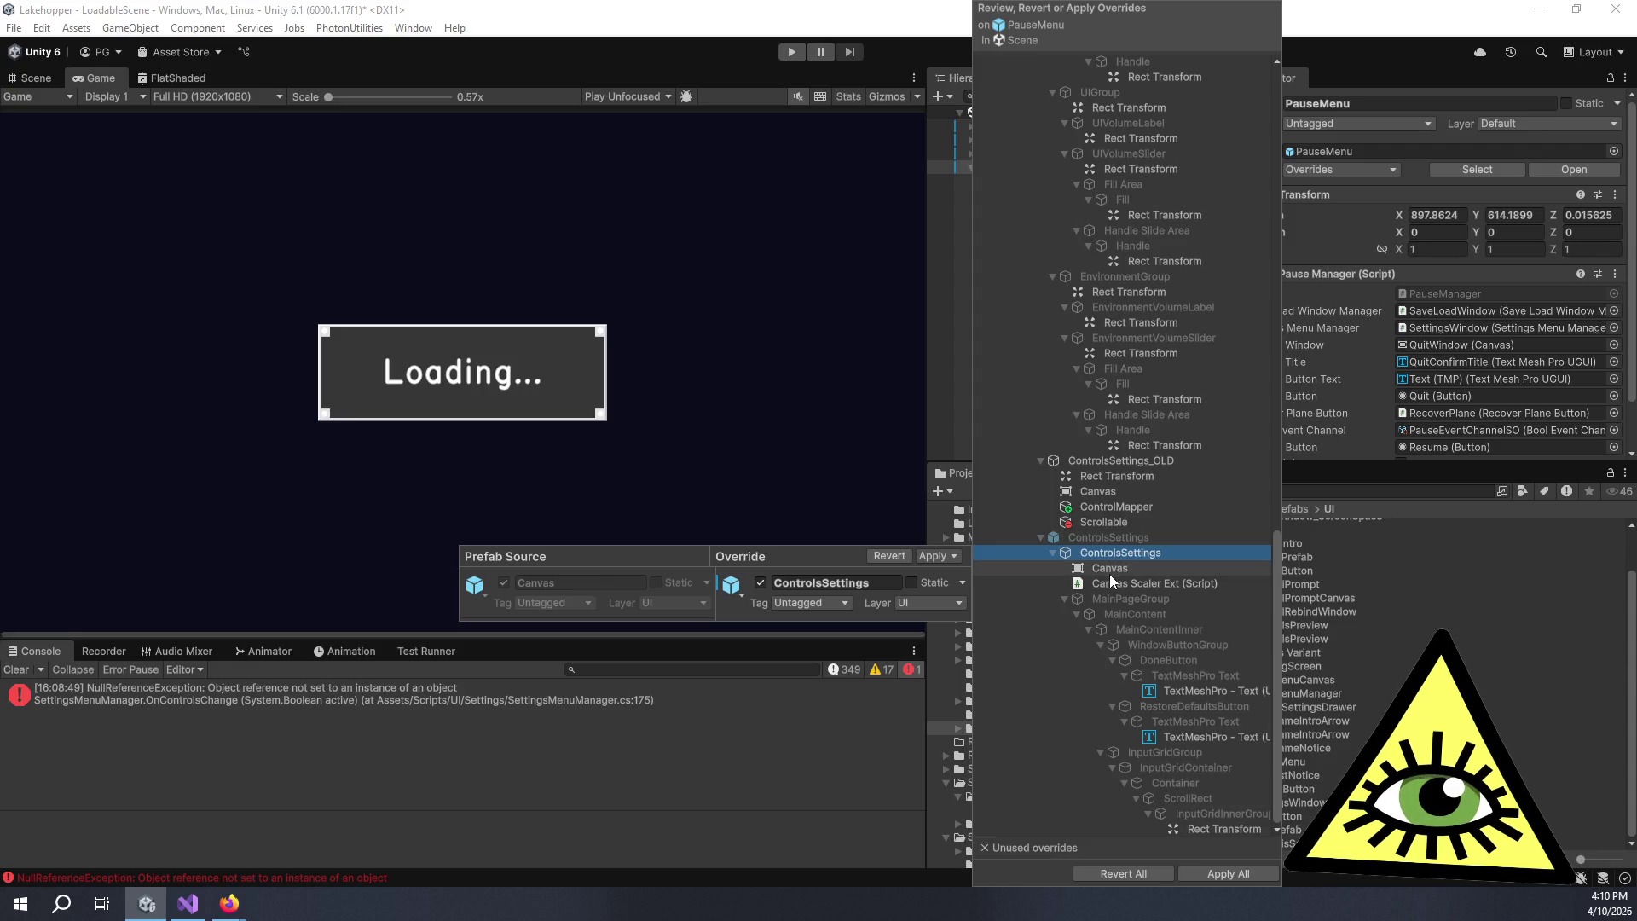
{"action": "left_click", "coordinate": [1108, 573]}
{"action": "left_click", "coordinate": [1122, 581]}
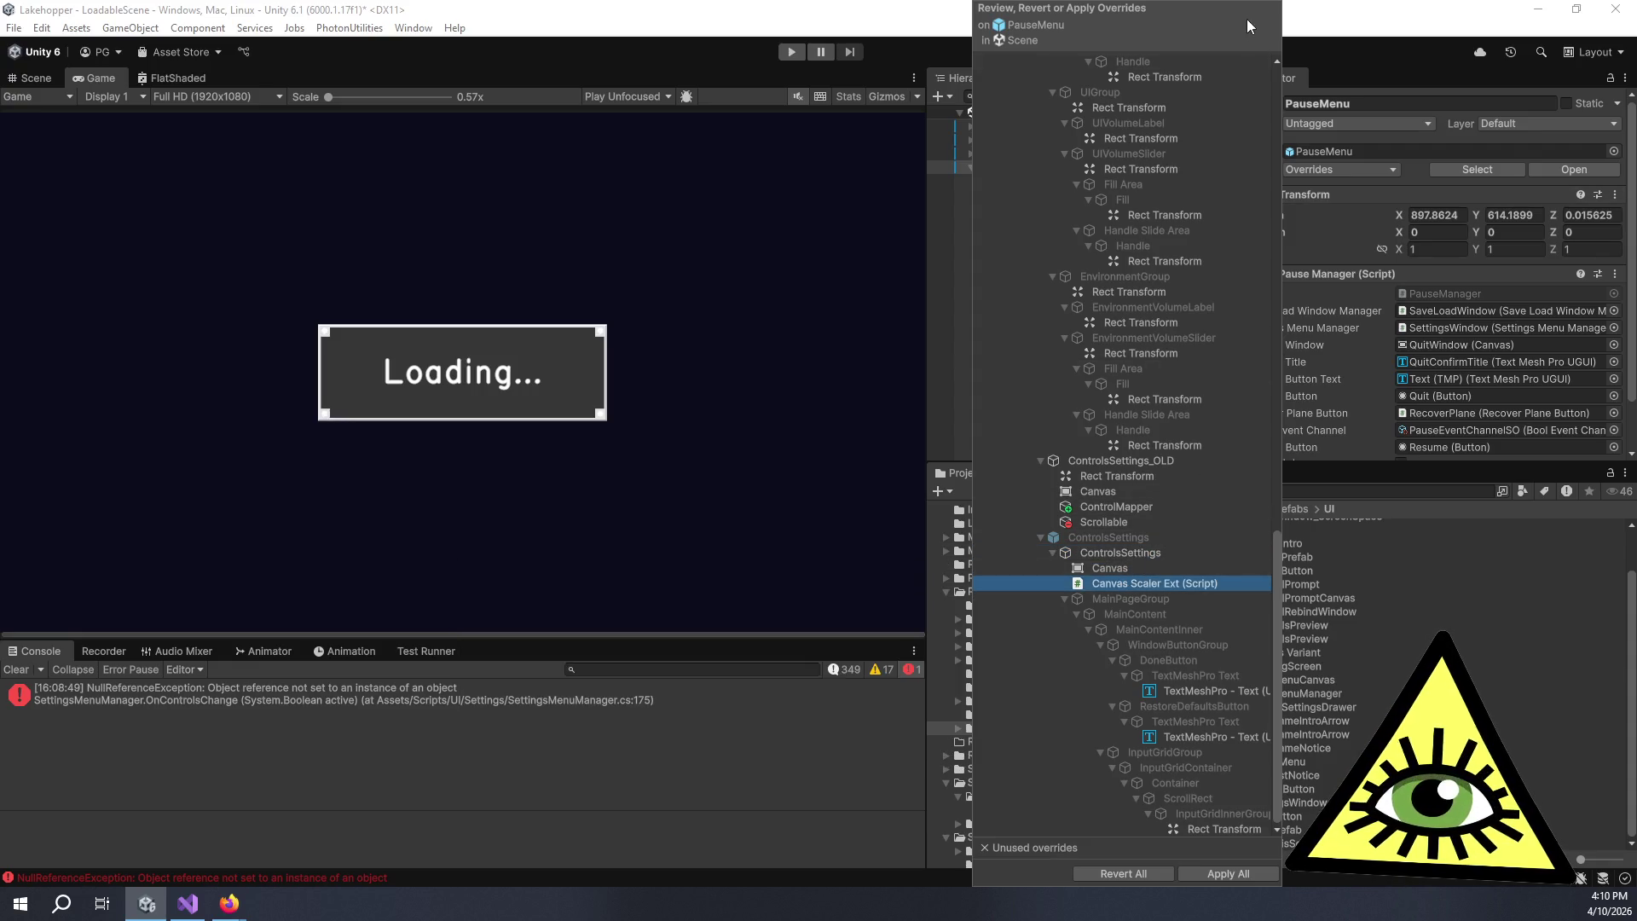
{"action": "left_click", "coordinate": [1334, 45]}
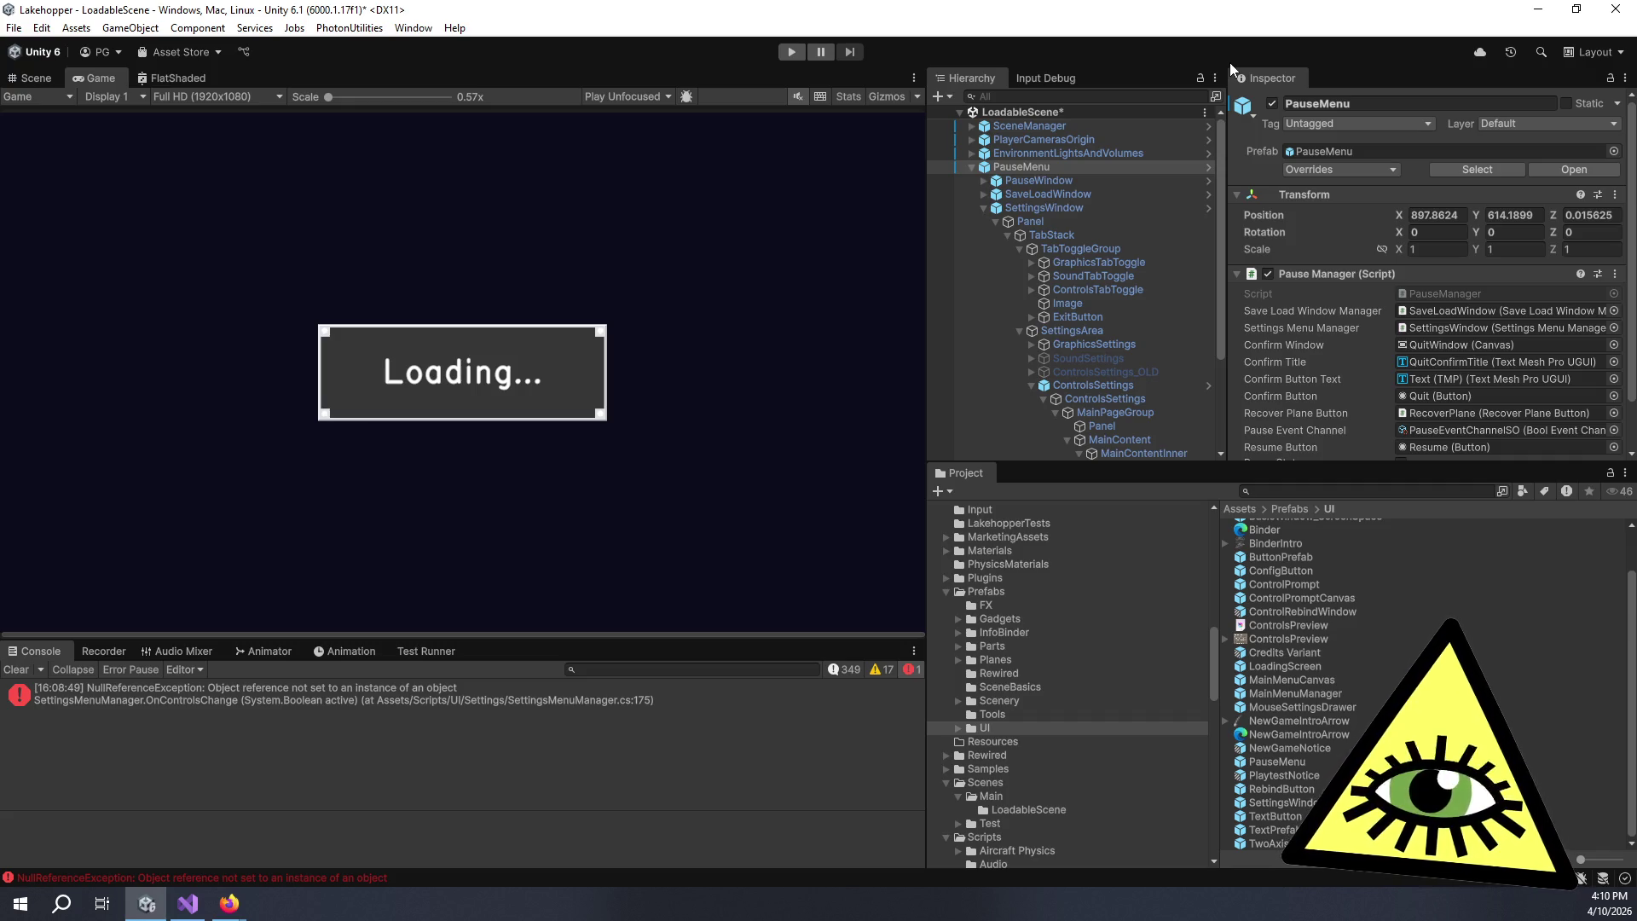
- Open the ControlMapper prefab from ControlsSettings and show it in the Scene view
{"action": "left_click", "coordinate": [1131, 384]}
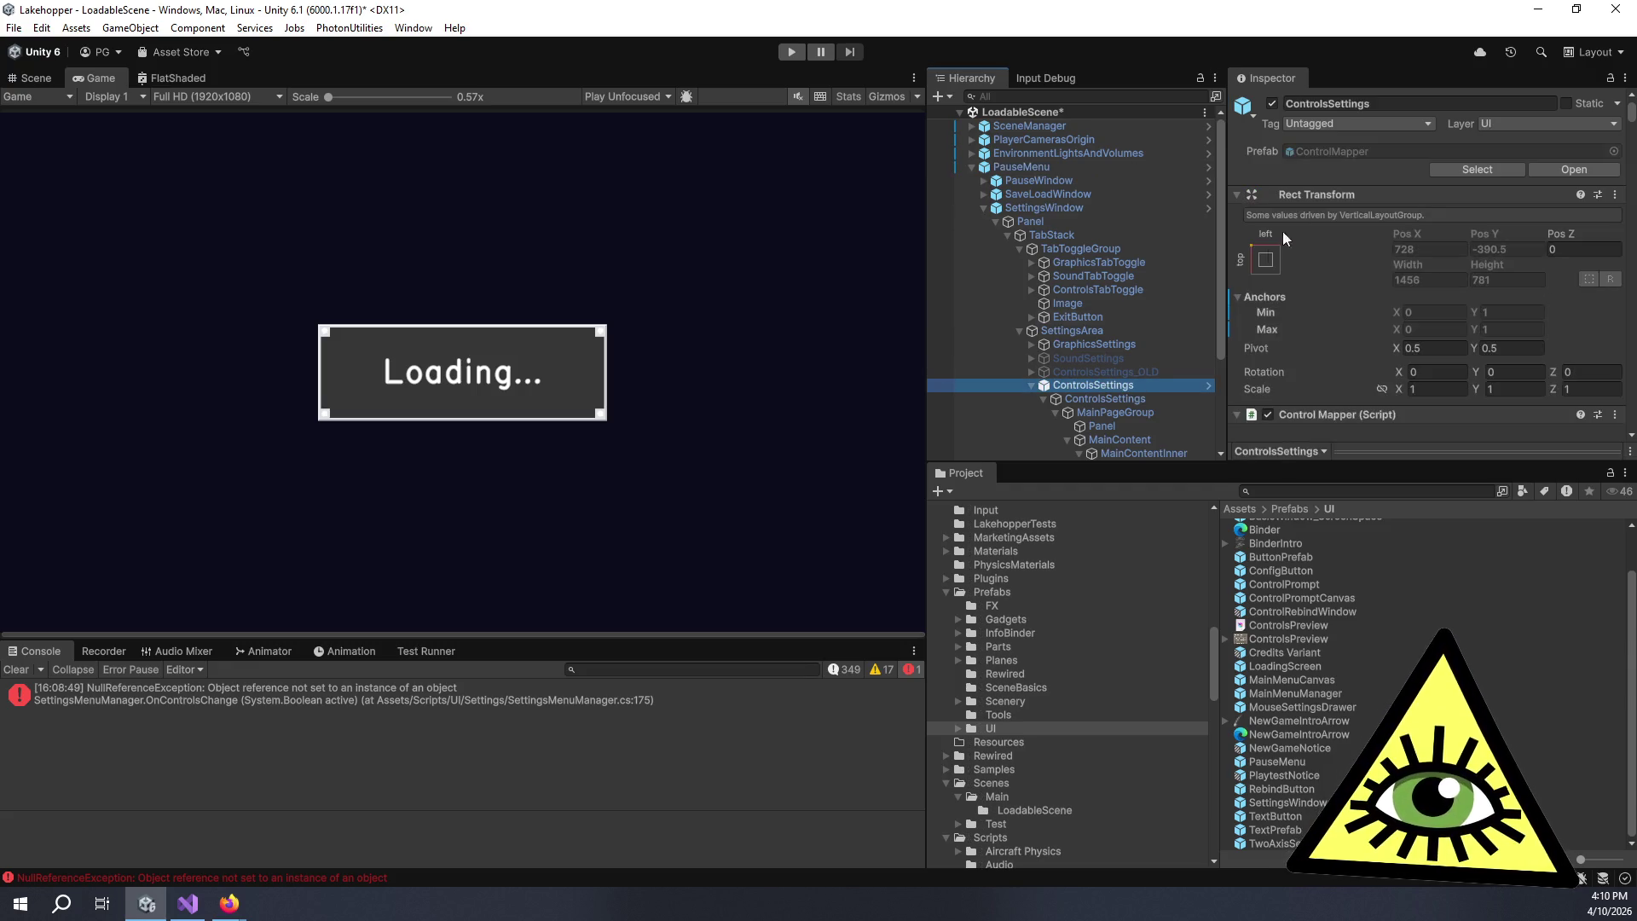
{"action": "double_click", "coordinate": [1327, 148]}
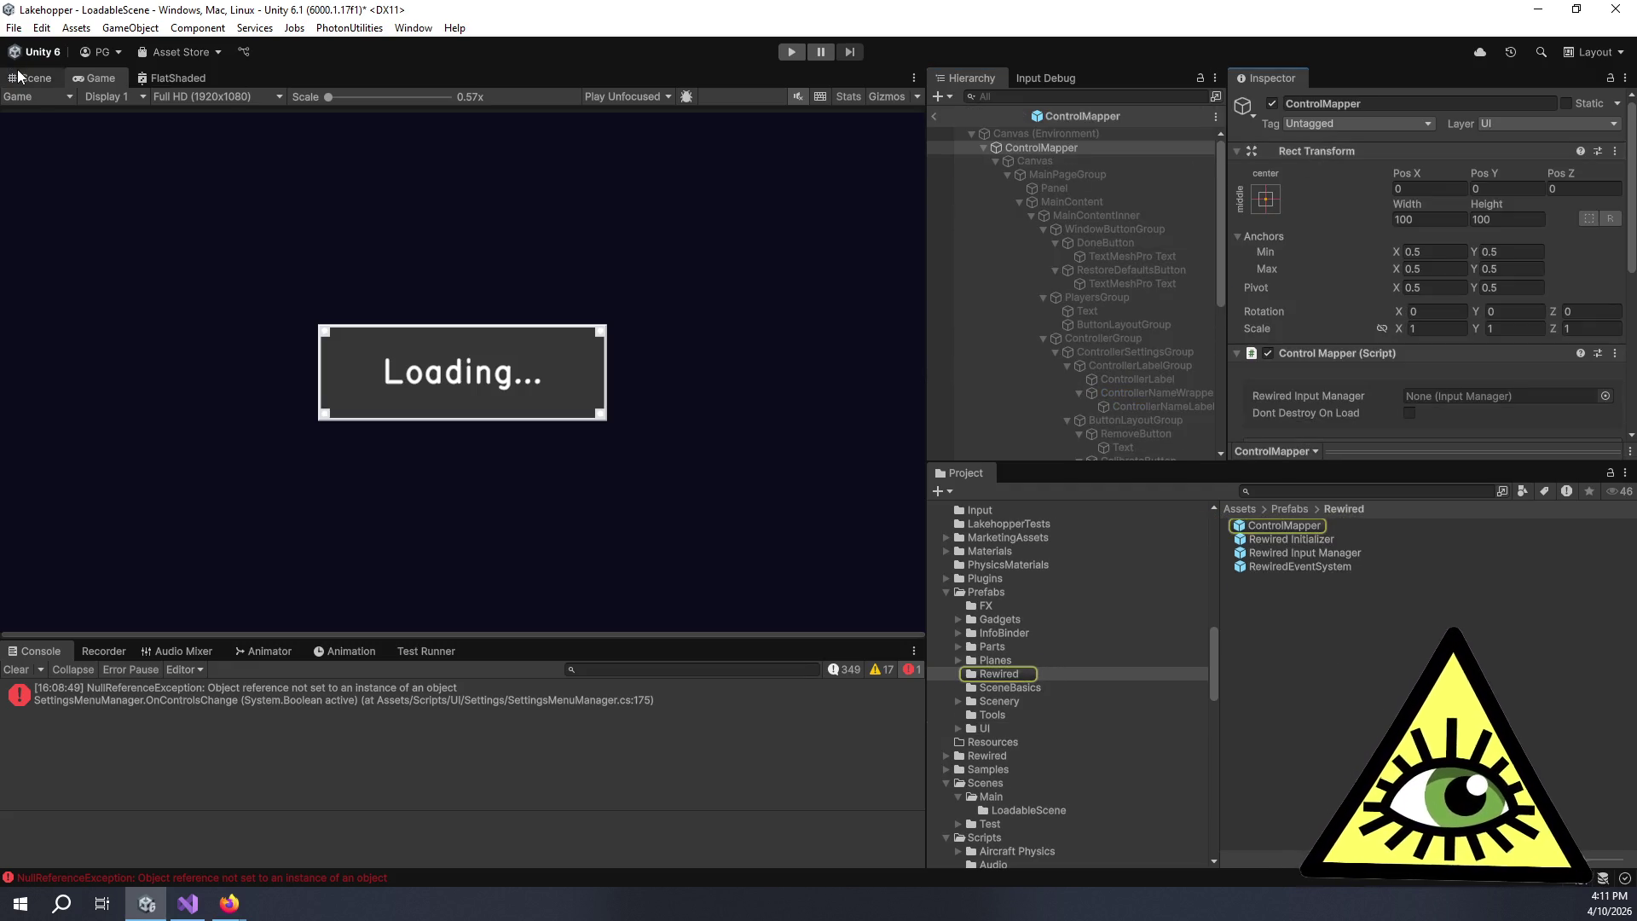
{"action": "left_click", "coordinate": [32, 78]}
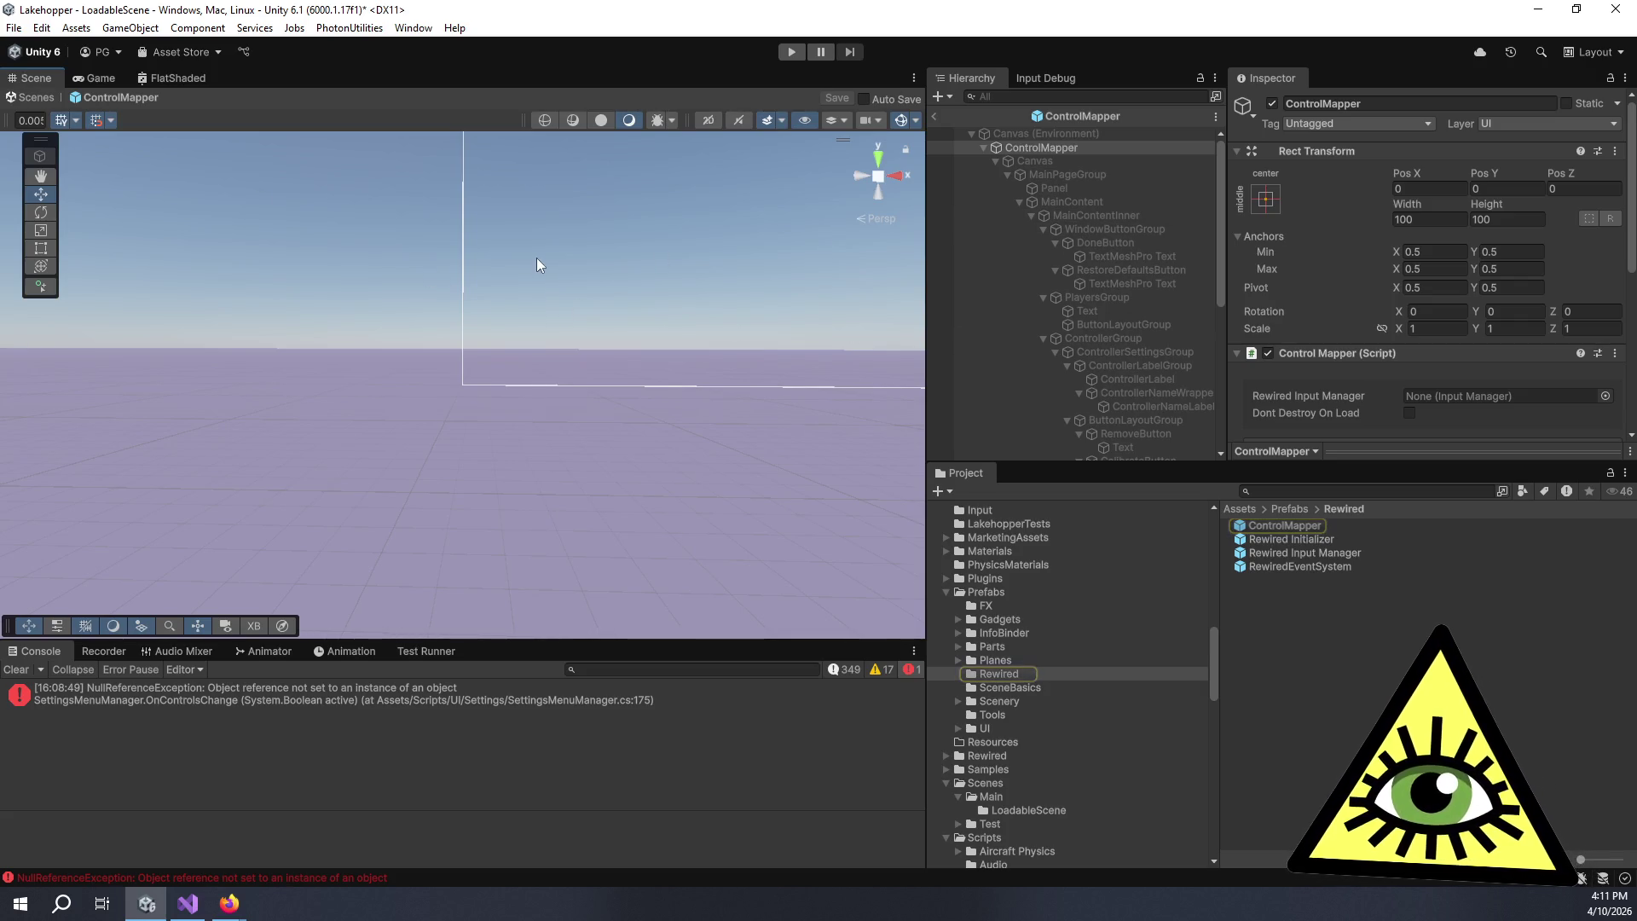
{"action": "left_click_drag", "start_coordinate": [617, 329], "coordinate": [245, 567]}
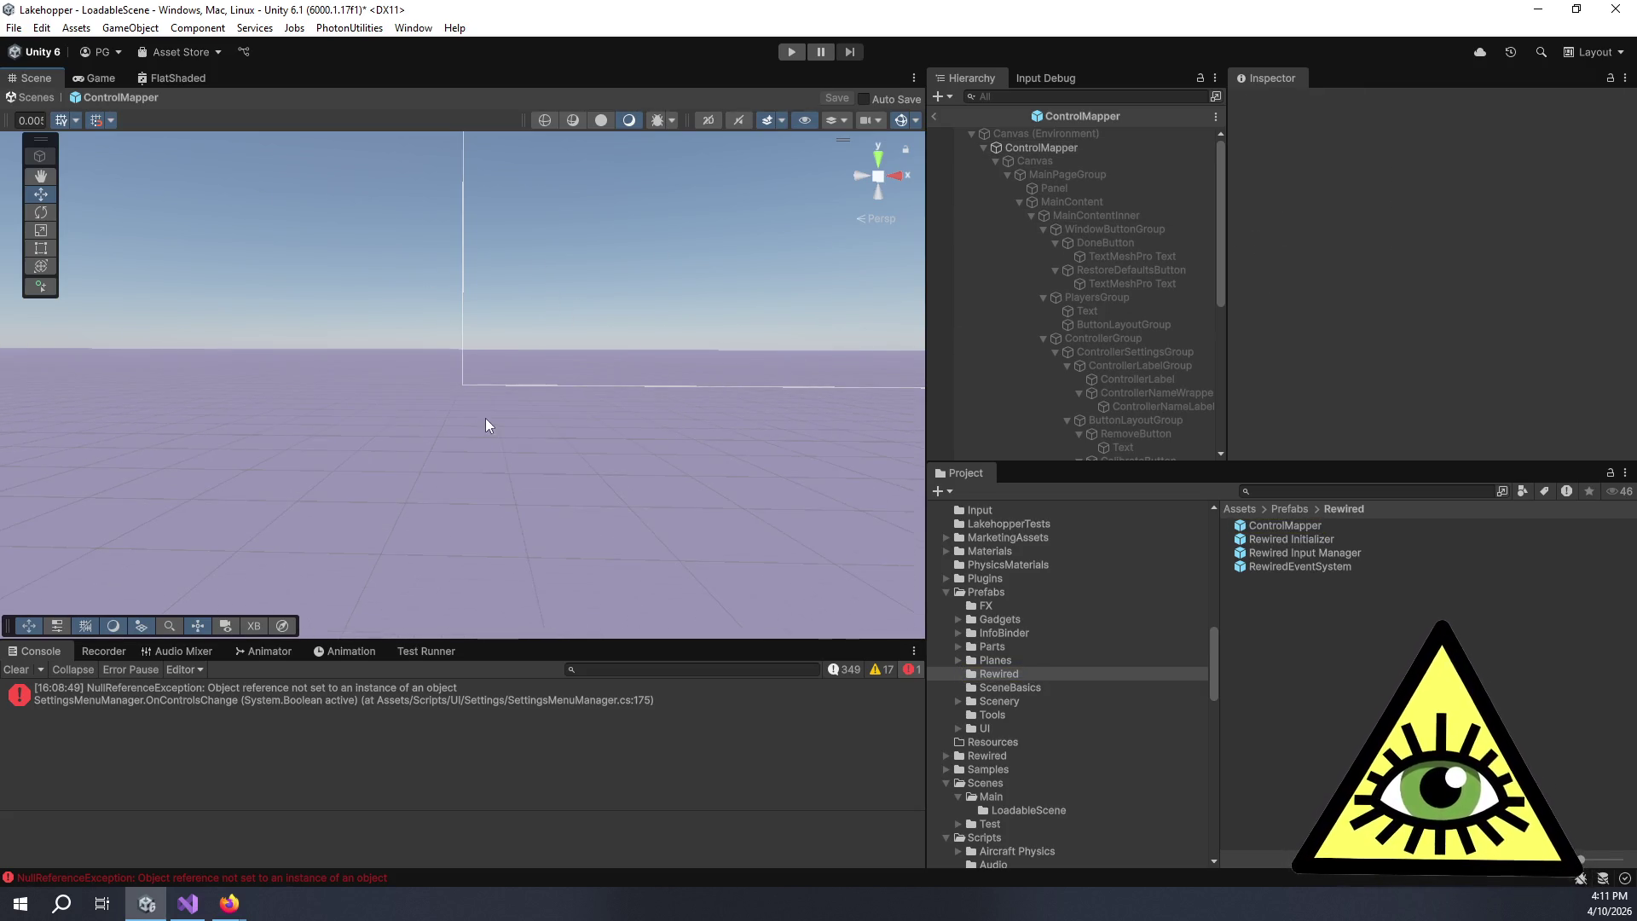
{"action": "scroll", "coordinate": [460, 452], "scroll_direction": "down", "scroll_amount": 5}
{"action": "scroll", "coordinate": [550, 327], "scroll_direction": "up", "scroll_amount": 3}
- Activate the inner Canvas object under ControlMapper and save the prefab
{"action": "left_click", "coordinate": [1082, 149]}
{"action": "left_click", "coordinate": [1082, 137]}
{"action": "left_click", "coordinate": [1073, 150]}
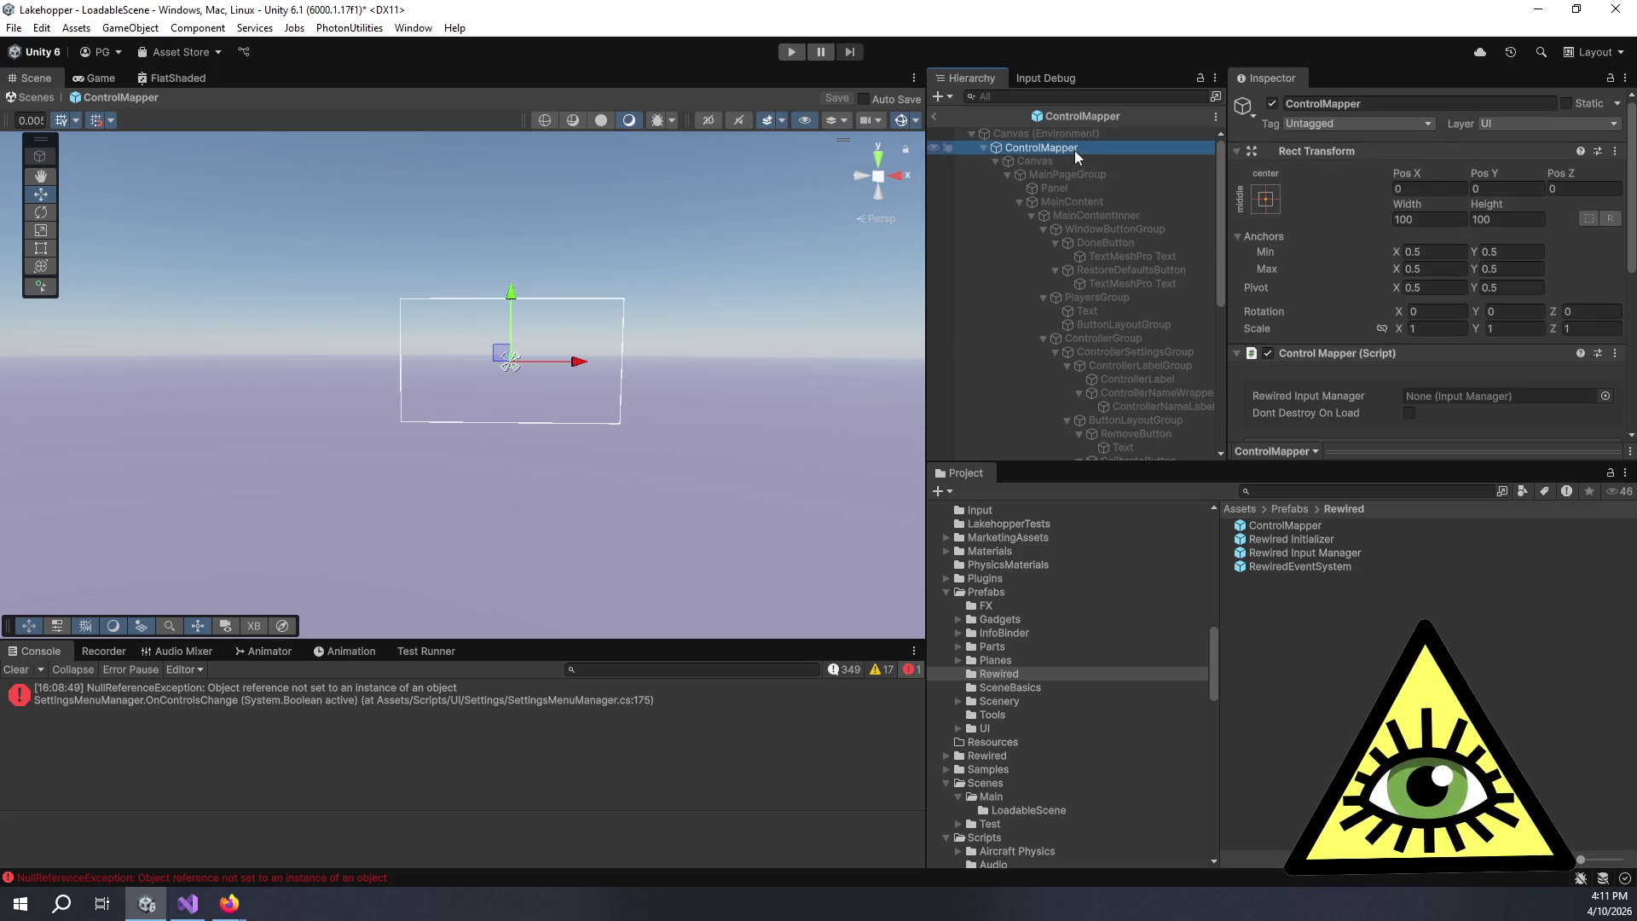
{"action": "left_click", "coordinate": [1086, 161]}
{"action": "left_click", "coordinate": [1271, 103]}
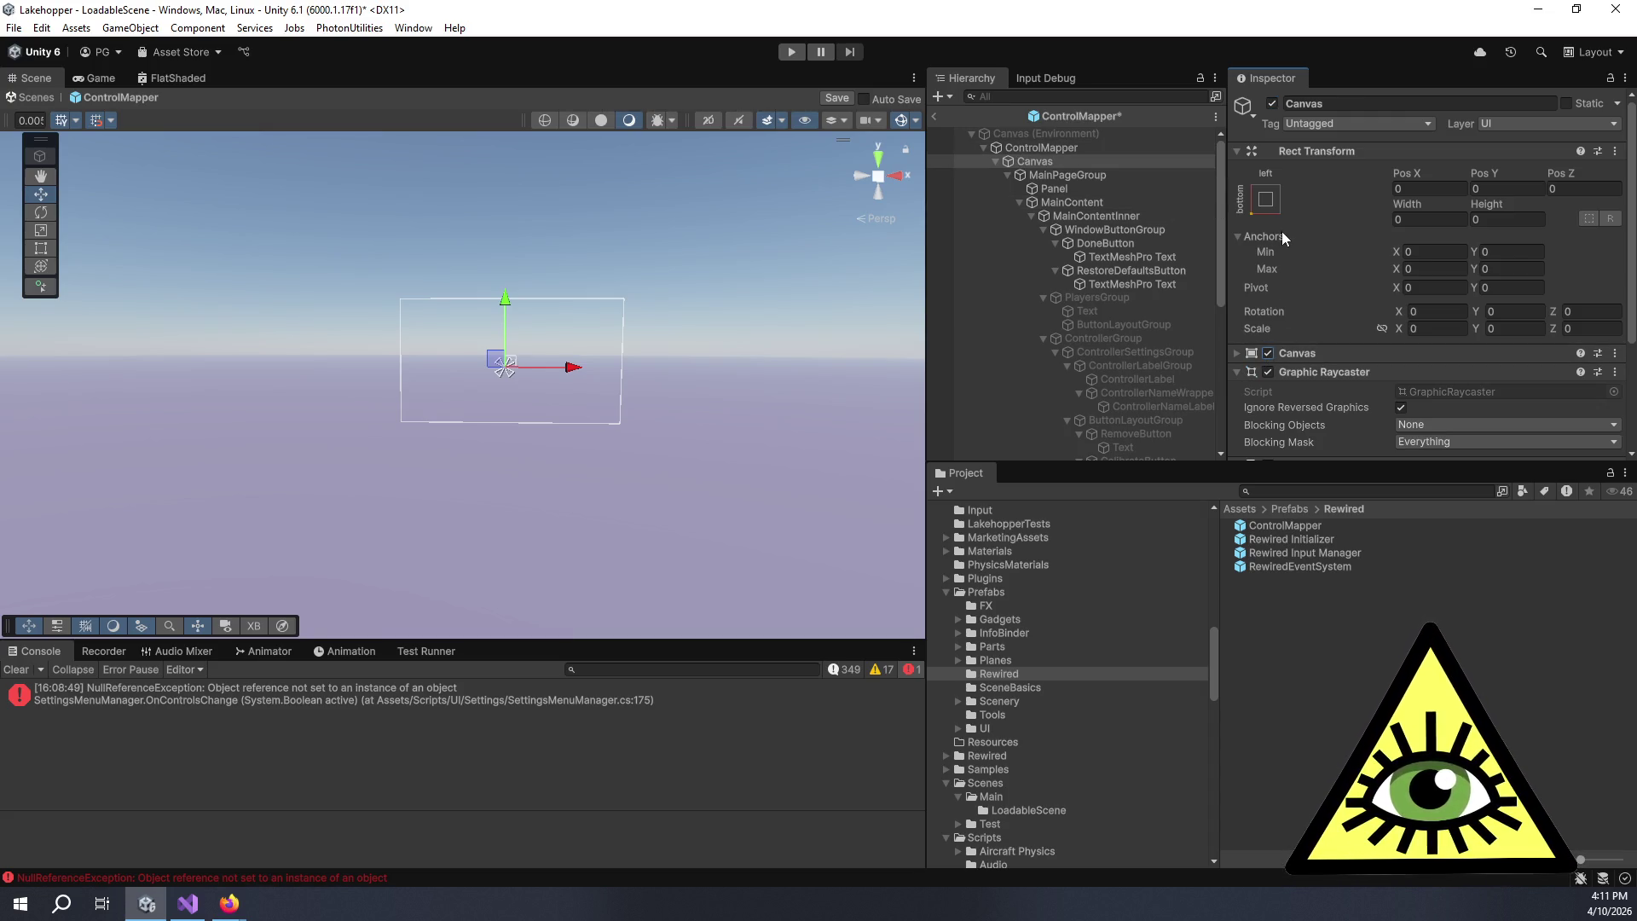
{"action": "left_click", "coordinate": [839, 100]}
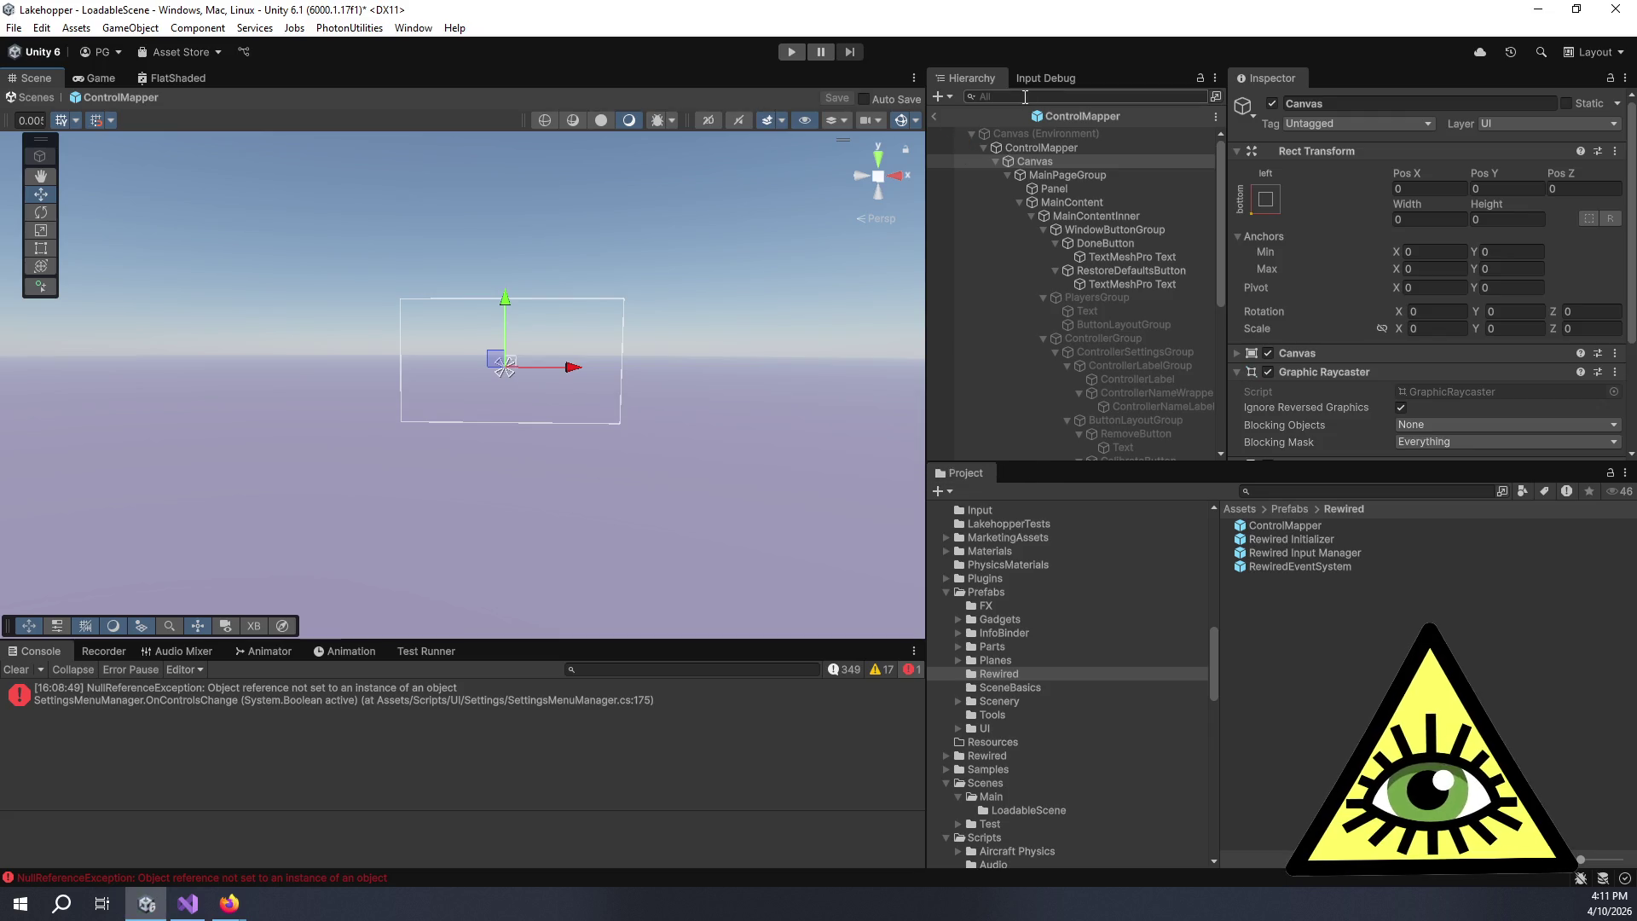
- Frame the inner Canvas in the Scene view and reselect it in the Hierarchy
{"action": "left_click", "coordinate": [1098, 154]}
{"action": "double_click", "coordinate": [1107, 161]}
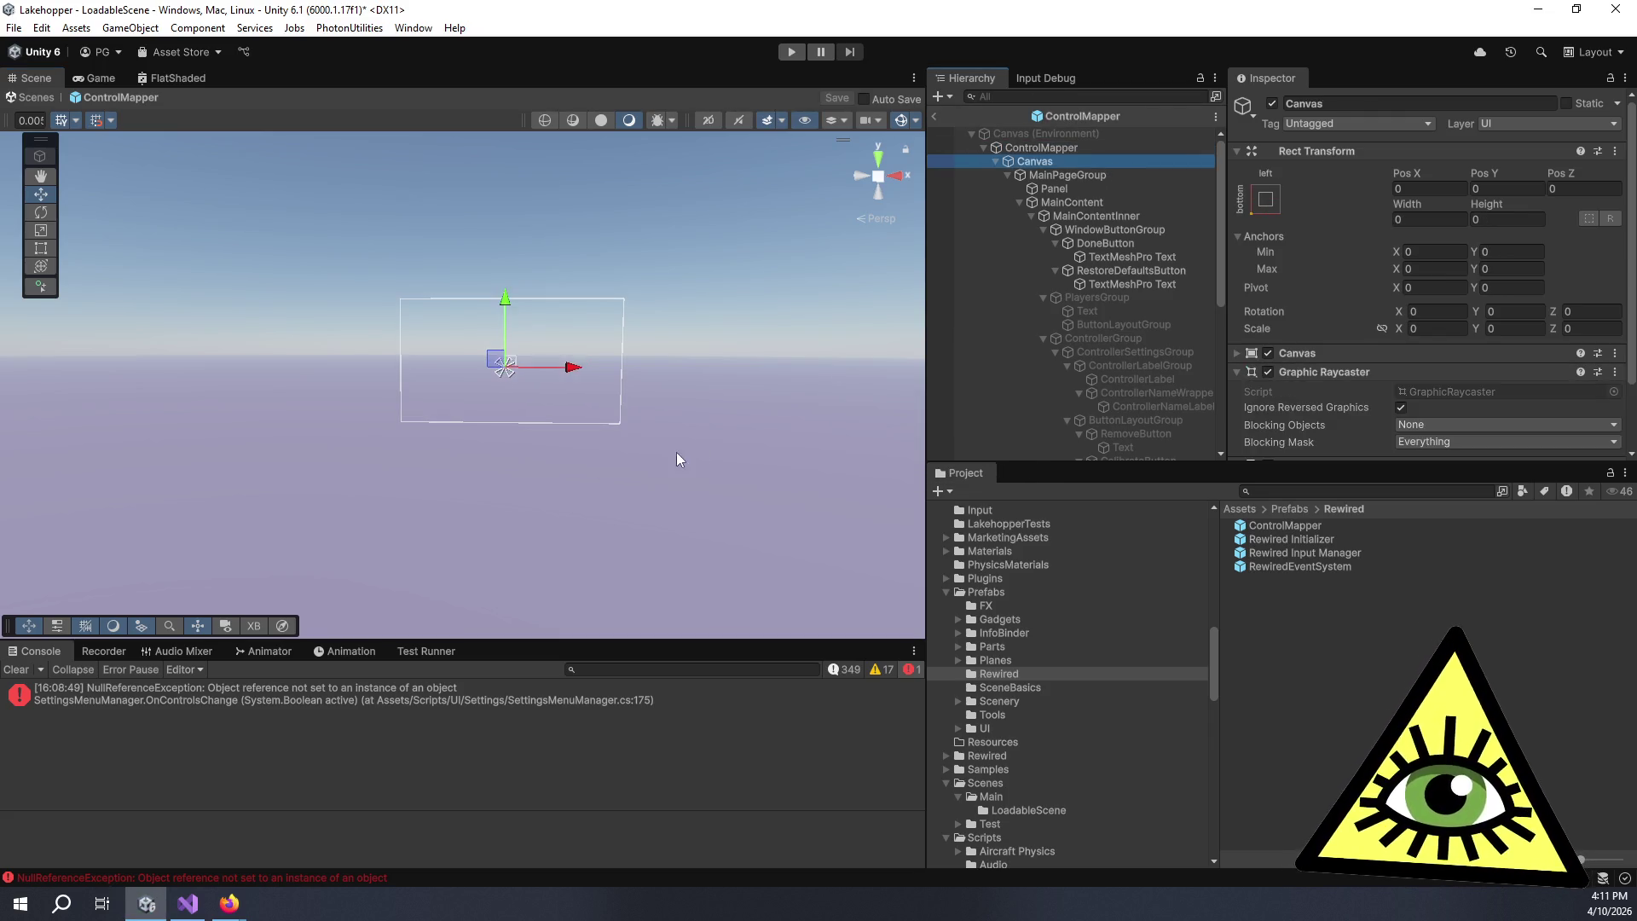
{"action": "scroll", "coordinate": [674, 384], "scroll_direction": "up", "scroll_amount": 5}
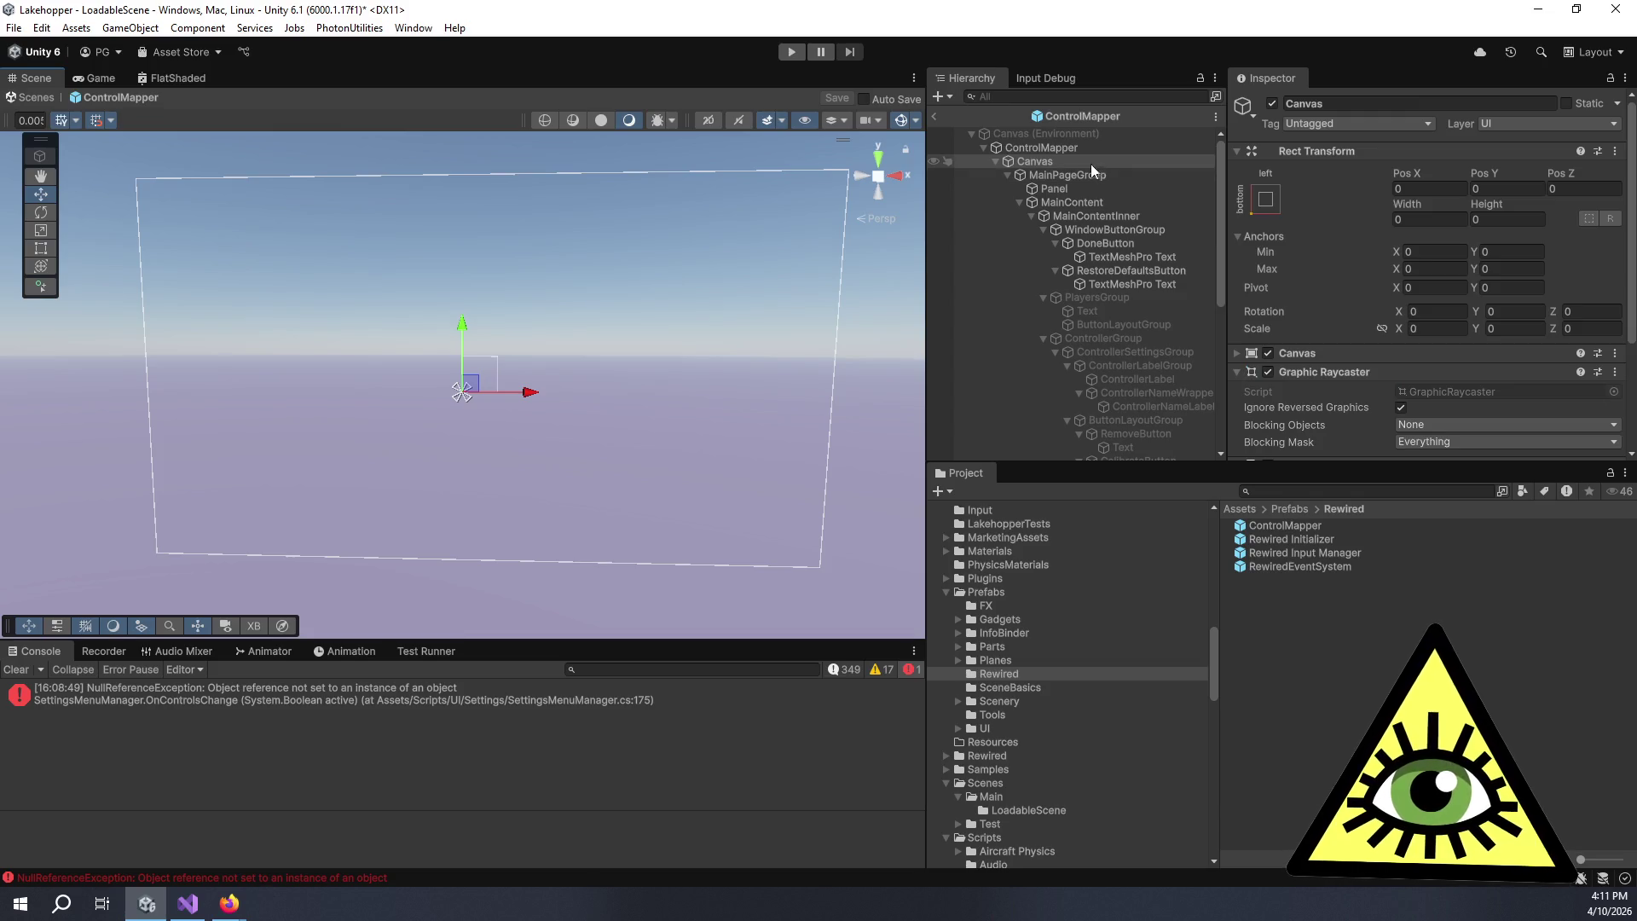
{"action": "left_click", "coordinate": [1073, 150]}
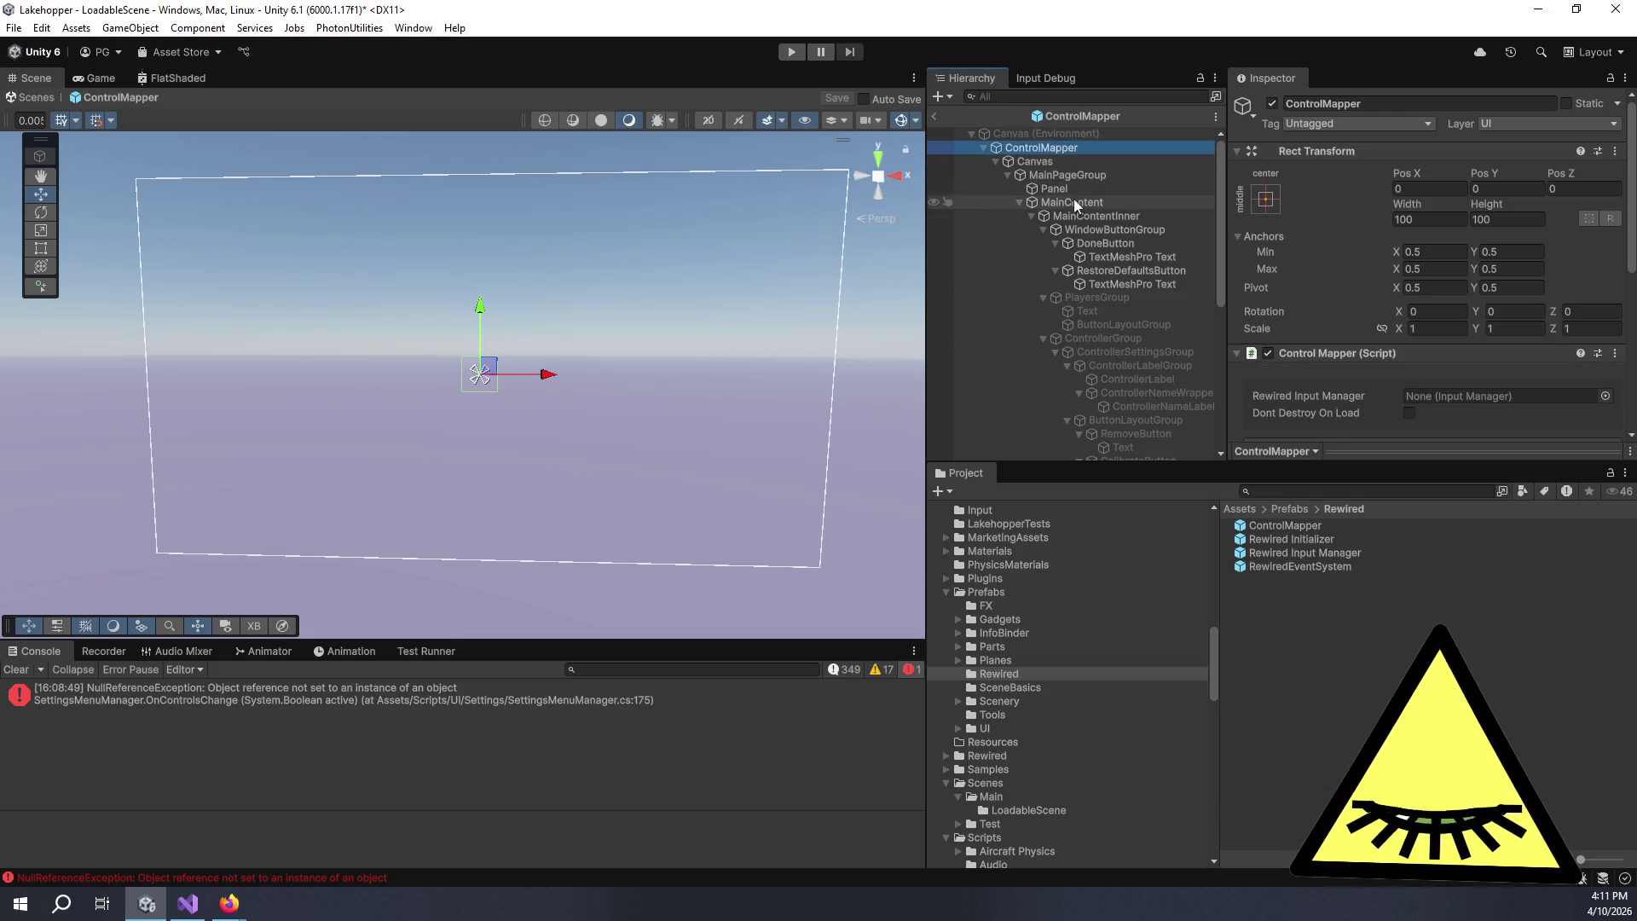
{"action": "scroll", "coordinate": [585, 390], "scroll_direction": "up", "scroll_amount": 3}
{"action": "scroll", "coordinate": [592, 386], "scroll_direction": "down", "scroll_amount": 3}
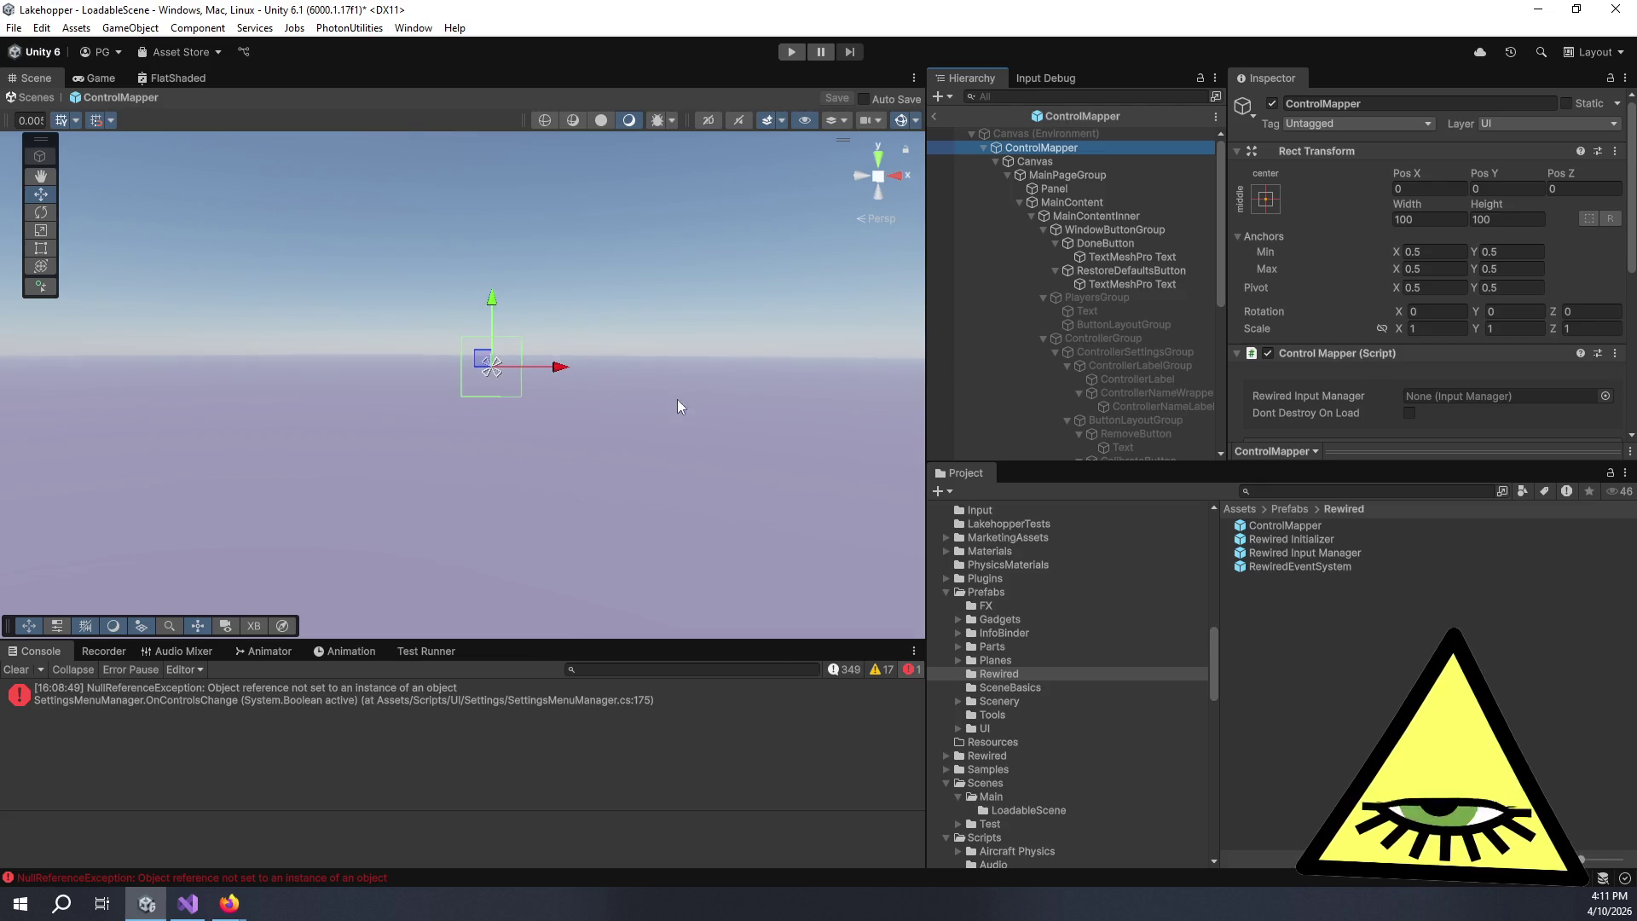
{"action": "left_click", "coordinate": [1102, 135]}
{"action": "left_click", "coordinate": [1112, 163]}
- Stretch ControlMapper and its Canvas to fill their parents using the stretch-stretch anchor preset
{"action": "left_click", "coordinate": [1102, 149]}
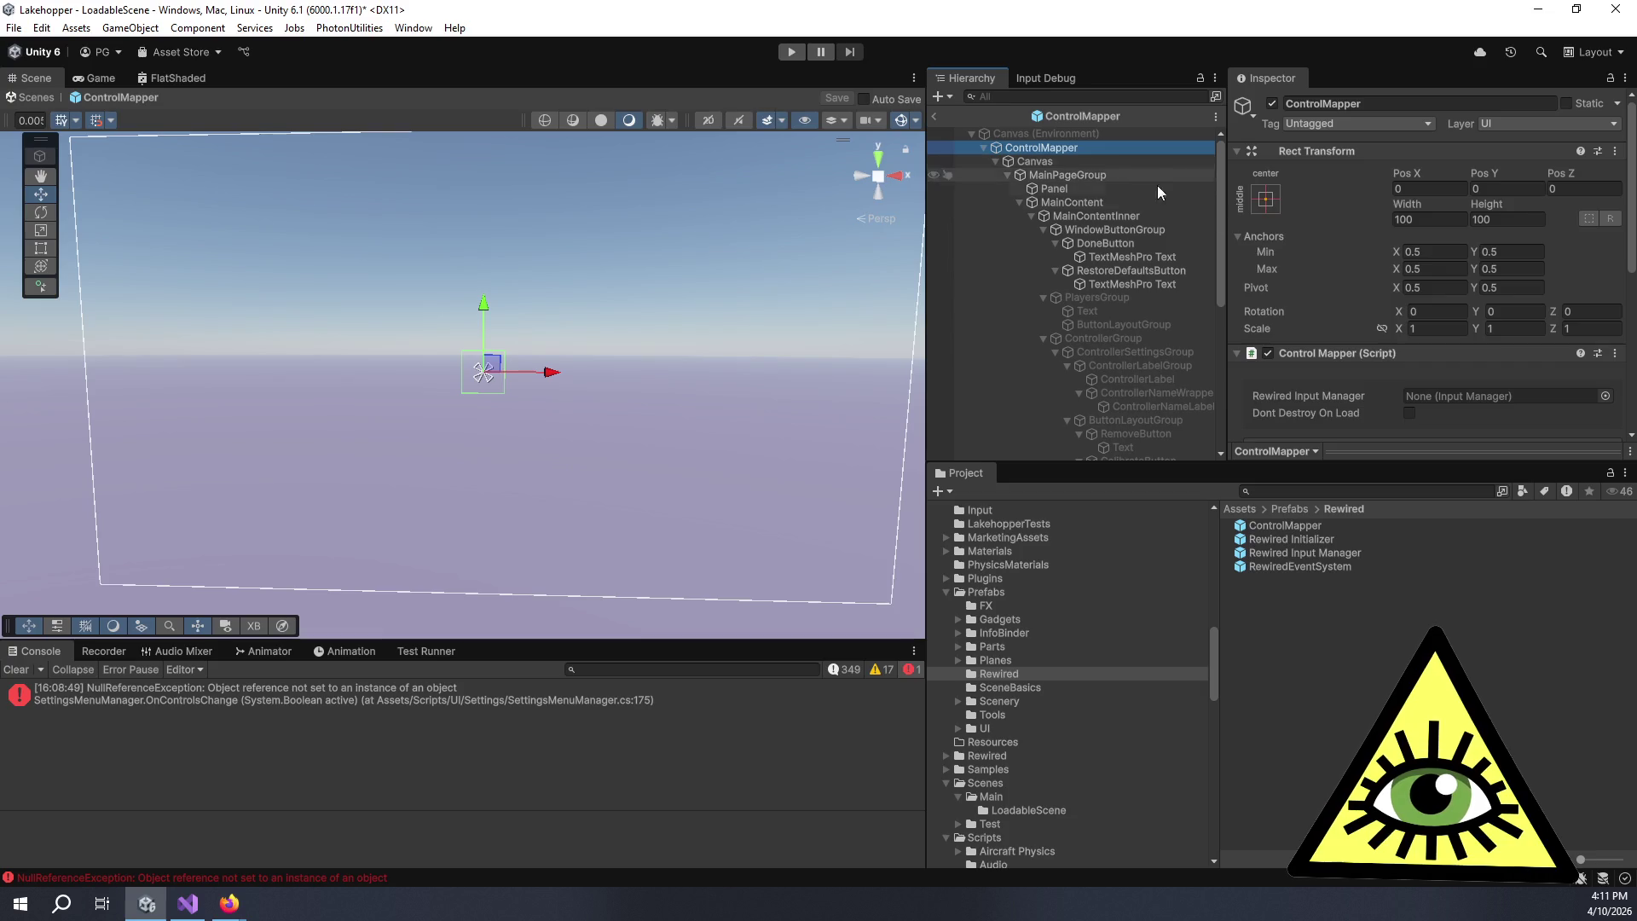
{"action": "left_click", "coordinate": [1267, 202]}
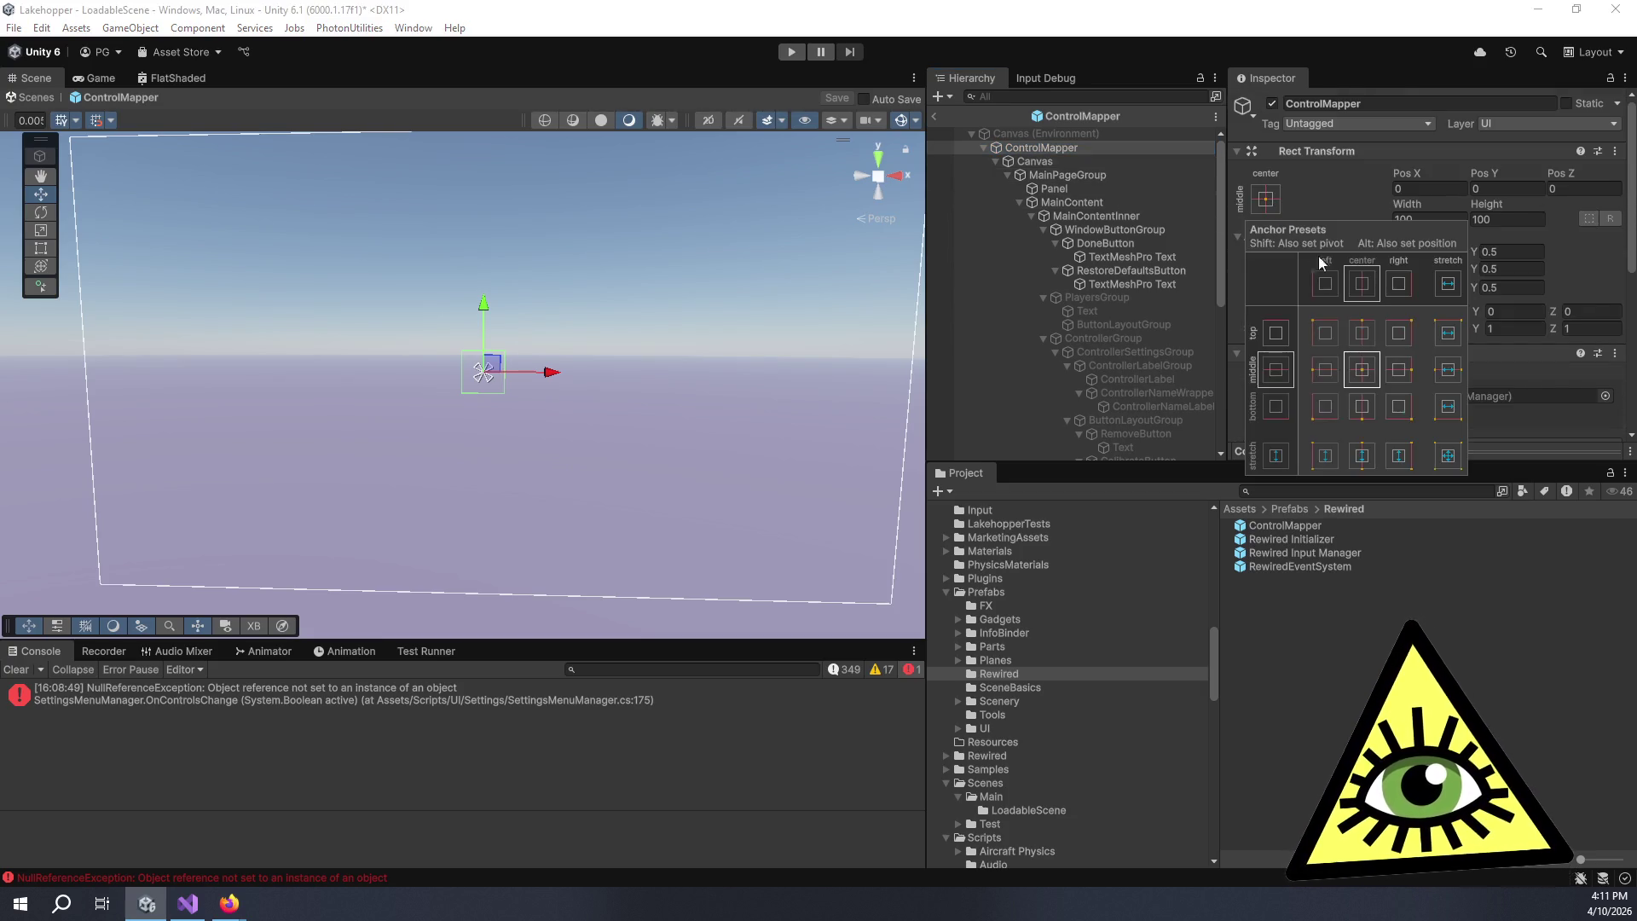
{"action": "left_click", "coordinate": [1448, 455]}
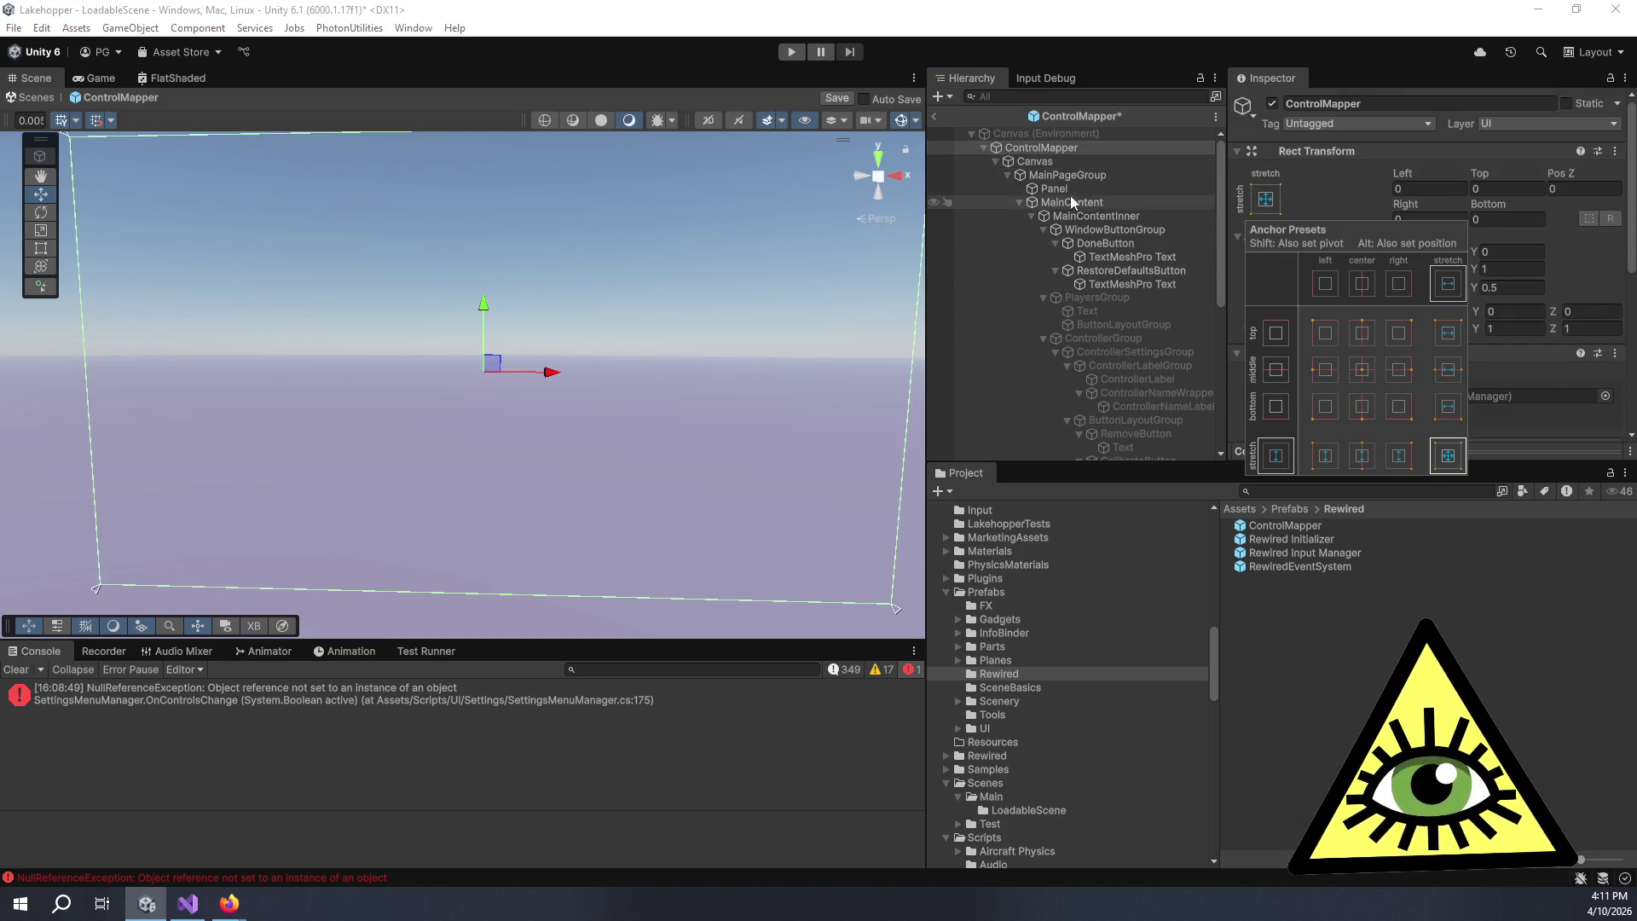
{"action": "left_click", "coordinate": [1049, 161]}
{"action": "left_click", "coordinate": [1267, 200]}
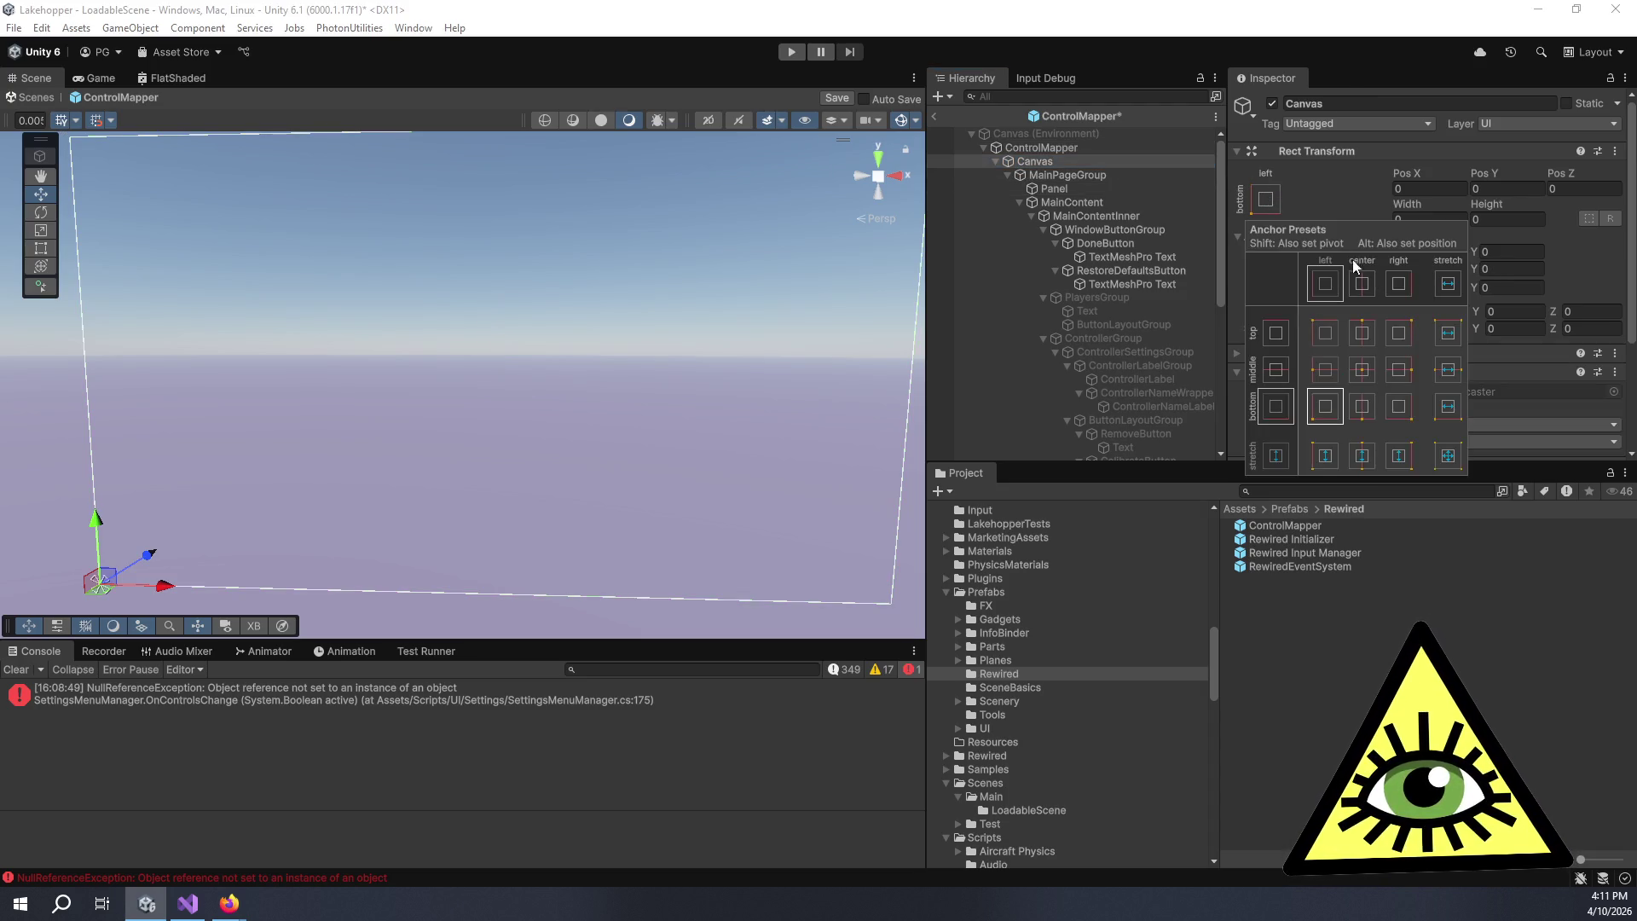
{"action": "left_click", "coordinate": [1449, 457]}
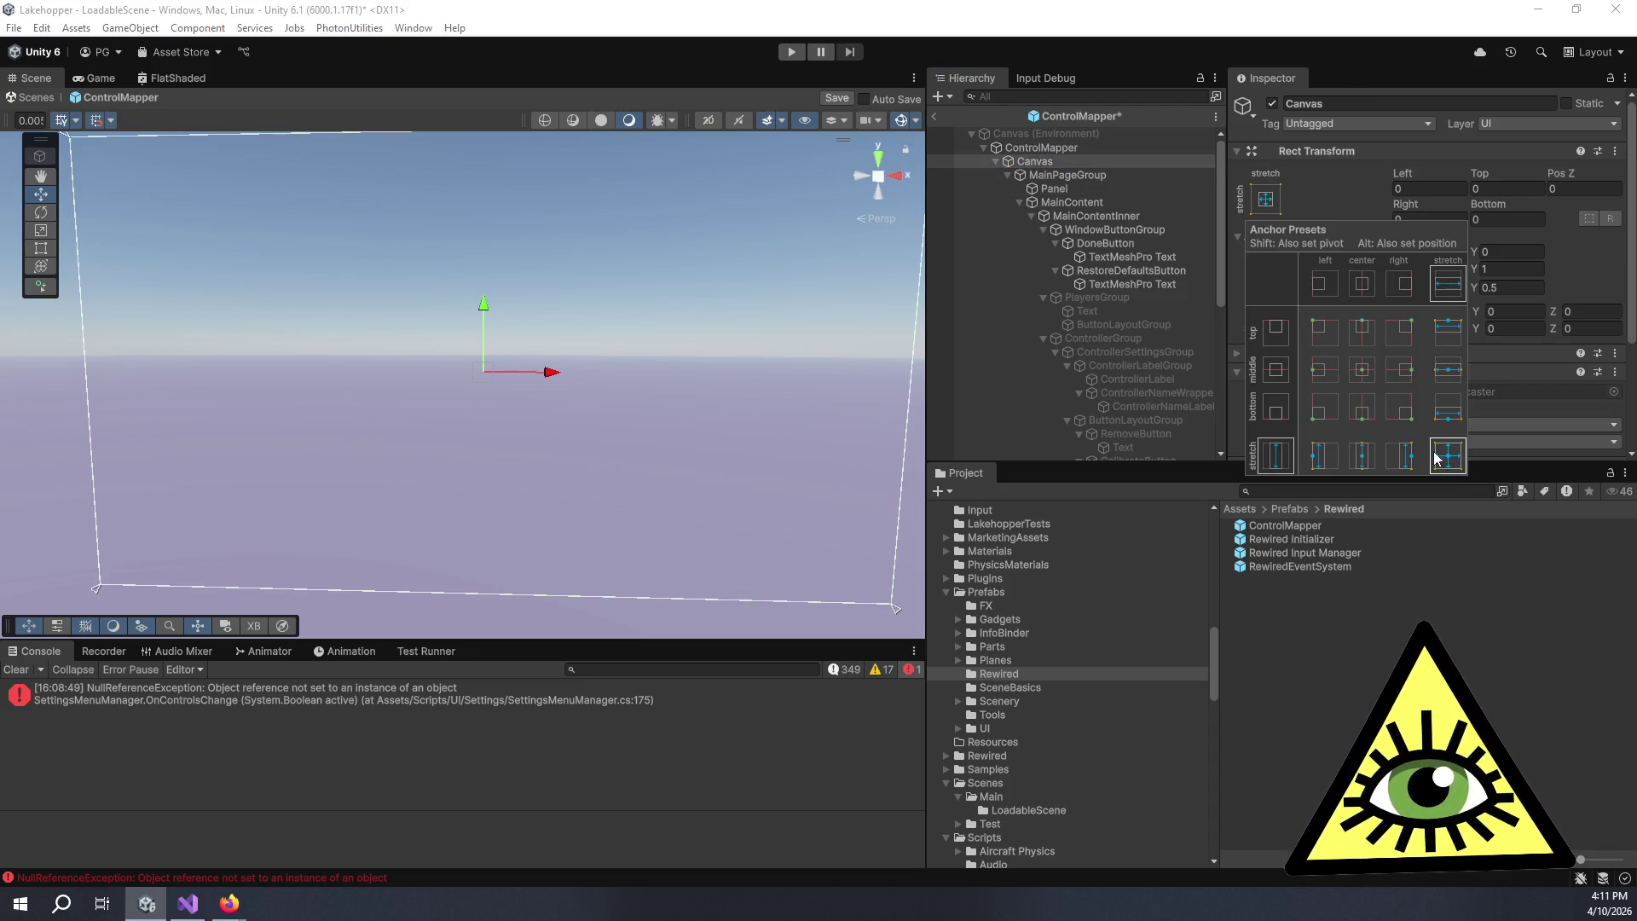
- Stretch MainPageGroup with its margins reset from 5 to 0, and check MainContent's 40-unit margins
{"action": "left_click", "coordinate": [1118, 177]}
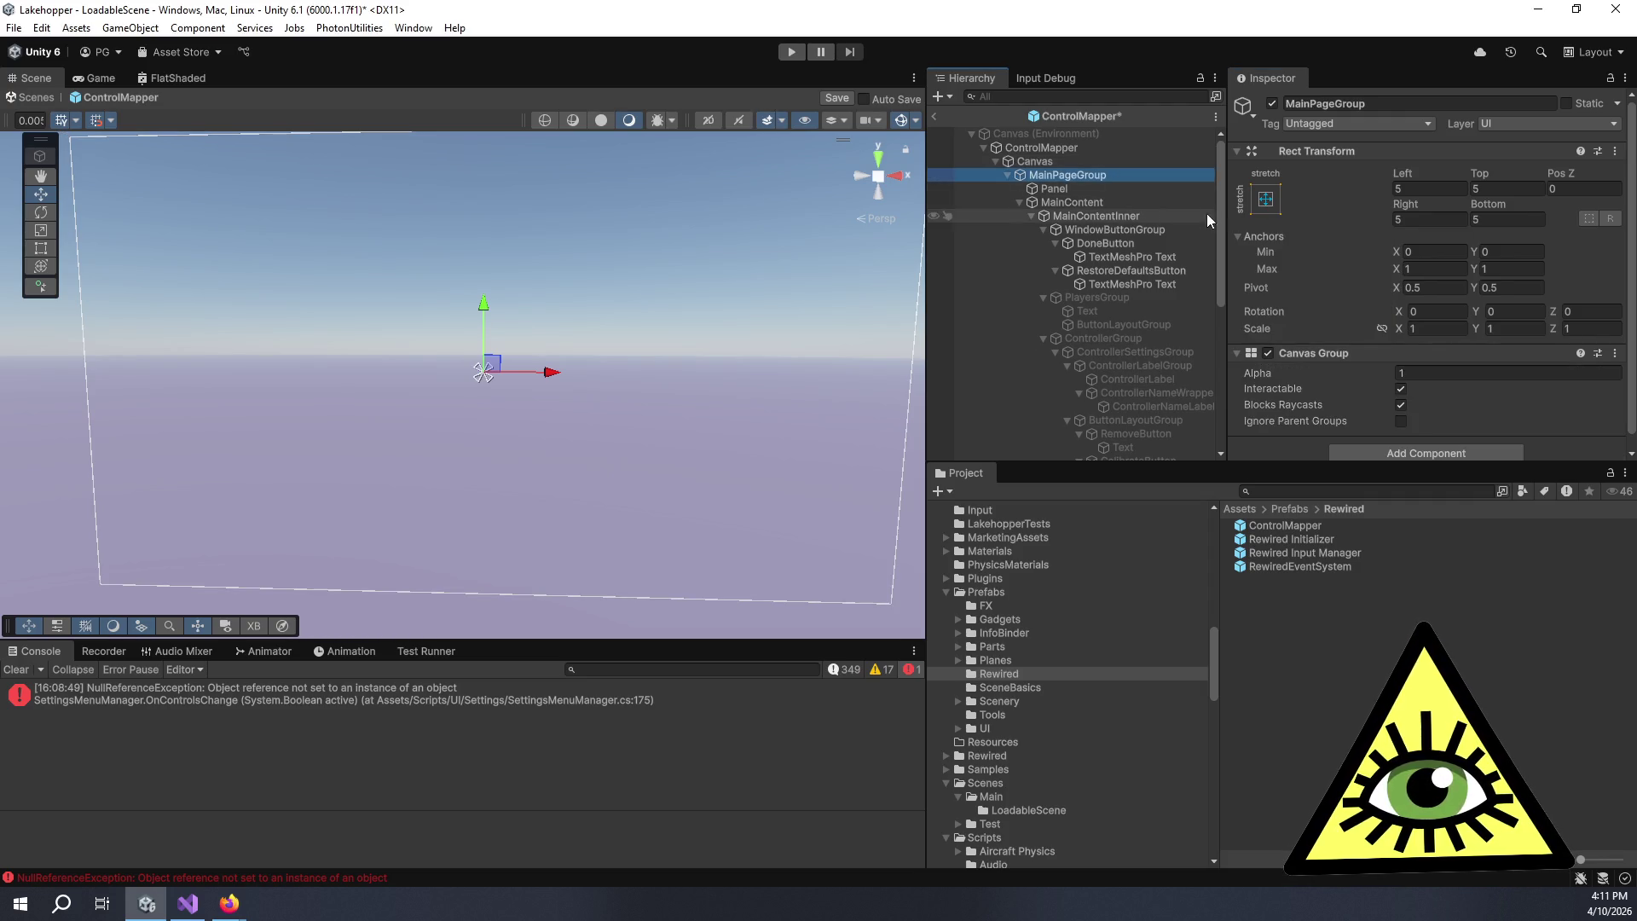
{"action": "left_click", "coordinate": [1266, 199]}
{"action": "left_click", "coordinate": [1449, 457], "text": "alt"}
{"action": "left_click", "coordinate": [1358, 179]}
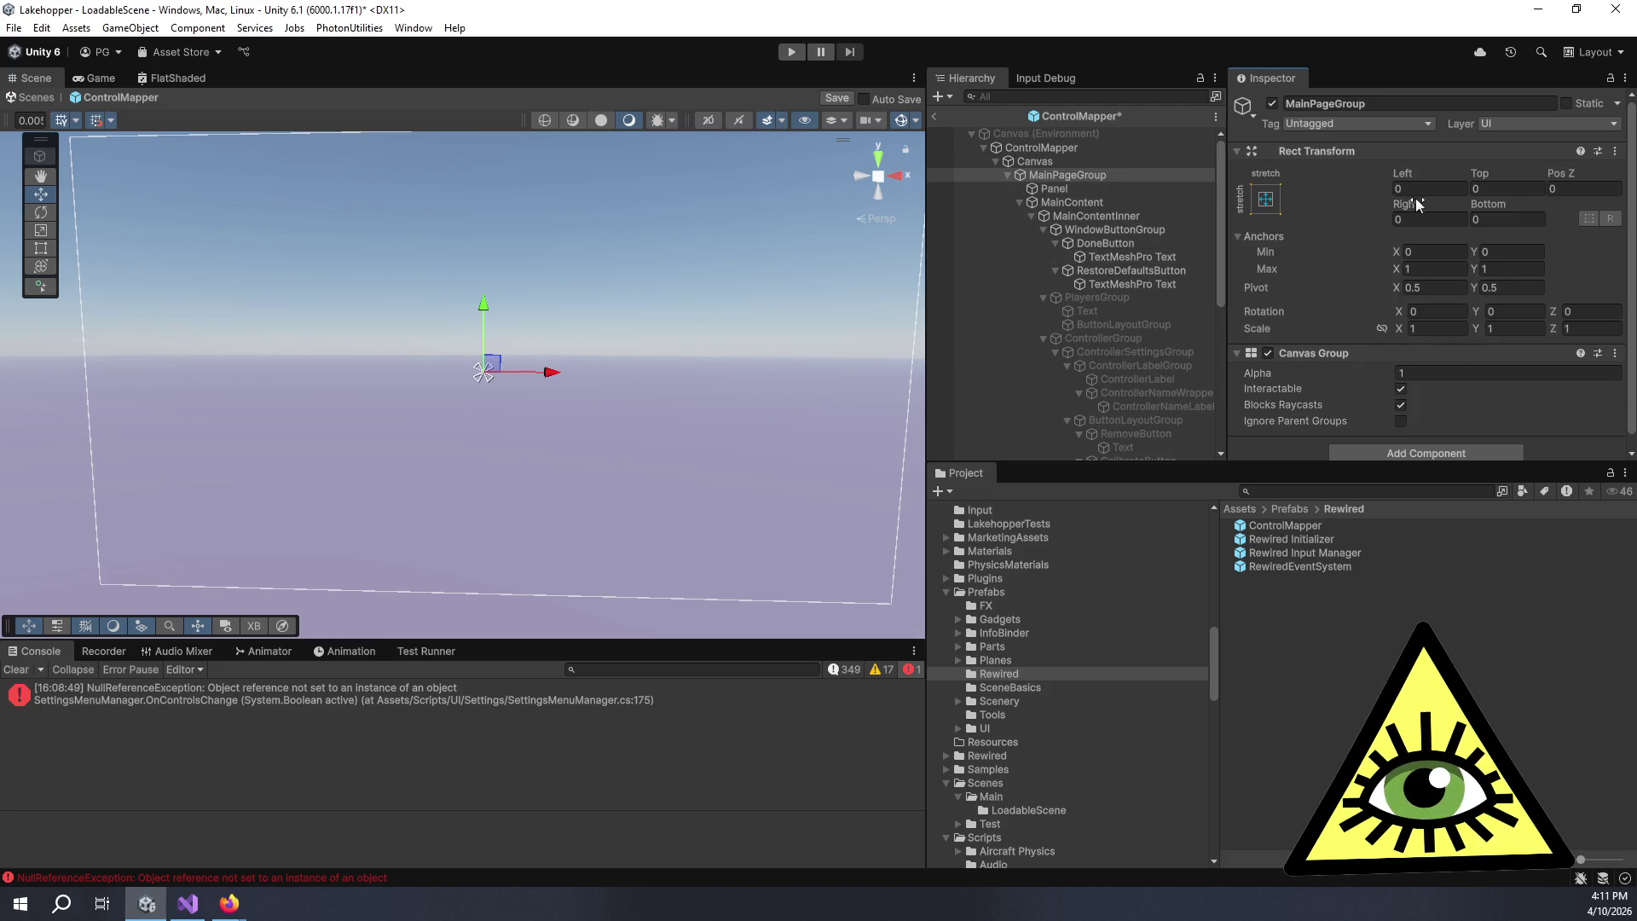
{"action": "left_click", "coordinate": [1076, 202]}
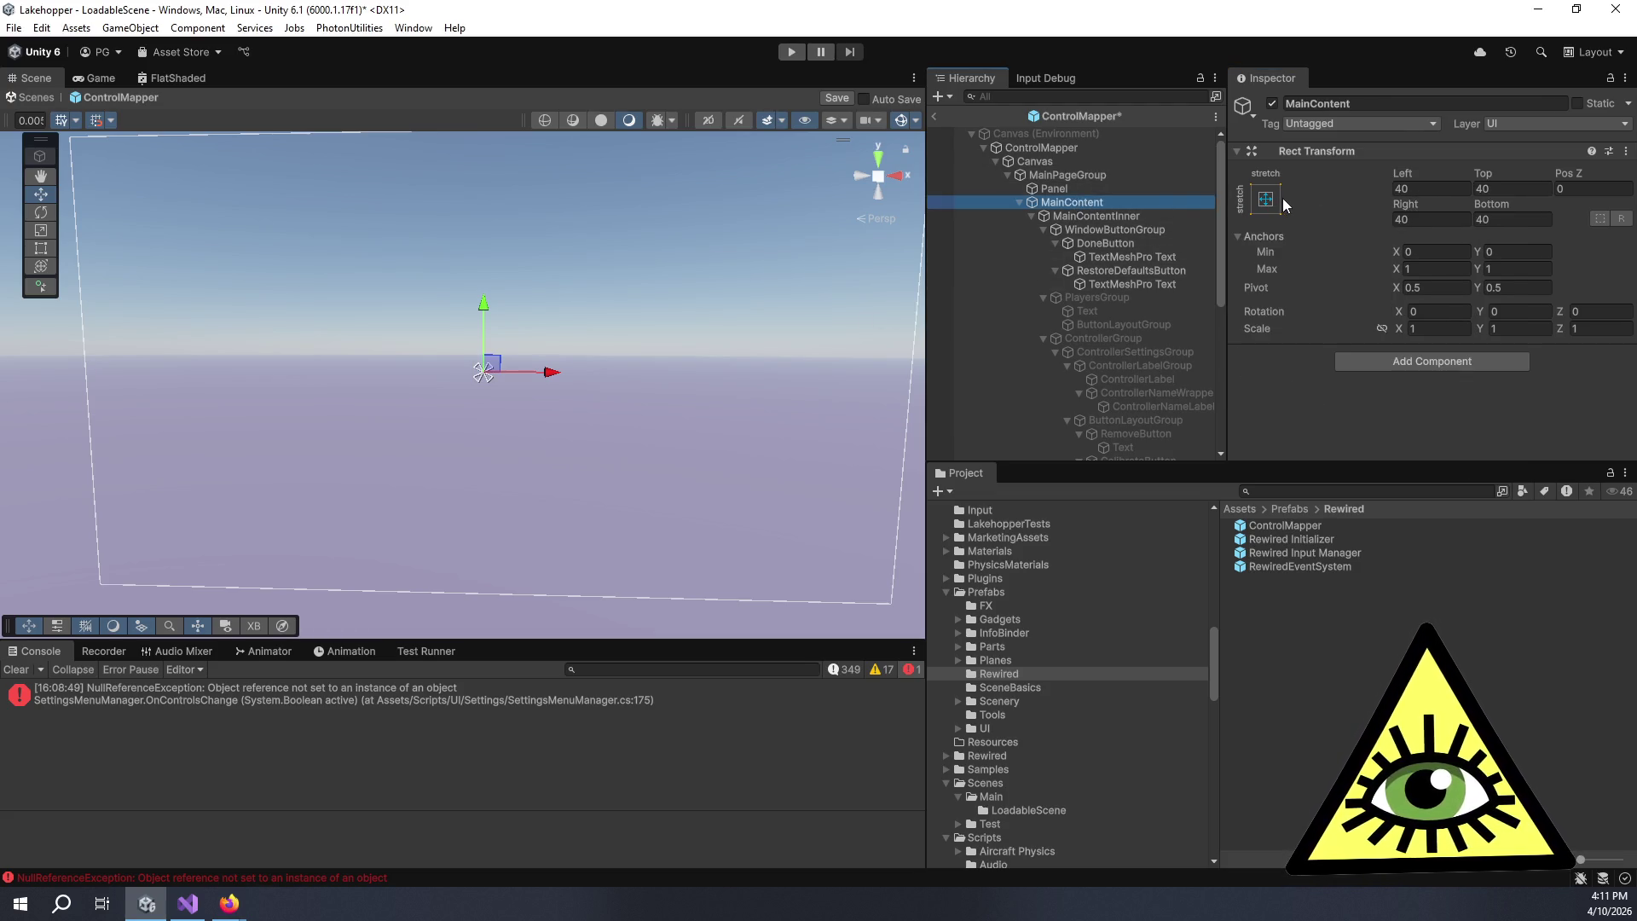
{"action": "scroll", "coordinate": [750, 358], "scroll_direction": "down", "scroll_amount": 2}
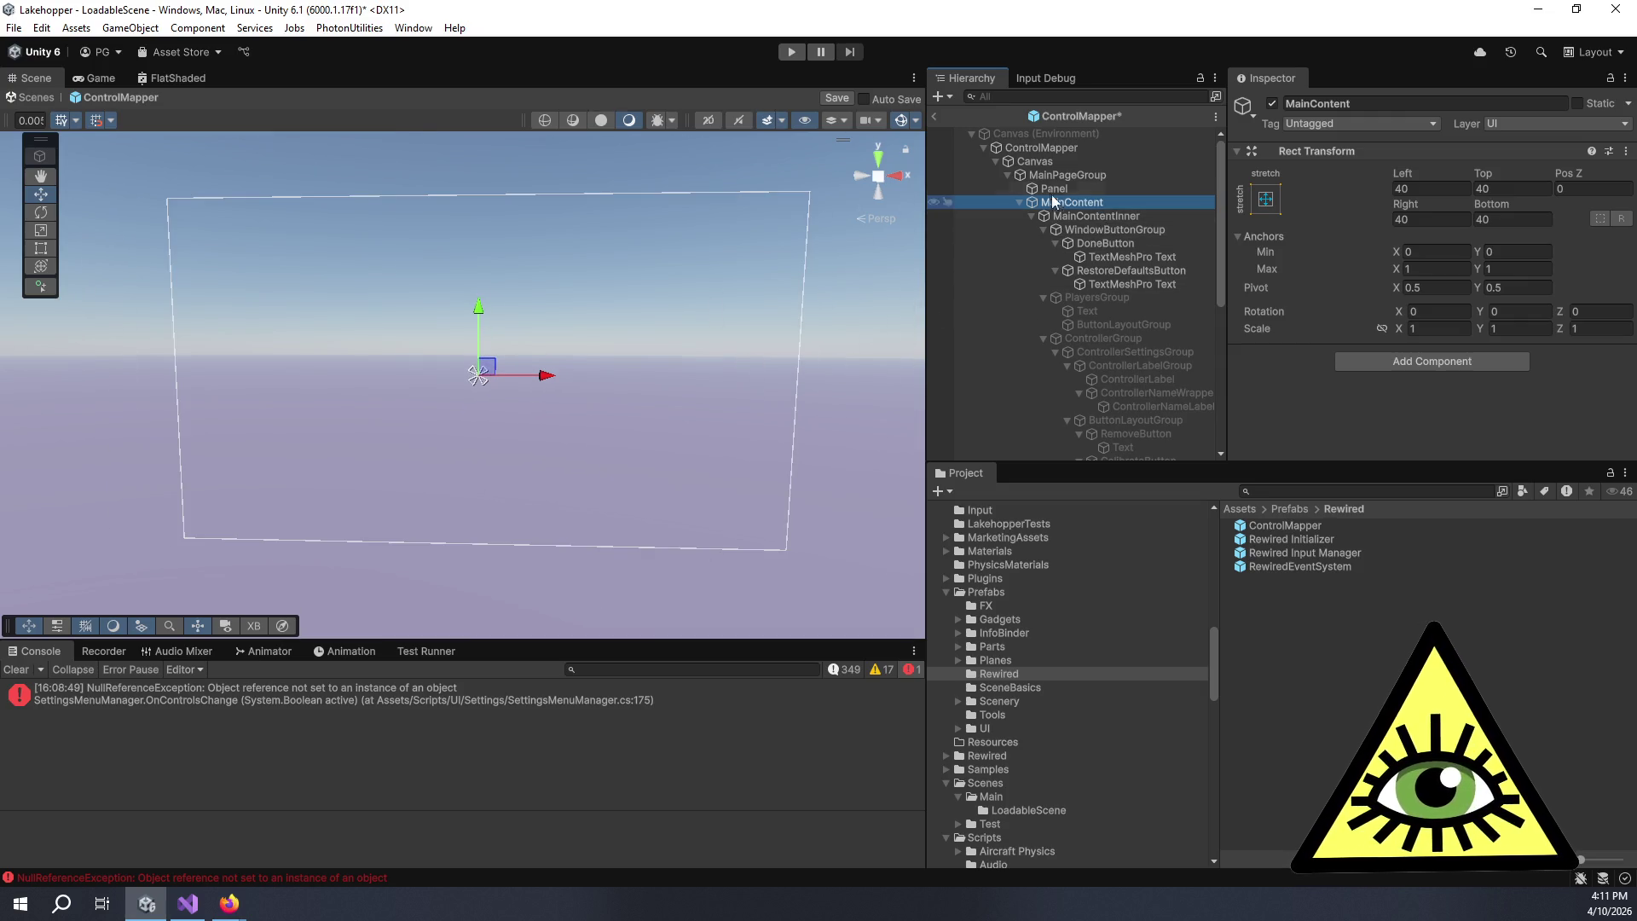
{"action": "left_click", "coordinate": [1046, 148]}
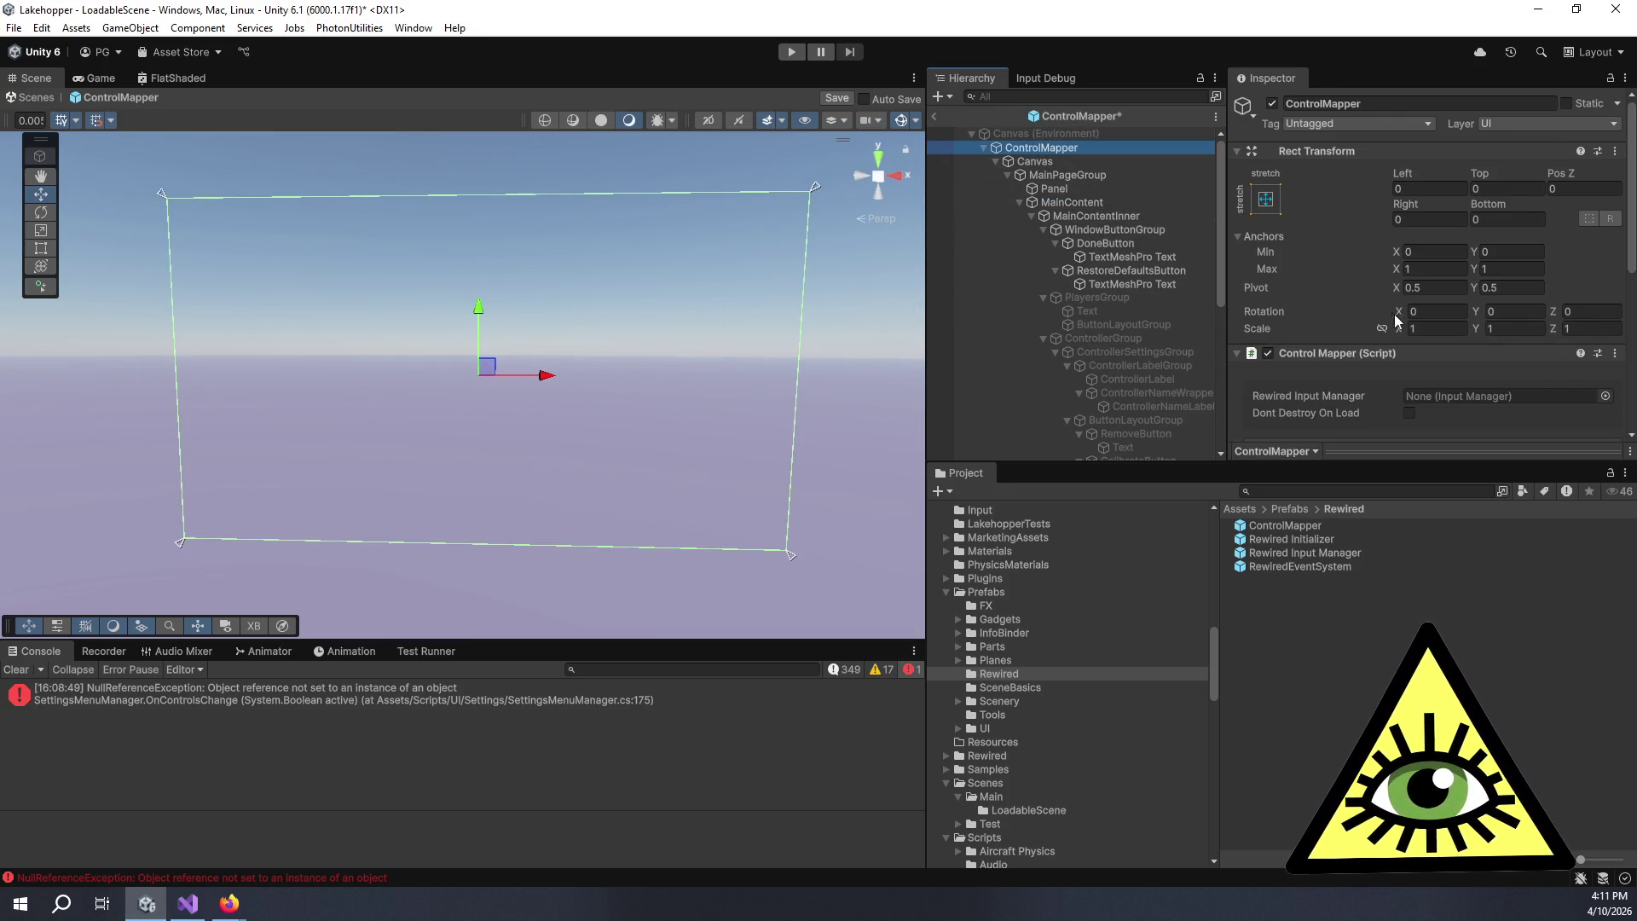
- Assign the Rewired Input Manager prefab to the Control Mapper script's Rewired Input Manager field
{"action": "scroll", "coordinate": [1374, 328], "scroll_direction": "down", "scroll_amount": 5}
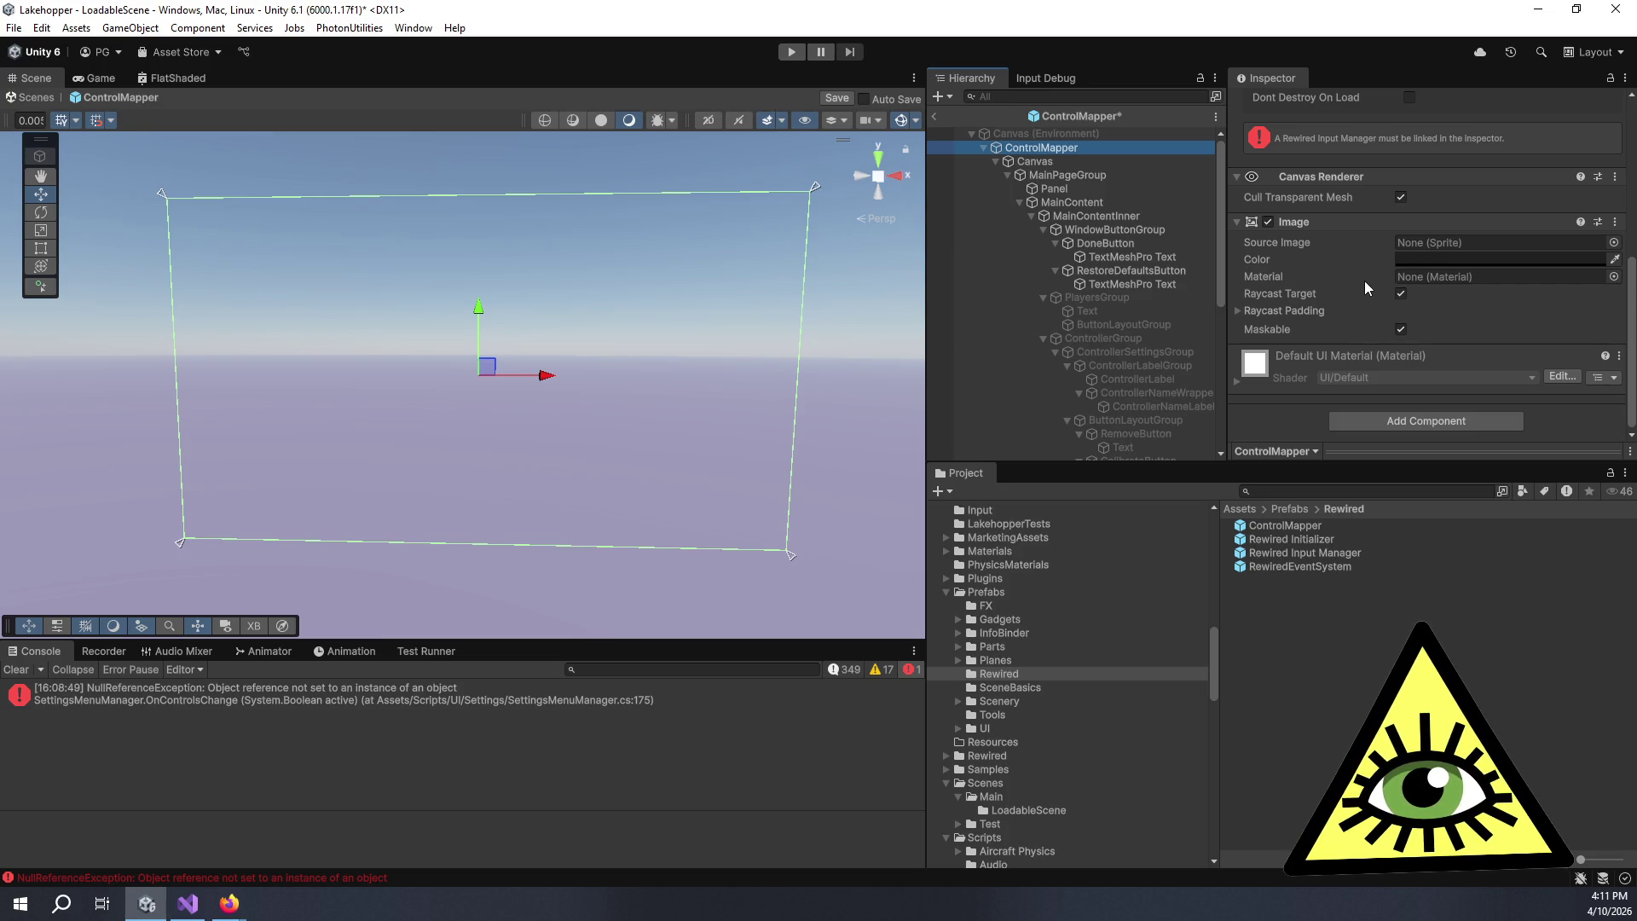
{"action": "scroll", "coordinate": [1364, 280], "scroll_direction": "up", "scroll_amount": 2}
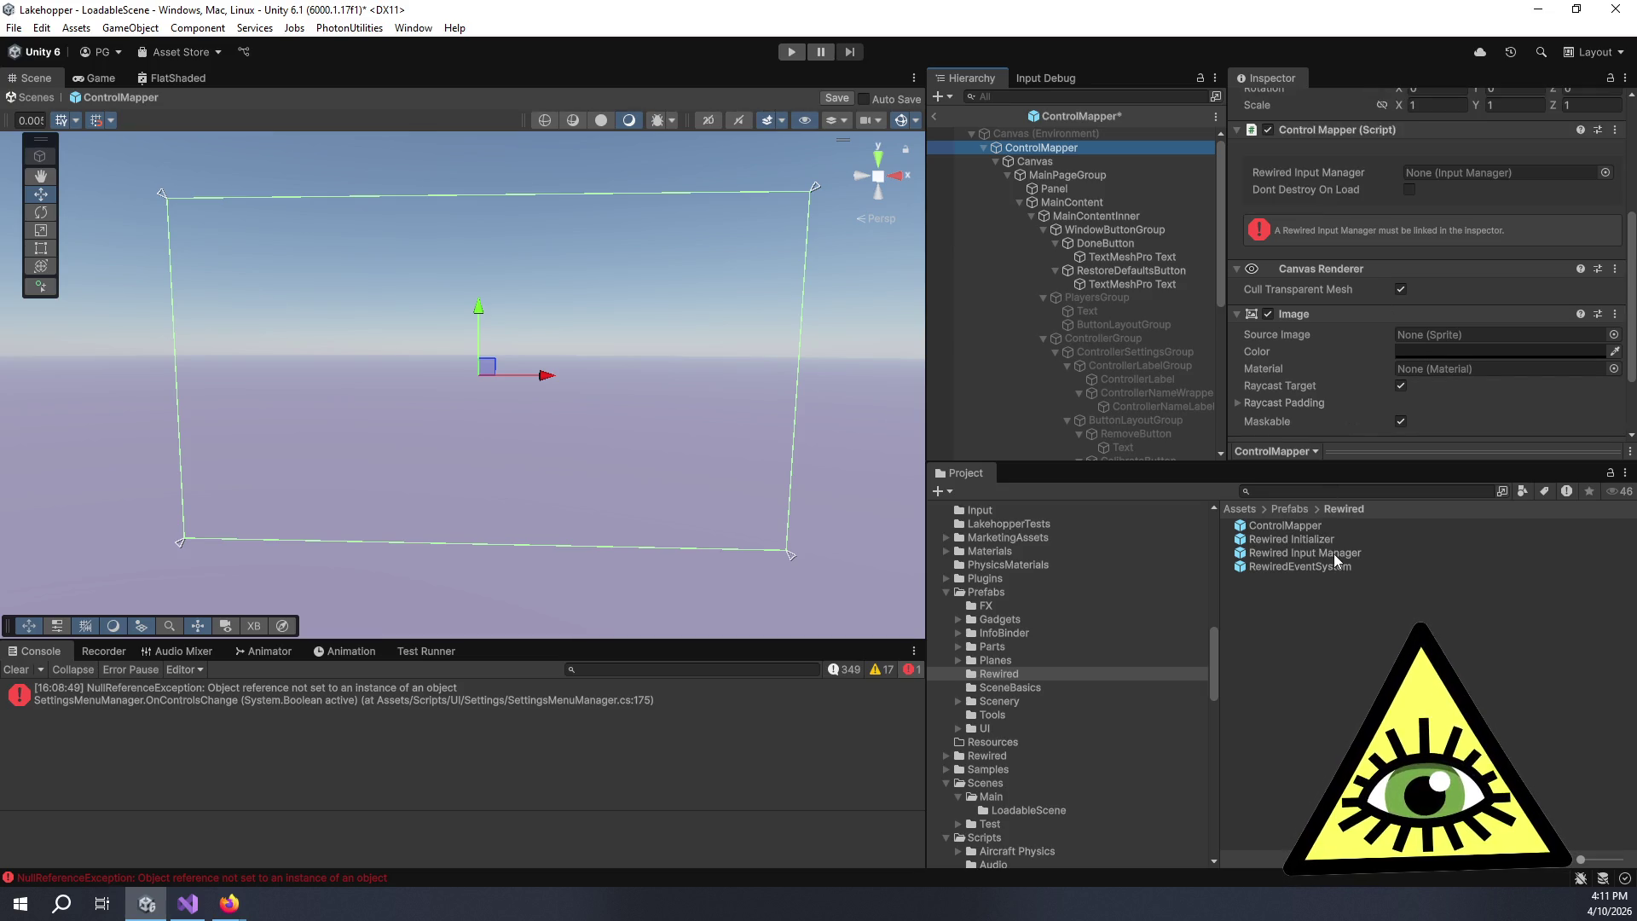
{"action": "left_click_drag", "start_coordinate": [1337, 551], "coordinate": [1472, 121]}
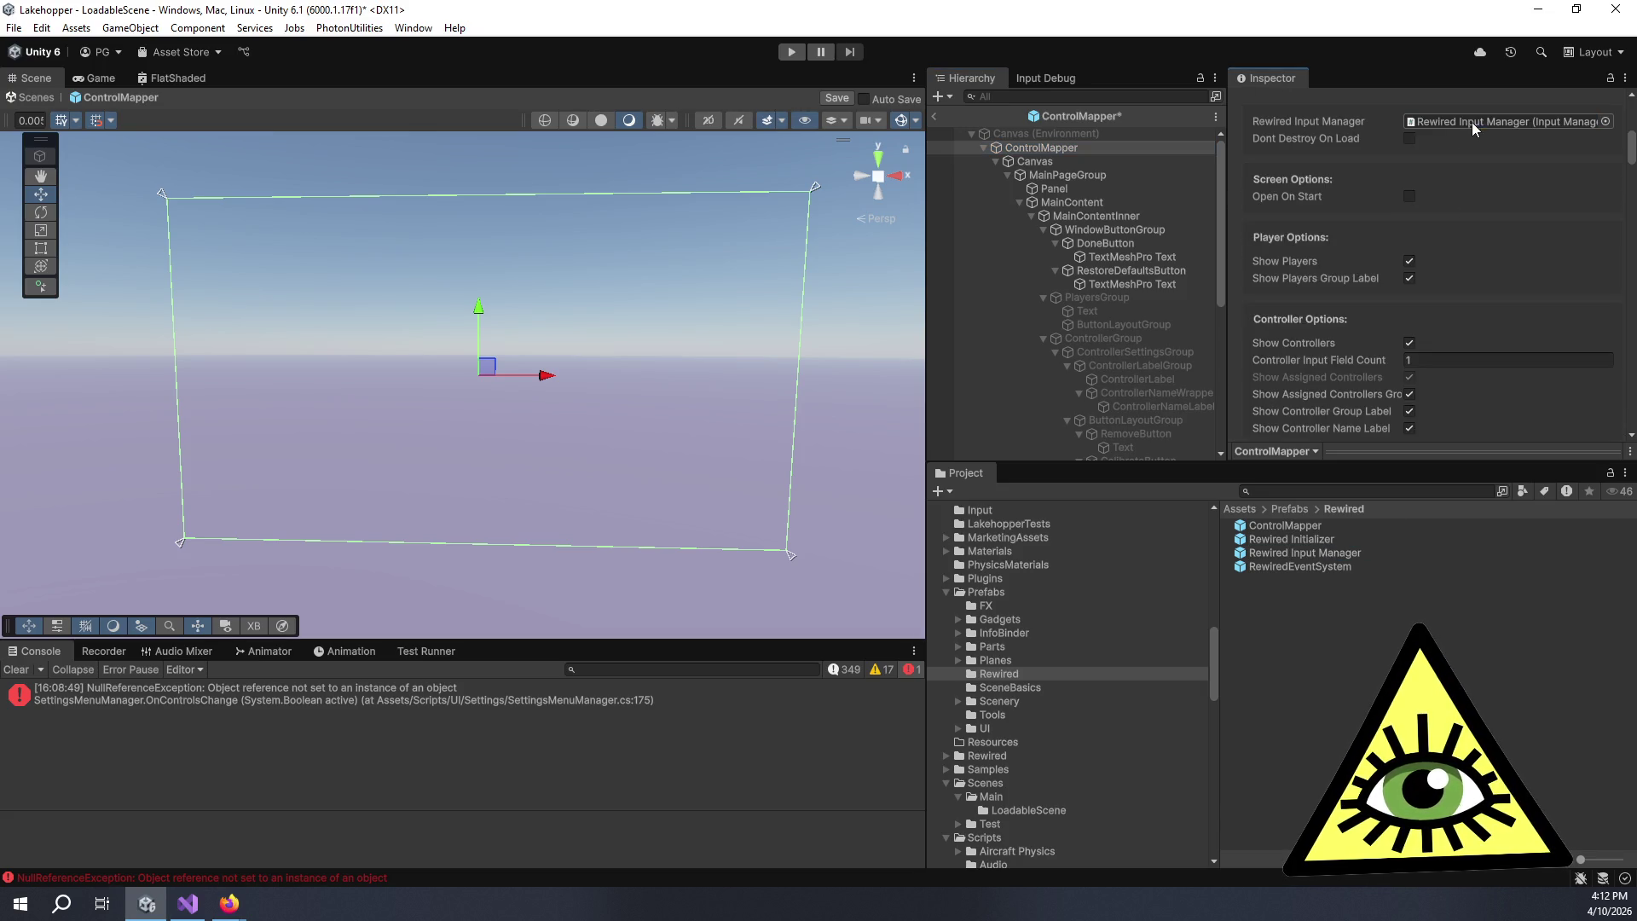
{"action": "mouse_move", "coordinate": [720, 370]}
{"action": "left_mouse_down", "text": "alt"}
{"action": "mouse_move", "coordinate": [740, 387]}
{"action": "mouse_move", "coordinate": [739, 424]}
{"action": "mouse_move", "coordinate": [684, 448]}
{"action": "left_mouse_up", "text": "alt"}
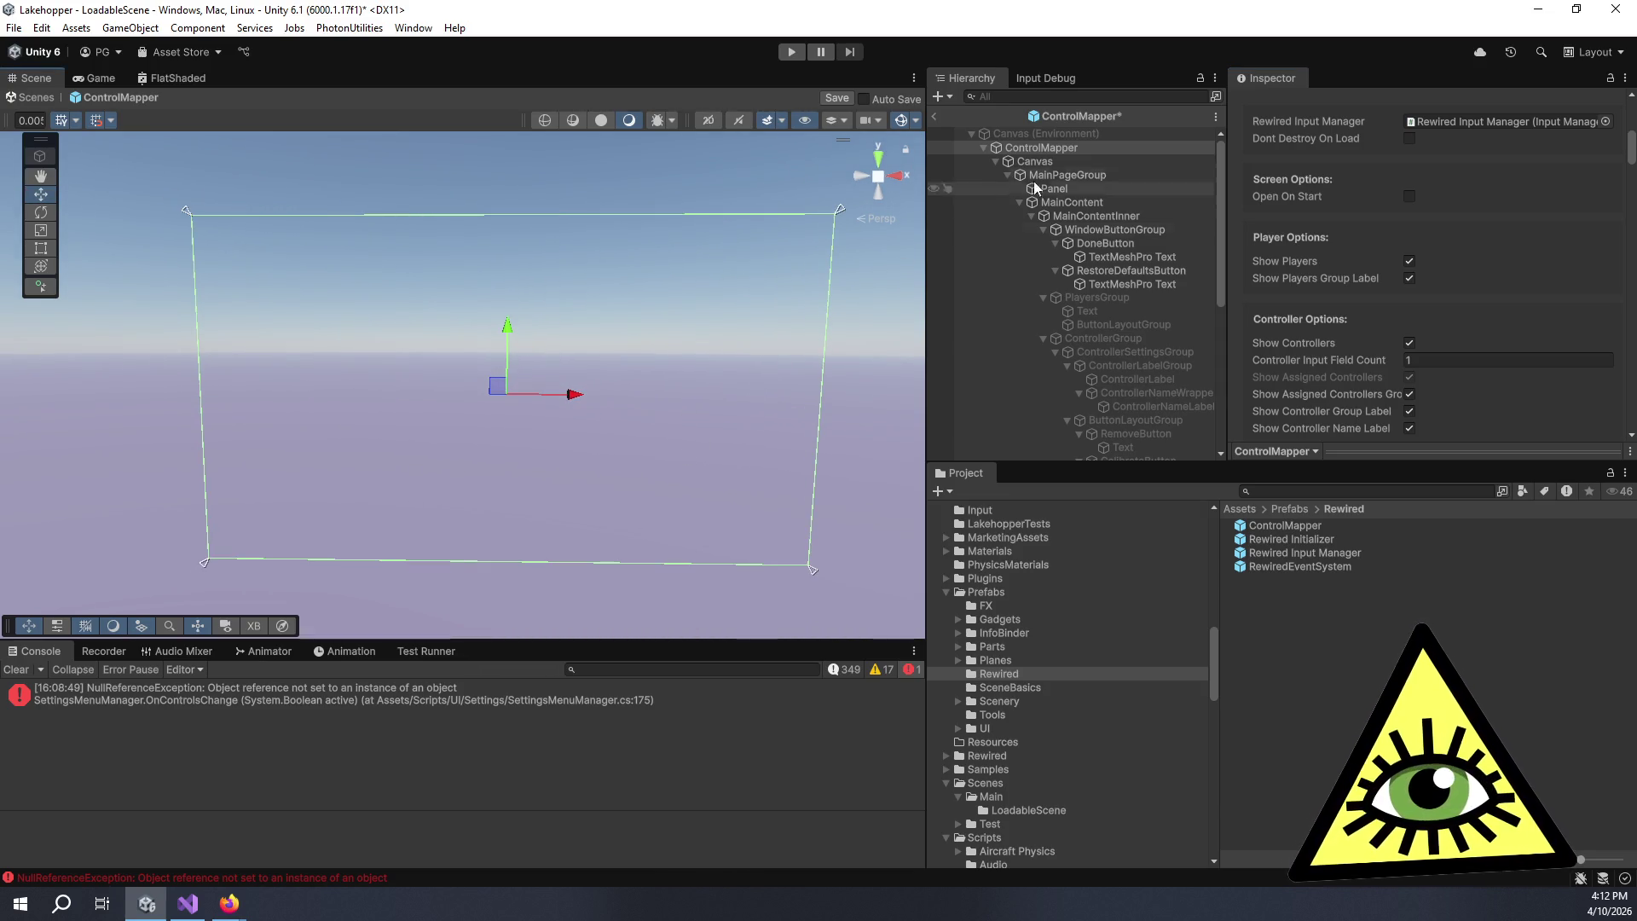
{"action": "left_click", "coordinate": [1075, 161]}
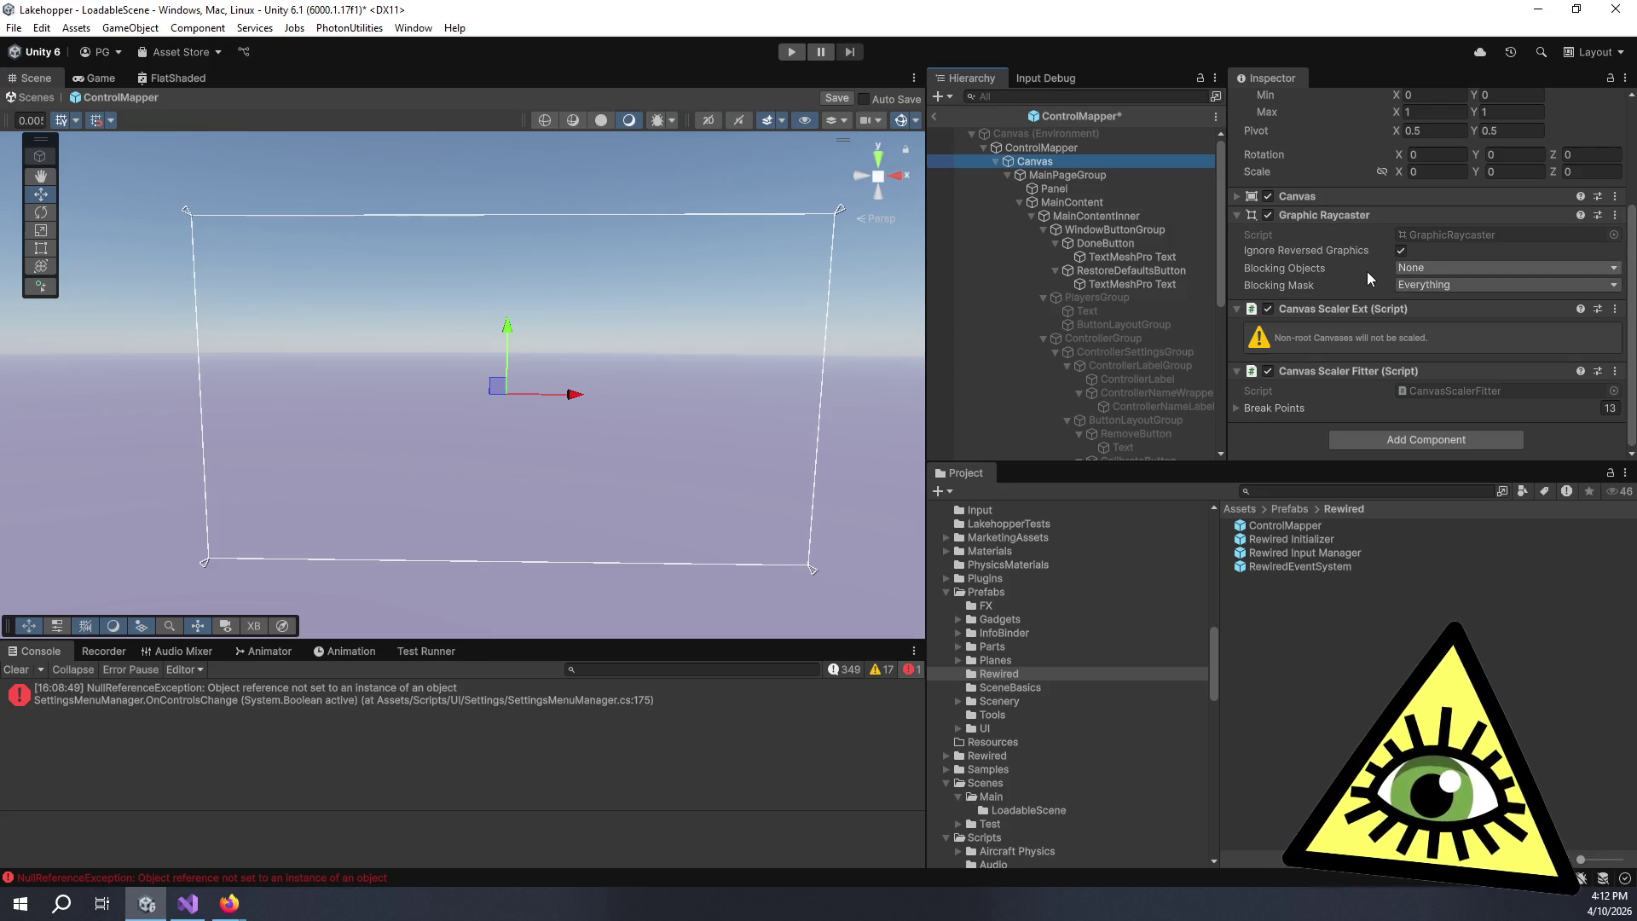
{"action": "scroll", "coordinate": [1368, 270], "scroll_direction": "up", "scroll_amount": 3}
{"action": "left_click", "coordinate": [1064, 150]}
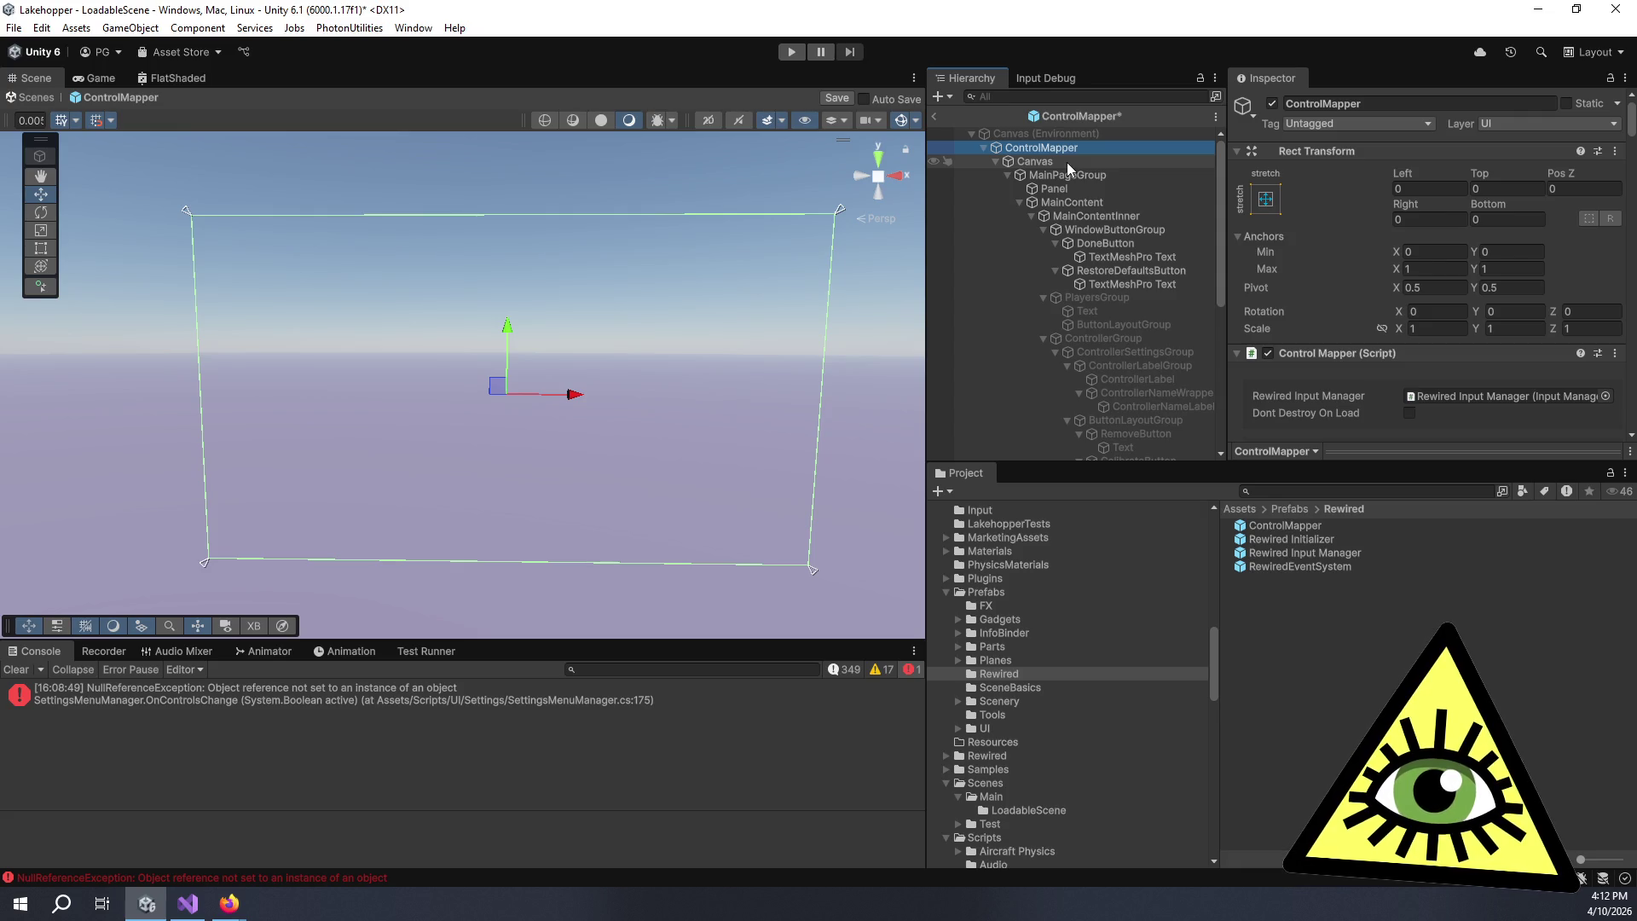
{"action": "scroll", "coordinate": [1257, 271], "scroll_direction": "down", "scroll_amount": 4}
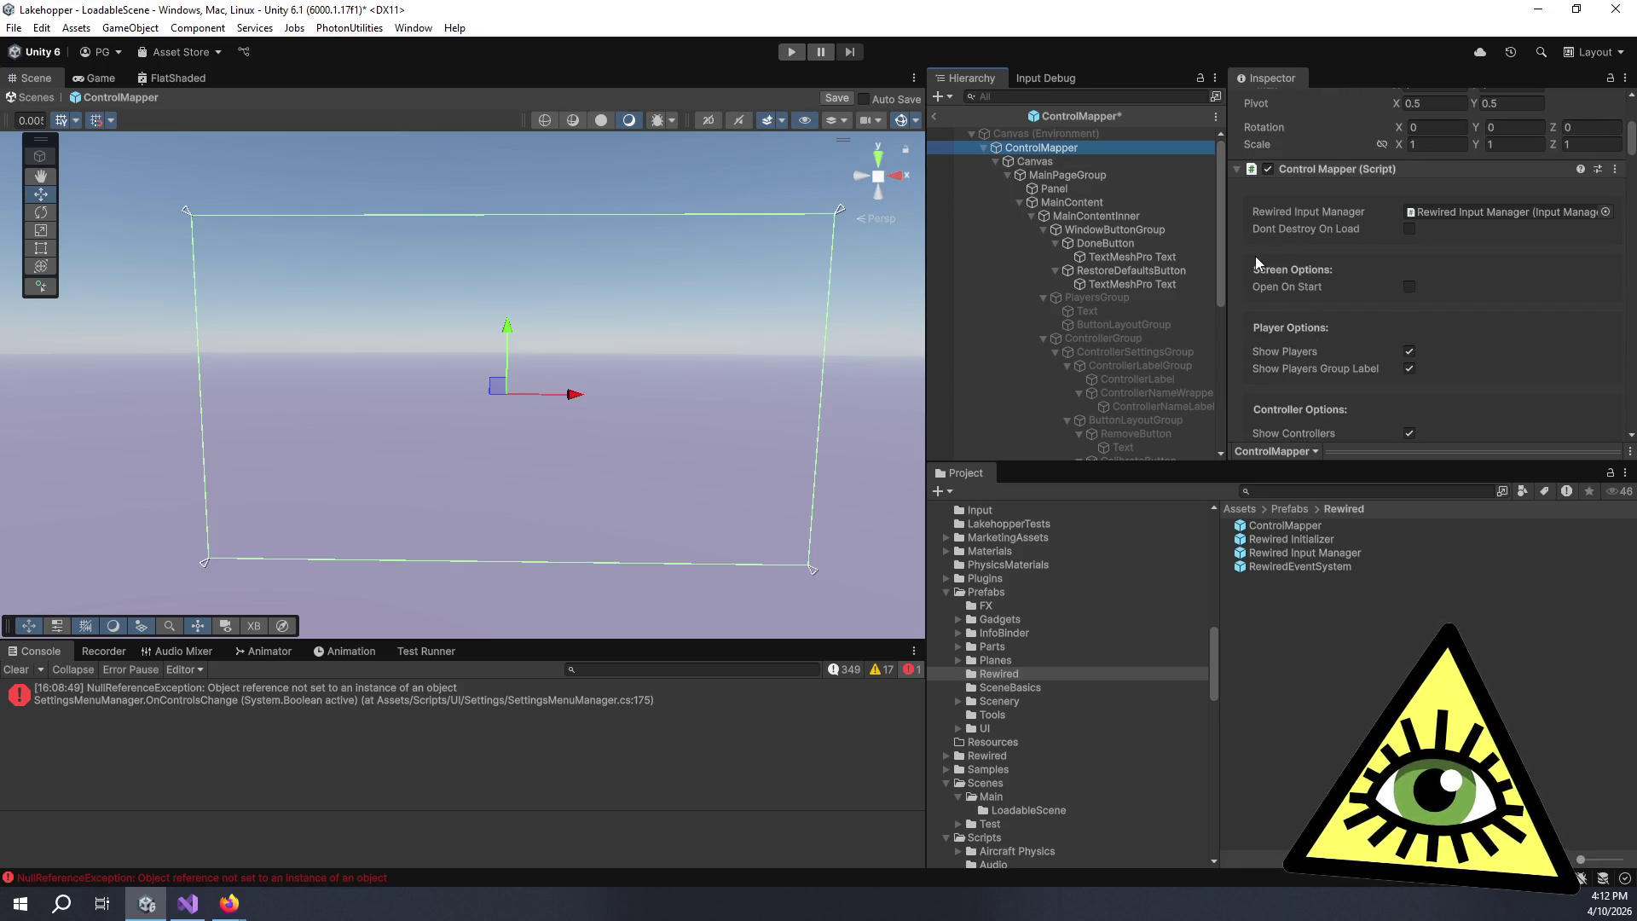
- Scroll through the Control Mapper script's settings in the Inspector
{"action": "mouse_move", "coordinate": [1300, 282]}
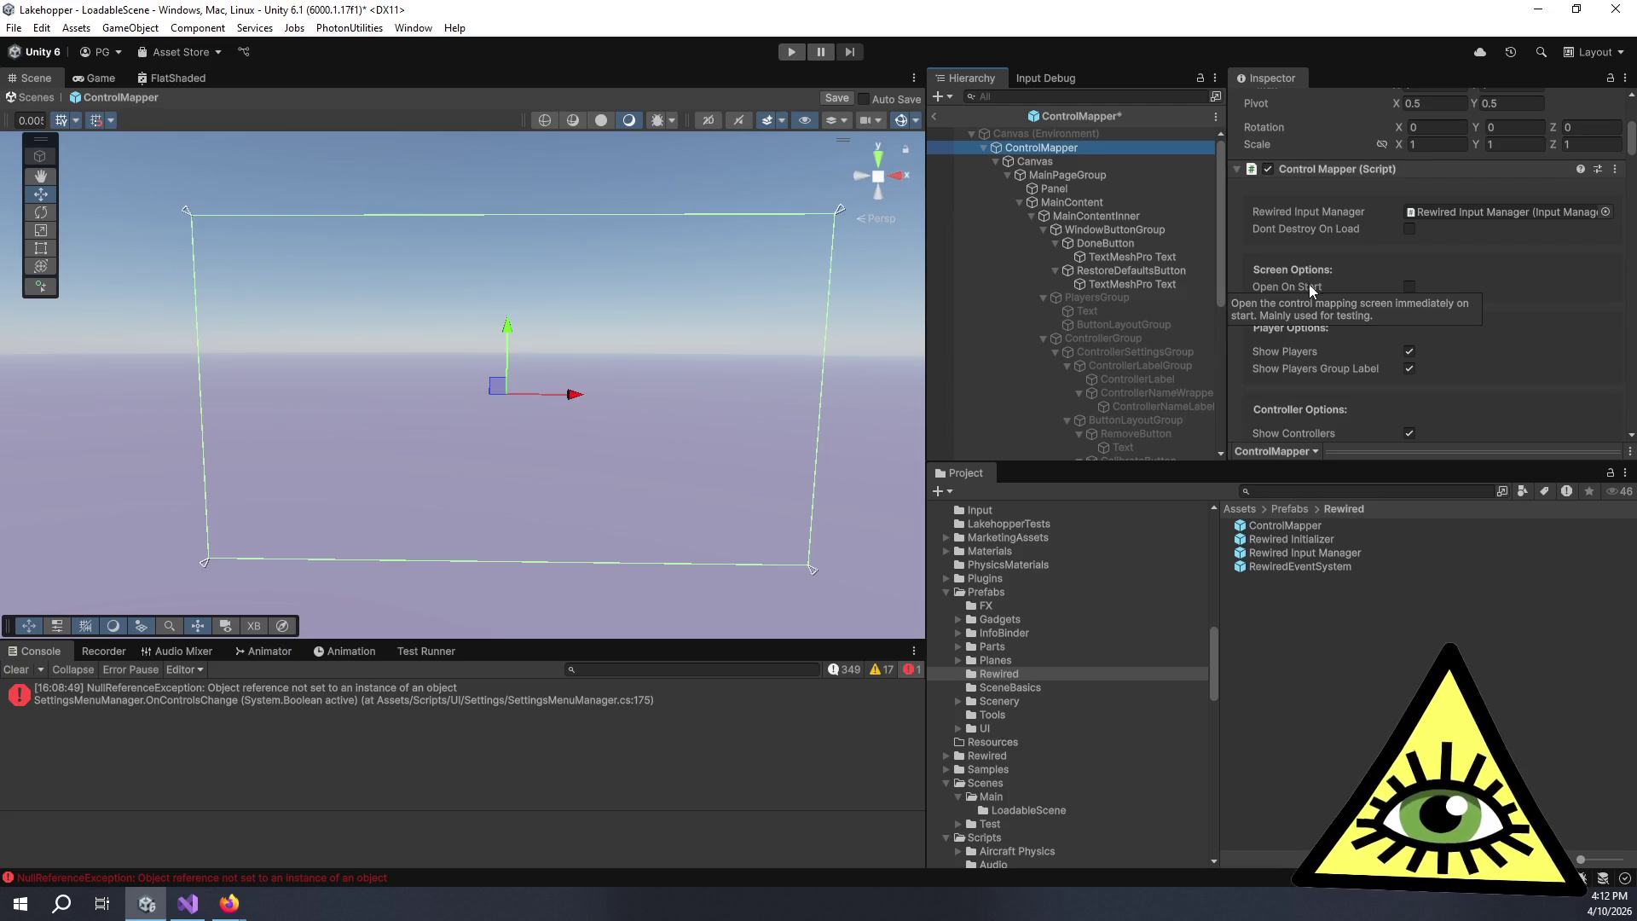
{"action": "scroll", "coordinate": [1306, 245], "scroll_direction": "down", "scroll_amount": 2}
{"action": "scroll", "coordinate": [1306, 244], "scroll_direction": "down", "scroll_amount": 2}
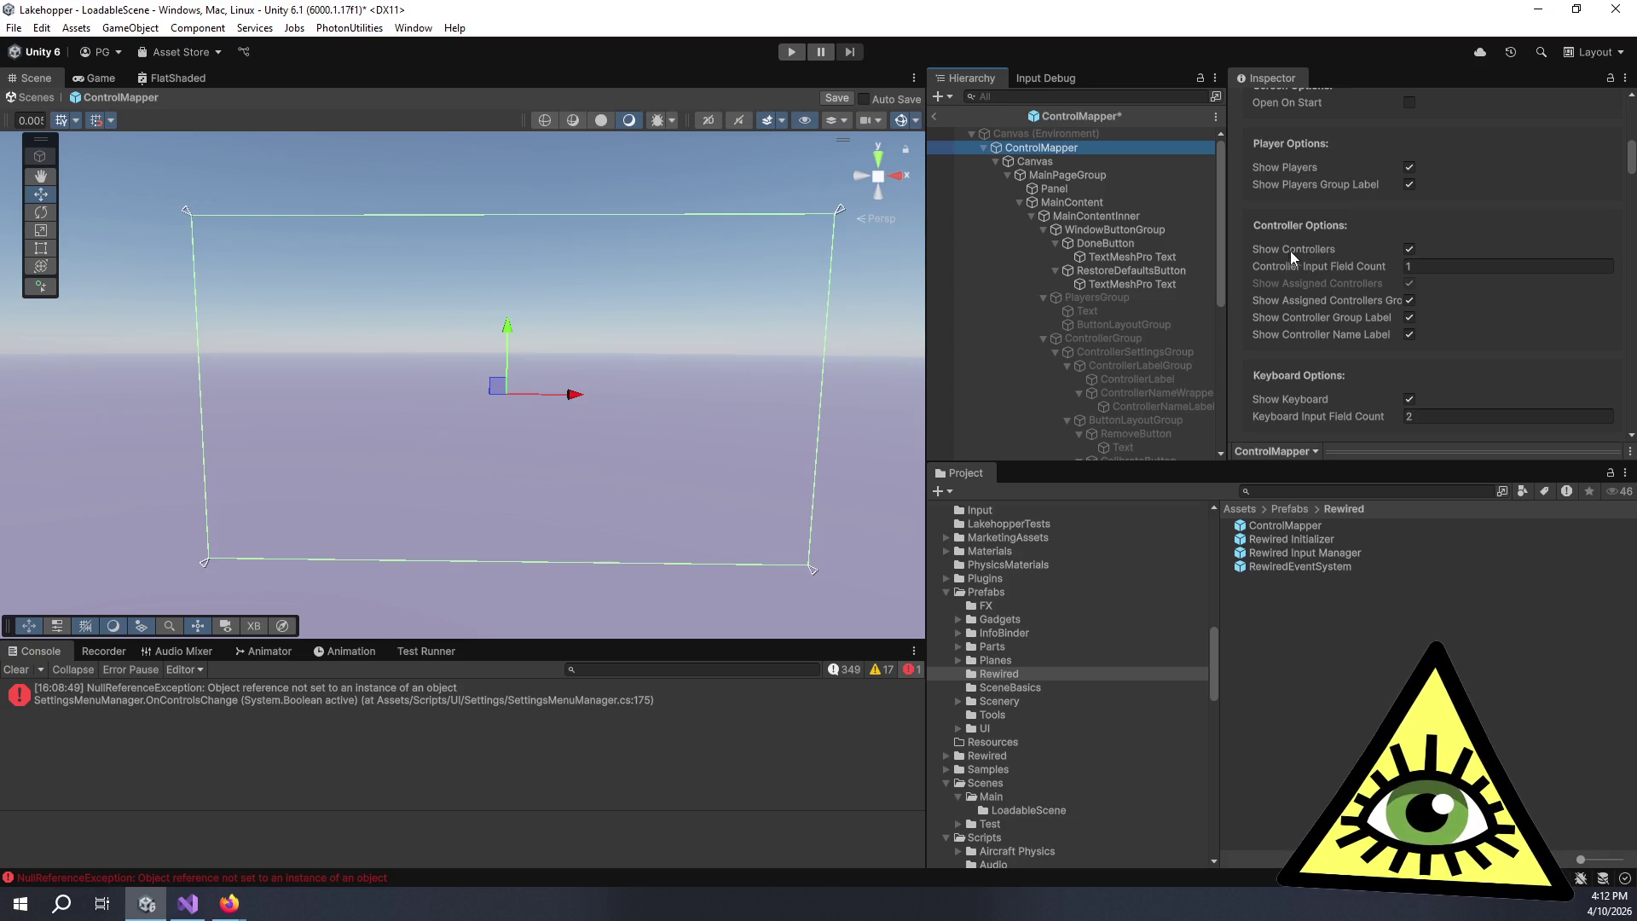
{"action": "mouse_move", "coordinate": [1286, 244]}
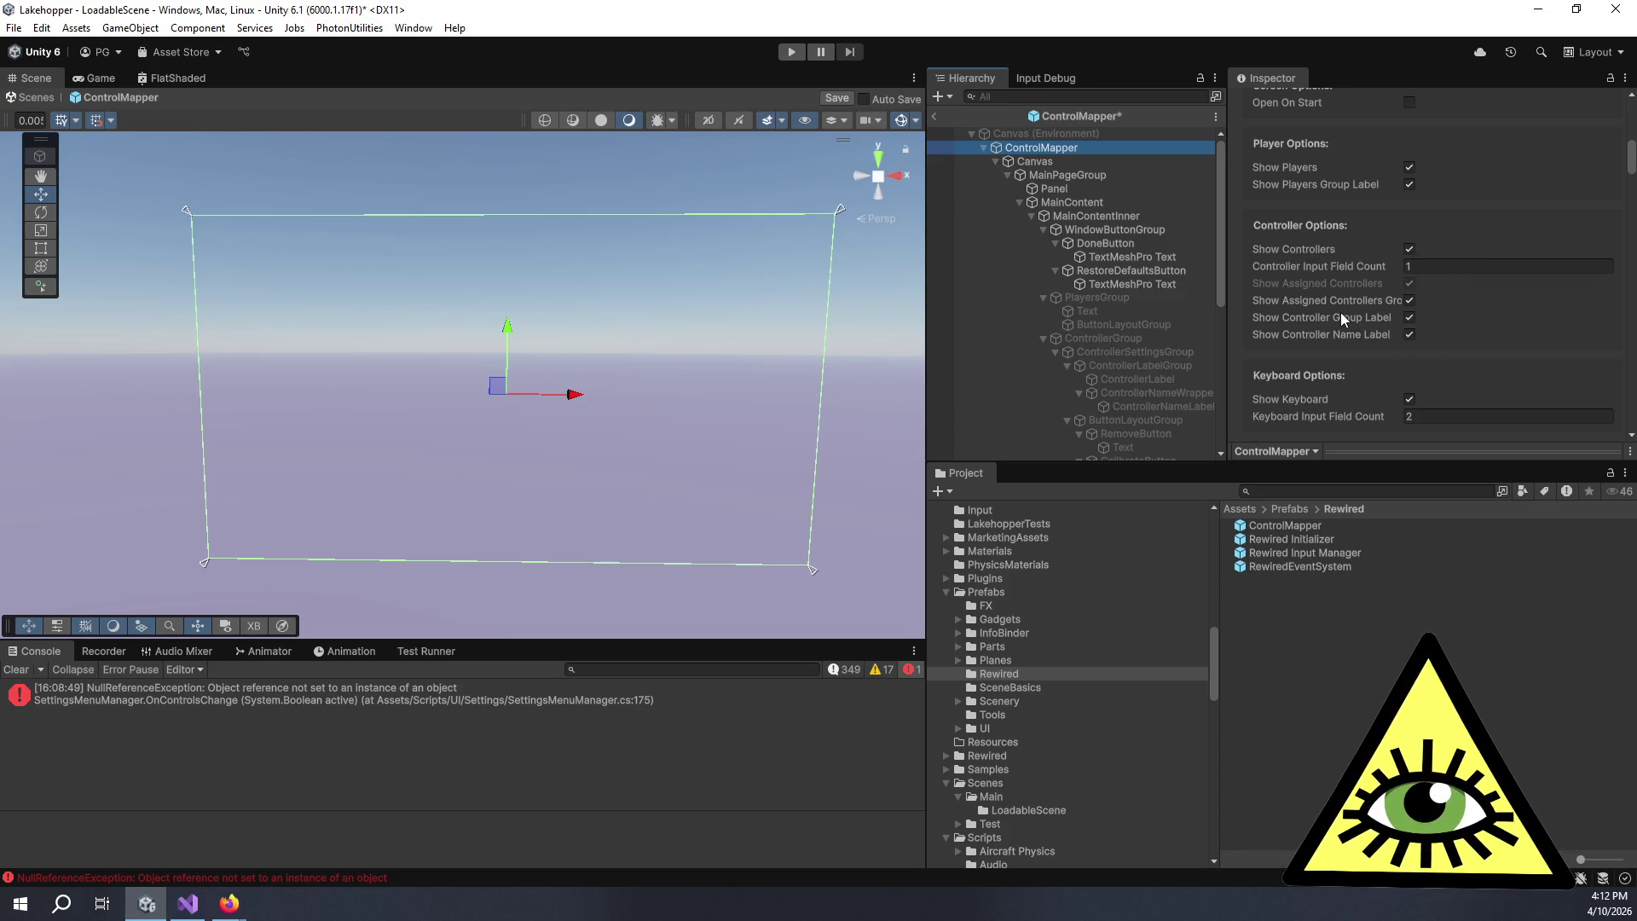
{"action": "scroll", "coordinate": [1472, 309], "scroll_direction": "down", "scroll_amount": 3}
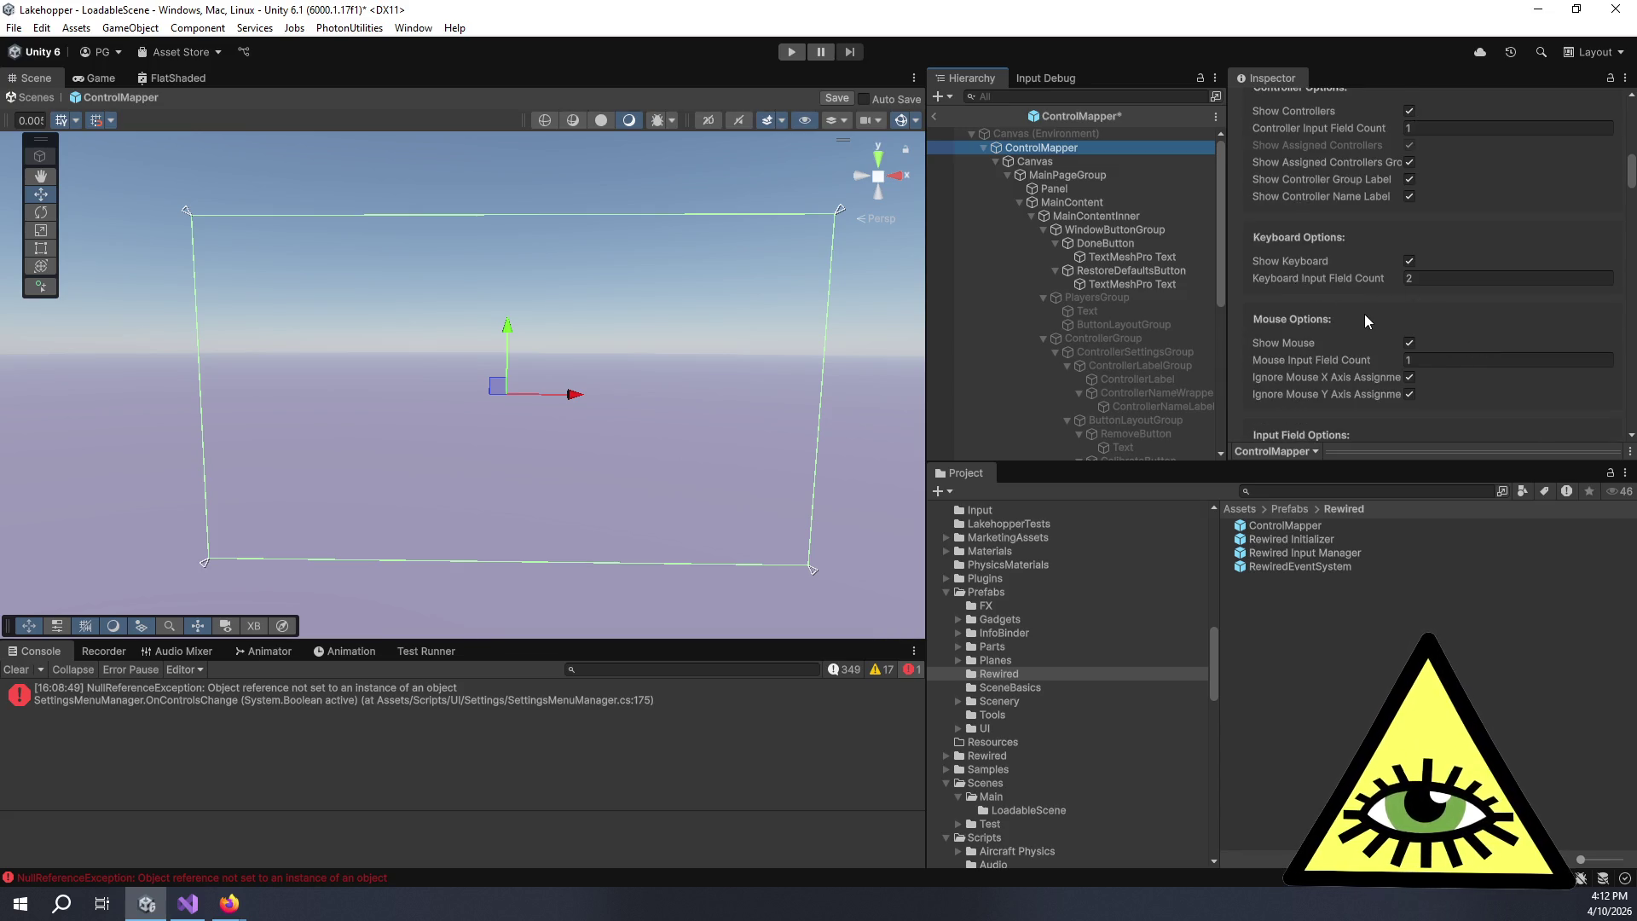
{"action": "scroll", "coordinate": [1364, 314], "scroll_direction": "down", "scroll_amount": 2}
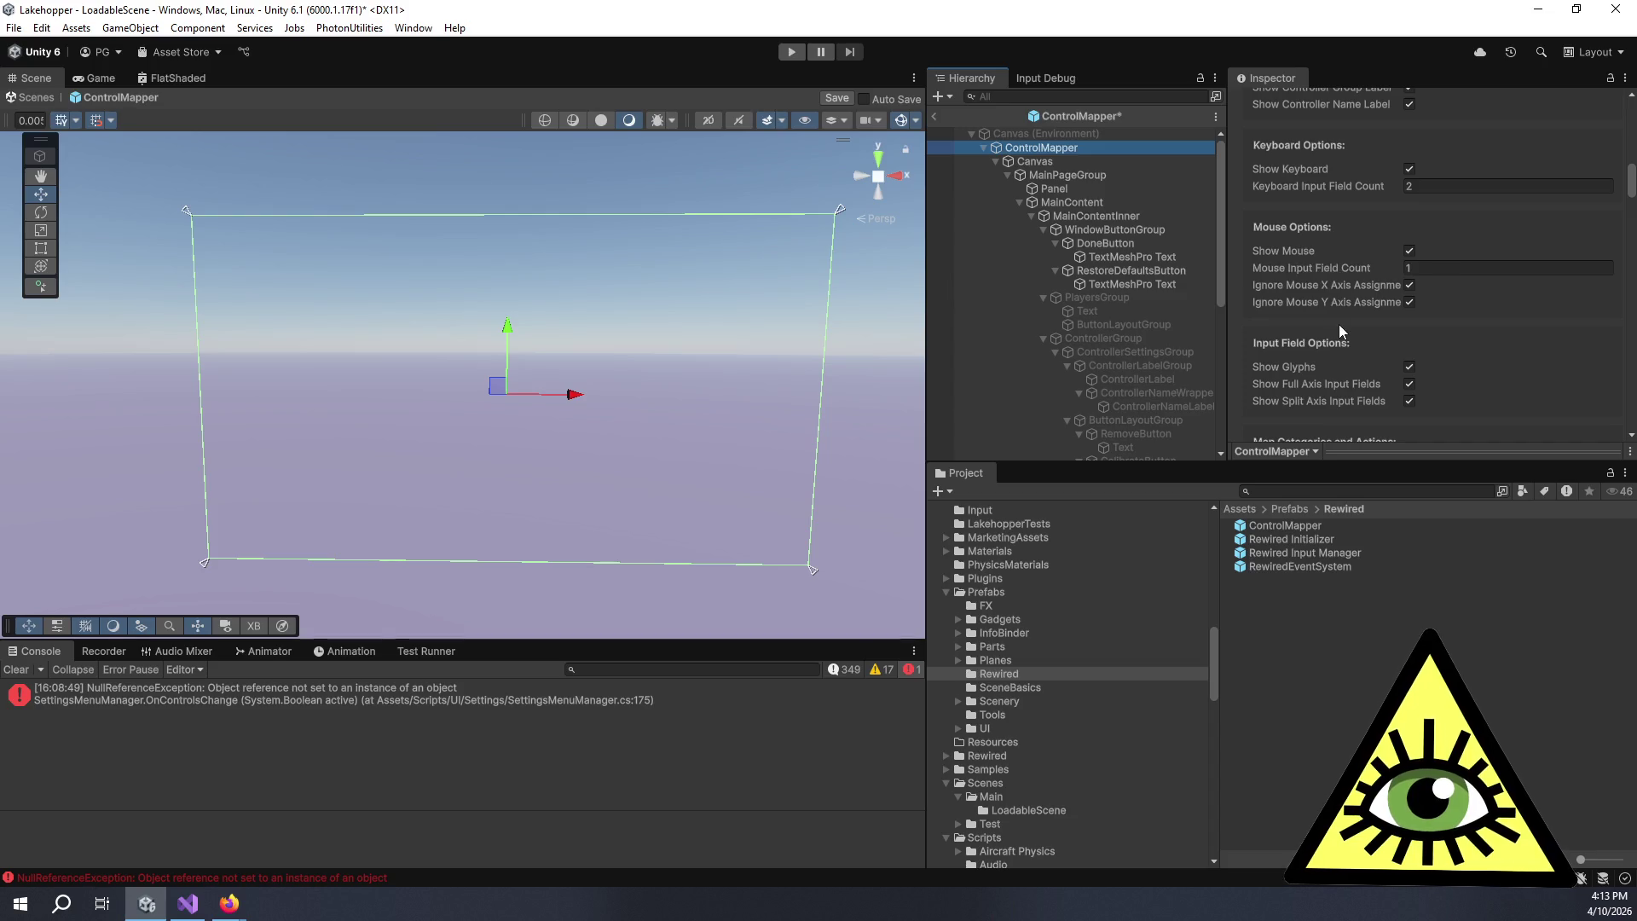
{"action": "left_click", "coordinate": [1337, 317]}
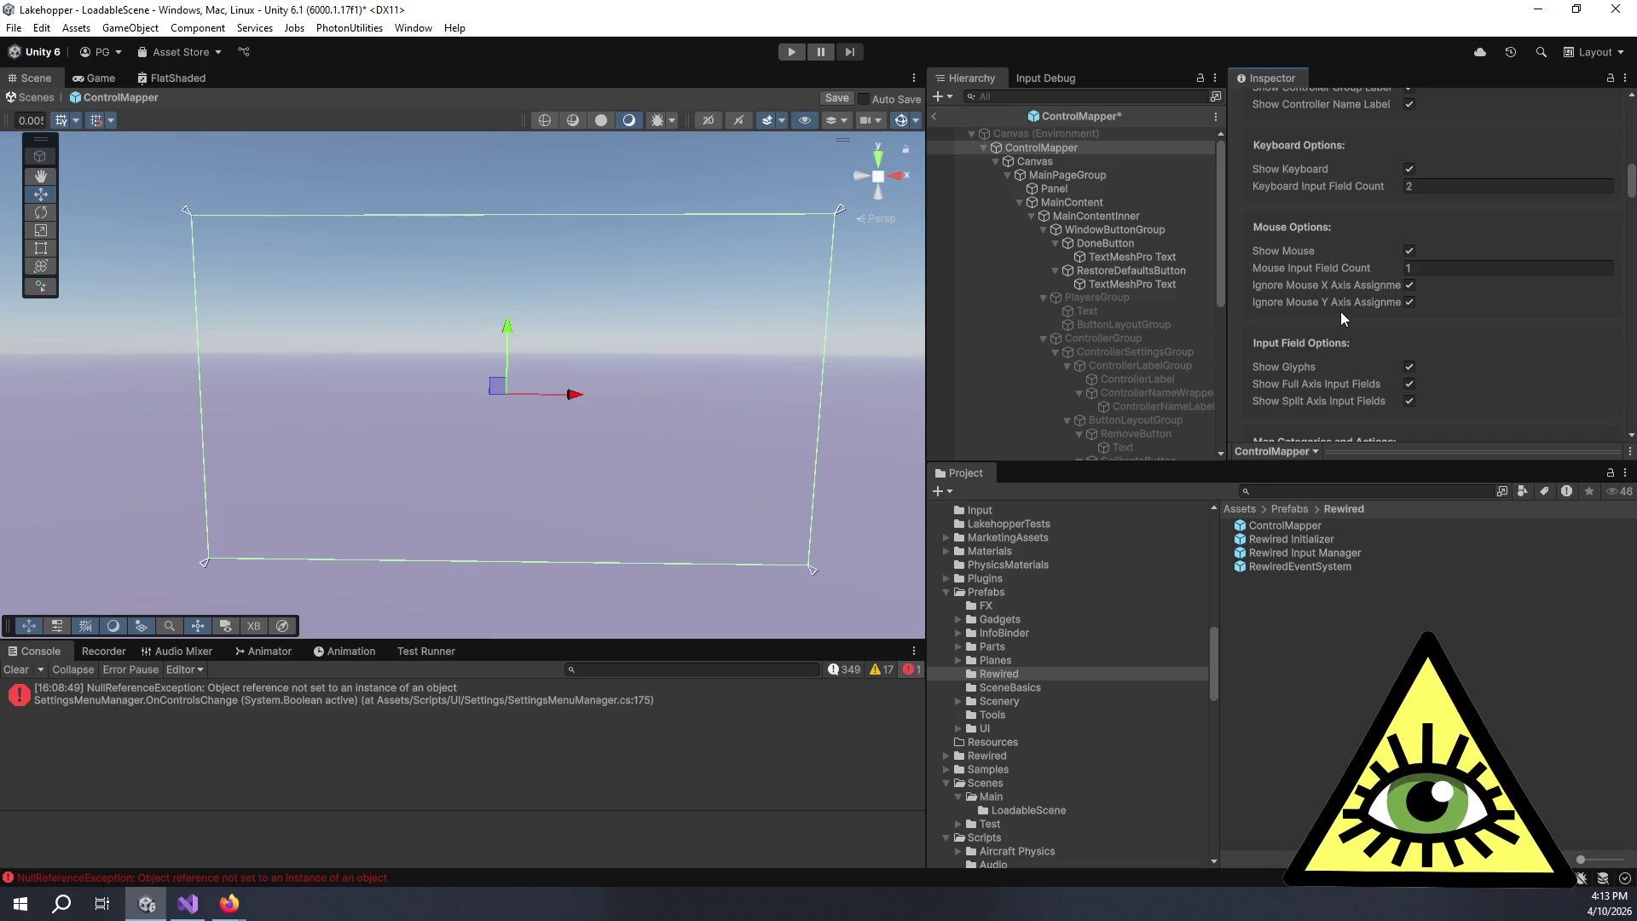
{"action": "mouse_move", "coordinate": [1335, 305]}
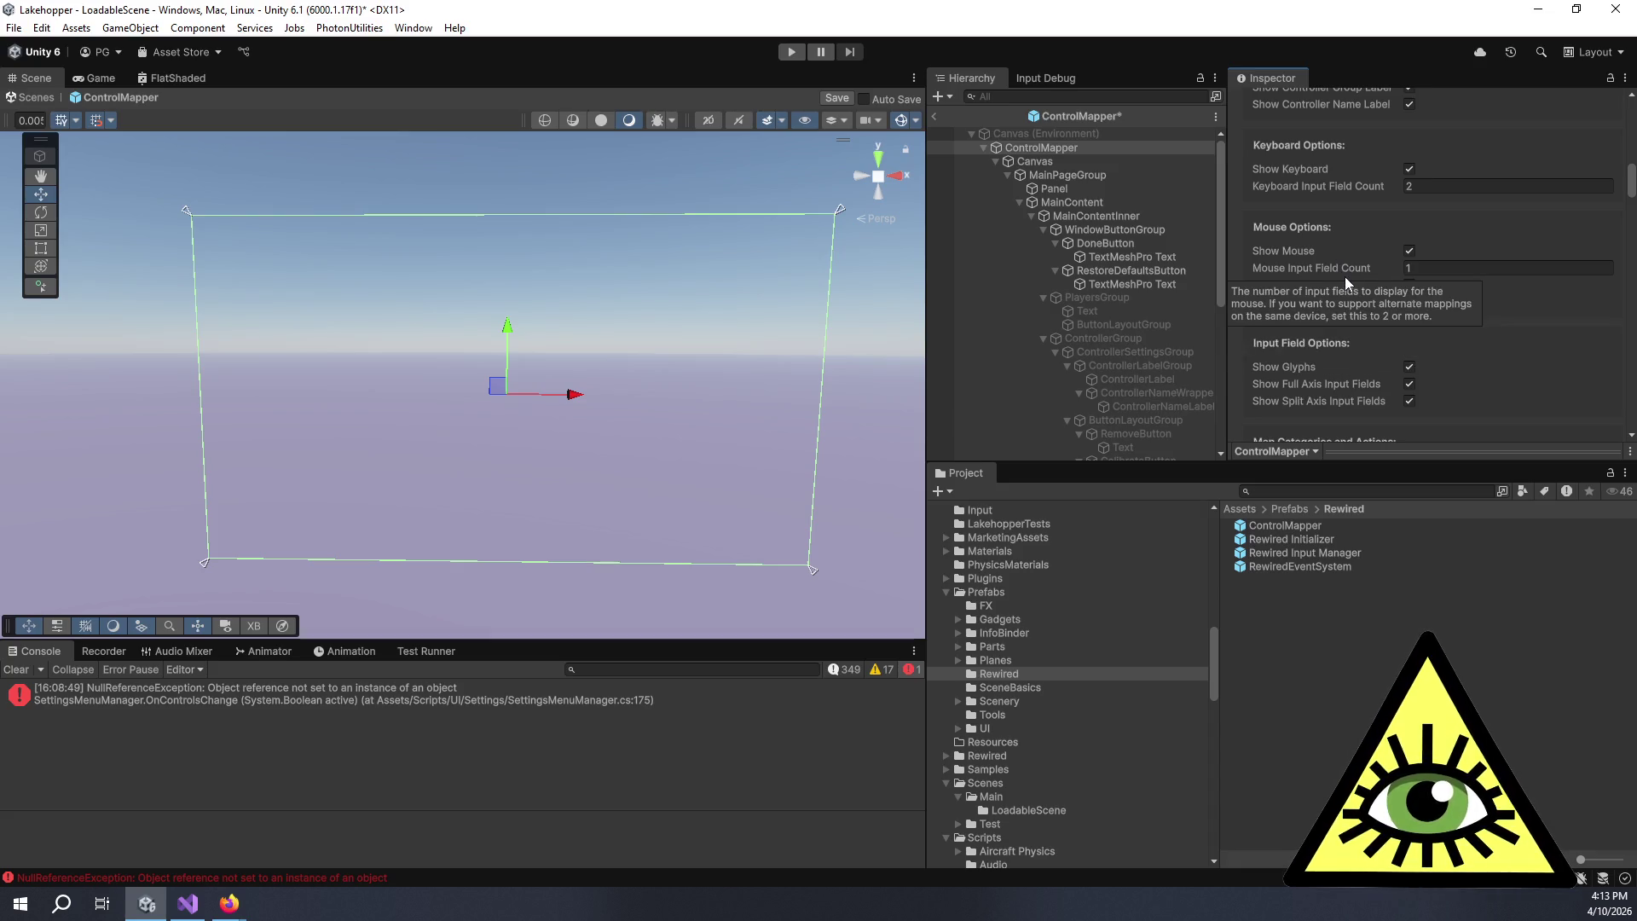
- Set the Mouse Input Field Count to 1
{"action": "left_click", "coordinate": [1469, 269]}
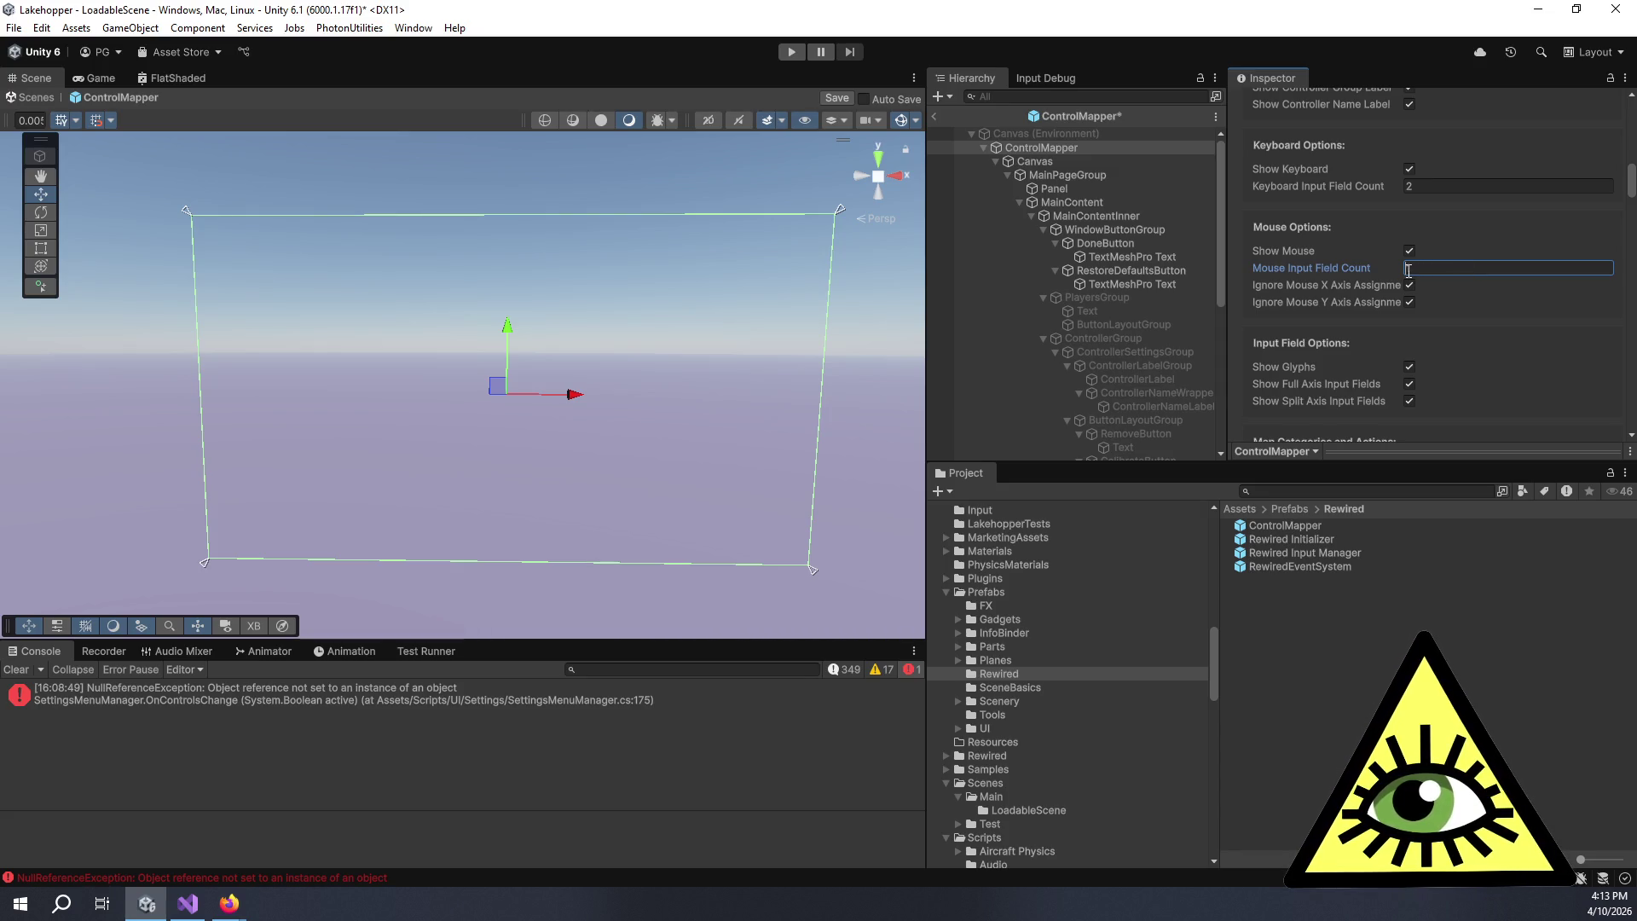
{"action": "type", "text": "1"}
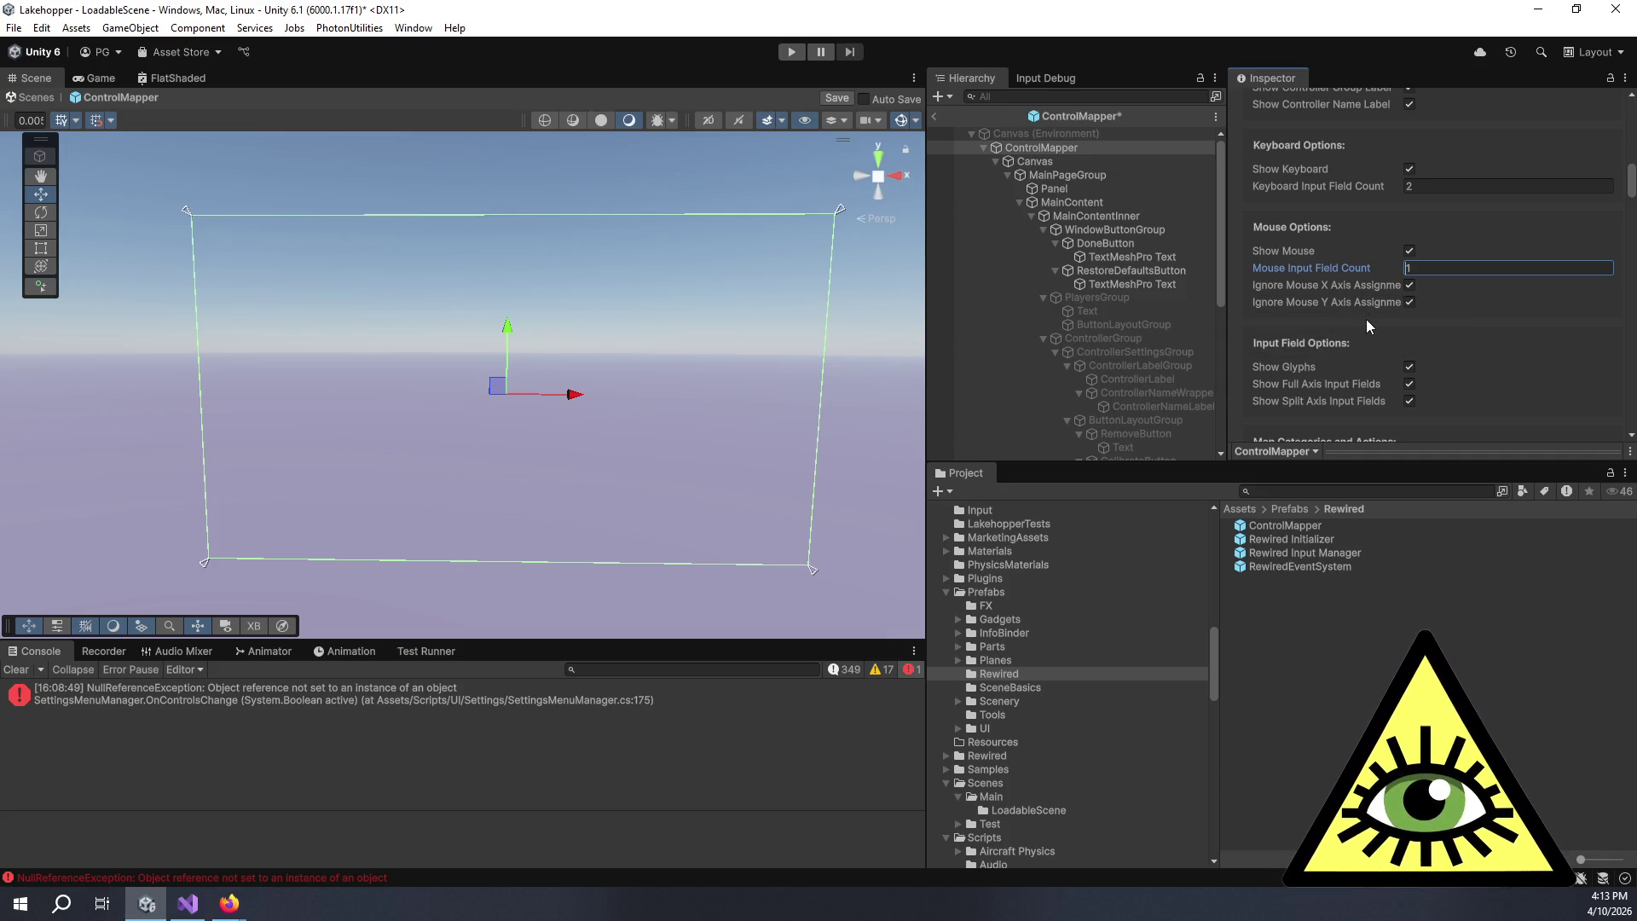
{"action": "scroll", "coordinate": [1366, 321], "scroll_direction": "down", "scroll_amount": 3}
{"action": "scroll", "coordinate": [1342, 314], "scroll_direction": "down", "scroll_amount": 3}
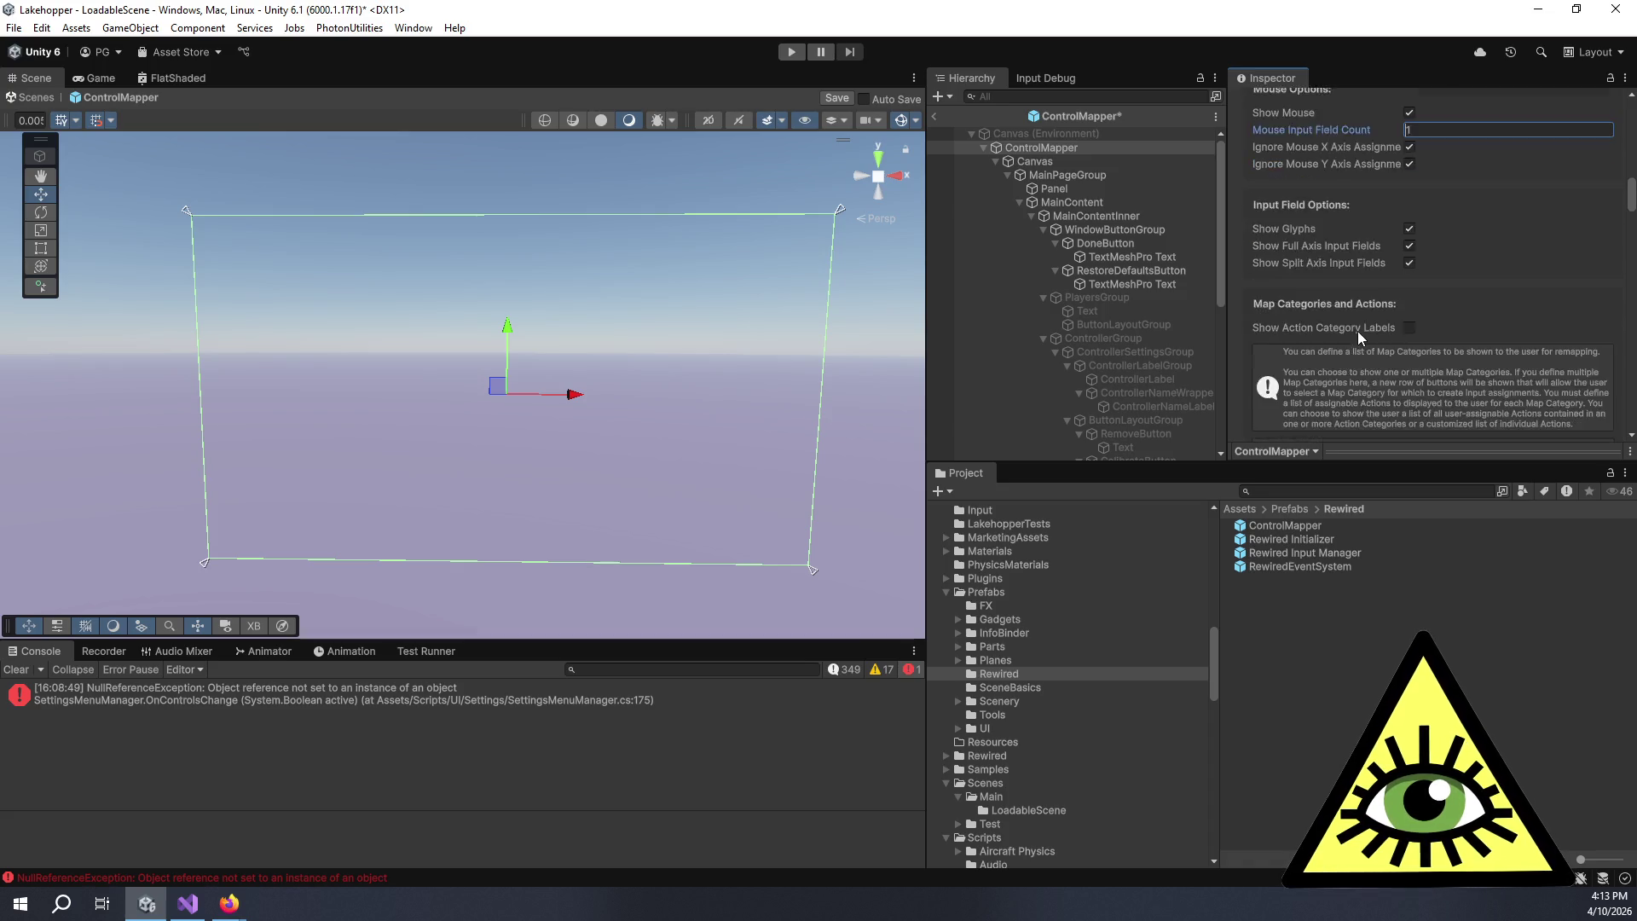
{"action": "mouse_move", "coordinate": [1349, 284]}
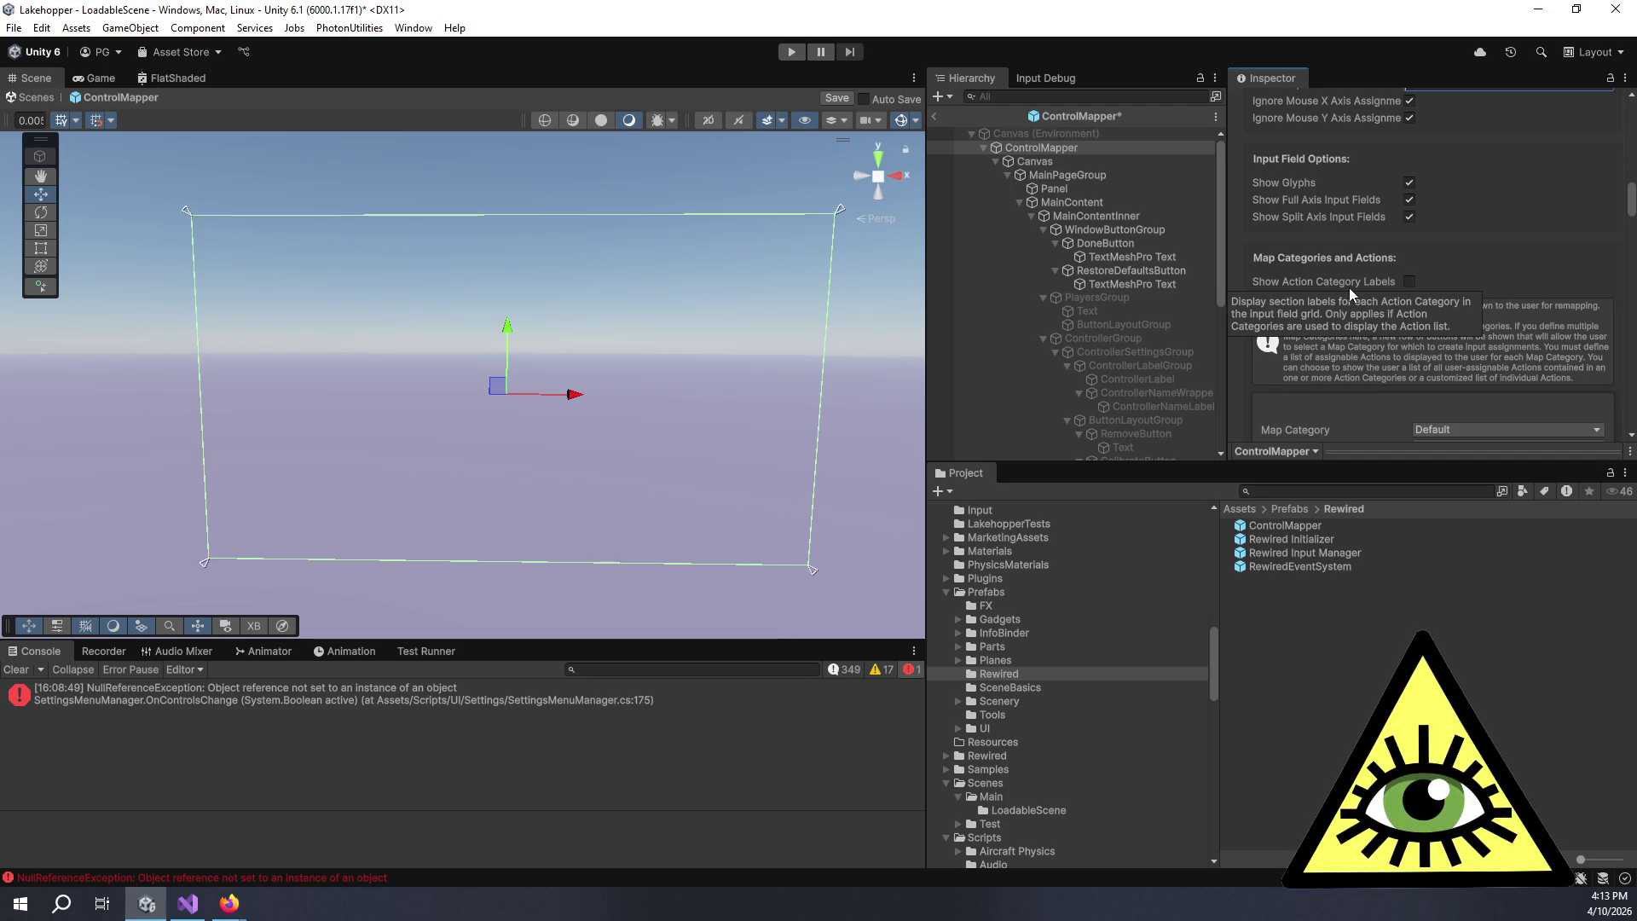
{"action": "scroll", "coordinate": [1349, 285], "scroll_direction": "down", "scroll_amount": 12}
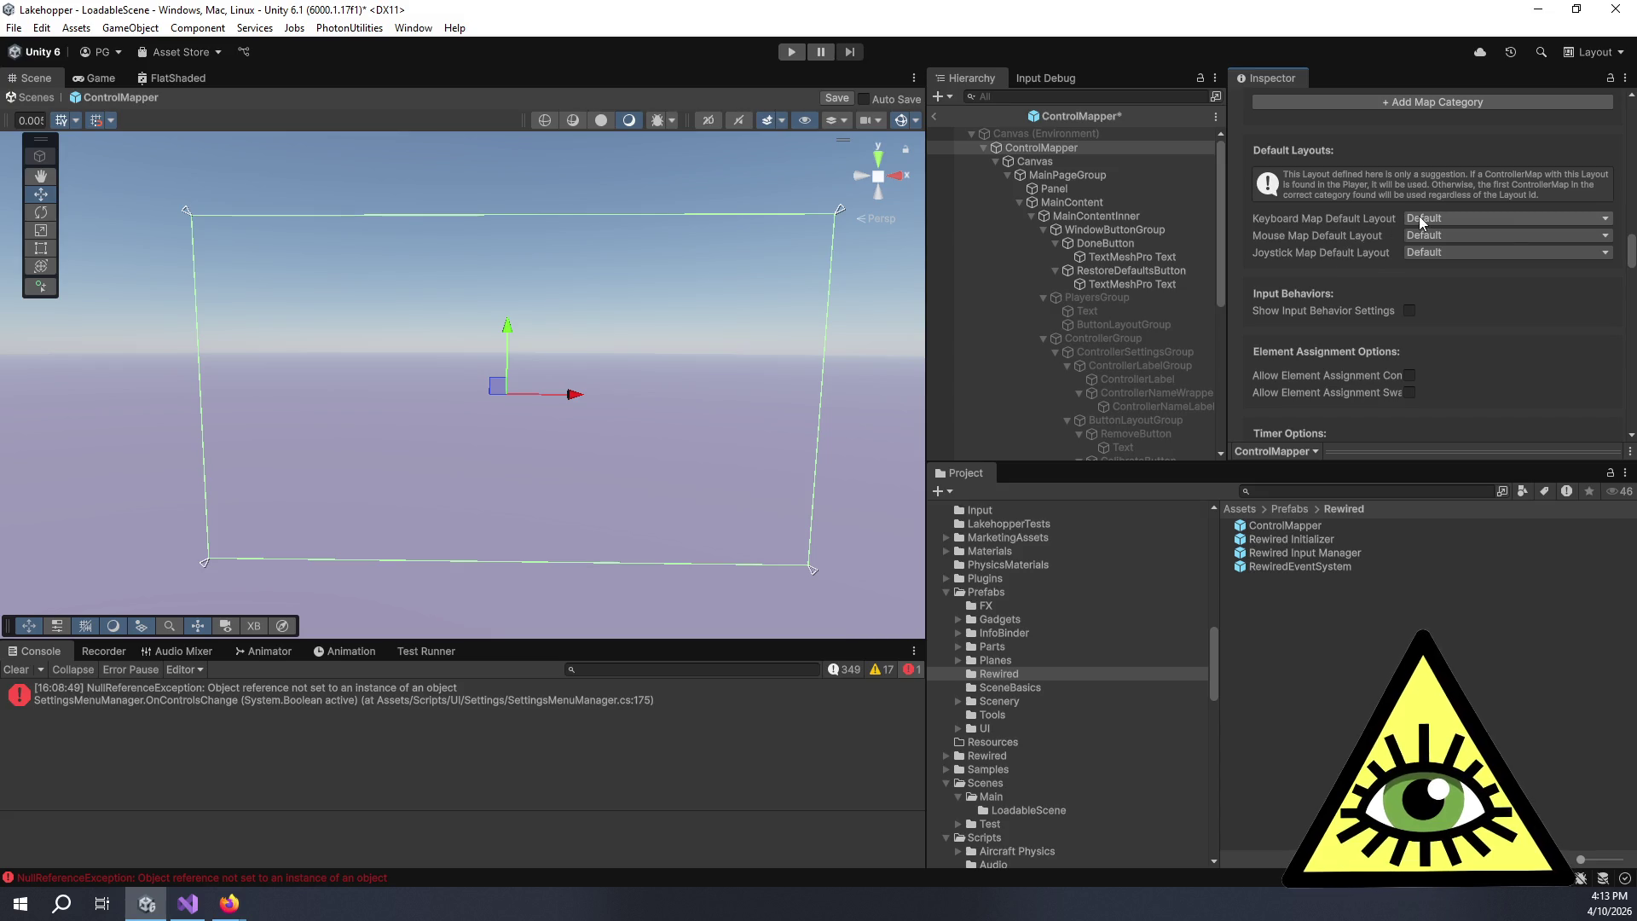
- Keep Default as the keyboard map layout and scroll down to the Timer Options
{"action": "left_click", "coordinate": [1417, 218]}
{"action": "left_click", "coordinate": [1330, 232]}
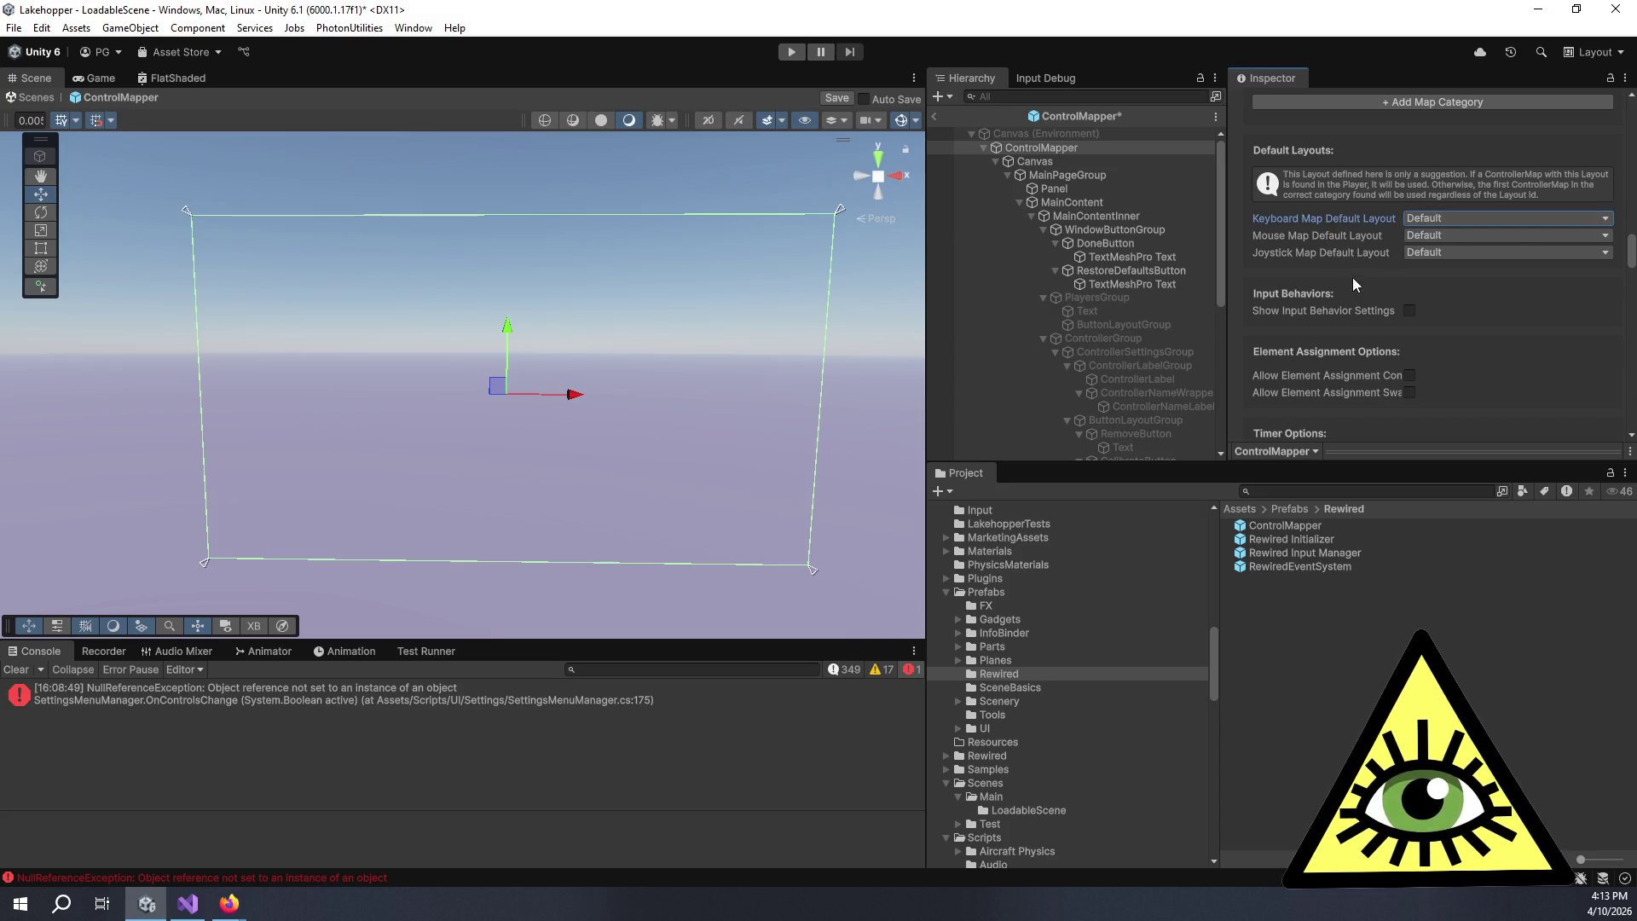
{"action": "scroll", "coordinate": [1380, 312], "scroll_direction": "down", "scroll_amount": 3}
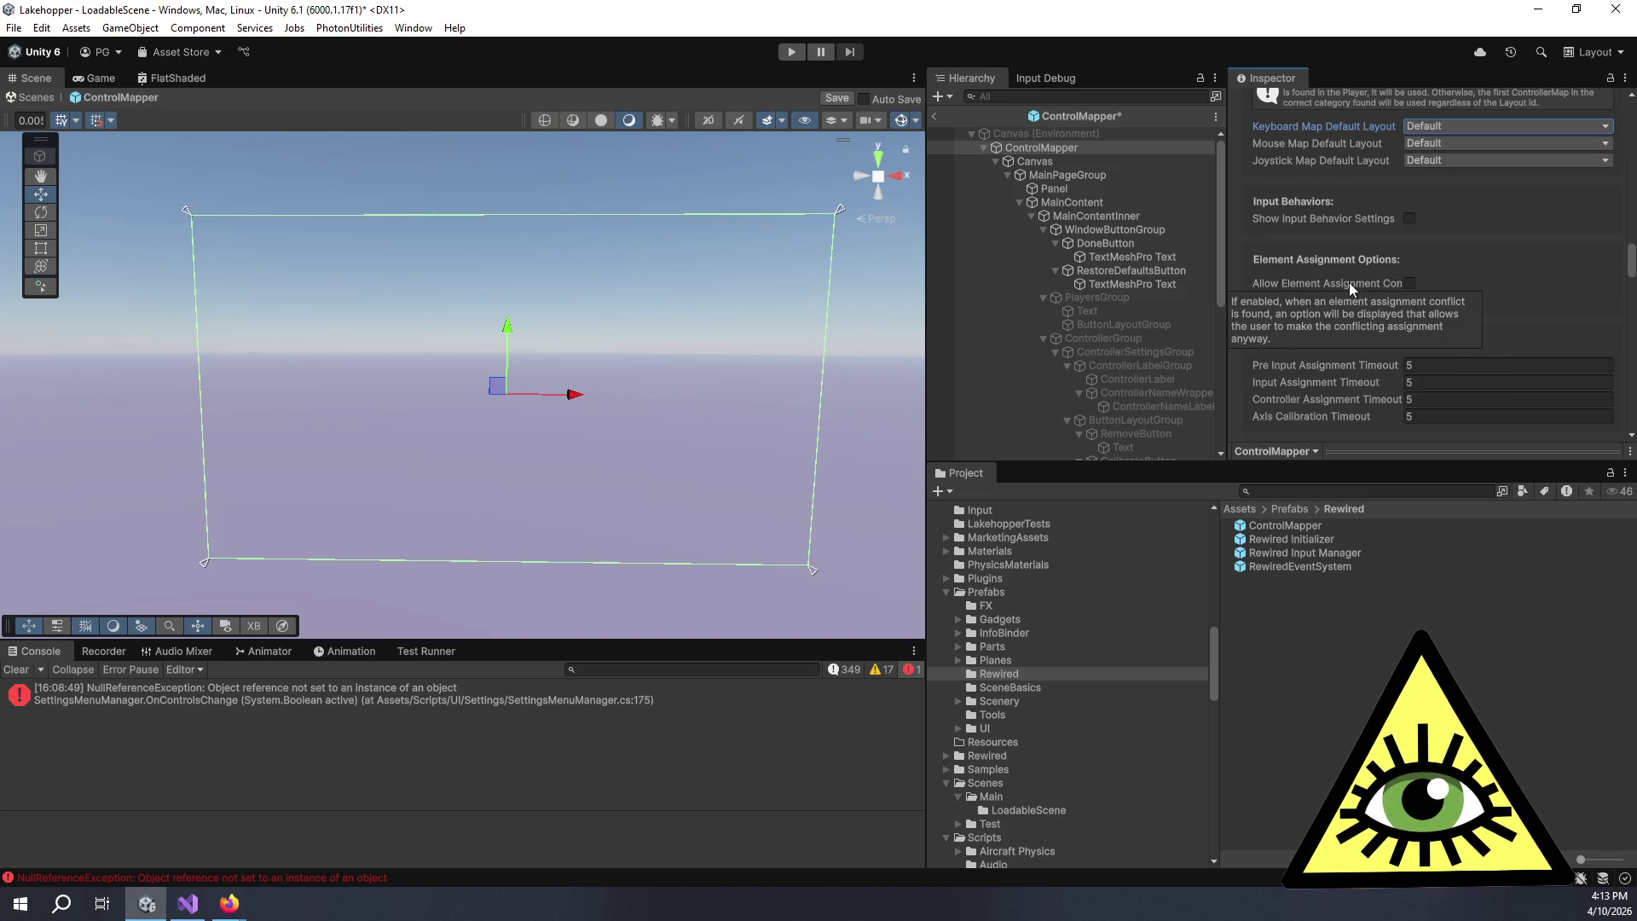
{"action": "scroll", "coordinate": [1257, 327], "scroll_direction": "down", "scroll_amount": 7}
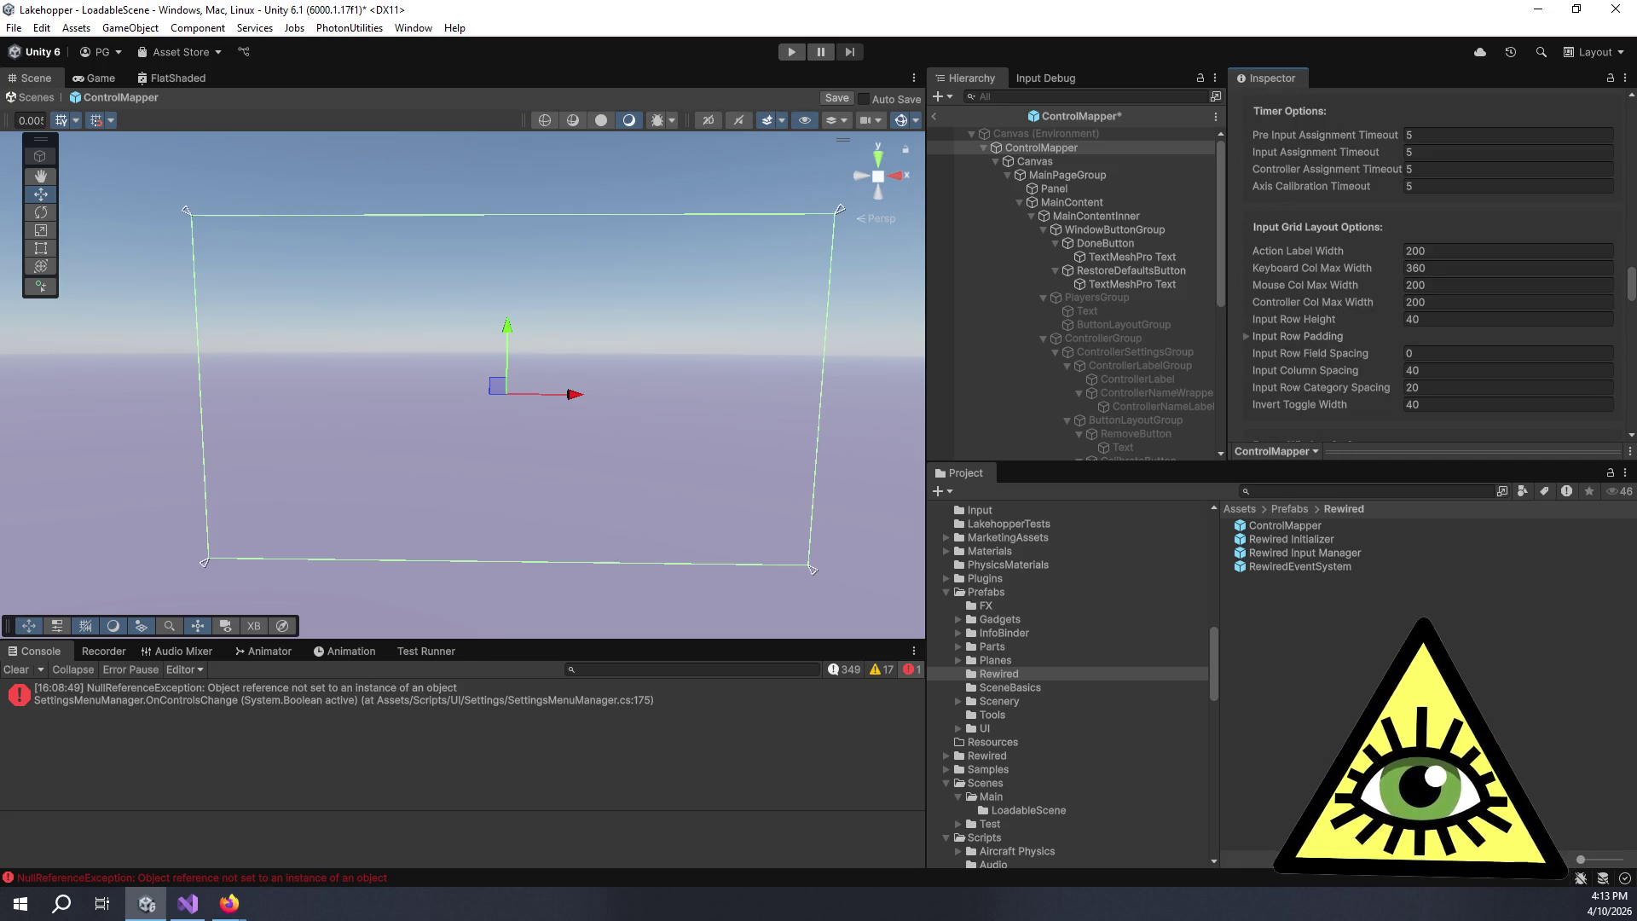
- Set the Pre Input Assignment Timeout to 1
{"action": "left_click", "coordinate": [1424, 133]}
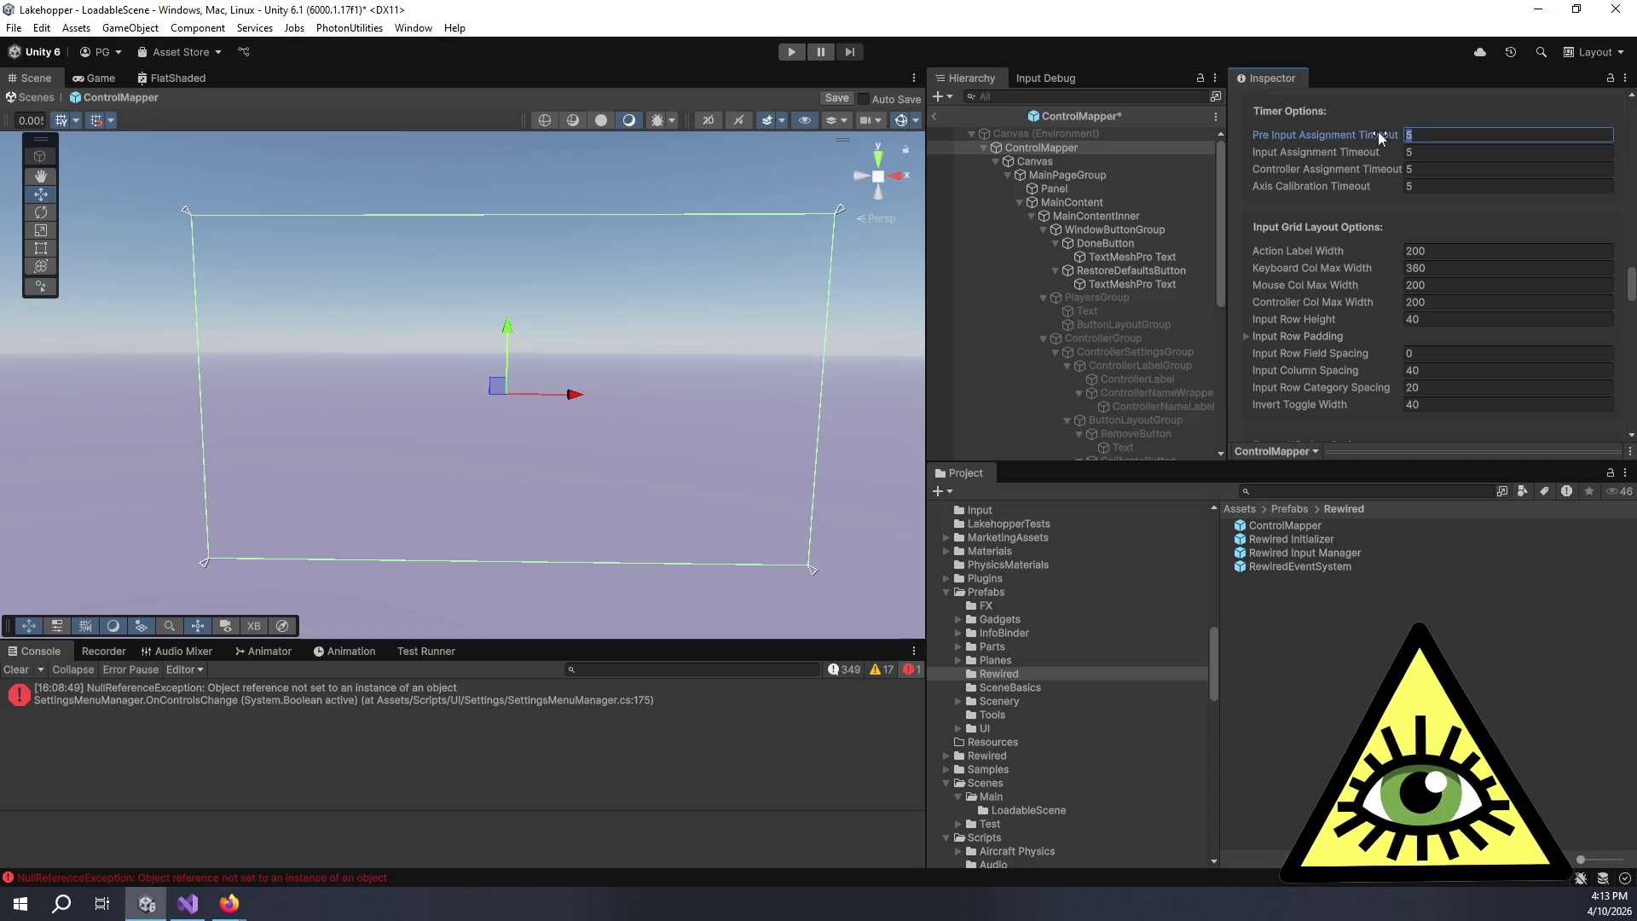
{"action": "type", "text": "1"}
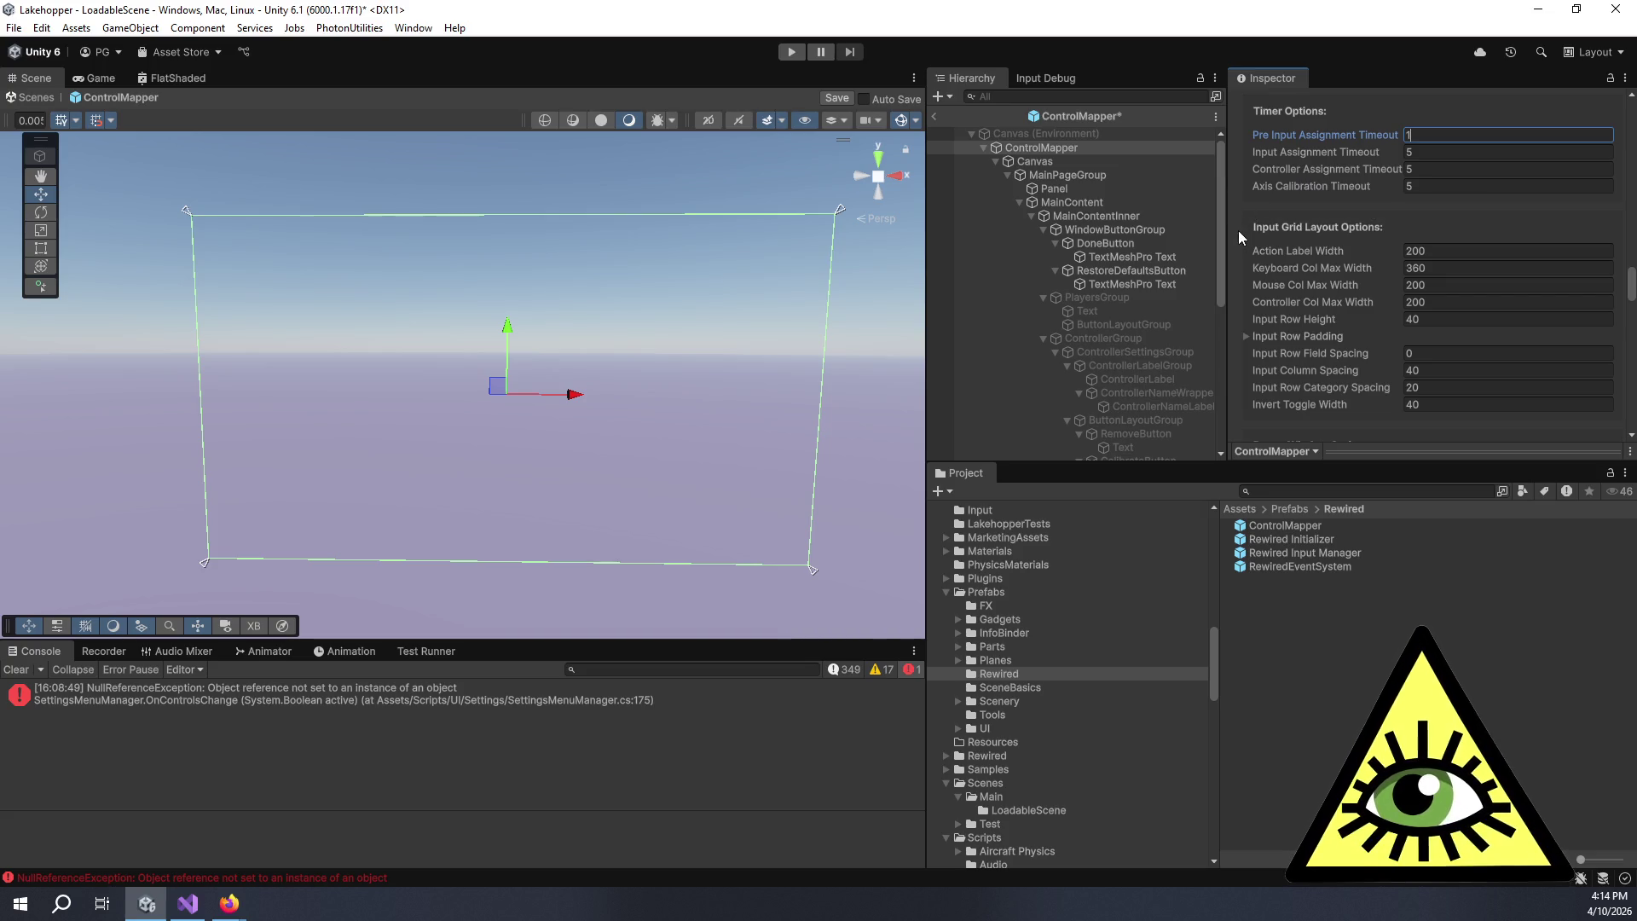
{"action": "scroll", "coordinate": [1236, 225], "scroll_direction": "down", "scroll_amount": 3}
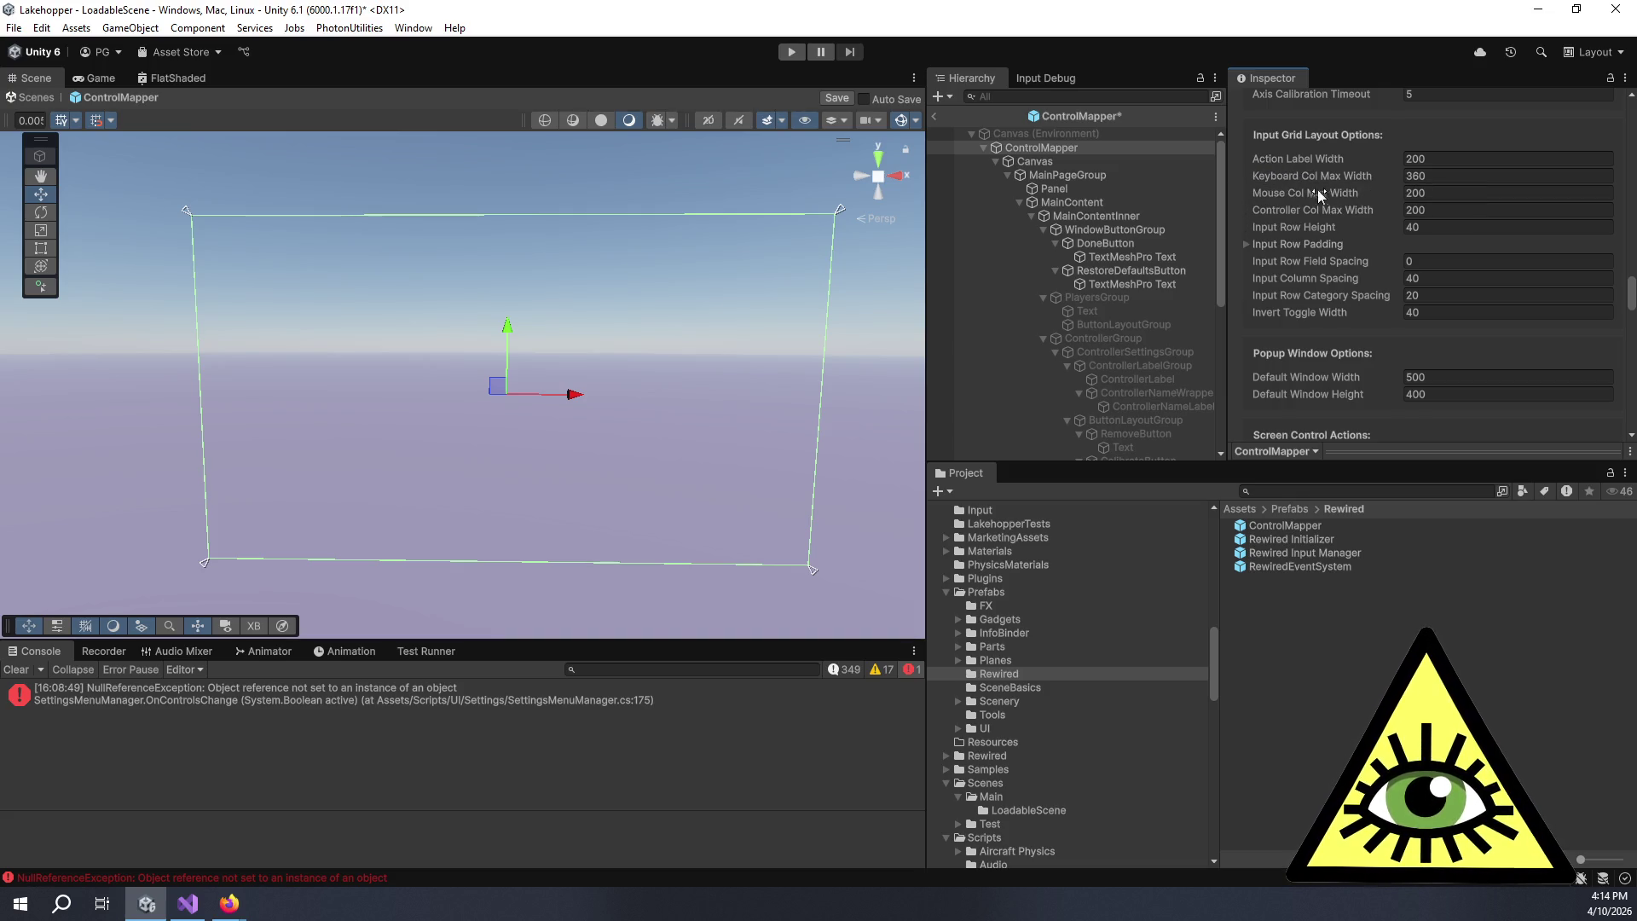
{"action": "scroll", "coordinate": [1288, 245], "scroll_direction": "down", "scroll_amount": 3}
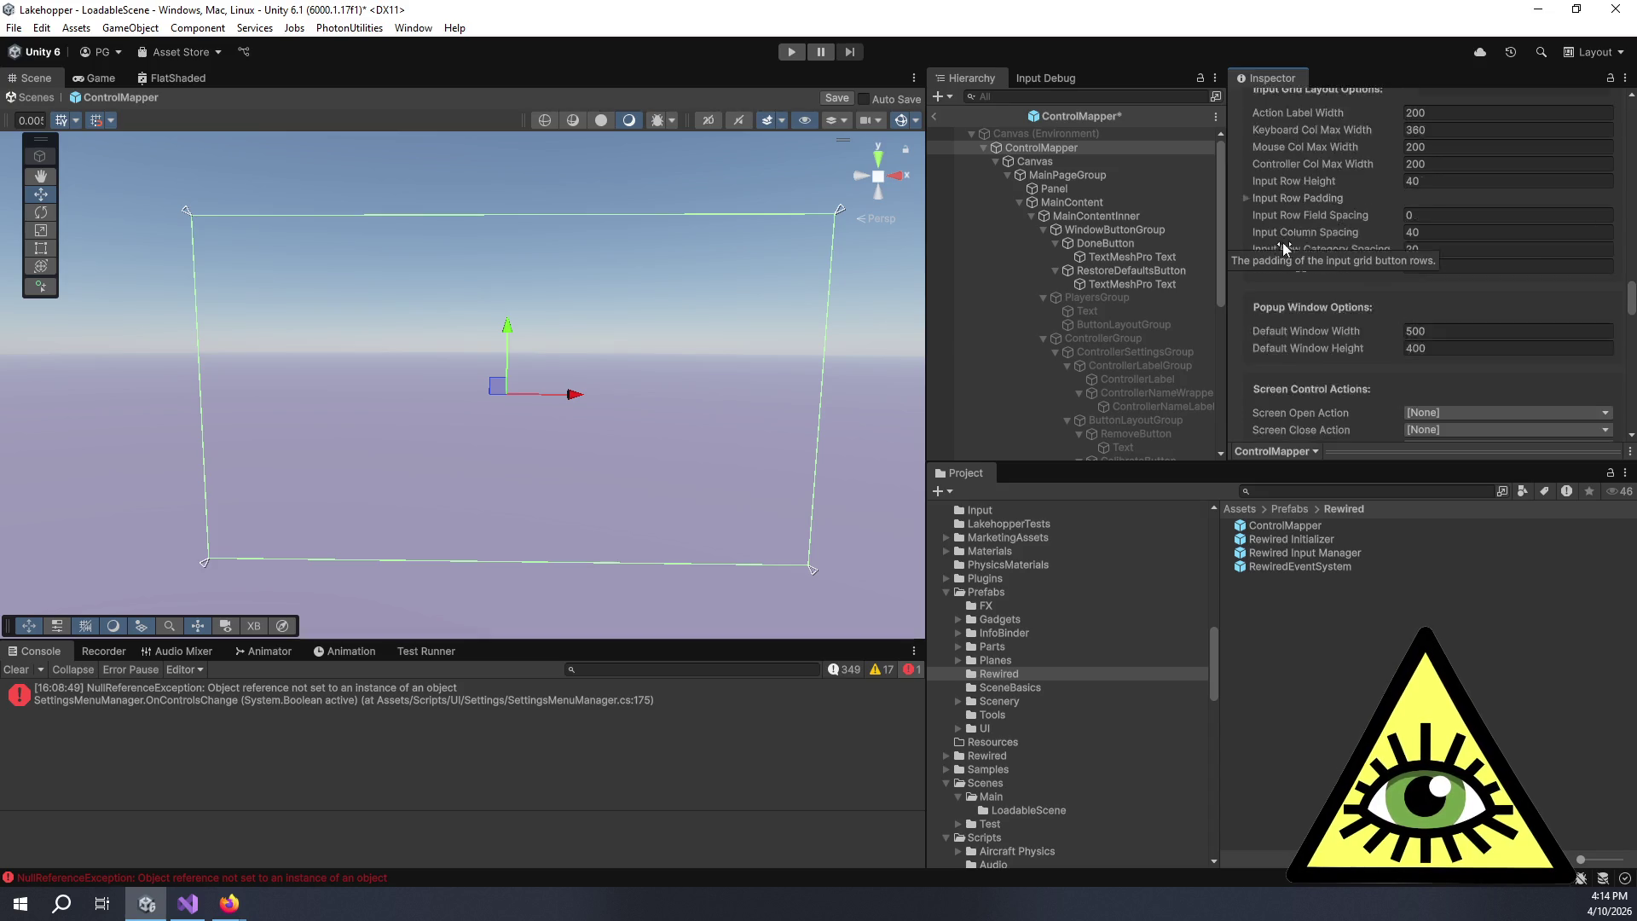
{"action": "scroll", "coordinate": [1293, 231], "scroll_direction": "down", "scroll_amount": 3}
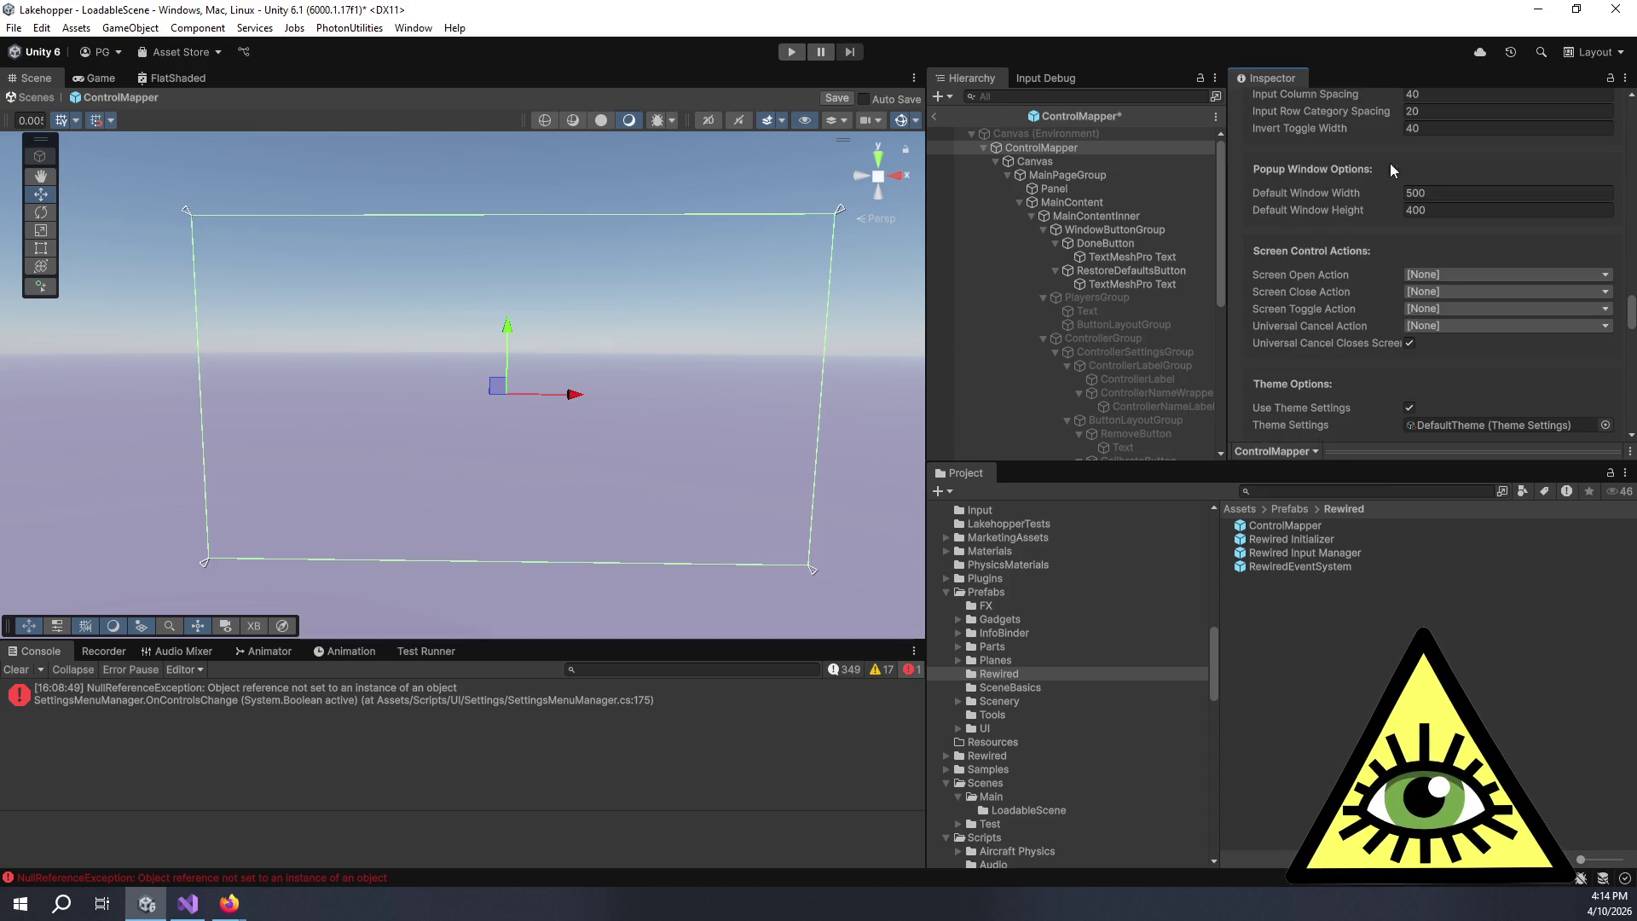
{"action": "scroll", "coordinate": [1401, 269], "scroll_direction": "down", "scroll_amount": 5}
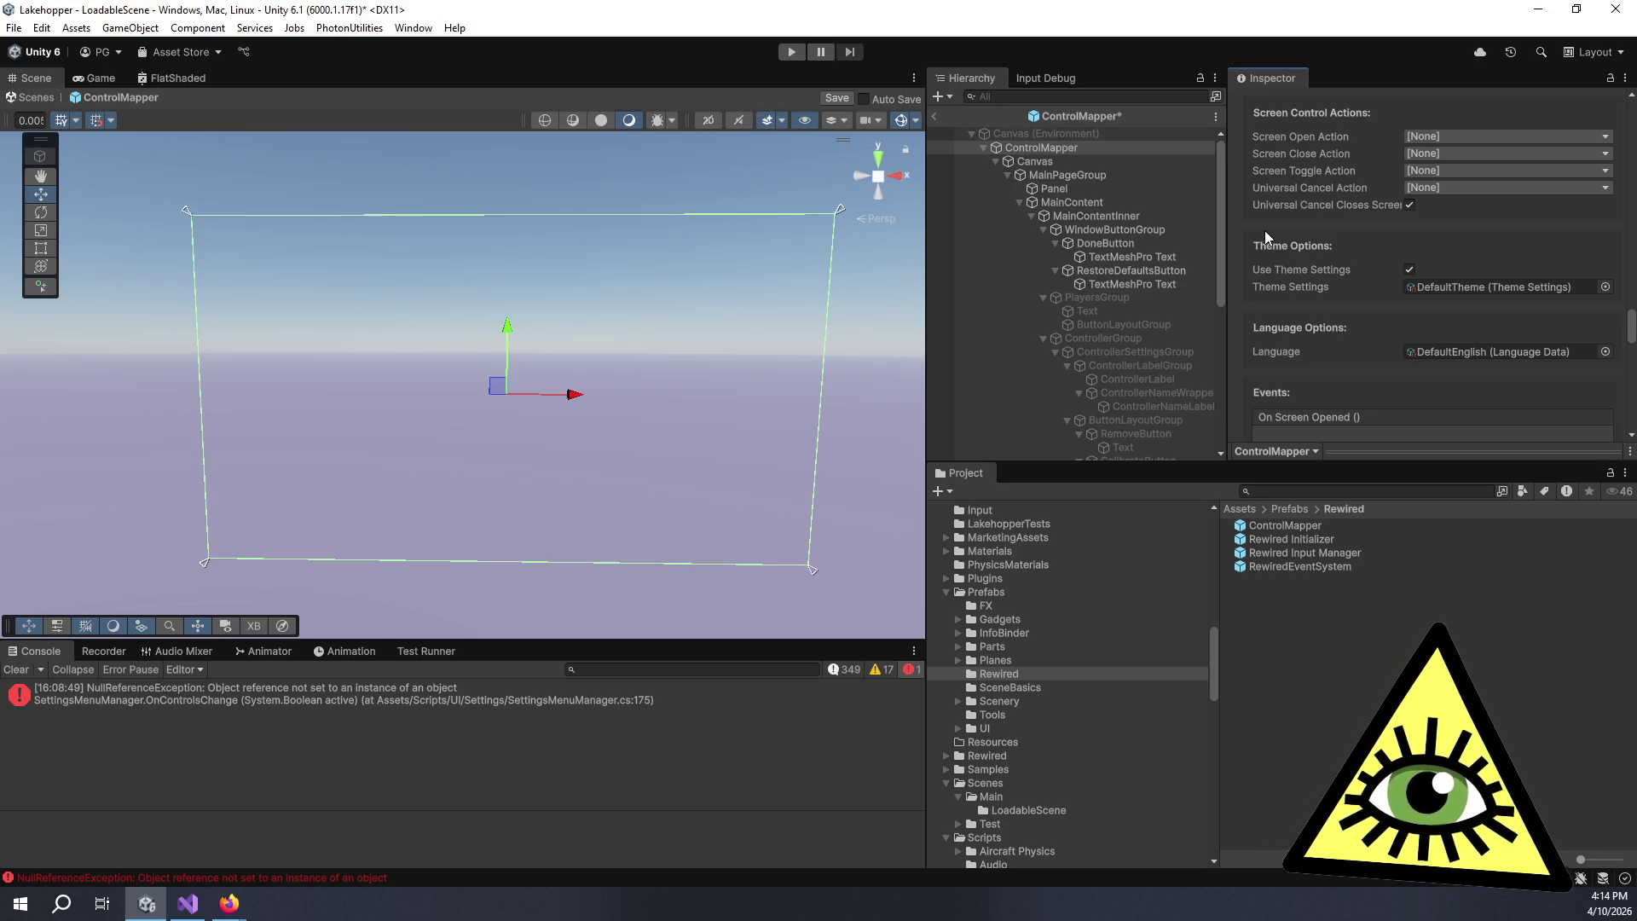
{"action": "scroll", "coordinate": [1422, 262], "scroll_direction": "down", "scroll_amount": 10}
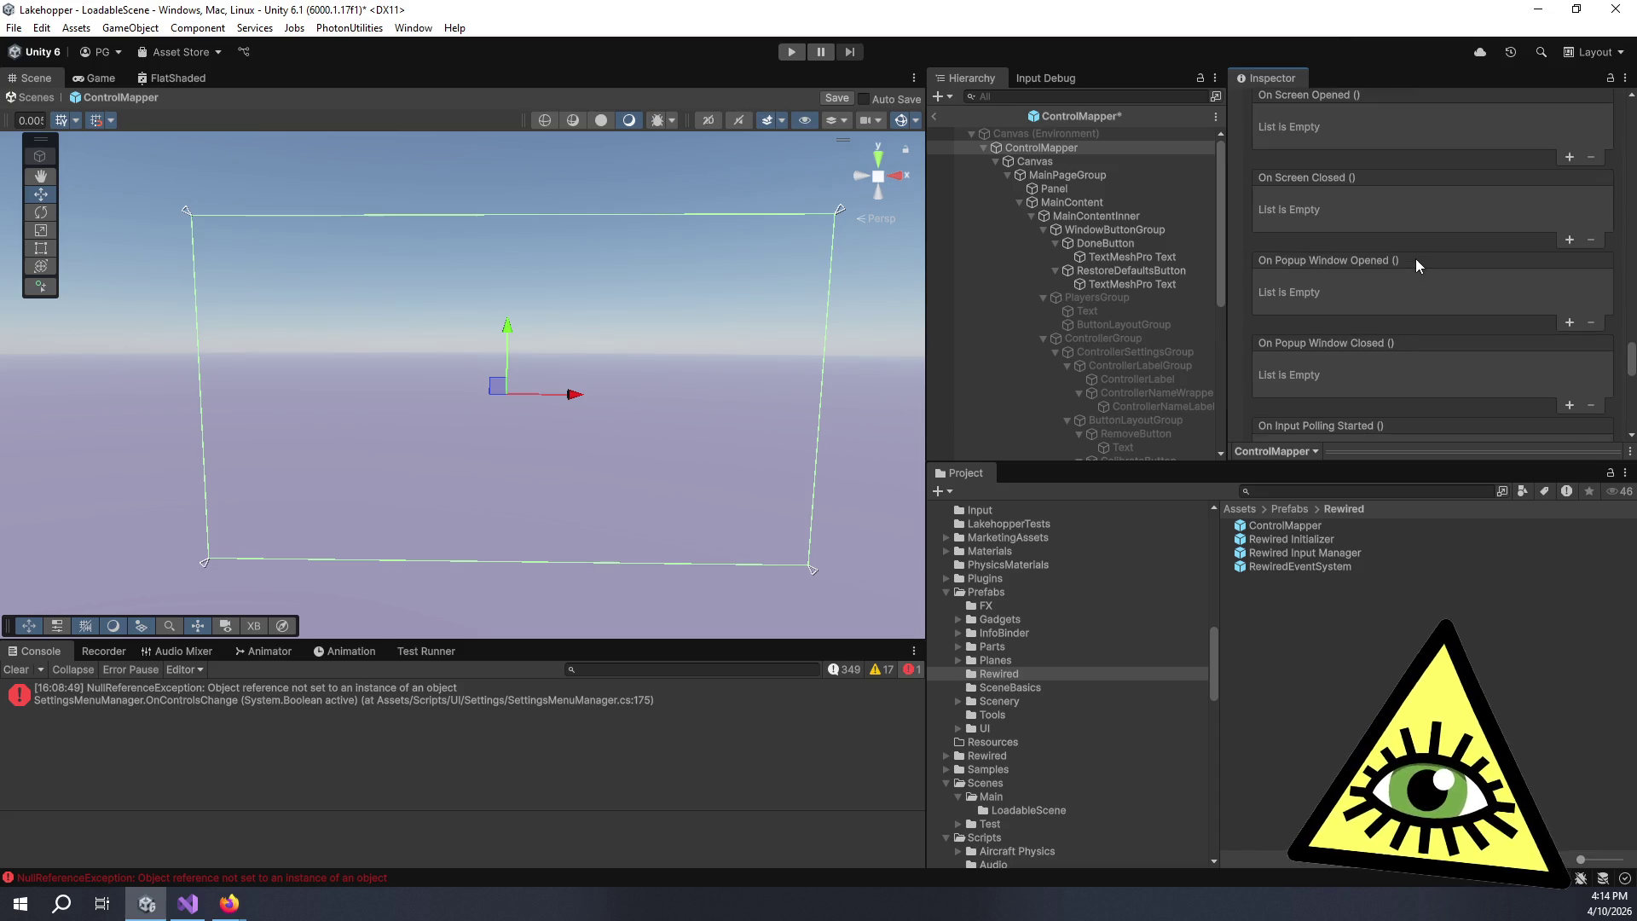
{"action": "scroll", "coordinate": [1415, 258], "scroll_direction": "down", "scroll_amount": 10}
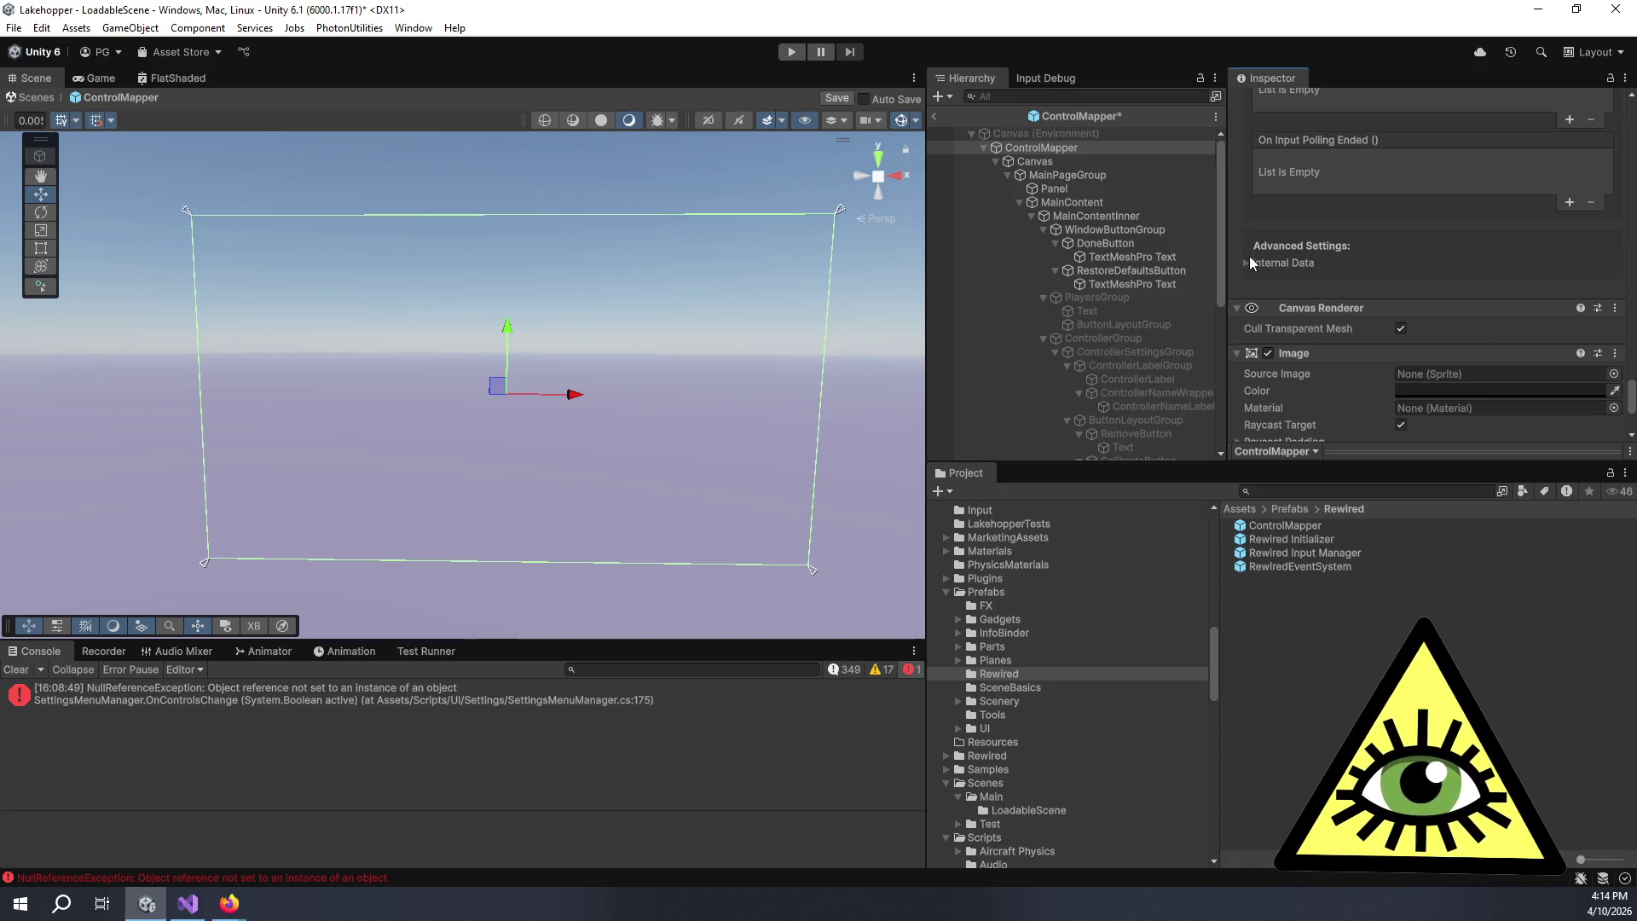
{"action": "left_click", "coordinate": [1248, 263]}
{"action": "scroll", "coordinate": [1270, 273], "scroll_direction": "down", "scroll_amount": 7}
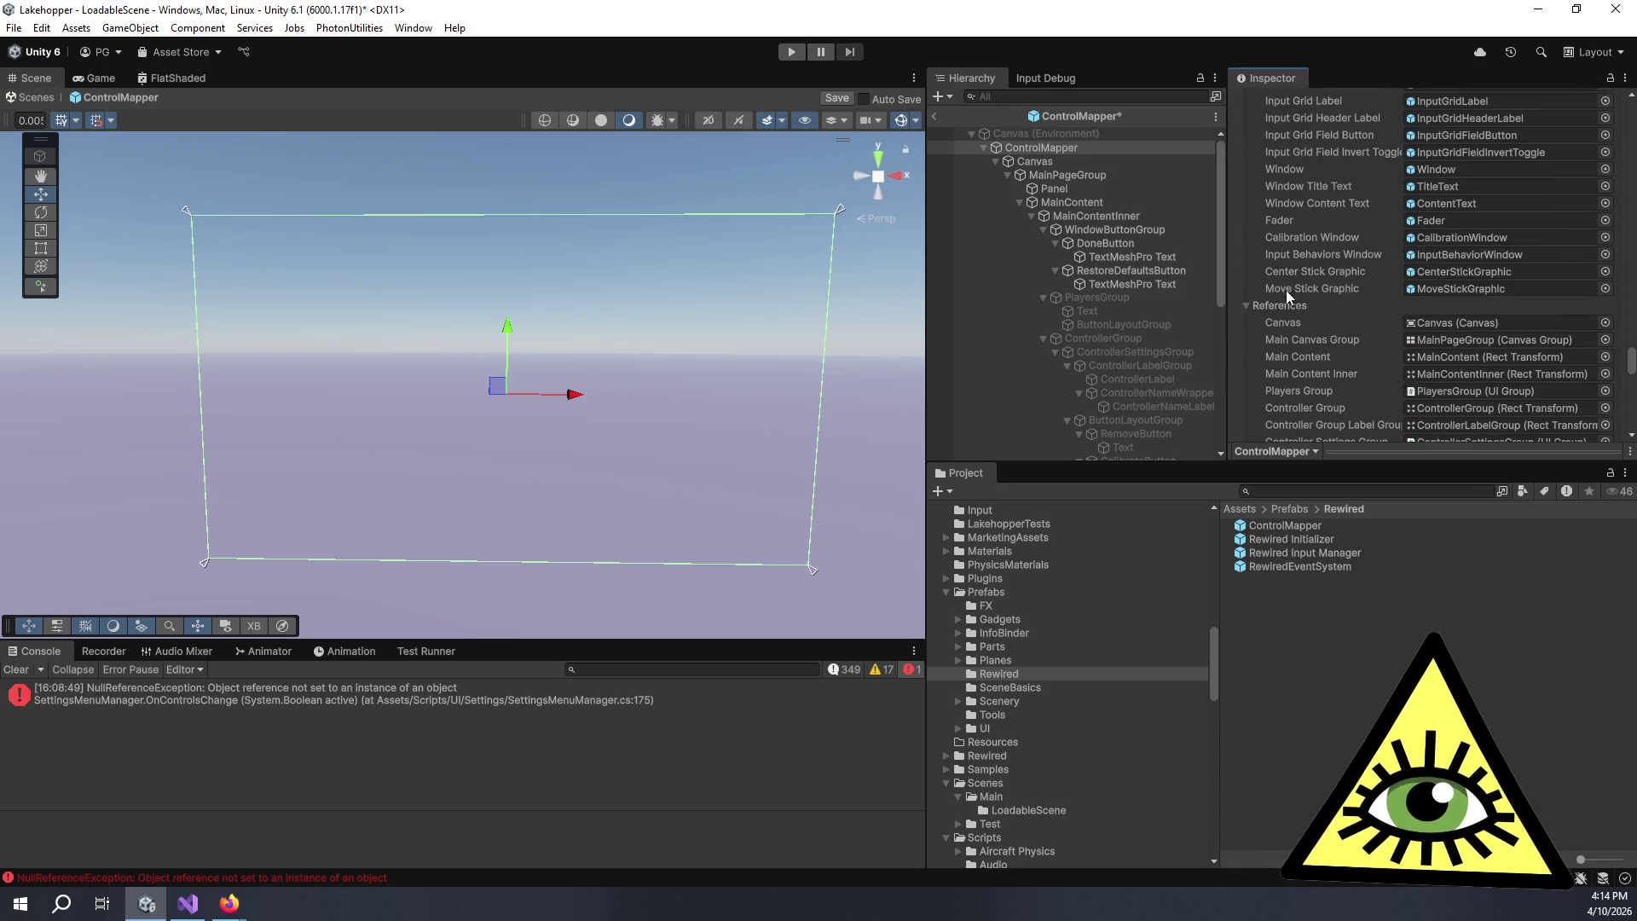
{"action": "scroll", "coordinate": [1389, 356], "scroll_direction": "down", "scroll_amount": 10}
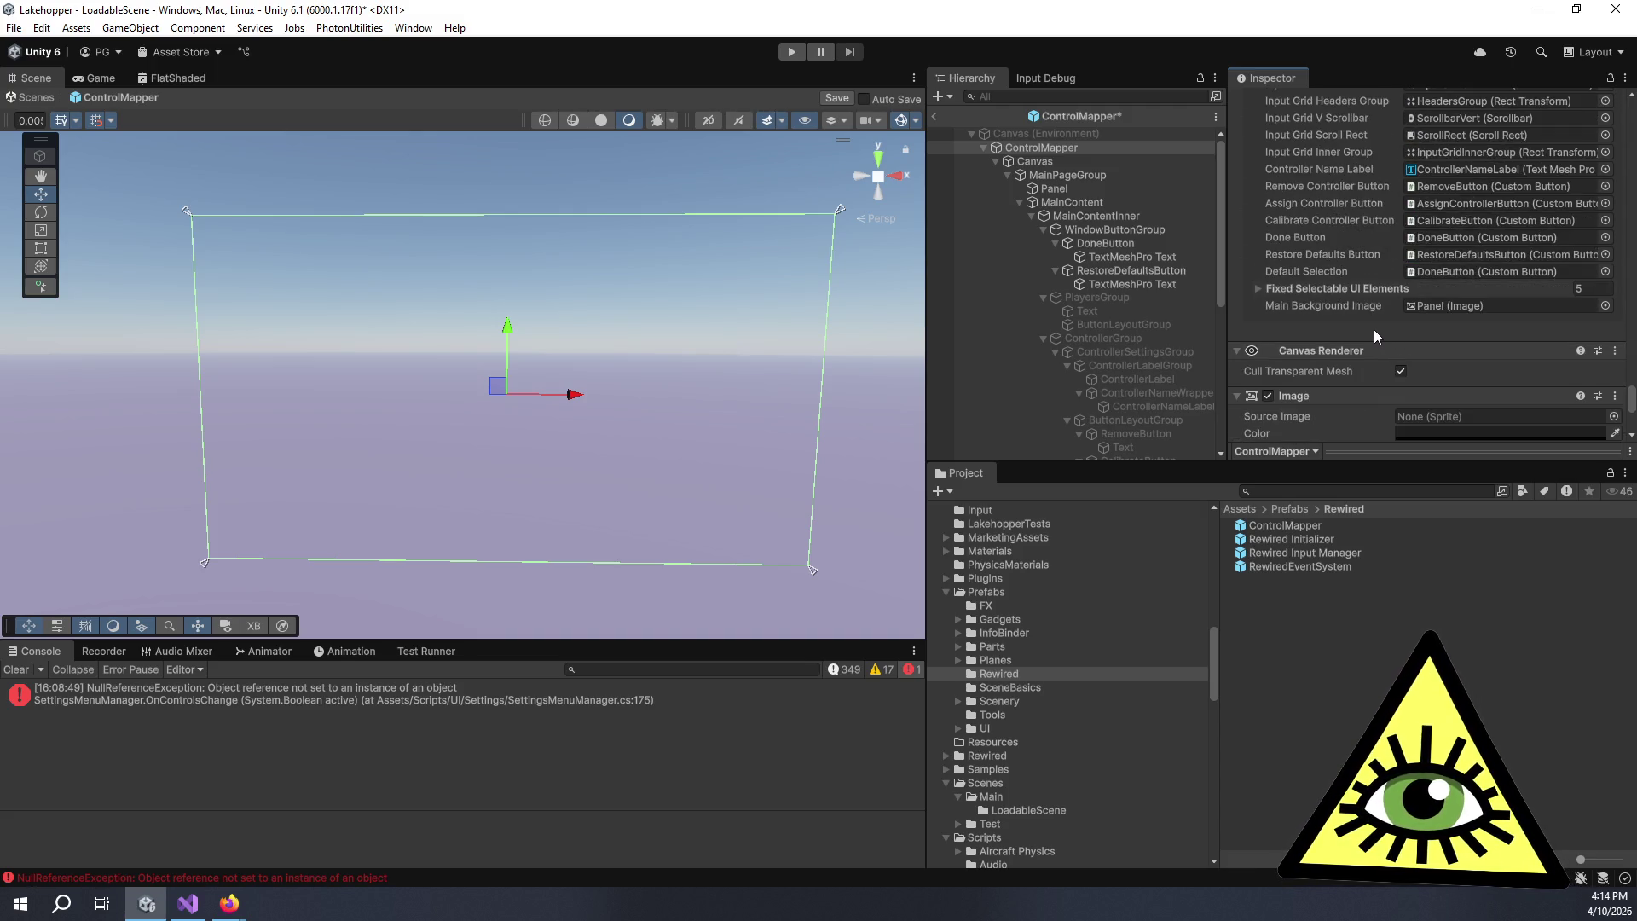
{"action": "scroll", "coordinate": [1374, 329], "scroll_direction": "up", "scroll_amount": 15}
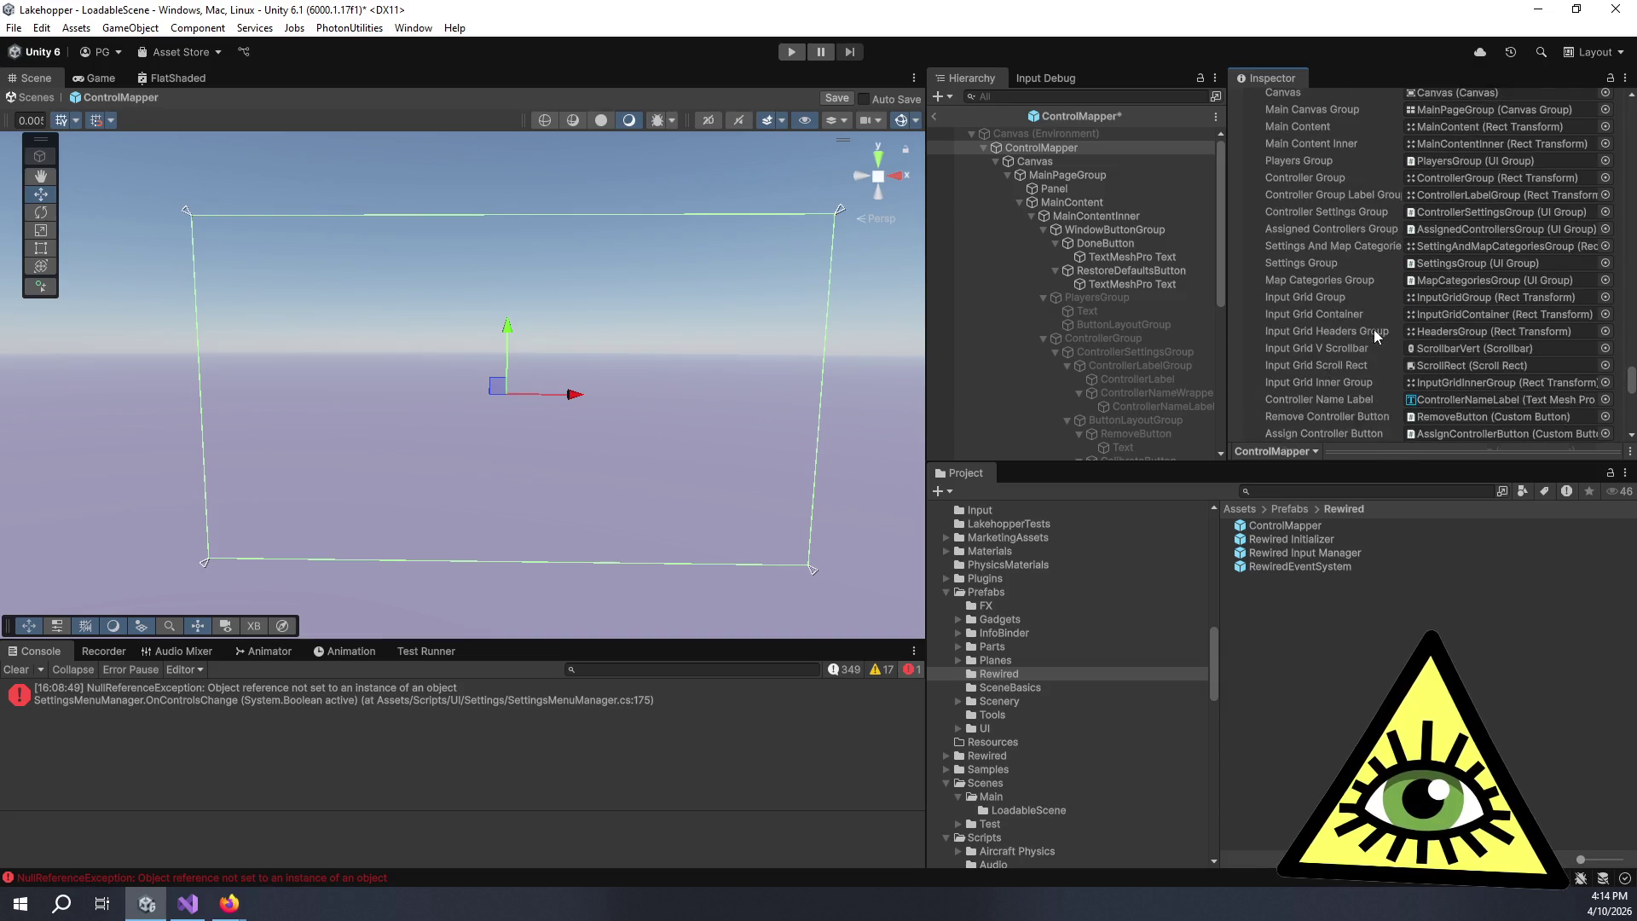
{"action": "scroll", "coordinate": [1374, 350], "scroll_direction": "up", "scroll_amount": 10}
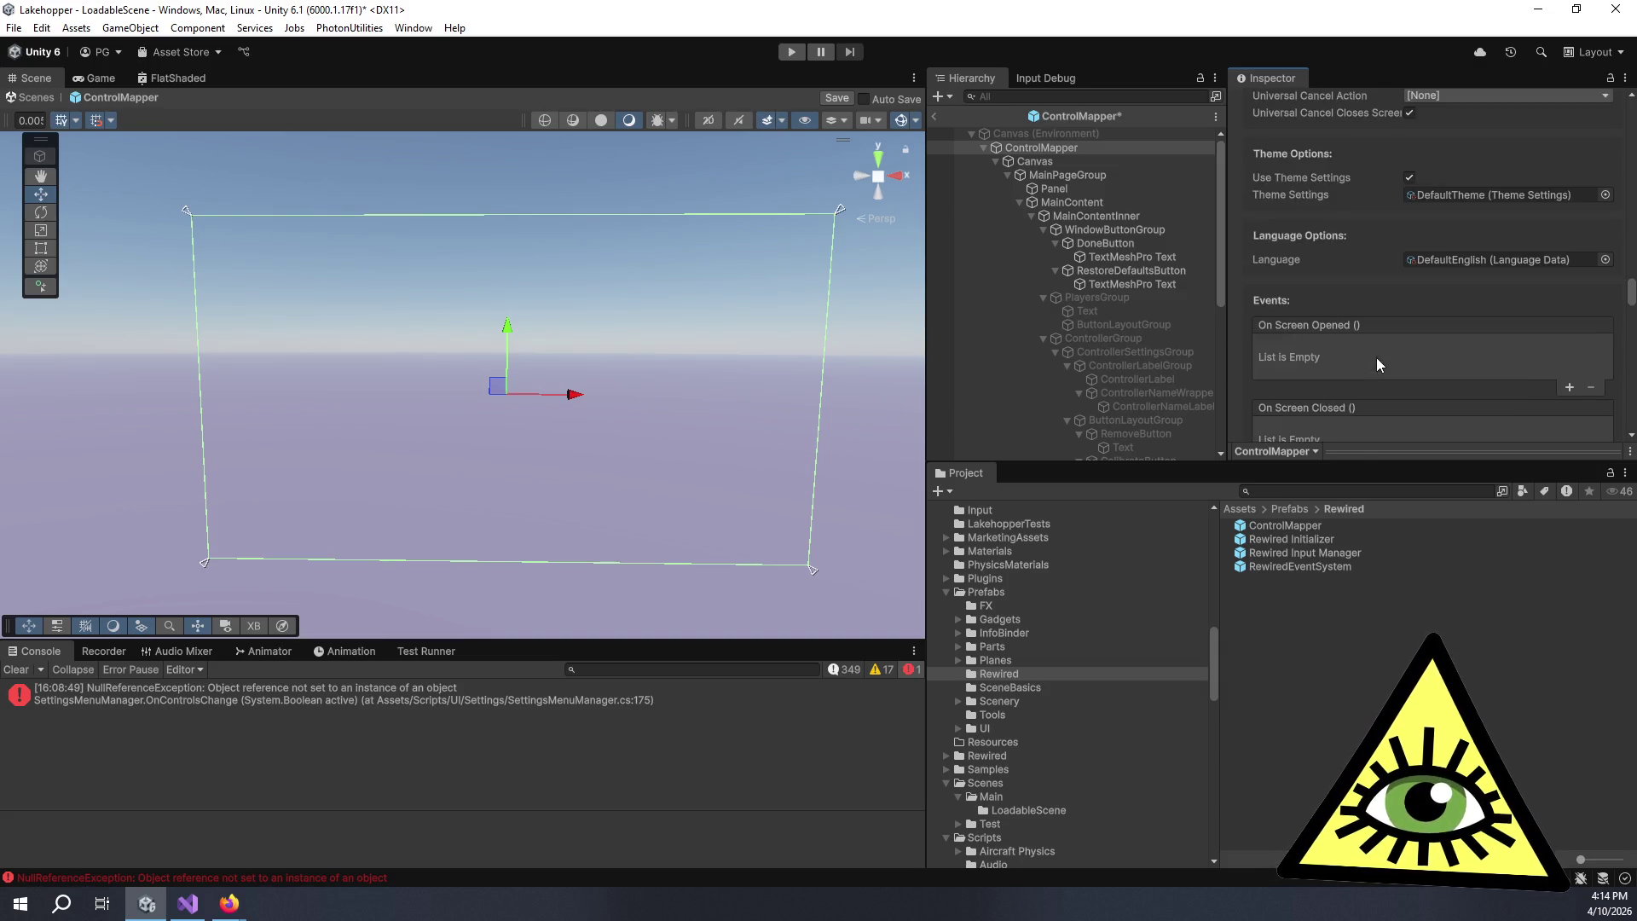
{"action": "left_click", "coordinate": [1412, 284]}
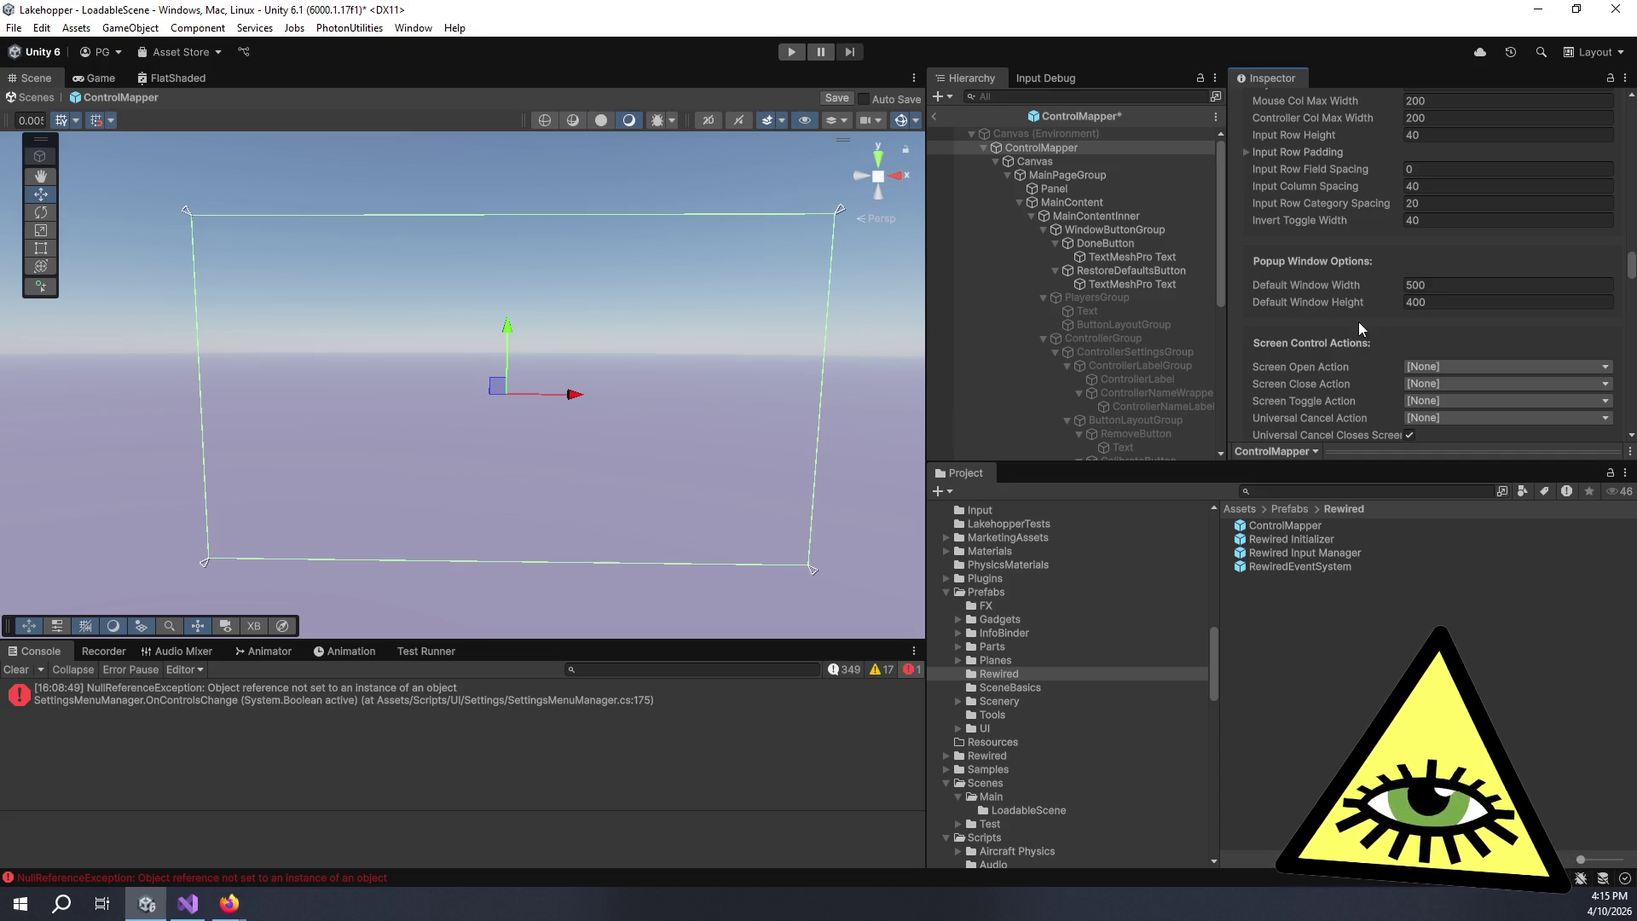
{"action": "scroll", "coordinate": [1381, 255], "scroll_direction": "up", "scroll_amount": 10}
{"action": "scroll", "coordinate": [1355, 375], "scroll_direction": "down", "scroll_amount": 5}
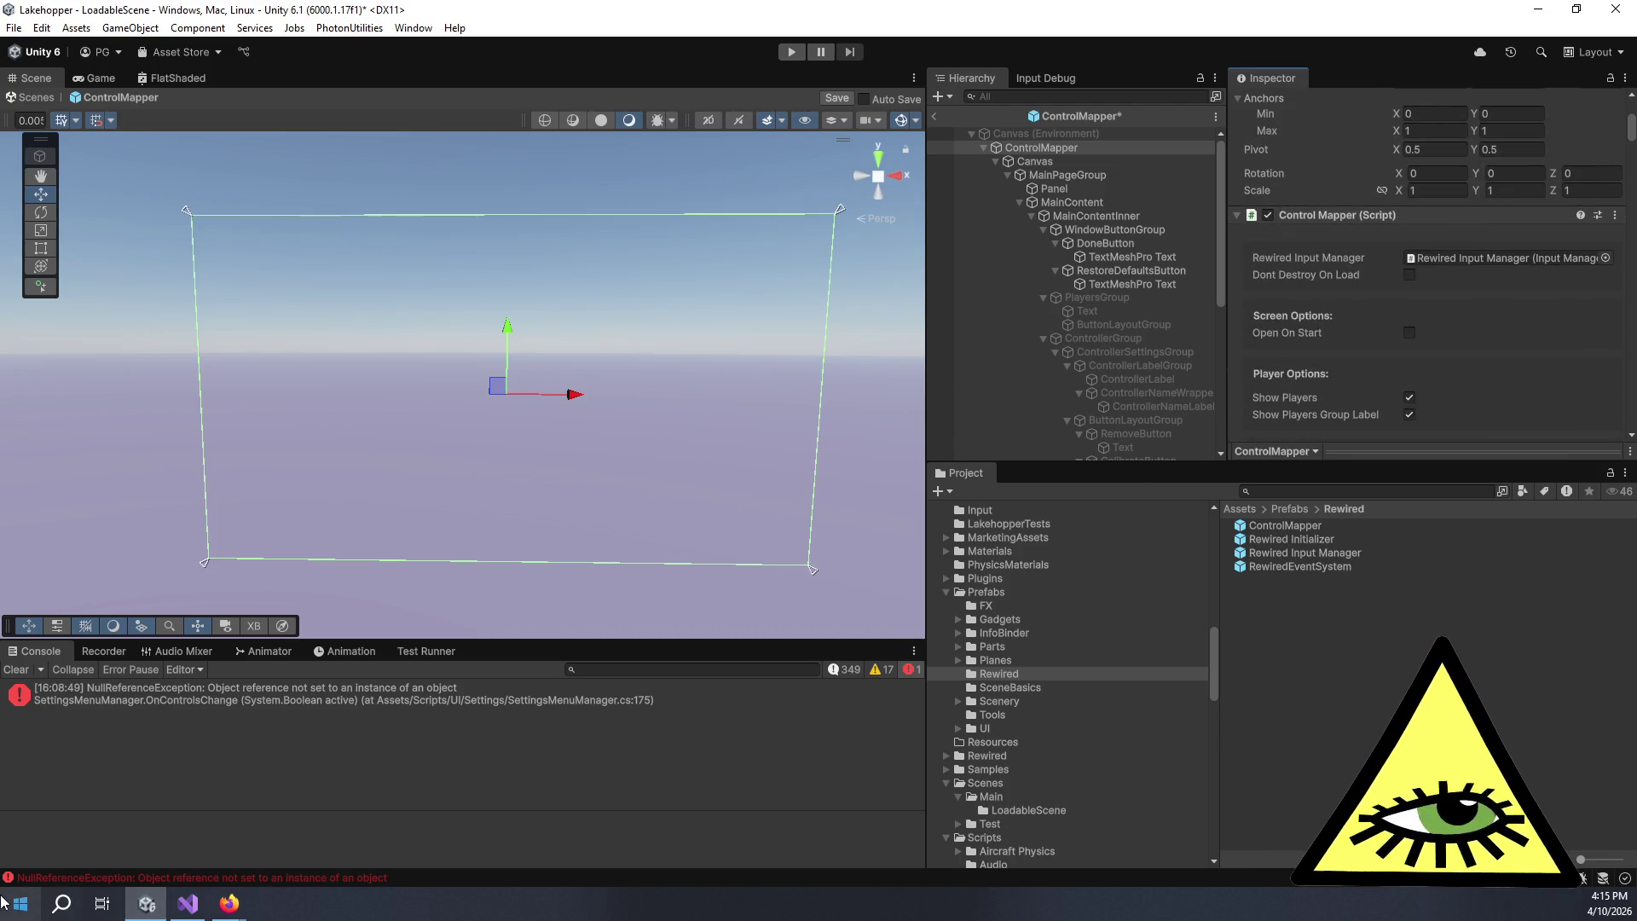
- In Visual Studio, close every open document except ControlMapper.cs
{"action": "left_click", "coordinate": [182, 909]}
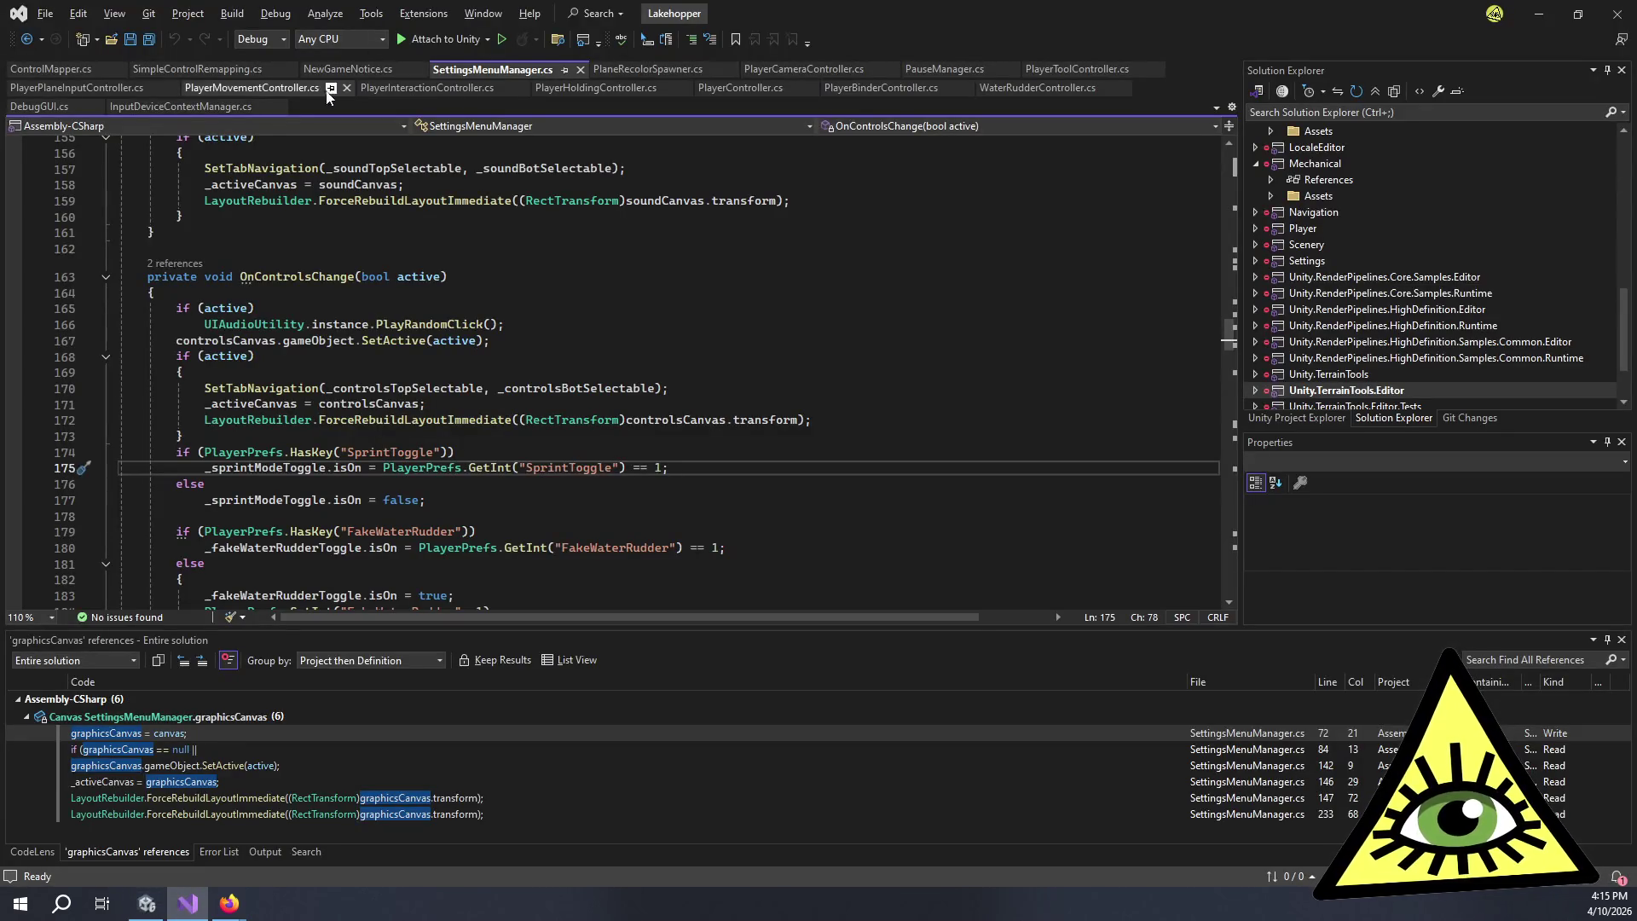
{"action": "left_click", "coordinate": [76, 68]}
{"action": "right_click", "coordinate": [78, 68]}
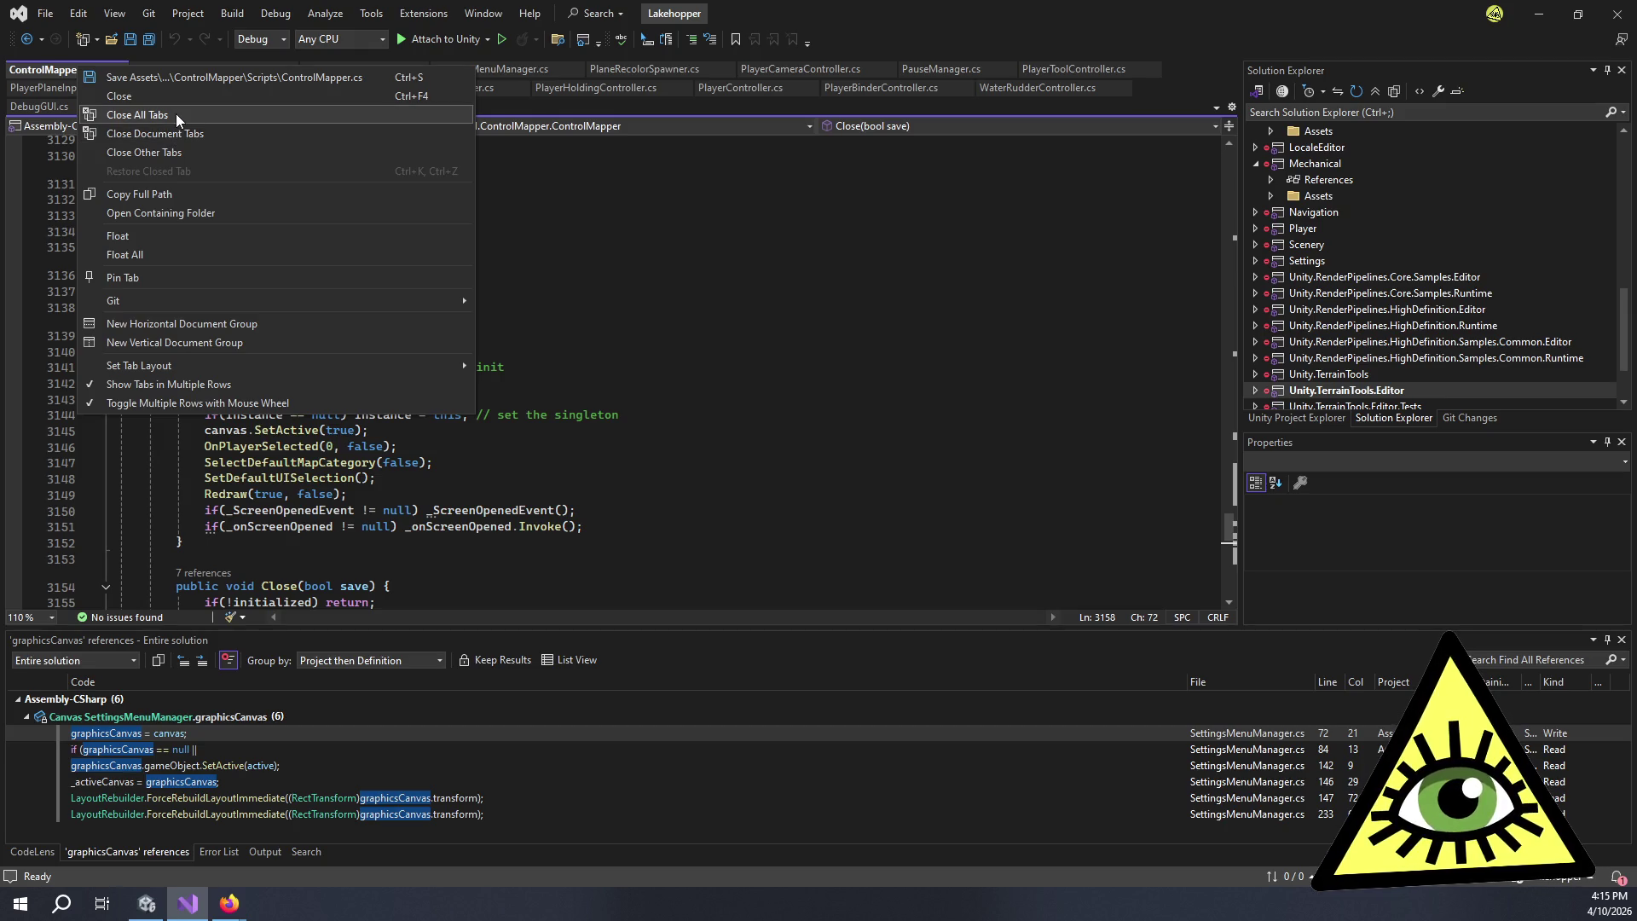
{"action": "left_click", "coordinate": [211, 152]}
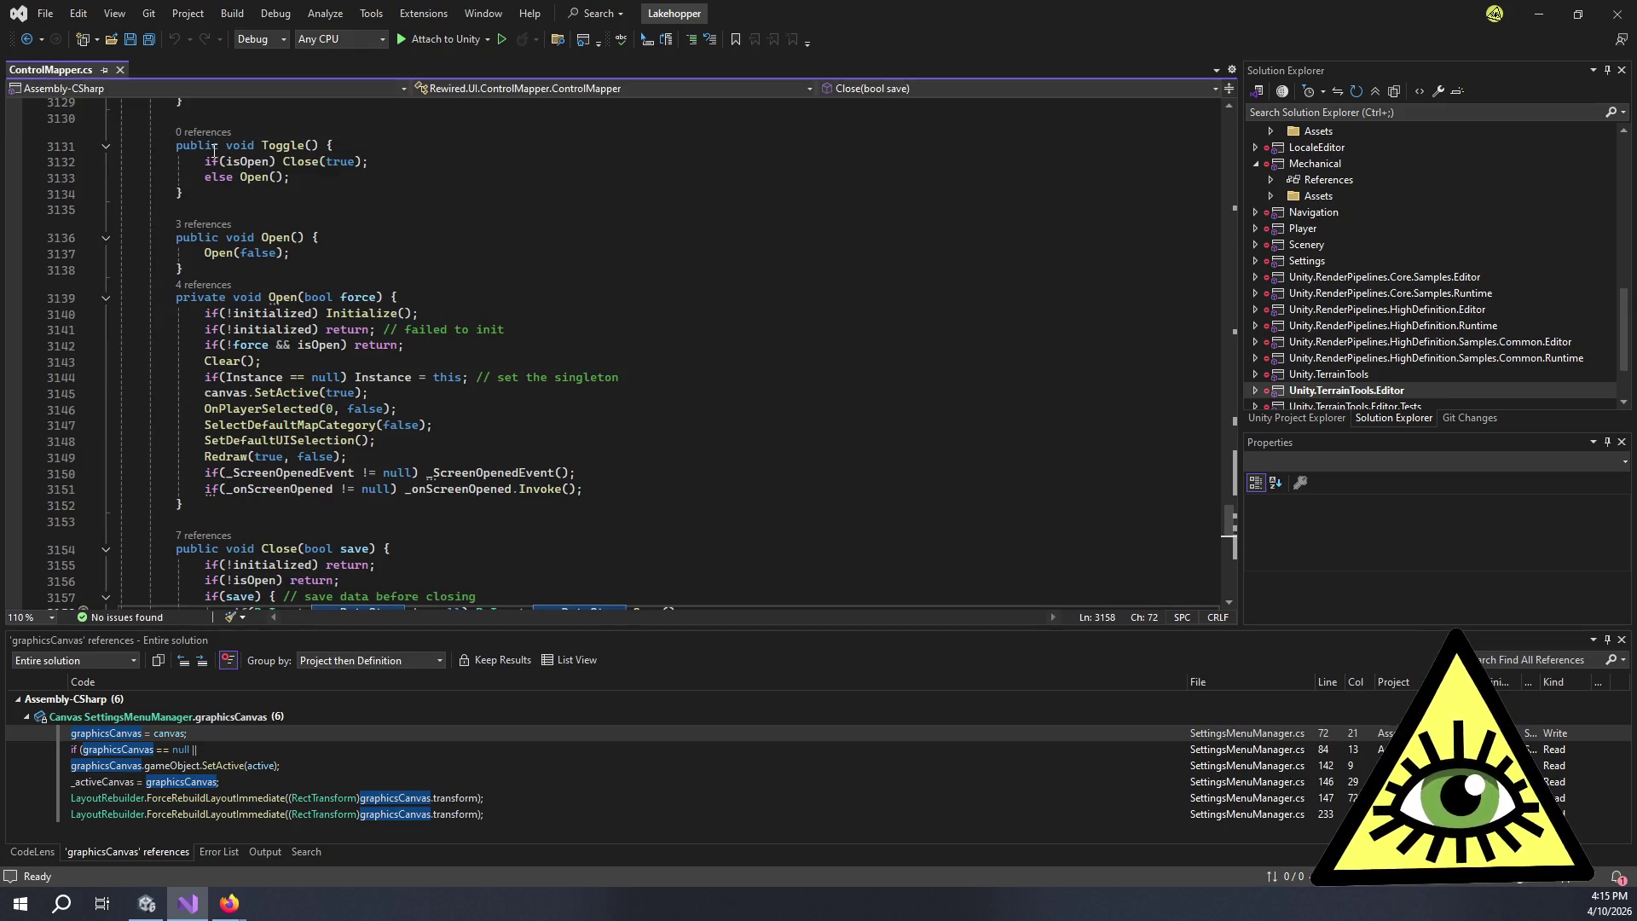
- Expand the Static Methods, Editor Recompile, Misc and Clear / Reset regions, then save ControlMapper.cs
{"action": "left_click", "coordinate": [471, 269]}
{"action": "scroll", "coordinate": [471, 269], "scroll_direction": "down", "scroll_amount": 10}
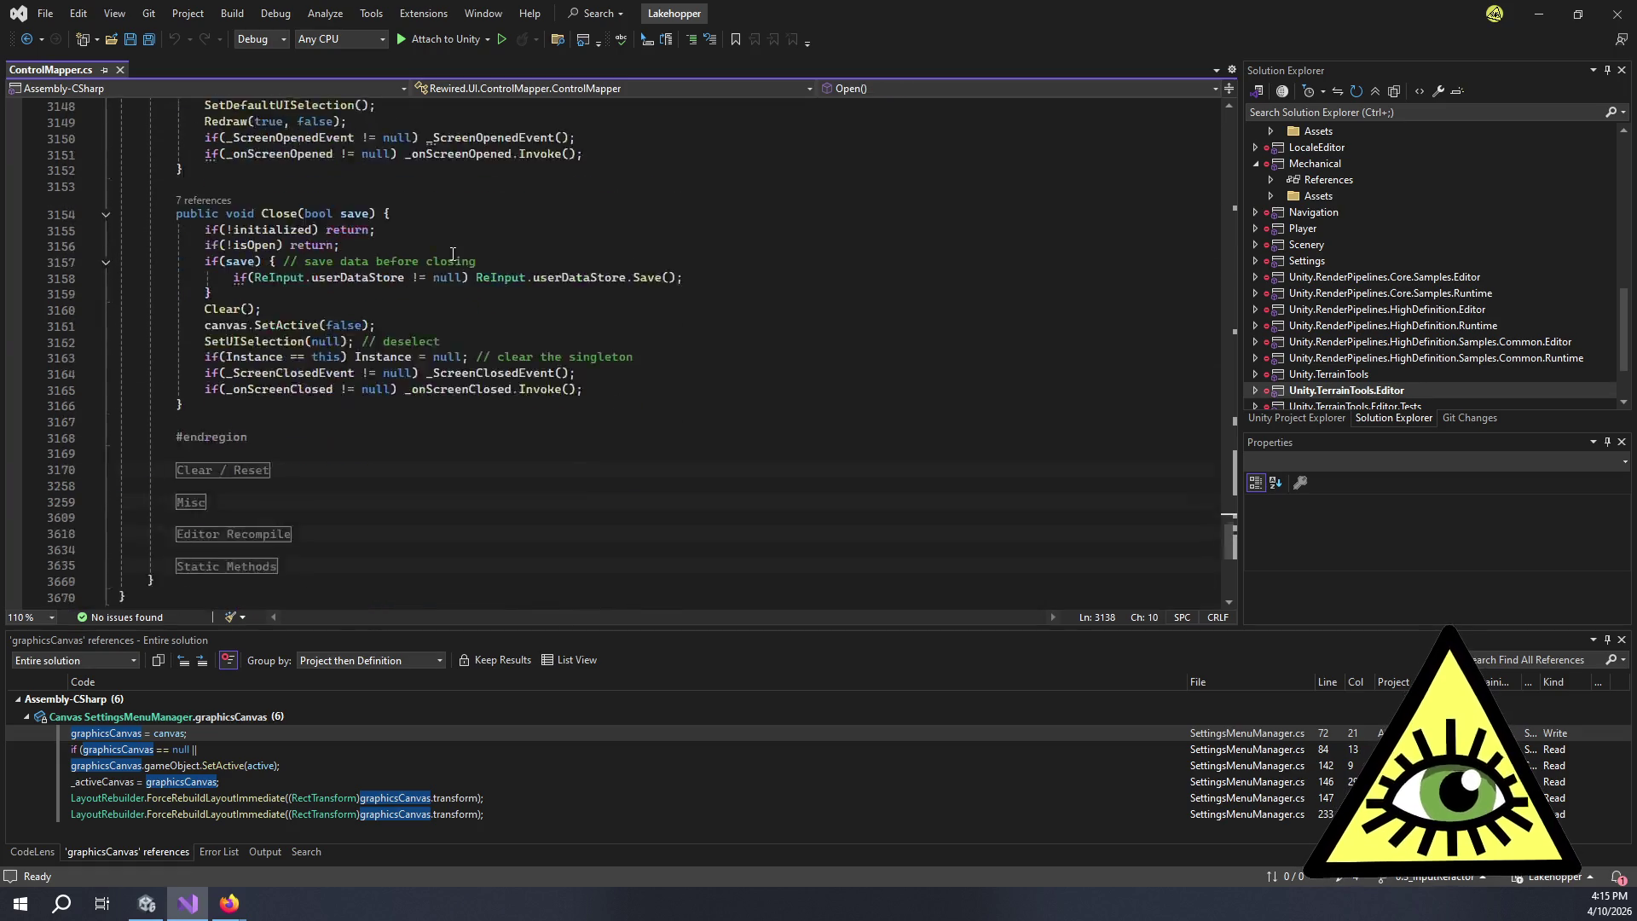
{"action": "scroll", "coordinate": [426, 185], "scroll_direction": "down", "scroll_amount": 1}
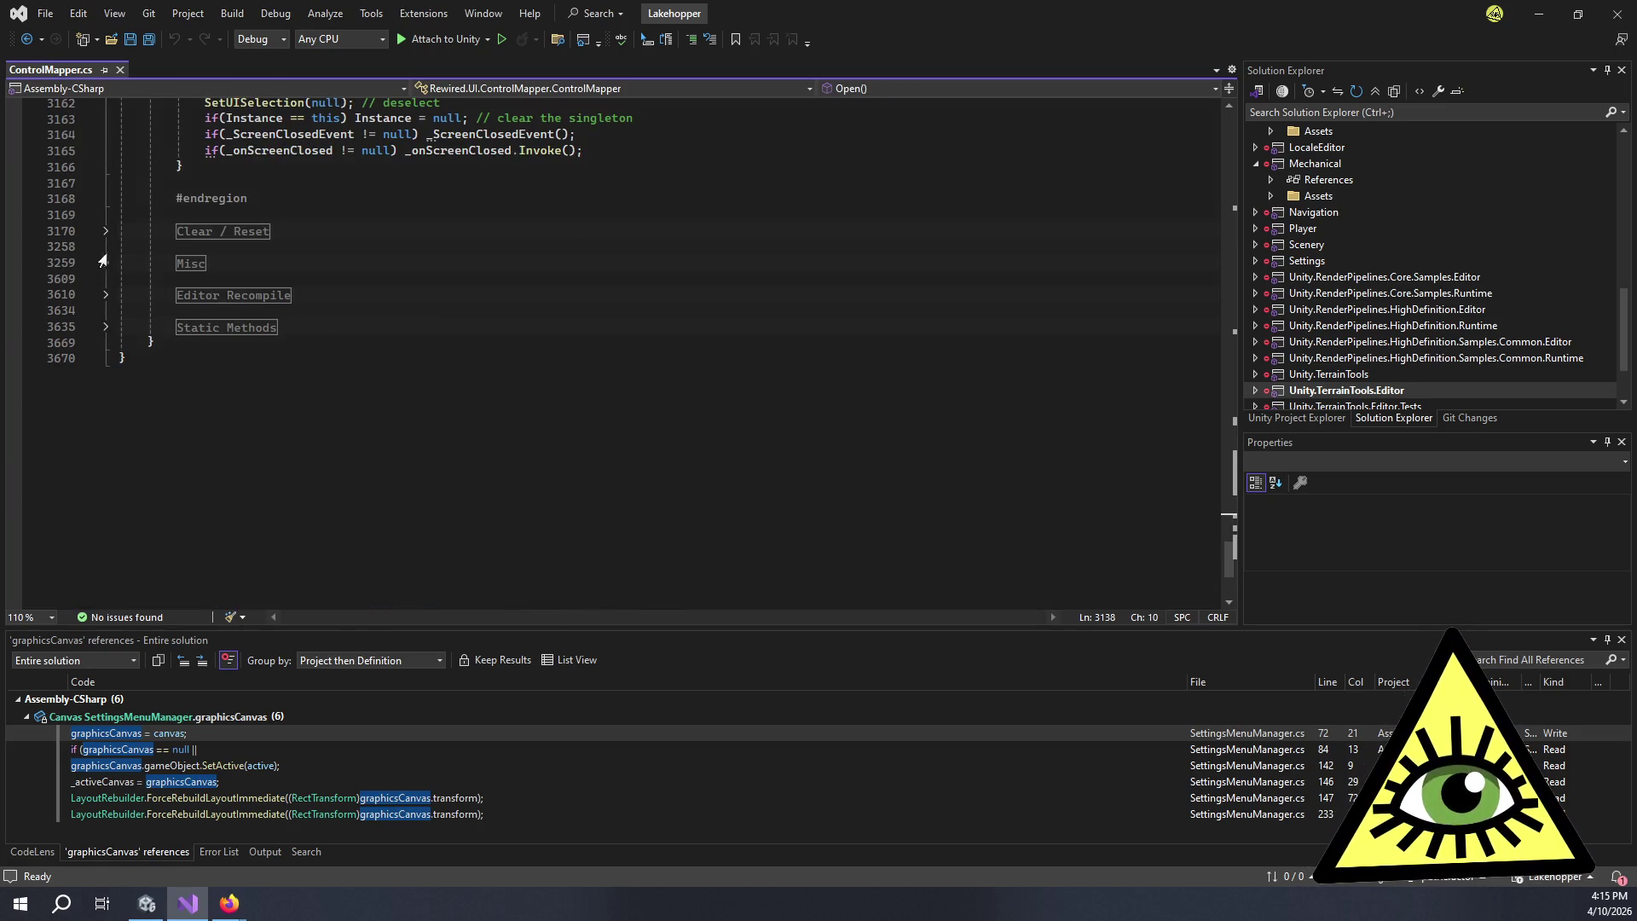
{"action": "left_click", "coordinate": [105, 328]}
{"action": "left_click", "coordinate": [110, 300]}
{"action": "left_click", "coordinate": [106, 295]}
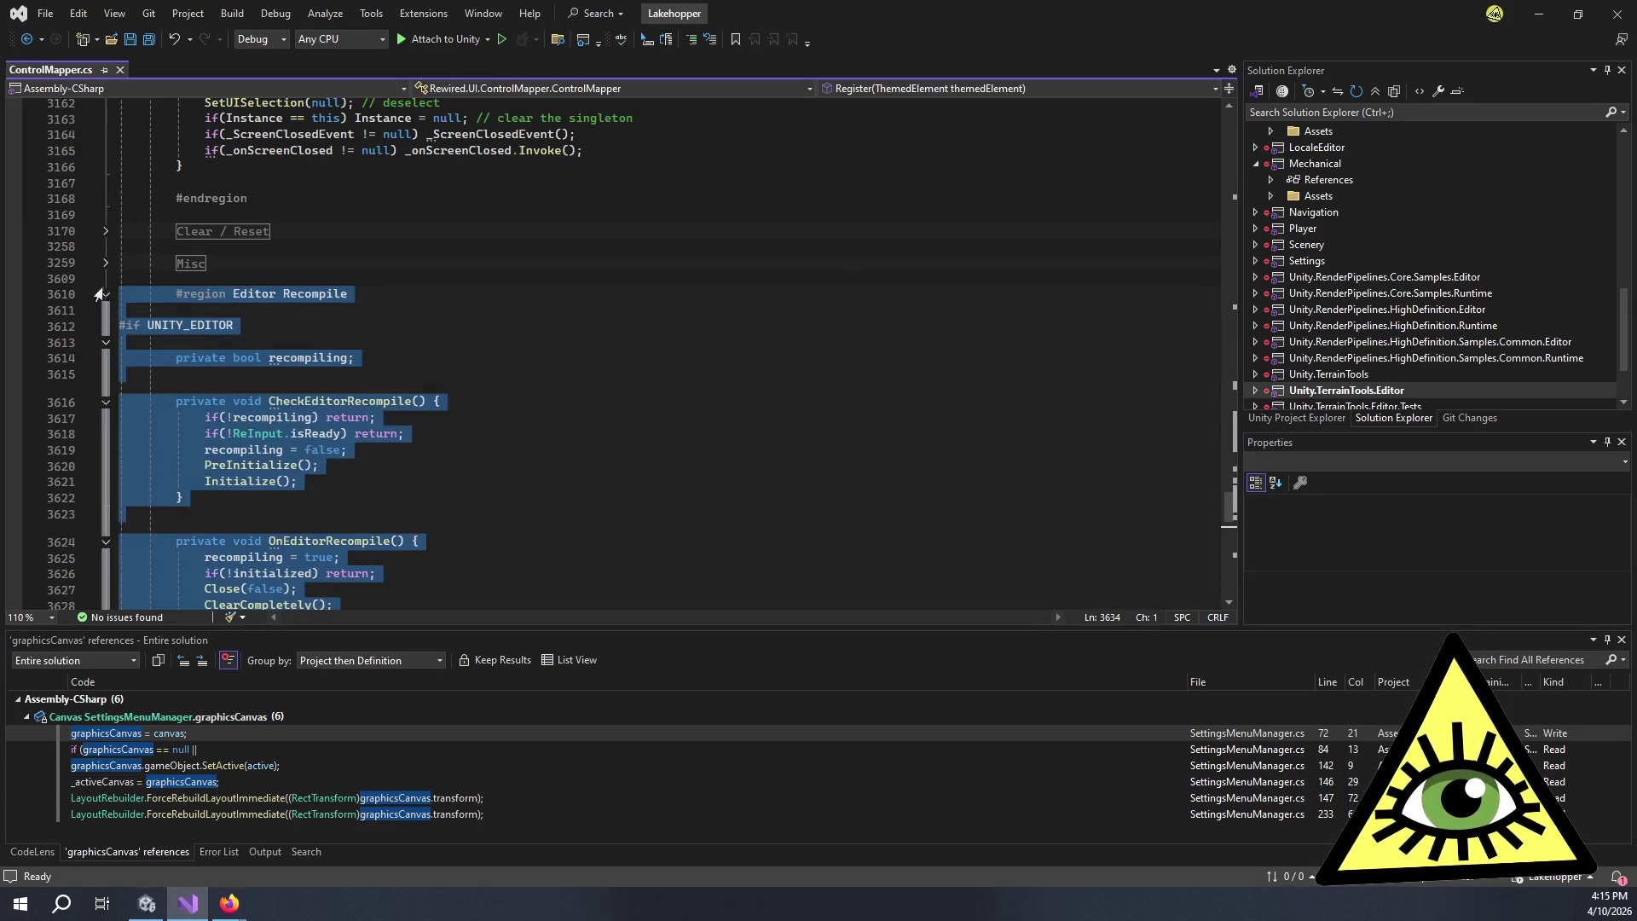
{"action": "left_click", "coordinate": [106, 263]}
{"action": "left_click", "coordinate": [105, 231]}
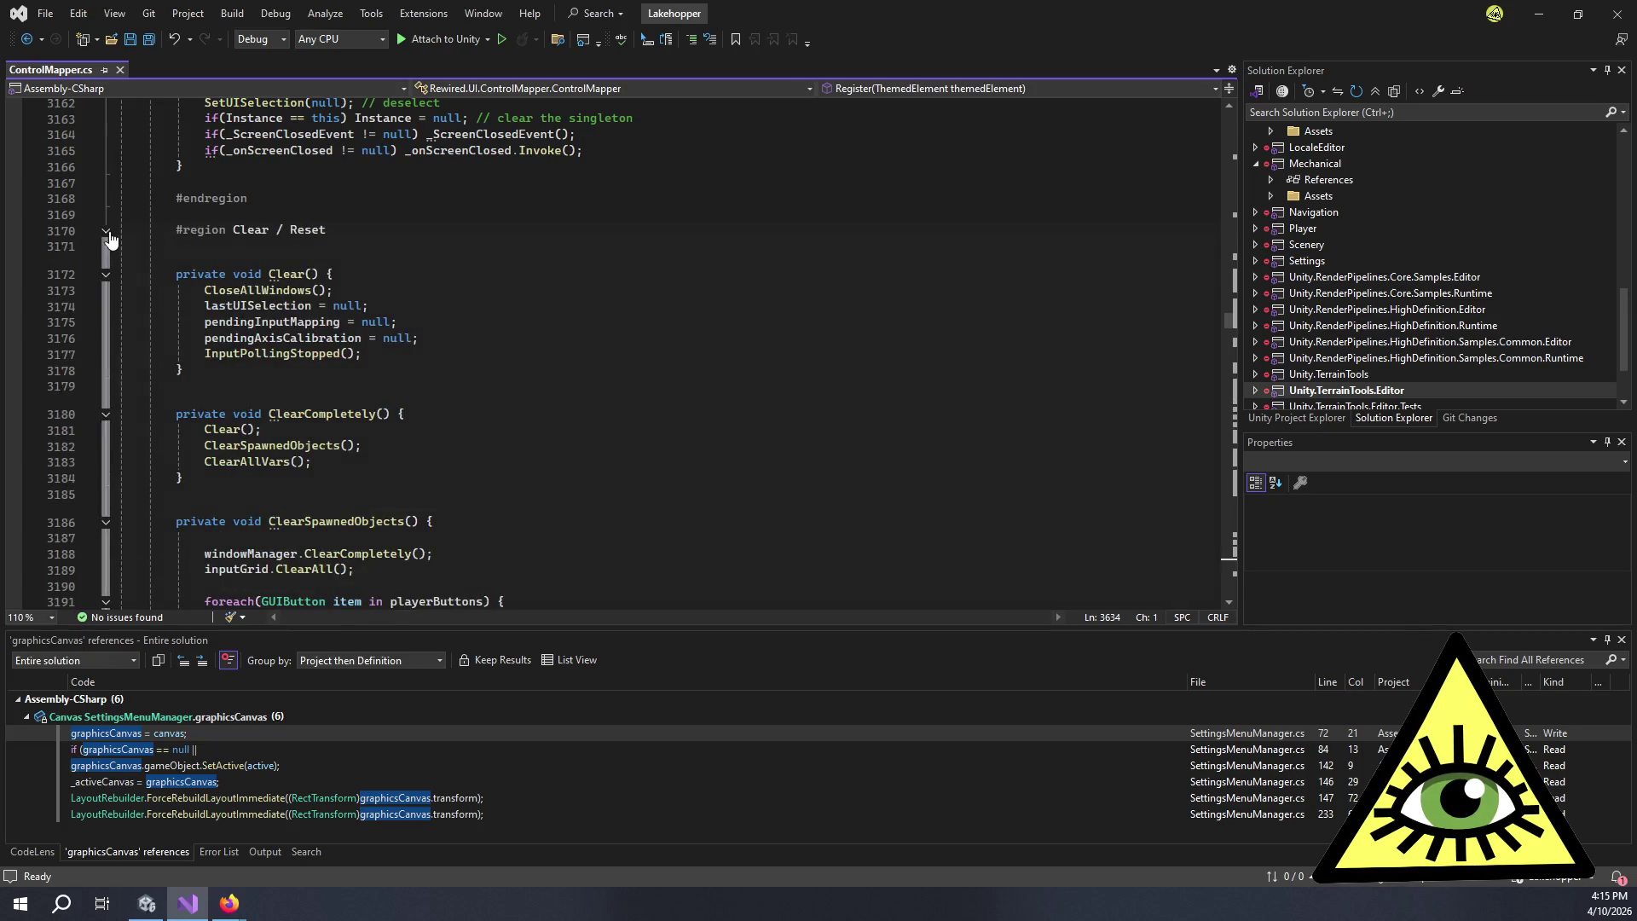
{"action": "left_click", "coordinate": [591, 239]}
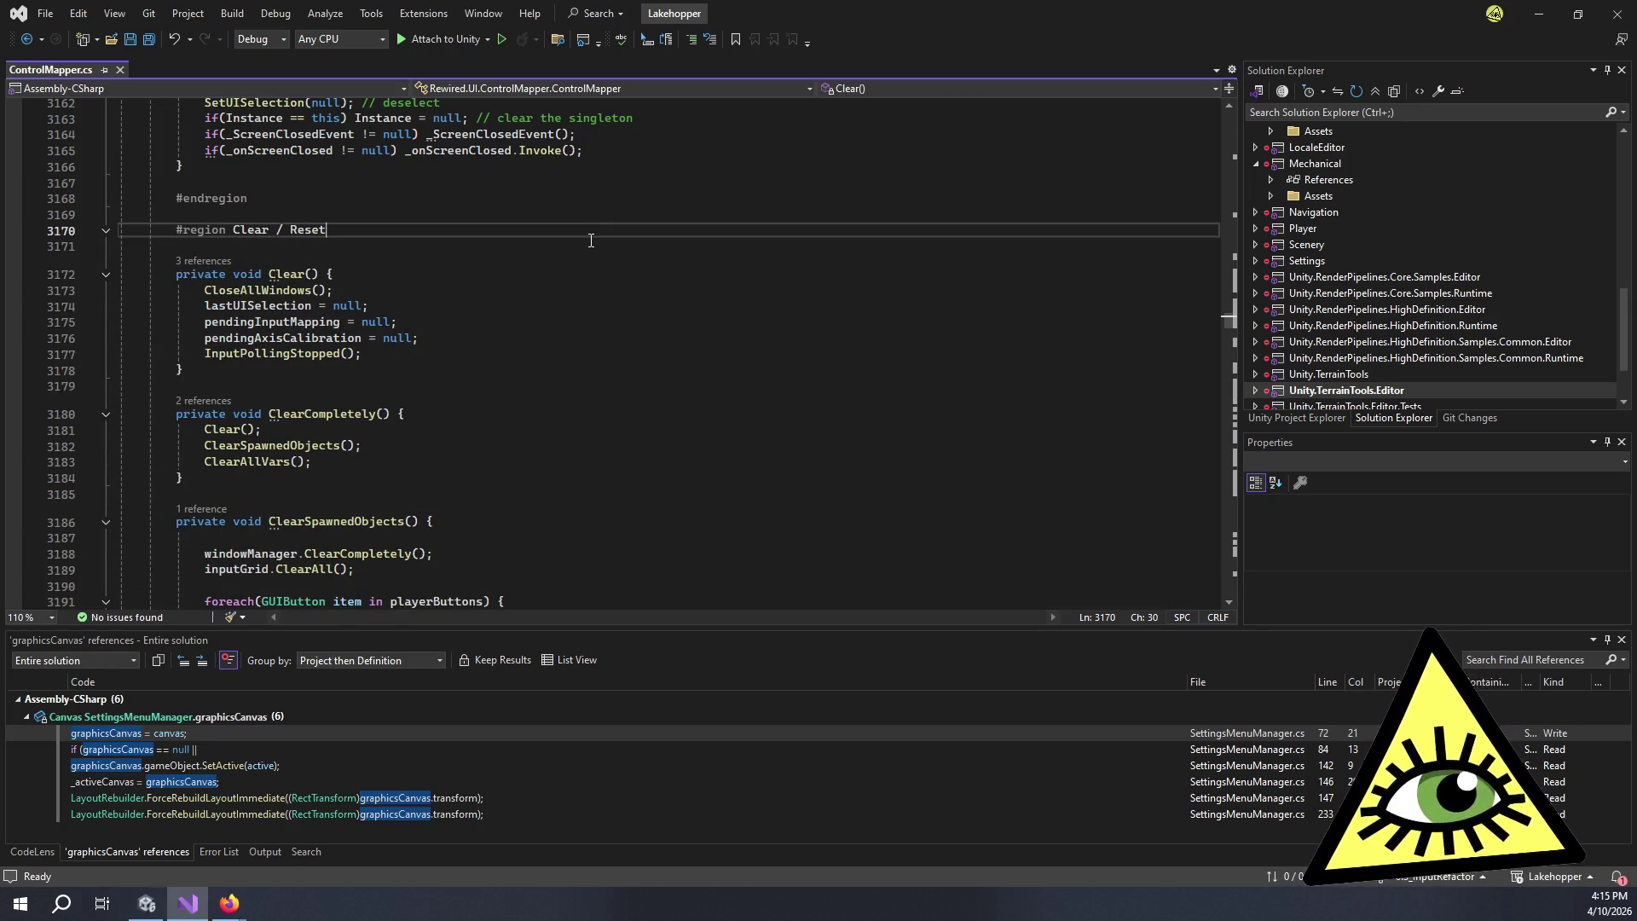
{"action": "key", "text": "ctrl+s"}
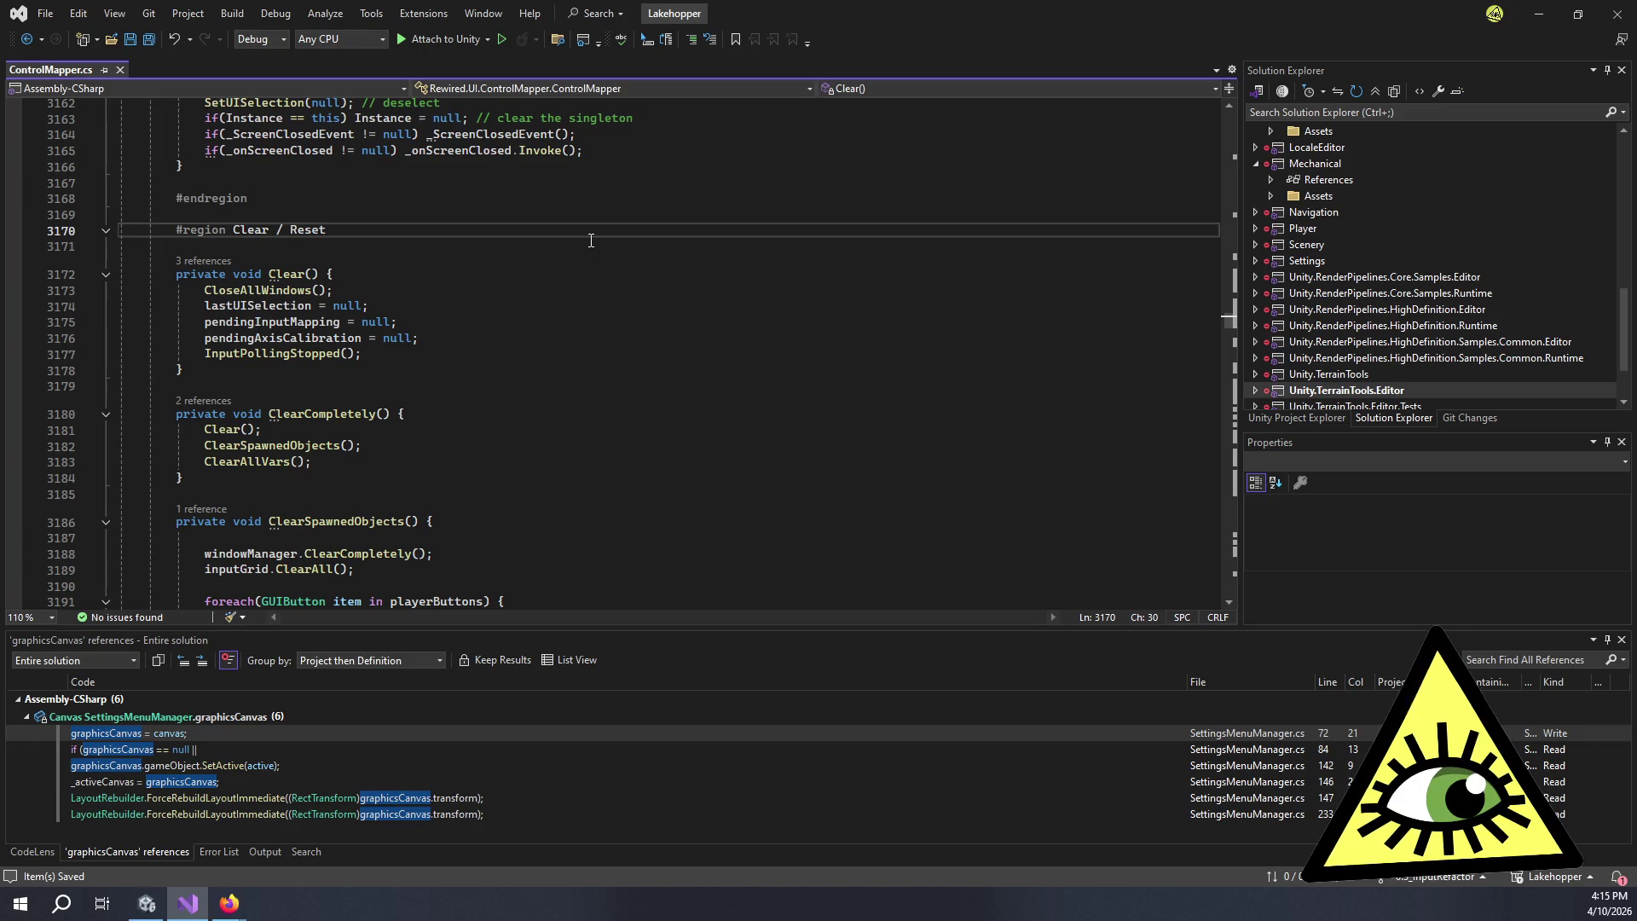
{"action": "key", "text": "ctrl+f"}
- Search for 'save' to reach Close(bool save) and highlight its userDataStore uses on line 3158
{"action": "type", "text": "save"}
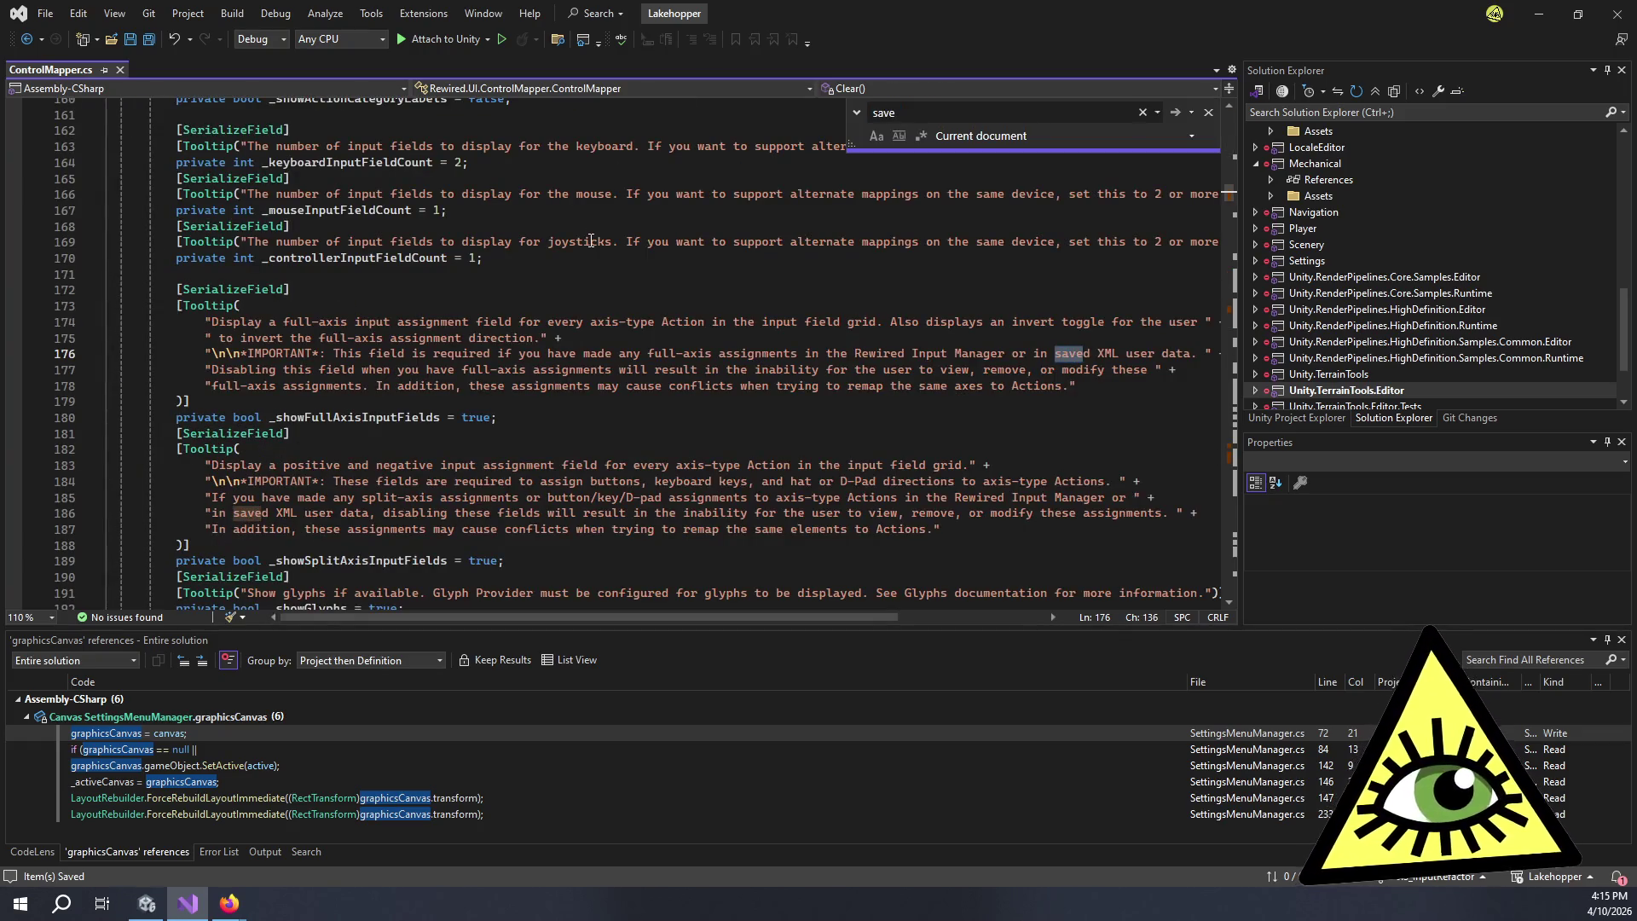
{"action": "key", "text": "Return"}
{"action": "key", "text": "Return"}
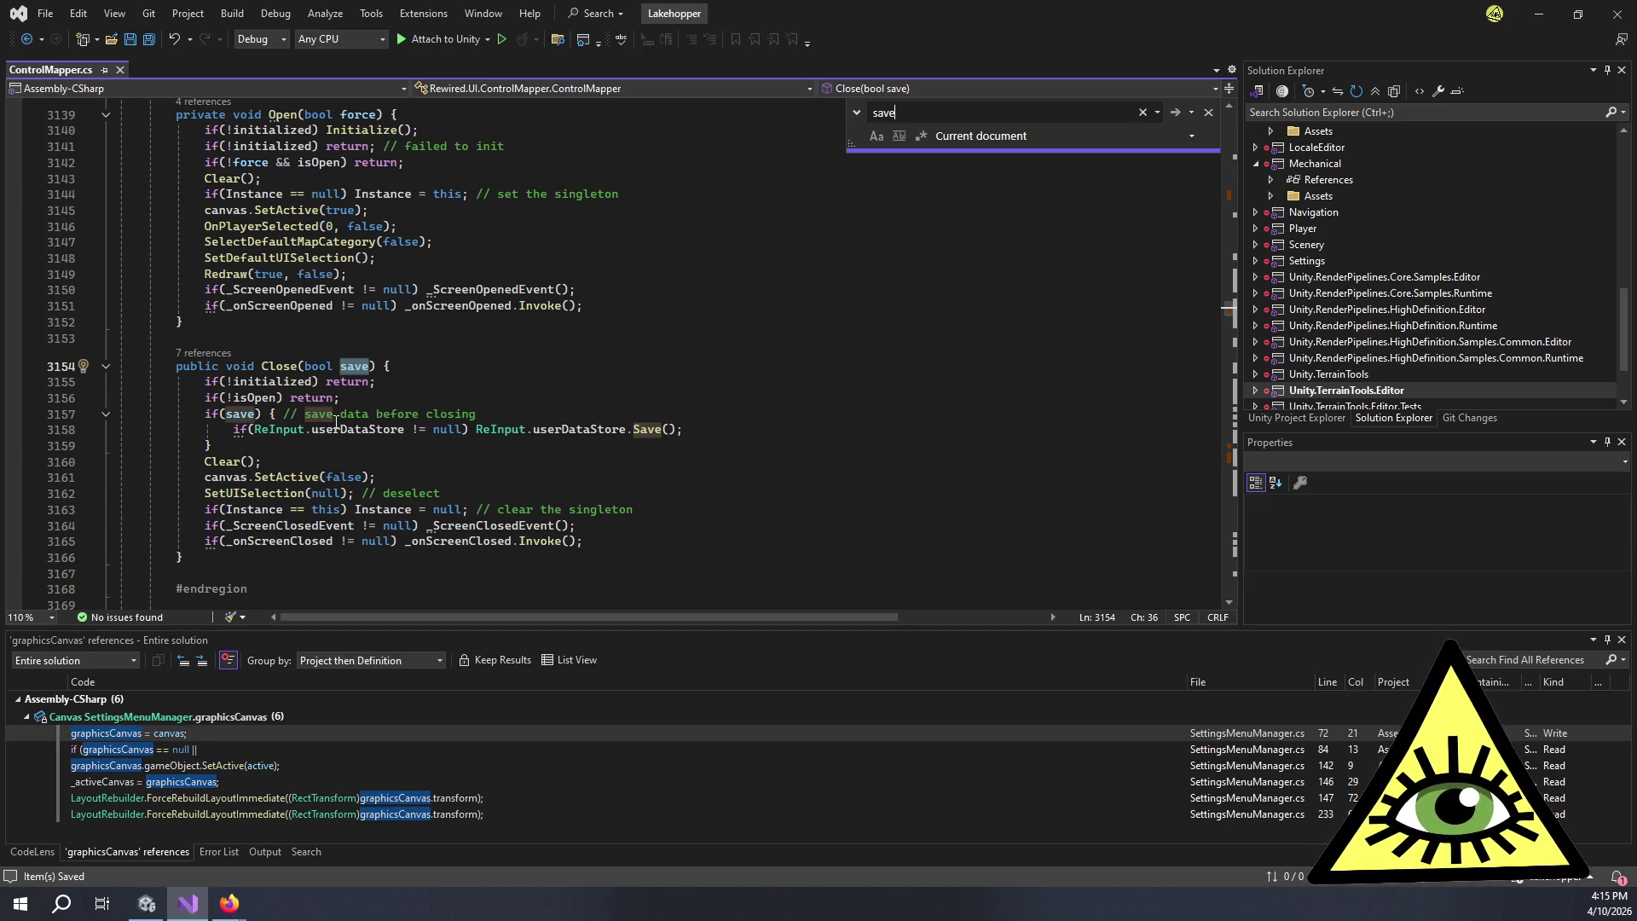
{"action": "double_click", "coordinate": [374, 431]}
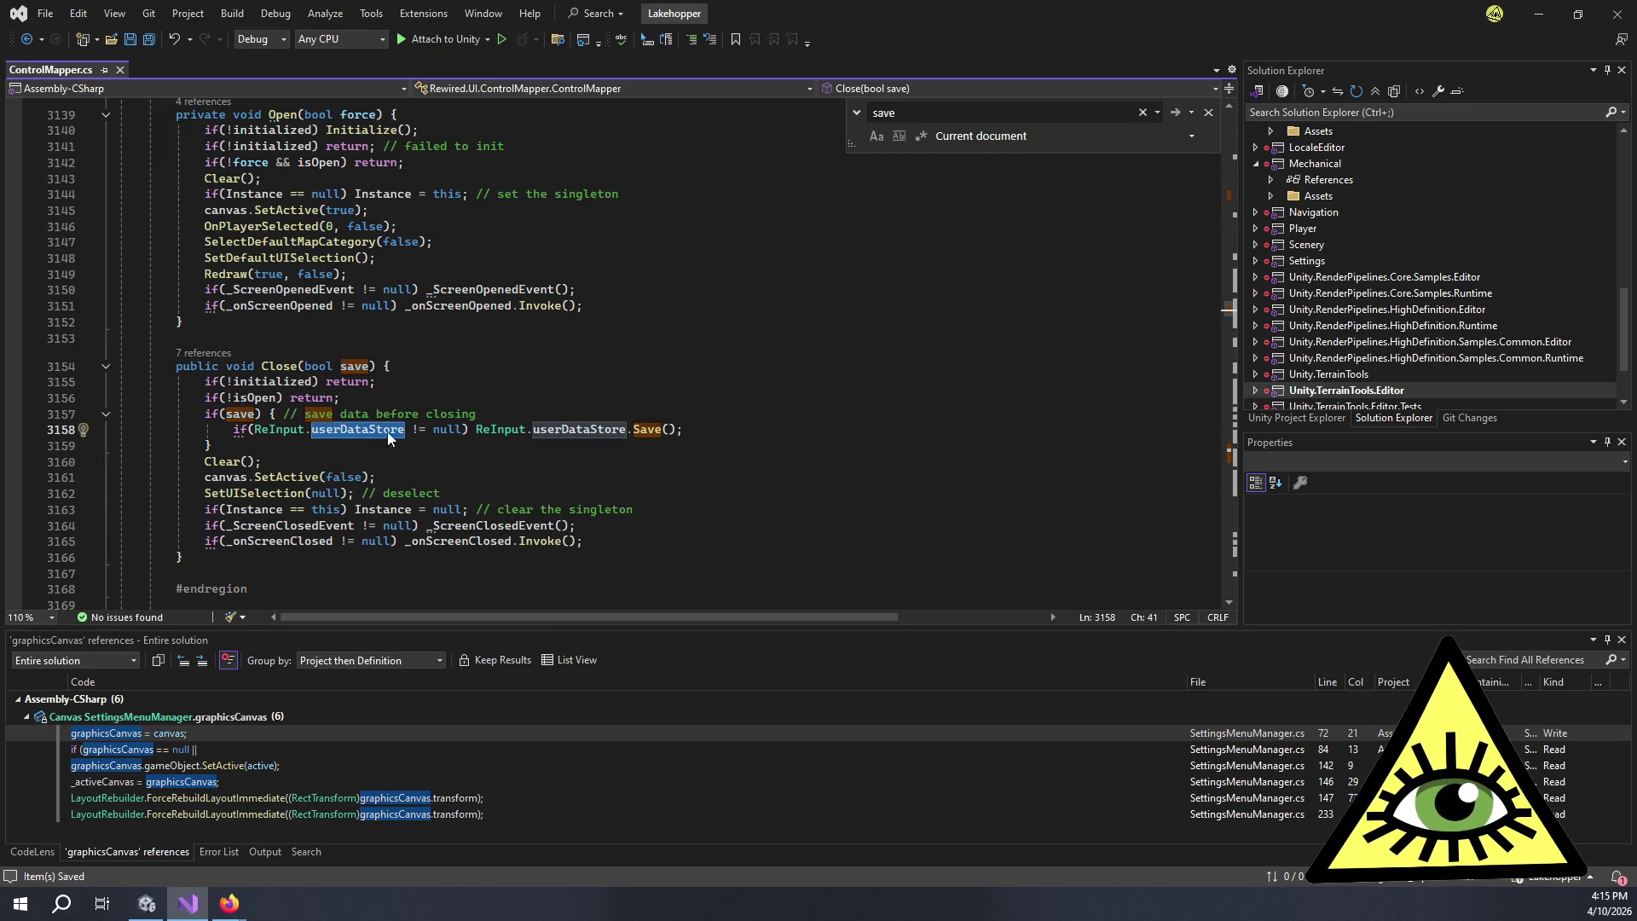
{"action": "double_click", "coordinate": [588, 431]}
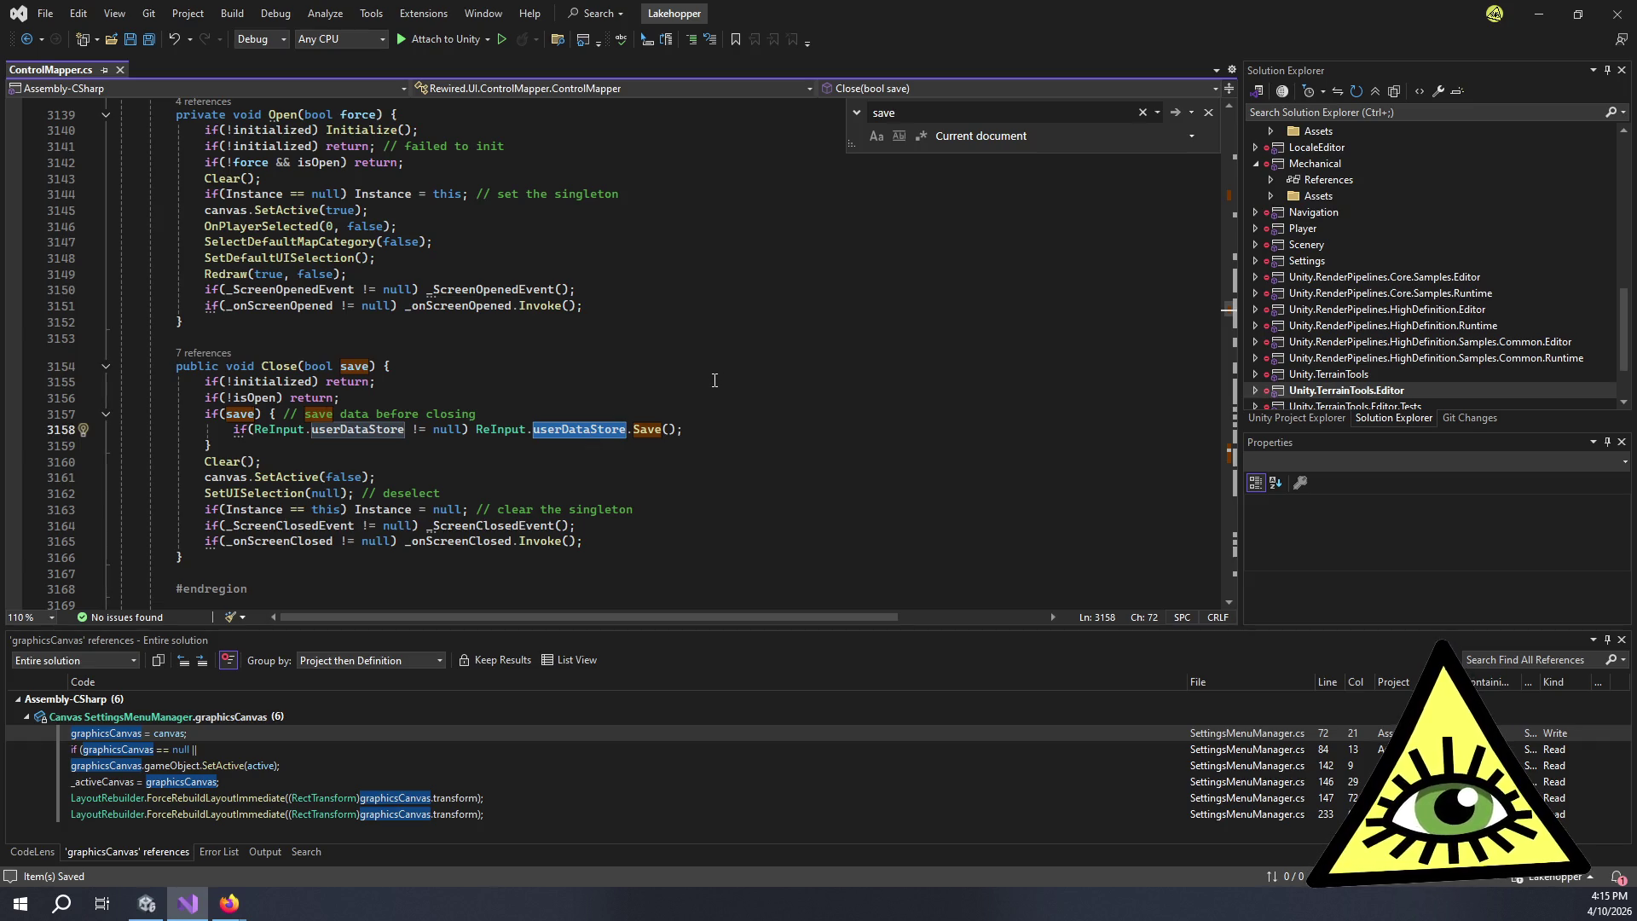
{"action": "mouse_move", "coordinate": [493, 427]}
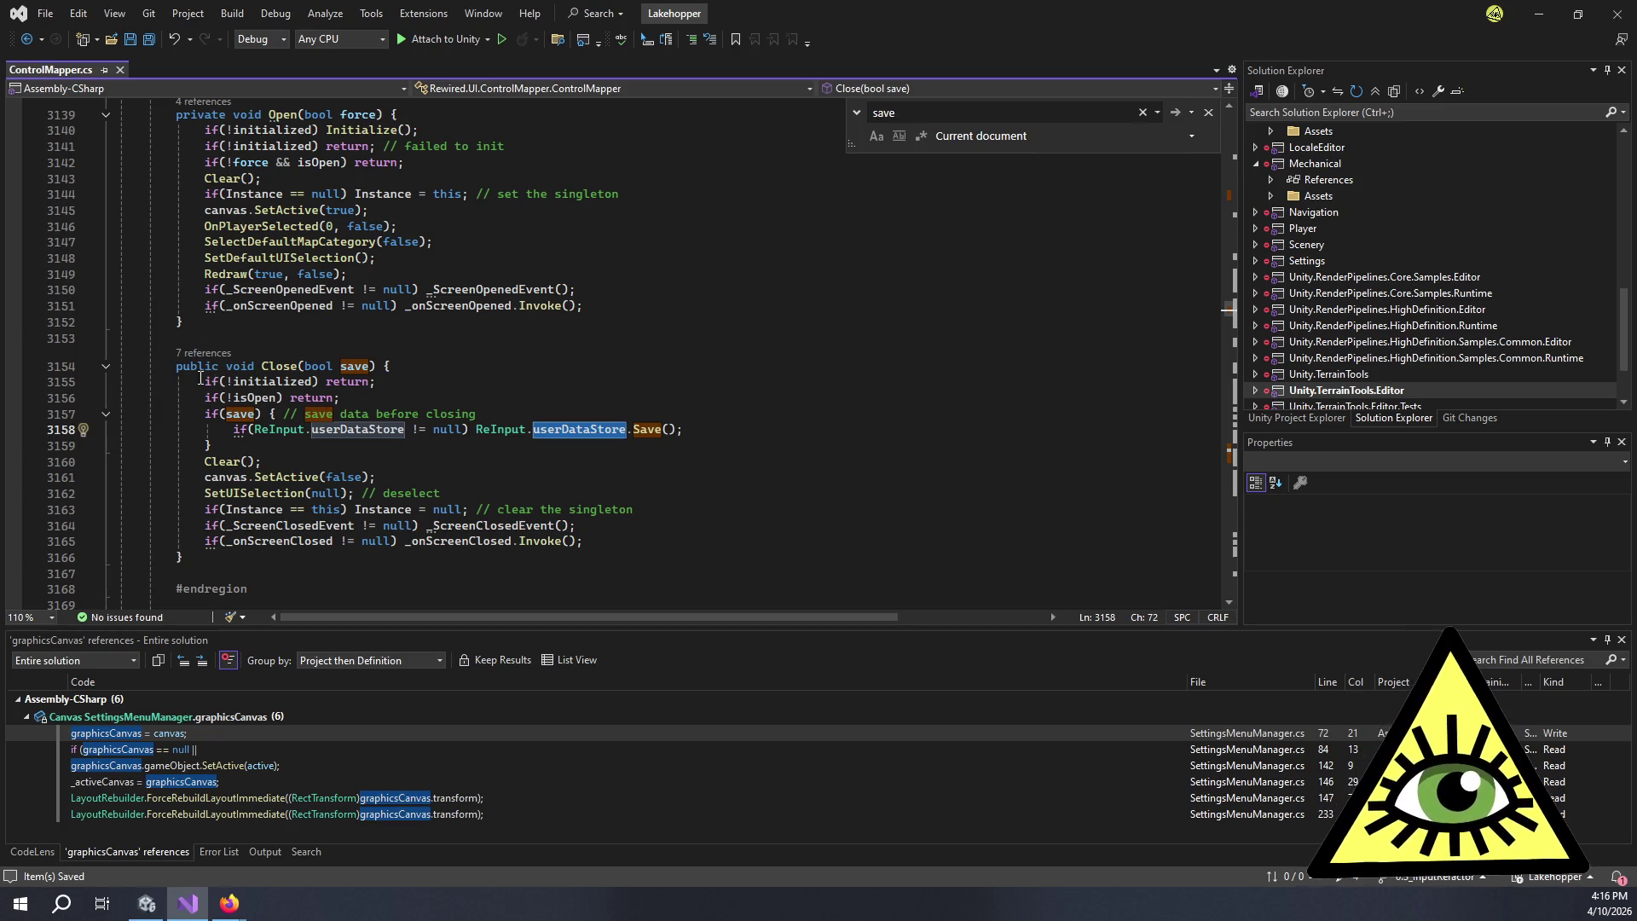
{"action": "left_click", "coordinate": [184, 353]}
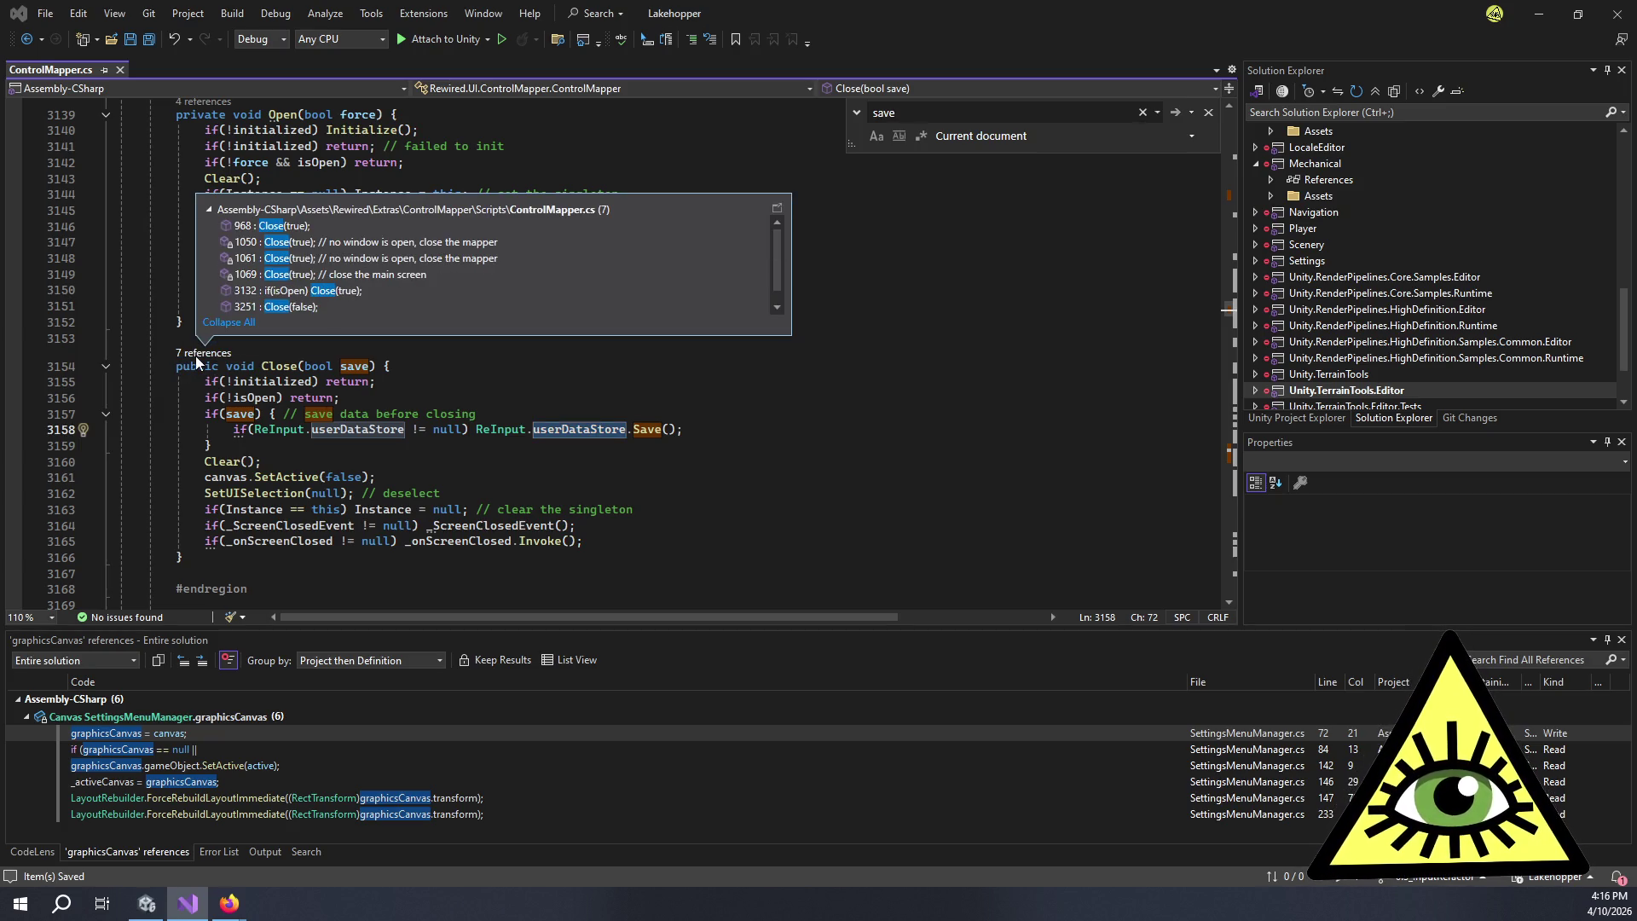
{"action": "double_click", "coordinate": [452, 307]}
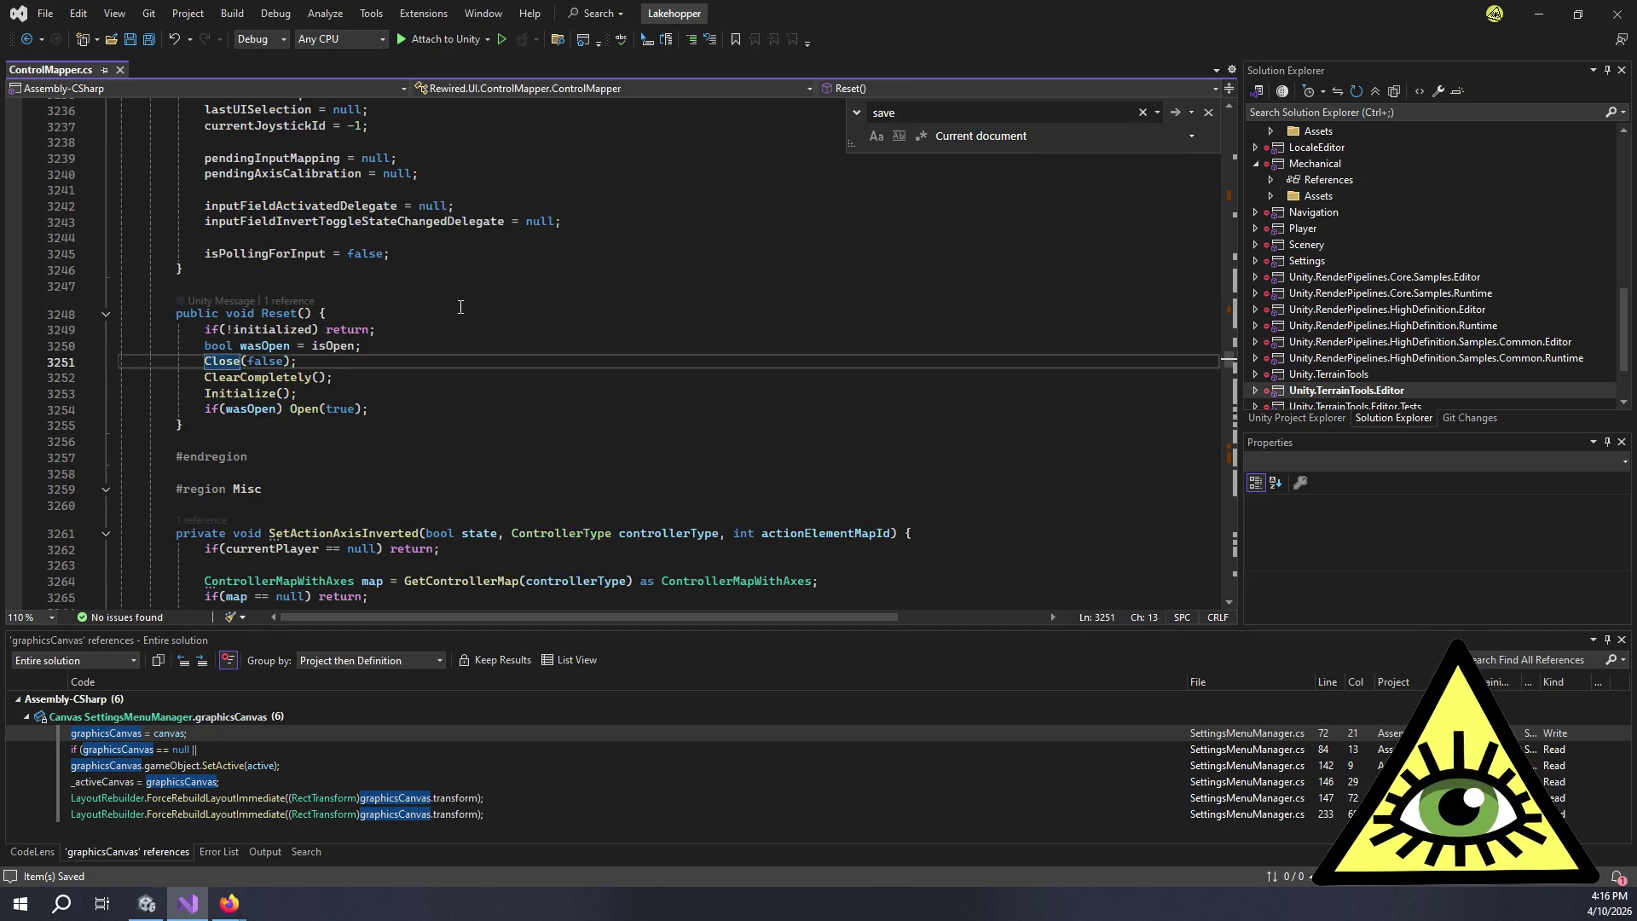
{"action": "scroll", "coordinate": [507, 424], "scroll_direction": "up", "scroll_amount": 20}
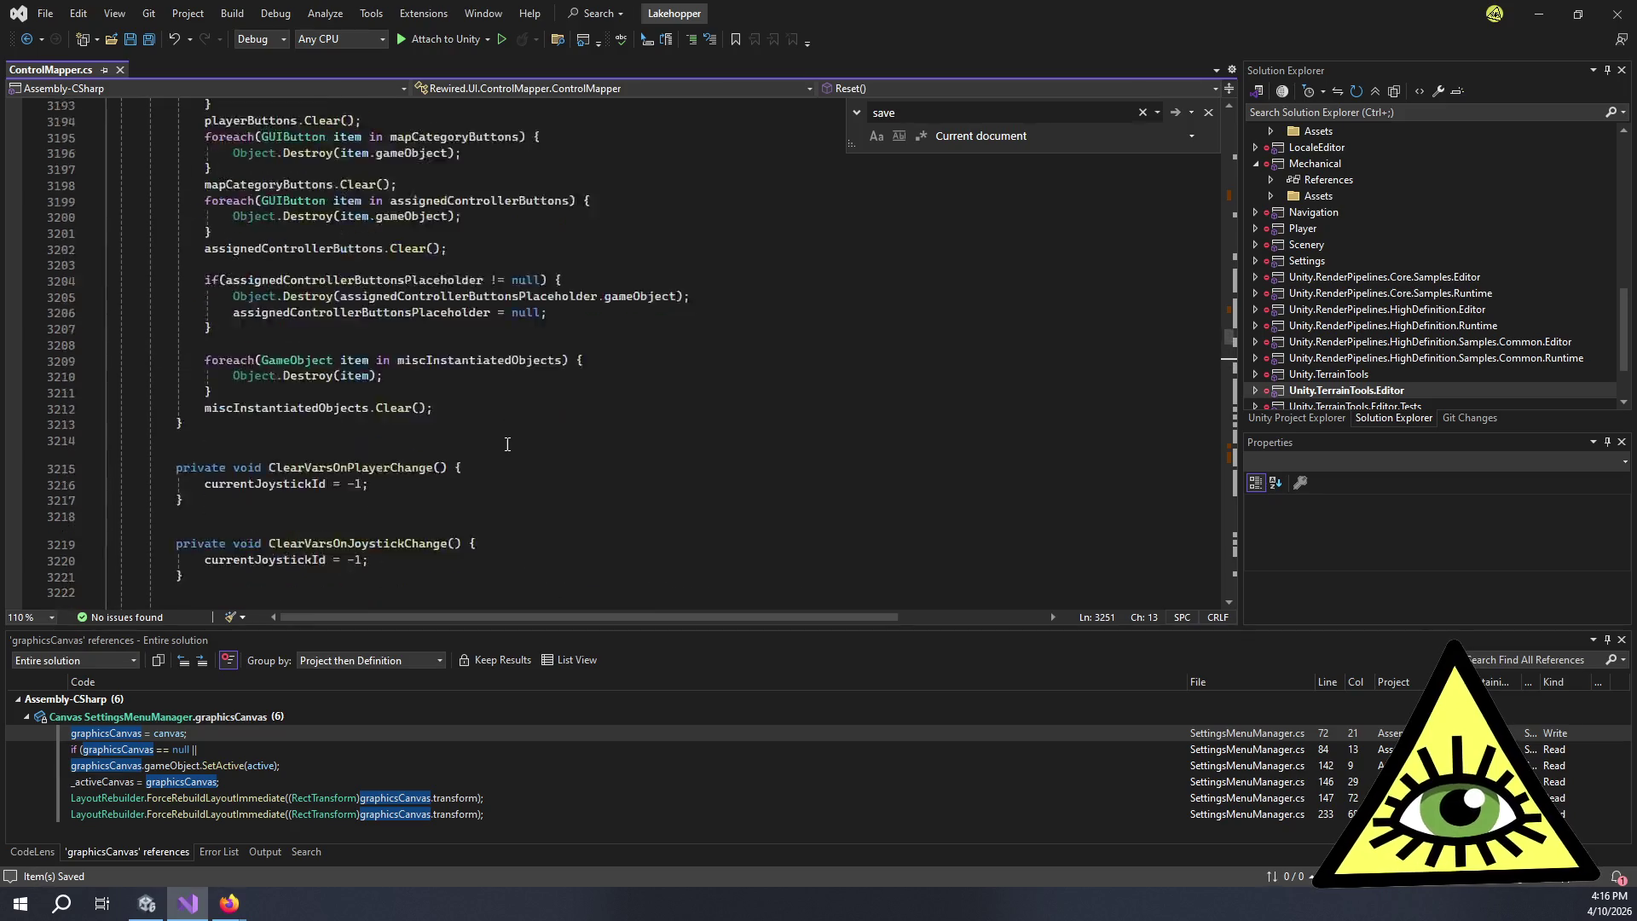
{"action": "scroll", "coordinate": [512, 435], "scroll_direction": "up", "scroll_amount": 20}
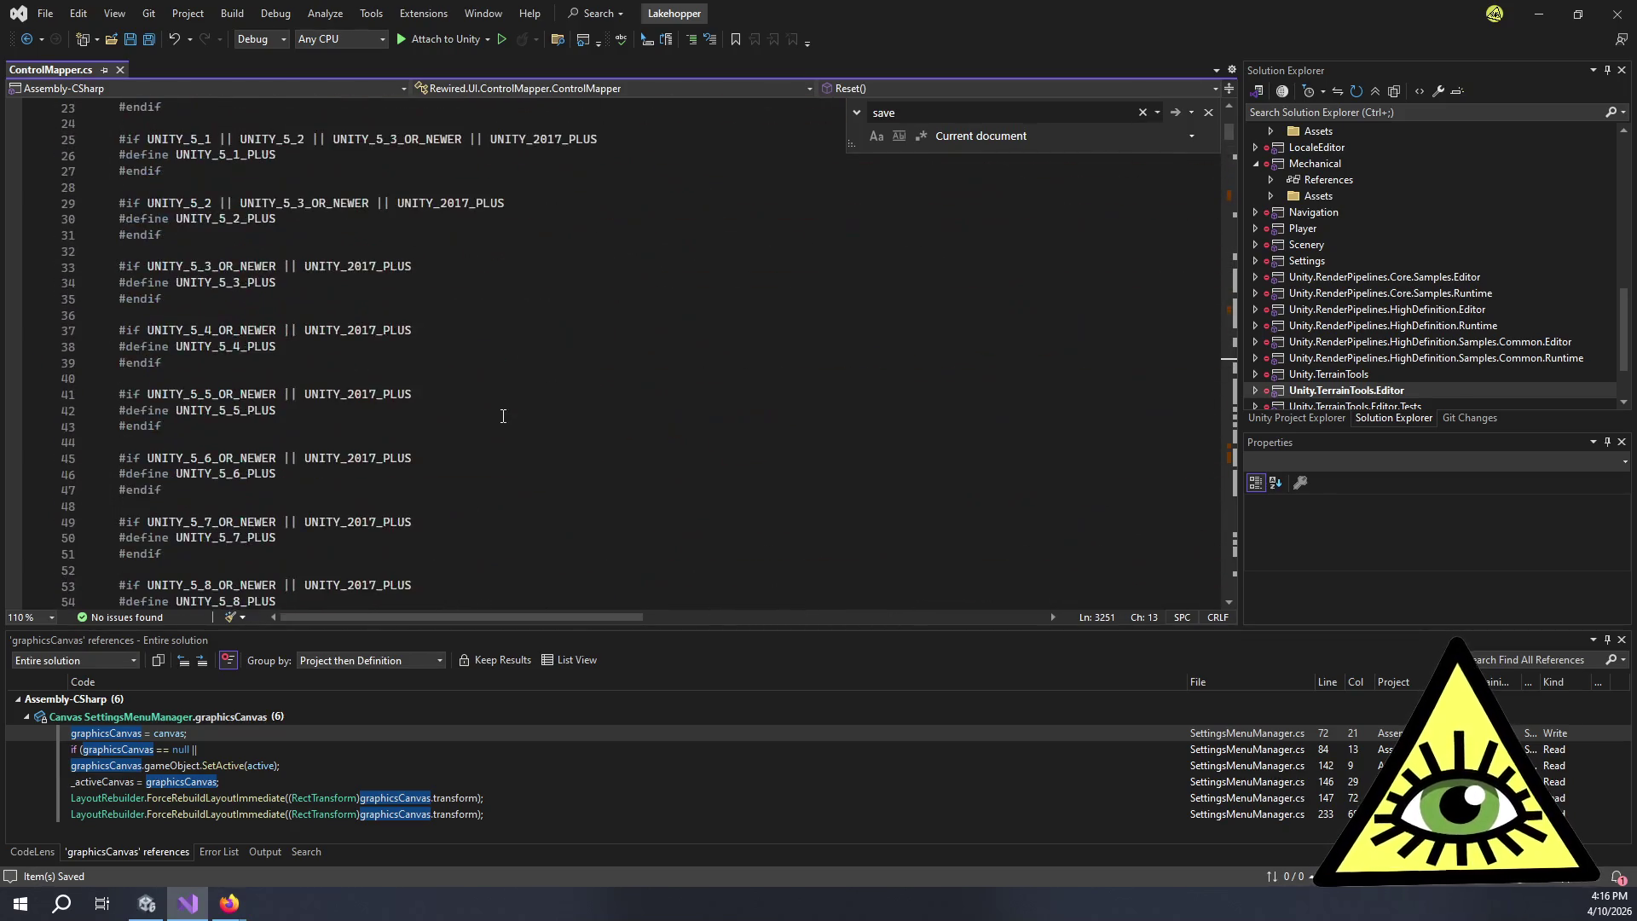
{"action": "scroll", "coordinate": [526, 435], "scroll_direction": "down", "scroll_amount": 20}
{"action": "scroll", "coordinate": [526, 435], "scroll_direction": "down", "scroll_amount": 20}
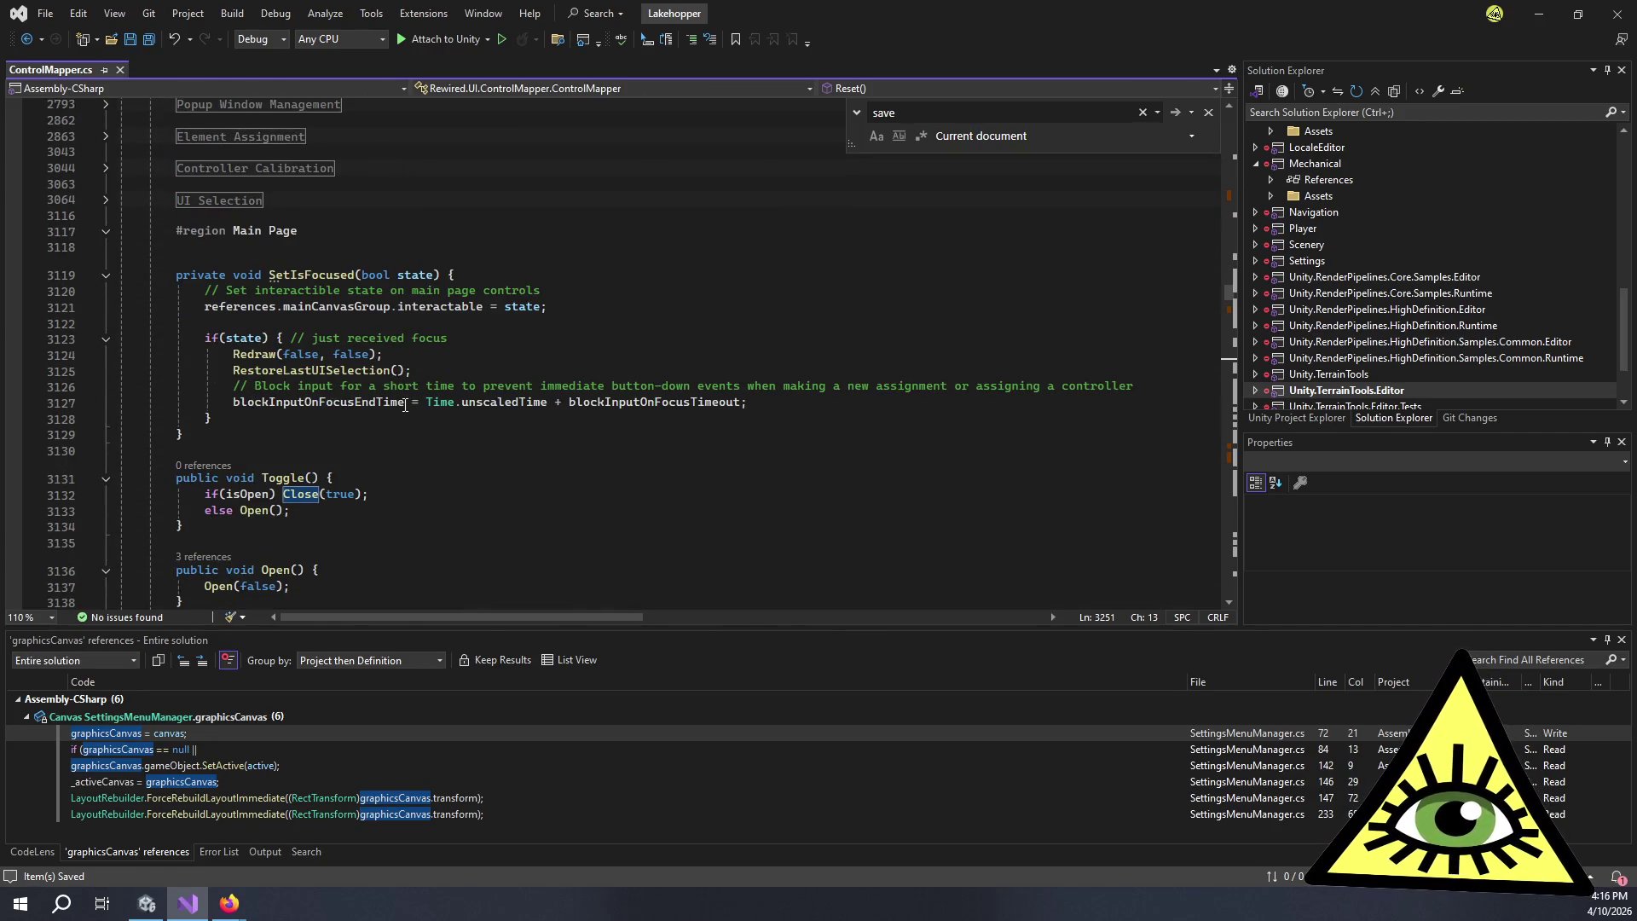
{"action": "scroll", "coordinate": [512, 414], "scroll_direction": "down", "scroll_amount": 12}
{"action": "left_click", "coordinate": [367, 372]}
{"action": "left_click", "coordinate": [369, 385]}
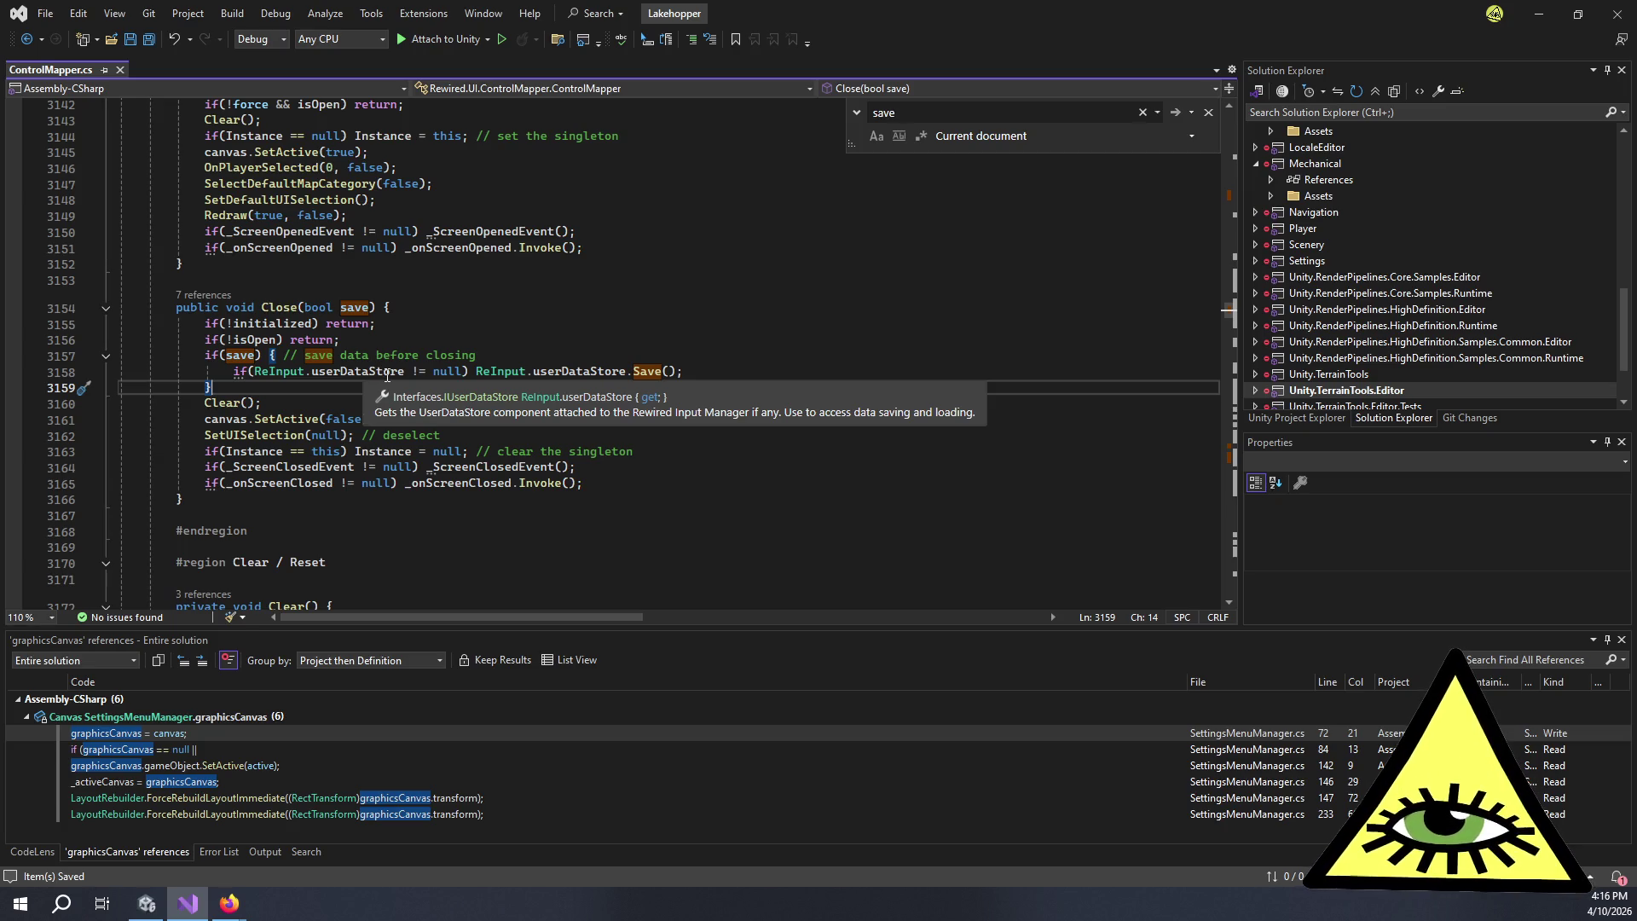
- Save the ControlMapper prefab and return to the LoadableScene hierarchy with PauseMenu collapsed
{"action": "key", "text": "alt+Tab"}
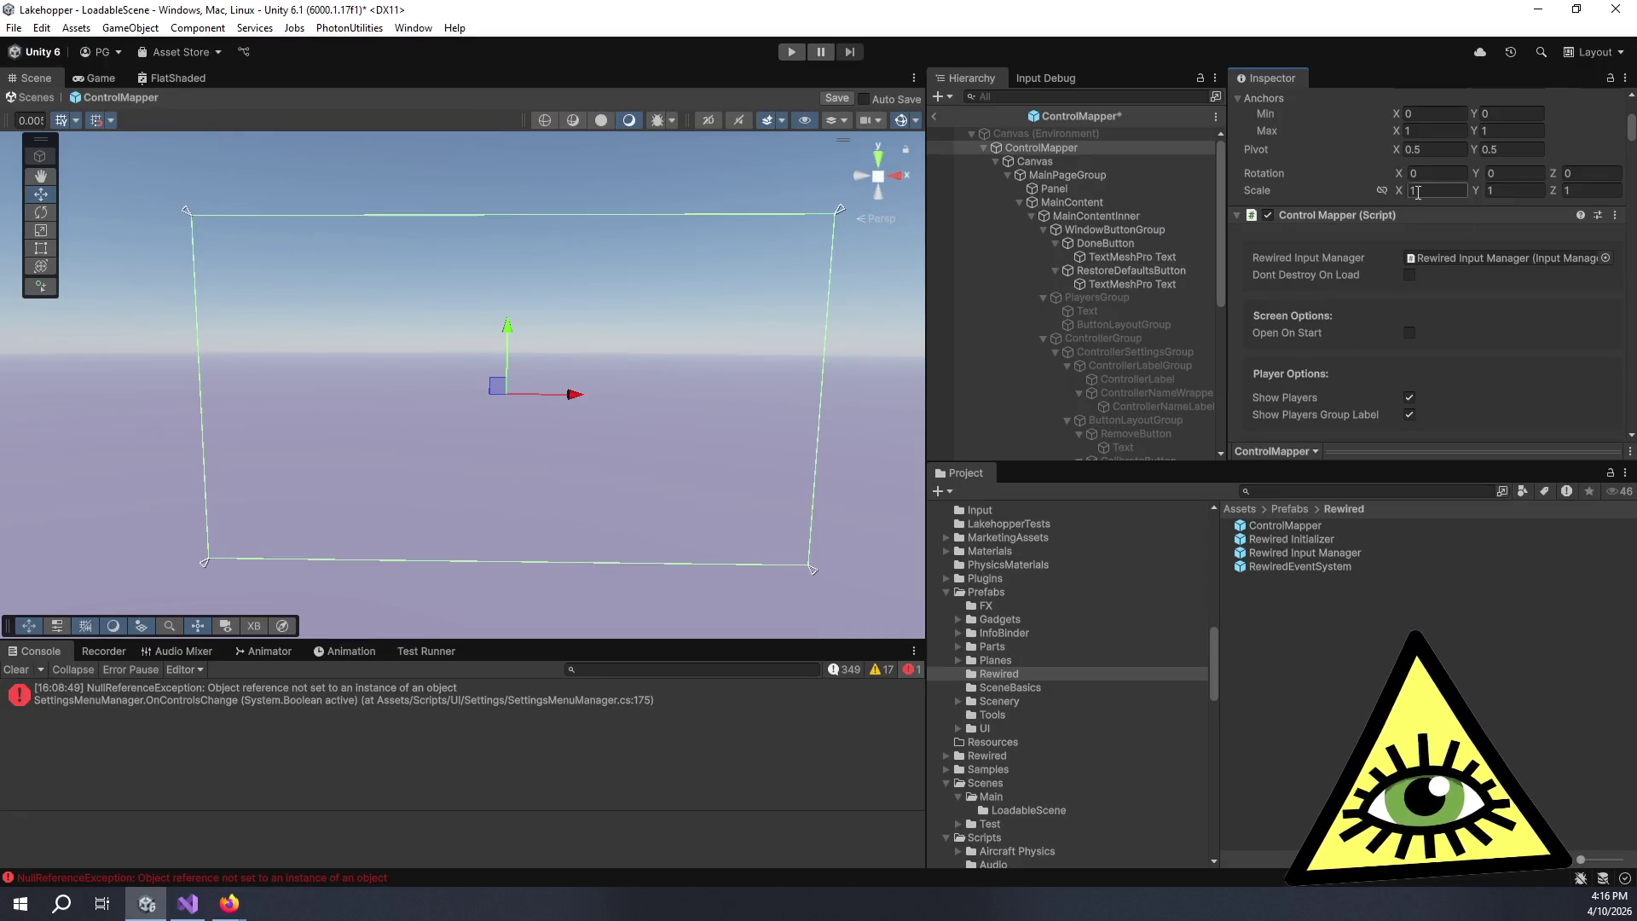
{"action": "left_click", "coordinate": [837, 98]}
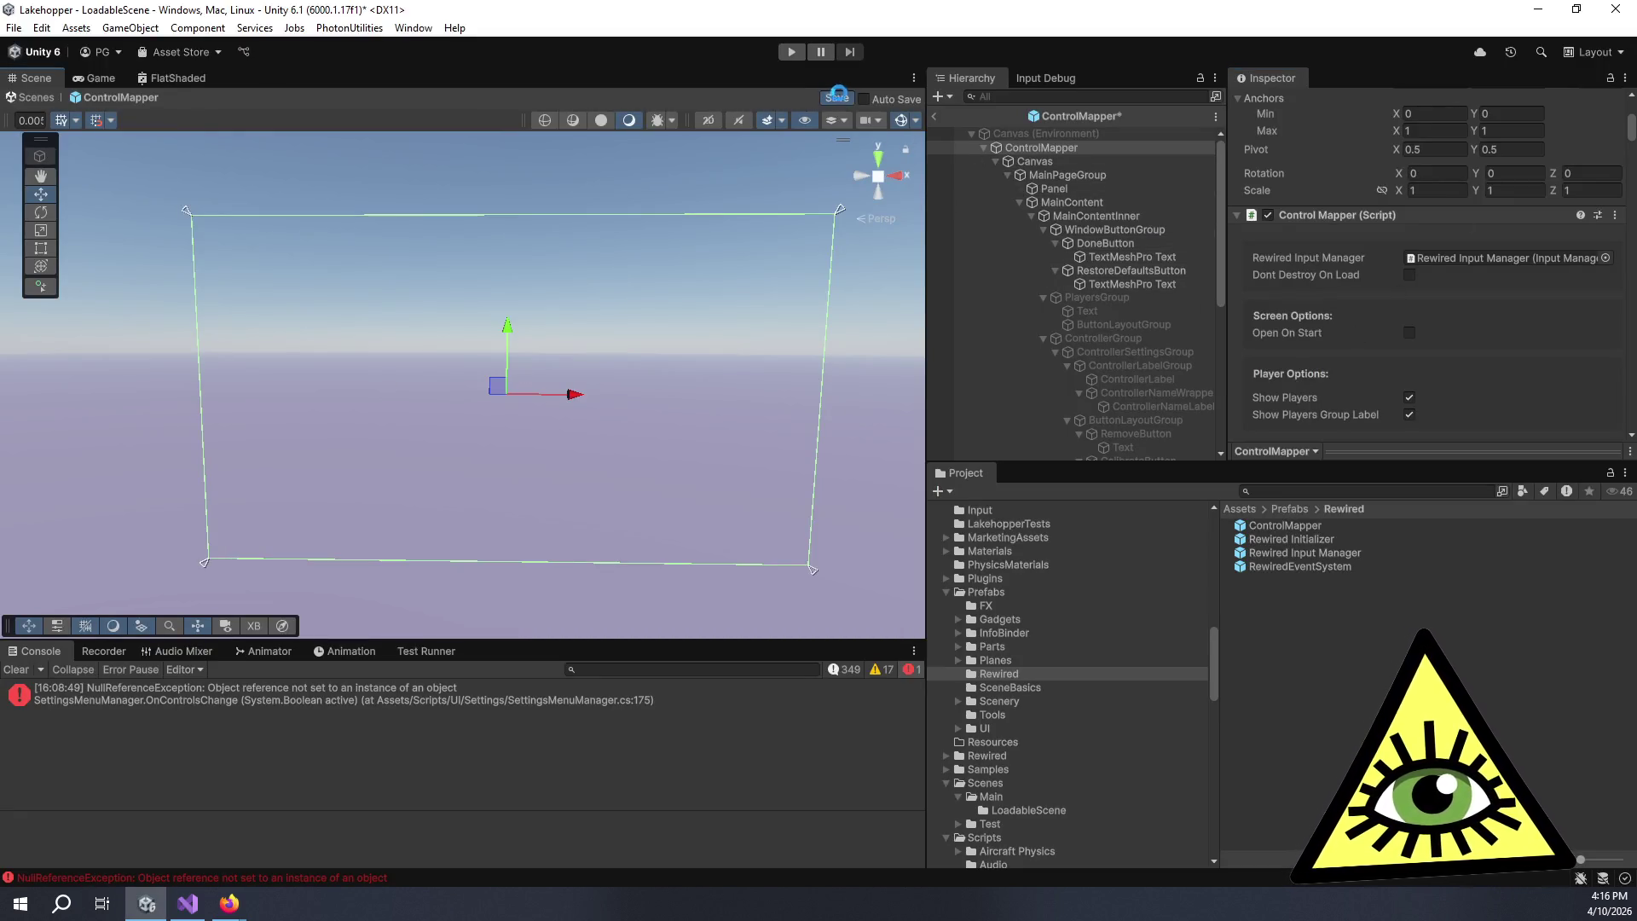
{"action": "left_click", "coordinate": [935, 117]}
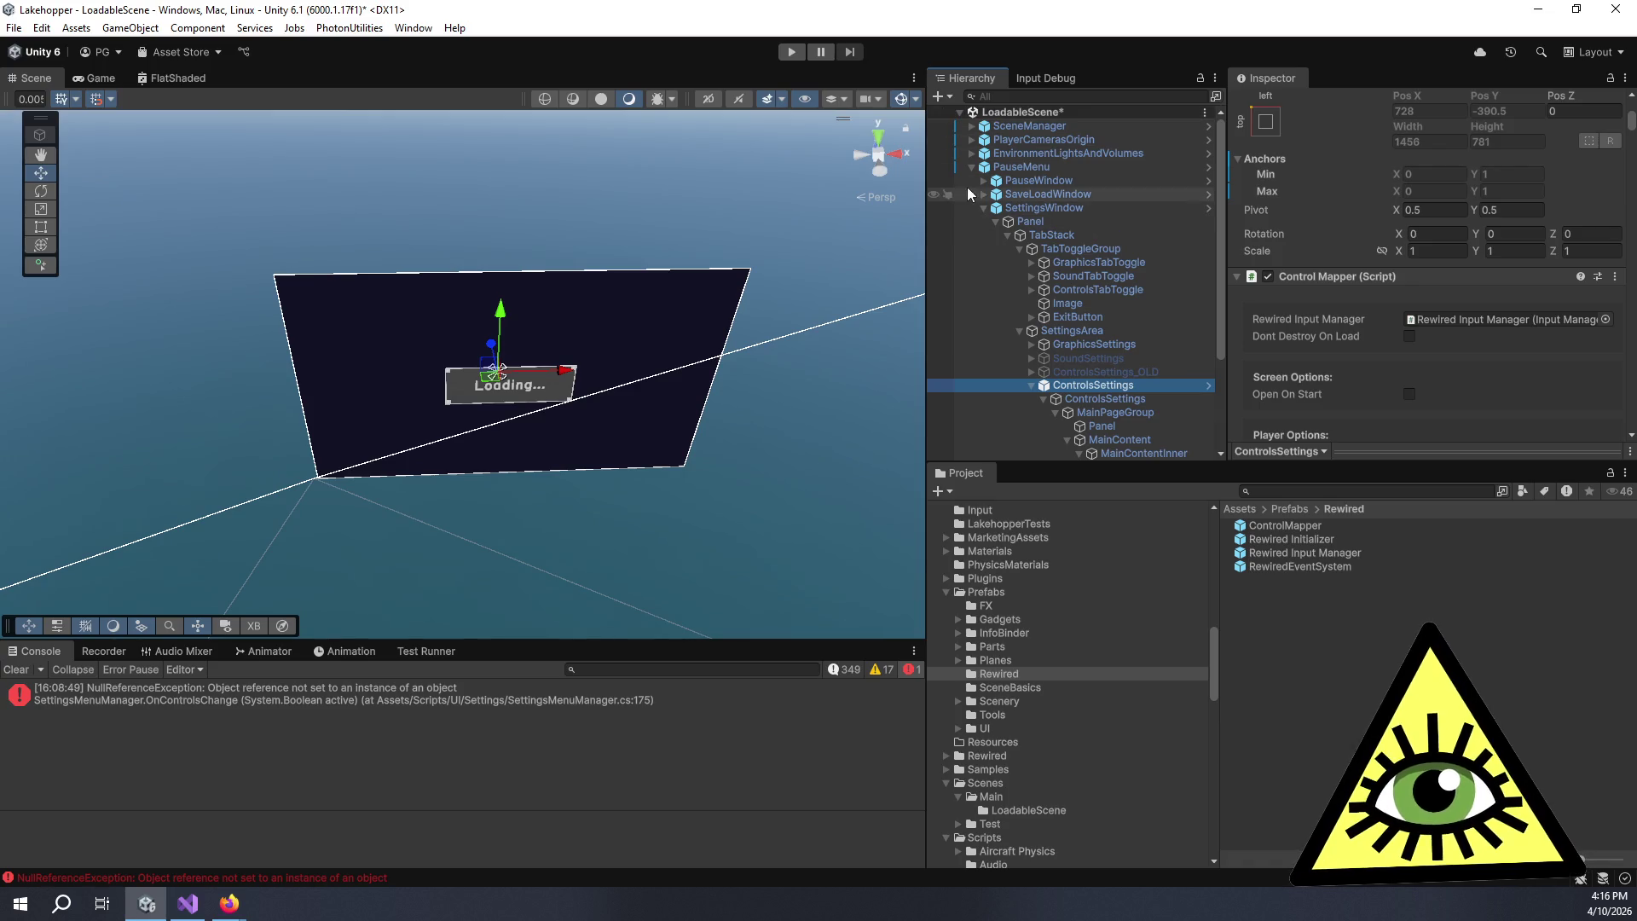
{"action": "left_click", "coordinate": [974, 167]}
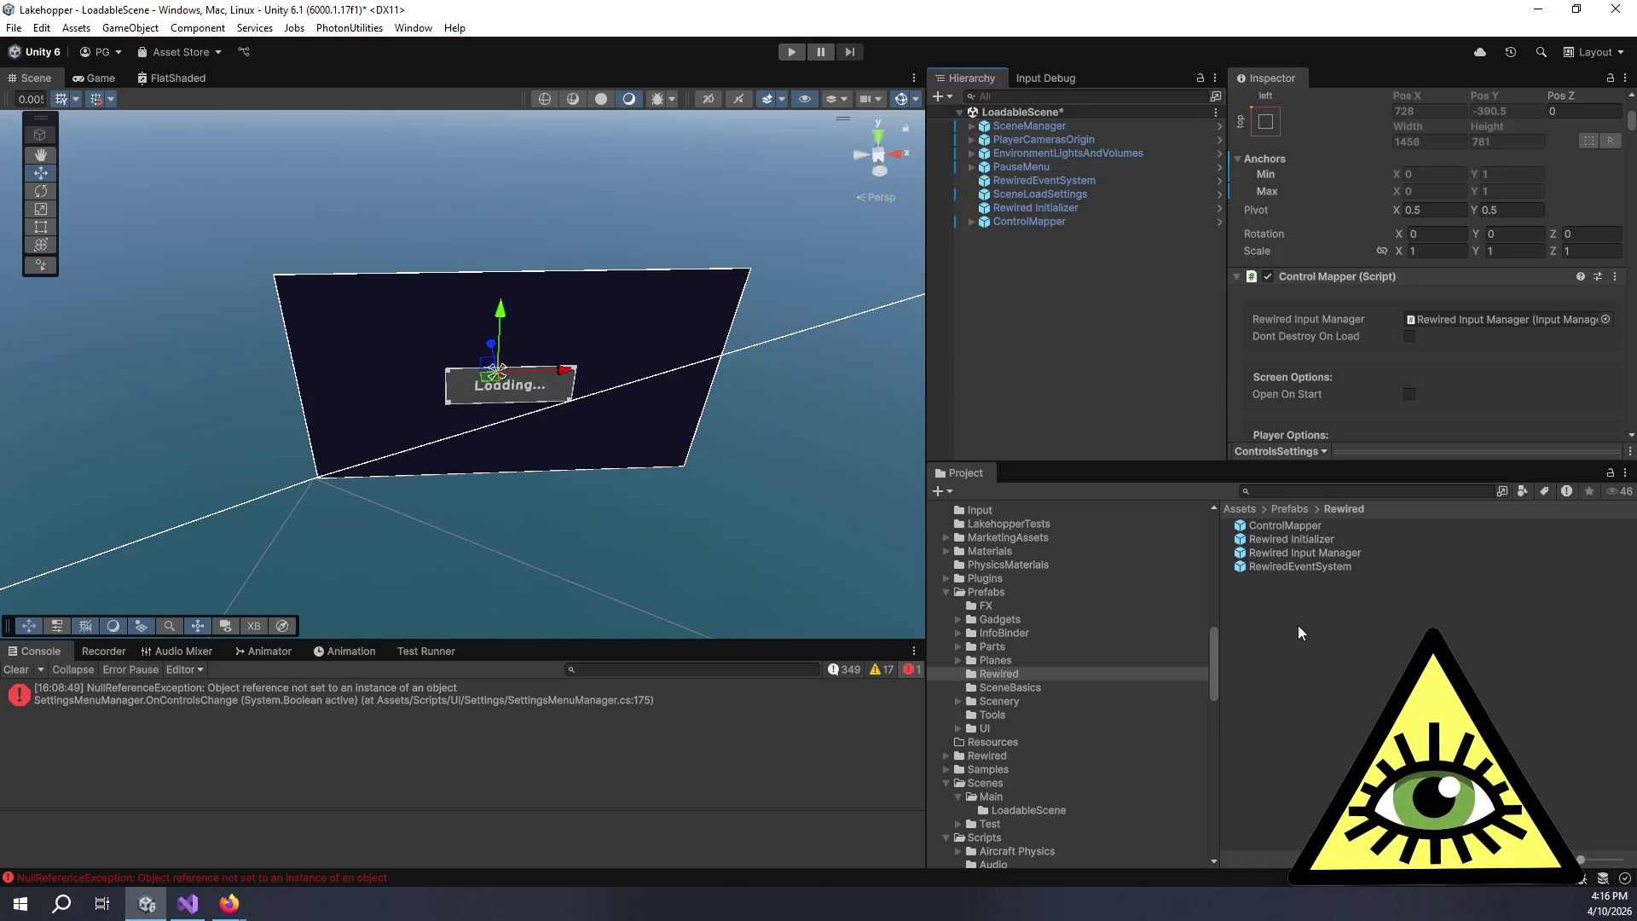
- Open the Rewired Input Manager prefab from the Project window
{"action": "left_click", "coordinate": [1335, 563]}
{"action": "double_click", "coordinate": [1337, 566]}
{"action": "double_click", "coordinate": [1343, 555]}
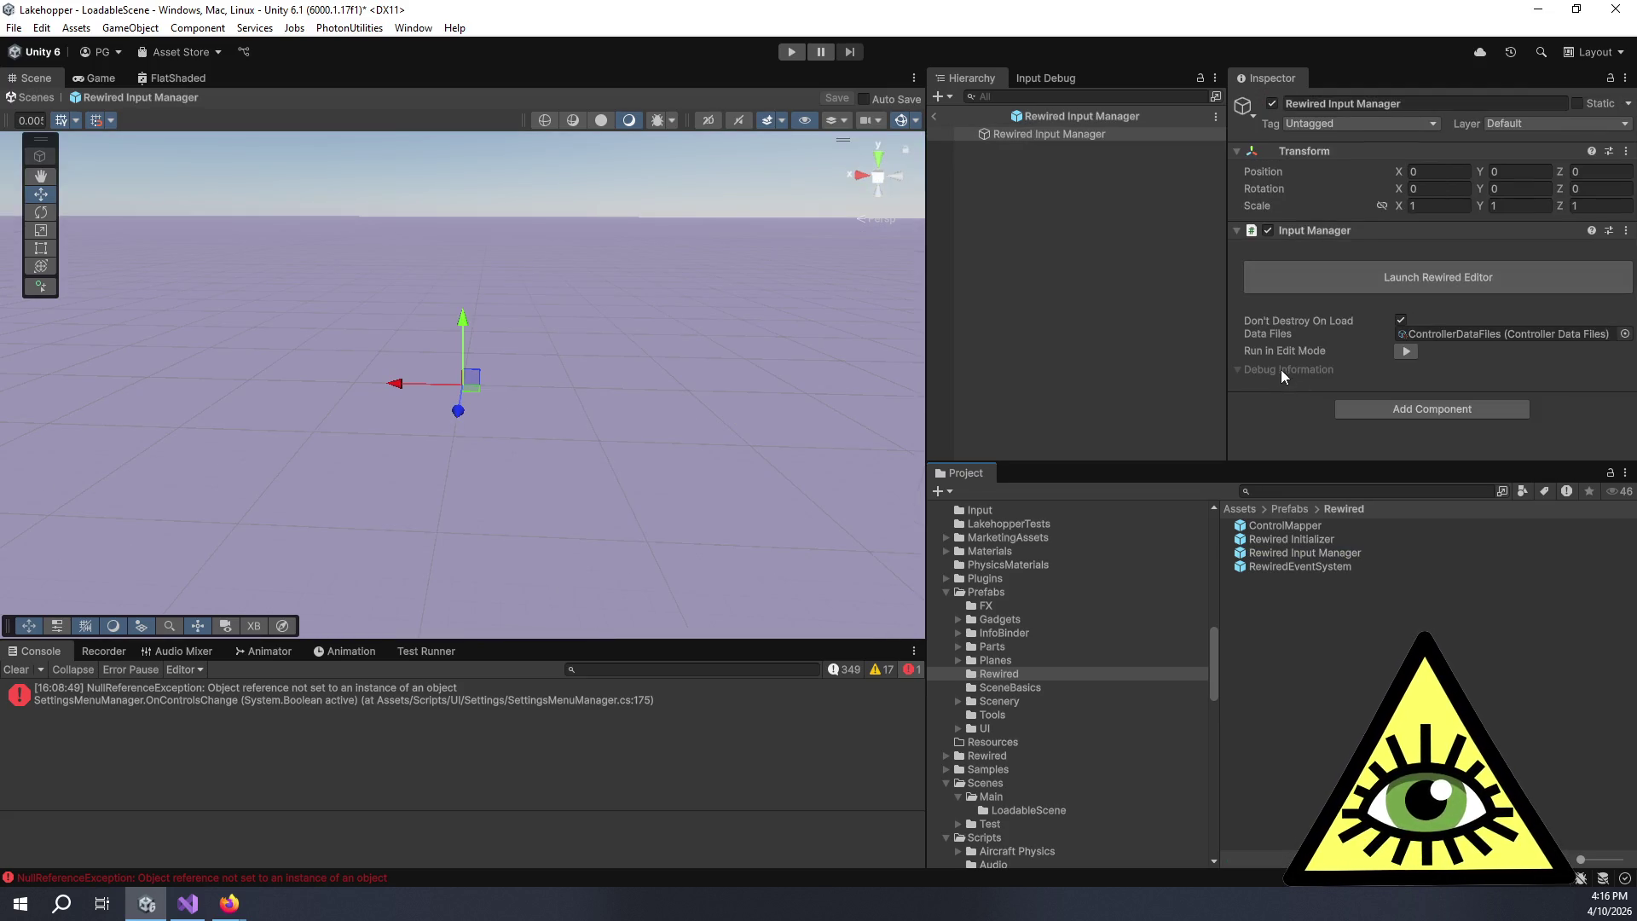
- Locate the ControllerDataFiles asset, then read the opening of Rewired's User Data Store documentation
{"action": "left_click", "coordinate": [1462, 332]}
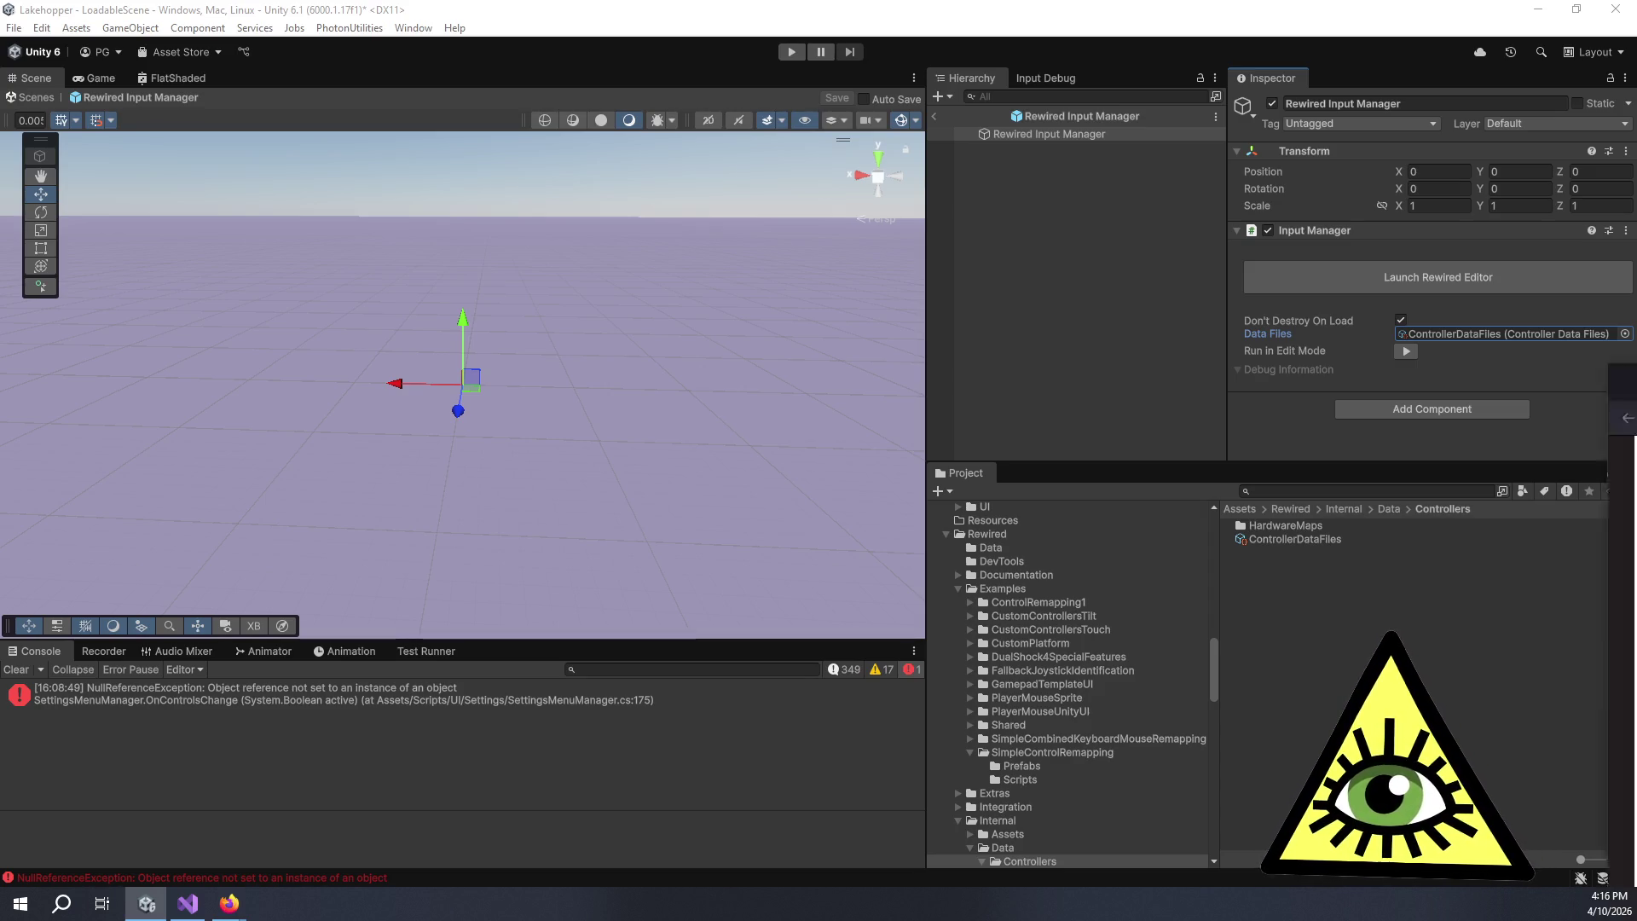
{"action": "key", "text": "alt+Tab"}
{"action": "left_click_drag", "start_coordinate": [877, 301], "coordinate": [848, 231]}
{"action": "left_click", "coordinate": [844, 237]}
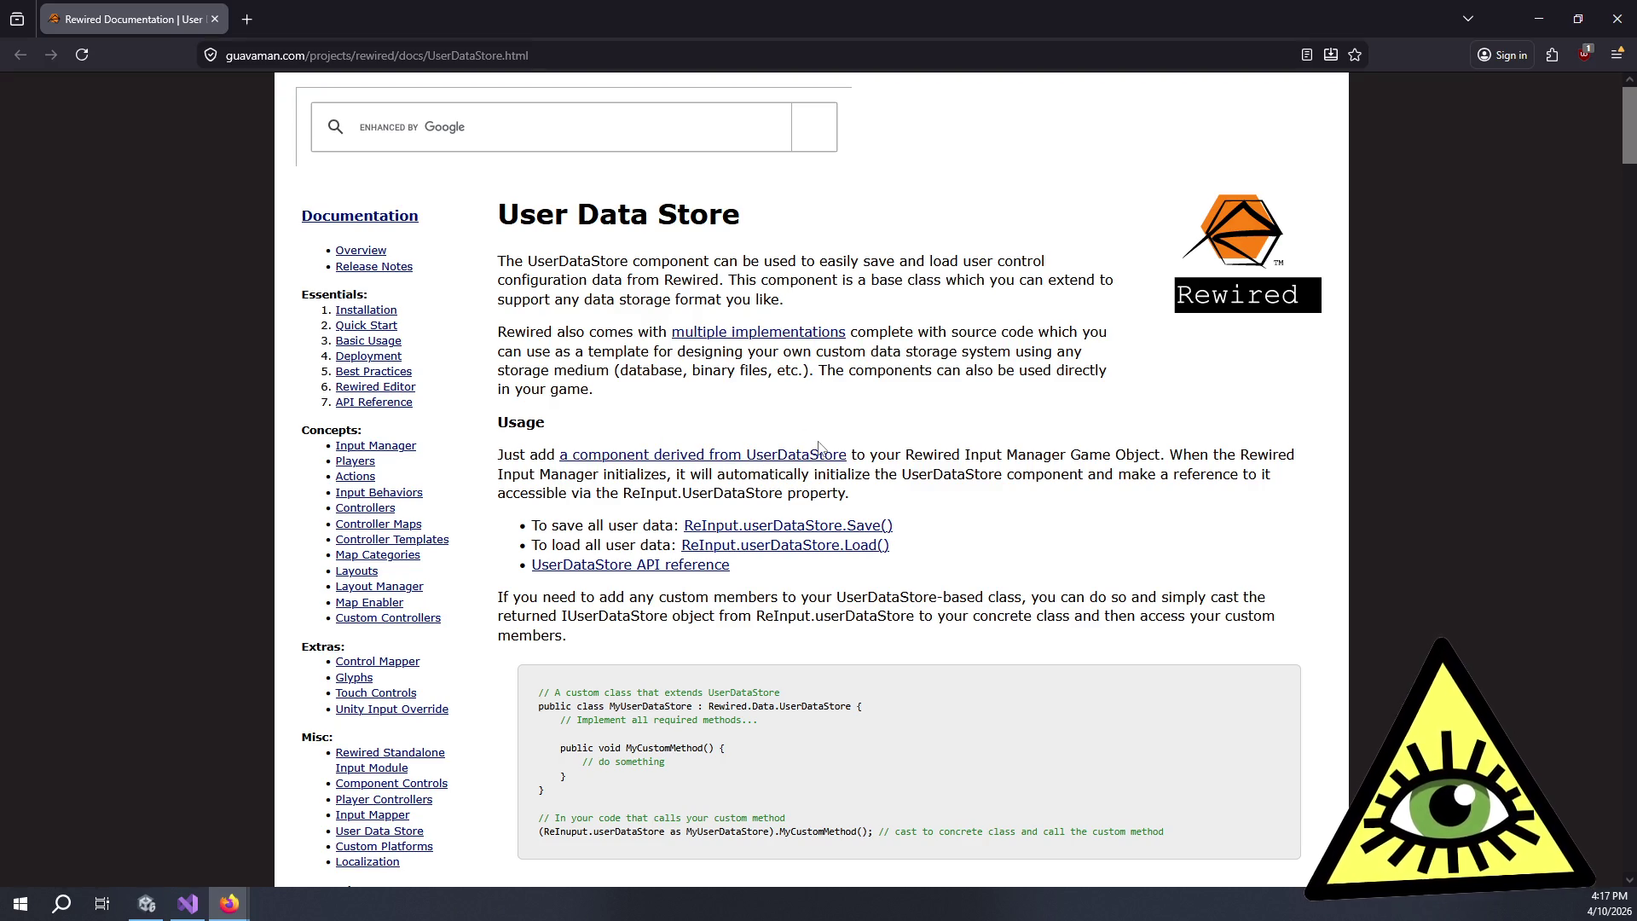
- Read the Usage paragraph and included UserDataStore implementations, then return to Unity
{"action": "left_click_drag", "start_coordinate": [898, 444], "coordinate": [1037, 509]}
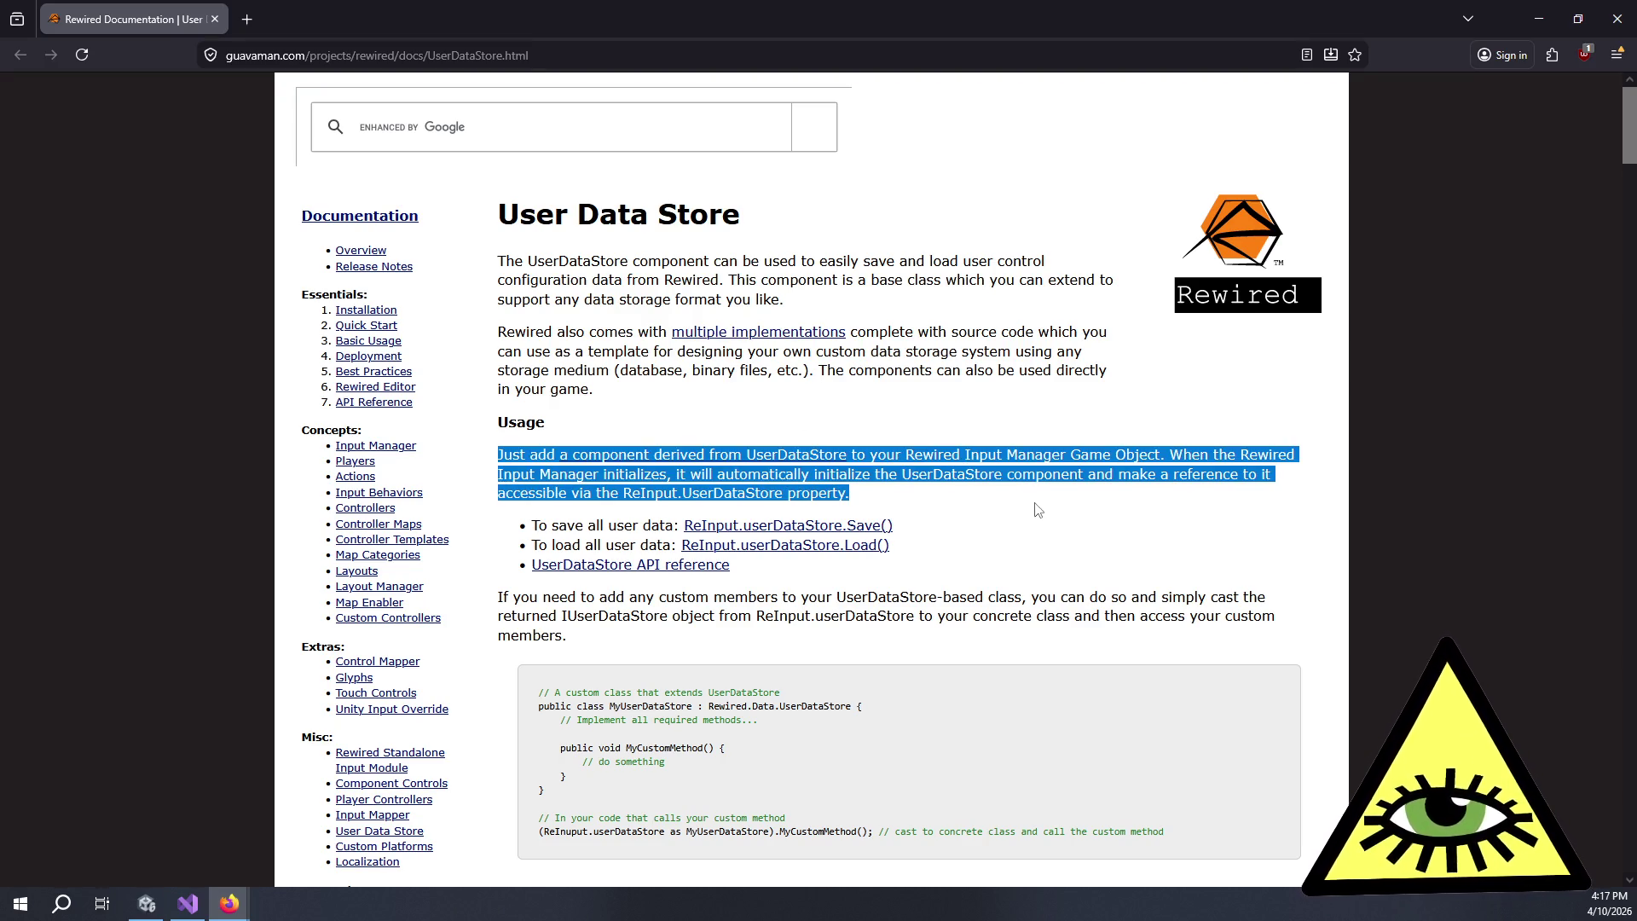
{"action": "left_click", "coordinate": [1038, 509]}
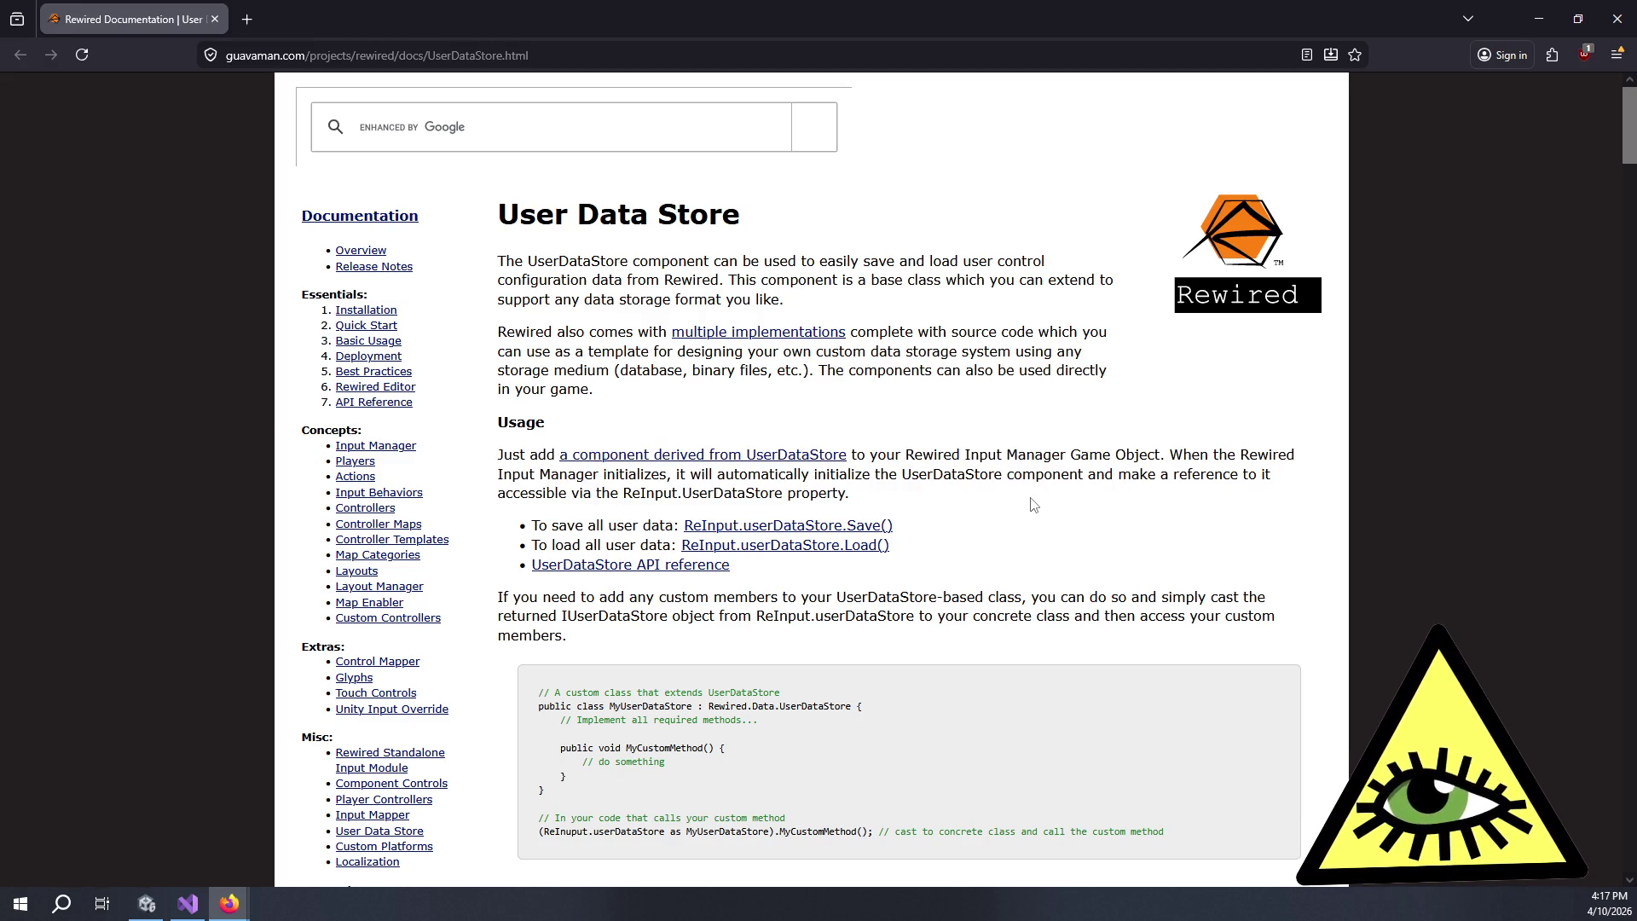
{"action": "mouse_move", "coordinate": [917, 504]}
{"action": "left_mouse_down"}
{"action": "mouse_move", "coordinate": [884, 429]}
{"action": "mouse_move", "coordinate": [901, 424]}
{"action": "mouse_move", "coordinate": [1055, 496]}
{"action": "left_mouse_up"}
{"action": "left_click", "coordinate": [1063, 498]}
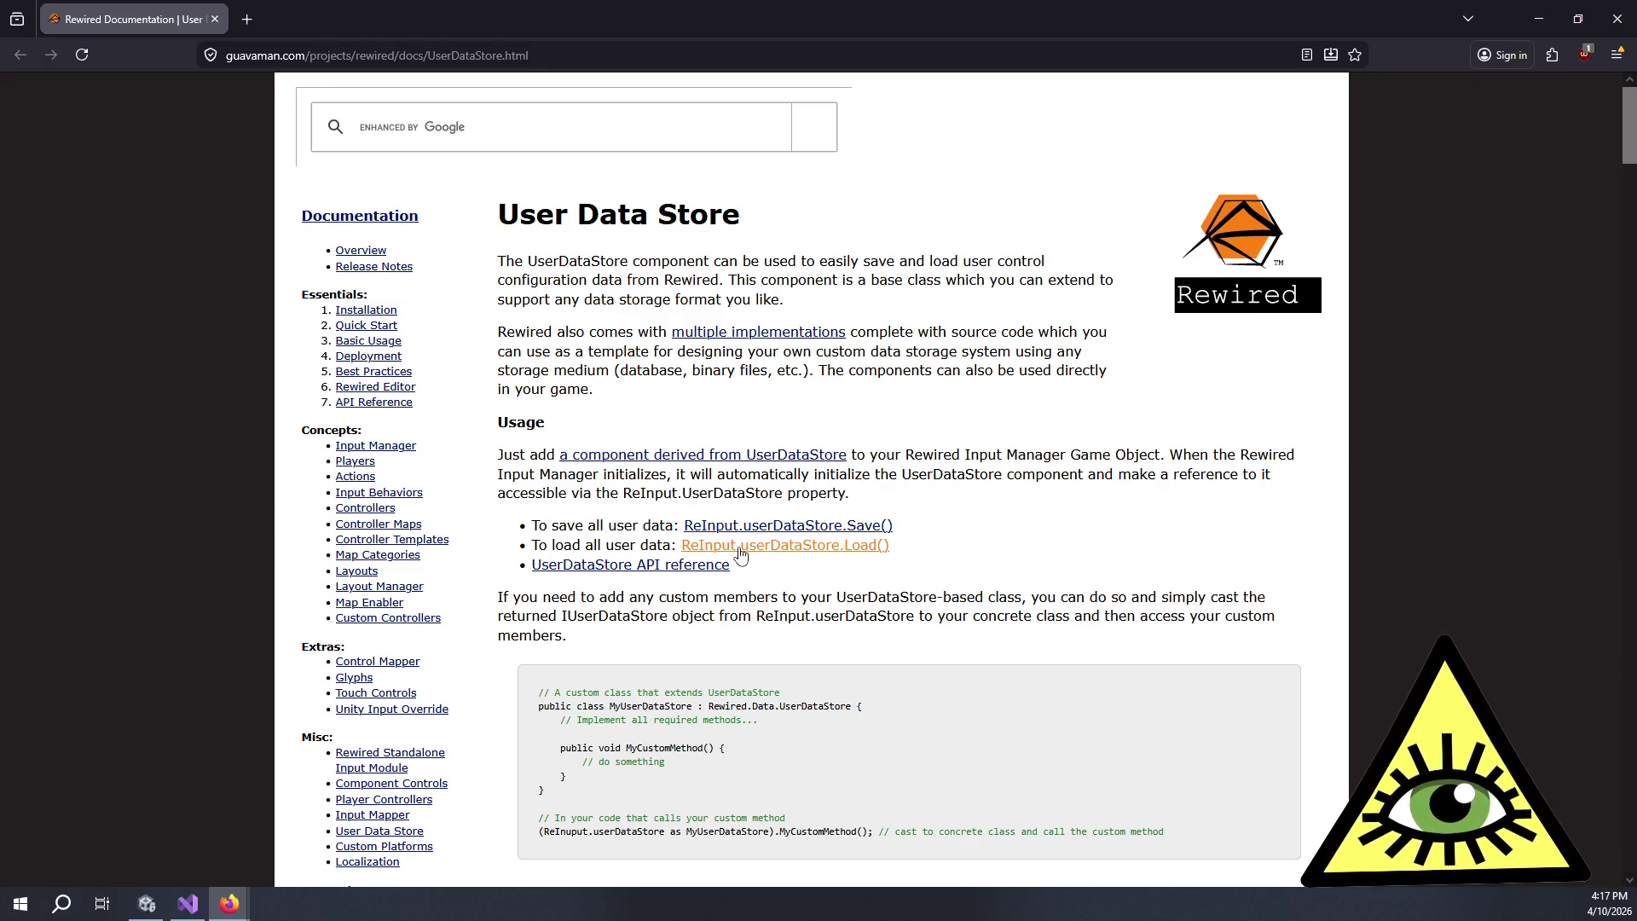
{"action": "scroll", "coordinate": [742, 546], "scroll_direction": "down", "scroll_amount": 3}
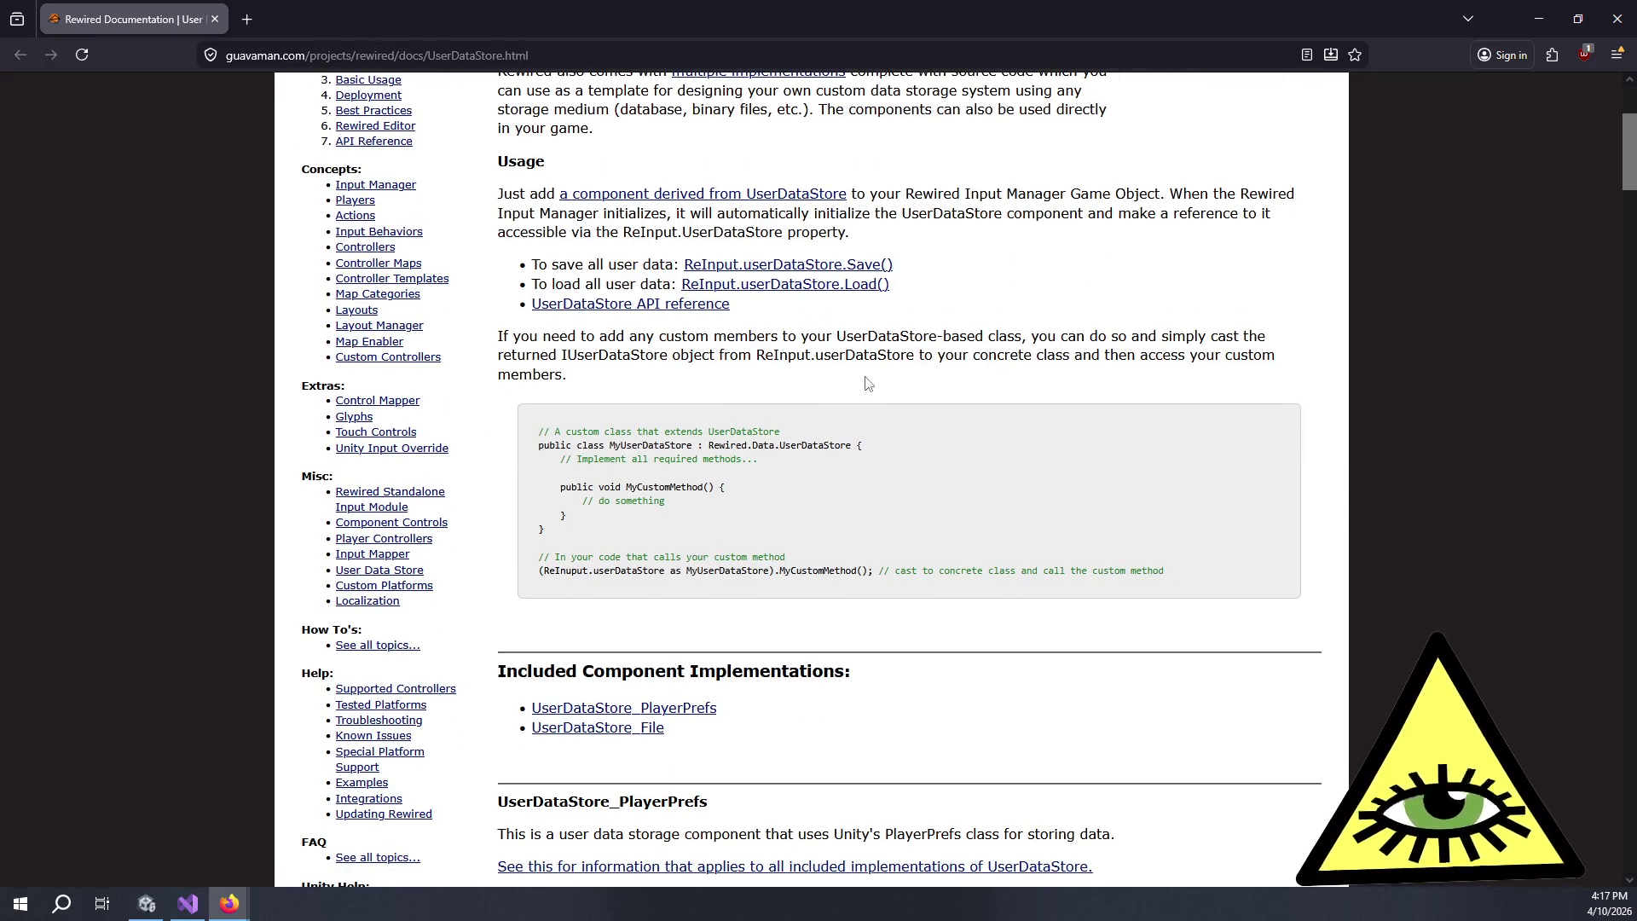
{"action": "key", "text": "alt+Tab"}
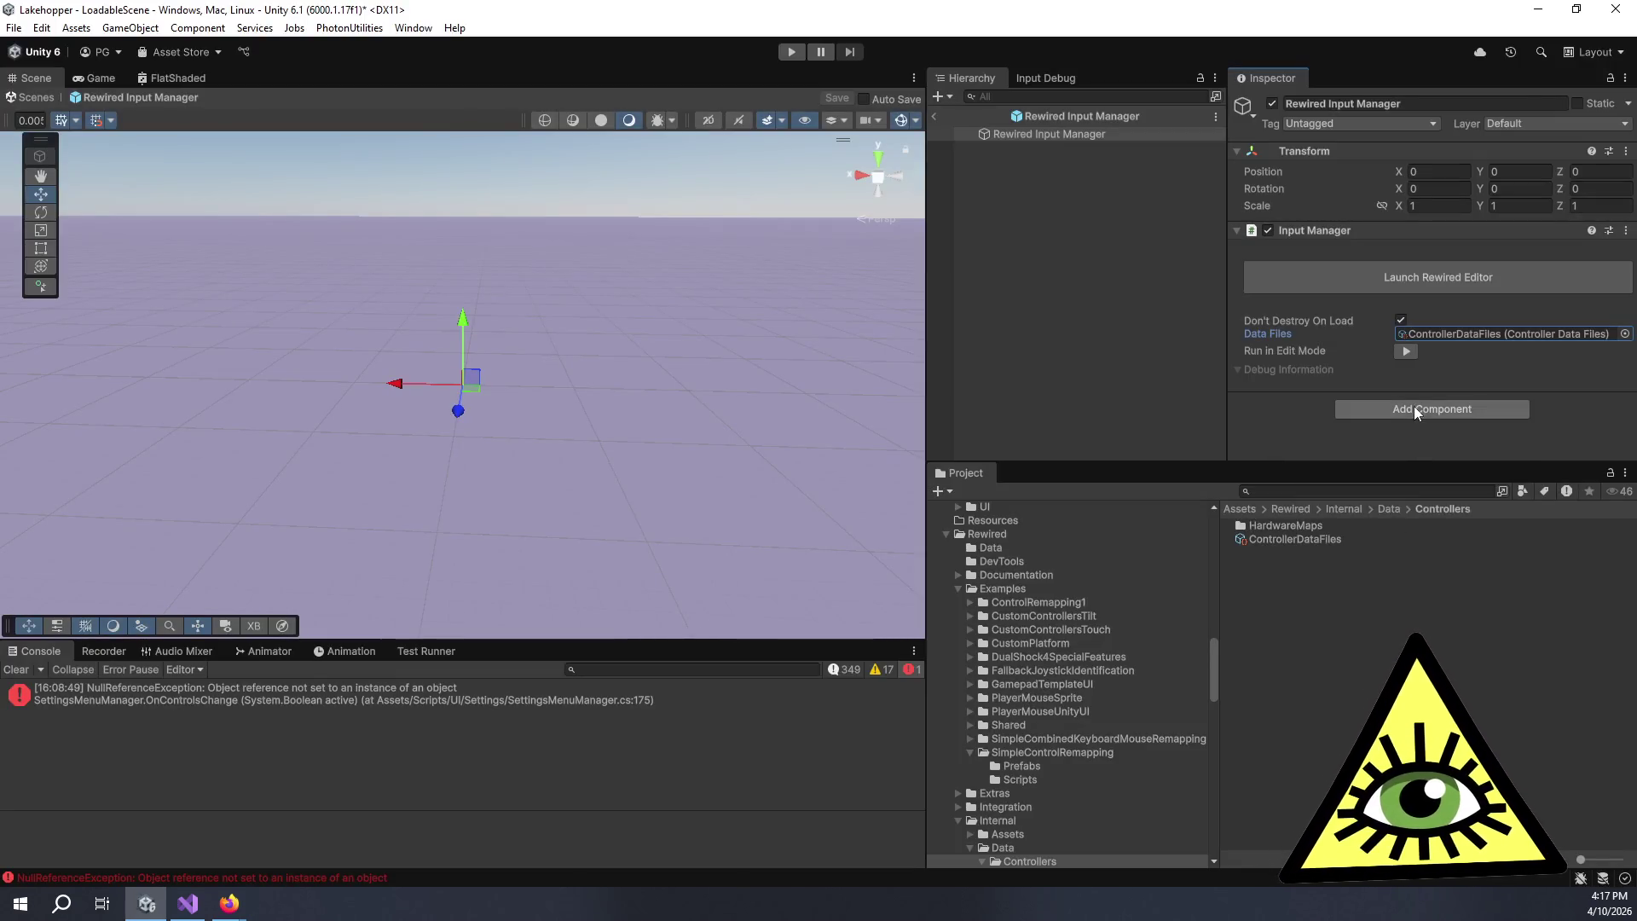
- Add a User Data Store_File component to the Rewired Input Manager prefab via the 'data' search
{"action": "left_click", "coordinate": [1414, 406]}
{"action": "type", "text": "data"}
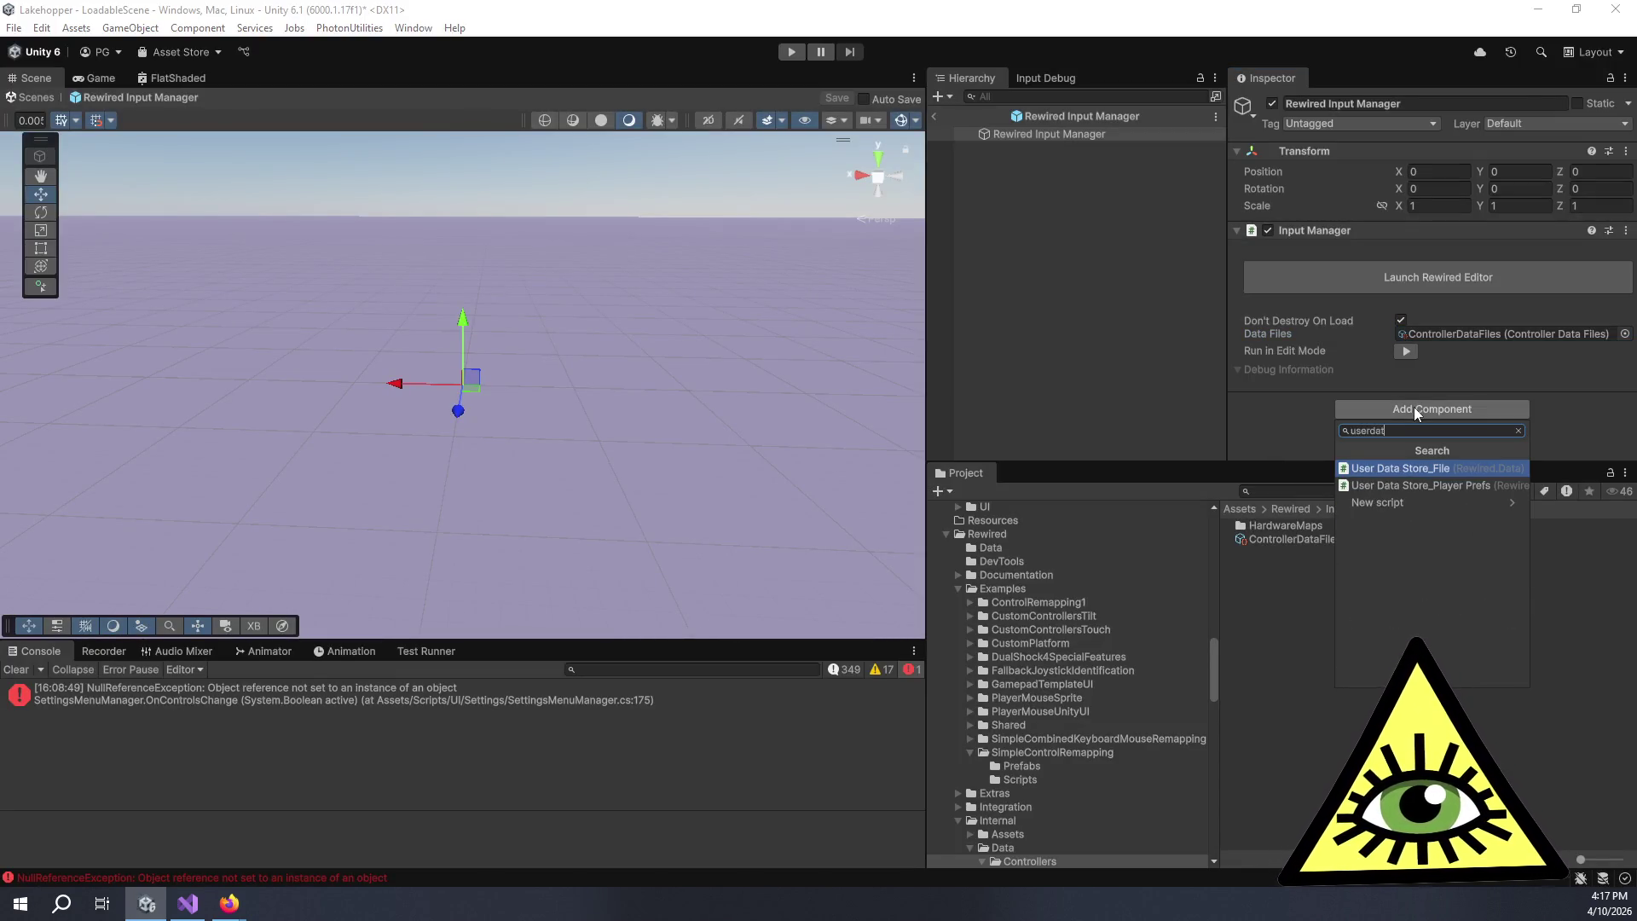
{"action": "left_click", "coordinate": [1451, 468]}
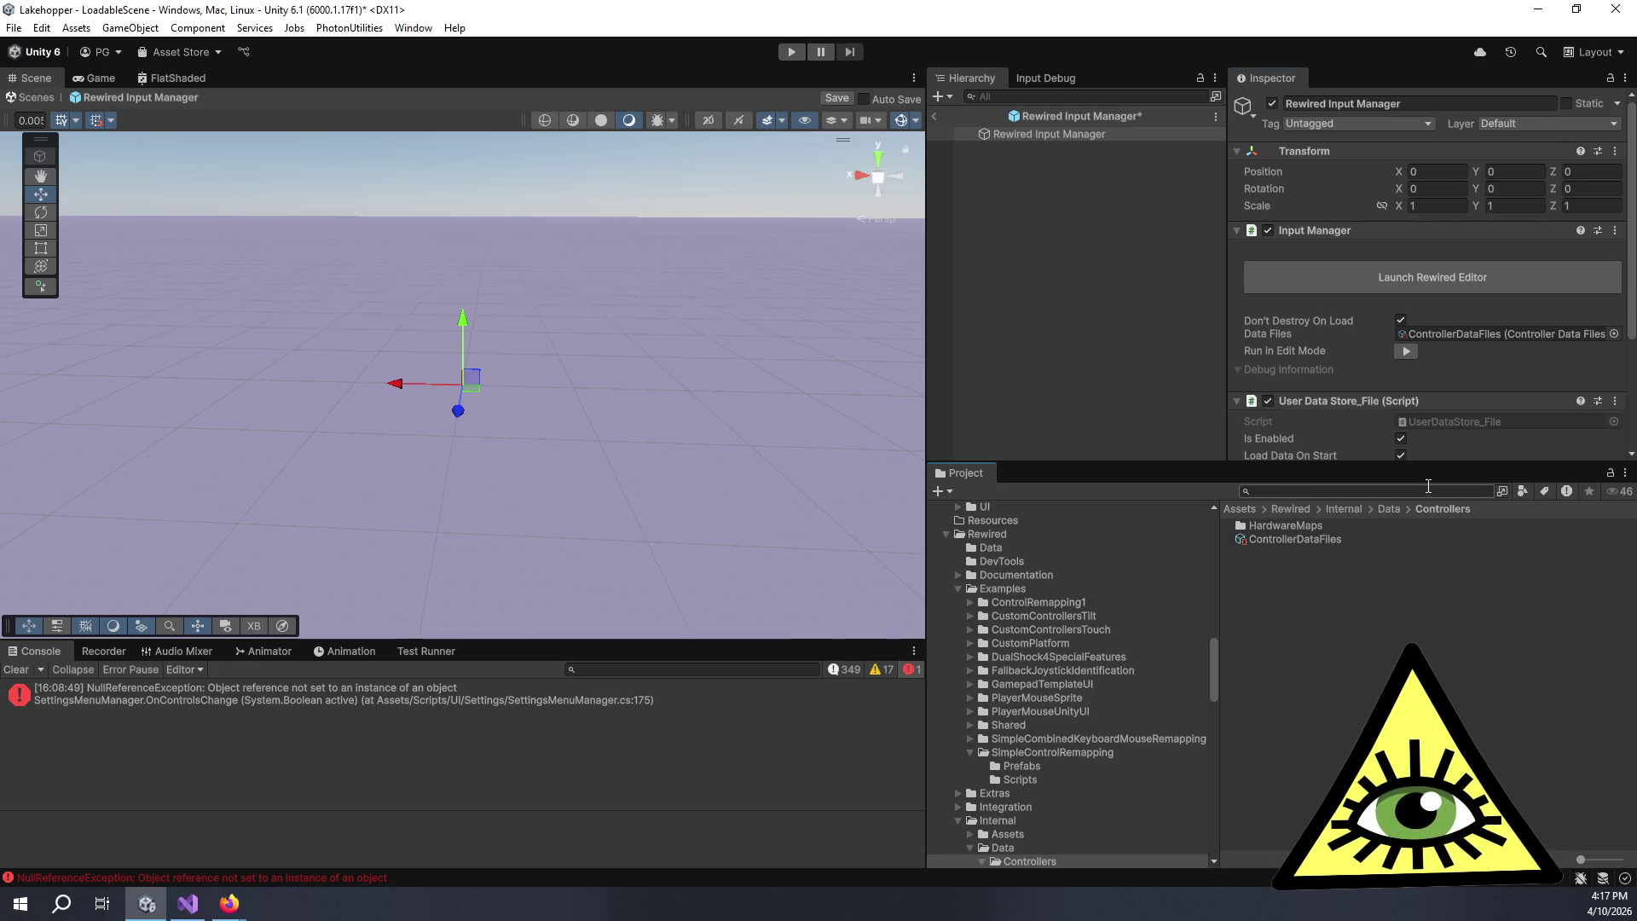
{"action": "left_click_drag", "start_coordinate": [1415, 464], "coordinate": [1415, 710]}
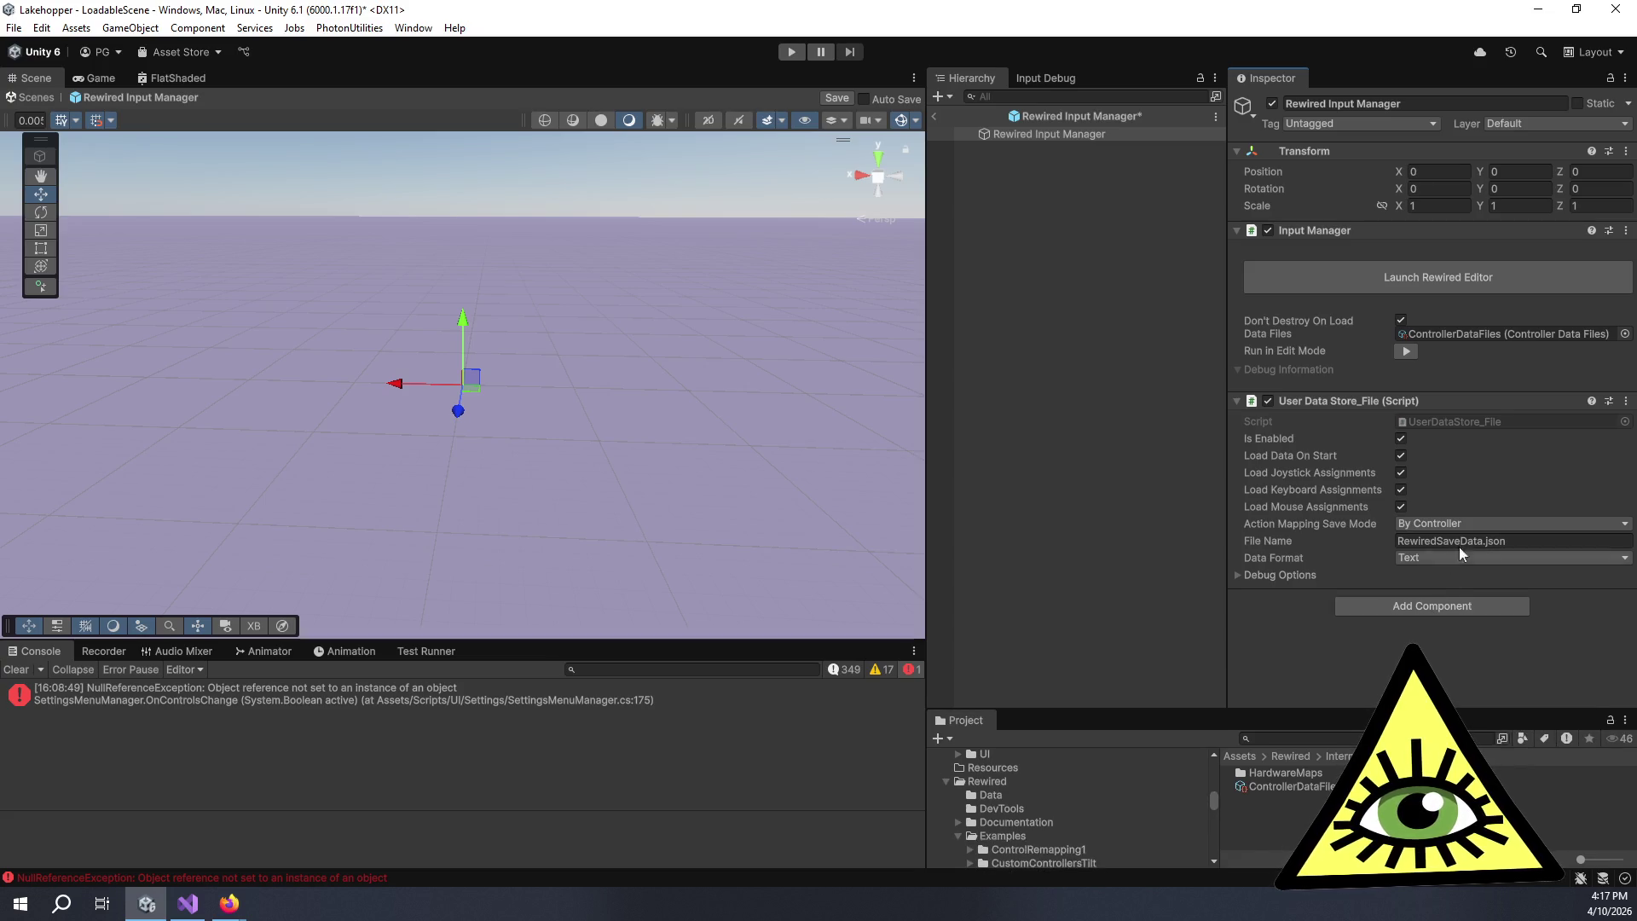
- Check the component's File Name, RewiredSaveData.json, then switch back to the Rewired documentation
{"action": "left_click", "coordinate": [1531, 534]}
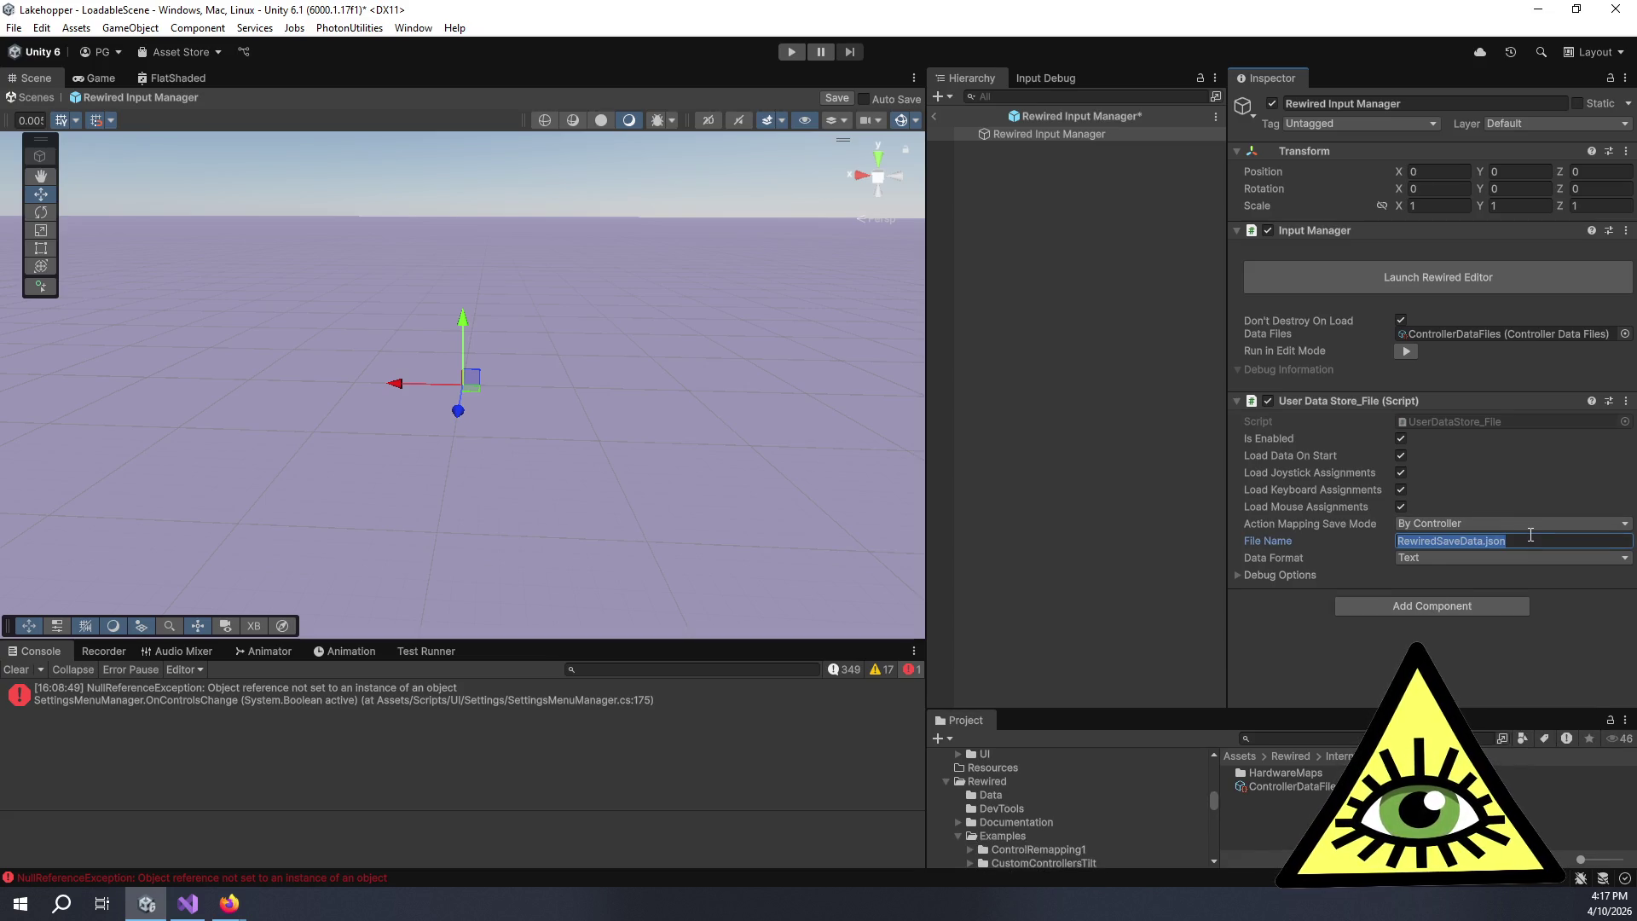
{"action": "left_click", "coordinate": [1484, 541]}
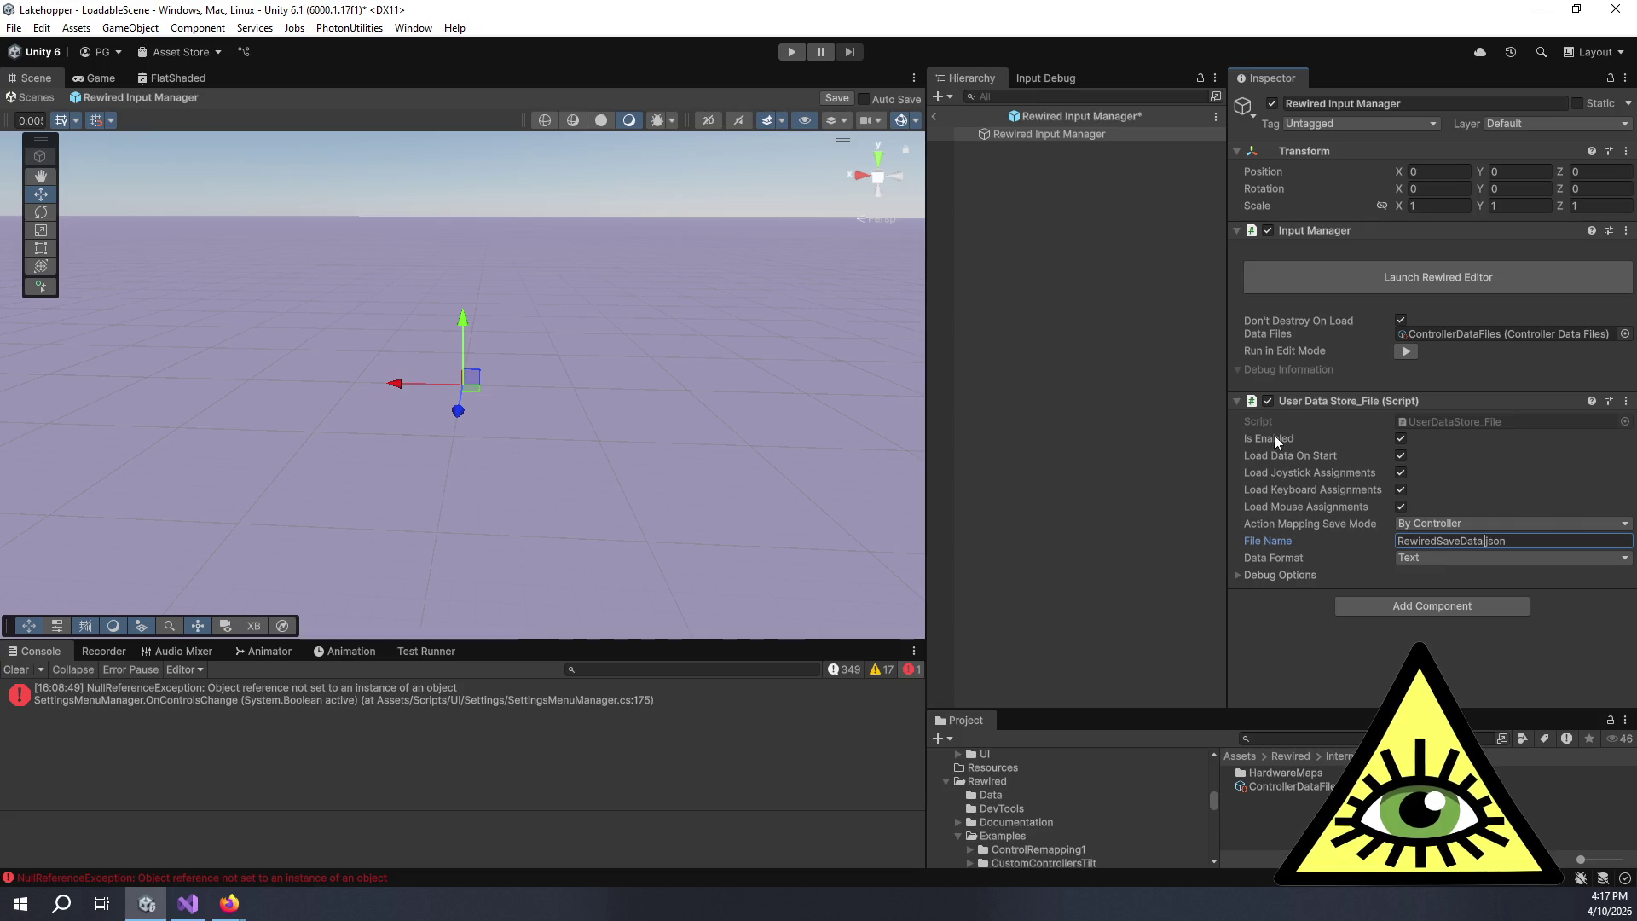
{"action": "mouse_move", "coordinate": [1275, 437]}
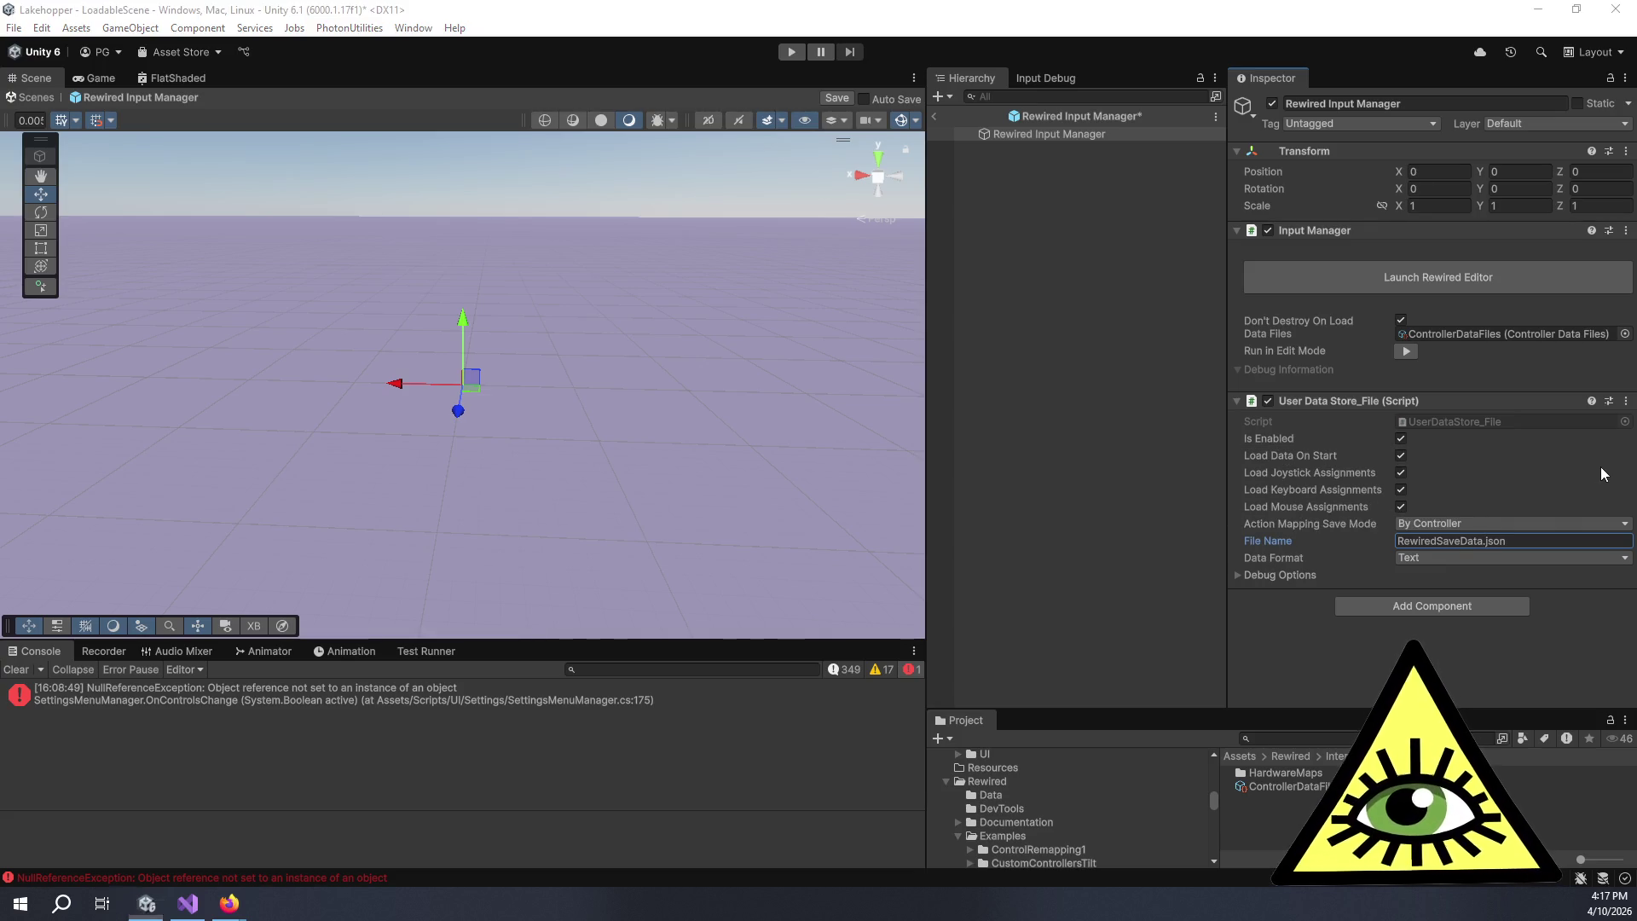
{"action": "key", "text": "alt+Tab"}
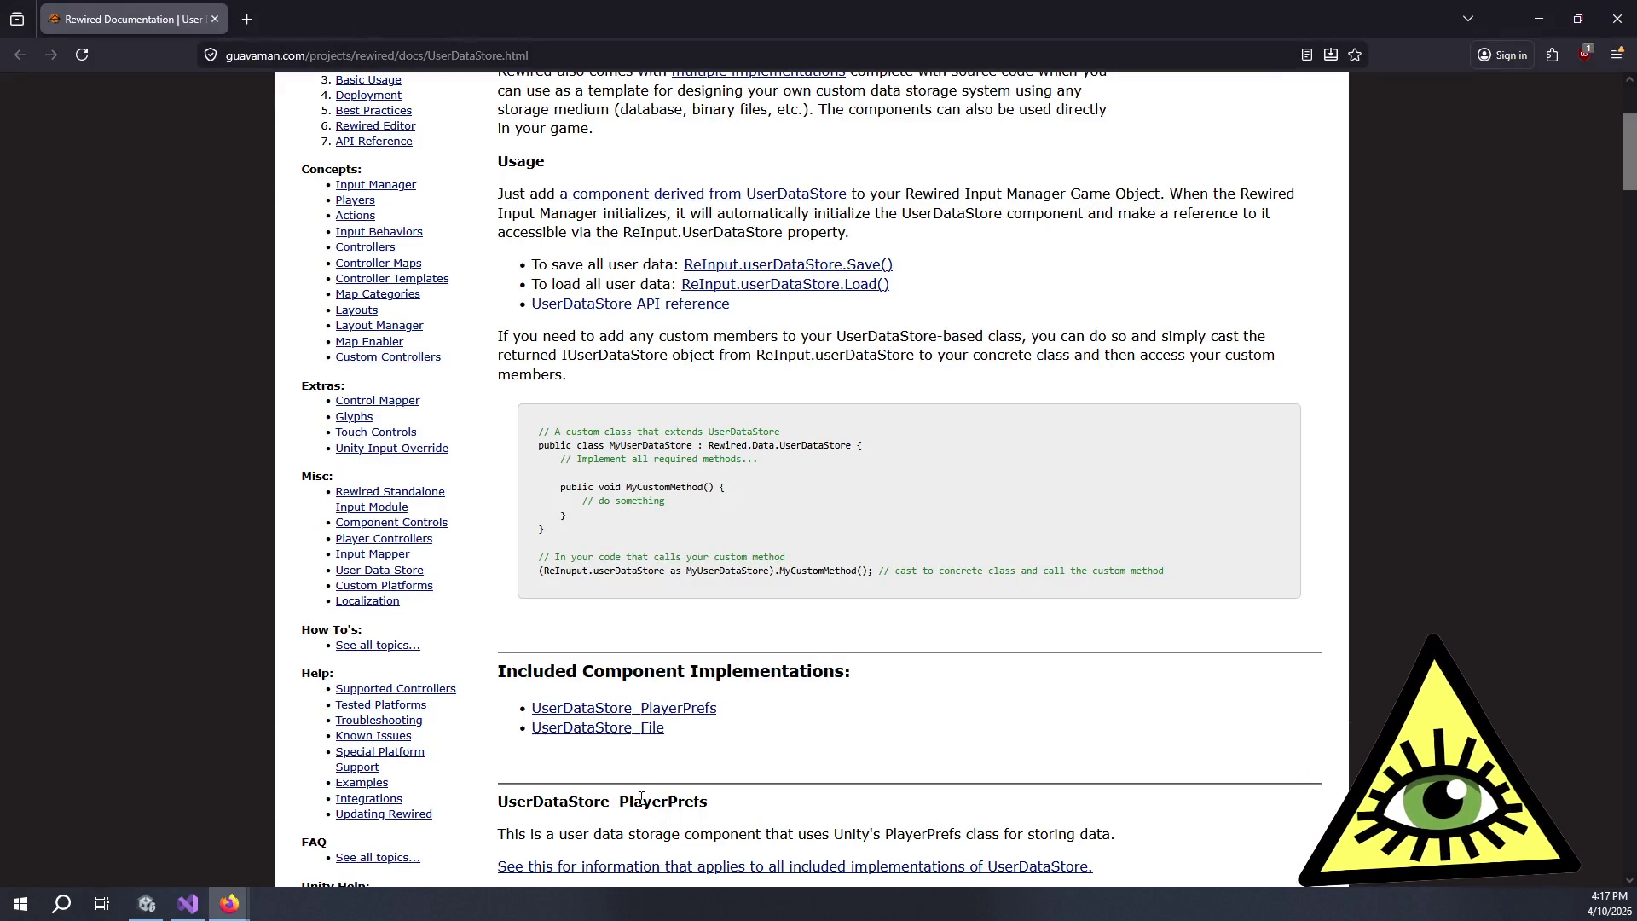
- Jump to the UserDataStore_File section of the Rewired documentation
{"action": "left_click", "coordinate": [604, 735]}
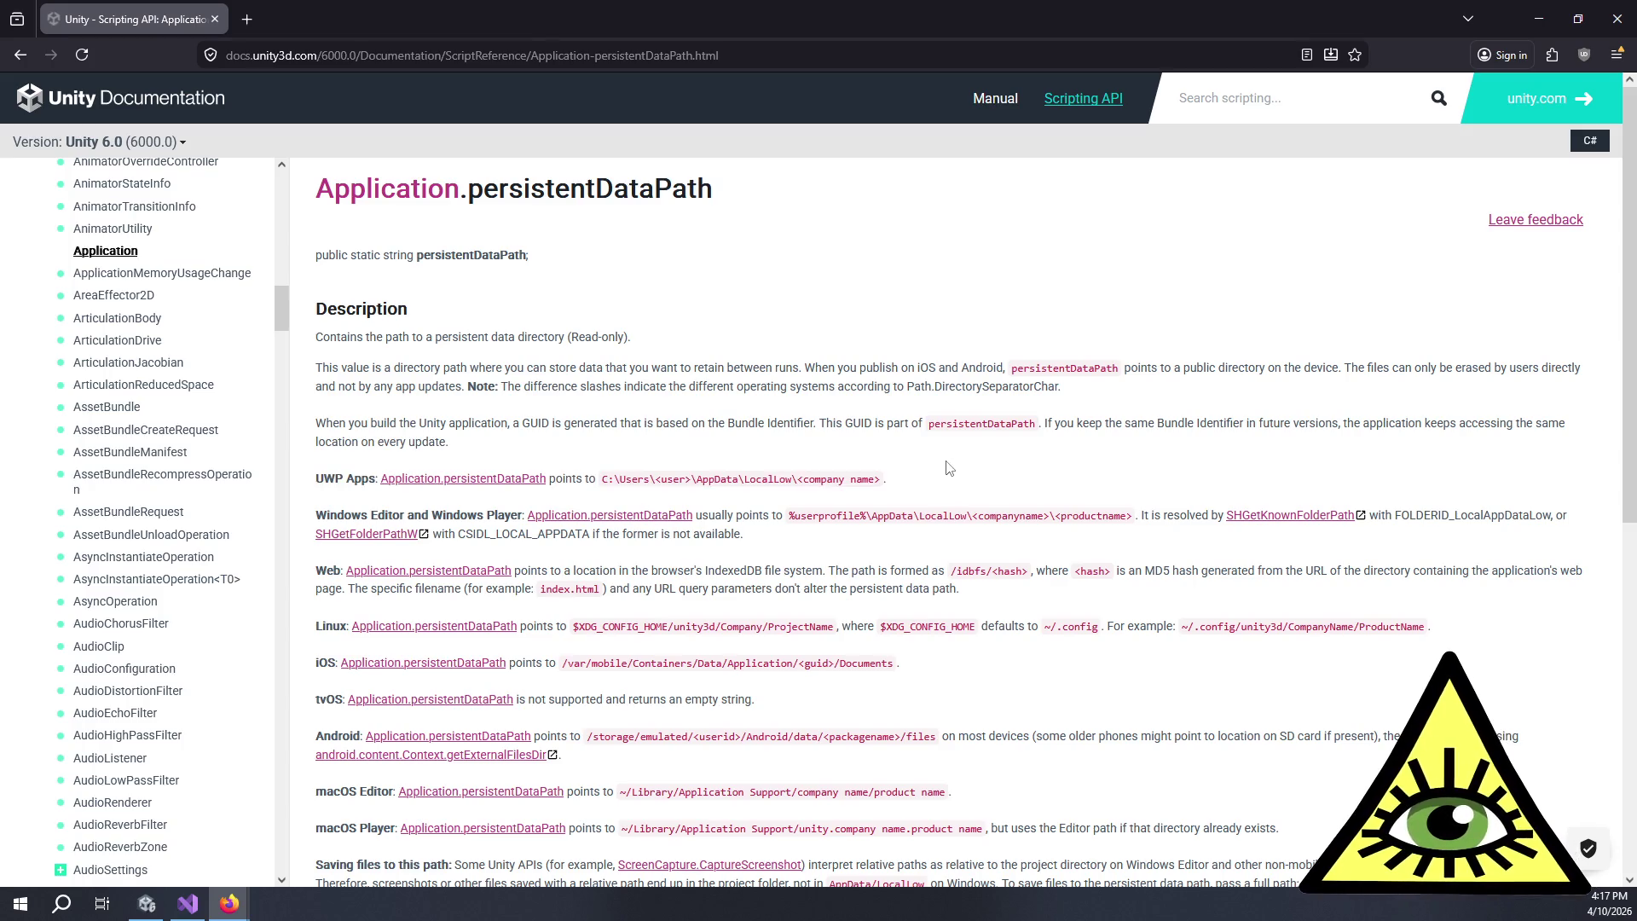
- Highlight the UWP, Windows and Linux persistentDataPath locations on the Unity reference page
{"action": "left_click_drag", "start_coordinate": [961, 483], "coordinate": [1057, 532]}
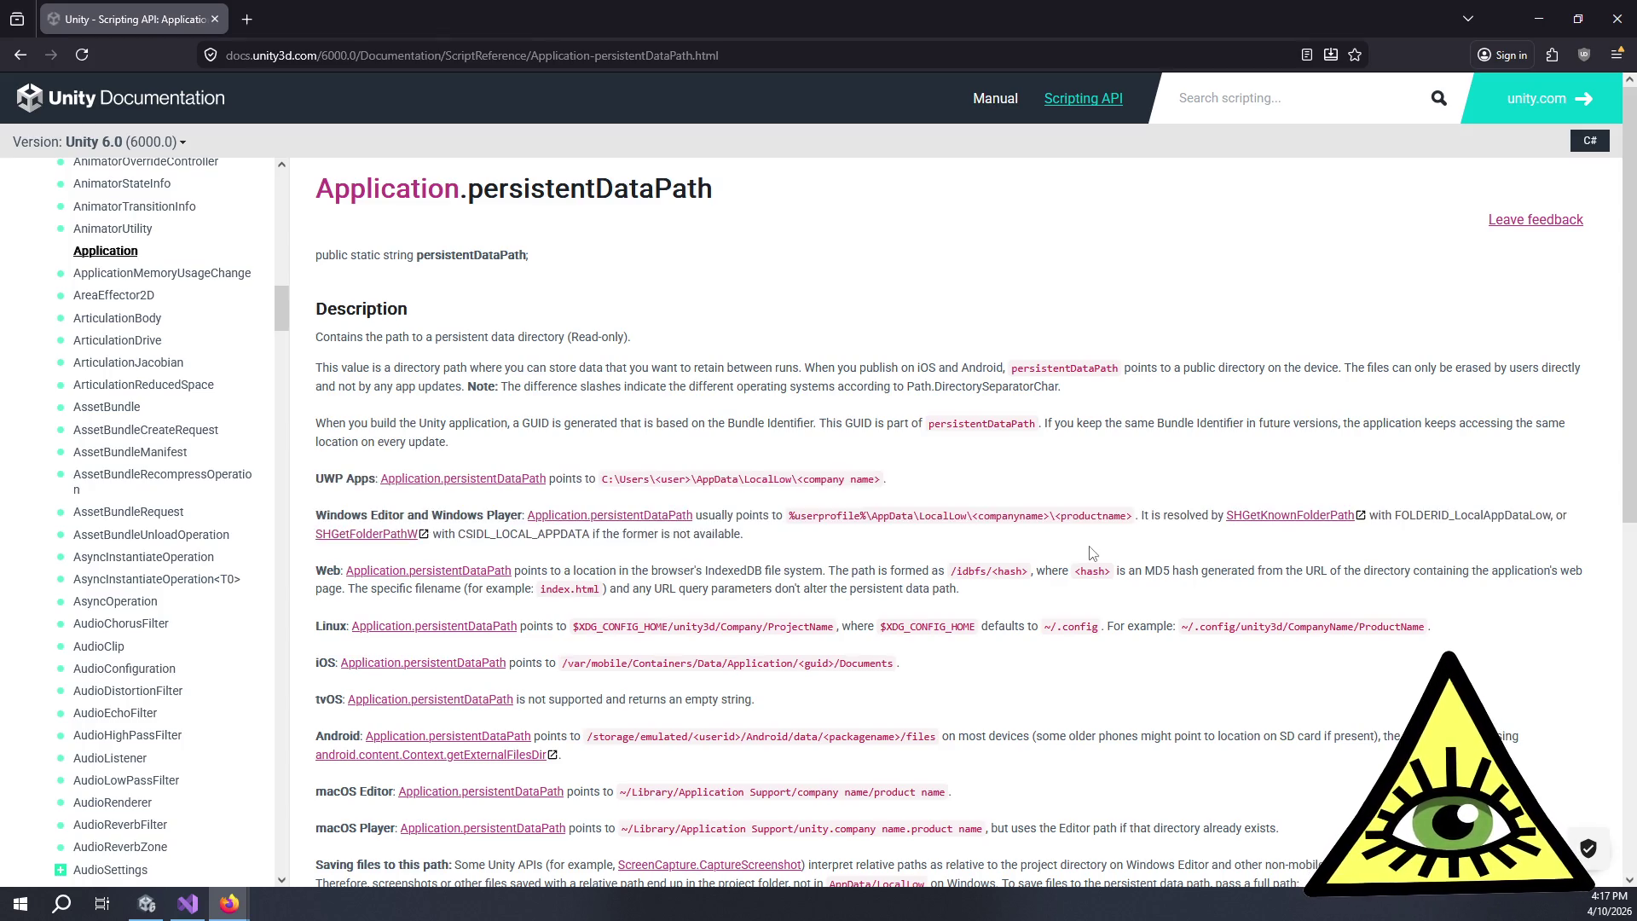
{"action": "left_click_drag", "start_coordinate": [574, 628], "coordinate": [840, 632]}
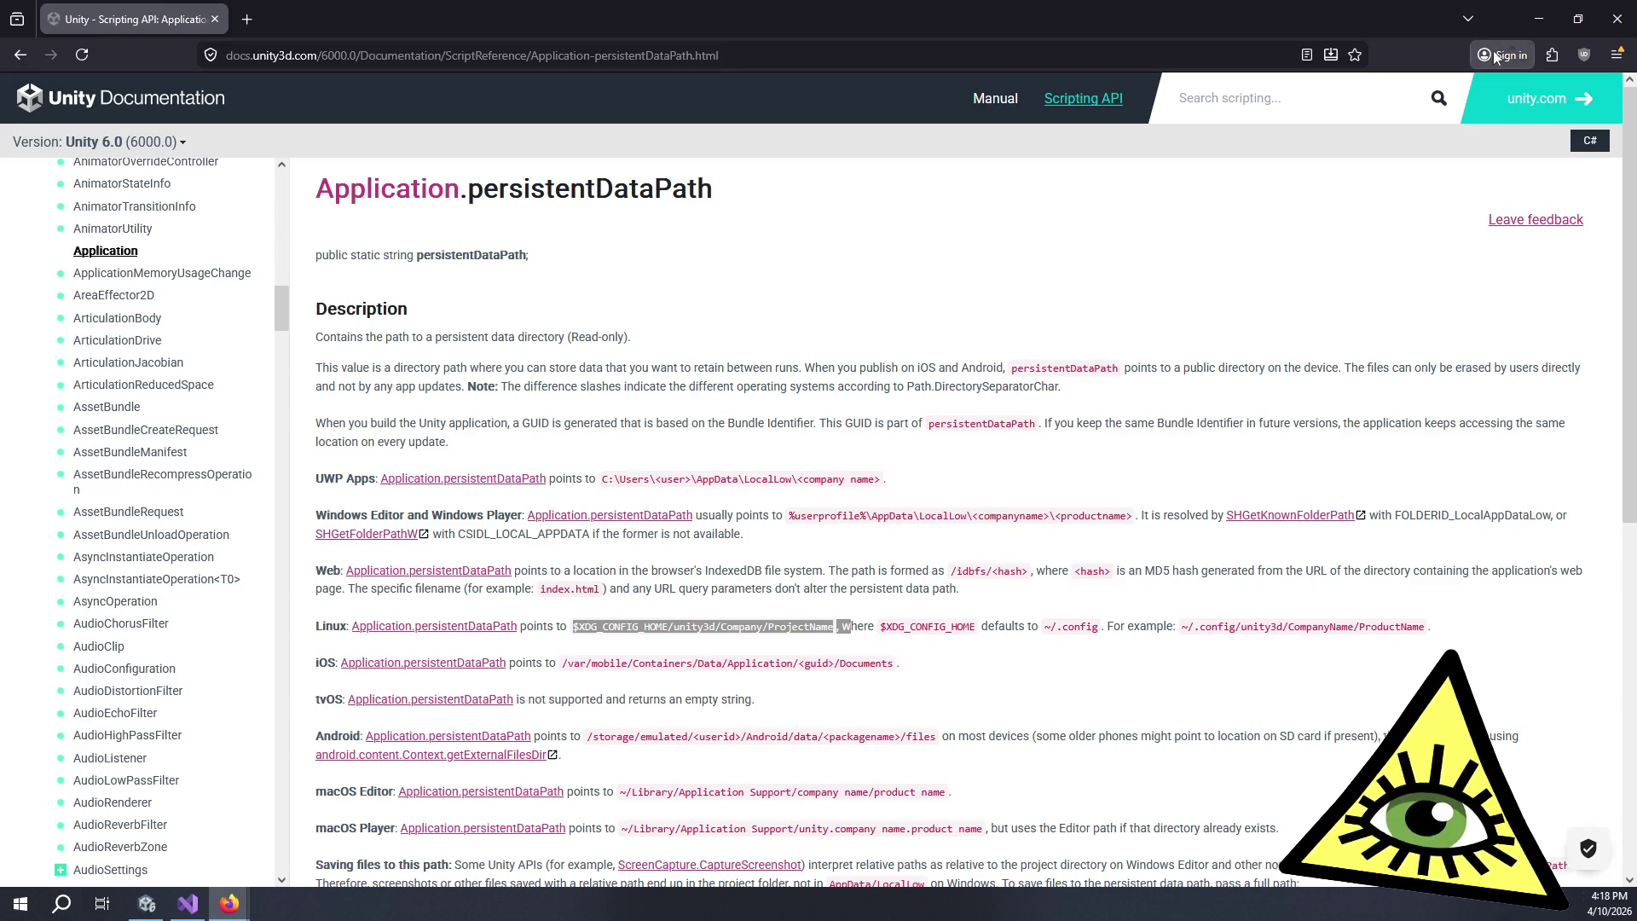
{"action": "left_click", "coordinate": [692, 614]}
{"action": "mouse_move", "coordinate": [574, 632]}
{"action": "left_mouse_down"}
{"action": "mouse_move", "coordinate": [317, 628]}
{"action": "mouse_move", "coordinate": [833, 621]}
{"action": "left_mouse_up"}
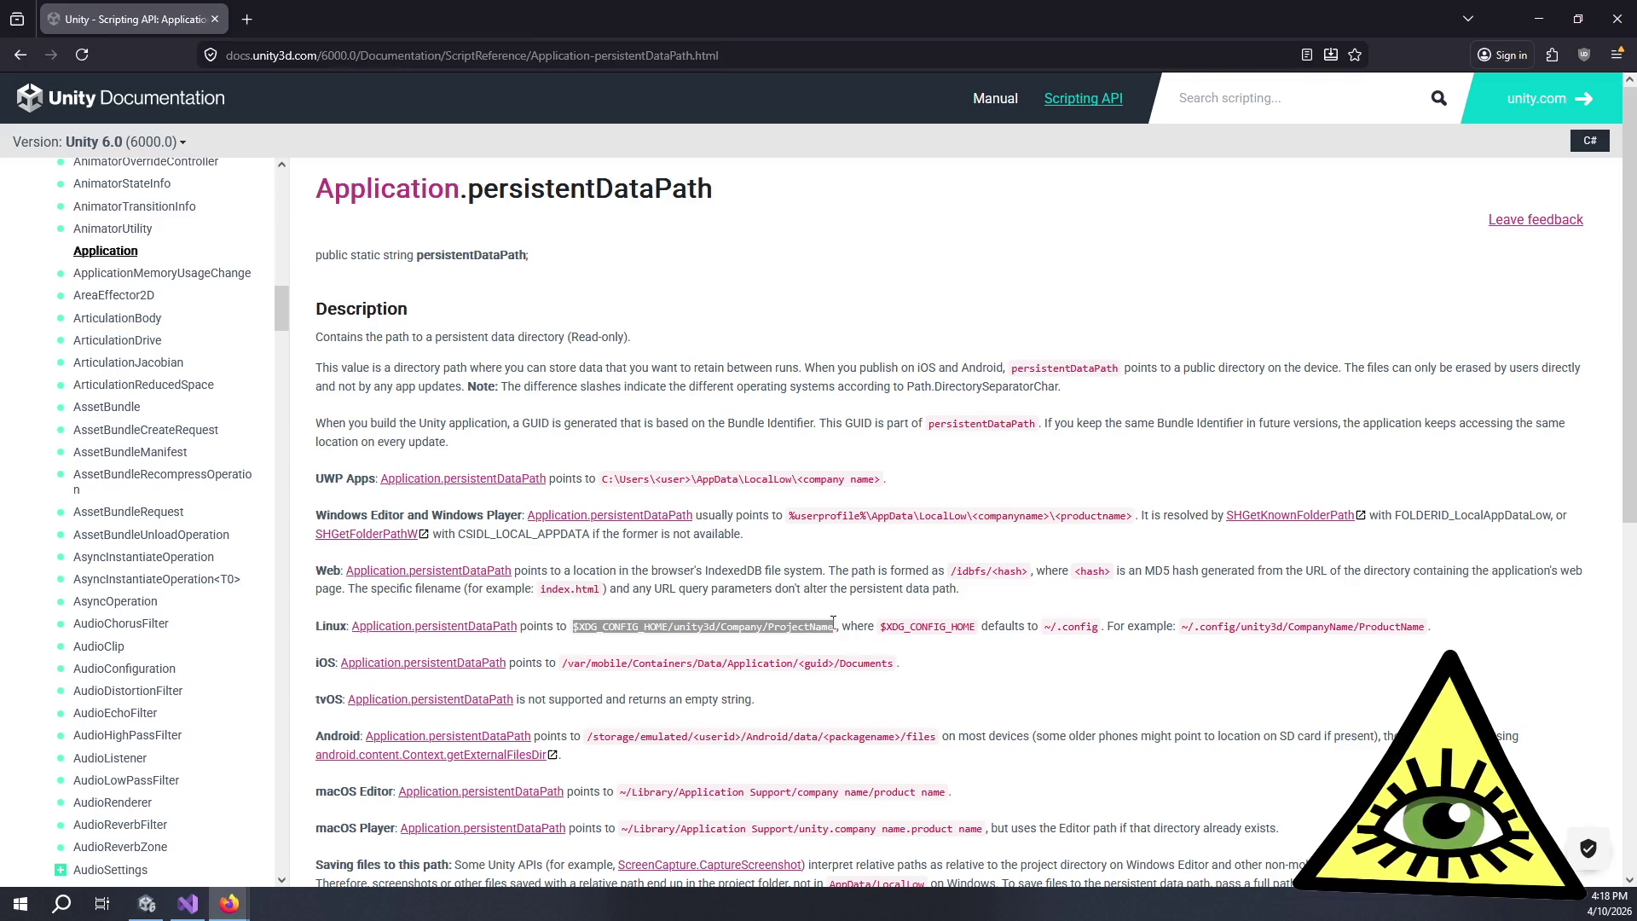
{"action": "left_click", "coordinate": [1079, 617]}
{"action": "mouse_move", "coordinate": [1114, 625]}
{"action": "left_mouse_down"}
{"action": "mouse_move", "coordinate": [1154, 631]}
{"action": "mouse_move", "coordinate": [1113, 631]}
{"action": "mouse_move", "coordinate": [1135, 651]}
{"action": "mouse_move", "coordinate": [1183, 633]}
{"action": "mouse_move", "coordinate": [1168, 641]}
{"action": "left_mouse_up"}
{"action": "left_click", "coordinate": [1042, 631]}
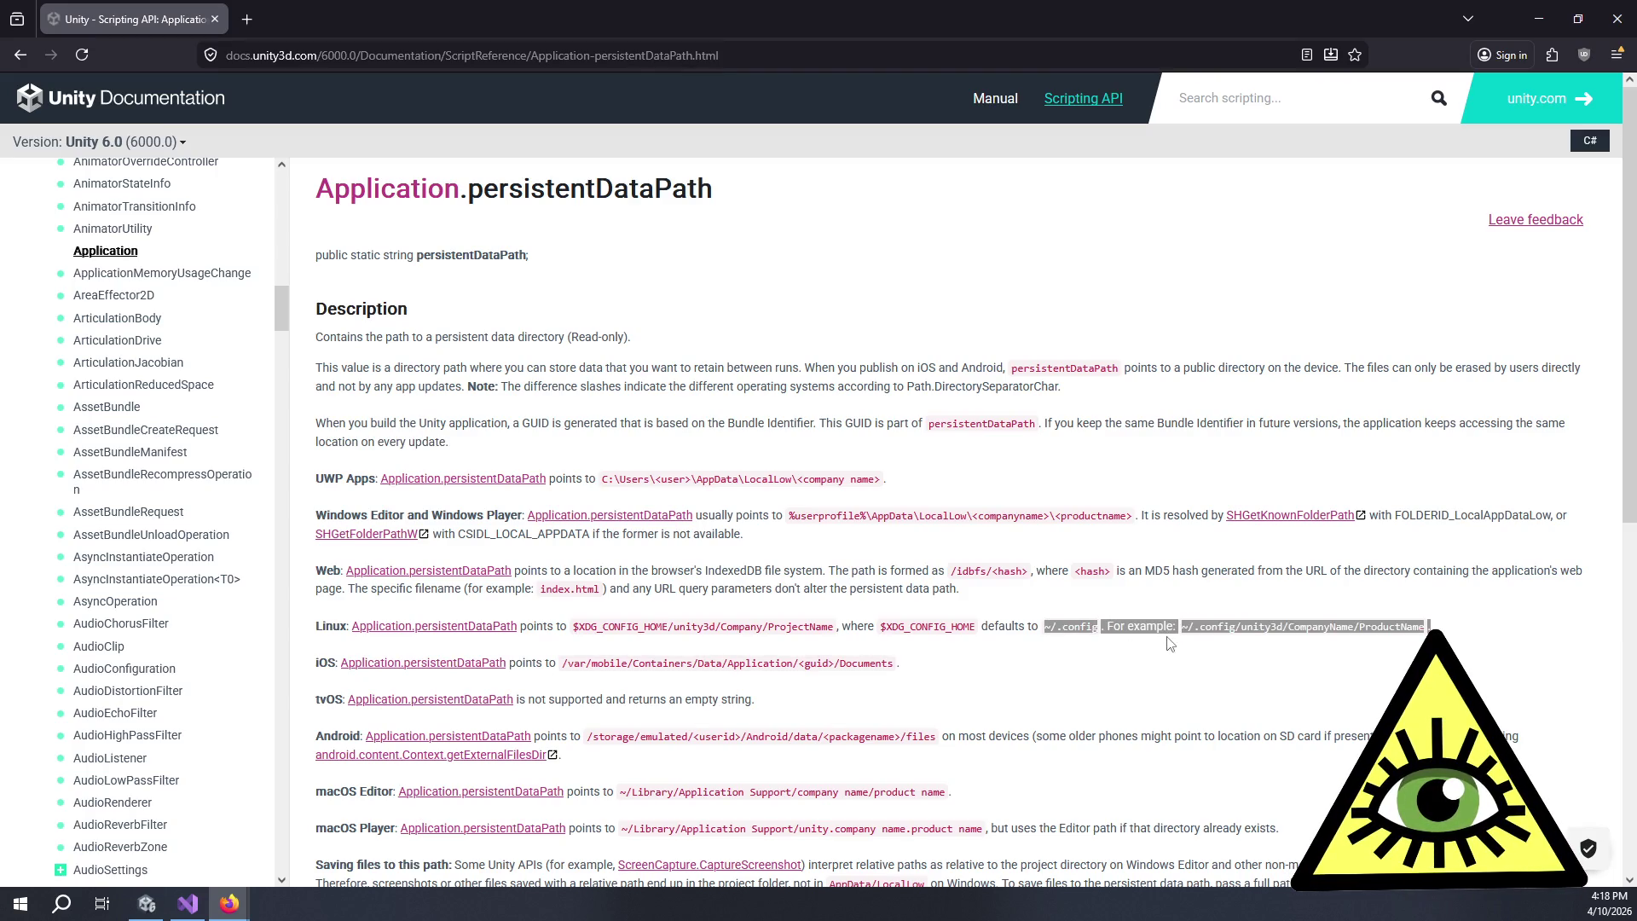
{"action": "left_click", "coordinate": [1134, 628]}
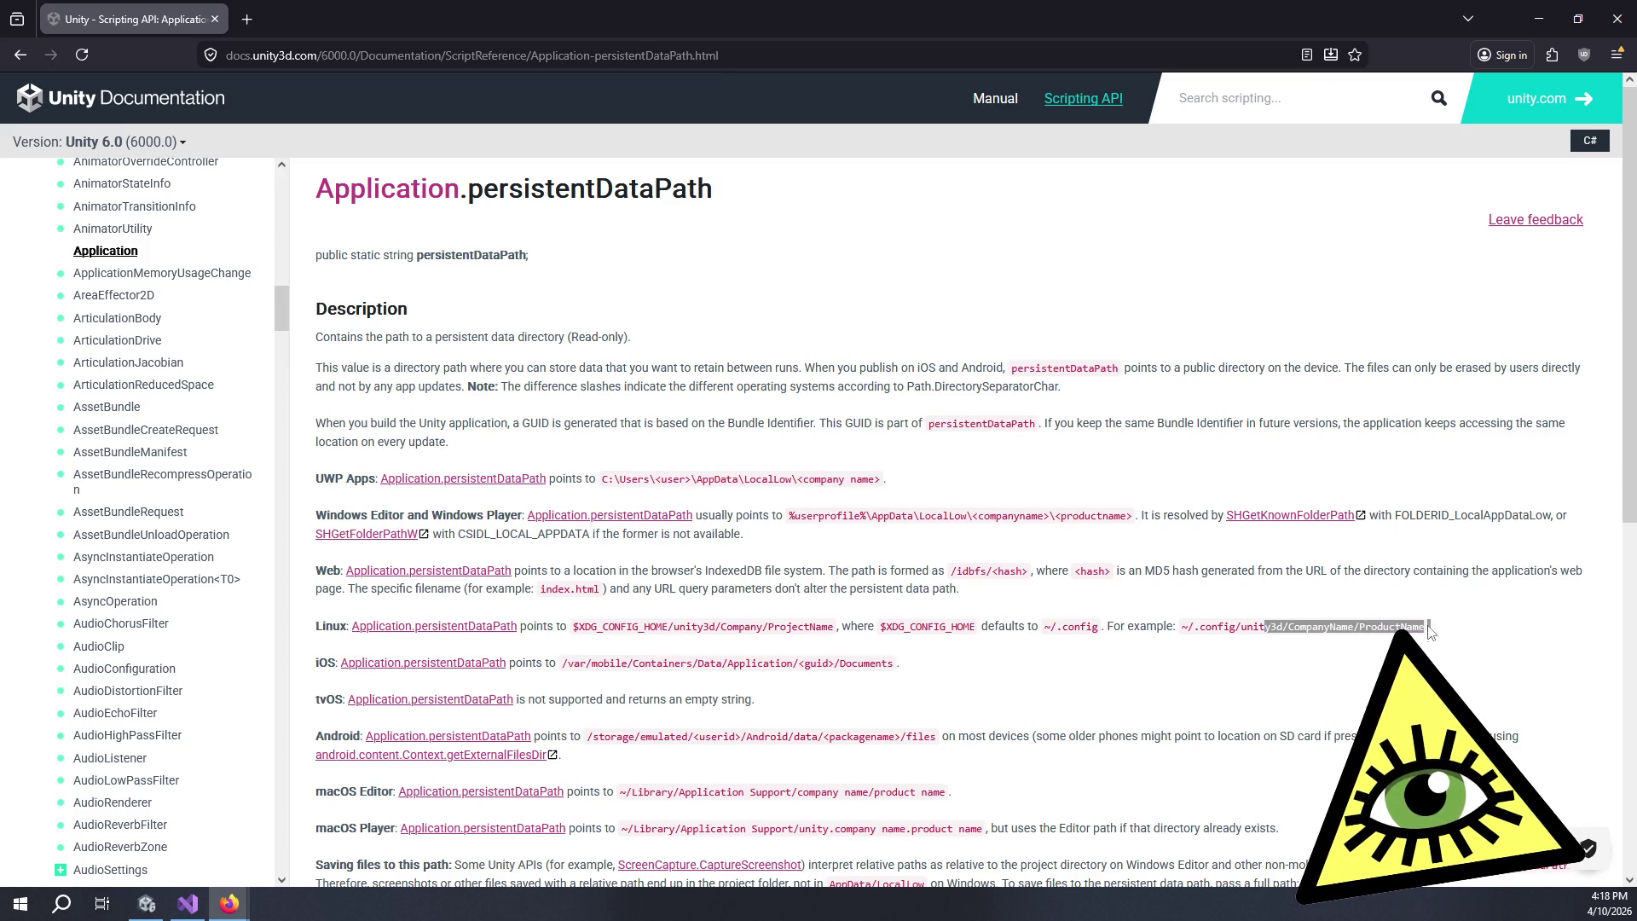
{"action": "left_click", "coordinate": [1217, 611]}
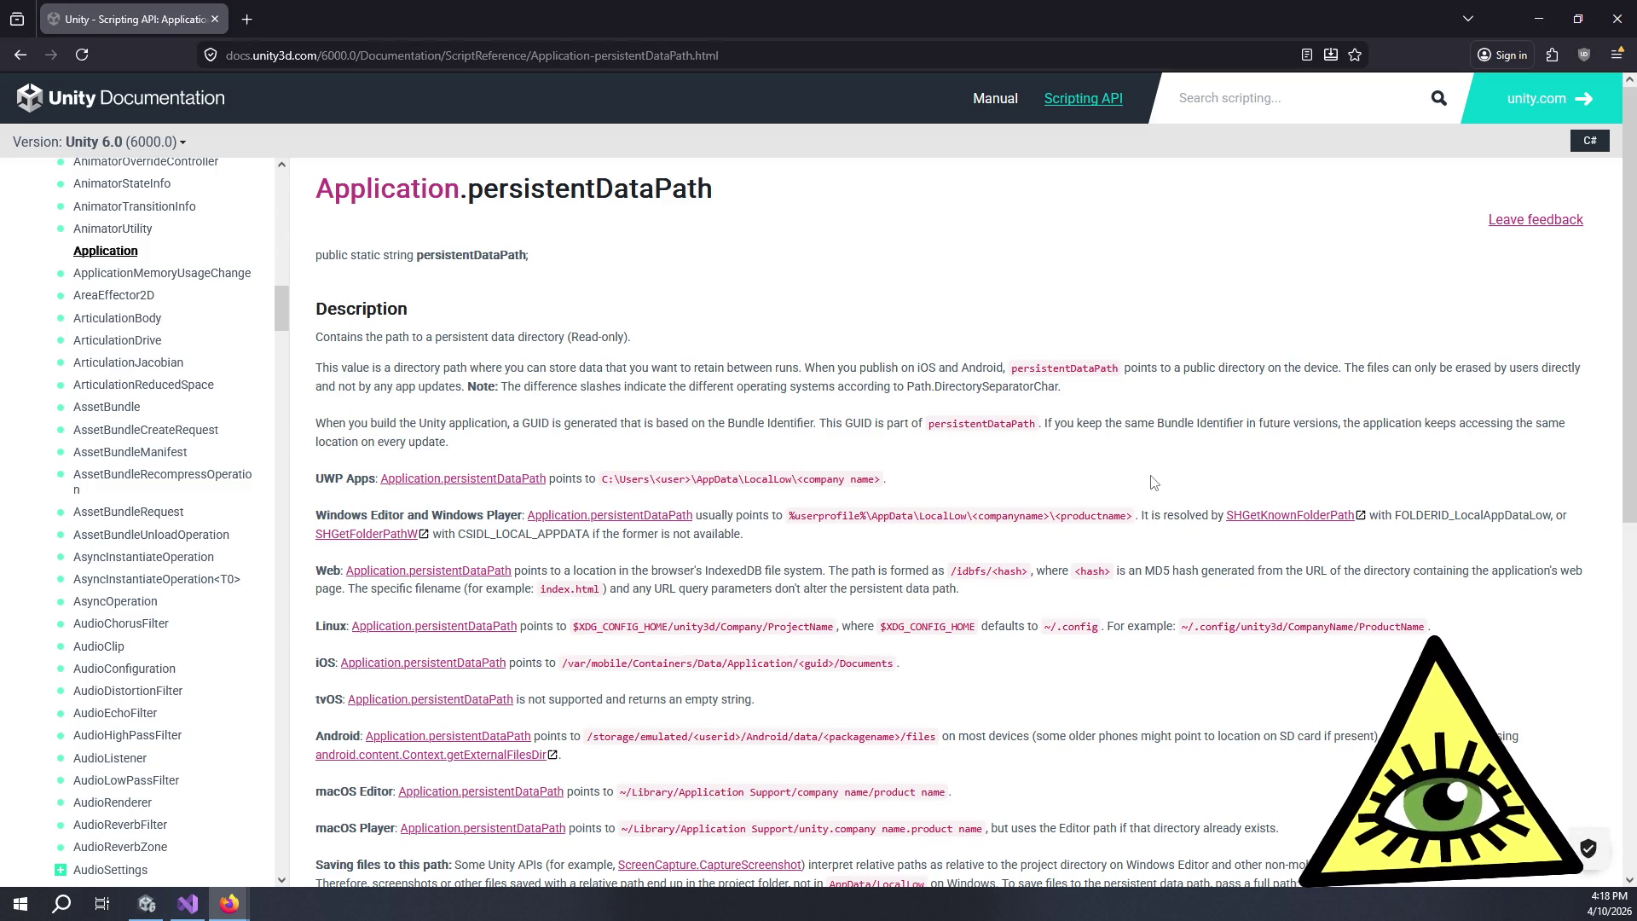
- Review the Web persistentDataPath paragraph, then minimize the browser and return to Unity
{"action": "triple_click", "coordinate": [981, 570]}
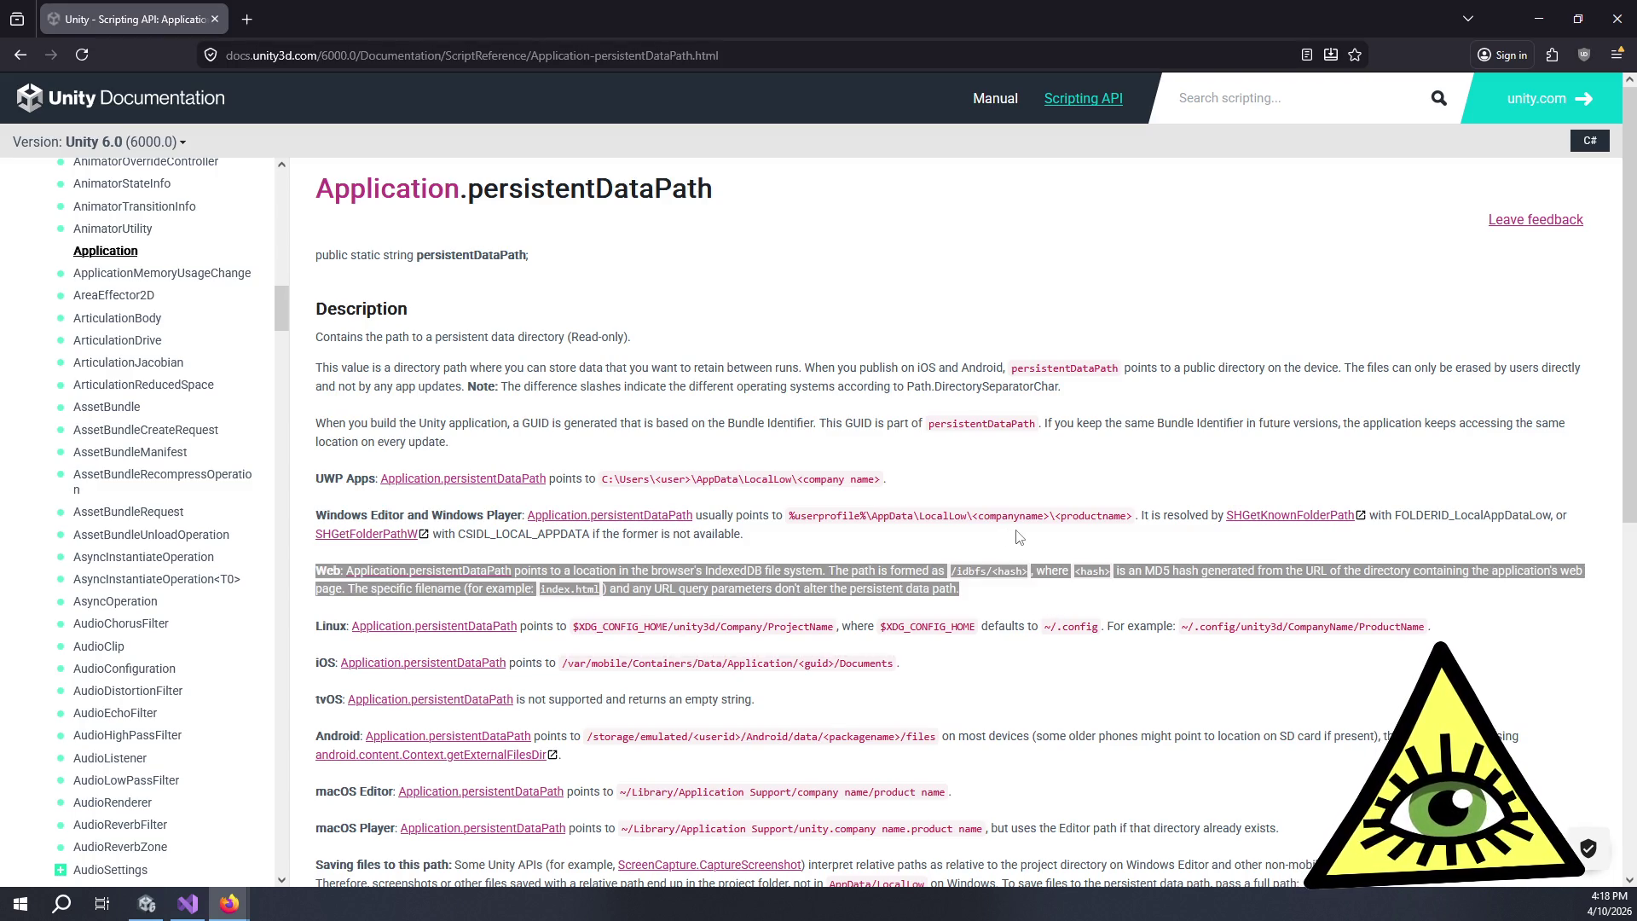
{"action": "left_click", "coordinate": [1018, 537]}
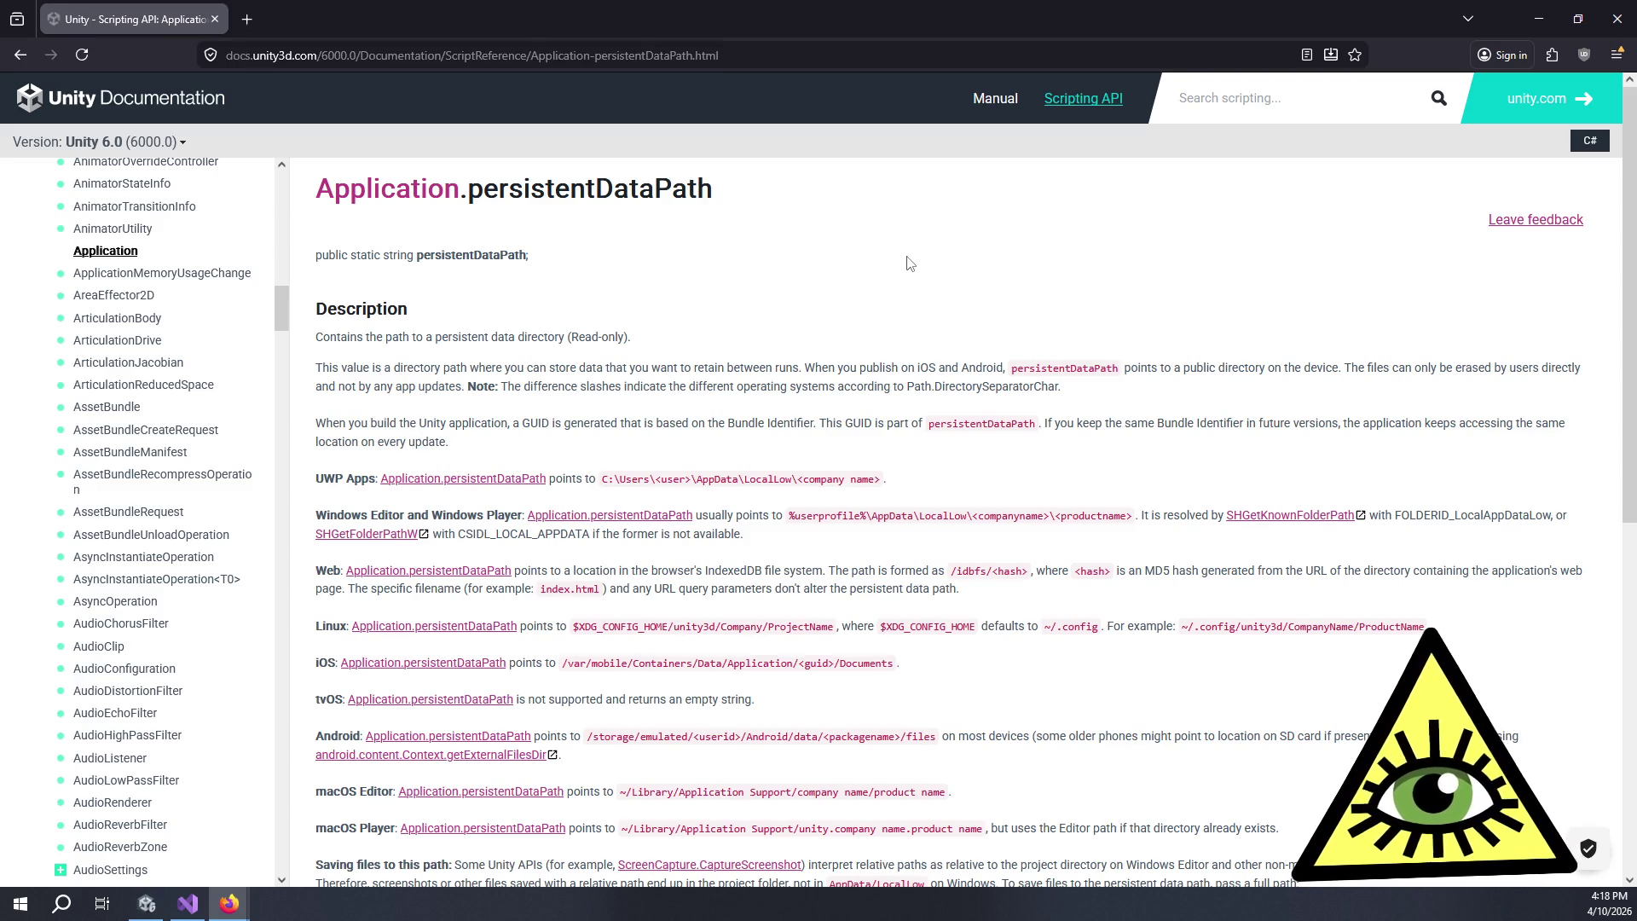
{"action": "left_click", "coordinate": [1540, 19]}
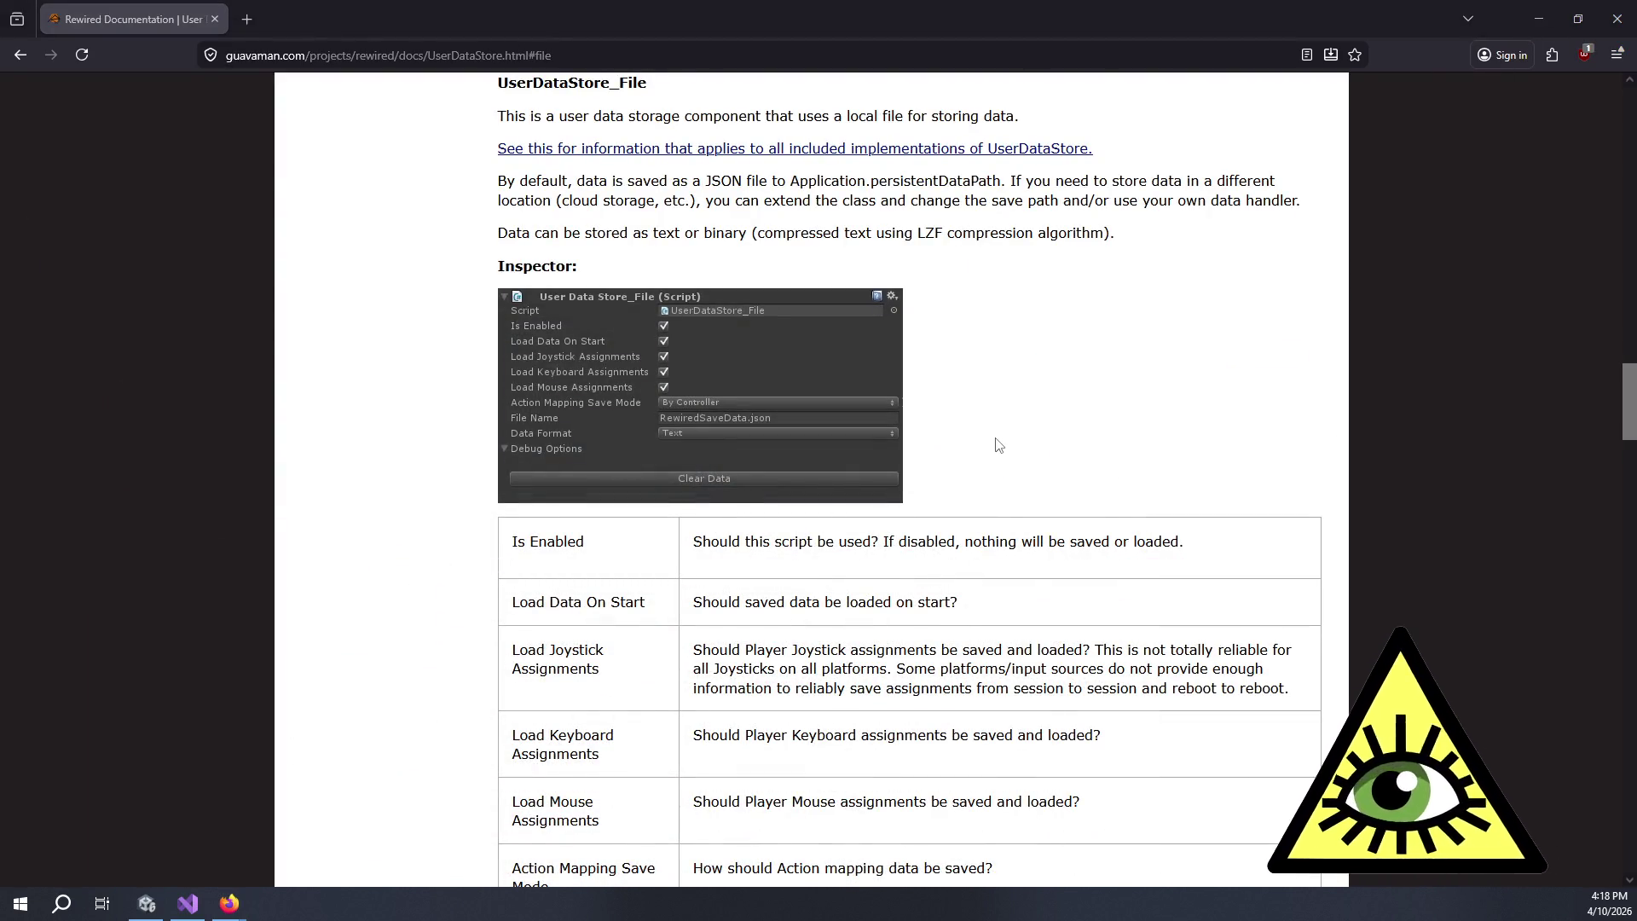
{"action": "key", "text": "alt+Tab"}
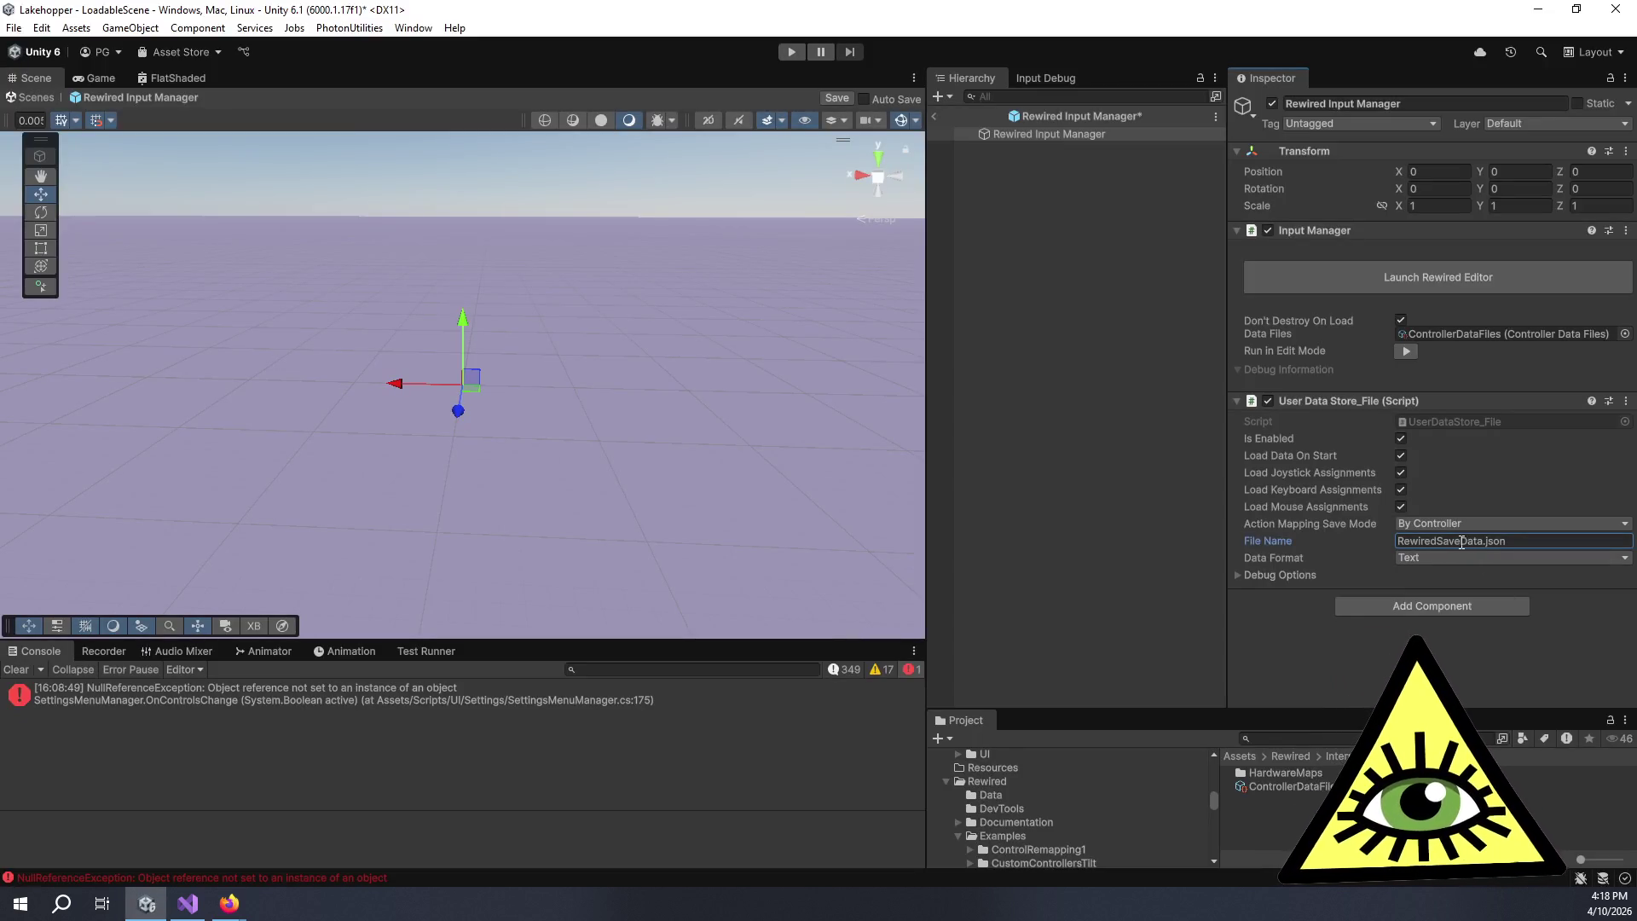
- Rename the User Data Store save file from RewiredSaveData.json to ControlsConfig.json
{"action": "left_click", "coordinate": [1484, 540]}
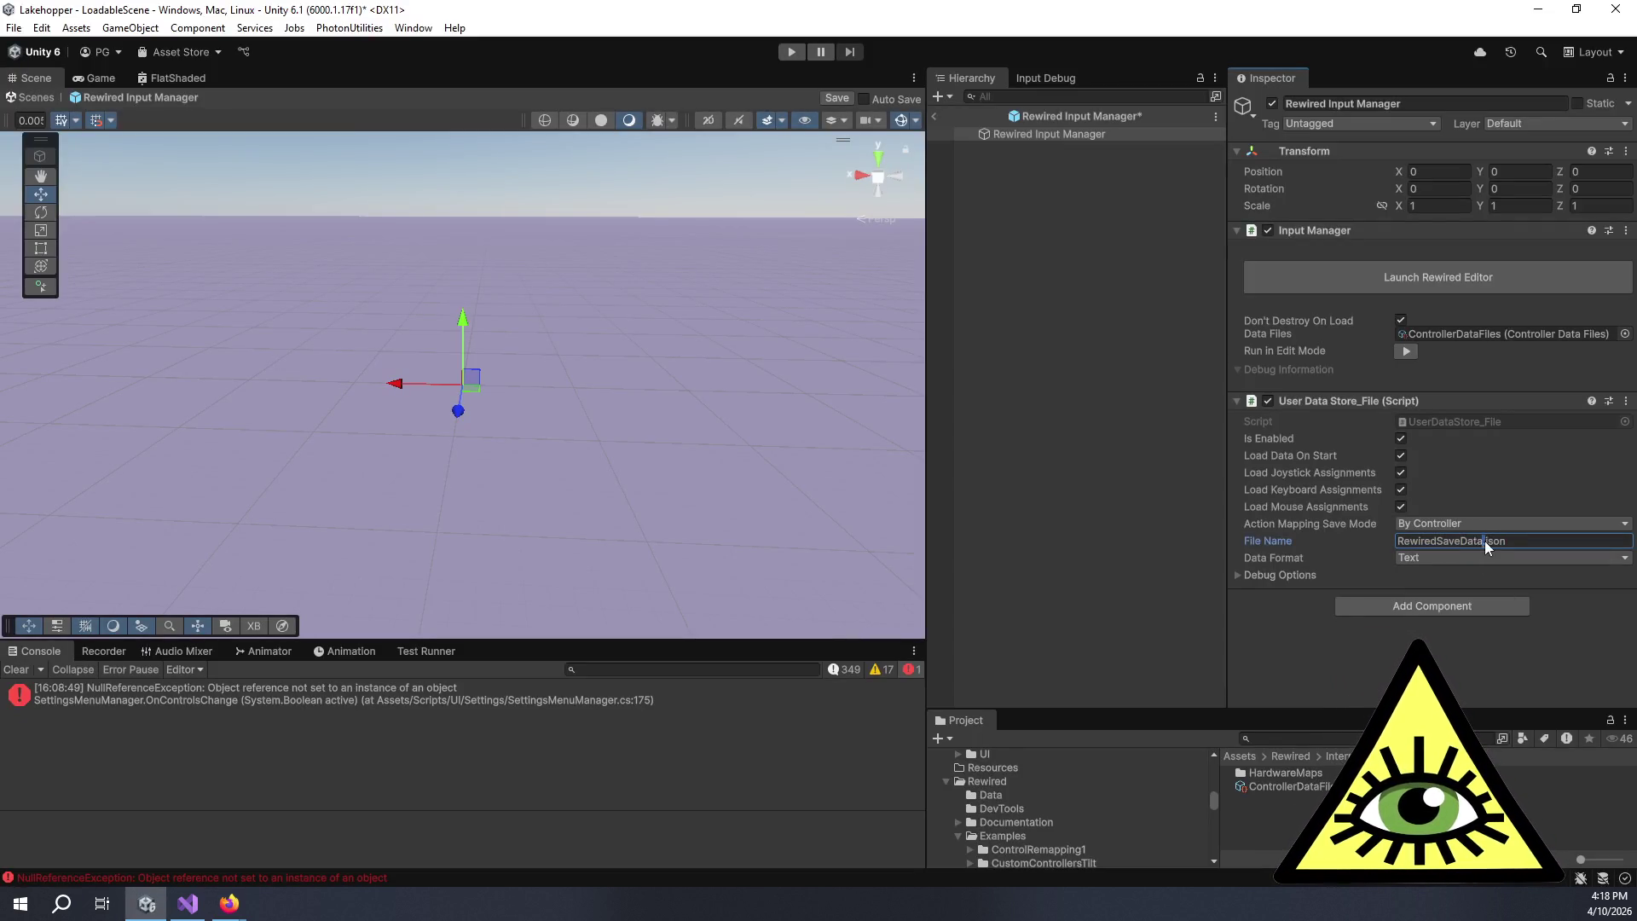
{"action": "key", "text": "ctrl+BackSpace"}
{"action": "type", "text": "ControlsCo"}
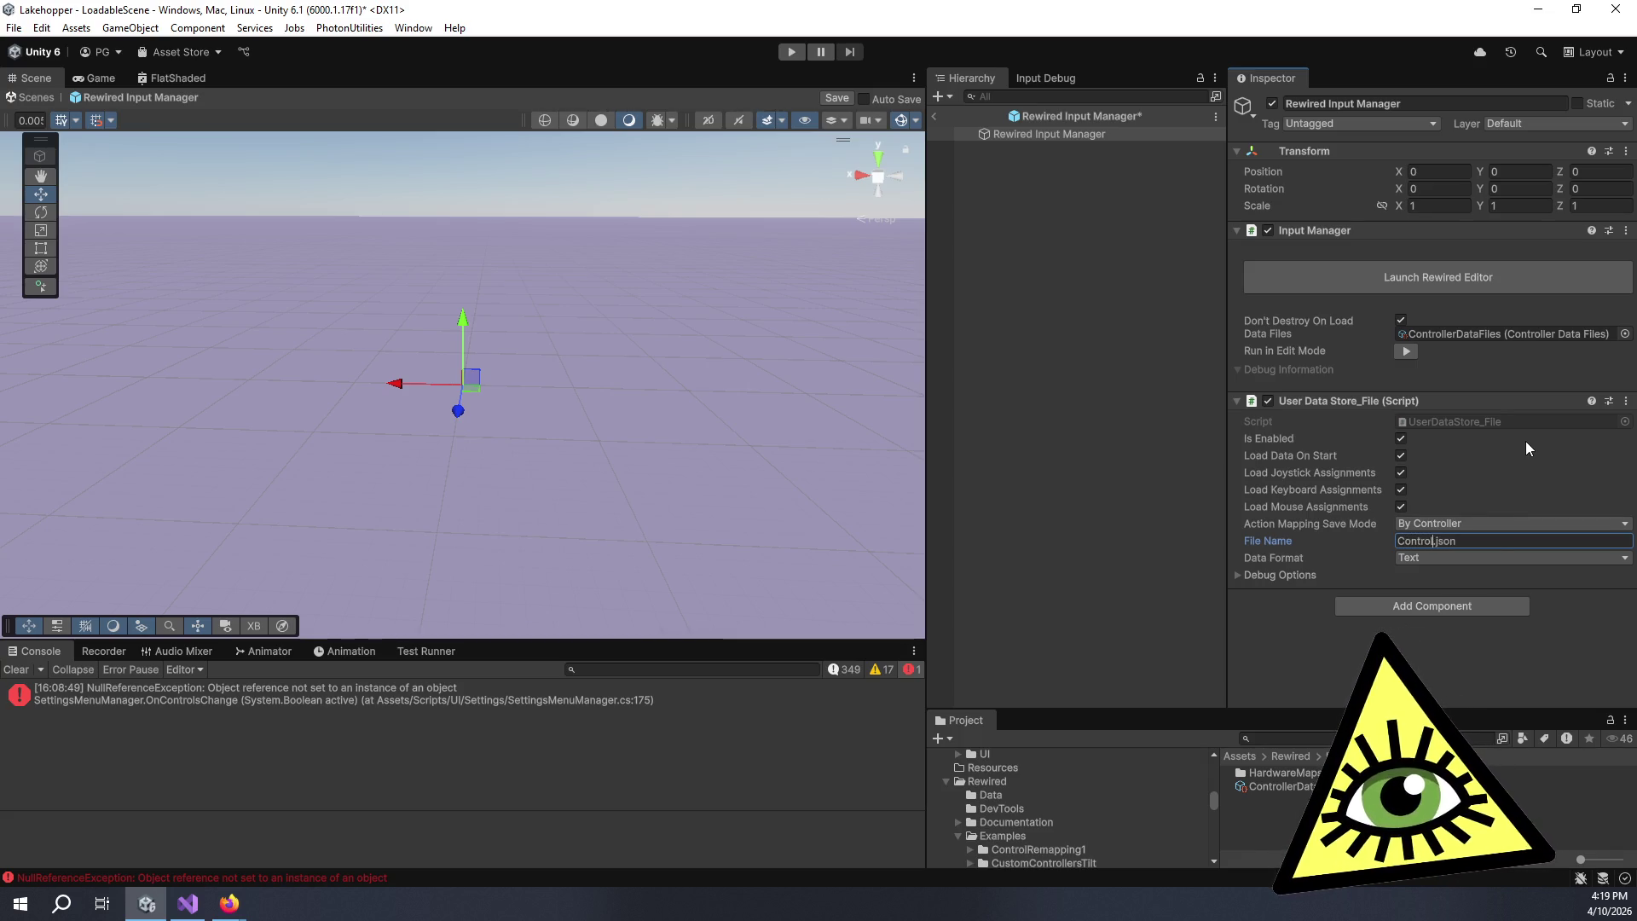
{"action": "type", "text": "nfig"}
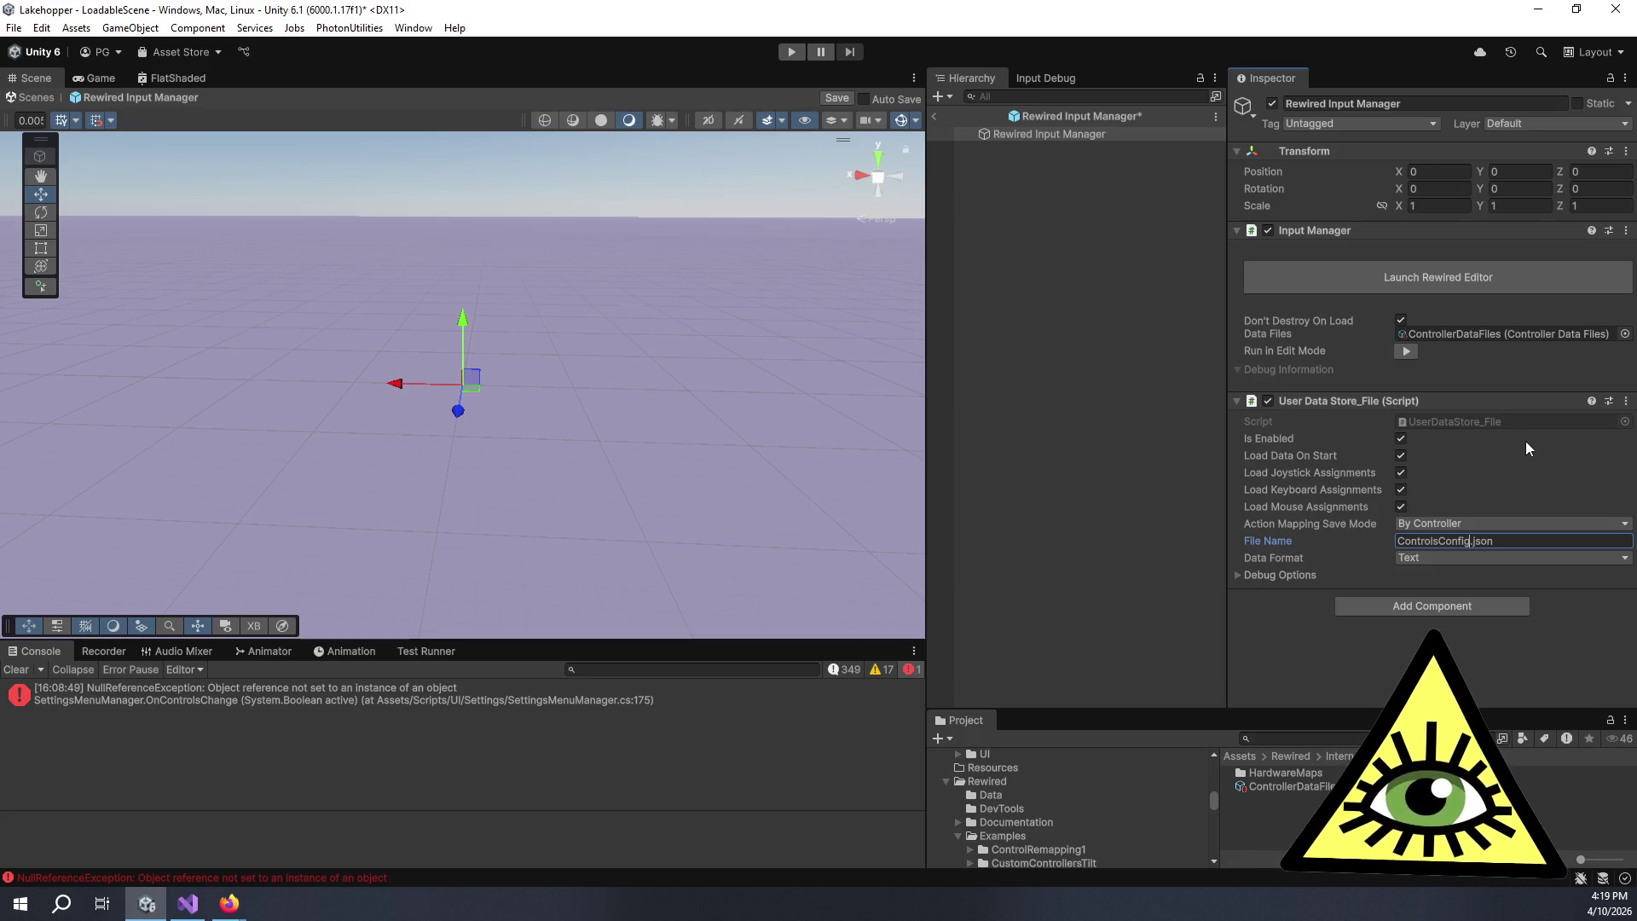
- Confirm the Data Format dropdown stays set to Text
{"action": "left_click", "coordinate": [1419, 559]}
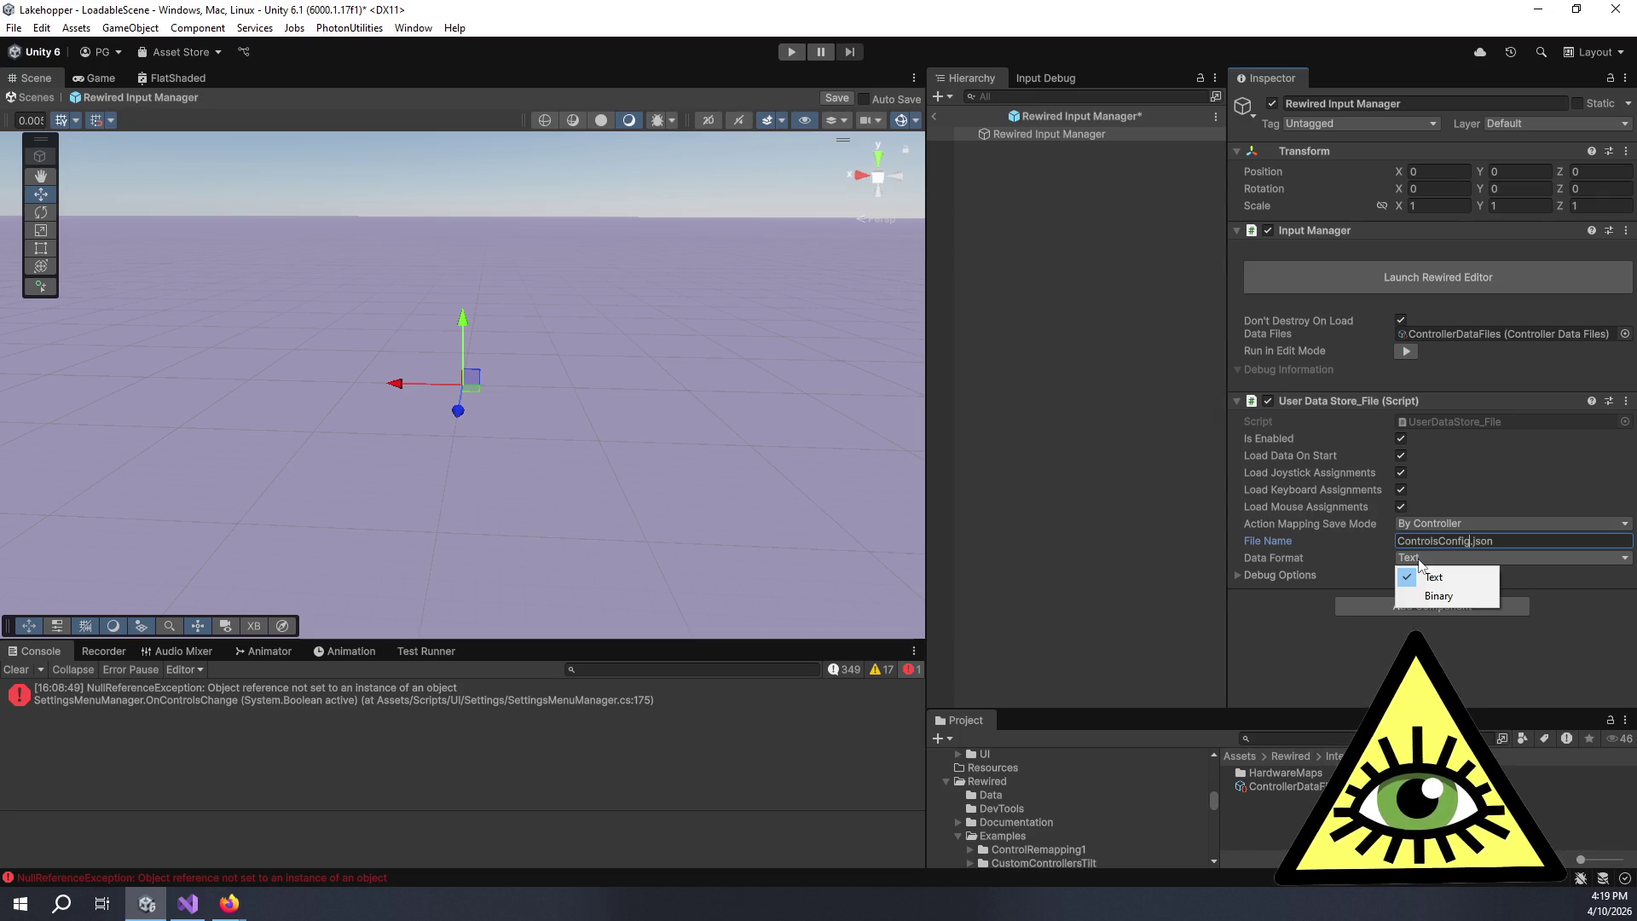
{"action": "left_click", "coordinate": [1375, 523]}
{"action": "mouse_move", "coordinate": [1372, 522]}
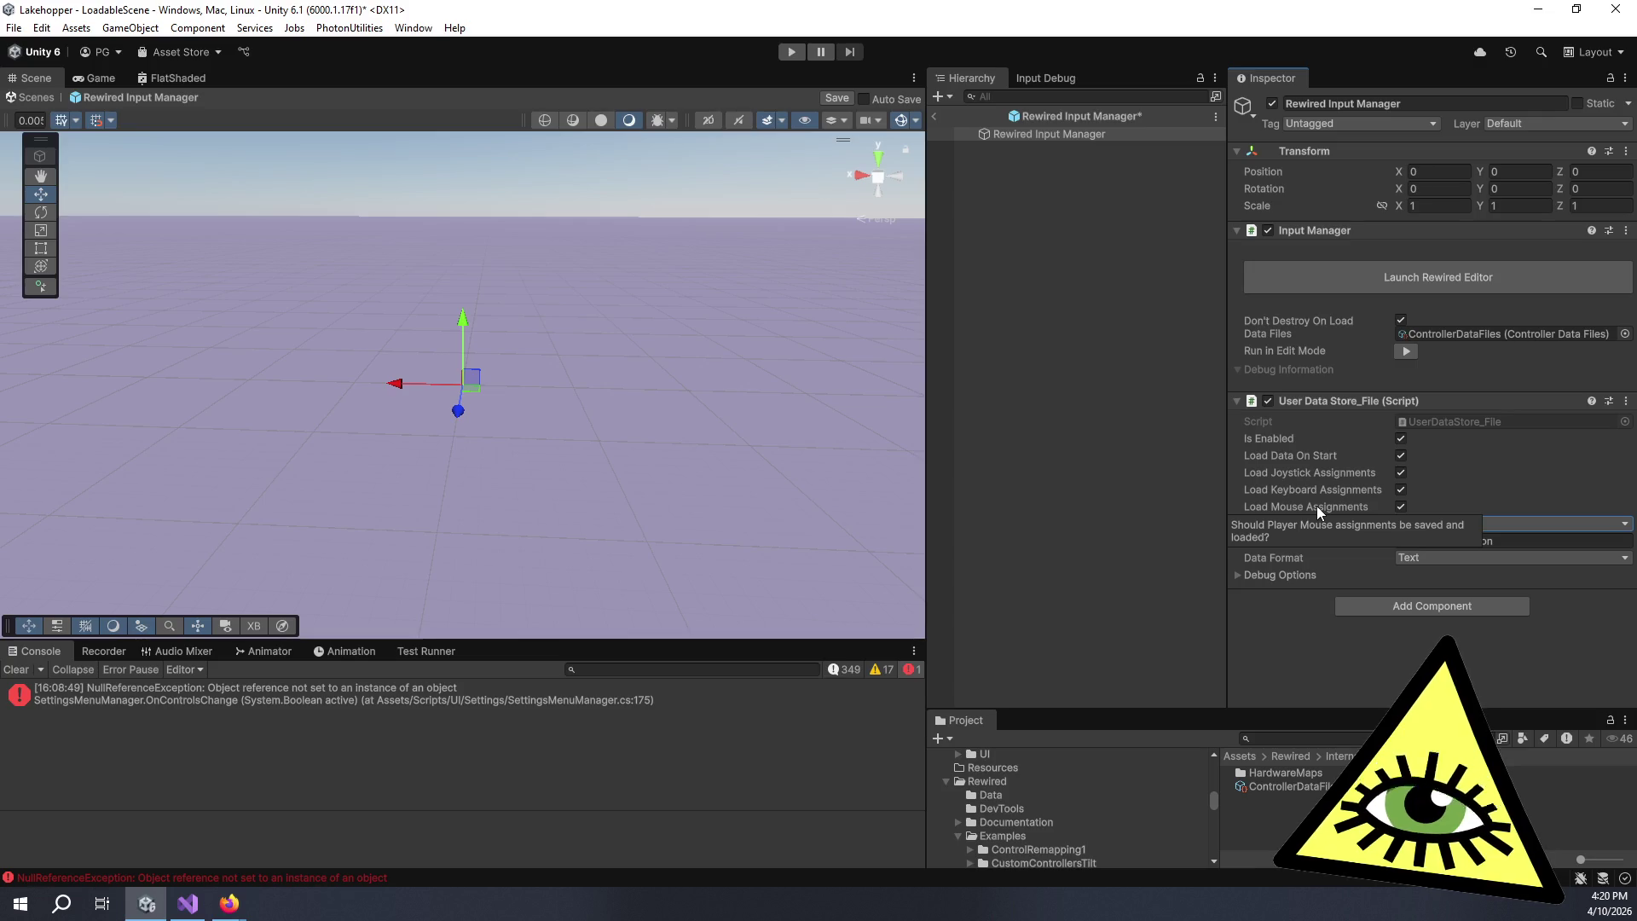
{"action": "left_click", "coordinate": [1527, 522]}
{"action": "left_click", "coordinate": [1058, 551]}
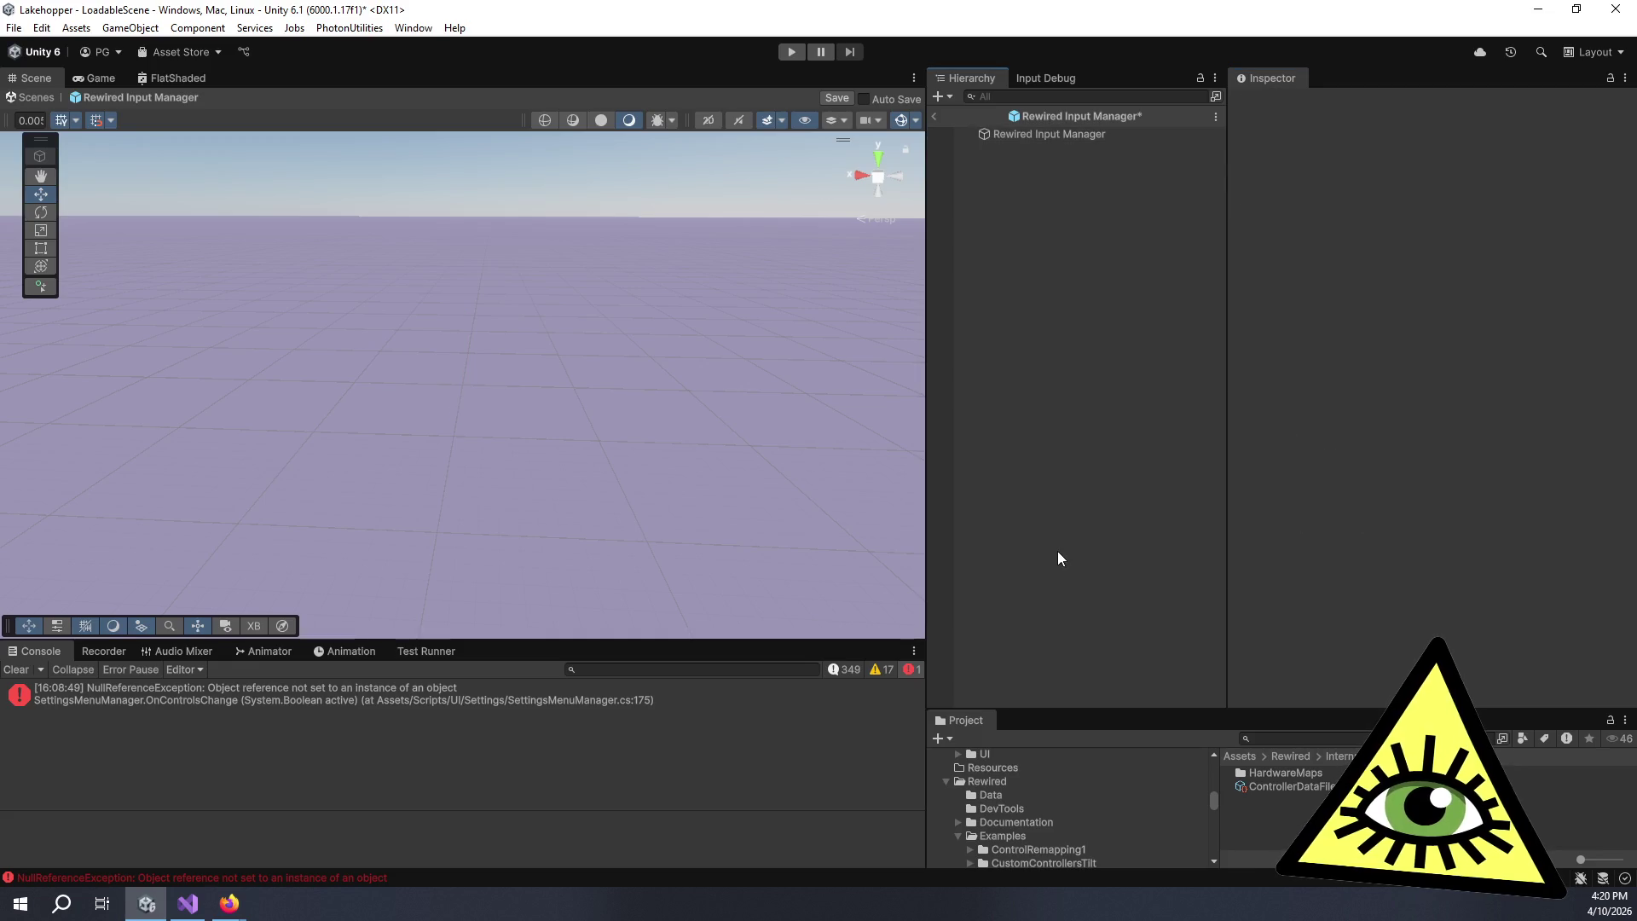
- Look at Clear Data under Debug Options, then save the Rewired Input Manager prefab and exit prefab mode
{"action": "left_click", "coordinate": [1001, 135]}
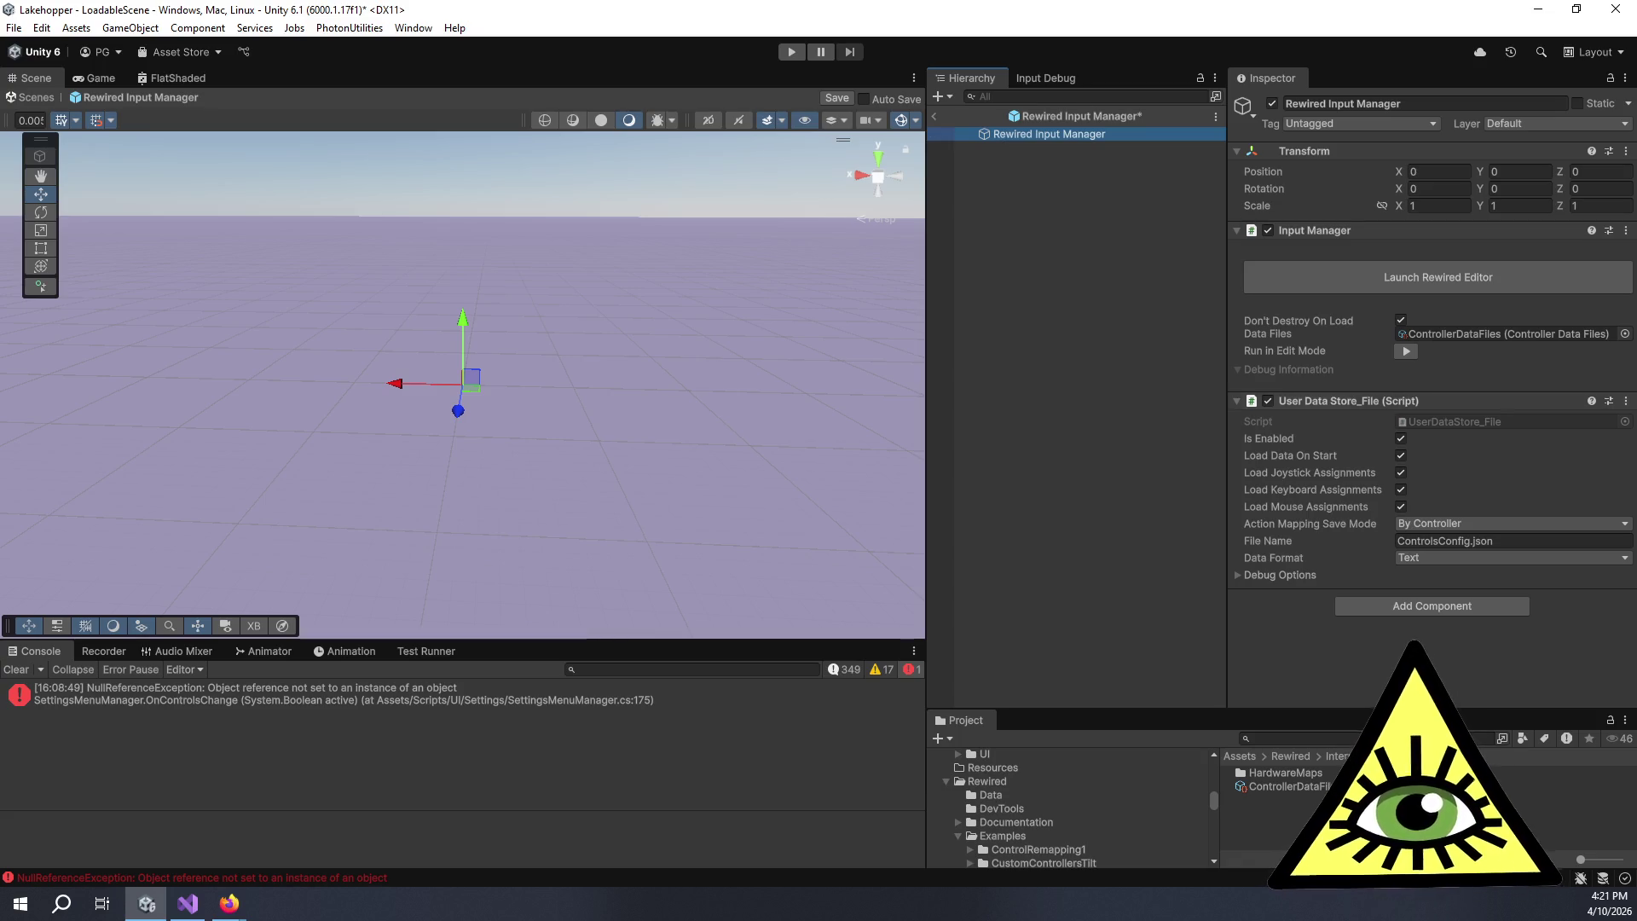
{"action": "left_click", "coordinate": [1250, 577]}
{"action": "left_click", "coordinate": [1235, 576]}
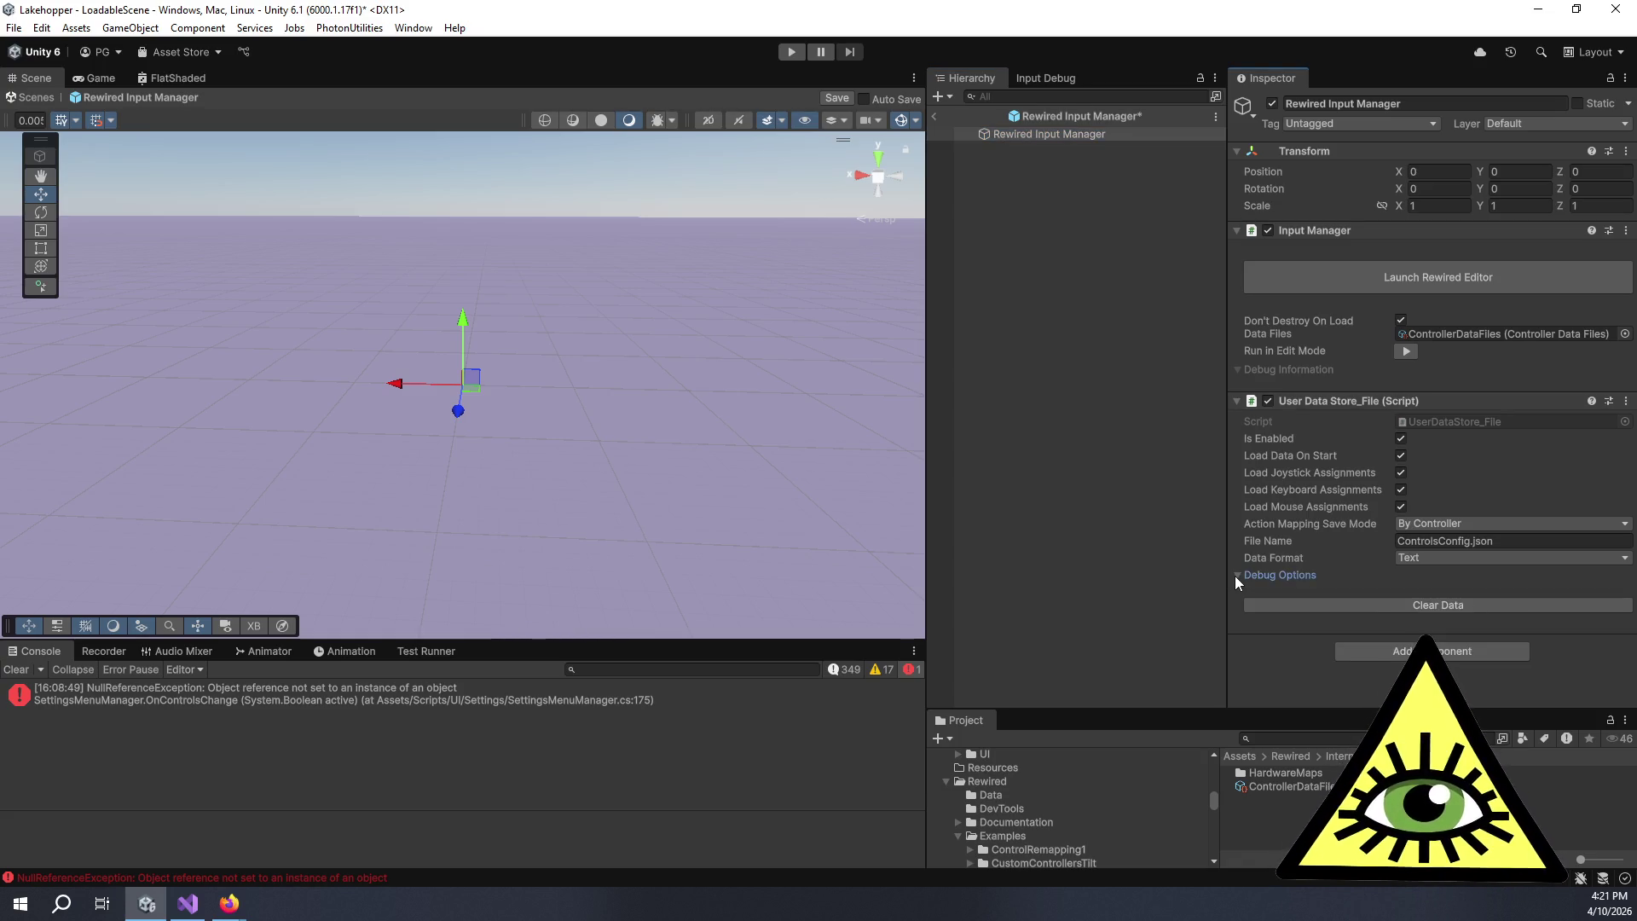
{"action": "left_click", "coordinate": [1234, 575]}
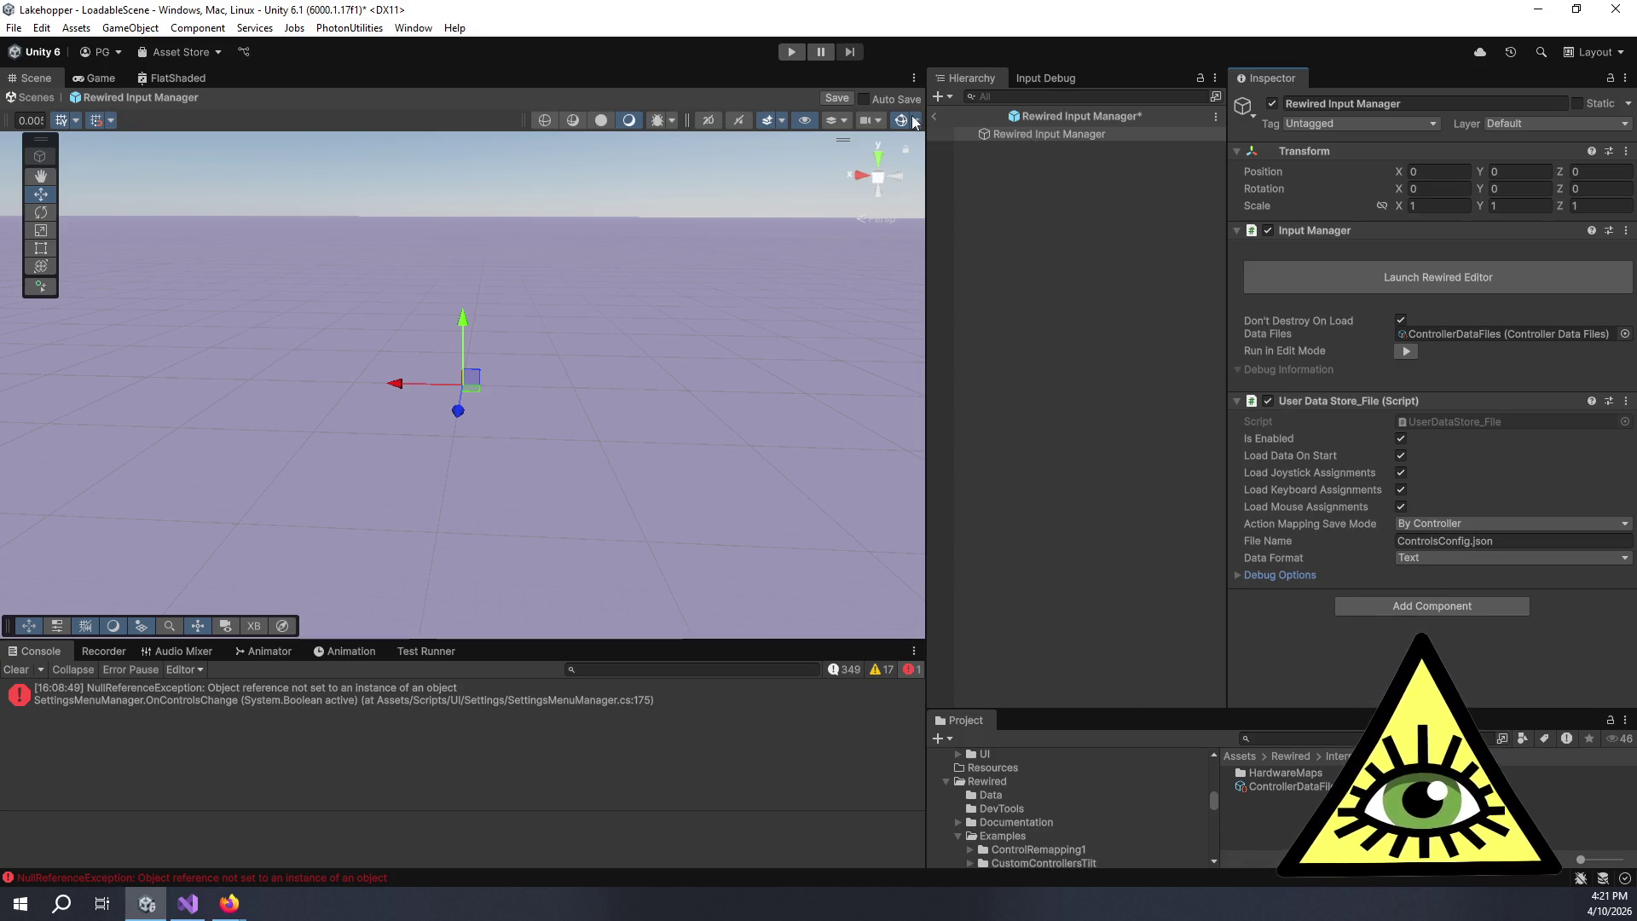
{"action": "left_click", "coordinate": [842, 99]}
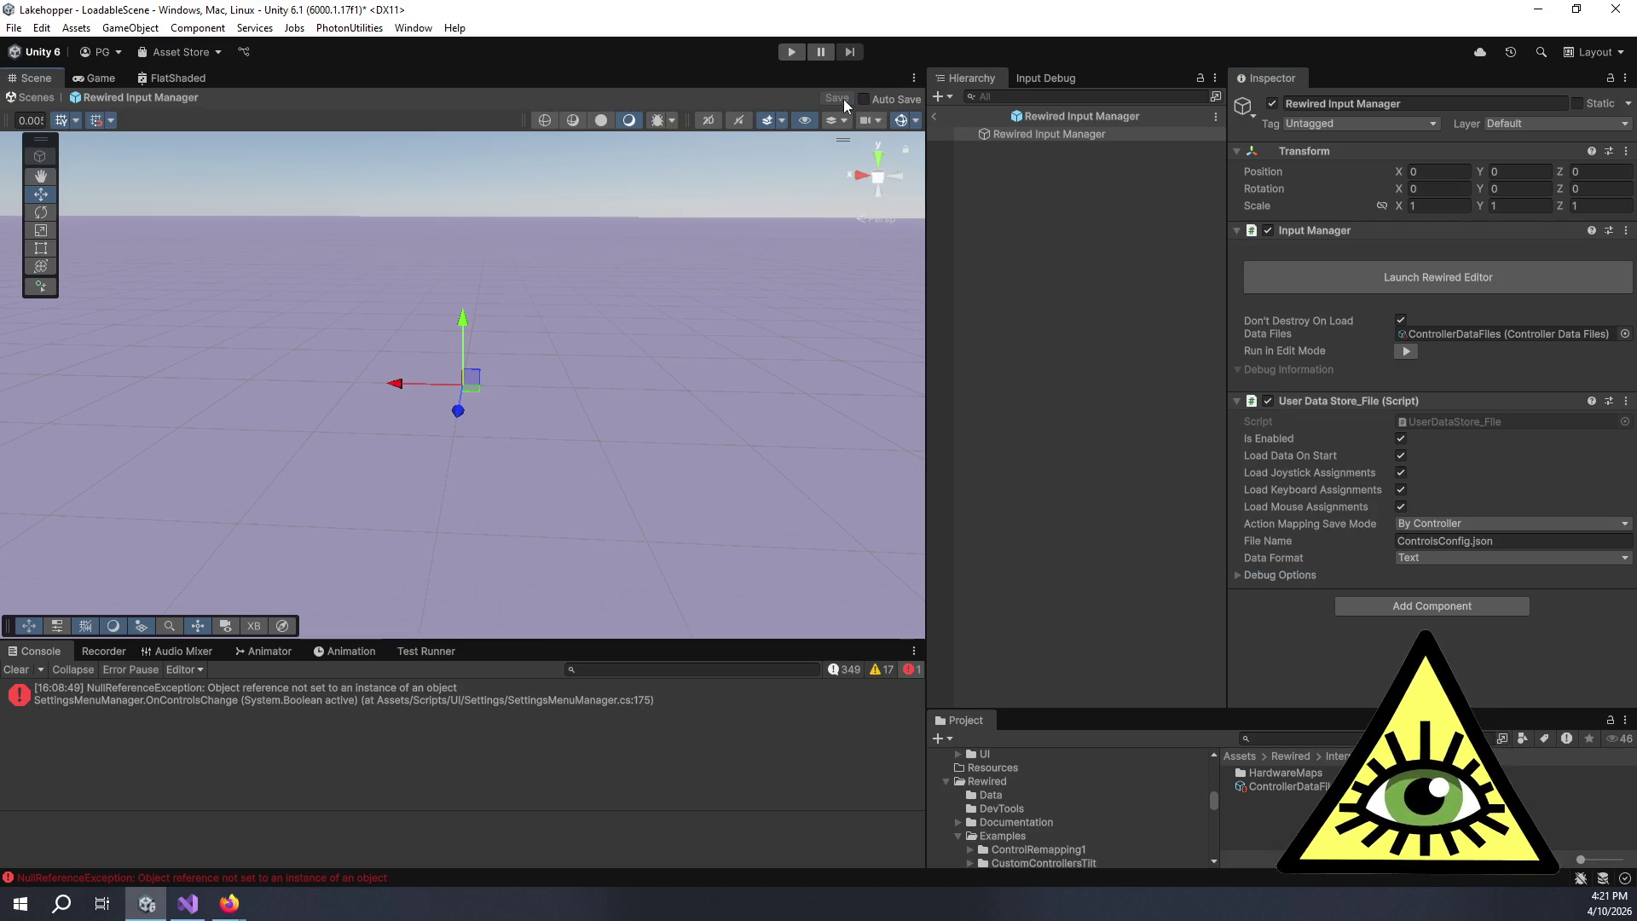
{"action": "left_click", "coordinate": [933, 115]}
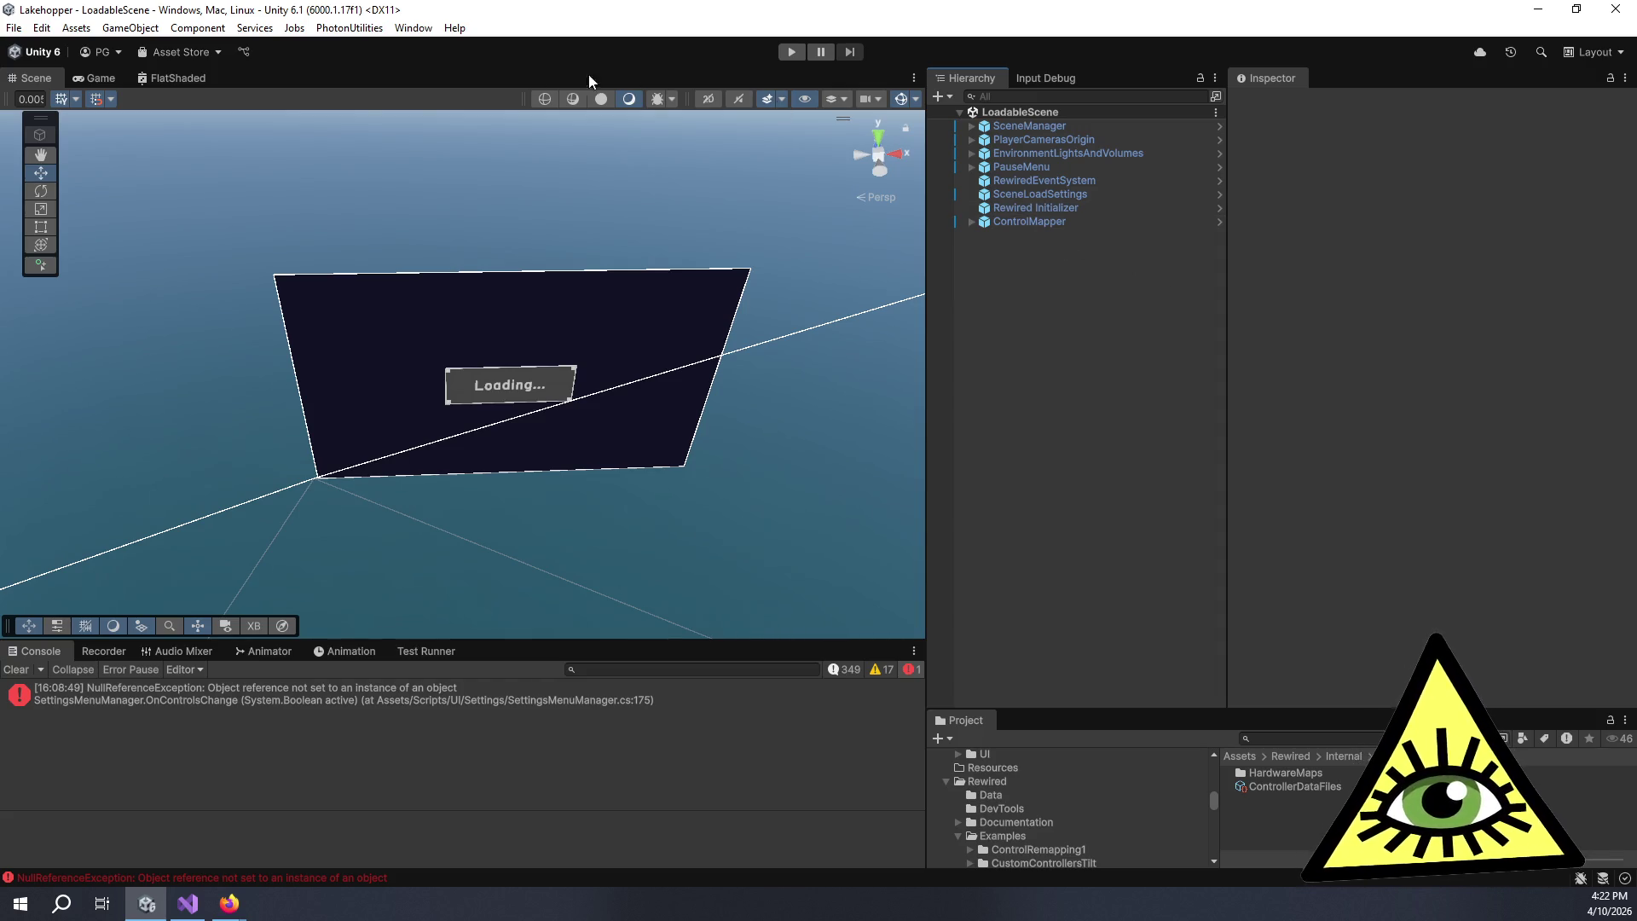
- Switch to the Game view, delete ControlMapper from the hierarchy and expand PauseMenu
{"action": "left_click", "coordinate": [100, 80]}
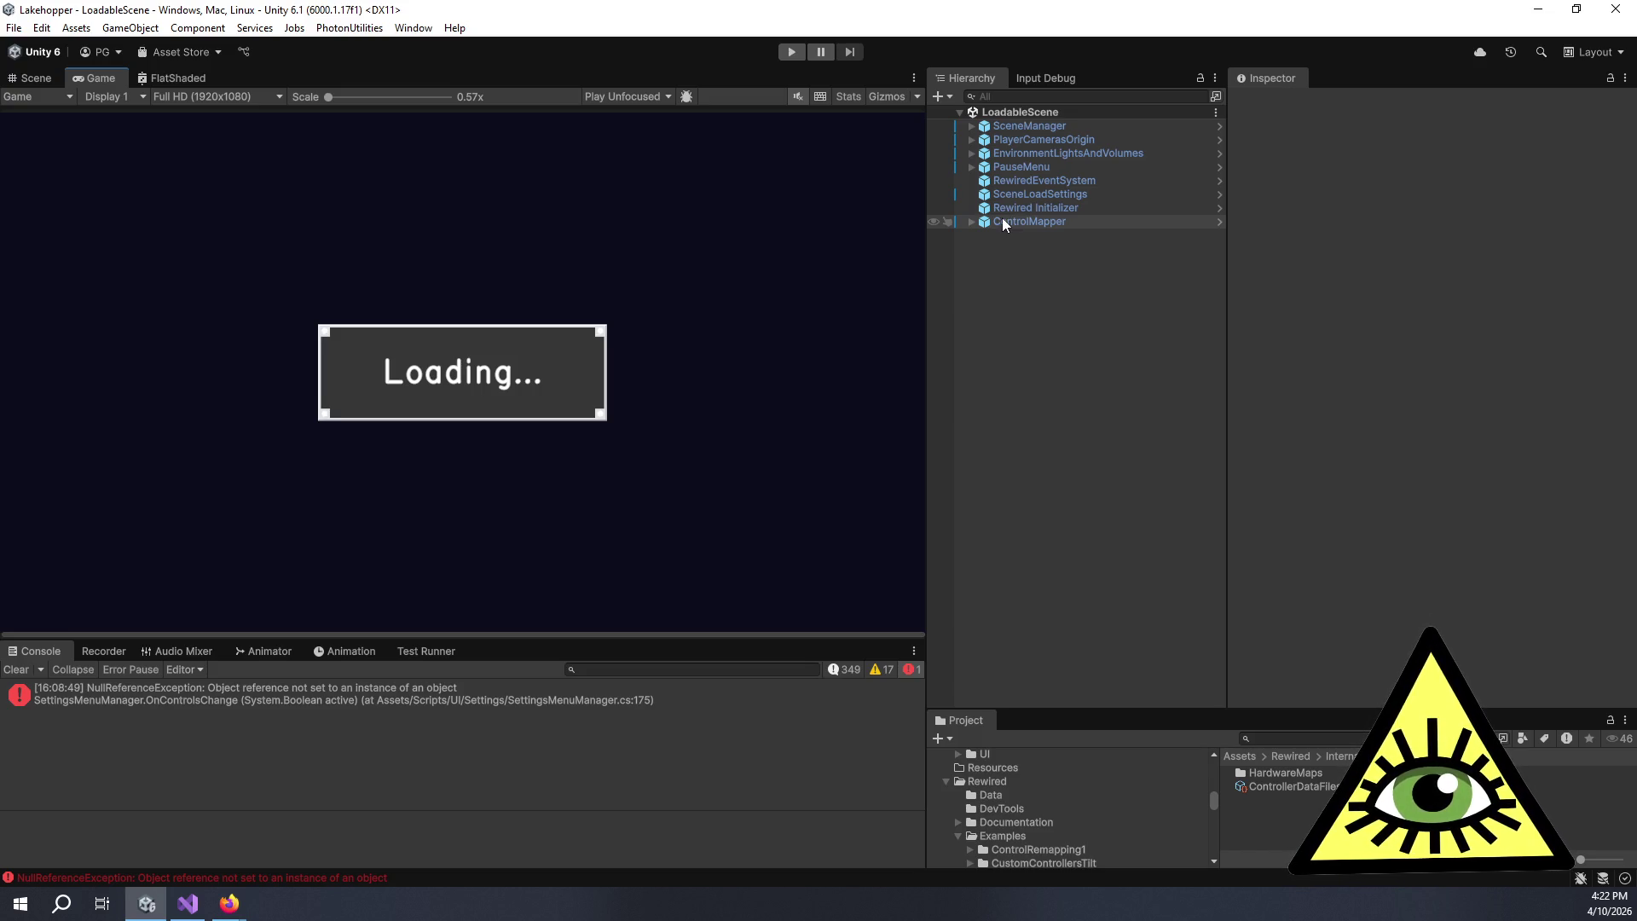
{"action": "left_click", "coordinate": [971, 222]}
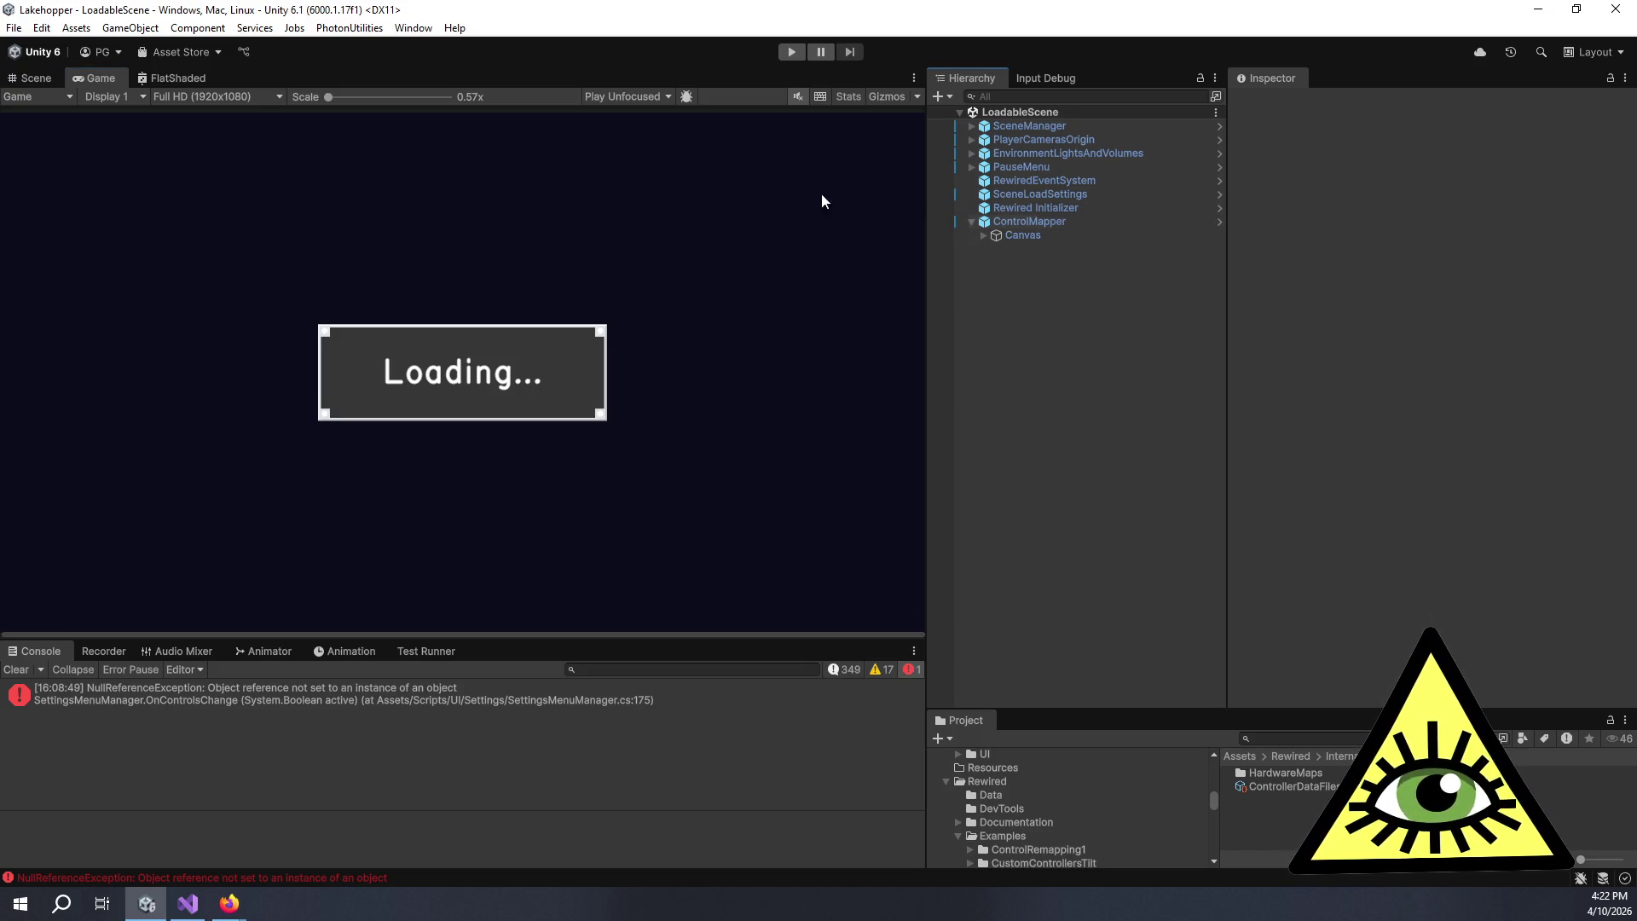
{"action": "left_click", "coordinate": [1062, 221]}
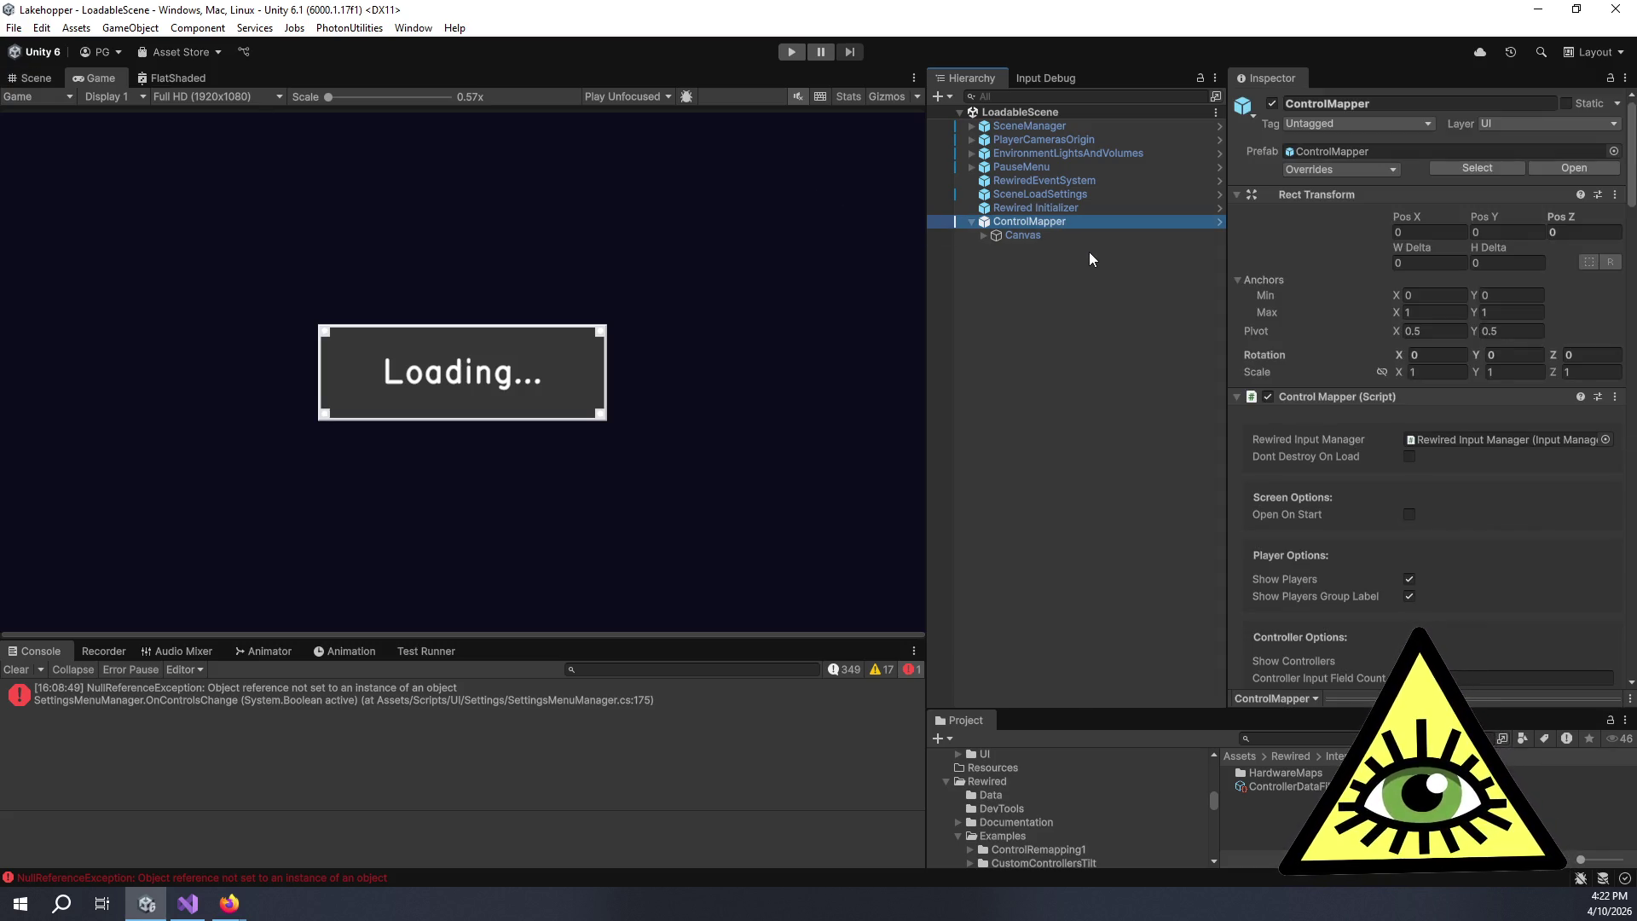
{"action": "key", "text": "Delete"}
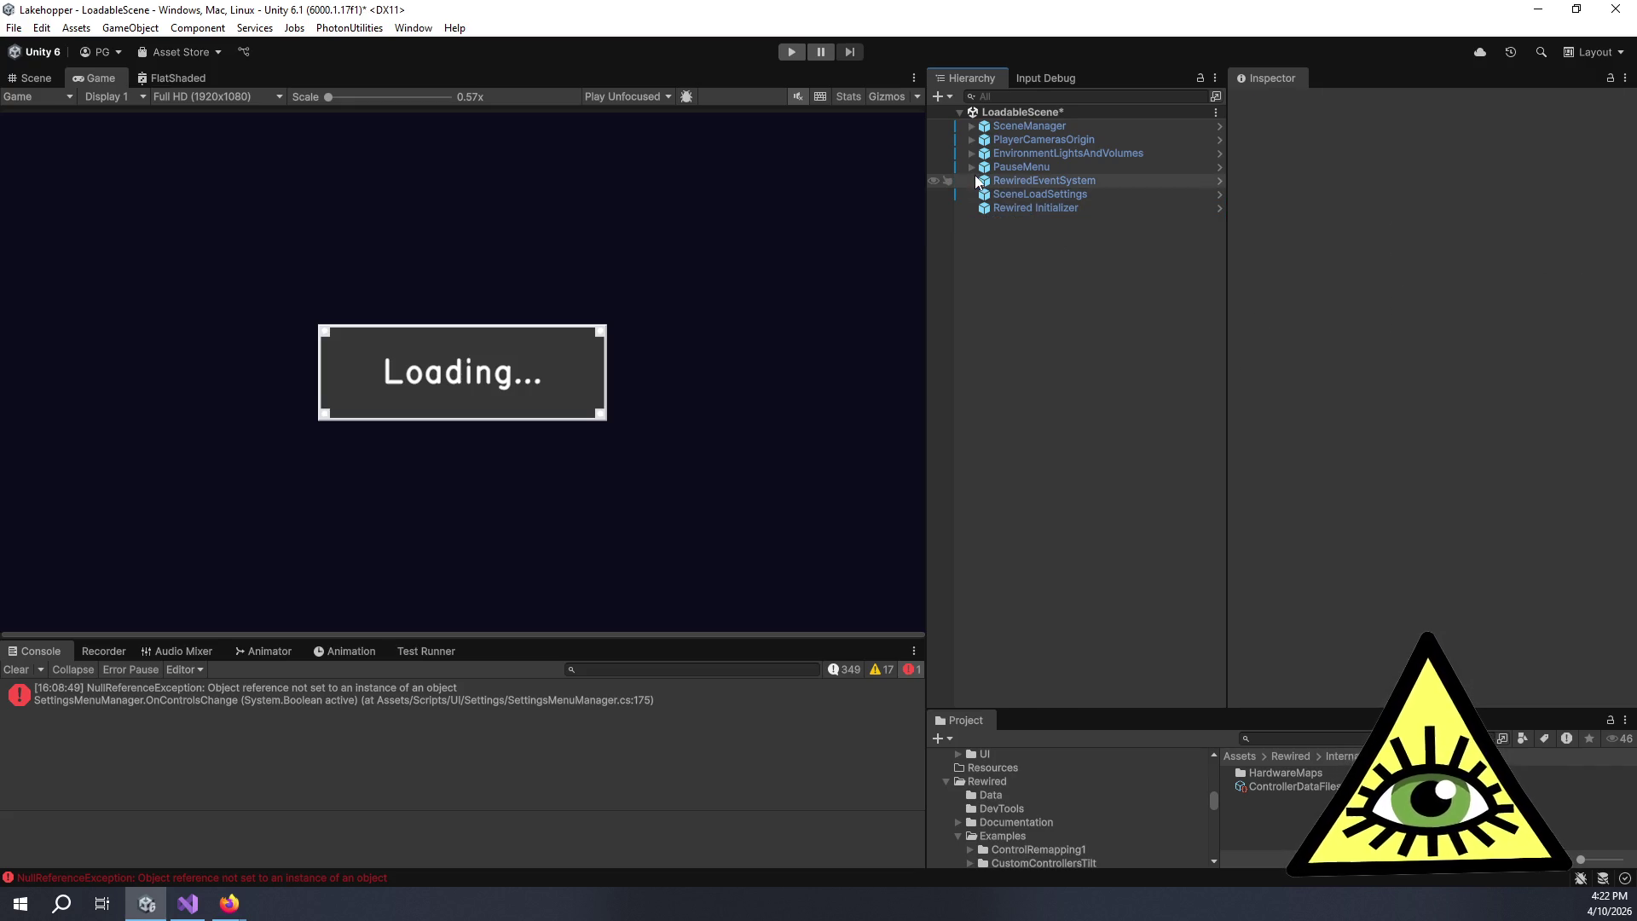
{"action": "left_click", "coordinate": [972, 167]}
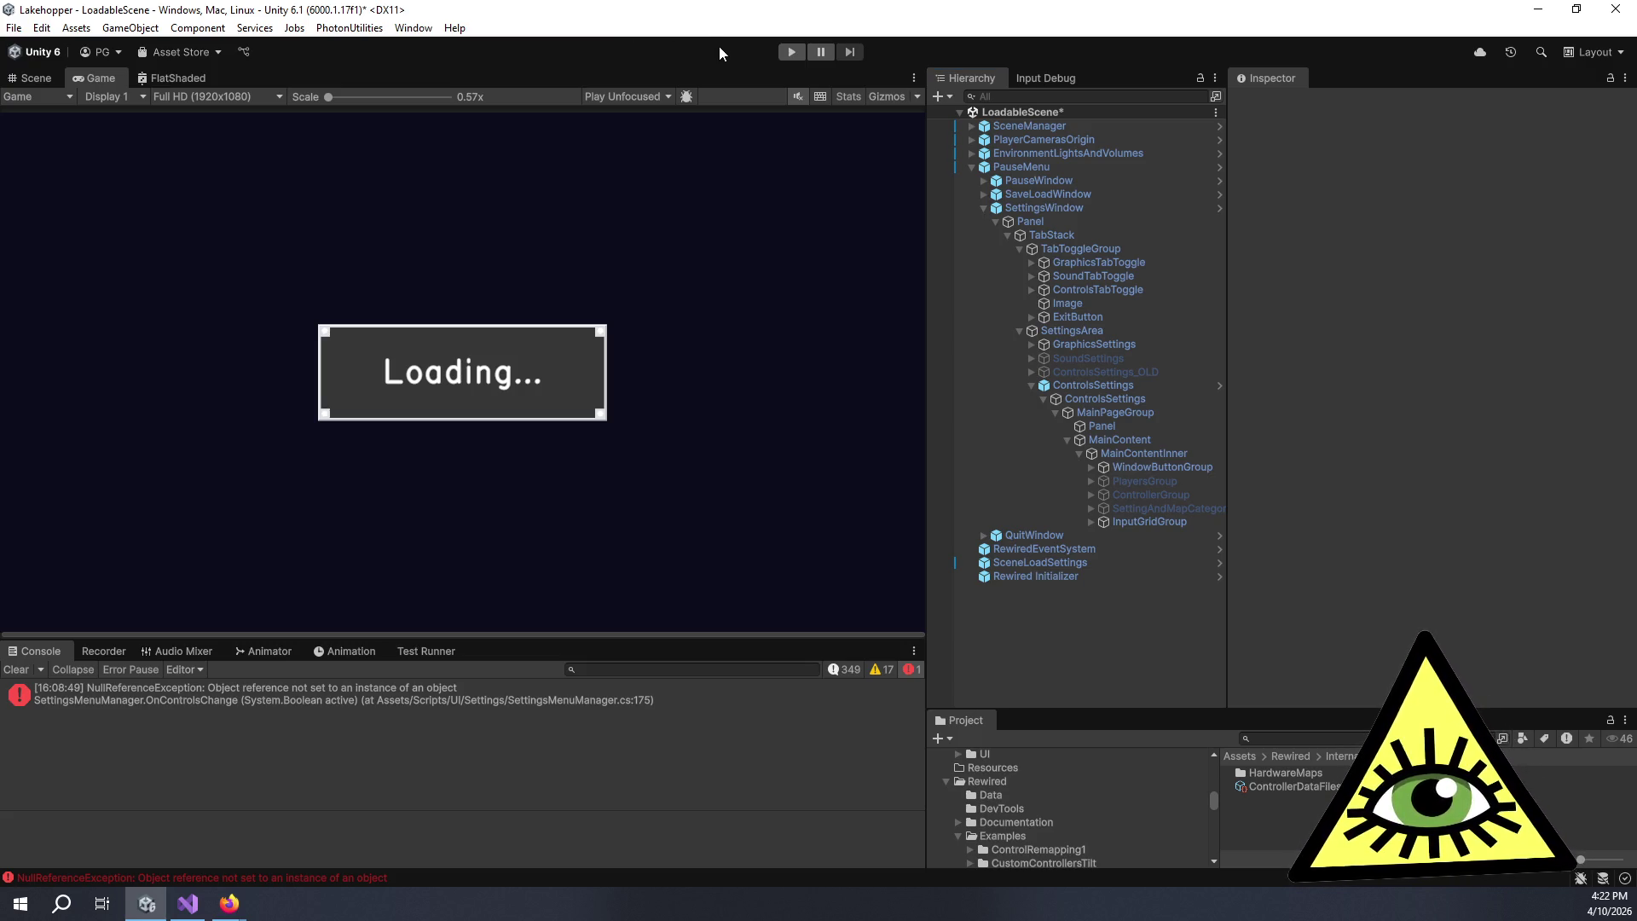
- Enter play mode, pause the game with Escape and open Settings > Controls
{"action": "left_click", "coordinate": [786, 57]}
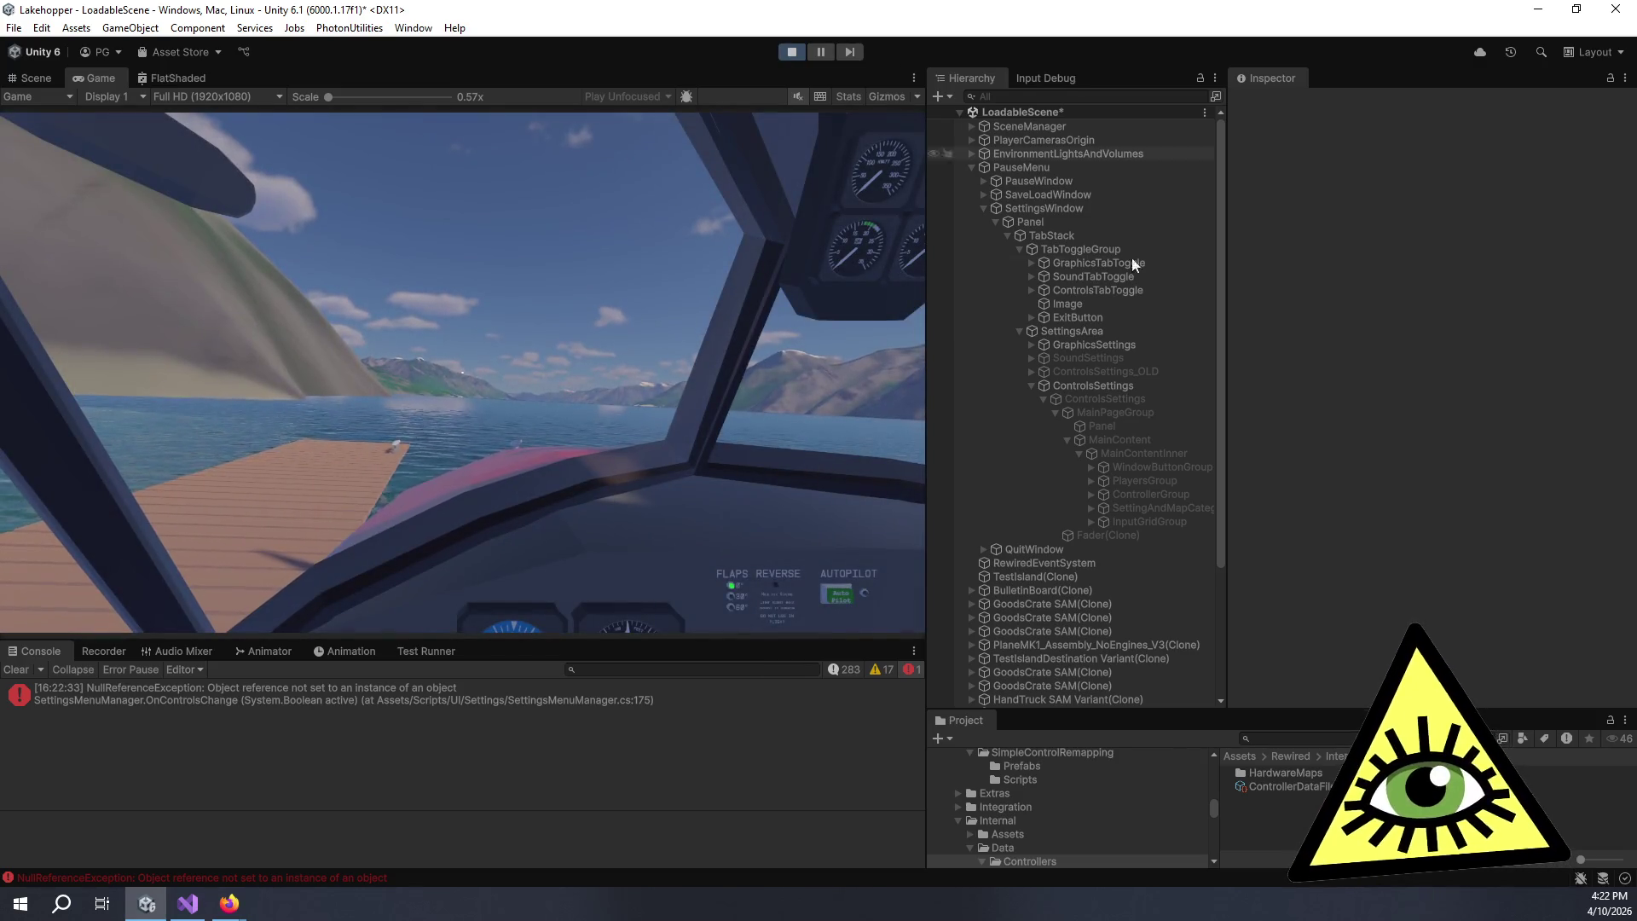
{"action": "left_click", "coordinate": [459, 263]}
{"action": "key", "text": "Escape"}
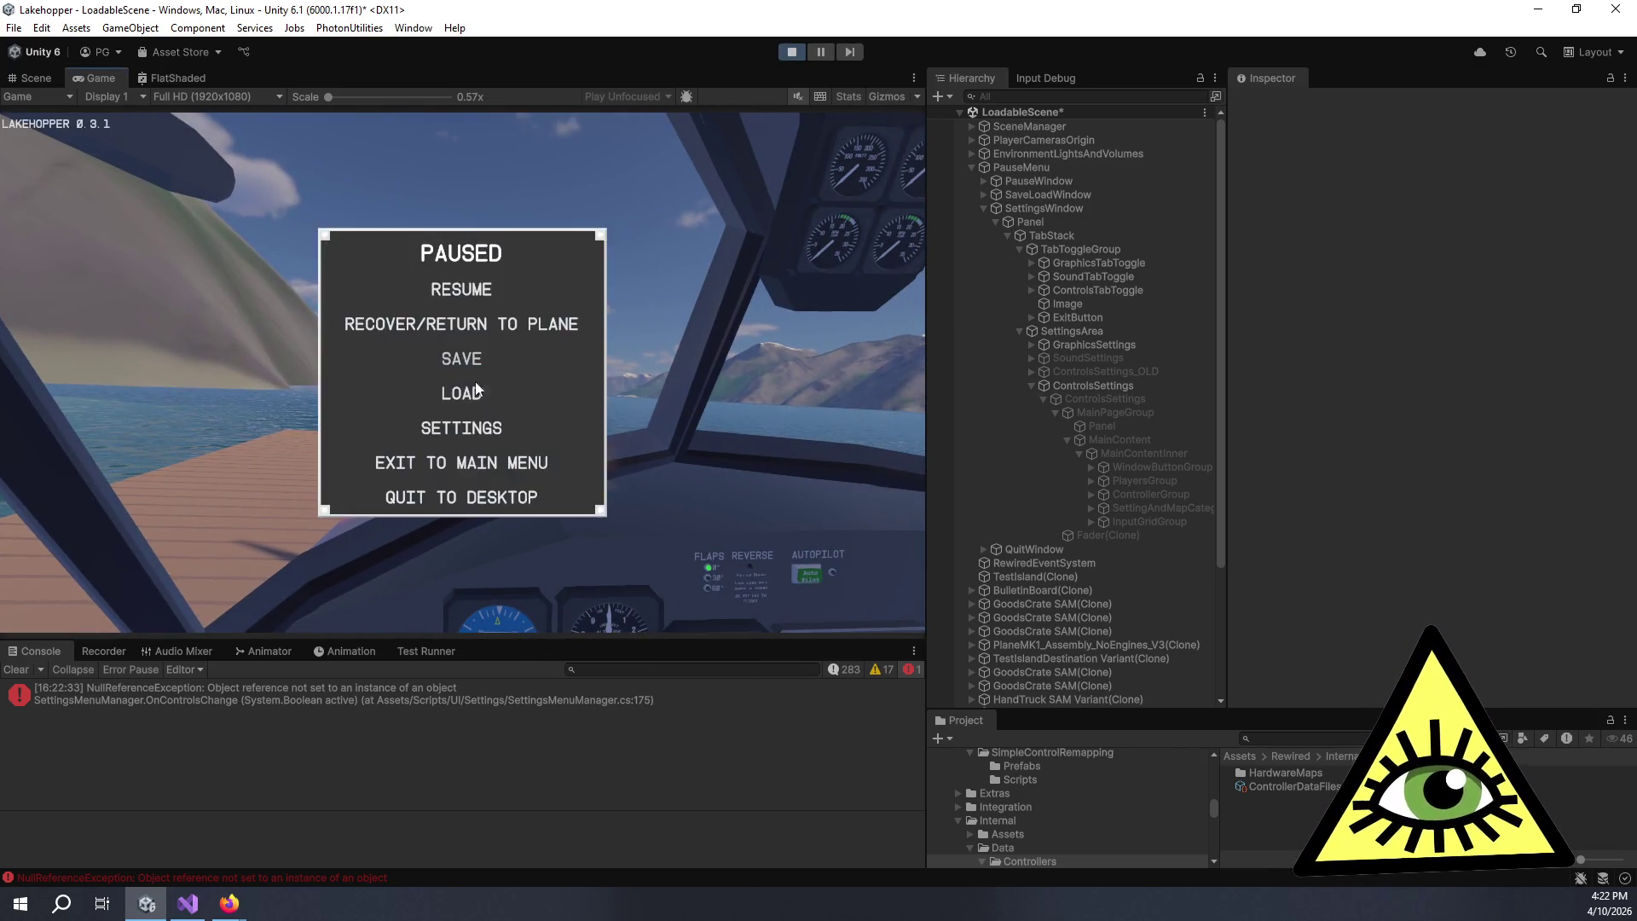
{"action": "left_click", "coordinate": [482, 428]}
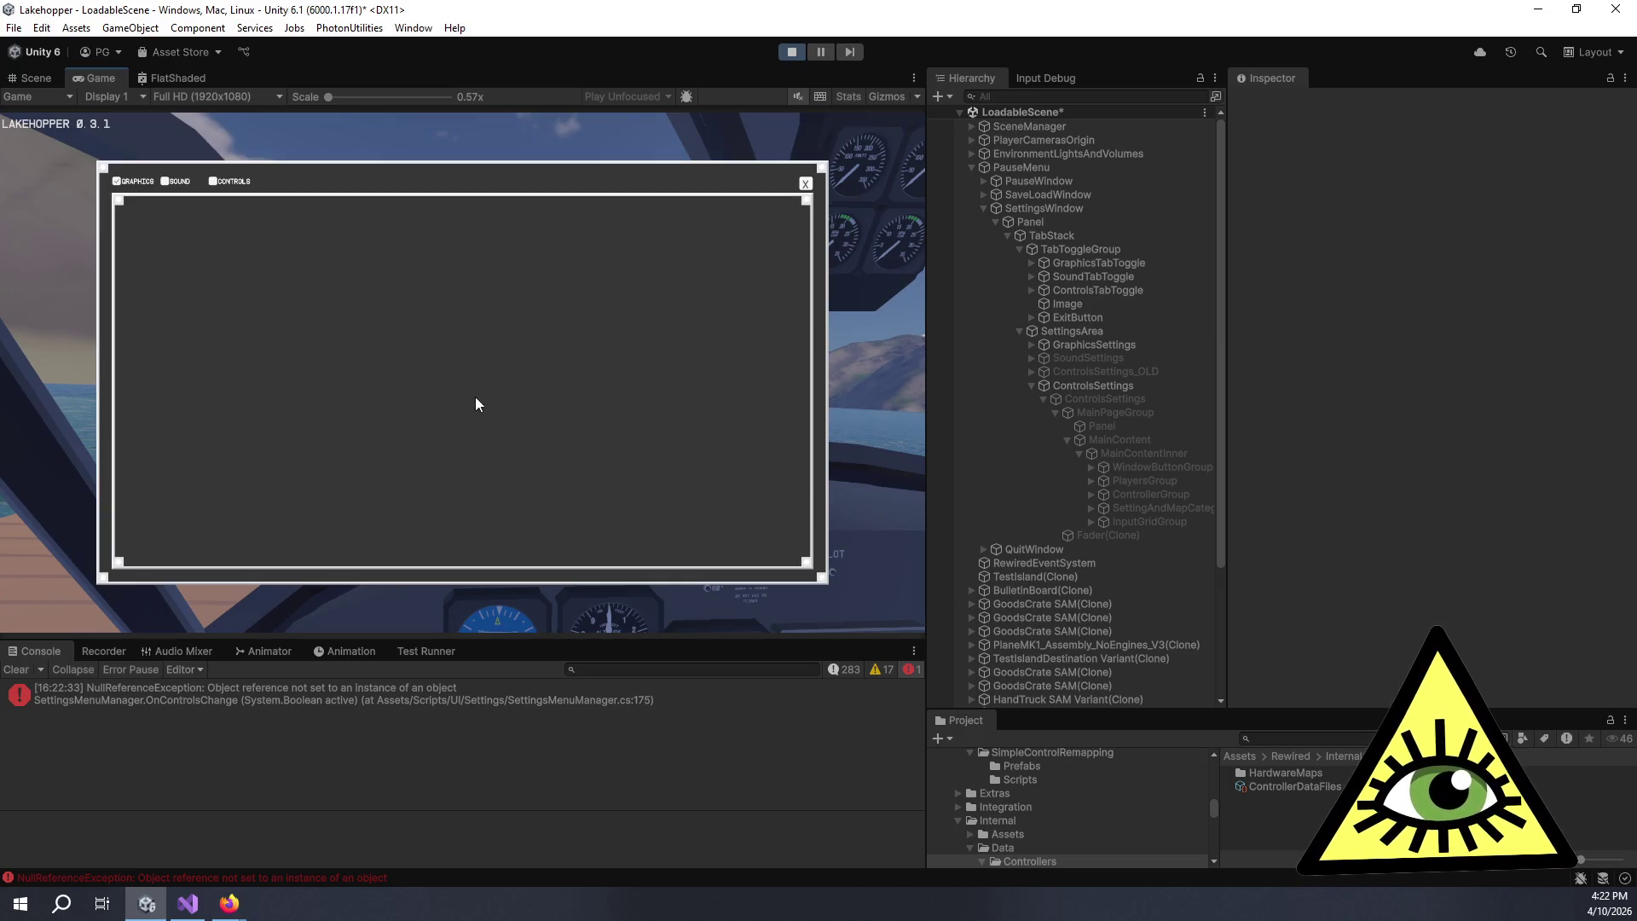
{"action": "left_click", "coordinate": [231, 184]}
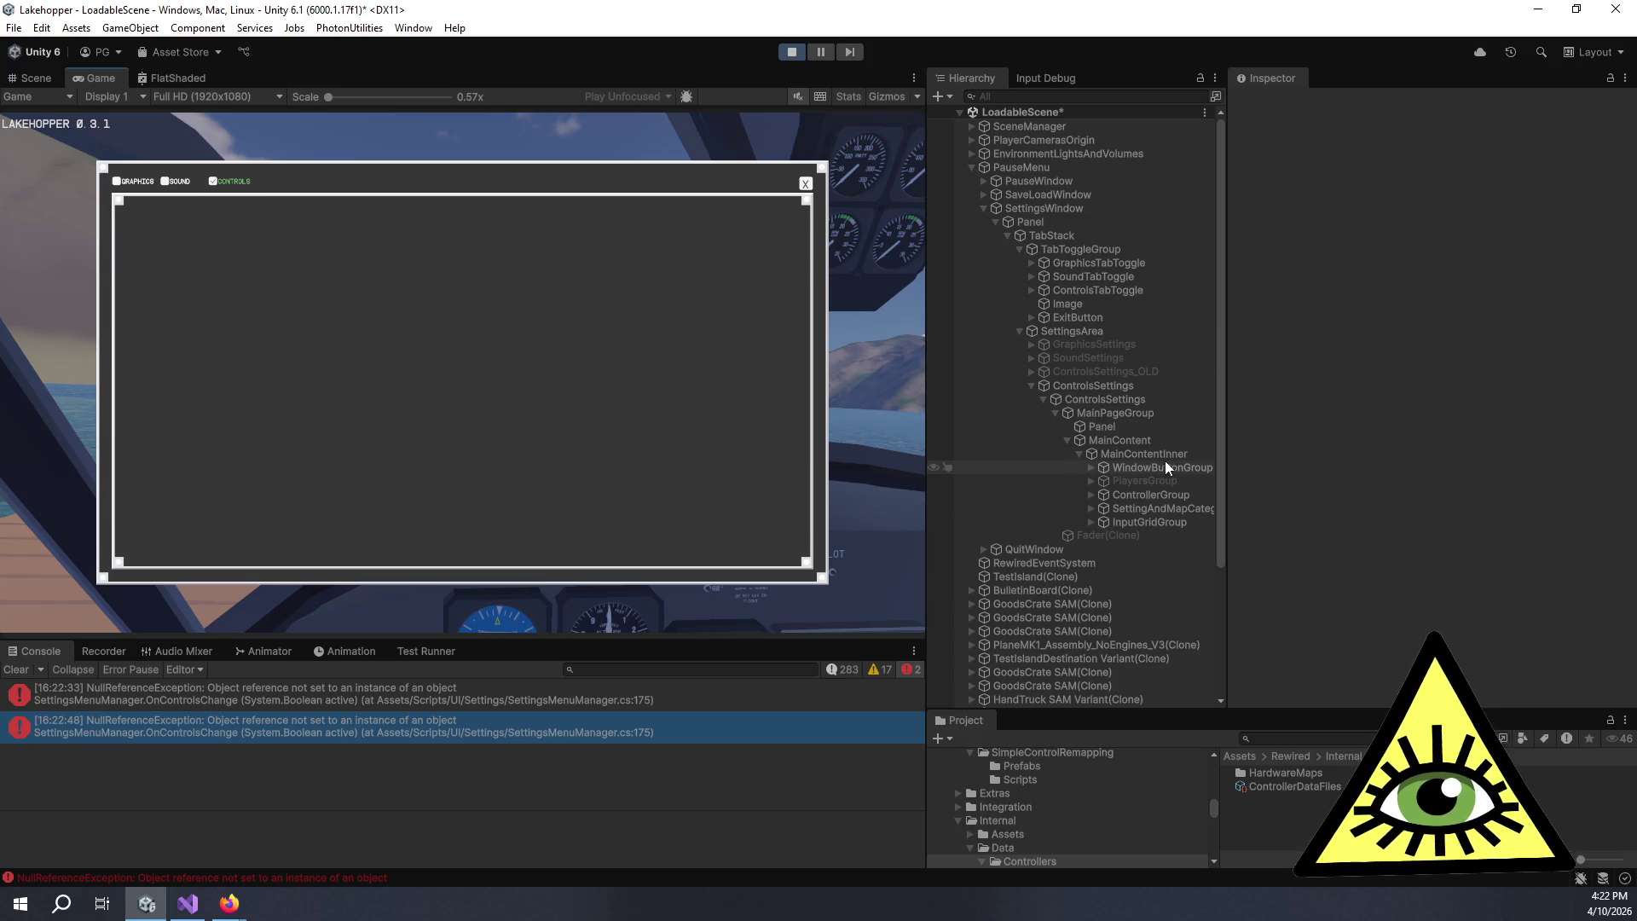
- Enable the ControlsSettings canvas and scroll the bindings list down to the Pitch Axis row
{"action": "left_click", "coordinate": [1107, 397]}
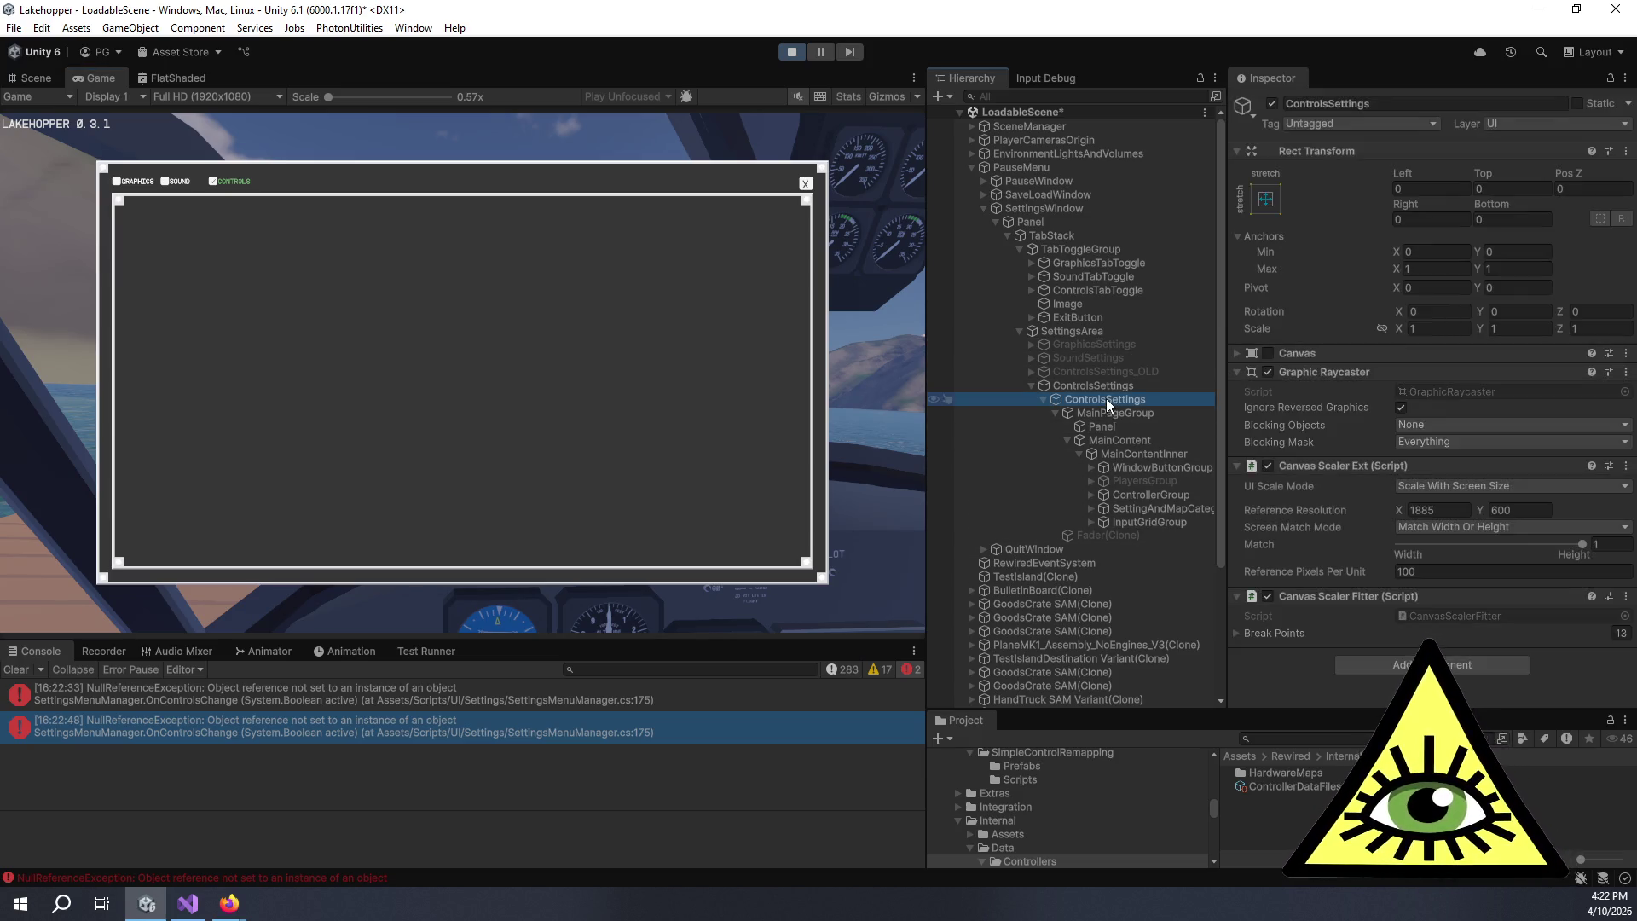
{"action": "left_click", "coordinate": [1271, 351]}
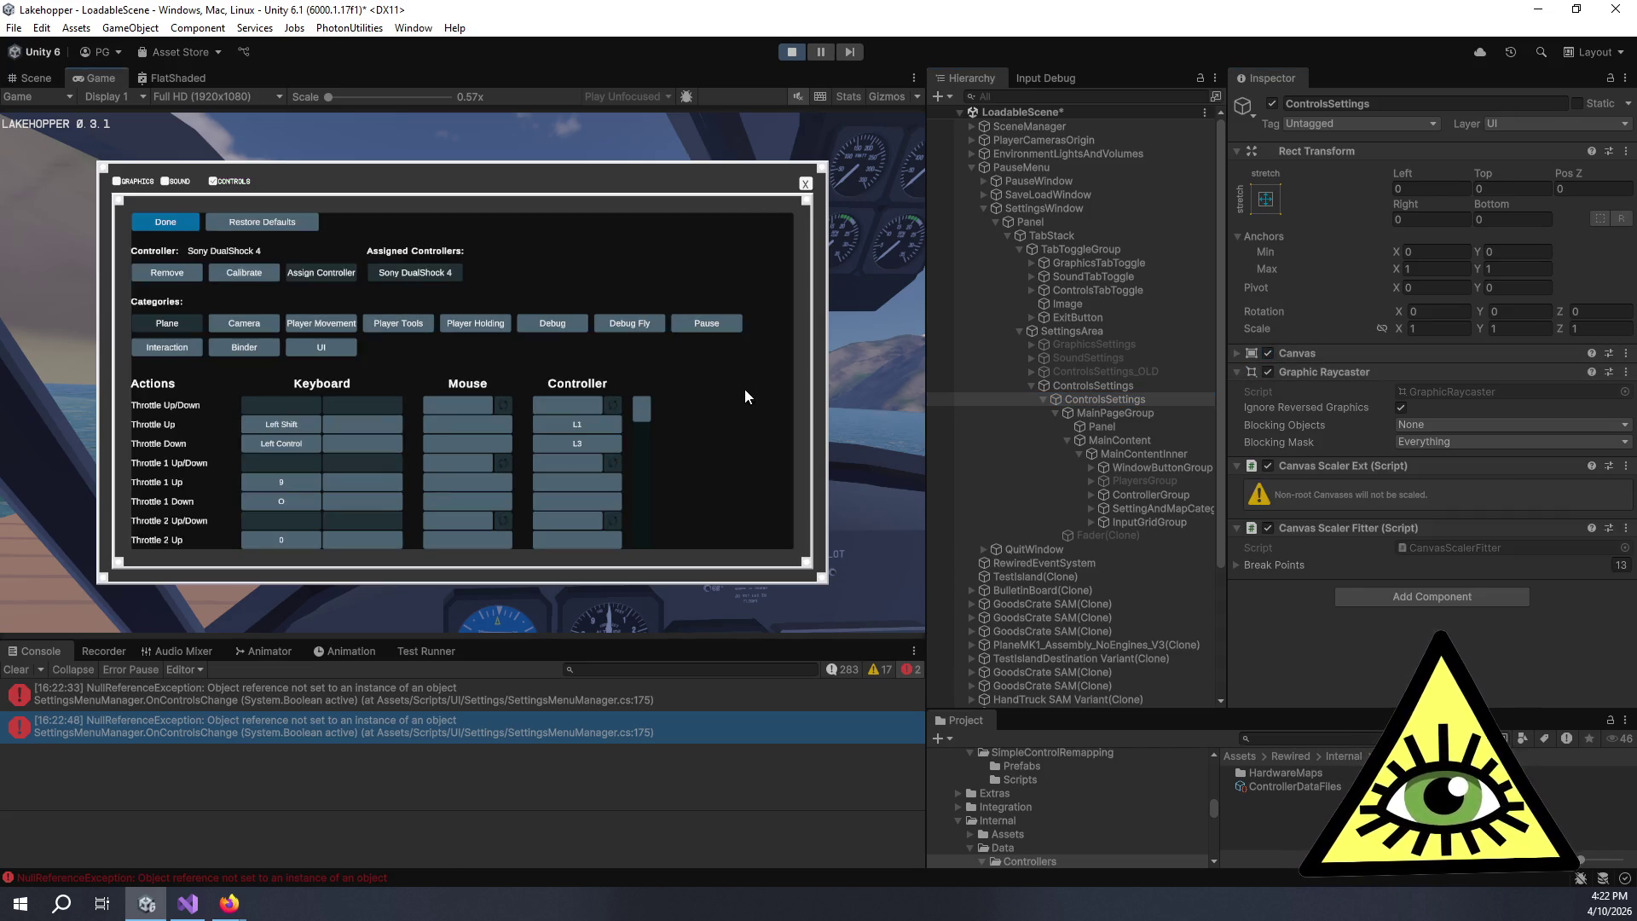
{"action": "scroll", "coordinate": [567, 422], "scroll_direction": "down", "scroll_amount": 5}
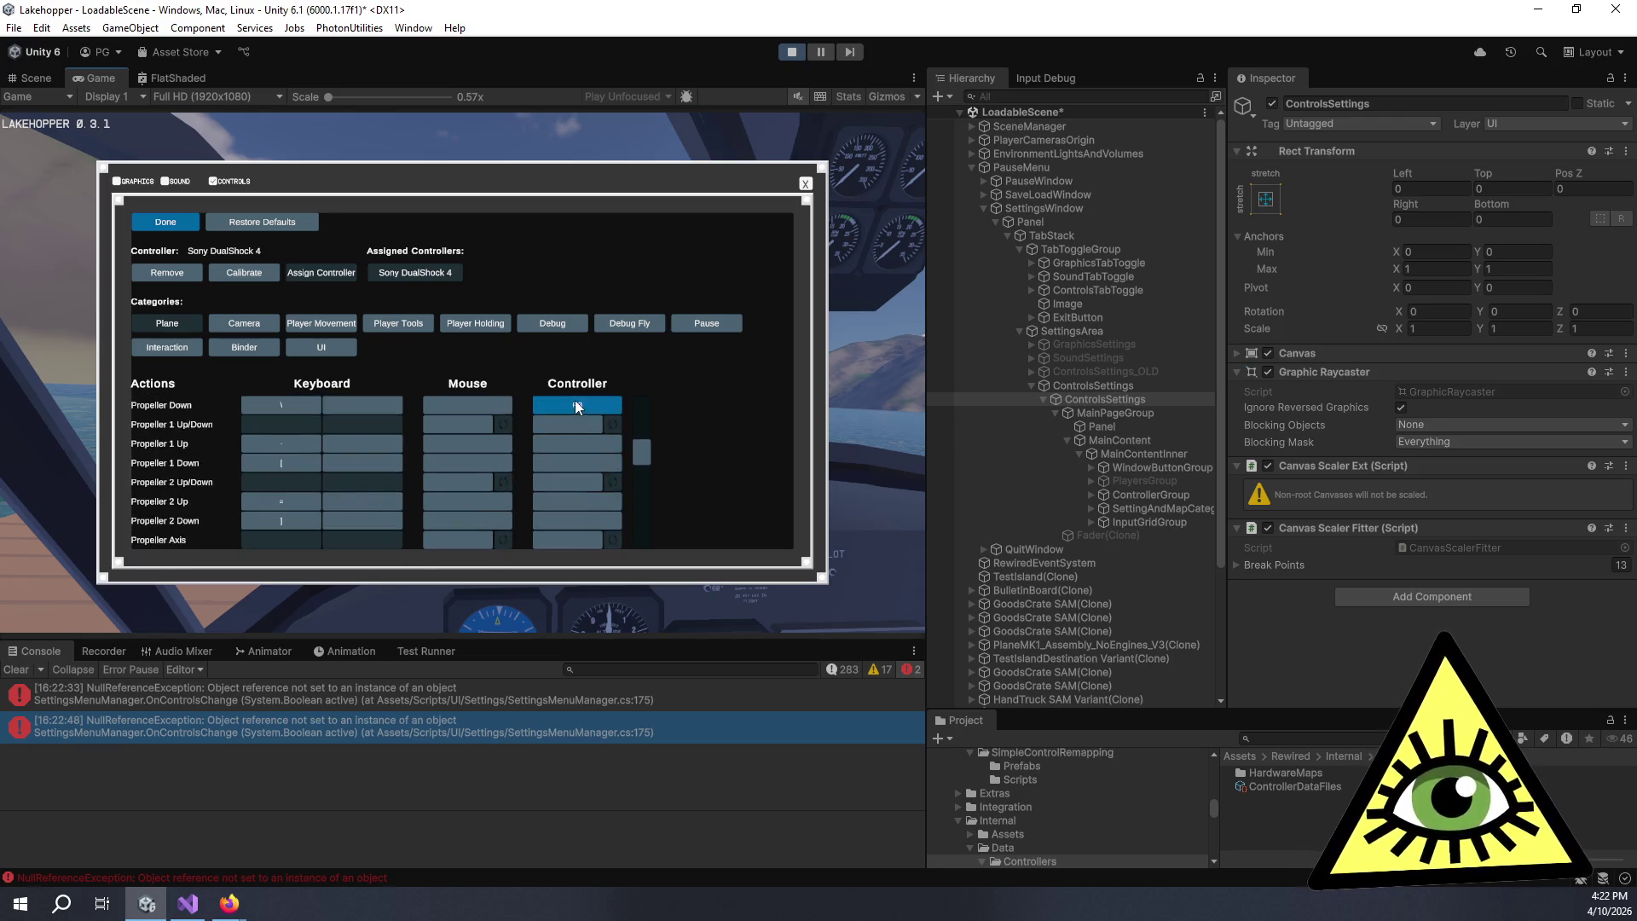
{"action": "scroll", "coordinate": [568, 450], "scroll_direction": "down", "scroll_amount": 5}
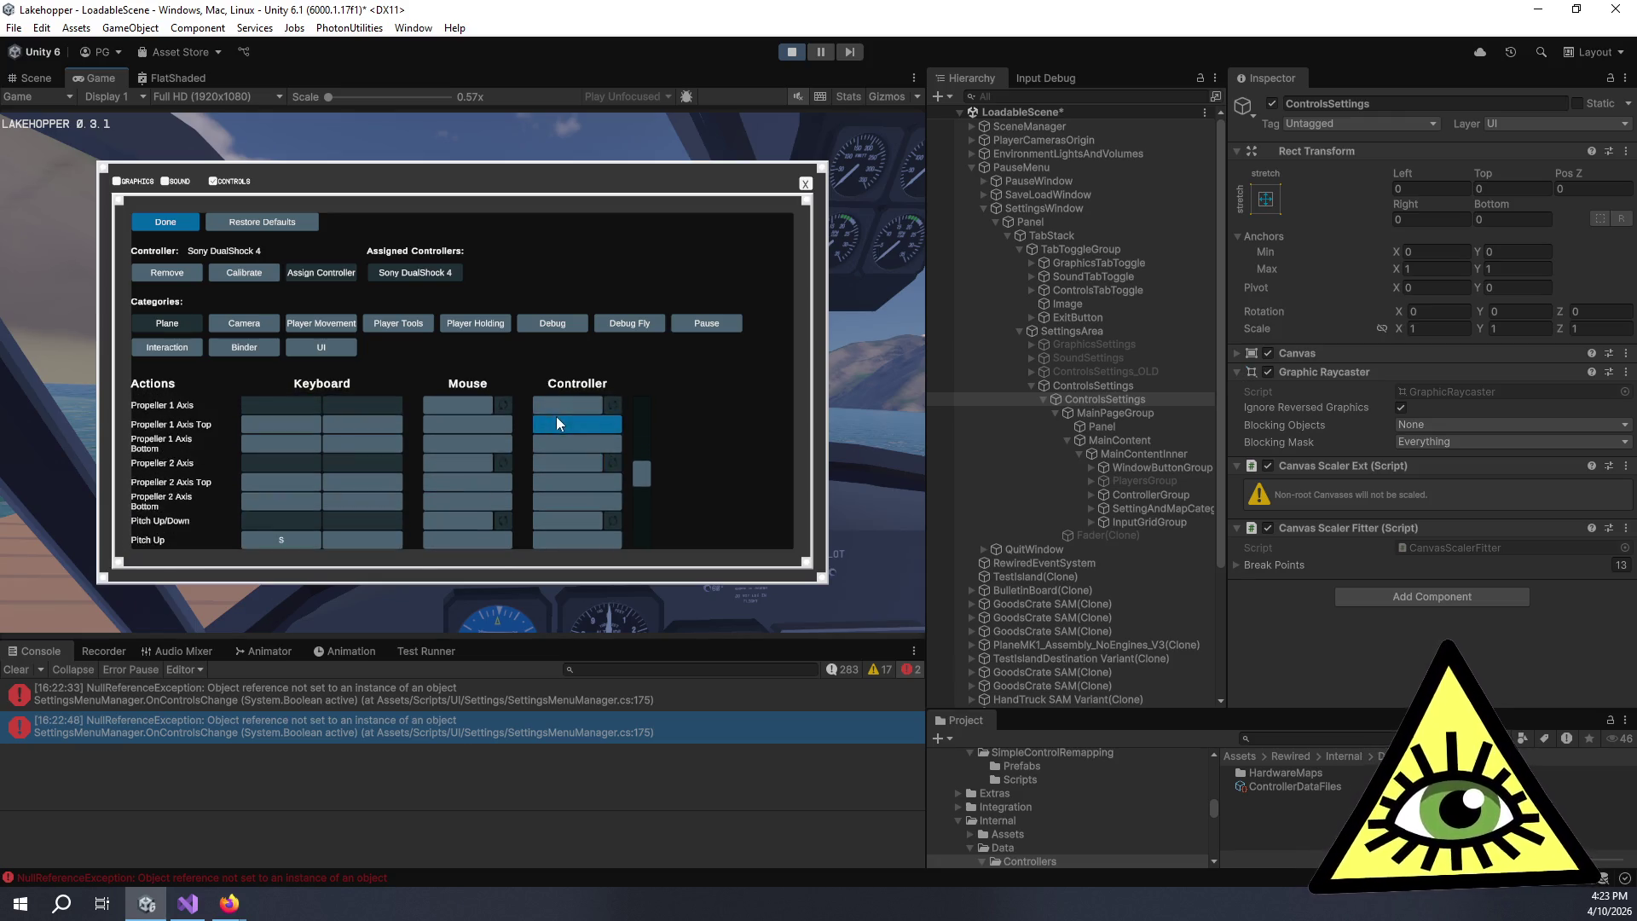
{"action": "scroll", "coordinate": [558, 414], "scroll_direction": "down", "scroll_amount": 2}
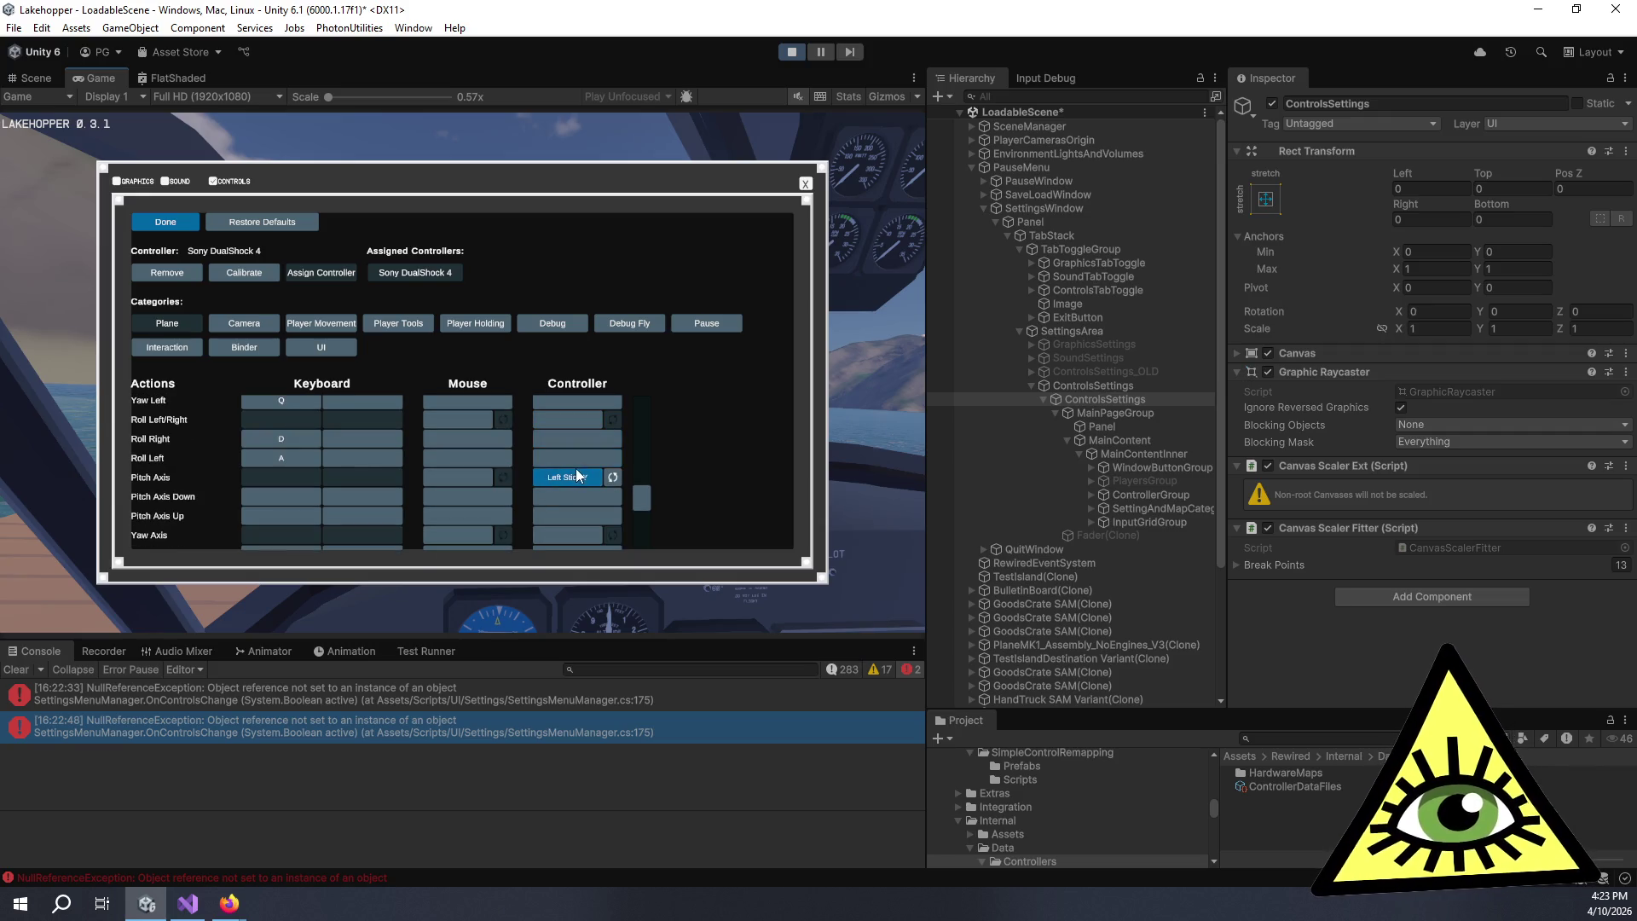
- Replace the Pitch Axis controller binding with Right Stick Y, accepting the conflict replacement
{"action": "left_click", "coordinate": [577, 475]}
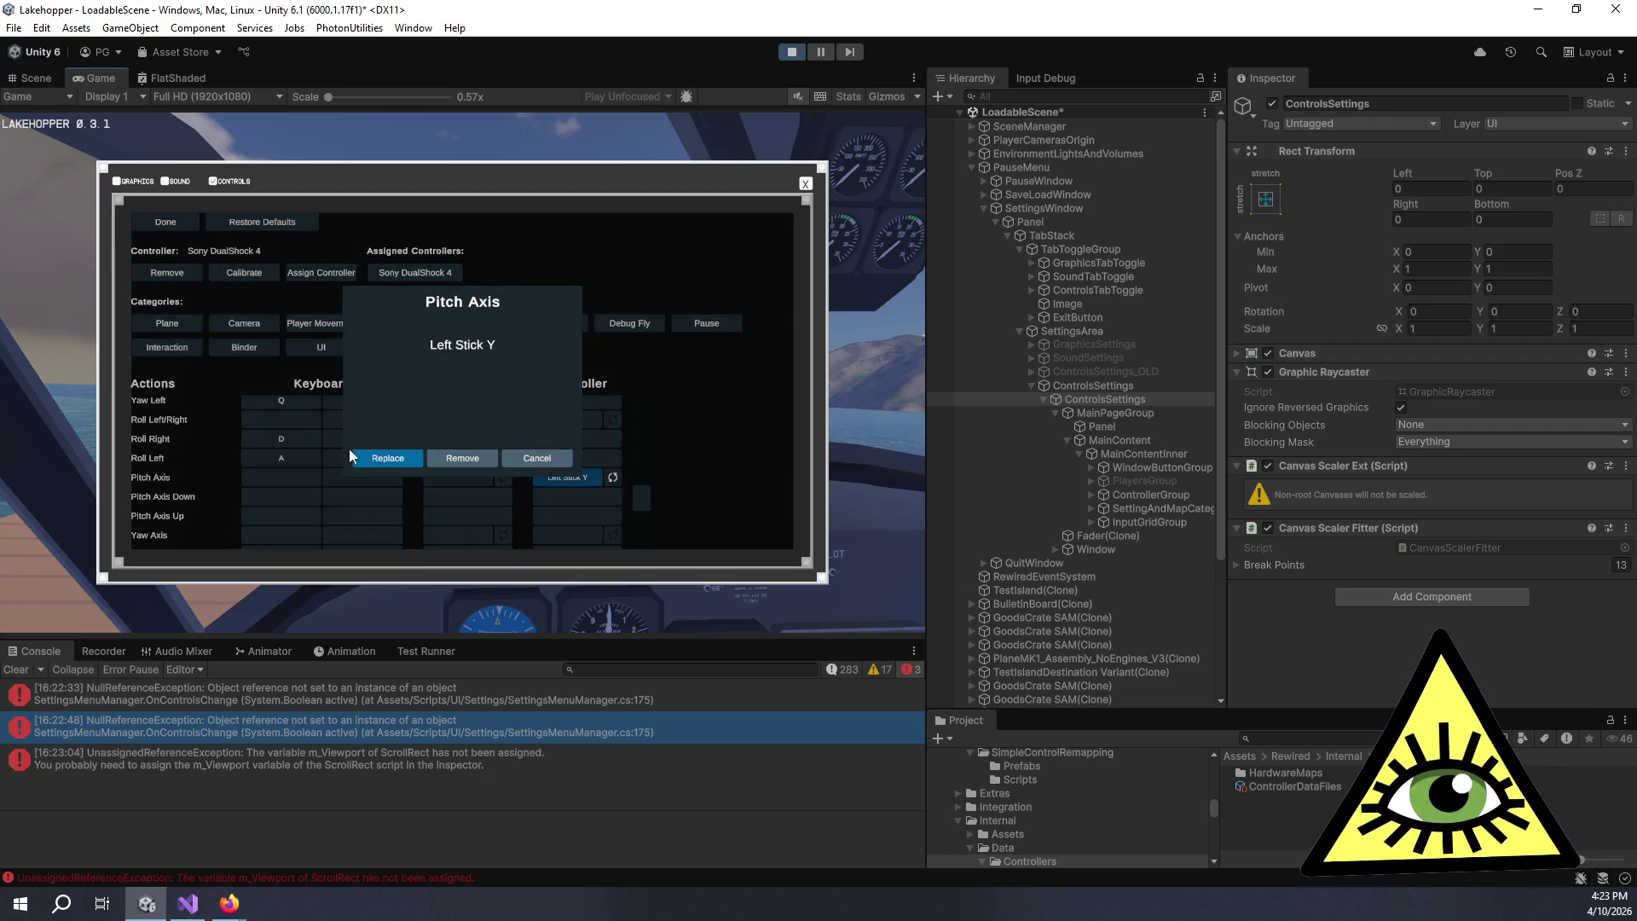
{"action": "left_click", "coordinate": [382, 458]}
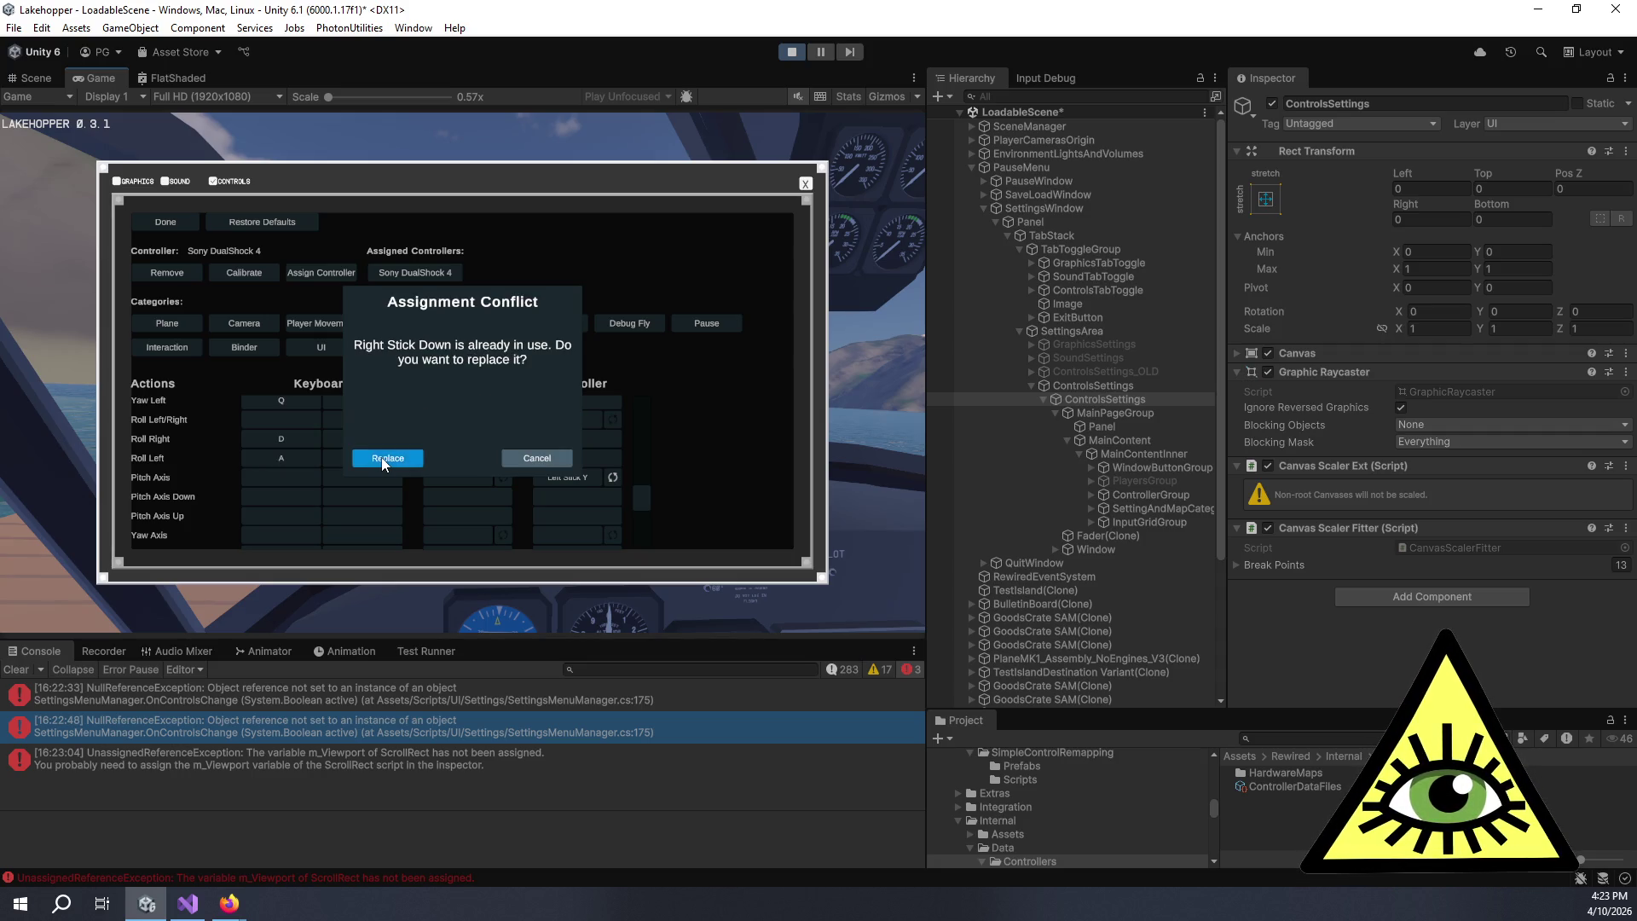
{"action": "left_click", "coordinate": [381, 457]}
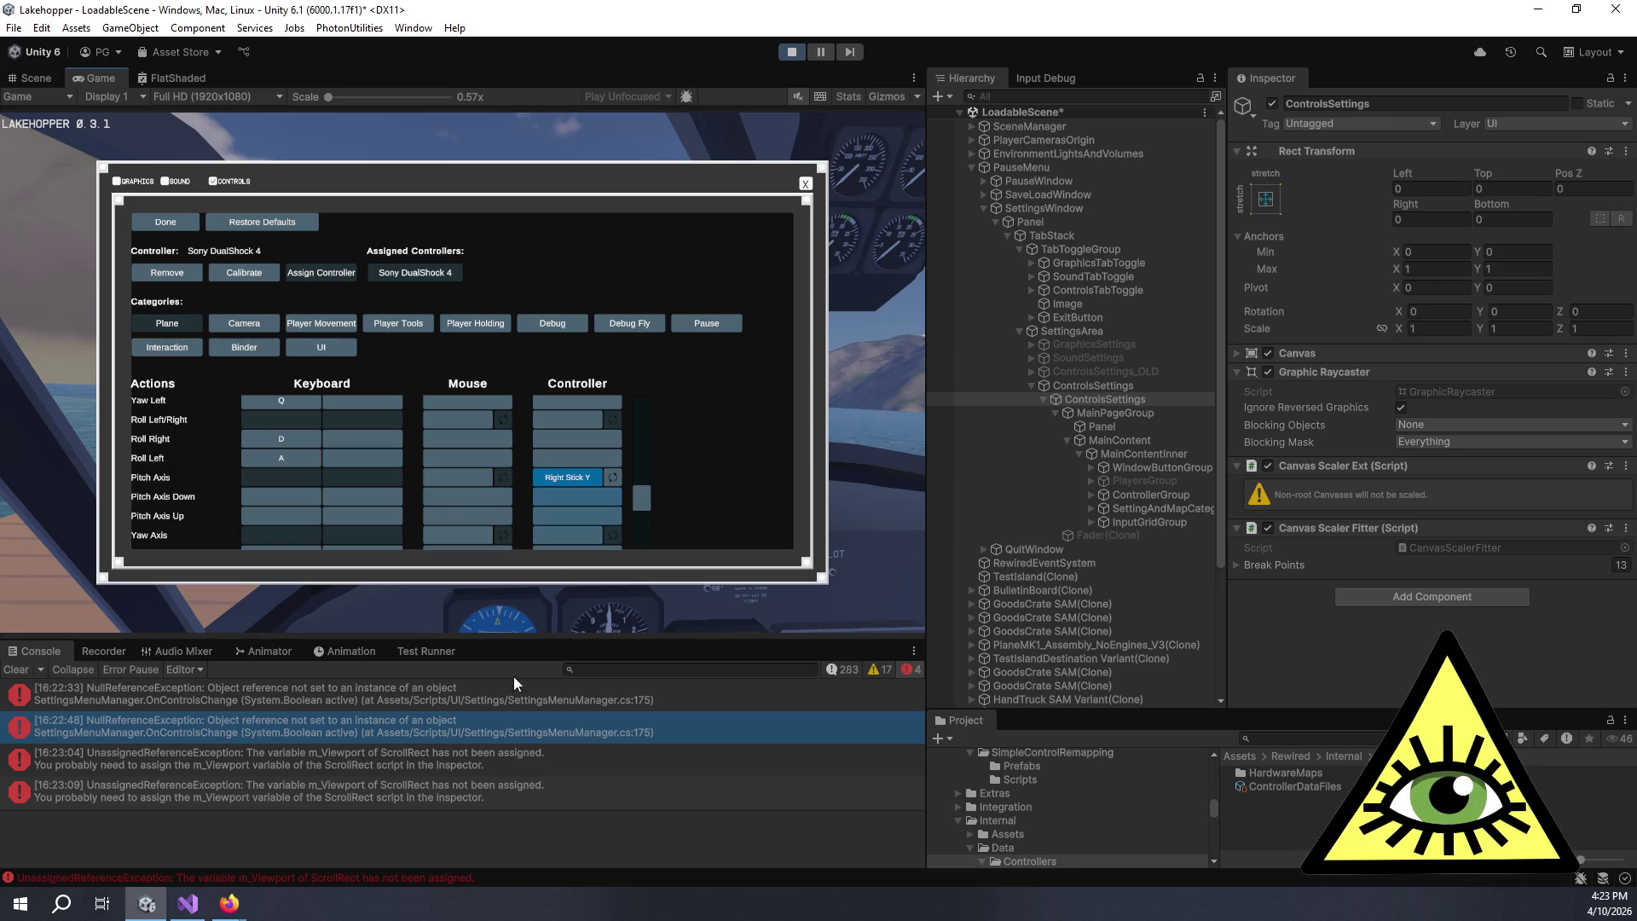
{"action": "scroll", "coordinate": [586, 481], "scroll_direction": "down", "scroll_amount": 1}
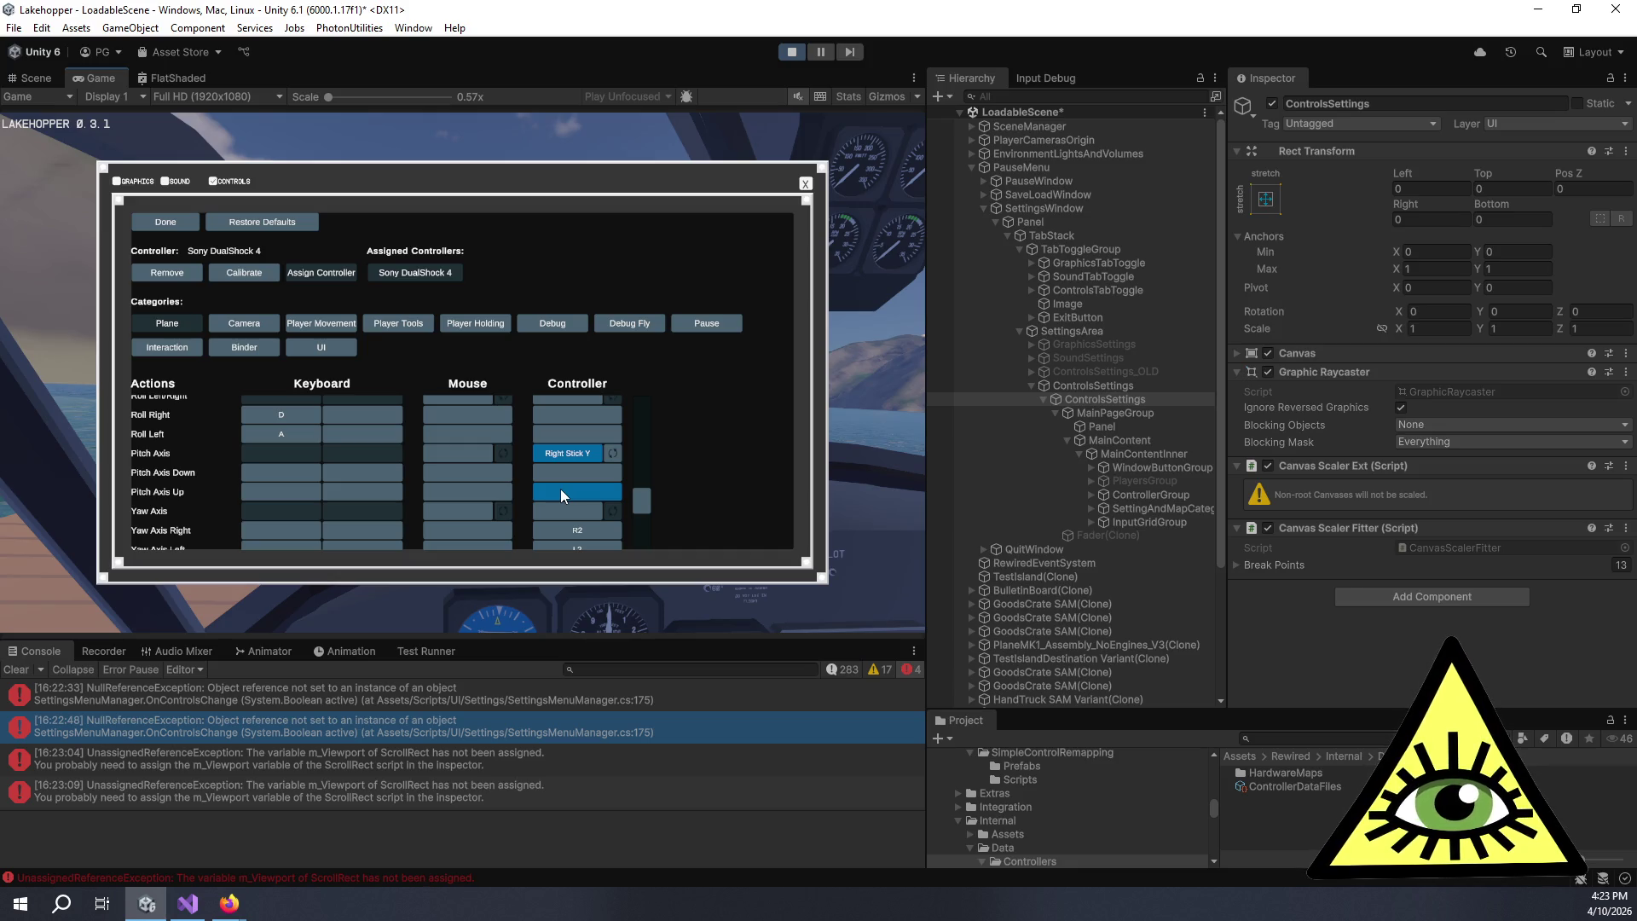
{"action": "scroll", "coordinate": [561, 489], "scroll_direction": "up", "scroll_amount": 4}
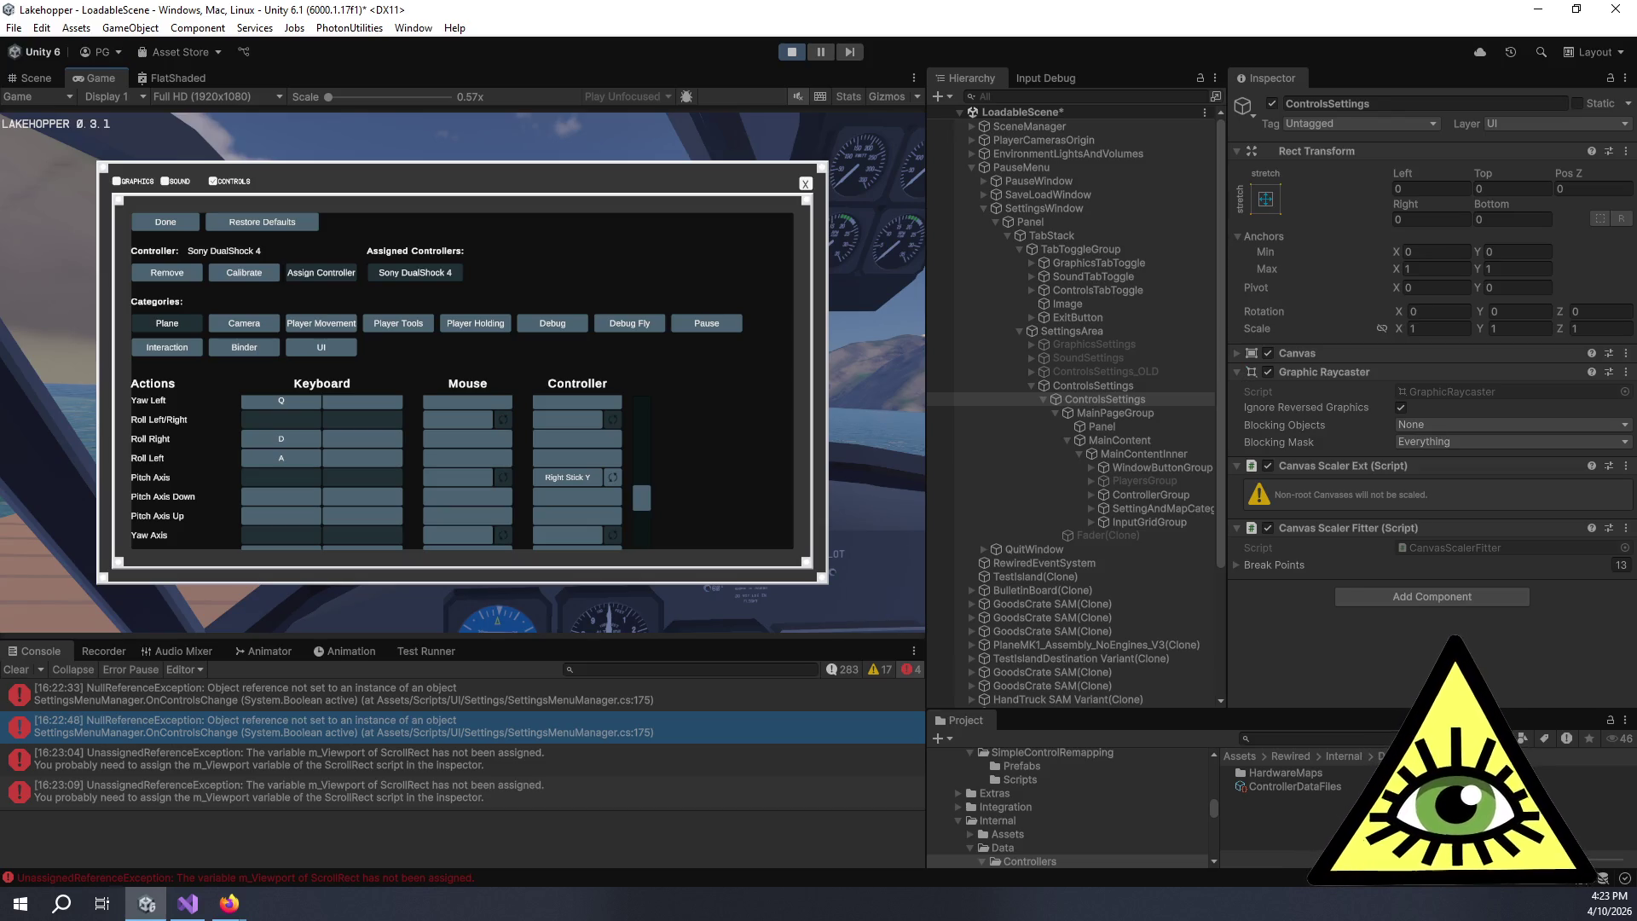
- Recheck the Pitch Axis cell and close the Controls page with Done
{"action": "left_click", "coordinate": [567, 477]}
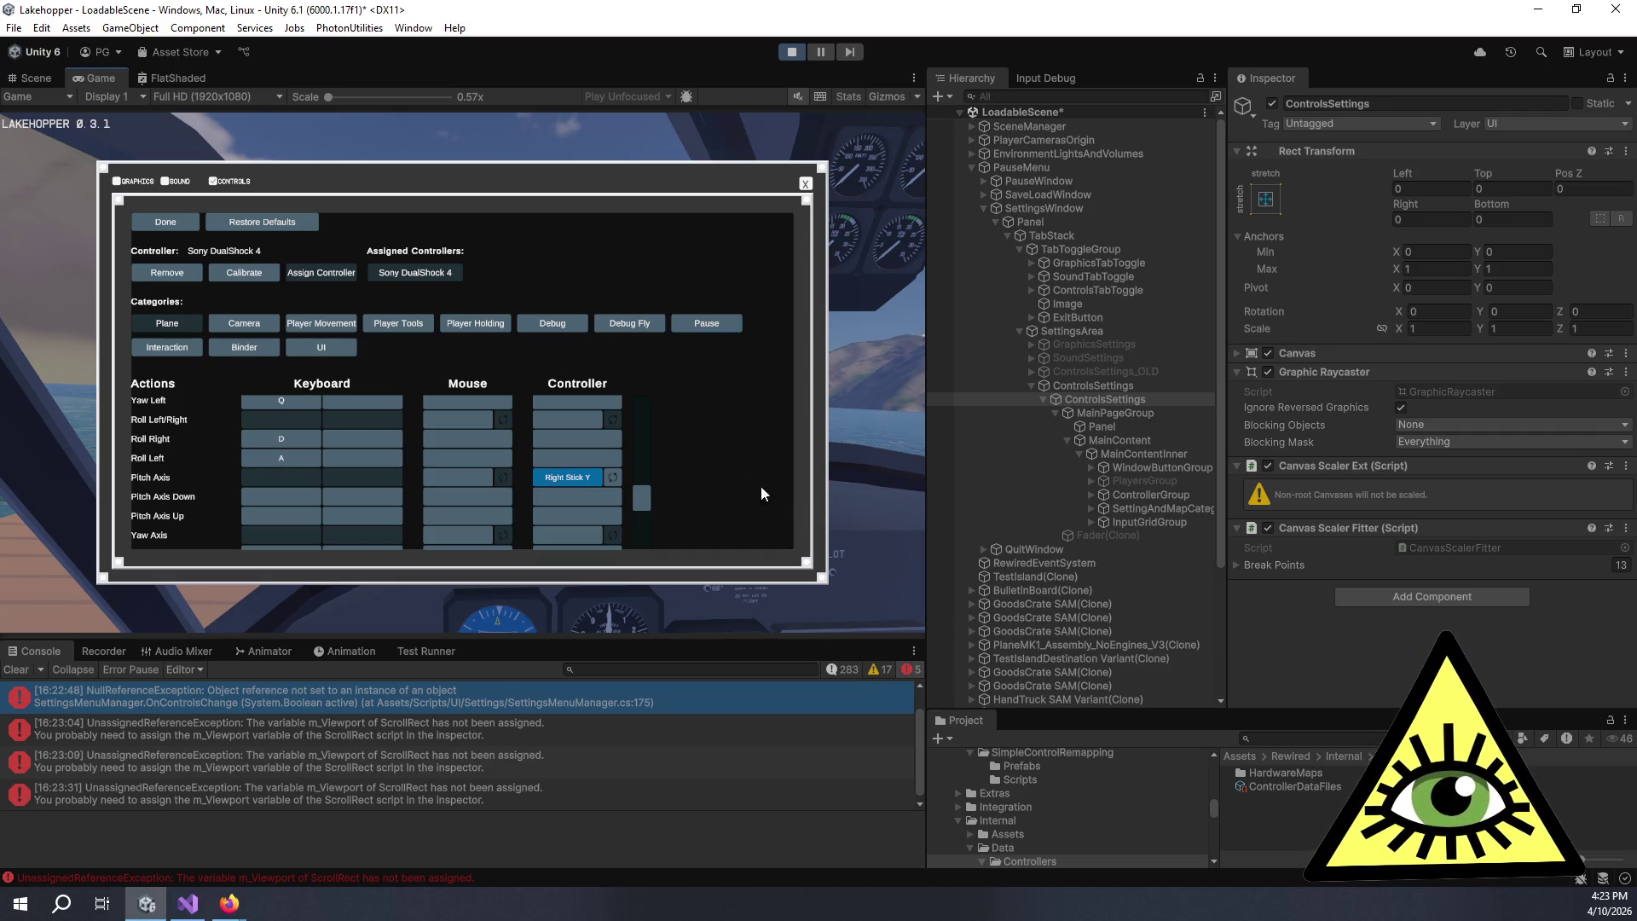
{"action": "scroll", "coordinate": [560, 479], "scroll_direction": "up", "scroll_amount": 1}
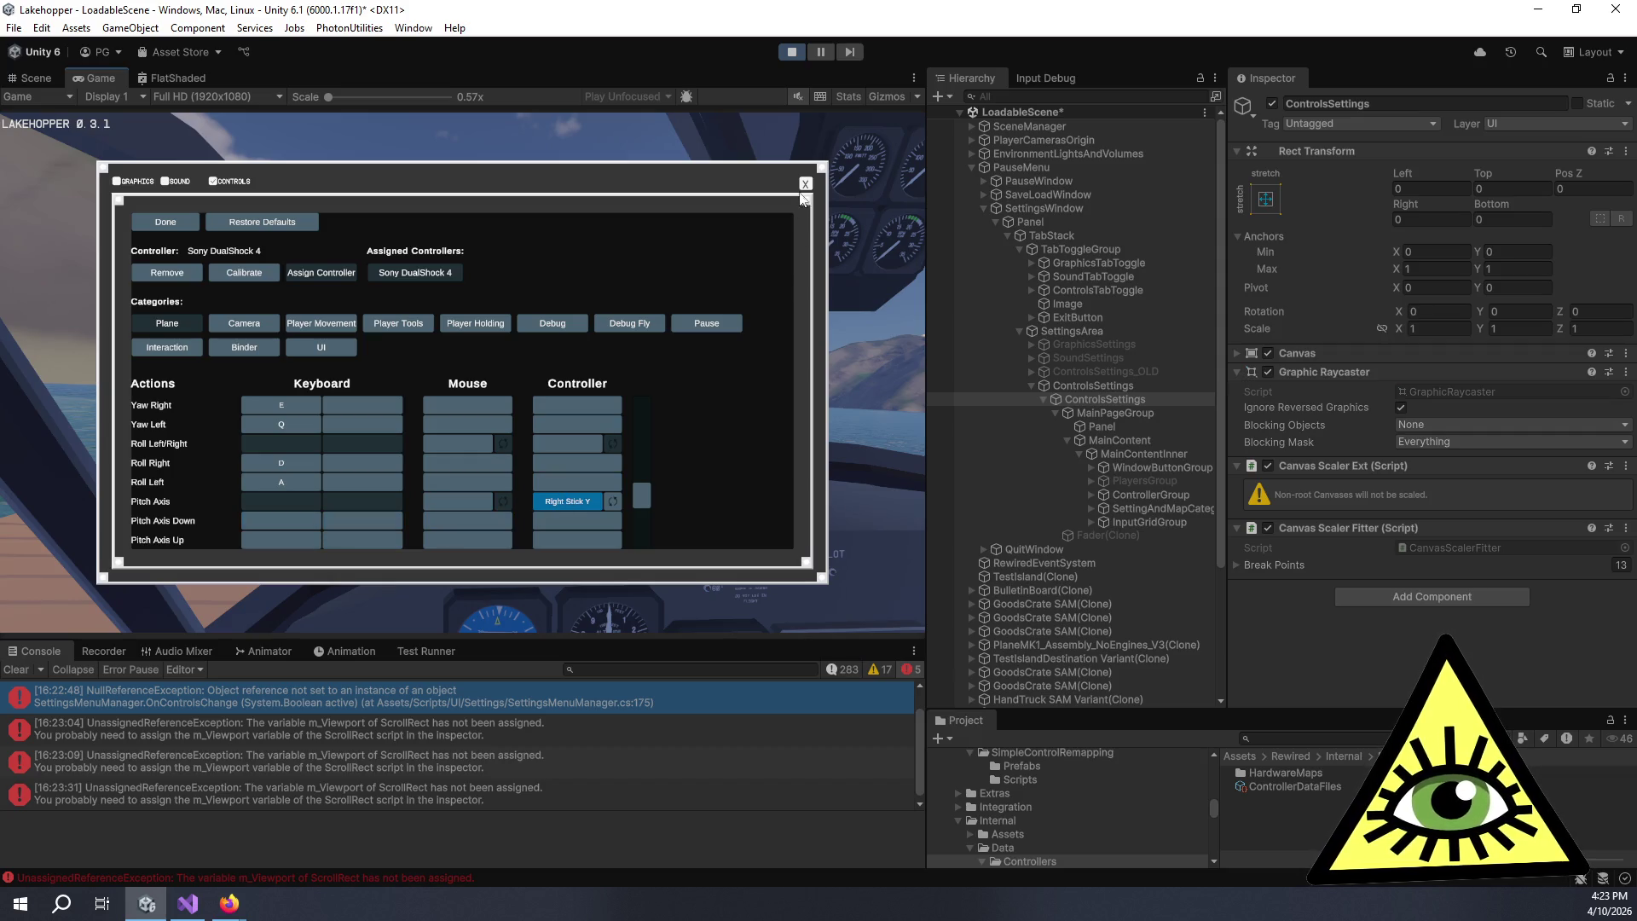
{"action": "left_click", "coordinate": [179, 223]}
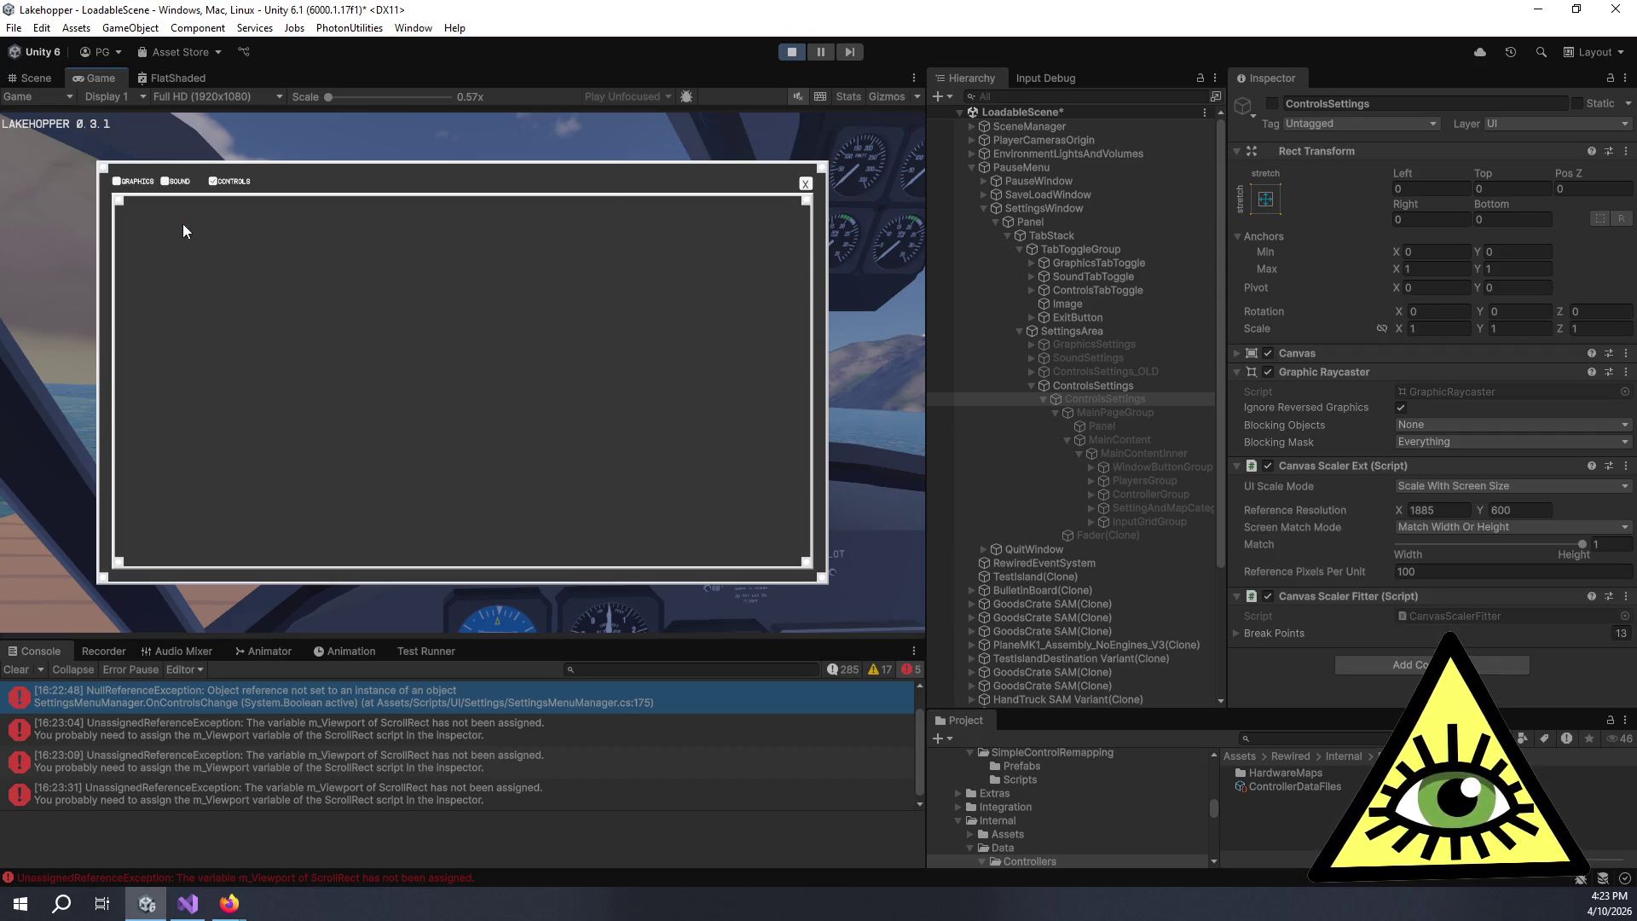
- Close settings, resume, then quit to desktop from the pause menu to end play mode
{"action": "left_click", "coordinate": [807, 184]}
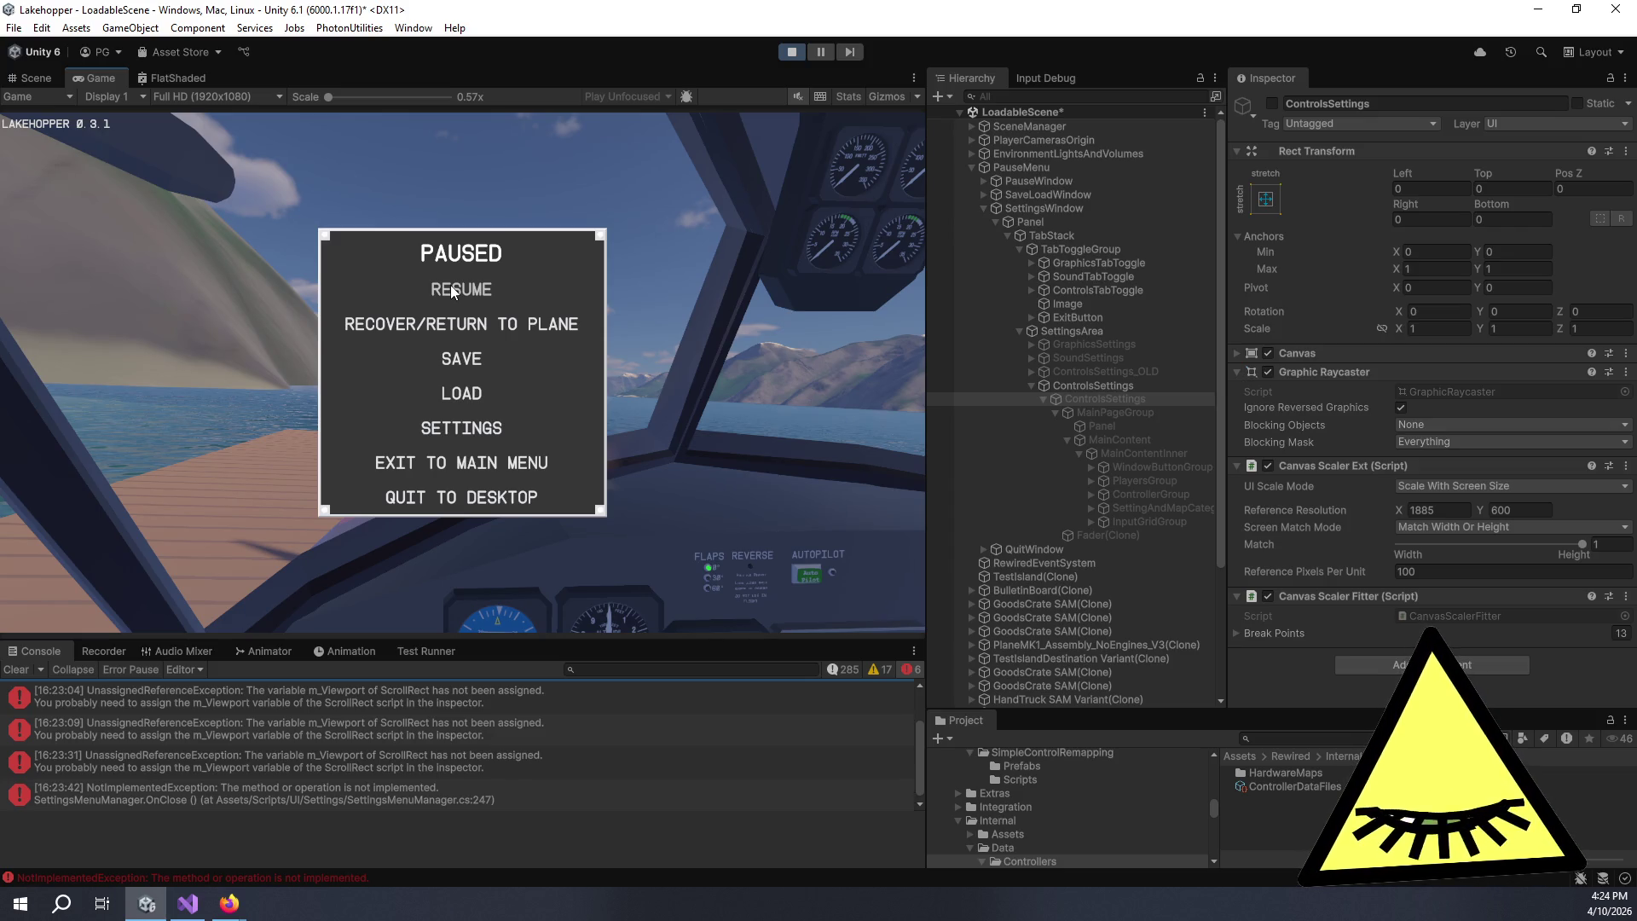
{"action": "left_click", "coordinate": [450, 285]}
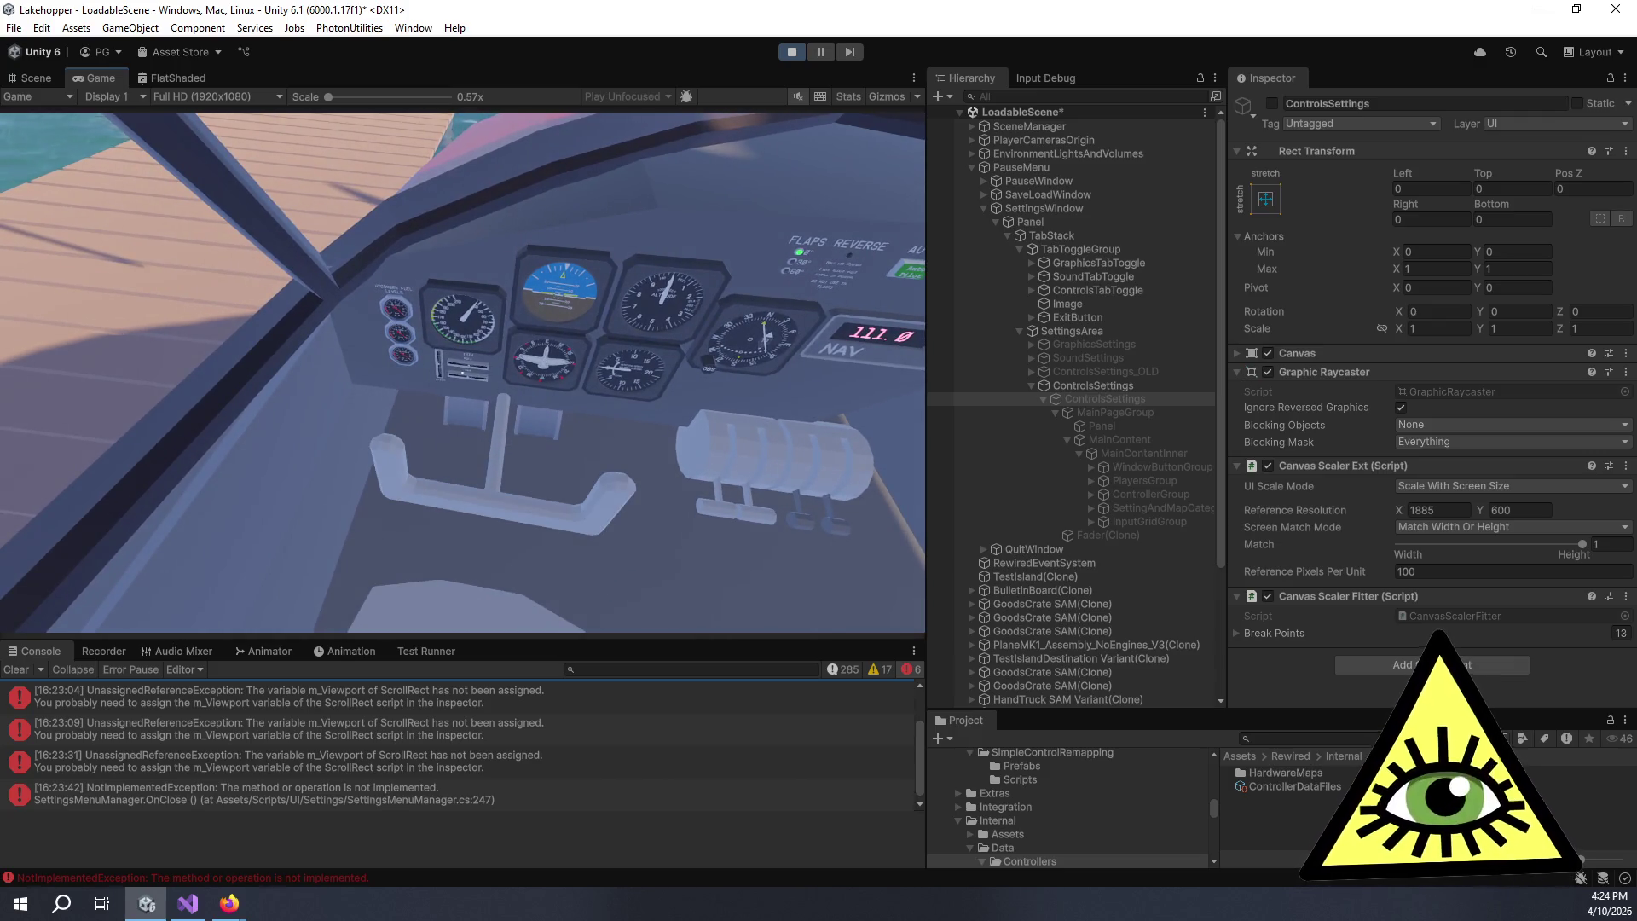
{"action": "key", "text": "Escape"}
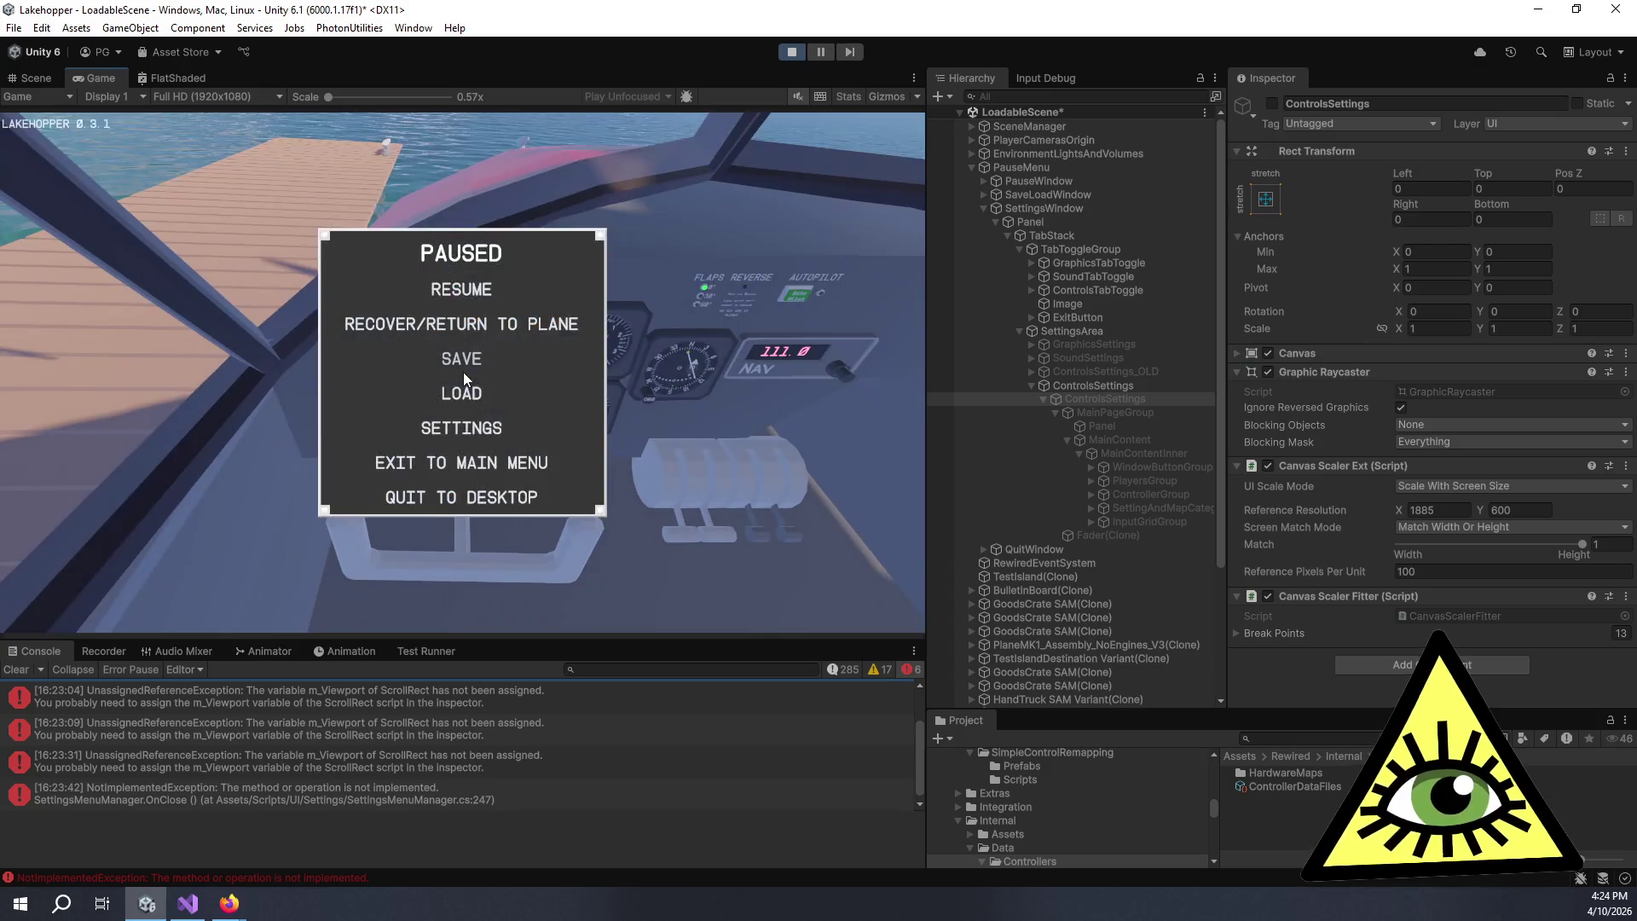
{"action": "left_click", "coordinate": [465, 502]}
{"action": "left_click", "coordinate": [367, 392]}
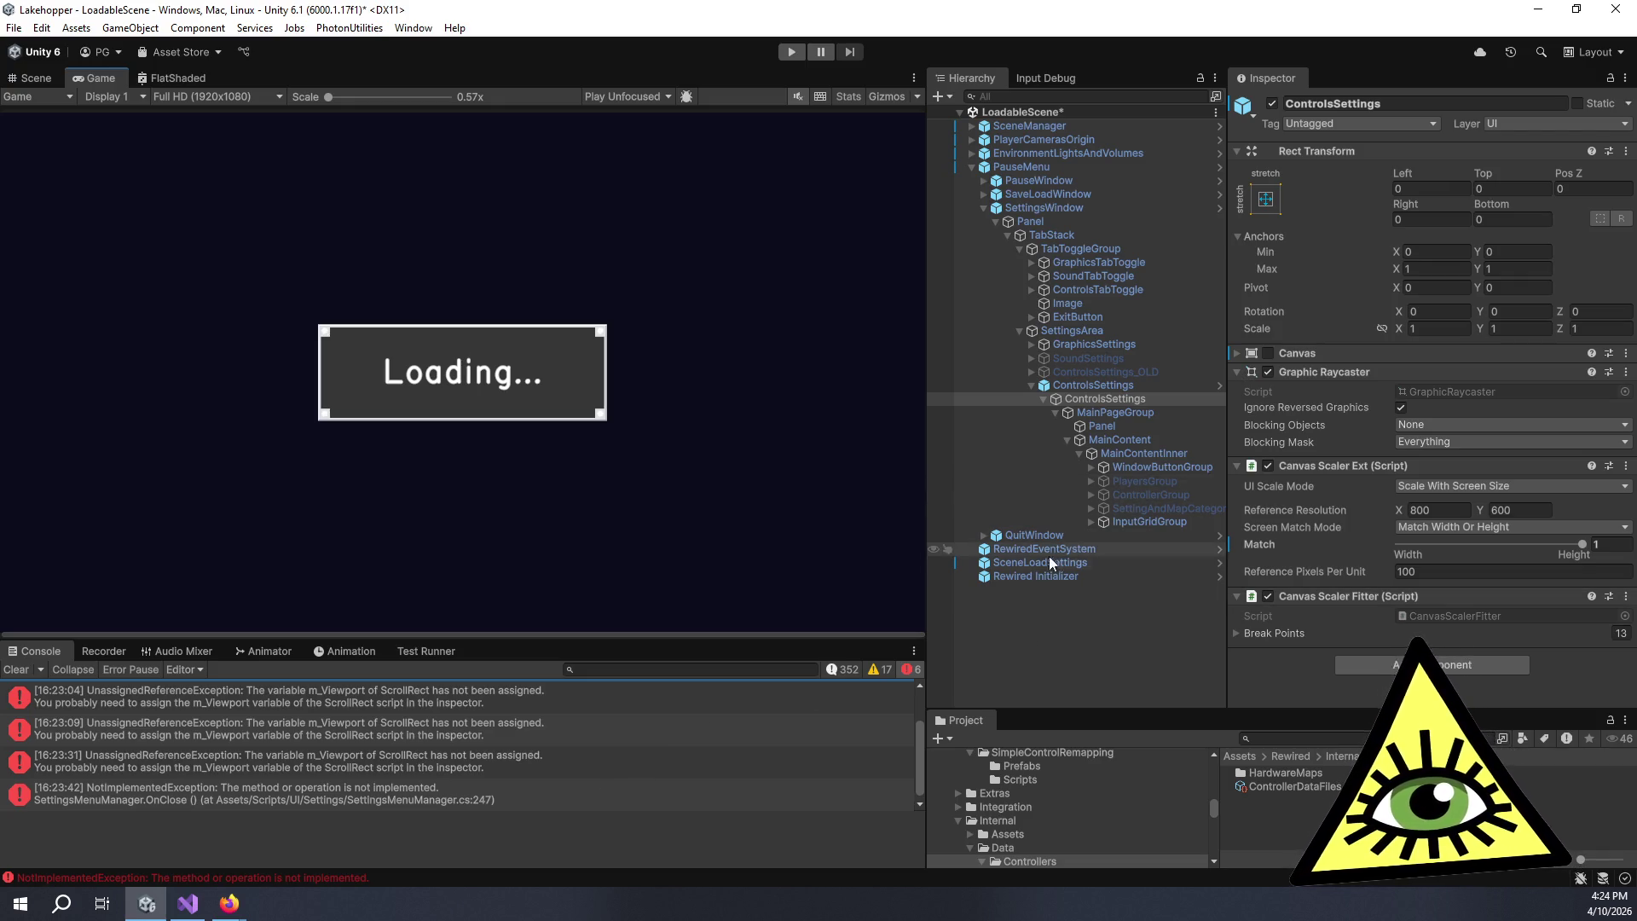
- Restart play mode to reload the game, then bring Notepad++ with Lagtest_NL.sav forward
{"action": "left_click", "coordinate": [793, 51]}
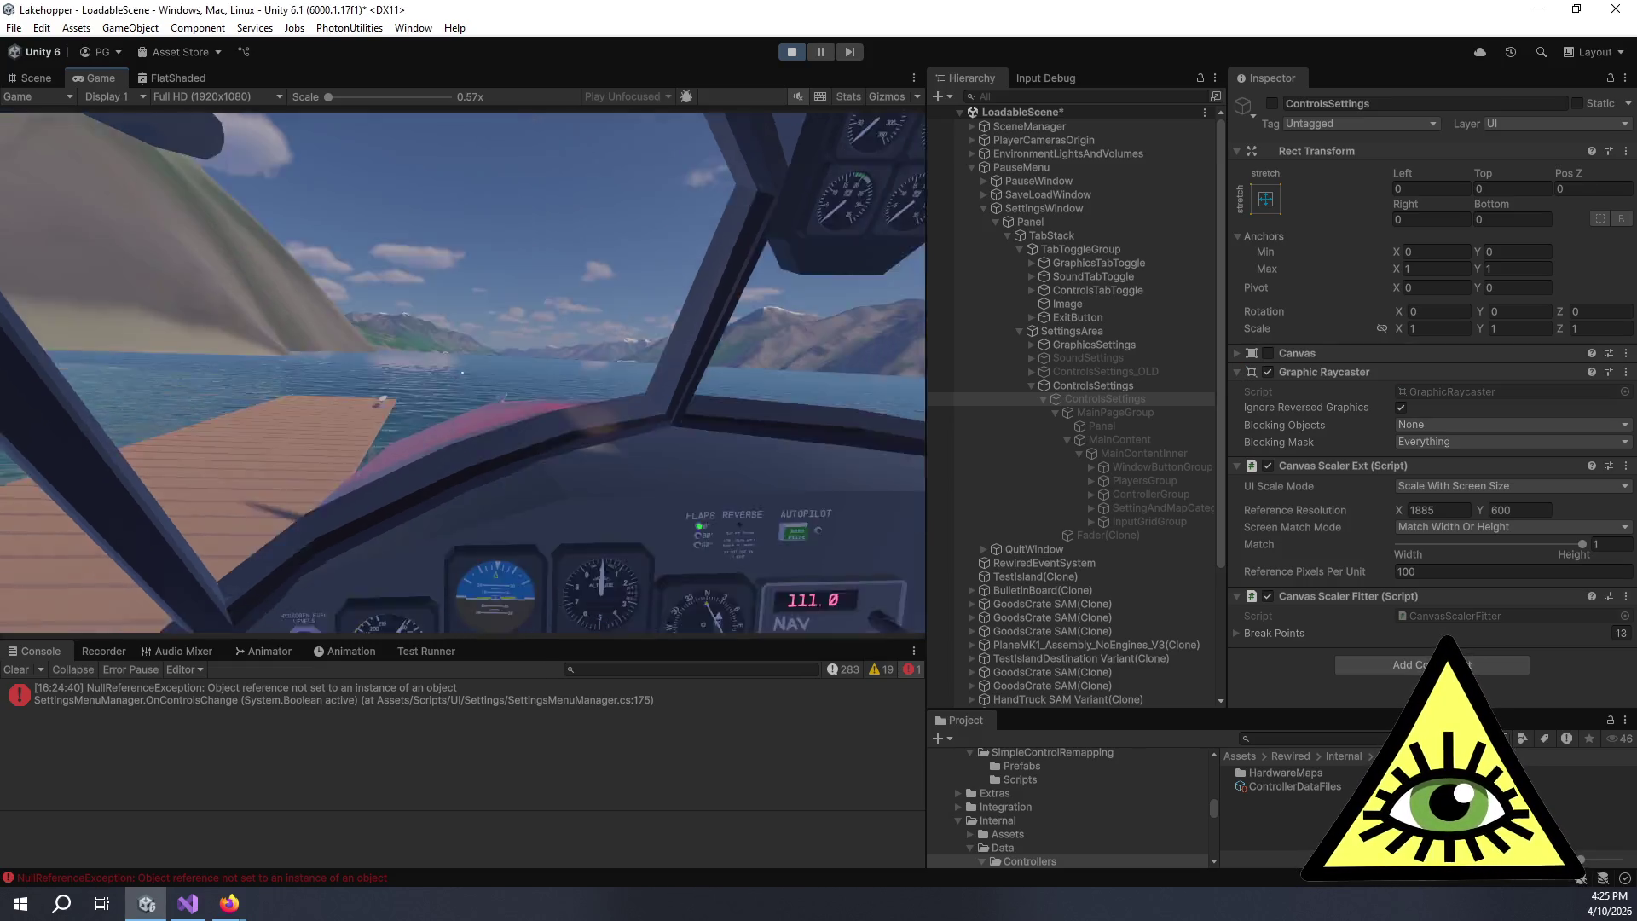
{"action": "key", "text": "F5"}
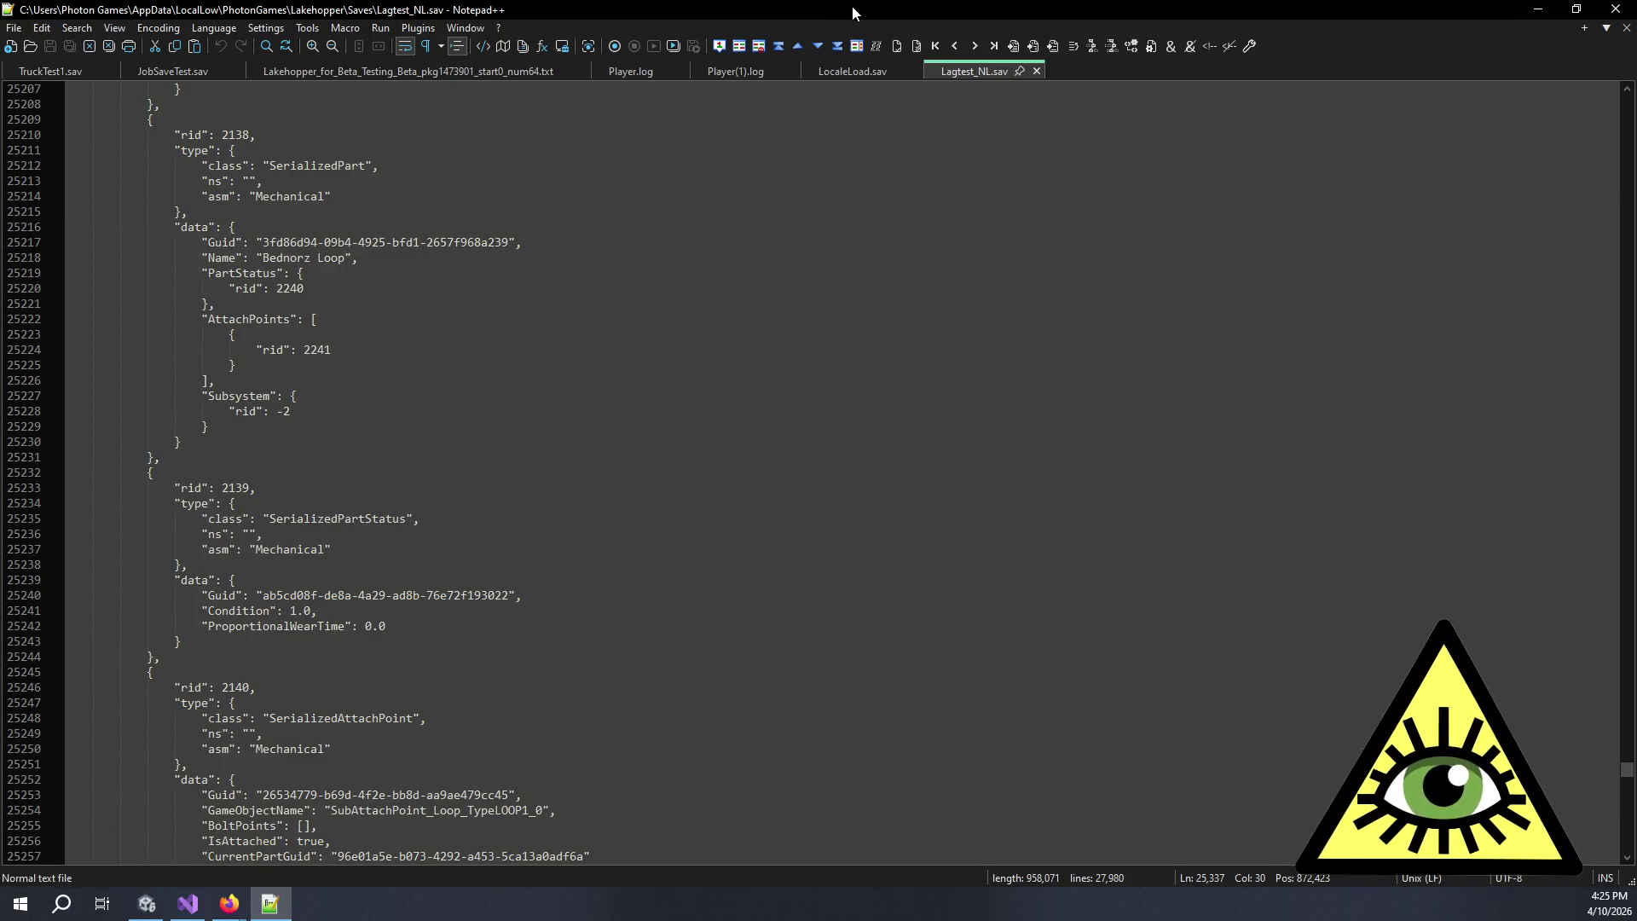
- Bring up ControlsConfig.json and scroll down through its saved controller mappings to the end
{"action": "double_click", "coordinate": [921, 9]}
{"action": "key", "text": "alt+F4"}
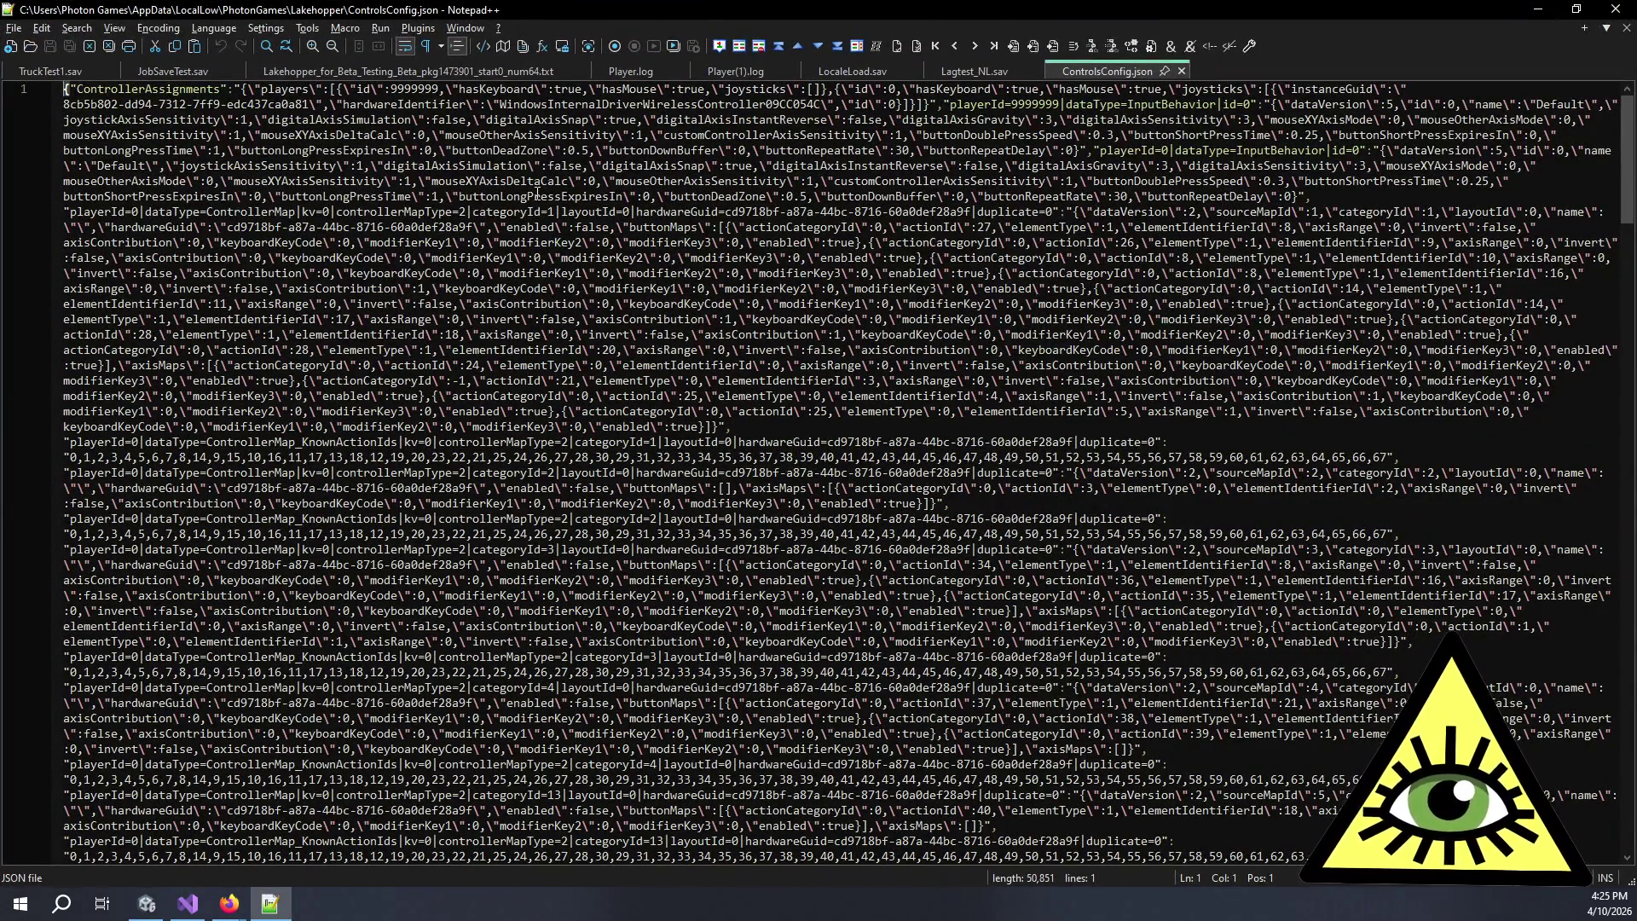
{"action": "scroll", "coordinate": [537, 194], "scroll_direction": "down", "scroll_amount": 9}
{"action": "scroll", "coordinate": [556, 254], "scroll_direction": "down", "scroll_amount": 20}
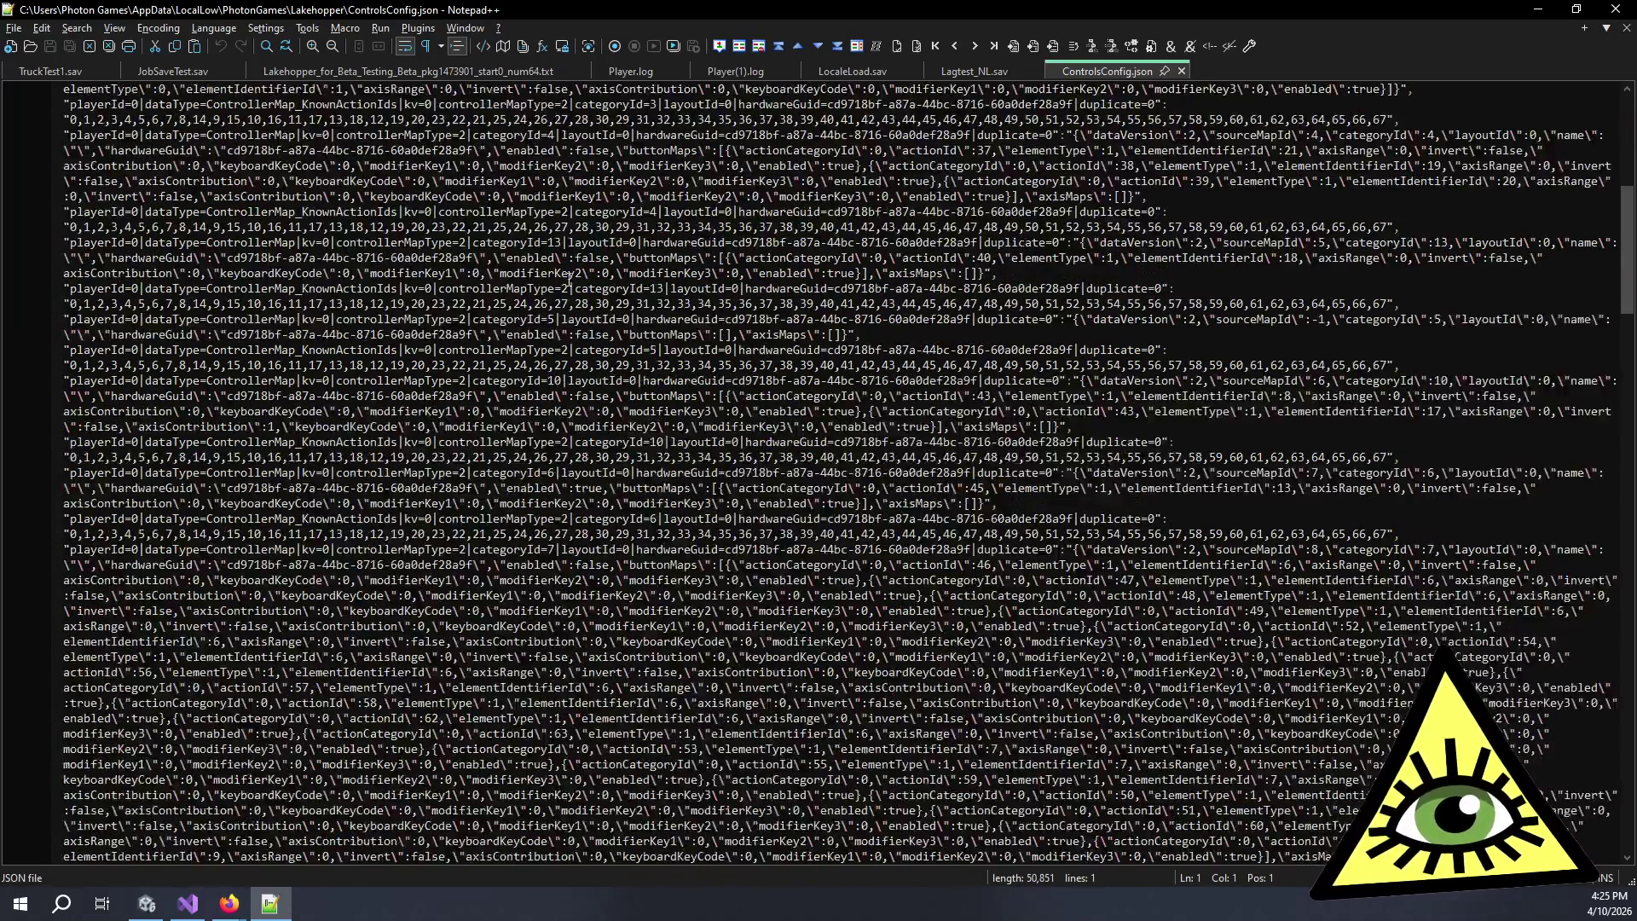
{"action": "scroll", "coordinate": [589, 311], "scroll_direction": "down", "scroll_amount": 20}
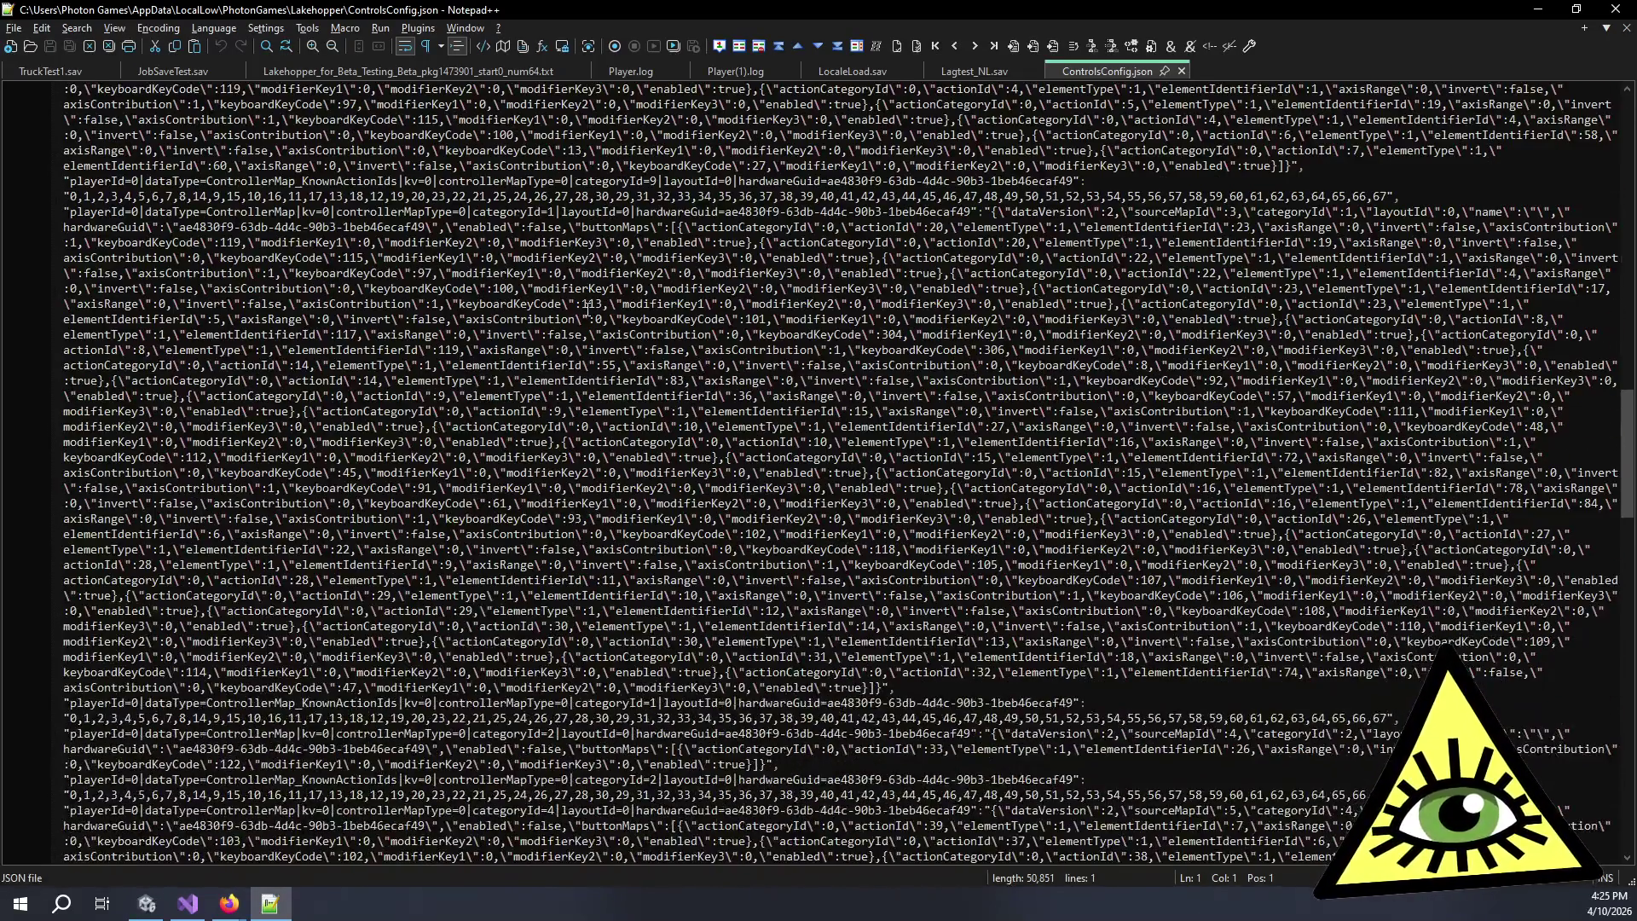
{"action": "scroll", "coordinate": [589, 312], "scroll_direction": "down", "scroll_amount": 20}
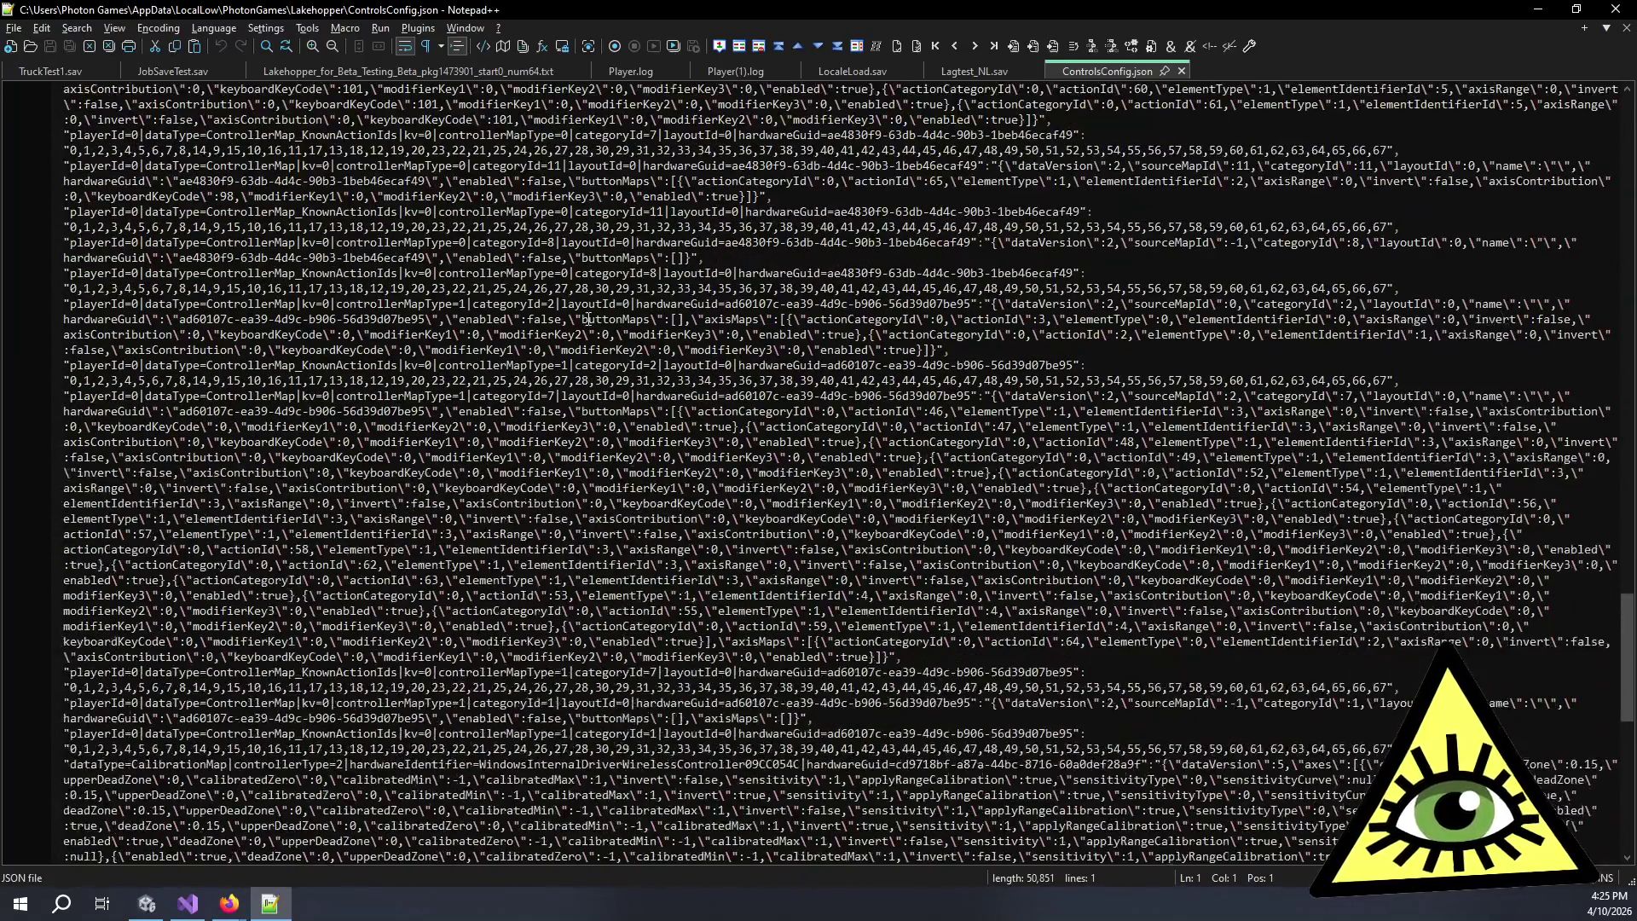
- Scroll back to the top of ControlsConfig.json, then close Notepad++ to return to the running game
{"action": "scroll", "coordinate": [642, 362], "scroll_direction": "up", "scroll_amount": 20}
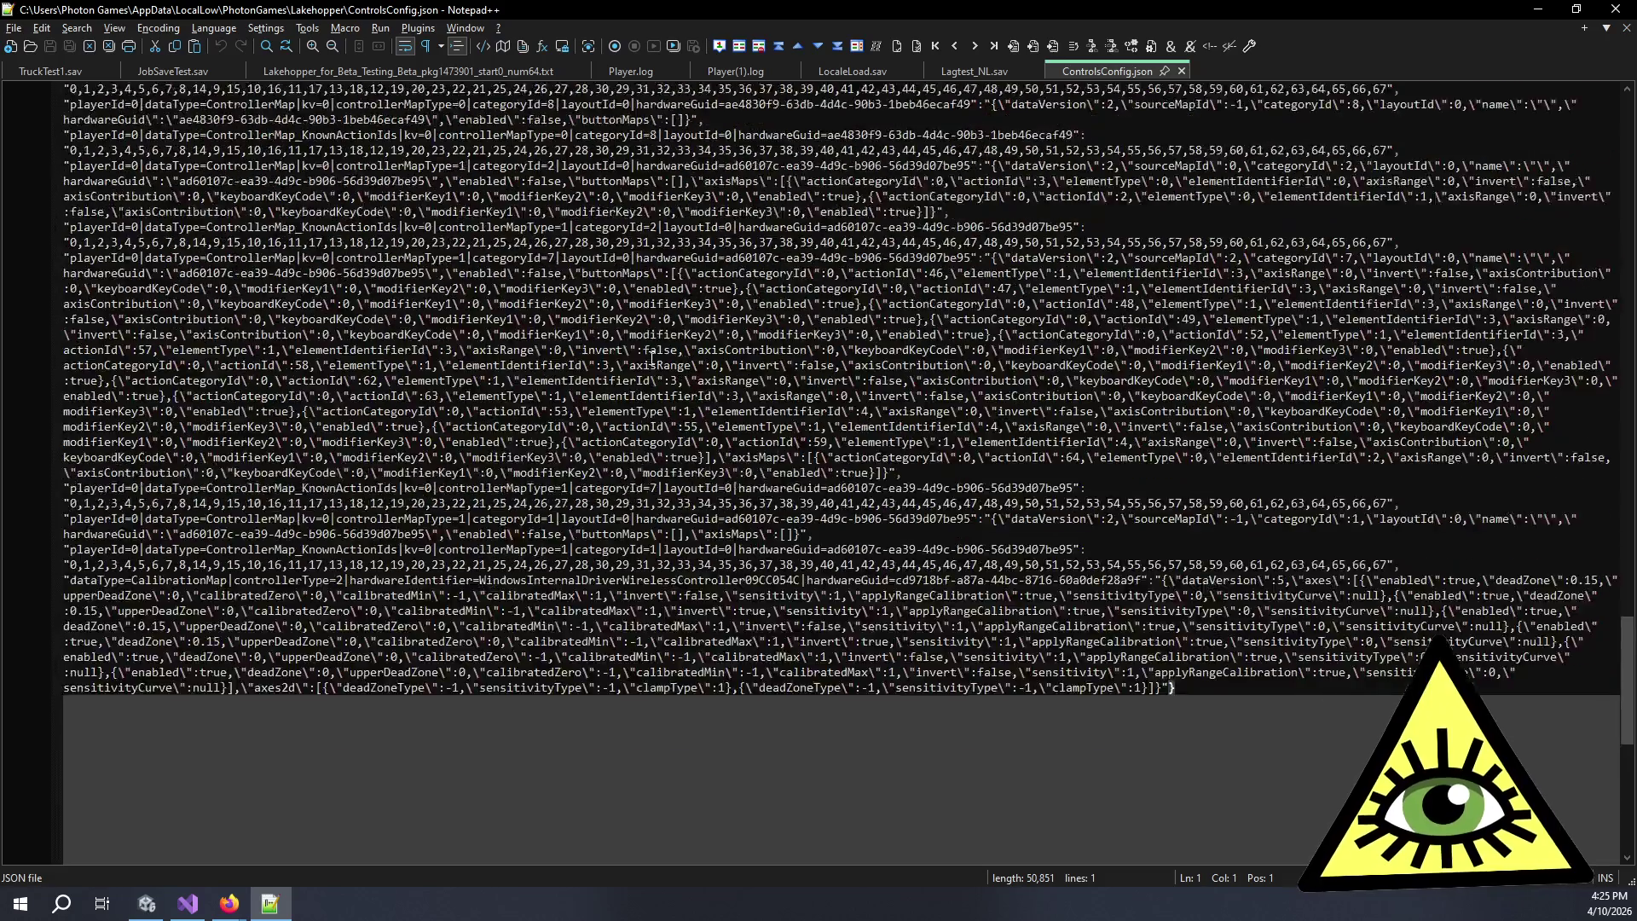
{"action": "scroll", "coordinate": [729, 290], "scroll_direction": "up", "scroll_amount": 12}
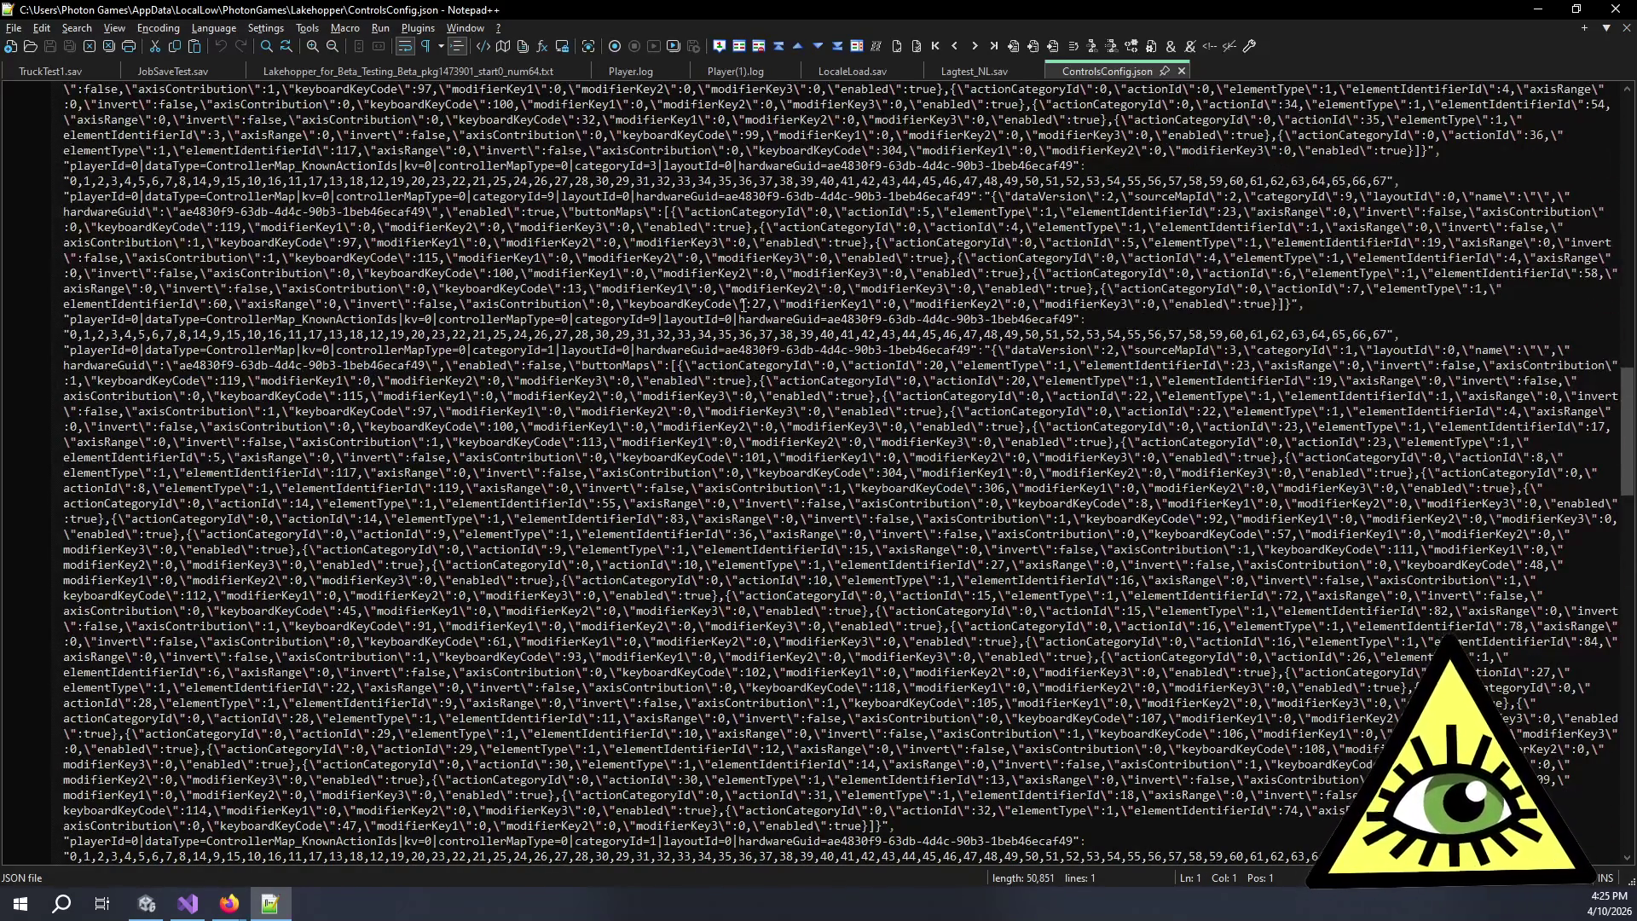
{"action": "scroll", "coordinate": [744, 305], "scroll_direction": "up", "scroll_amount": 4}
{"action": "scroll", "coordinate": [742, 306], "scroll_direction": "up", "scroll_amount": 2}
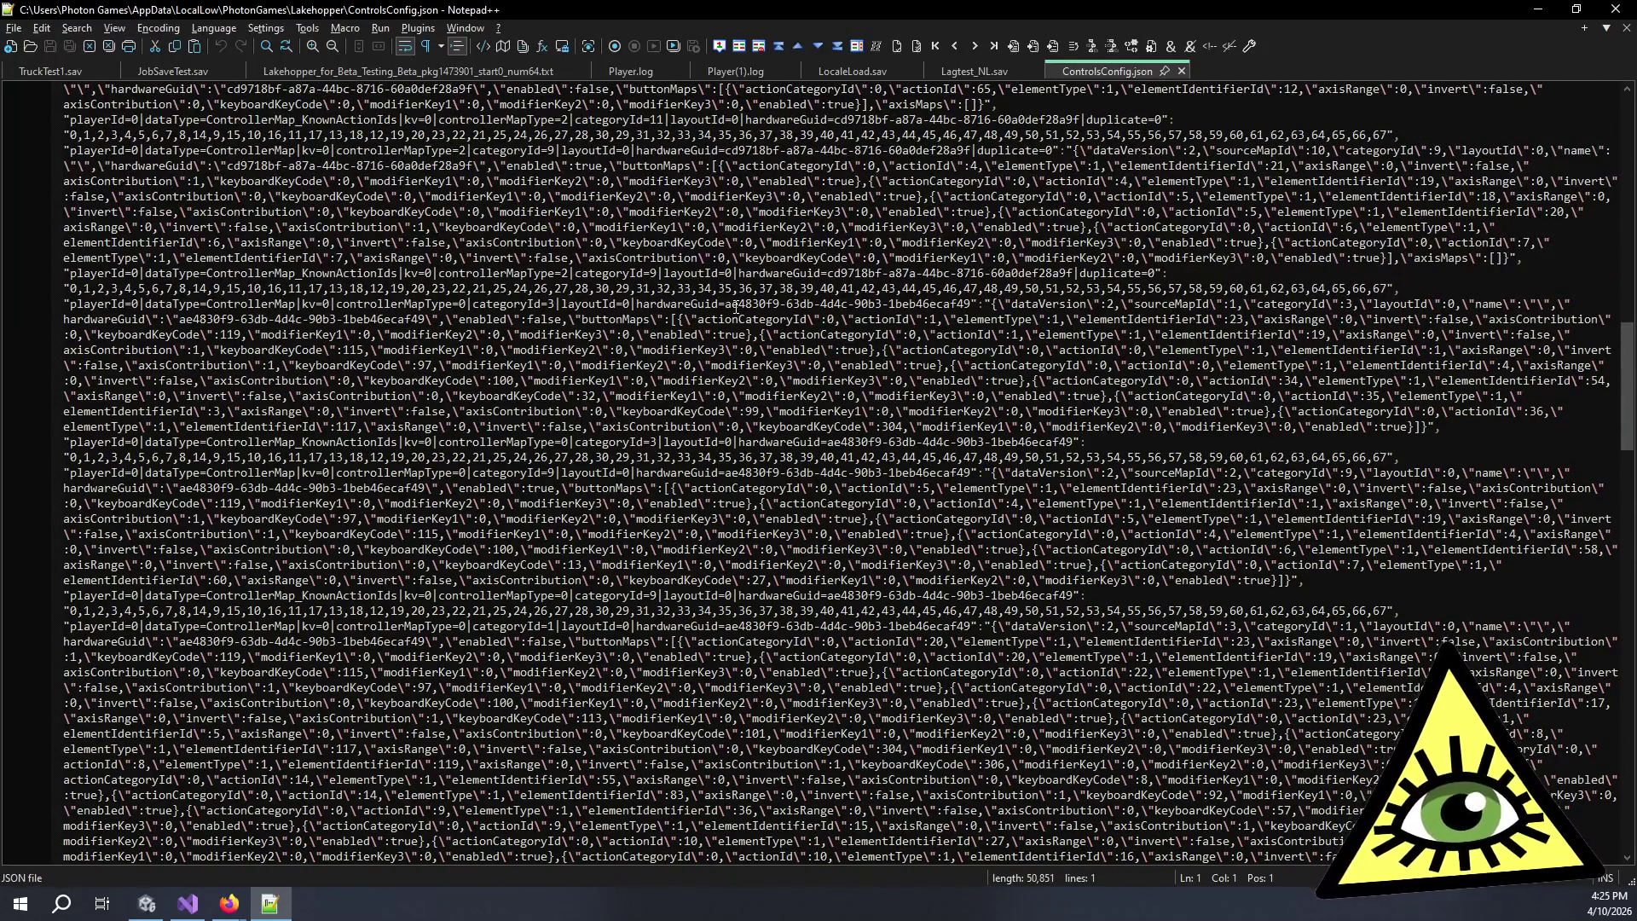
{"action": "scroll", "coordinate": [735, 307], "scroll_direction": "up", "scroll_amount": 13}
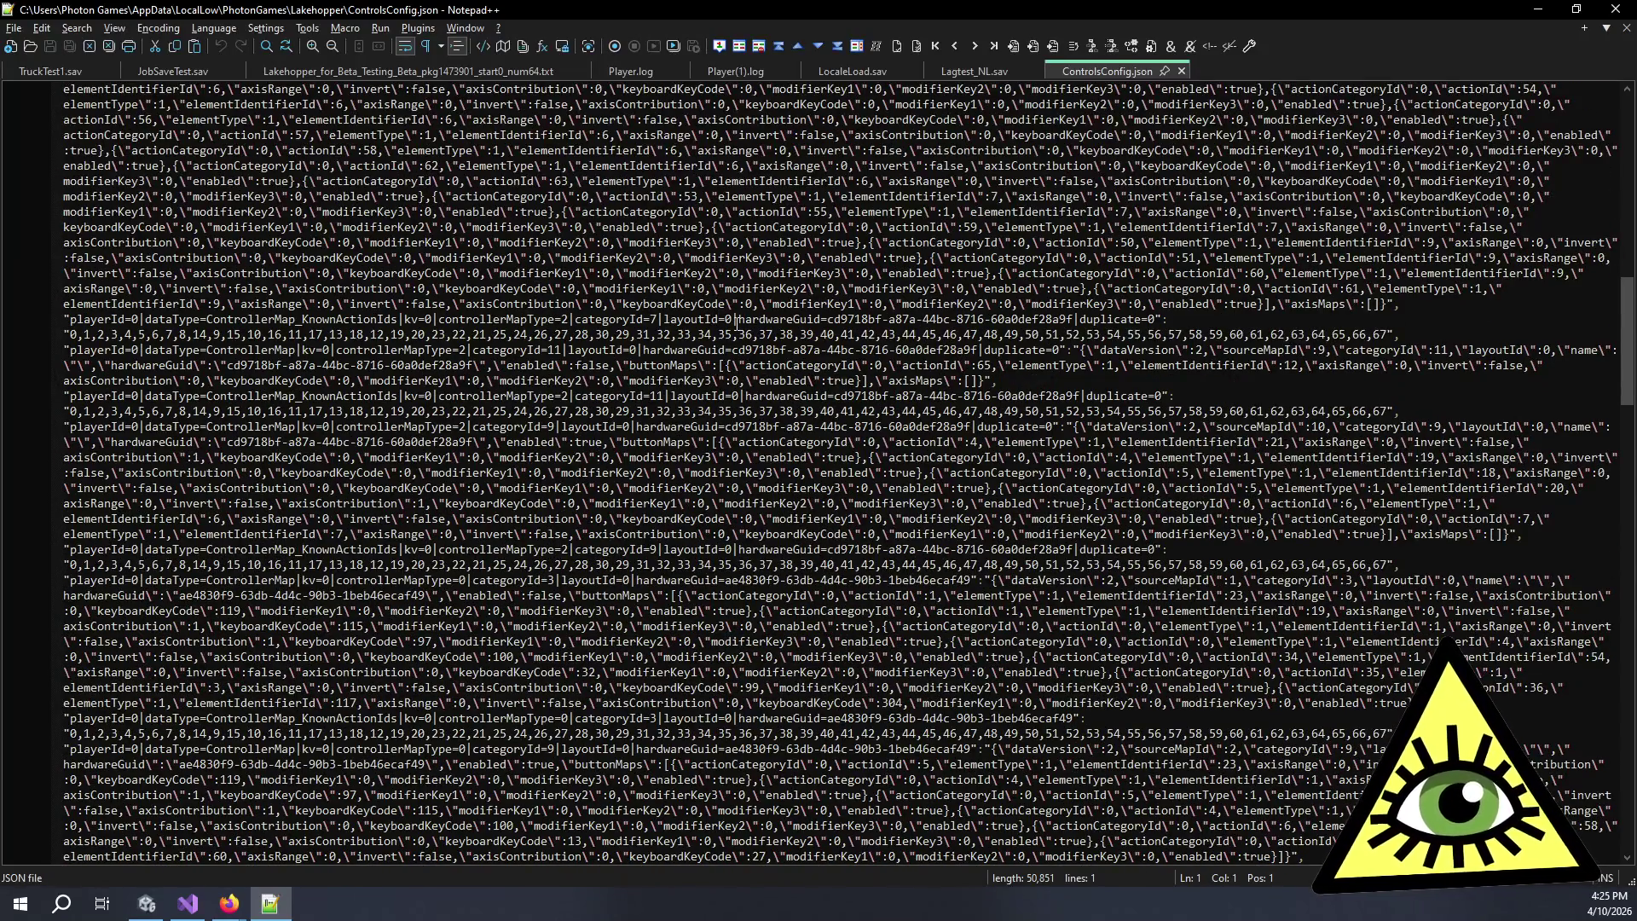
{"action": "scroll", "coordinate": [739, 327], "scroll_direction": "up", "scroll_amount": 17}
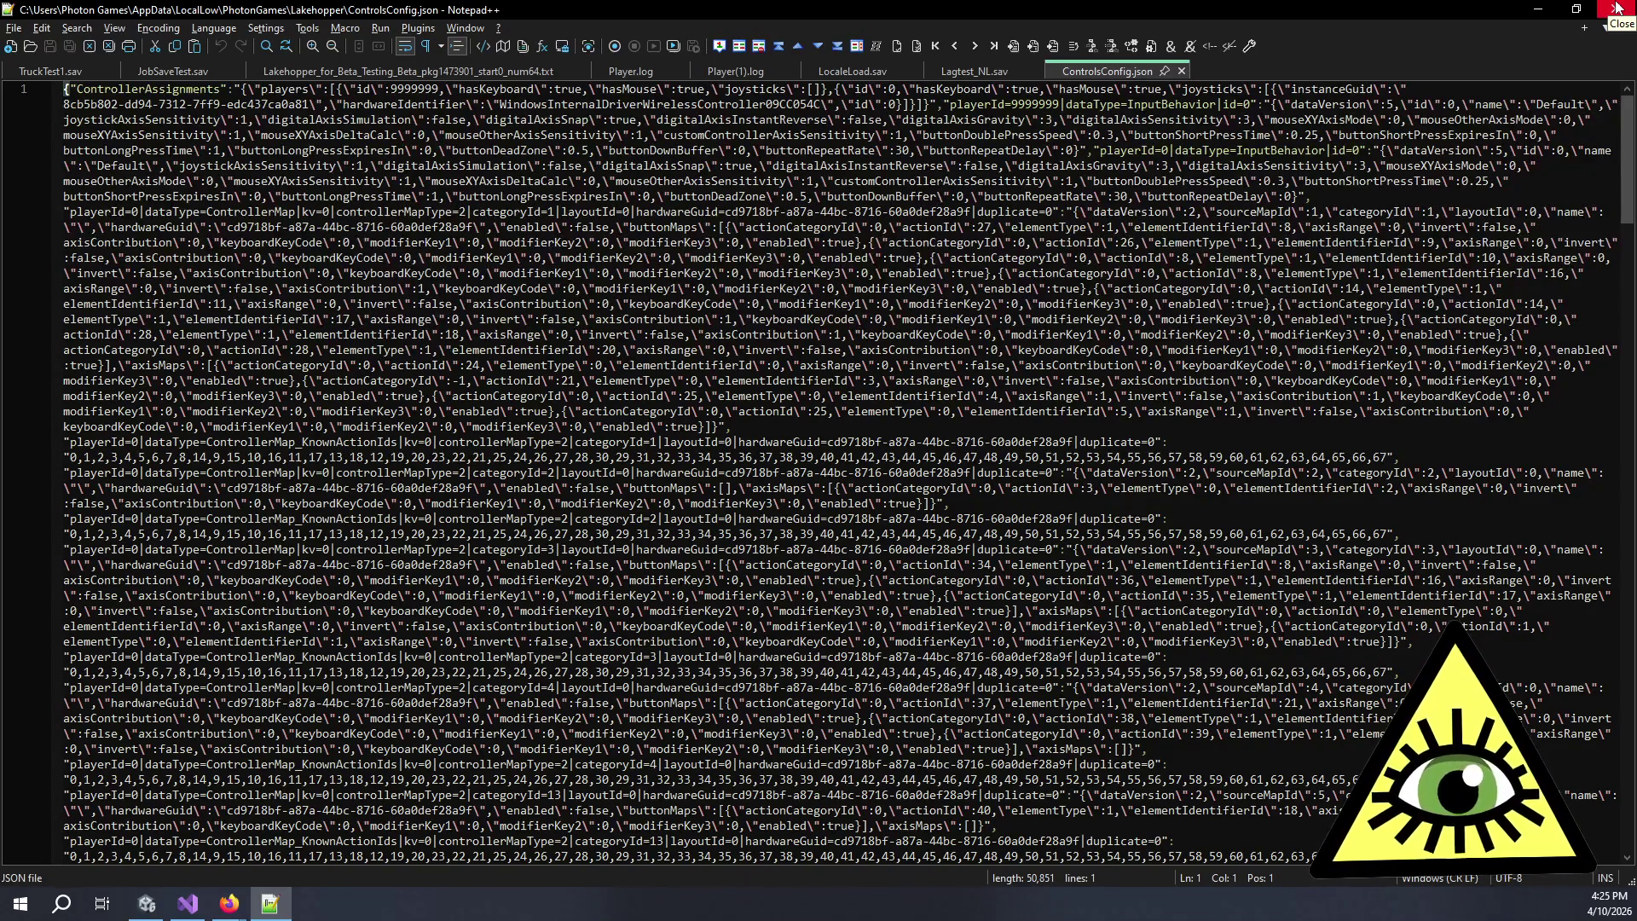
{"action": "left_click", "coordinate": [1617, 7]}
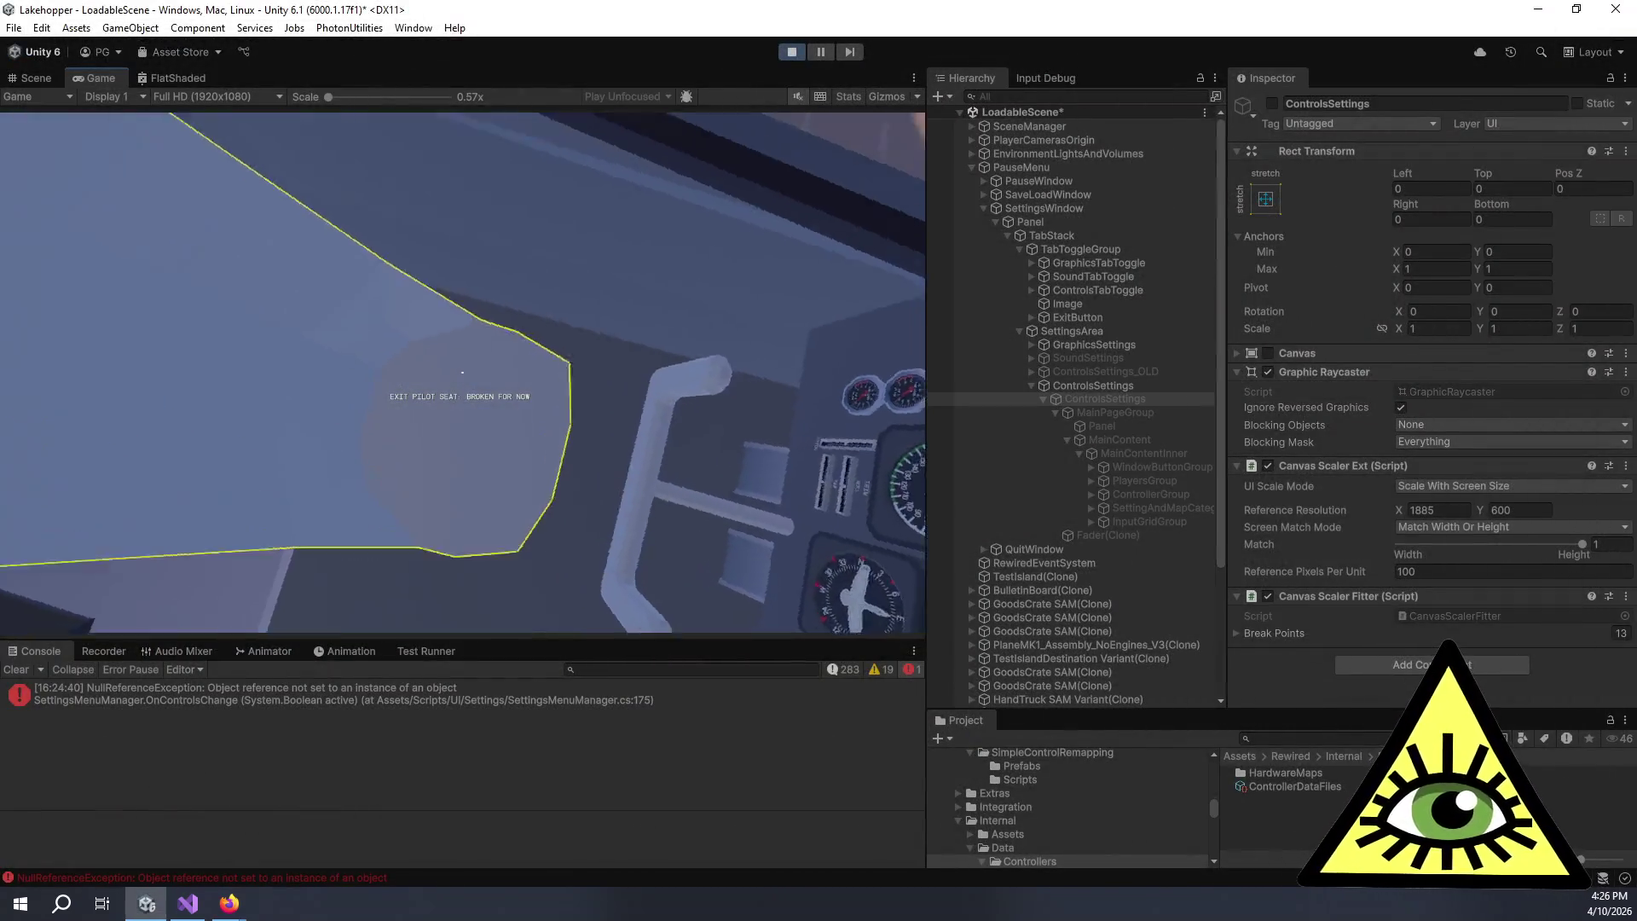
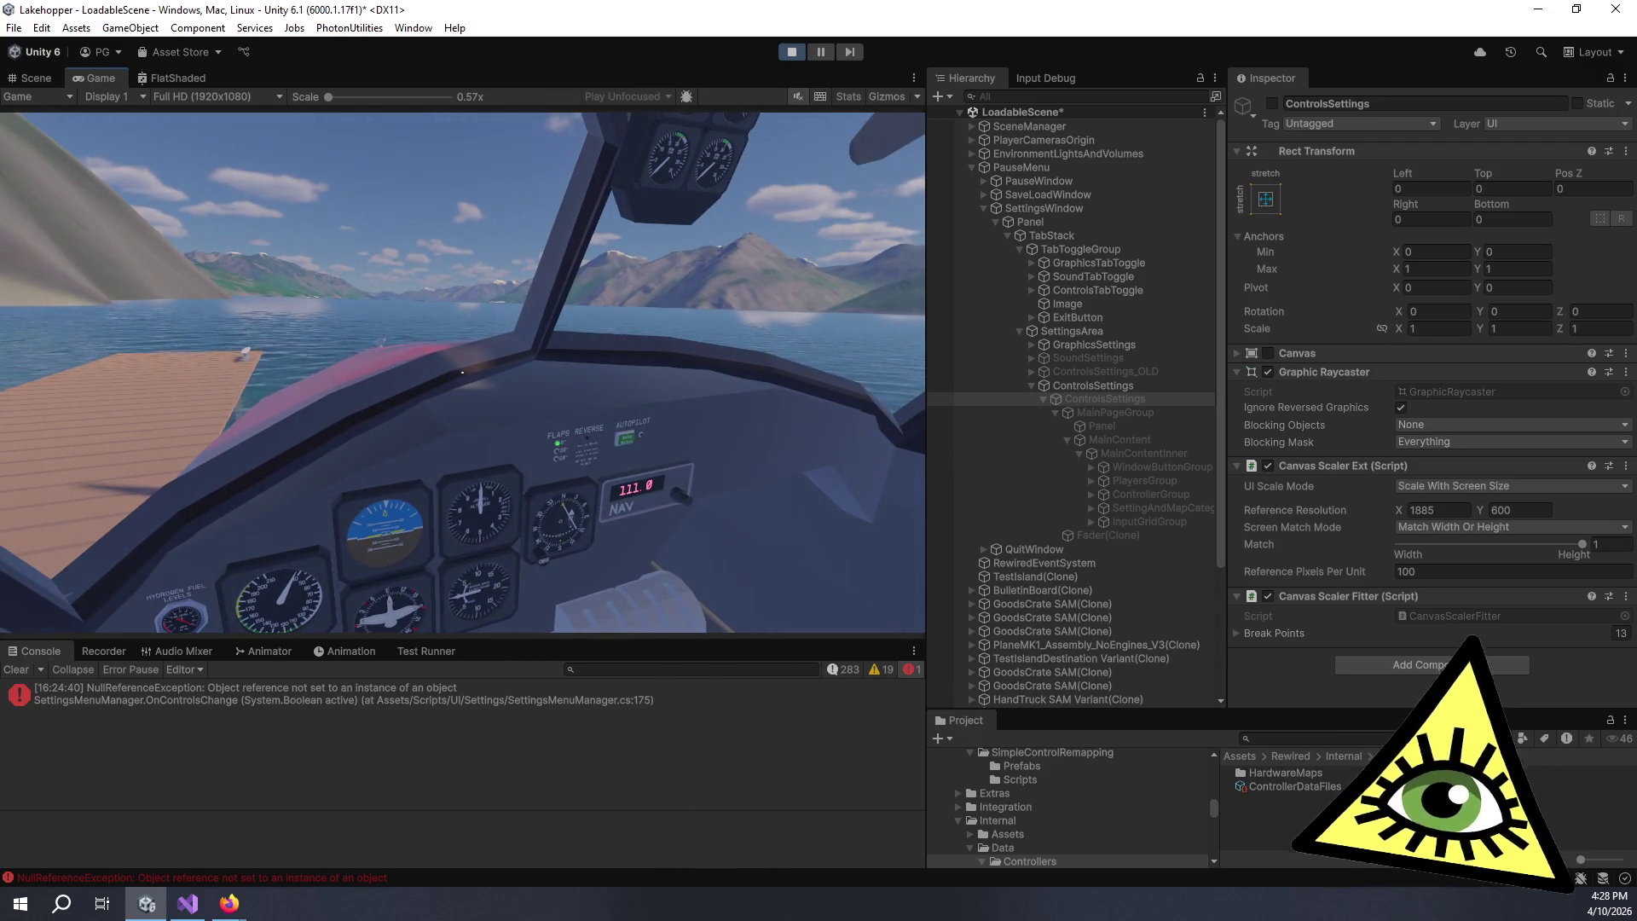
- Pause the game, open Settings on the Controls page, then bring Firefox forward and shift it right
{"action": "key", "text": "Escape"}
{"action": "left_click", "coordinate": [486, 435]}
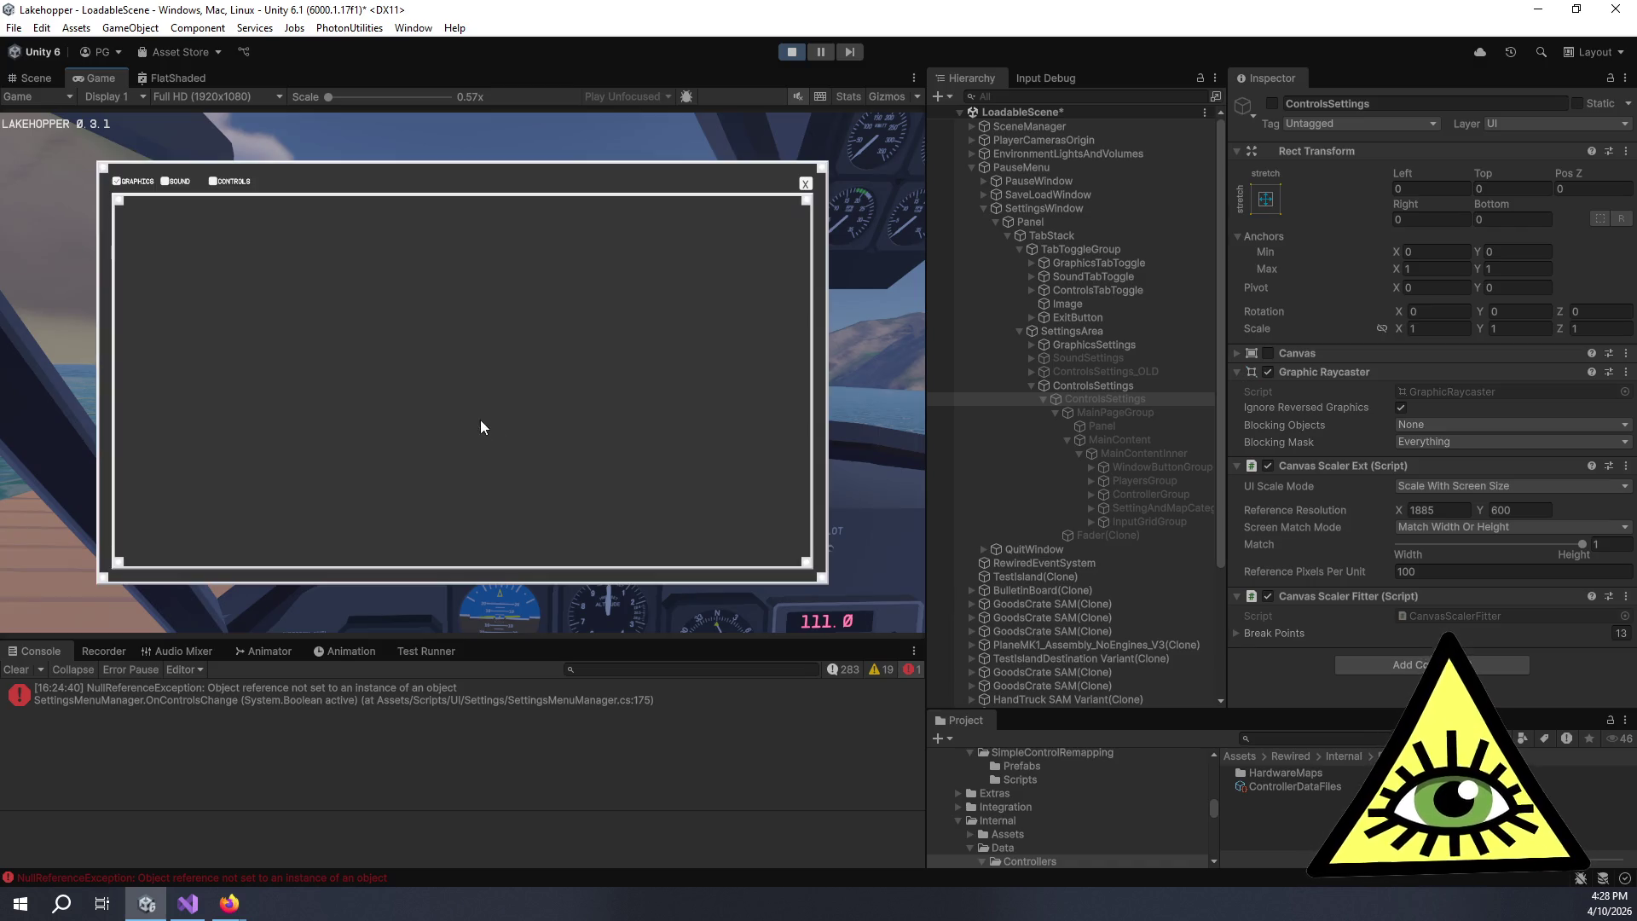
{"action": "left_click", "coordinate": [220, 182]}
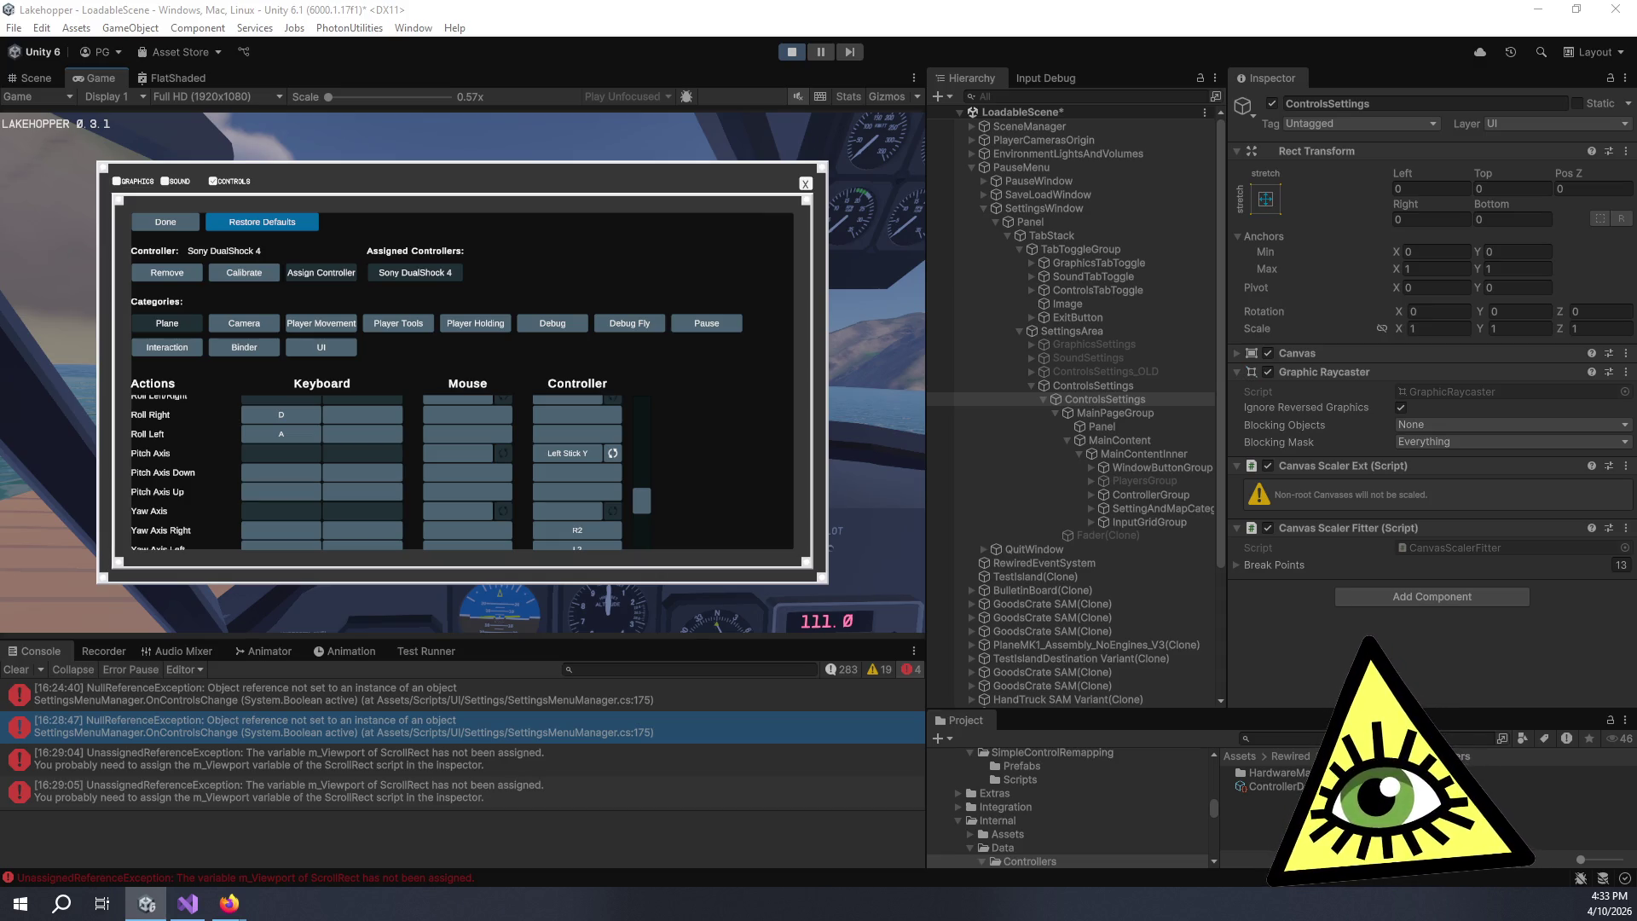
{"action": "key", "text": "alt+Tab"}
{"action": "mouse_move", "coordinate": [512, 154]}
{"action": "left_mouse_down"}
{"action": "mouse_move", "coordinate": [751, 107]}
{"action": "mouse_move", "coordinate": [845, 107]}
{"action": "left_mouse_up"}
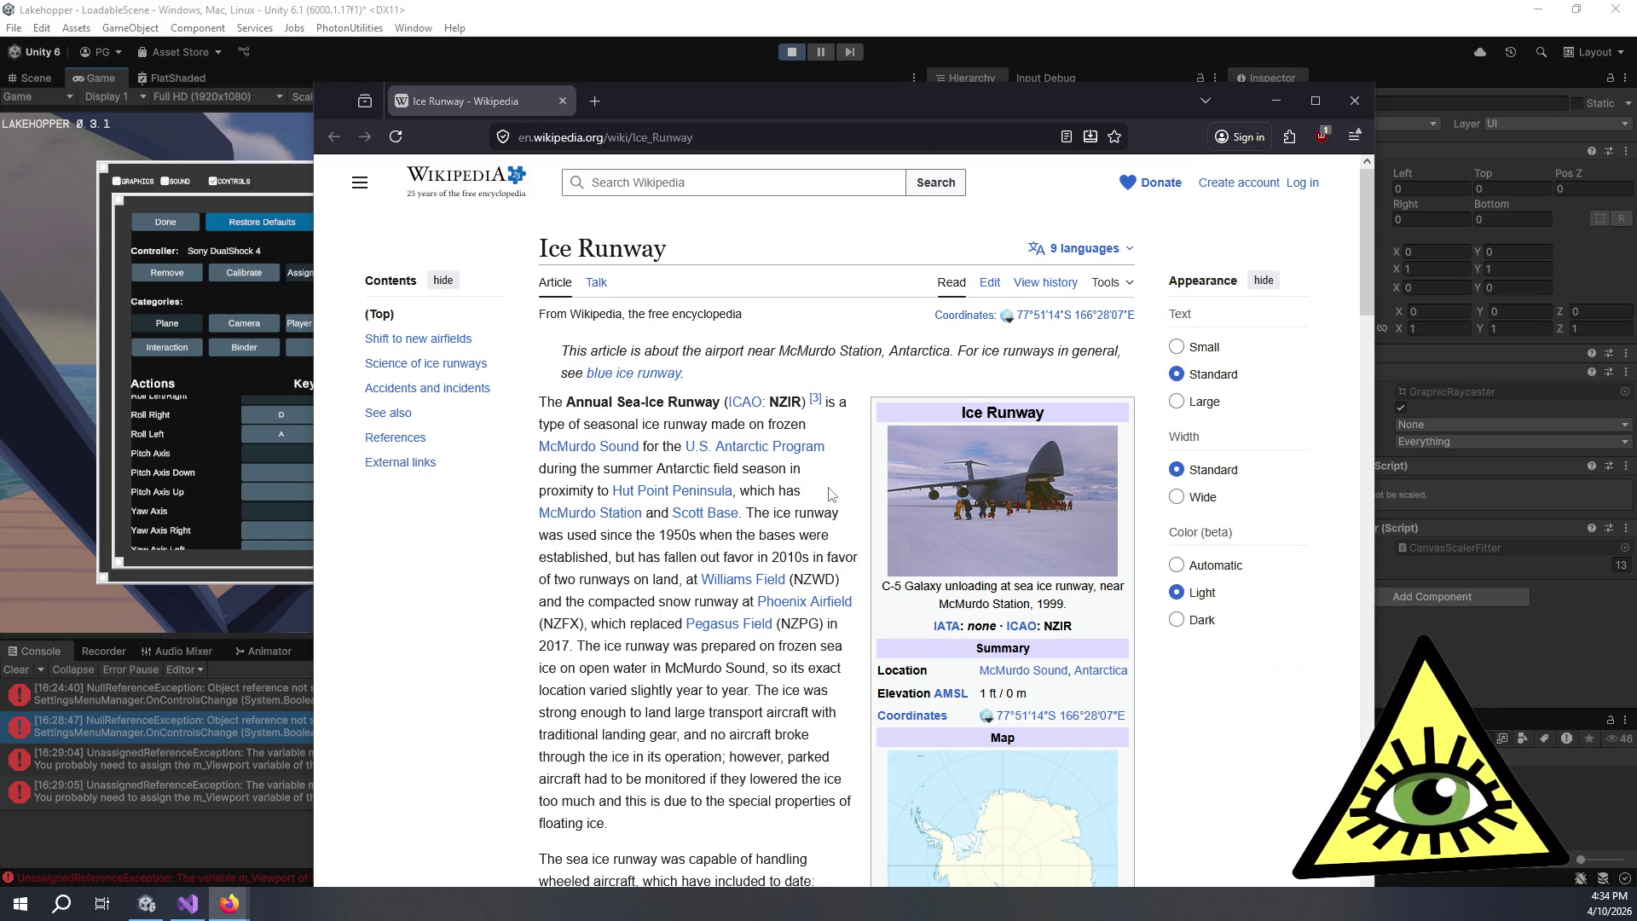
- View the Ice Runway article's enlarged C-5 Galaxy photo and mark the sentence about the two land runways
{"action": "scroll", "coordinate": [835, 493], "scroll_direction": "down", "scroll_amount": 2}
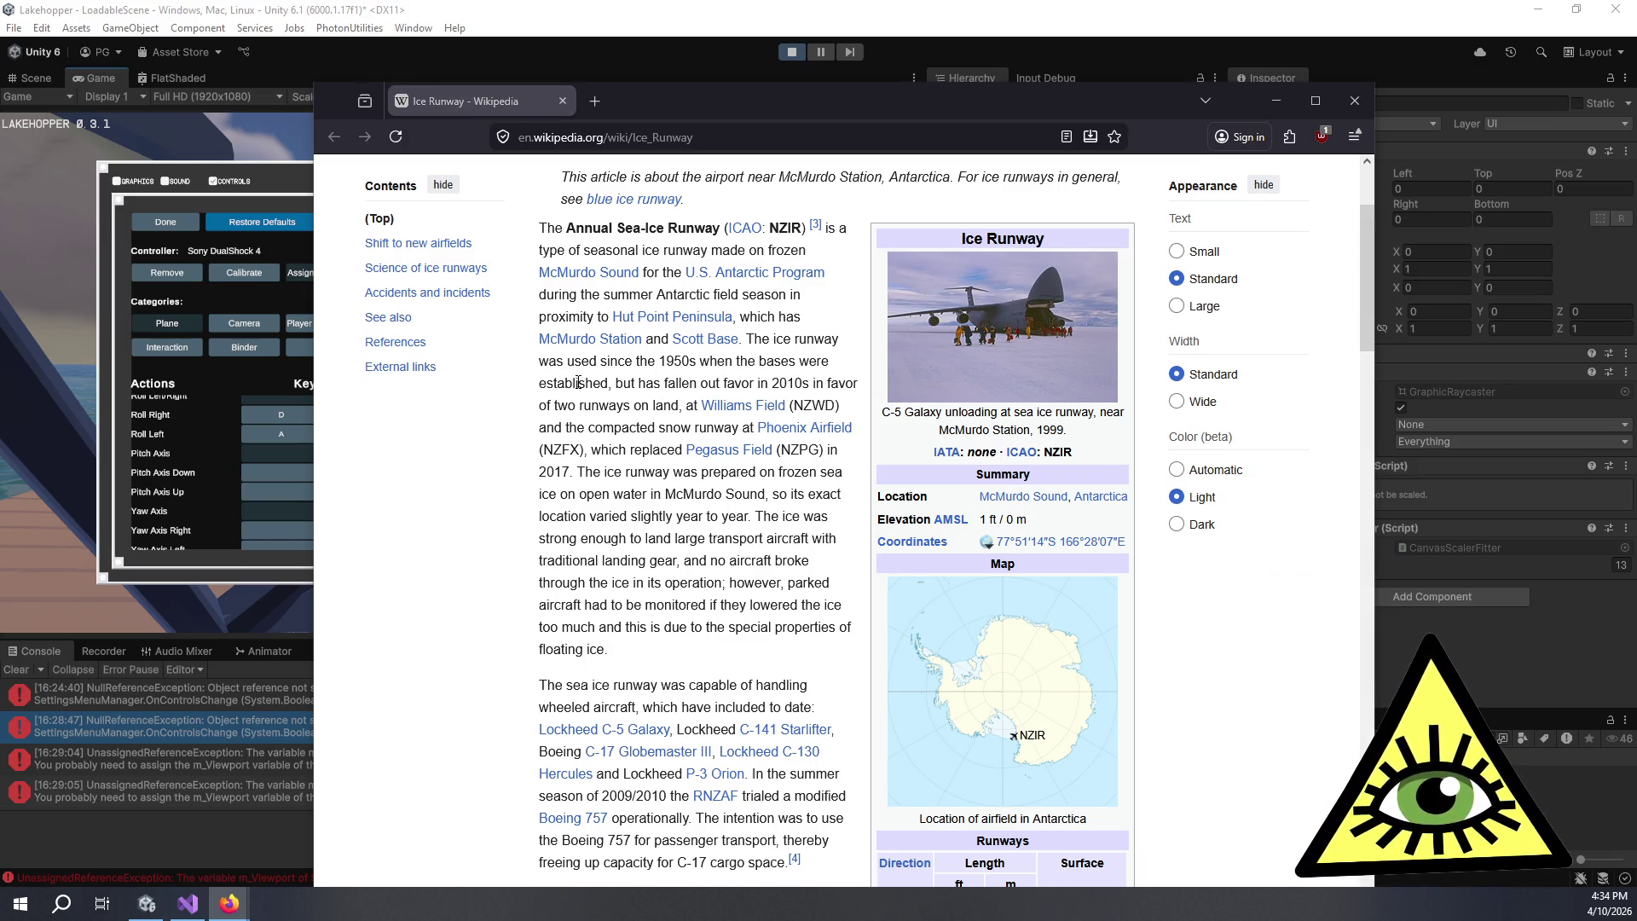
{"action": "left_click", "coordinate": [999, 307]}
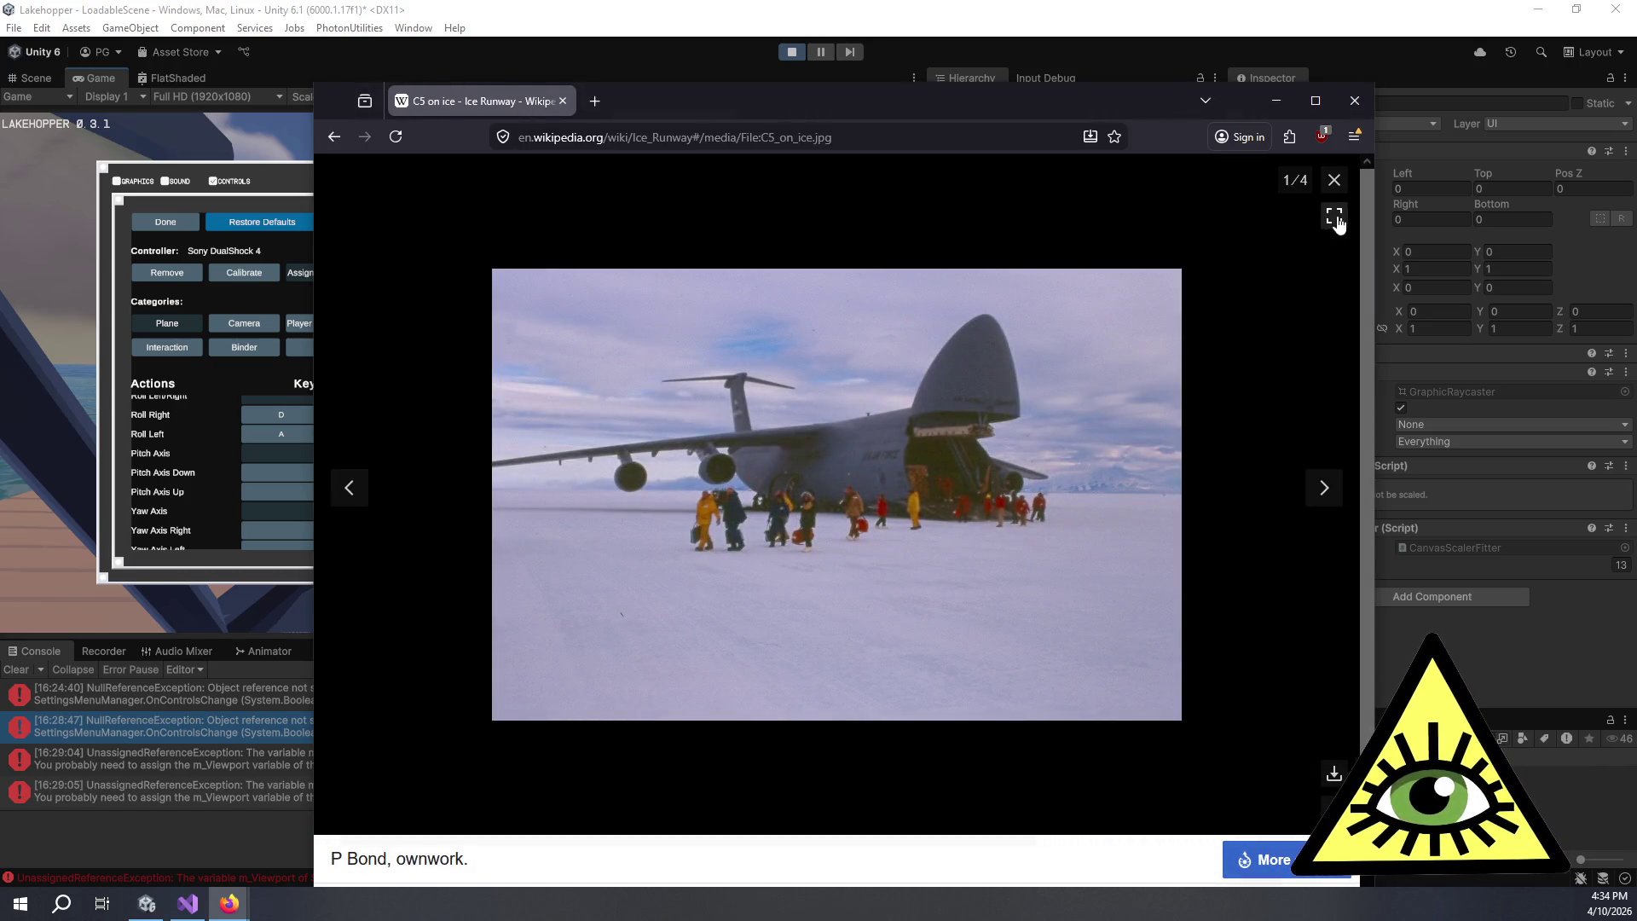
{"action": "left_click", "coordinate": [1335, 180]}
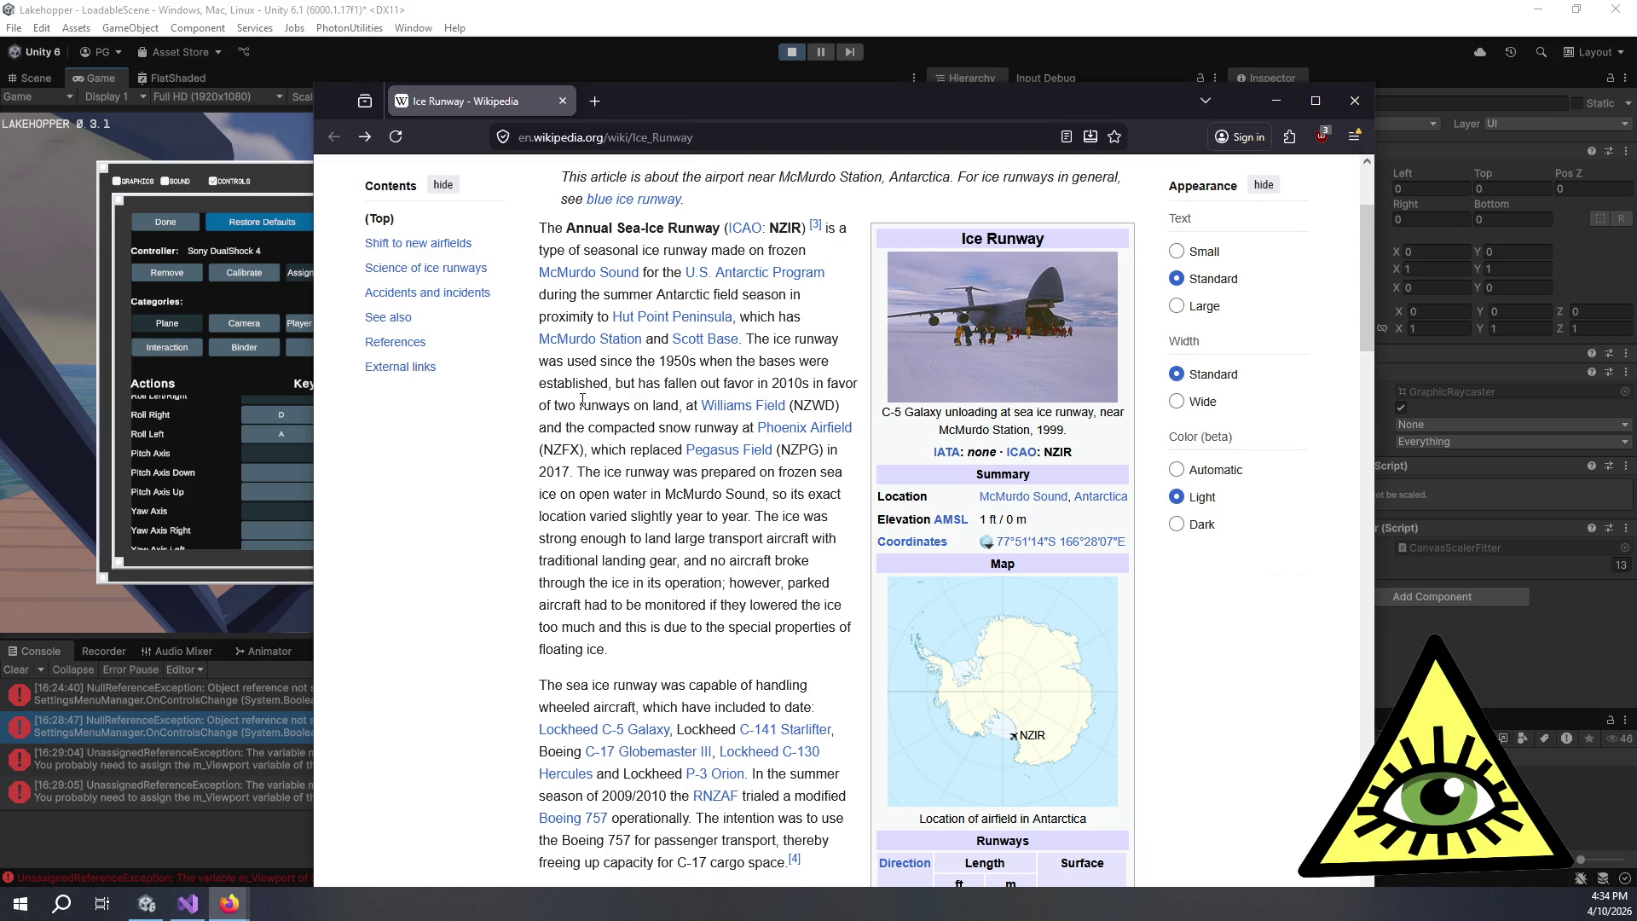
{"action": "left_click_drag", "start_coordinate": [583, 401], "coordinate": [708, 430]}
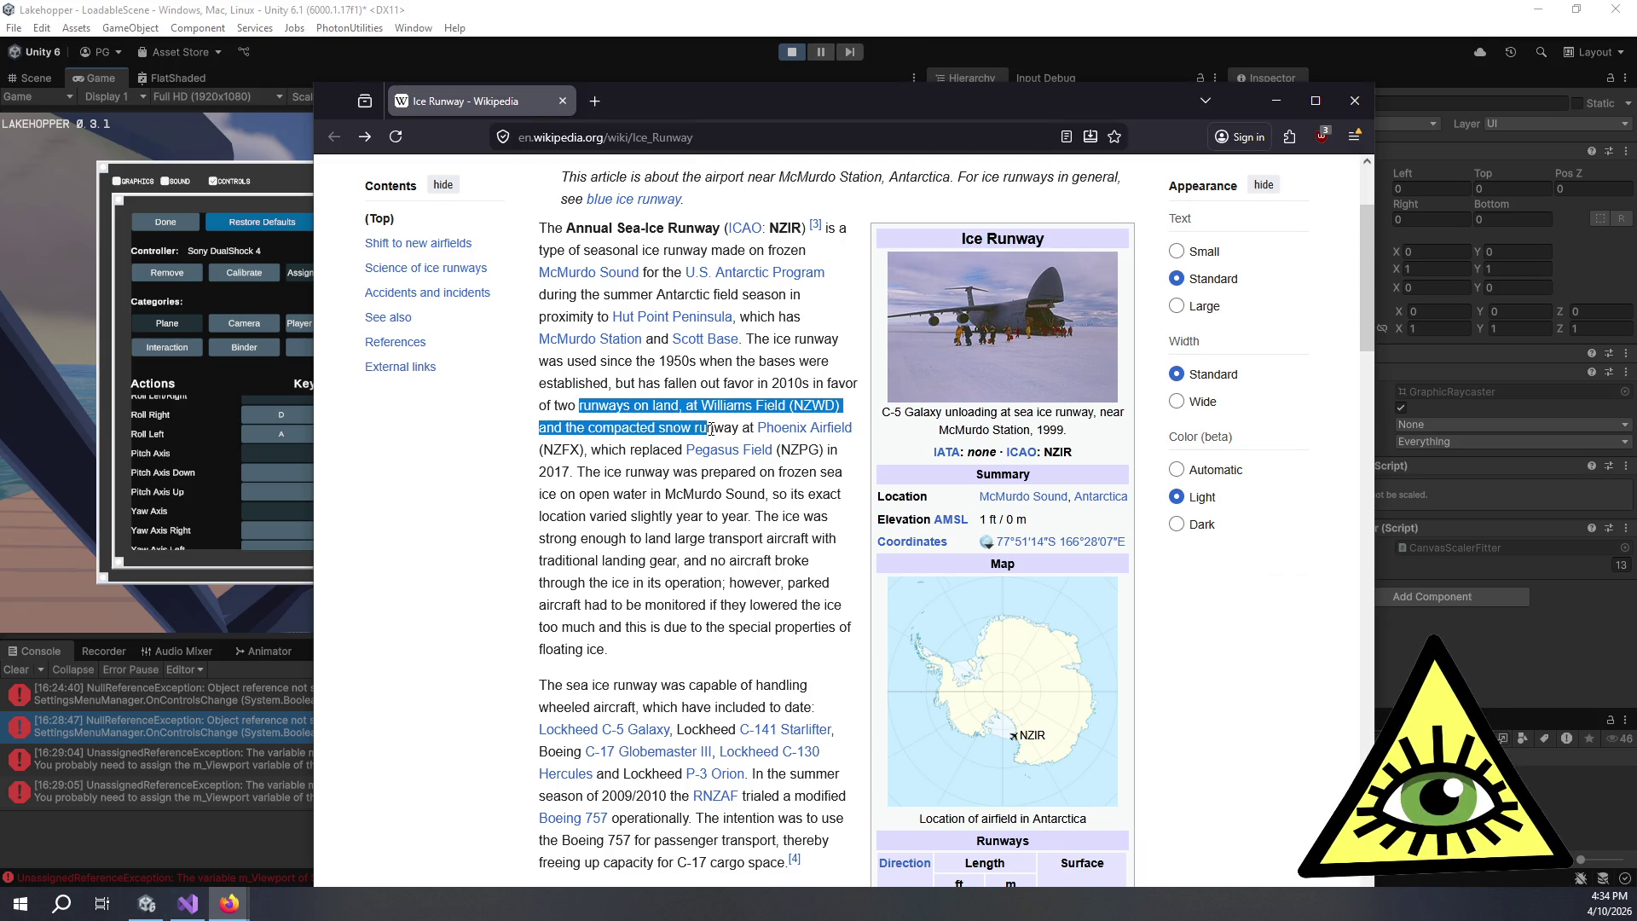
{"action": "left_click", "coordinate": [706, 430]}
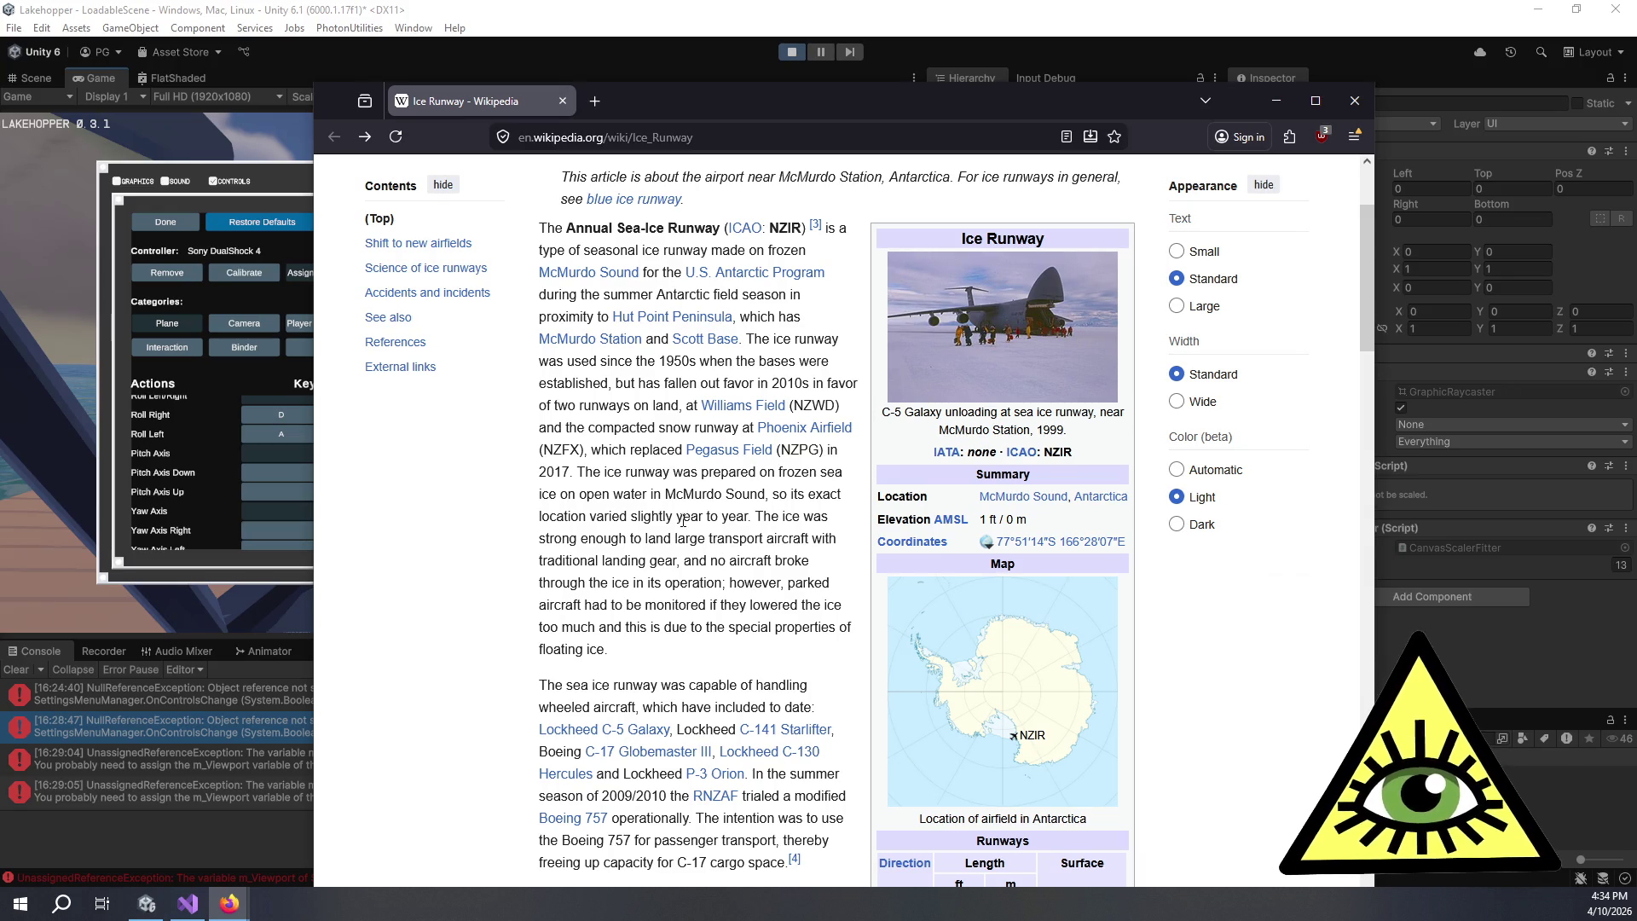
- Read down the article to the 1960 accident passage, then return to Unity
{"action": "scroll", "coordinate": [682, 515], "scroll_direction": "down", "scroll_amount": 4}
{"action": "scroll", "coordinate": [682, 515], "scroll_direction": "down", "scroll_amount": 6}
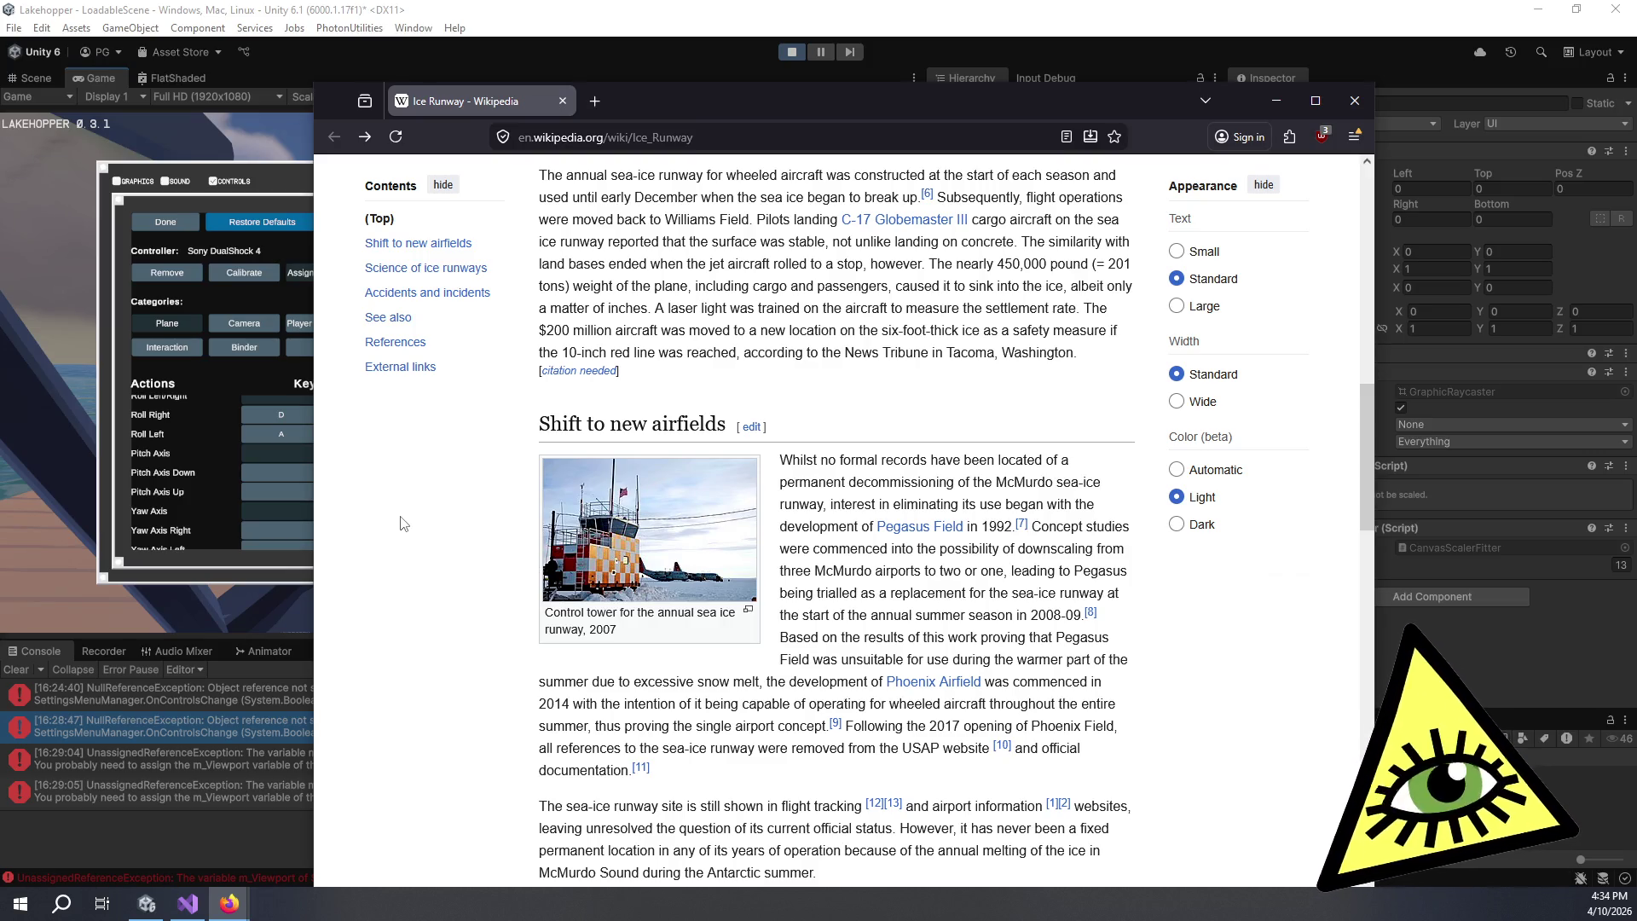
{"action": "scroll", "coordinate": [403, 524], "scroll_direction": "down", "scroll_amount": 5}
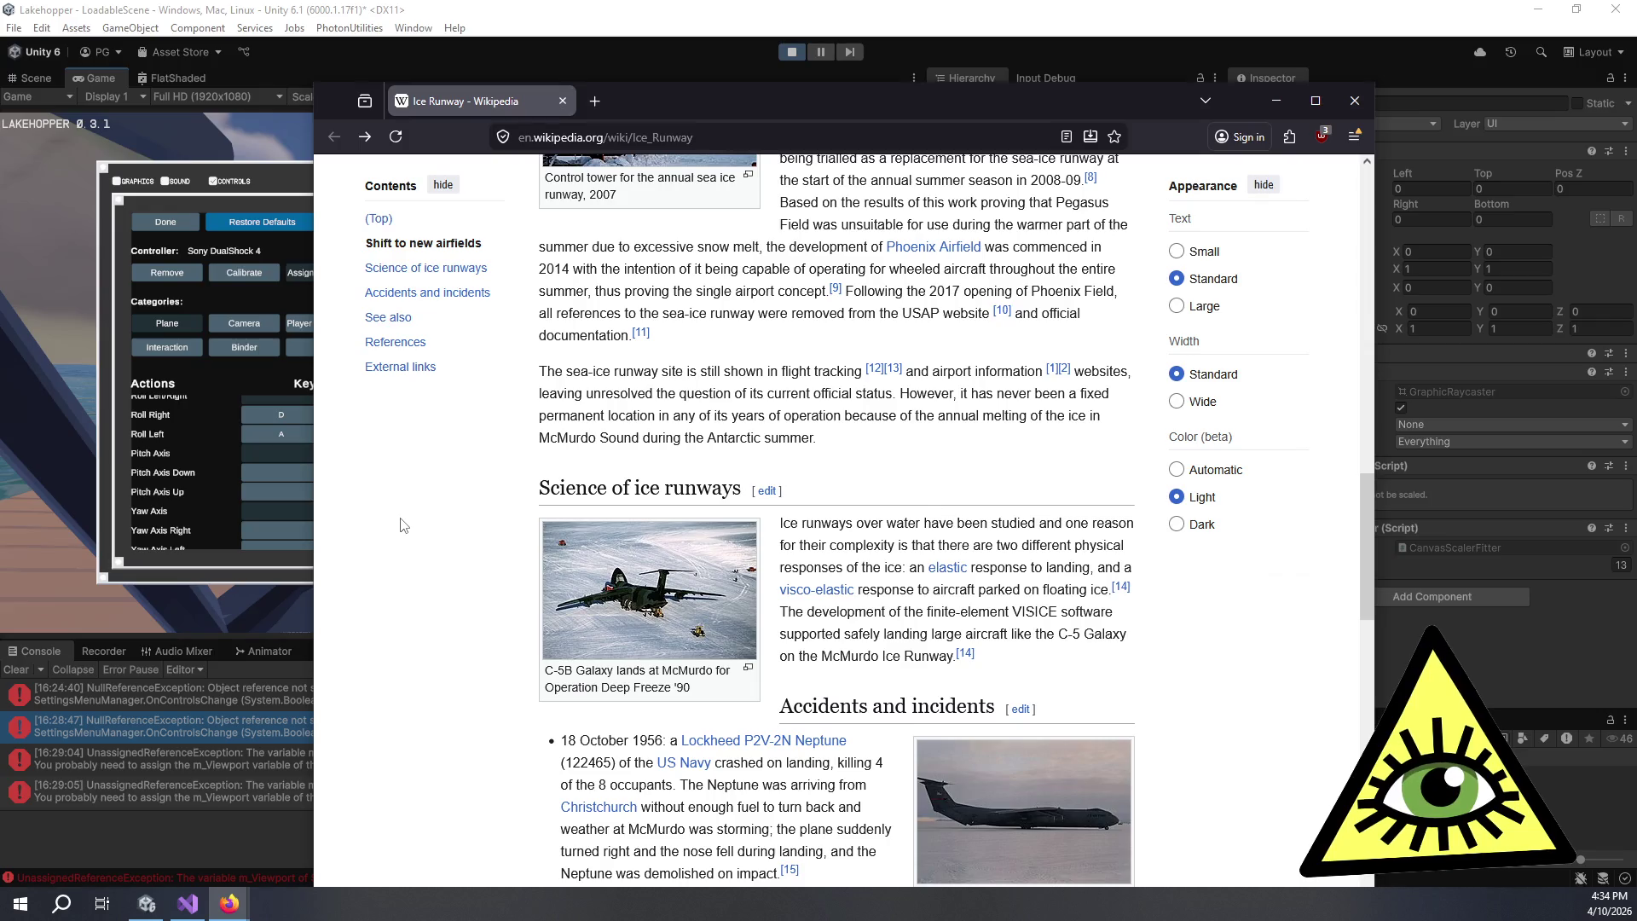
{"action": "scroll", "coordinate": [403, 524], "scroll_direction": "down", "scroll_amount": 3}
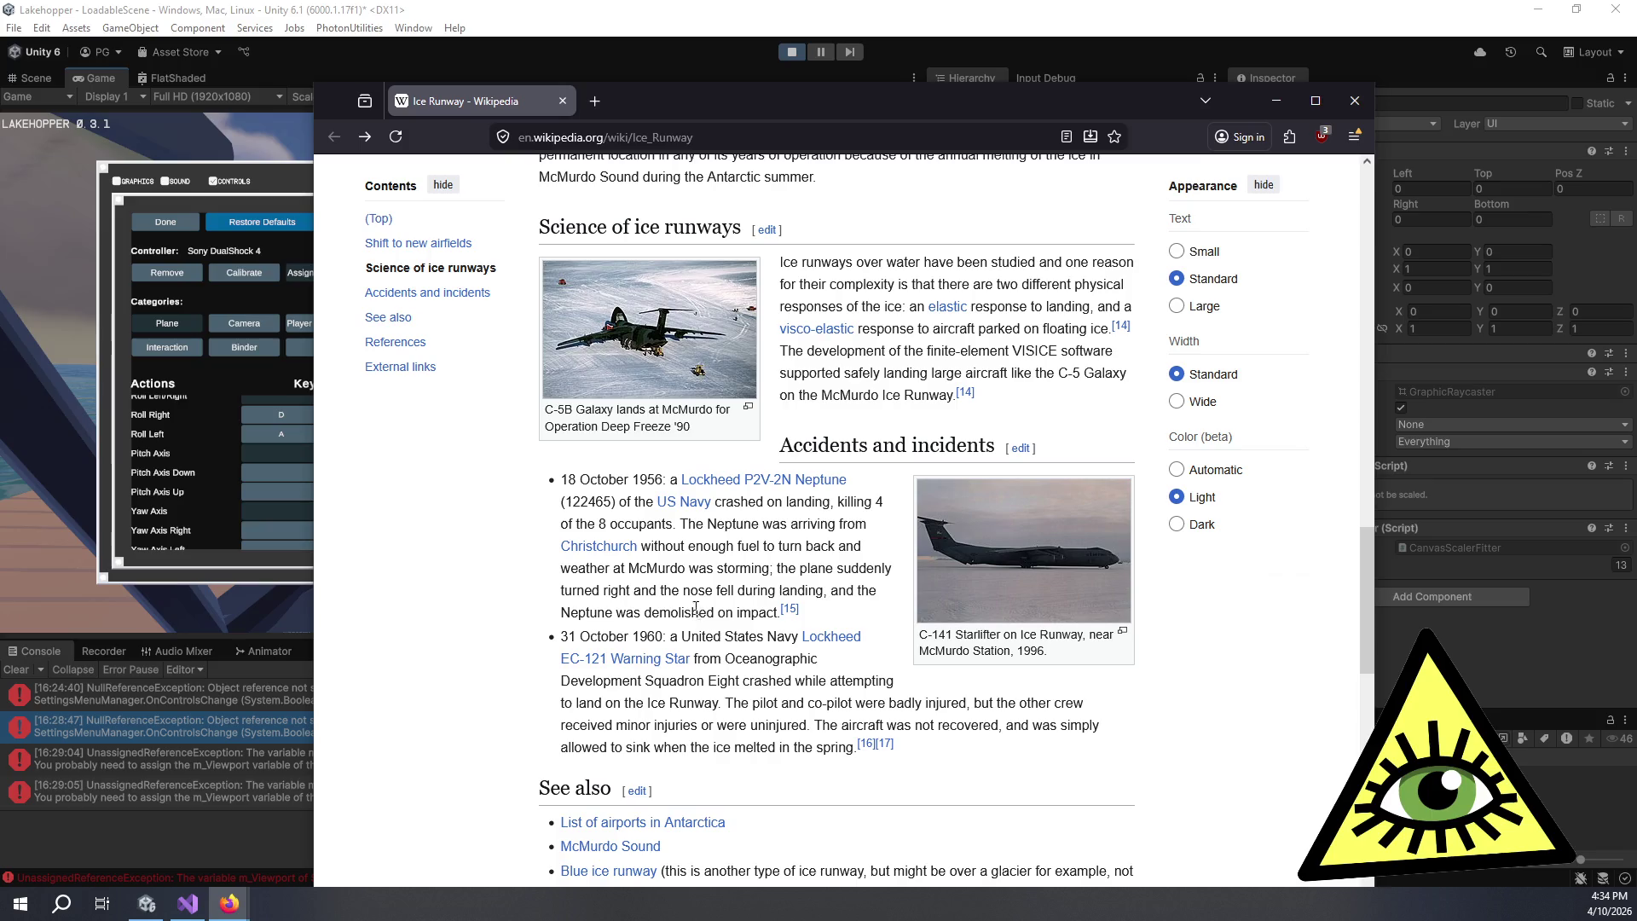
{"action": "mouse_move", "coordinate": [734, 664]}
{"action": "left_mouse_down"}
{"action": "mouse_move", "coordinate": [808, 745]}
{"action": "mouse_move", "coordinate": [563, 701]}
{"action": "mouse_move", "coordinate": [810, 661]}
{"action": "left_mouse_up"}
{"action": "left_click", "coordinate": [810, 746]}
{"action": "left_click", "coordinate": [811, 661]}
{"action": "key", "text": "alt+Tab"}
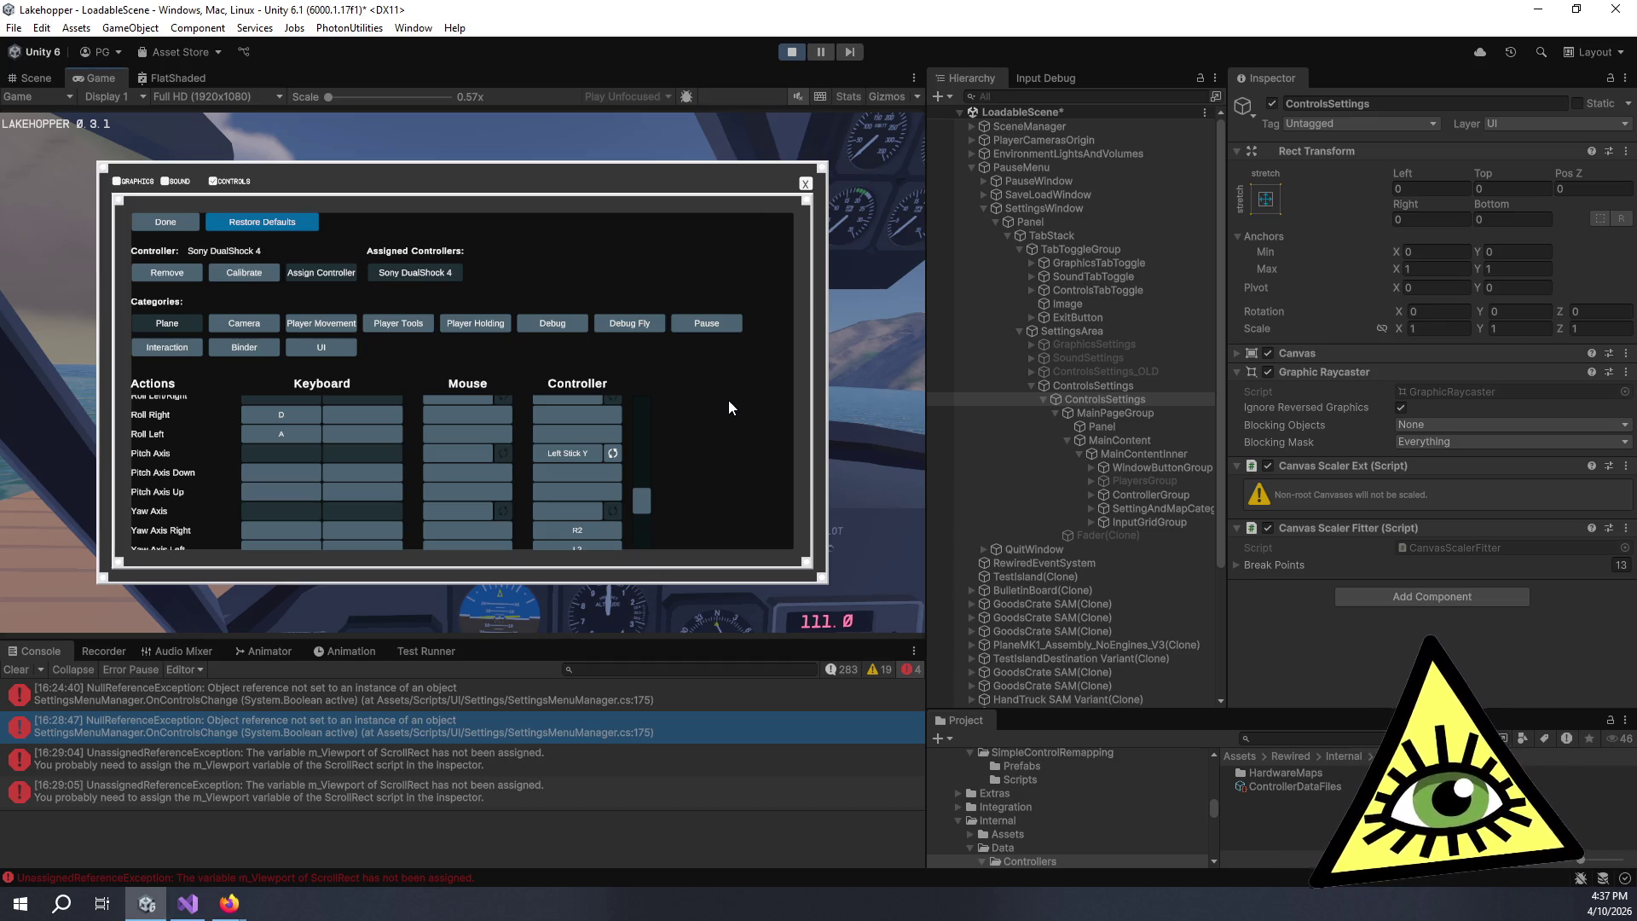
{"action": "scroll", "coordinate": [505, 514], "scroll_direction": "down", "scroll_amount": 2}
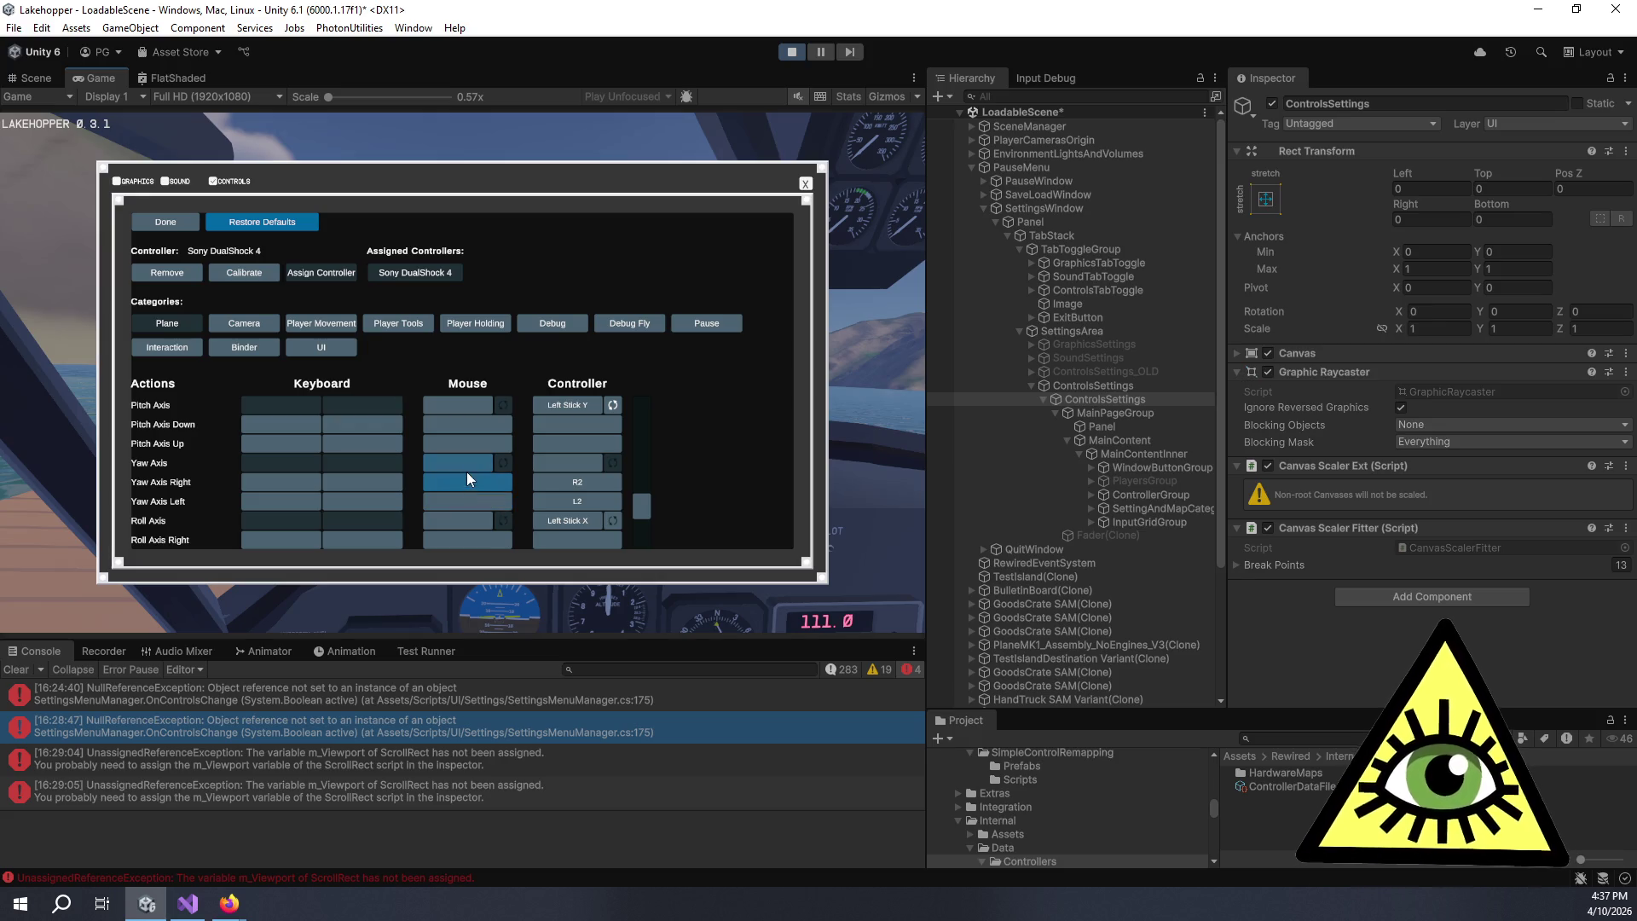
- Scroll the Actions list up to the Throttle Up/Down, Throttle Up and Throttle Down rows, then select the parent ControlsSettings object
{"action": "key", "text": "Up"}
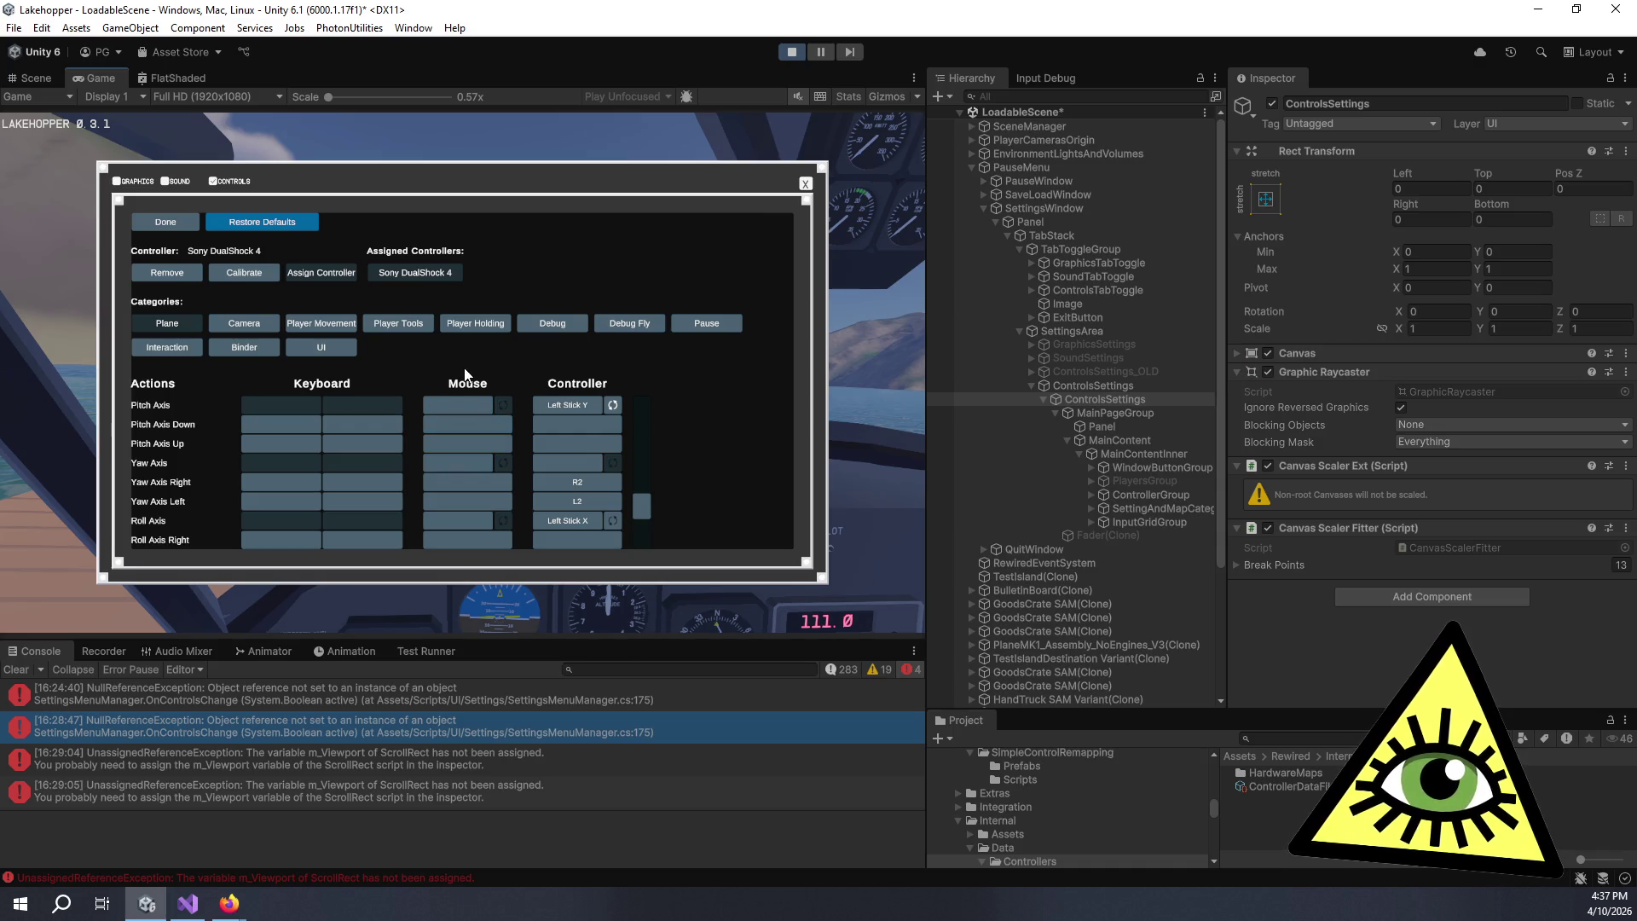
{"action": "scroll", "coordinate": [478, 428], "scroll_direction": "up", "scroll_amount": 5}
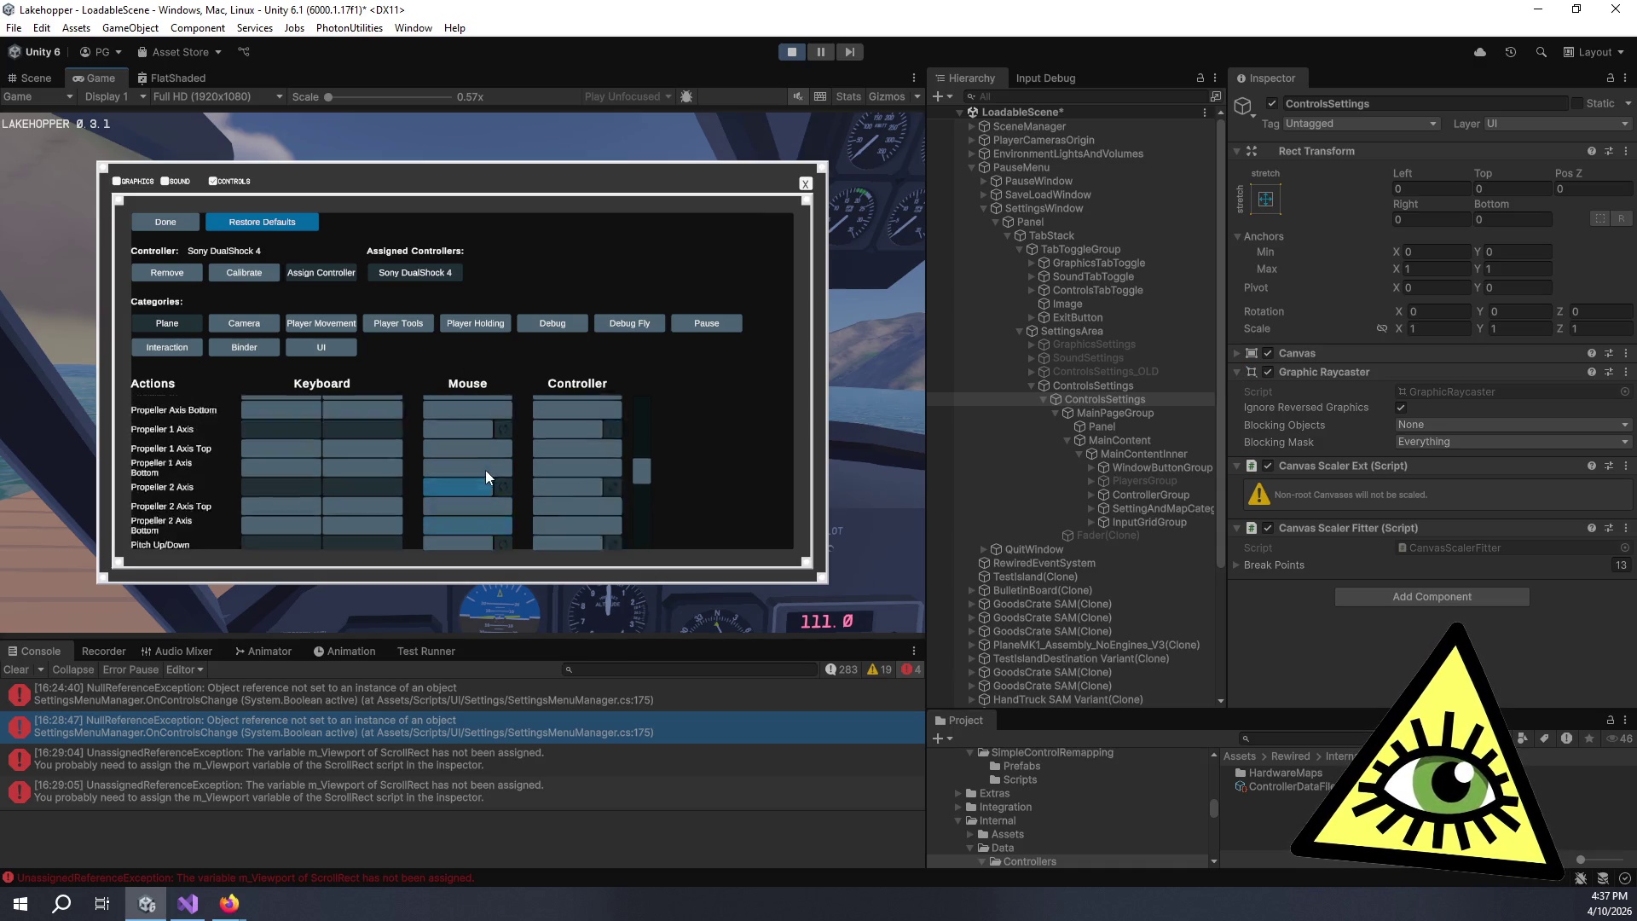
{"action": "scroll", "coordinate": [488, 474], "scroll_direction": "up", "scroll_amount": 4}
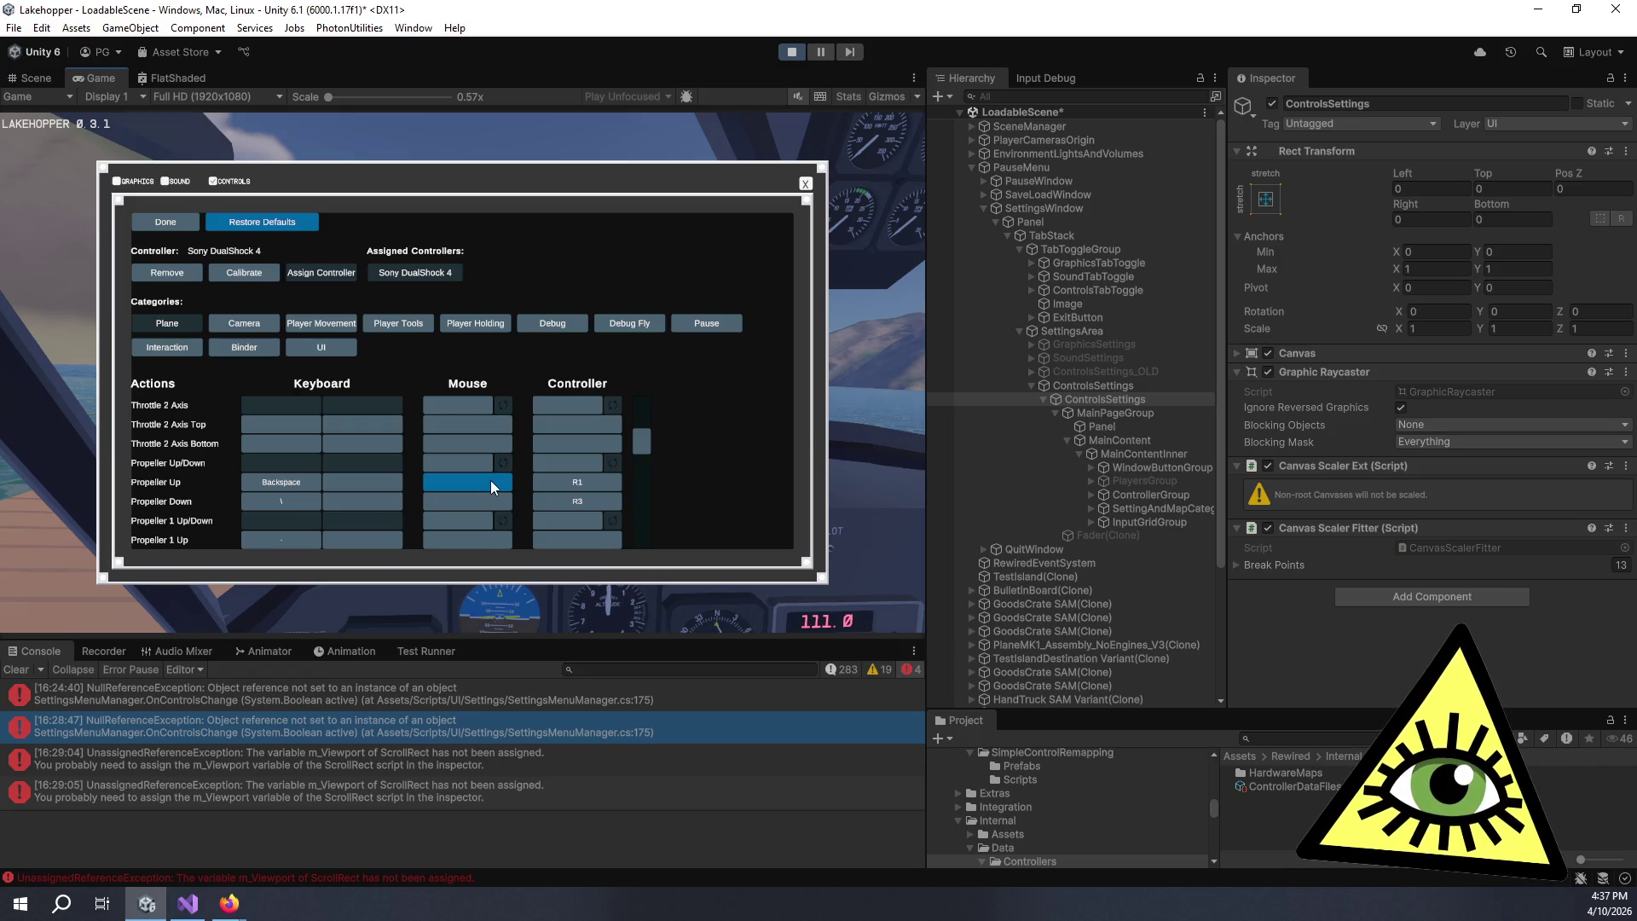
{"action": "scroll", "coordinate": [490, 479], "scroll_direction": "up", "scroll_amount": 2}
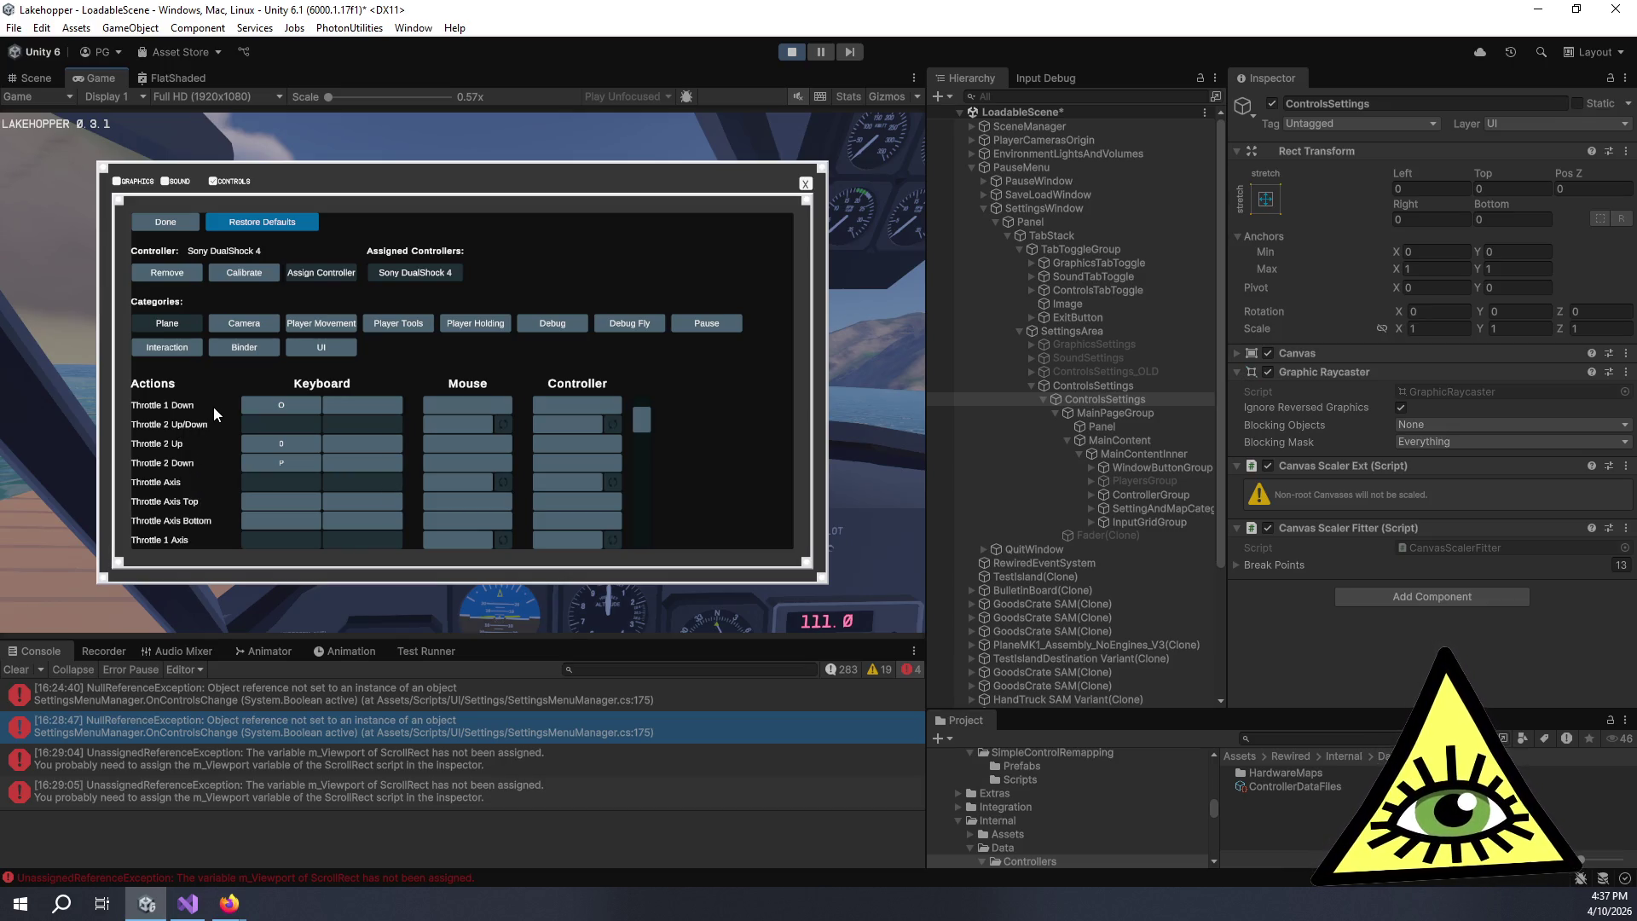
{"action": "scroll", "coordinate": [205, 484], "scroll_direction": "up", "scroll_amount": 2}
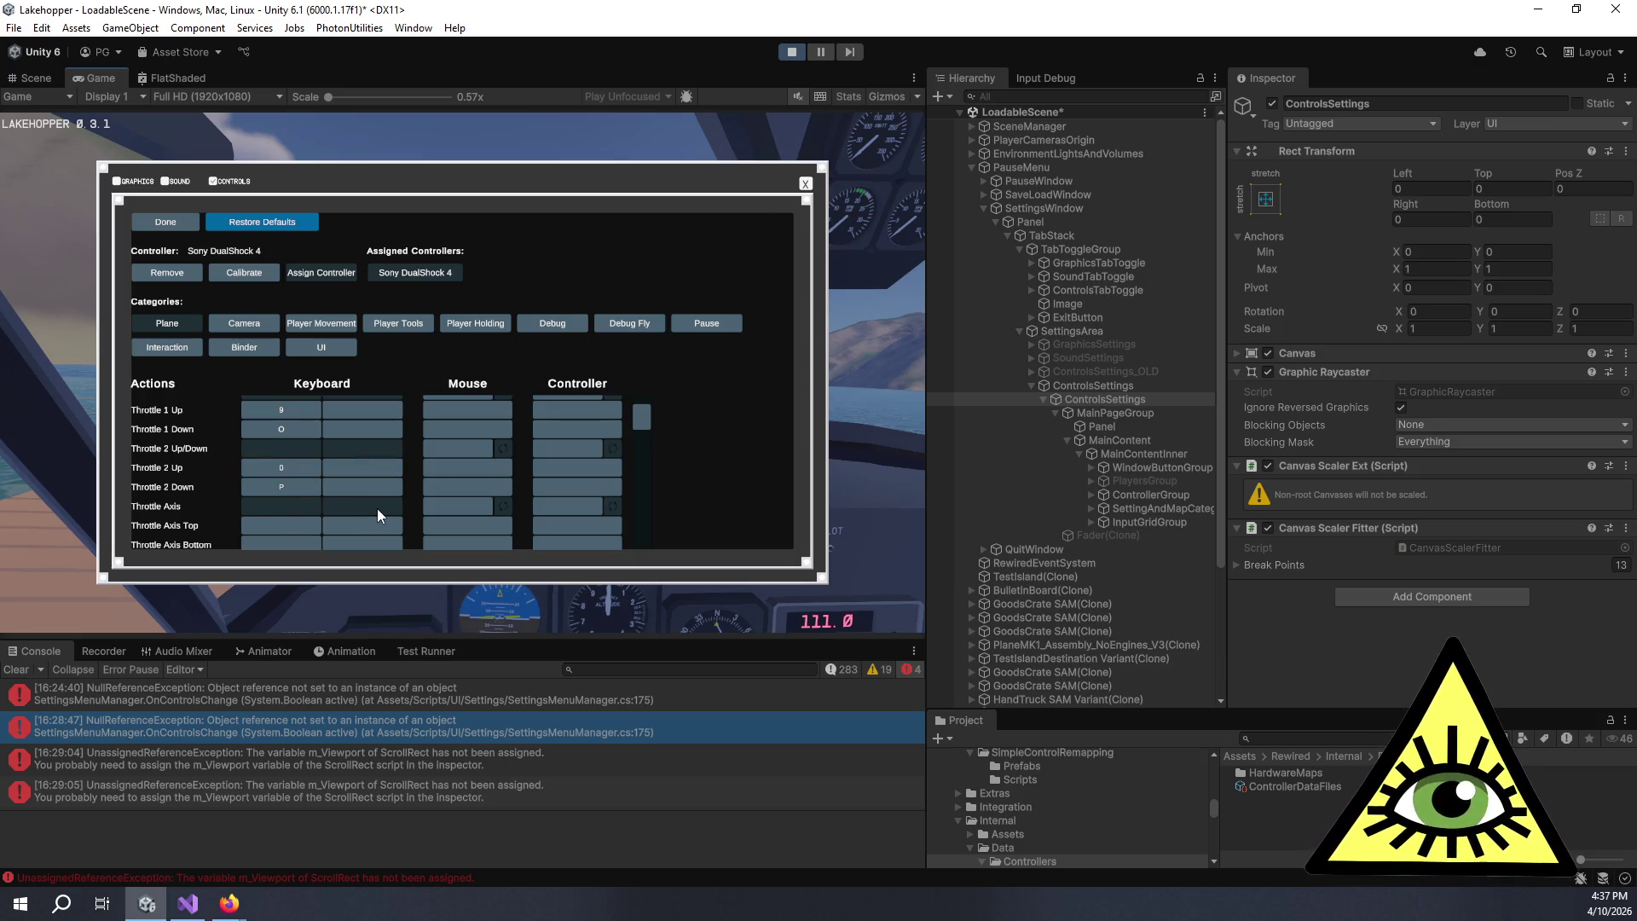
{"action": "scroll", "coordinate": [377, 508], "scroll_direction": "up", "scroll_amount": 3}
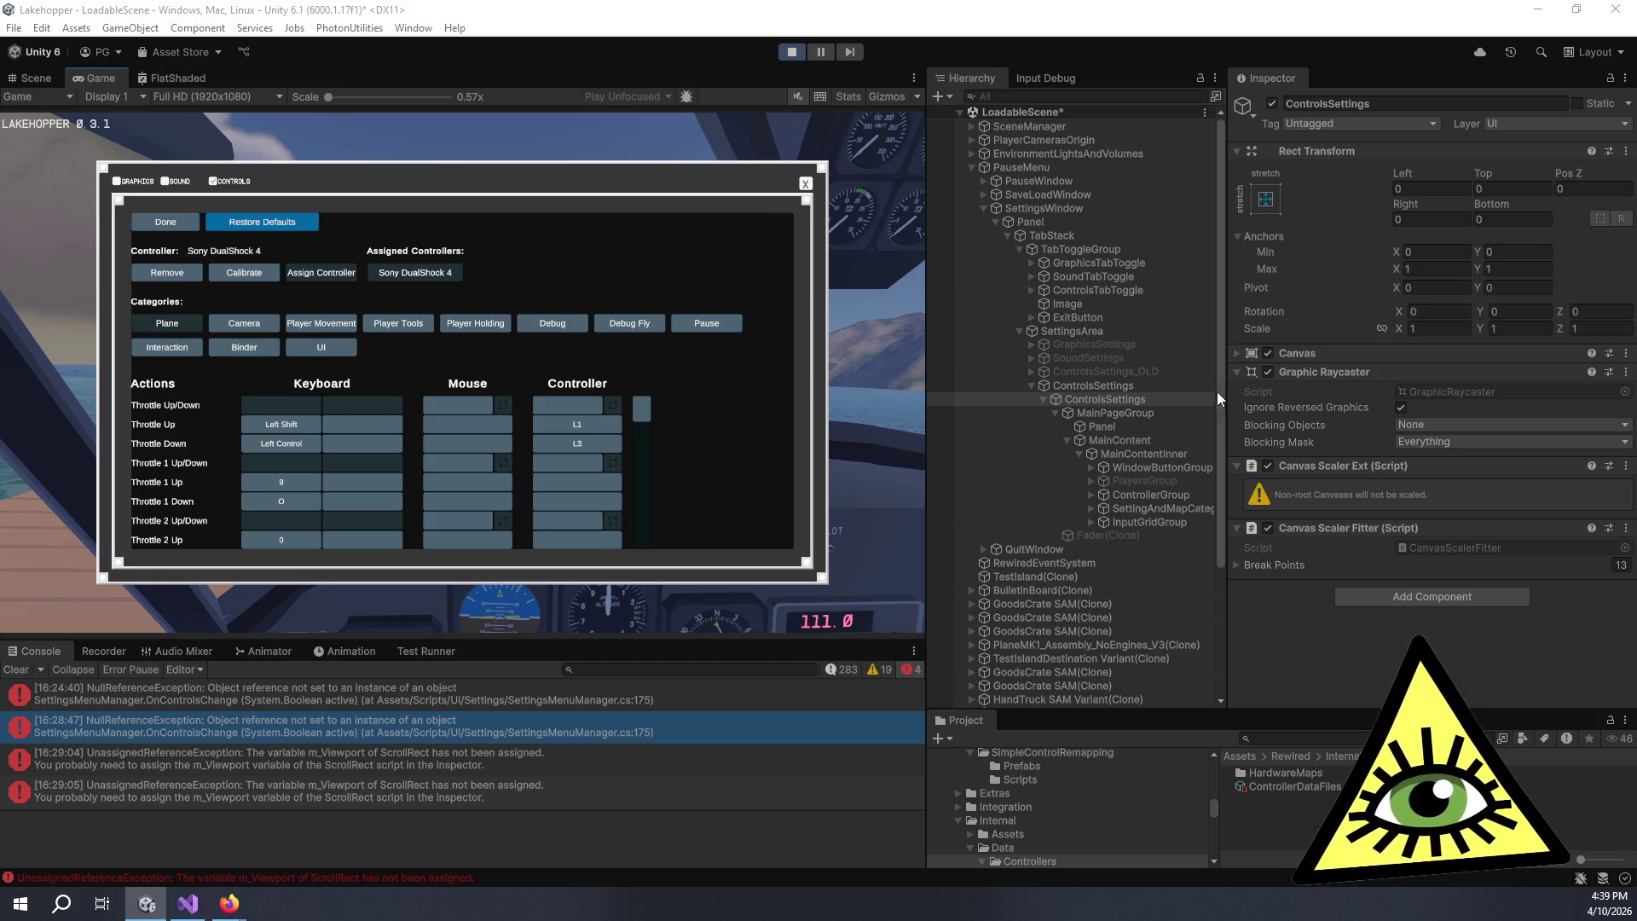
{"action": "left_click", "coordinate": [1121, 387]}
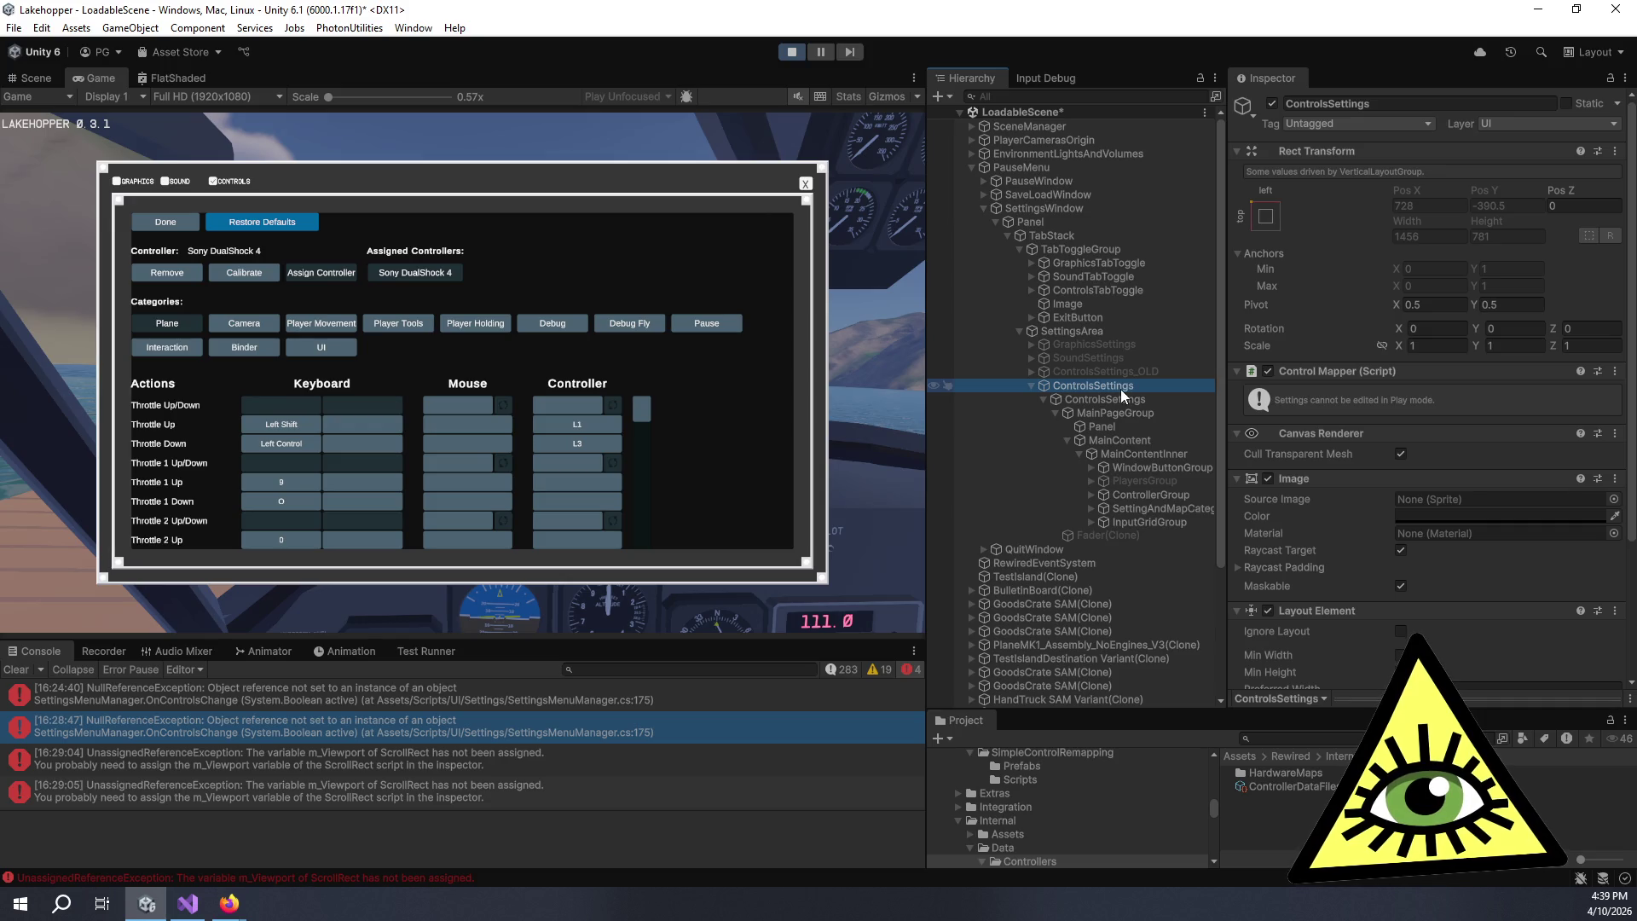
- Scroll the Inspector through the Control Mapper, Image and Layout Element components
{"action": "scroll", "coordinate": [1383, 478], "scroll_direction": "down", "scroll_amount": 4}
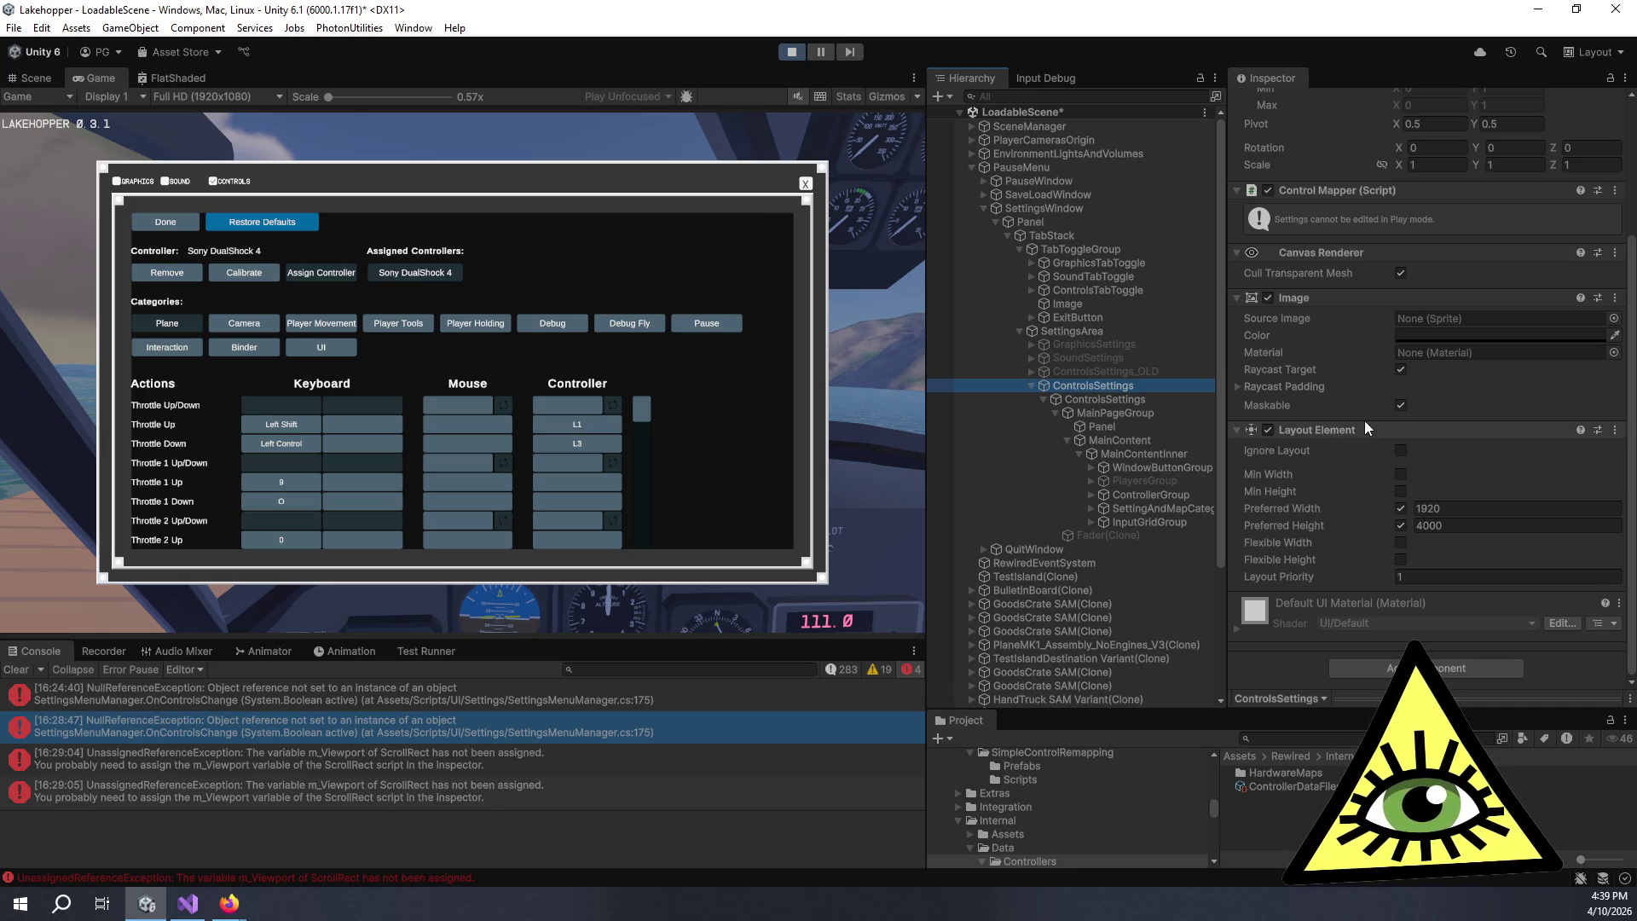
{"action": "scroll", "coordinate": [1375, 423], "scroll_direction": "up", "scroll_amount": 4}
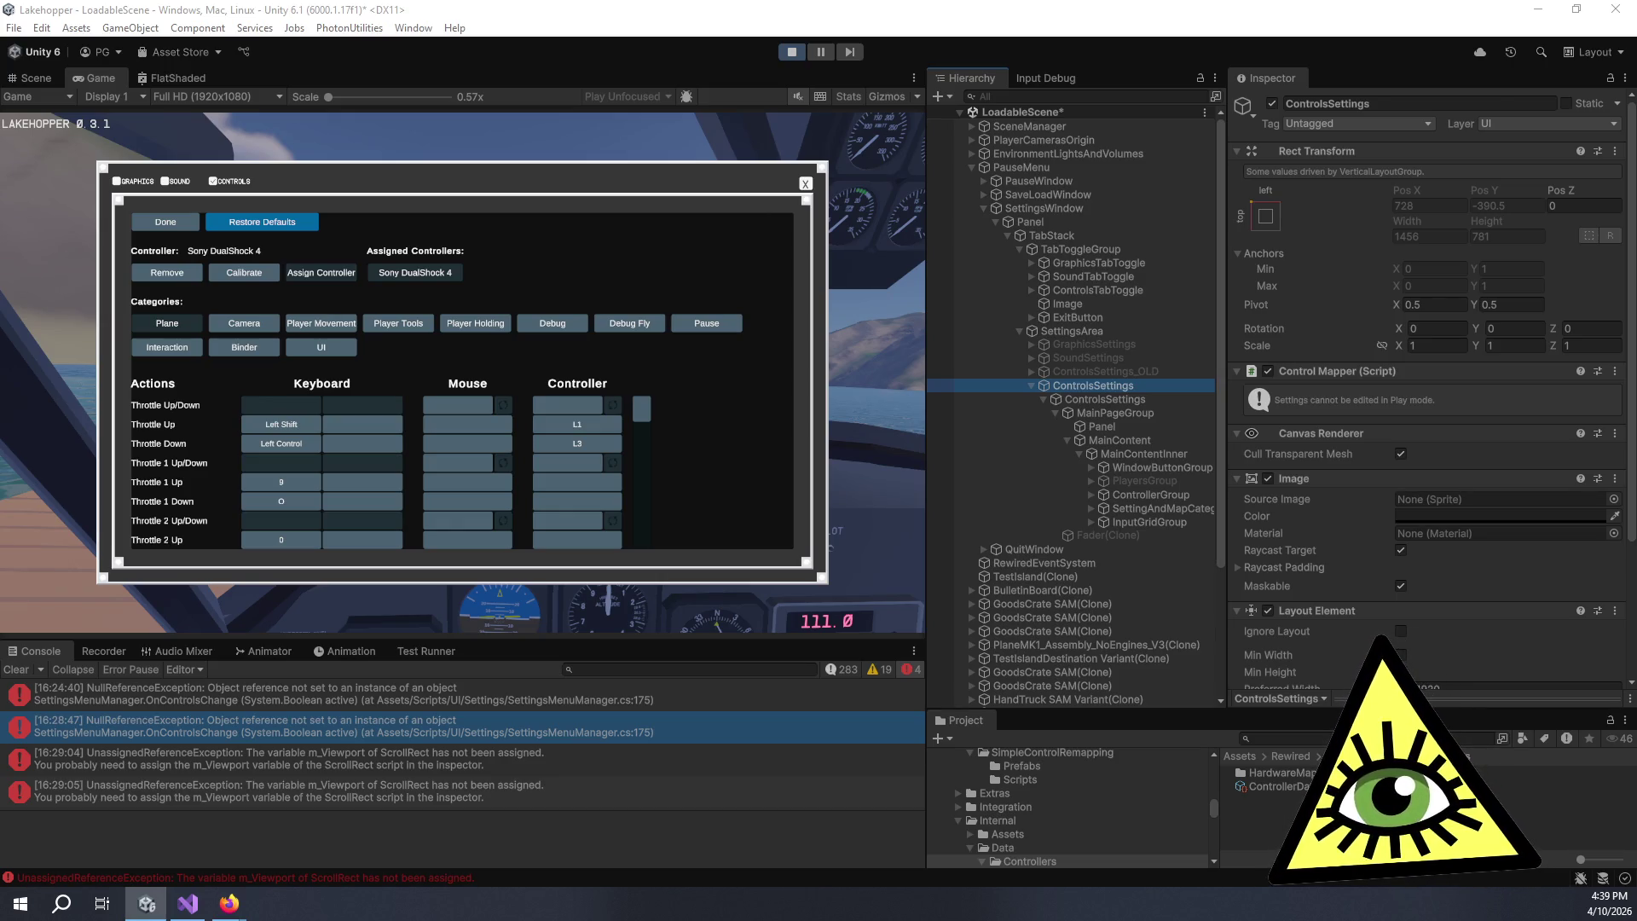
{"action": "scroll", "coordinate": [821, 512], "scroll_direction": "down", "scroll_amount": 3}
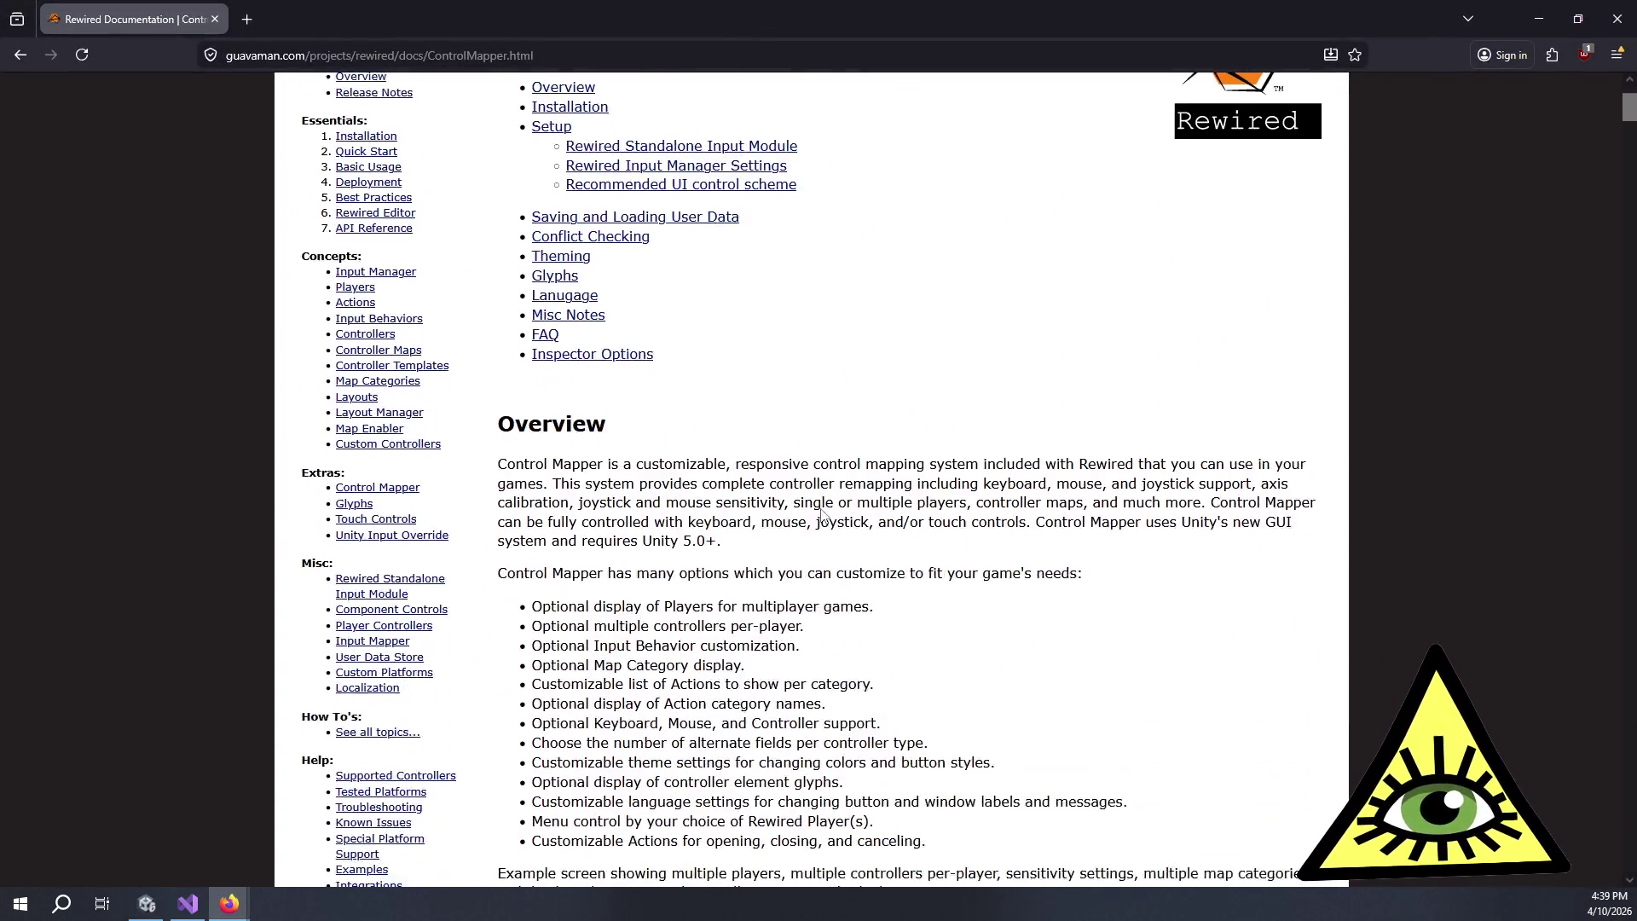
- Read past the Control Mapper example screenshots to the intro notes and the Installation section
{"action": "scroll", "coordinate": [822, 512], "scroll_direction": "down", "scroll_amount": 15}
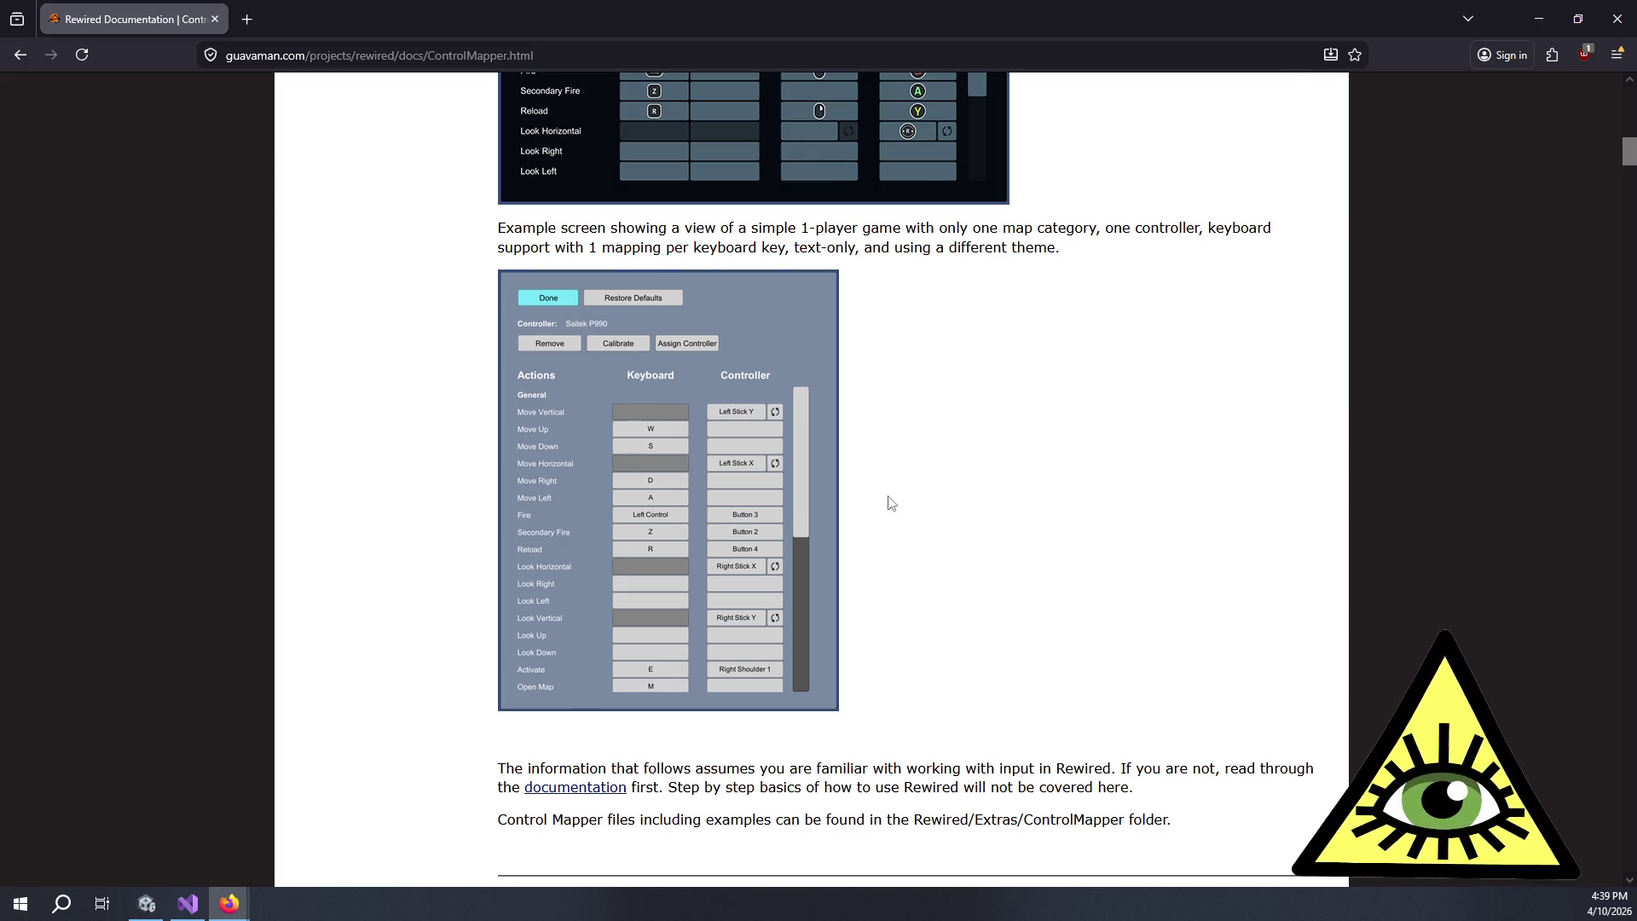
{"action": "scroll", "coordinate": [902, 503], "scroll_direction": "up", "scroll_amount": 5}
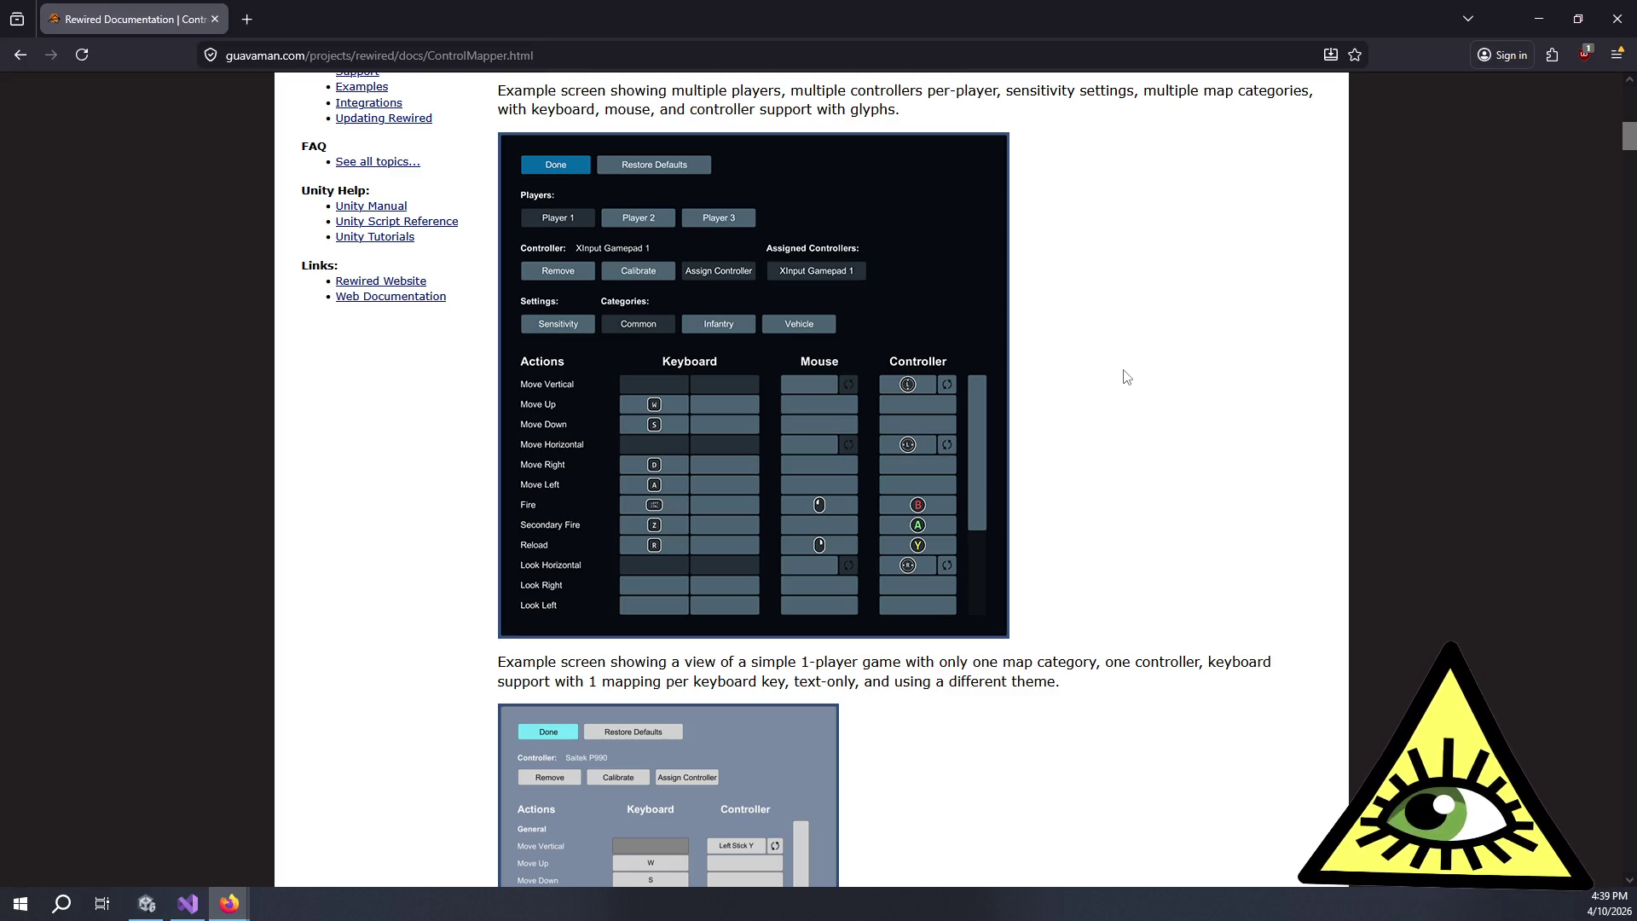
{"action": "scroll", "coordinate": [1125, 375], "scroll_direction": "down", "scroll_amount": 4}
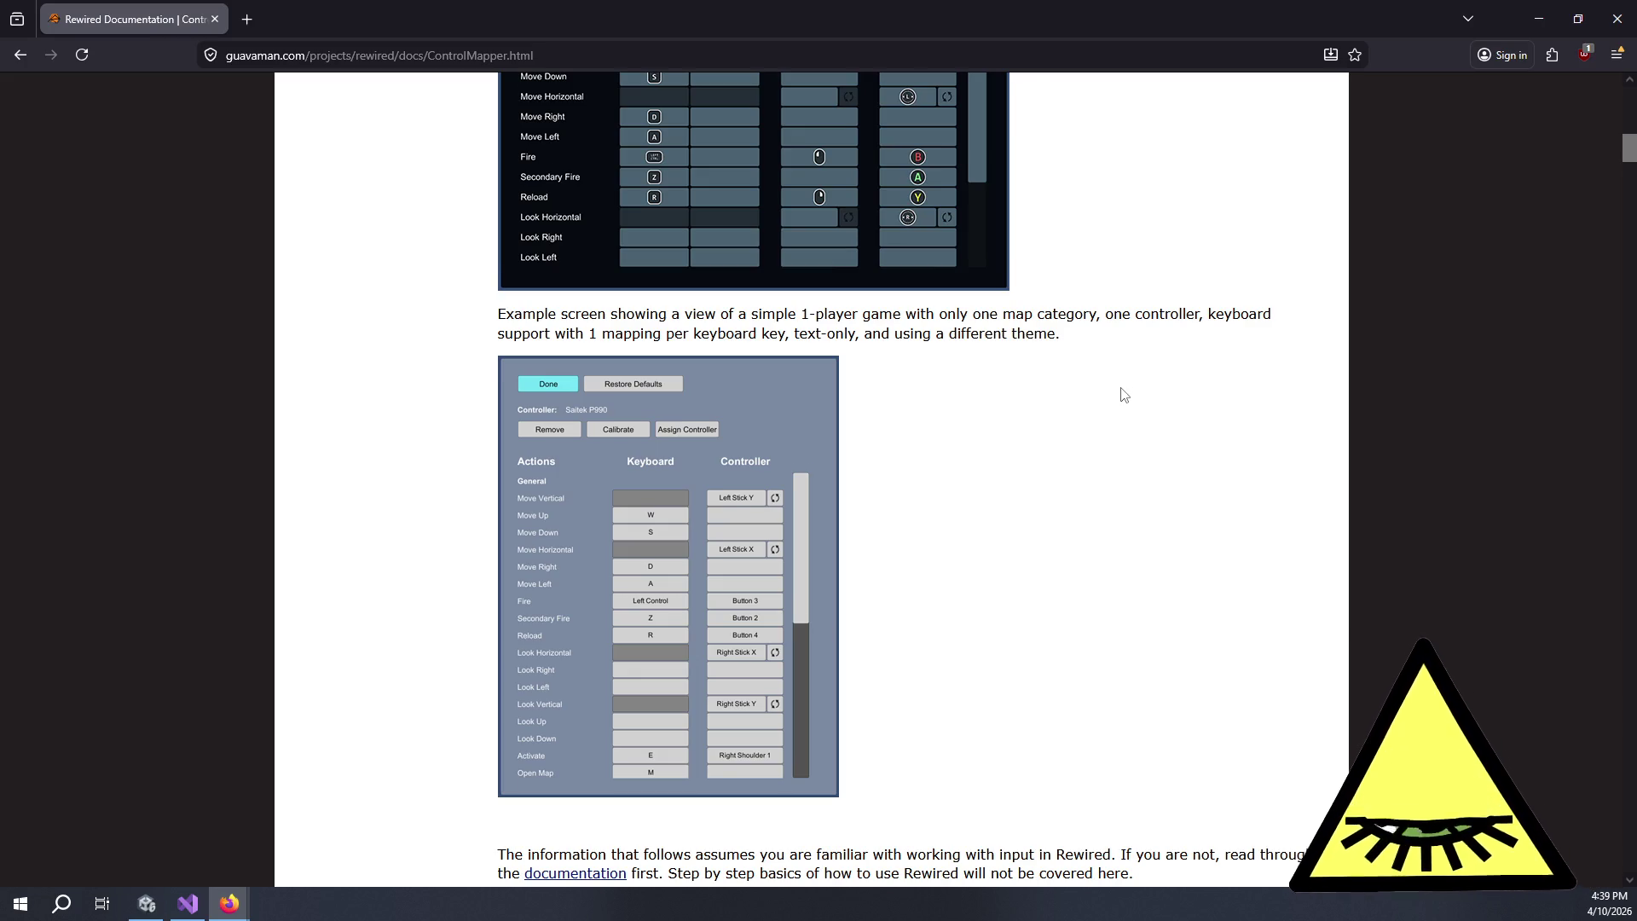
{"action": "scroll", "coordinate": [1122, 391], "scroll_direction": "down", "scroll_amount": 5}
{"action": "scroll", "coordinate": [1115, 412], "scroll_direction": "up", "scroll_amount": 4}
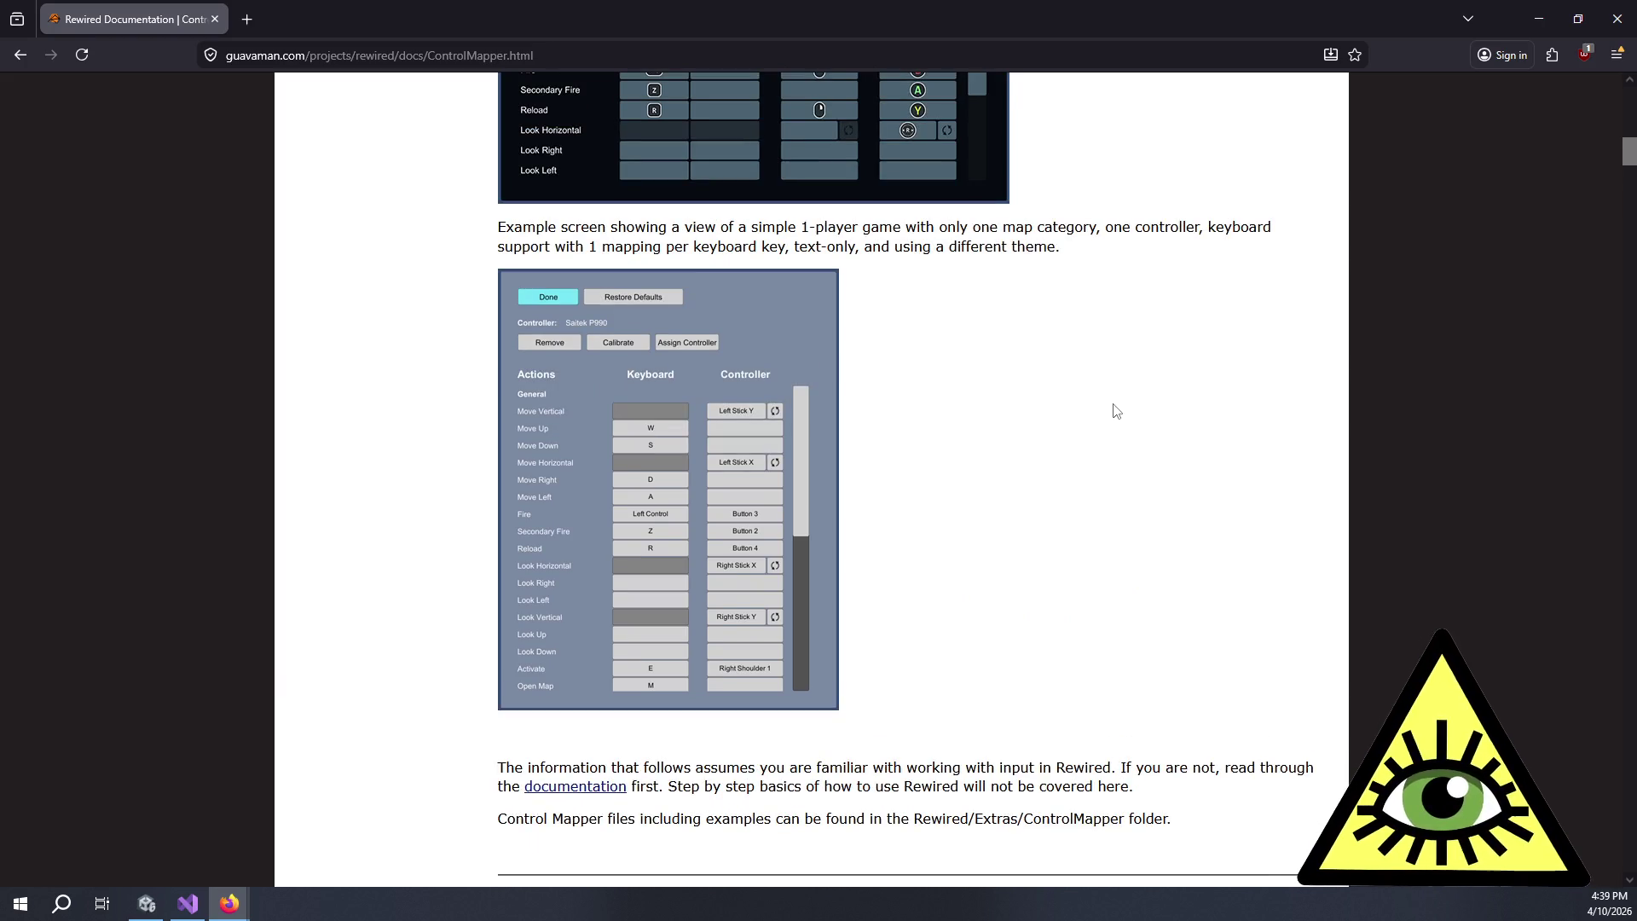
{"action": "scroll", "coordinate": [964, 300], "scroll_direction": "up", "scroll_amount": 4}
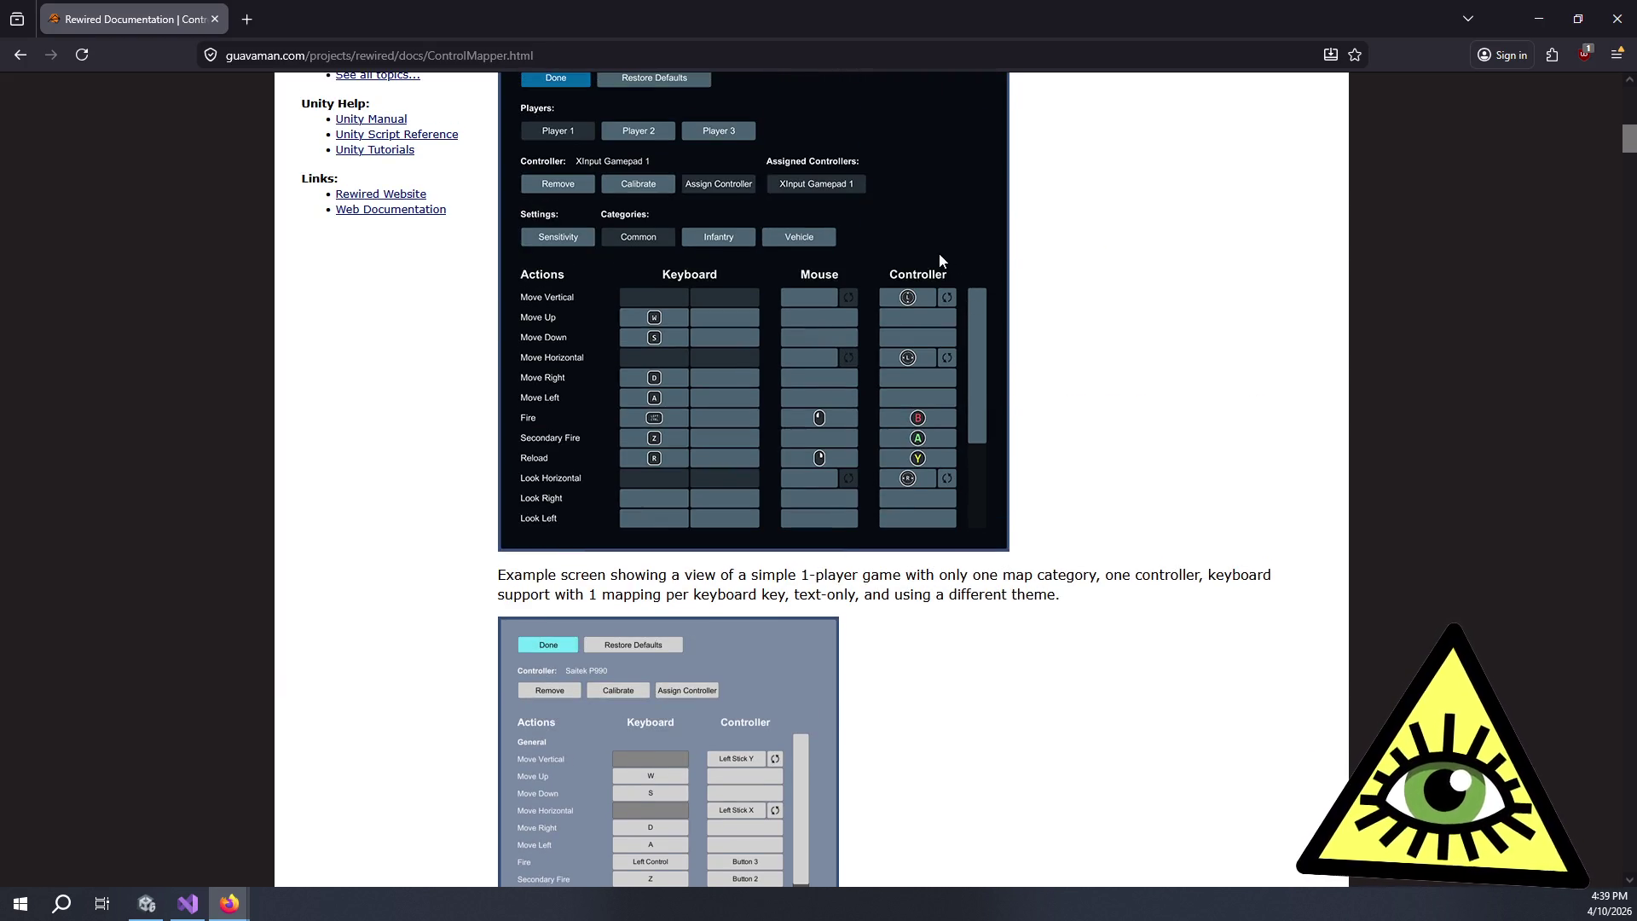
{"action": "scroll", "coordinate": [1058, 503], "scroll_direction": "down", "scroll_amount": 7}
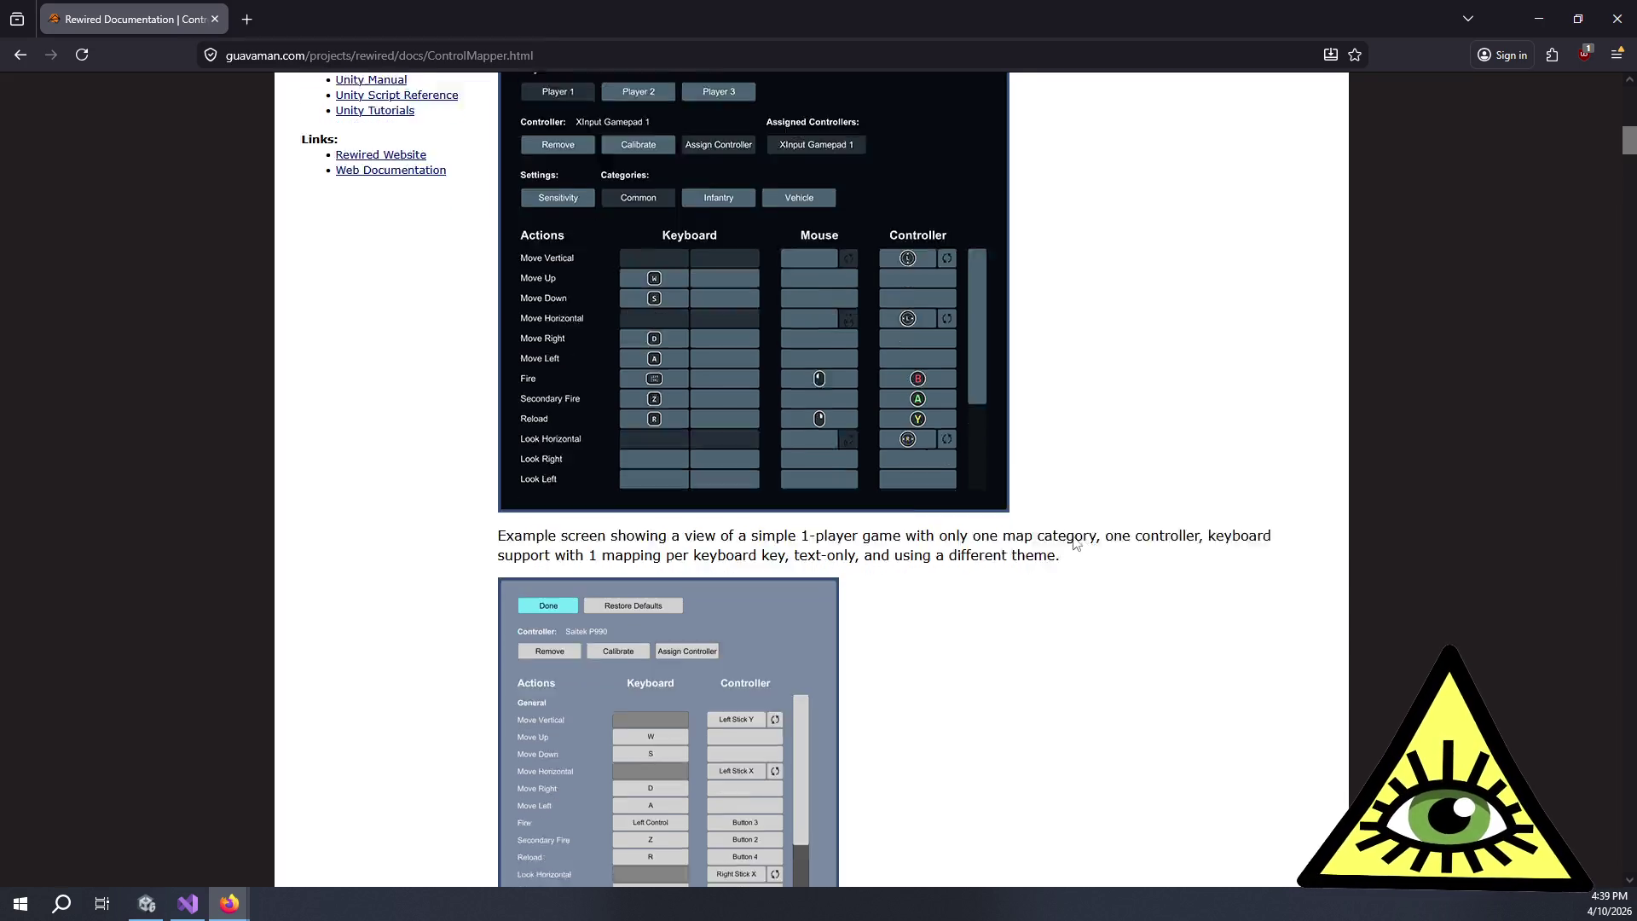
{"action": "left_click_drag", "start_coordinate": [711, 506], "coordinate": [953, 522]}
{"action": "left_click", "coordinate": [966, 512]}
- Read the RewiredStandaloneInputModule section, highlighting where UI control is handled and adding it to EventSystem
{"action": "scroll", "coordinate": [966, 510], "scroll_direction": "down", "scroll_amount": 10}
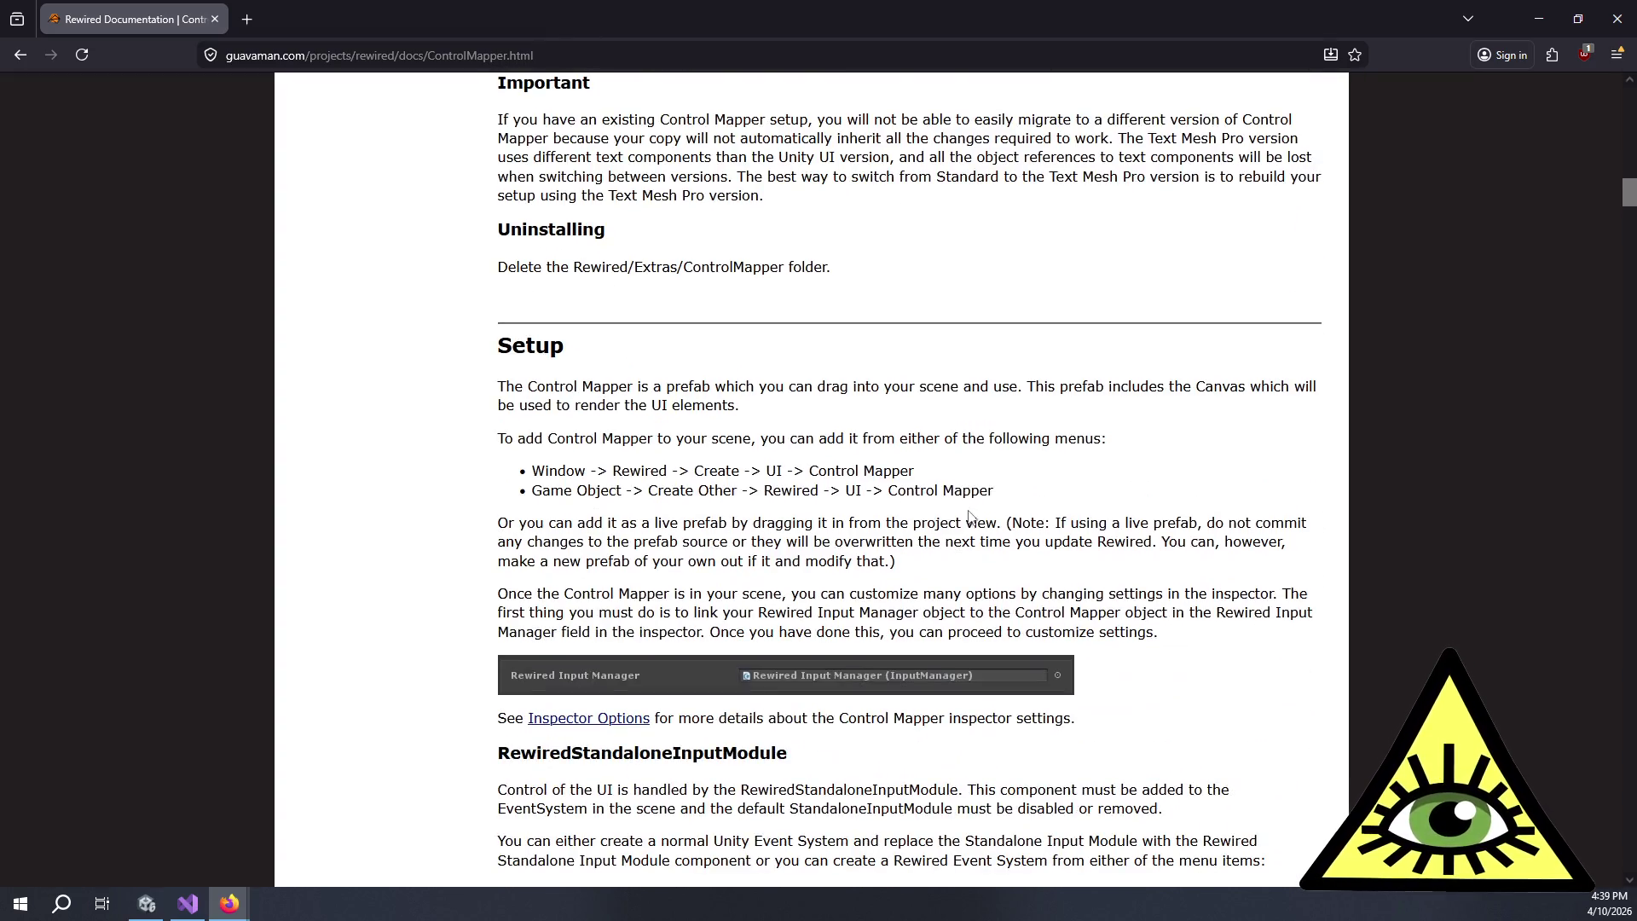
{"action": "scroll", "coordinate": [966, 512], "scroll_direction": "down", "scroll_amount": 4}
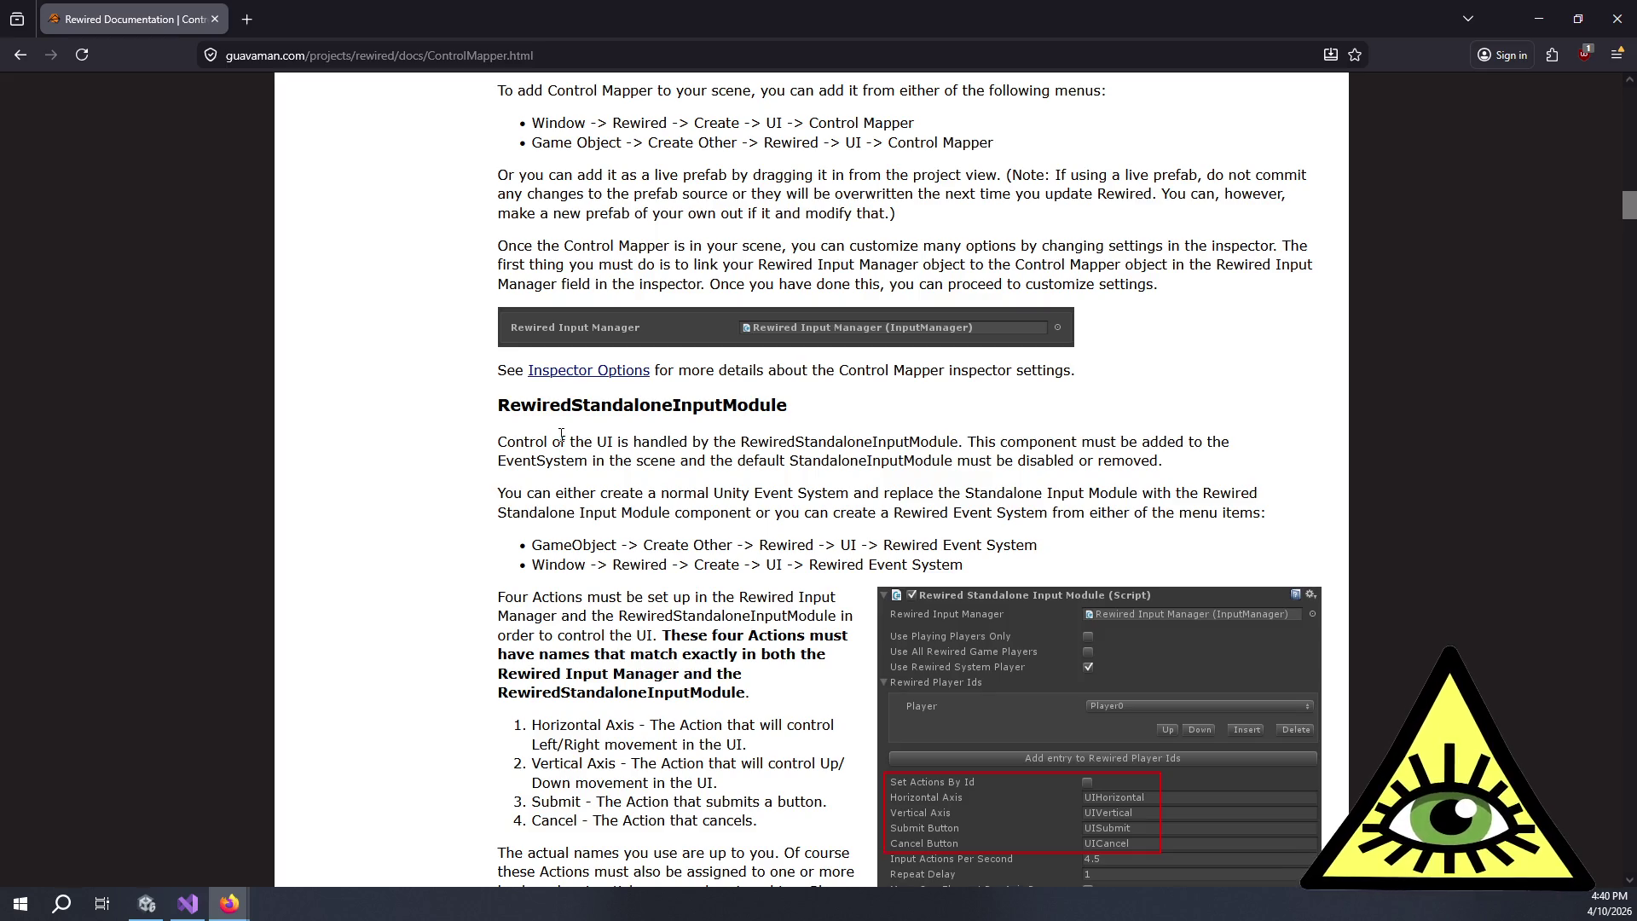
{"action": "mouse_move", "coordinate": [561, 436]}
{"action": "left_mouse_down"}
{"action": "mouse_move", "coordinate": [957, 450]}
{"action": "mouse_move", "coordinate": [1090, 474]}
{"action": "left_mouse_up"}
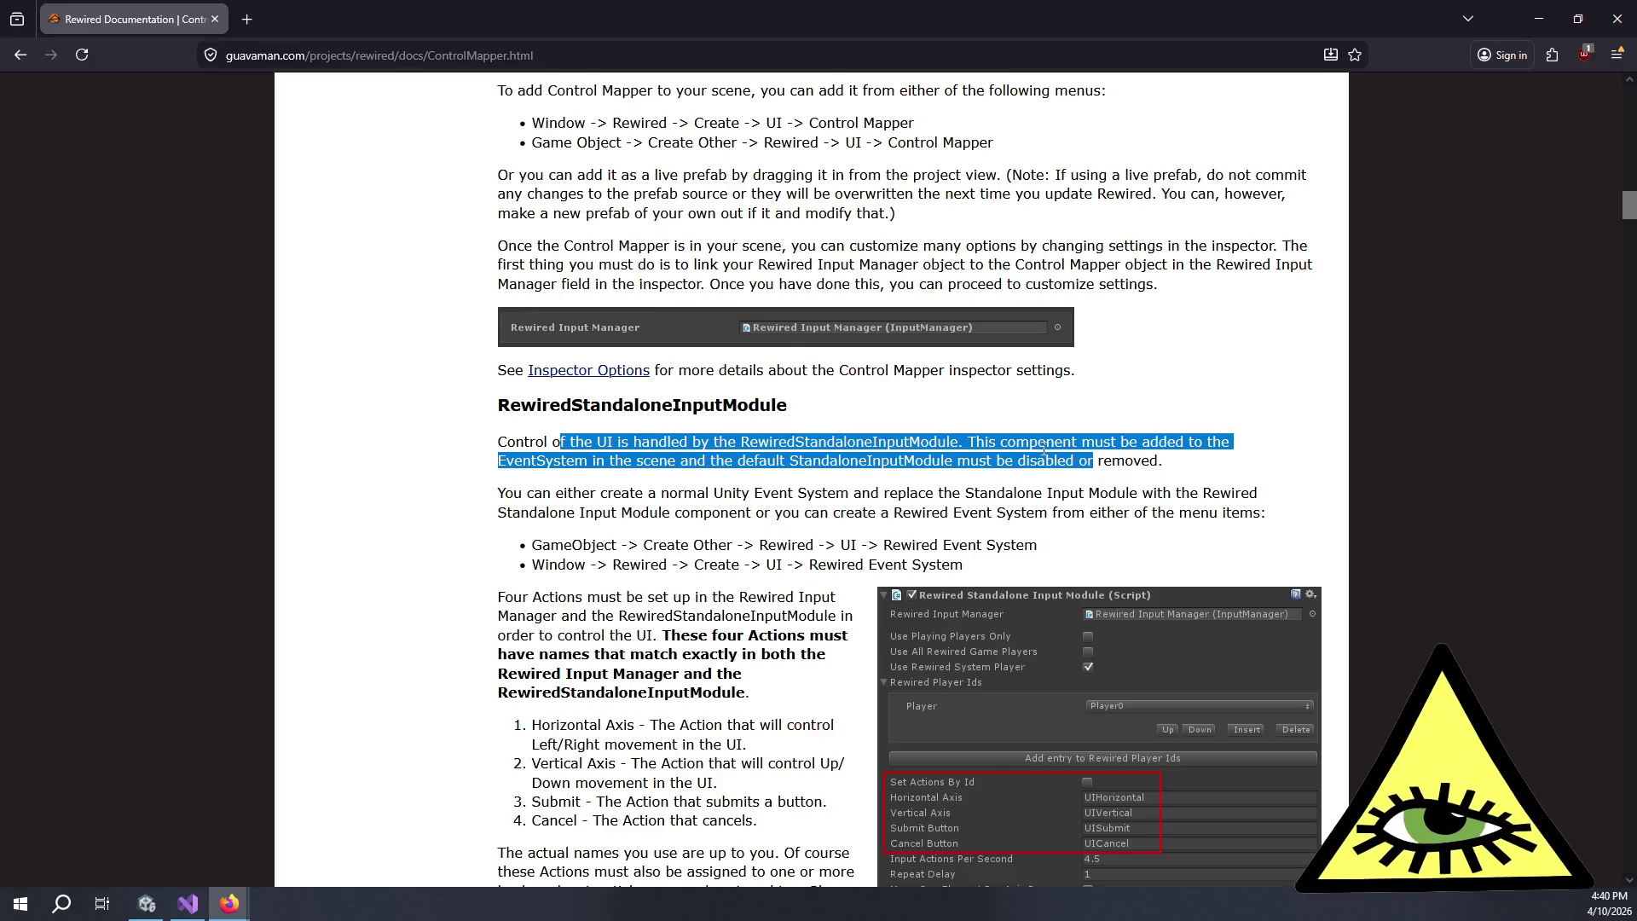
{"action": "scroll", "coordinate": [980, 408], "scroll_direction": "down", "scroll_amount": 1}
{"action": "left_click", "coordinate": [904, 348]}
{"action": "left_click_drag", "start_coordinate": [805, 355], "coordinate": [1024, 387]}
{"action": "left_click", "coordinate": [1024, 386]}
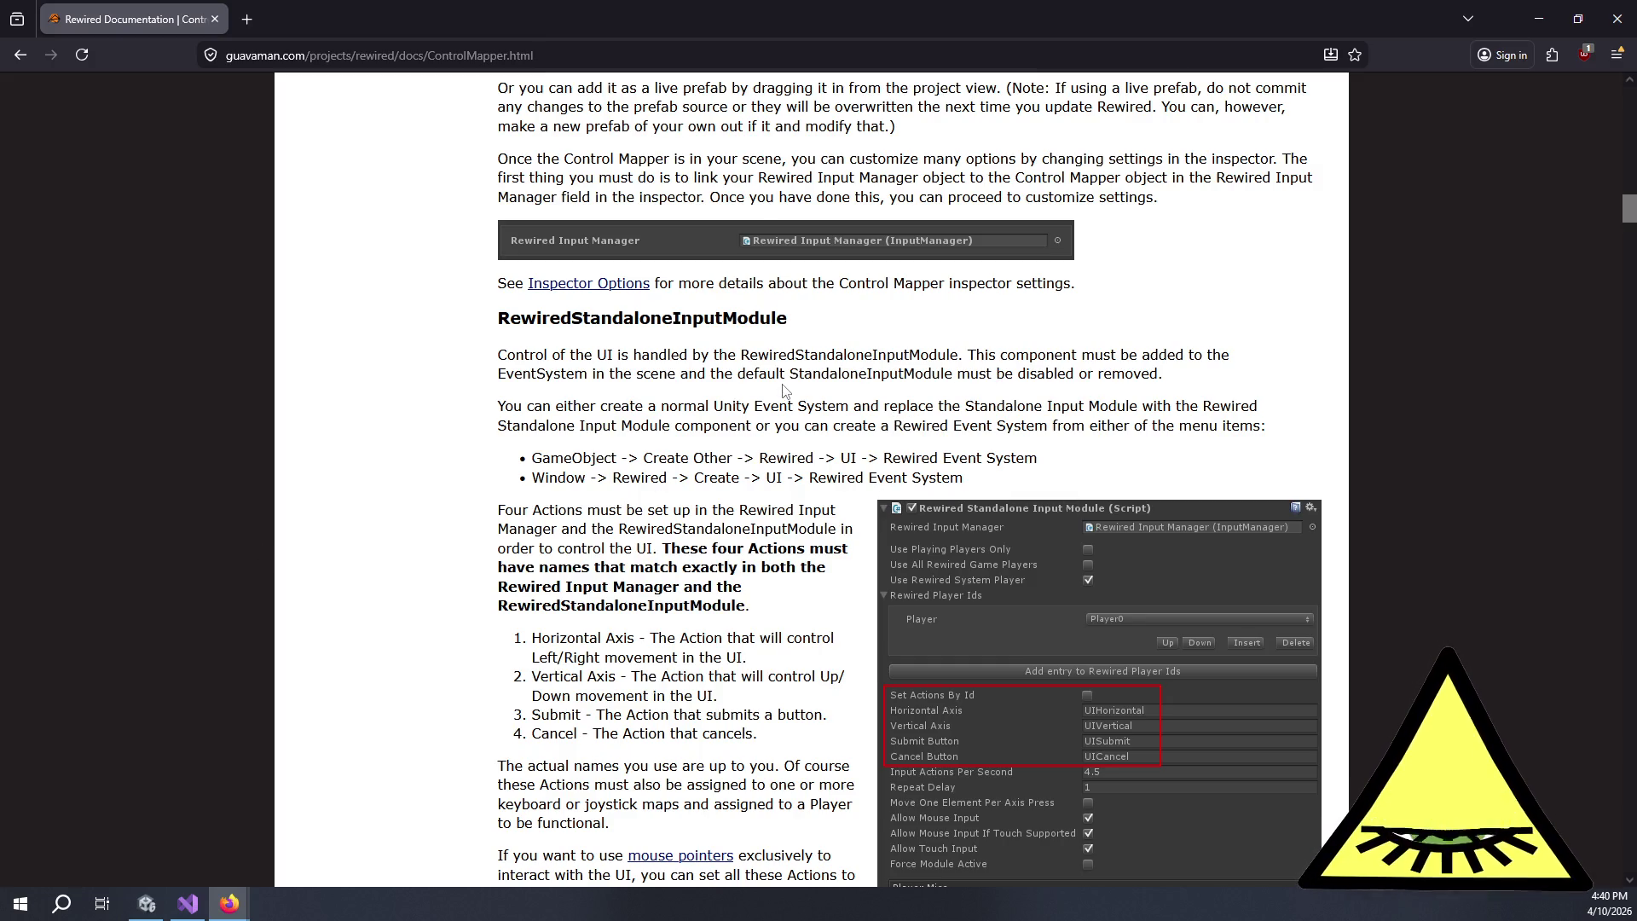
- Highlight the NOTE paragraph about menu-only Actions in the recommended control scheme section
{"action": "scroll", "coordinate": [756, 378], "scroll_direction": "down", "scroll_amount": 4}
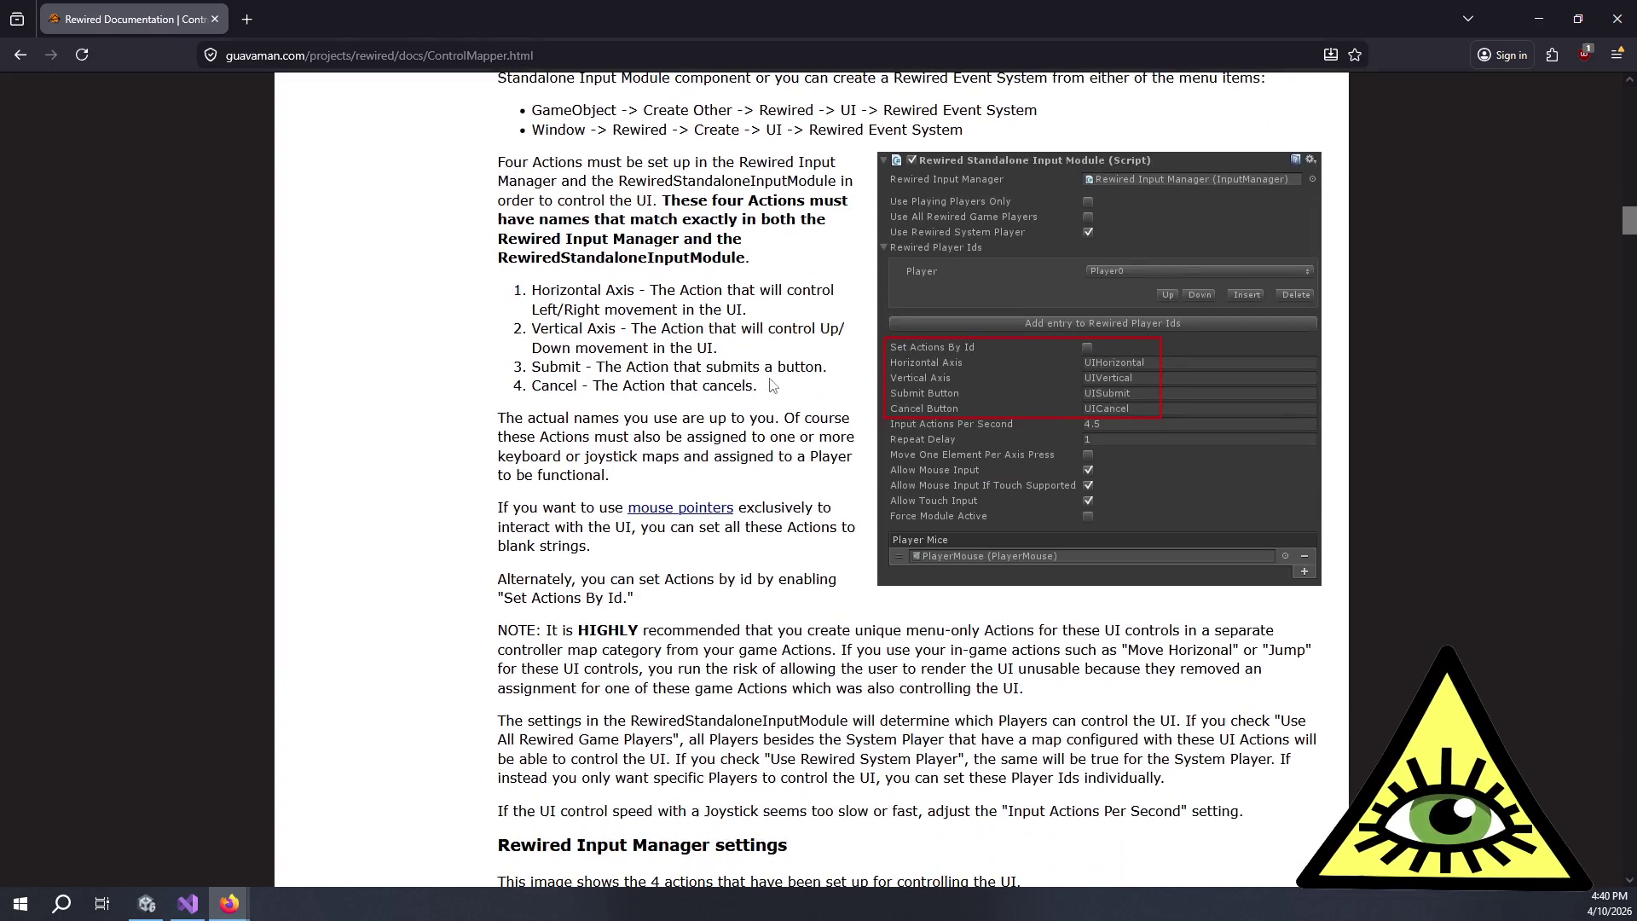
{"action": "scroll", "coordinate": [763, 379], "scroll_direction": "up", "scroll_amount": 4}
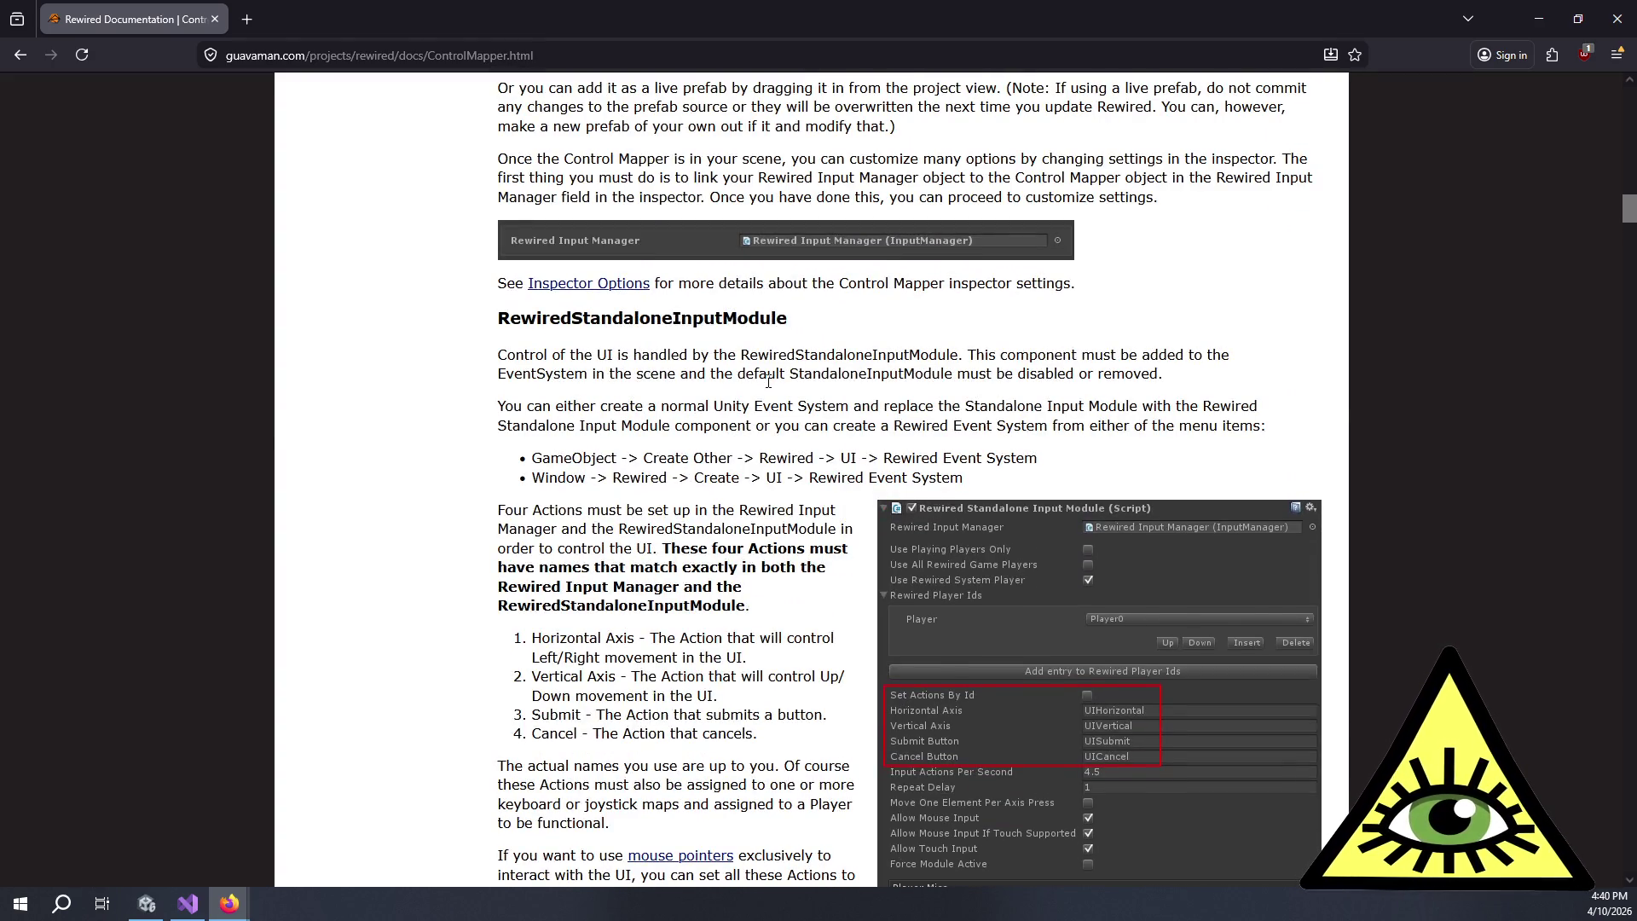
{"action": "scroll", "coordinate": [769, 381], "scroll_direction": "down", "scroll_amount": 6}
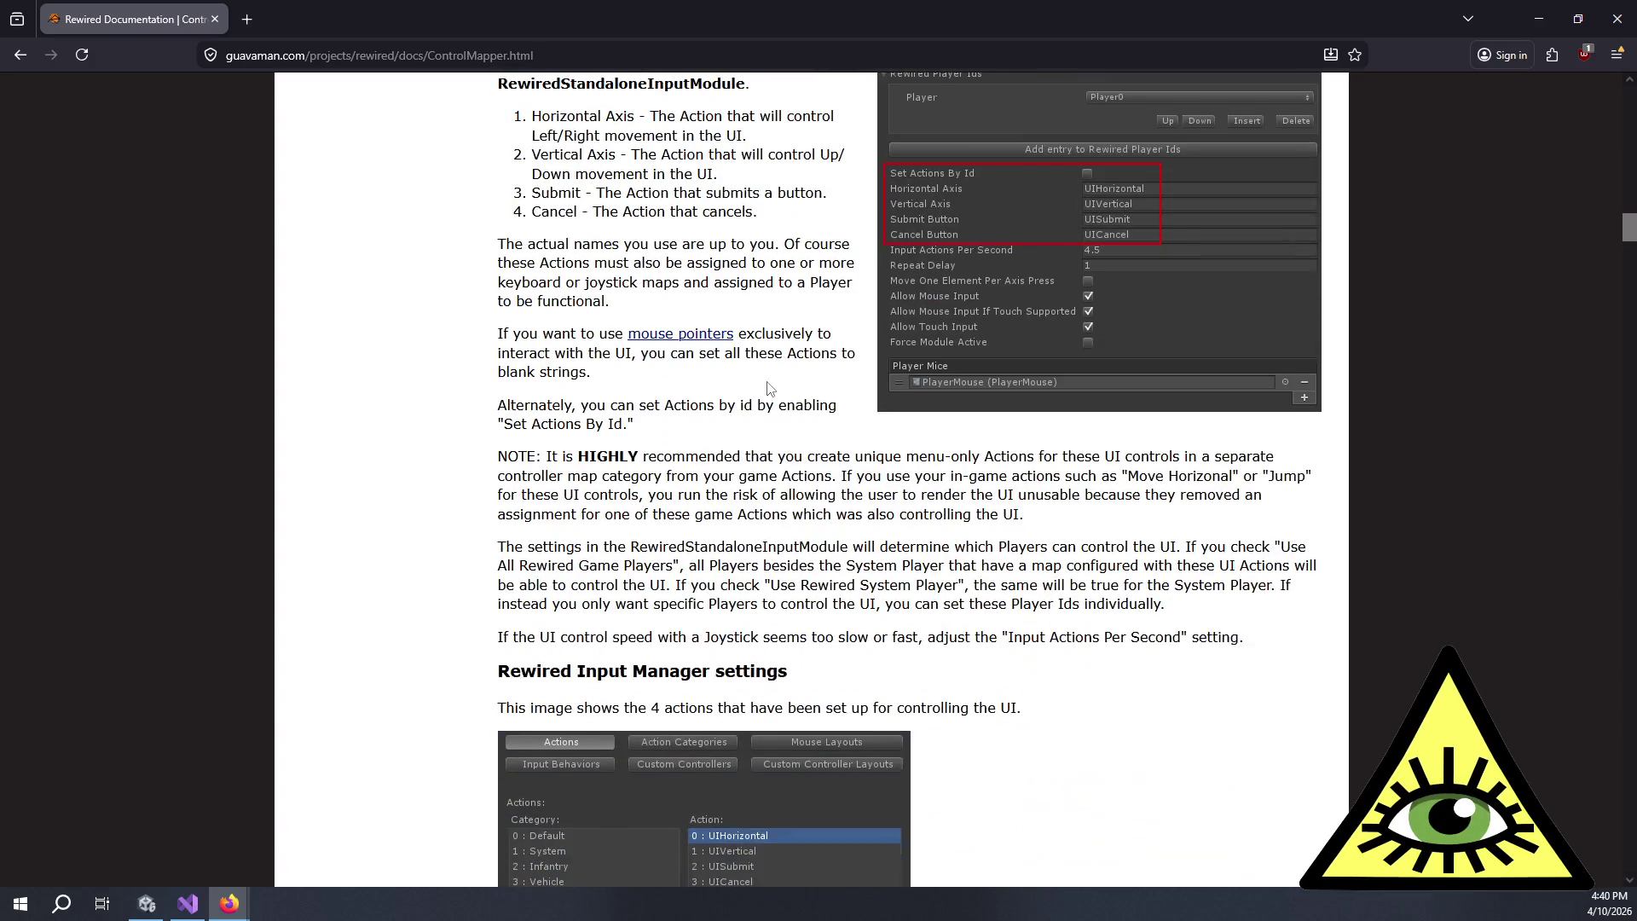
{"action": "mouse_move", "coordinate": [743, 442]}
{"action": "left_mouse_down"}
{"action": "mouse_move", "coordinate": [1008, 483]}
{"action": "mouse_move", "coordinate": [1080, 521]}
{"action": "mouse_move", "coordinate": [689, 434]}
{"action": "mouse_move", "coordinate": [938, 550]}
{"action": "mouse_move", "coordinate": [1242, 605]}
{"action": "left_mouse_up"}
- Mark the Rewired Input Manager settings heading while reading further down
{"action": "scroll", "coordinate": [1242, 605], "scroll_direction": "down", "scroll_amount": 1}
{"action": "scroll", "coordinate": [1242, 606], "scroll_direction": "down", "scroll_amount": 3}
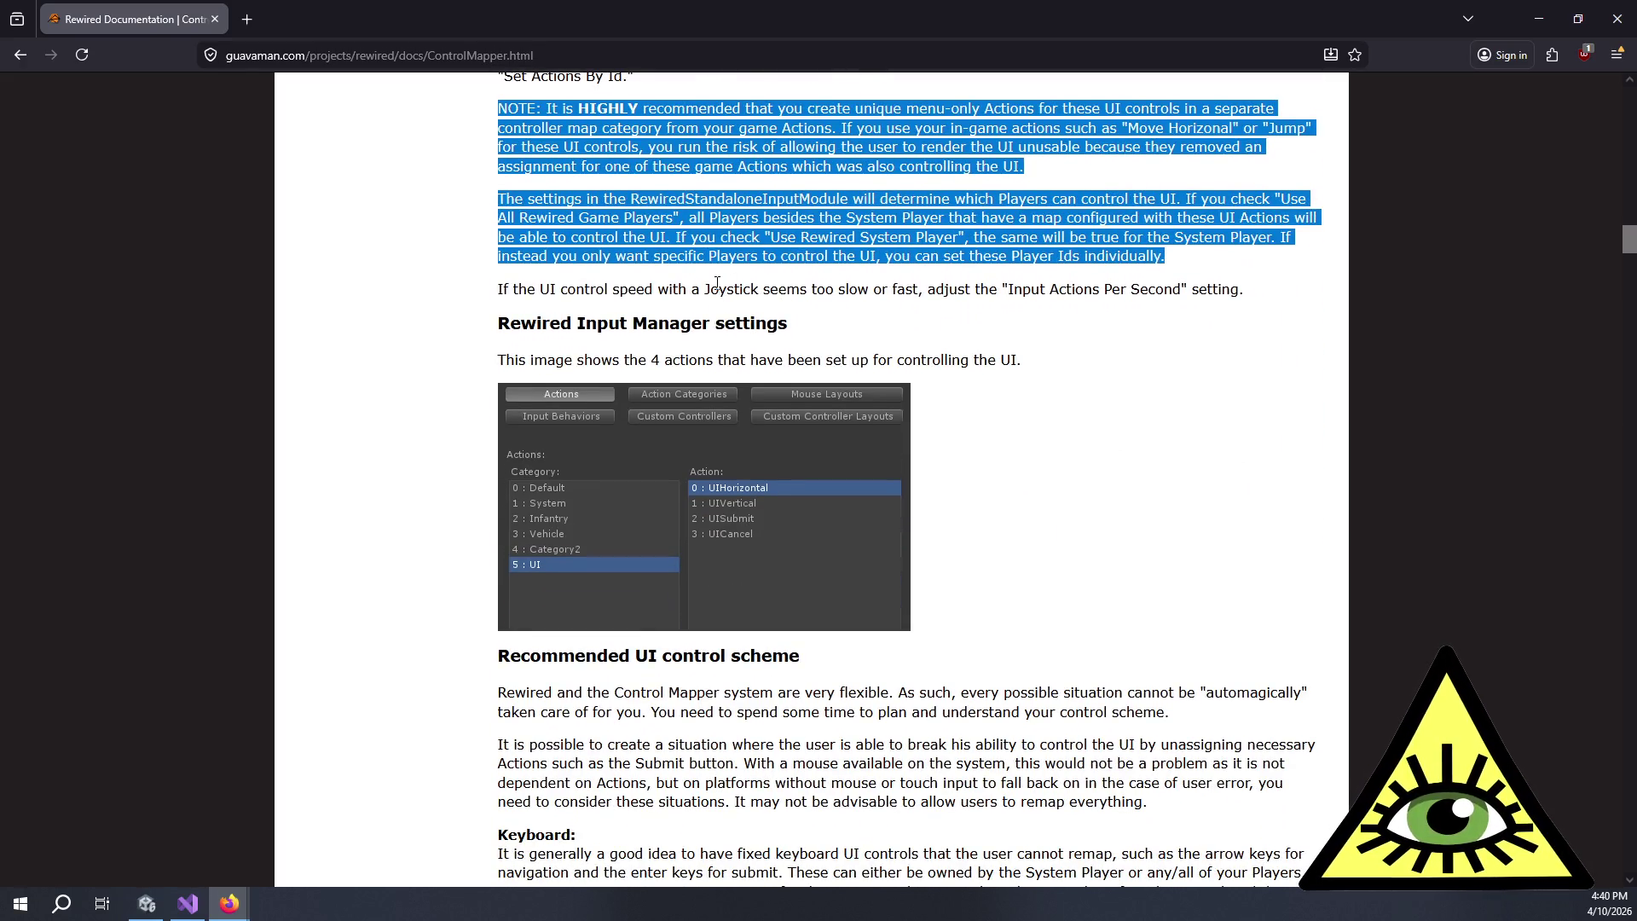
{"action": "mouse_move", "coordinate": [610, 318]}
{"action": "left_mouse_down"}
{"action": "mouse_move", "coordinate": [918, 329]}
{"action": "mouse_move", "coordinate": [1037, 355]}
{"action": "left_mouse_up"}
{"action": "left_click", "coordinate": [1036, 353]}
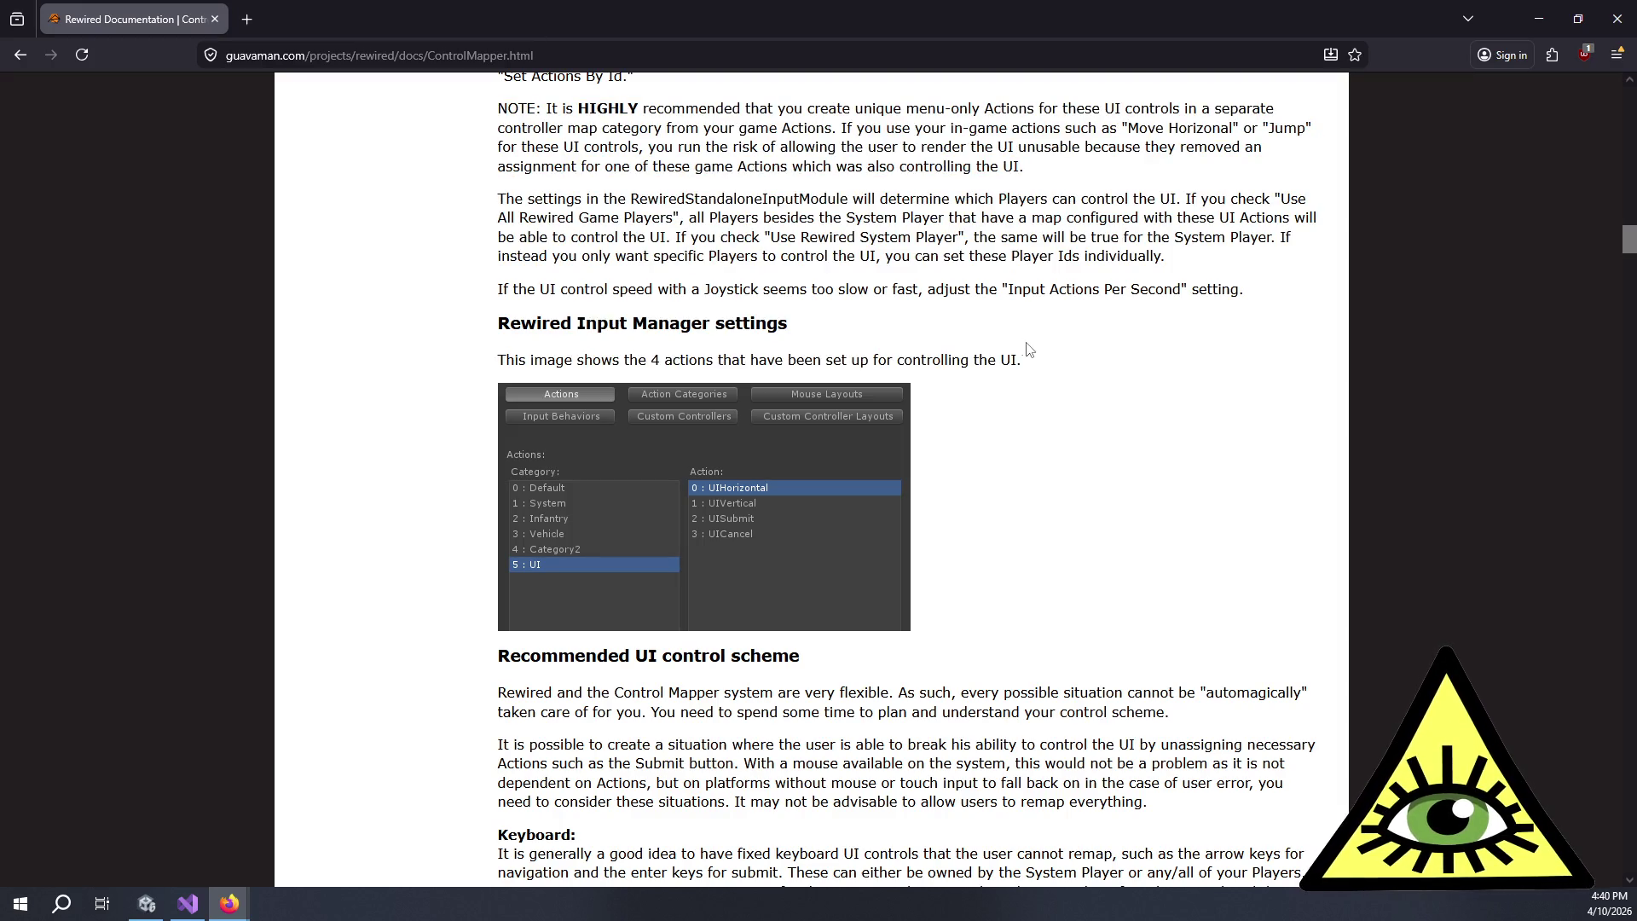
{"action": "mouse_move", "coordinate": [879, 361]}
{"action": "left_mouse_down"}
{"action": "mouse_move", "coordinate": [716, 361]}
{"action": "mouse_move", "coordinate": [578, 324]}
{"action": "left_mouse_up"}
{"action": "left_click", "coordinate": [726, 338]}
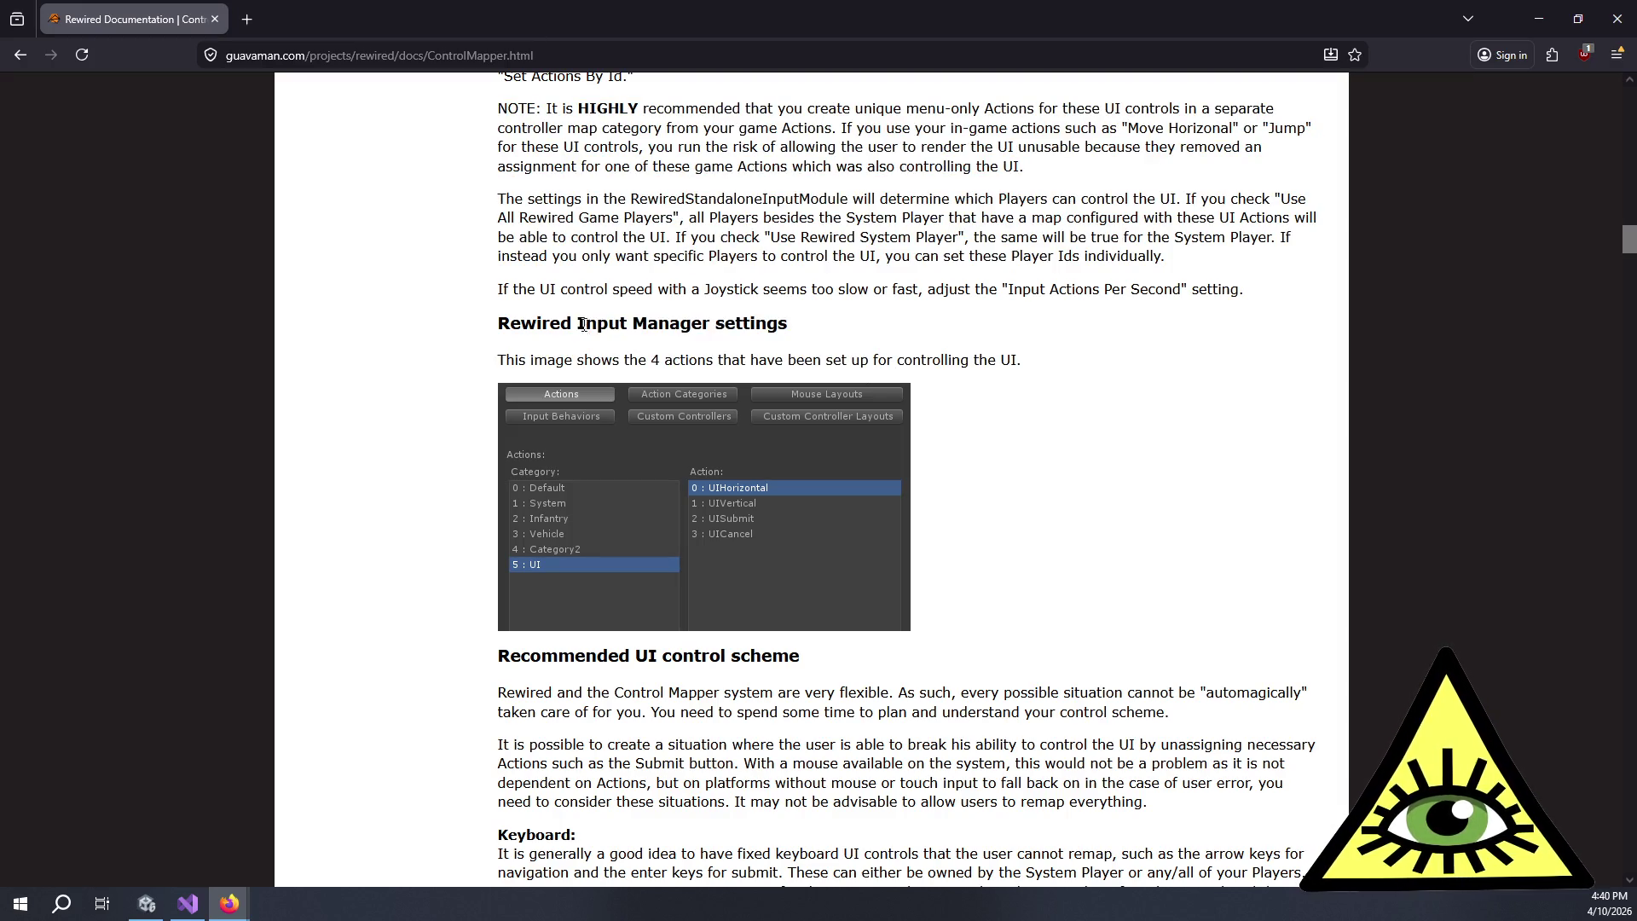
- Scroll past saving, theming and localization to Misc Notes and highlight its UI auto navigation point
{"action": "scroll", "coordinate": [727, 336], "scroll_direction": "down", "scroll_amount": 4}
{"action": "scroll", "coordinate": [726, 336], "scroll_direction": "down", "scroll_amount": 1}
{"action": "mouse_move", "coordinate": [643, 258]}
{"action": "left_mouse_down"}
{"action": "mouse_move", "coordinate": [905, 367]}
{"action": "mouse_move", "coordinate": [1025, 368]}
{"action": "mouse_move", "coordinate": [929, 496]}
{"action": "mouse_move", "coordinate": [915, 585]}
{"action": "left_mouse_up"}
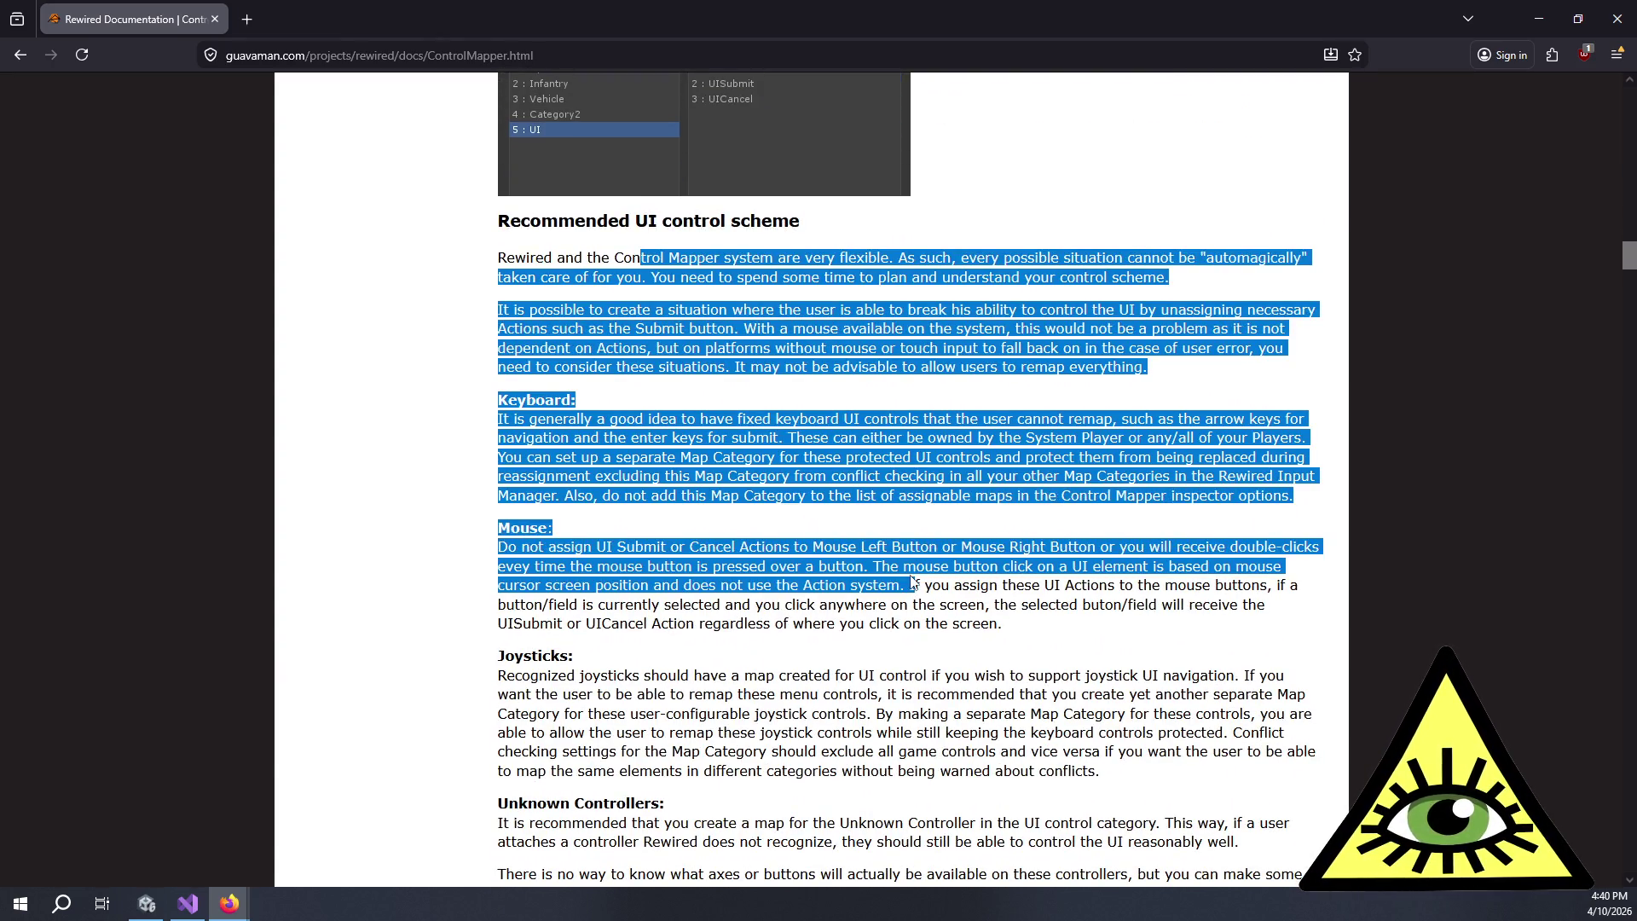
{"action": "scroll", "coordinate": [871, 545], "scroll_direction": "down", "scroll_amount": 5}
{"action": "scroll", "coordinate": [871, 546], "scroll_direction": "down", "scroll_amount": 12}
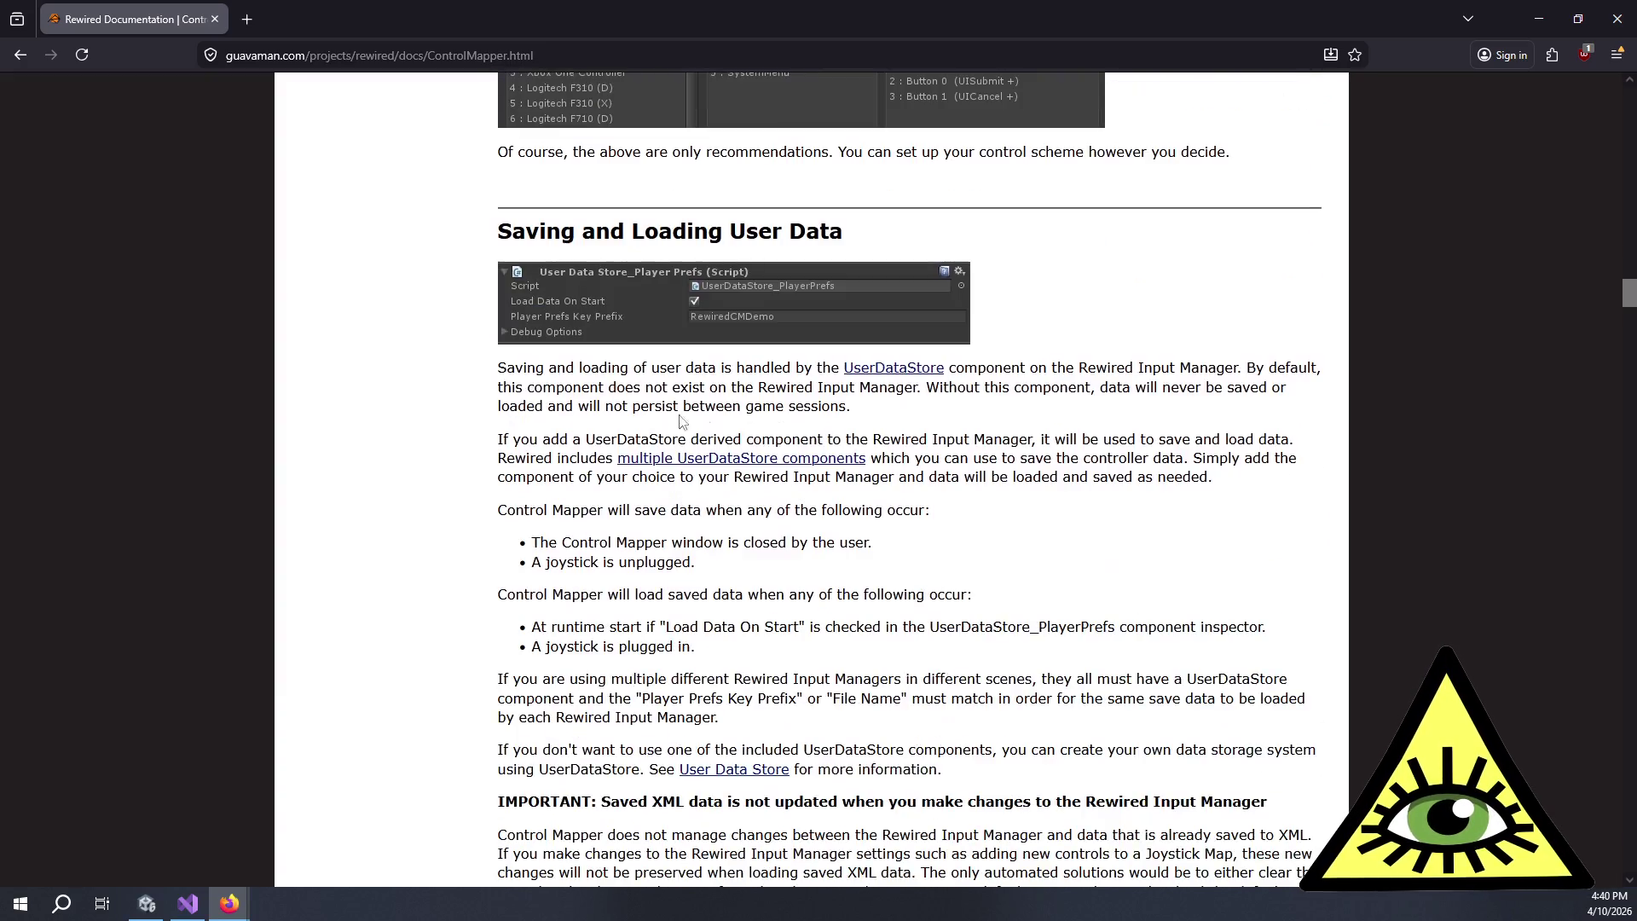
{"action": "scroll", "coordinate": [601, 410], "scroll_direction": "down", "scroll_amount": 3}
{"action": "scroll", "coordinate": [602, 418], "scroll_direction": "down", "scroll_amount": 6}
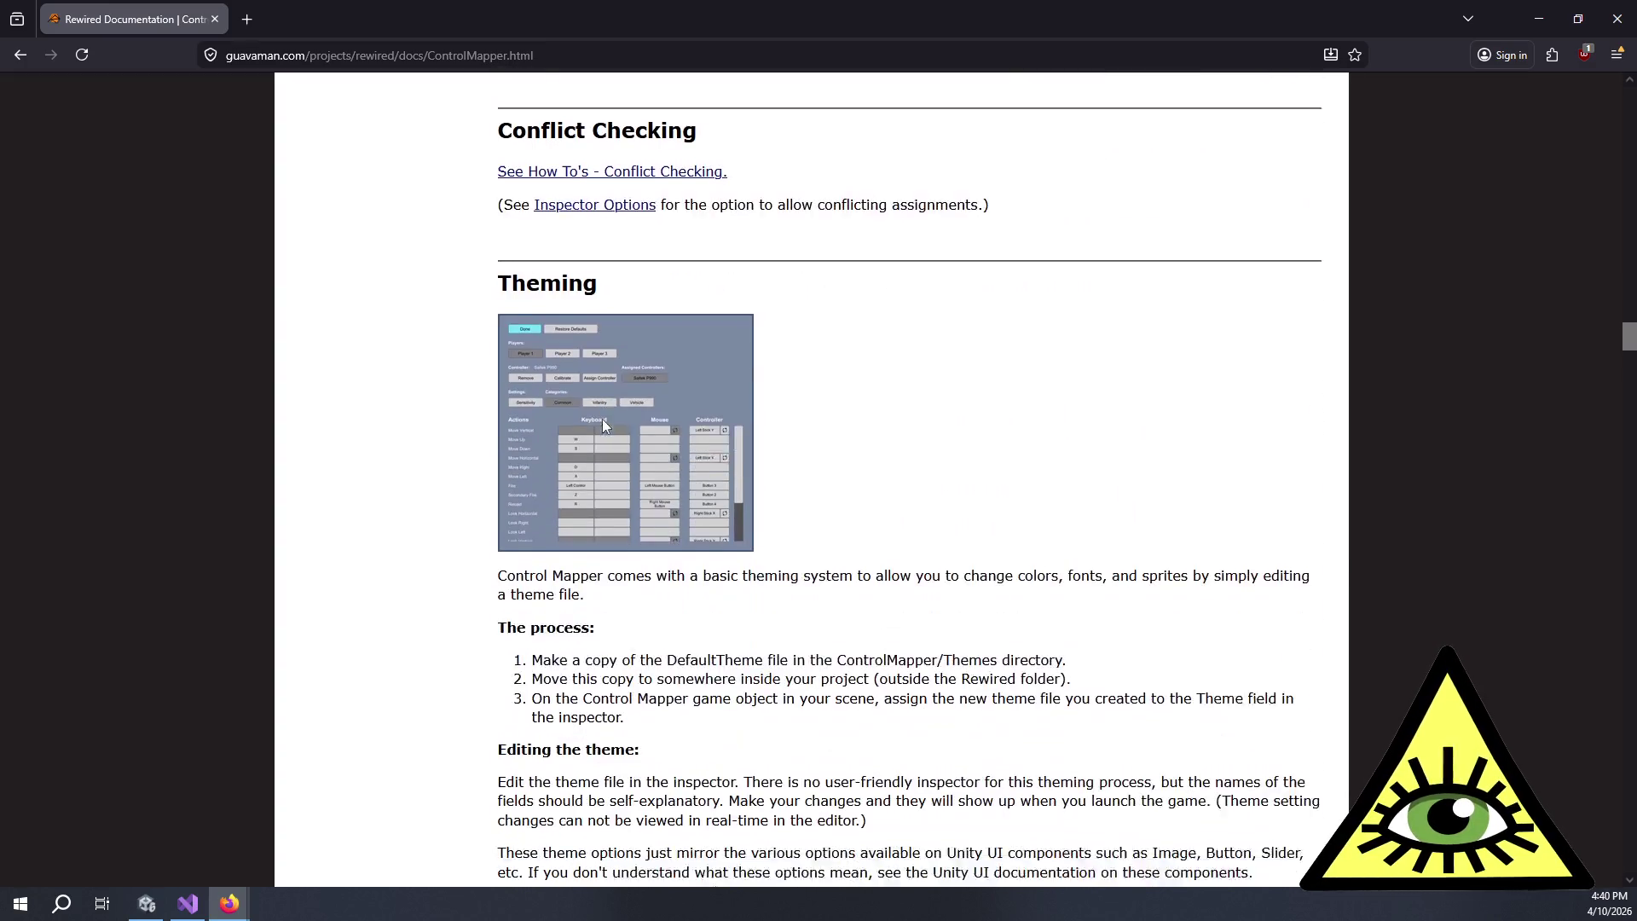
{"action": "scroll", "coordinate": [810, 418], "scroll_direction": "down", "scroll_amount": 7}
{"action": "scroll", "coordinate": [819, 413], "scroll_direction": "down", "scroll_amount": 4}
{"action": "scroll", "coordinate": [823, 409], "scroll_direction": "up", "scroll_amount": 1}
{"action": "scroll", "coordinate": [827, 407], "scroll_direction": "down", "scroll_amount": 1}
{"action": "scroll", "coordinate": [827, 412], "scroll_direction": "down", "scroll_amount": 3}
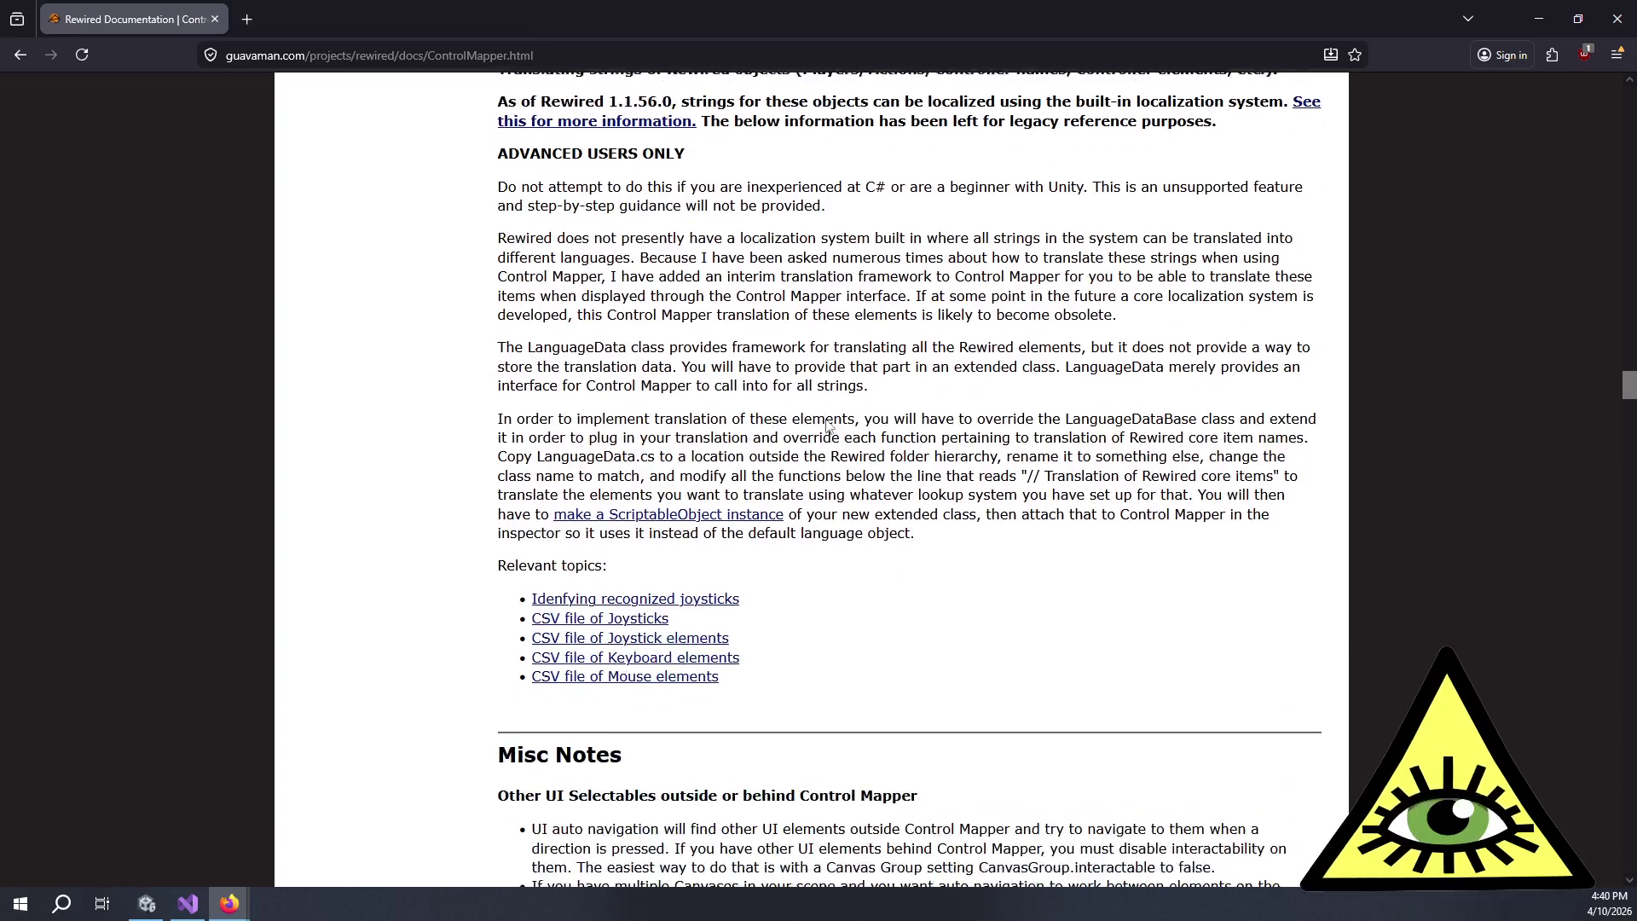
{"action": "scroll", "coordinate": [831, 413], "scroll_direction": "up", "scroll_amount": 1}
{"action": "scroll", "coordinate": [833, 413], "scroll_direction": "down", "scroll_amount": 1}
{"action": "scroll", "coordinate": [833, 413], "scroll_direction": "down", "scroll_amount": 6}
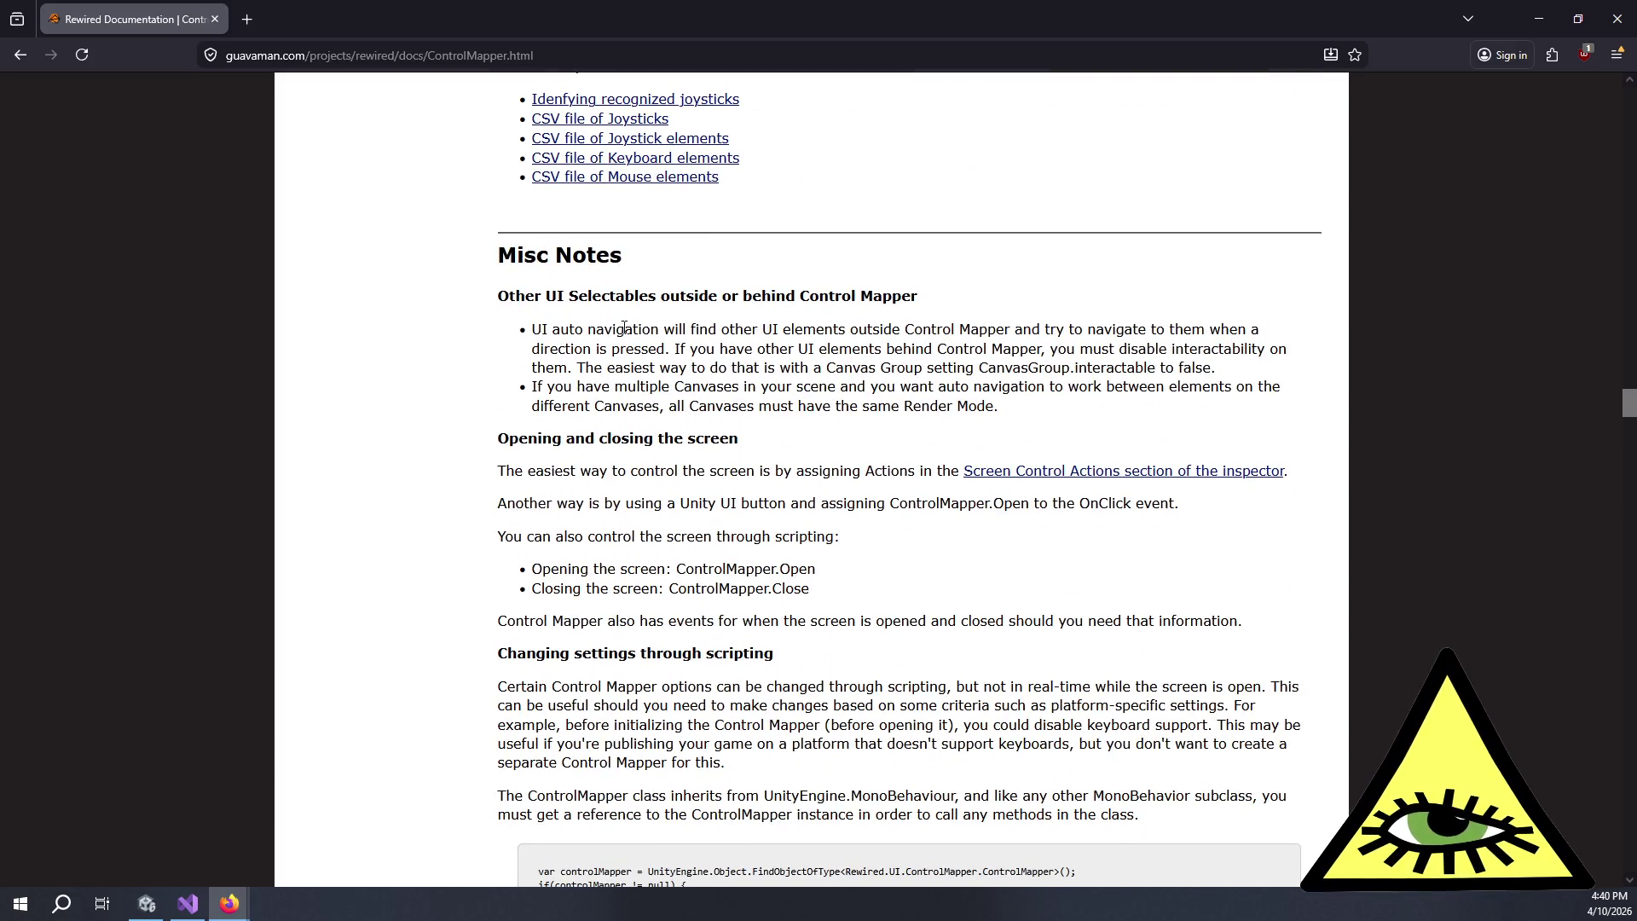
{"action": "mouse_move", "coordinate": [569, 329]}
{"action": "left_mouse_down"}
{"action": "mouse_move", "coordinate": [1194, 345]}
{"action": "mouse_move", "coordinate": [885, 369]}
{"action": "mouse_move", "coordinate": [852, 350]}
{"action": "mouse_move", "coordinate": [1251, 348]}
{"action": "mouse_move", "coordinate": [661, 362]}
{"action": "mouse_move", "coordinate": [981, 388]}
{"action": "mouse_move", "coordinate": [968, 369]}
{"action": "mouse_move", "coordinate": [1213, 369]}
{"action": "mouse_move", "coordinate": [1198, 368]}
{"action": "left_mouse_up"}
{"action": "left_click", "coordinate": [1195, 368]}
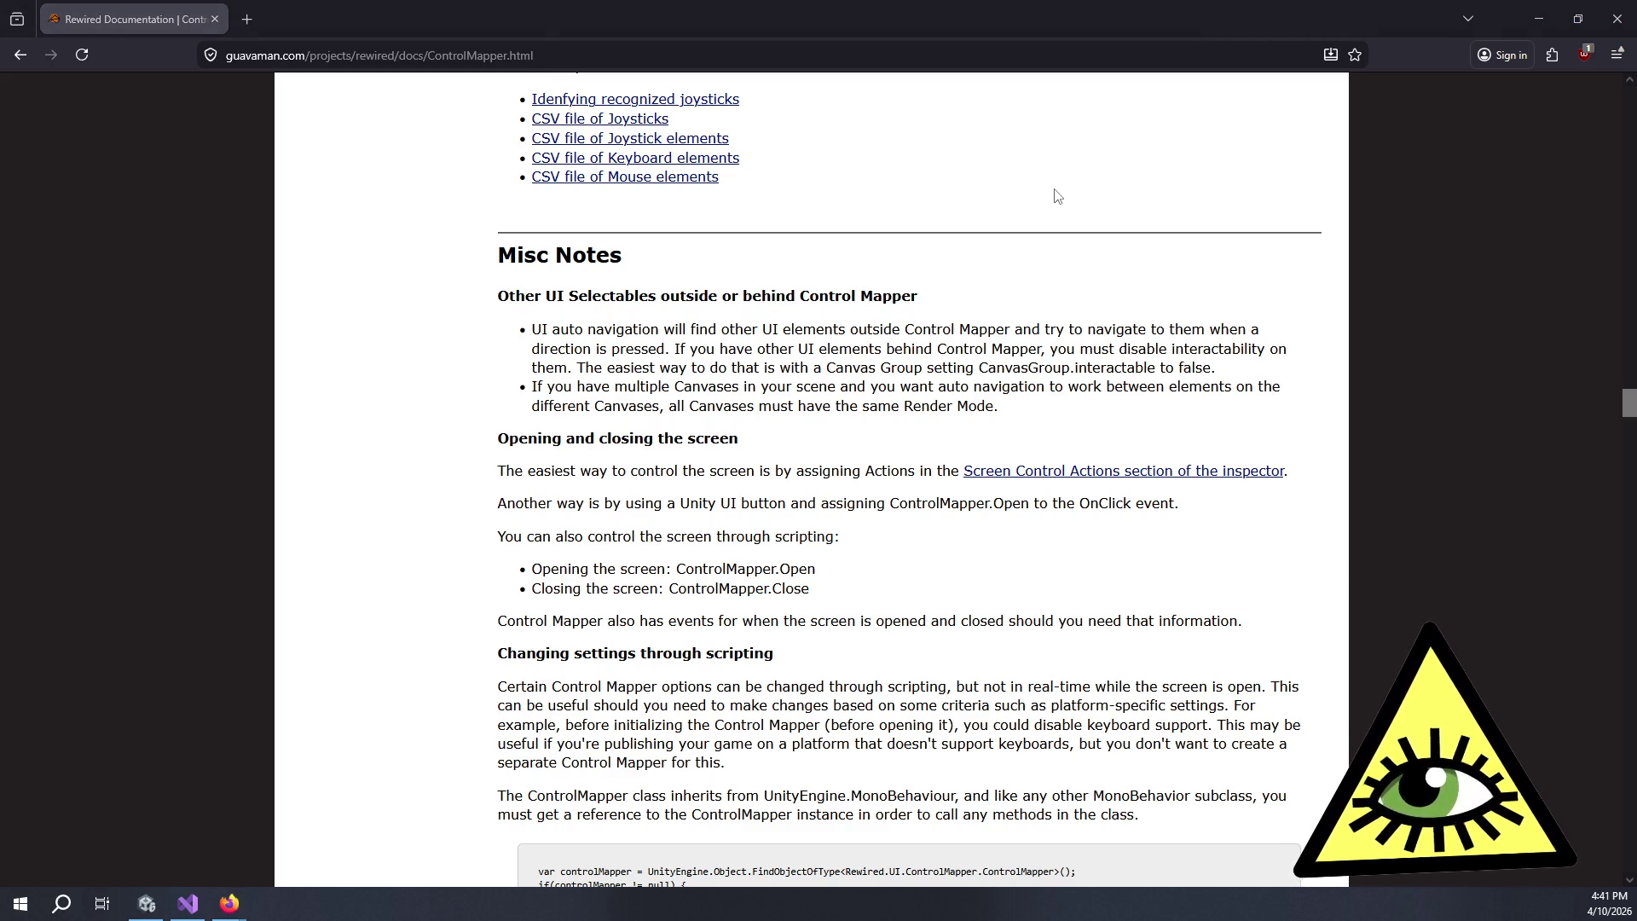
- In Unity, select the inner ControlsSettings object and expand its Canvas component settings
{"action": "key", "text": "alt+Tab"}
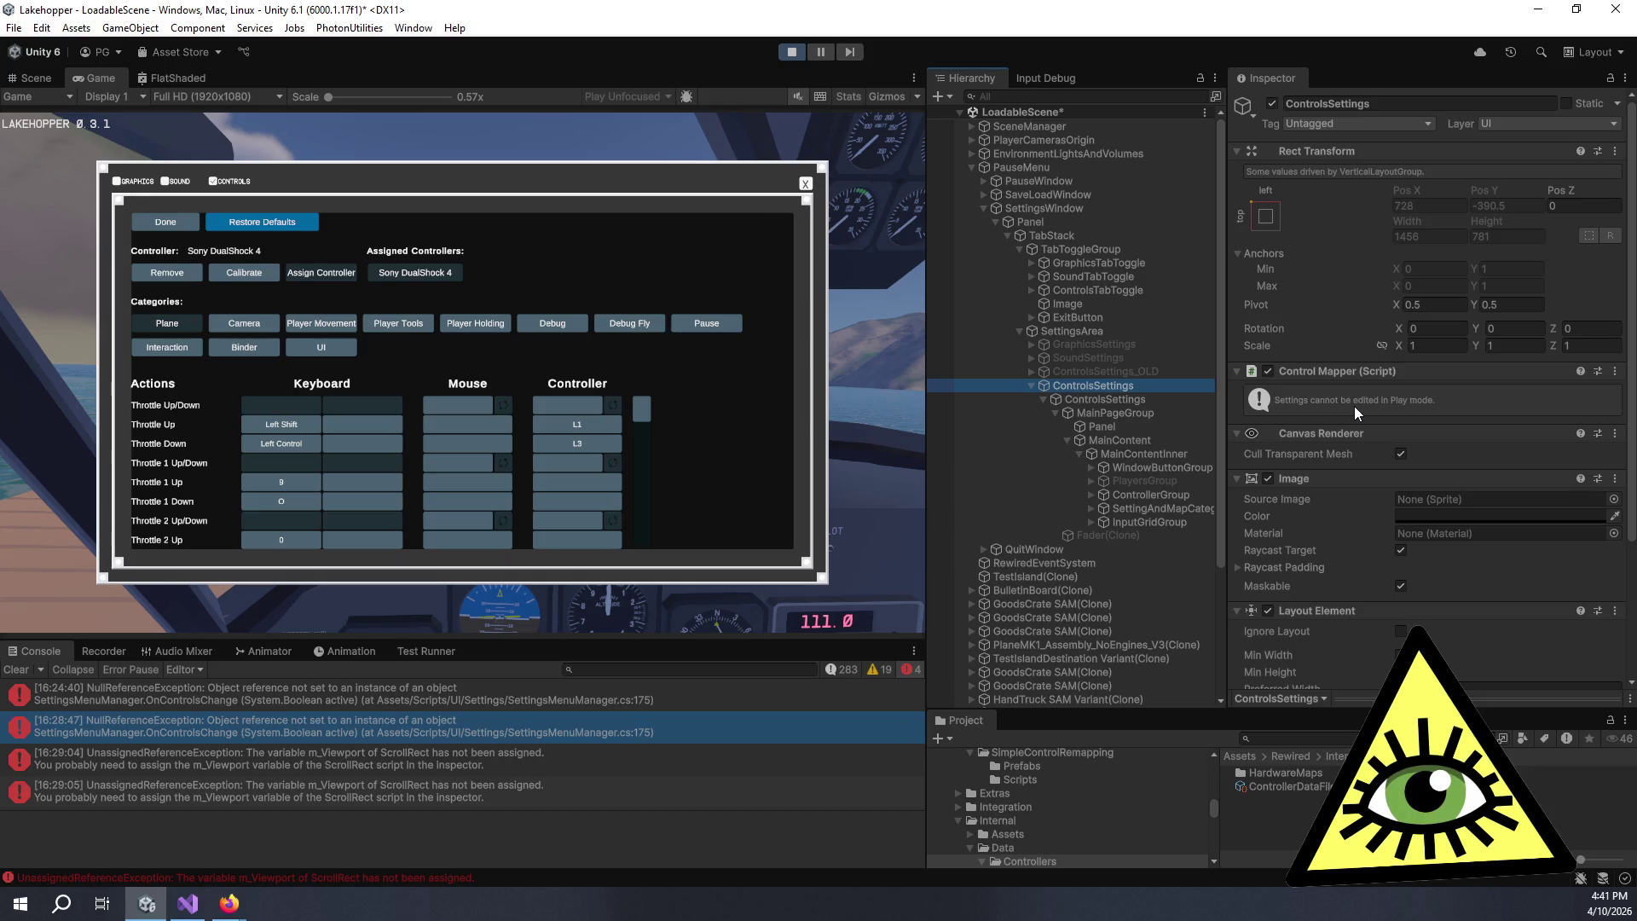
{"action": "left_click", "coordinate": [1108, 398]}
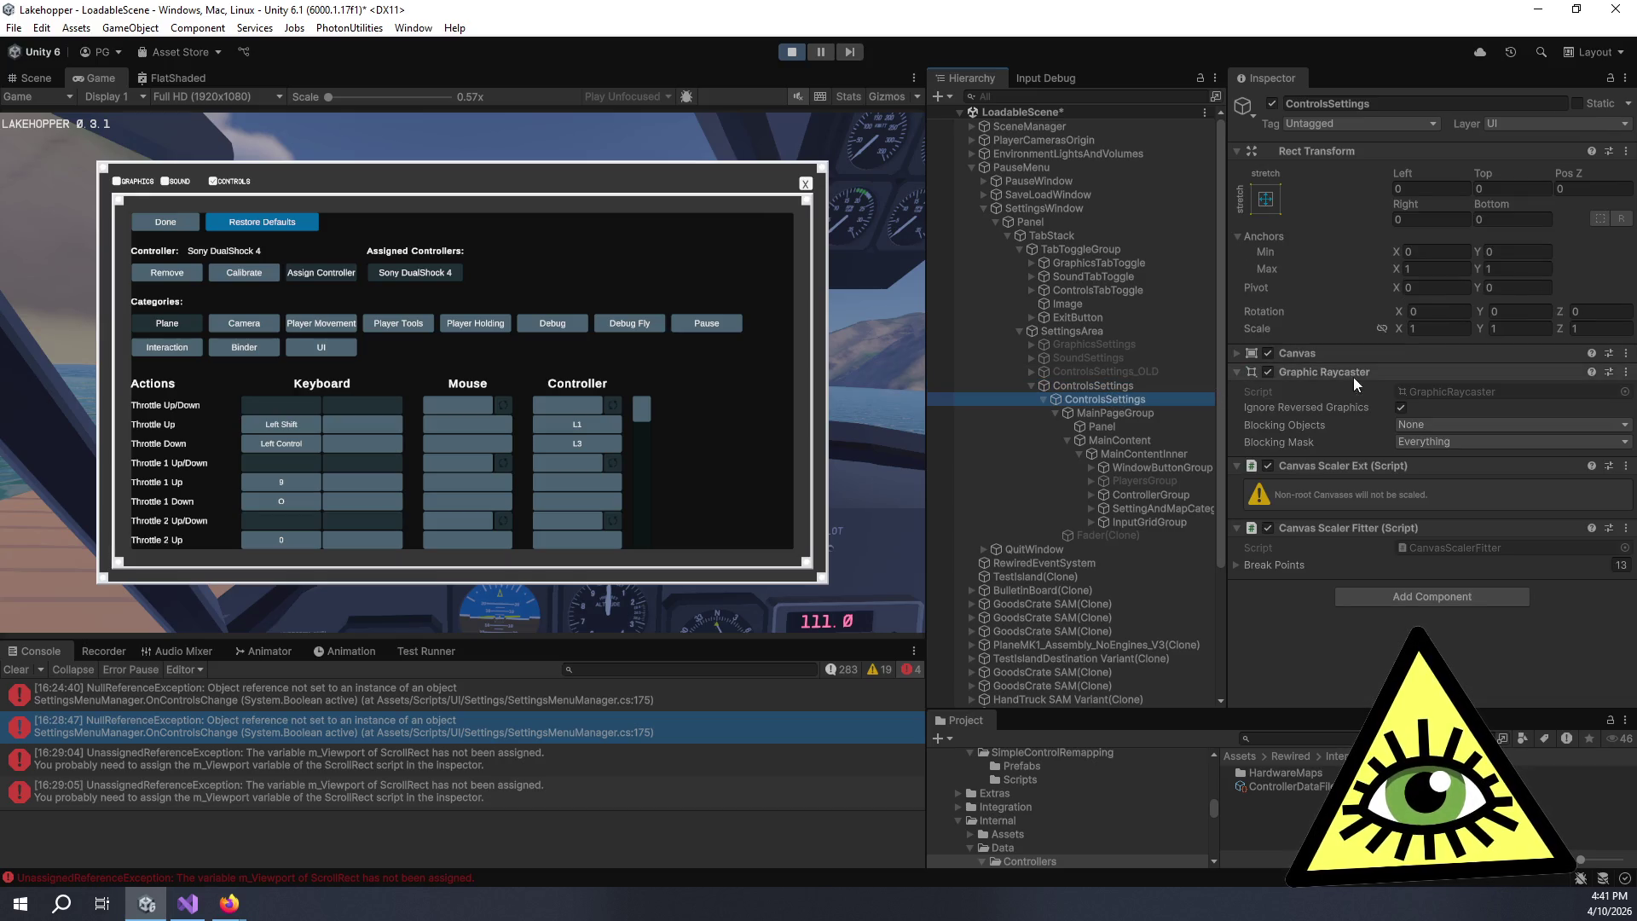
{"action": "left_click", "coordinate": [1235, 355]}
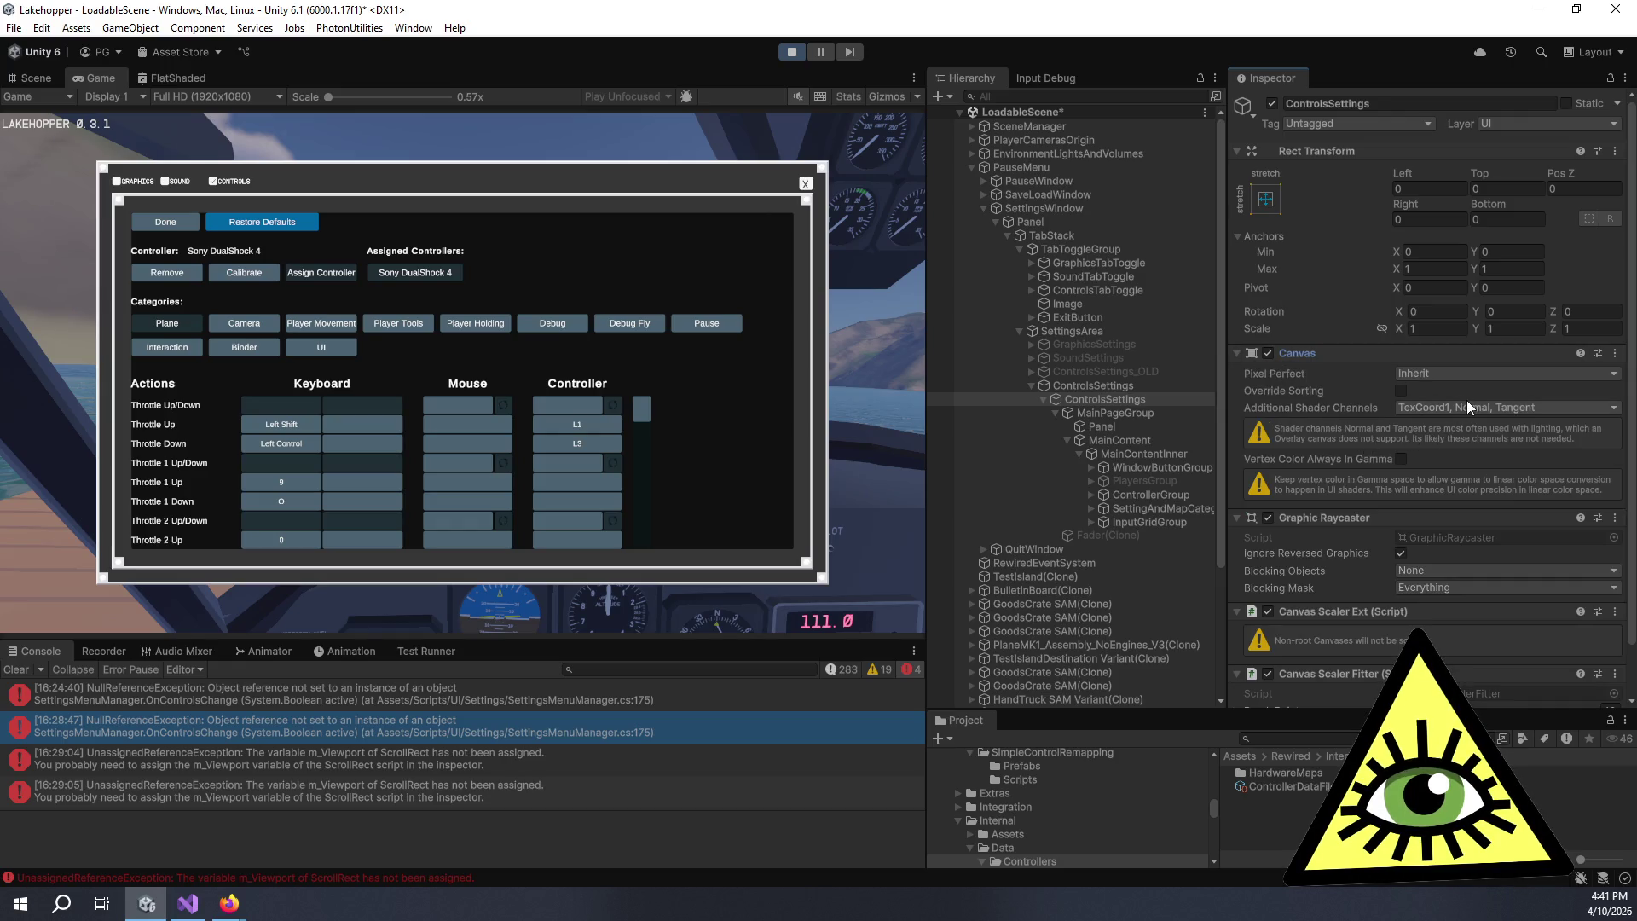
{"action": "scroll", "coordinate": [1365, 435], "scroll_direction": "down", "scroll_amount": 2}
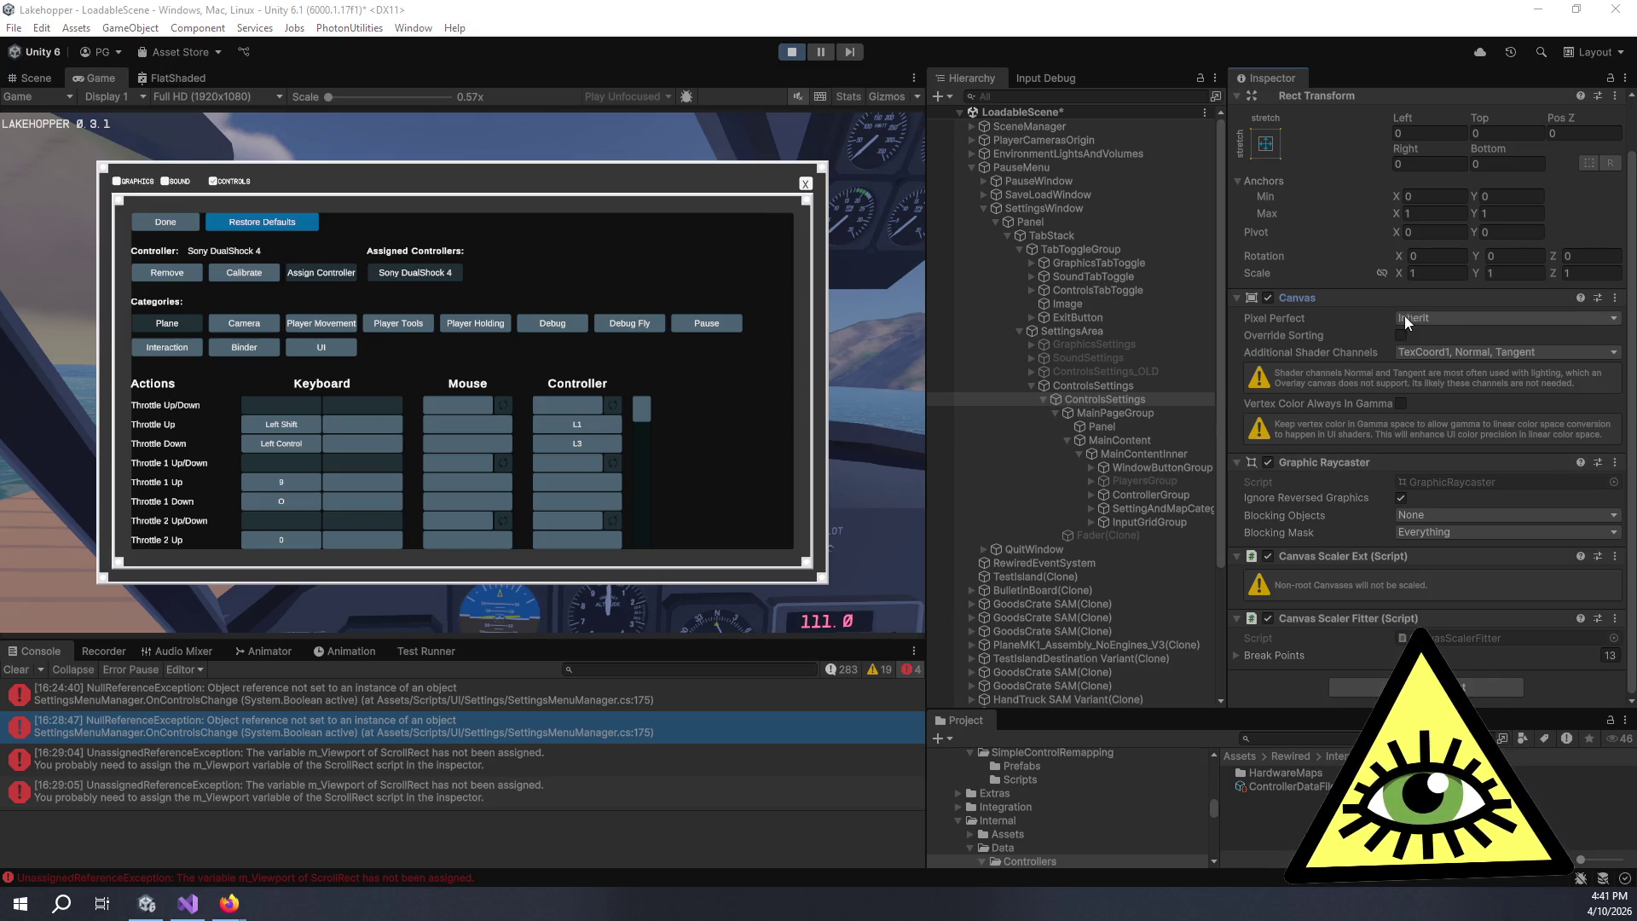
- Compare MainPageGroup's Canvas Group with the ControlsSettings and ControlsSettings_OLD objects in the Inspector
{"action": "left_click", "coordinate": [1145, 417]}
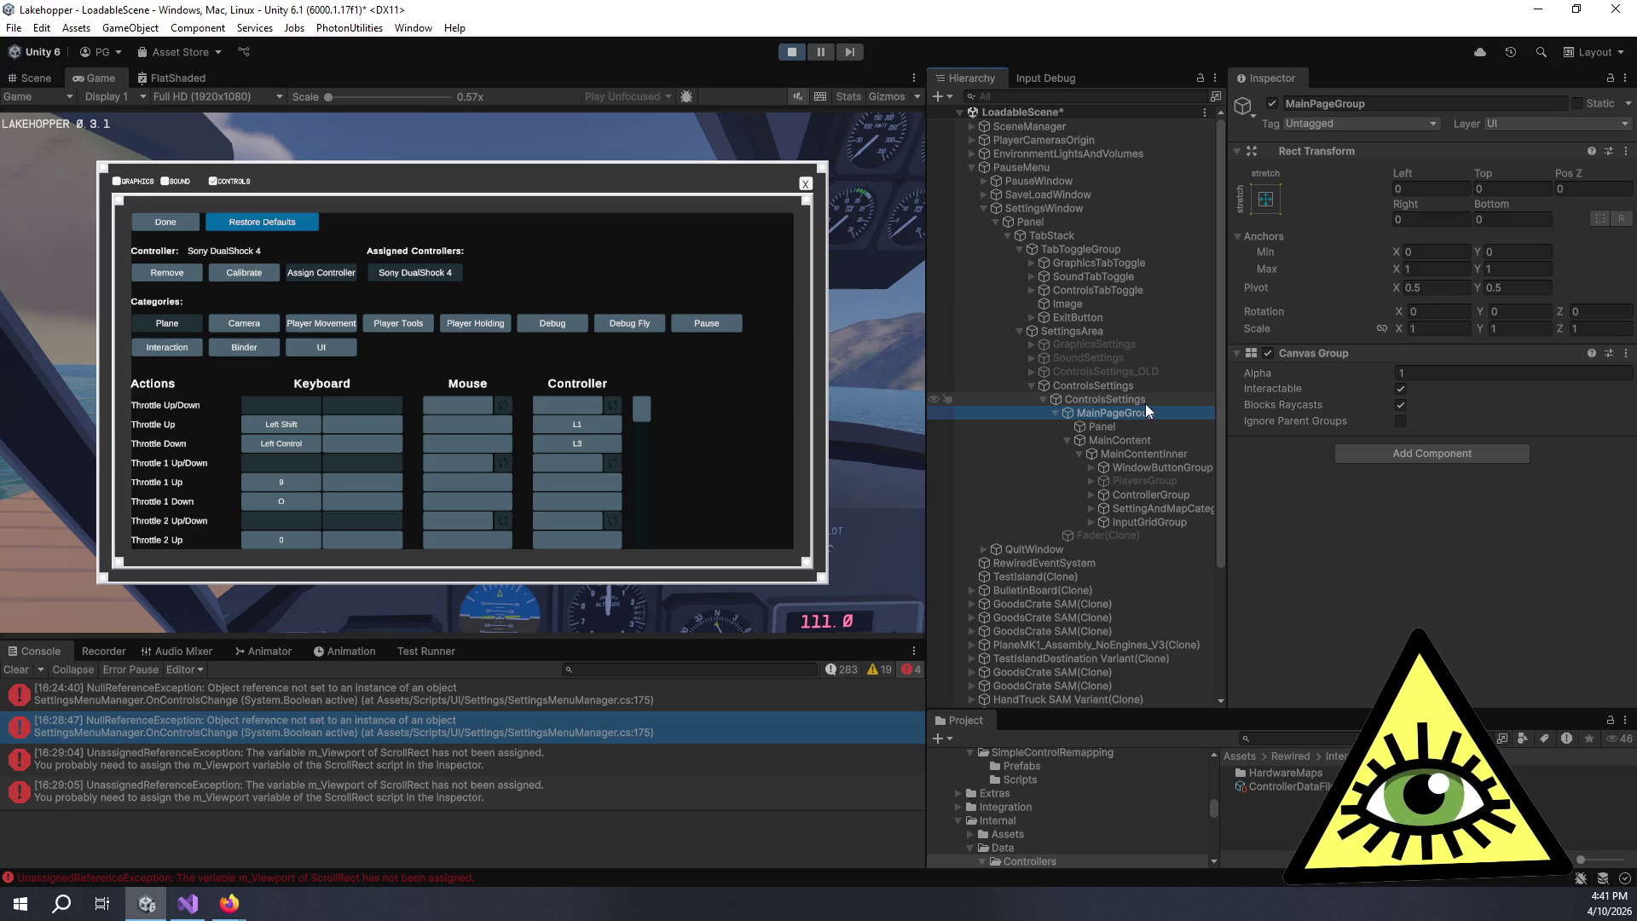
{"action": "left_click", "coordinate": [1145, 402]}
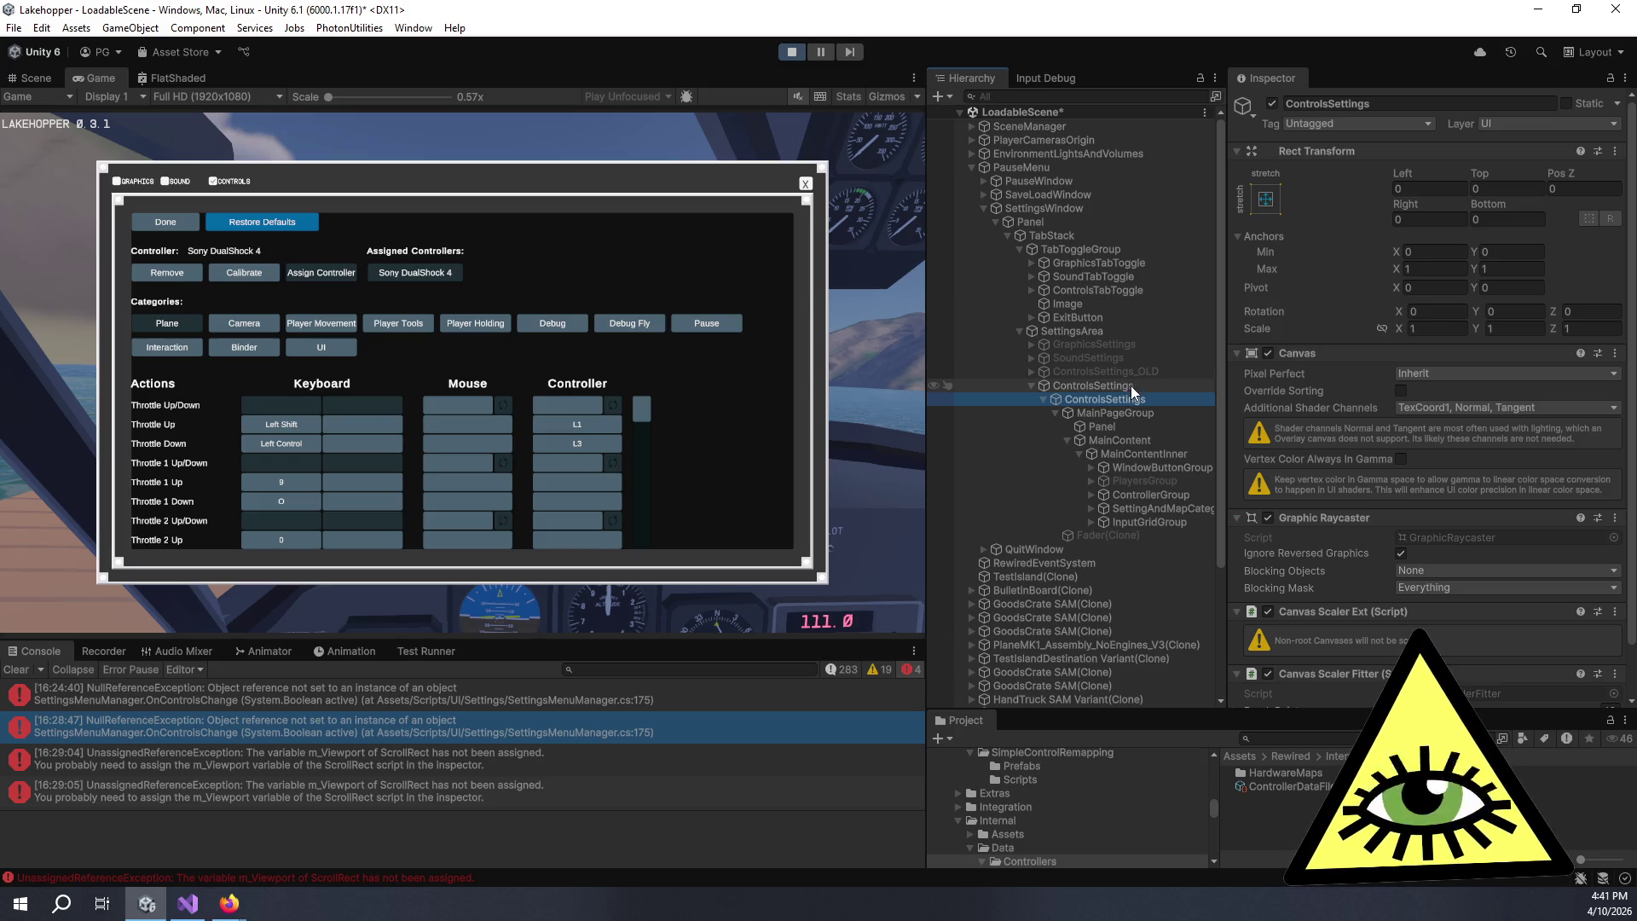
{"action": "left_click", "coordinate": [1117, 376]}
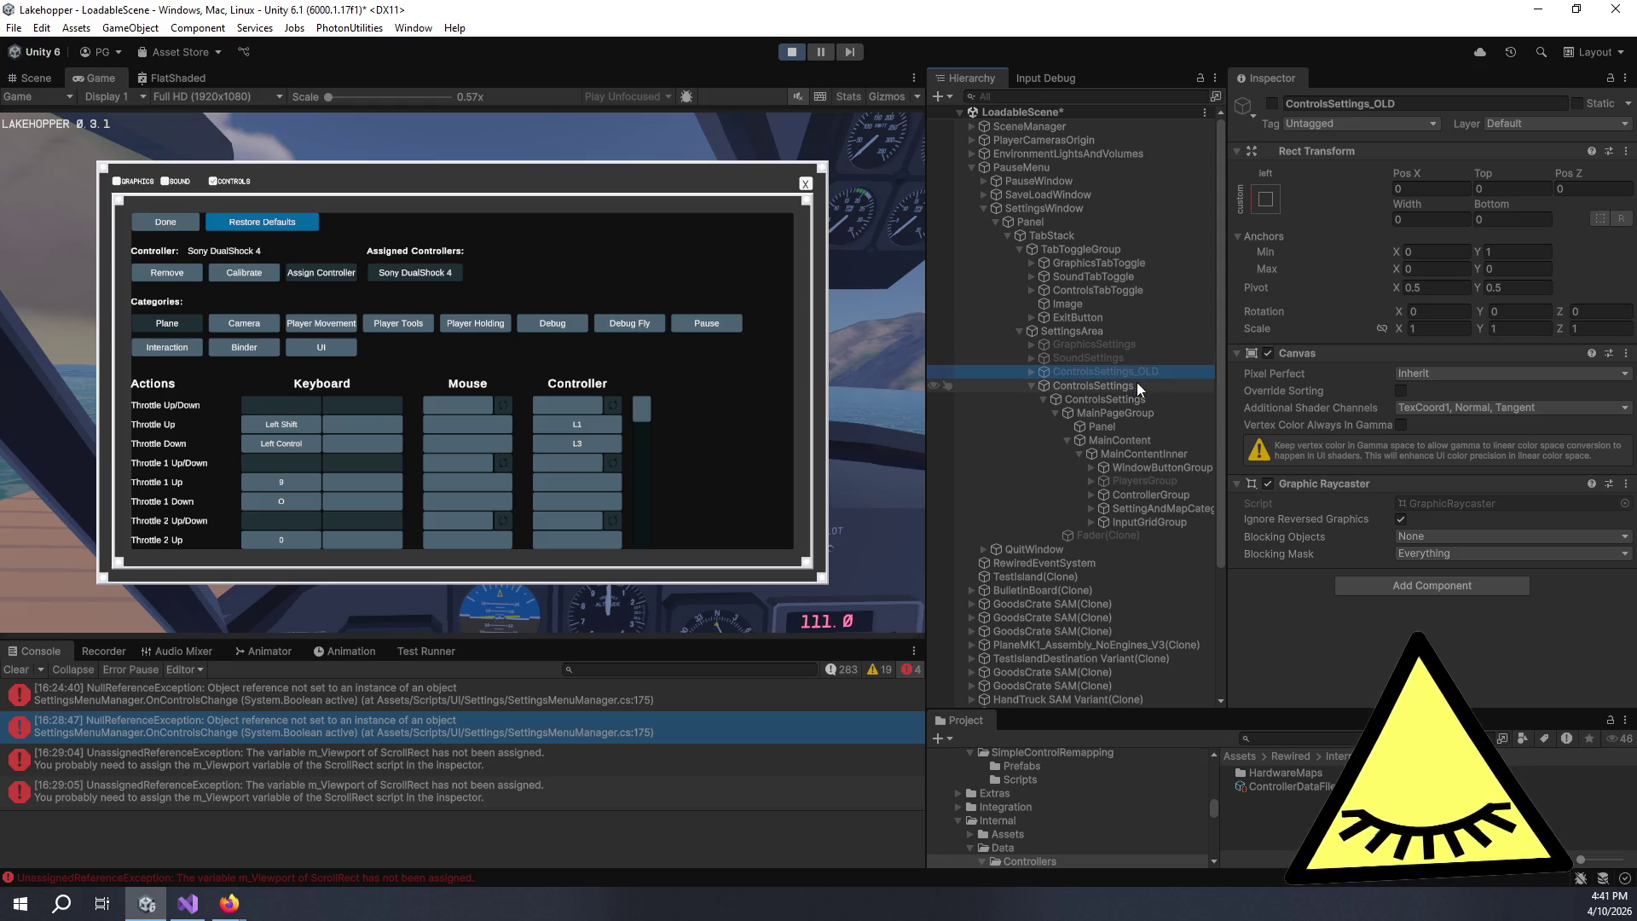
{"action": "left_click", "coordinate": [1139, 397]}
{"action": "left_click", "coordinate": [1148, 417]}
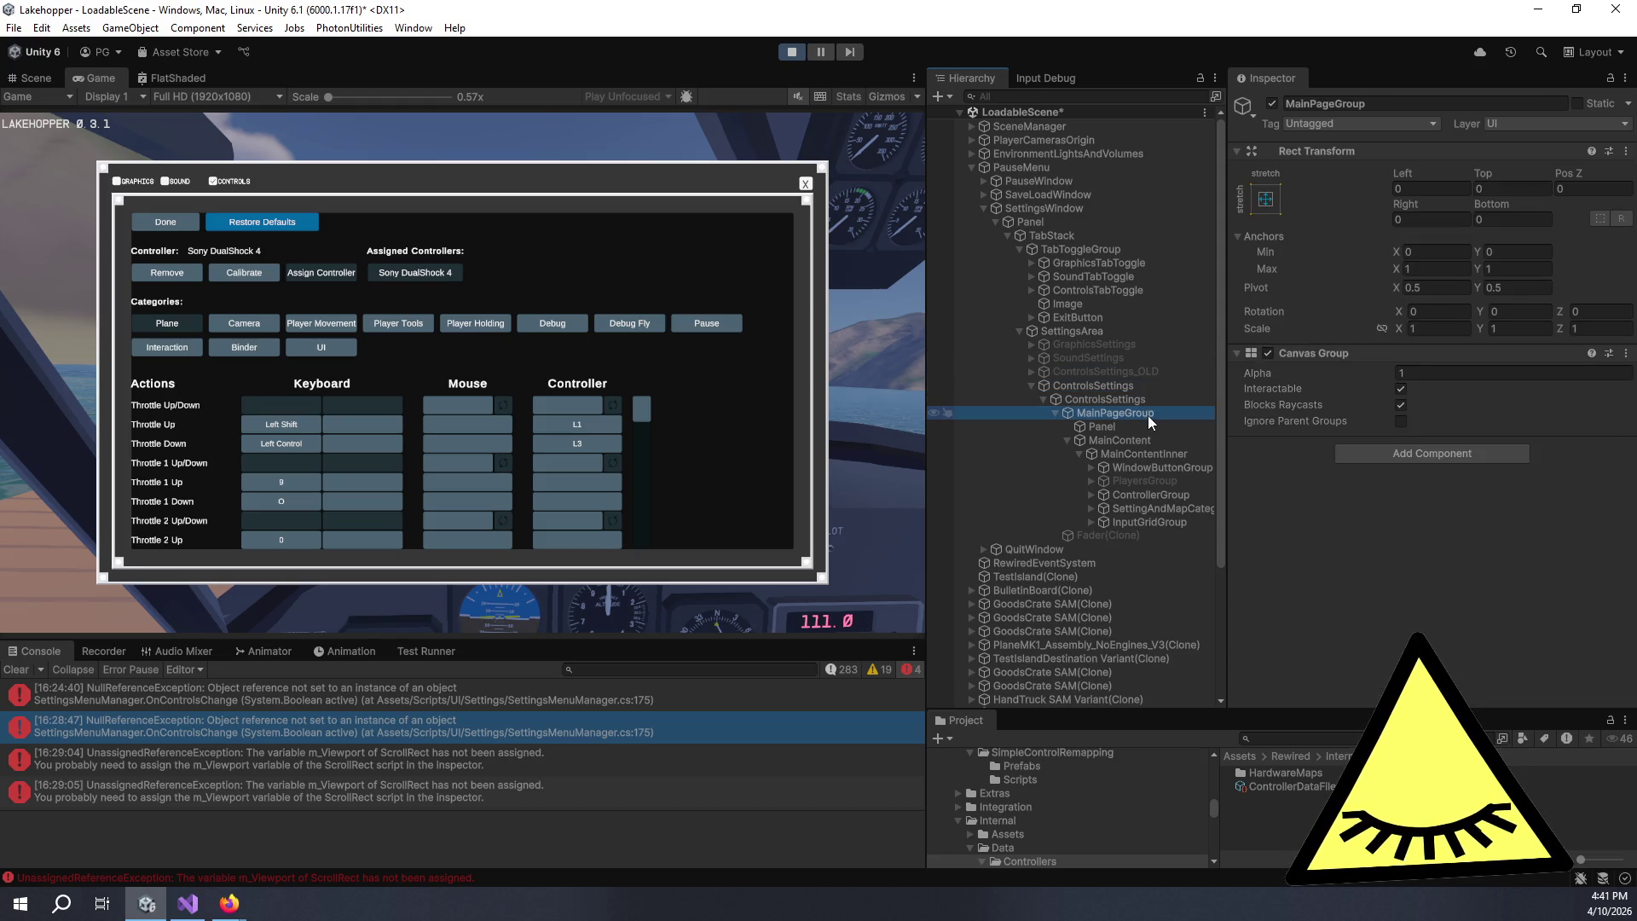
{"action": "right_click", "coordinate": [1137, 353]}
{"action": "left_click", "coordinate": [1109, 386]}
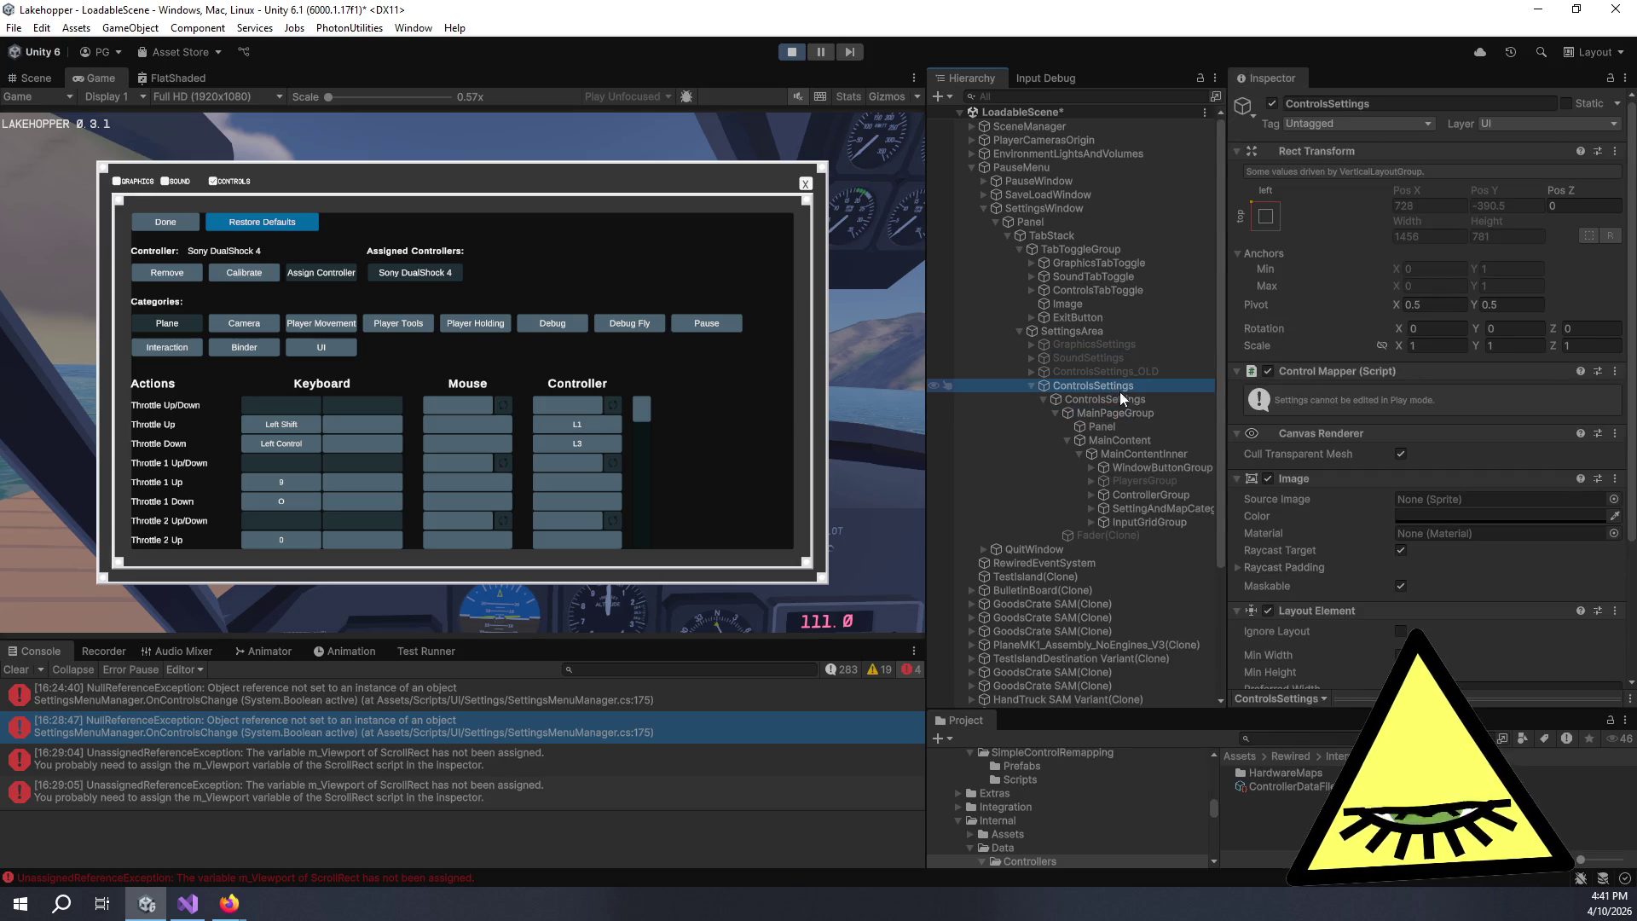
{"action": "left_click", "coordinate": [1113, 412]}
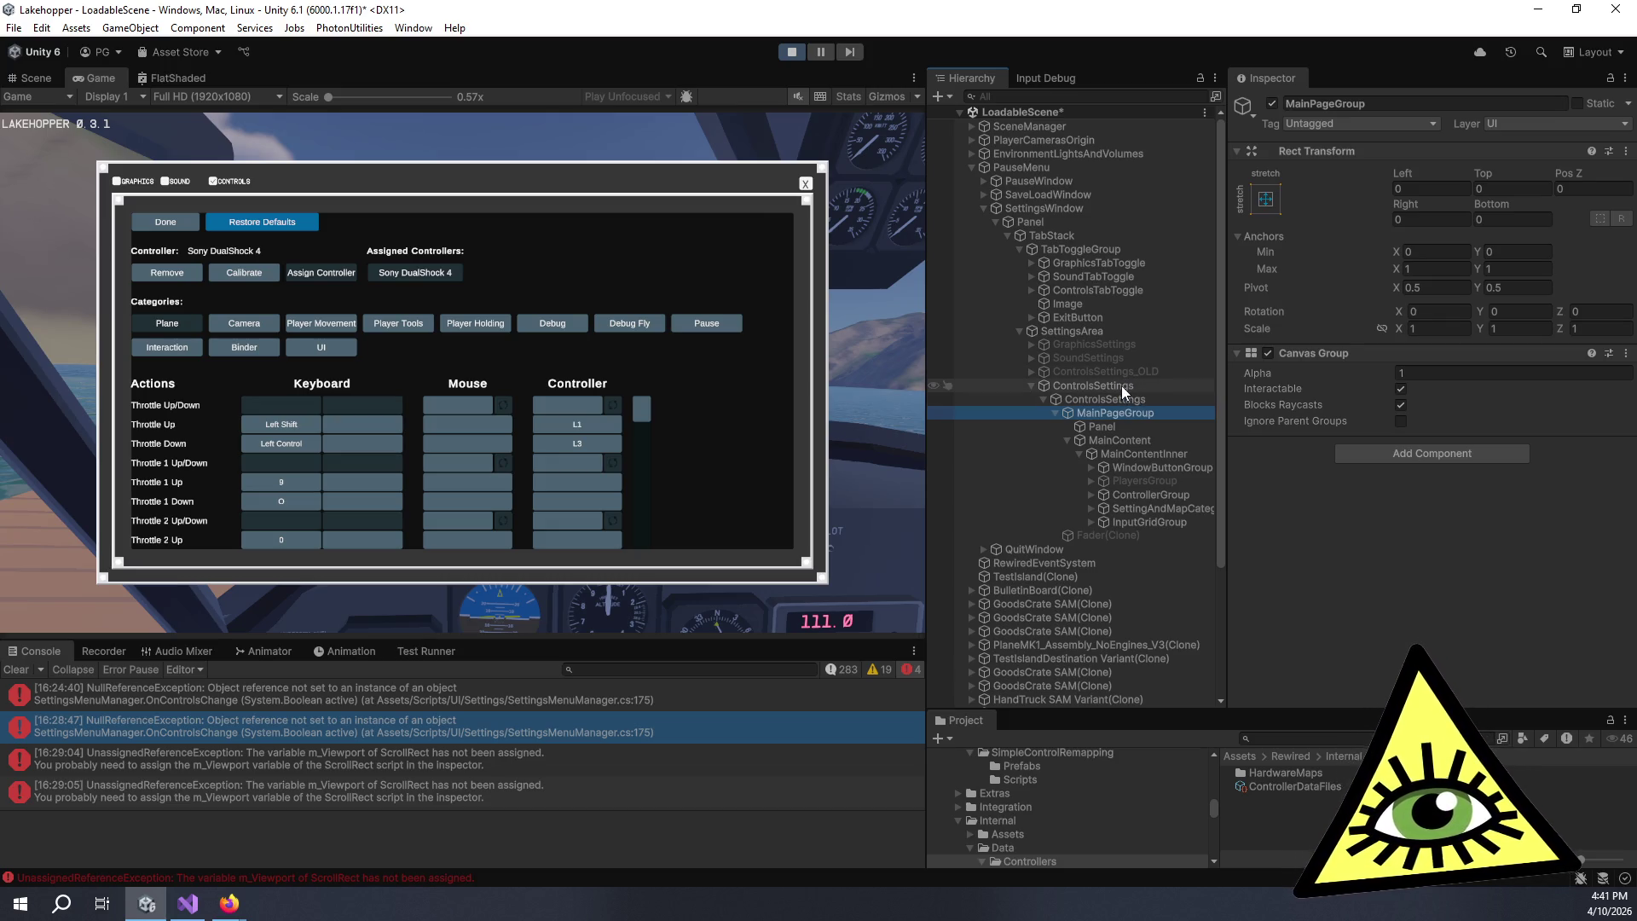
- Expand SaveLoadWindow and PauseWindow in the Hierarchy, then return to the Rewired docs
{"action": "left_click", "coordinate": [985, 194]}
{"action": "left_click", "coordinate": [983, 181]}
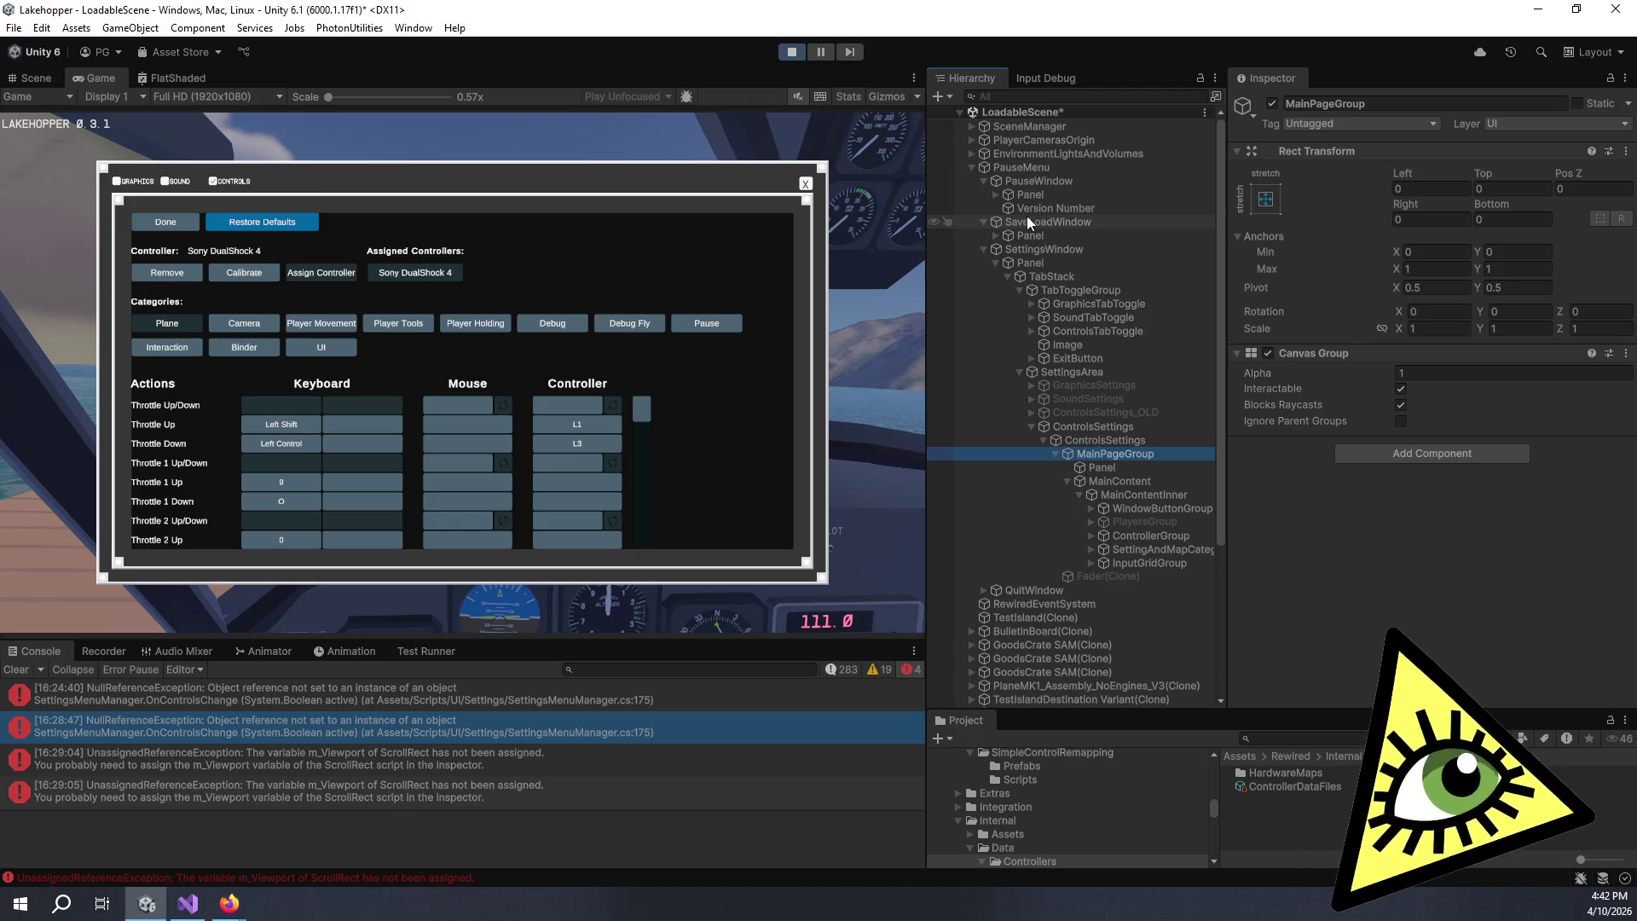
{"action": "key", "text": "alt+Tab"}
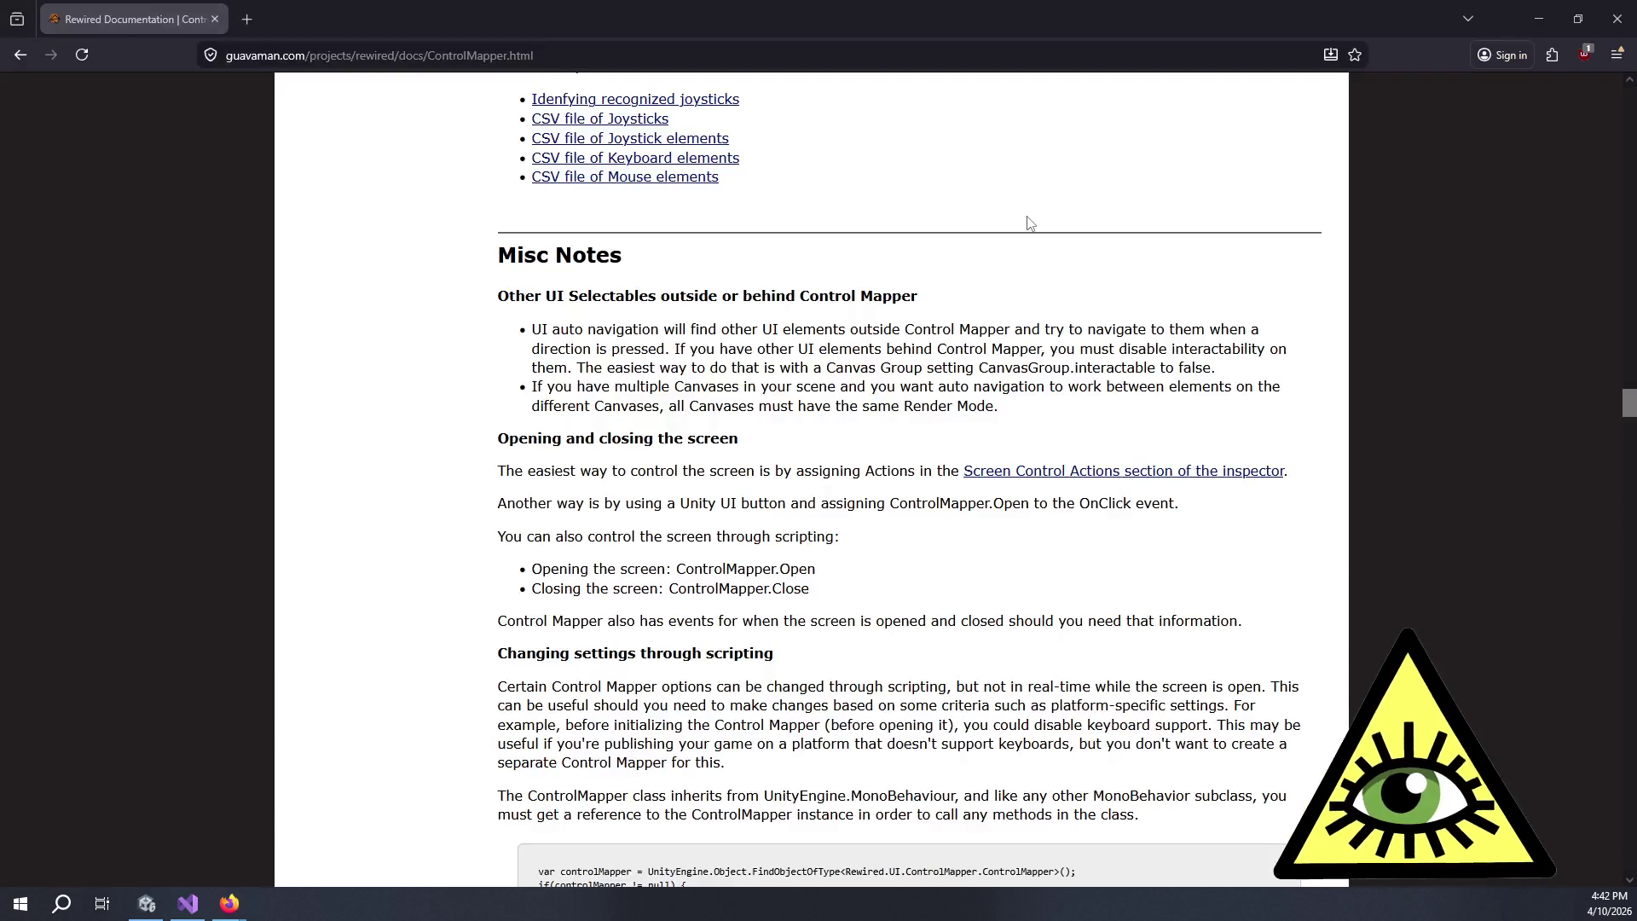
- Highlight the Misc Notes UI auto navigation lines, then background-open the 'Screen Control Actions section of the inspector' link
{"action": "mouse_move", "coordinate": [898, 590]}
{"action": "left_mouse_down"}
{"action": "mouse_move", "coordinate": [802, 473]}
{"action": "mouse_move", "coordinate": [829, 324]}
{"action": "left_mouse_up"}
{"action": "left_click", "coordinate": [829, 324]}
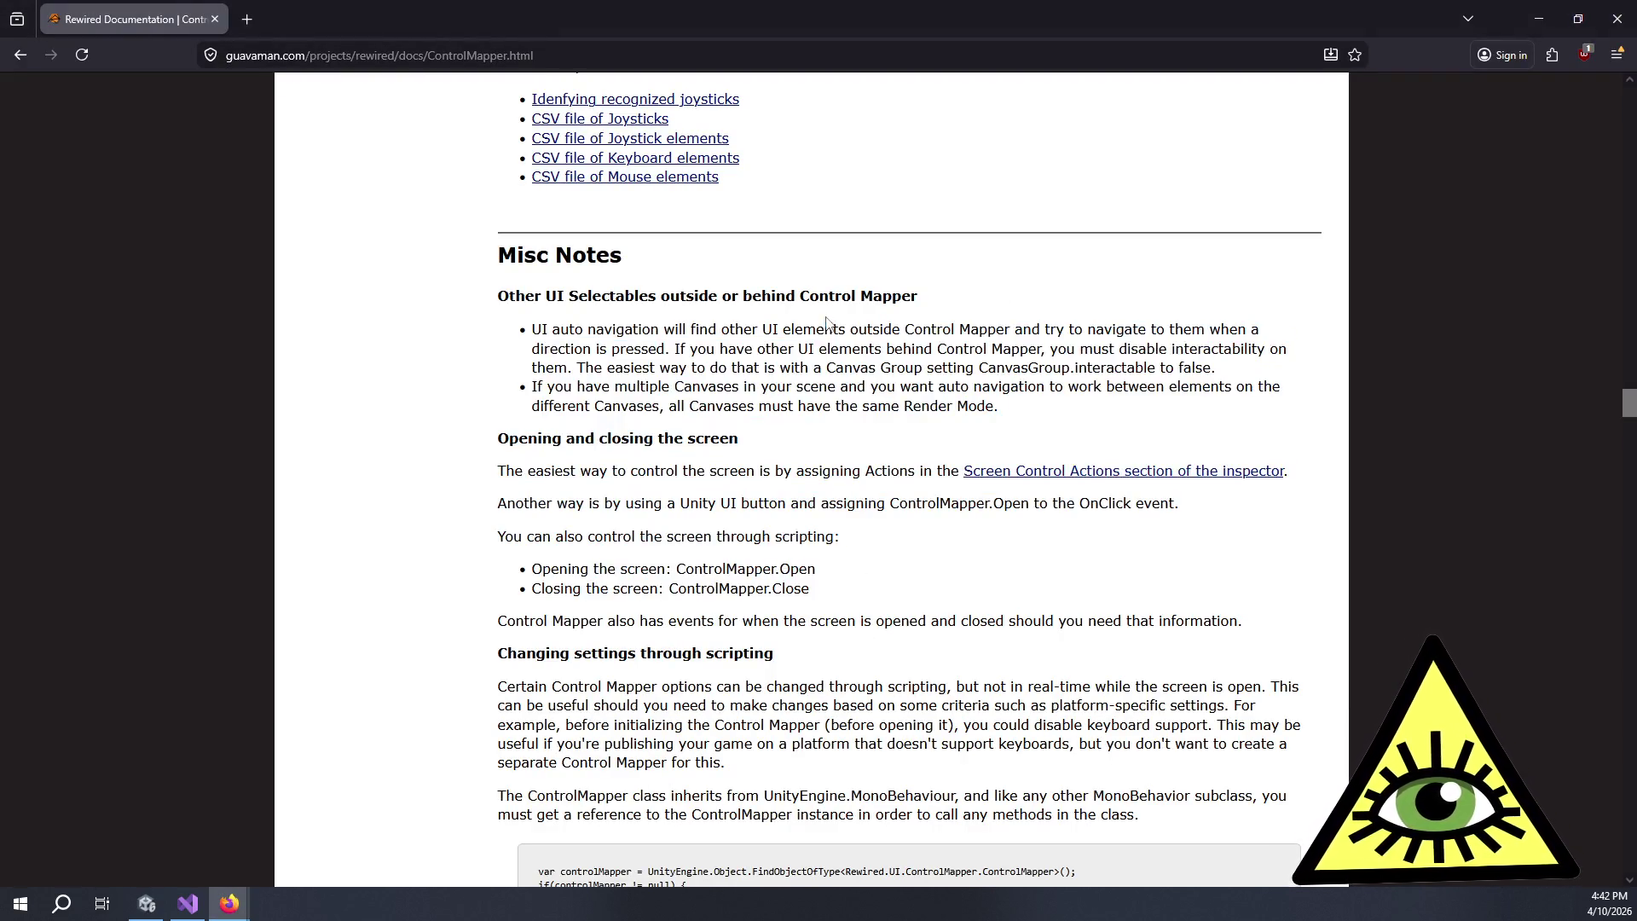
{"action": "mouse_move", "coordinate": [661, 329]}
{"action": "left_mouse_down"}
{"action": "mouse_move", "coordinate": [902, 404]}
{"action": "mouse_move", "coordinate": [1015, 416]}
{"action": "mouse_move", "coordinate": [980, 368]}
{"action": "mouse_move", "coordinate": [776, 344]}
{"action": "left_mouse_up"}
{"action": "left_click", "coordinate": [776, 344]}
{"action": "left_click_drag", "start_coordinate": [532, 329], "coordinate": [949, 406]}
{"action": "left_click", "coordinate": [911, 368]}
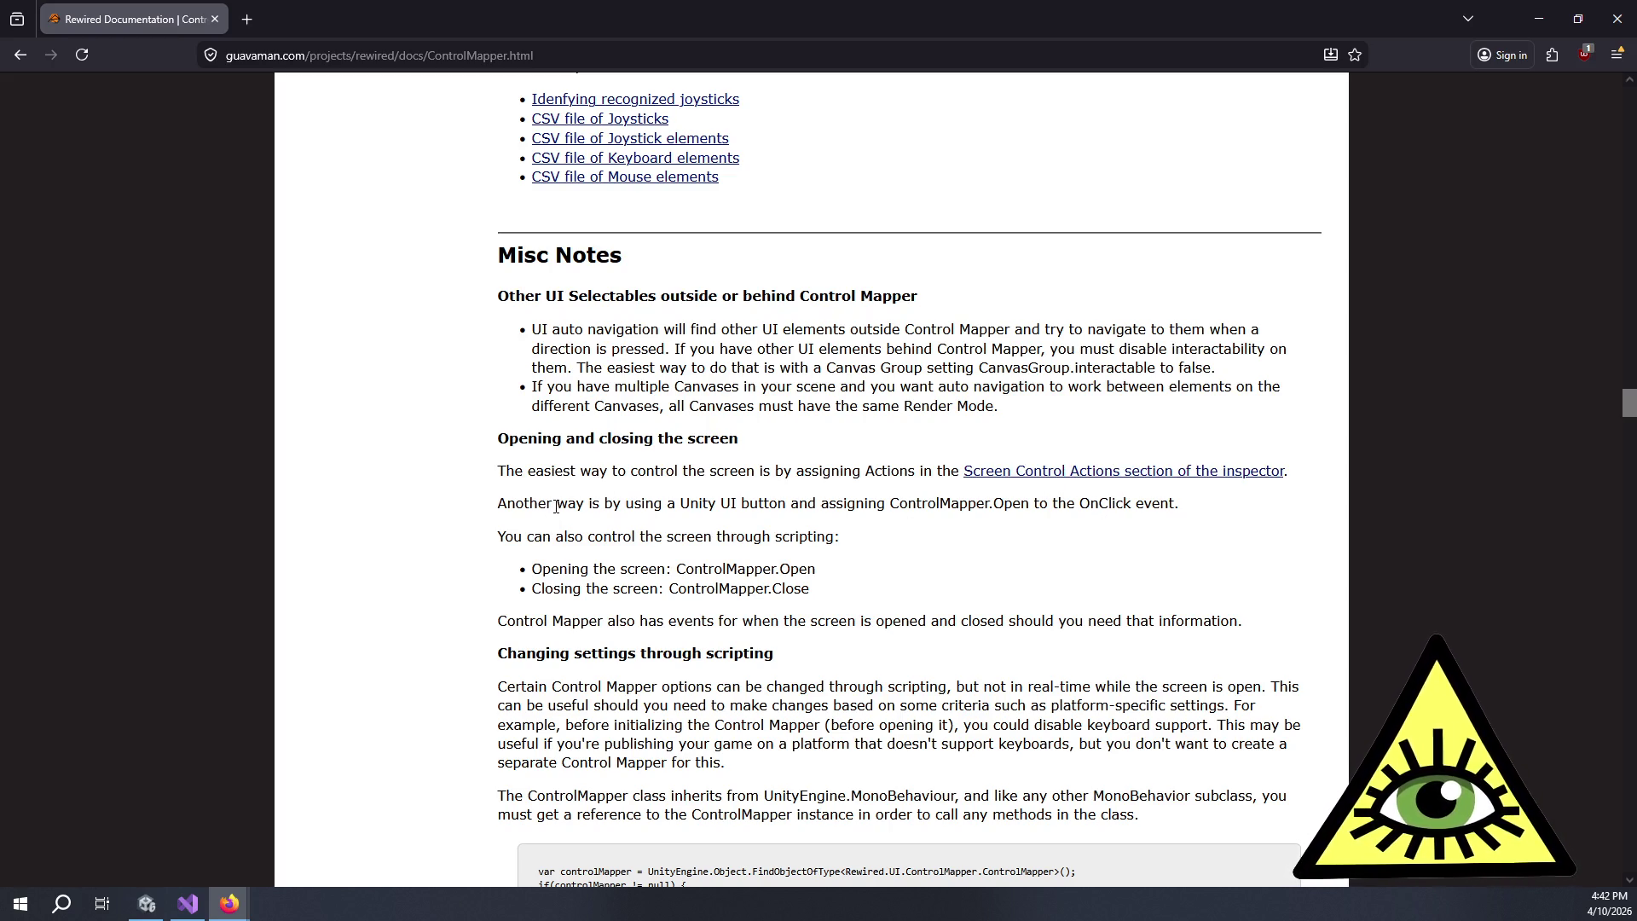
{"action": "middle_click", "coordinate": [1048, 474]}
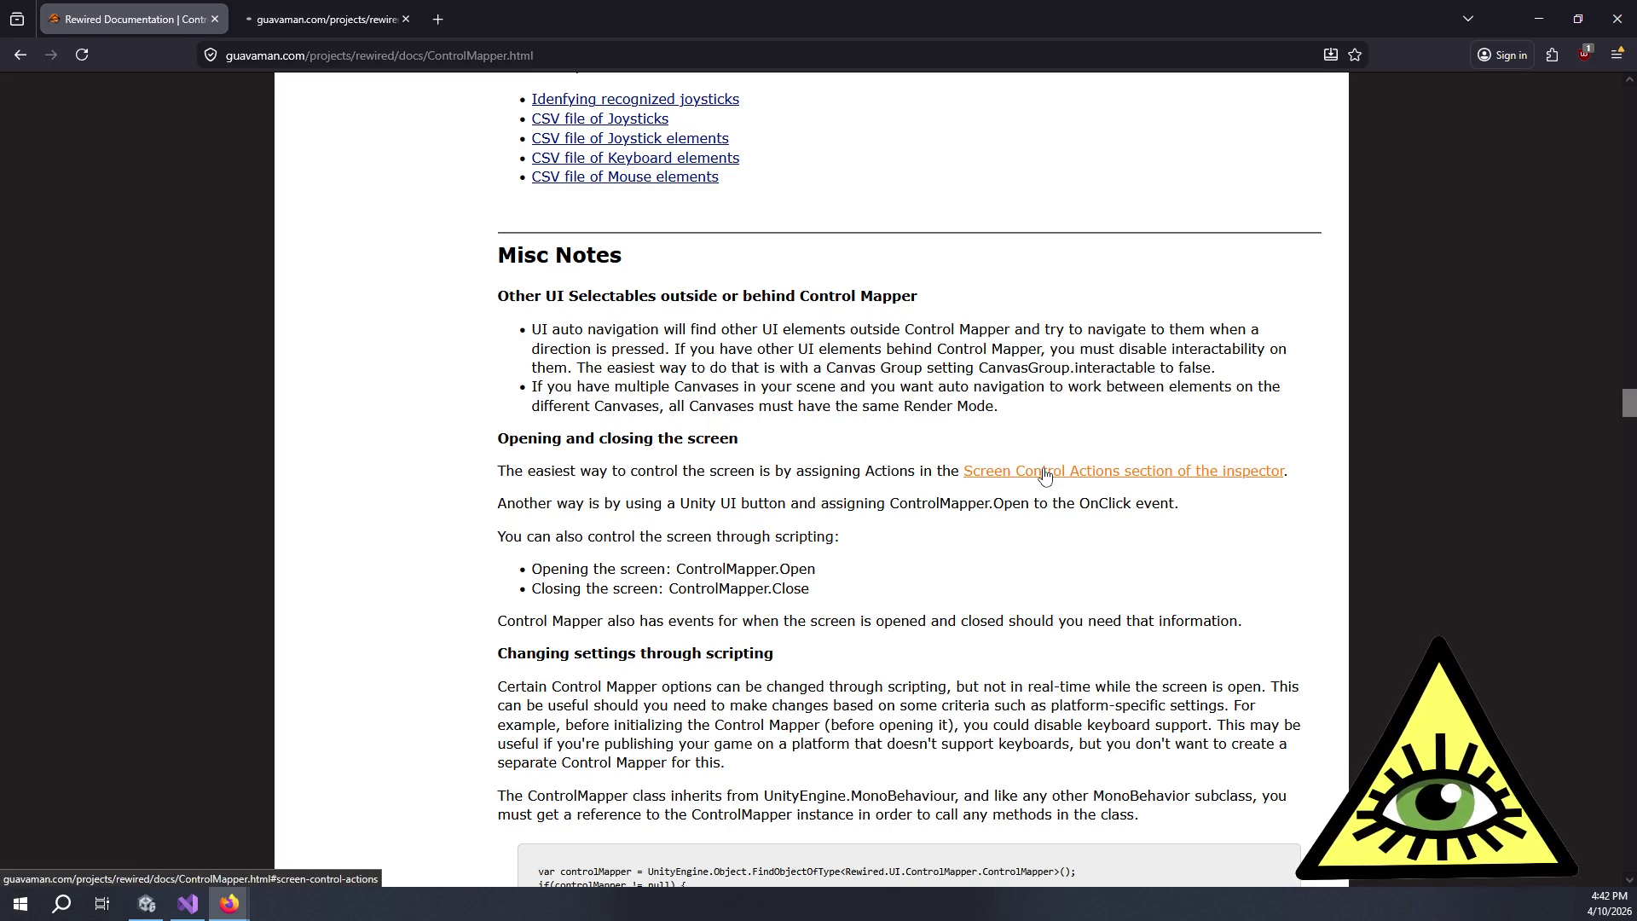
{"action": "left_click", "coordinate": [395, 7]}
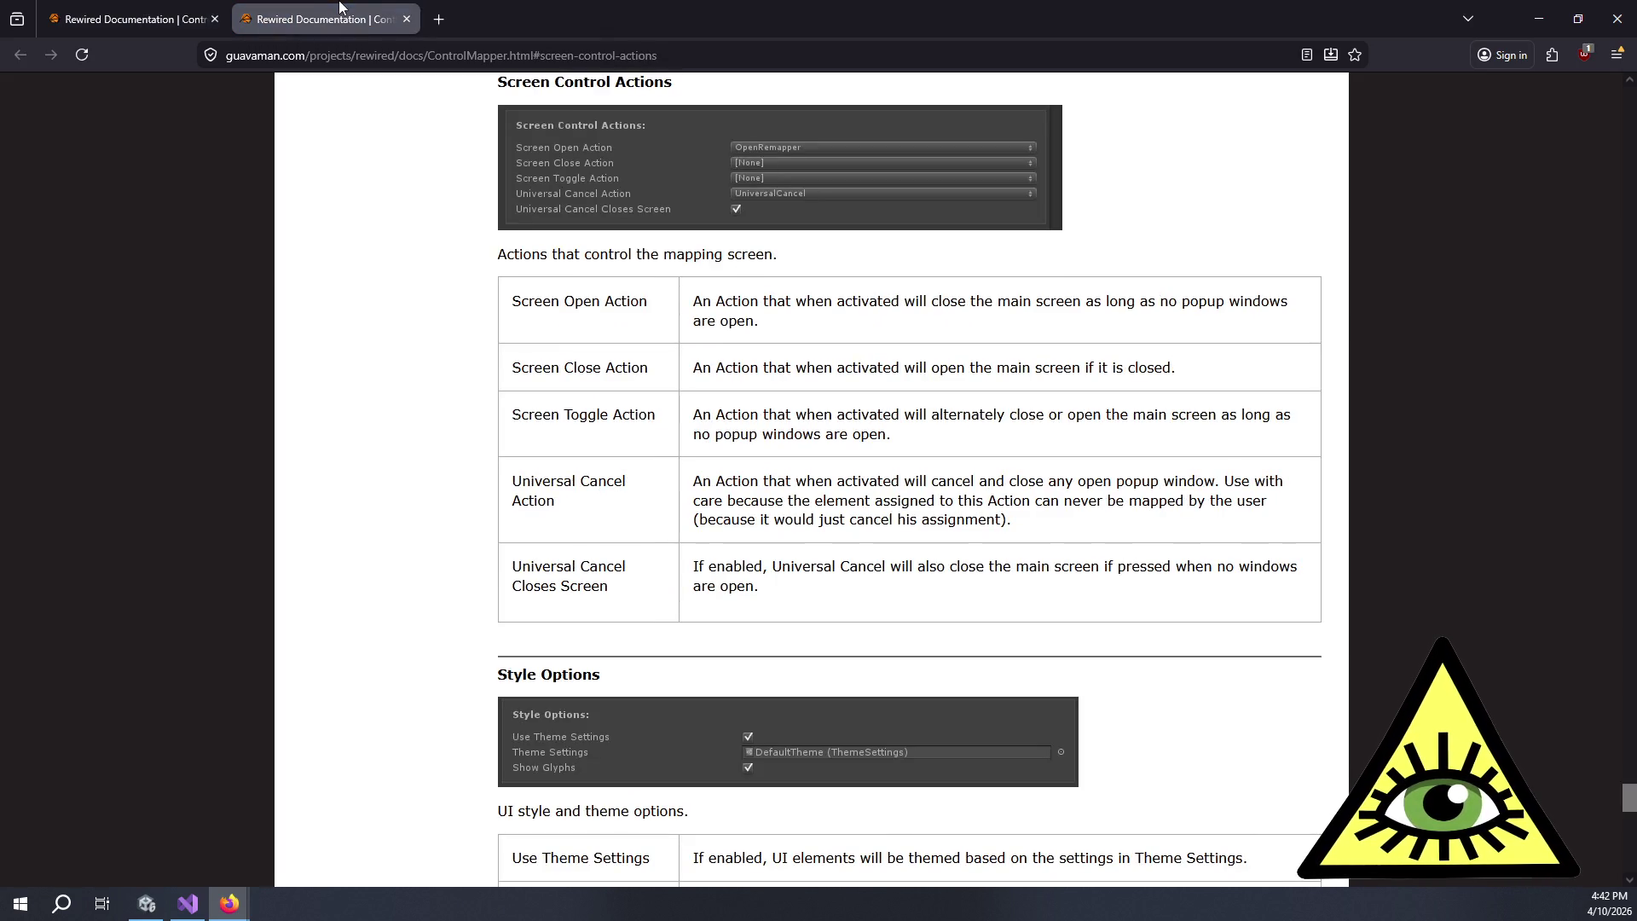
{"action": "mouse_move", "coordinate": [189, 7]}
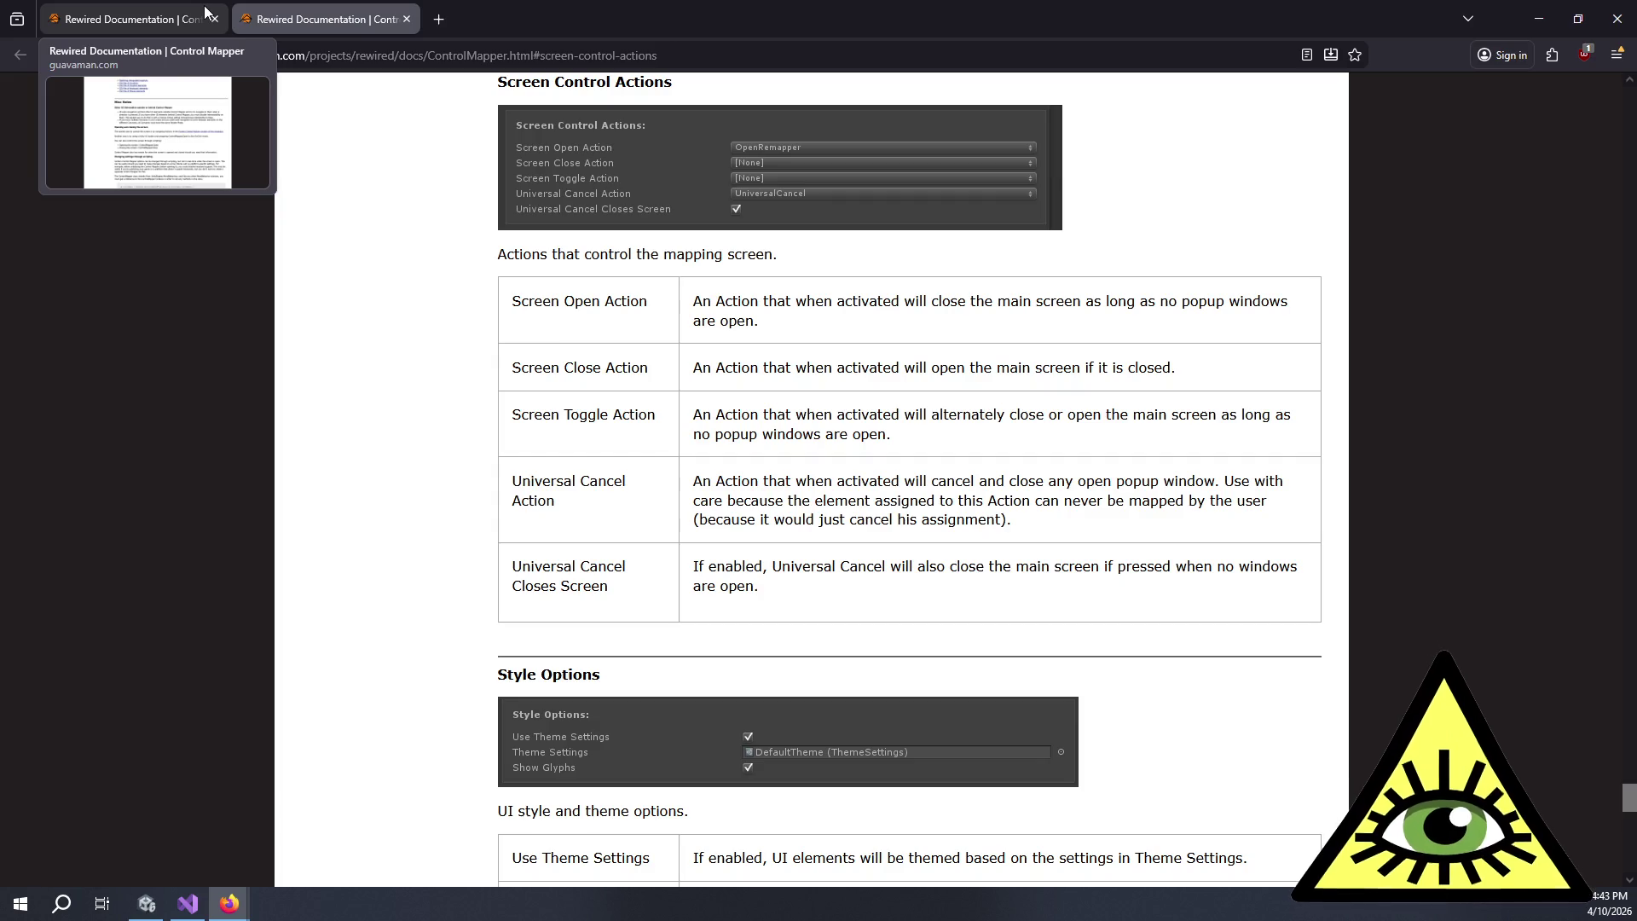
{"action": "key", "text": "ctrl+shift+Tab"}
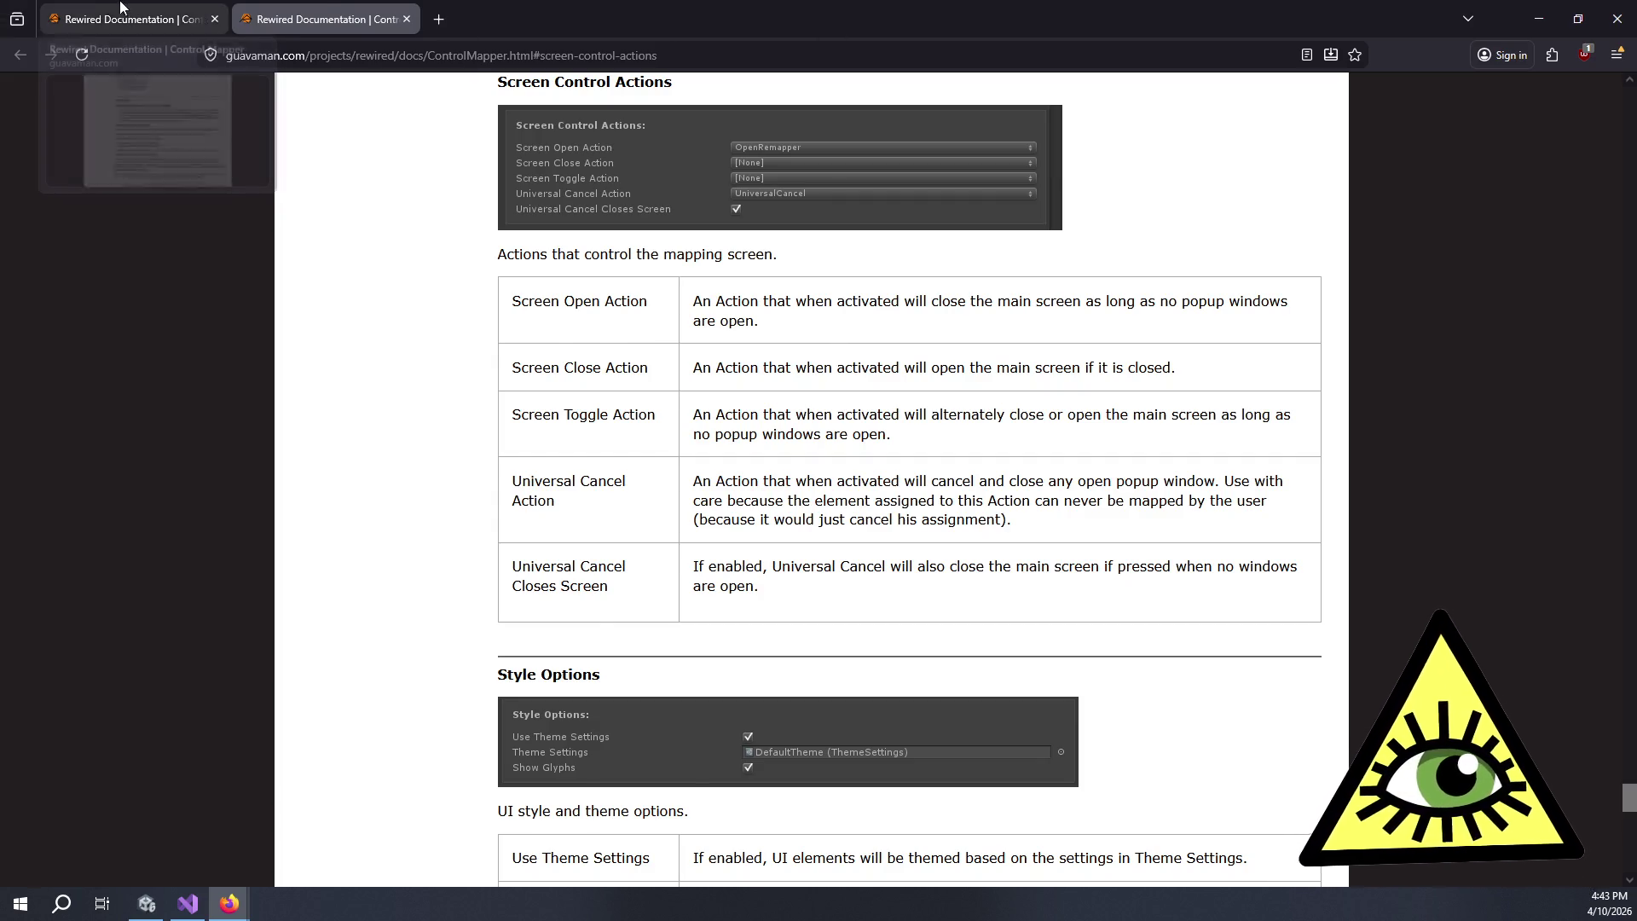
{"action": "mouse_move", "coordinate": [605, 504]}
{"action": "left_mouse_down"}
{"action": "mouse_move", "coordinate": [959, 522]}
{"action": "mouse_move", "coordinate": [1065, 510]}
{"action": "left_mouse_up"}
{"action": "left_click", "coordinate": [1062, 511]}
{"action": "mouse_move", "coordinate": [813, 594]}
{"action": "left_mouse_down"}
{"action": "mouse_move", "coordinate": [752, 537]}
{"action": "mouse_move", "coordinate": [644, 497]}
{"action": "left_mouse_up"}
{"action": "left_click", "coordinate": [644, 497]}
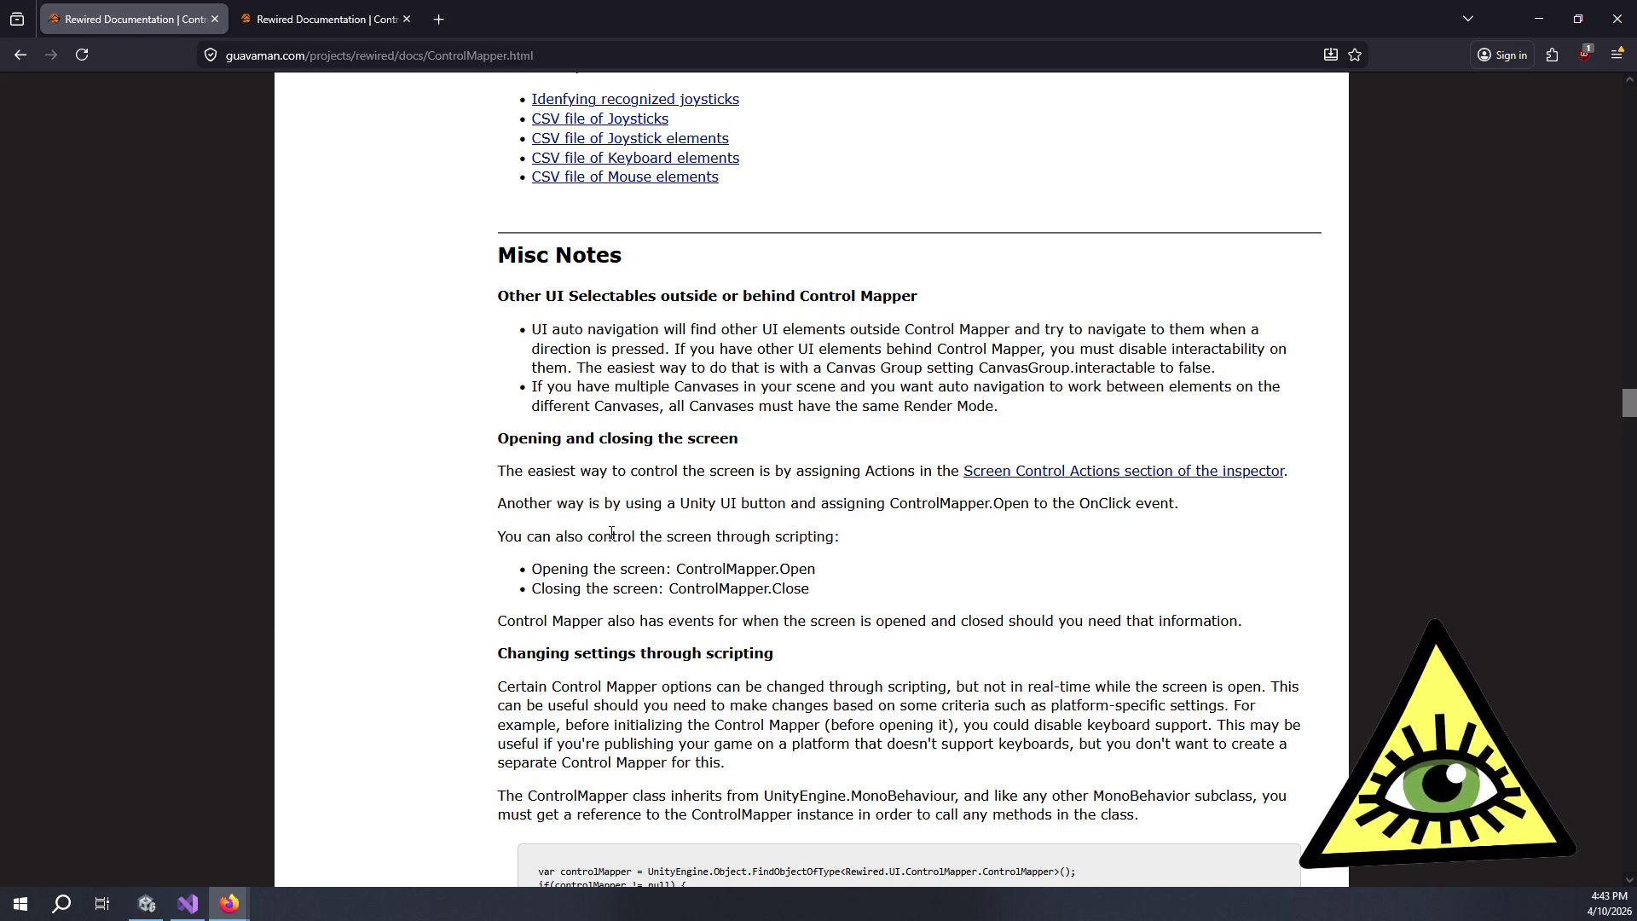
- Read and mark the Screen scale paragraph of the Control Mapper docs
{"action": "scroll", "coordinate": [640, 573], "scroll_direction": "down", "scroll_amount": 5}
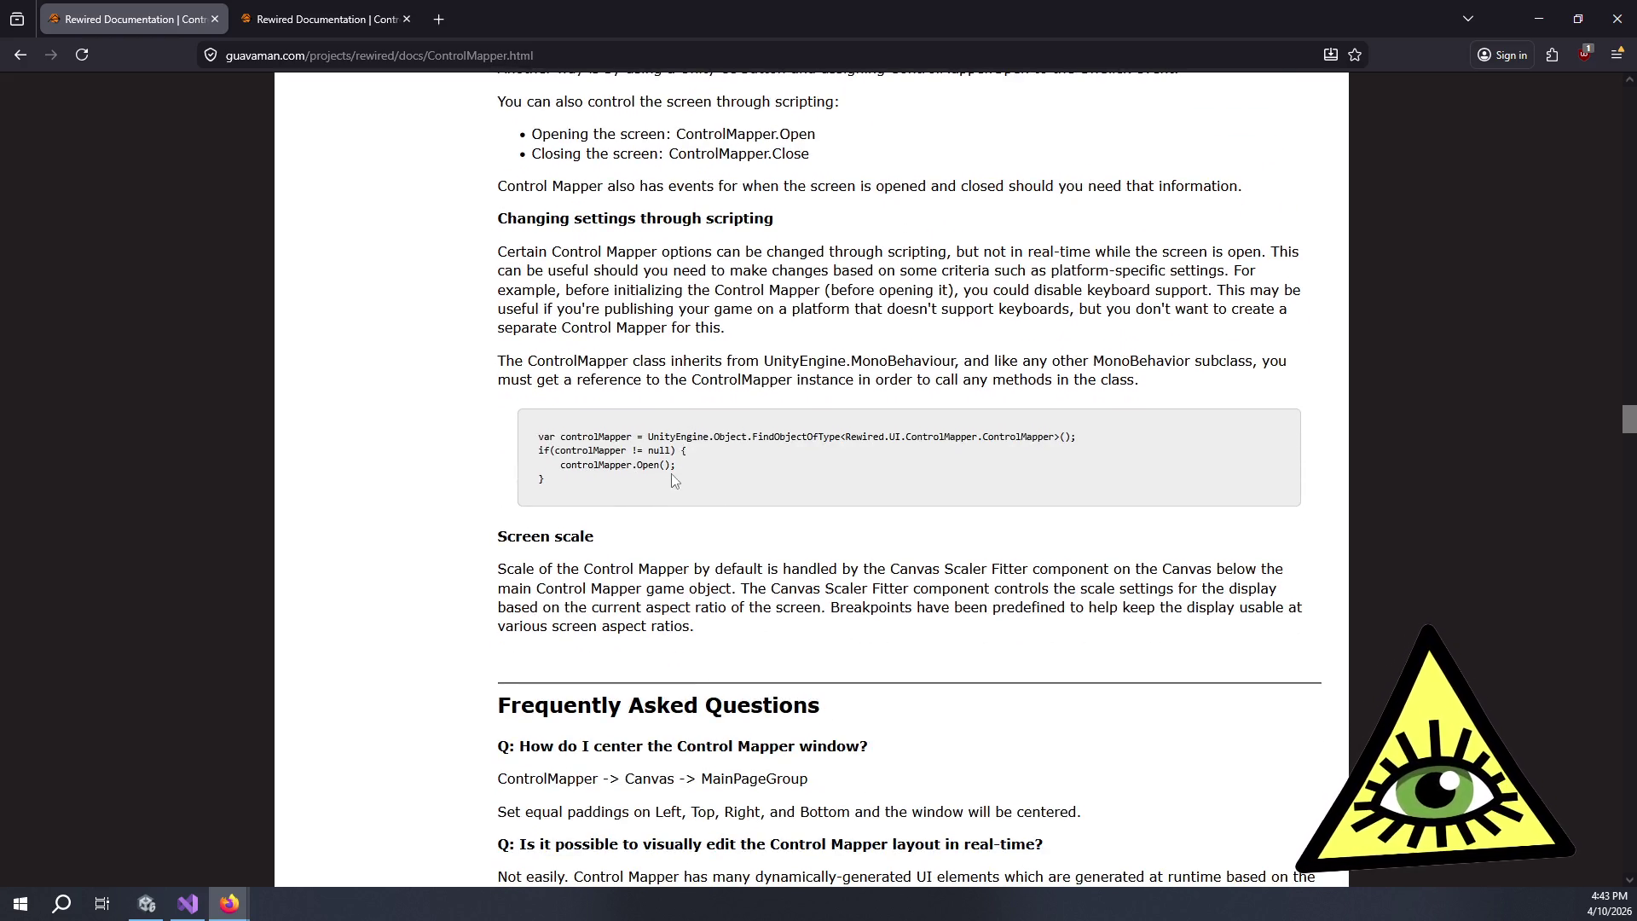
{"action": "mouse_move", "coordinate": [582, 541]}
{"action": "left_mouse_down"}
{"action": "mouse_move", "coordinate": [580, 570]}
{"action": "mouse_move", "coordinate": [680, 651]}
{"action": "left_mouse_up"}
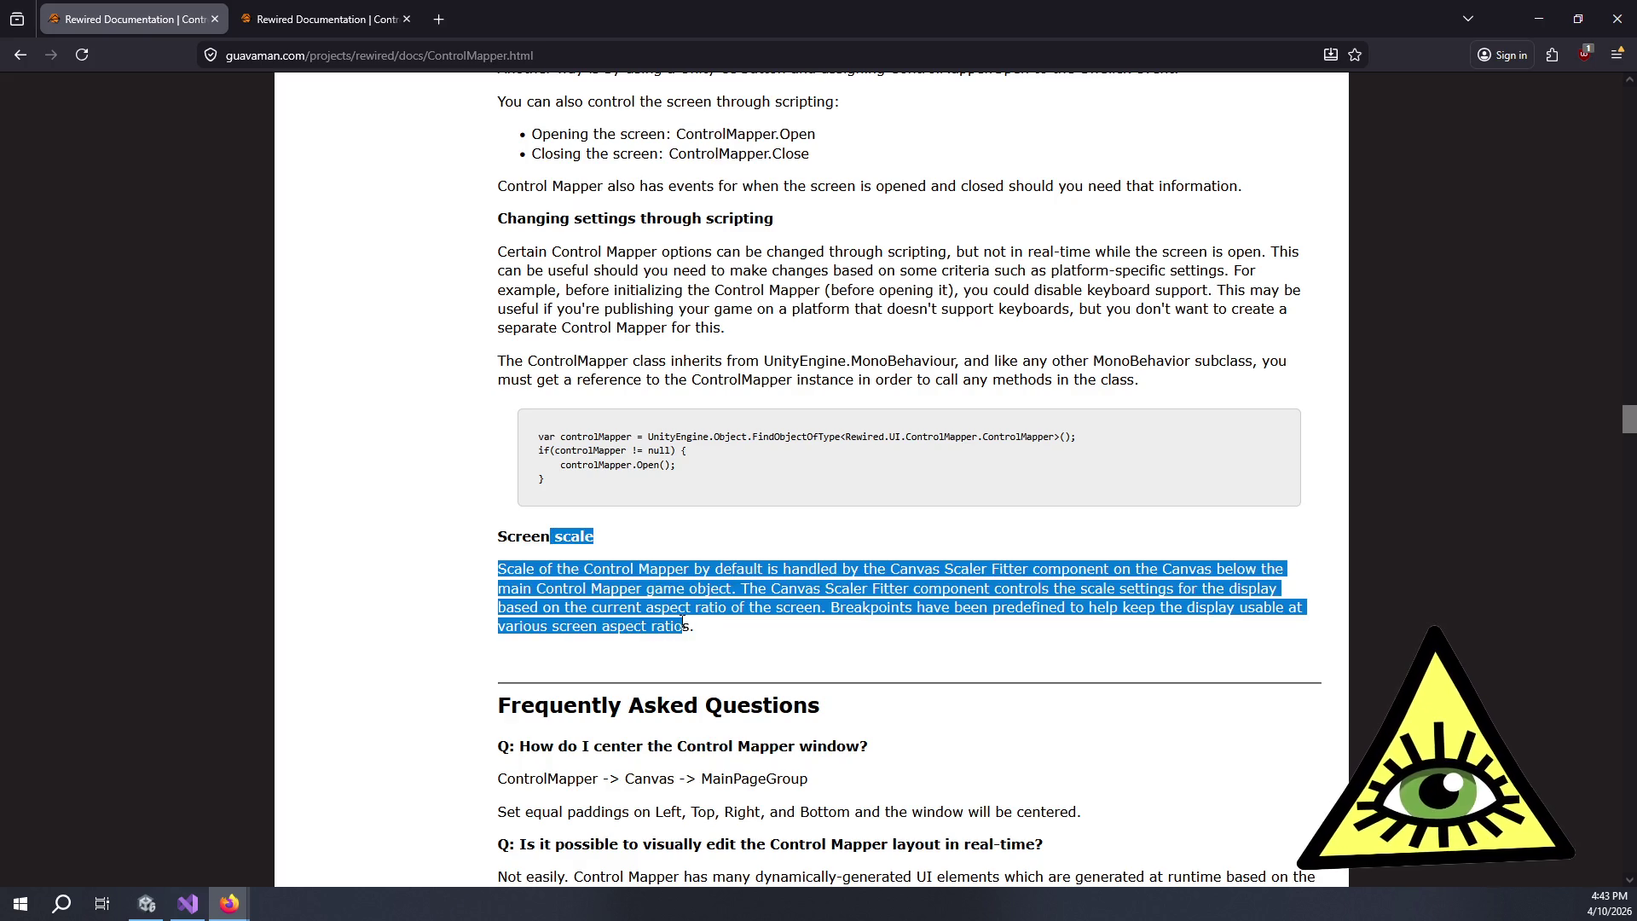
{"action": "left_click", "coordinate": [680, 621]}
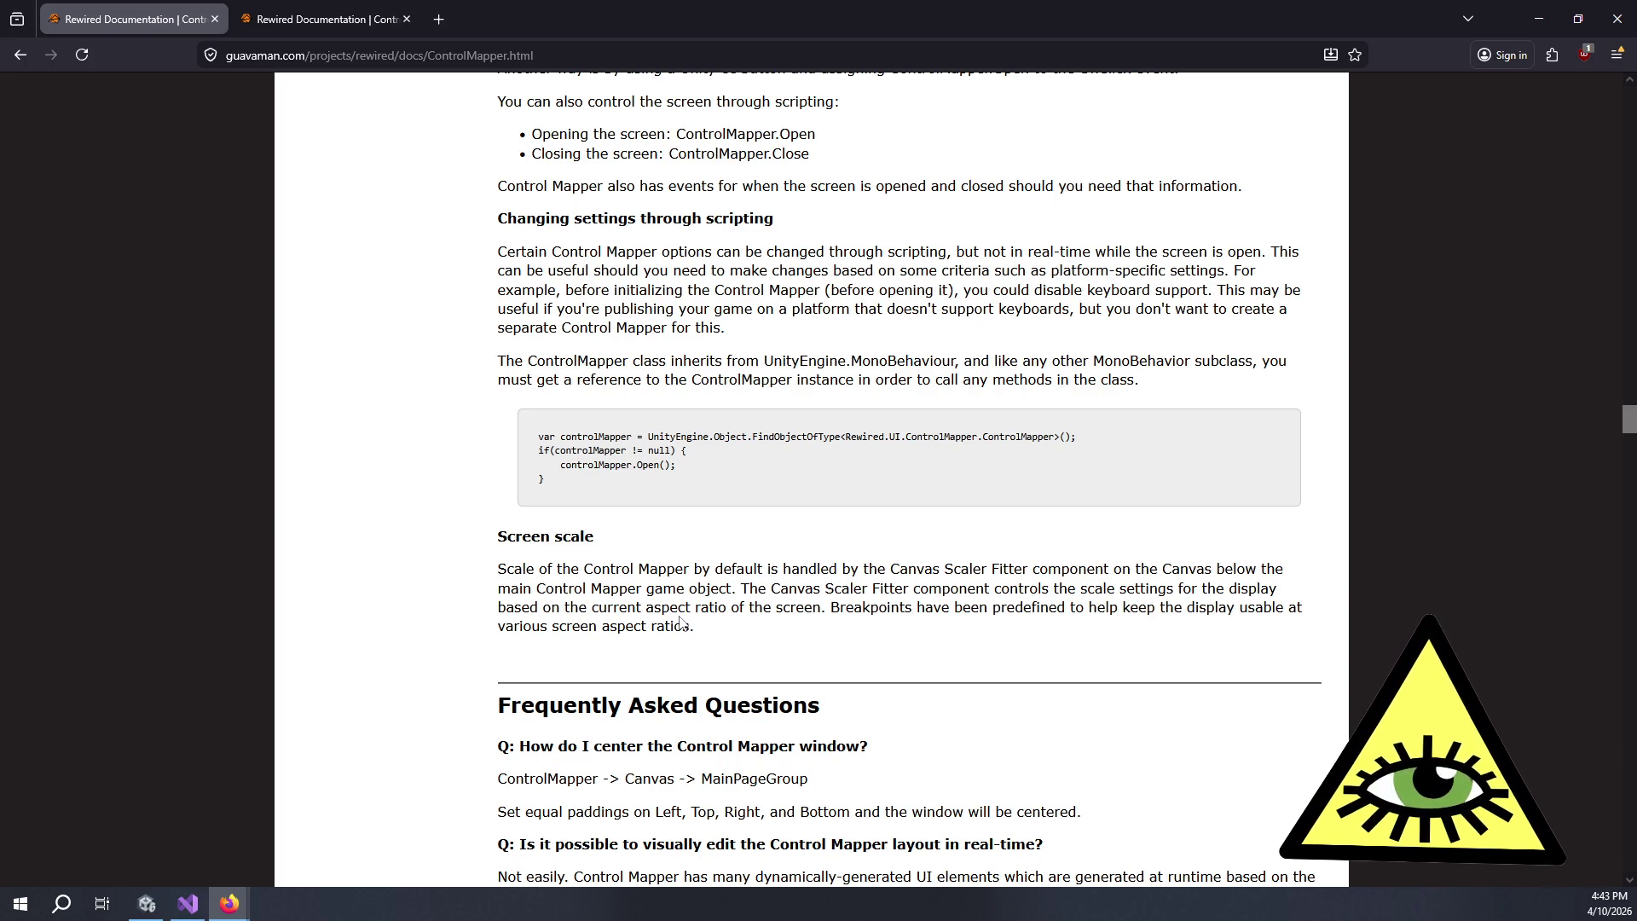
{"action": "scroll", "coordinate": [704, 627], "scroll_direction": "down", "scroll_amount": 2}
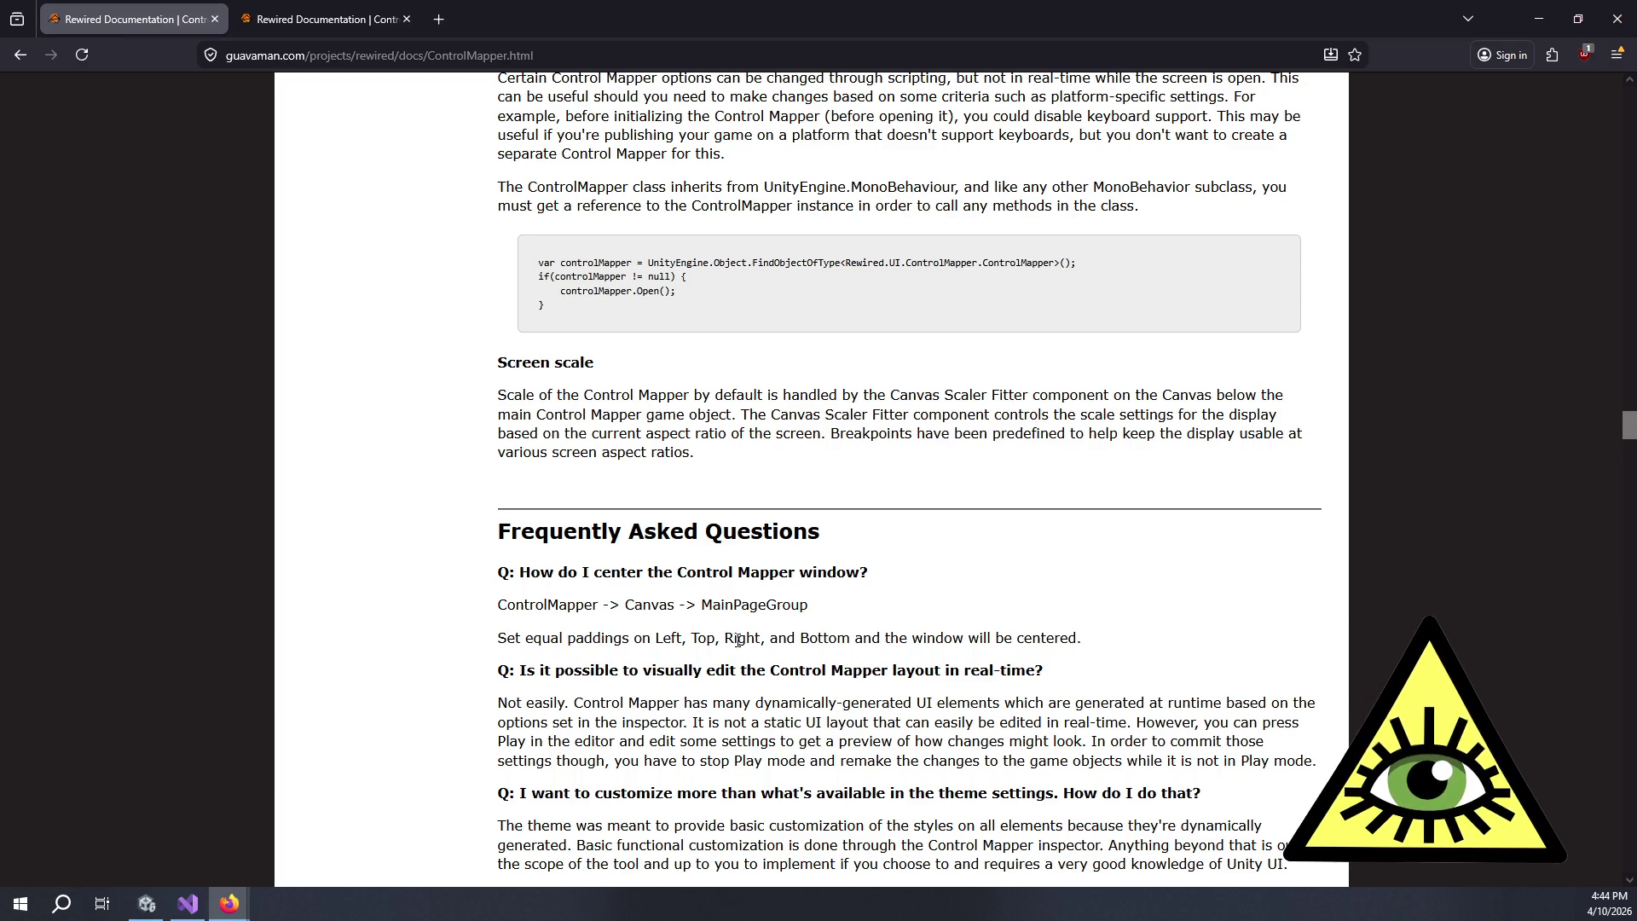
{"action": "scroll", "coordinate": [738, 639], "scroll_direction": "down", "scroll_amount": 2}
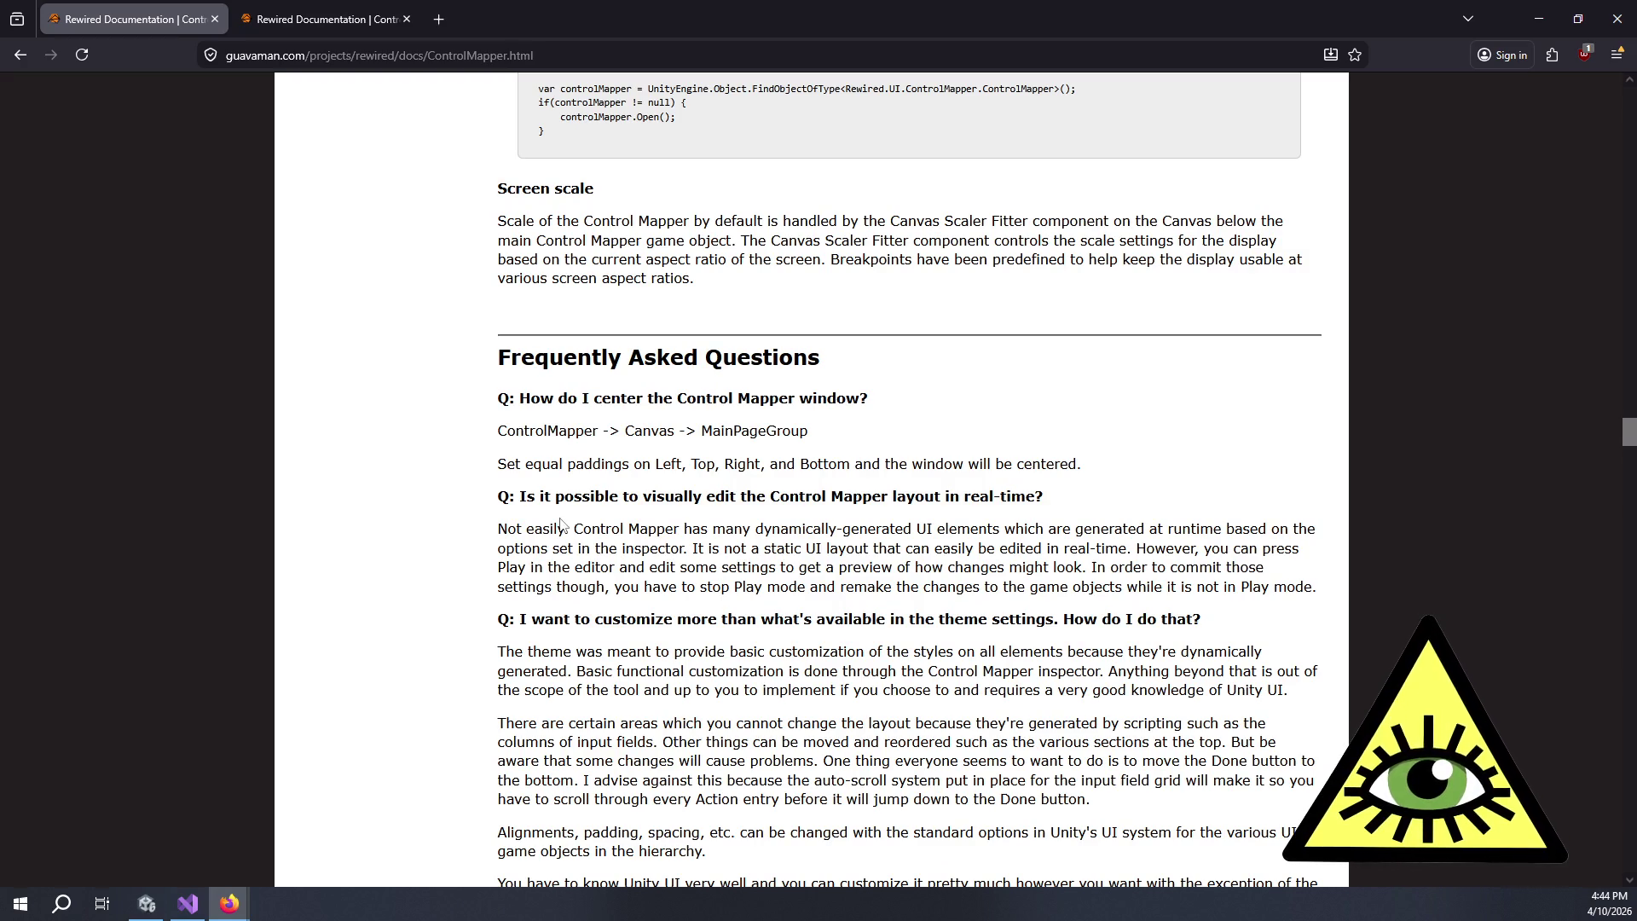
- Read the FAQ paragraph on editing the layout in real-time, then switch to Unity
{"action": "mouse_move", "coordinate": [571, 529]}
{"action": "left_mouse_down"}
{"action": "mouse_move", "coordinate": [1108, 589]}
{"action": "mouse_move", "coordinate": [620, 529]}
{"action": "mouse_move", "coordinate": [1168, 612]}
{"action": "mouse_move", "coordinate": [921, 635]}
{"action": "mouse_move", "coordinate": [972, 641]}
{"action": "mouse_move", "coordinate": [1009, 713]}
{"action": "left_mouse_up"}
{"action": "left_click", "coordinate": [620, 528]}
{"action": "scroll", "coordinate": [620, 583], "scroll_direction": "down", "scroll_amount": 1}
{"action": "left_click", "coordinate": [1008, 713]}
{"action": "scroll", "coordinate": [1009, 713], "scroll_direction": "down", "scroll_amount": 4}
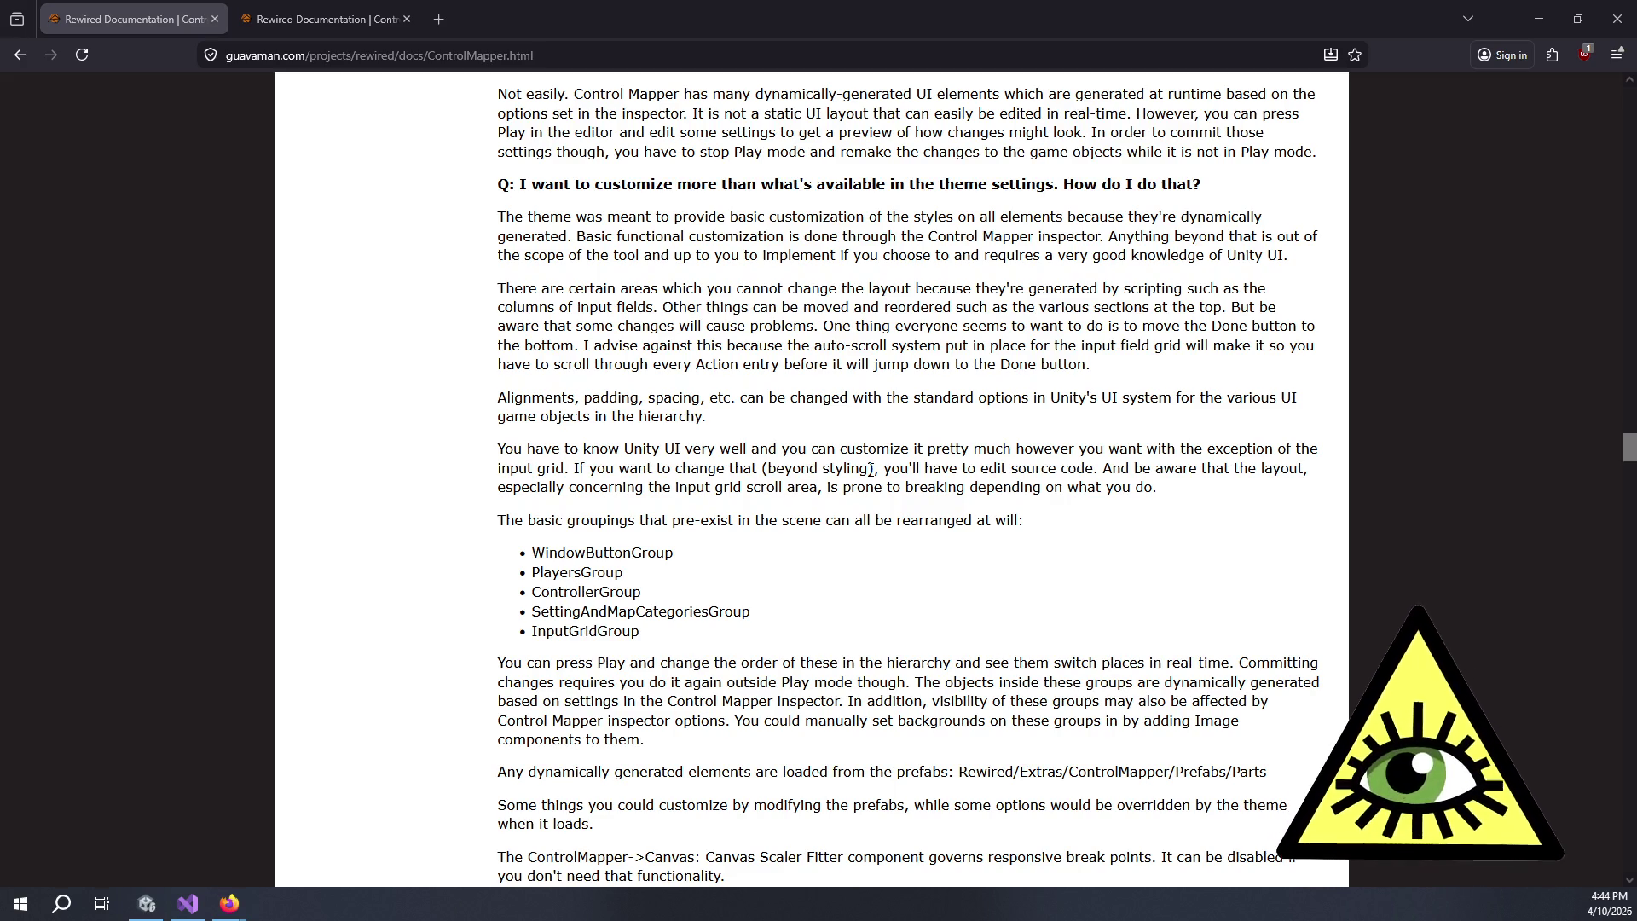
{"action": "key", "text": "alt+Tab"}
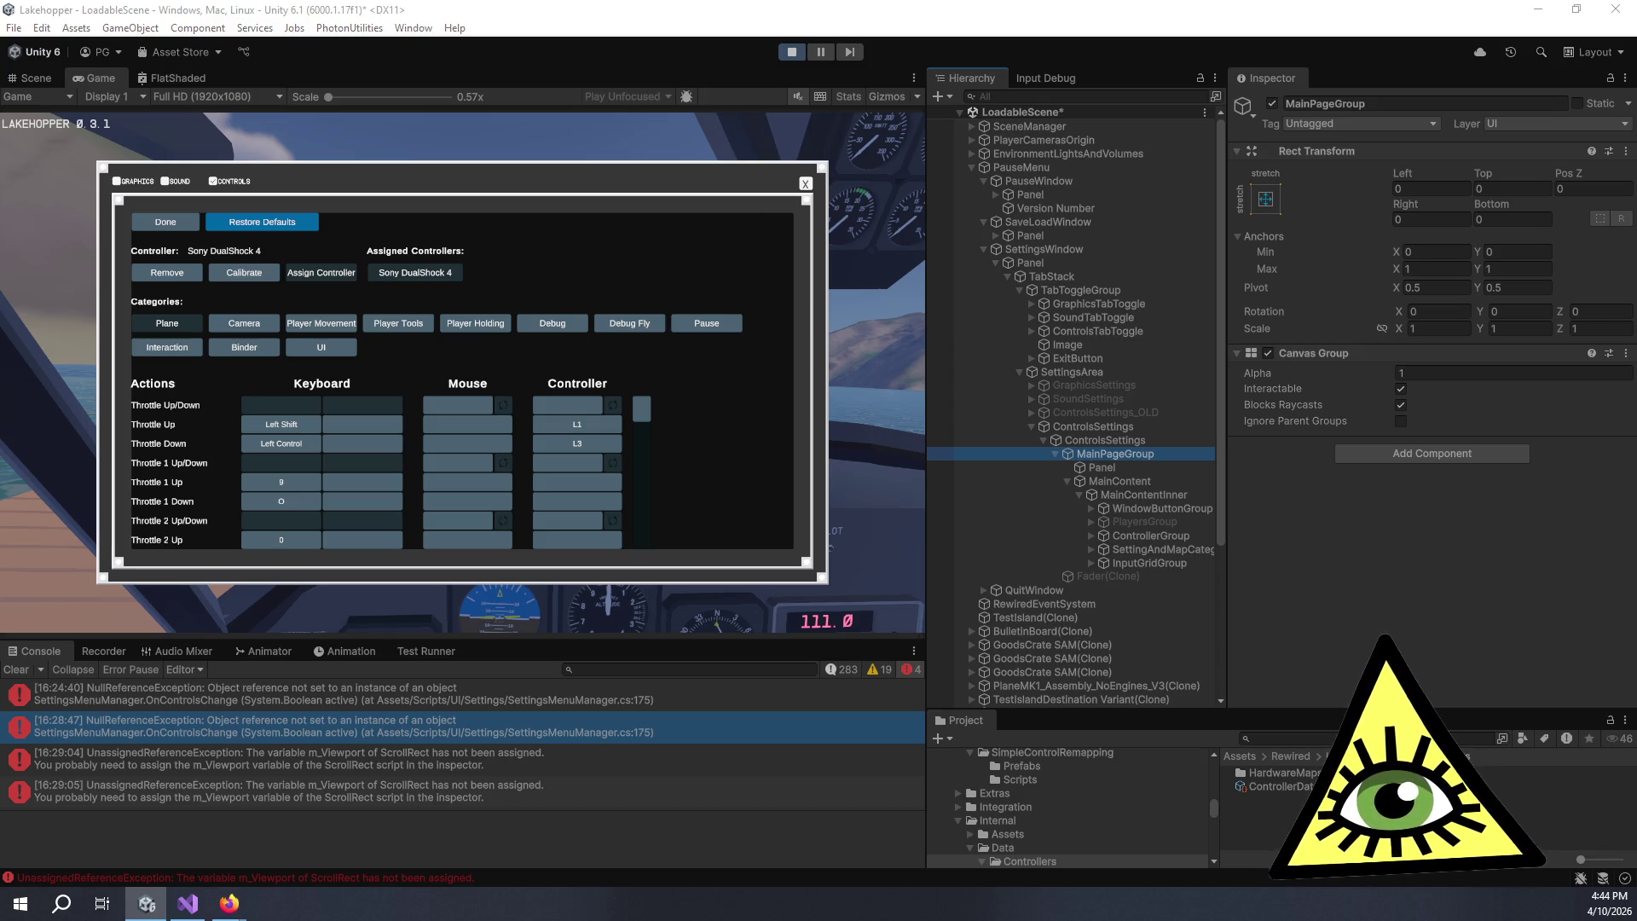
- Open the Better peripheral handling card in Trello and scroll down to its comments
{"action": "key", "text": "alt+Tab"}
{"action": "left_click", "coordinate": [1142, 227]}
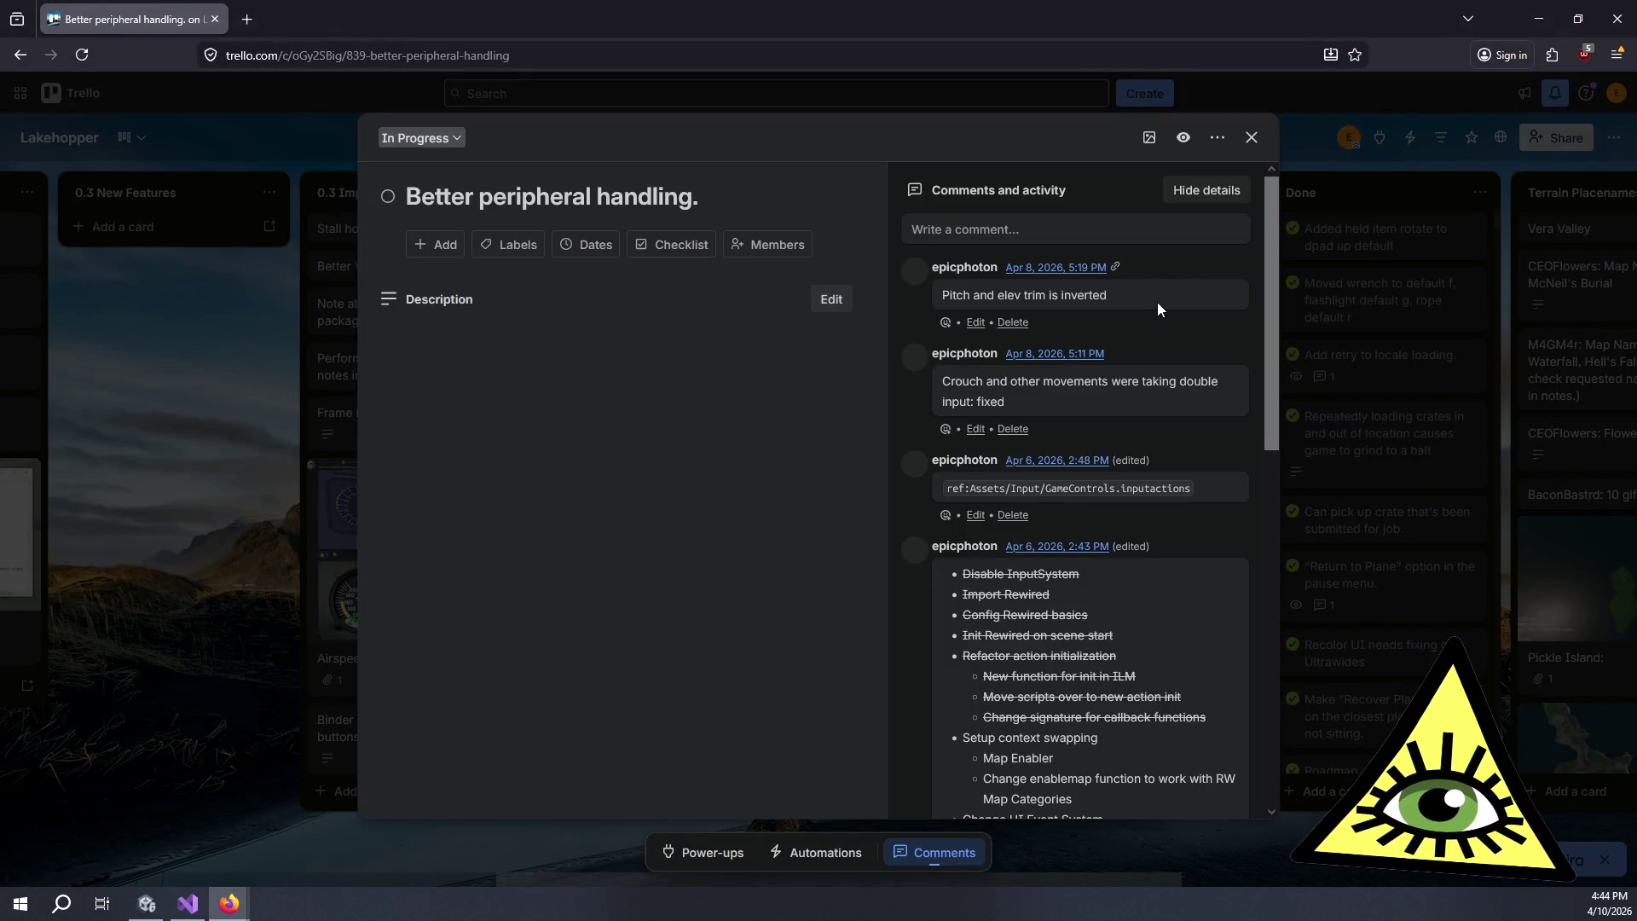
{"action": "scroll", "coordinate": [1126, 545], "scroll_direction": "down", "scroll_amount": 2}
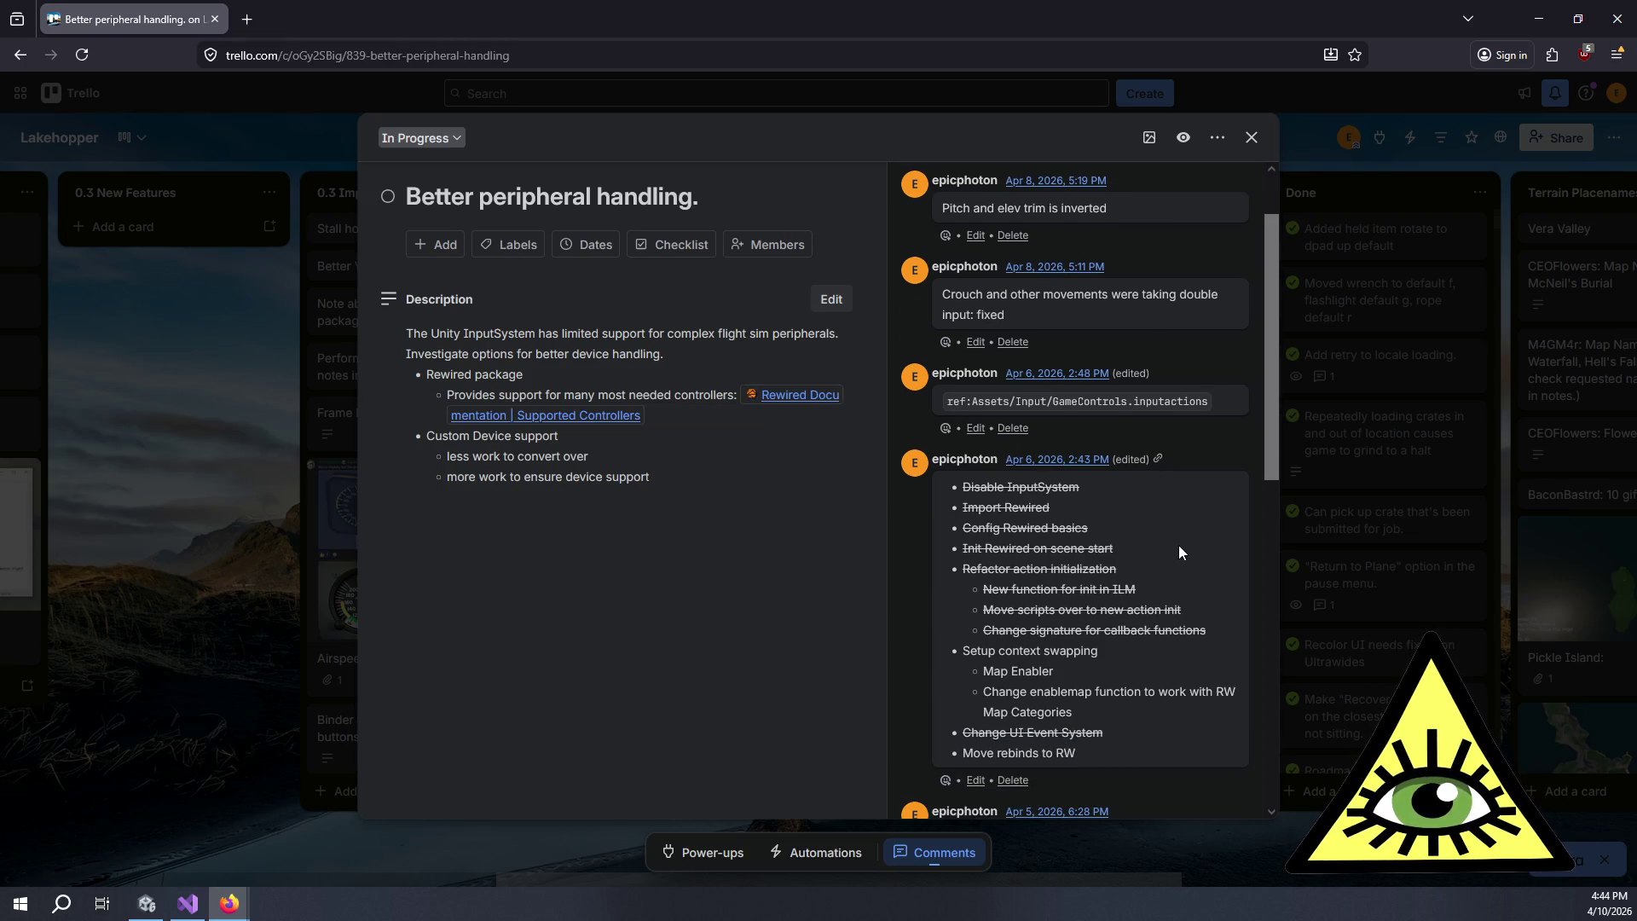
{"action": "scroll", "coordinate": [1179, 545], "scroll_direction": "down", "scroll_amount": 2}
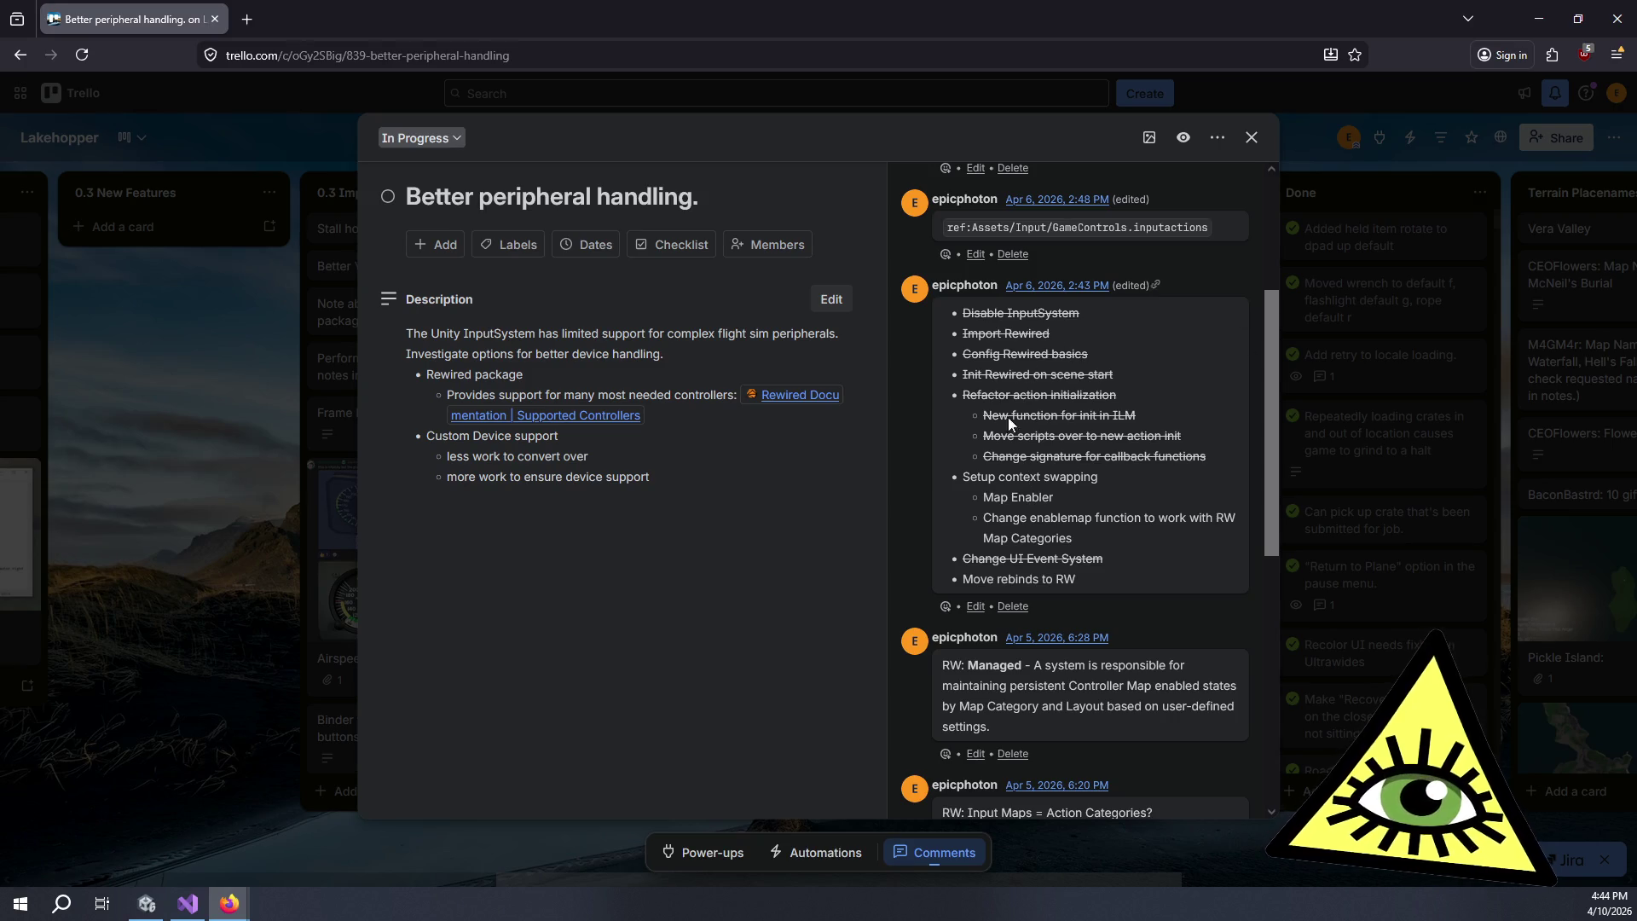
- Strike through the Setup context swapping items in the 2:43 PM task-list comment and save
{"action": "left_click", "coordinate": [977, 606]}
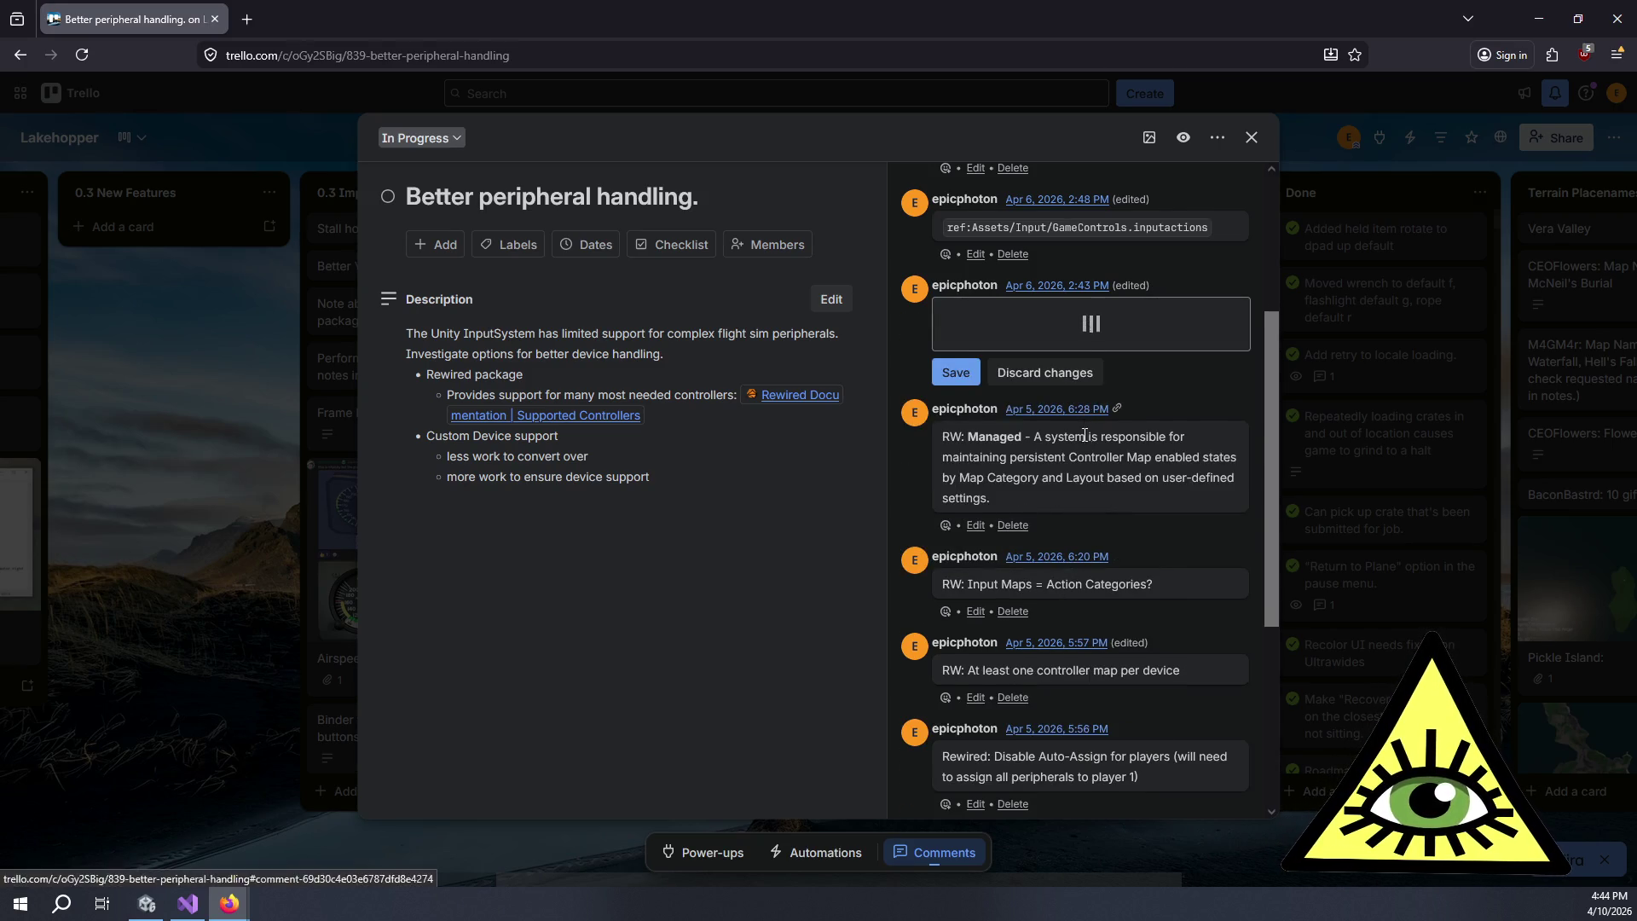
{"action": "left_click_drag", "start_coordinate": [1123, 595], "coordinate": [944, 533]}
{"action": "left_click", "coordinate": [1054, 318]}
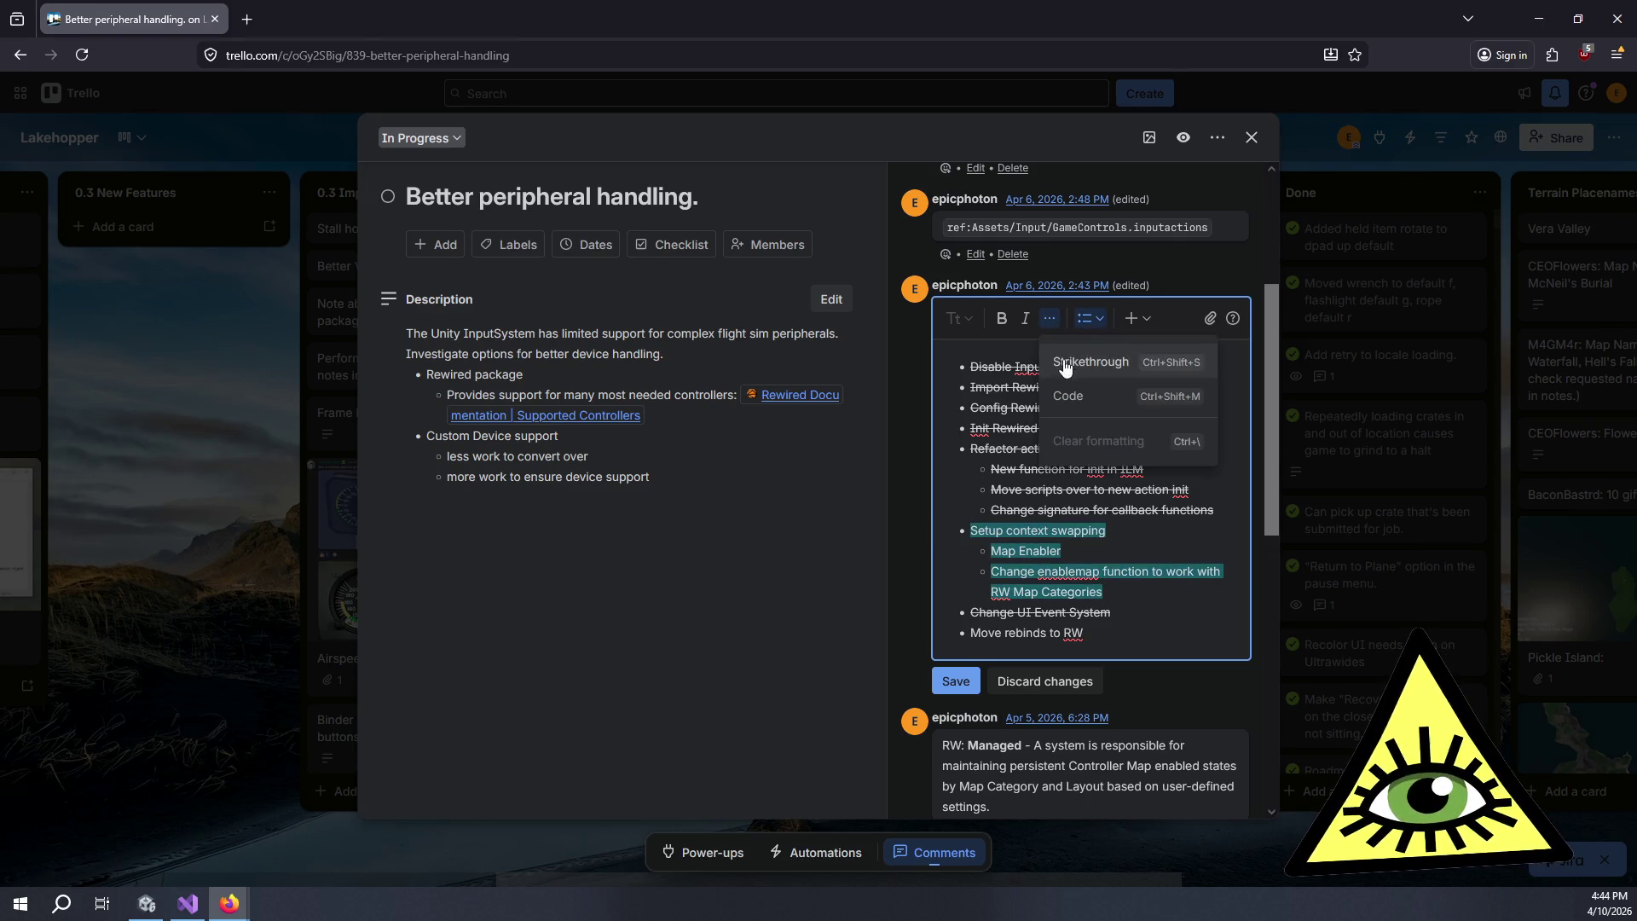
{"action": "left_click", "coordinate": [1076, 364]}
{"action": "left_click", "coordinate": [1160, 556]}
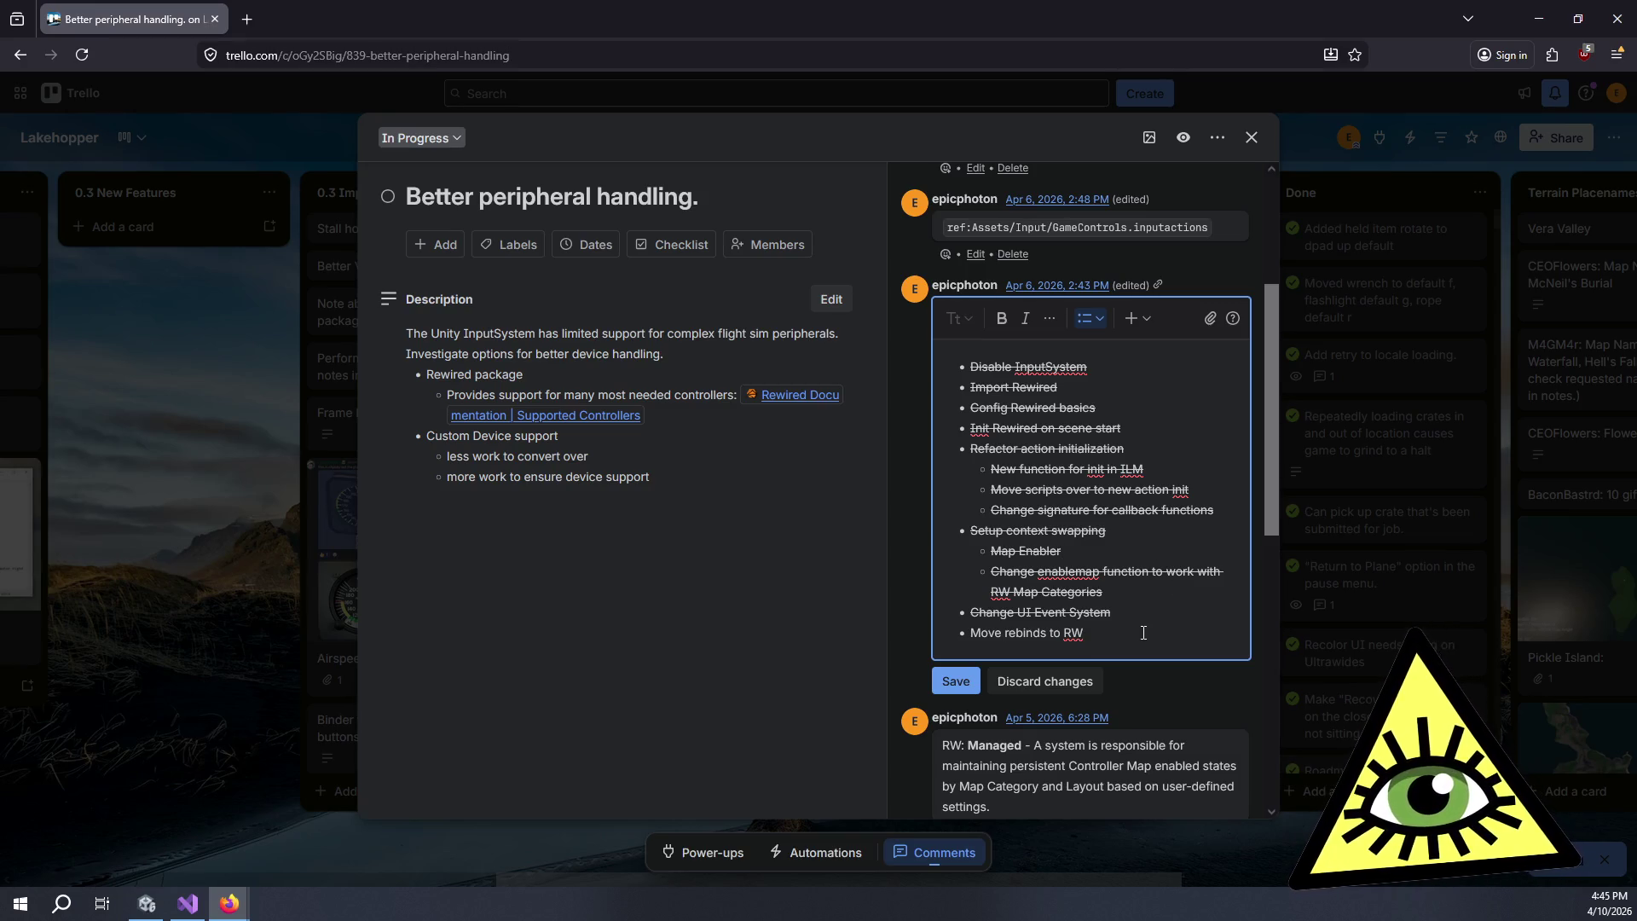
{"action": "left_click", "coordinate": [956, 680]}
{"action": "scroll", "coordinate": [1047, 278], "scroll_direction": "up", "scroll_amount": 3}
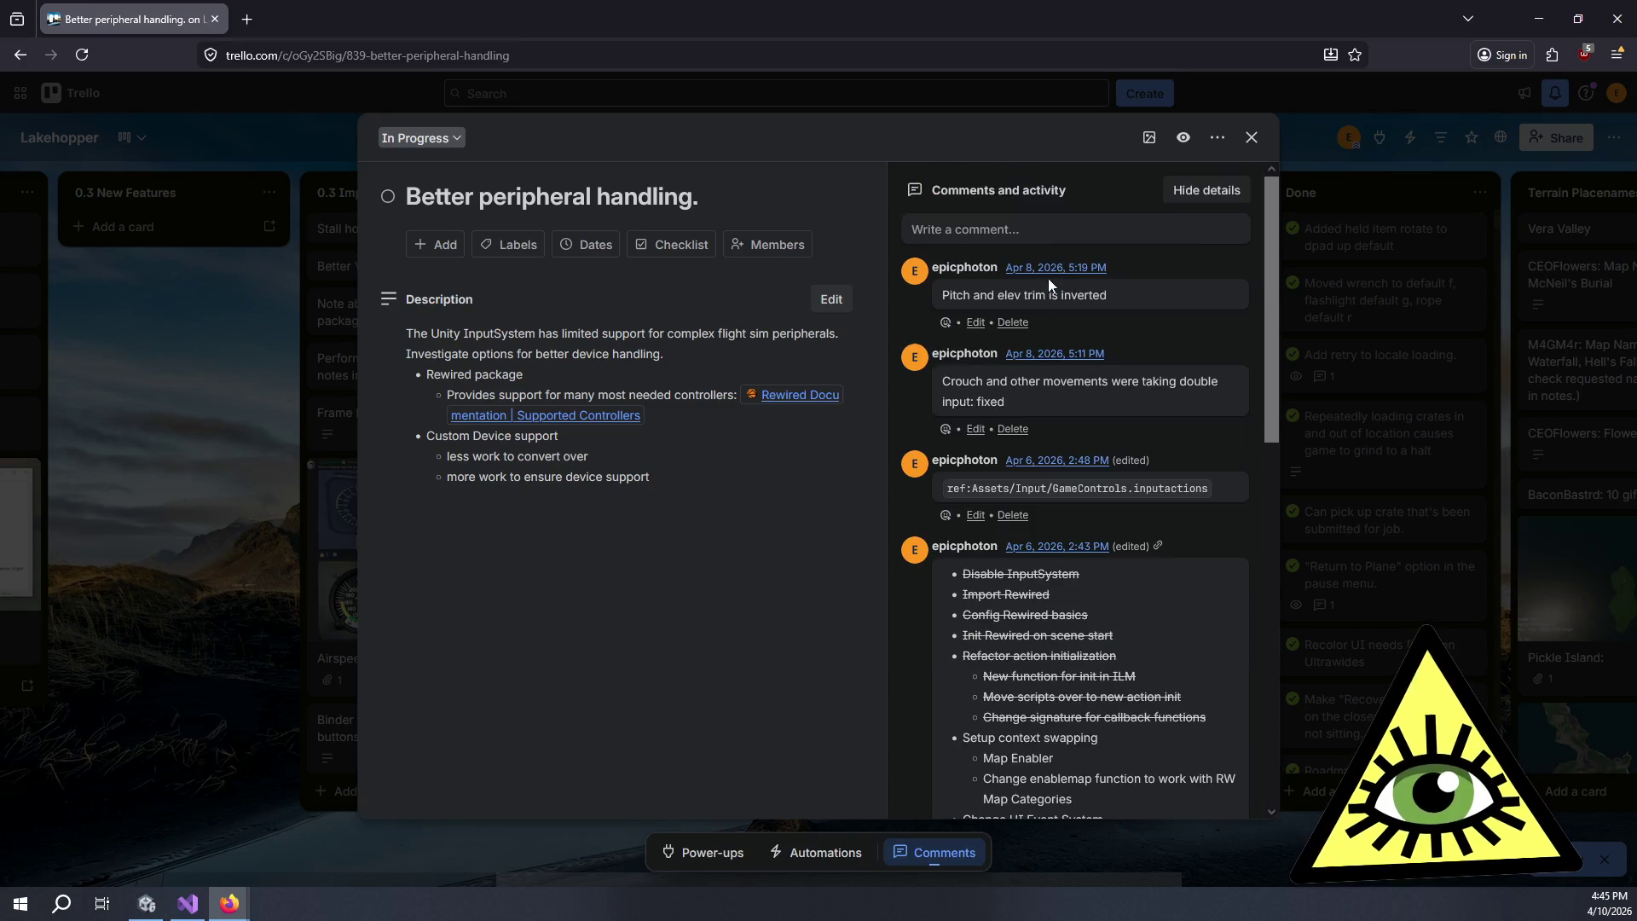
- Start a new card comment headed 'Rebind tasks:' followed by a bullet list
{"action": "left_click", "coordinate": [1065, 220]}
{"action": "type", "text": "Re"}
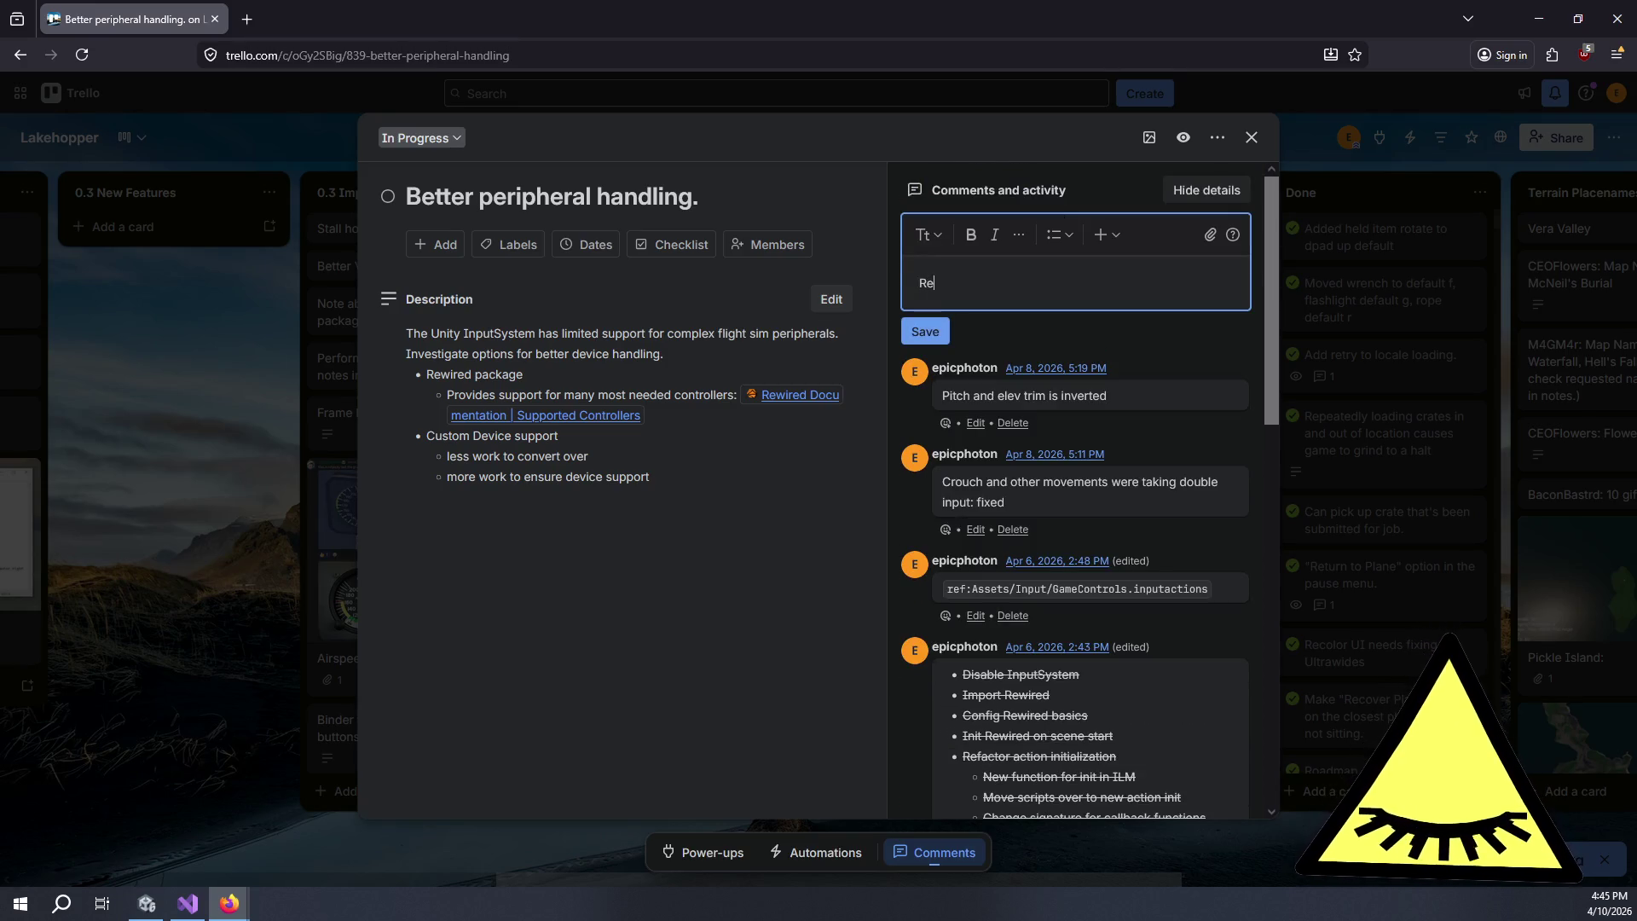
{"action": "type", "text": "bind tasks"}
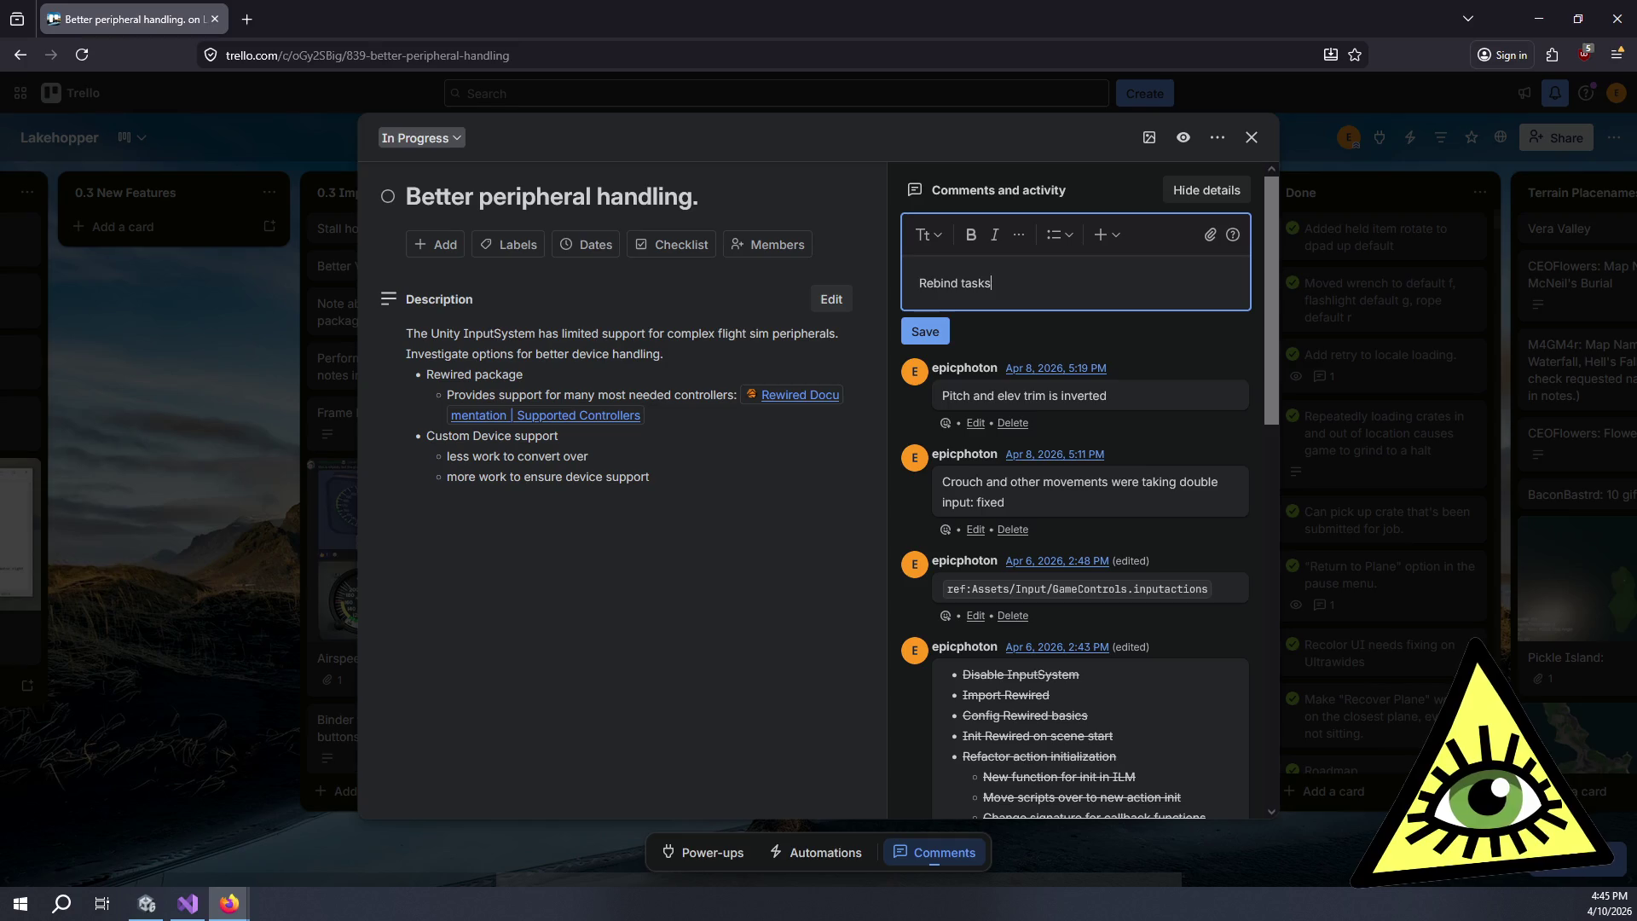
{"action": "type", "text": ":"}
{"action": "key", "text": "Return"}
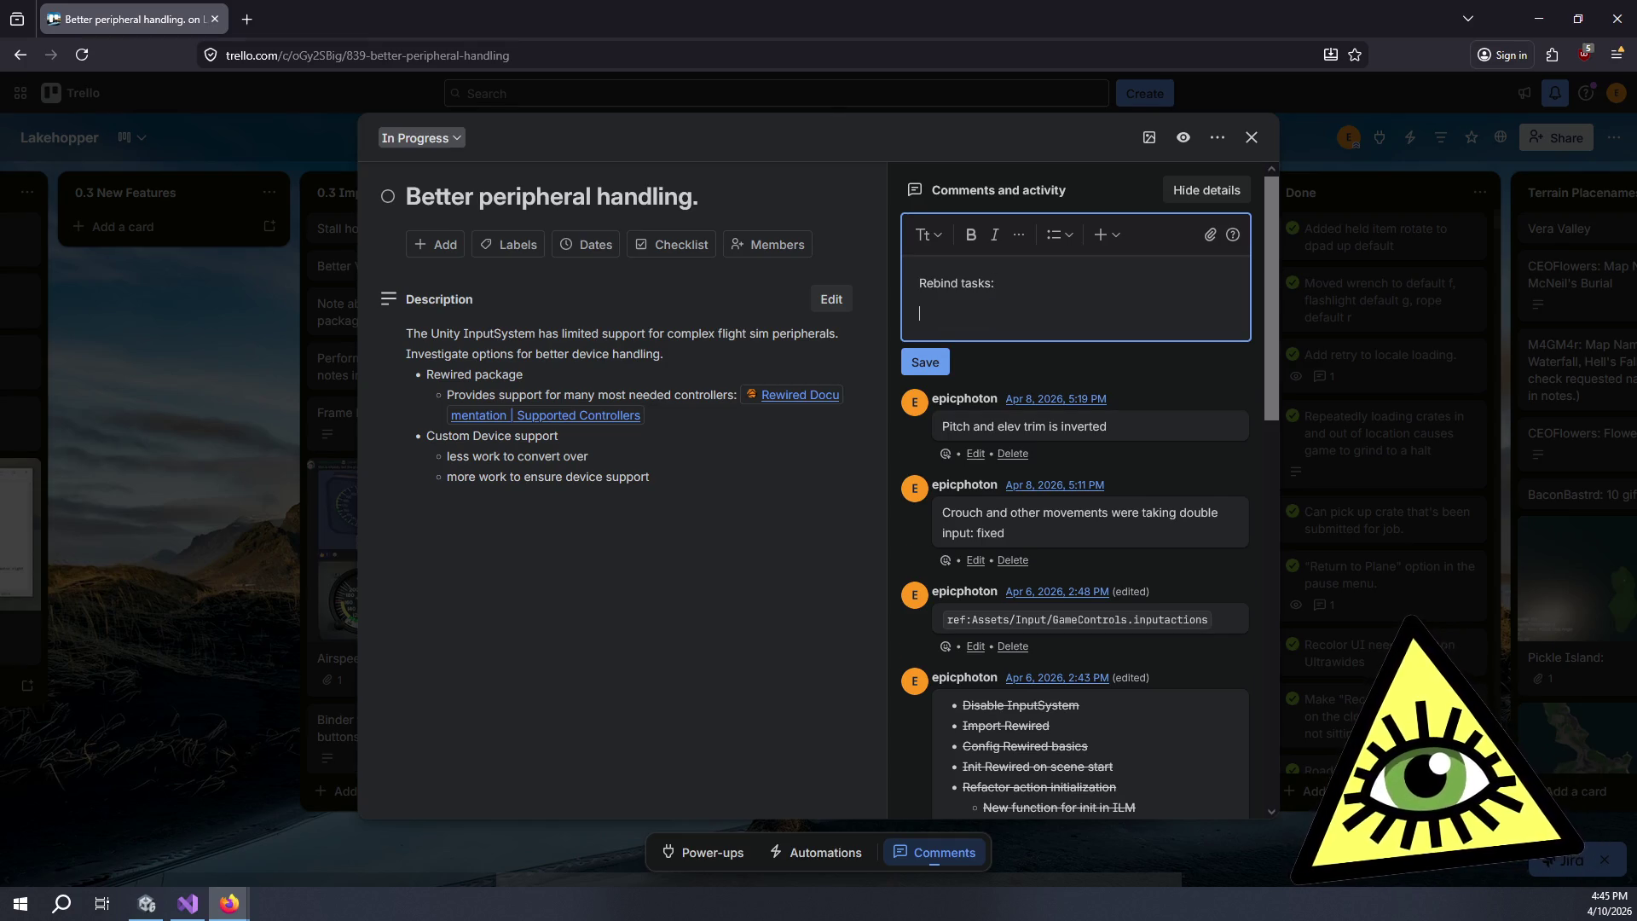
{"action": "left_click", "coordinate": [1054, 235]}
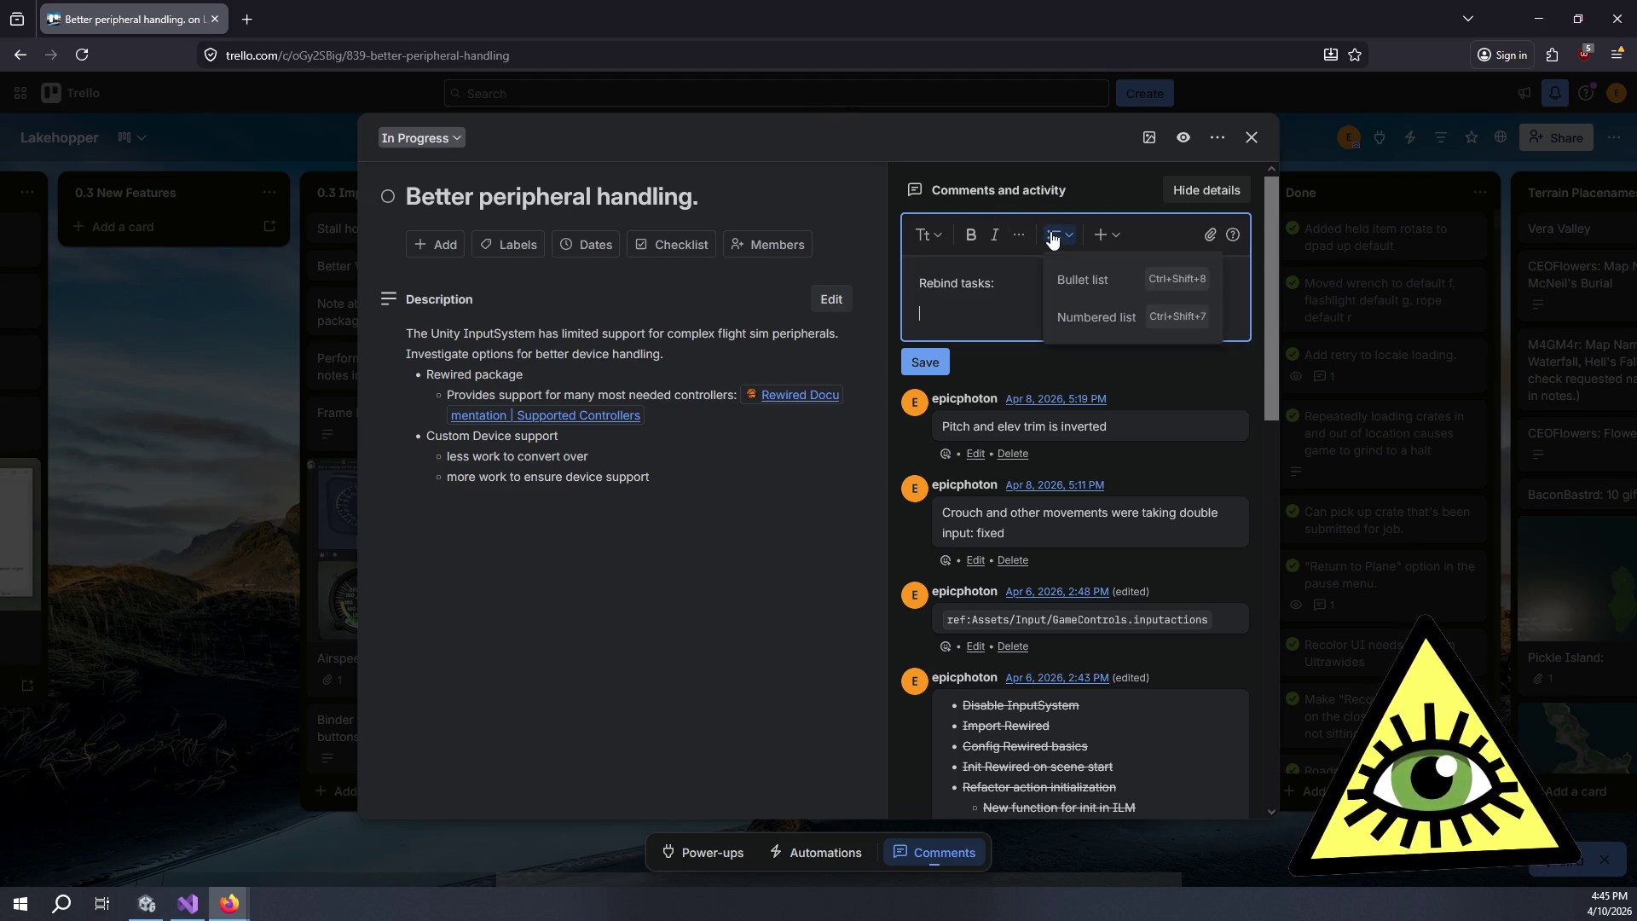
{"action": "left_click", "coordinate": [1086, 283]}
{"action": "key", "text": "alt+Tab"}
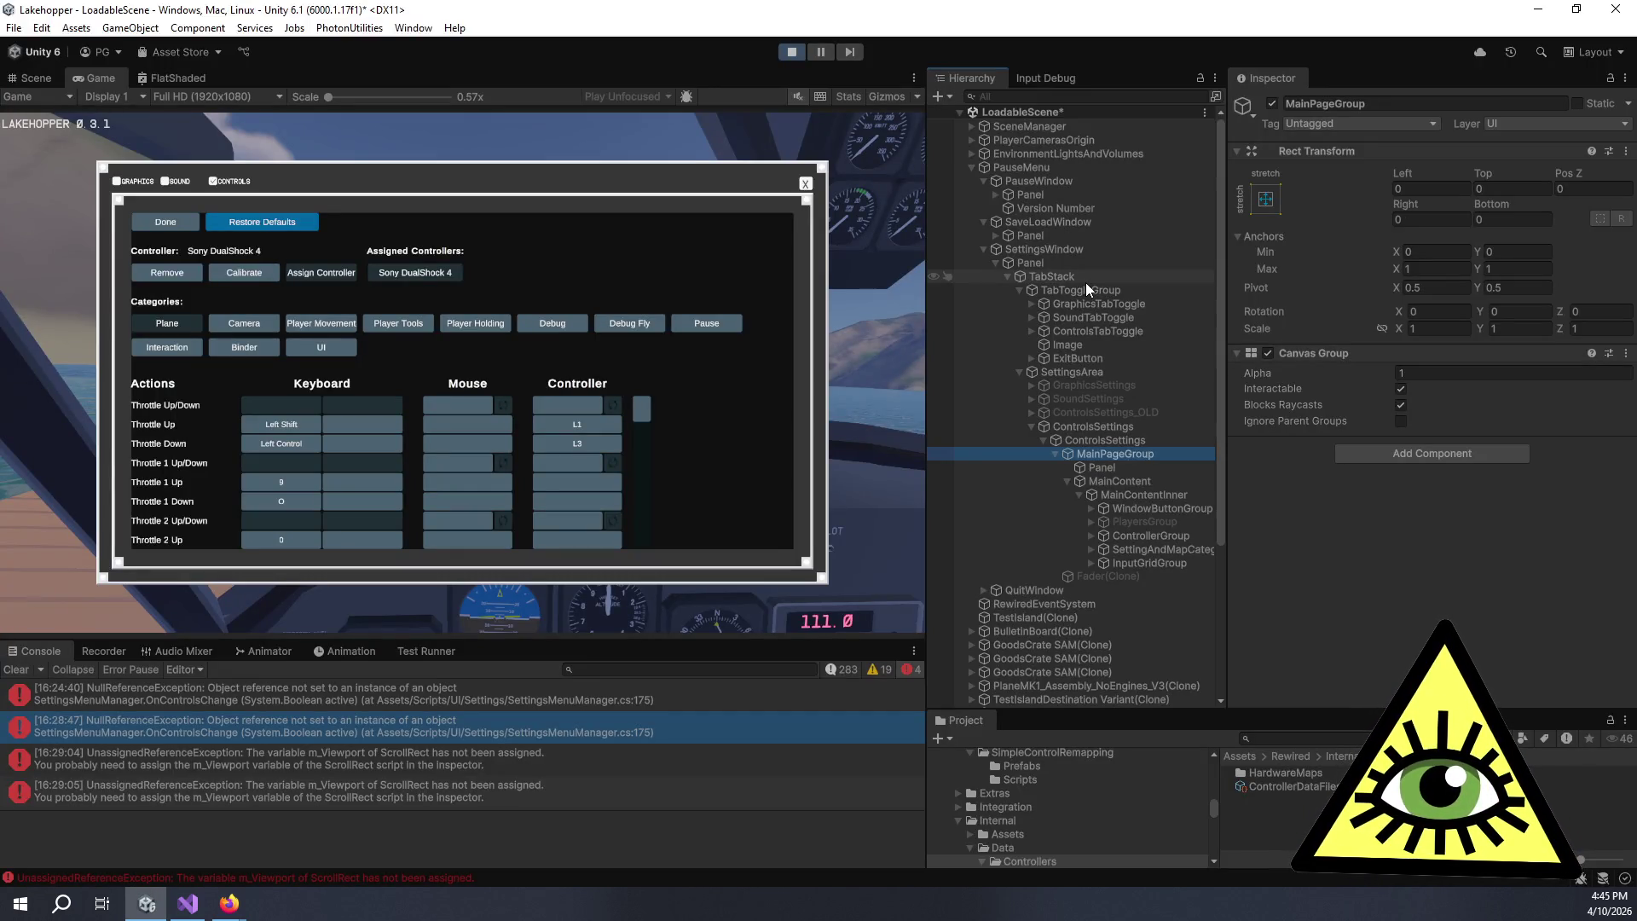
{"action": "key", "text": "alt+Tab"}
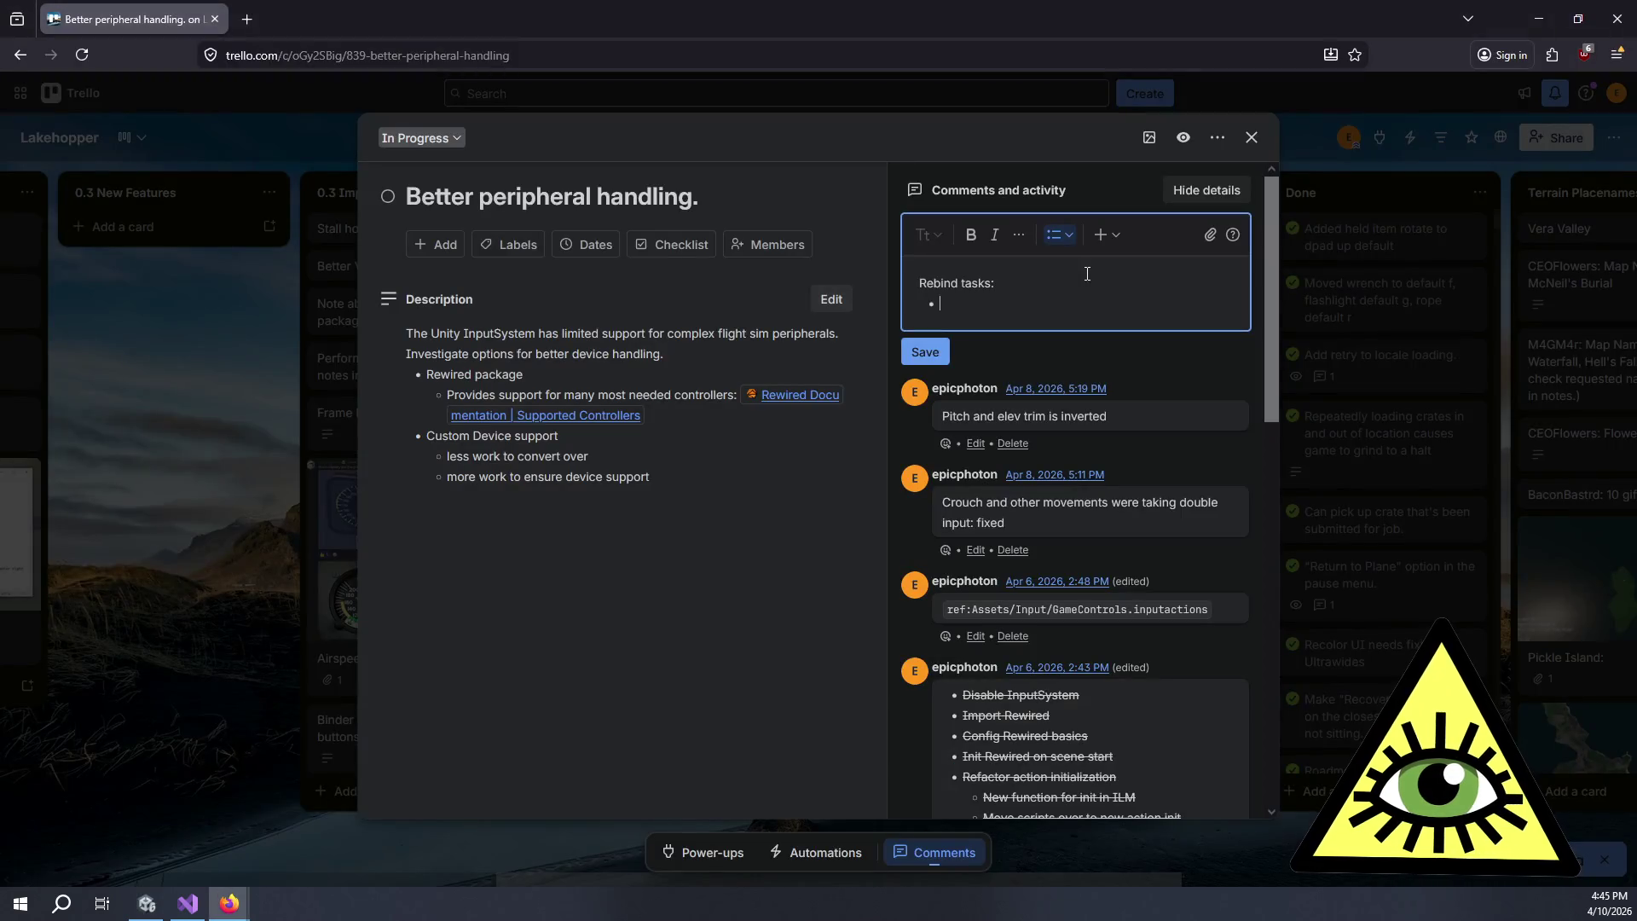
- Add the bullet 'Open and close ControlMapper with existing ui elements.' with a nested 'Toggles' point
{"action": "type", "text": "O"}
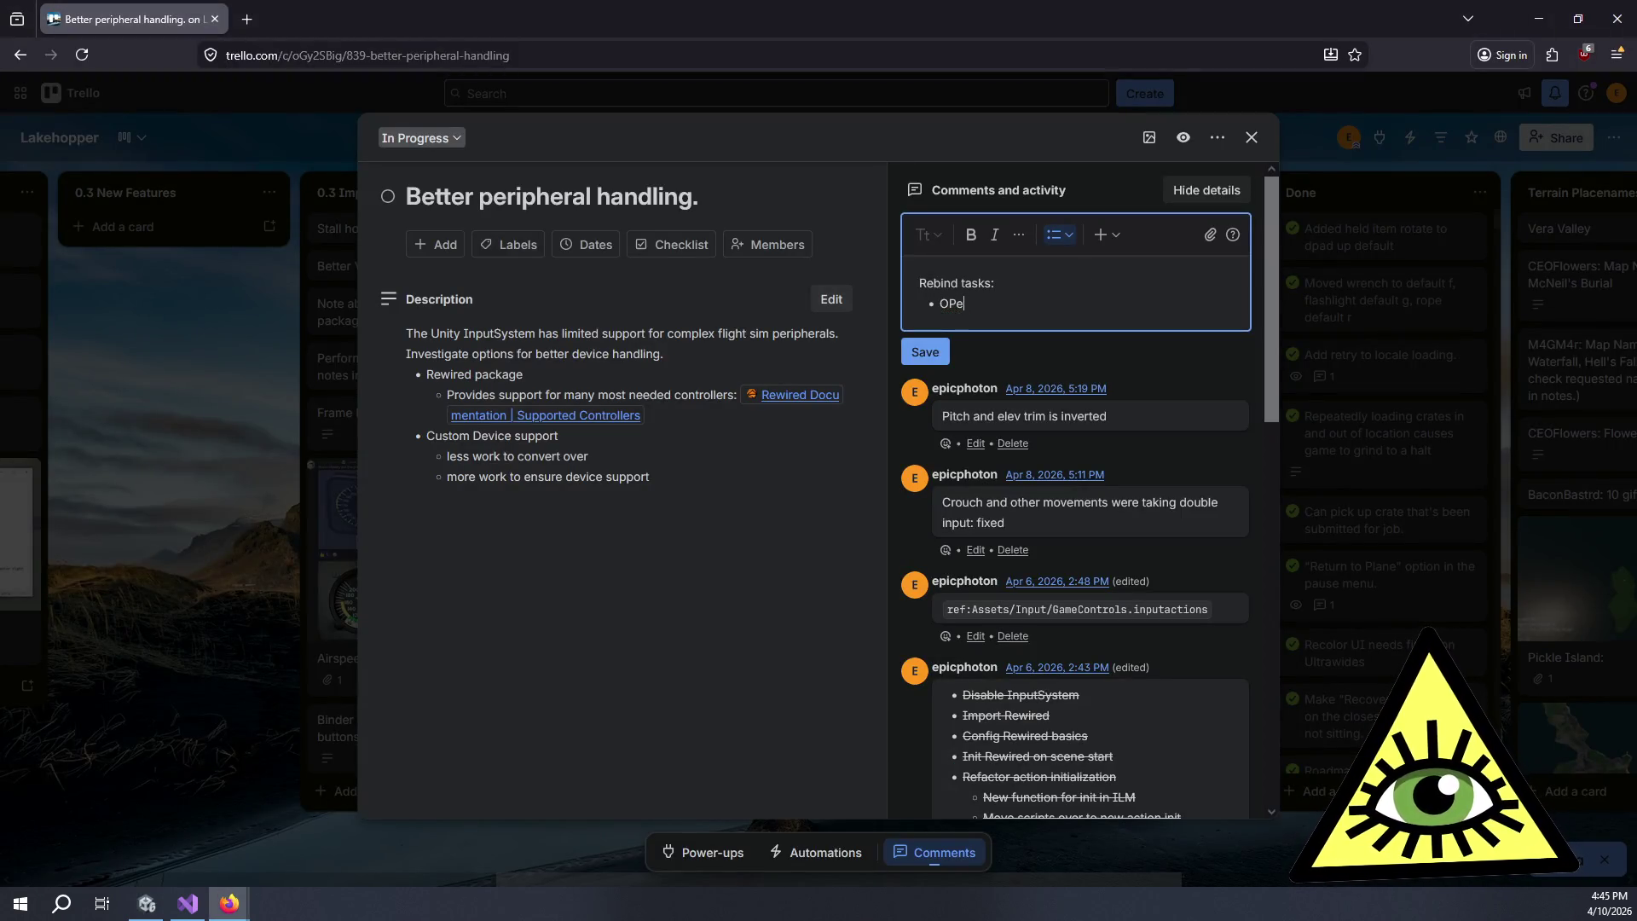
{"action": "type", "text": "pen and cl"}
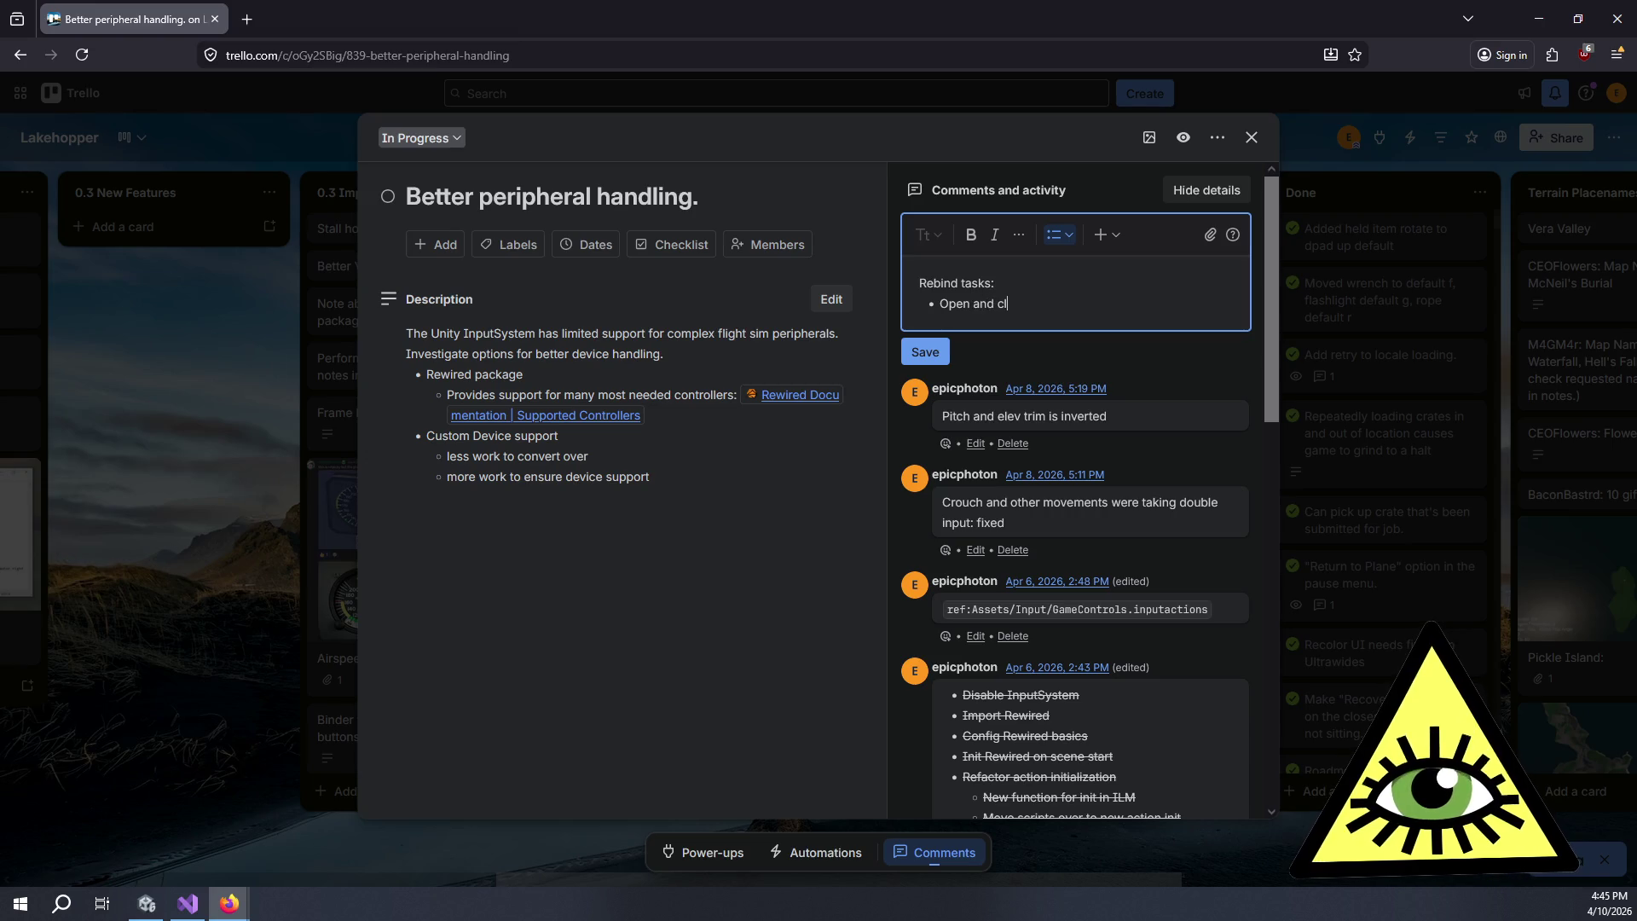
{"action": "type", "text": "ose Control"}
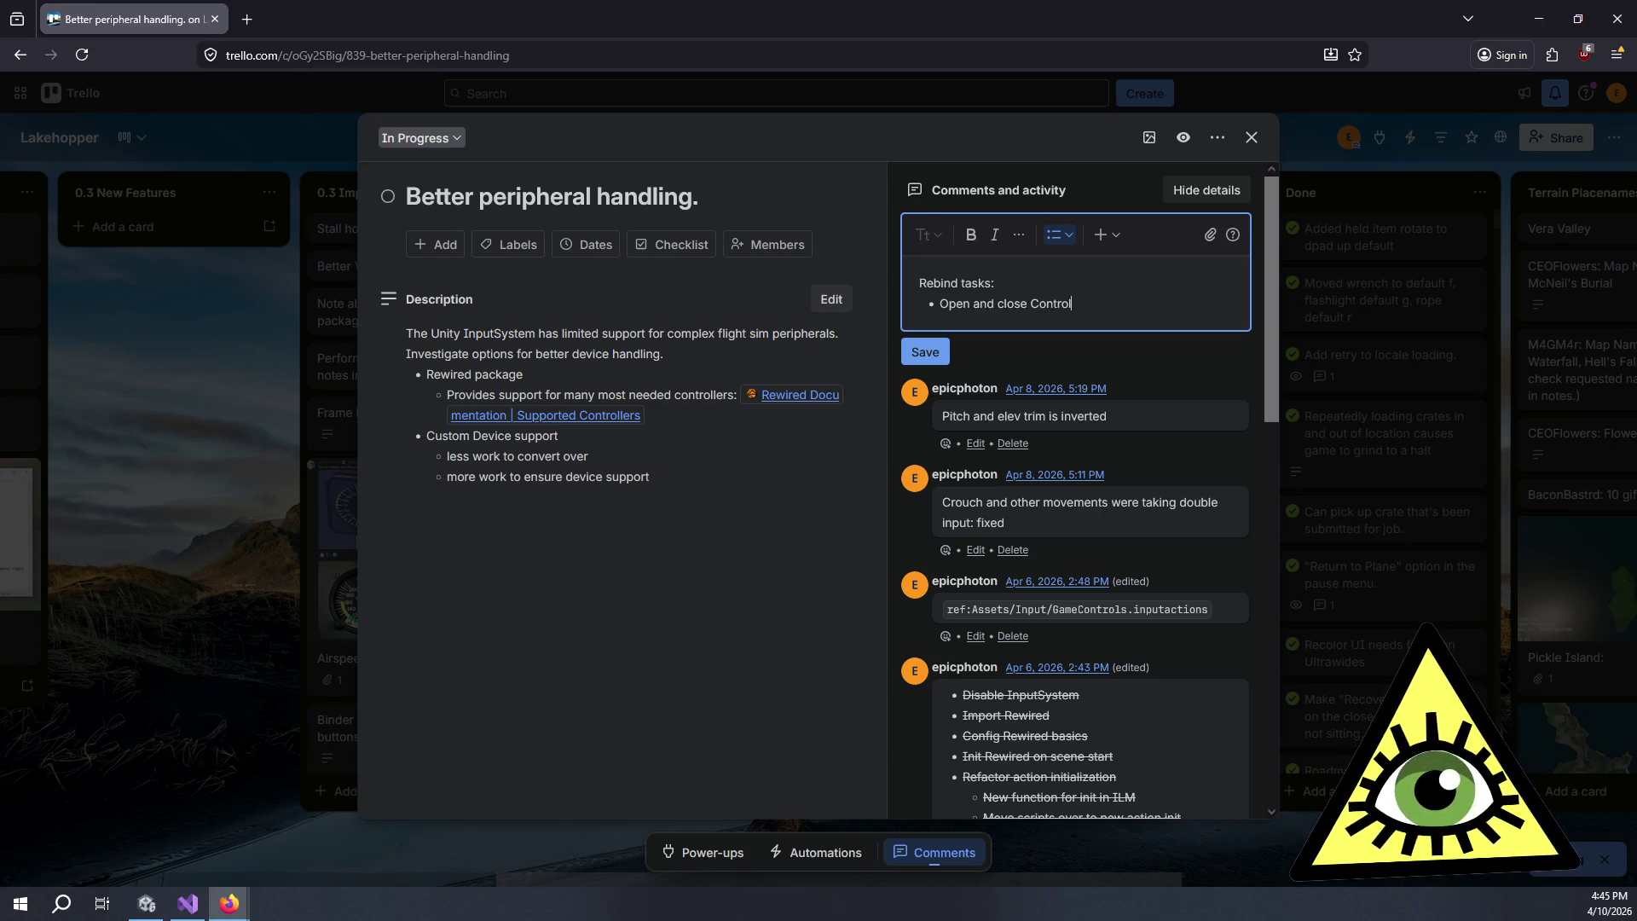
{"action": "type", "text": "Mapper with "}
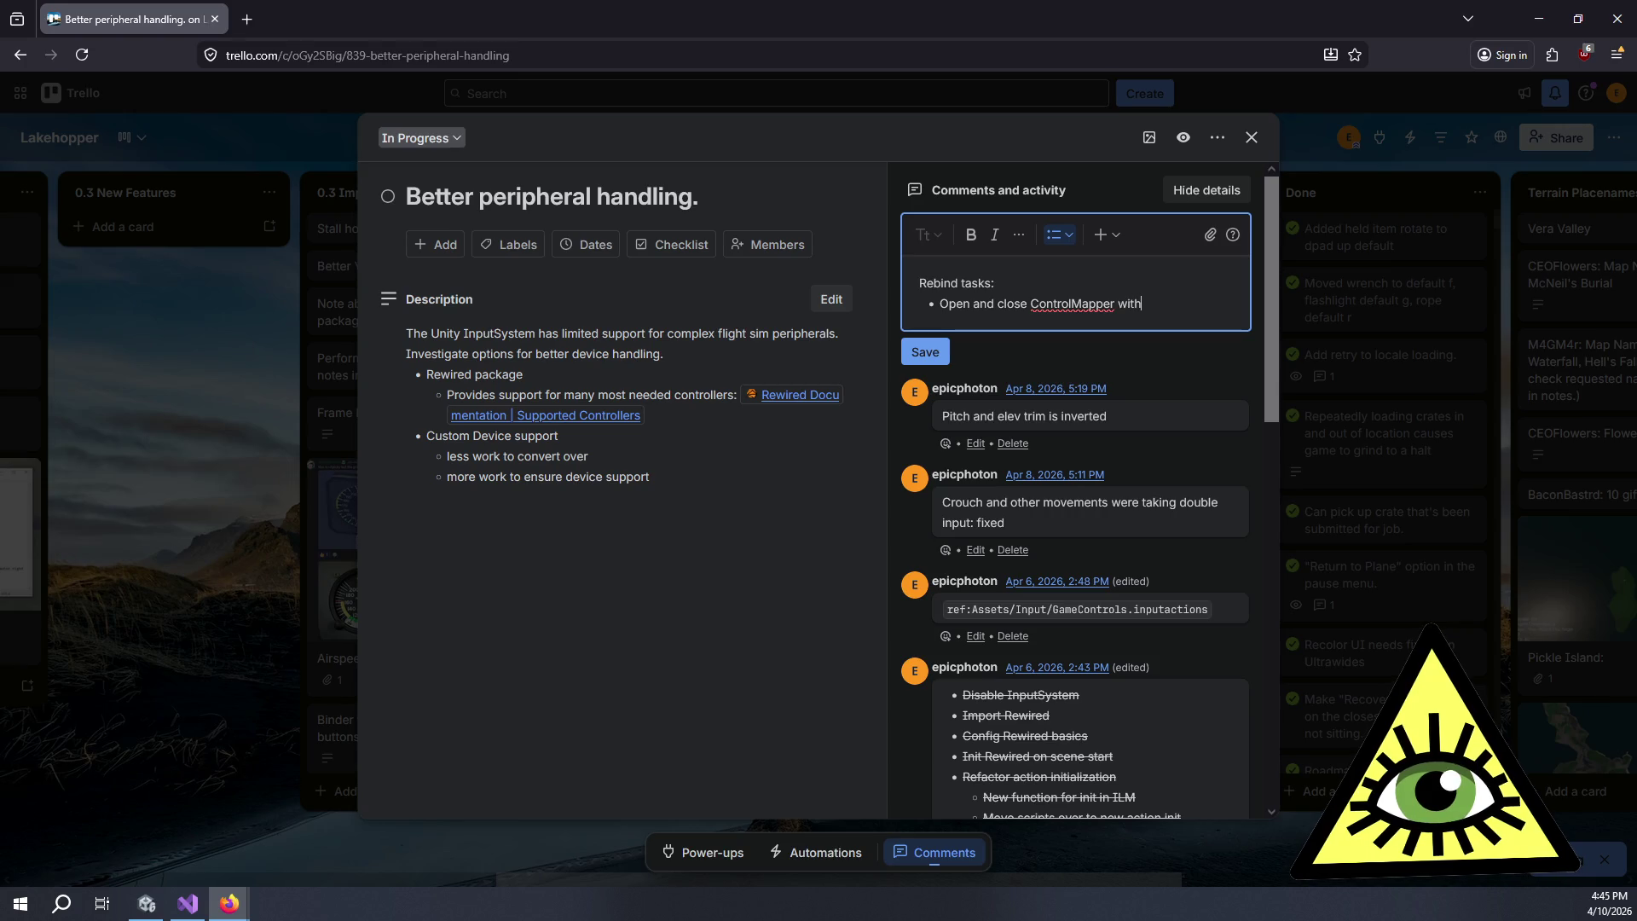
{"action": "type", "text": "existin"}
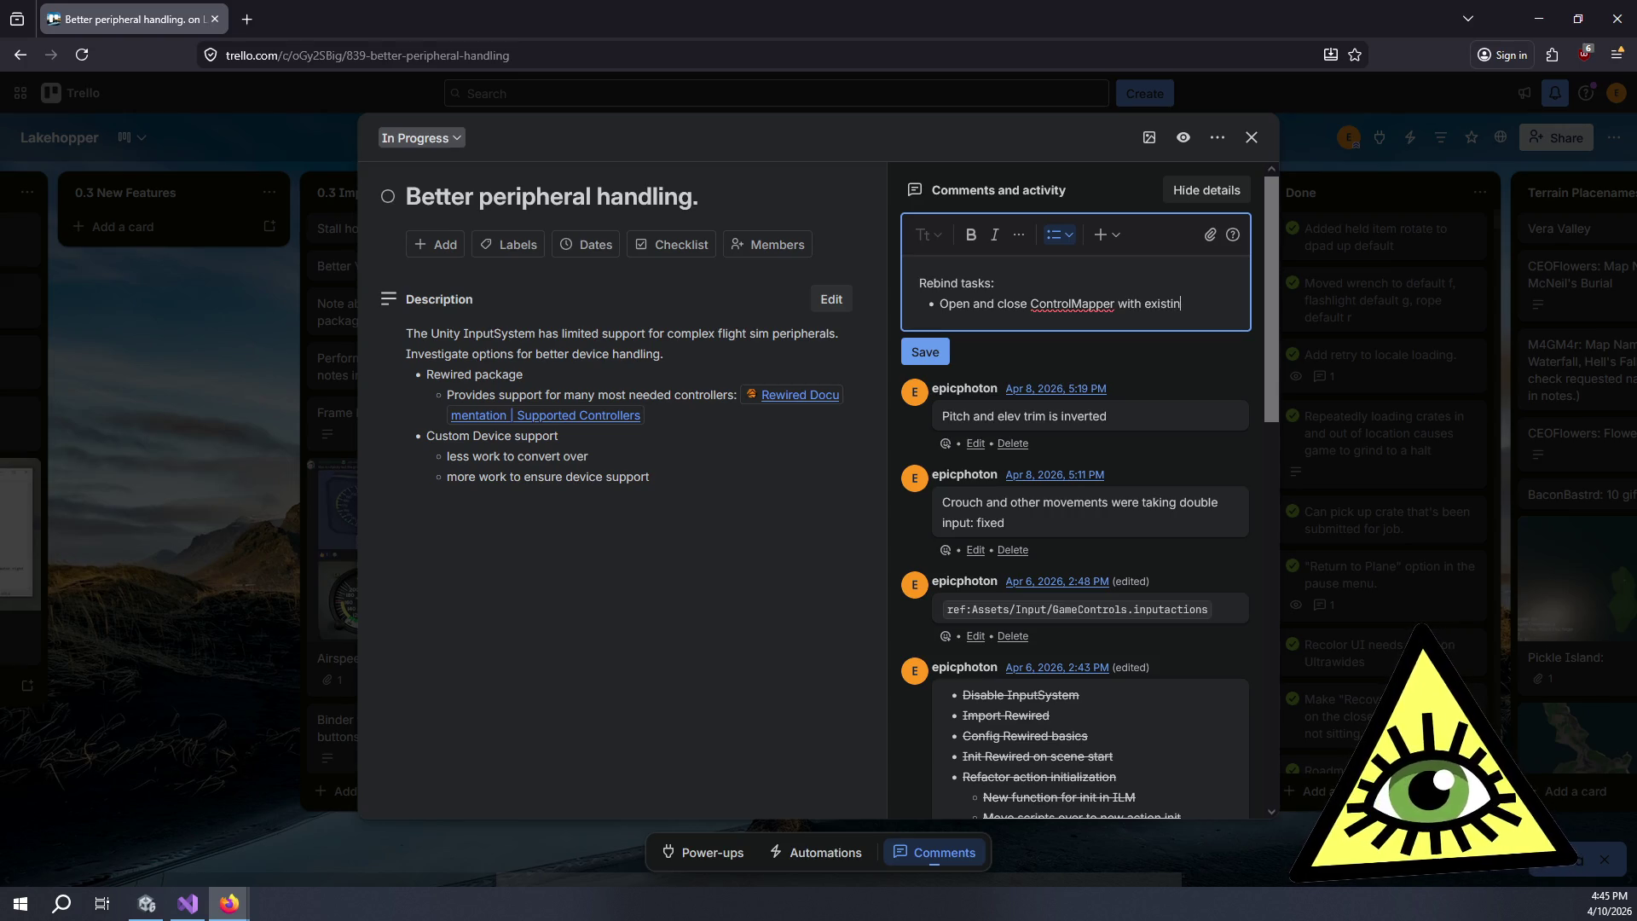
{"action": "type", "text": "g ui Elem"}
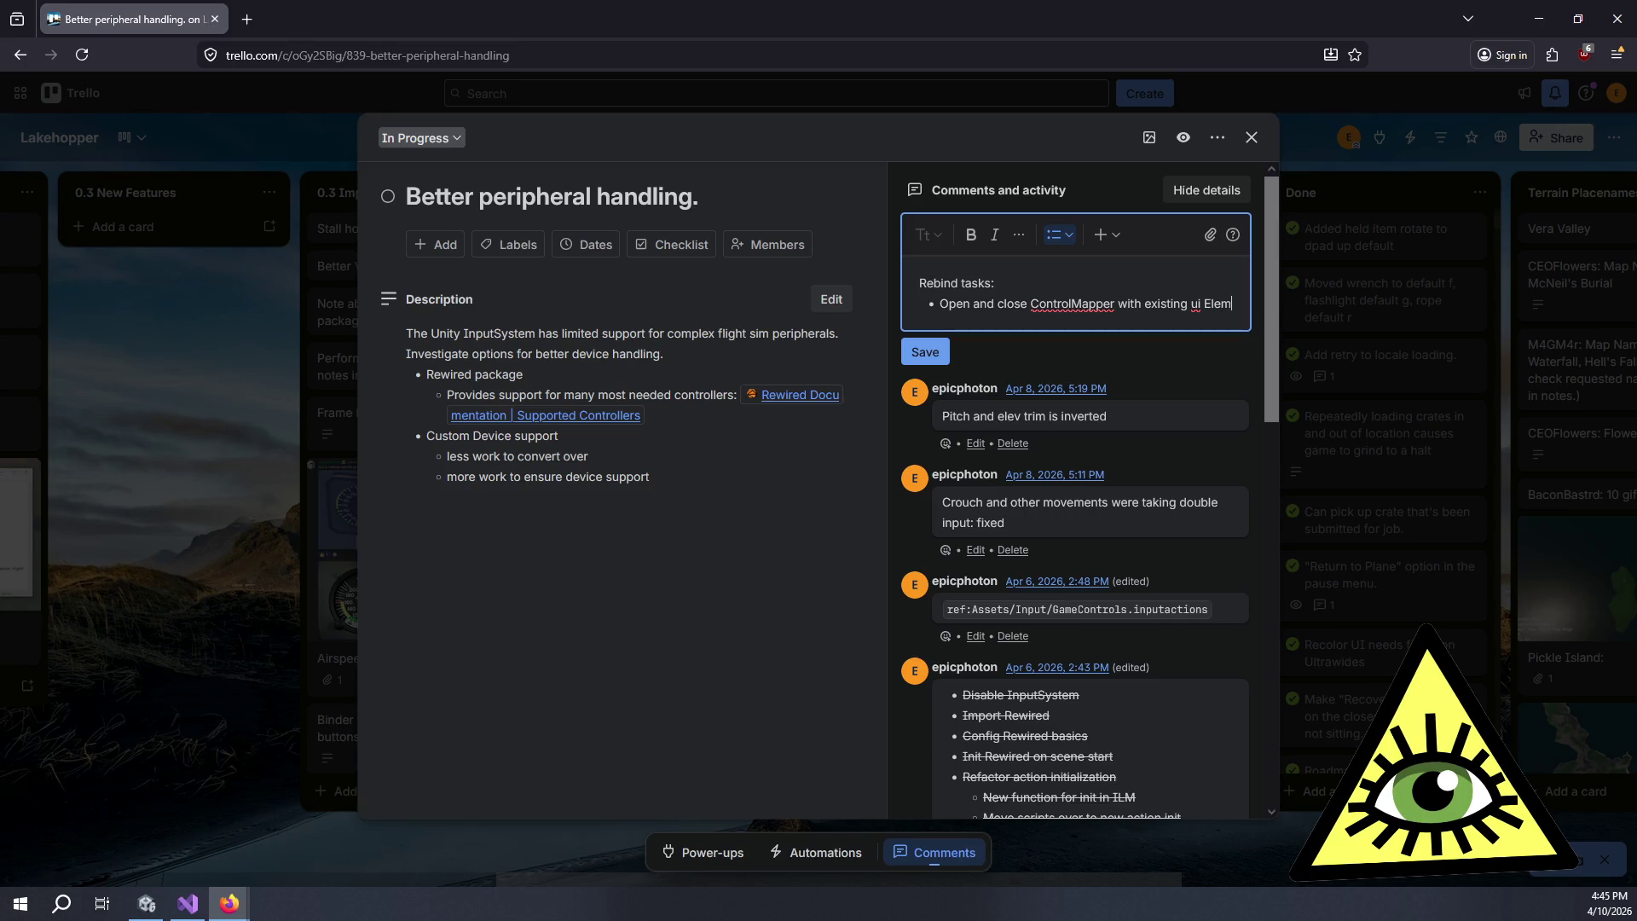
{"action": "key", "text": "BackSpace"}
{"action": "key", "text": "BackSpace"}
{"action": "key", "text": "BackSpace"}
{"action": "type", "text": "eleme"}
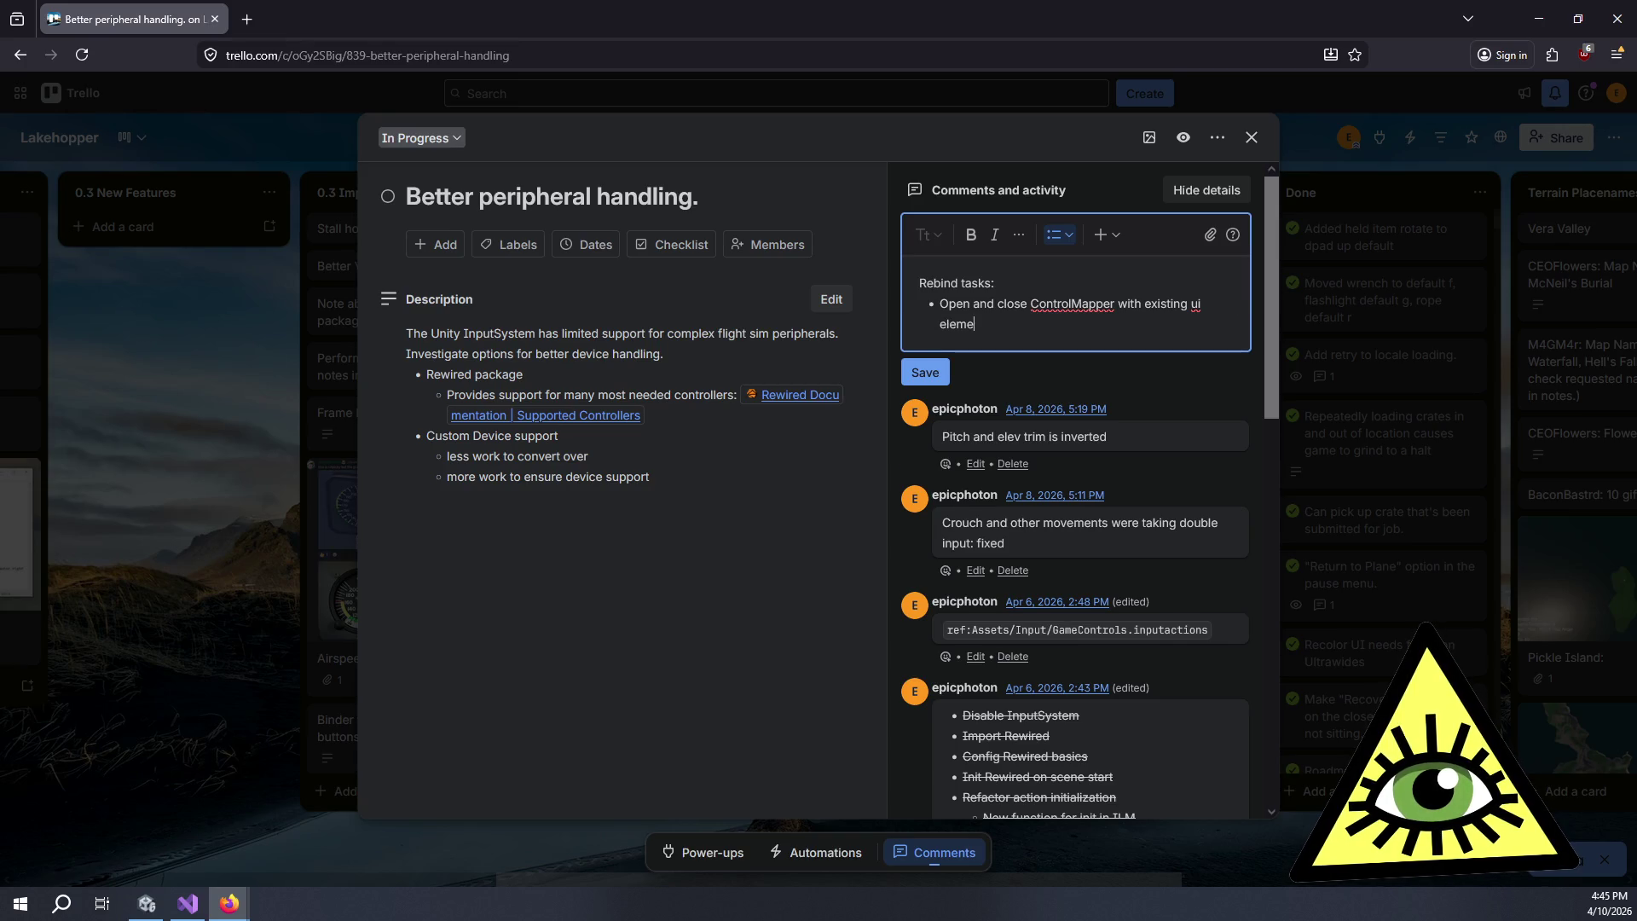
{"action": "type", "text": "nts."}
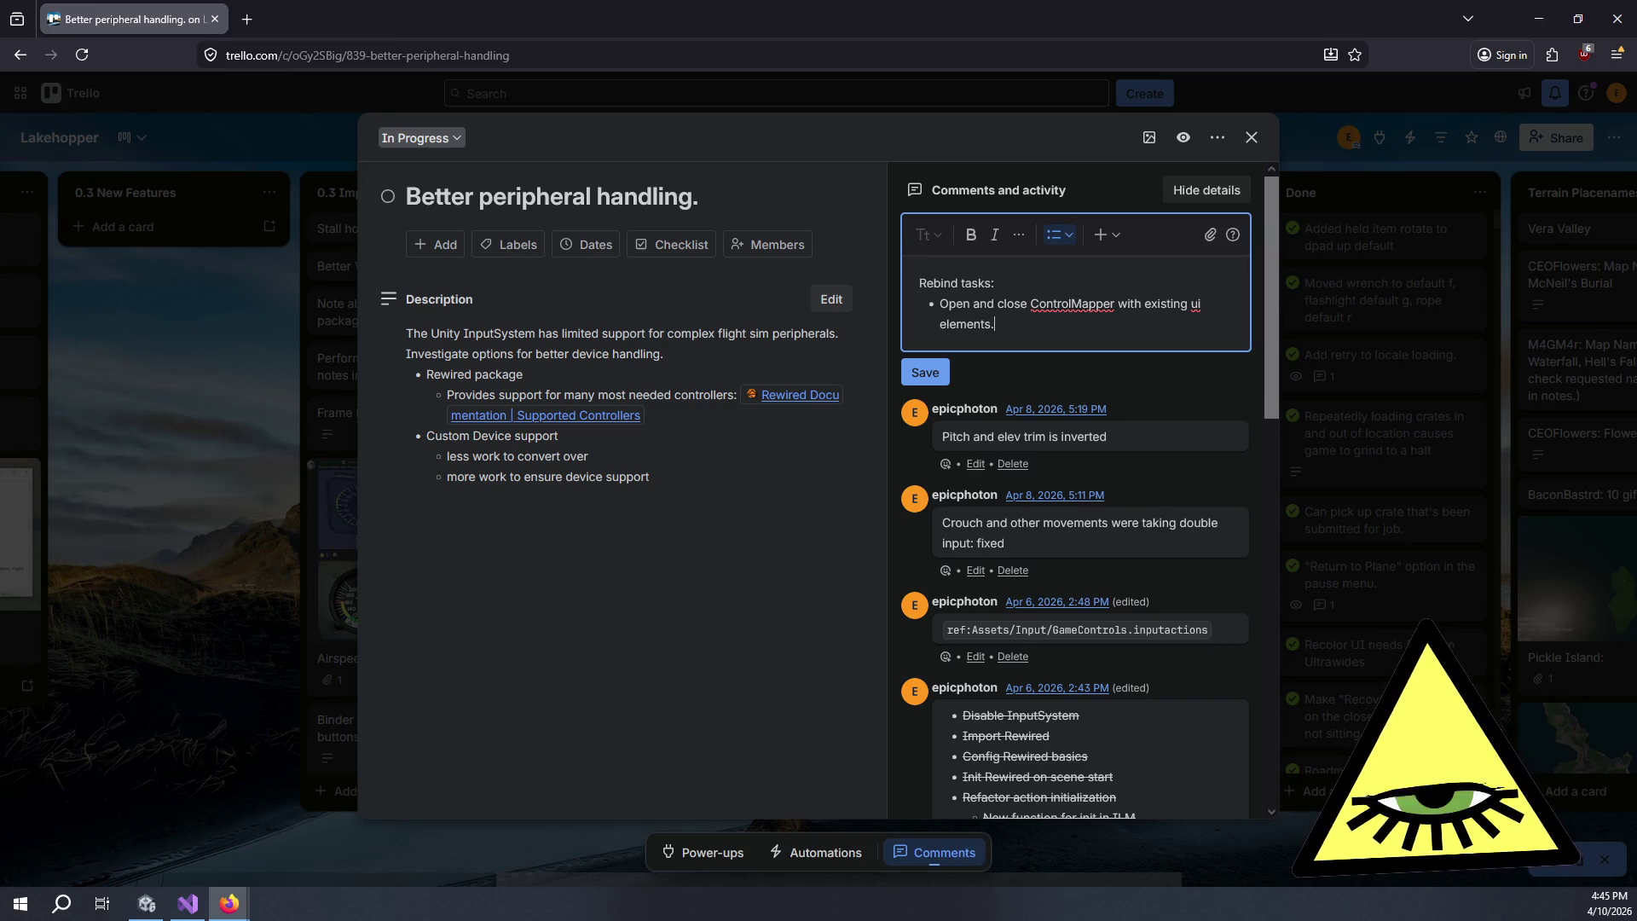
{"action": "key", "text": "Return"}
{"action": "key", "text": "Tab"}
{"action": "type", "text": "Toggles"}
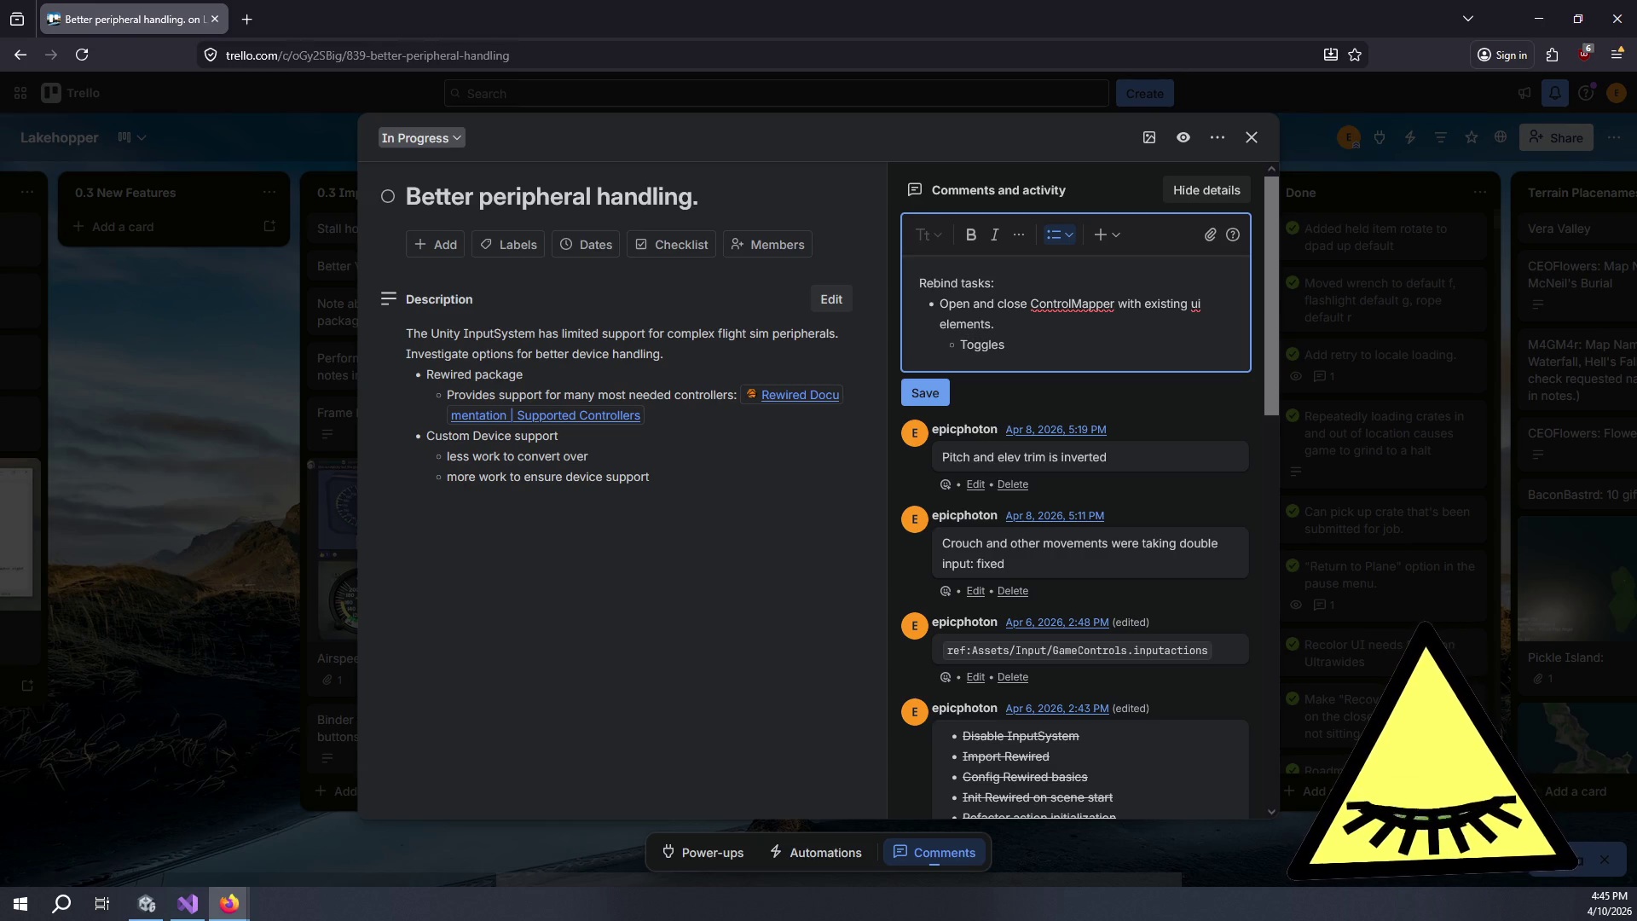
- Add the sub-point 'Open/Close of settings window' and a top-level bullet 'Remove "Done" button'
{"action": "key", "text": "Return"}
{"action": "type", "text": "Open "}
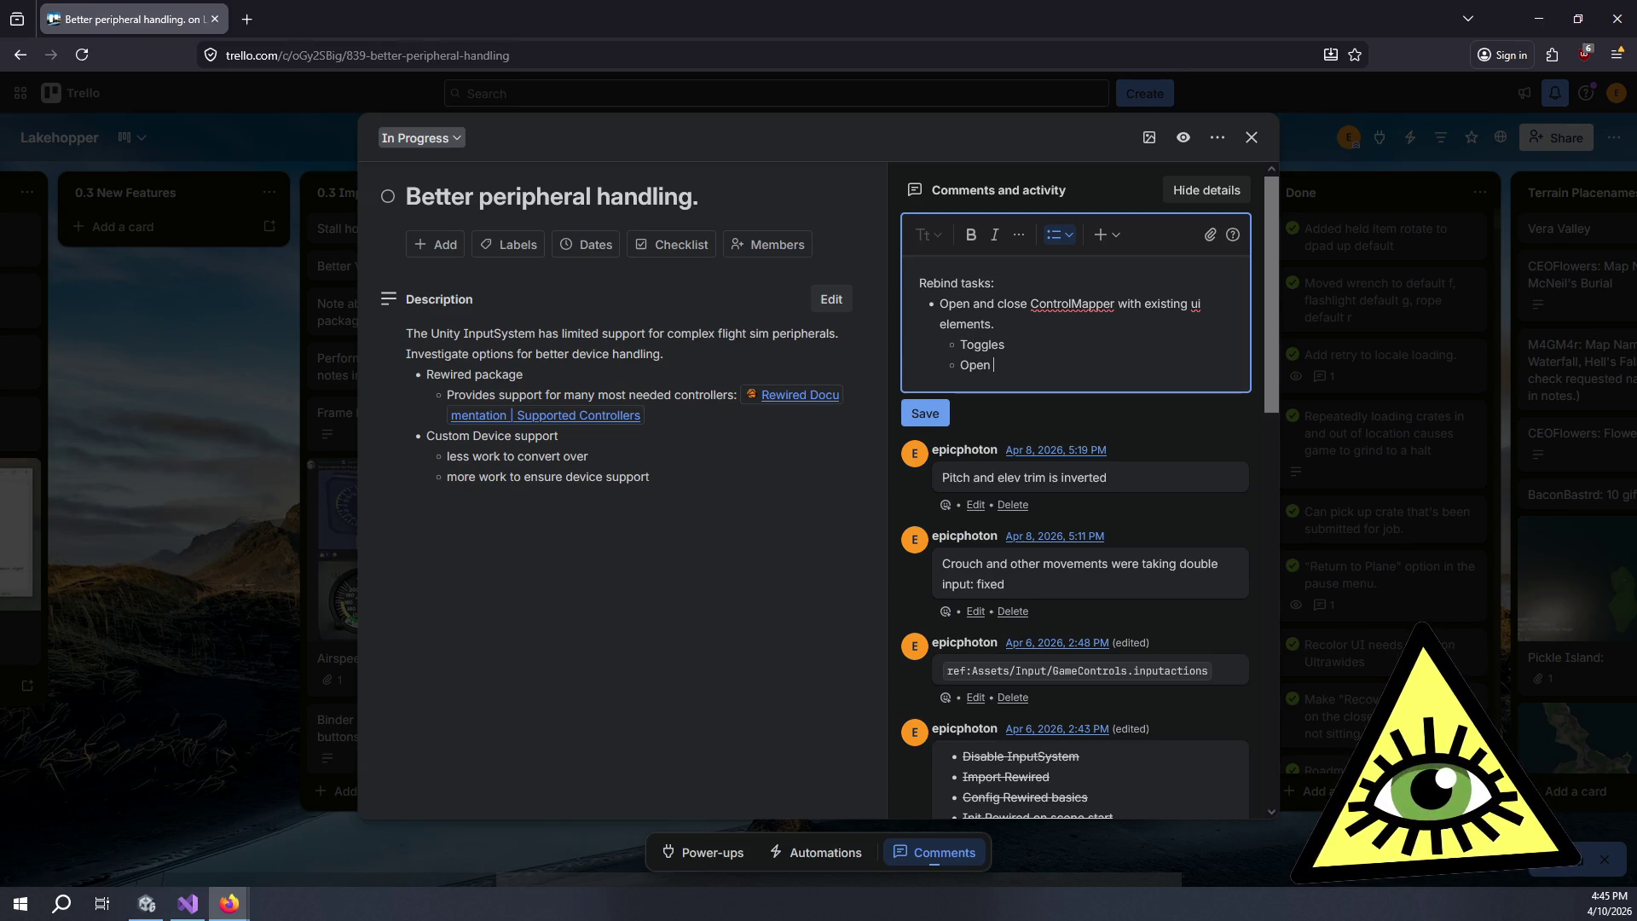
{"action": "type", "text": "CLick"}
{"action": "key", "text": "BackSpace"}
{"action": "key", "text": "BackSpace"}
{"action": "key", "text": "BackSpace"}
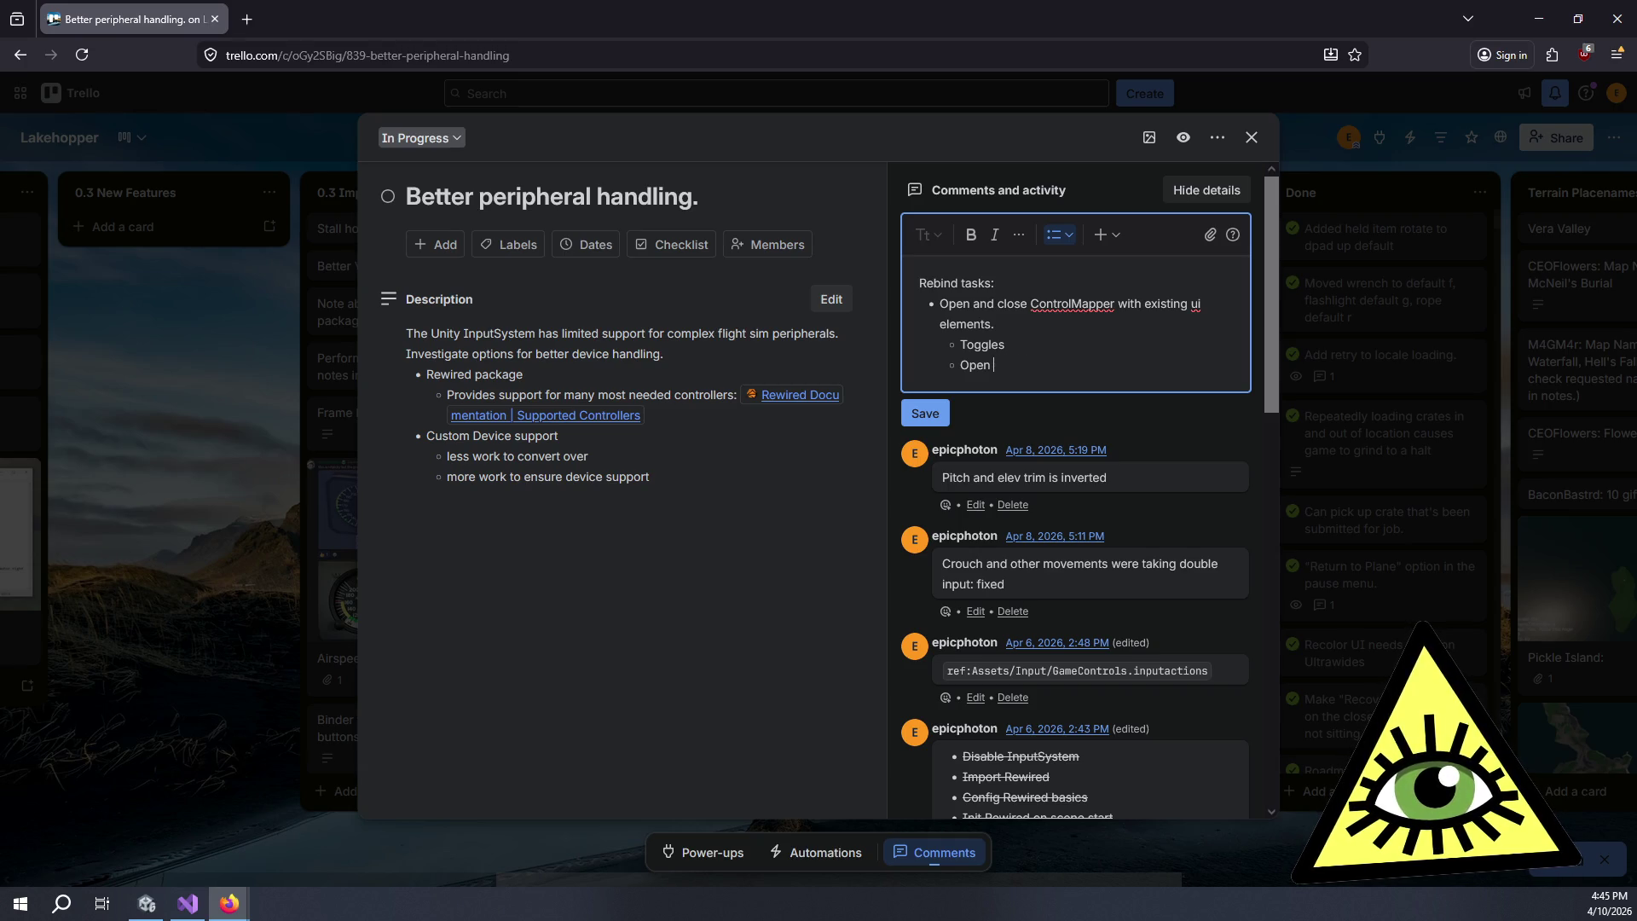
{"action": "type", "text": "/Close o"}
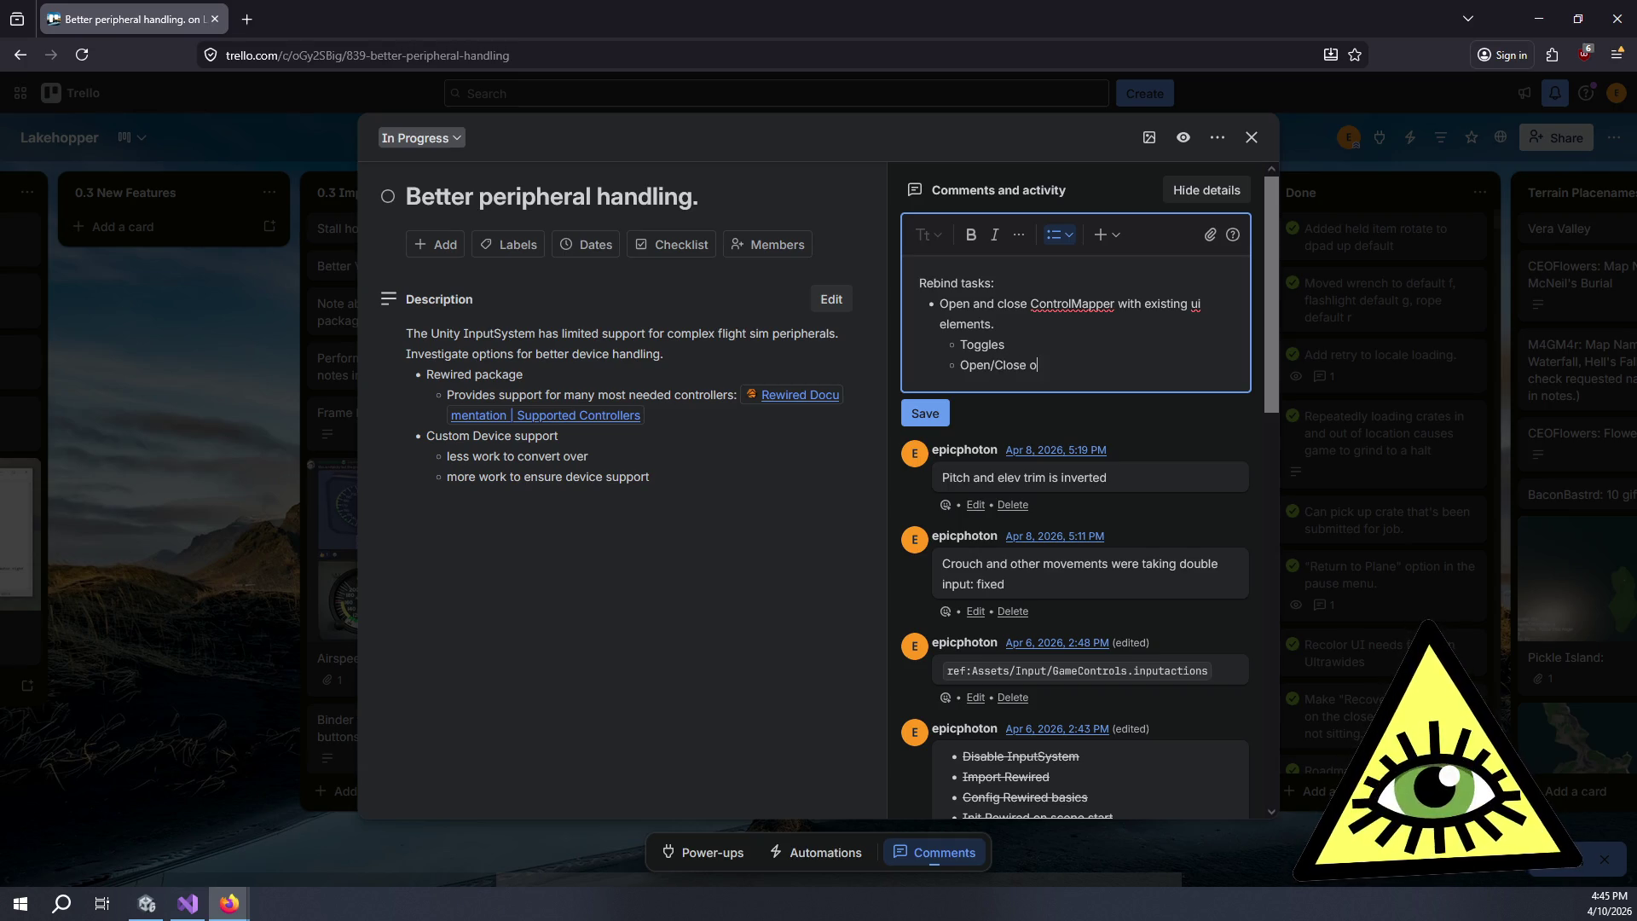
{"action": "type", "text": "f settings window"}
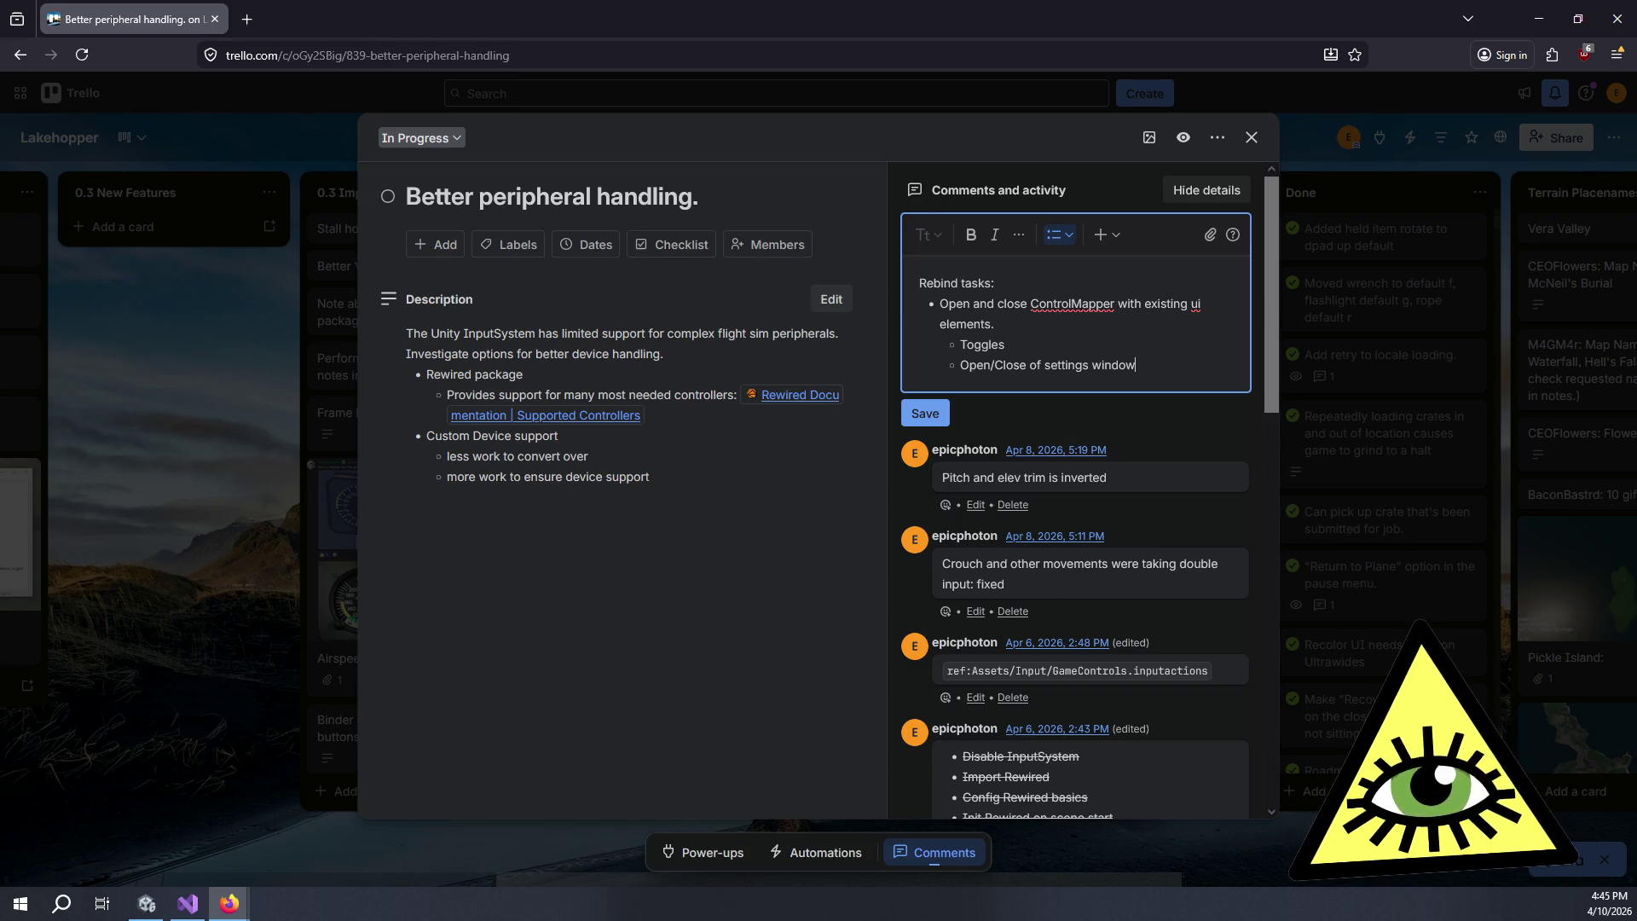
{"action": "key", "text": "Return"}
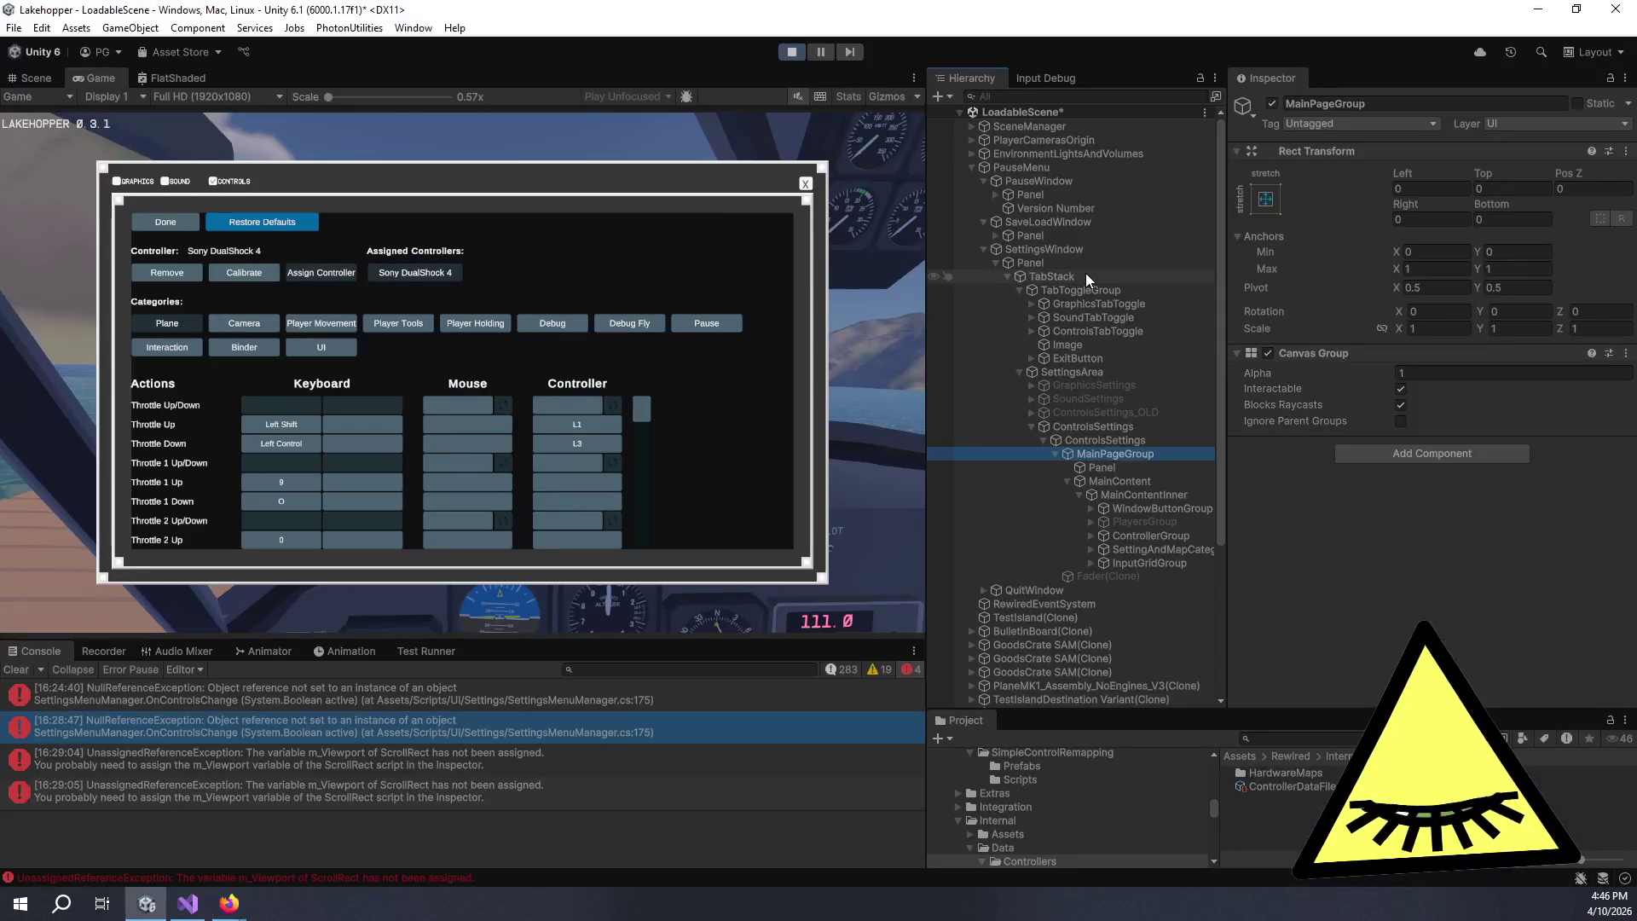
{"action": "type", "text": "Remove \"Done"}
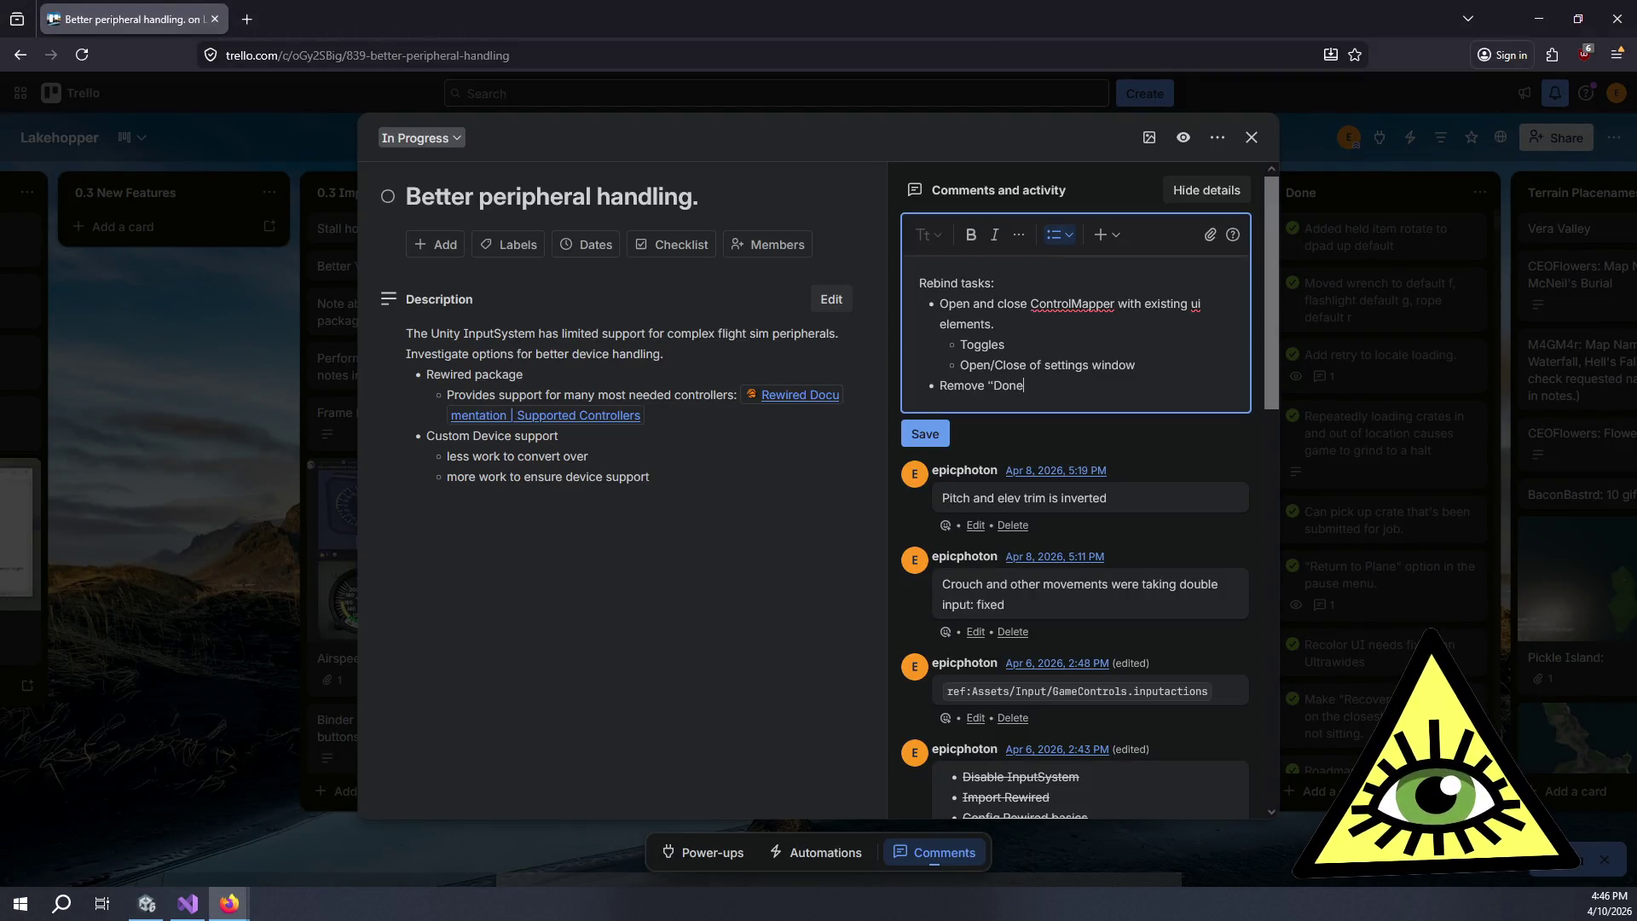
{"action": "type", "text": "\" button"}
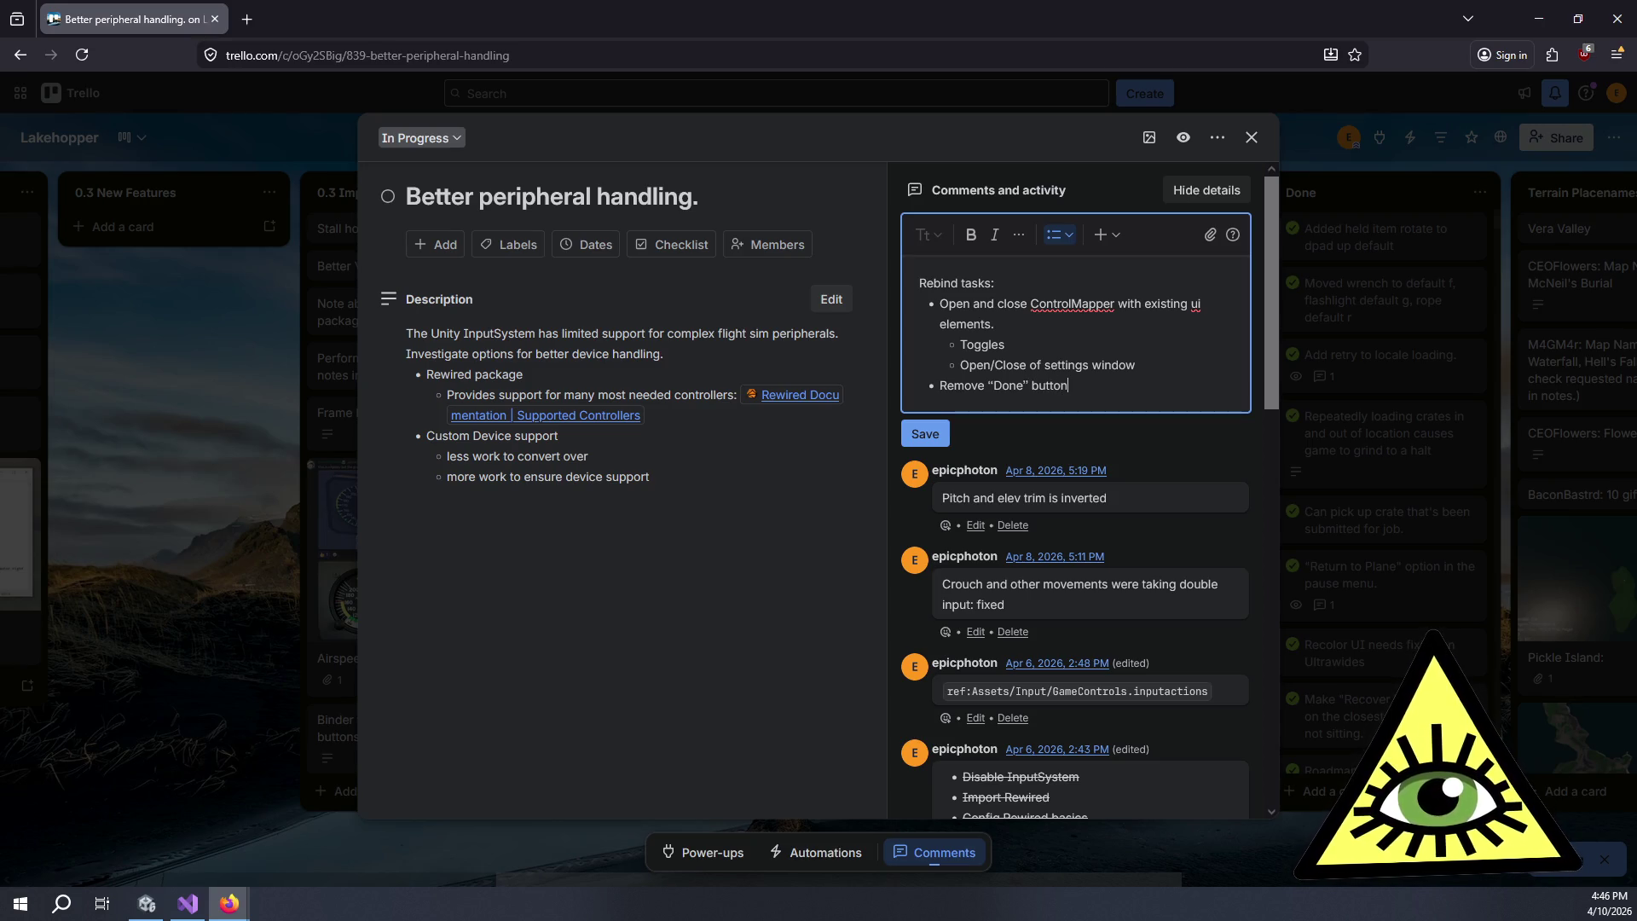
{"action": "key", "text": "alt+Tab"}
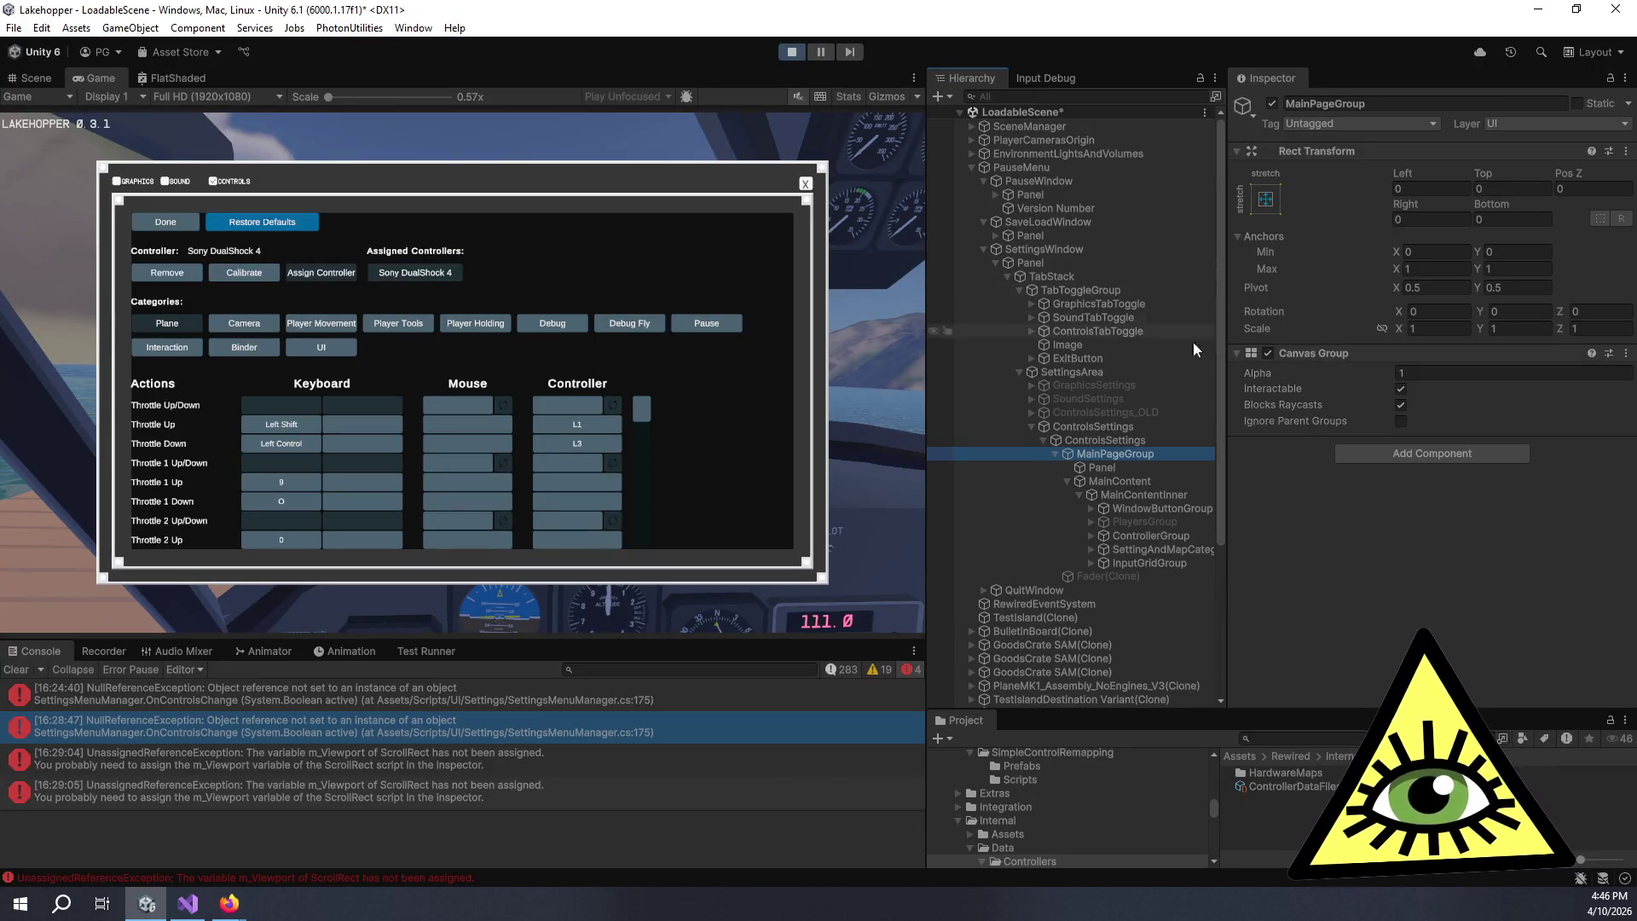
- Select the inner ControlsSettings object and expand its WindowButtonGroup in the Hierarchy
{"action": "left_click", "coordinate": [1101, 440]}
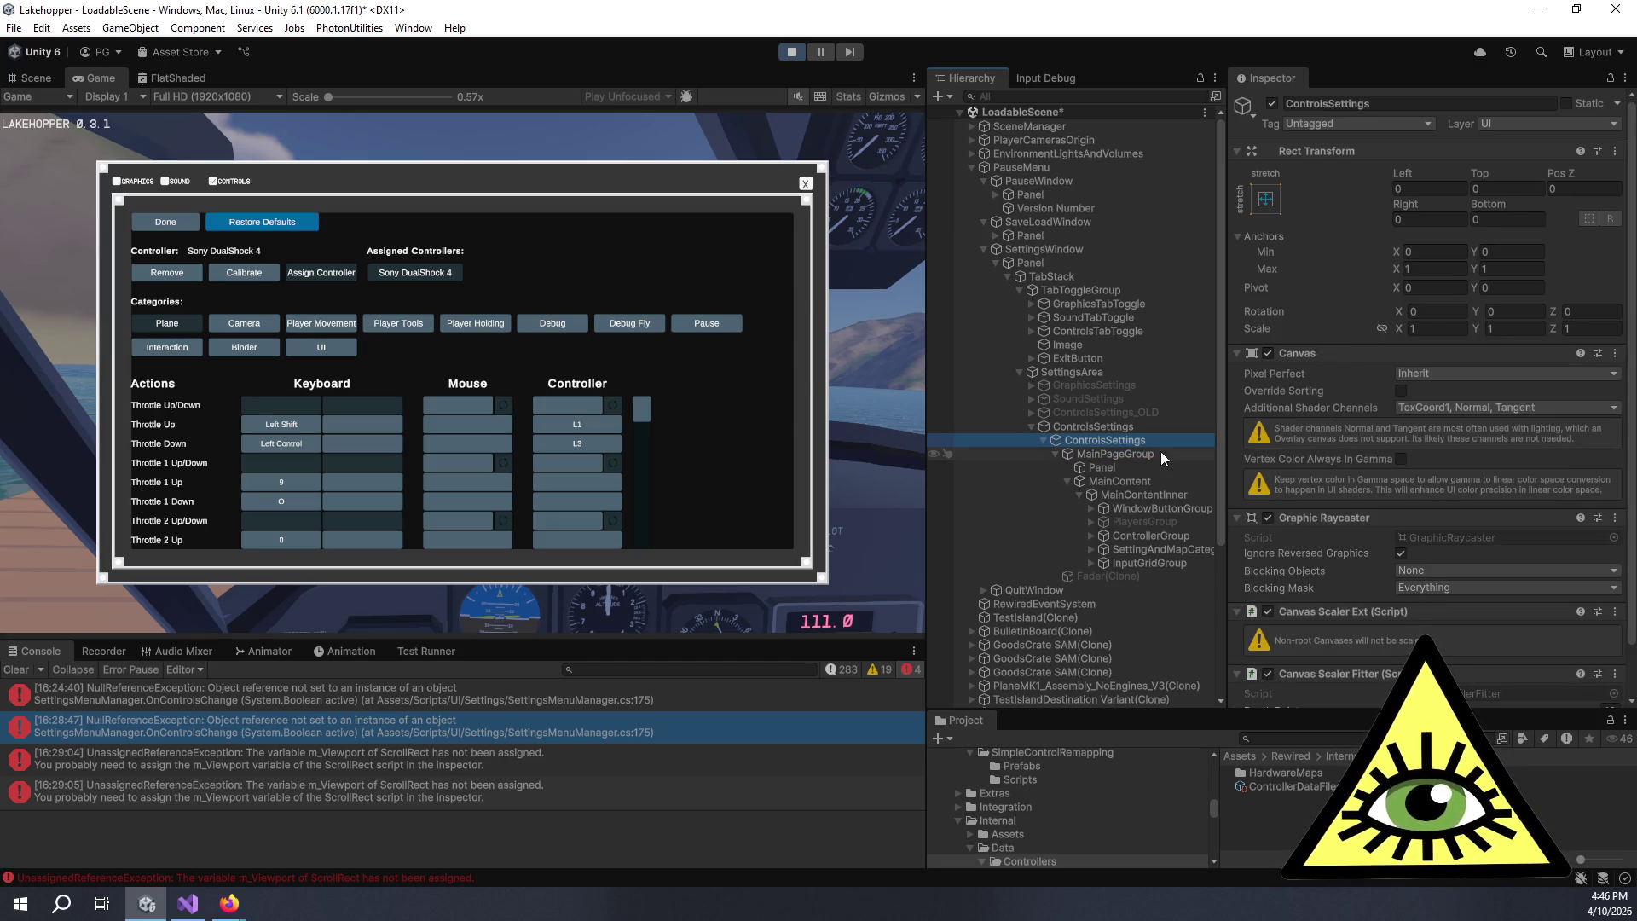
{"action": "left_click", "coordinate": [1139, 429]}
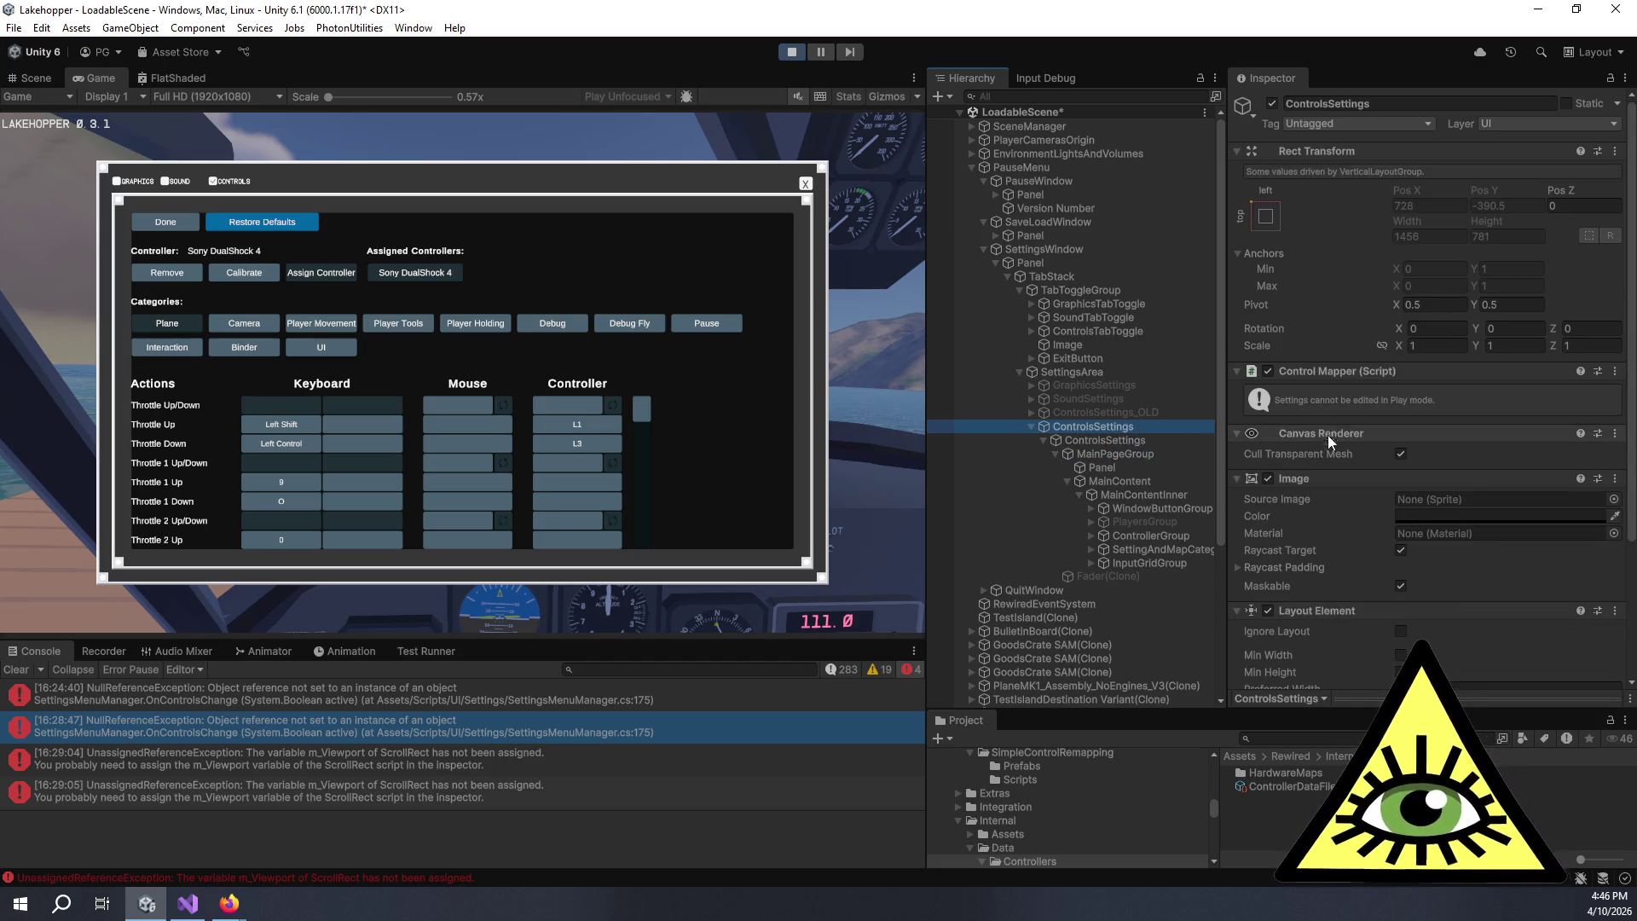
{"action": "scroll", "coordinate": [1328, 431], "scroll_direction": "down", "scroll_amount": 4}
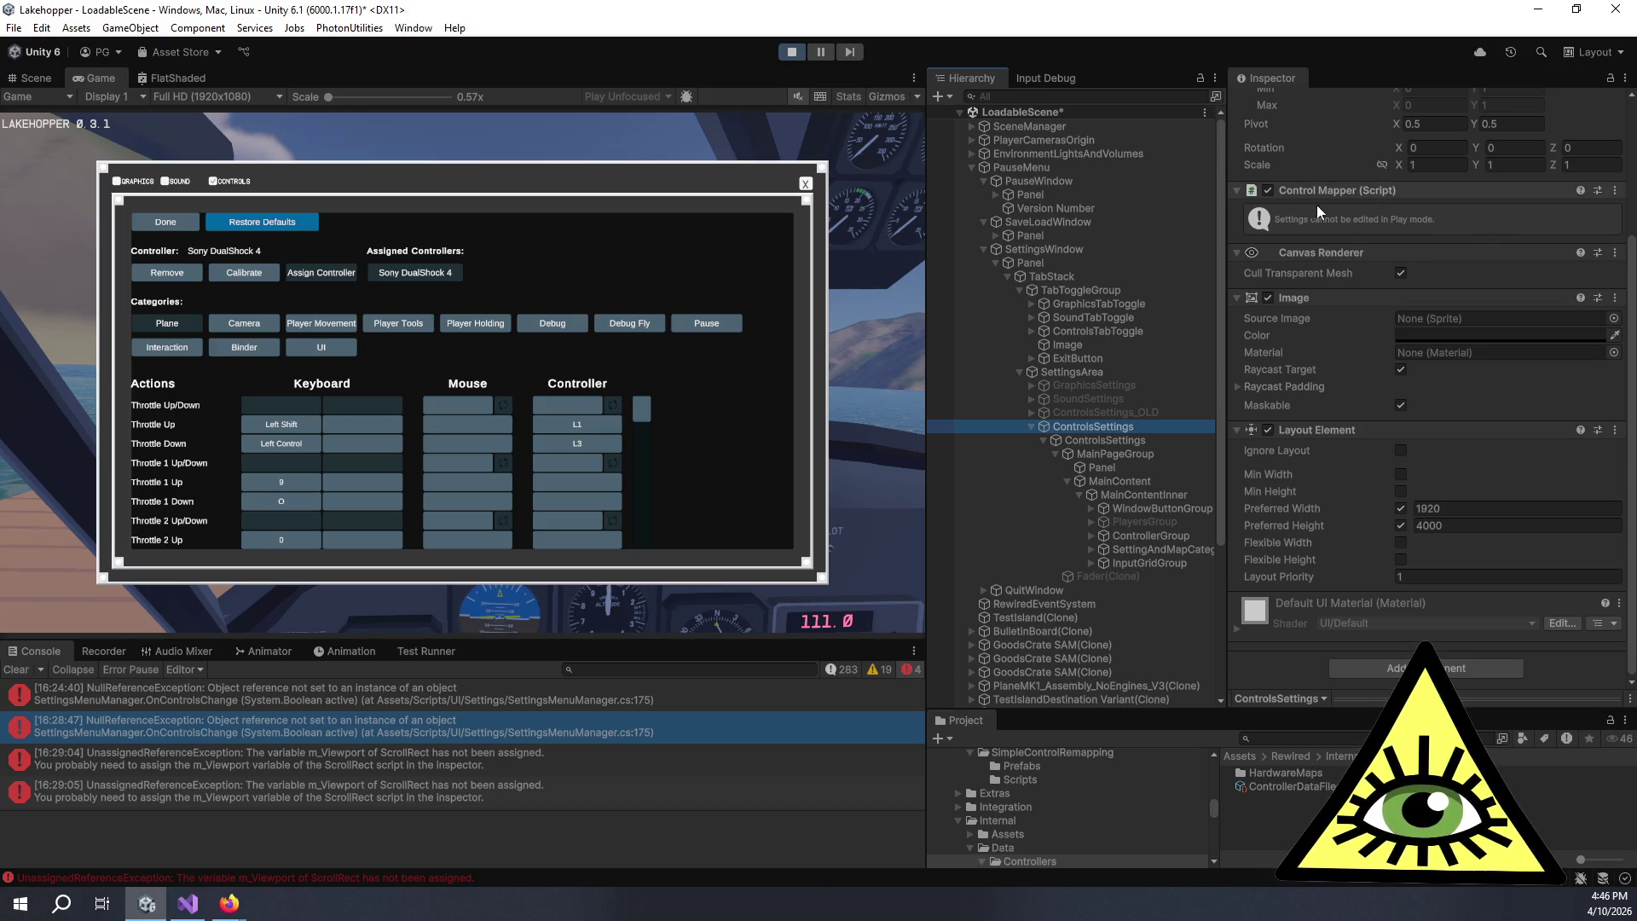
{"action": "left_click", "coordinate": [1097, 437]}
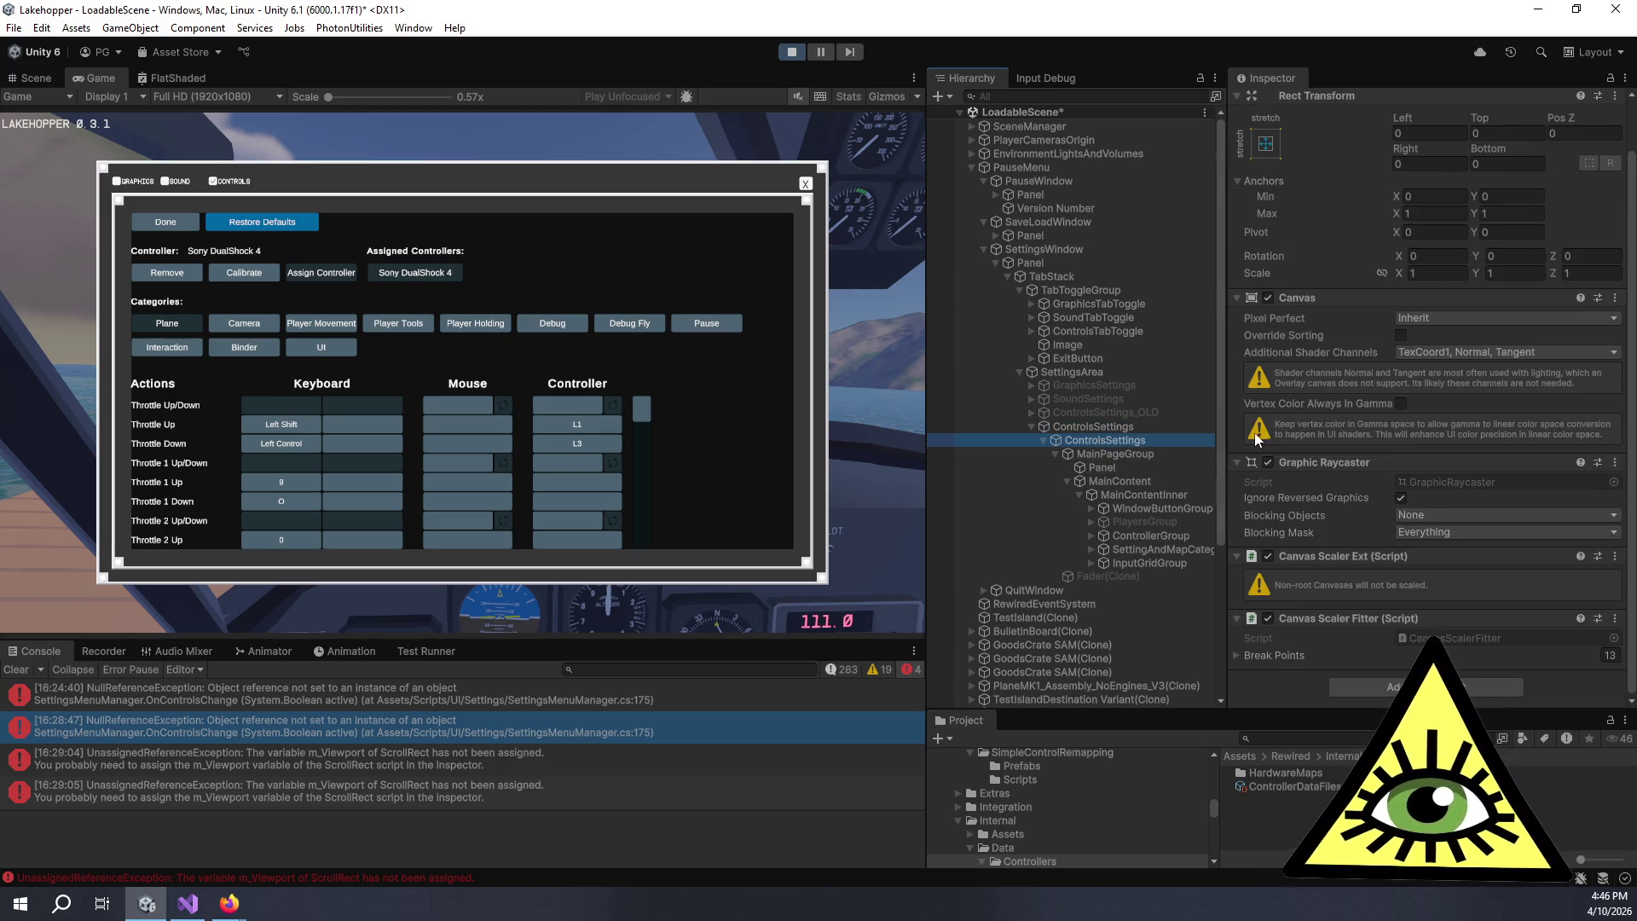
{"action": "left_click", "coordinate": [1150, 508]}
{"action": "right_click", "coordinate": [1150, 509]}
{"action": "left_click", "coordinate": [1123, 508]}
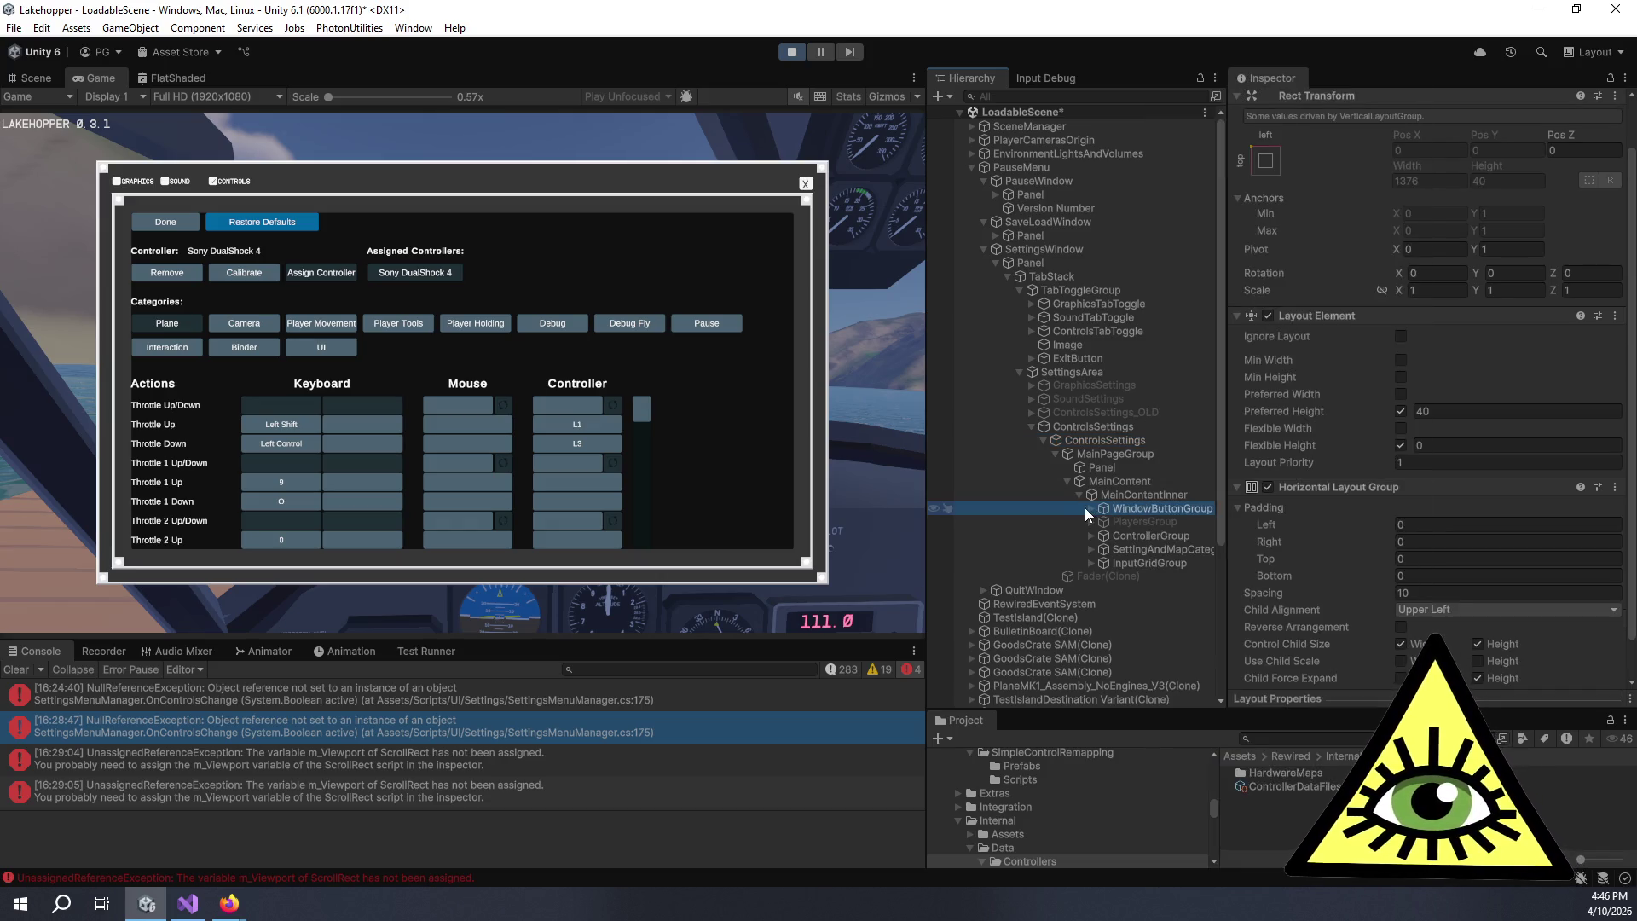
{"action": "left_click", "coordinate": [1093, 508]}
- Inspect DoneButton's On Click() event, which calls ControlMapper.OnButtonActivated on ControlsSettings
{"action": "left_click", "coordinate": [1143, 522]}
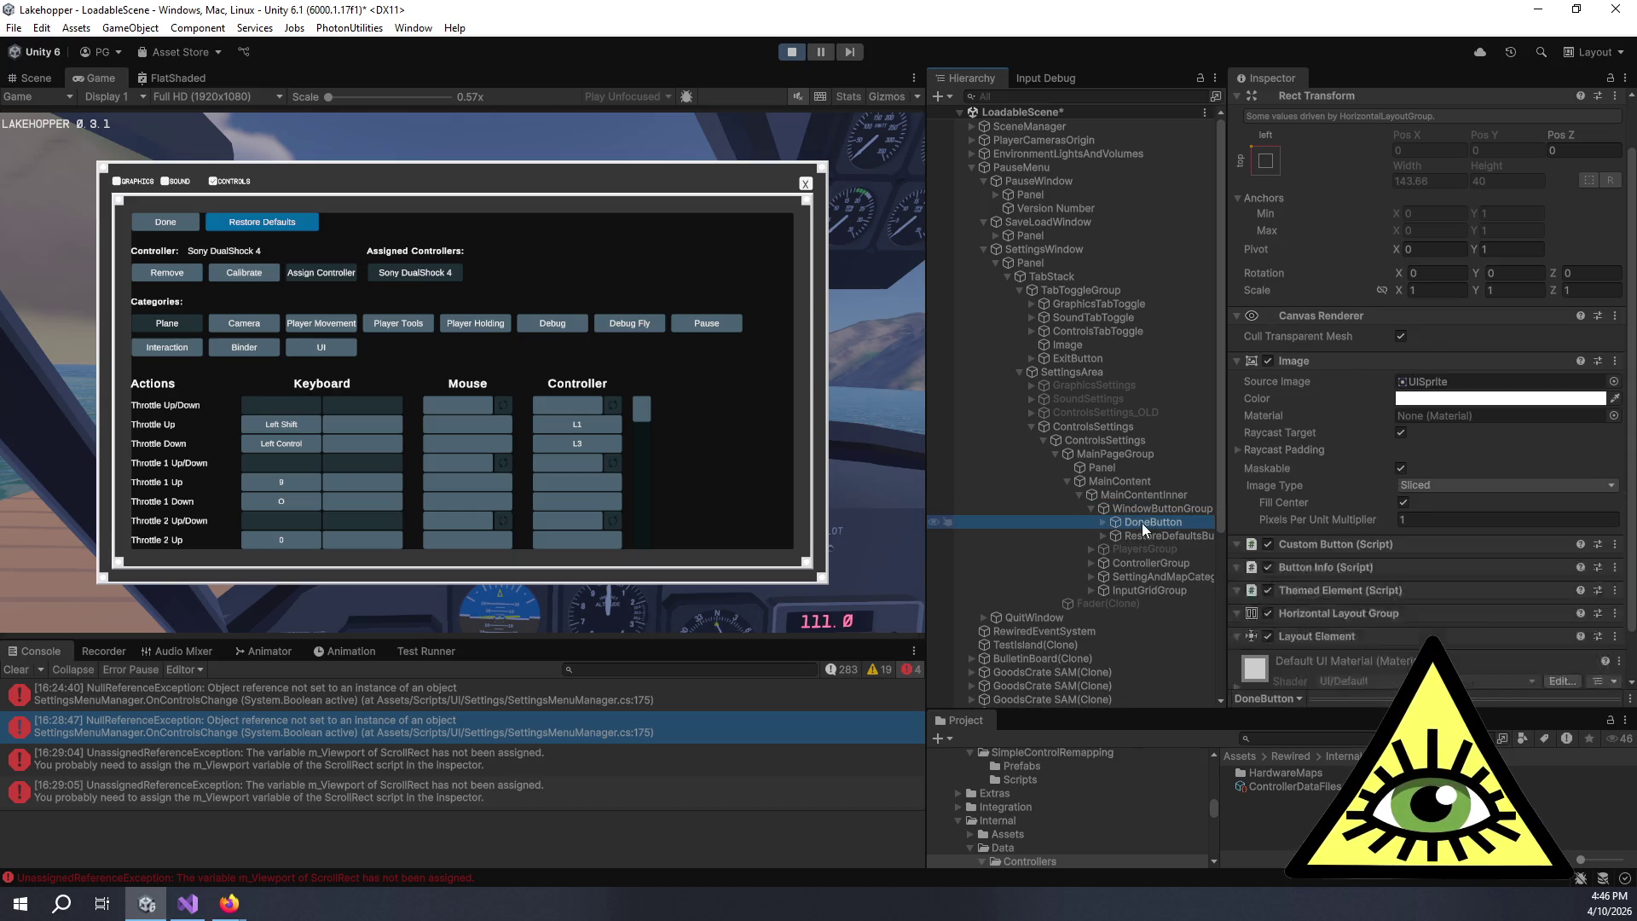
{"action": "scroll", "coordinate": [1315, 452], "scroll_direction": "down", "scroll_amount": 15}
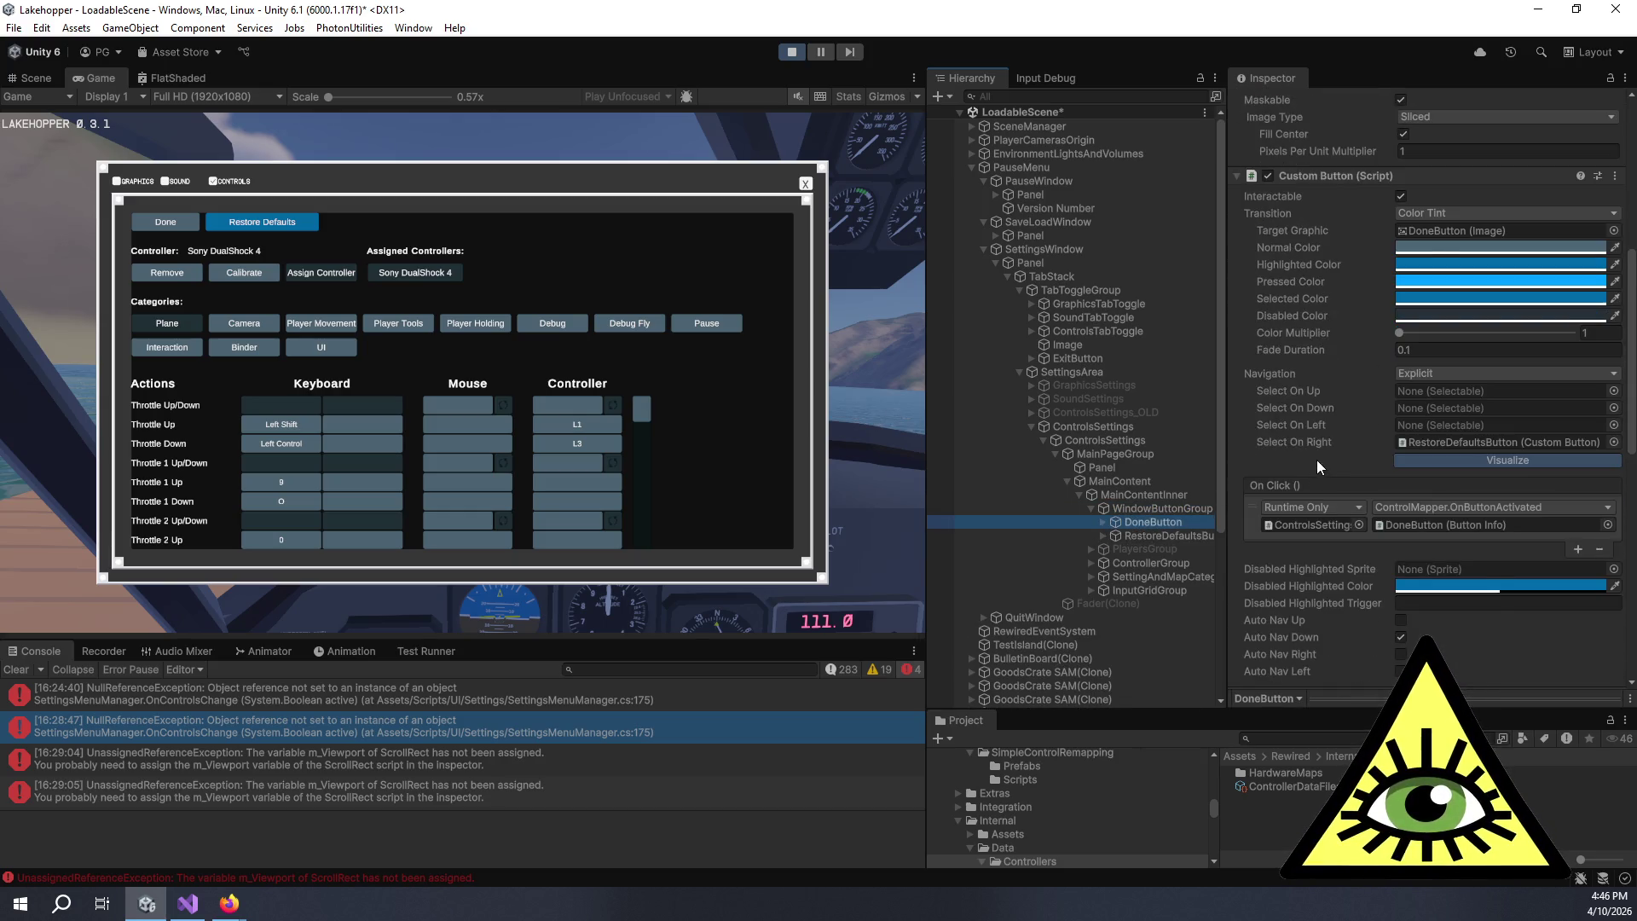
{"action": "scroll", "coordinate": [1326, 467], "scroll_direction": "down", "scroll_amount": 1}
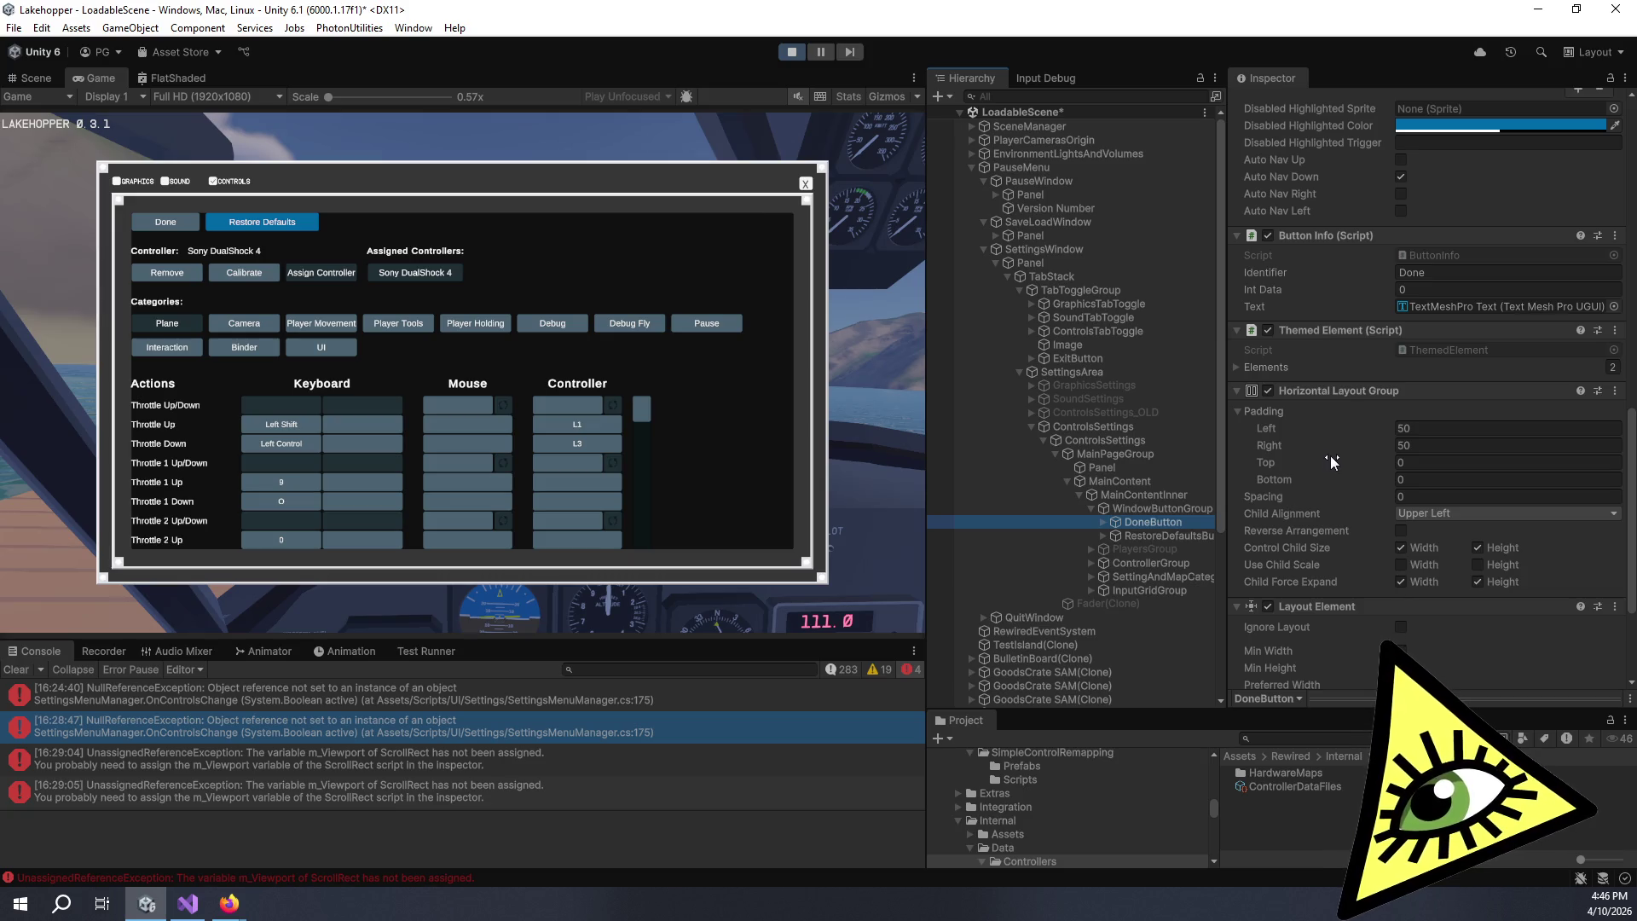
{"action": "scroll", "coordinate": [1333, 455], "scroll_direction": "down", "scroll_amount": 2}
{"action": "scroll", "coordinate": [1339, 457], "scroll_direction": "up", "scroll_amount": 2}
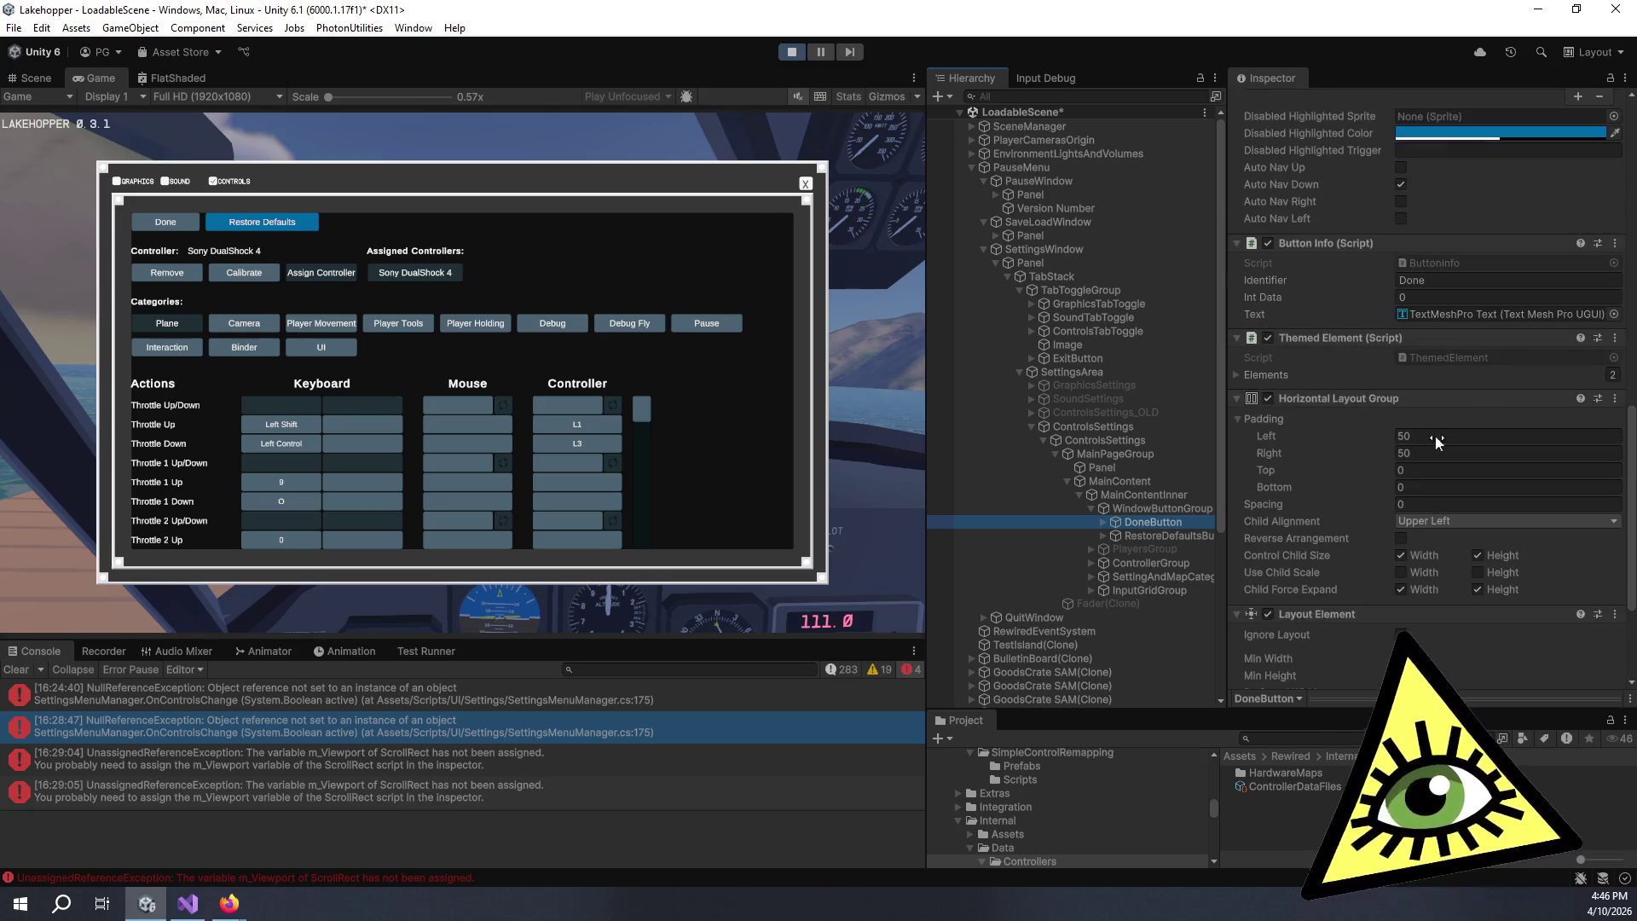
{"action": "scroll", "coordinate": [1330, 321], "scroll_direction": "up", "scroll_amount": 4}
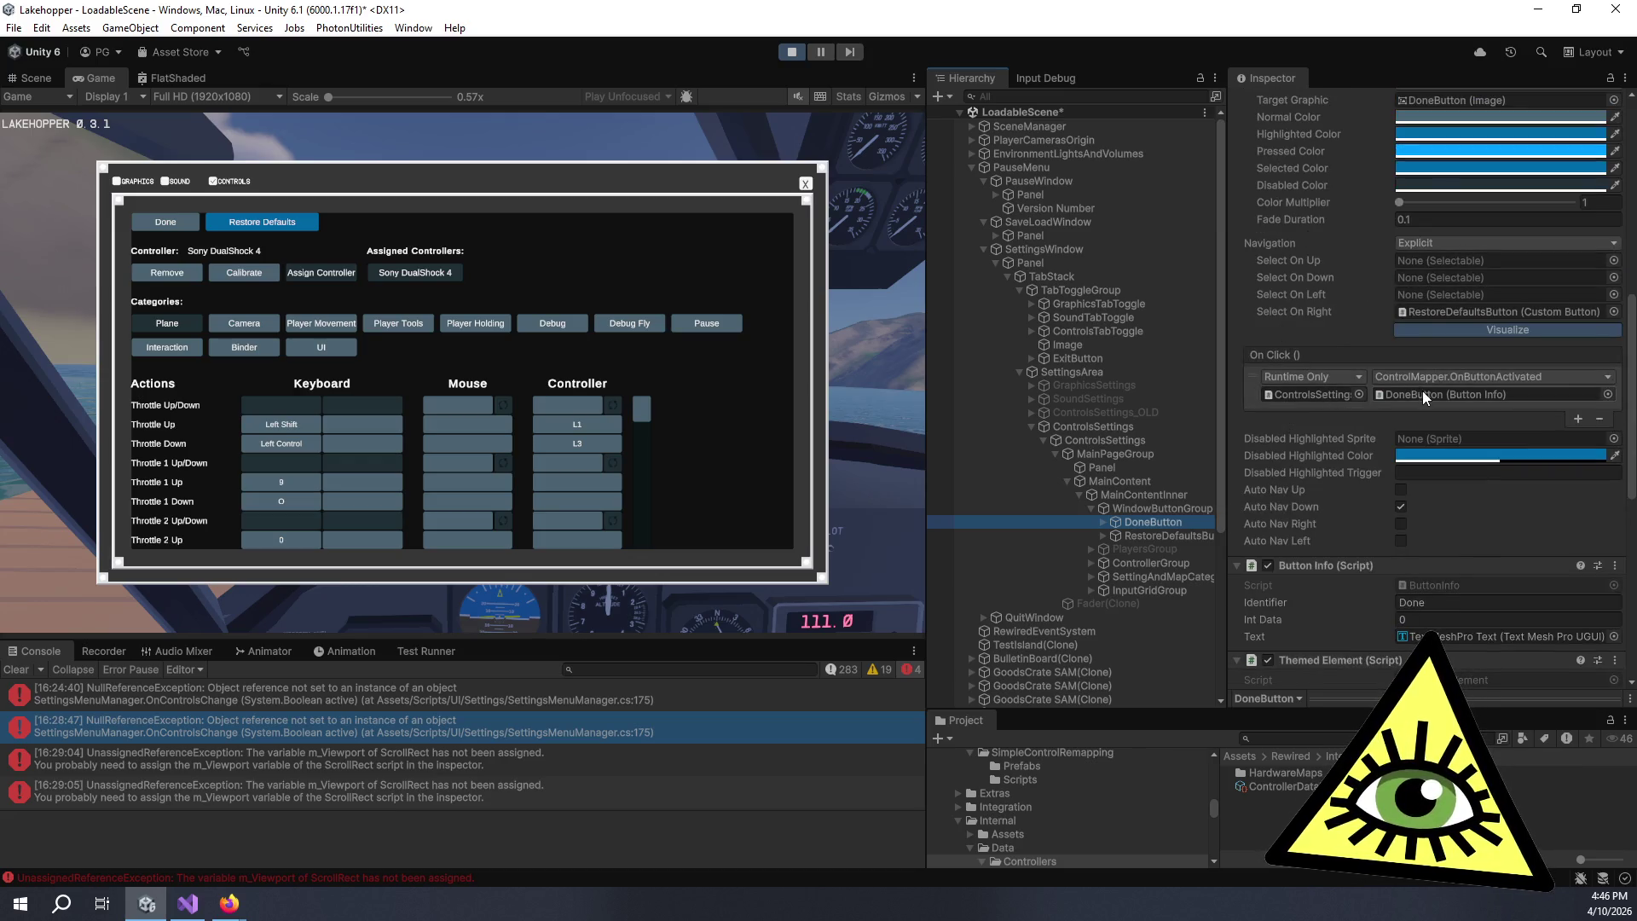
{"action": "left_click", "coordinate": [1328, 391]}
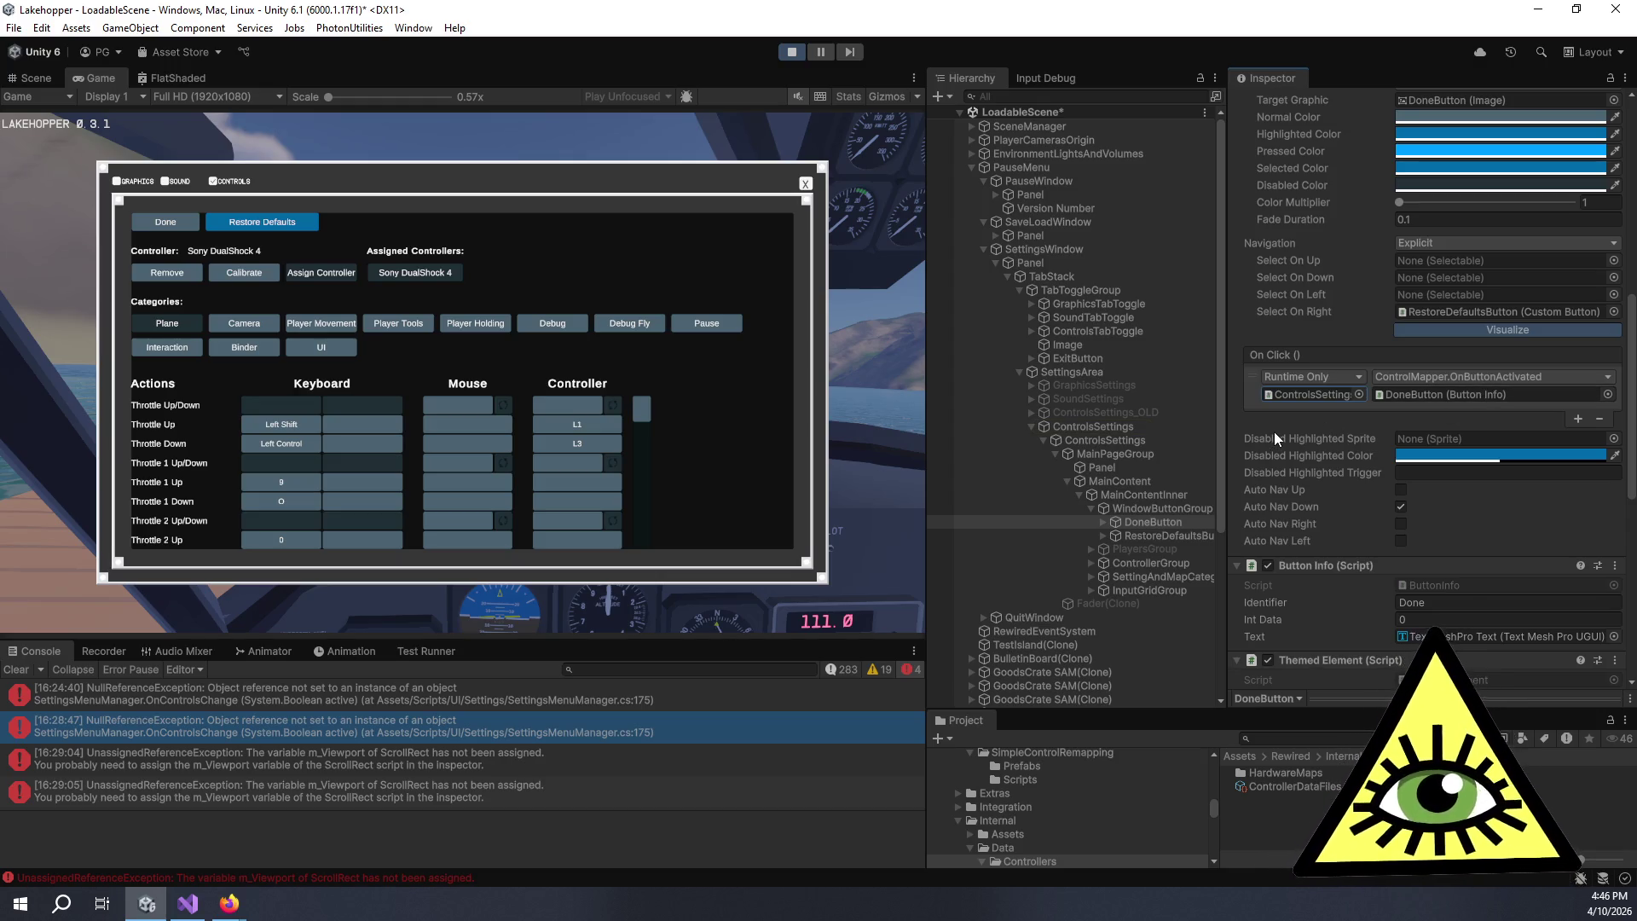
{"action": "scroll", "coordinate": [1274, 430], "scroll_direction": "down", "scroll_amount": 3}
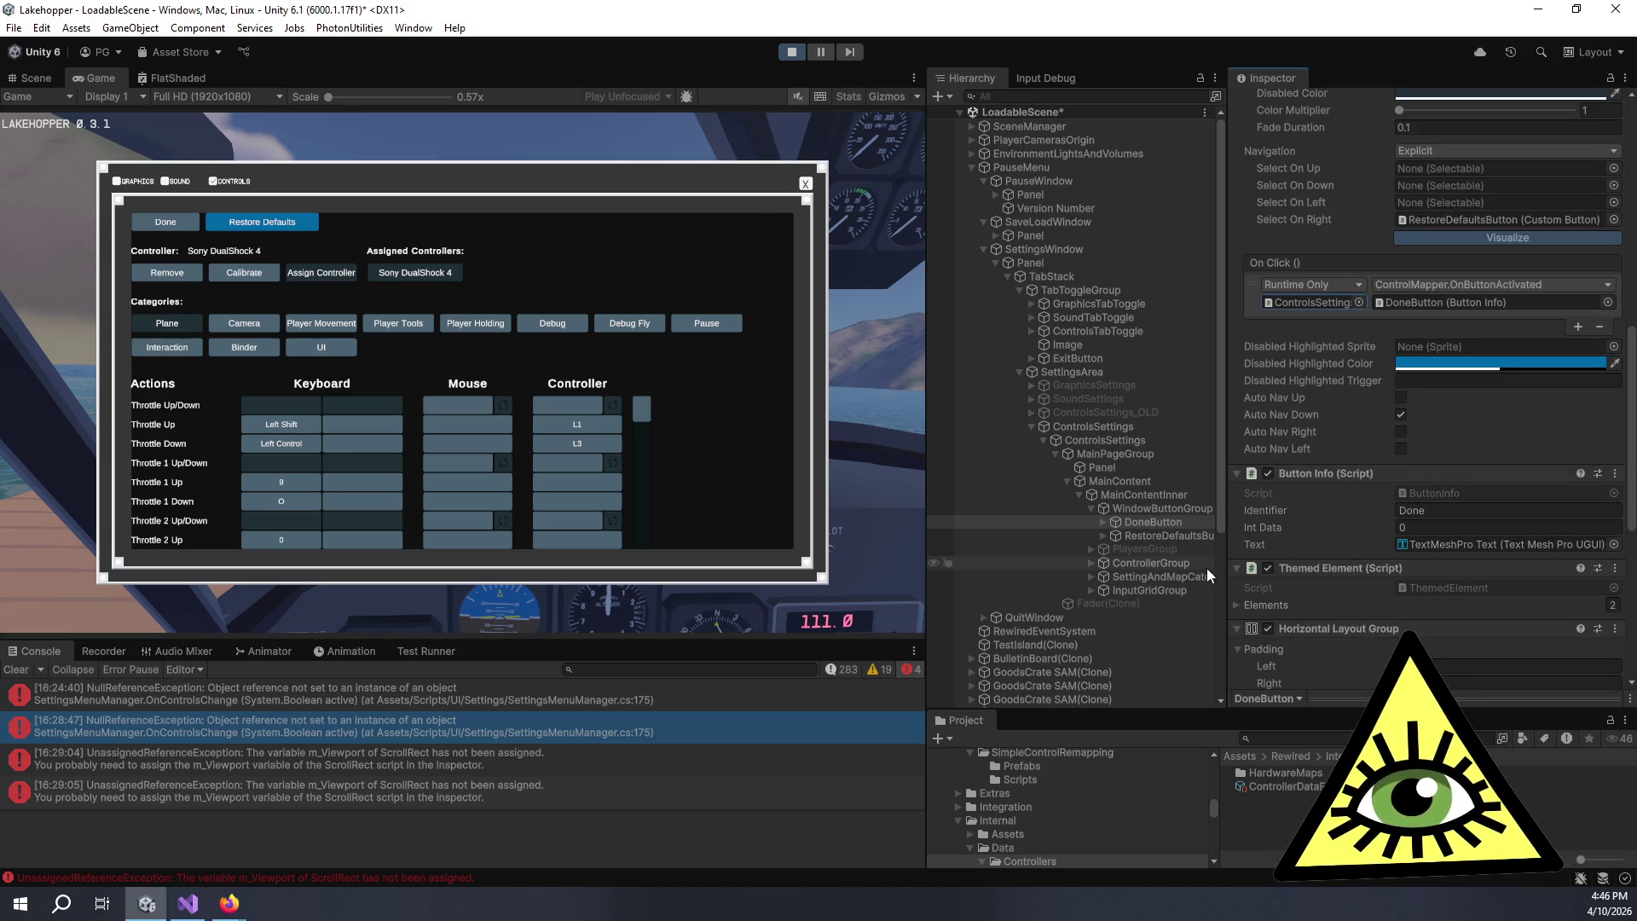
- Add the bullet 'Wider Controls Scroller (scale with window size)' to the Rebind tasks comment draft
{"action": "key", "text": "alt+Tab"}
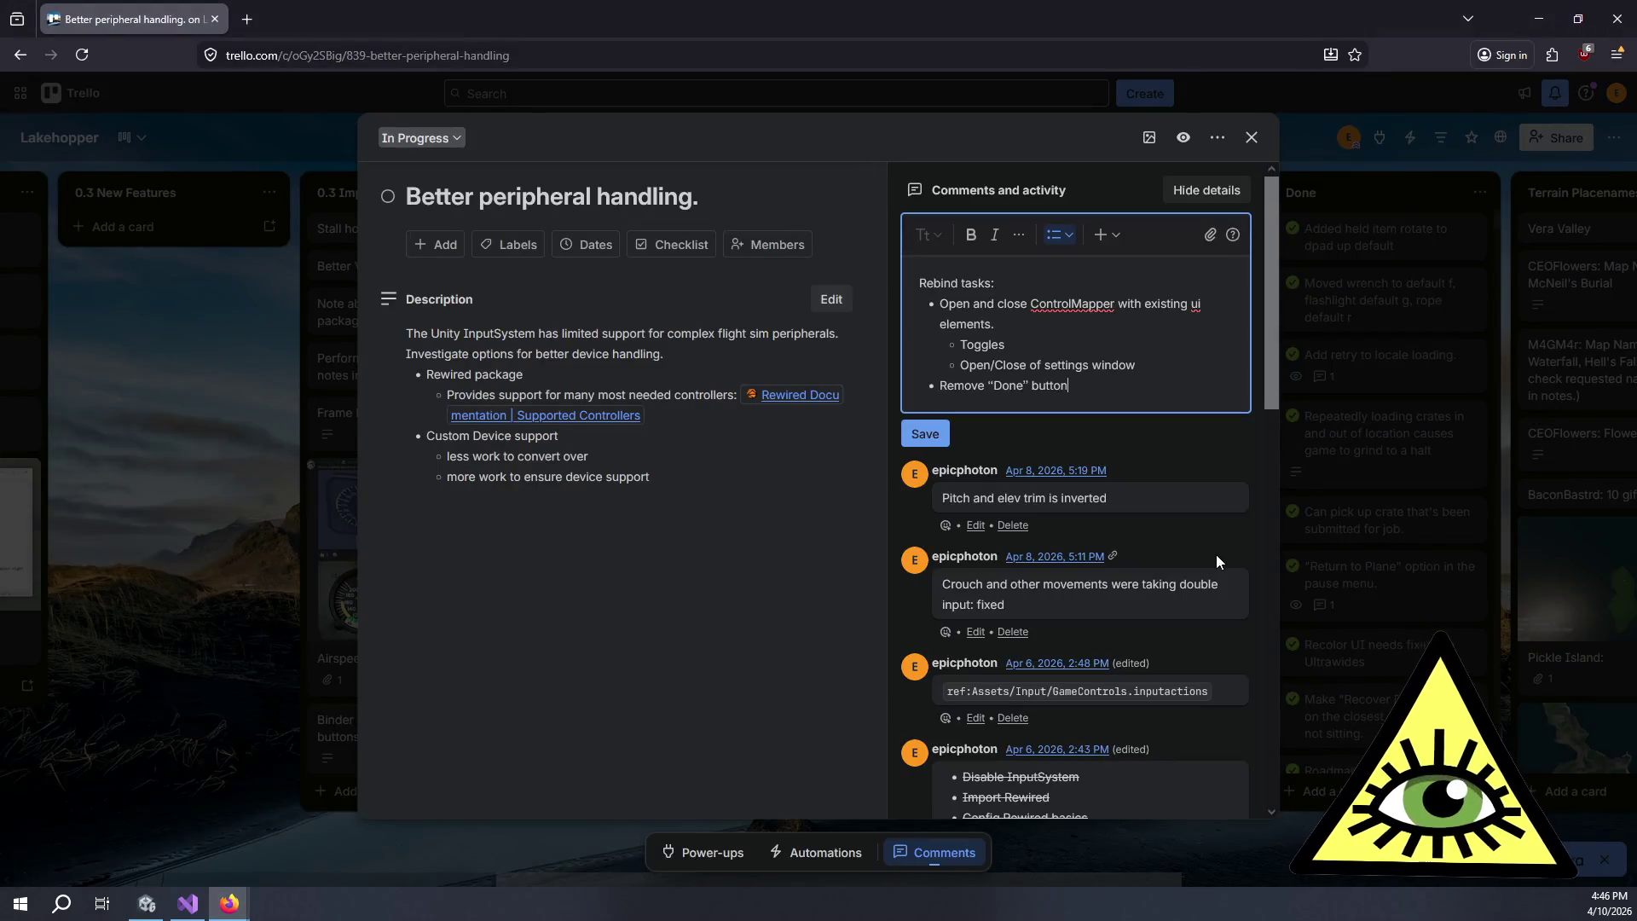
{"action": "key", "text": "alt+Tab"}
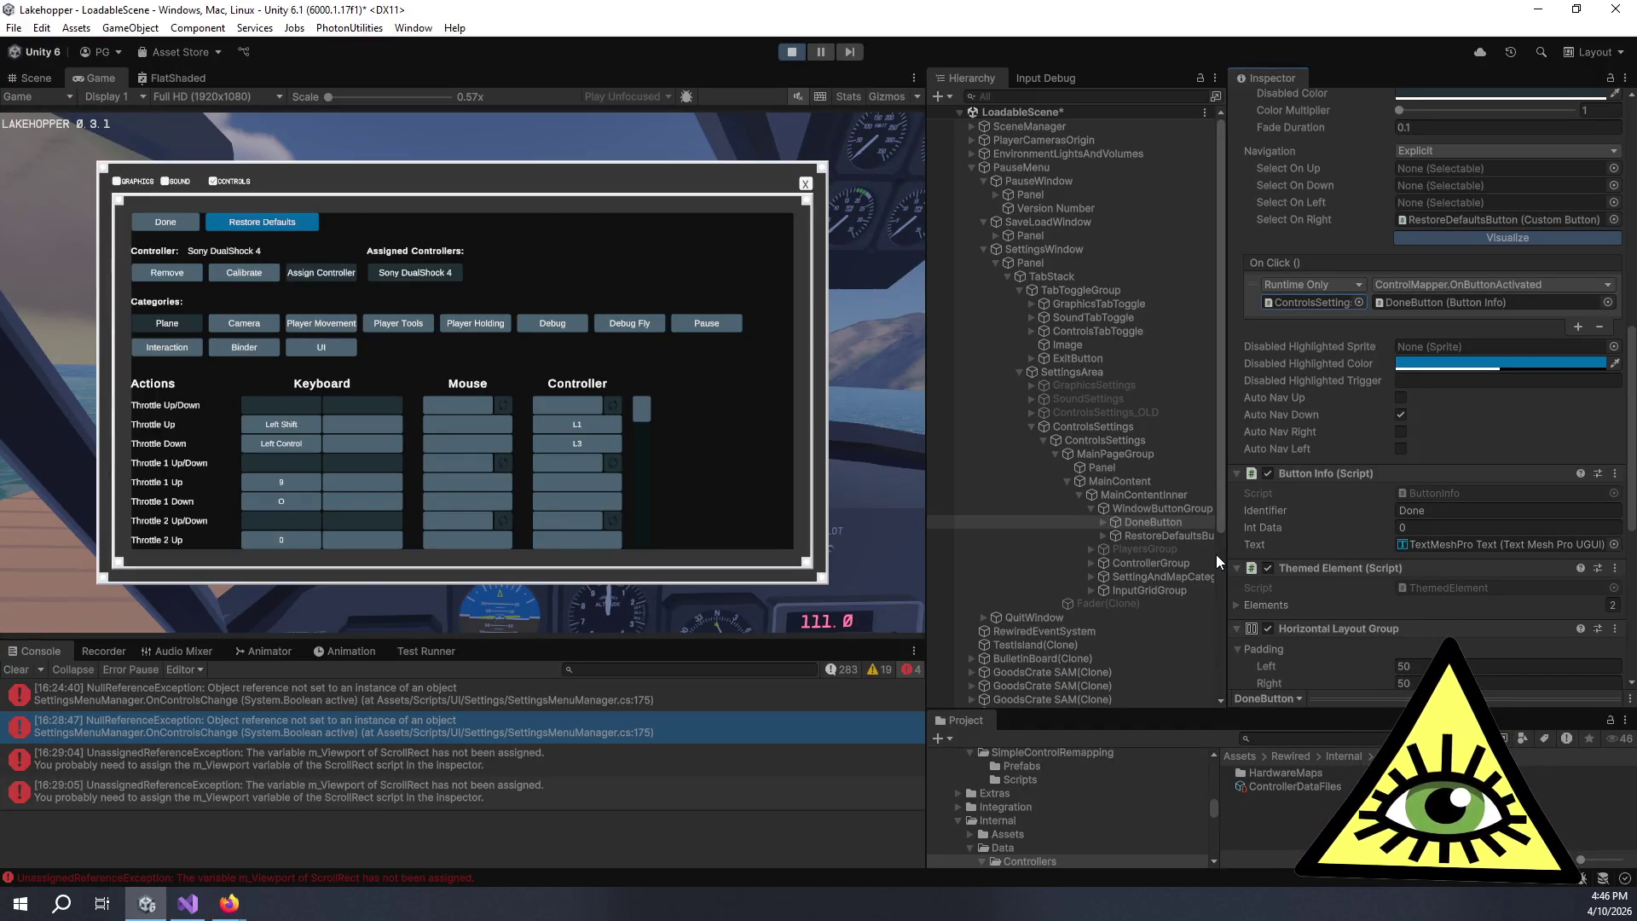
{"action": "key", "text": "alt+Tab"}
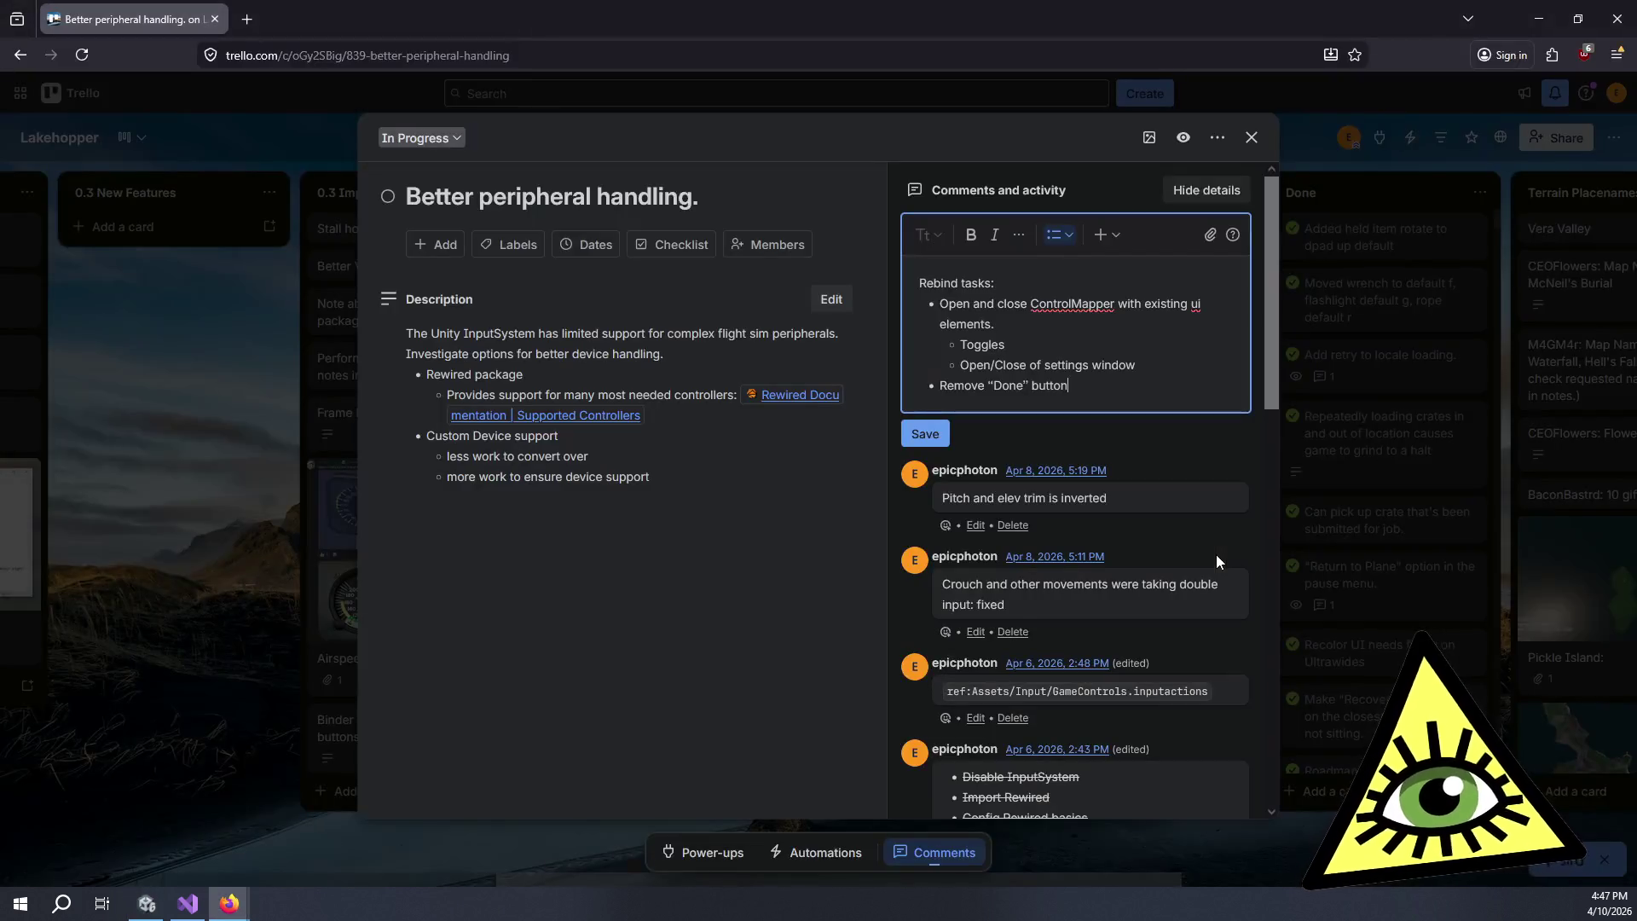
{"action": "key", "text": "Return"}
{"action": "type", "text": "Wider"}
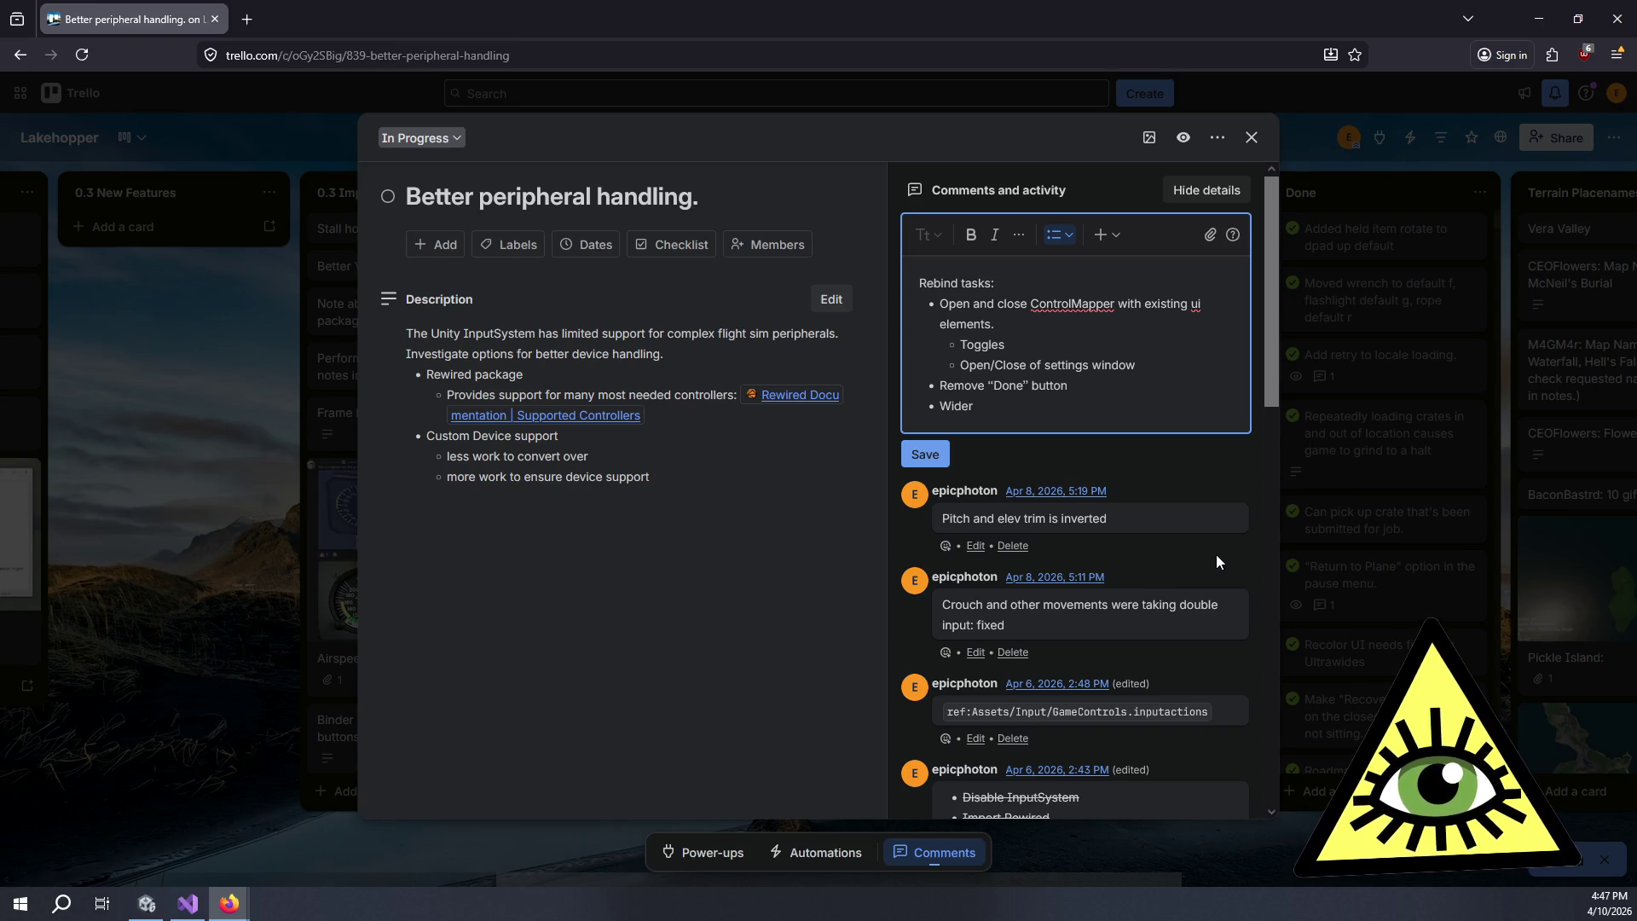
{"action": "type", "text": " Control"}
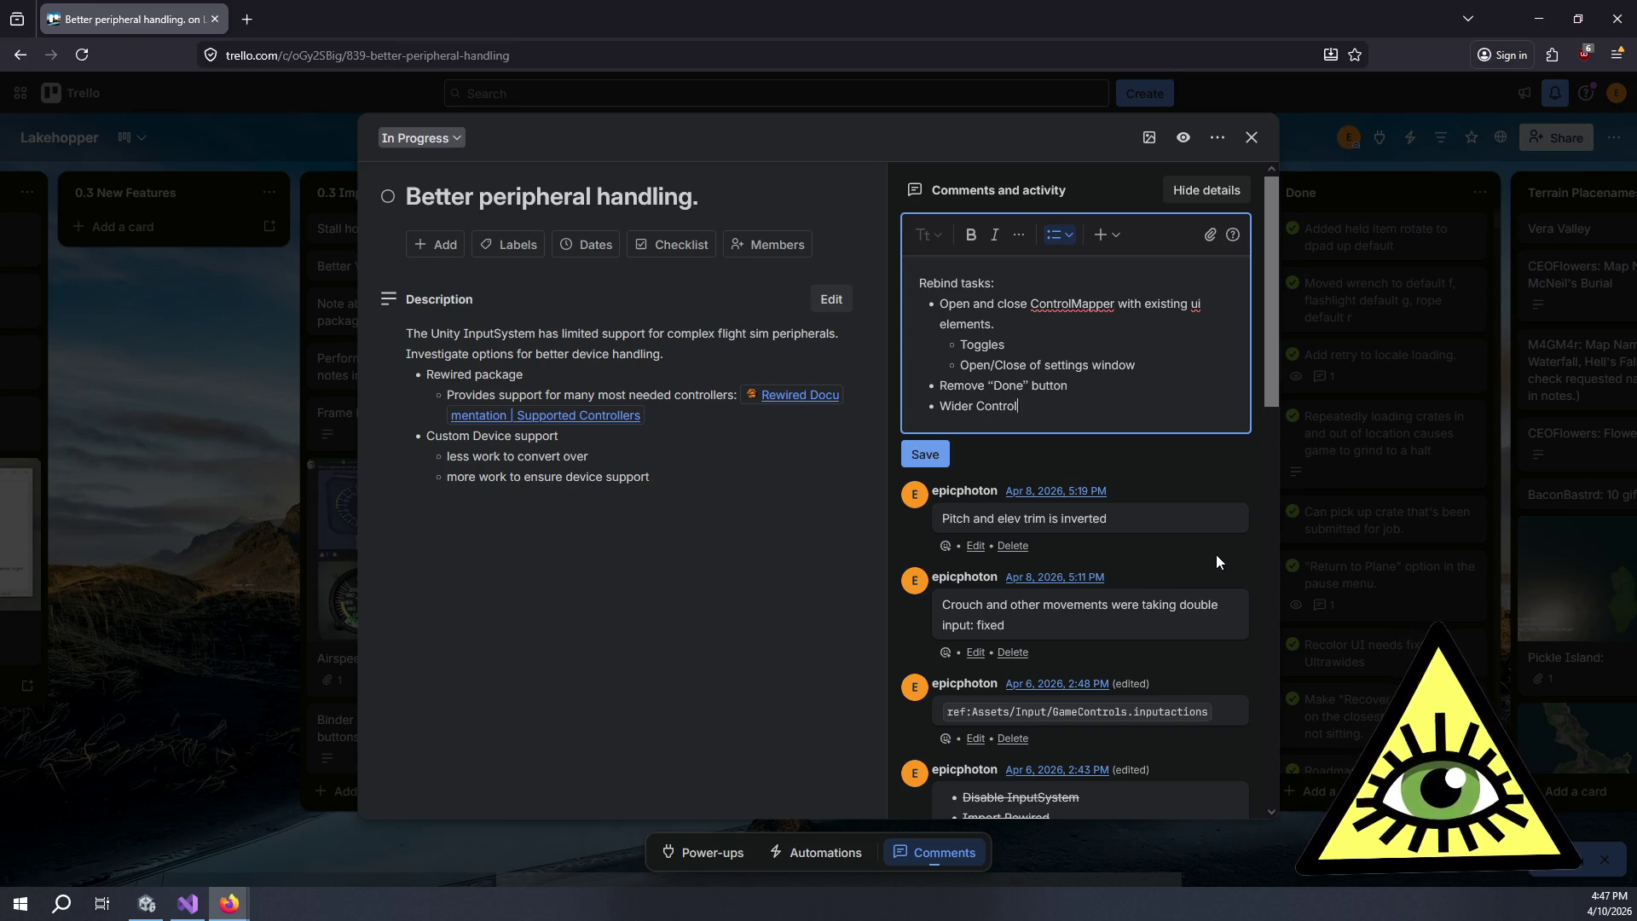
{"action": "type", "text": "s Scroller"}
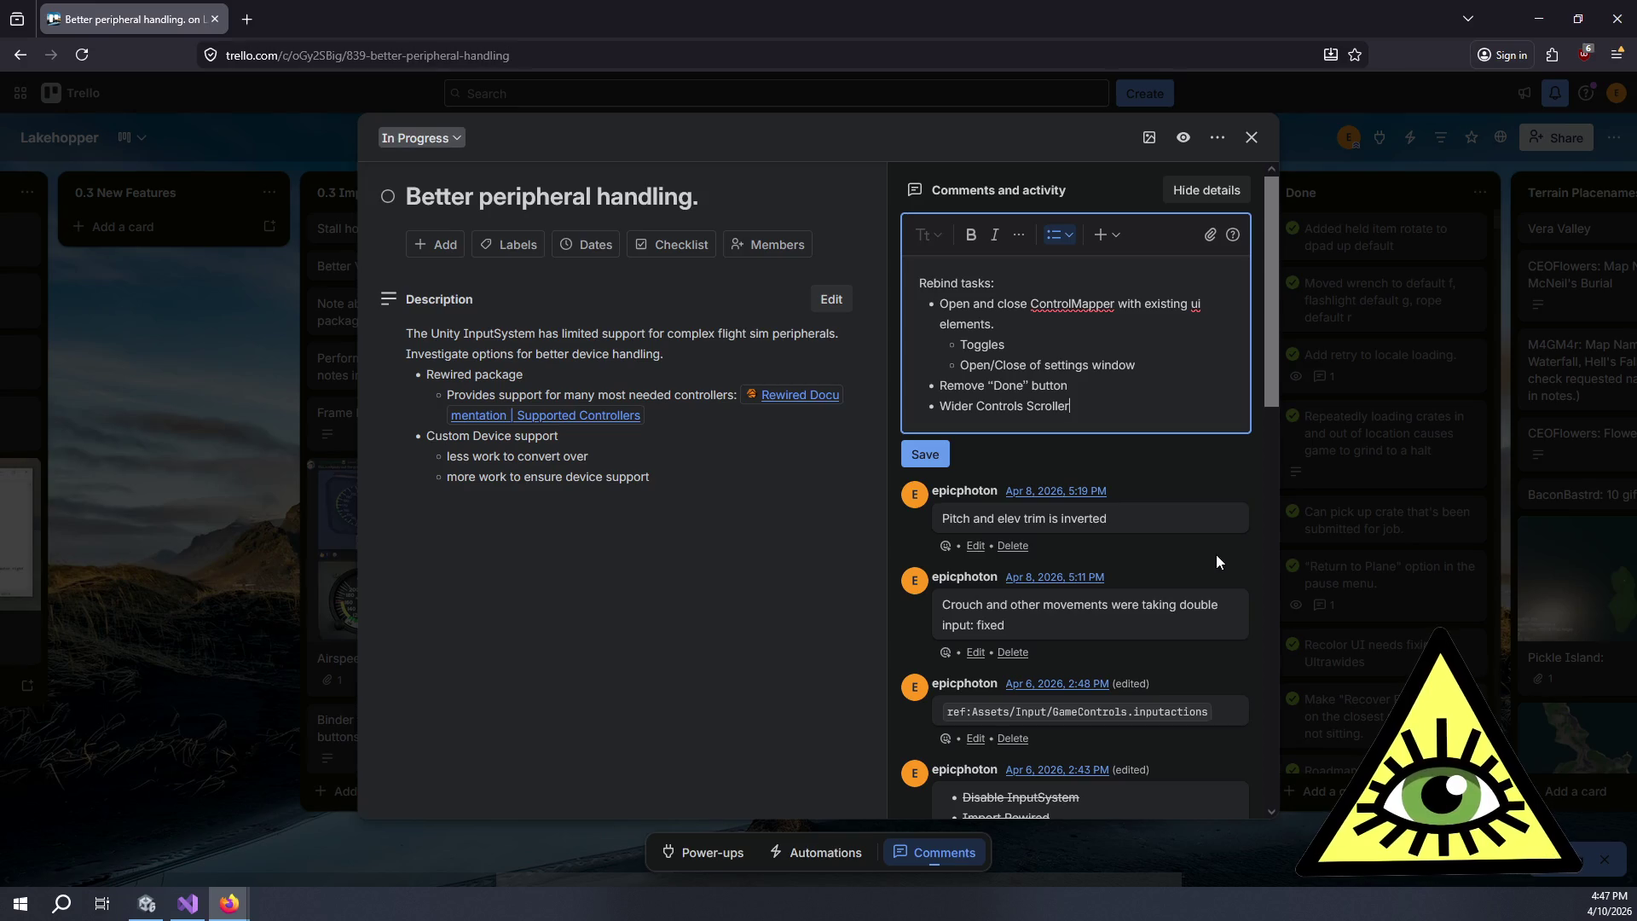
{"action": "type", "text": " (scale "}
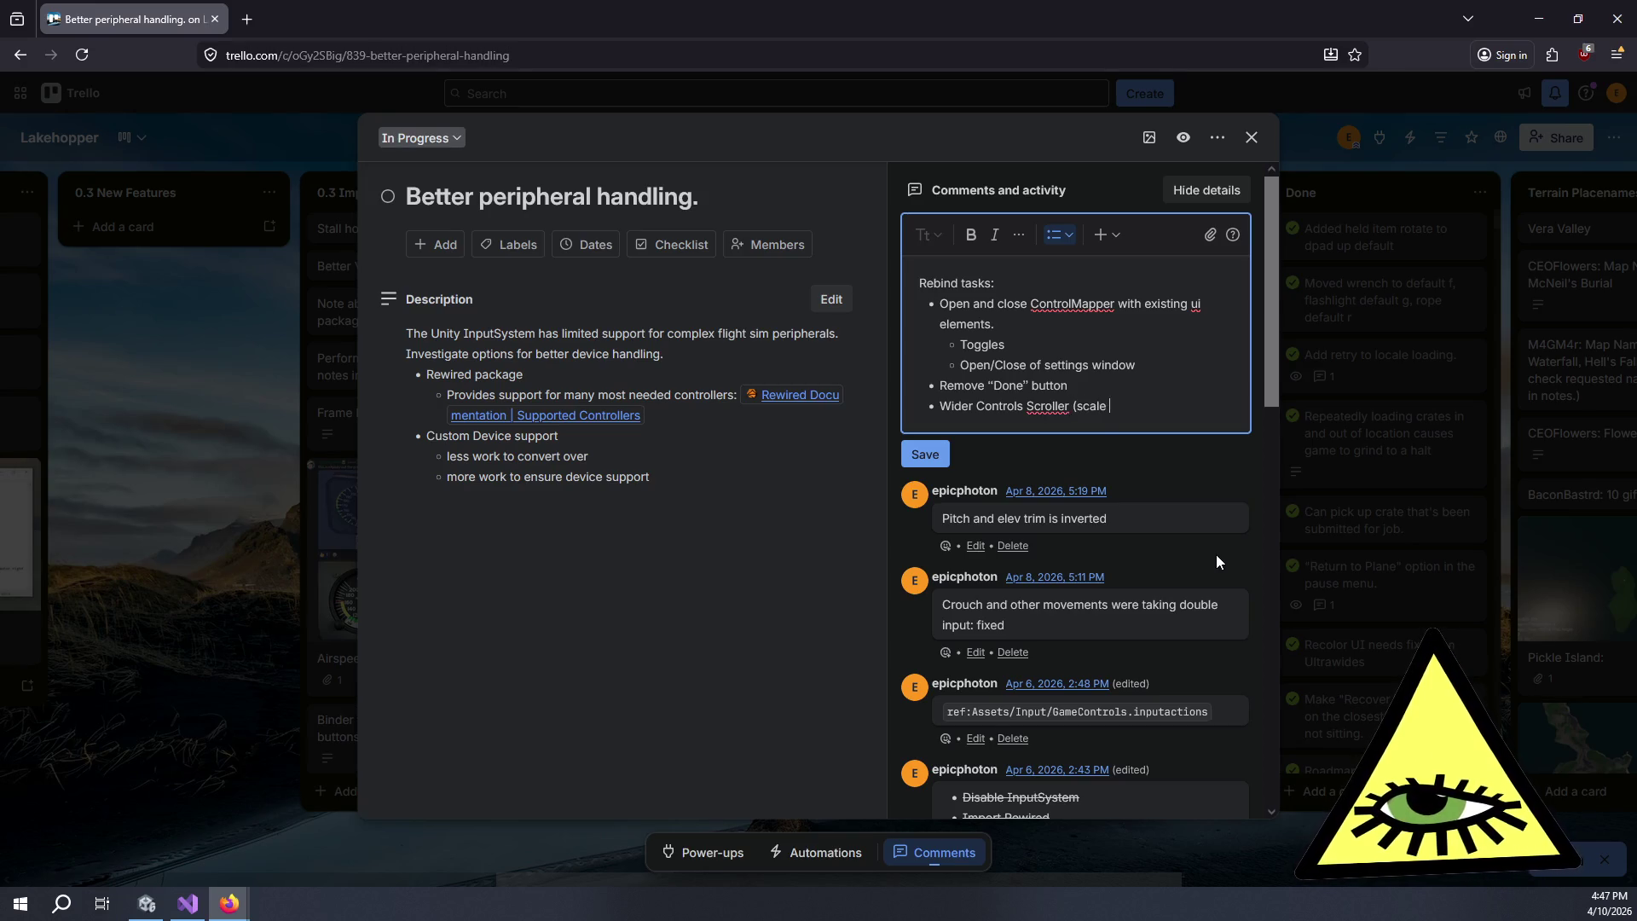
{"action": "type", "text": "with window size)"}
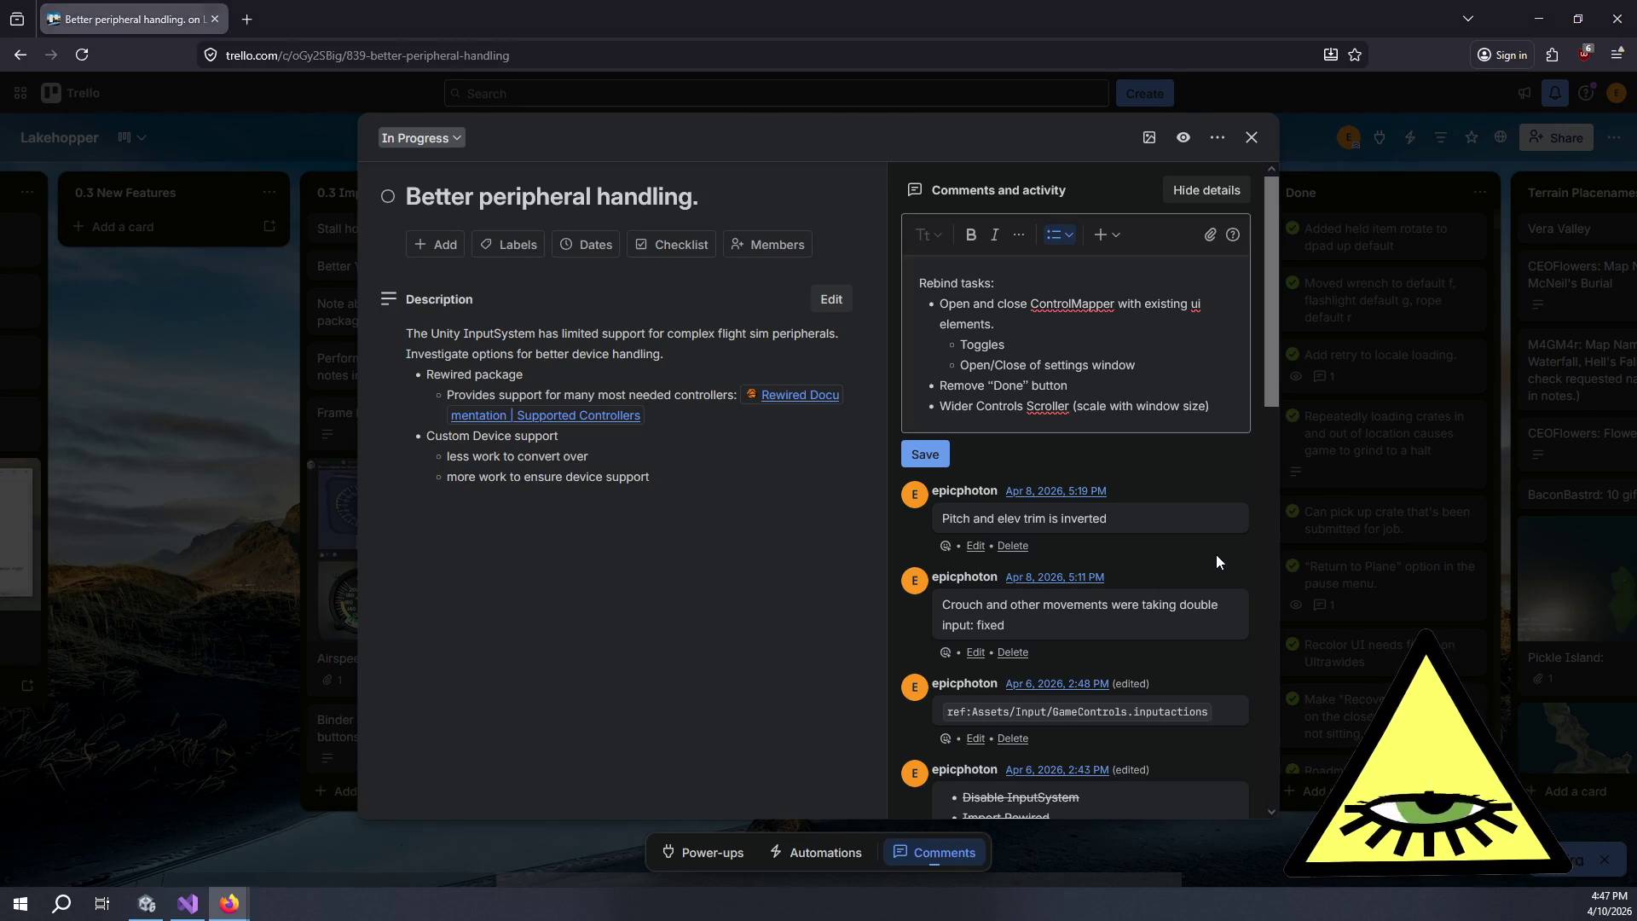
{"action": "key", "text": "alt+Tab"}
{"action": "left_click", "coordinate": [206, 94]}
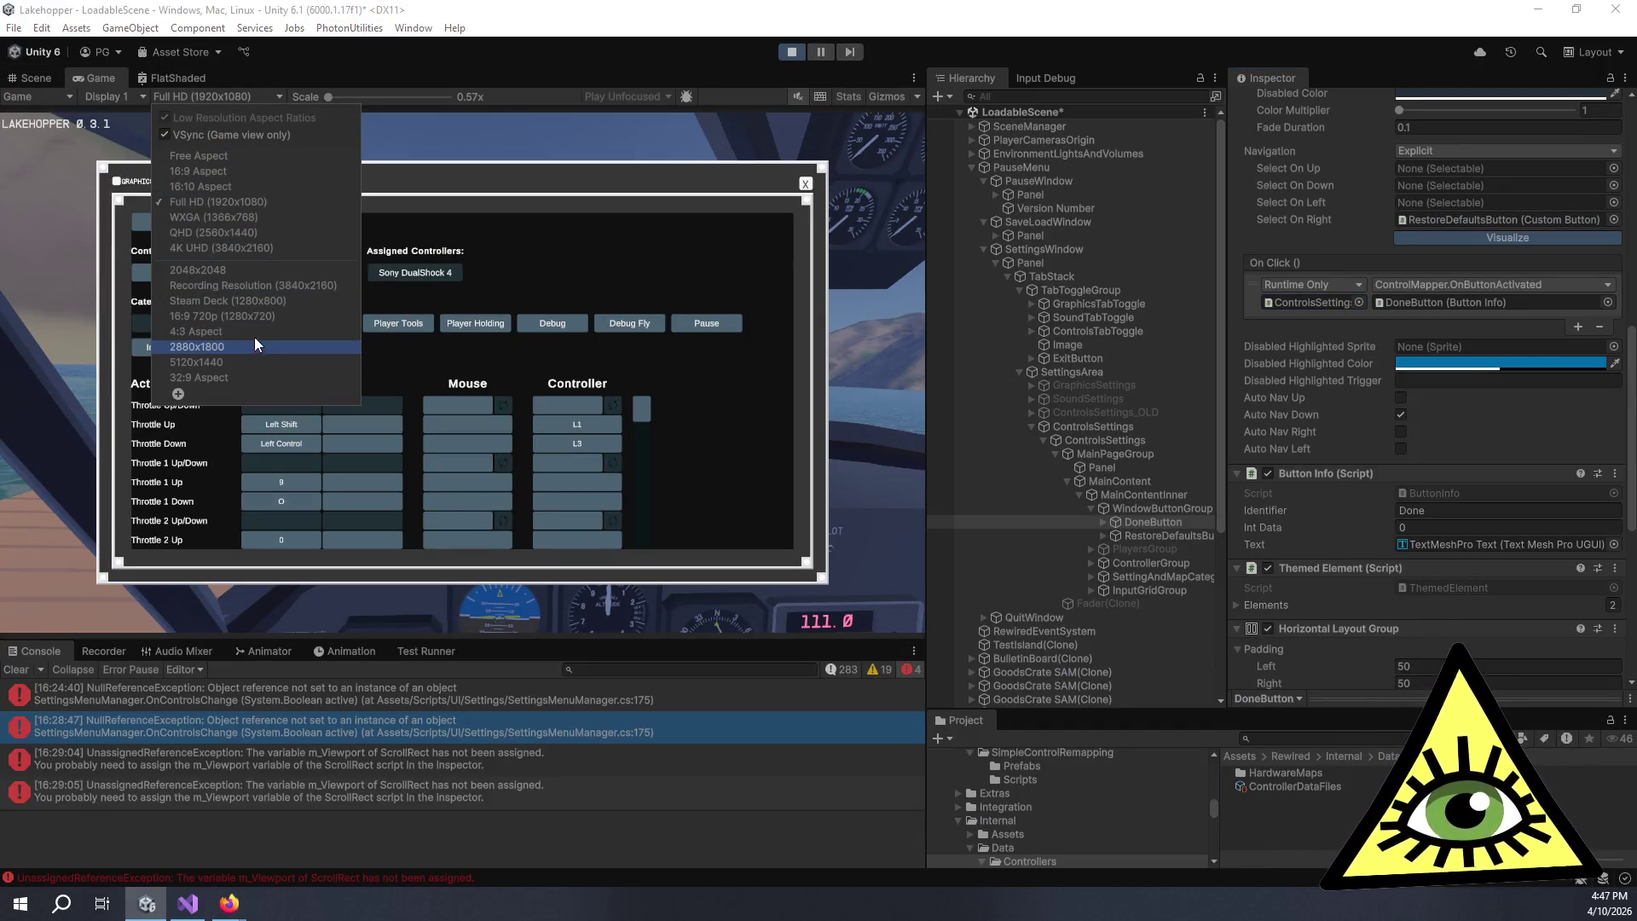
{"action": "left_click", "coordinate": [243, 300]}
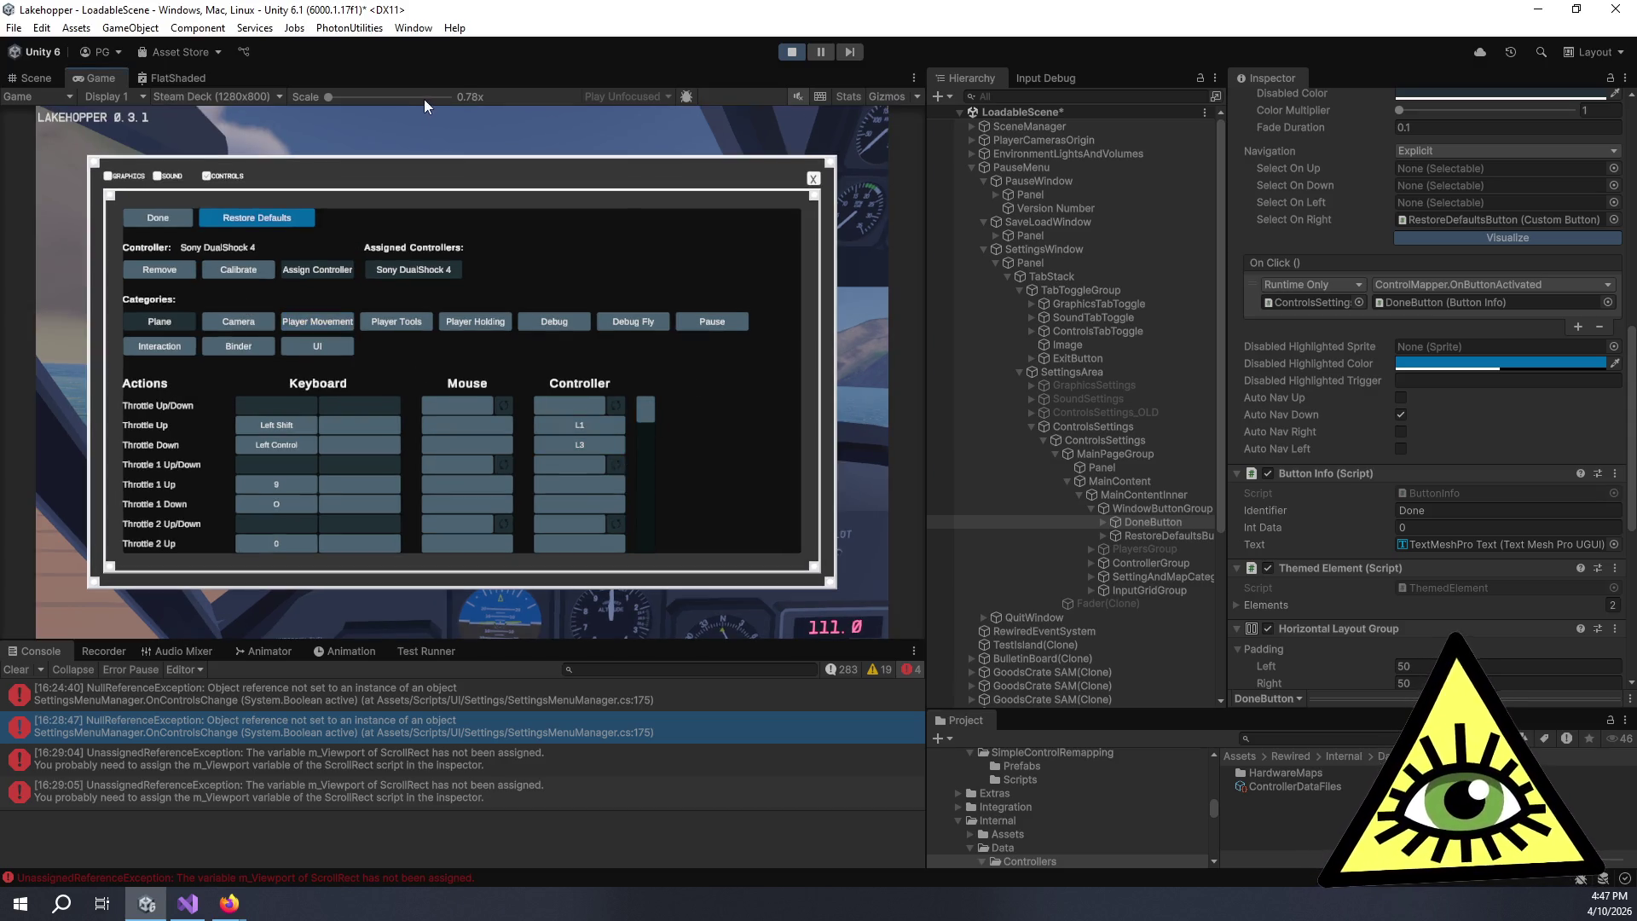
{"action": "left_click", "coordinate": [219, 97]}
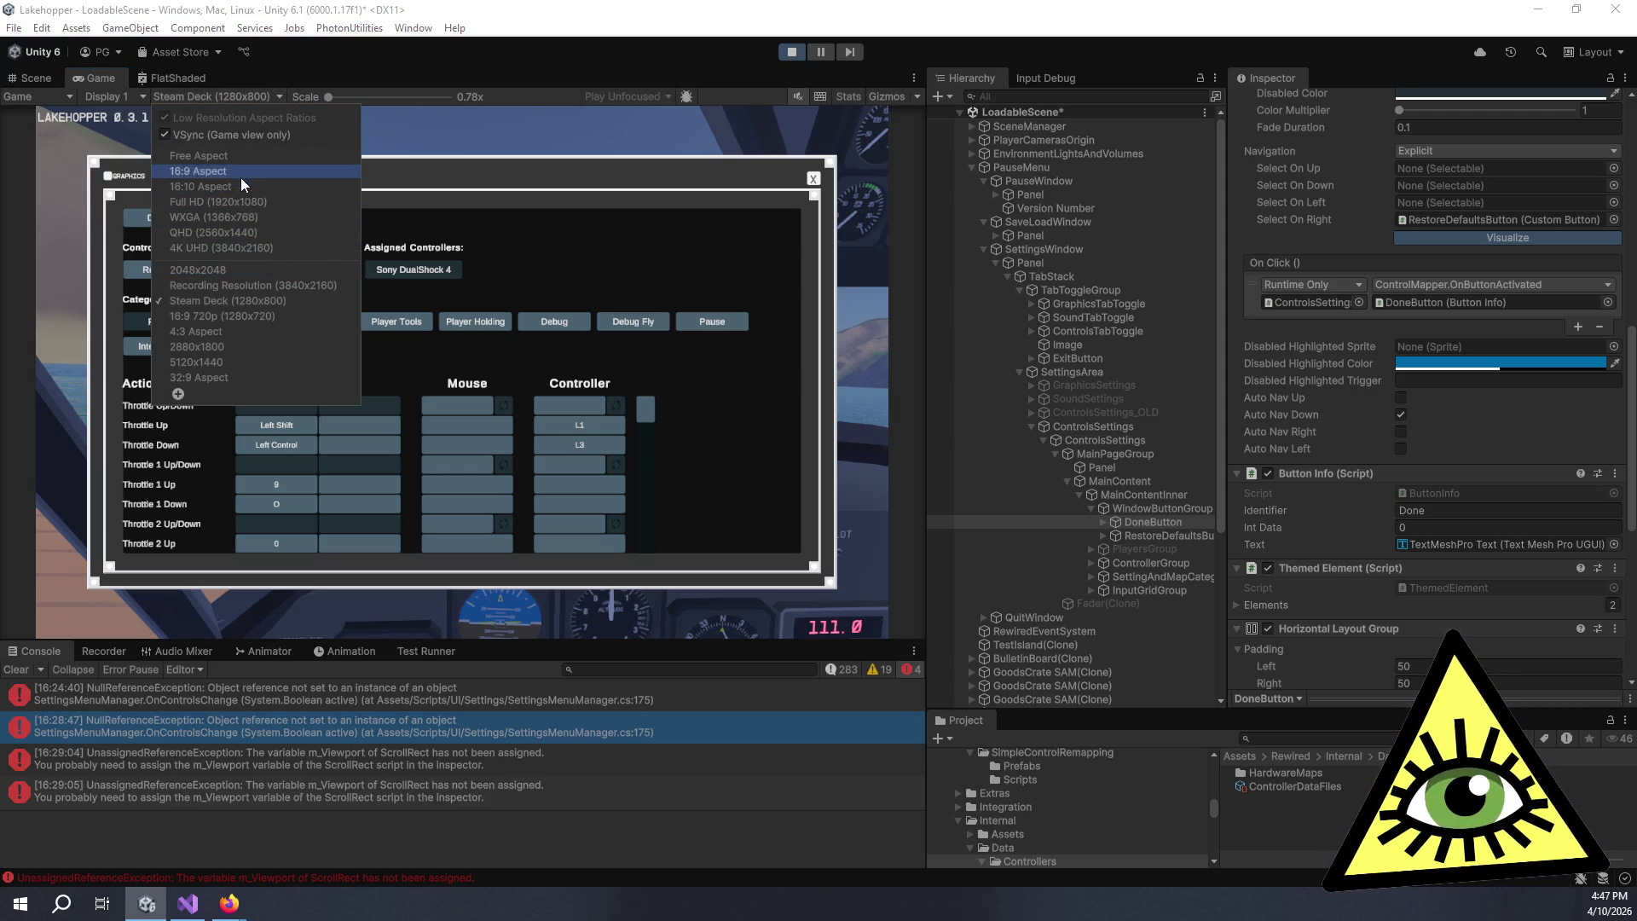
{"action": "left_click", "coordinate": [243, 331]}
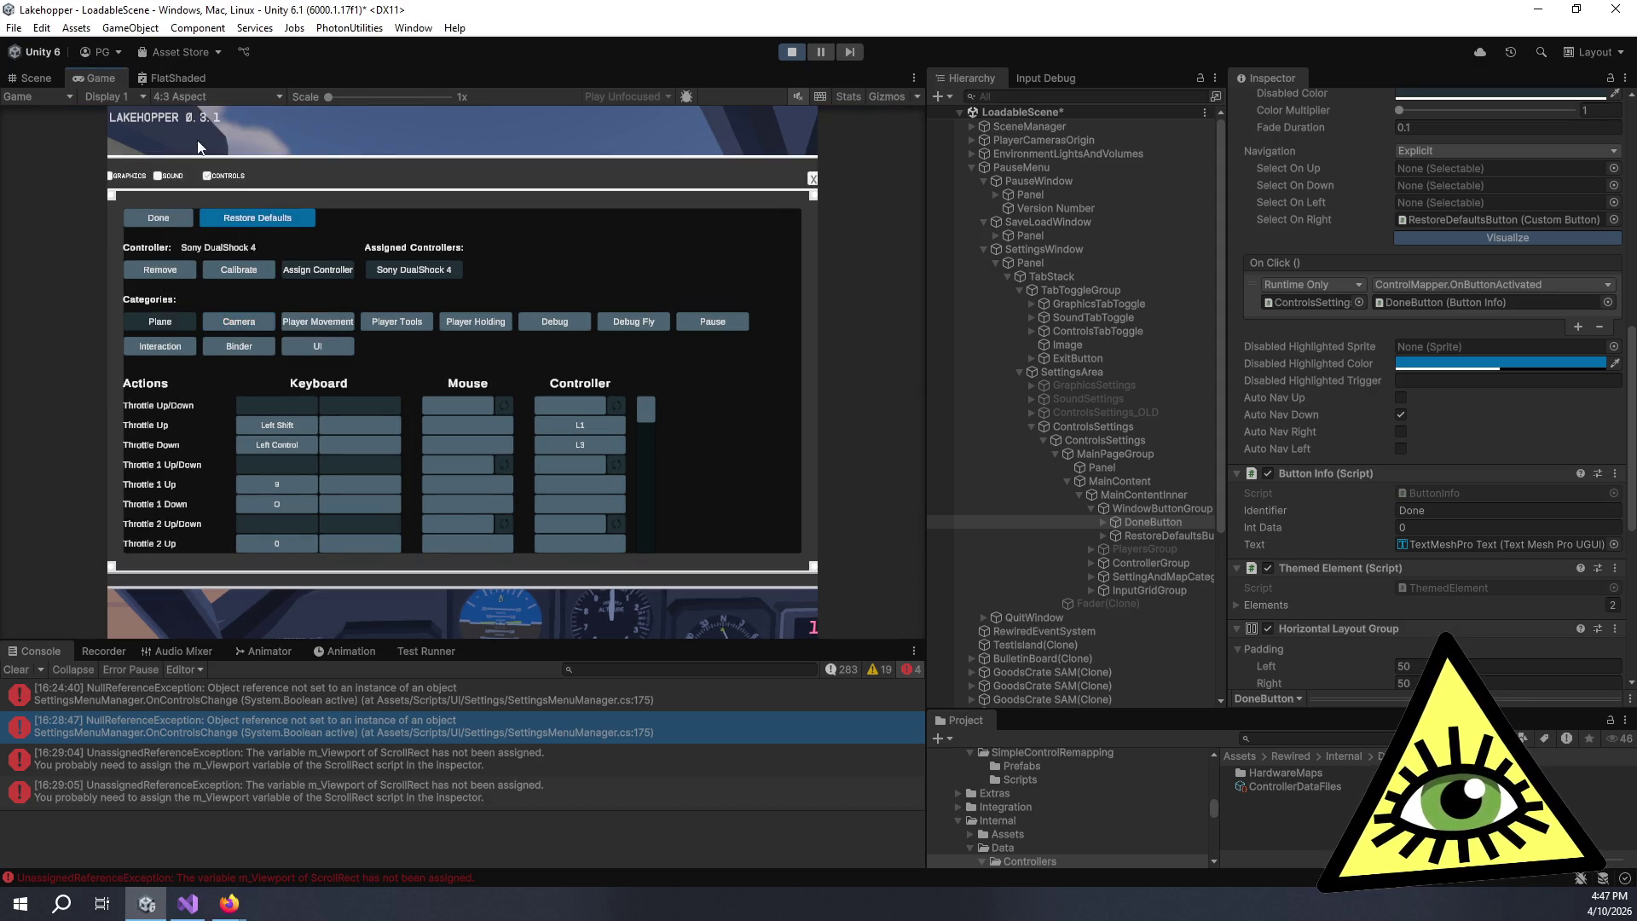
{"action": "left_click", "coordinate": [186, 99]}
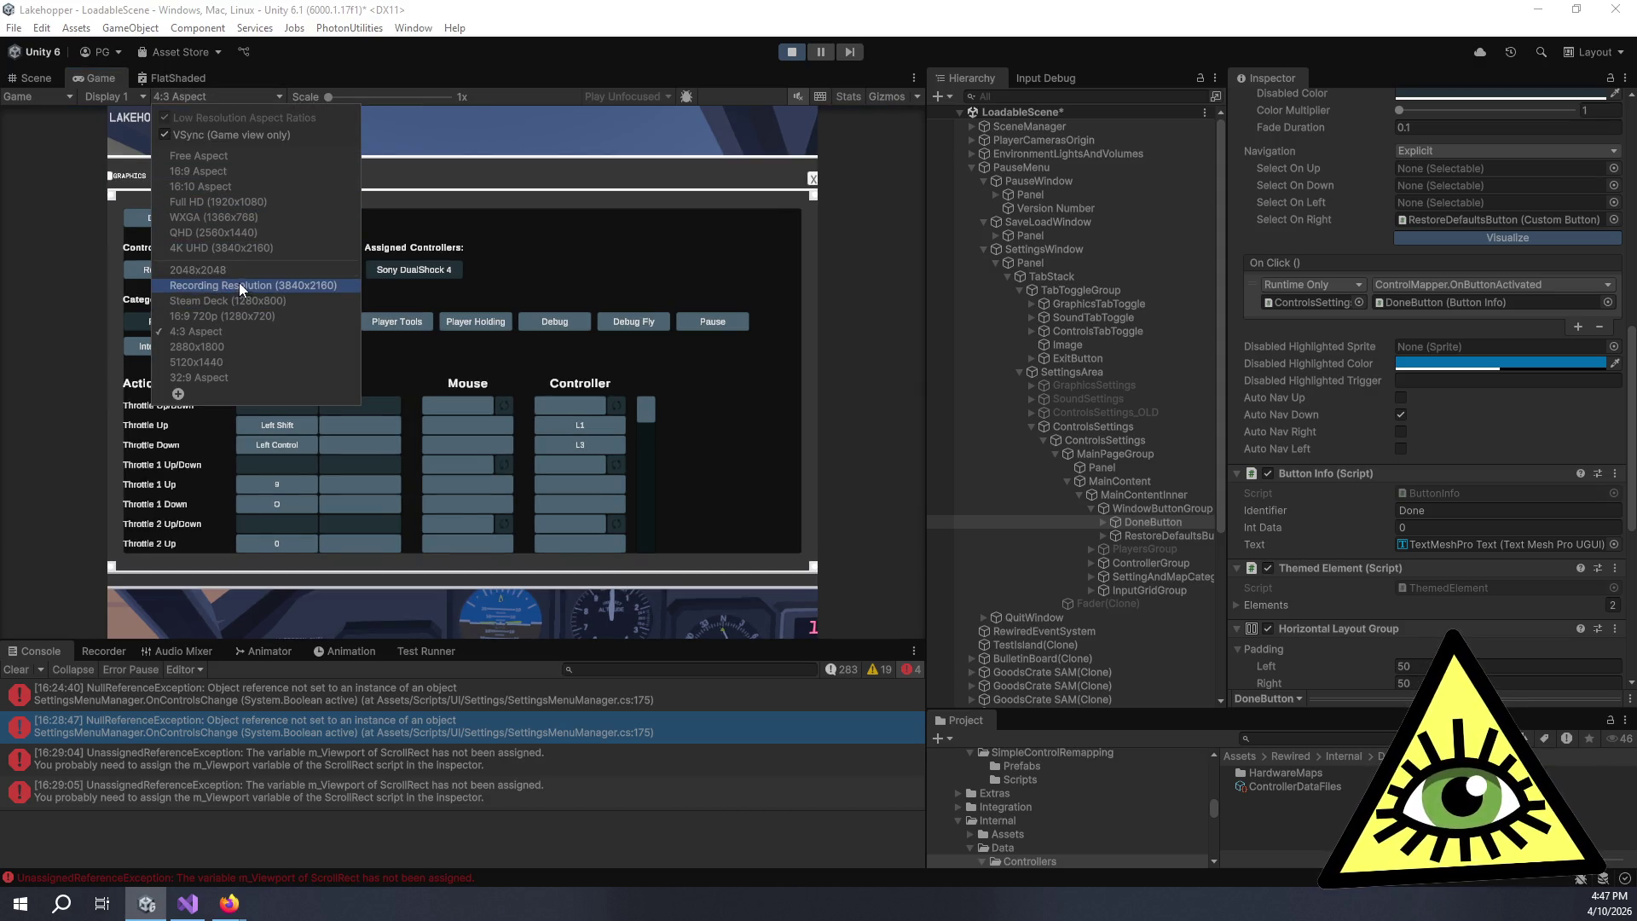
{"action": "left_click", "coordinate": [244, 362]}
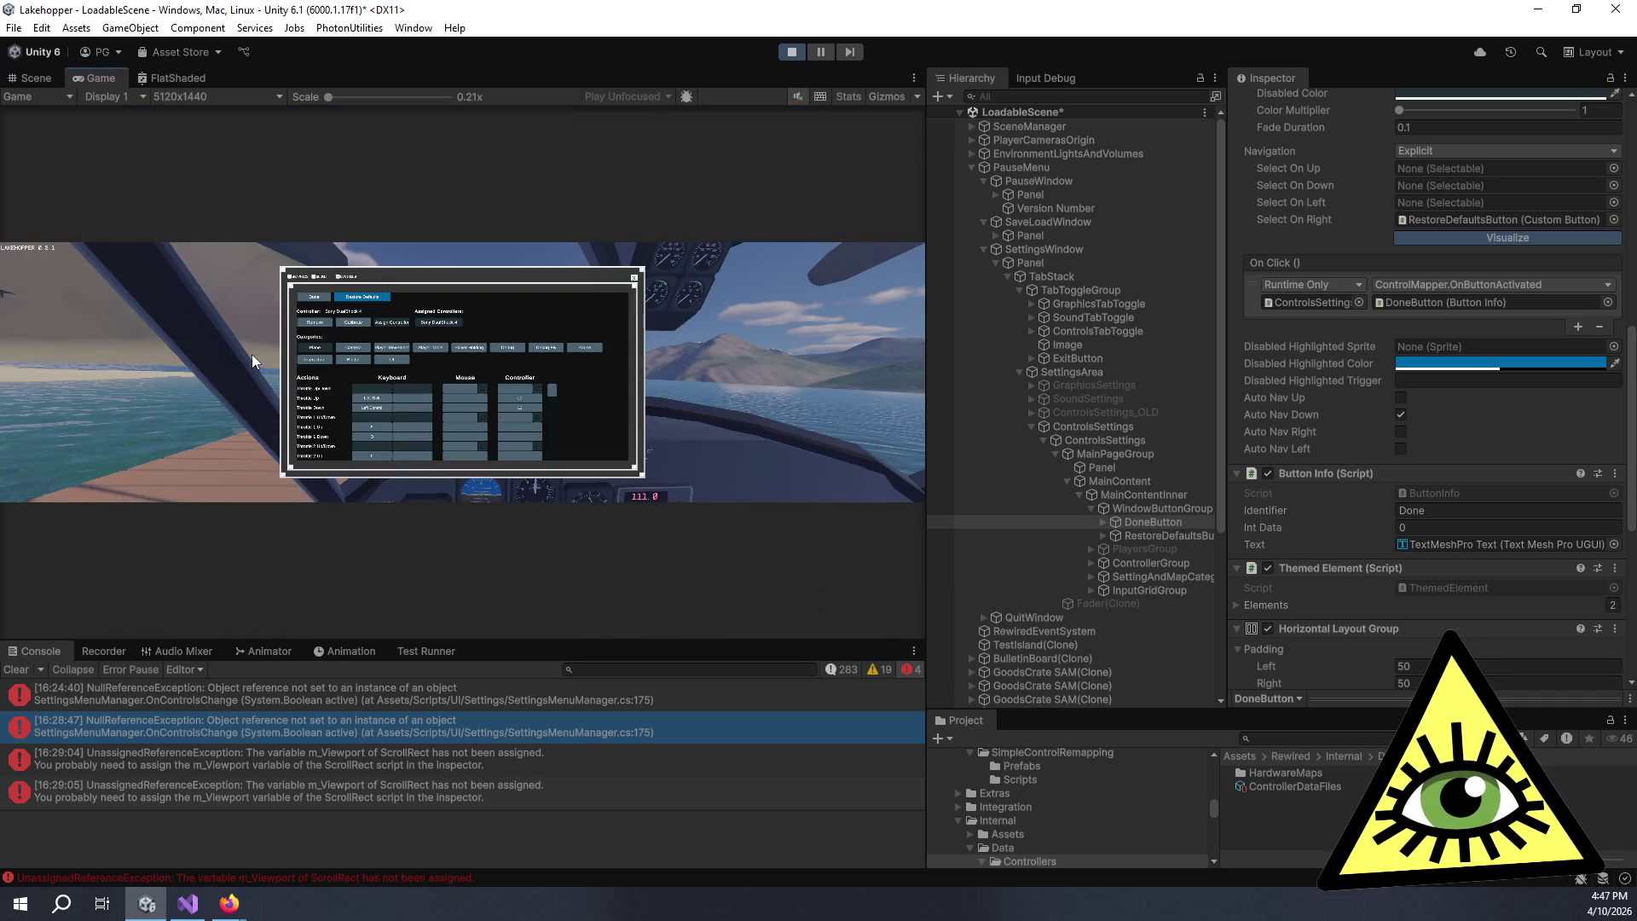
{"action": "left_click", "coordinate": [195, 99]}
{"action": "left_click", "coordinate": [243, 206]}
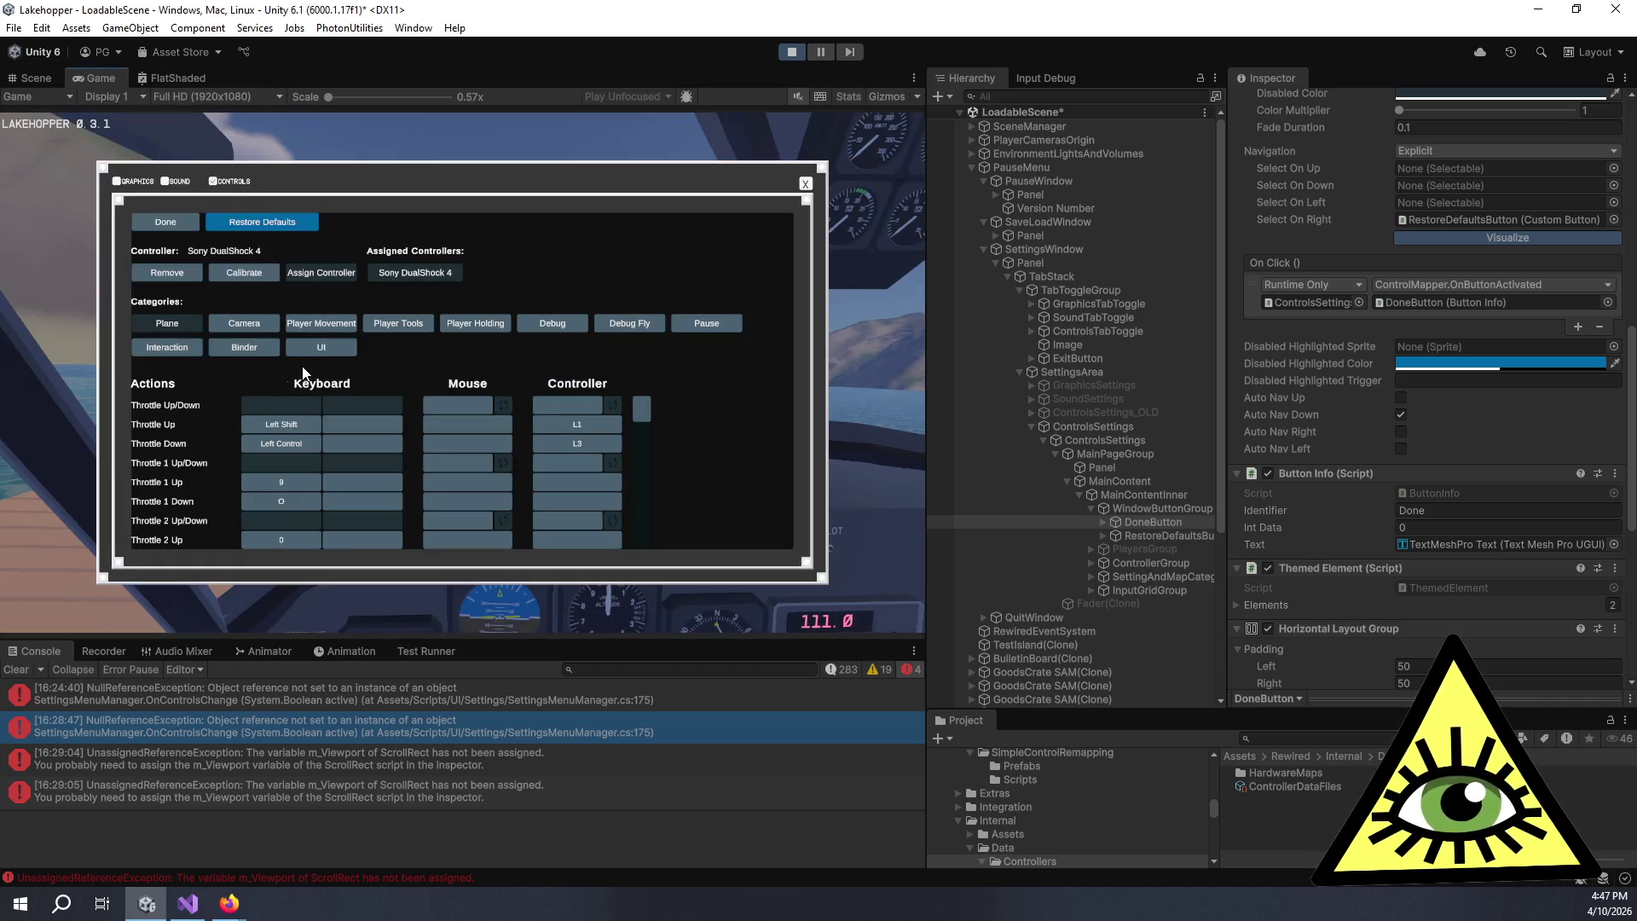
{"action": "left_click", "coordinate": [249, 99]}
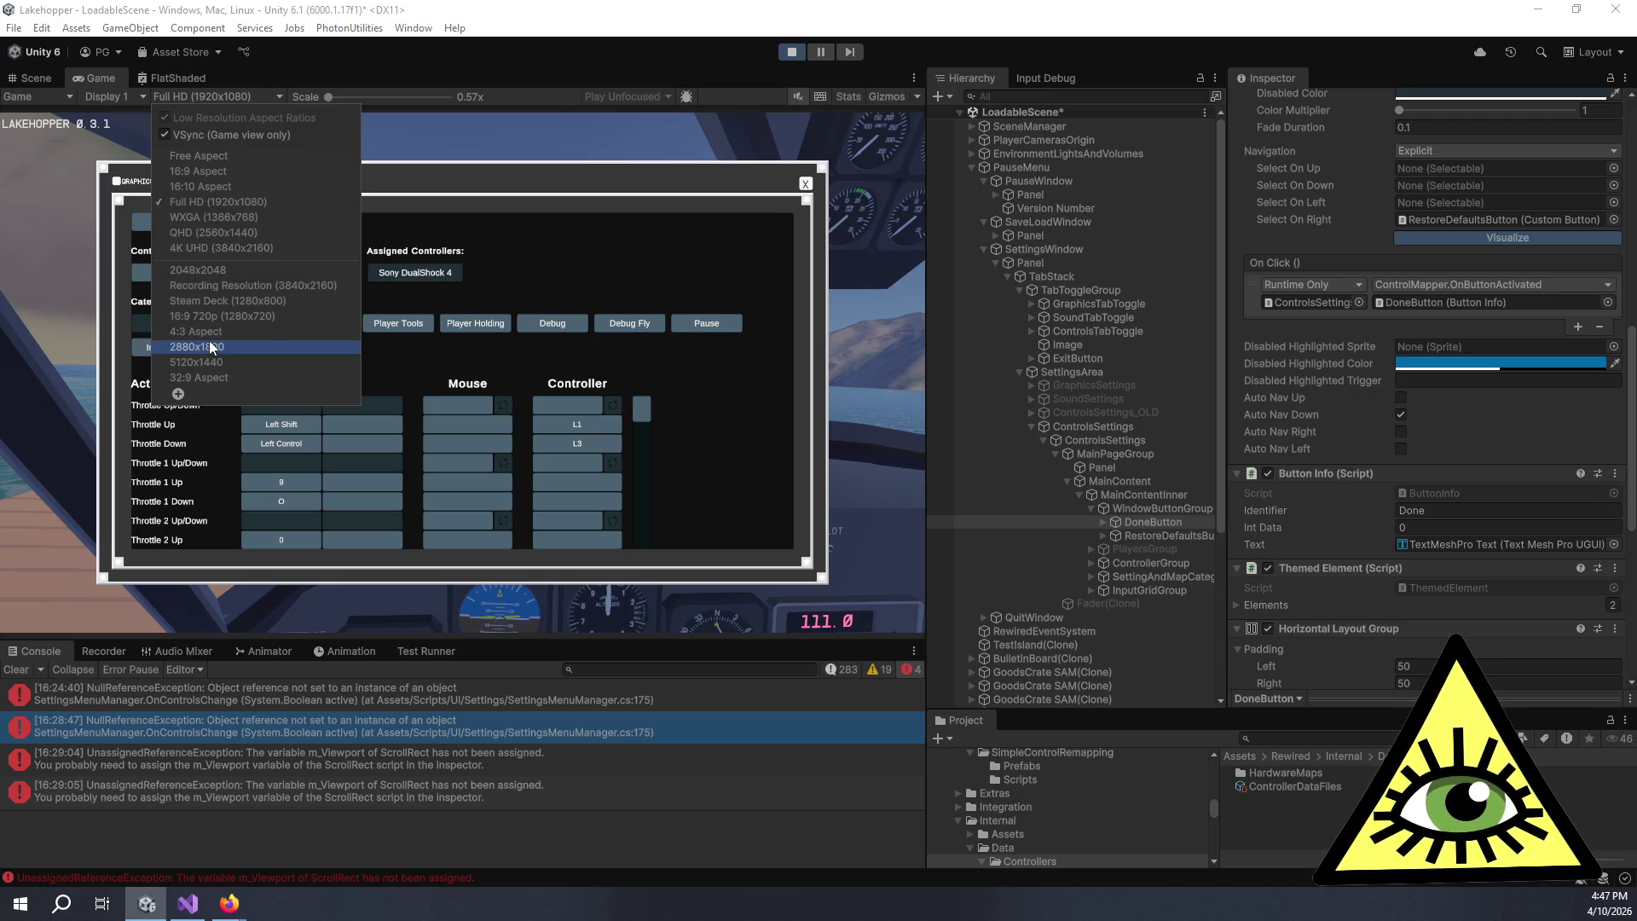
{"action": "left_click", "coordinate": [205, 334]}
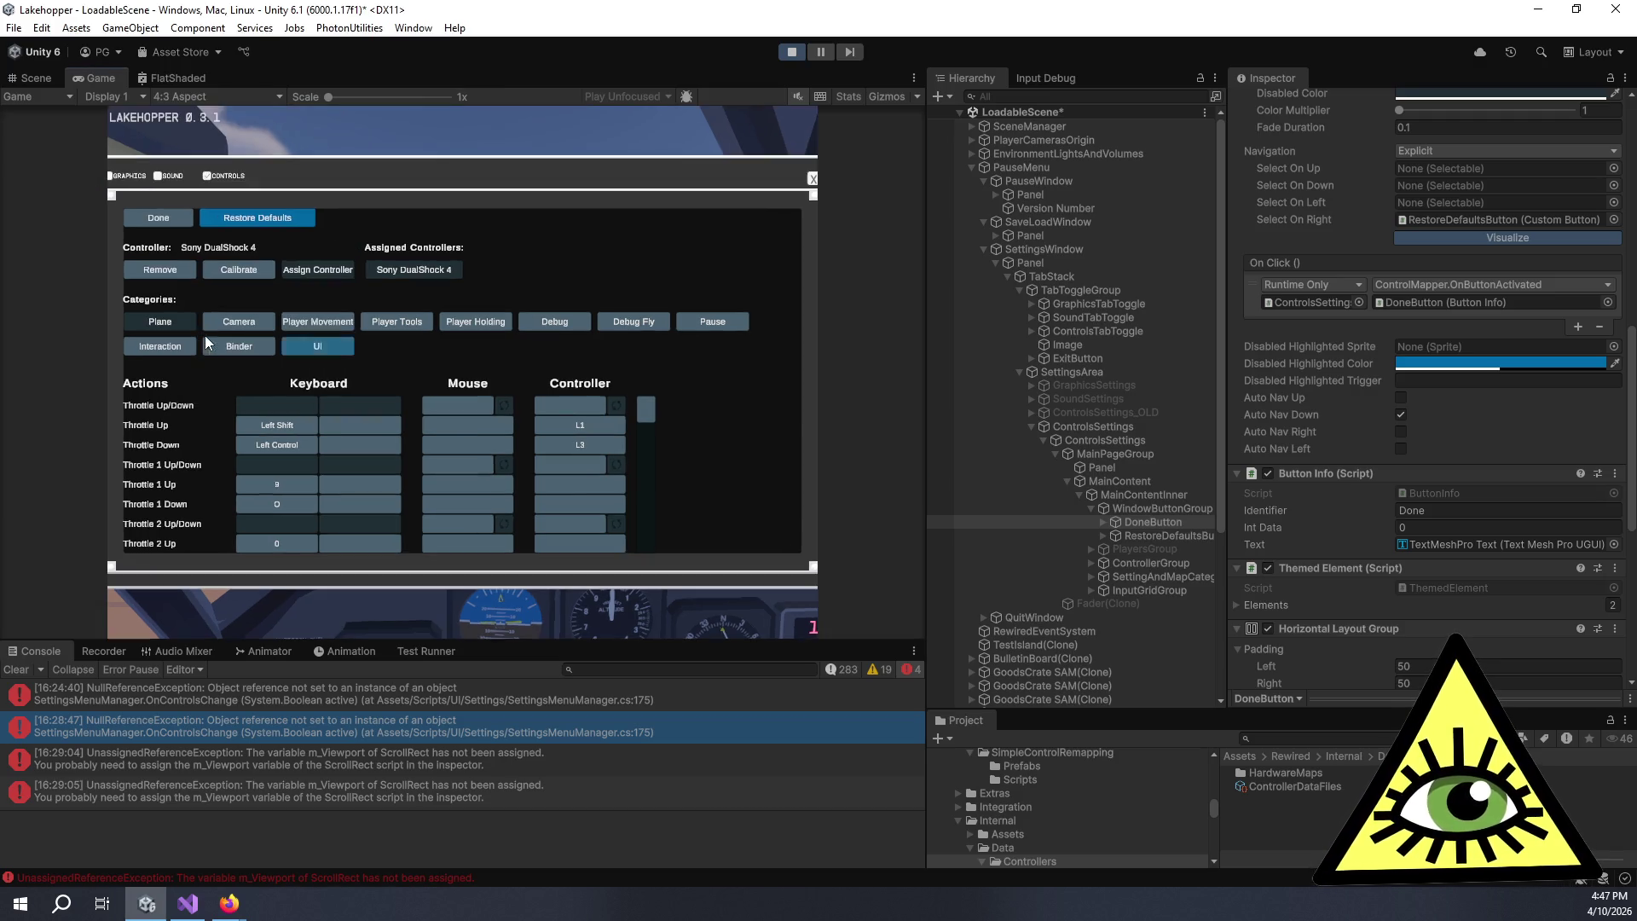
{"action": "left_click", "coordinate": [245, 91]}
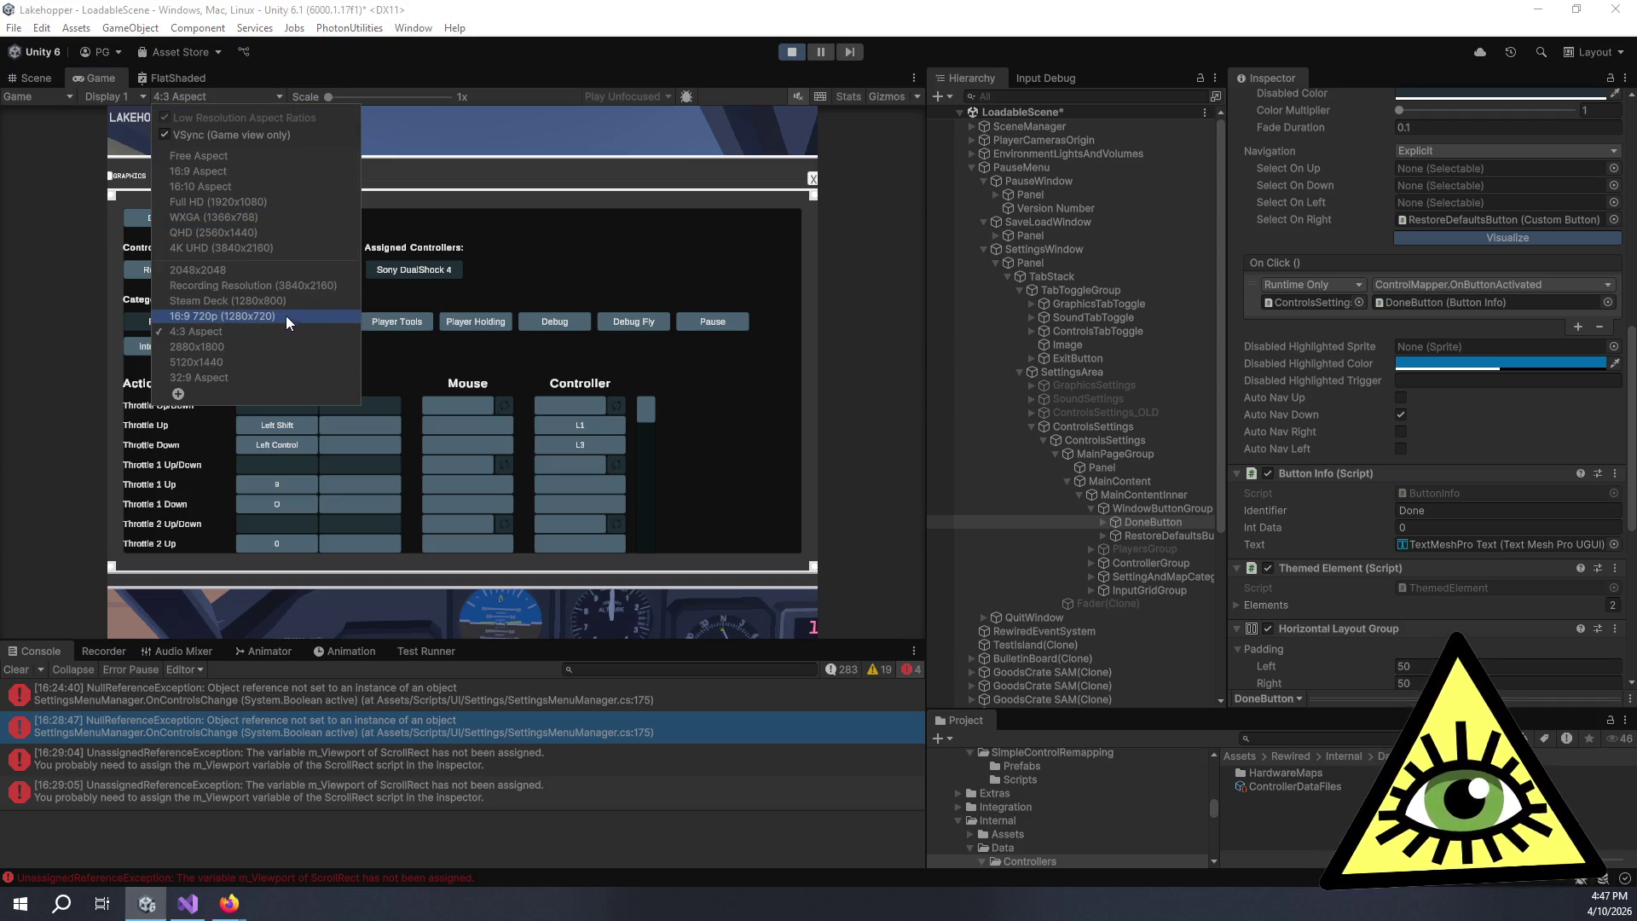
{"action": "left_click", "coordinate": [251, 374]}
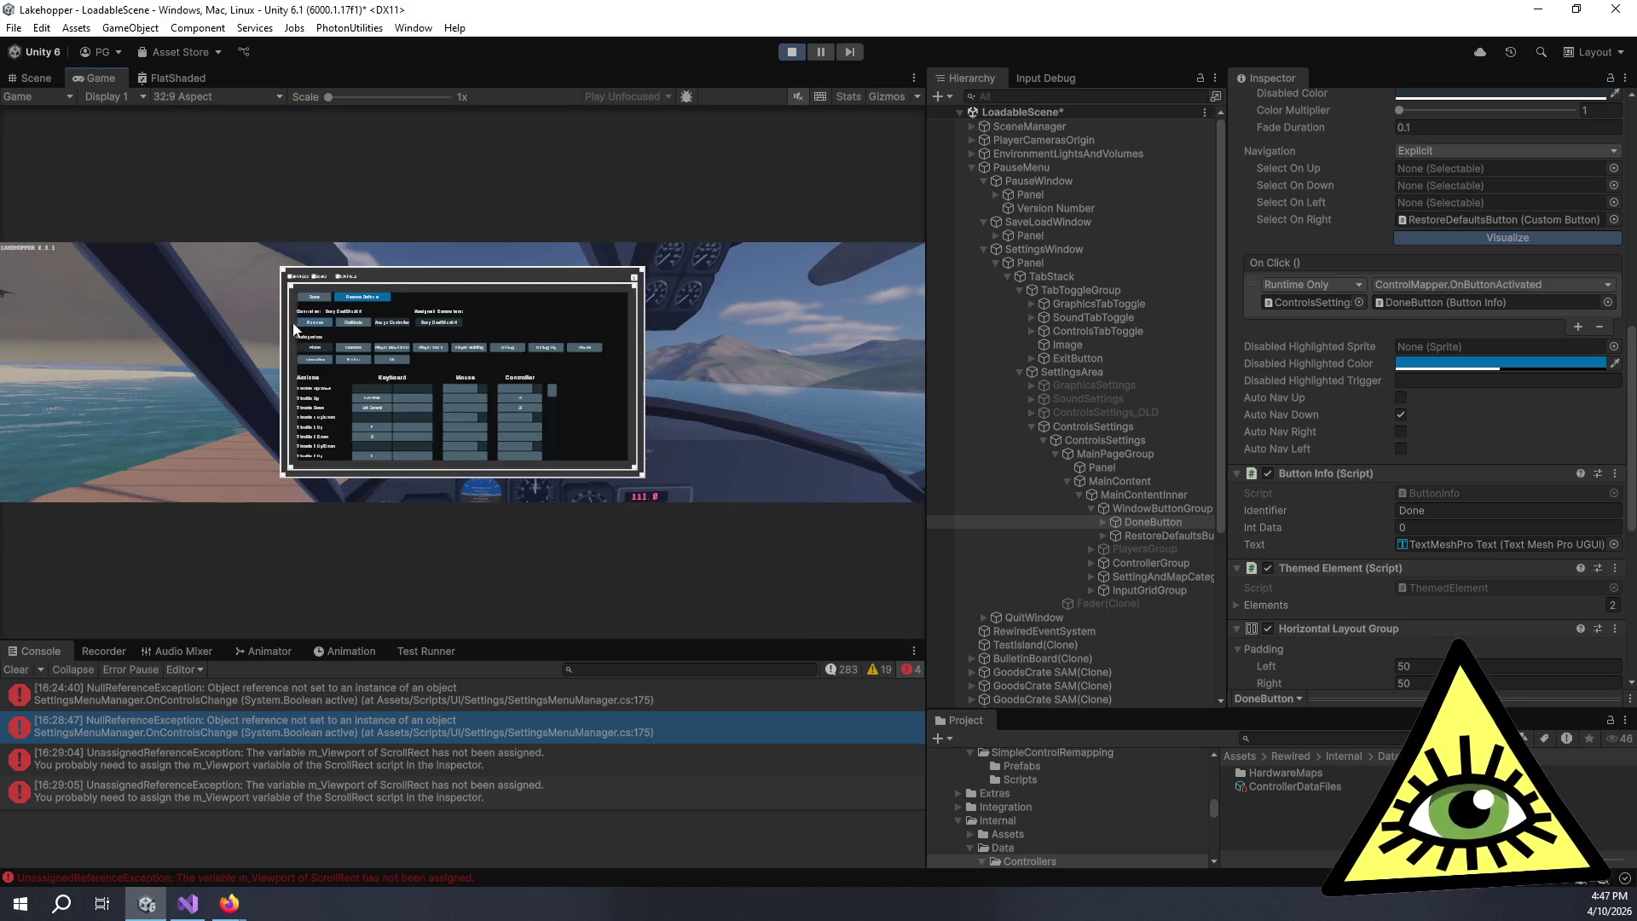
{"action": "left_click", "coordinate": [208, 97]}
{"action": "left_click", "coordinate": [208, 189]}
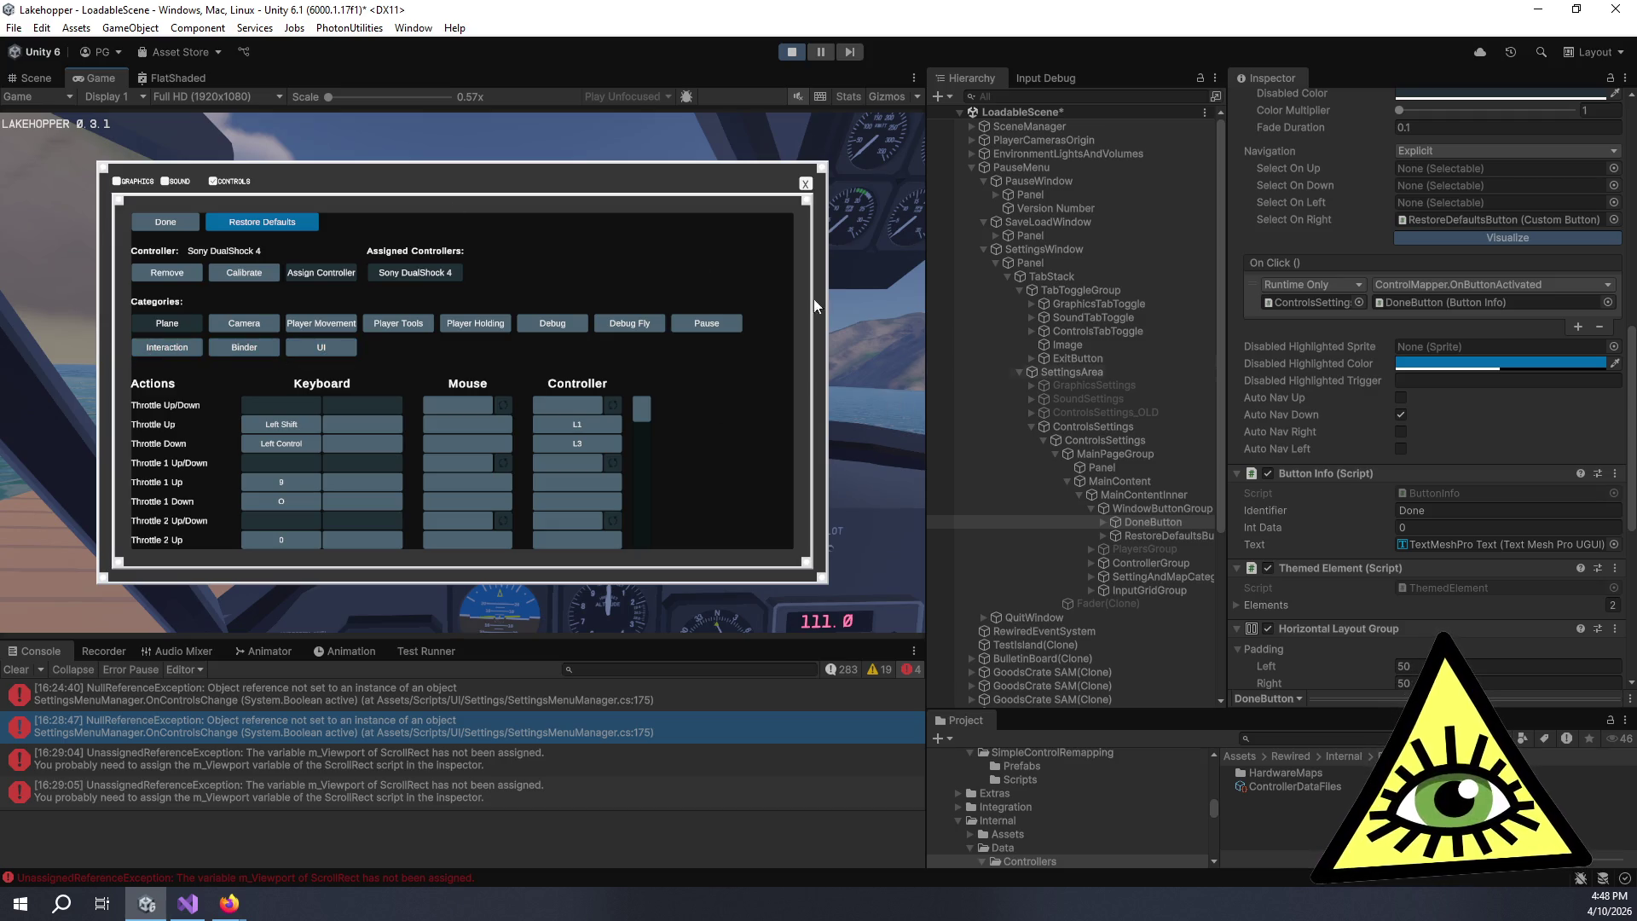
- Set the Game view scale to 1x, widen the Game view panel, then scale the preview back down
{"action": "left_click_drag", "start_coordinate": [327, 99], "coordinate": [355, 96]}
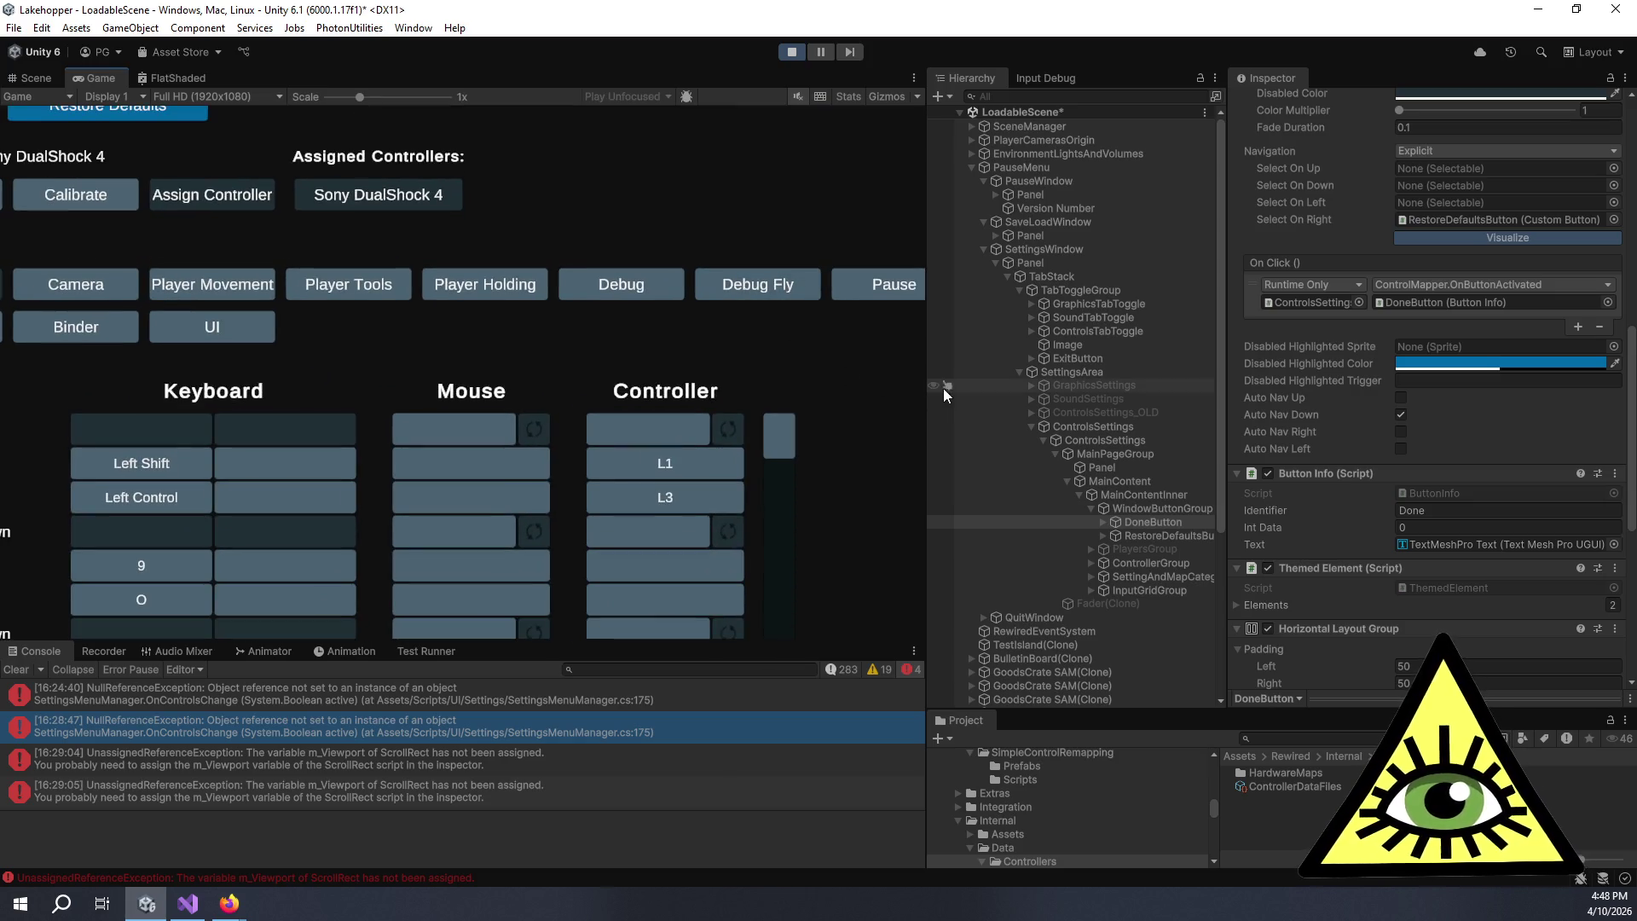
{"action": "left_click_drag", "start_coordinate": [926, 390], "coordinate": [1392, 427]}
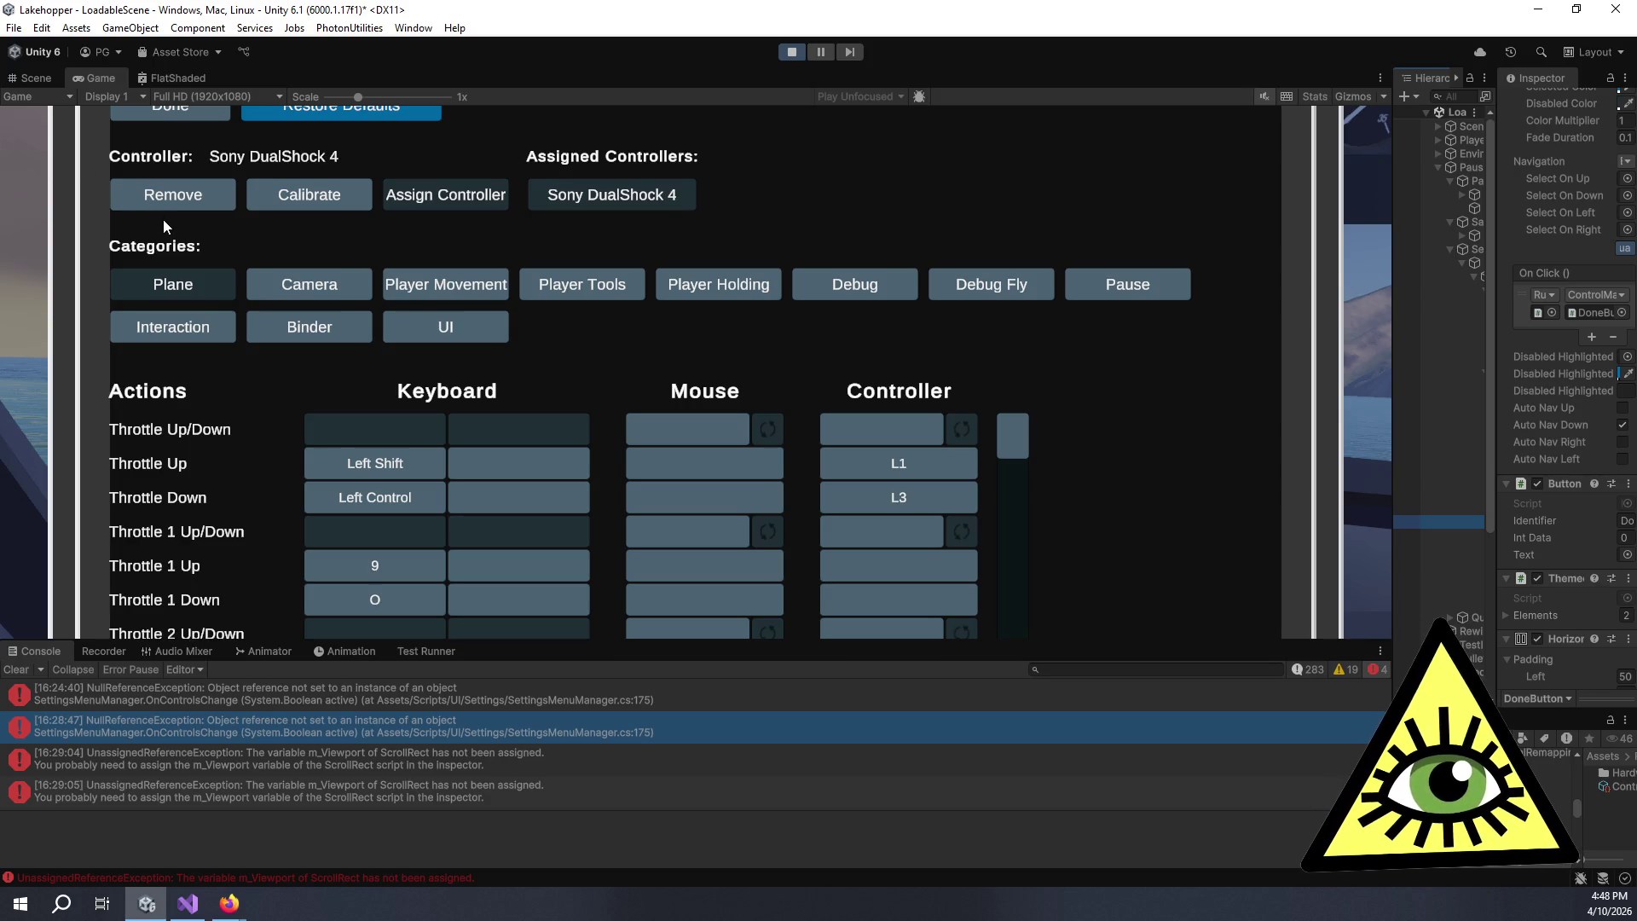
{"action": "left_click_drag", "start_coordinate": [358, 97], "coordinate": [332, 97]}
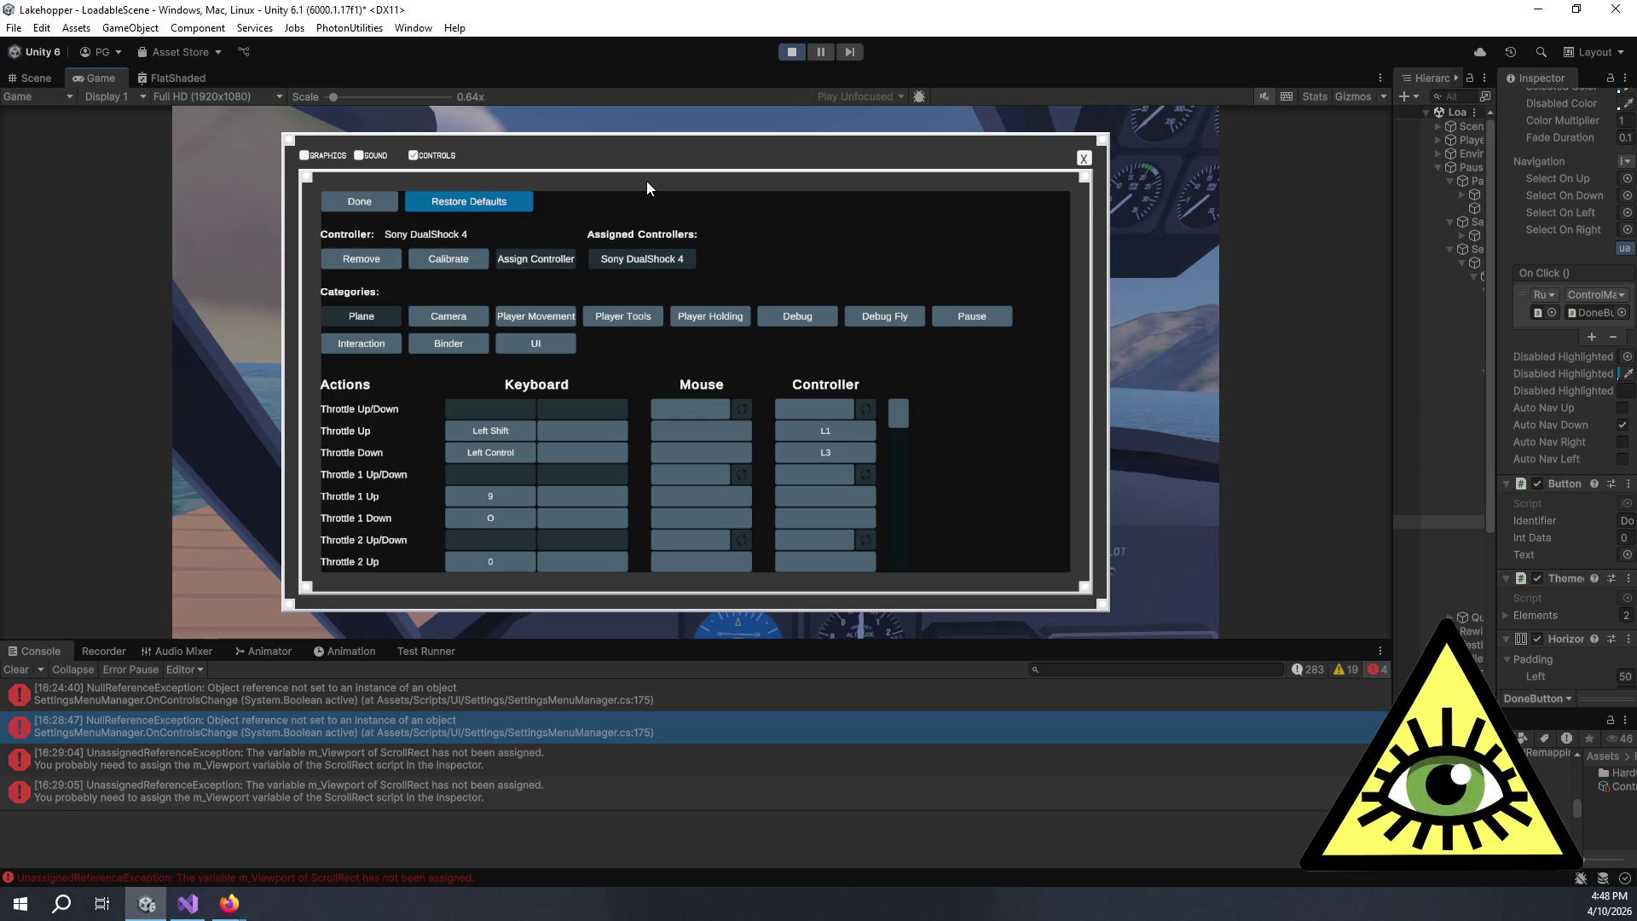
{"action": "key", "text": "alt+Tab"}
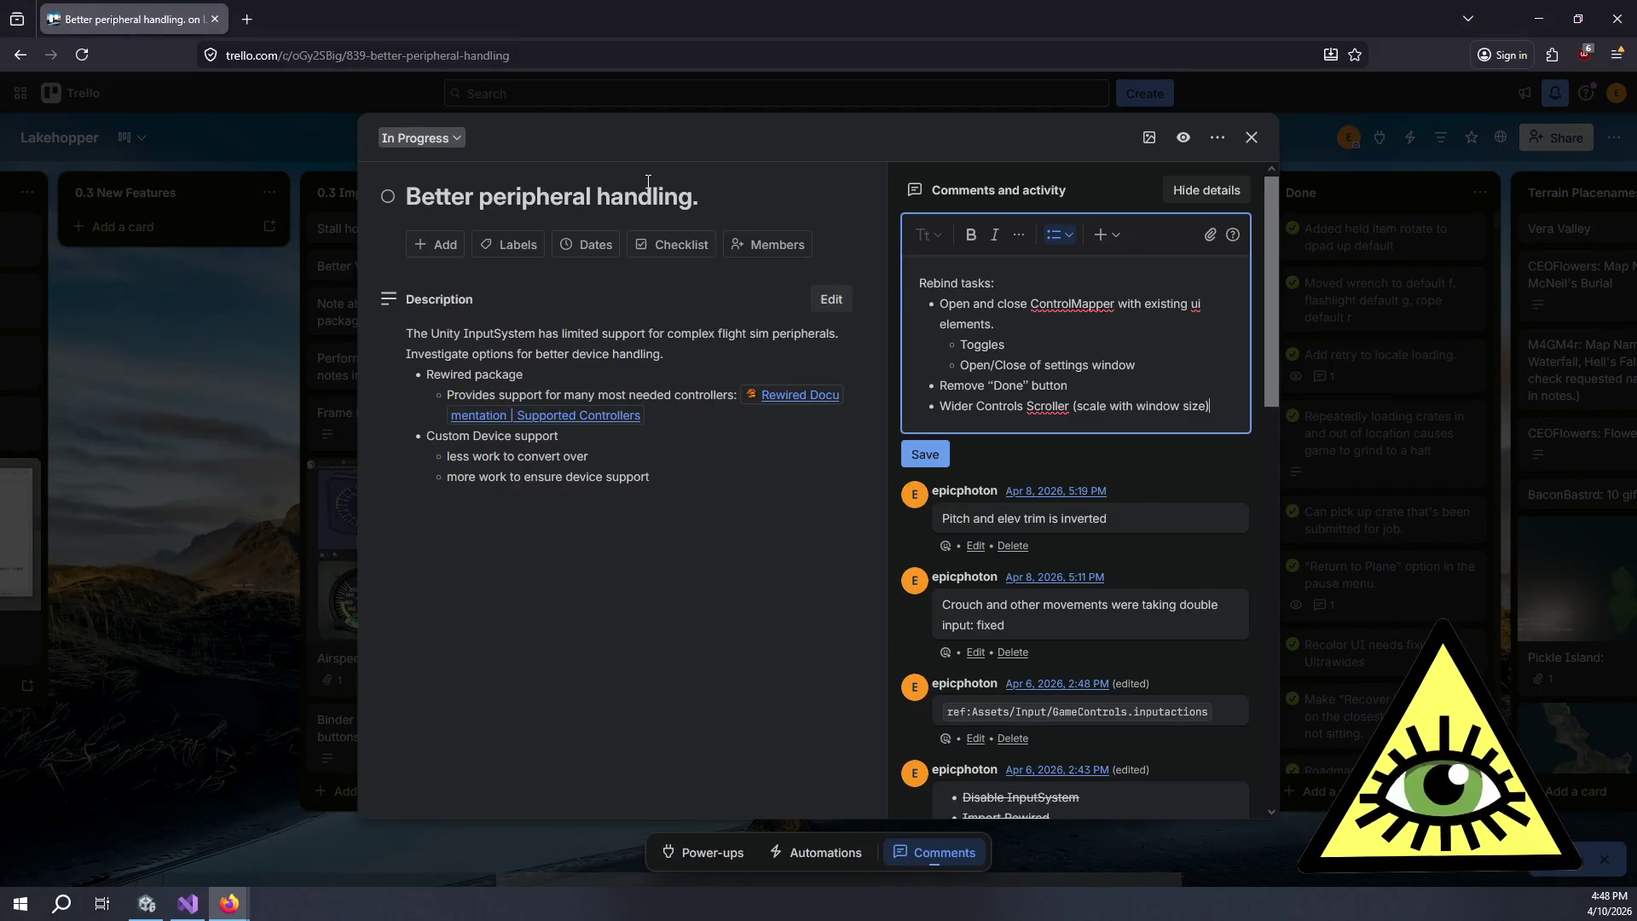
- Add a 'Reposition Reset Button' bullet after the Remove "Done" button task
{"action": "left_click", "coordinate": [1209, 389]}
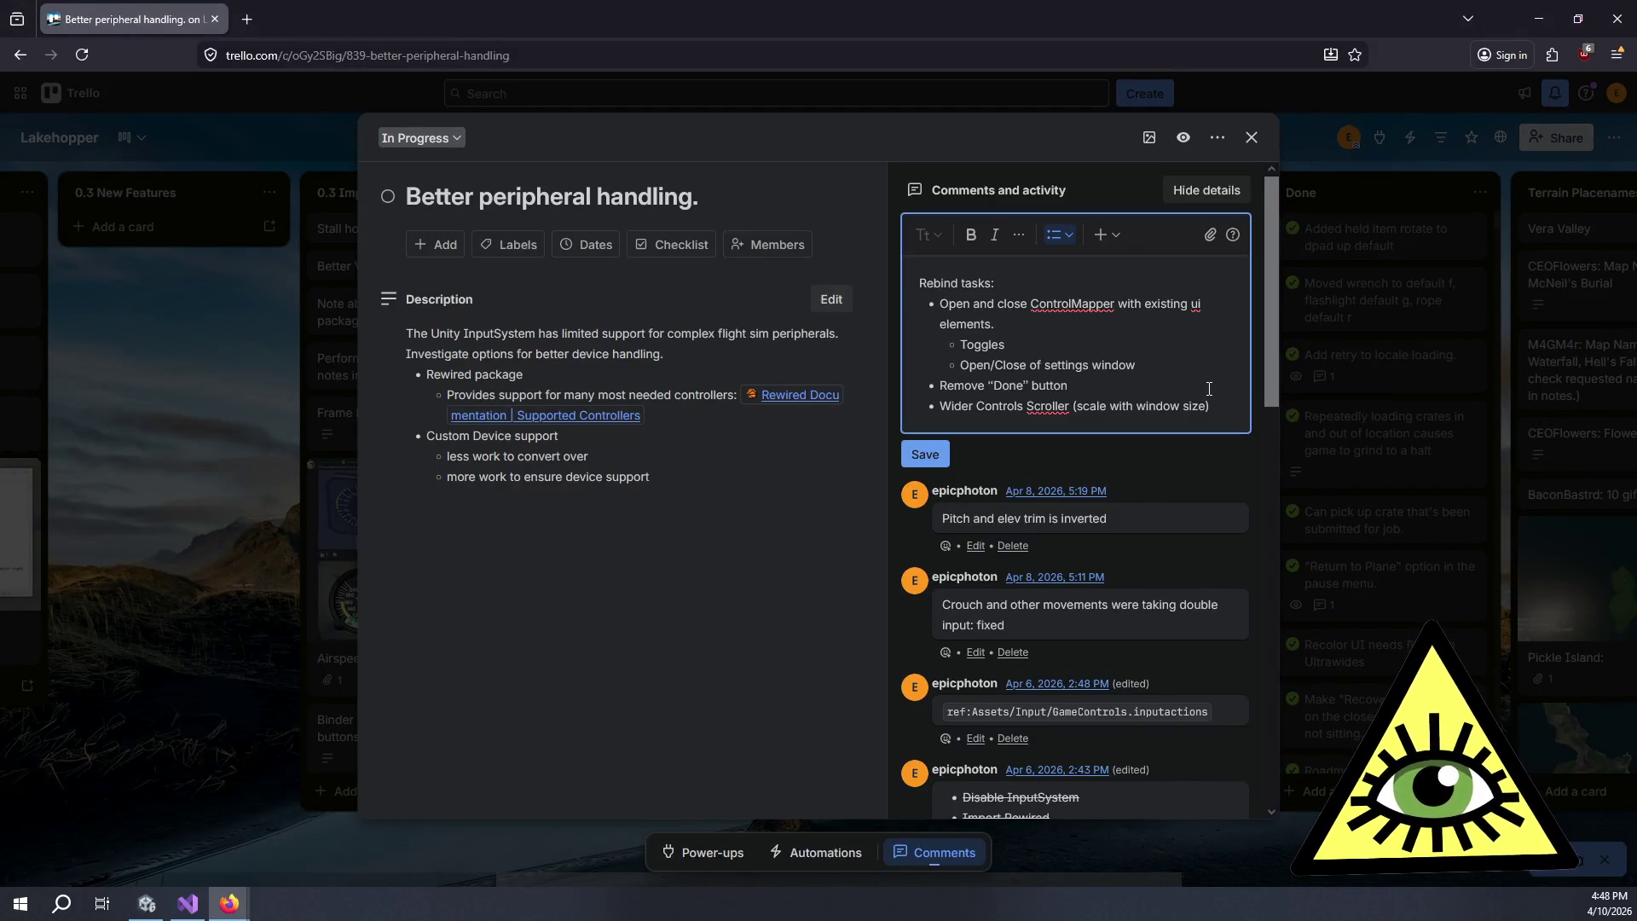
{"action": "key", "text": "Return"}
{"action": "key", "text": "Tab"}
{"action": "key", "text": "ctrl+a"}
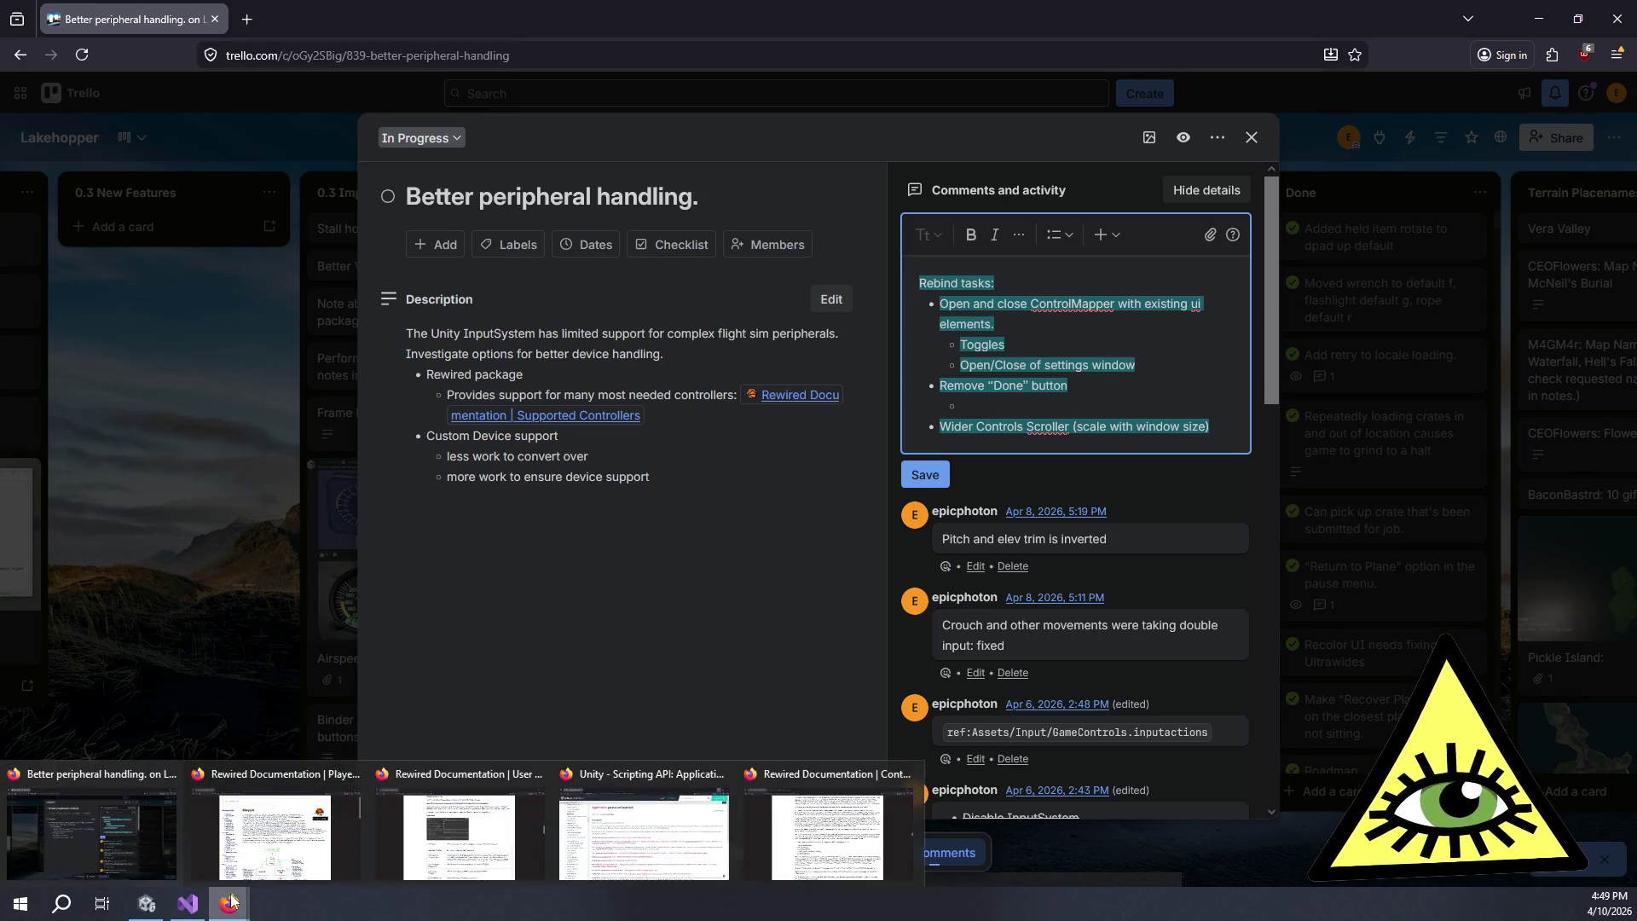
{"action": "left_click", "coordinate": [1213, 364]}
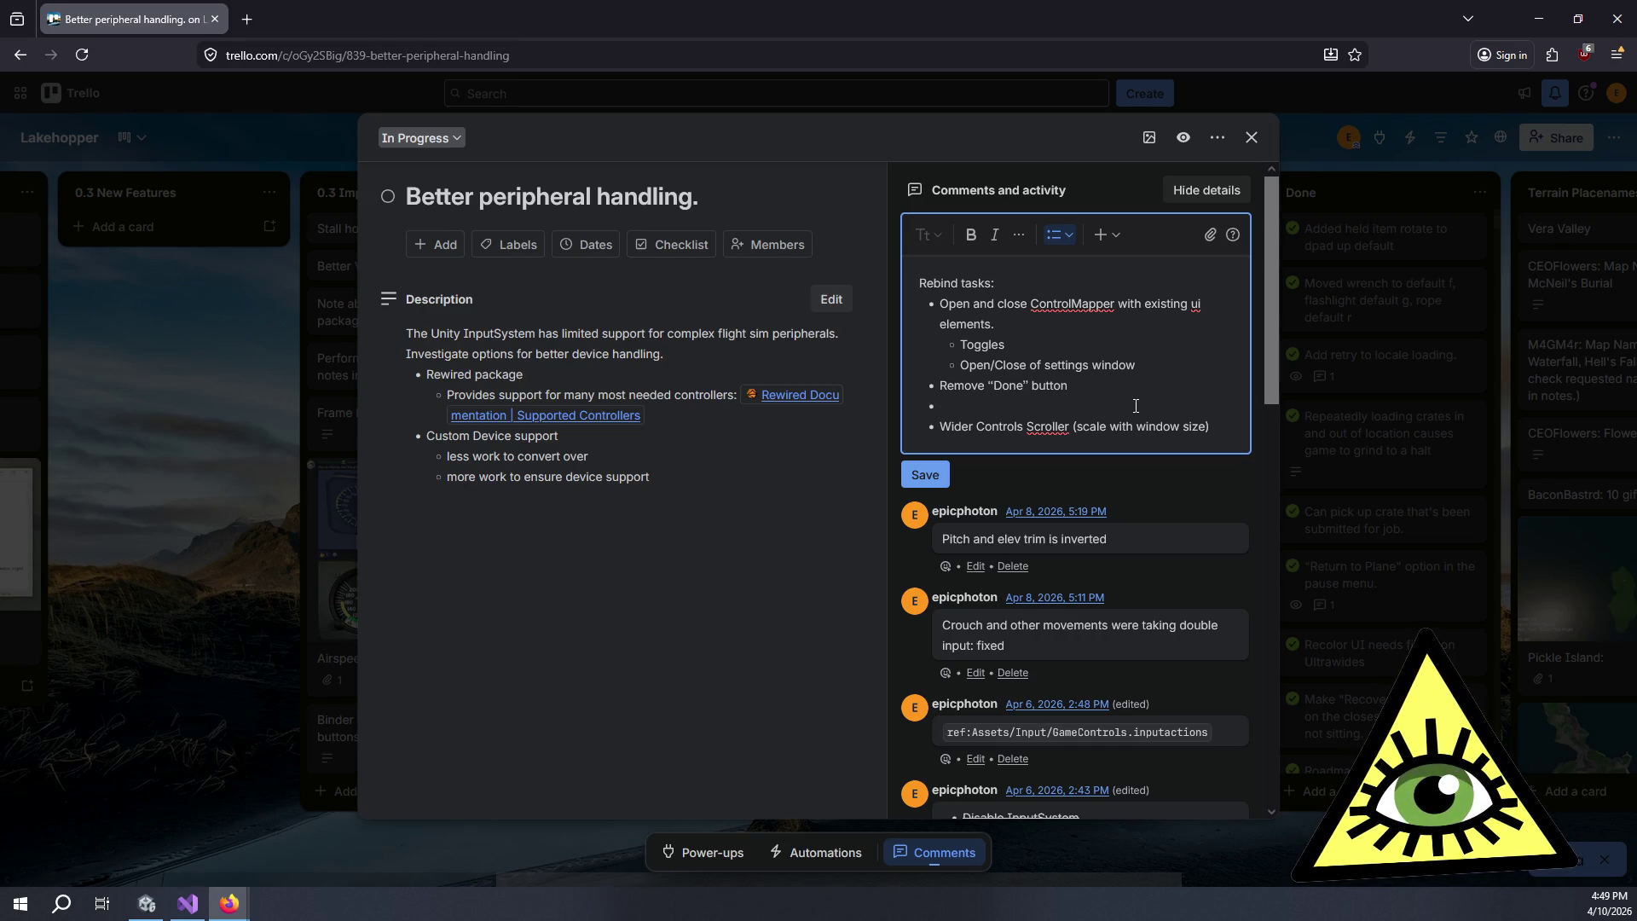
{"action": "type", "text": "Reposition R"}
{"action": "type", "text": "eset "}
{"action": "type", "text": "Button"}
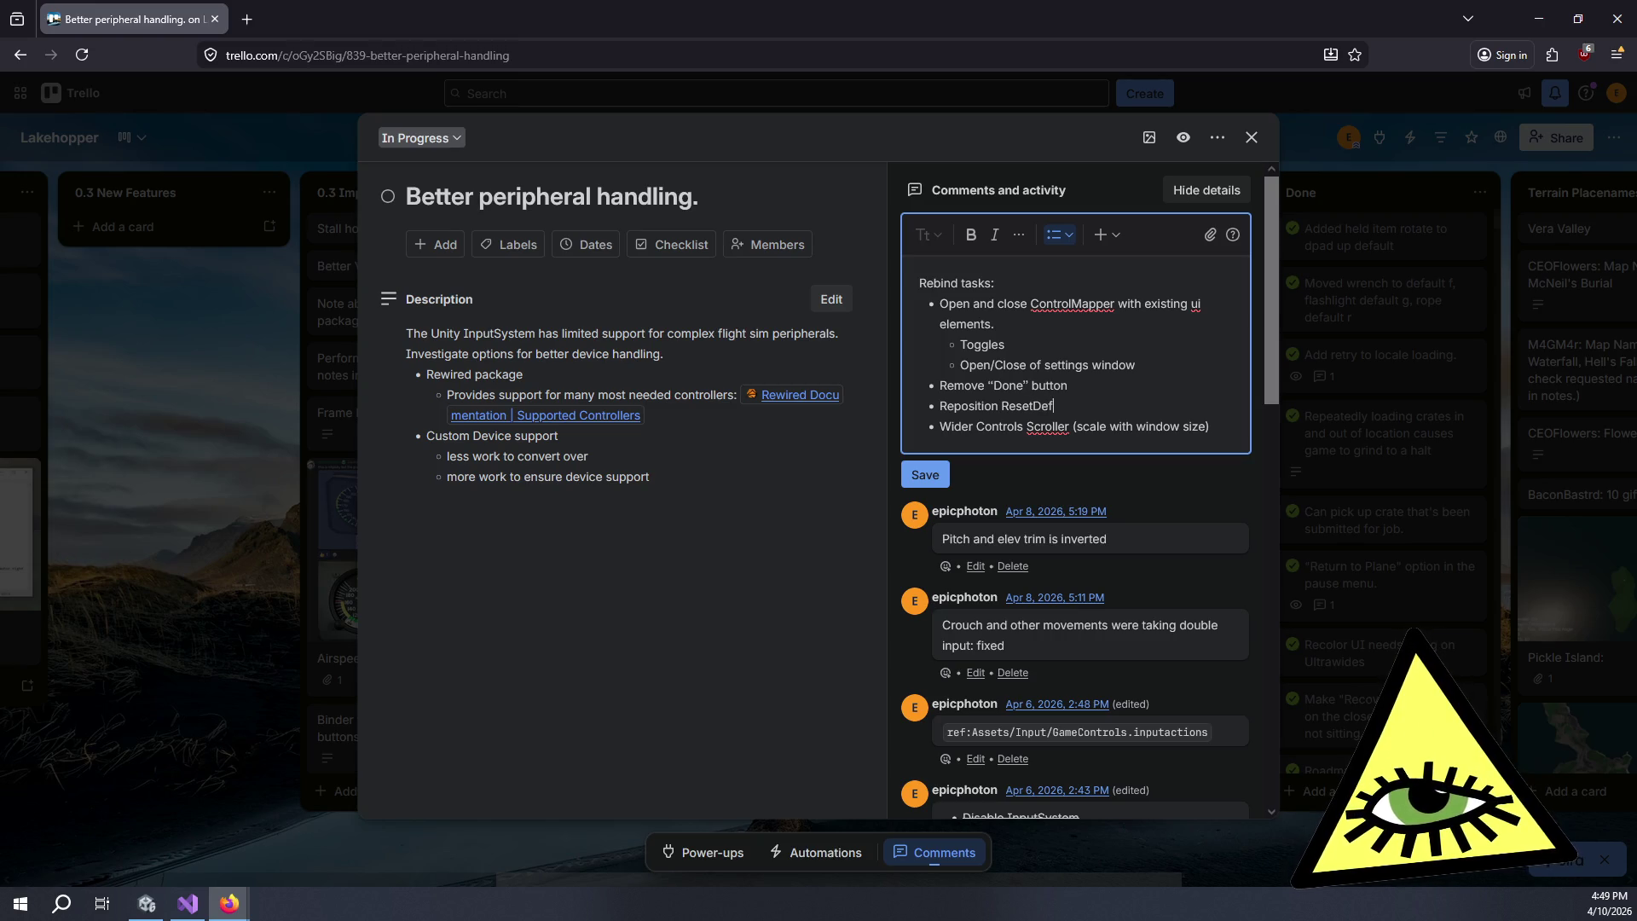
{"action": "key", "text": "alt+Tab"}
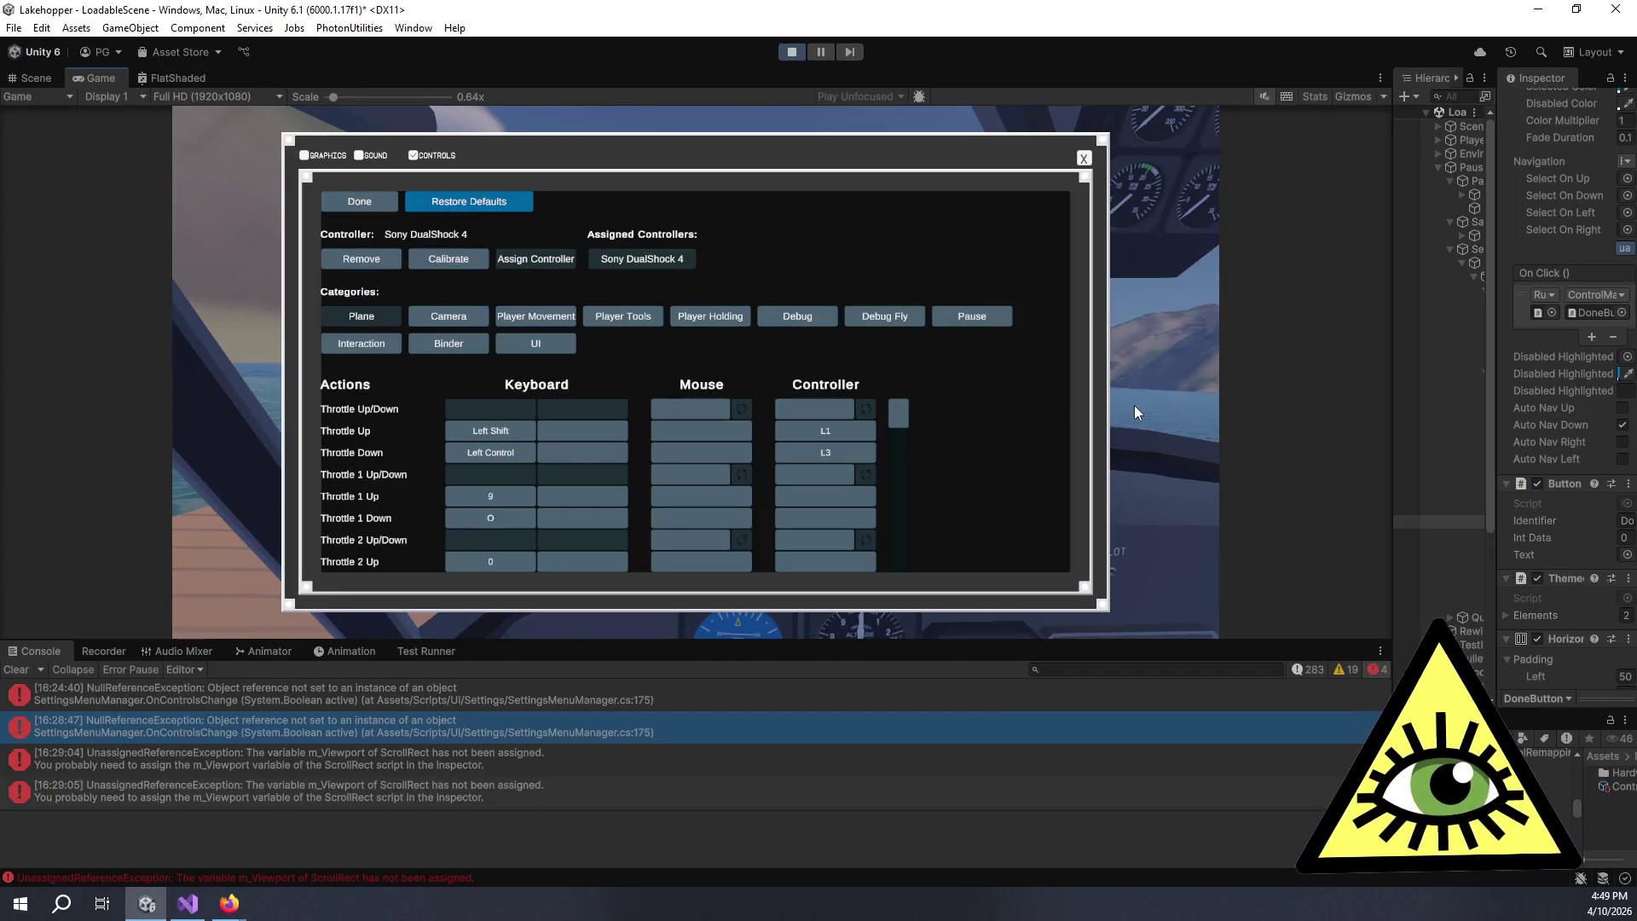
{"action": "key", "text": "alt+Tab"}
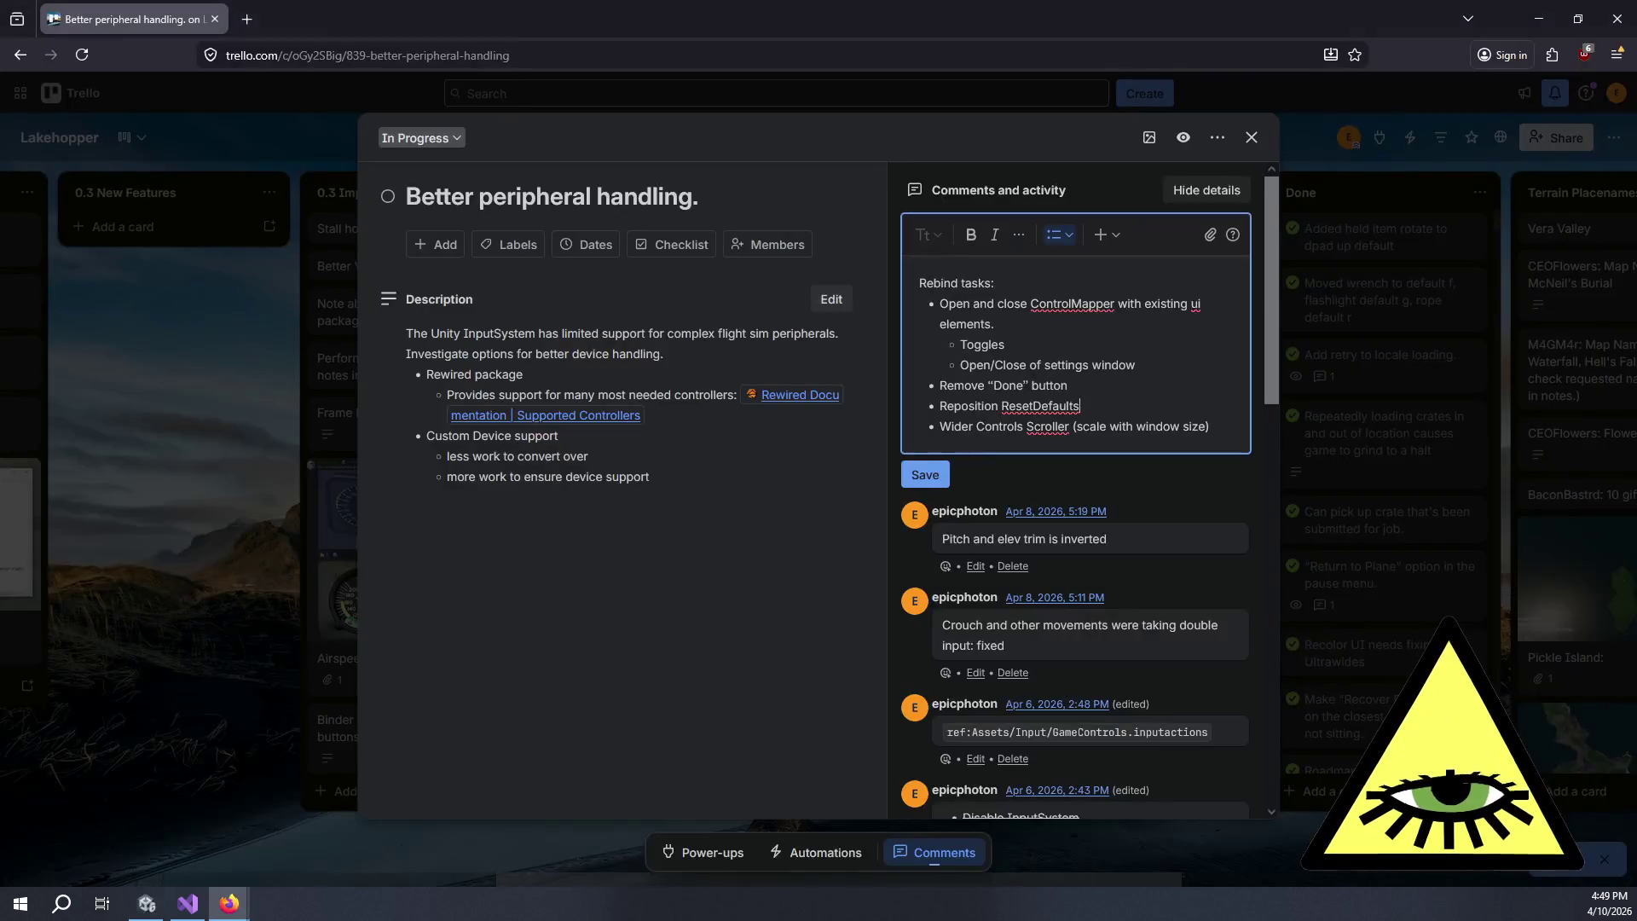
{"action": "key", "text": "Return"}
{"action": "key", "text": "BackSpace"}
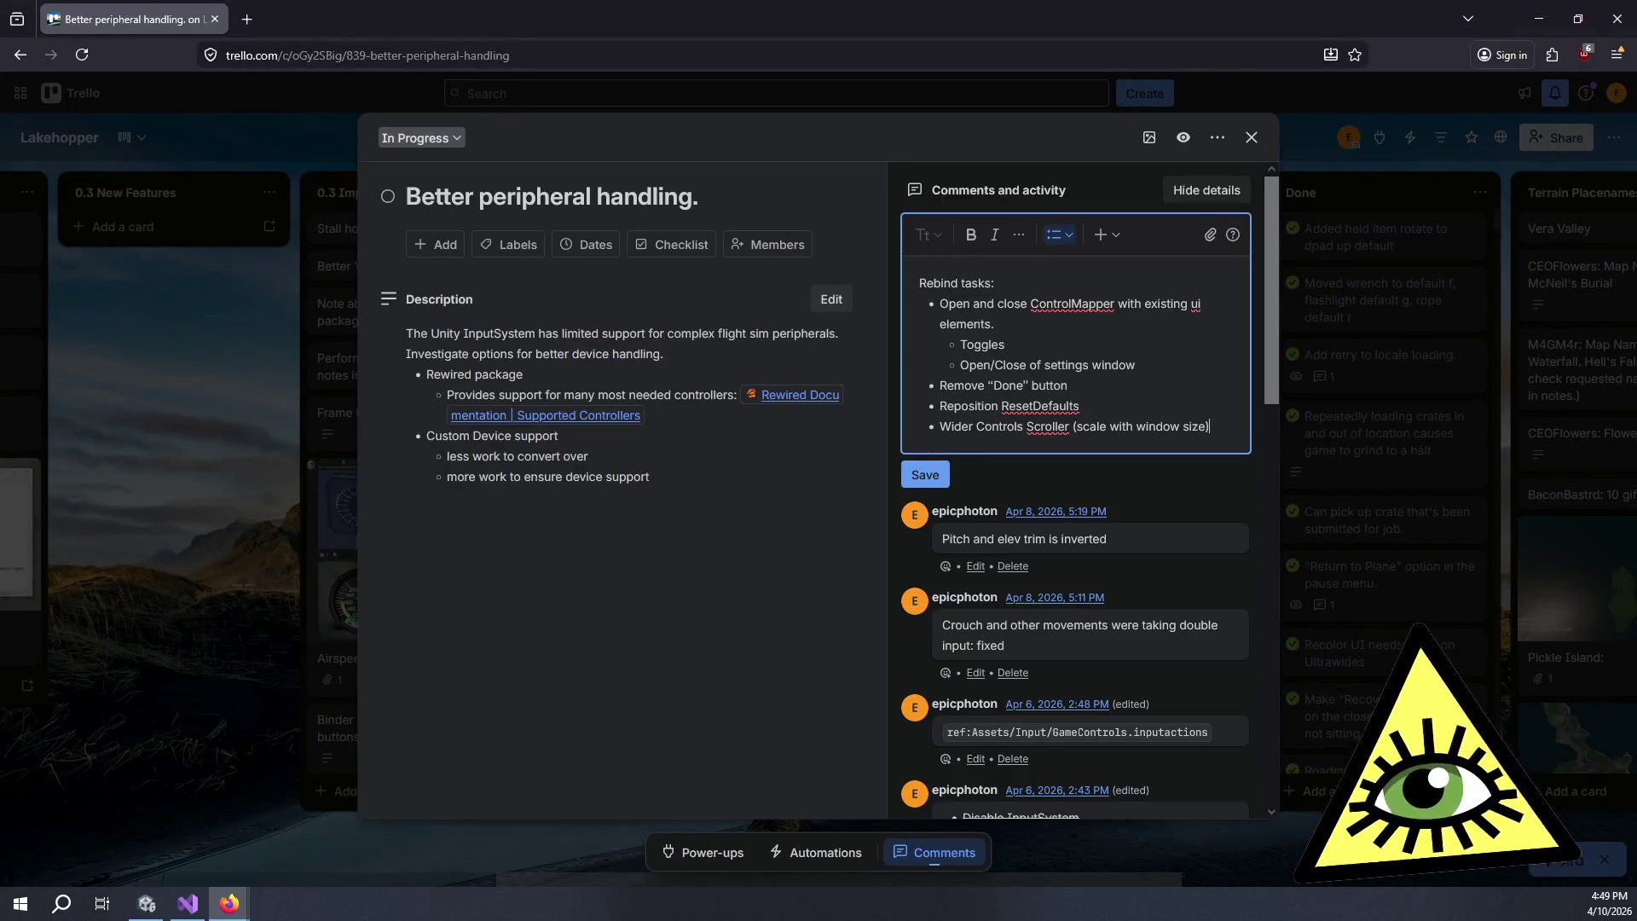
- Add a 'Change font' bullet and insert extra wording before 'Controls' in the scroller task
{"action": "key", "text": "Return"}
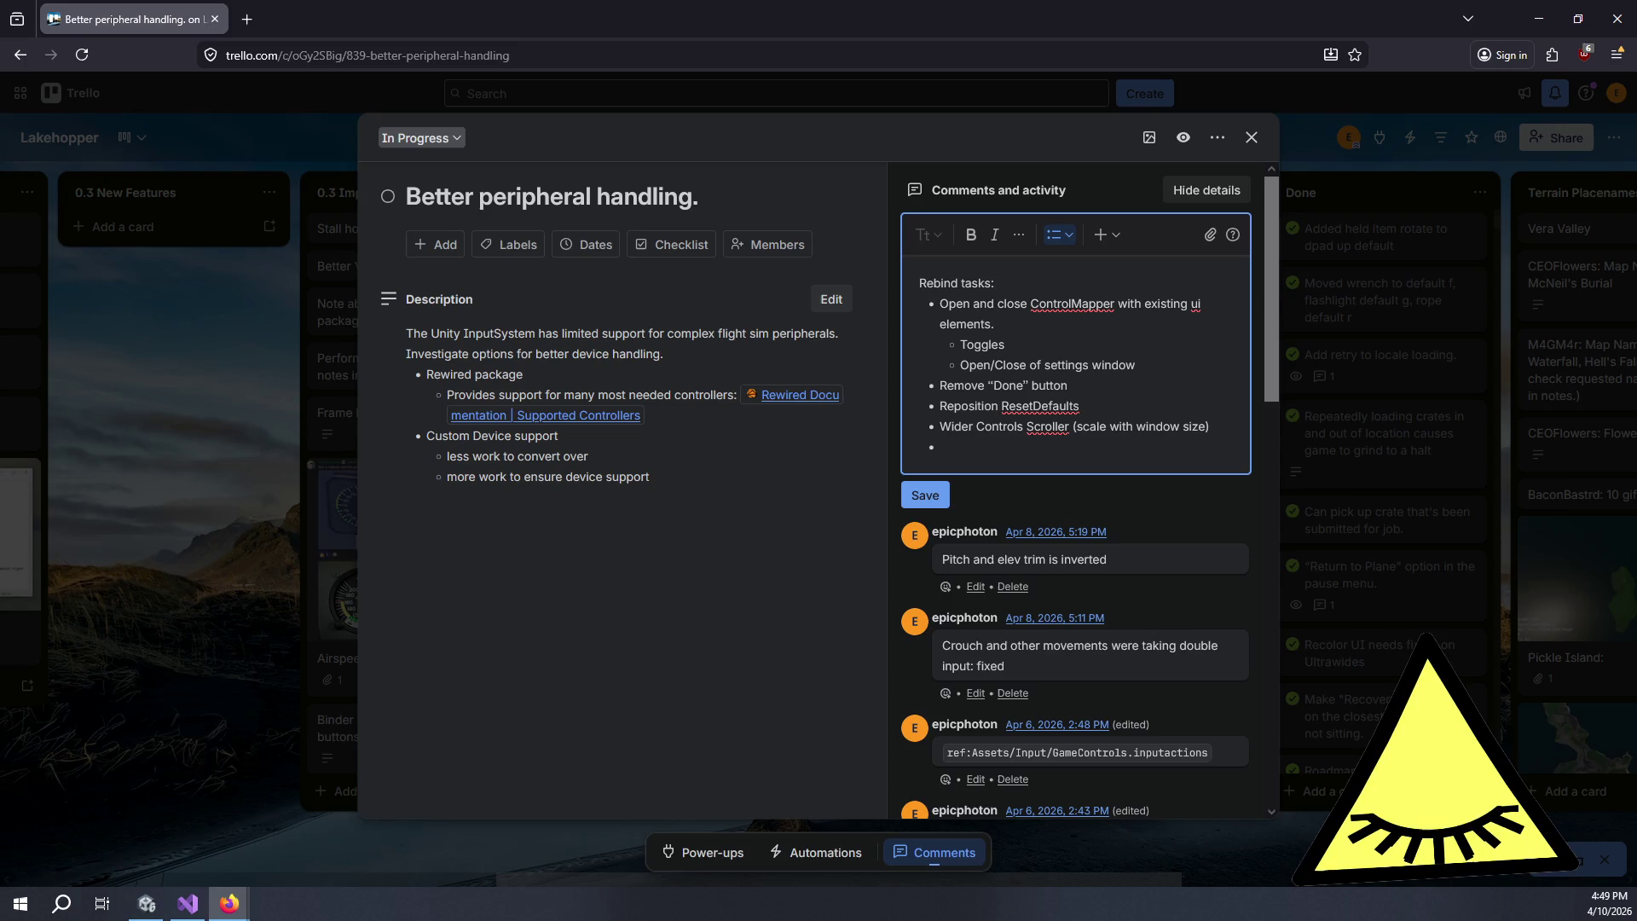
{"action": "type", "text": "Change fot"}
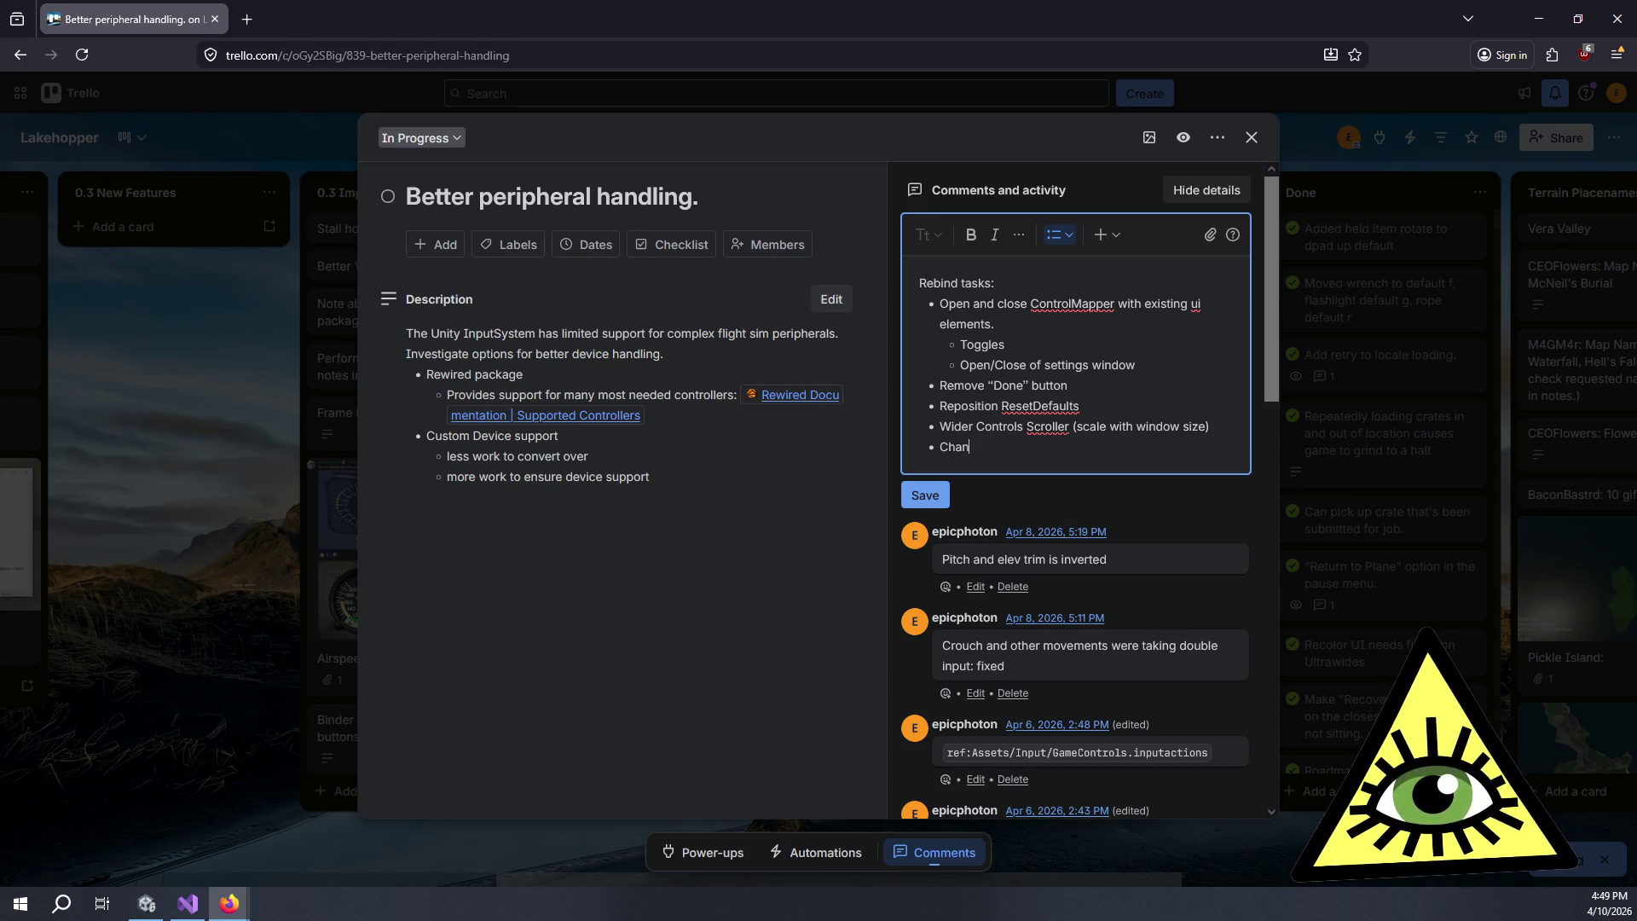
{"action": "key", "text": "BackSpace"}
{"action": "type", "text": "nt"}
{"action": "key", "text": "Return"}
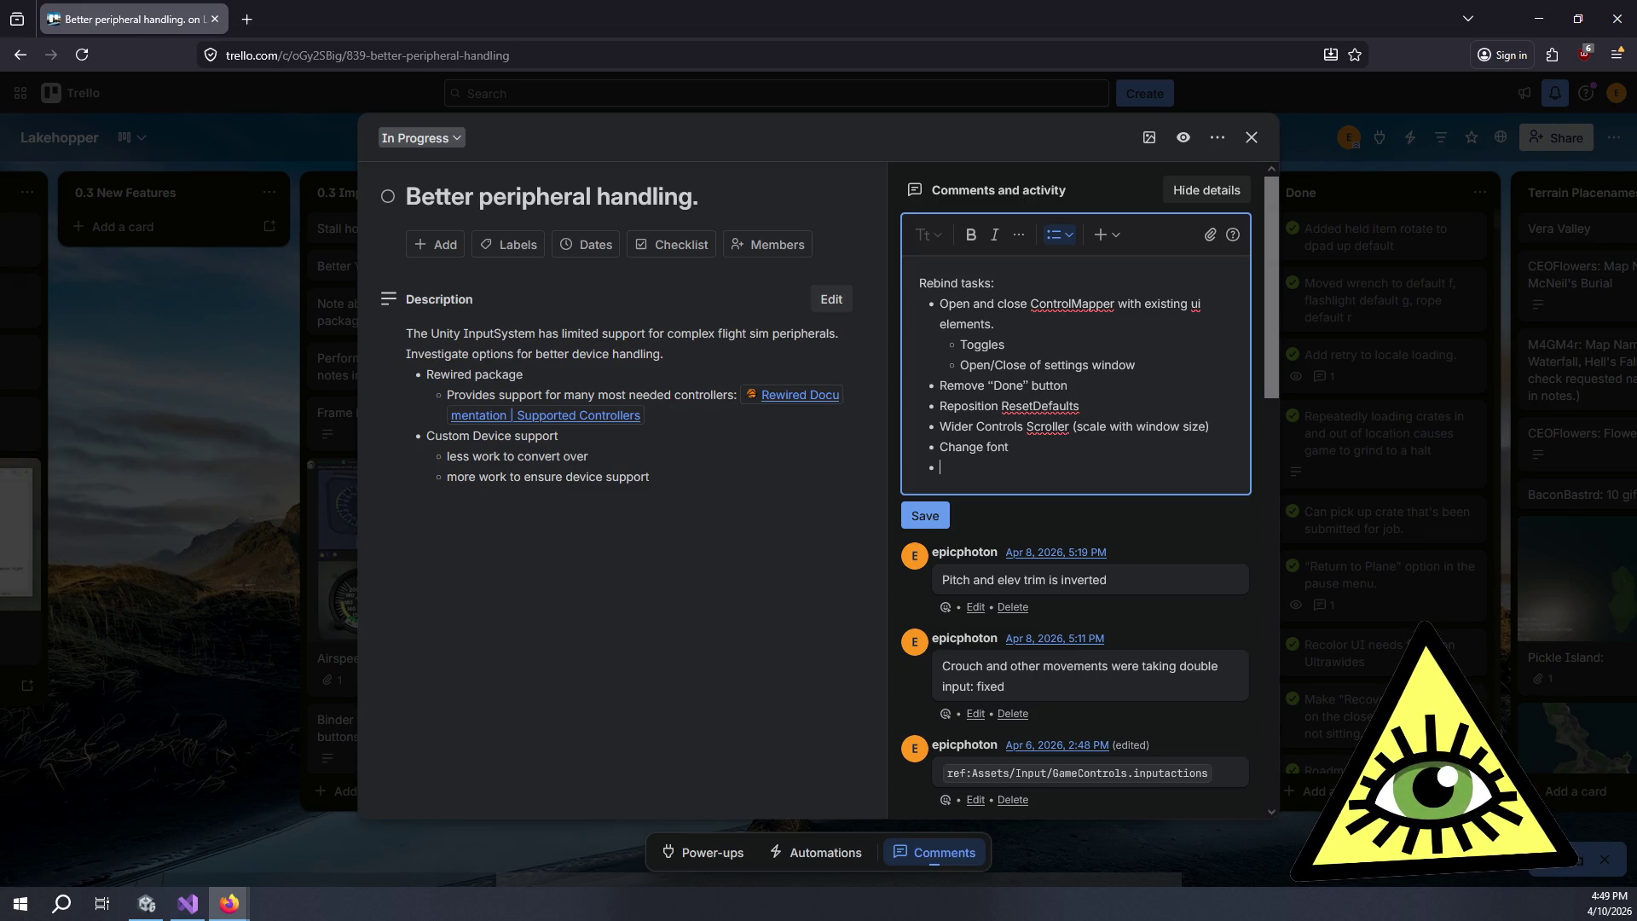
{"action": "left_click", "coordinate": [977, 426]}
{"action": "type", "text": "+ Tollaer"}
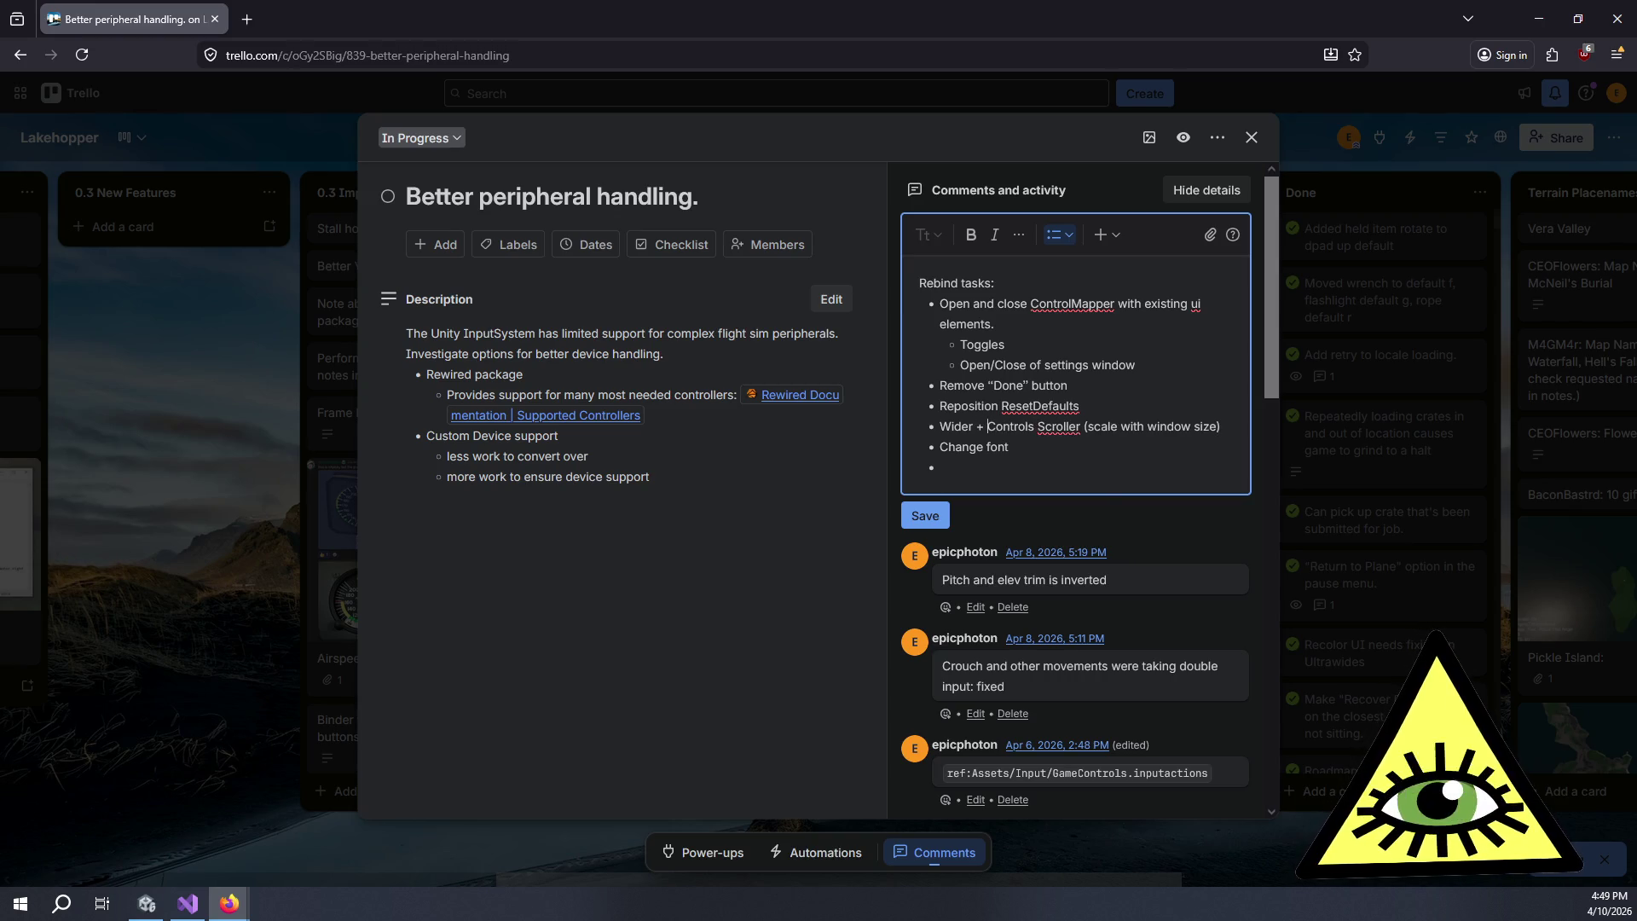
{"action": "key", "text": "BackSpace"}
{"action": "key", "text": "BackSpace"}
{"action": "key", "text": "BackSpace"}
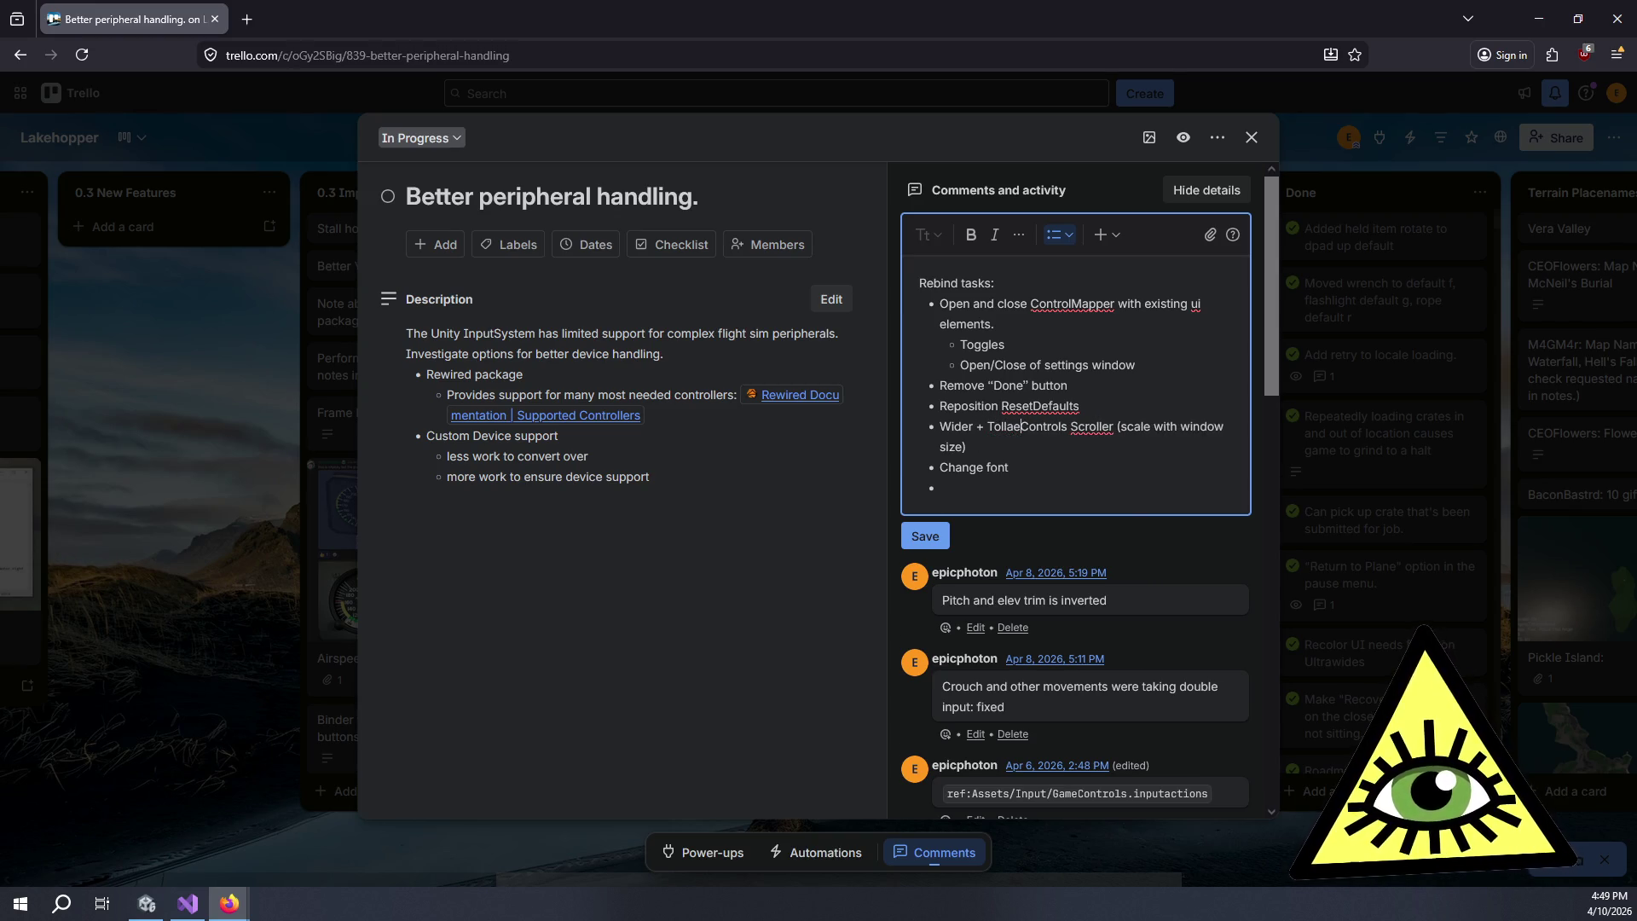
{"action": "type", "text": "ler"}
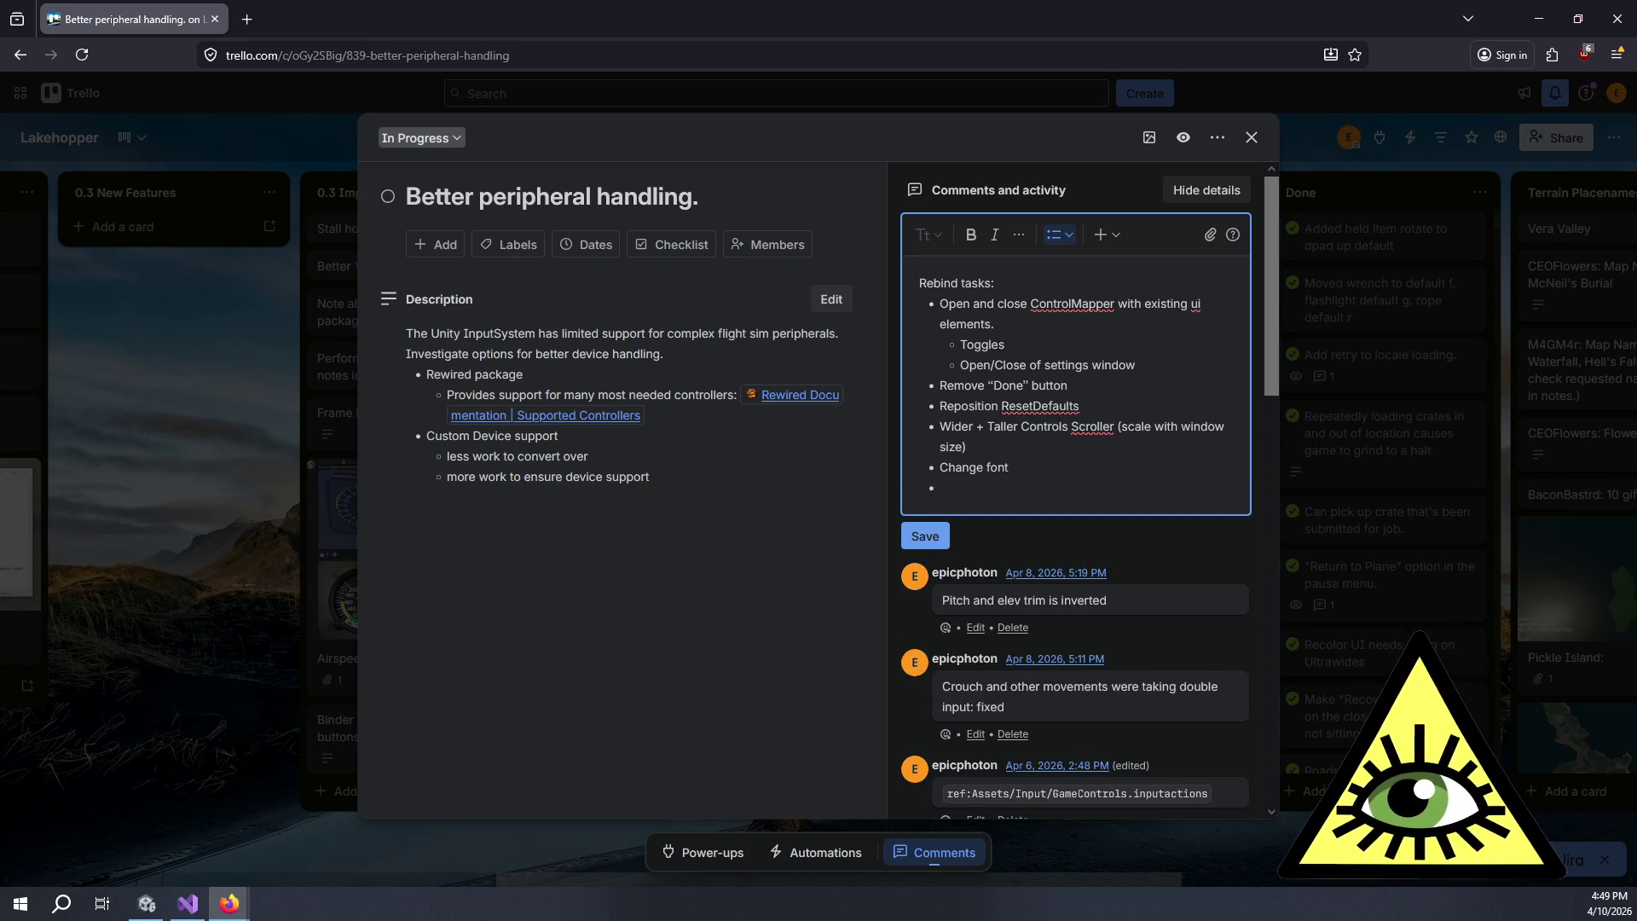
- Add the bullet 'Remove Match background color' below Change font
{"action": "key", "text": "alt+Tab"}
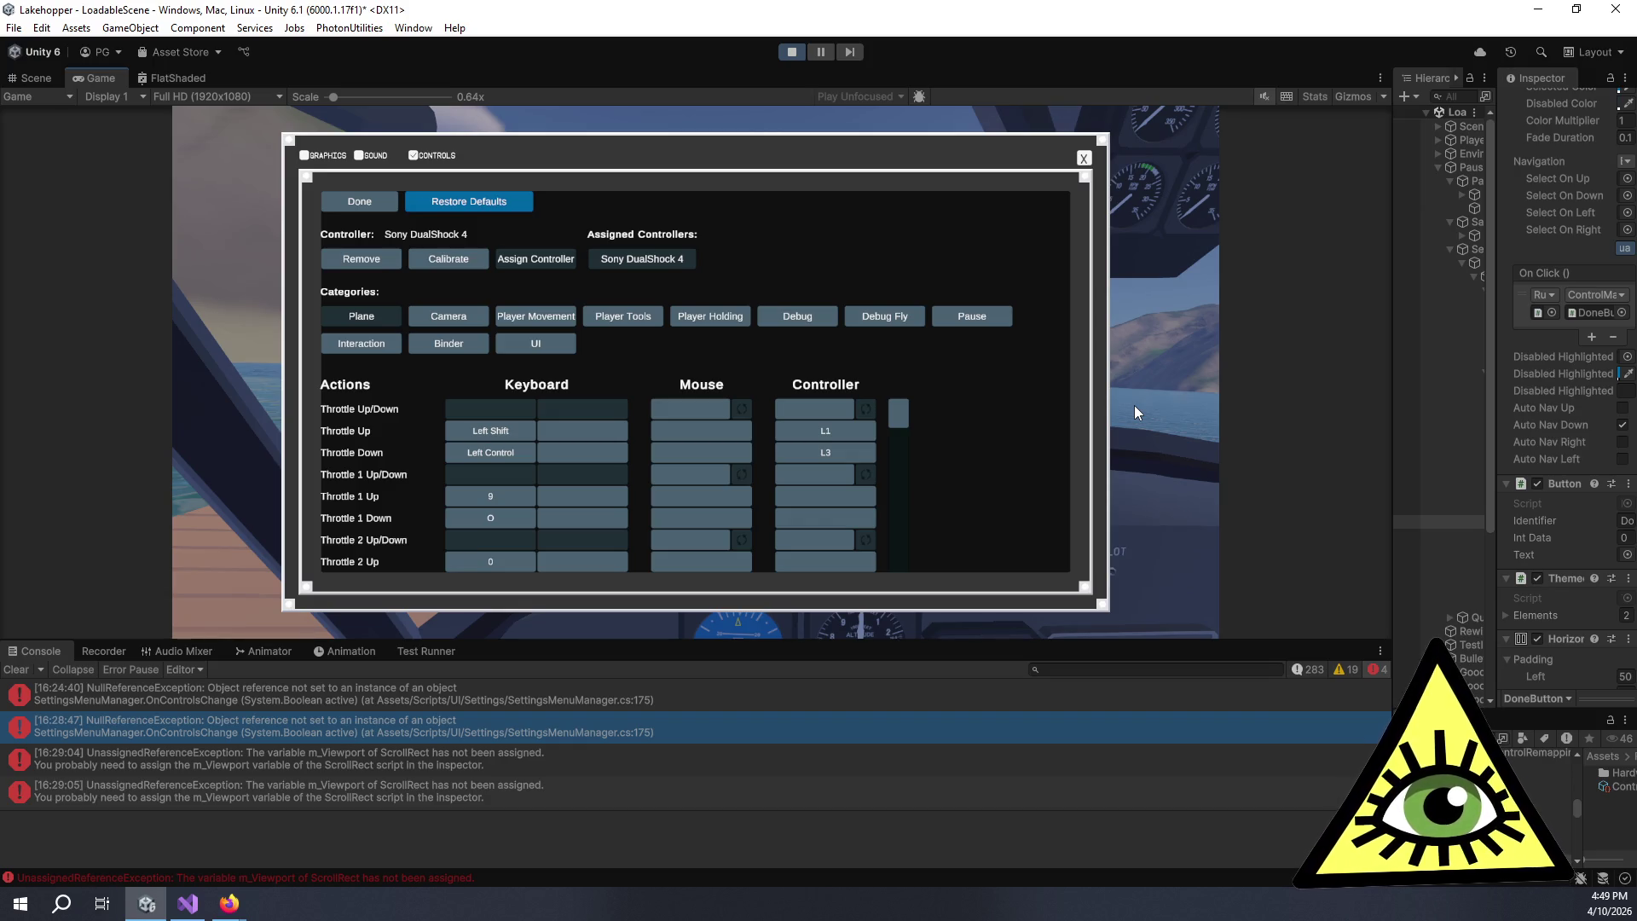
{"action": "key", "text": "alt+Tab"}
{"action": "type", "text": "Remove "}
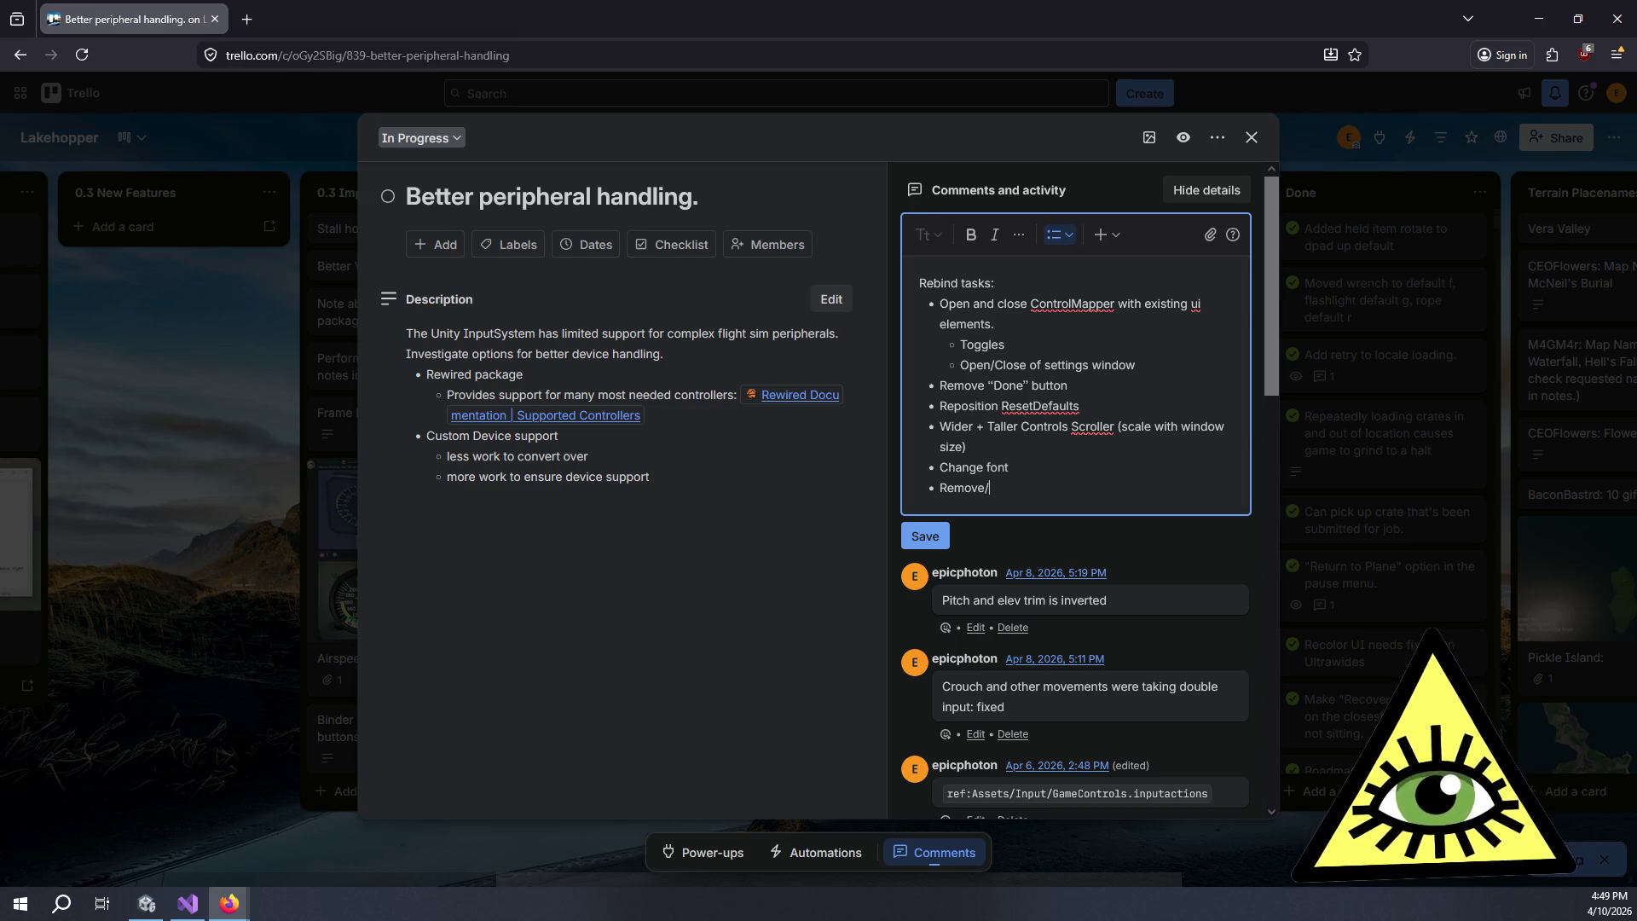
{"action": "type", "text": "Match"}
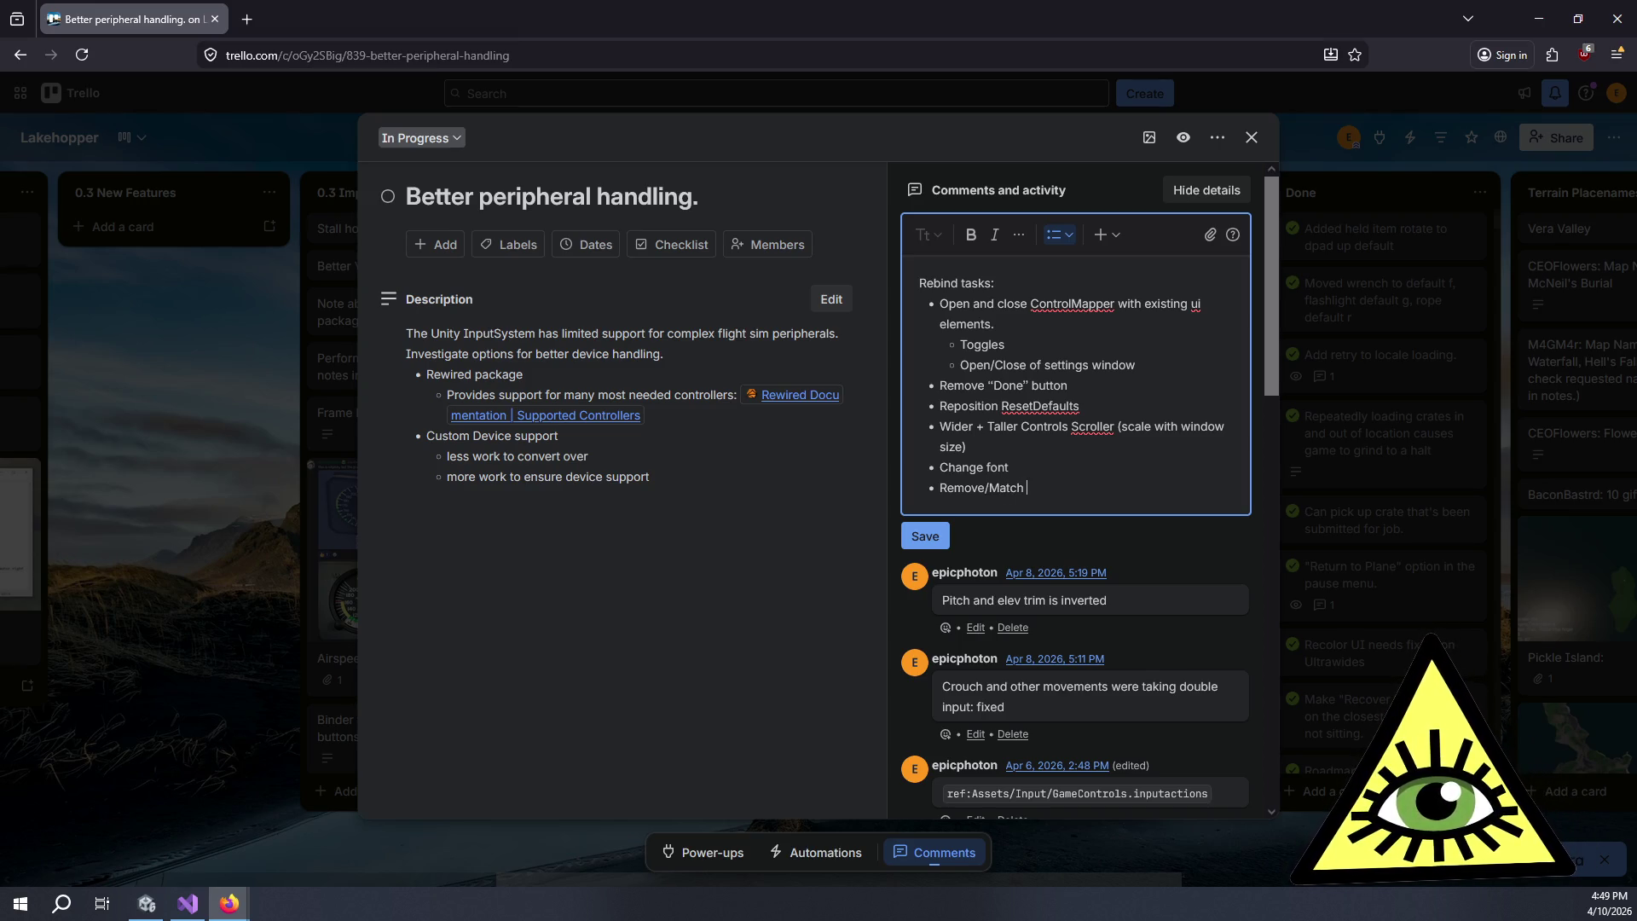
{"action": "type", "text": "background color"}
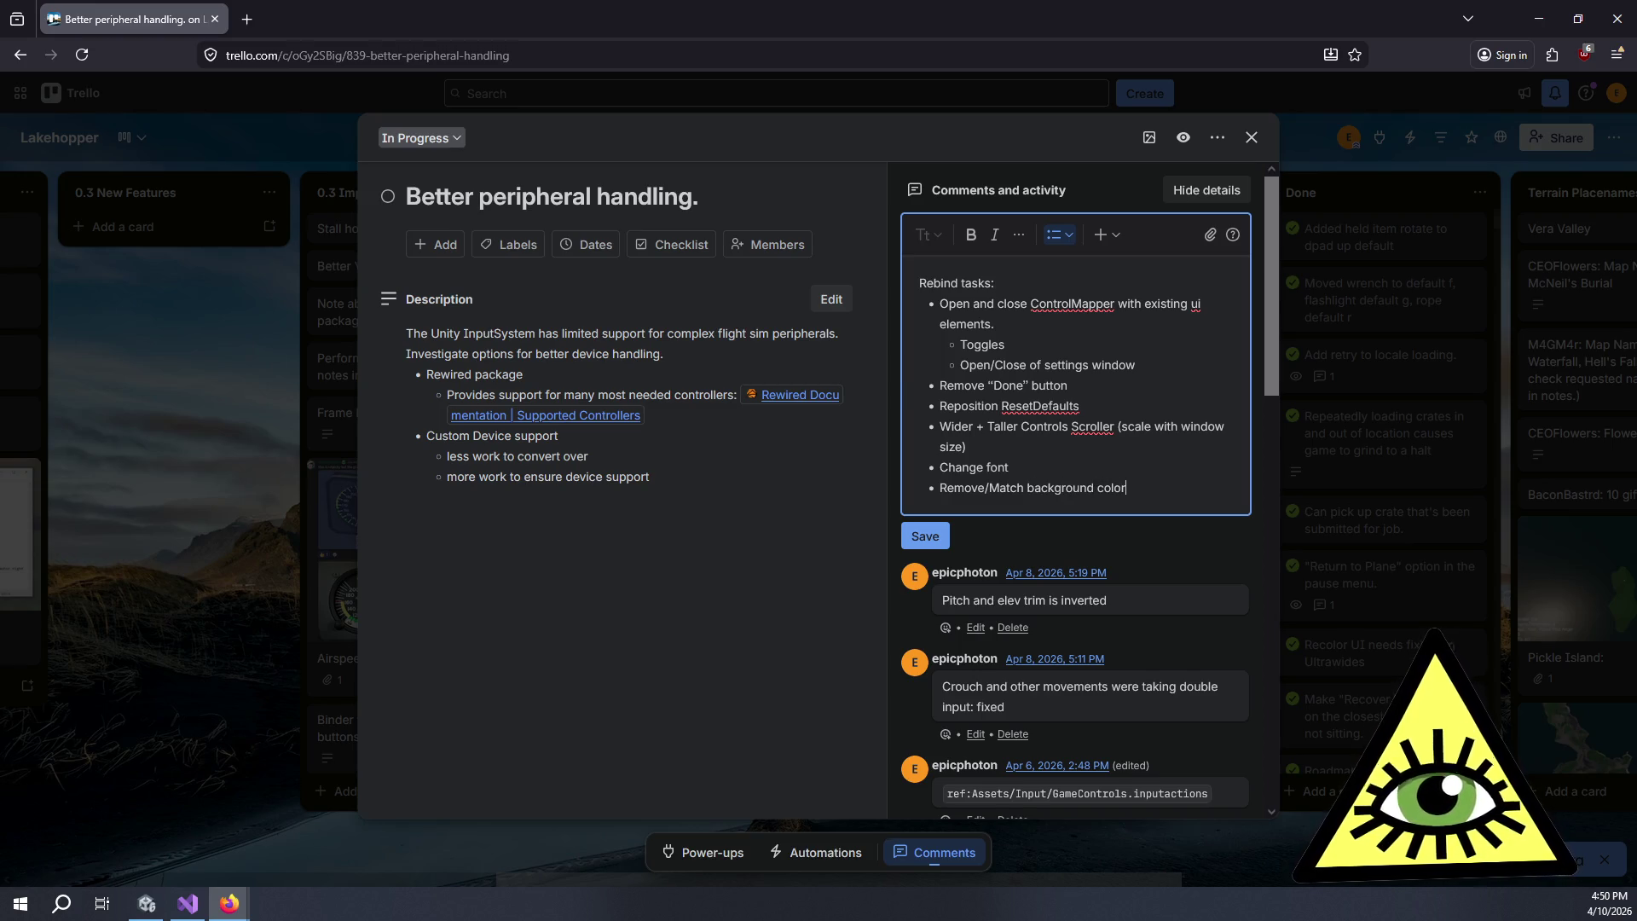
{"action": "key", "text": "alt+Tab"}
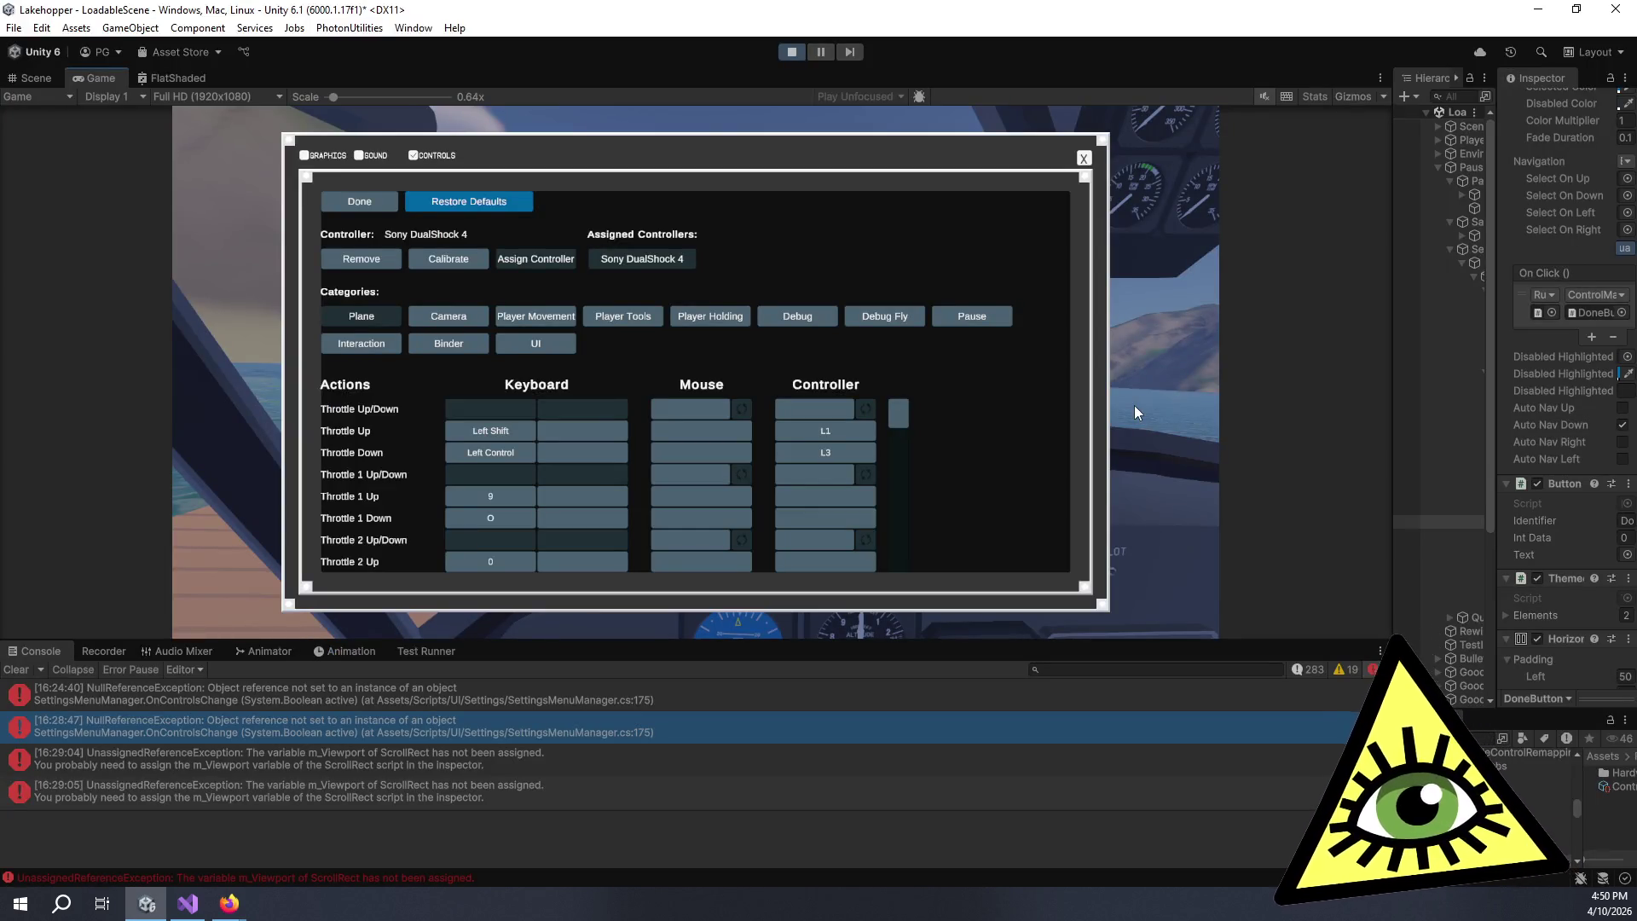
{"action": "key", "text": "alt+Tab"}
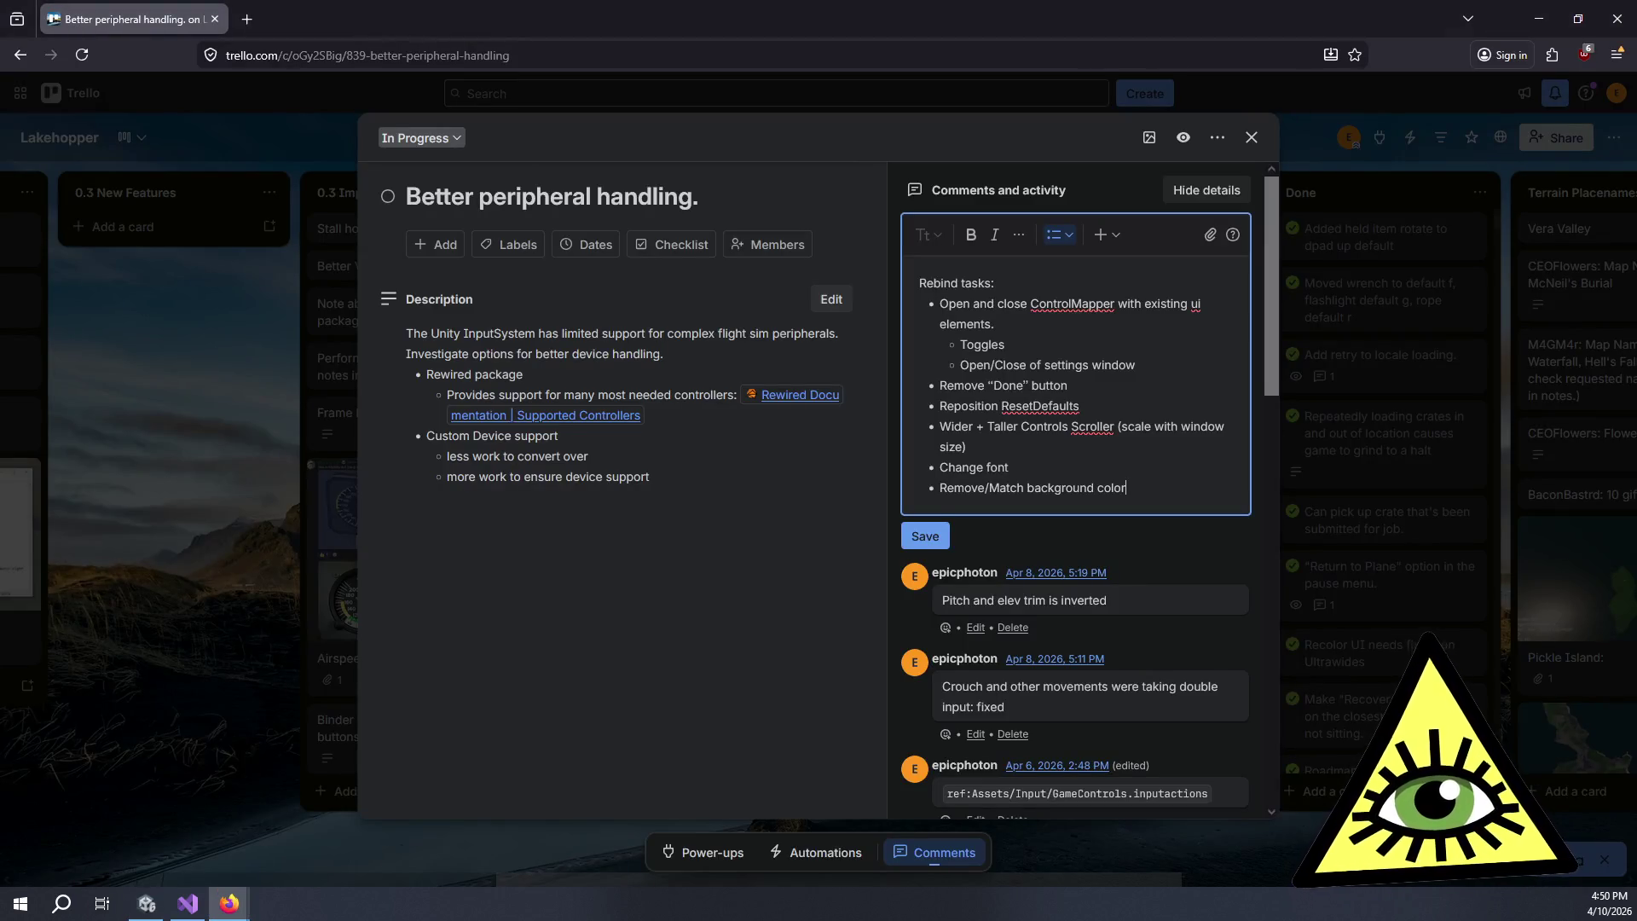
{"action": "key", "text": "Return"}
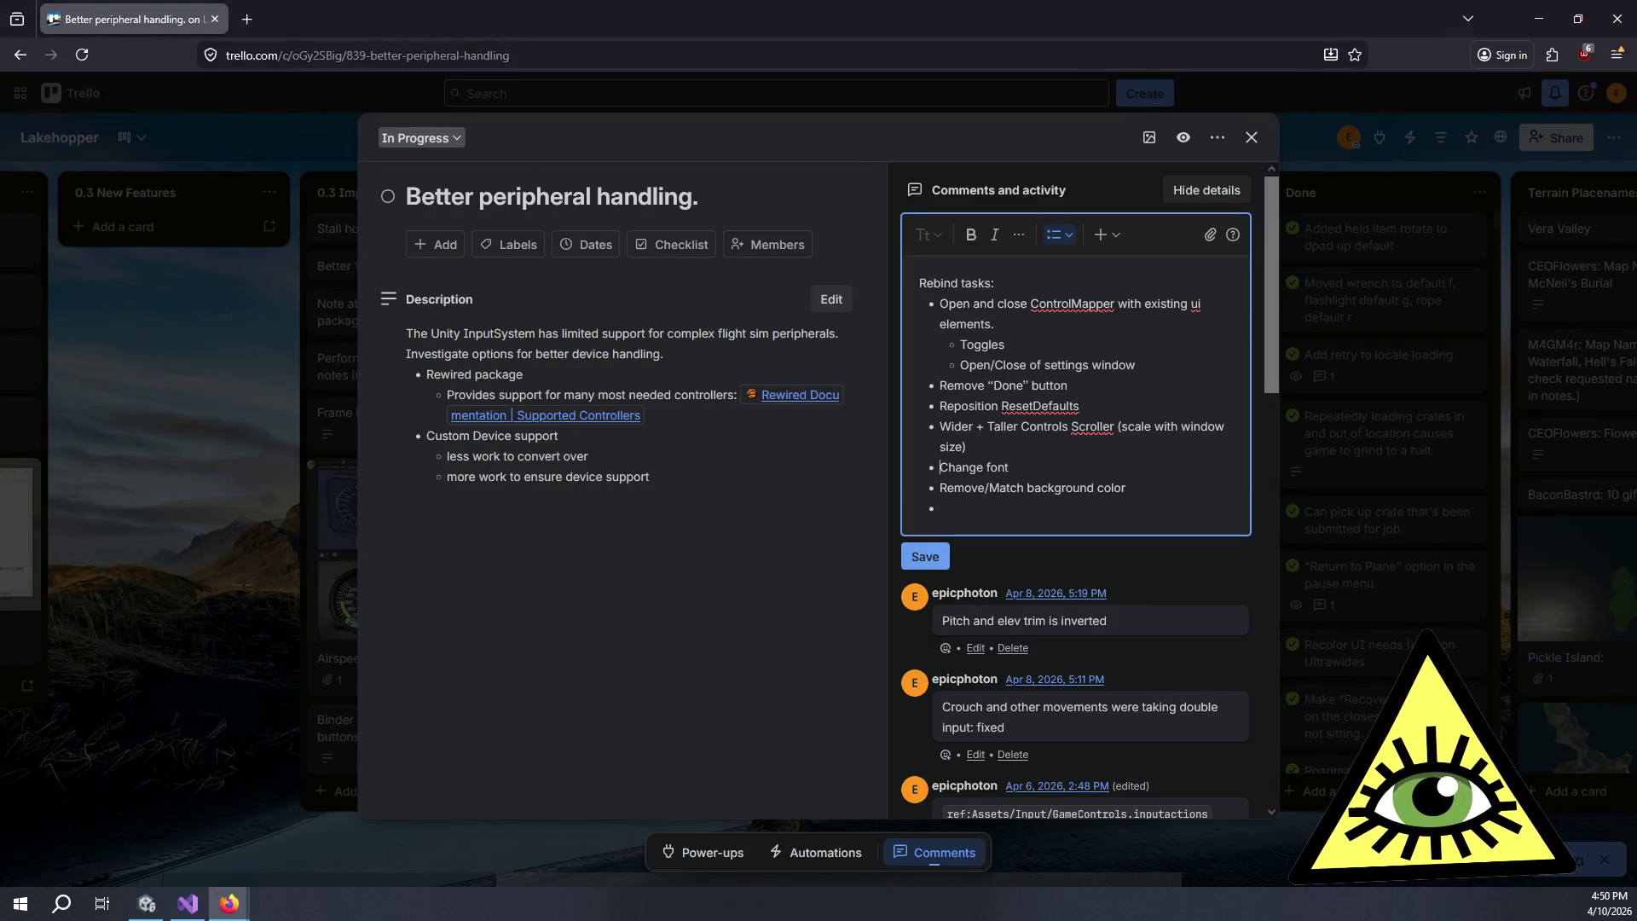
- Add a top-level 'Theme' bullet and nest the font and background color items under it
{"action": "key", "text": "Return"}
{"action": "type", "text": "Theme"}
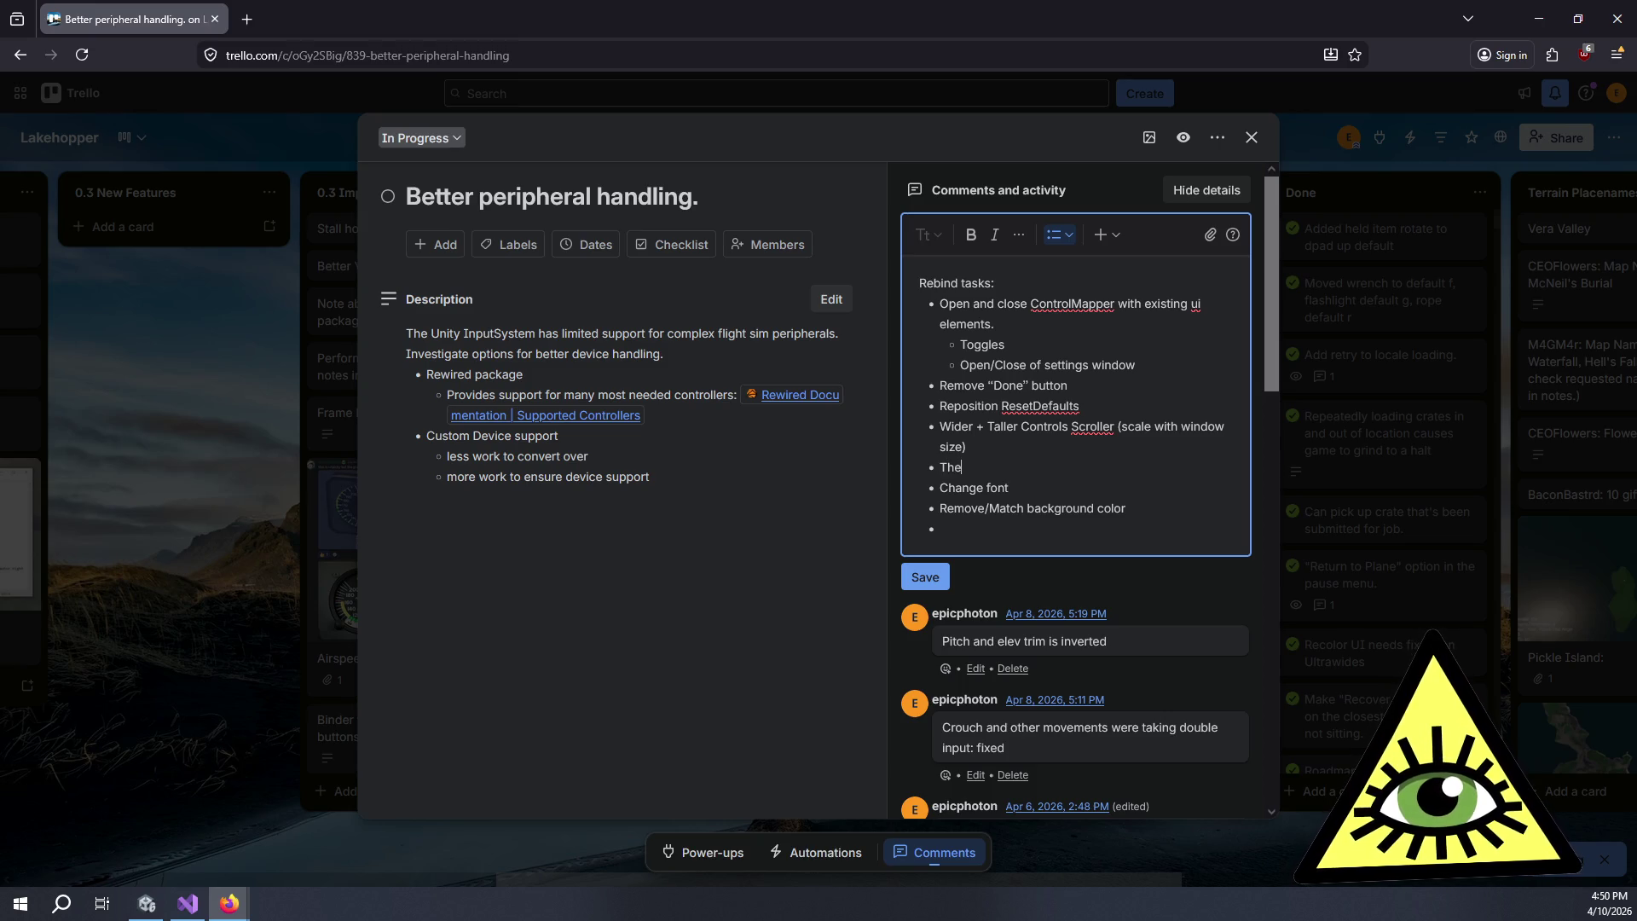
{"action": "key", "text": "Tab"}
{"action": "key", "text": "shift+Tab"}
{"action": "key", "text": "Down"}
{"action": "key", "text": "shift+Down"}
{"action": "key", "text": "shift+End"}
{"action": "key", "text": "Tab"}
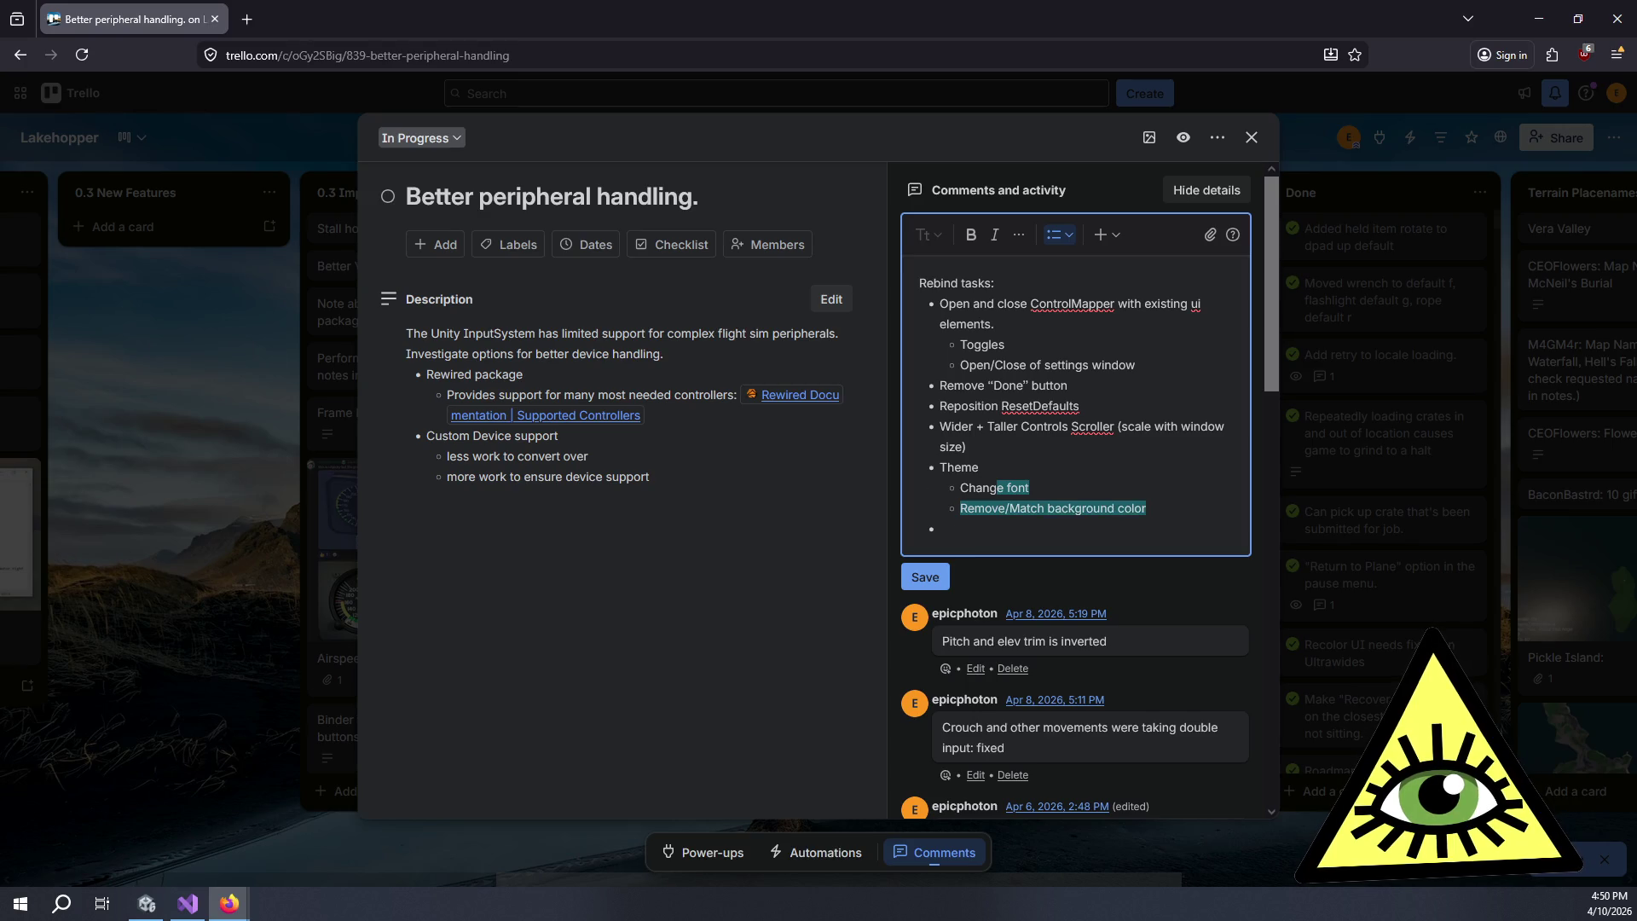
{"action": "left_click", "coordinate": [940, 529]}
- Add the bullets 'Enable Glyphs' and 'Reorder Categories' to the Rebind tasks list
{"action": "key", "text": "alt+Tab"}
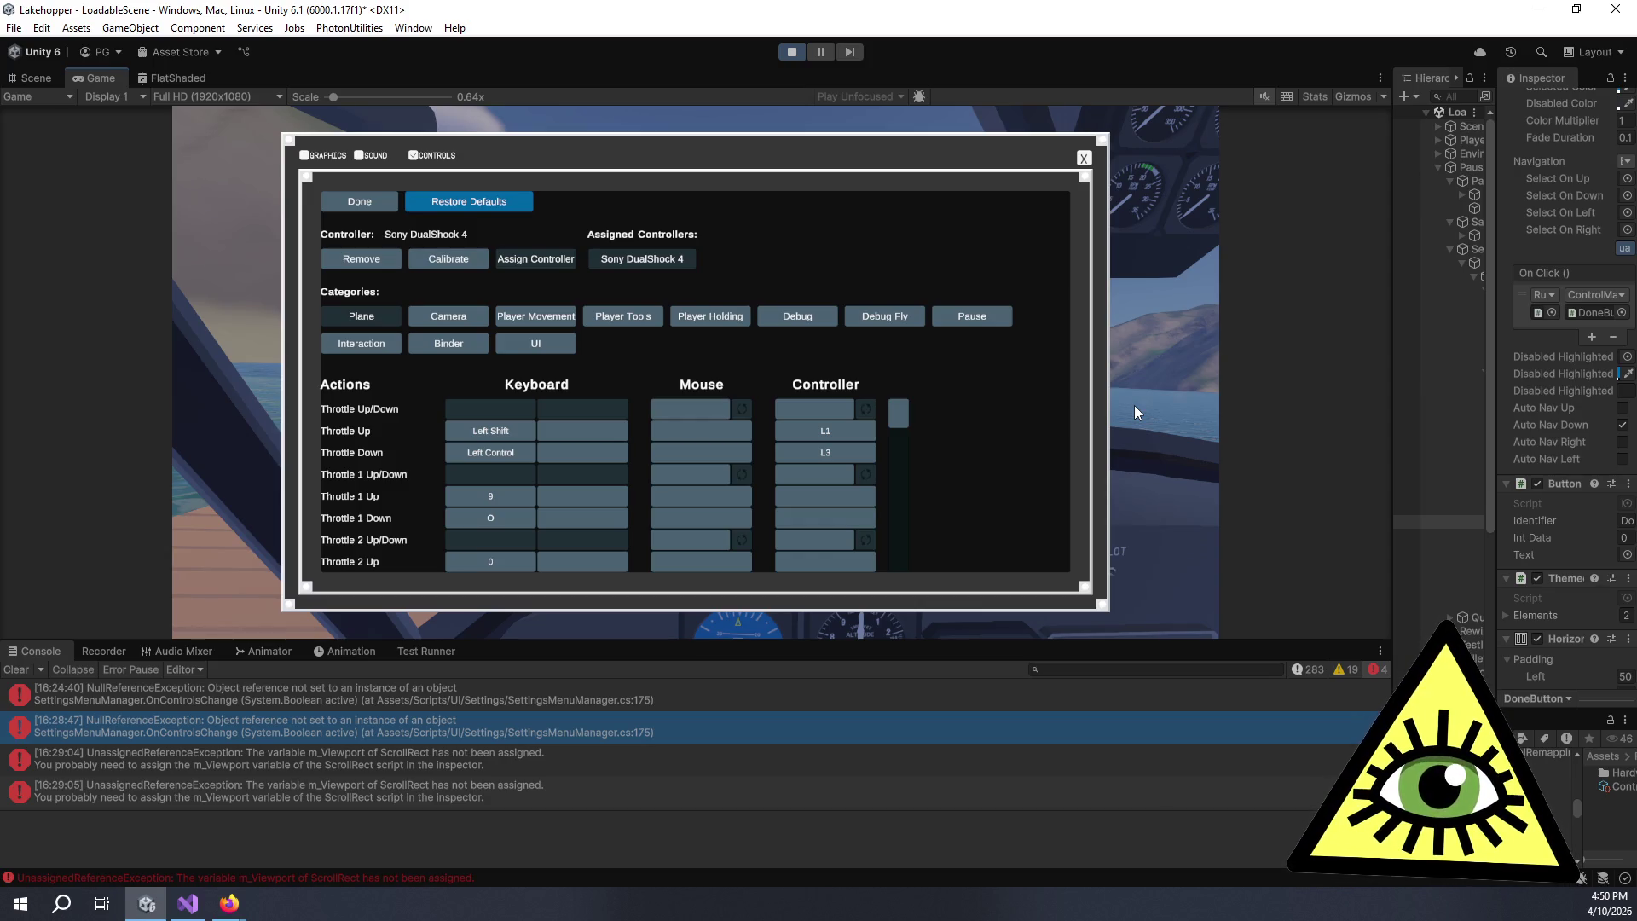
{"action": "key", "text": "alt+Tab"}
{"action": "type", "text": "Enable "}
{"action": "type", "text": "Digital"}
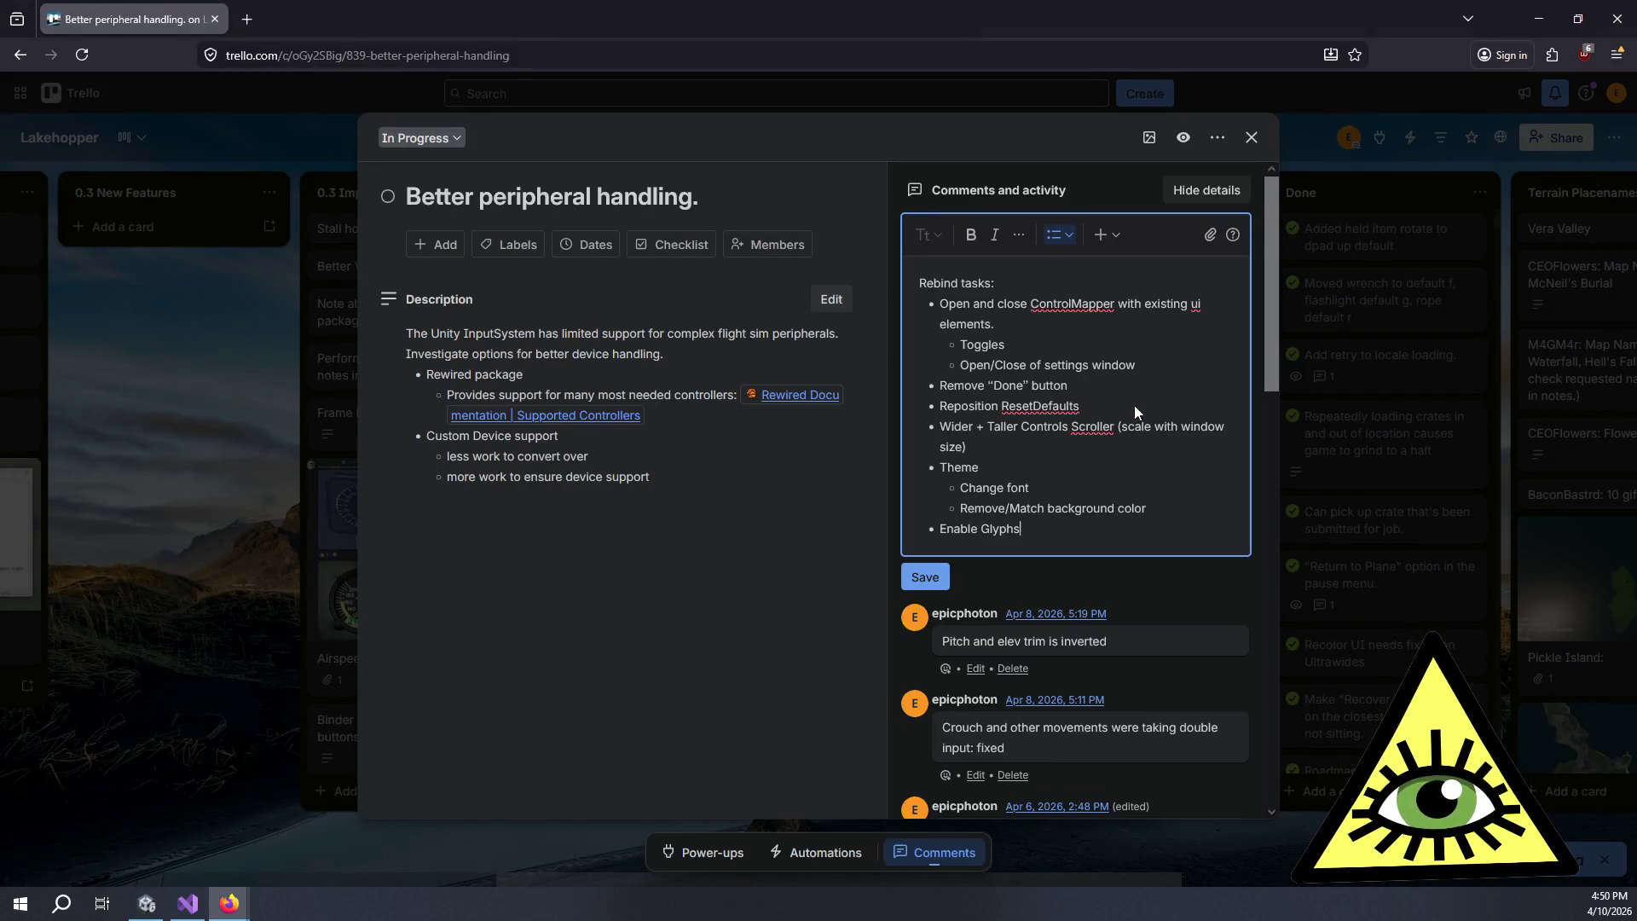
{"action": "key", "text": "alt+Tab"}
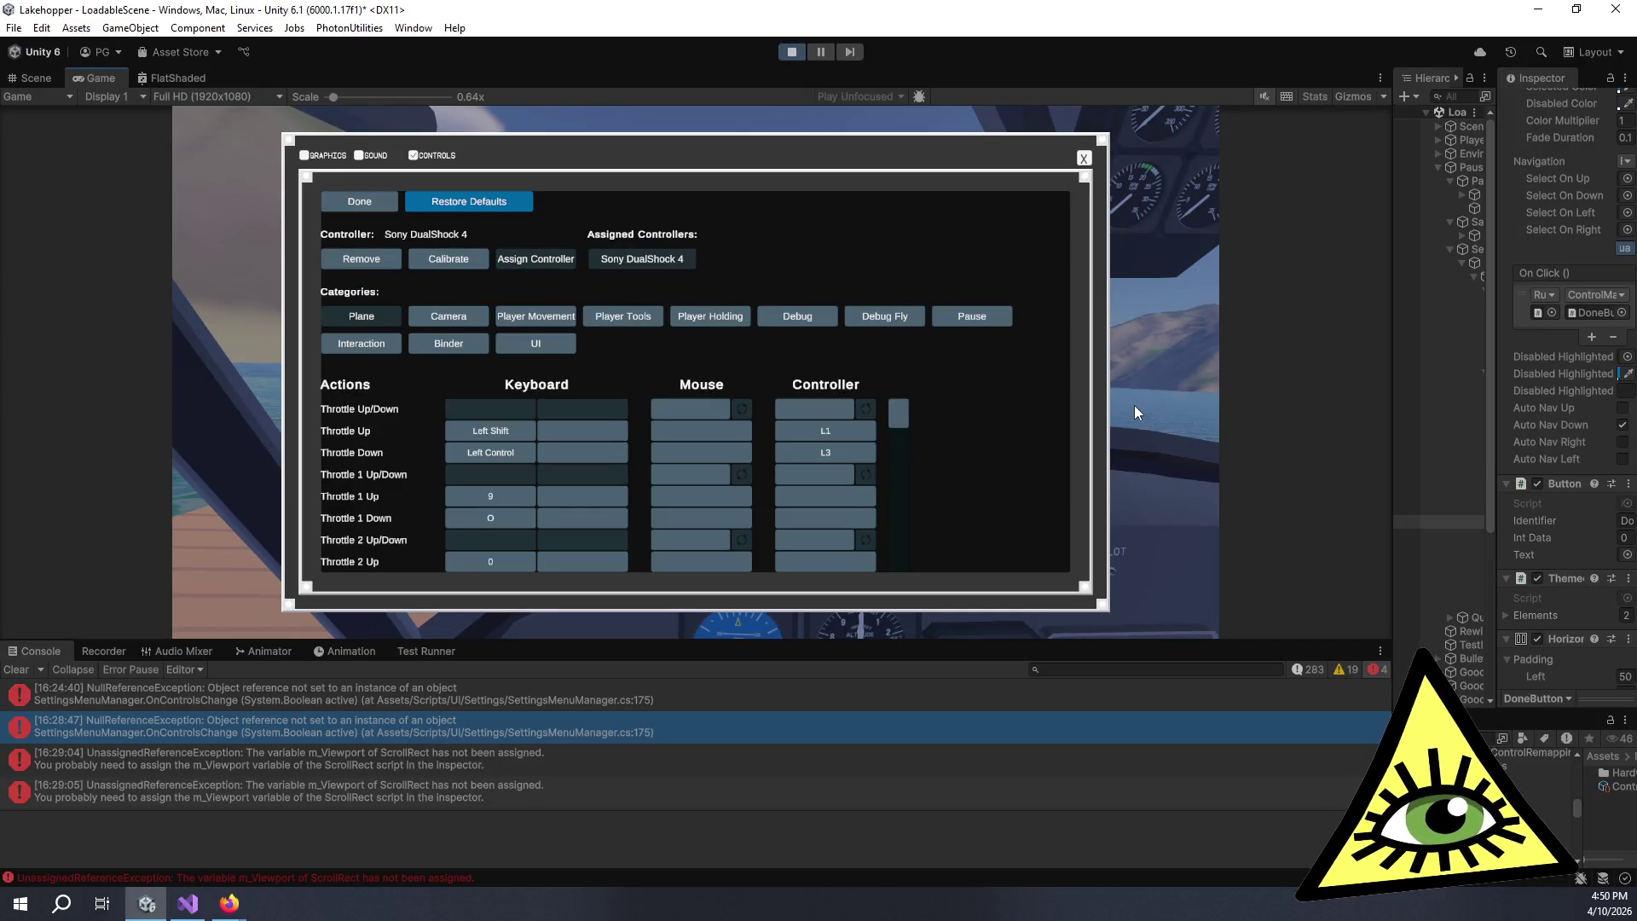
{"action": "key", "text": "alt+Tab"}
{"action": "key", "text": "Return"}
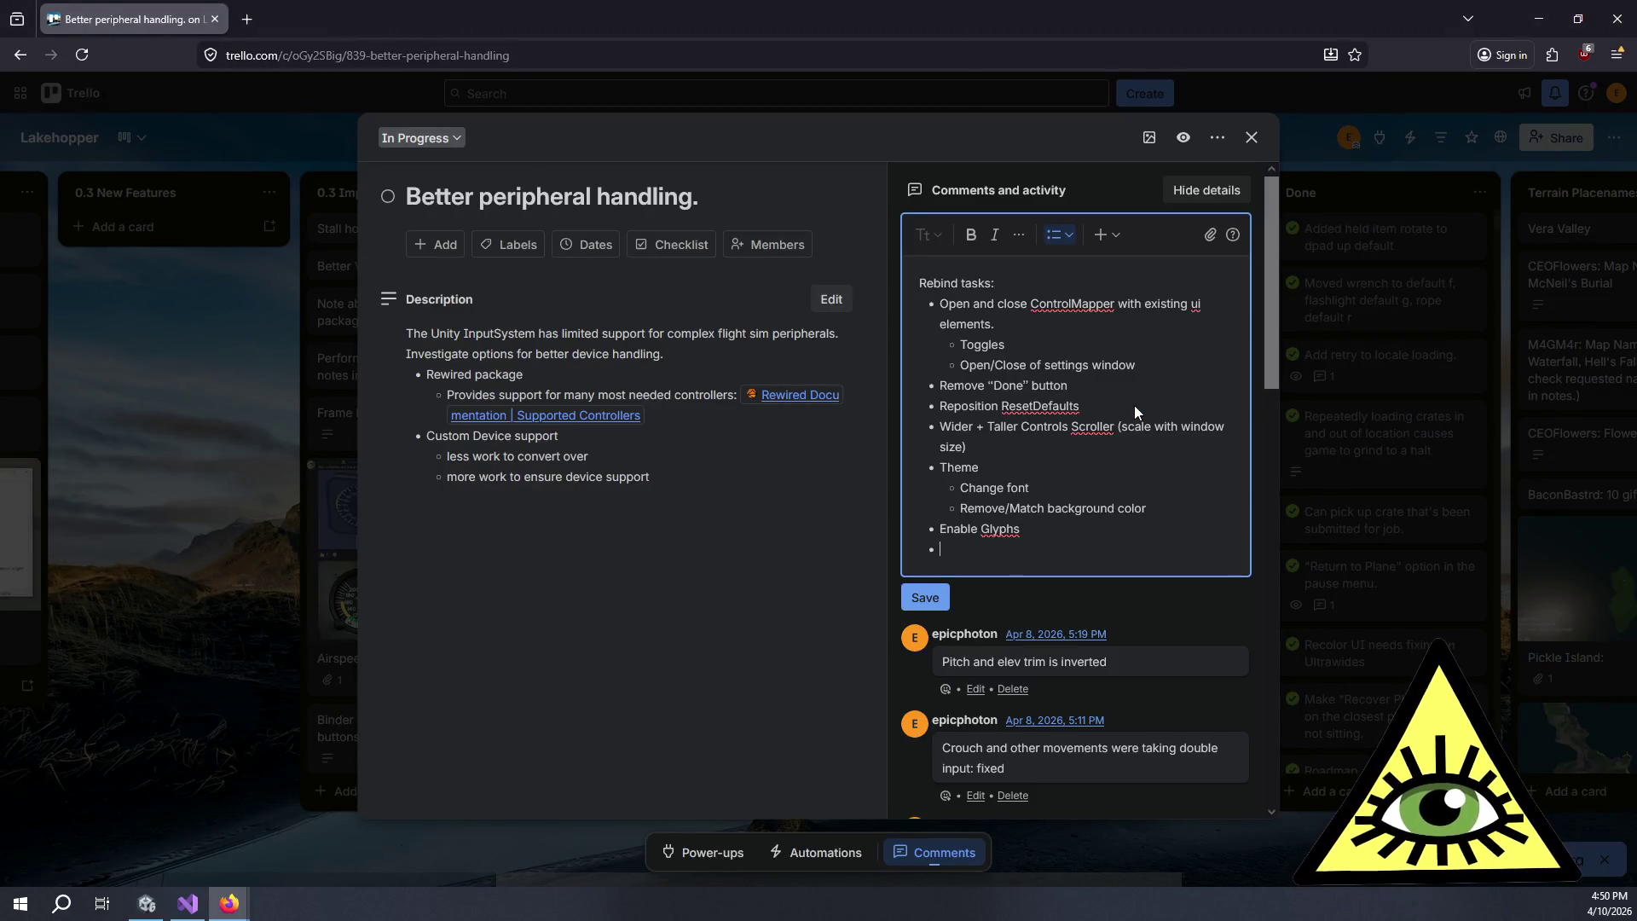
{"action": "type", "text": "Reorder "}
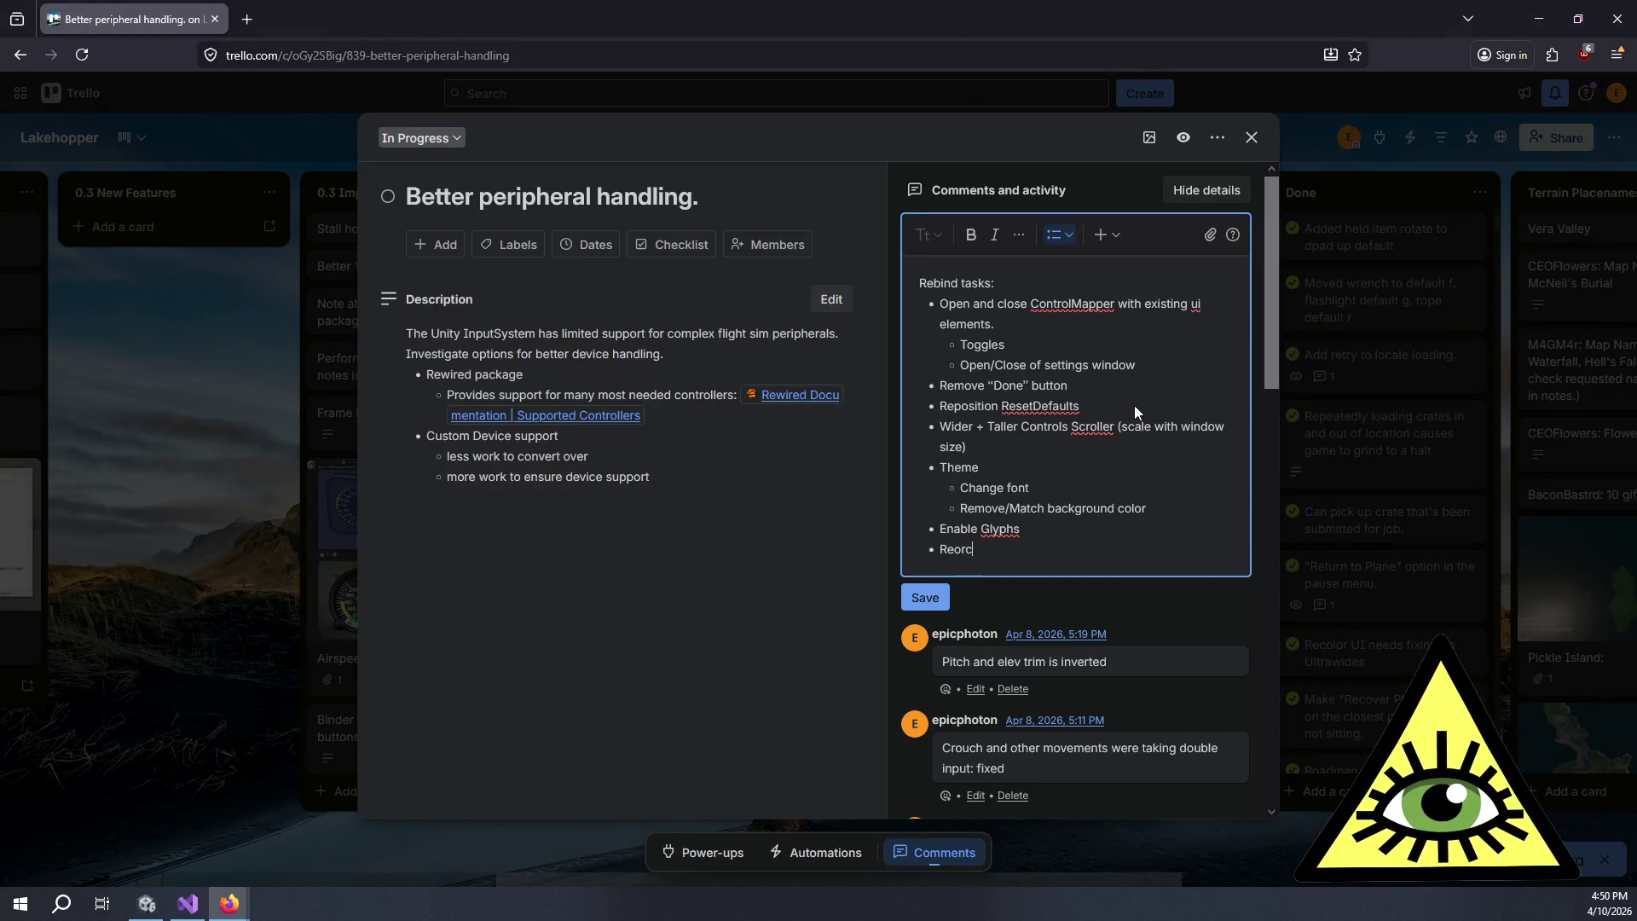
{"action": "type", "text": "Categories"}
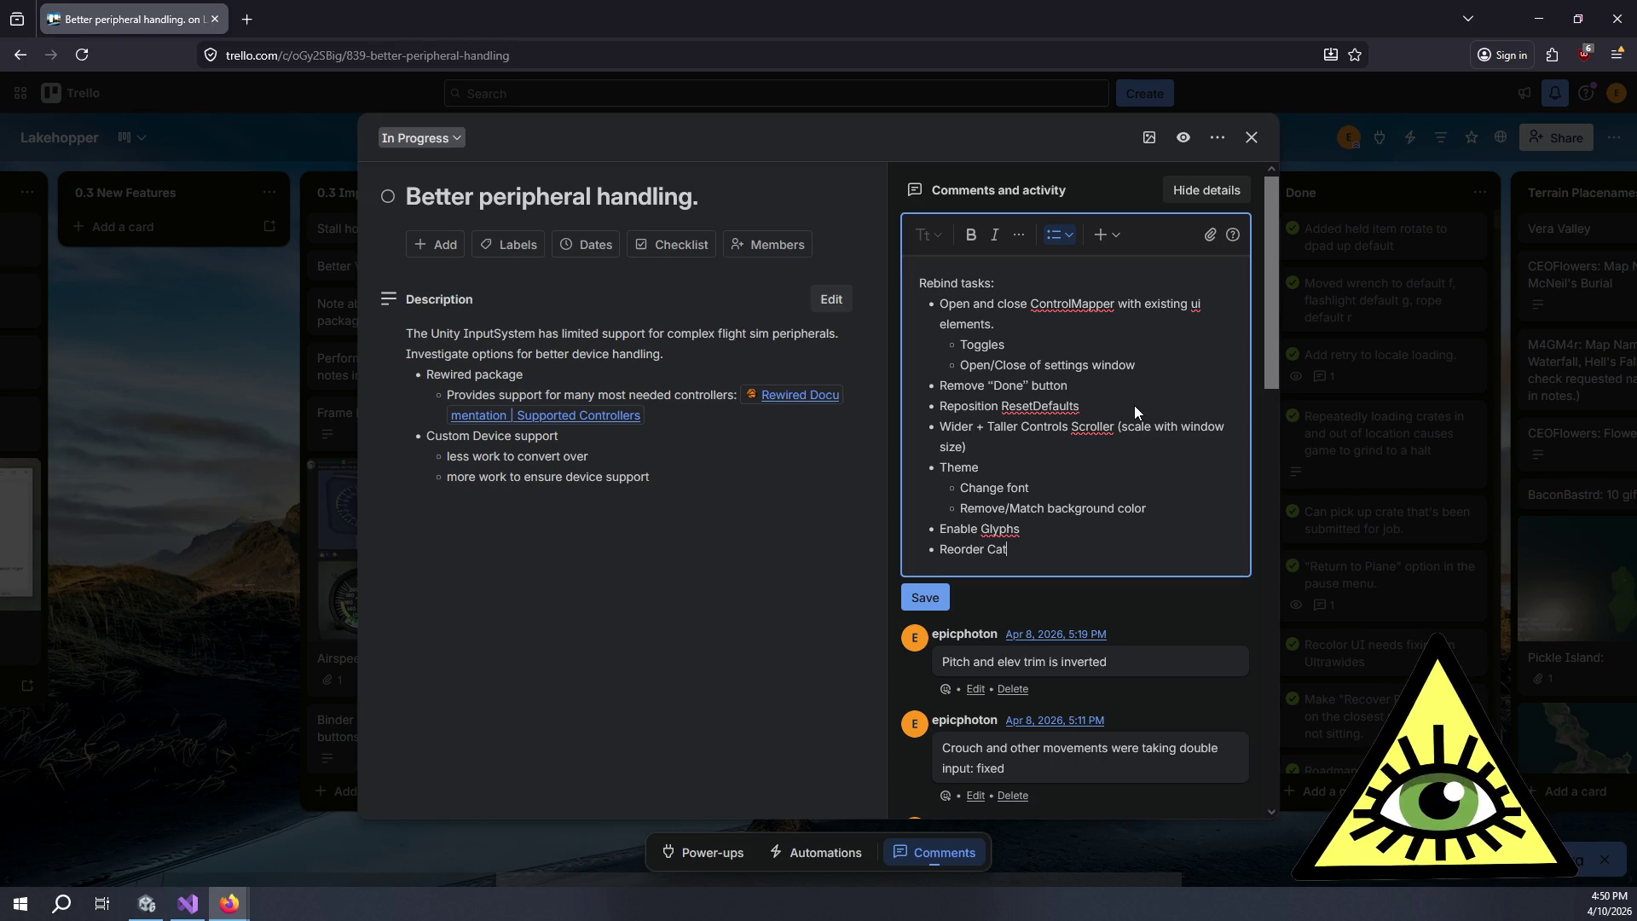
{"action": "key", "text": "Return"}
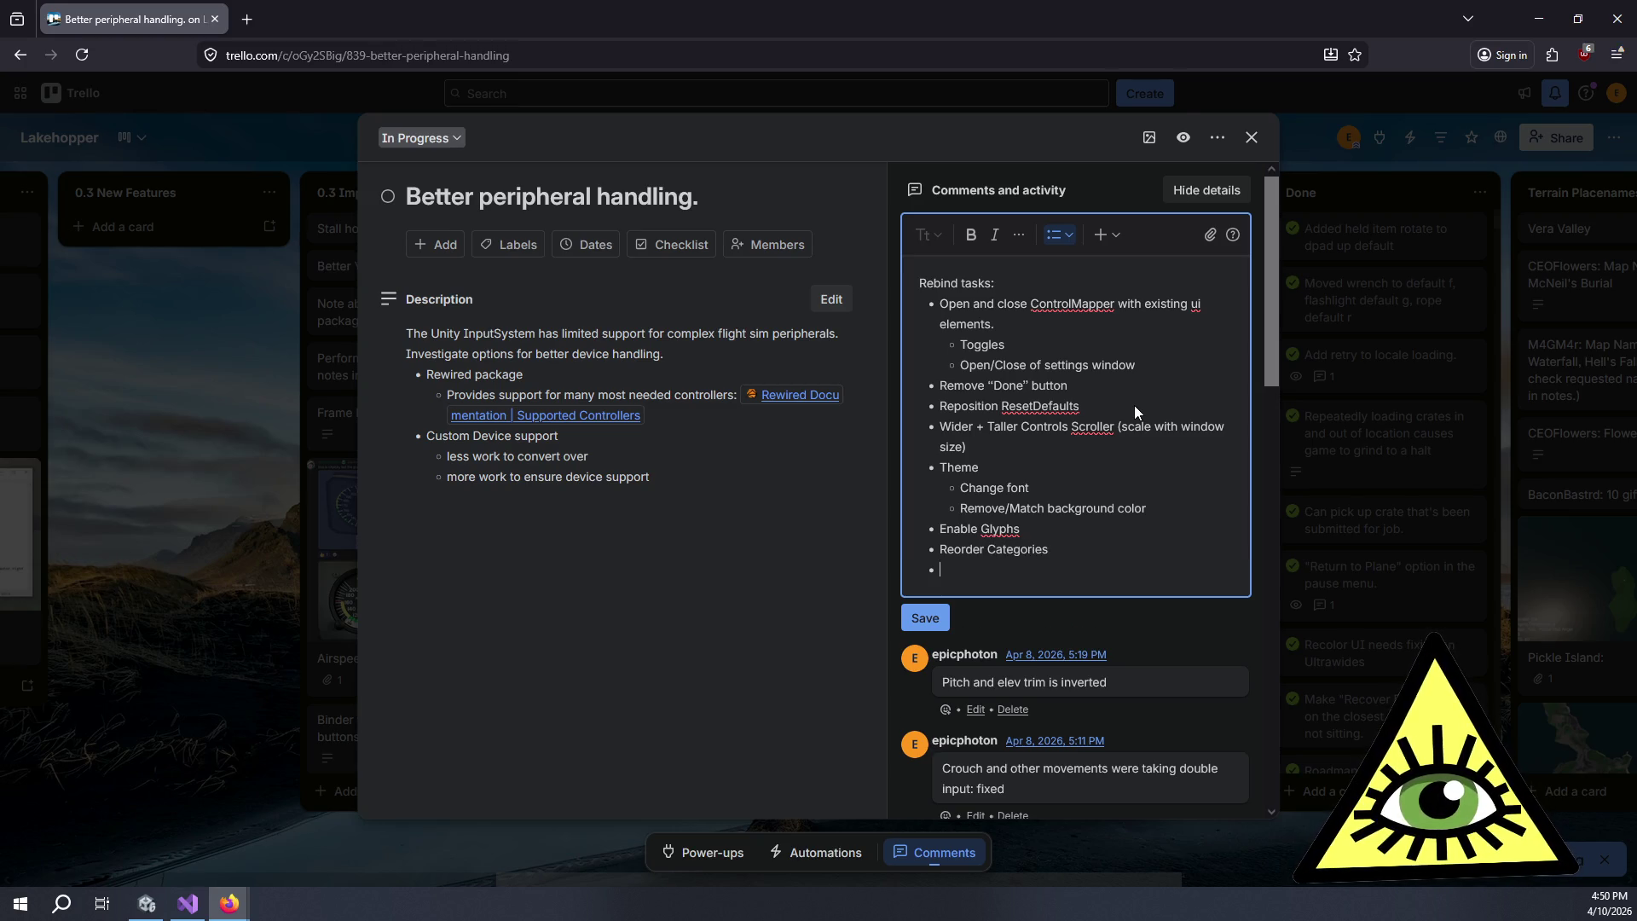
{"action": "key", "text": "alt+Tab"}
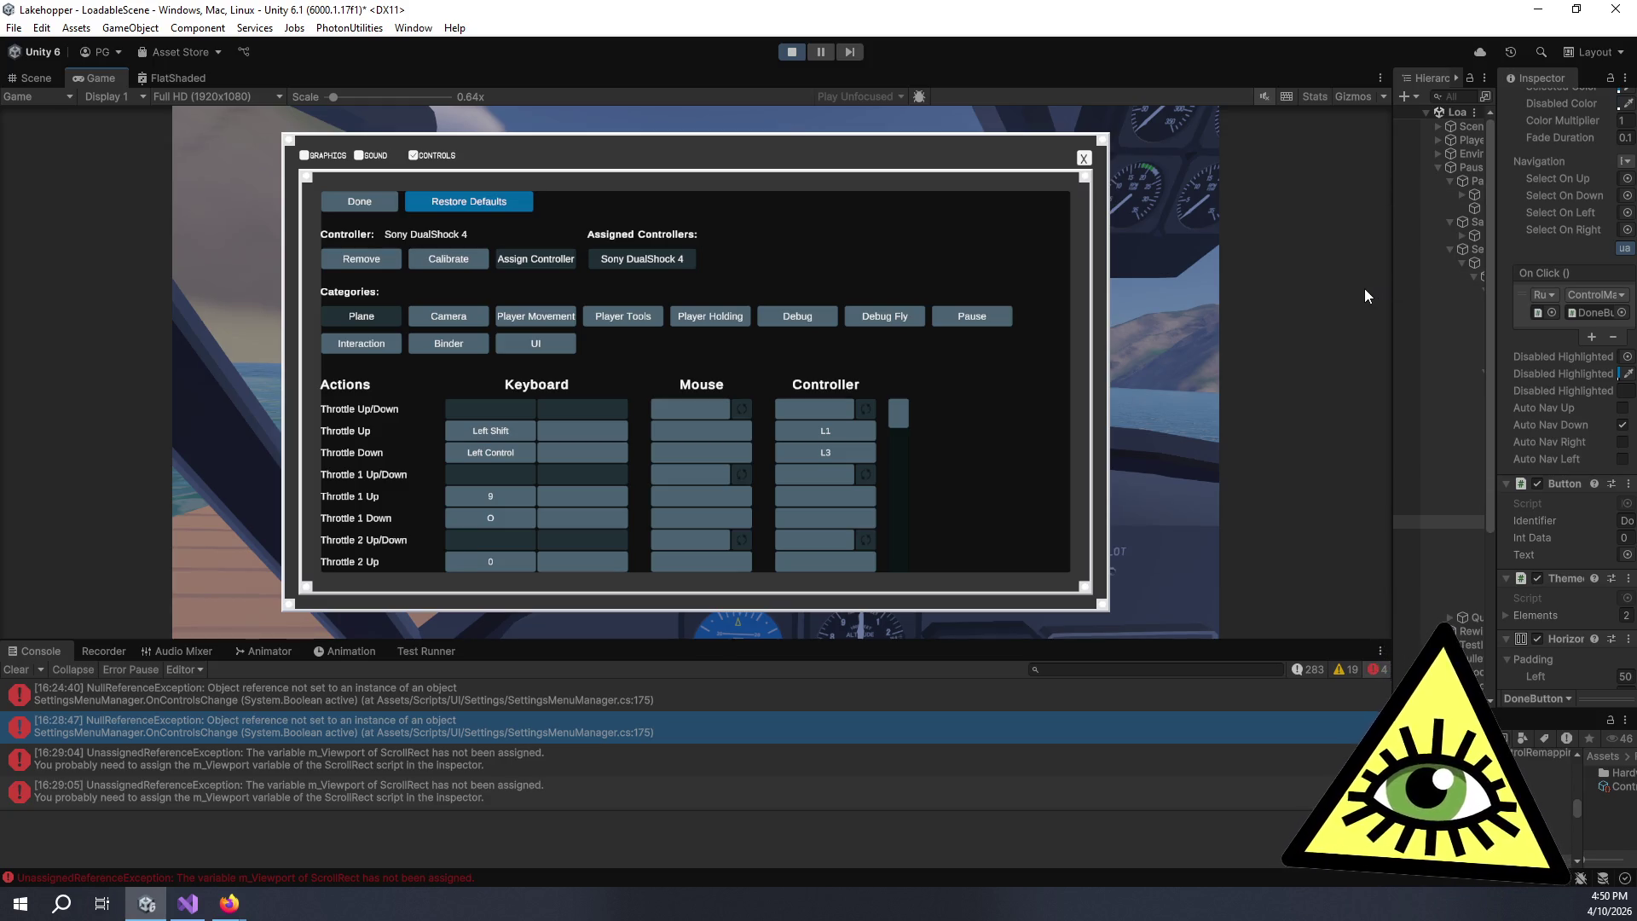
- Widen Unity's Hierarchy and Inspector panels, then add a 'Controller Support' task with an empty sub-bullet
{"action": "left_click_drag", "start_coordinate": [1399, 292], "coordinate": [1165, 304]}
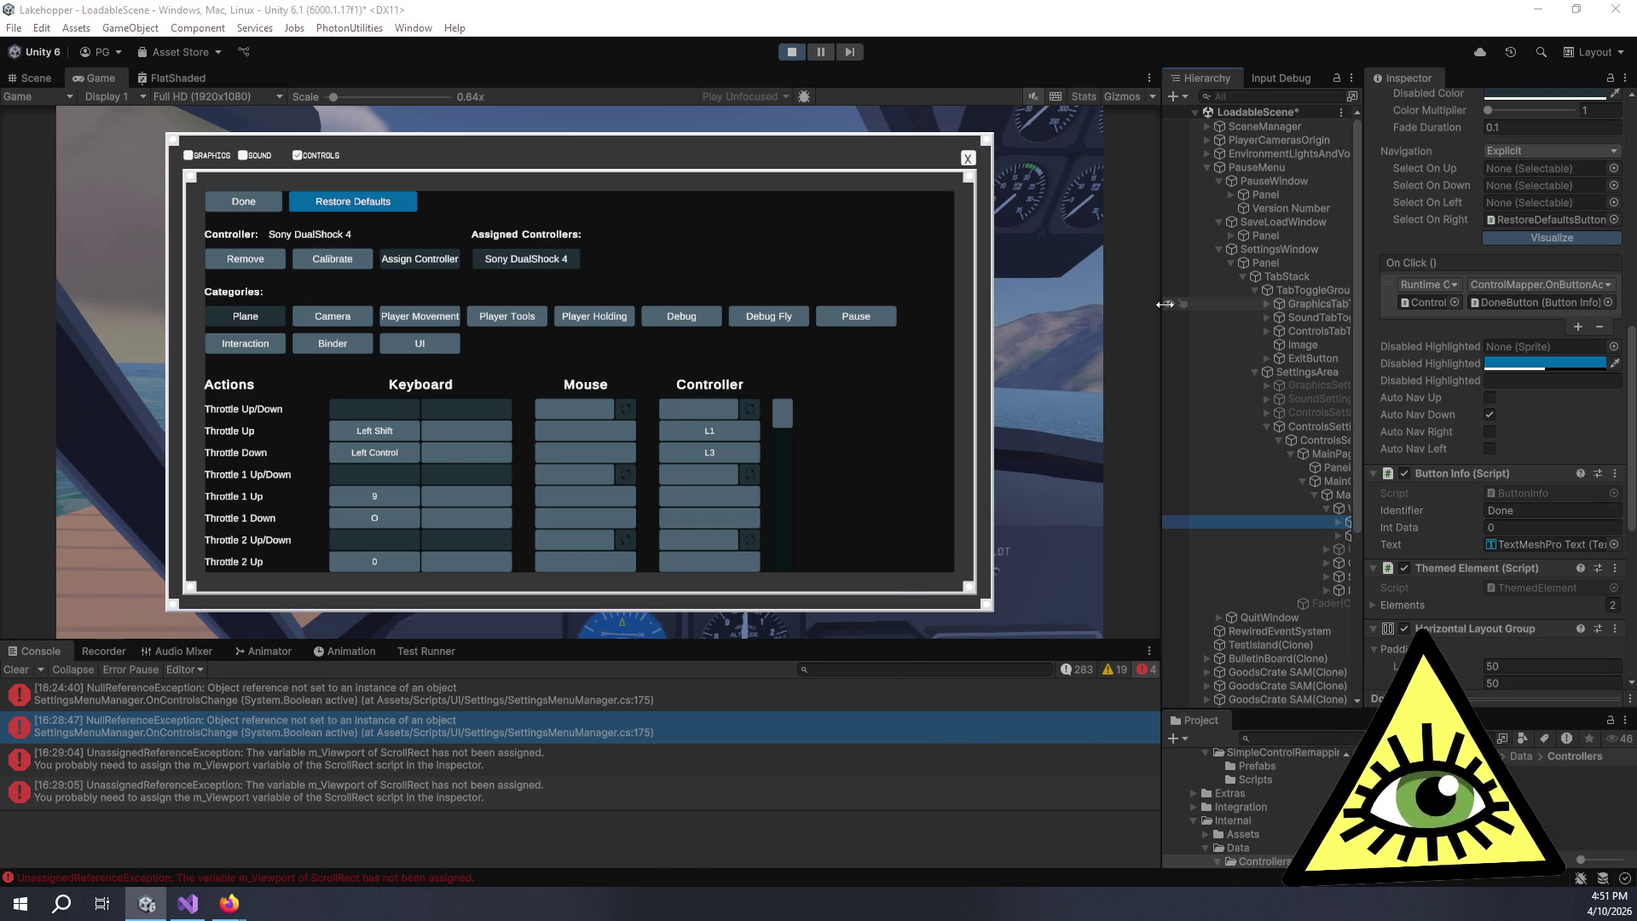
{"action": "key", "text": "alt+Tab"}
{"action": "type", "text": "Controller Support"}
{"action": "key", "text": "Return"}
{"action": "key", "text": "Tab"}
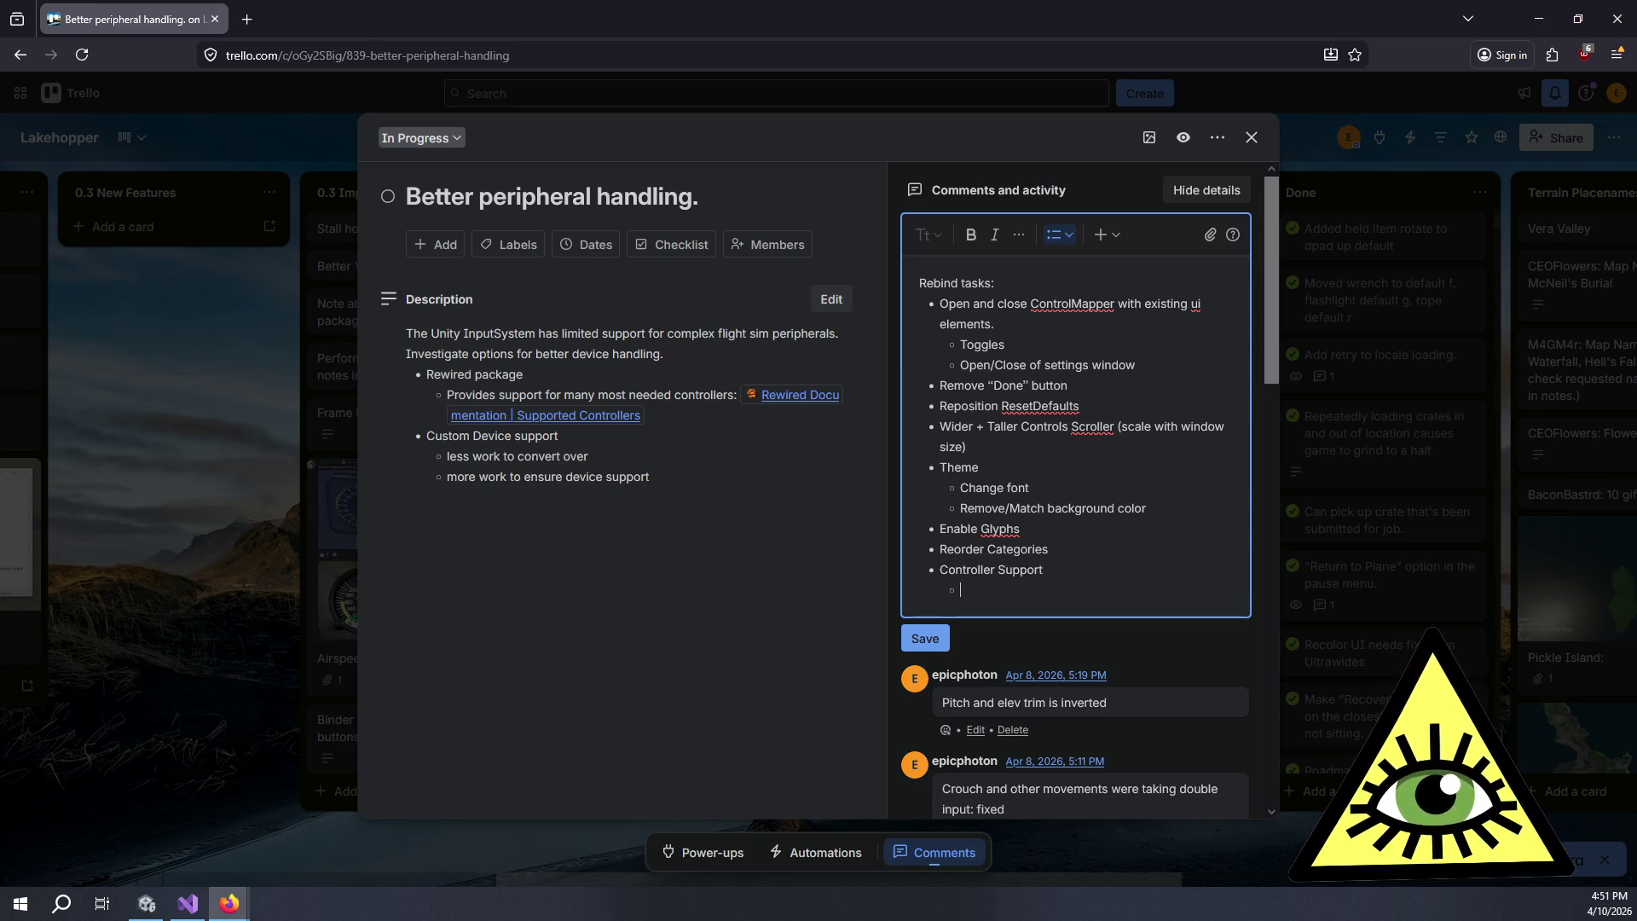
- Write the sub-point 'Involves disabling other canvases with CanvasGroup setting .interactable setting' under Controller Support
{"action": "type", "text": "IN"}
{"action": "key", "text": "BackSpace"}
{"action": "type", "text": "nvolves disabling other"}
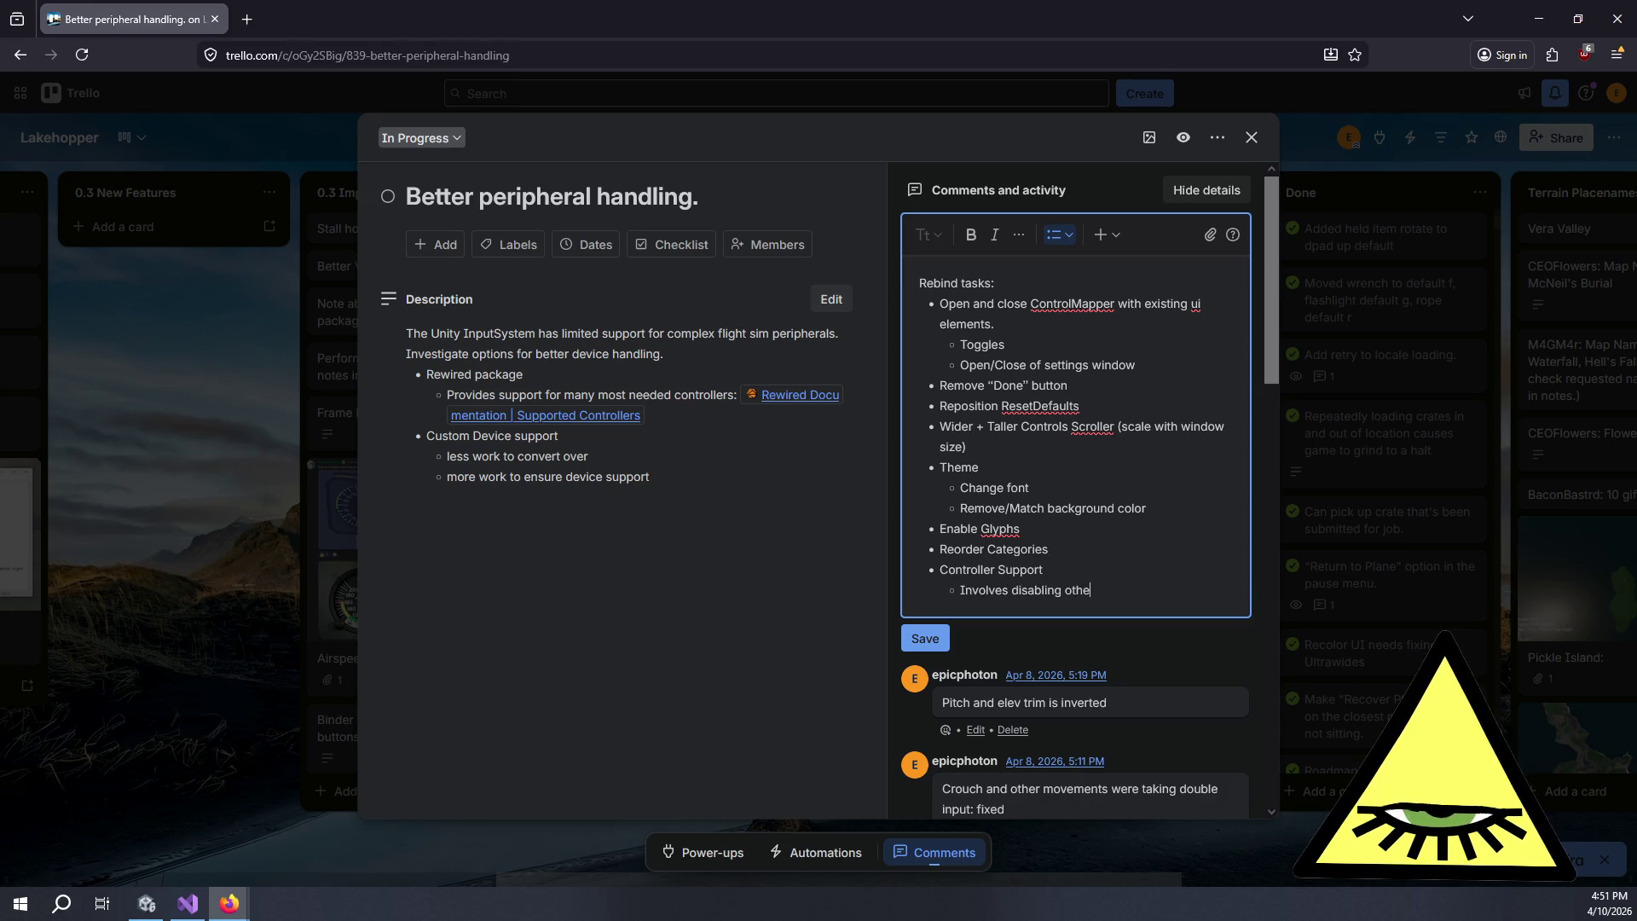
{"action": "type", "text": " canvas"}
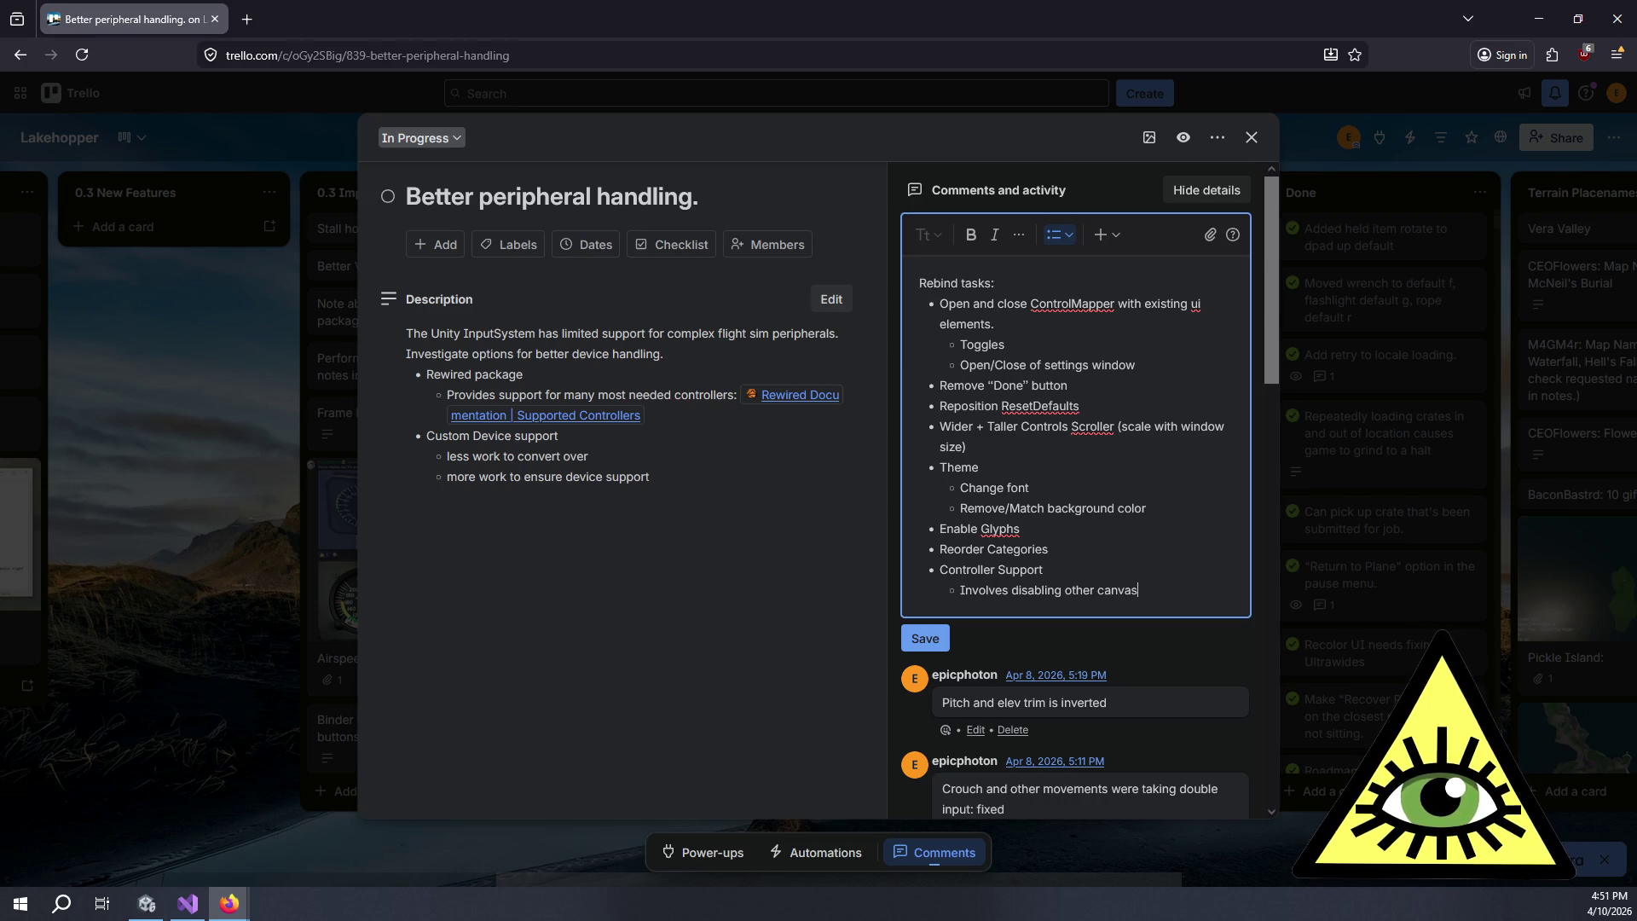
{"action": "type", "text": "es with Canv"}
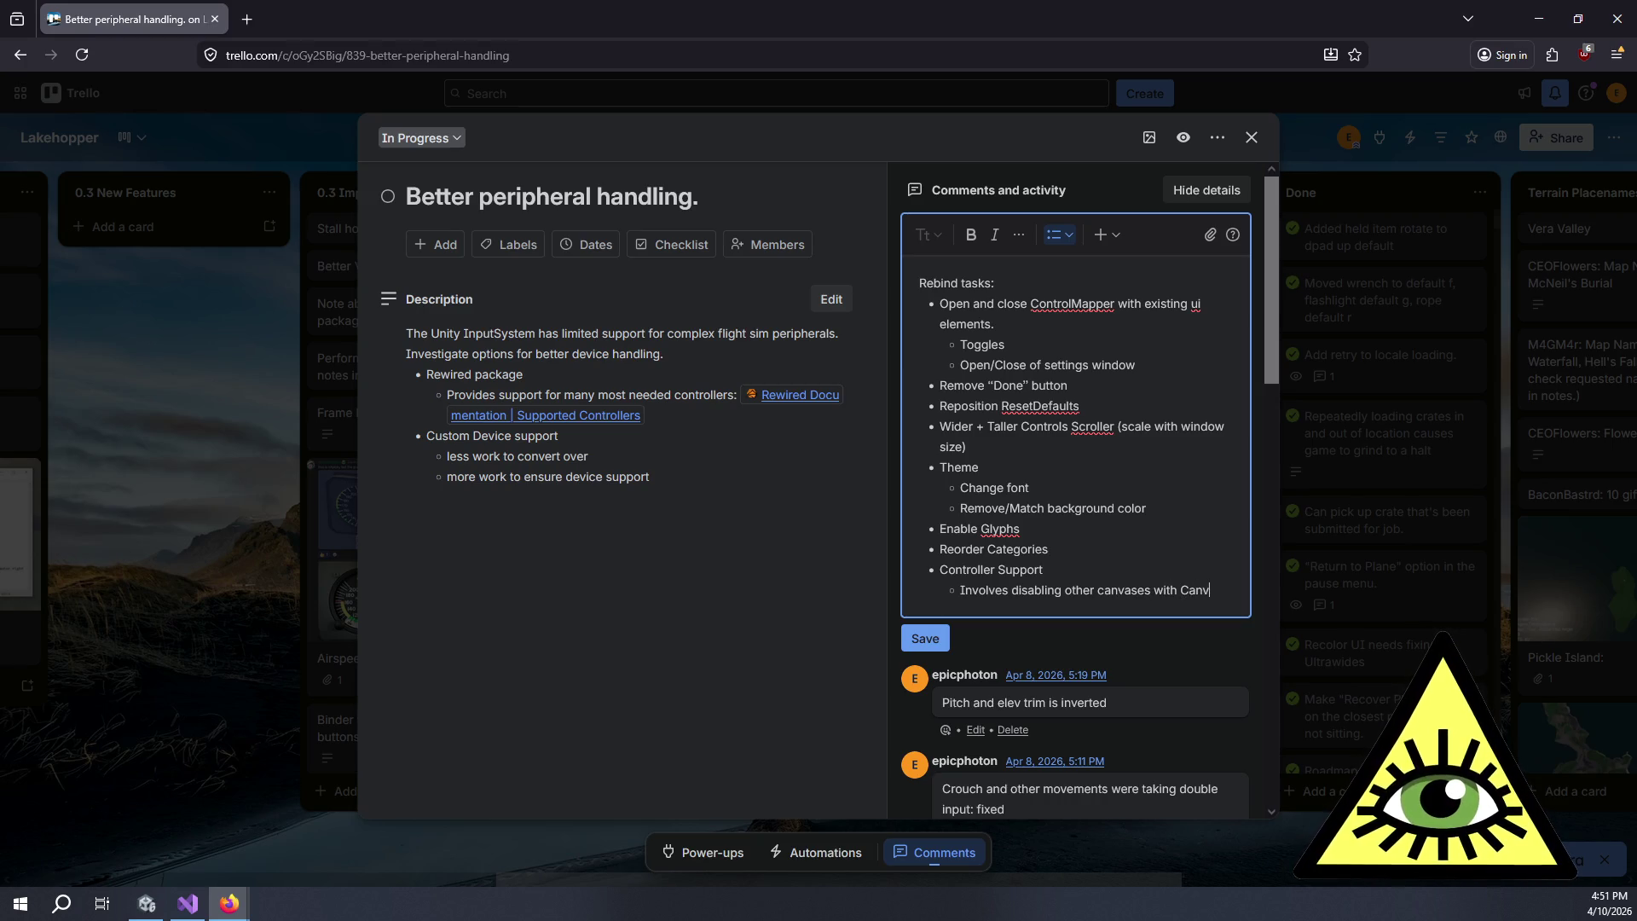
{"action": "type", "text": "asGroup"}
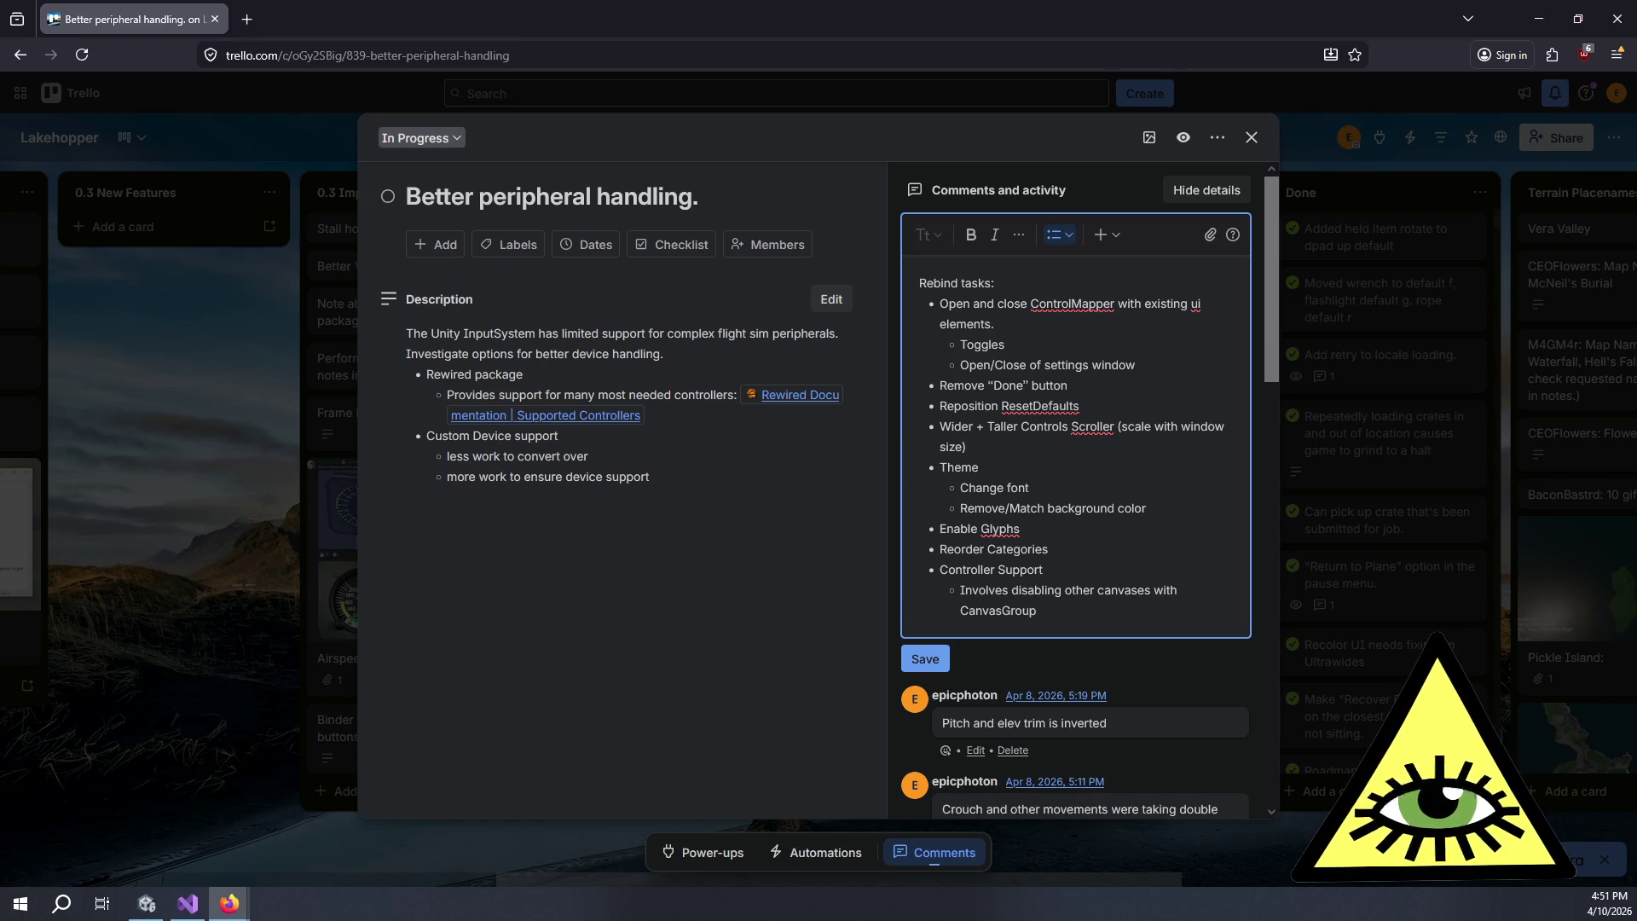
{"action": "type", "text": " setting"}
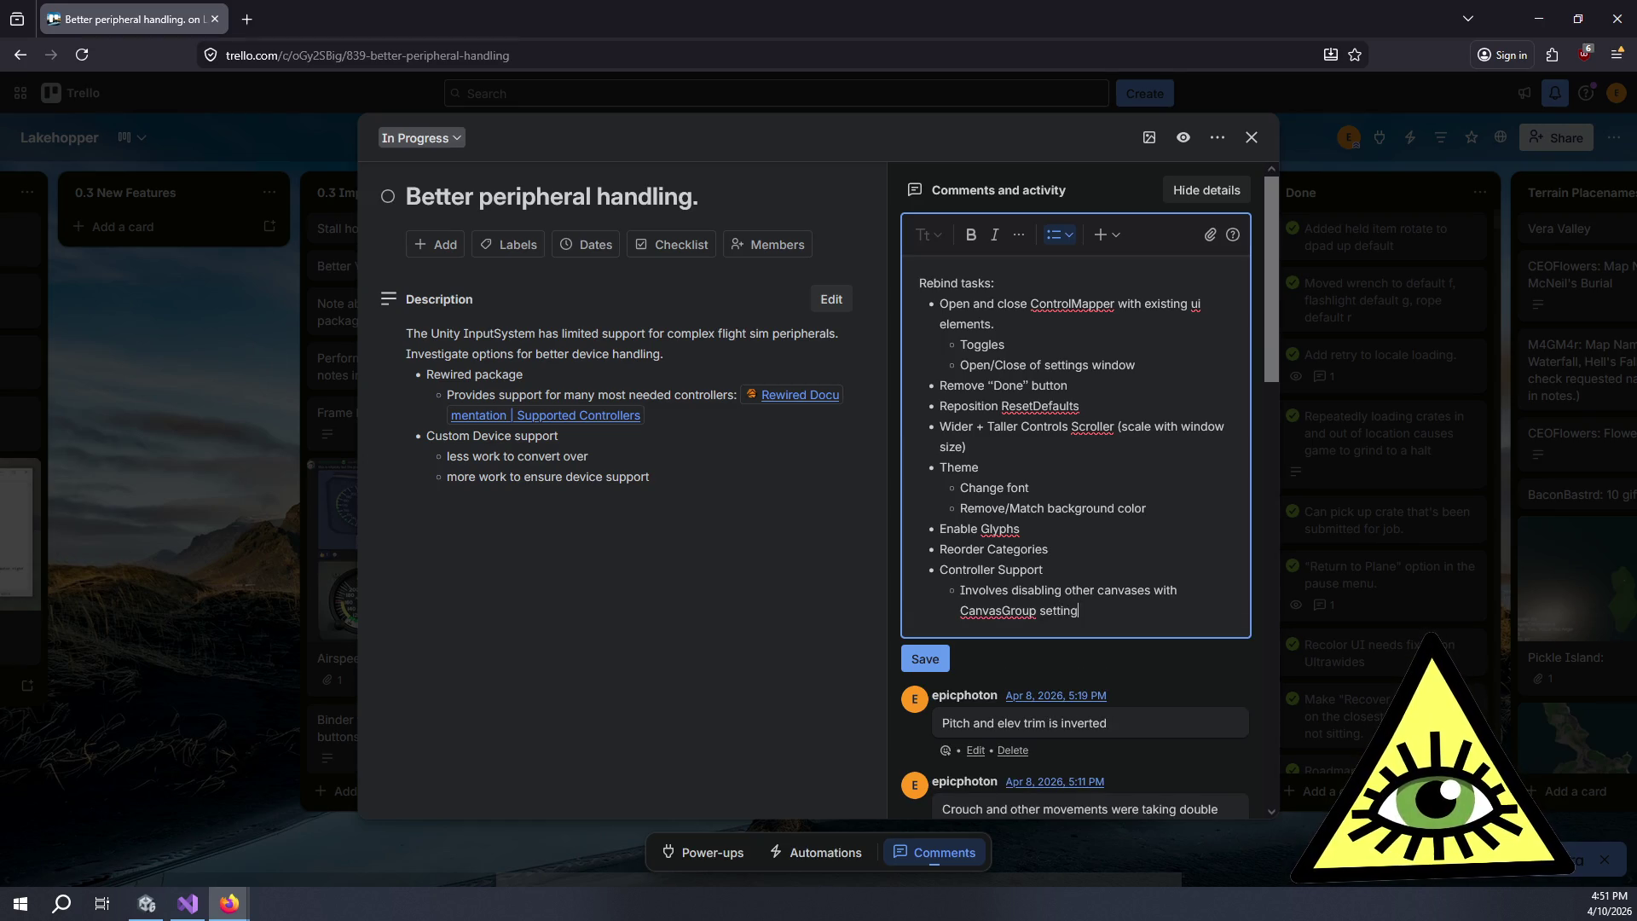
{"action": "type", "text": " .interactable setting"}
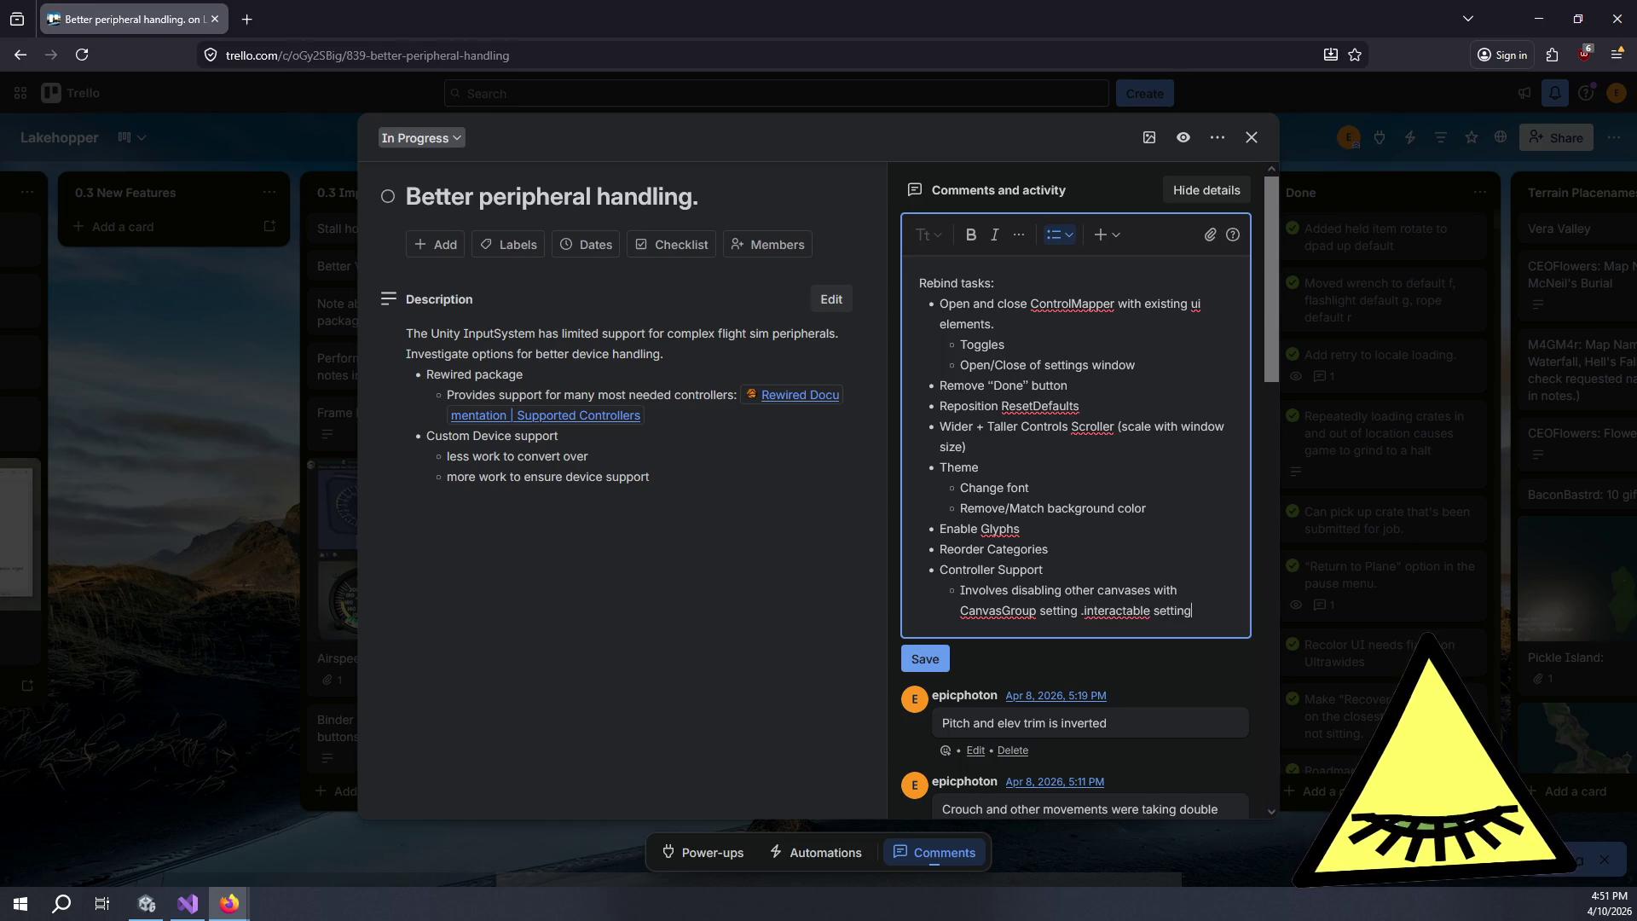
- Exit play mode in the Unity editor and return to the Trello card
{"action": "key", "text": "alt+Tab"}
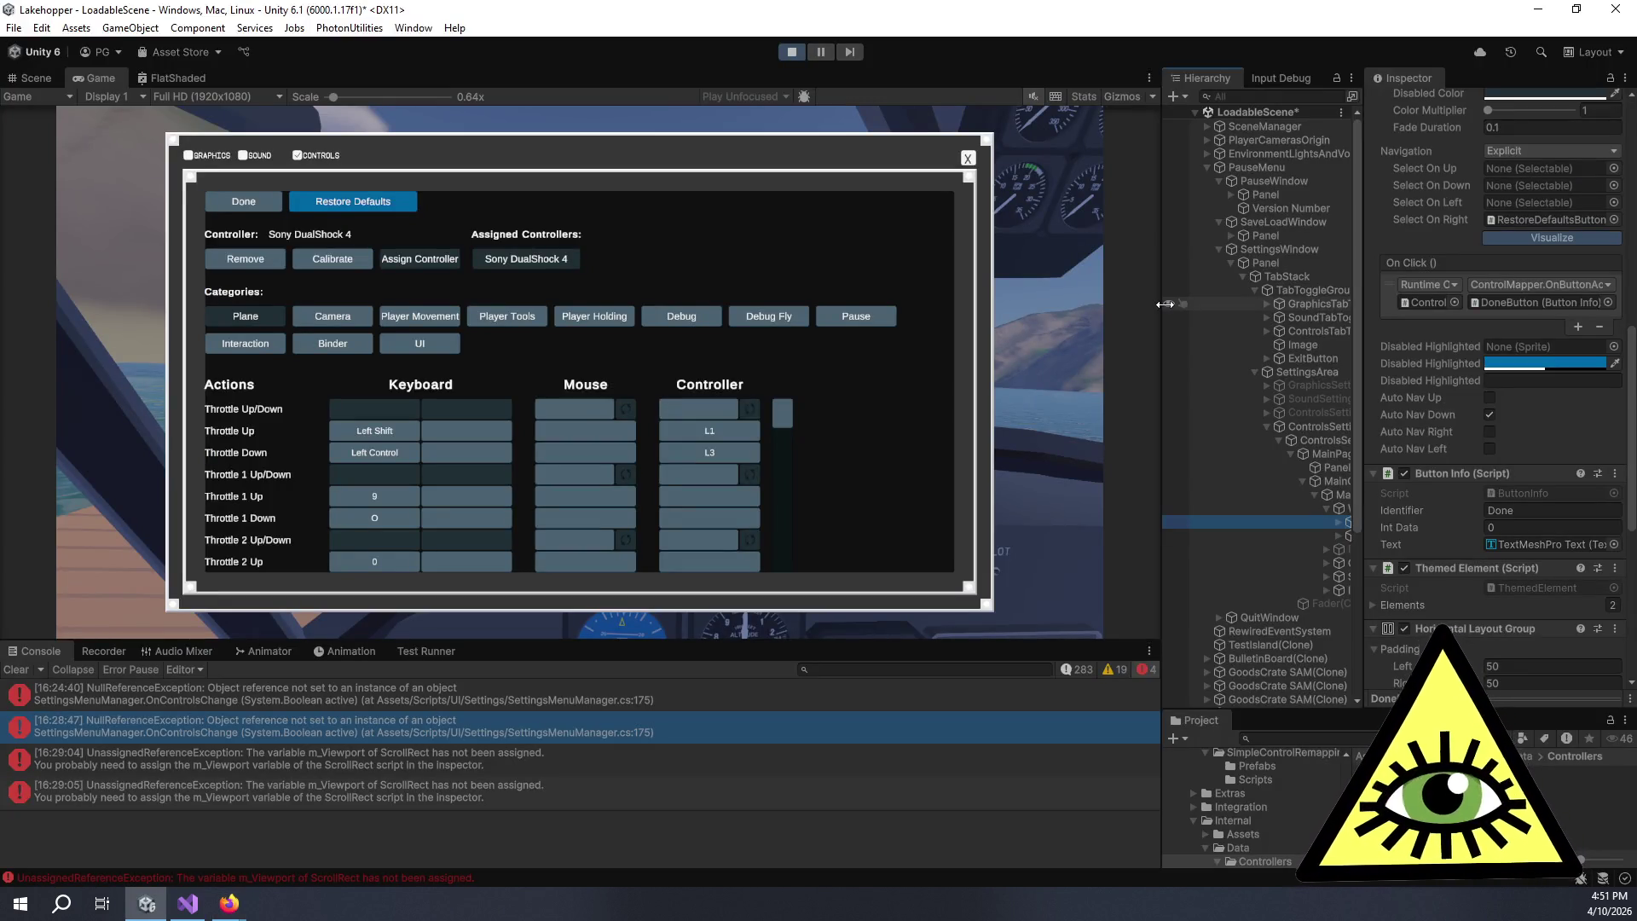
{"action": "left_click", "coordinate": [790, 55]}
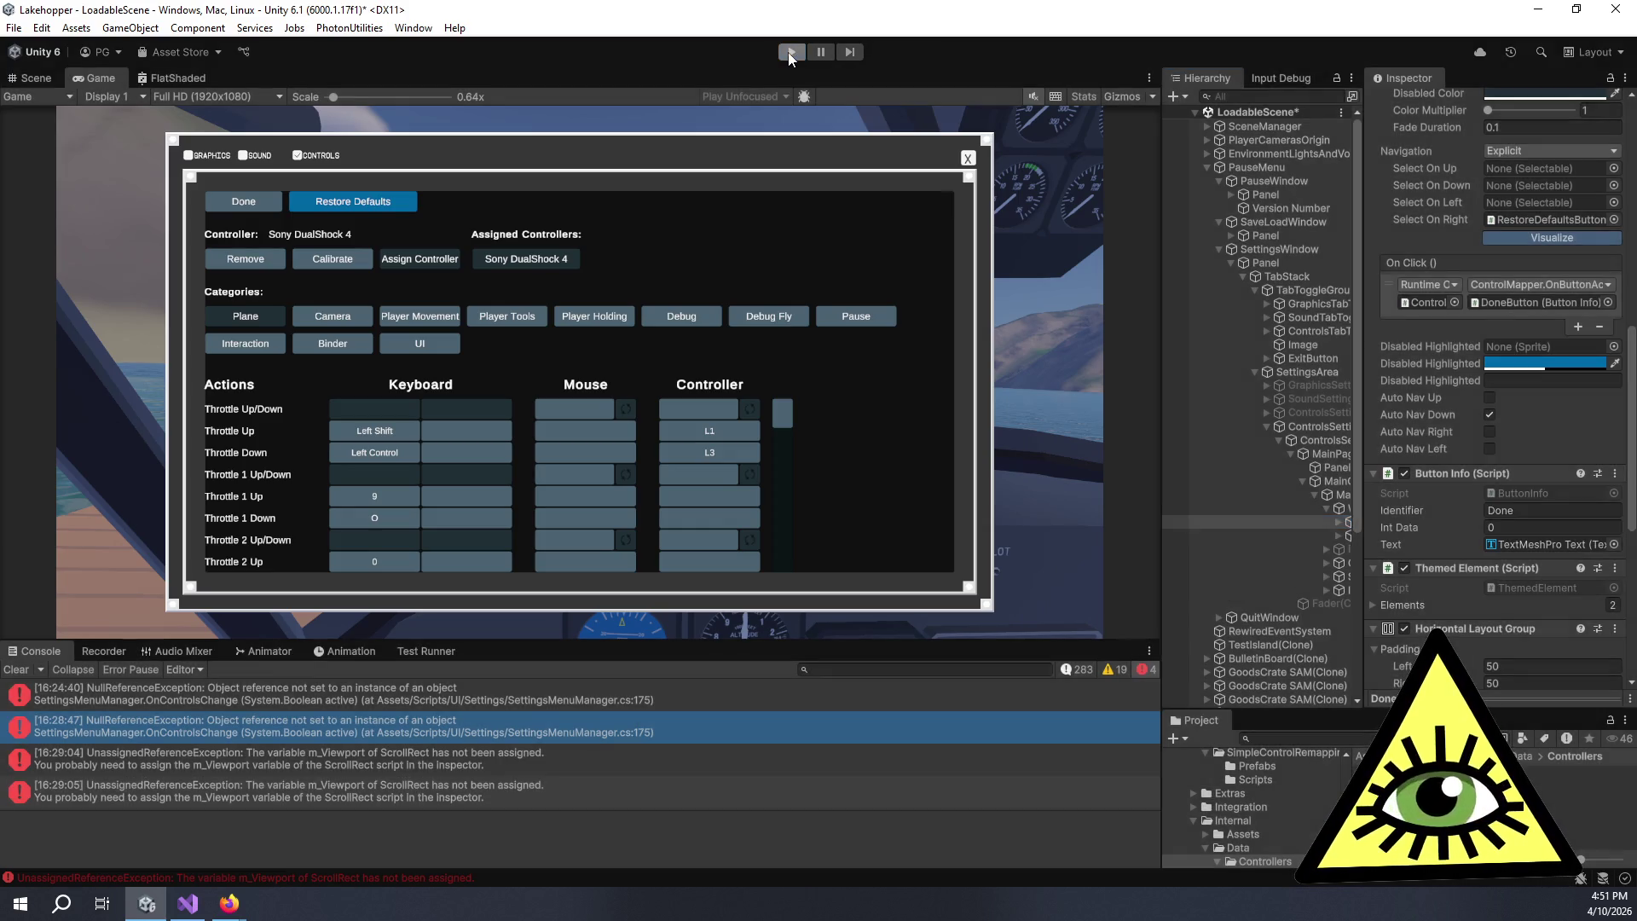
{"action": "key", "text": "alt+Tab"}
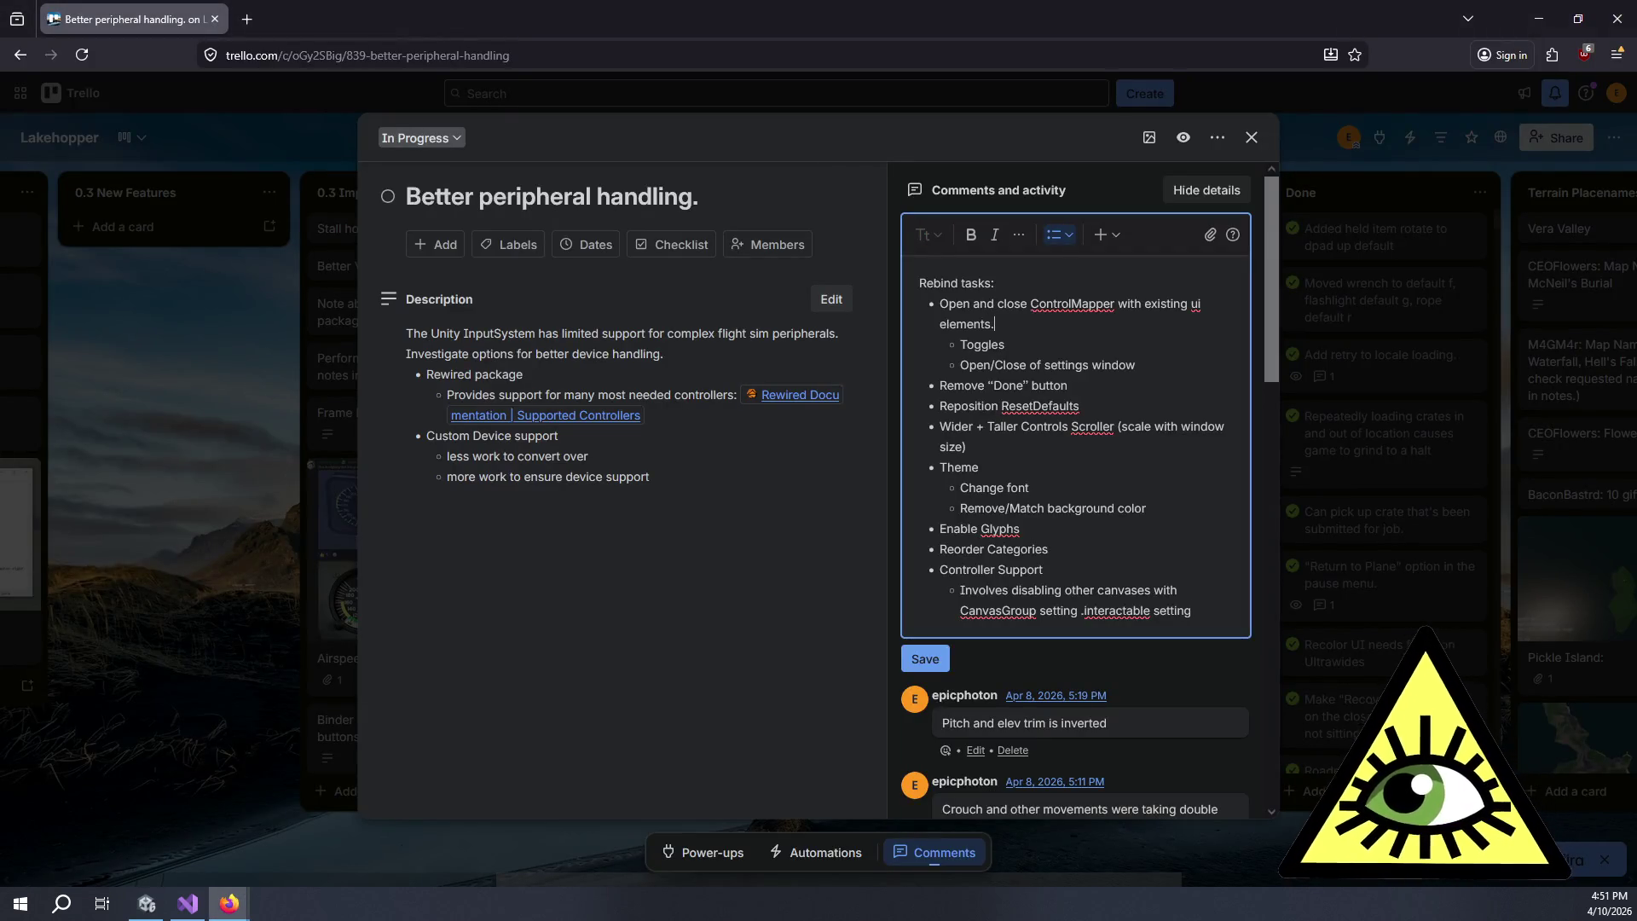
{"action": "key", "text": "alt+Tab"}
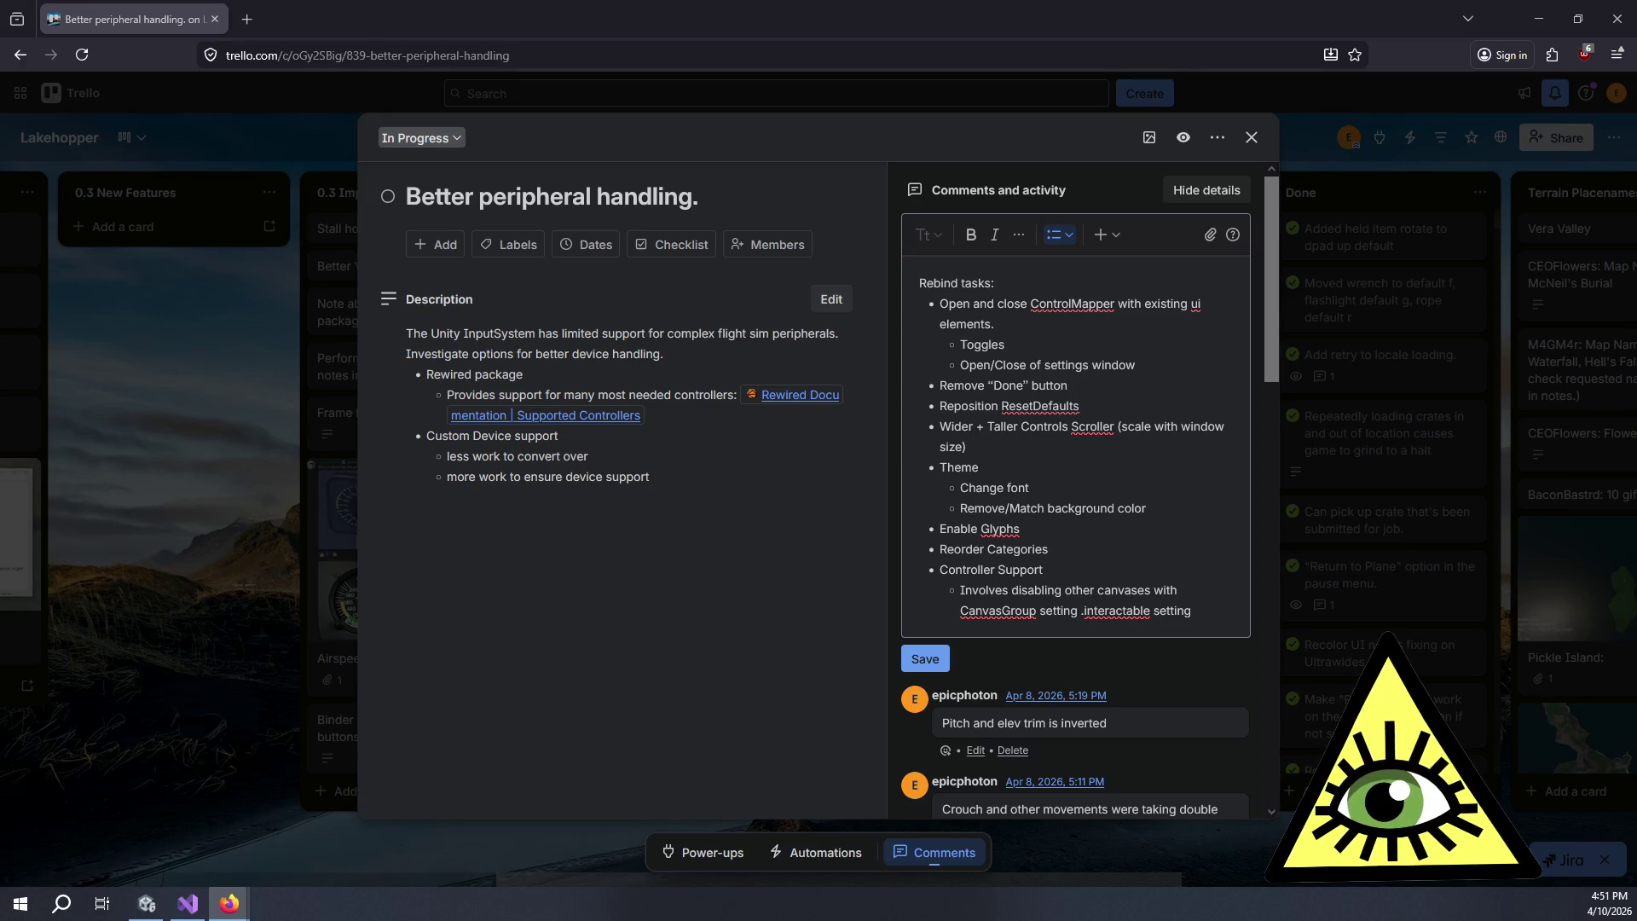
{"action": "key", "text": "alt+Tab"}
{"action": "key", "text": "alt+Tab"}
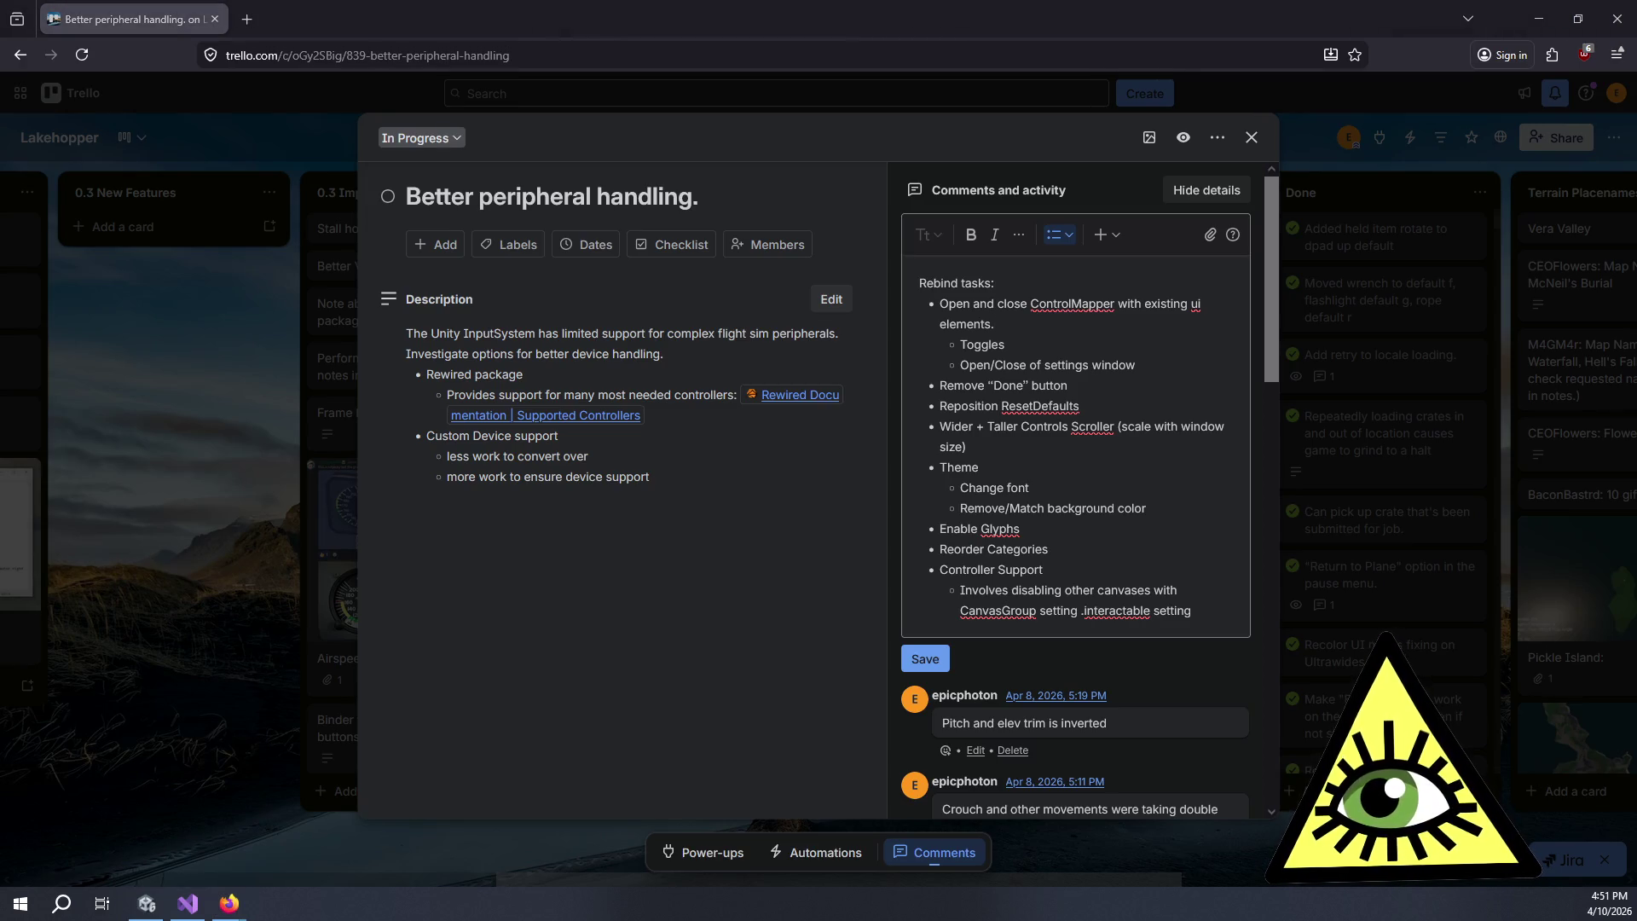
{"action": "key", "text": "alt+Tab"}
- Switch to the second Control Mapper docs tab and review its Screen Control Actions section
{"action": "scroll", "coordinate": [670, 405], "scroll_direction": "up", "scroll_amount": 20}
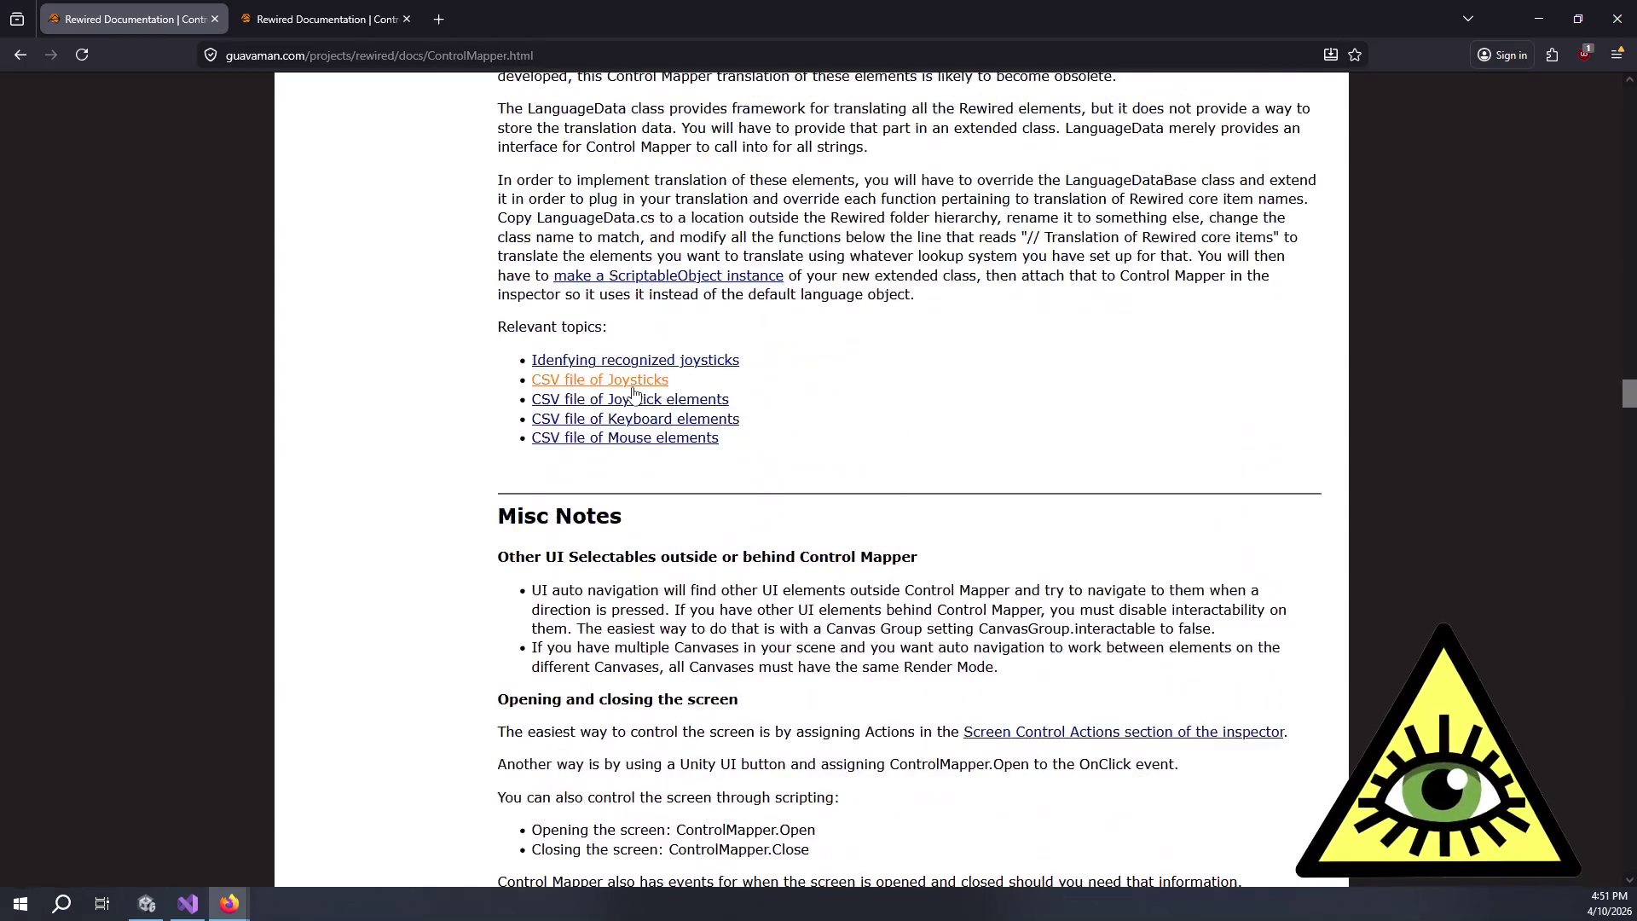
{"action": "scroll", "coordinate": [636, 388], "scroll_direction": "up", "scroll_amount": 8}
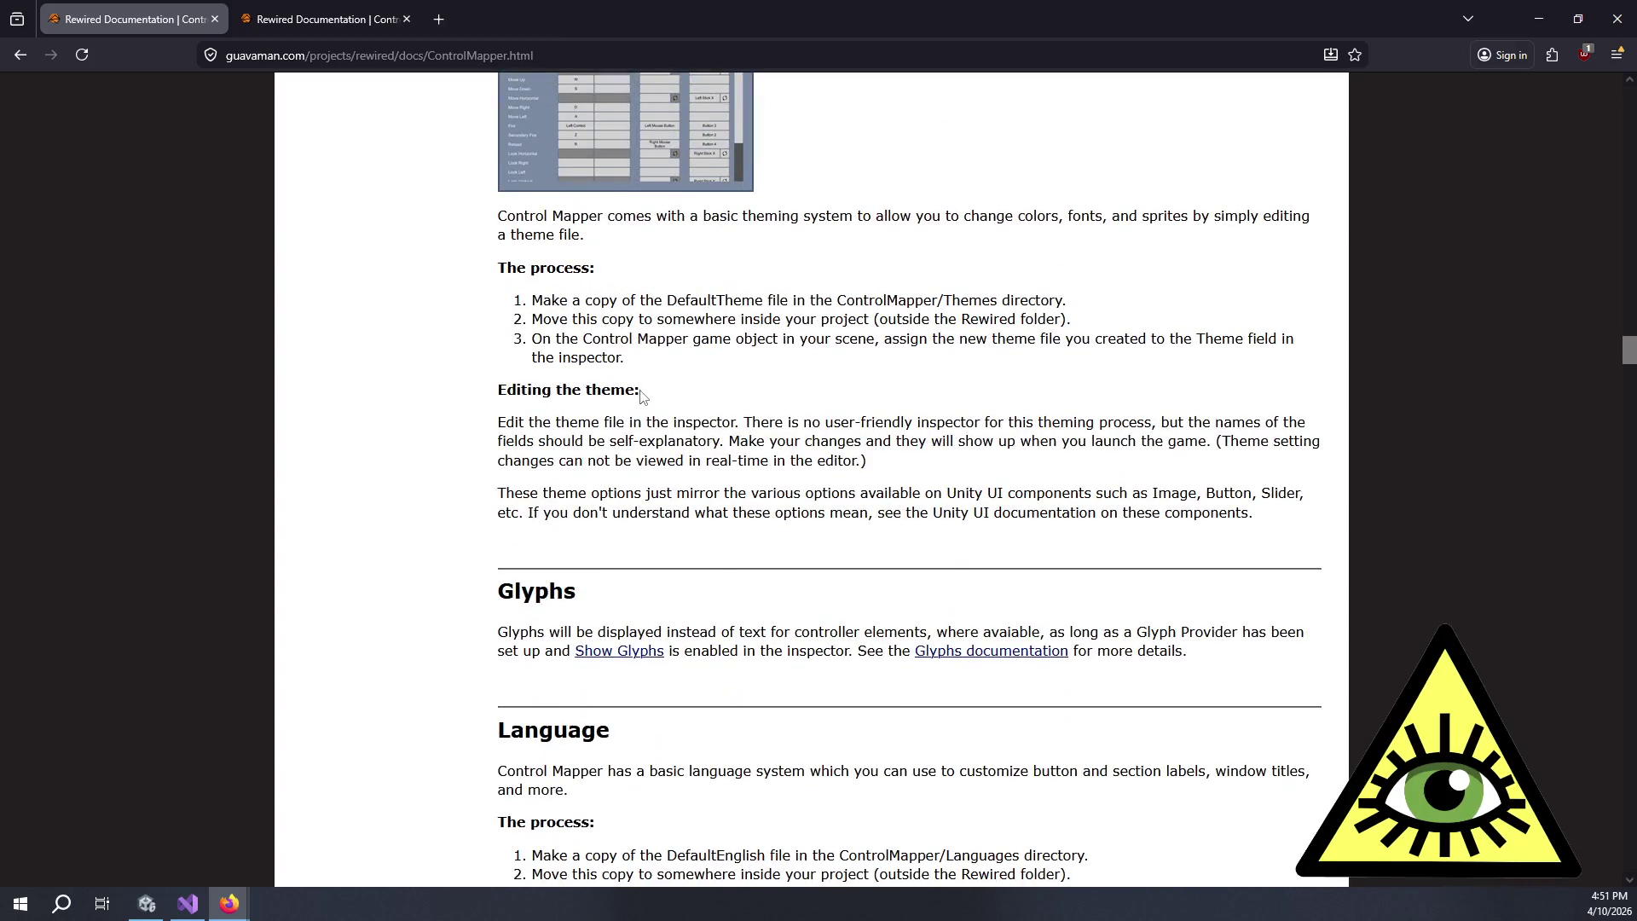
{"action": "scroll", "coordinate": [641, 397], "scroll_direction": "down", "scroll_amount": 5}
{"action": "scroll", "coordinate": [641, 397], "scroll_direction": "down", "scroll_amount": 10}
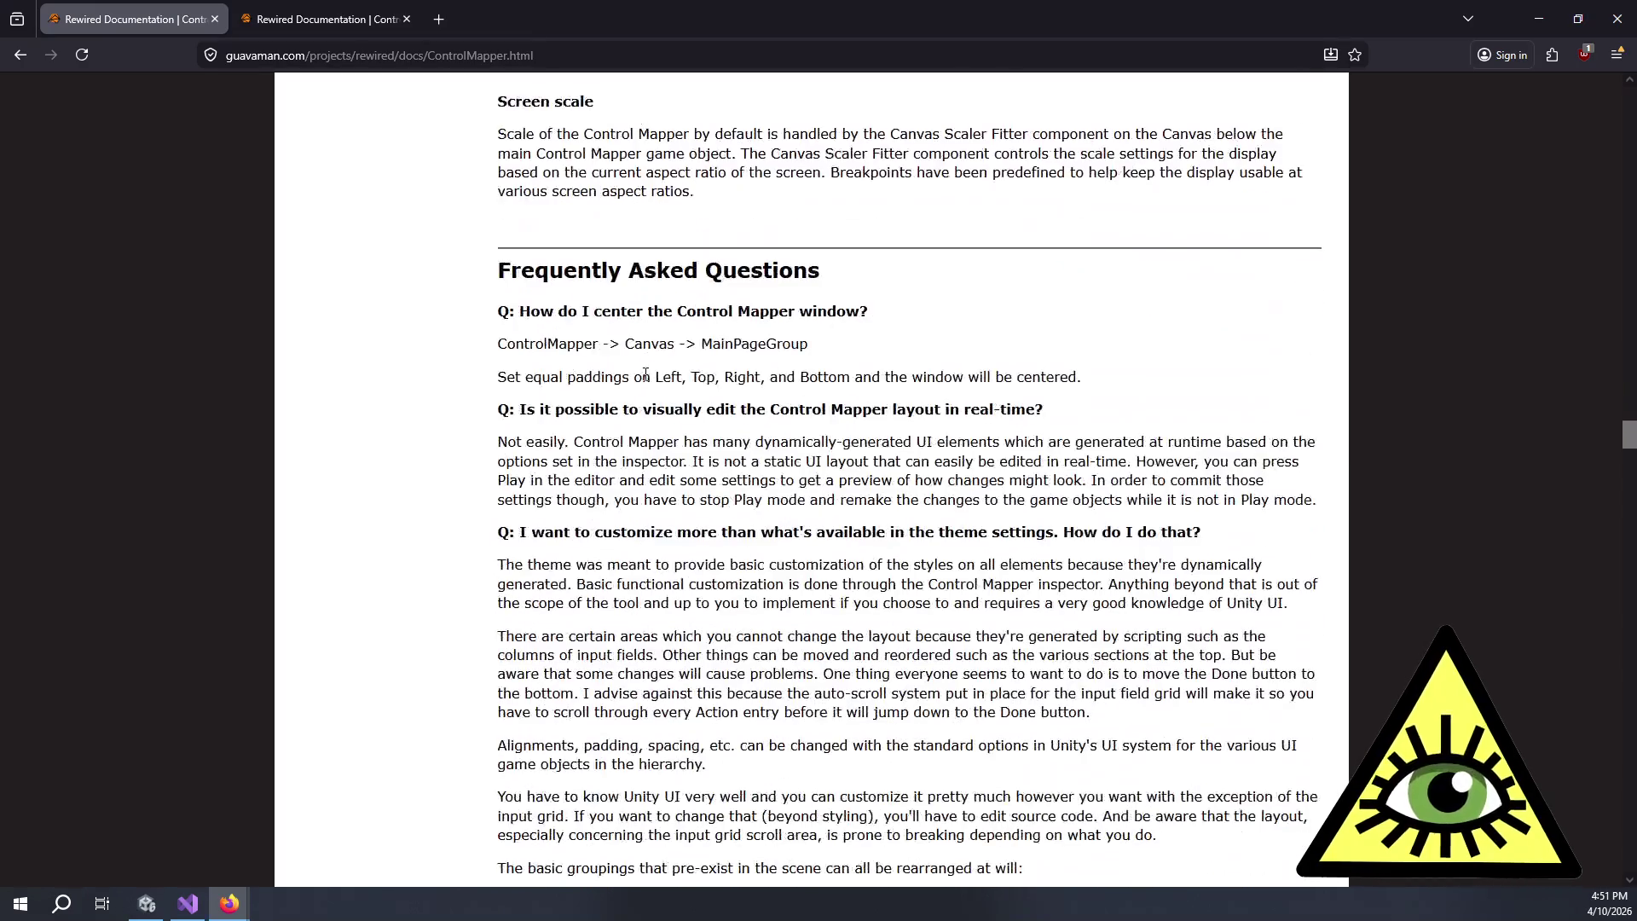
{"action": "left_click", "coordinate": [324, 19]}
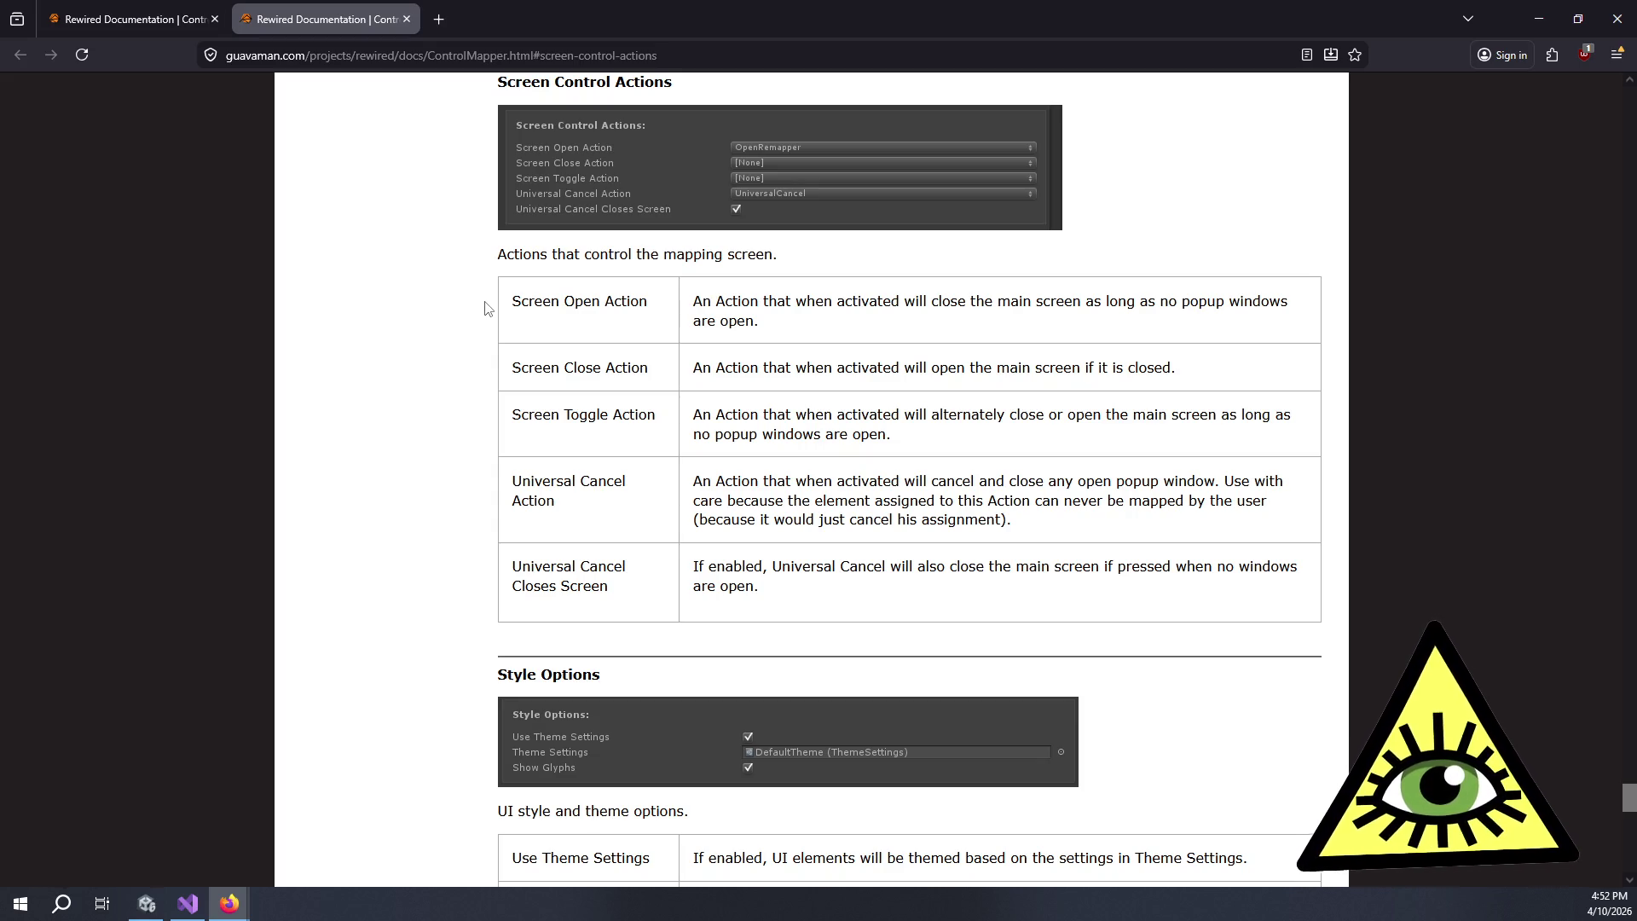
{"action": "key", "text": "alt+Tab"}
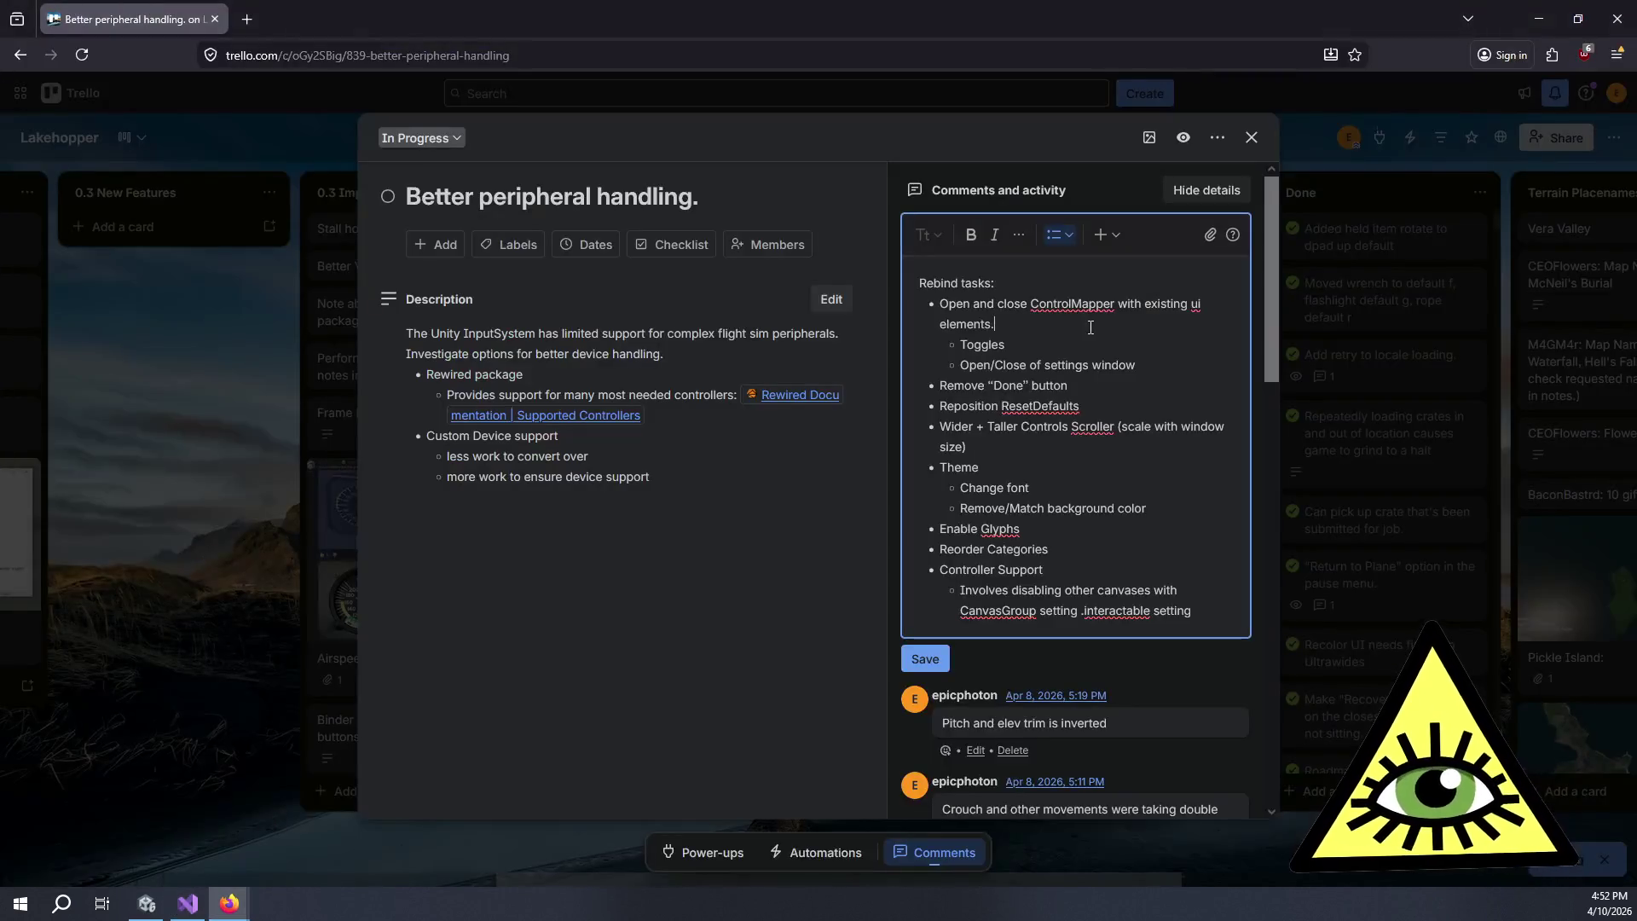
{"action": "key", "text": "alt+Tab"}
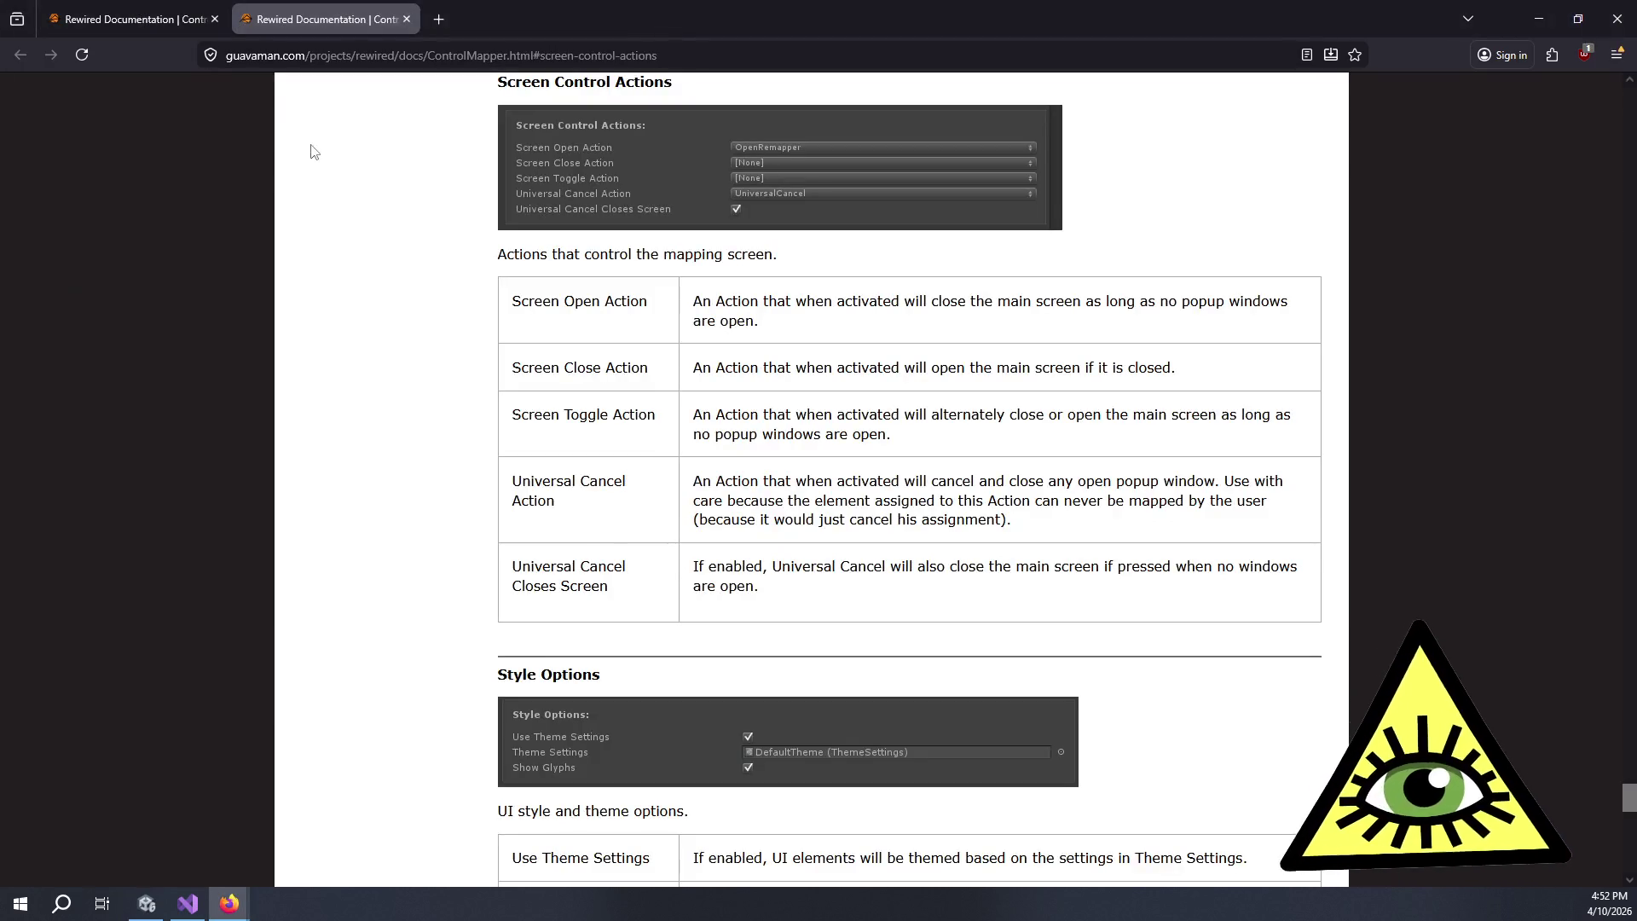
{"action": "scroll", "coordinate": [461, 134], "scroll_direction": "up", "scroll_amount": 1}
{"action": "scroll", "coordinate": [461, 134], "scroll_direction": "up", "scroll_amount": 1}
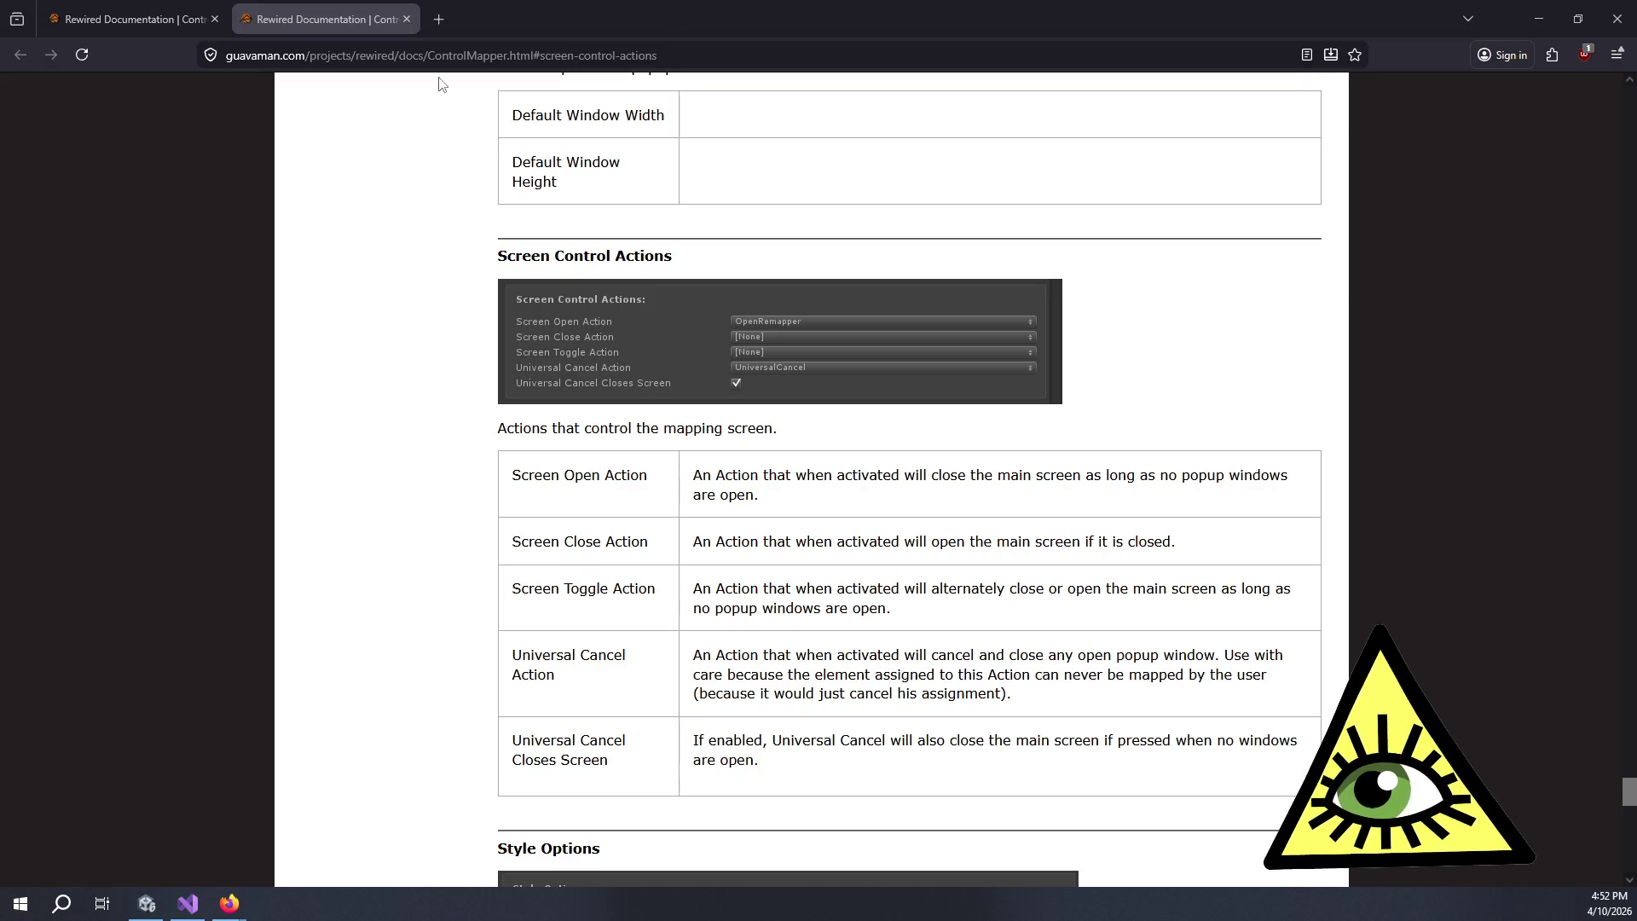
{"action": "key", "text": "alt+Tab"}
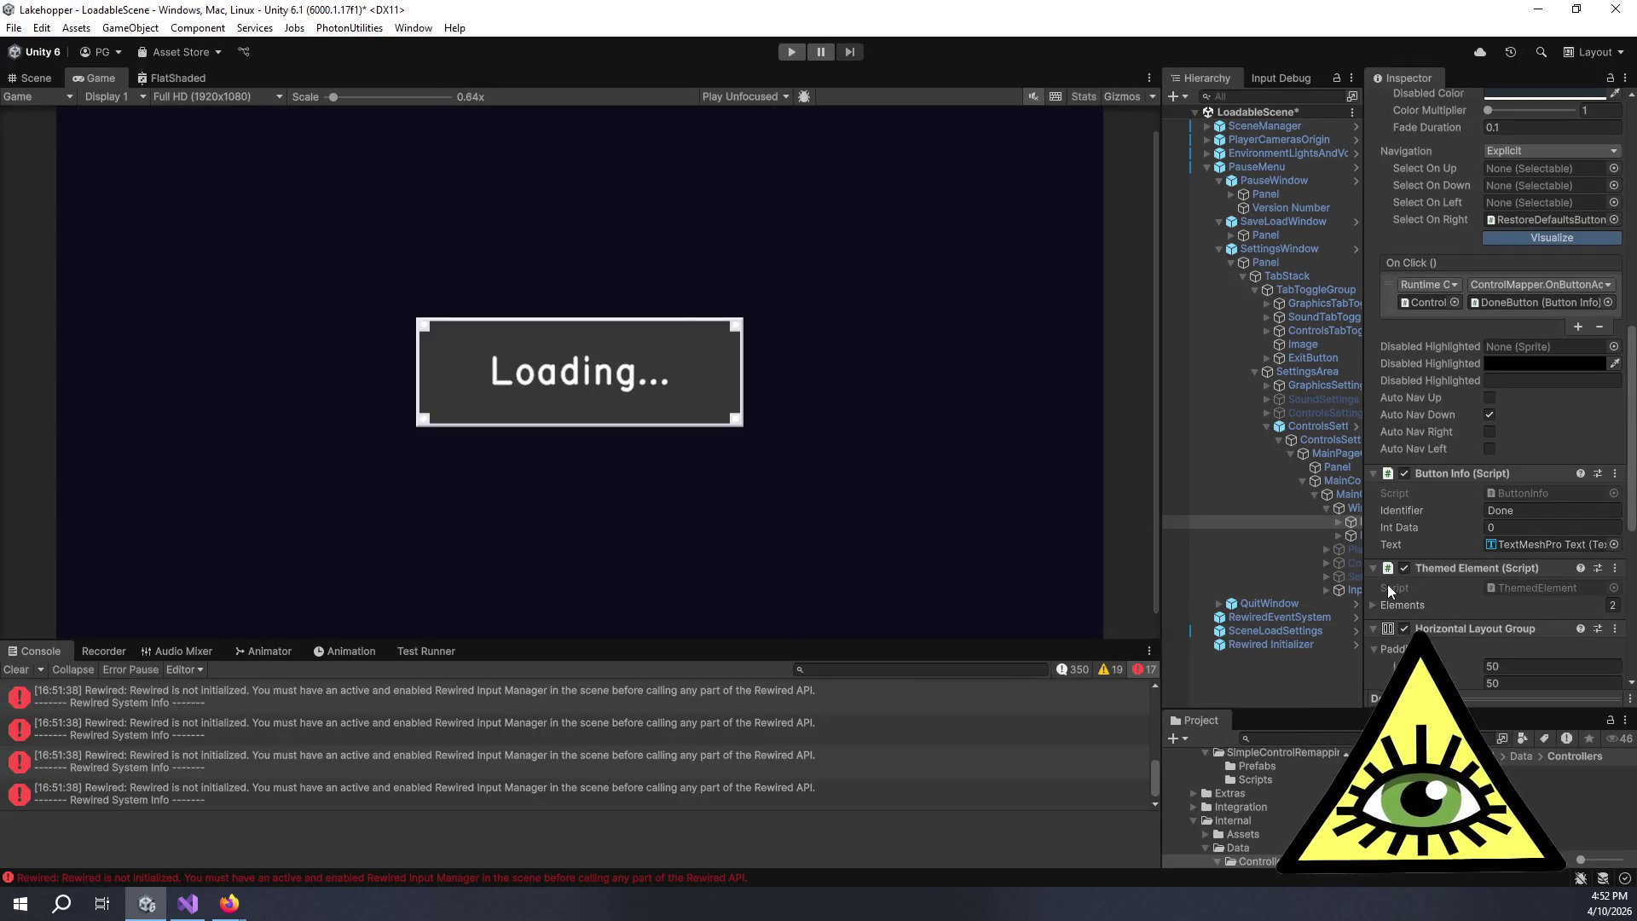
- Open the ControlMapper prefab for editing and show it in the scene view
{"action": "left_click", "coordinate": [1320, 426]}
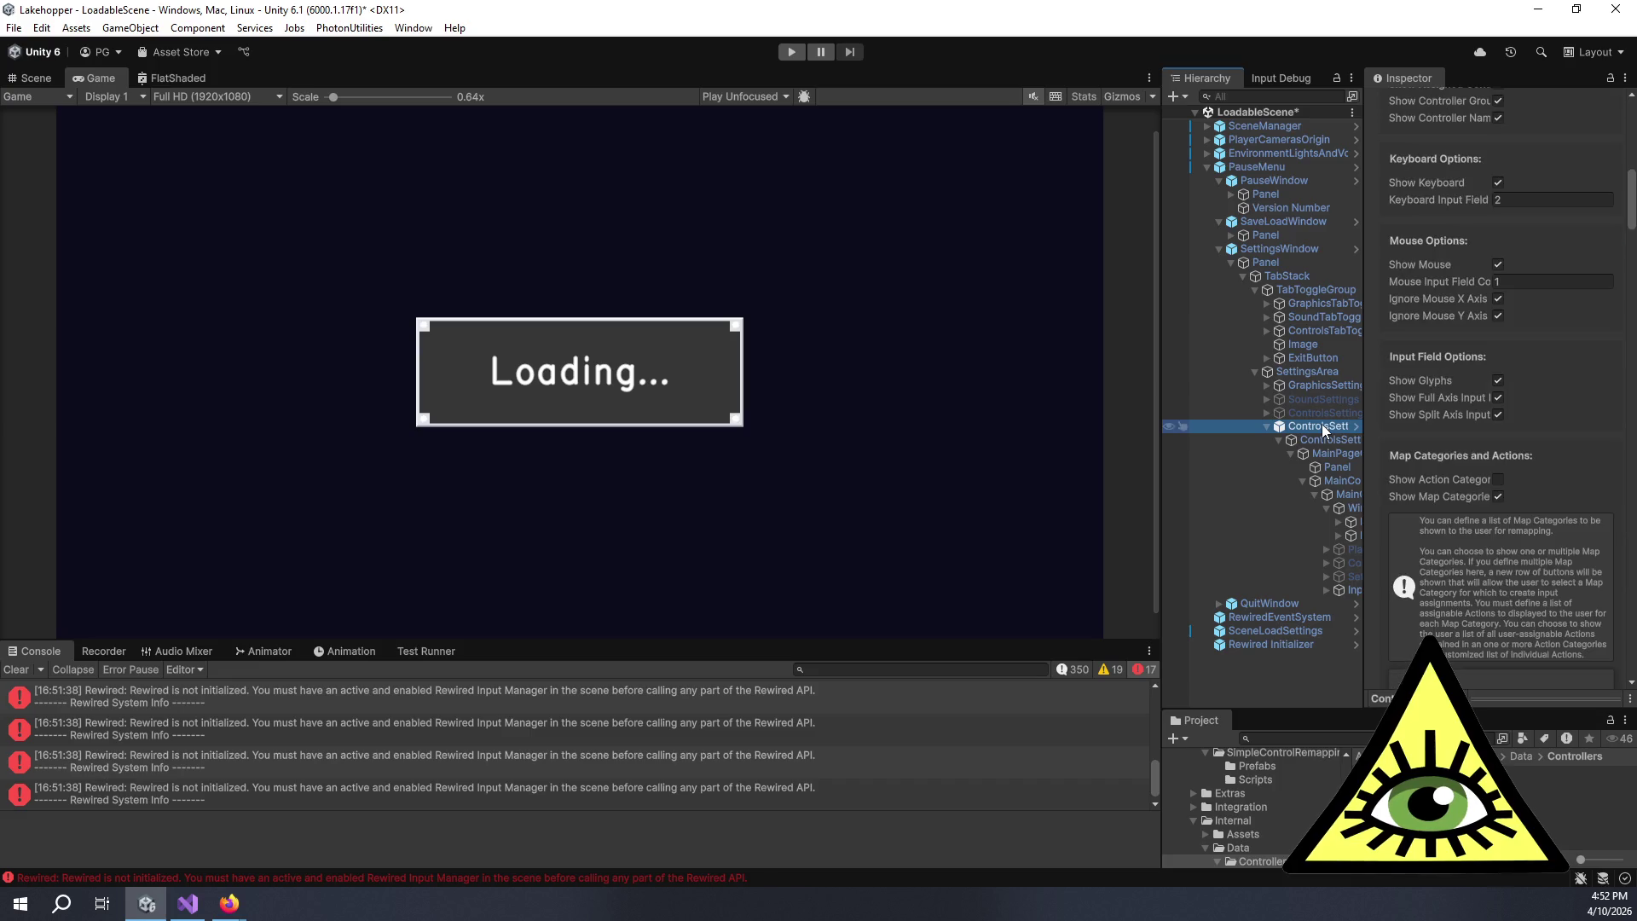
{"action": "scroll", "coordinate": [1434, 230], "scroll_direction": "up", "scroll_amount": 10}
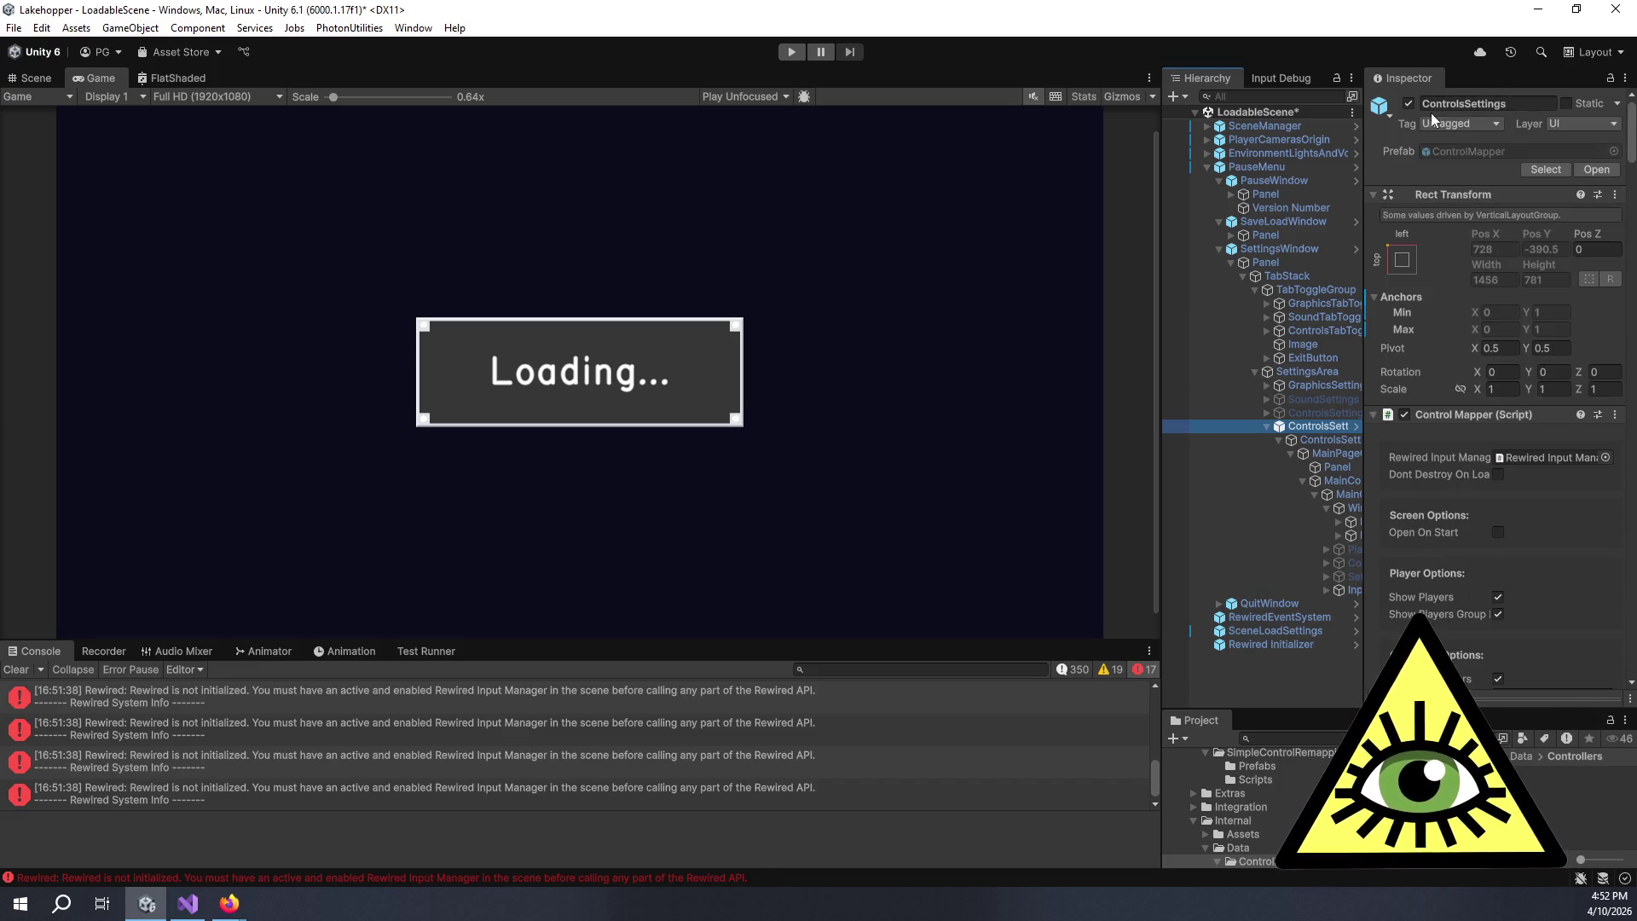
{"action": "double_click", "coordinate": [1470, 148]}
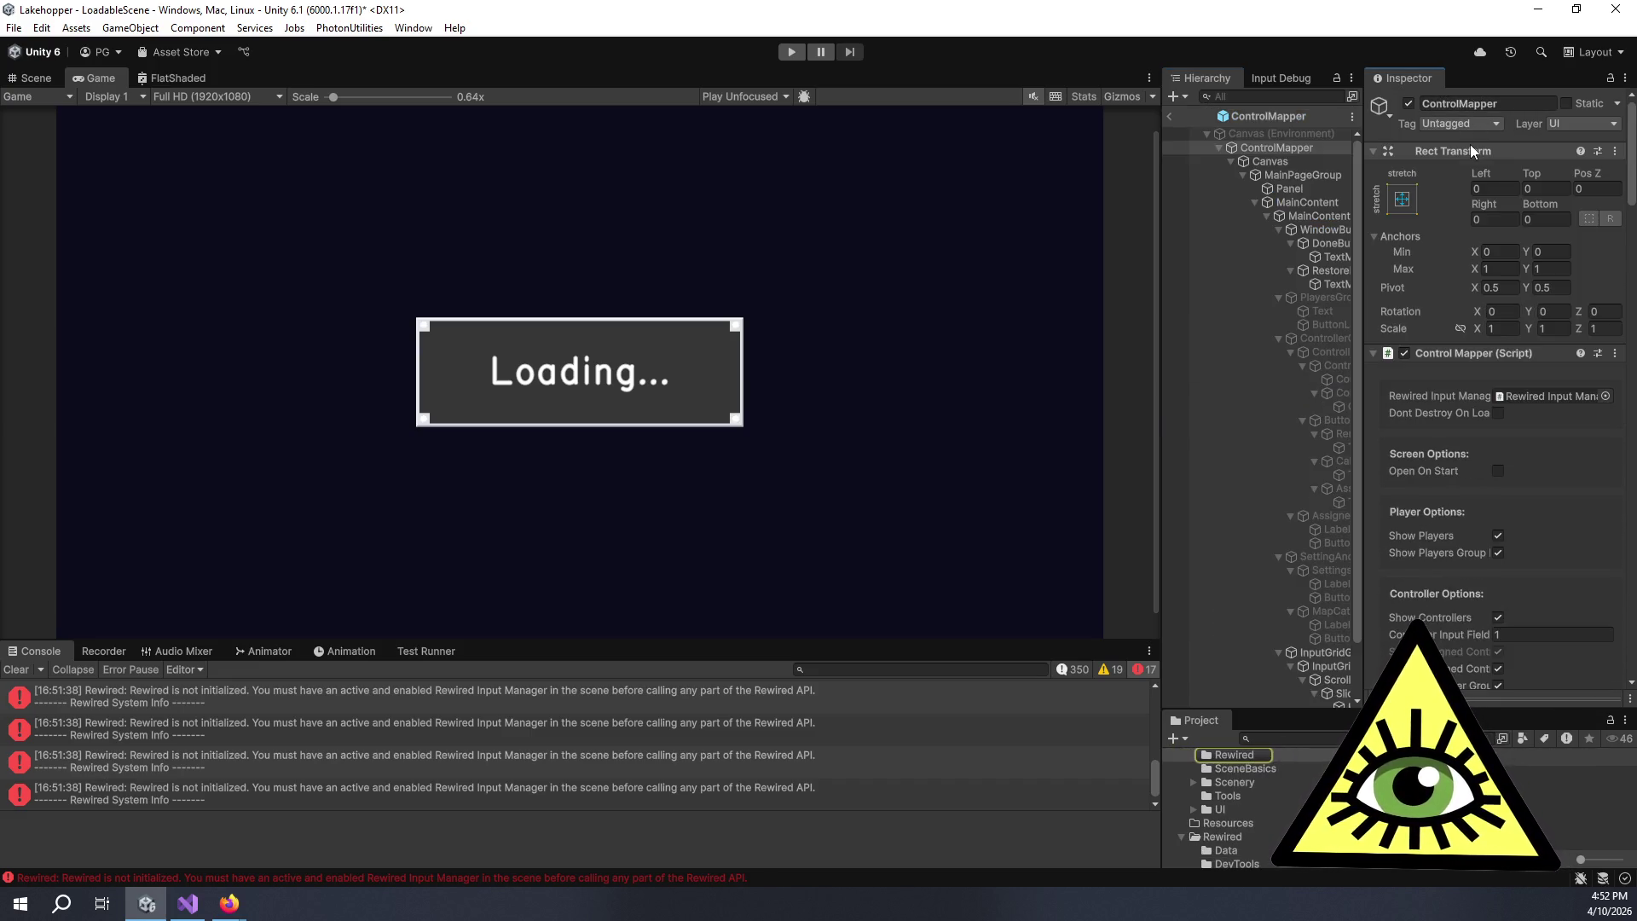
{"action": "left_click_drag", "start_coordinate": [1160, 307], "coordinate": [921, 318]}
{"action": "left_click", "coordinate": [31, 78]}
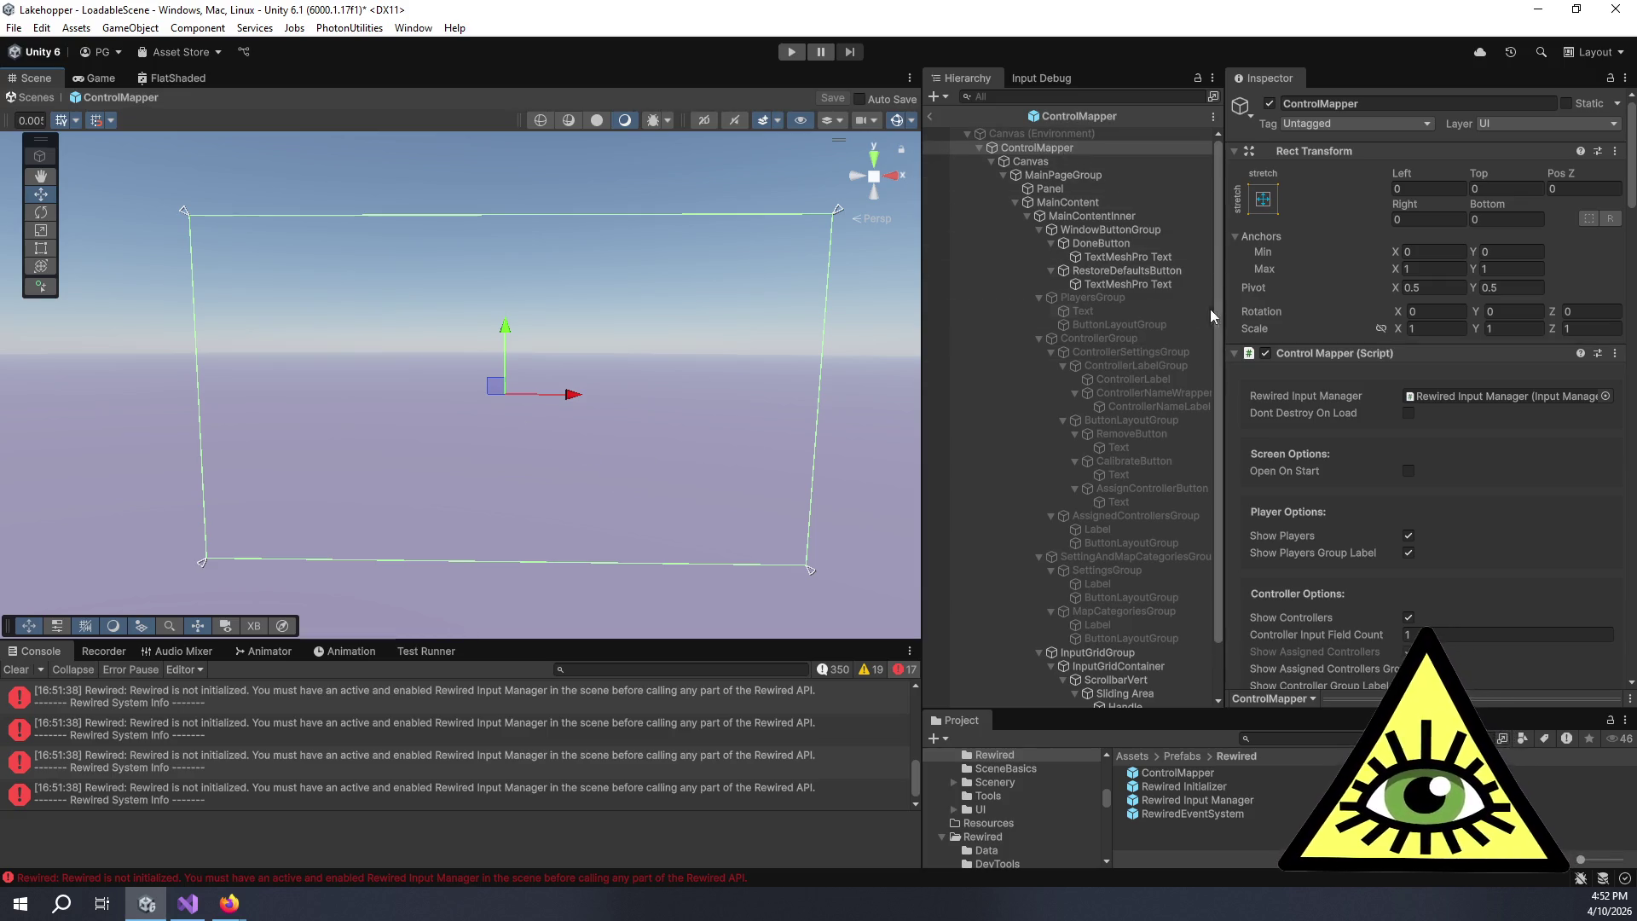
- Inspect the prefab's MainPageGroup and Canvas objects
{"action": "left_click", "coordinate": [1057, 175]}
{"action": "left_click", "coordinate": [1032, 161]}
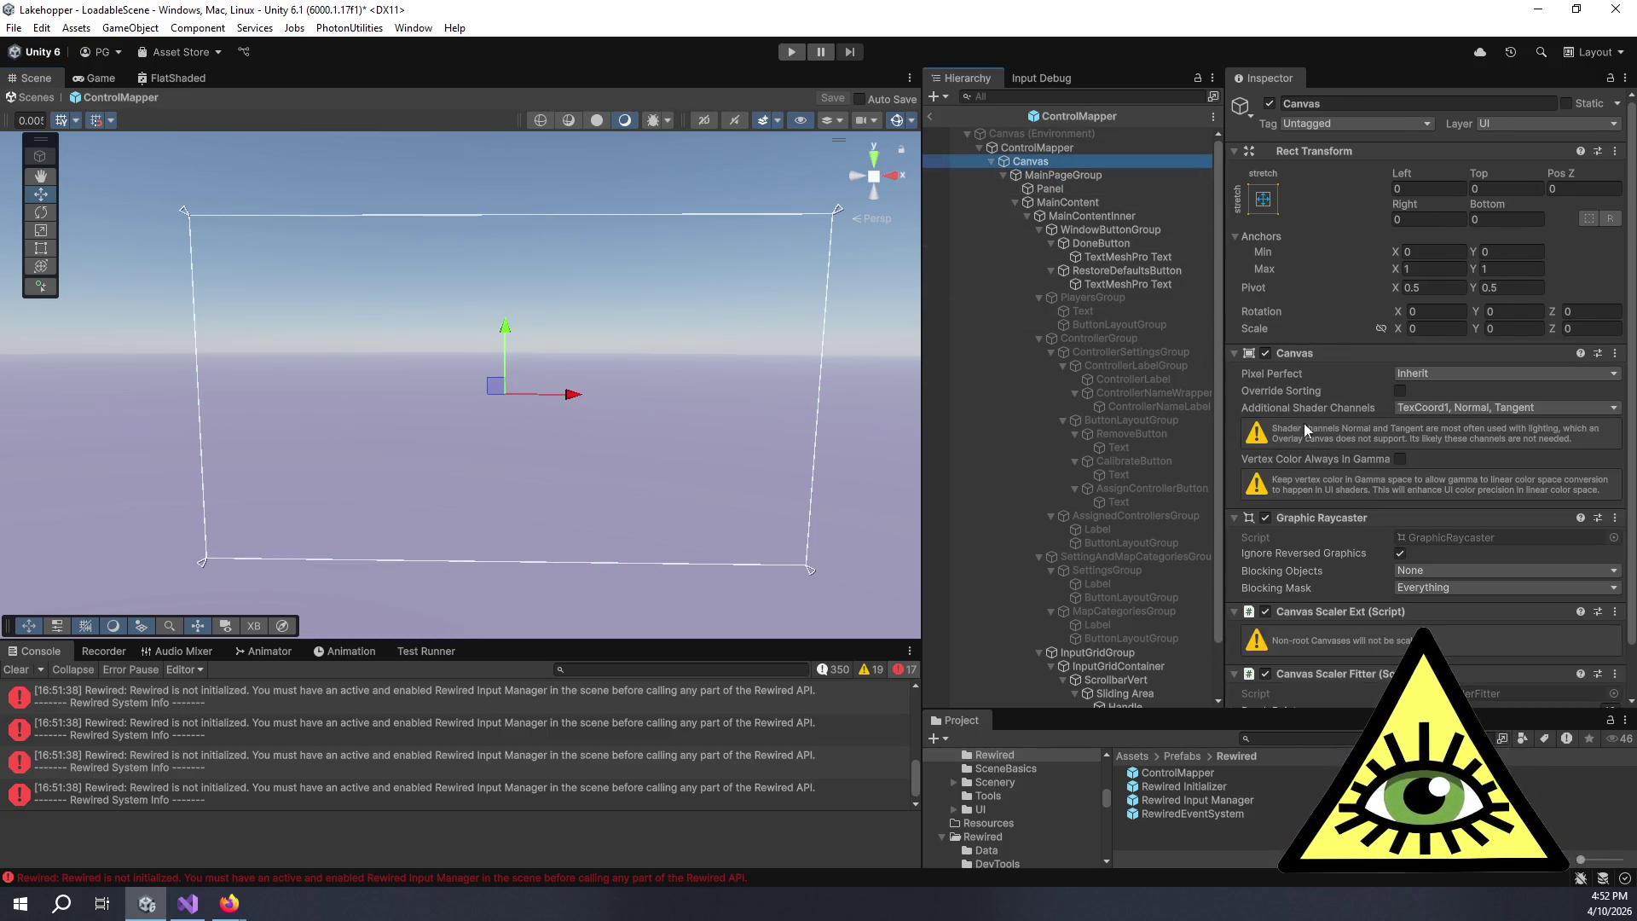
{"action": "mouse_move", "coordinate": [754, 471]}
{"action": "left_mouse_down"}
{"action": "mouse_move", "coordinate": [668, 478]}
{"action": "mouse_move", "coordinate": [1469, 488]}
{"action": "mouse_move", "coordinate": [395, 512]}
{"action": "mouse_move", "coordinate": [596, 476]}
{"action": "mouse_move", "coordinate": [614, 494]}
{"action": "left_mouse_up"}
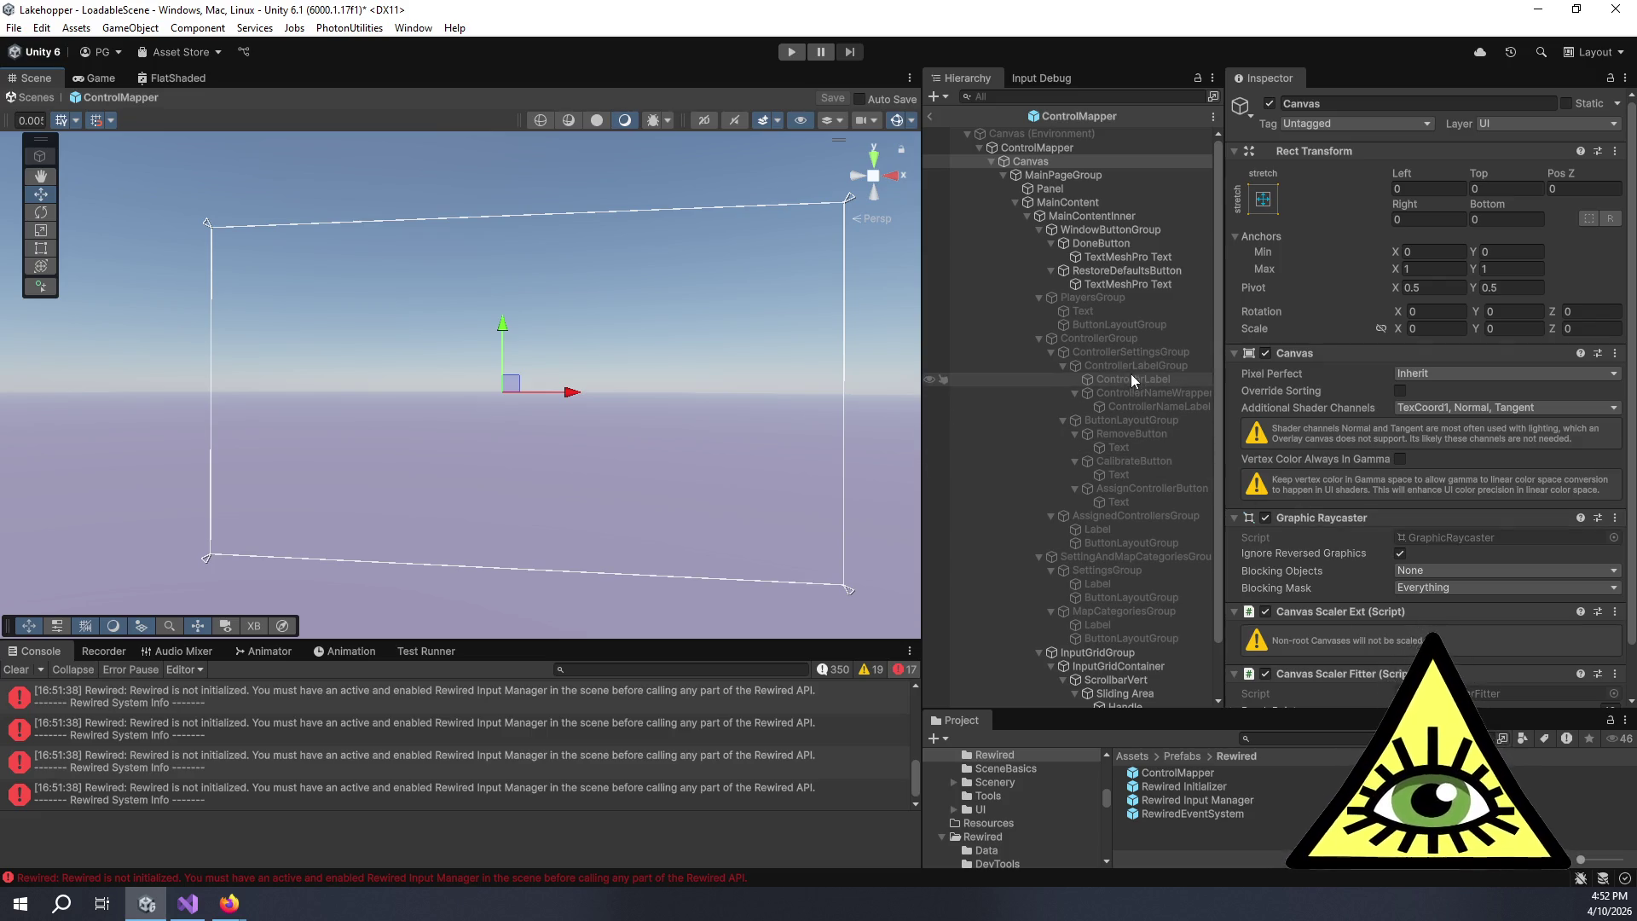
{"action": "scroll", "coordinate": [1131, 363], "scroll_direction": "down", "scroll_amount": 3}
{"action": "scroll", "coordinate": [1095, 184], "scroll_direction": "up", "scroll_amount": 3}
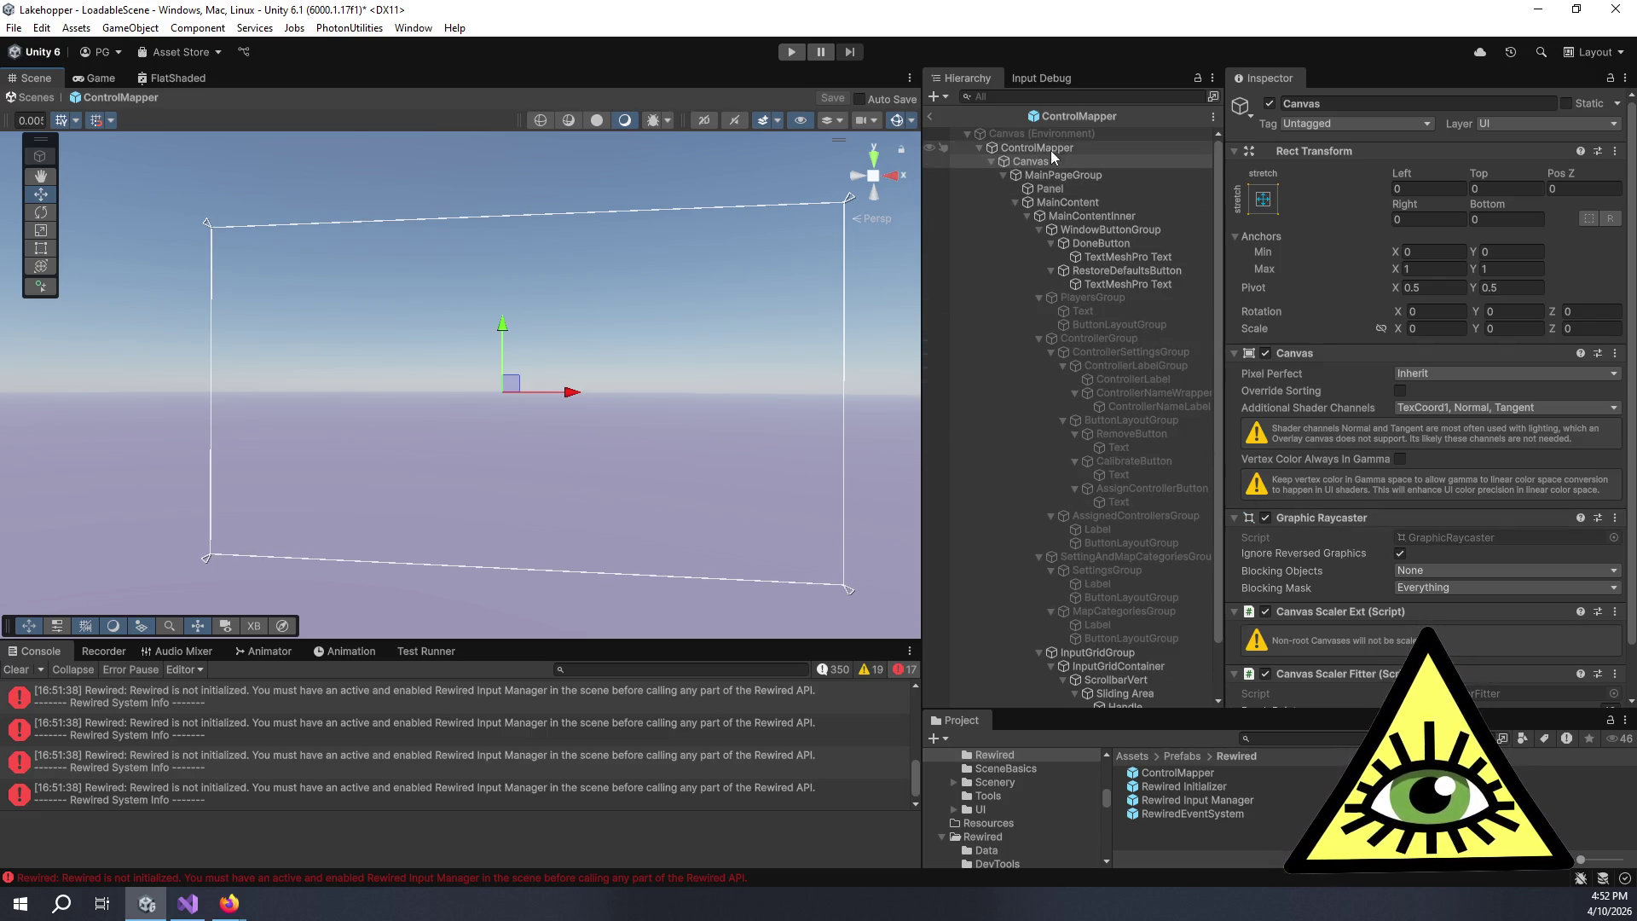
{"action": "left_click", "coordinate": [1066, 176]}
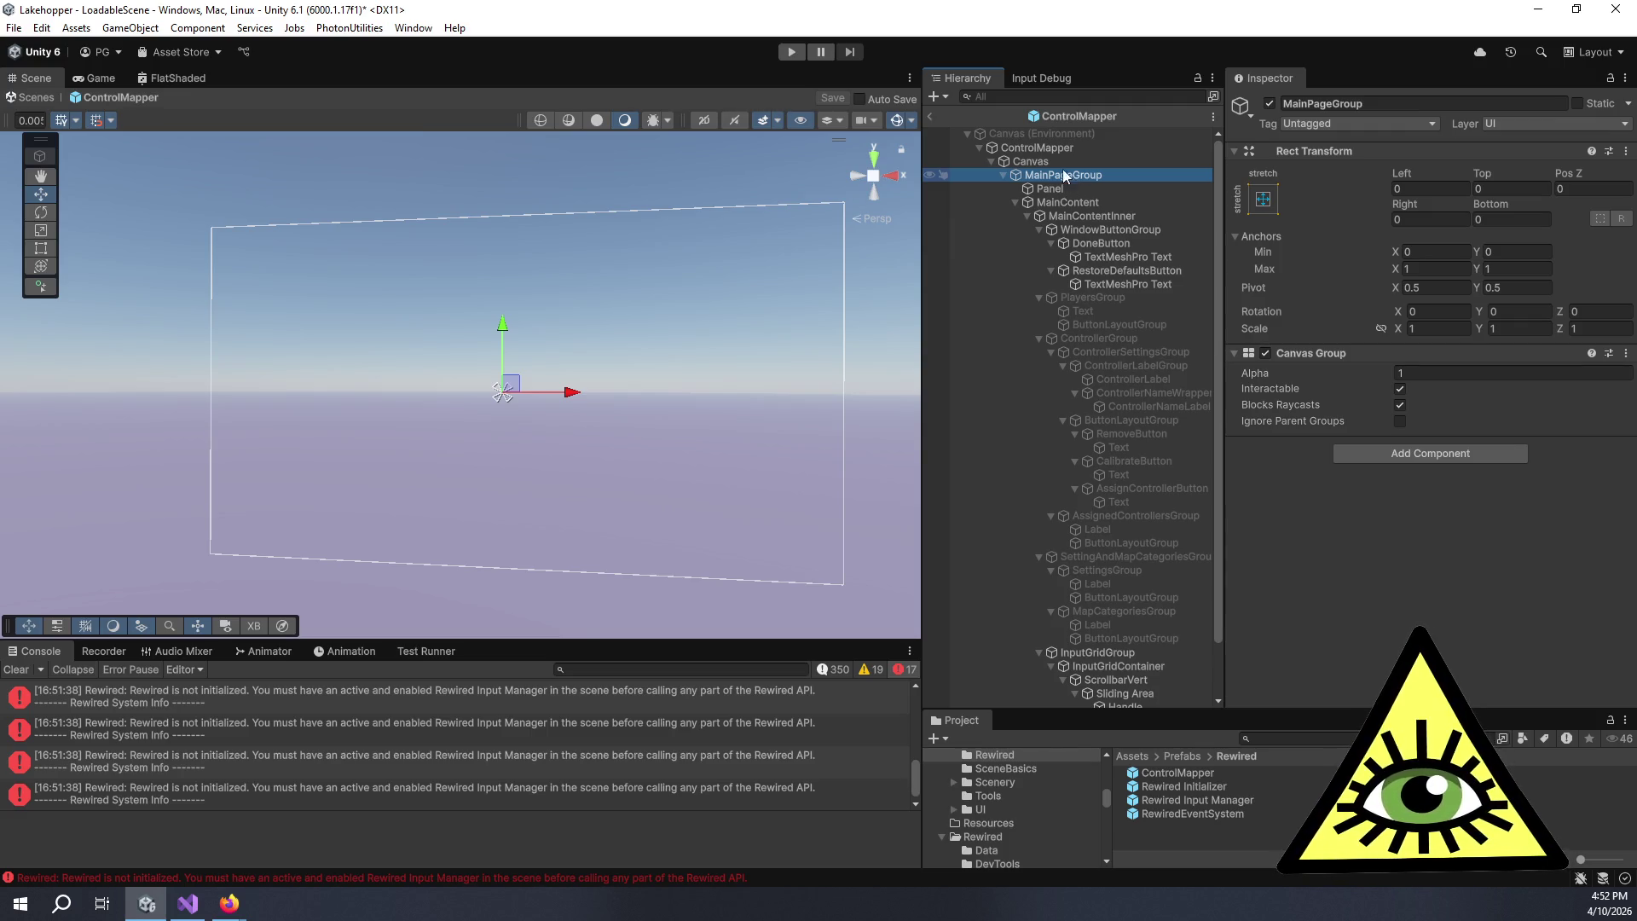
{"action": "left_click", "coordinate": [1060, 162]}
- Review the ControlMapper root and PlayersGroup settings, then enable Open On Start
{"action": "left_click", "coordinate": [1058, 149]}
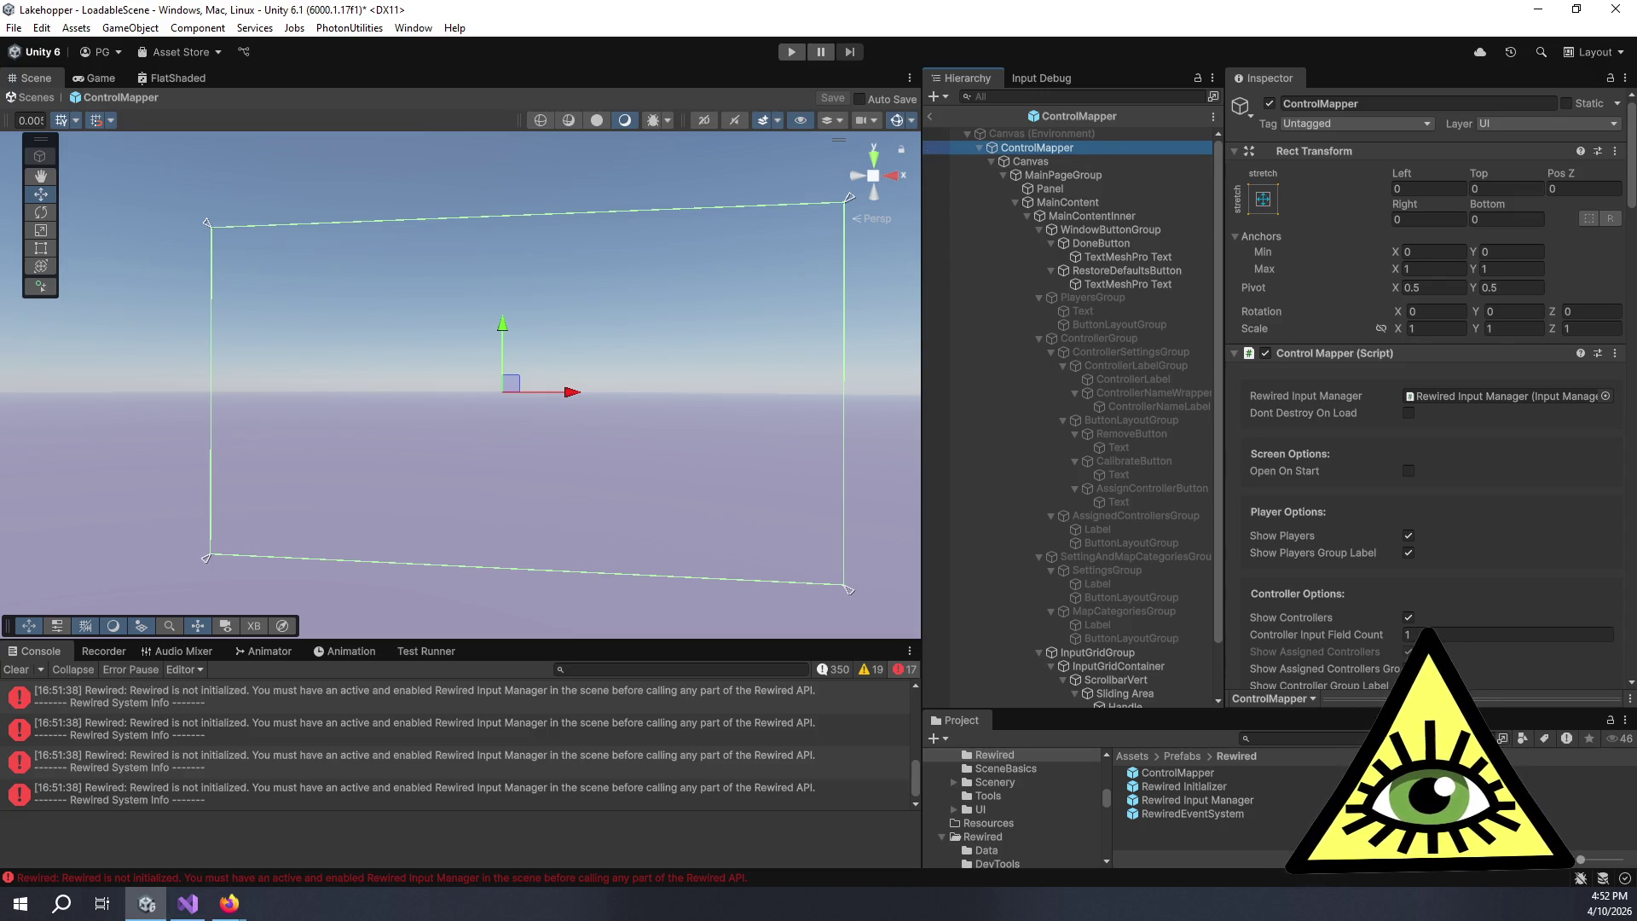
{"action": "scroll", "coordinate": [546, 460], "scroll_direction": "down", "scroll_amount": 2}
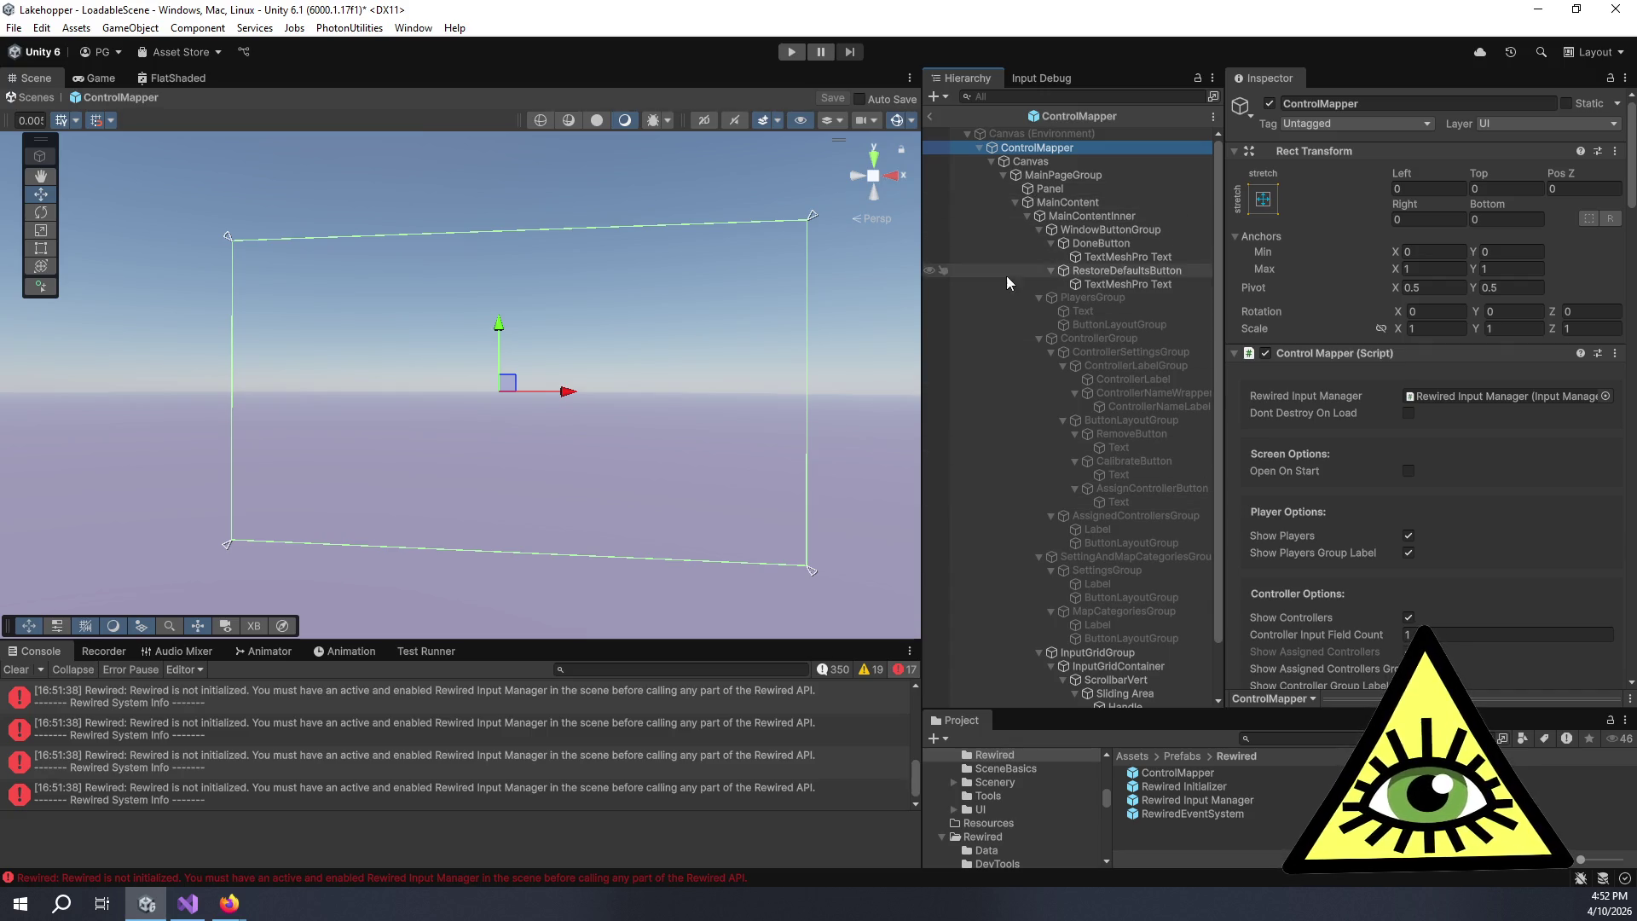
{"action": "left_click", "coordinate": [1095, 298]}
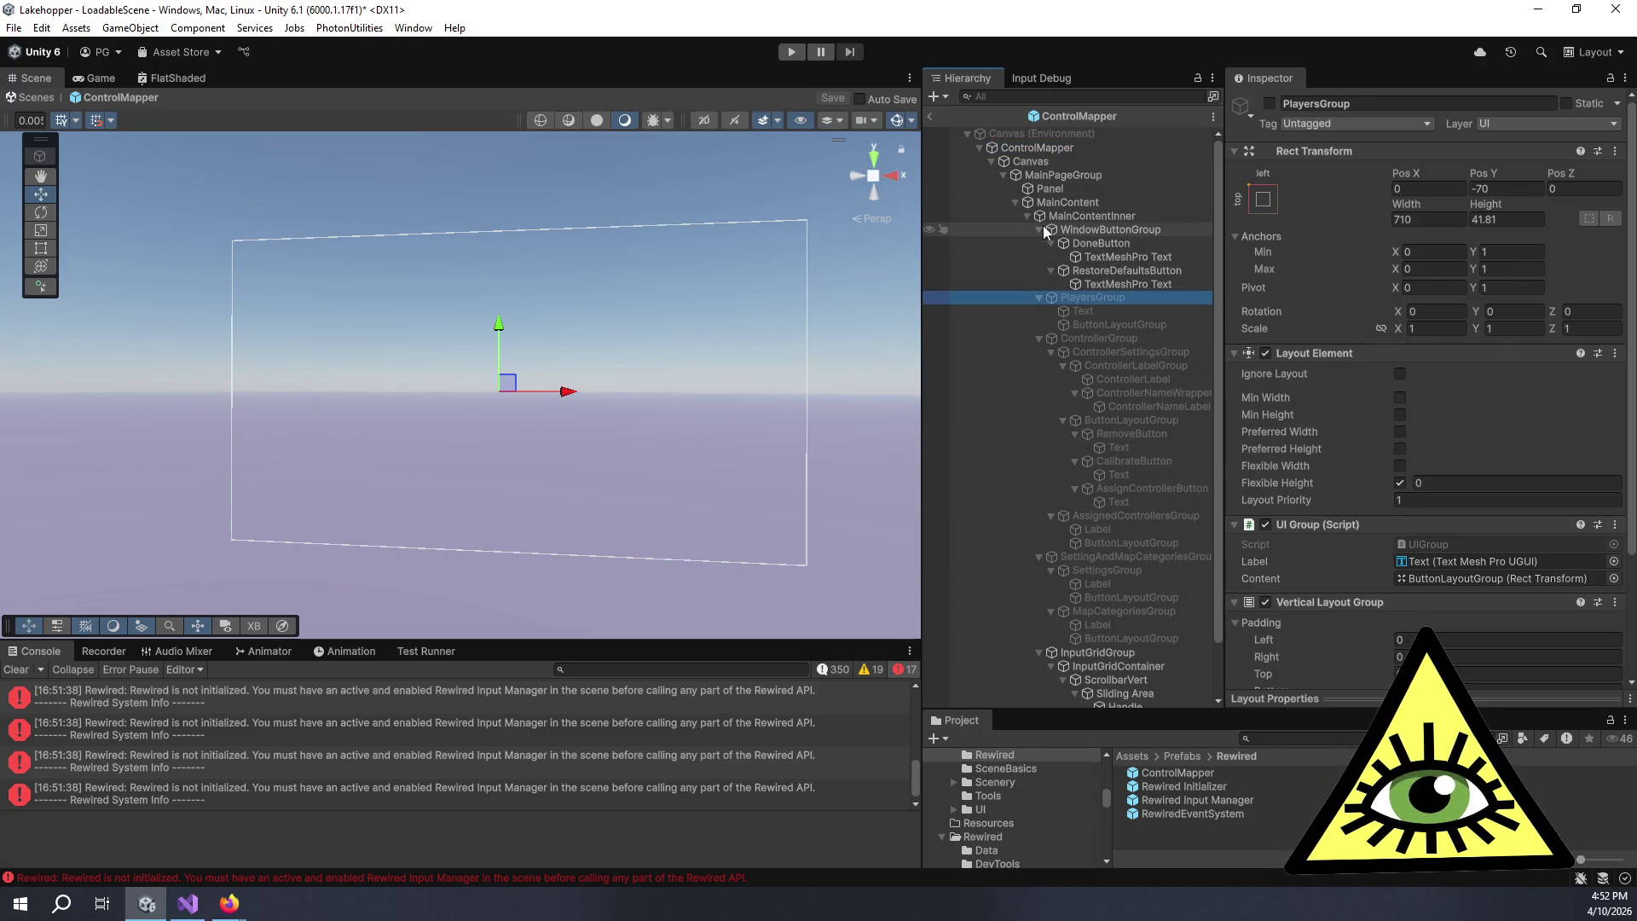
{"action": "scroll", "coordinate": [1019, 439], "scroll_direction": "down", "scroll_amount": 2}
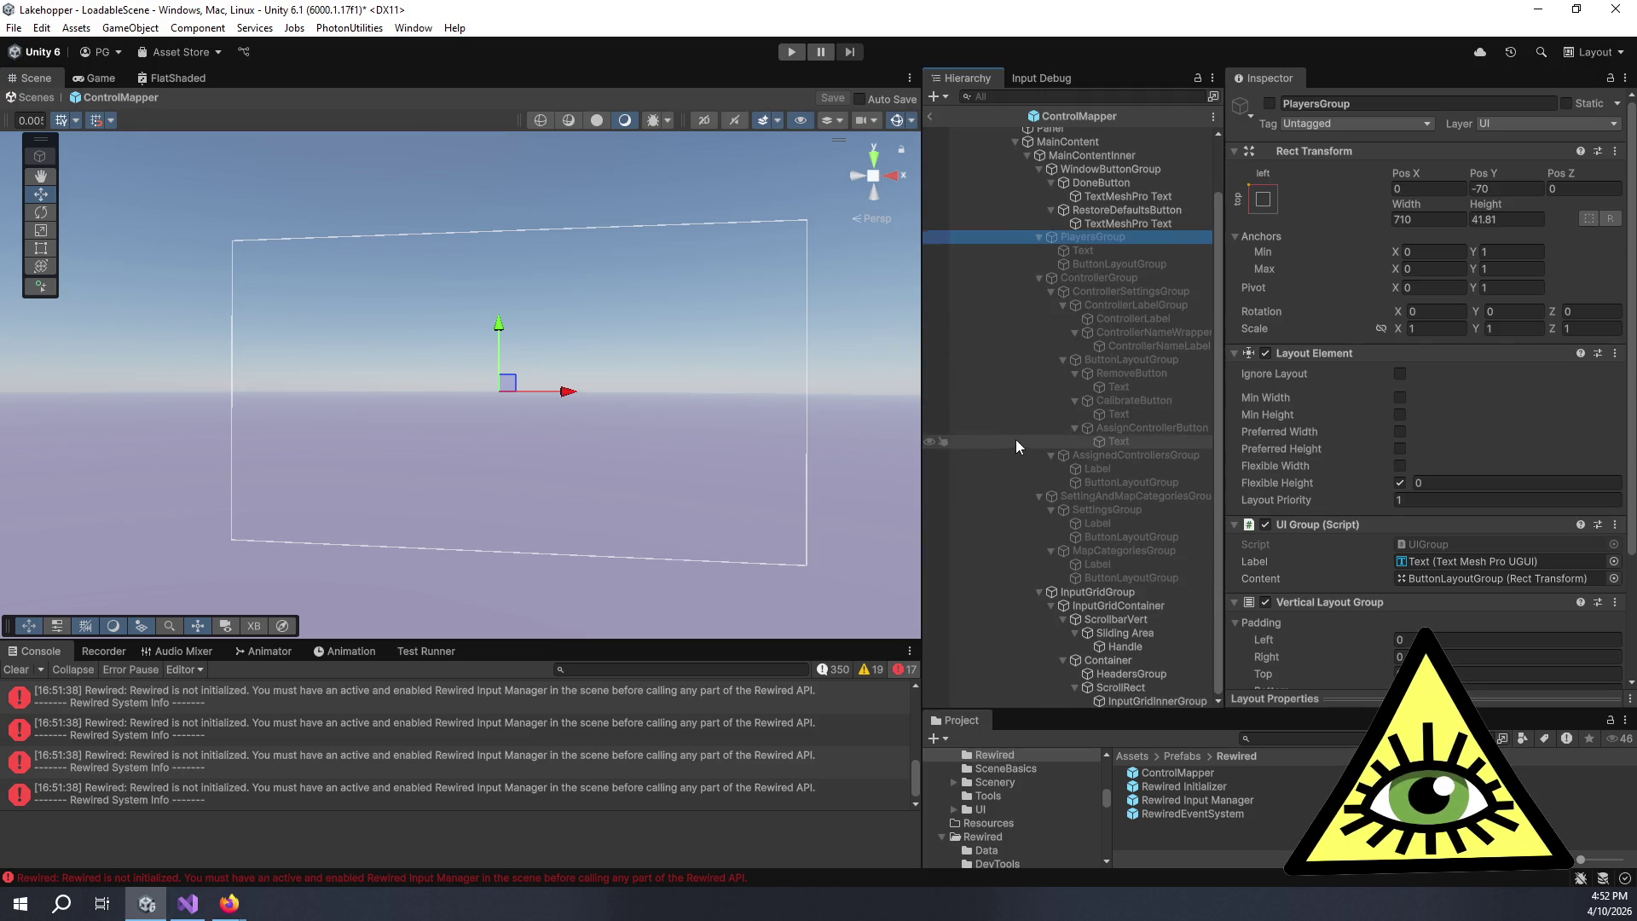
{"action": "scroll", "coordinate": [1021, 443], "scroll_direction": "up", "scroll_amount": 2}
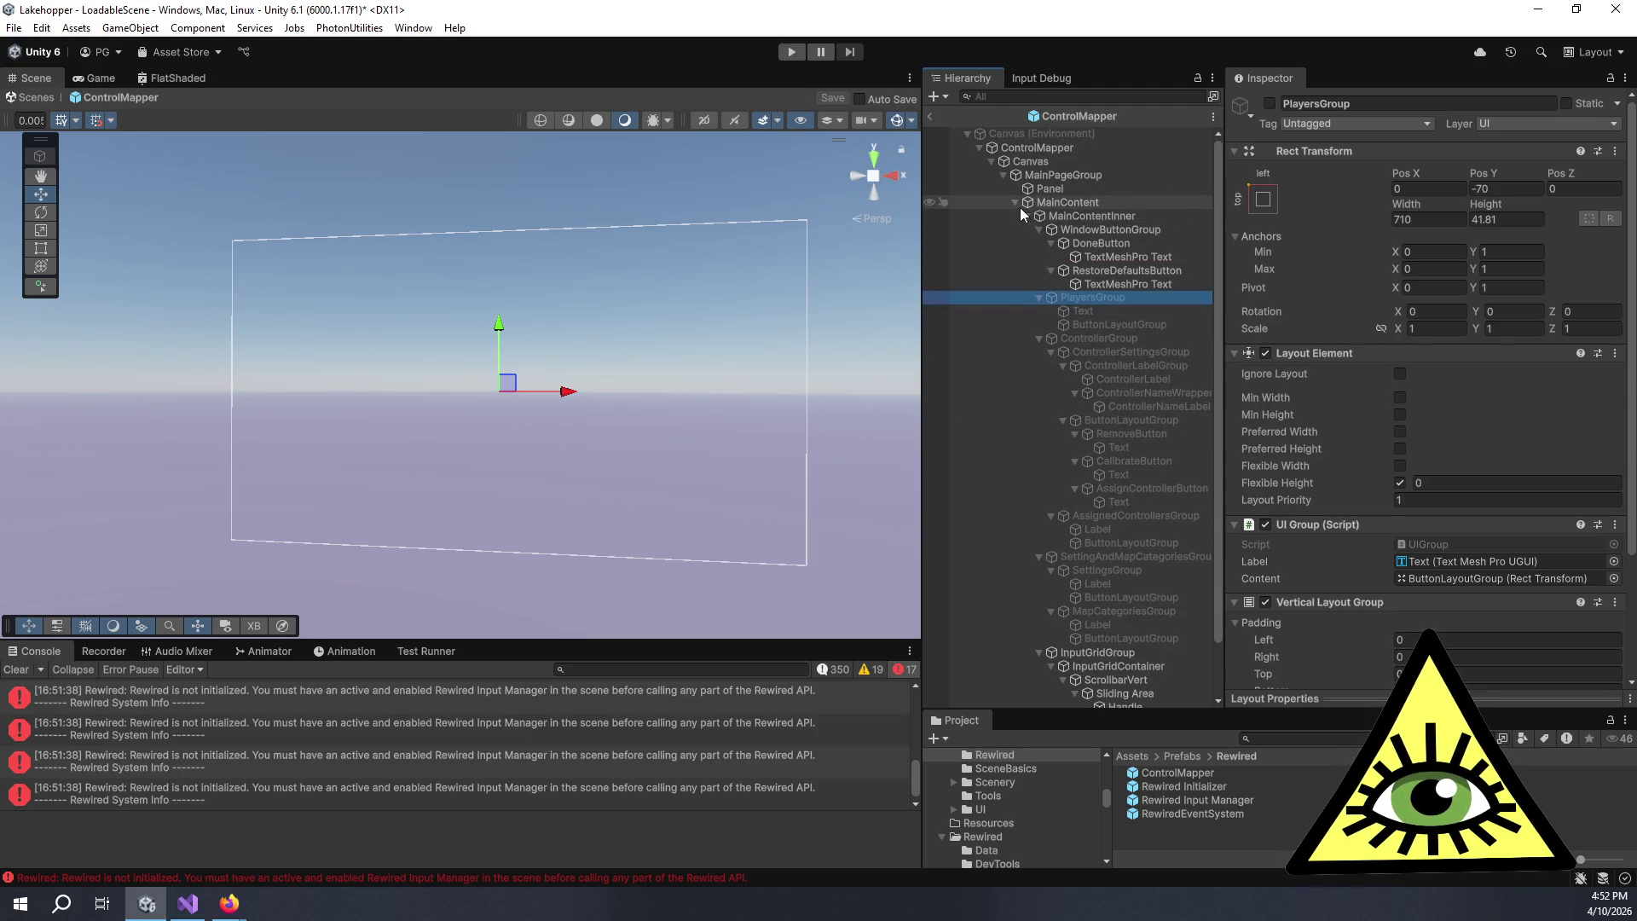
{"action": "left_click", "coordinate": [1032, 149]}
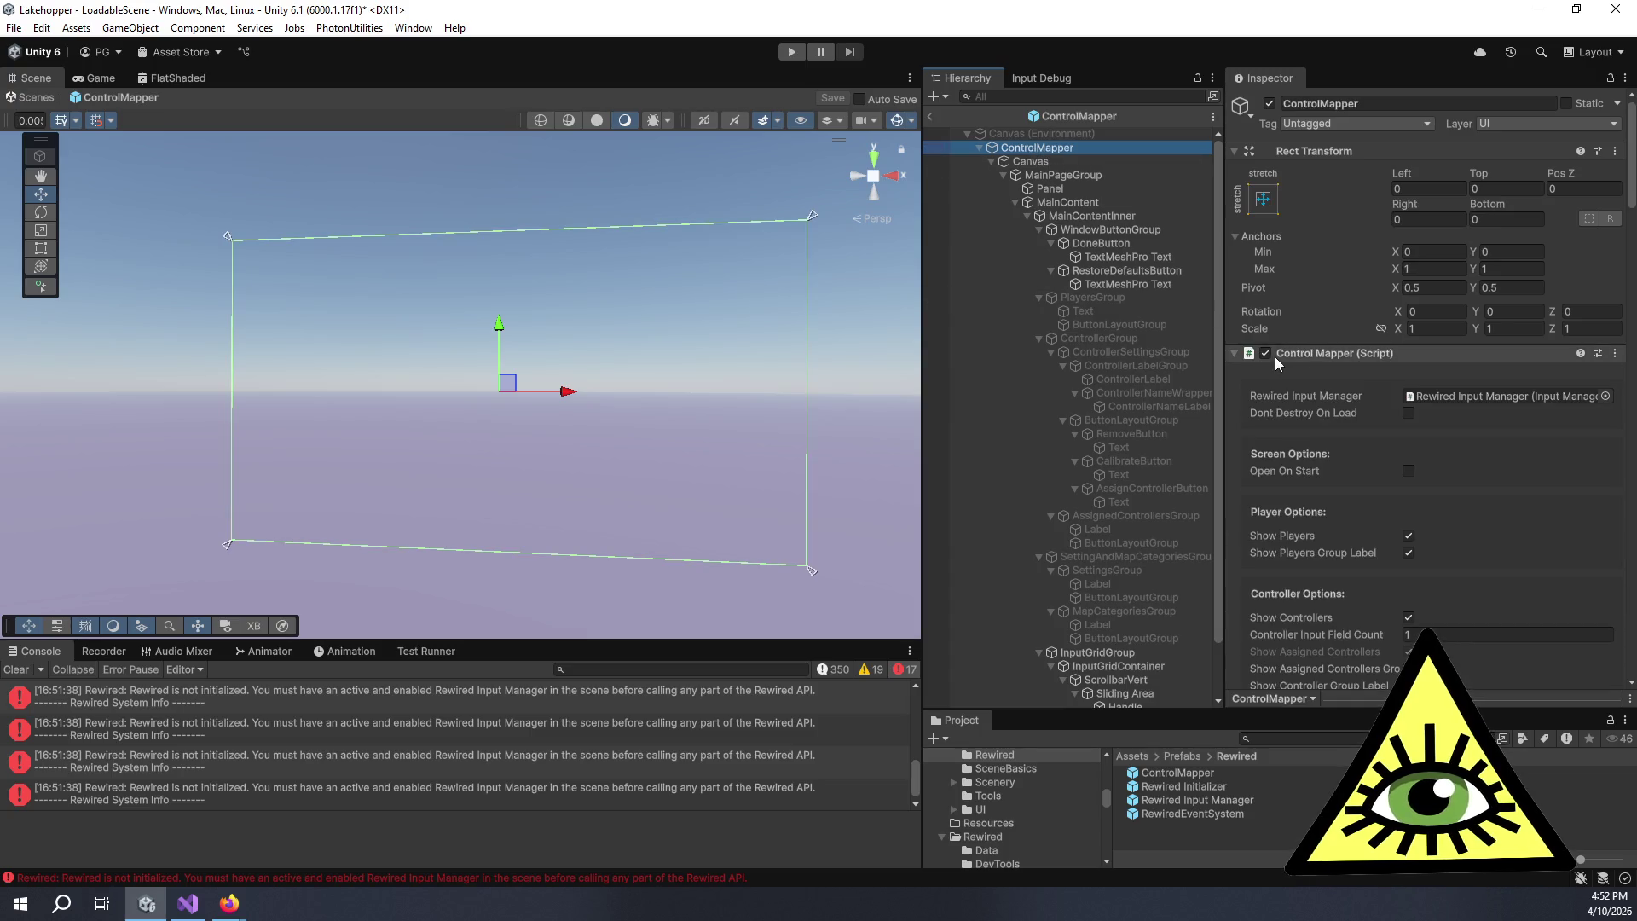
{"action": "scroll", "coordinate": [1276, 356], "scroll_direction": "down", "scroll_amount": 3}
{"action": "scroll", "coordinate": [1266, 394], "scroll_direction": "down", "scroll_amount": 4}
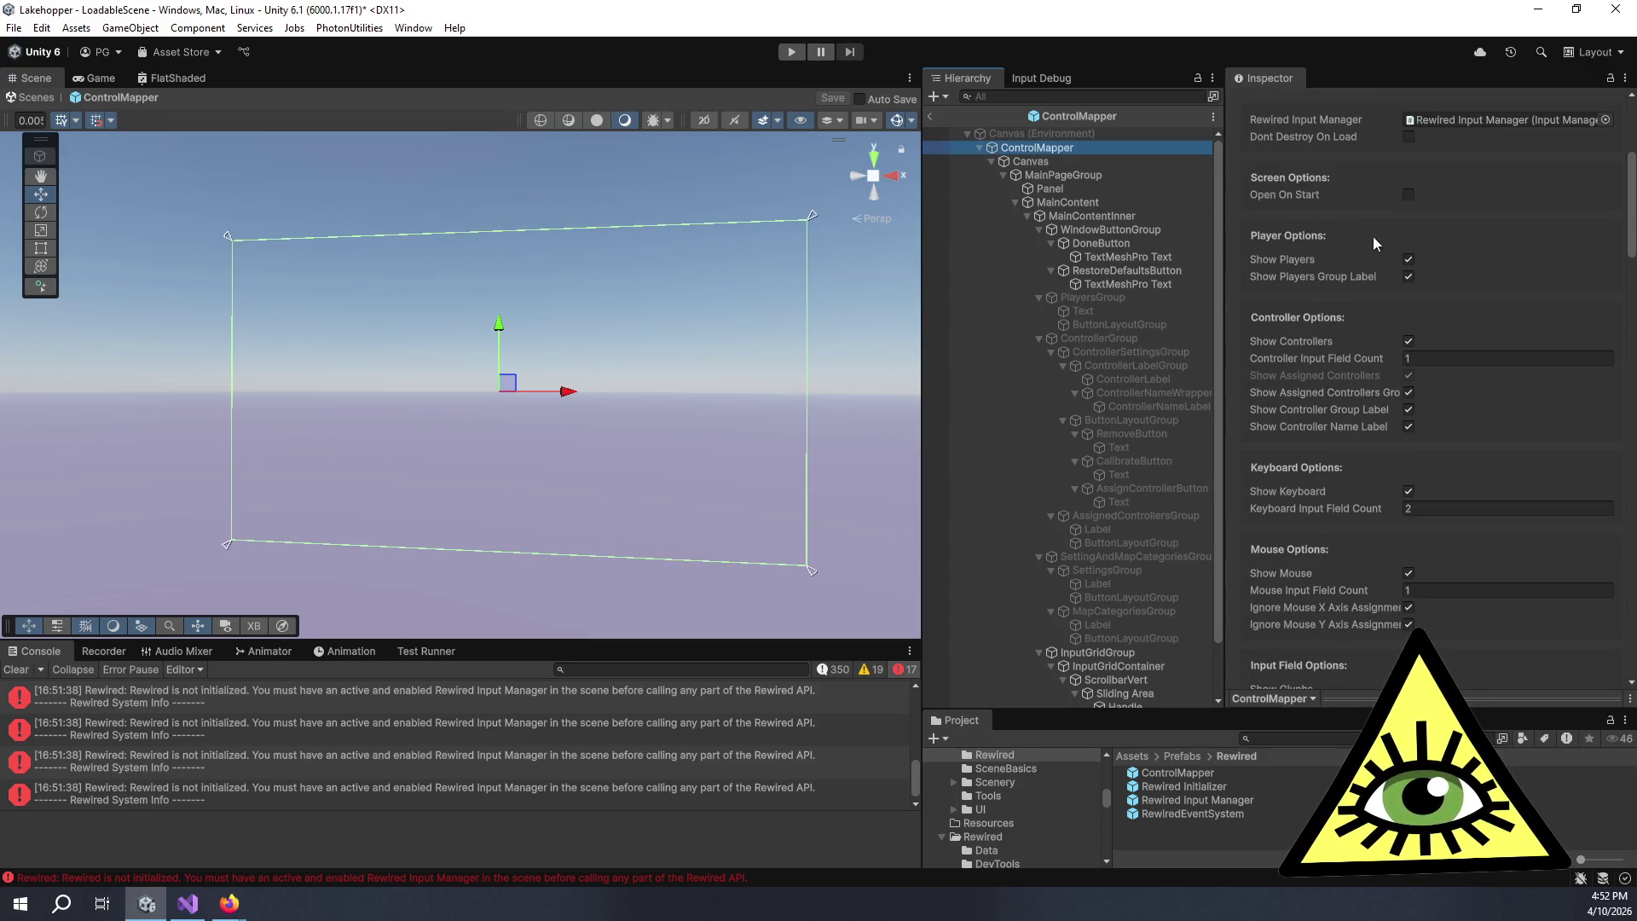
{"action": "left_click", "coordinate": [1410, 195]}
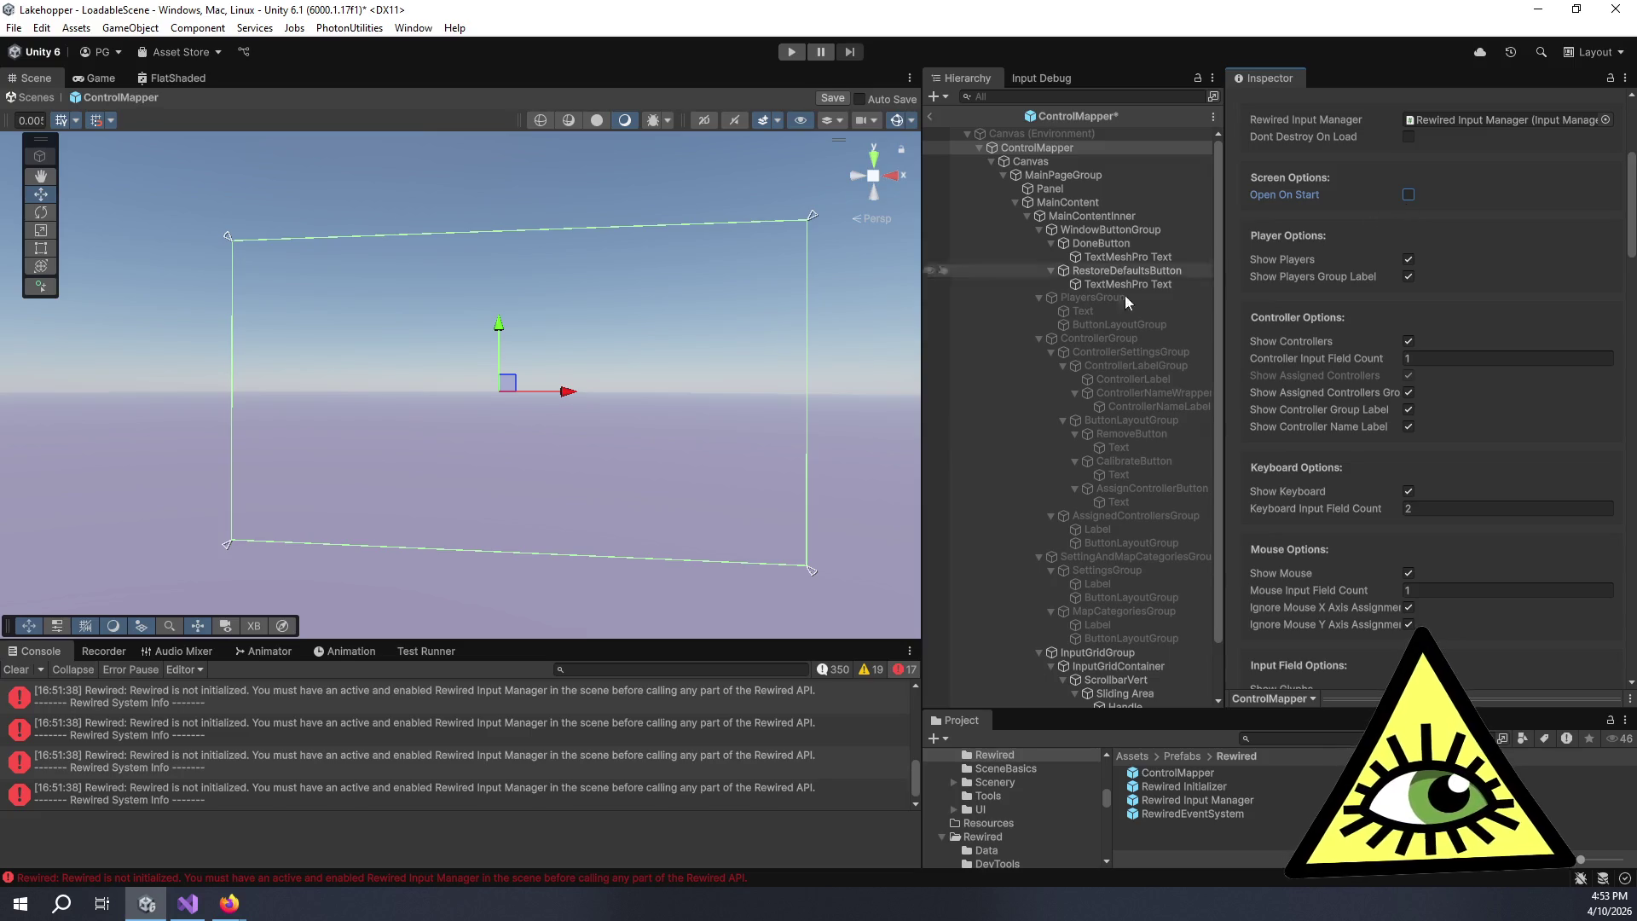
- Clear the console, save the prefab, and return to the scene
{"action": "left_click", "coordinate": [25, 670]}
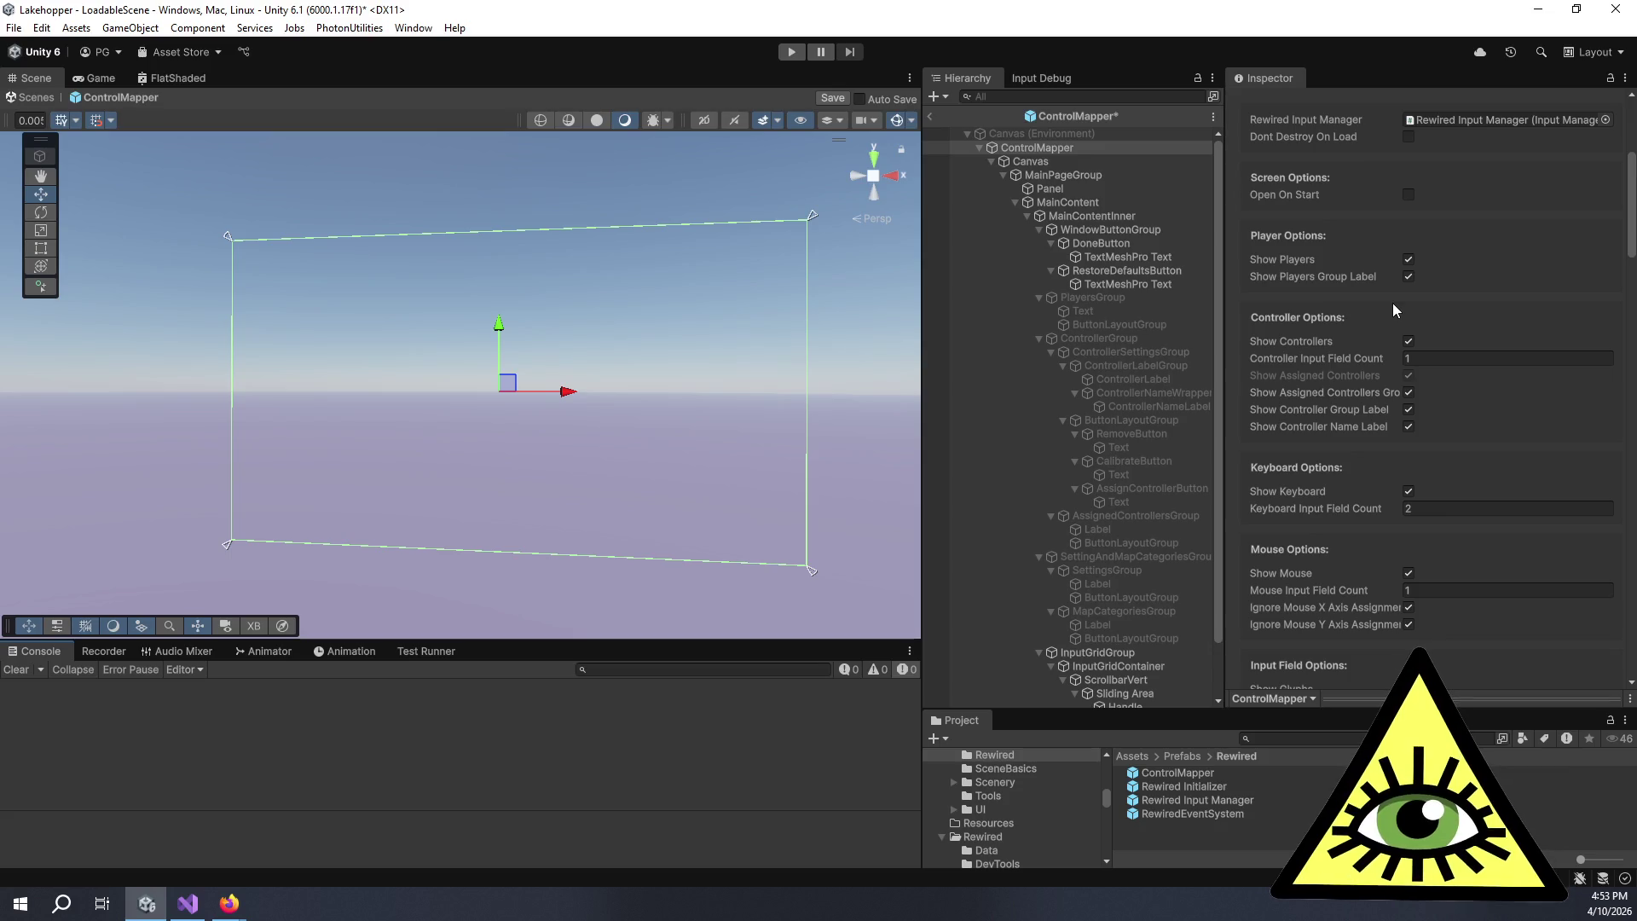
{"action": "scroll", "coordinate": [1234, 401], "scroll_direction": "down", "scroll_amount": 10}
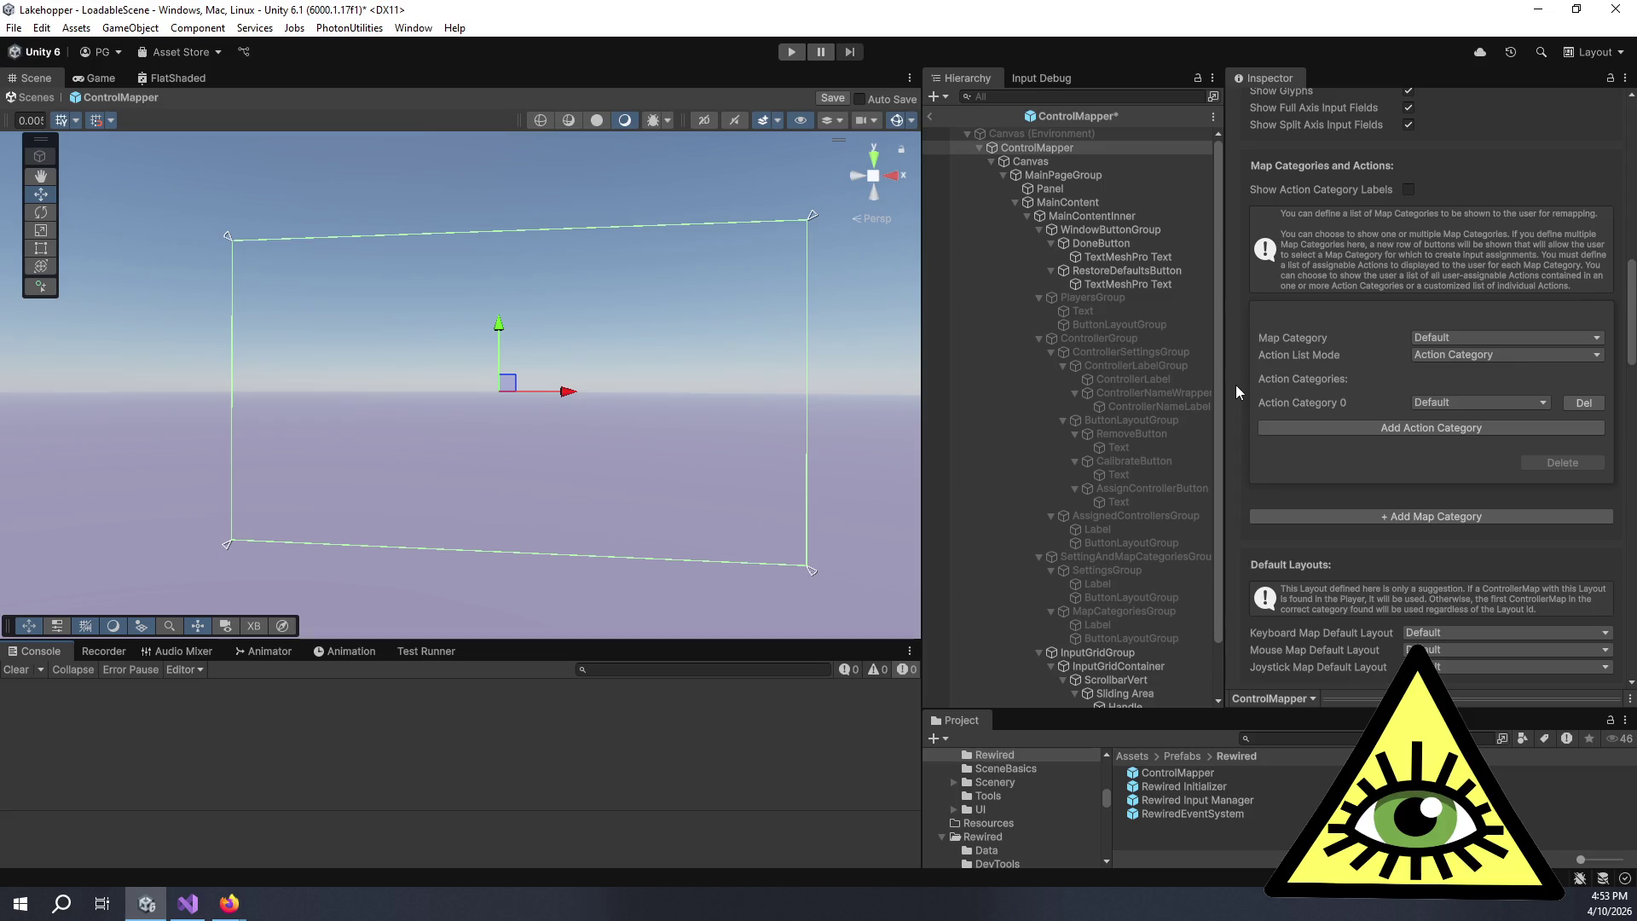
{"action": "scroll", "coordinate": [1235, 390], "scroll_direction": "down", "scroll_amount": 2}
{"action": "scroll", "coordinate": [1259, 408], "scroll_direction": "down", "scroll_amount": 3}
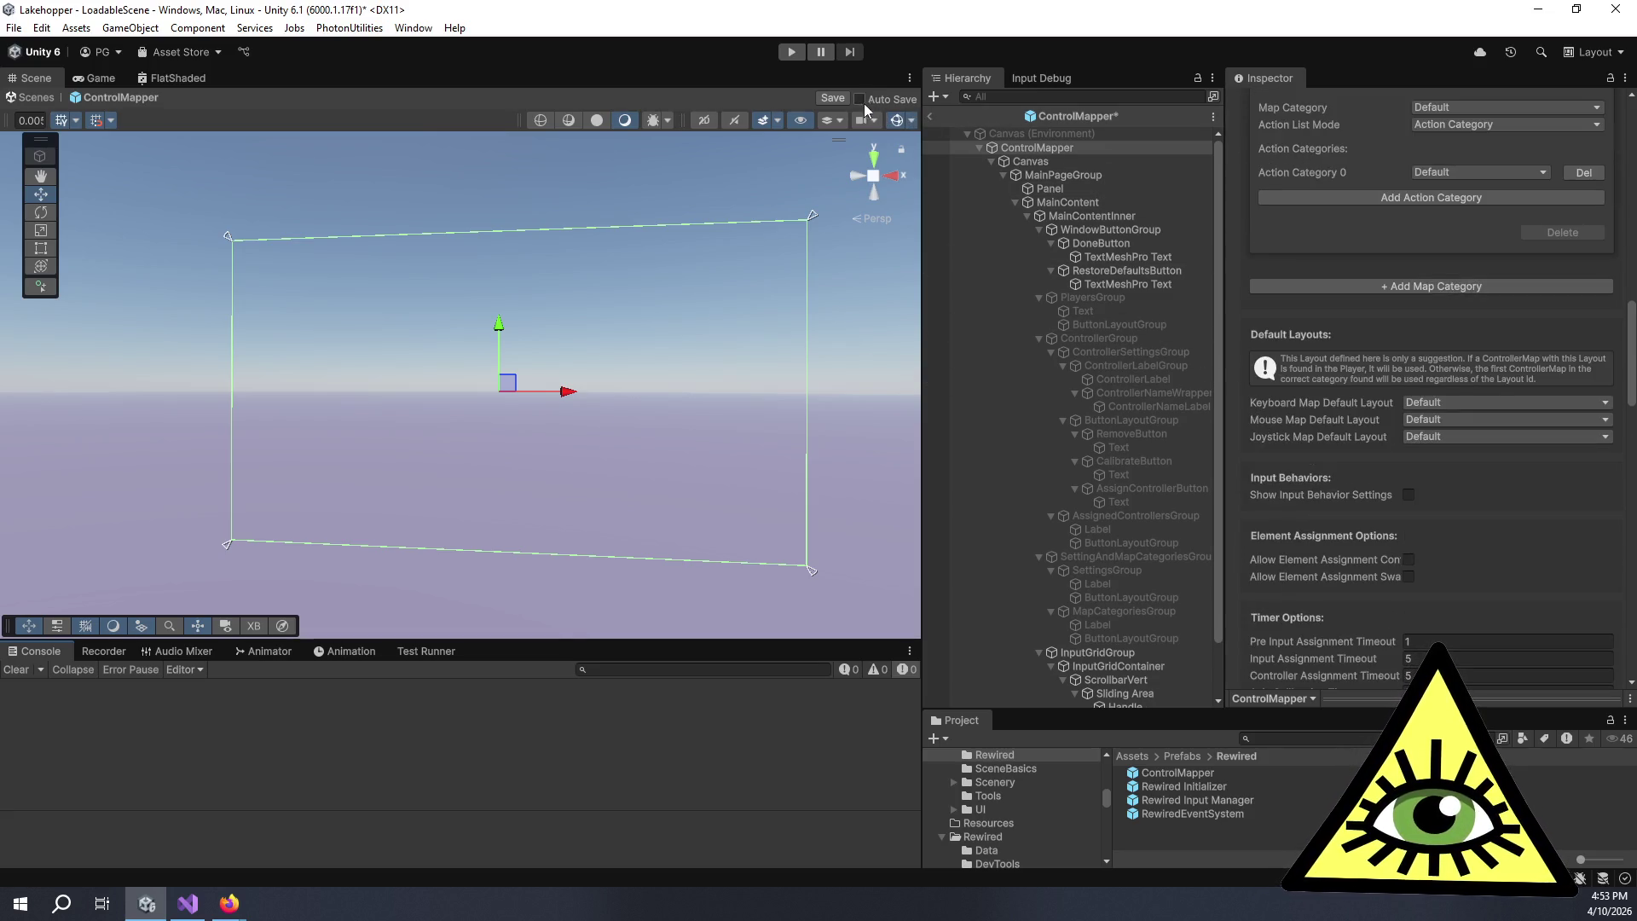
{"action": "left_click", "coordinate": [835, 98]}
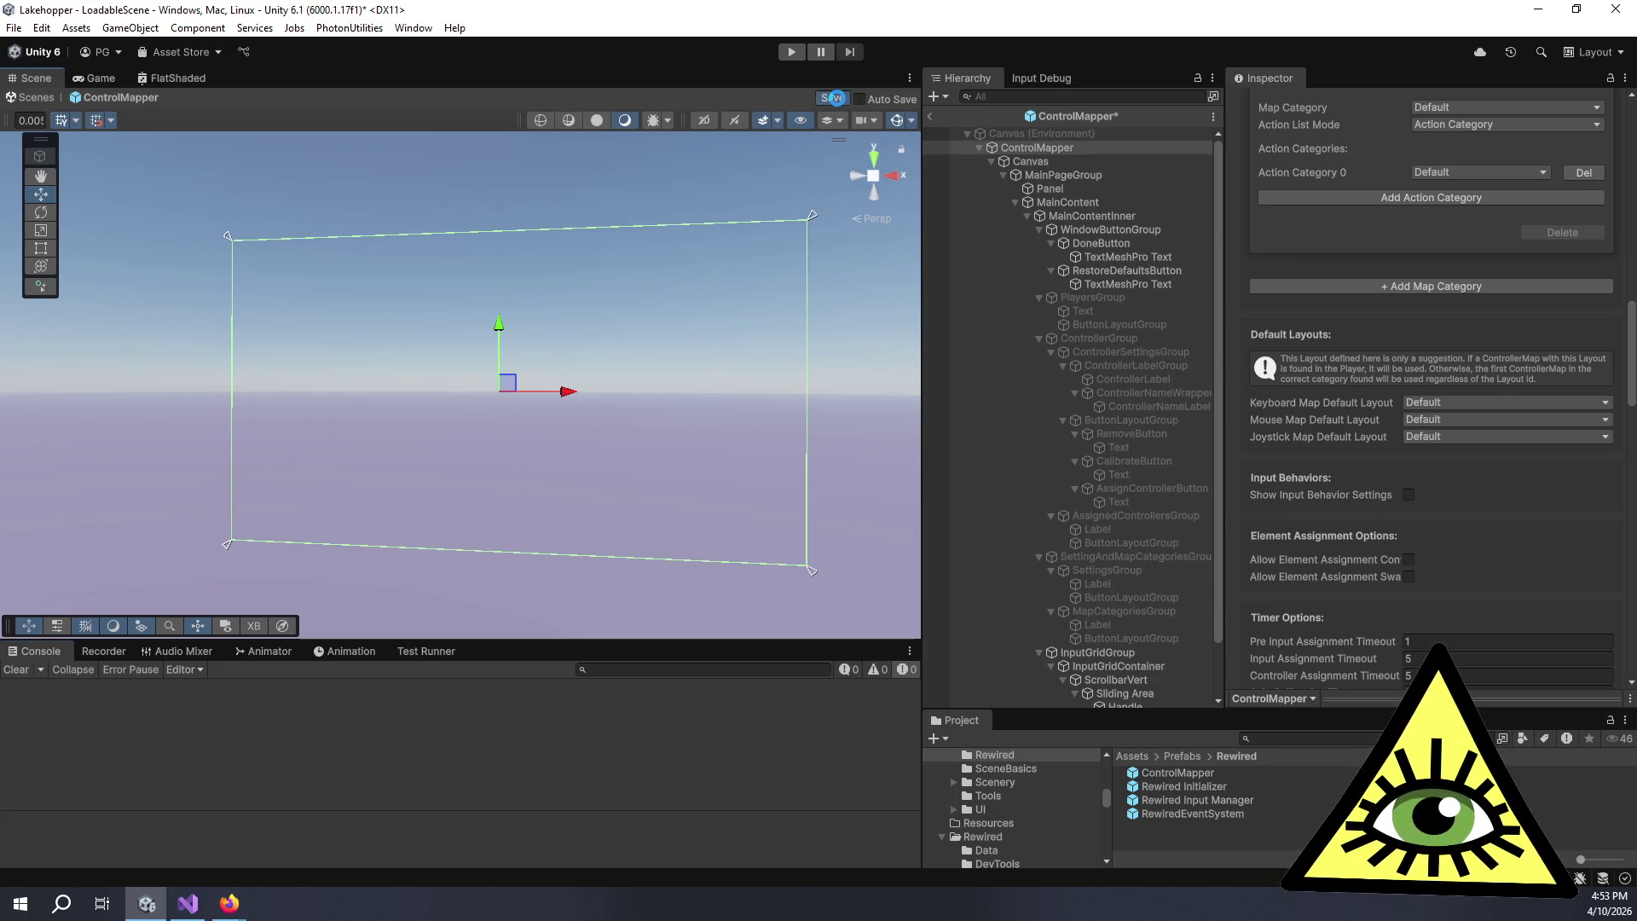
{"action": "left_click", "coordinate": [932, 116]}
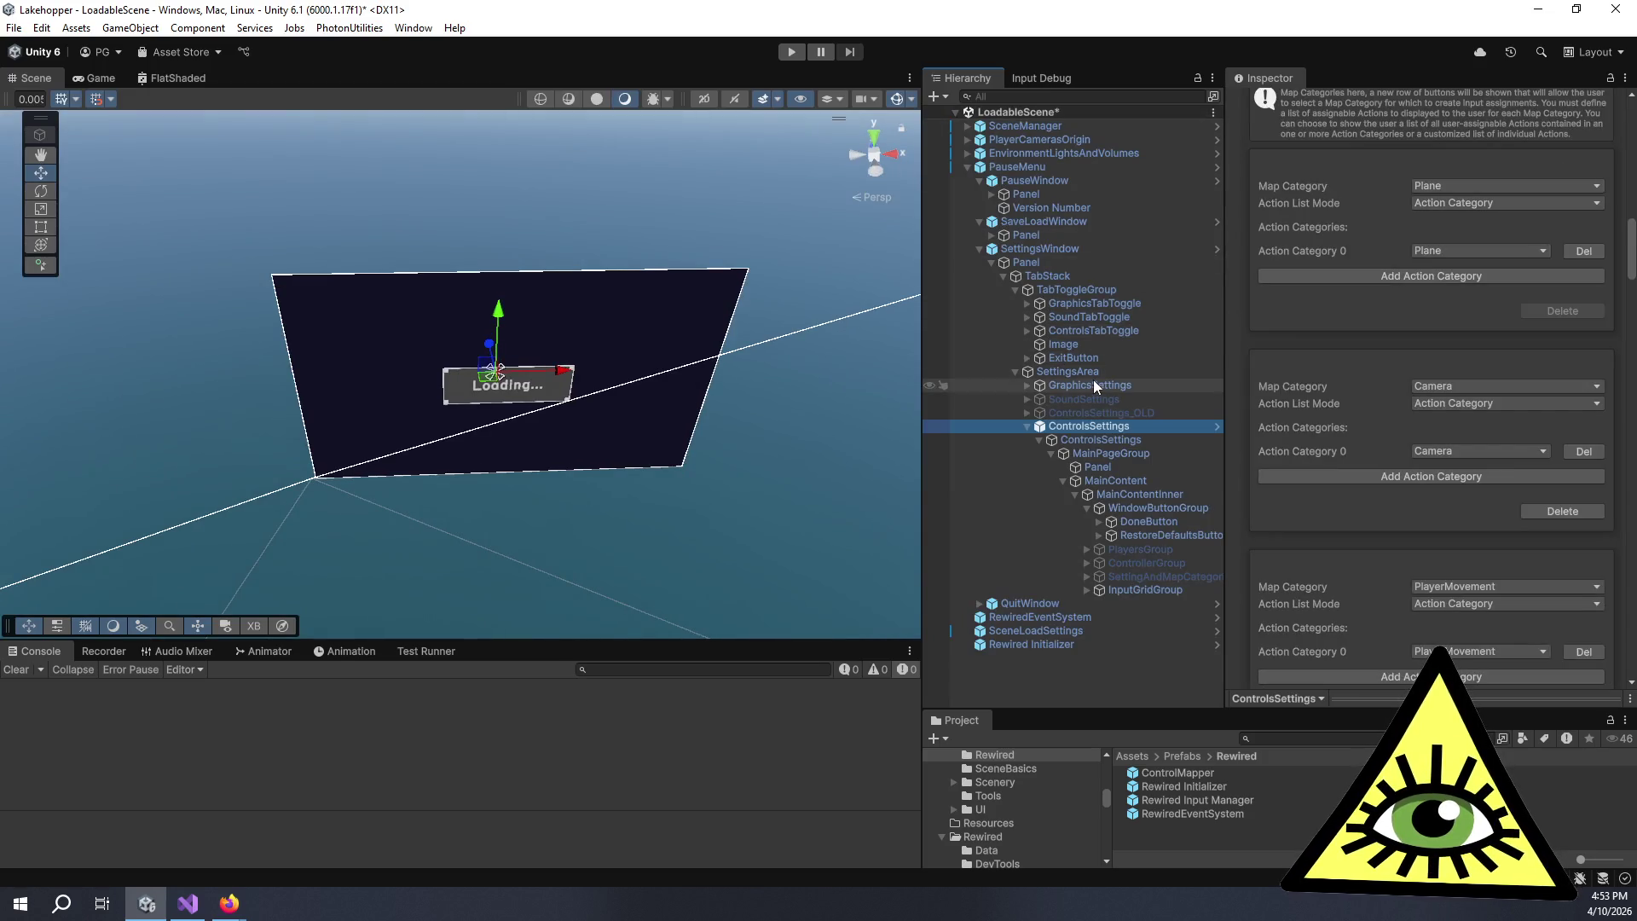
- Check SettingsArea, select SettingsWindow, and open it in Prefab Mode
{"action": "scroll", "coordinate": [1246, 306], "scroll_direction": "up", "scroll_amount": 5}
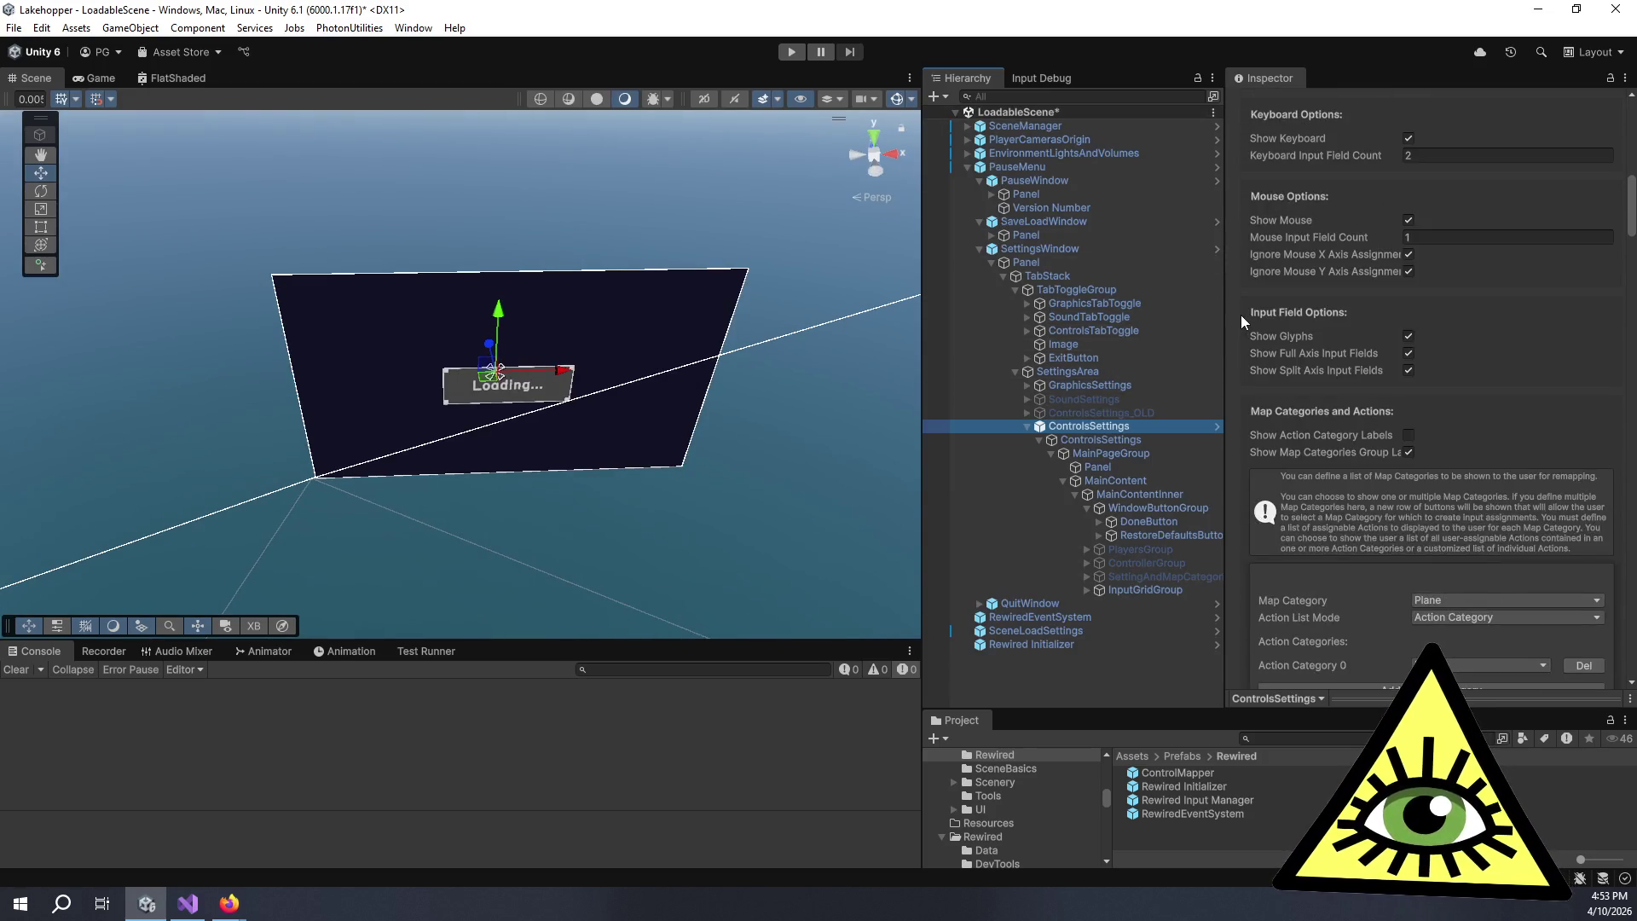
{"action": "left_click", "coordinate": [1281, 416]}
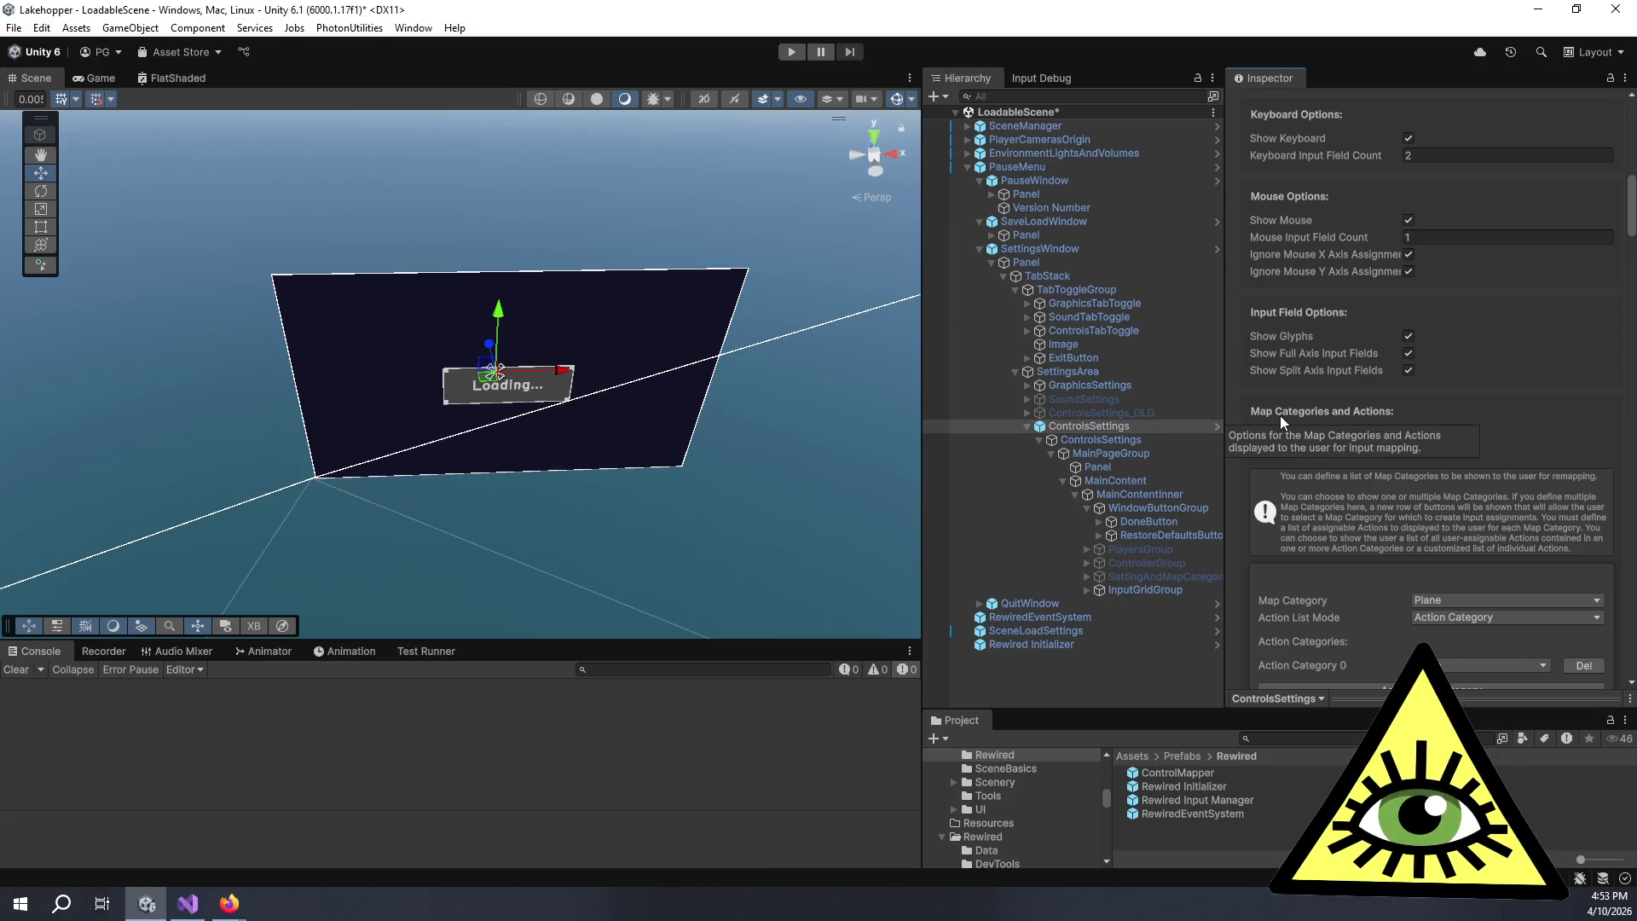
{"action": "left_click", "coordinate": [1092, 372]}
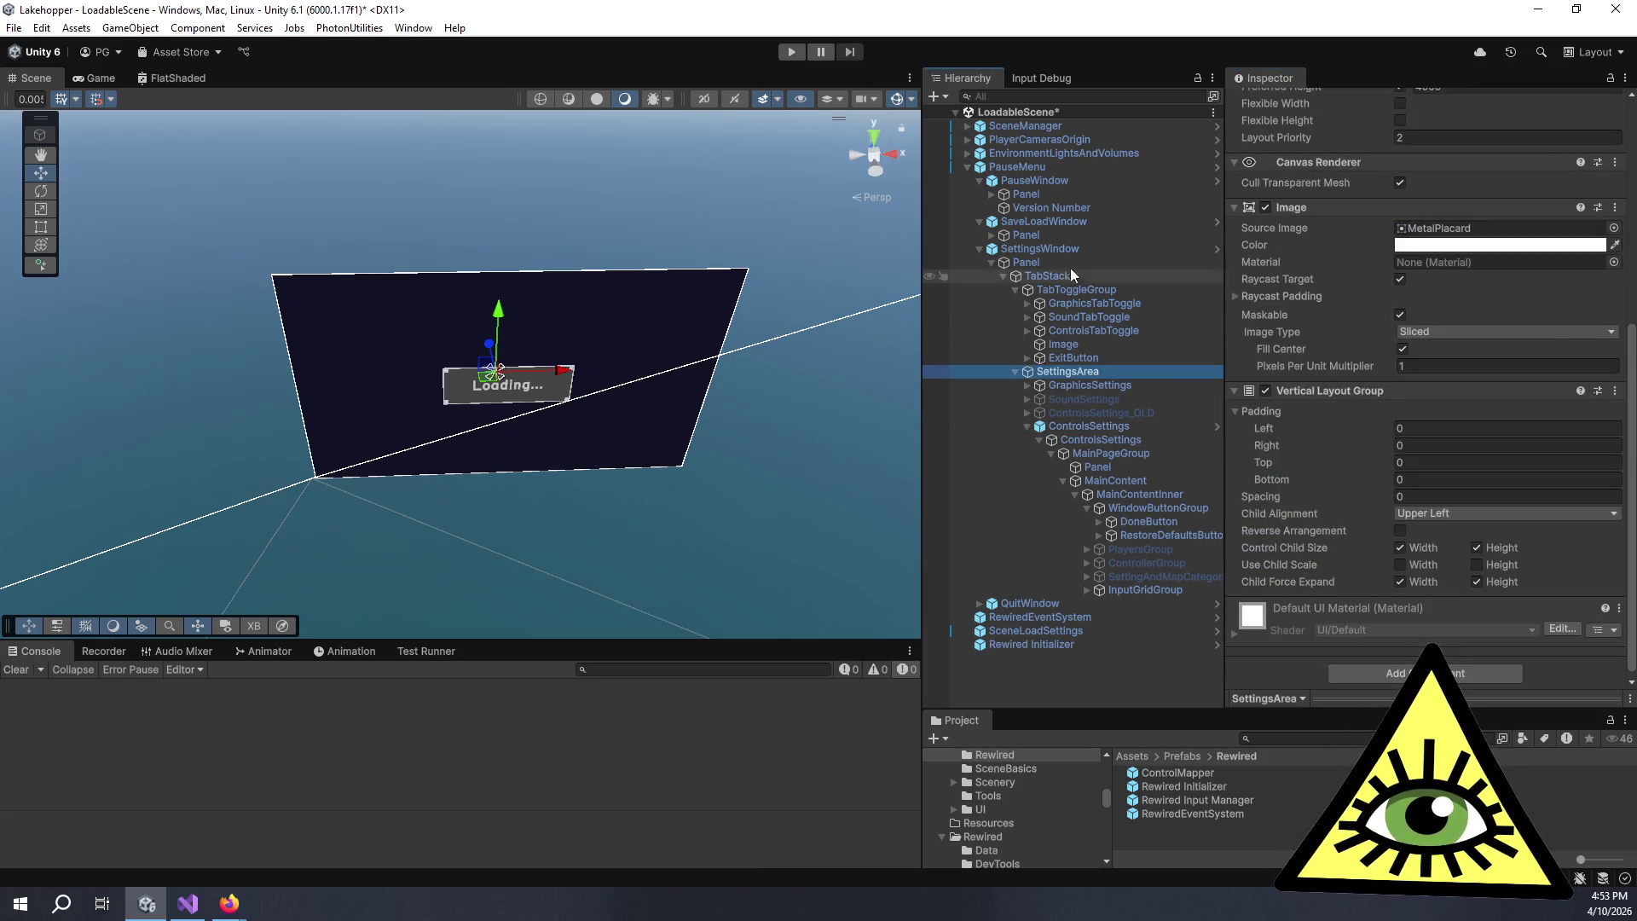
{"action": "left_click", "coordinate": [1061, 250]}
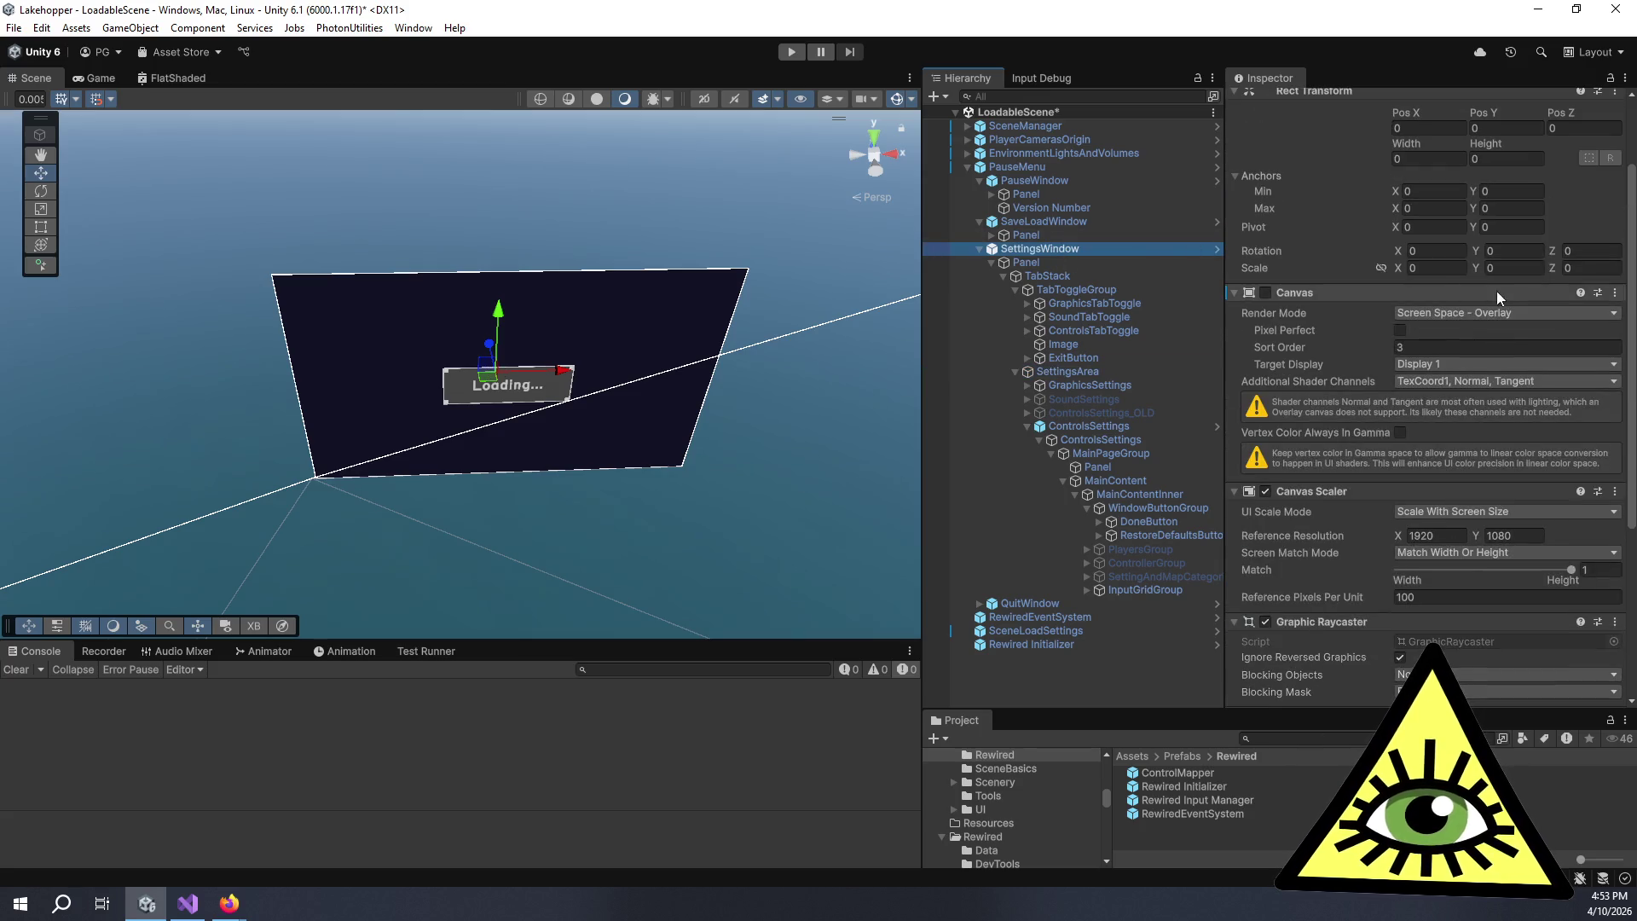
{"action": "double_click", "coordinate": [1392, 152]}
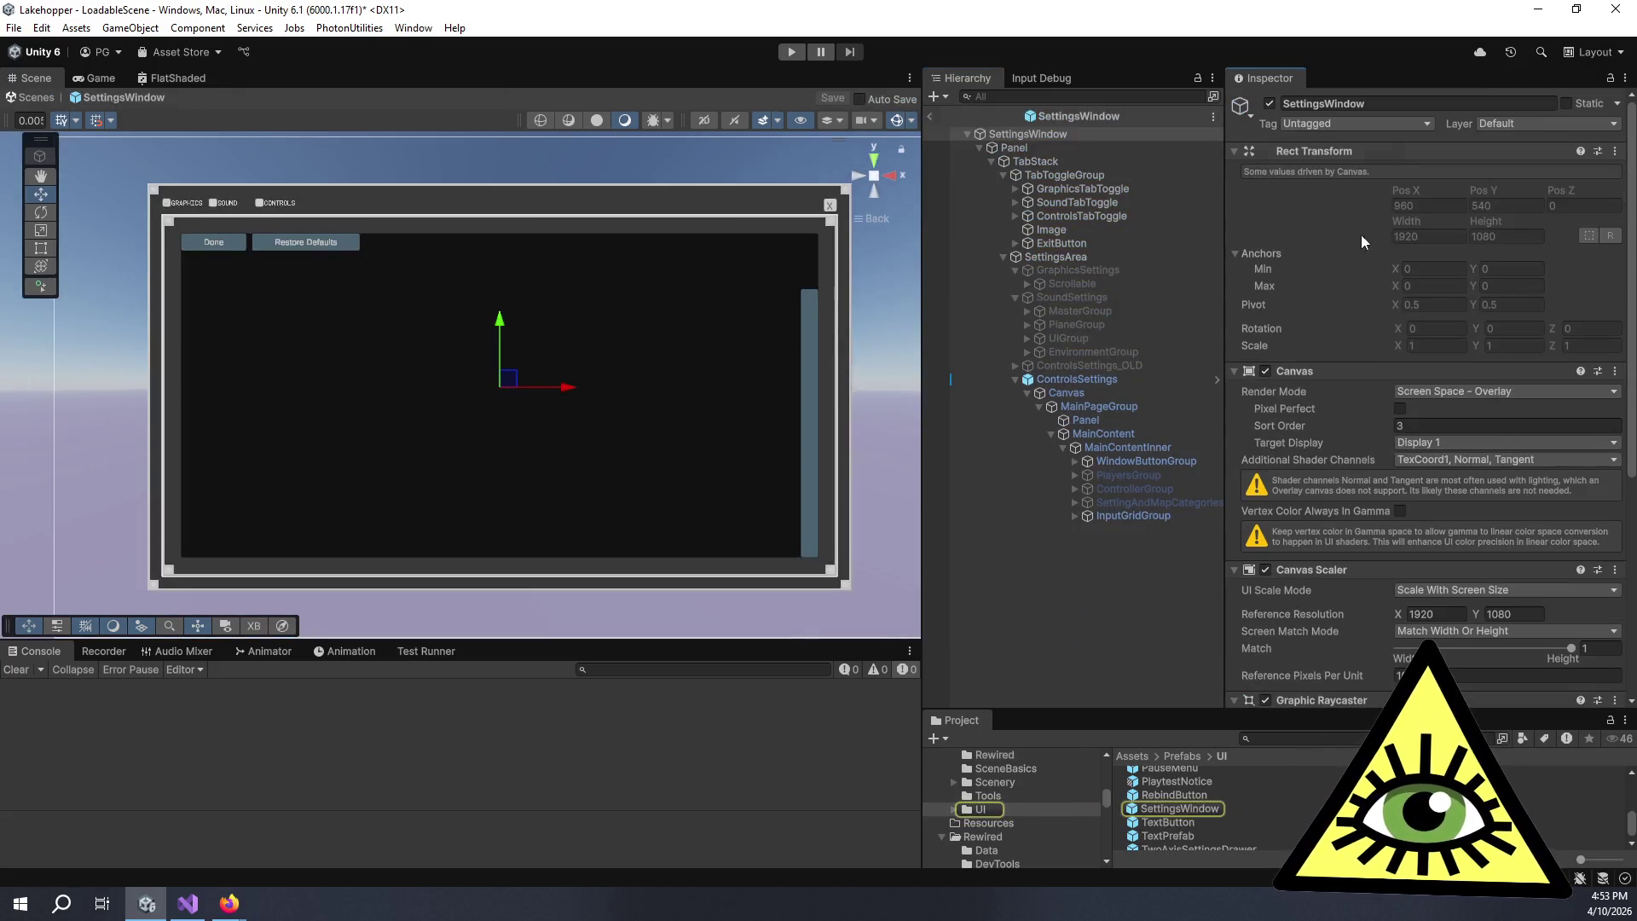
- Show ControlsSettings' Control Mapper options down to Map Categories and Actions
{"action": "left_click", "coordinate": [1047, 379]}
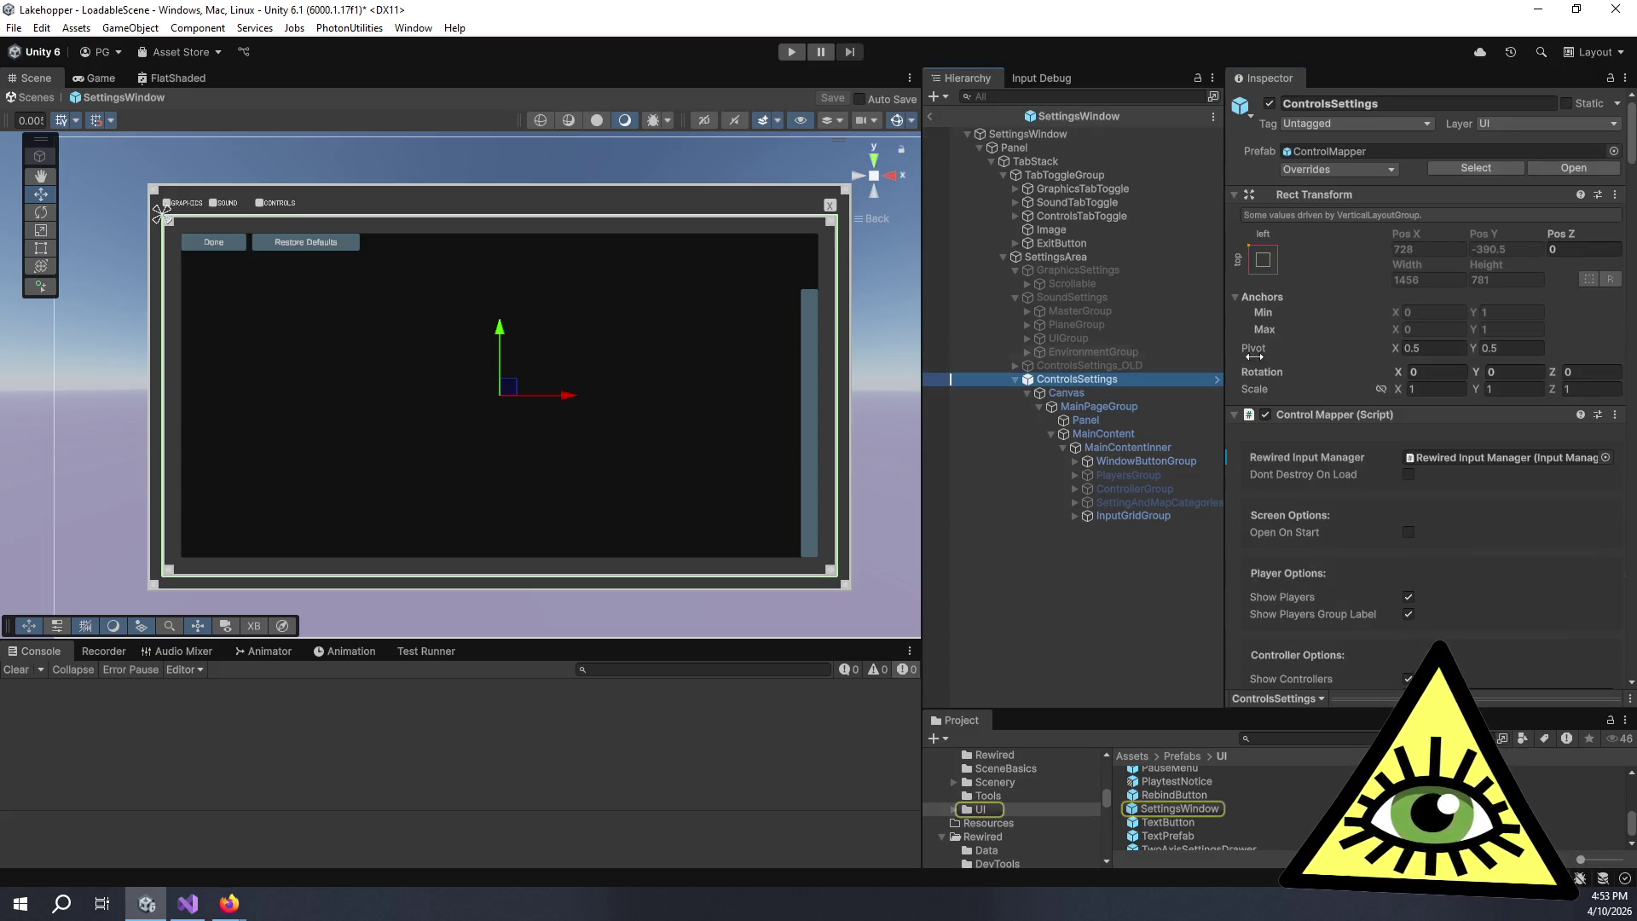
{"action": "scroll", "coordinate": [1389, 376], "scroll_direction": "down", "scroll_amount": 5}
{"action": "scroll", "coordinate": [1324, 412], "scroll_direction": "down", "scroll_amount": 8}
{"action": "scroll", "coordinate": [1313, 416], "scroll_direction": "up", "scroll_amount": 4}
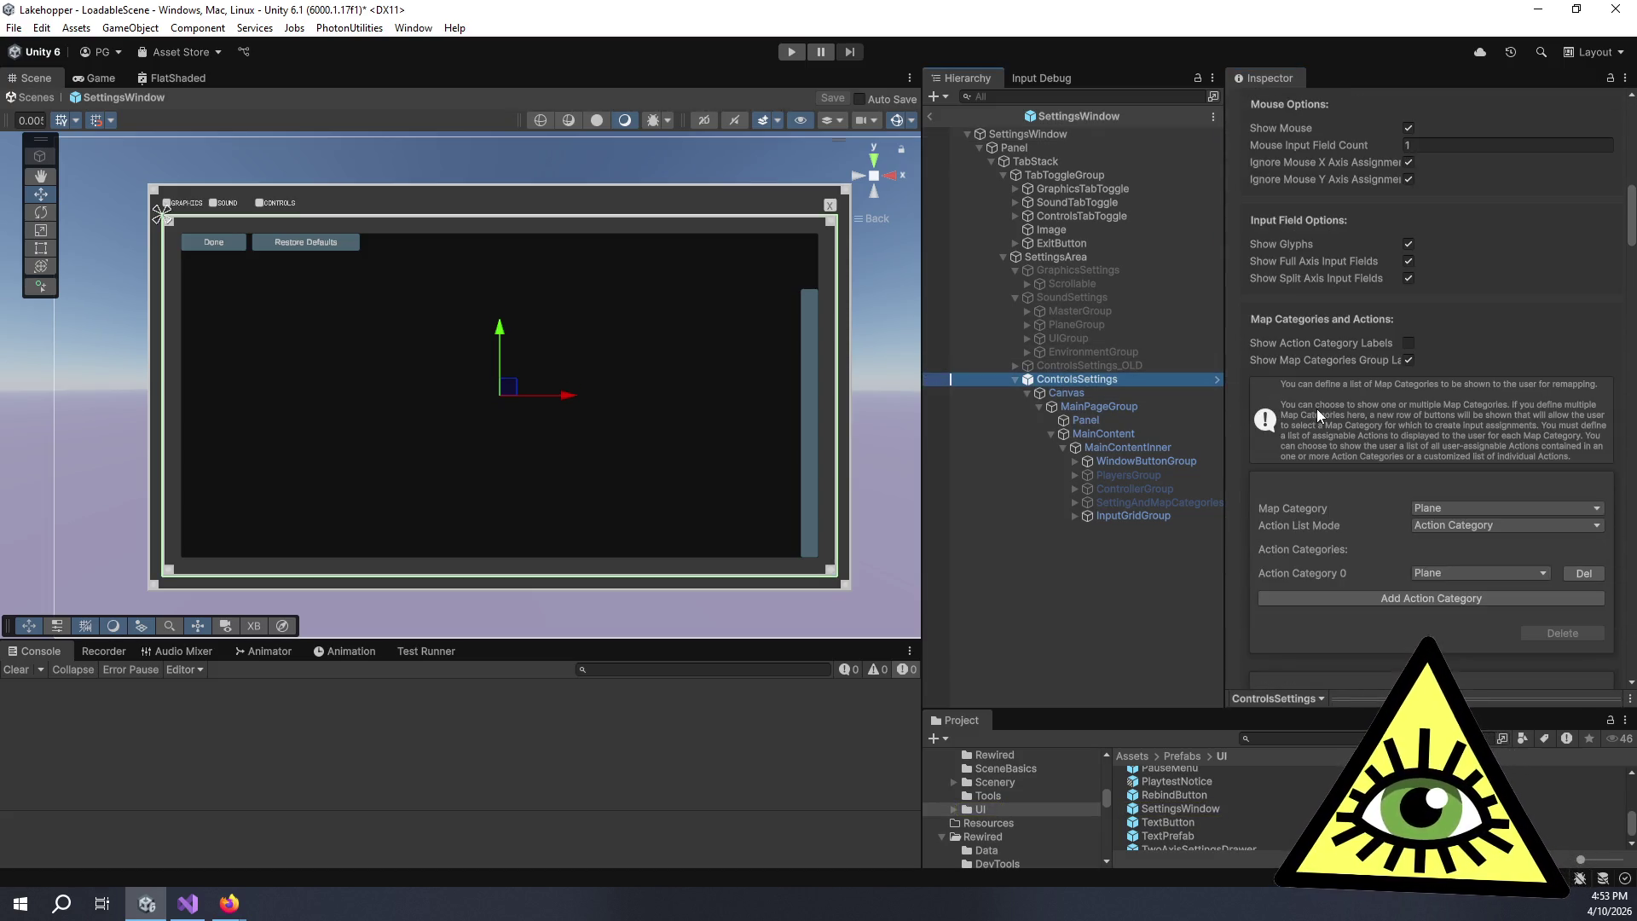
{"action": "right_click", "coordinate": [1050, 377]}
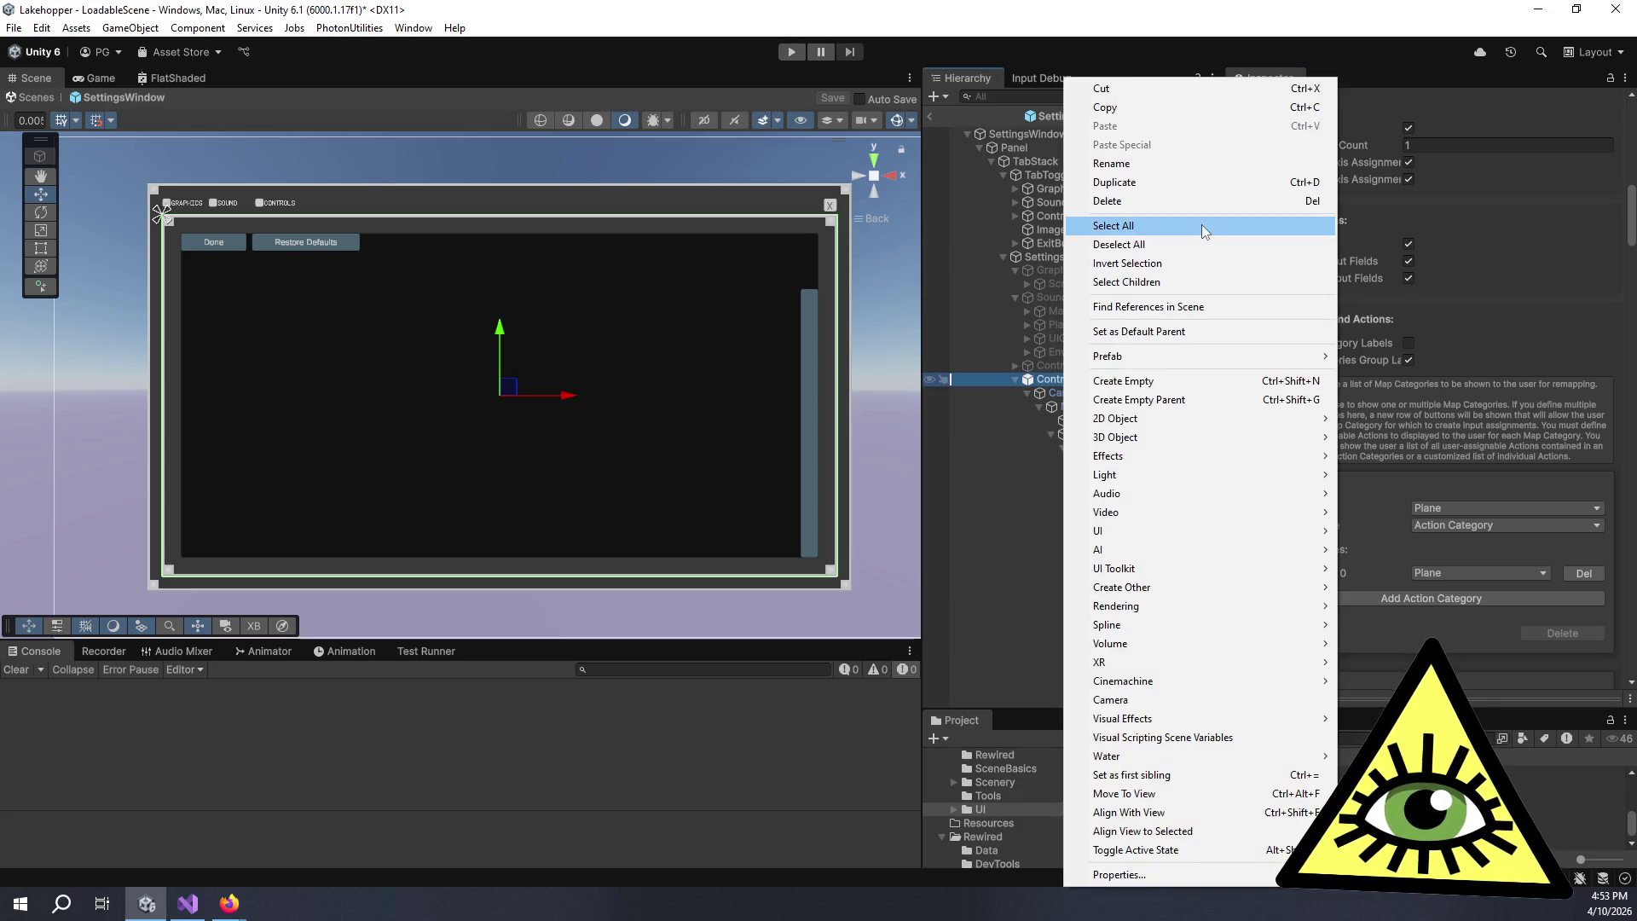
{"action": "left_click", "coordinate": [1526, 116]}
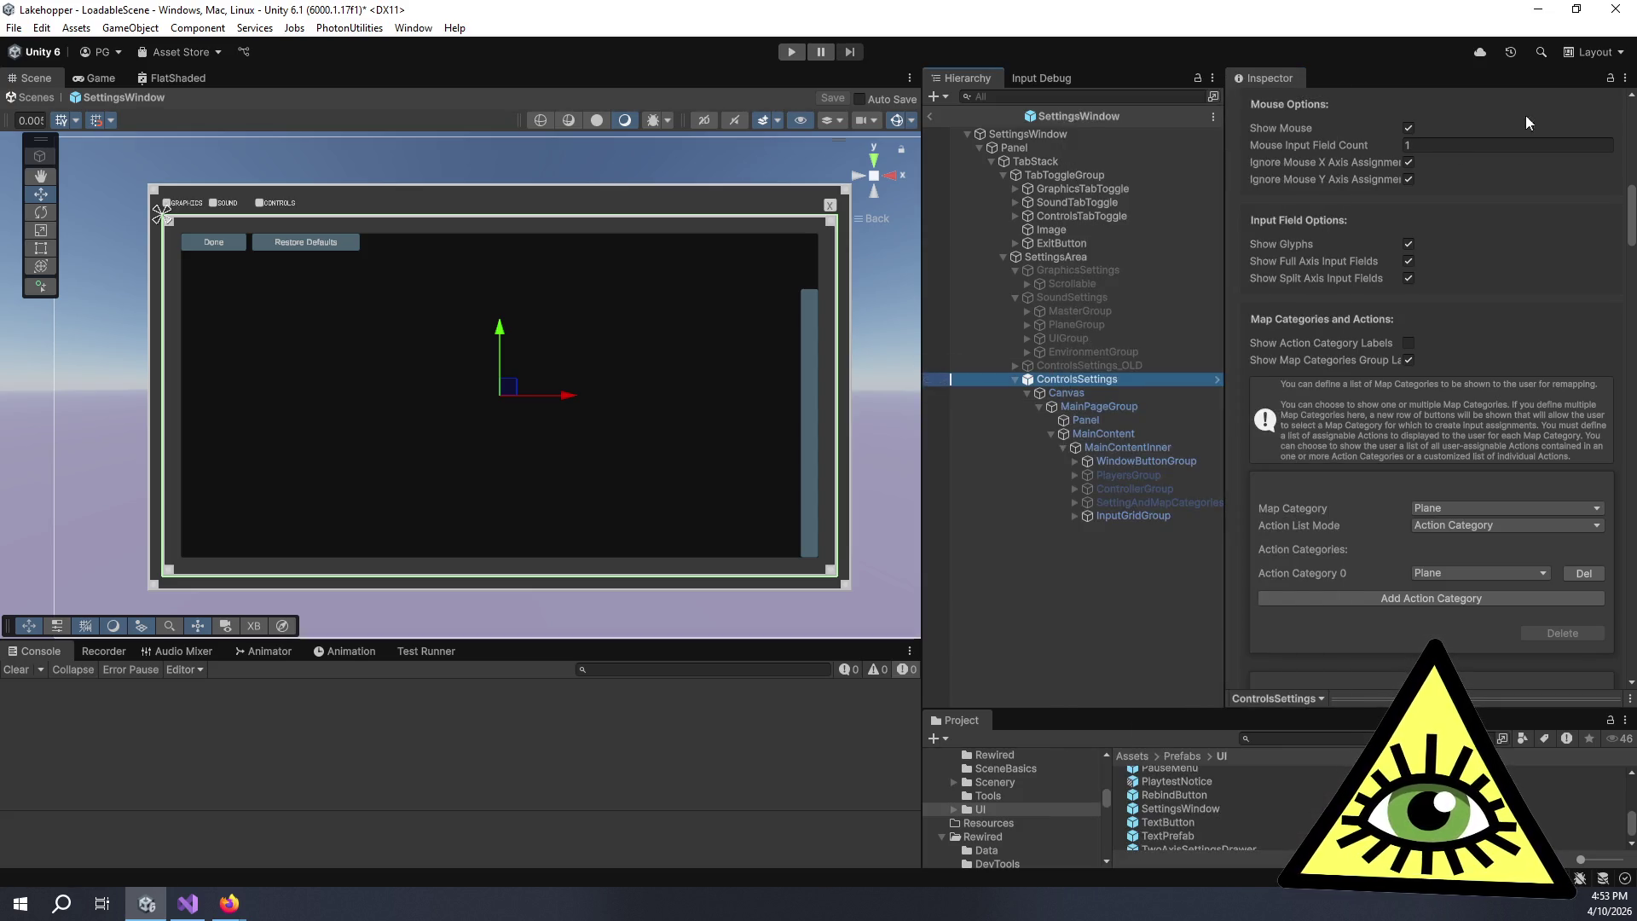
{"action": "left_click", "coordinate": [1625, 78]}
- Switch the Inspector to Debug and apply Mapping Sets to the ControlMapper prefab
{"action": "left_click", "coordinate": [1477, 158]}
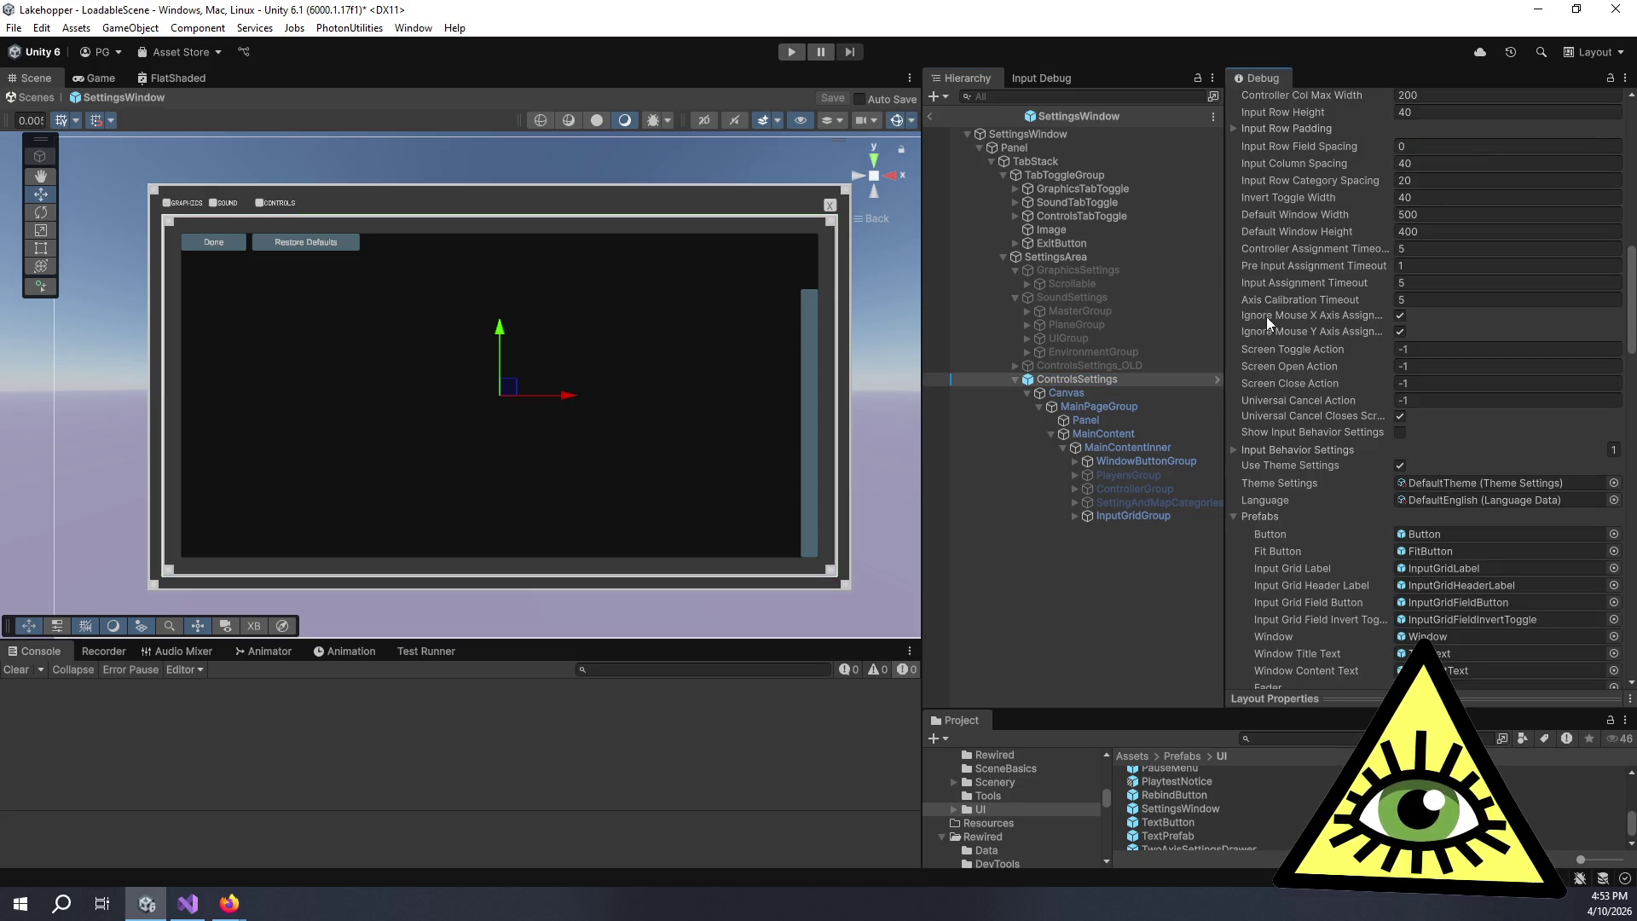
{"action": "scroll", "coordinate": [1276, 317], "scroll_direction": "down", "scroll_amount": 5}
{"action": "scroll", "coordinate": [1288, 292], "scroll_direction": "down", "scroll_amount": 10}
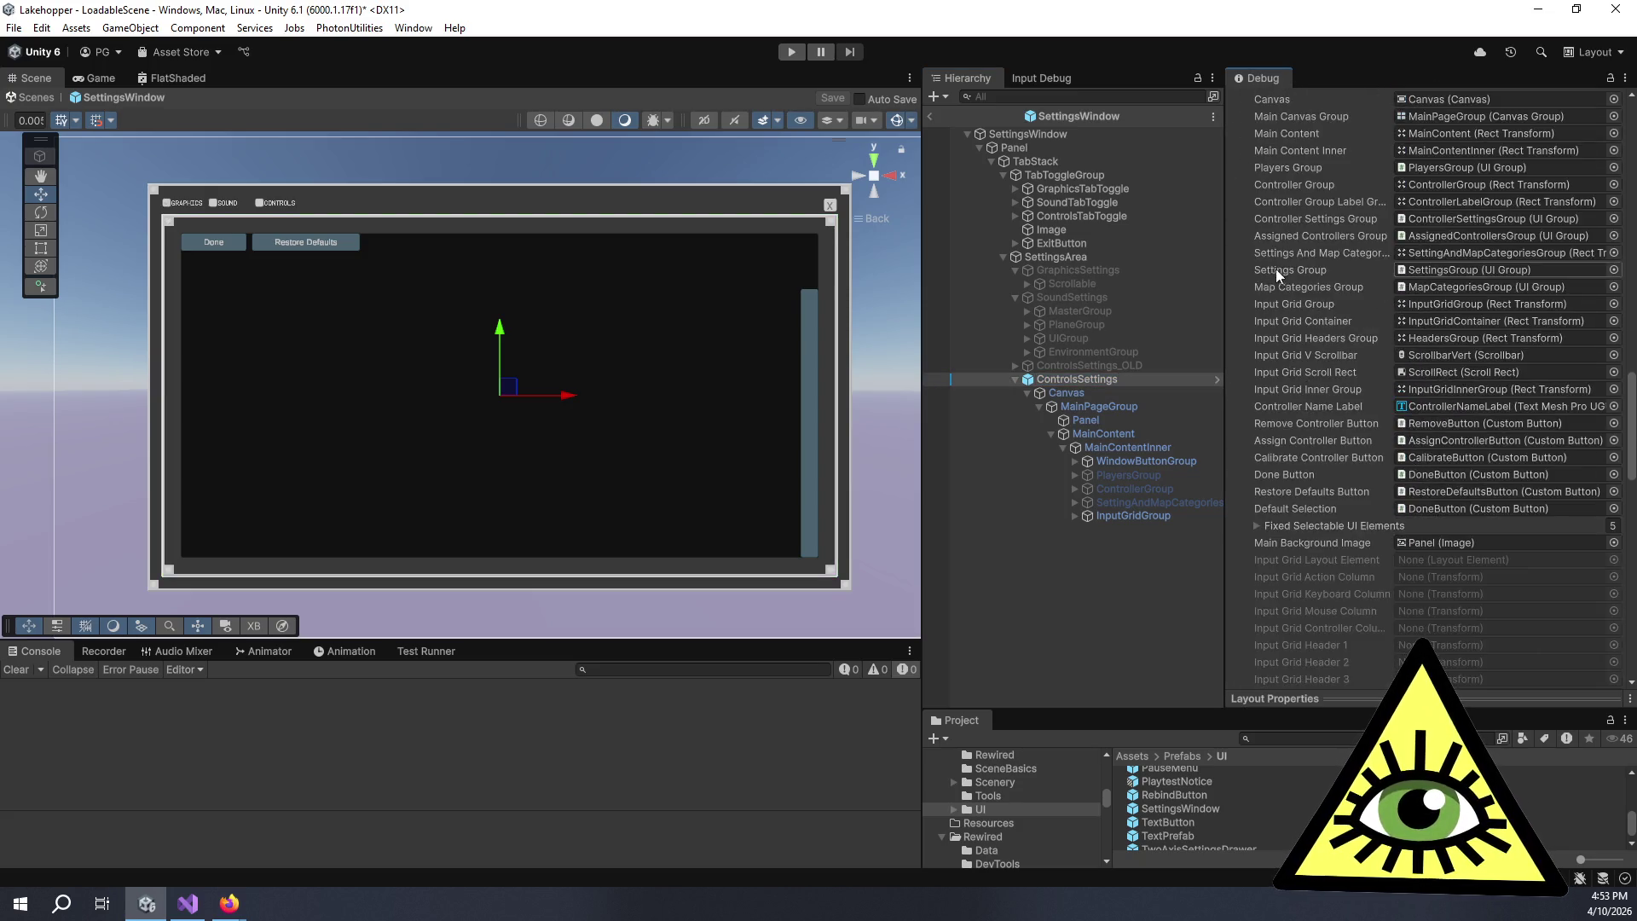
{"action": "scroll", "coordinate": [1298, 259], "scroll_direction": "down", "scroll_amount": 5}
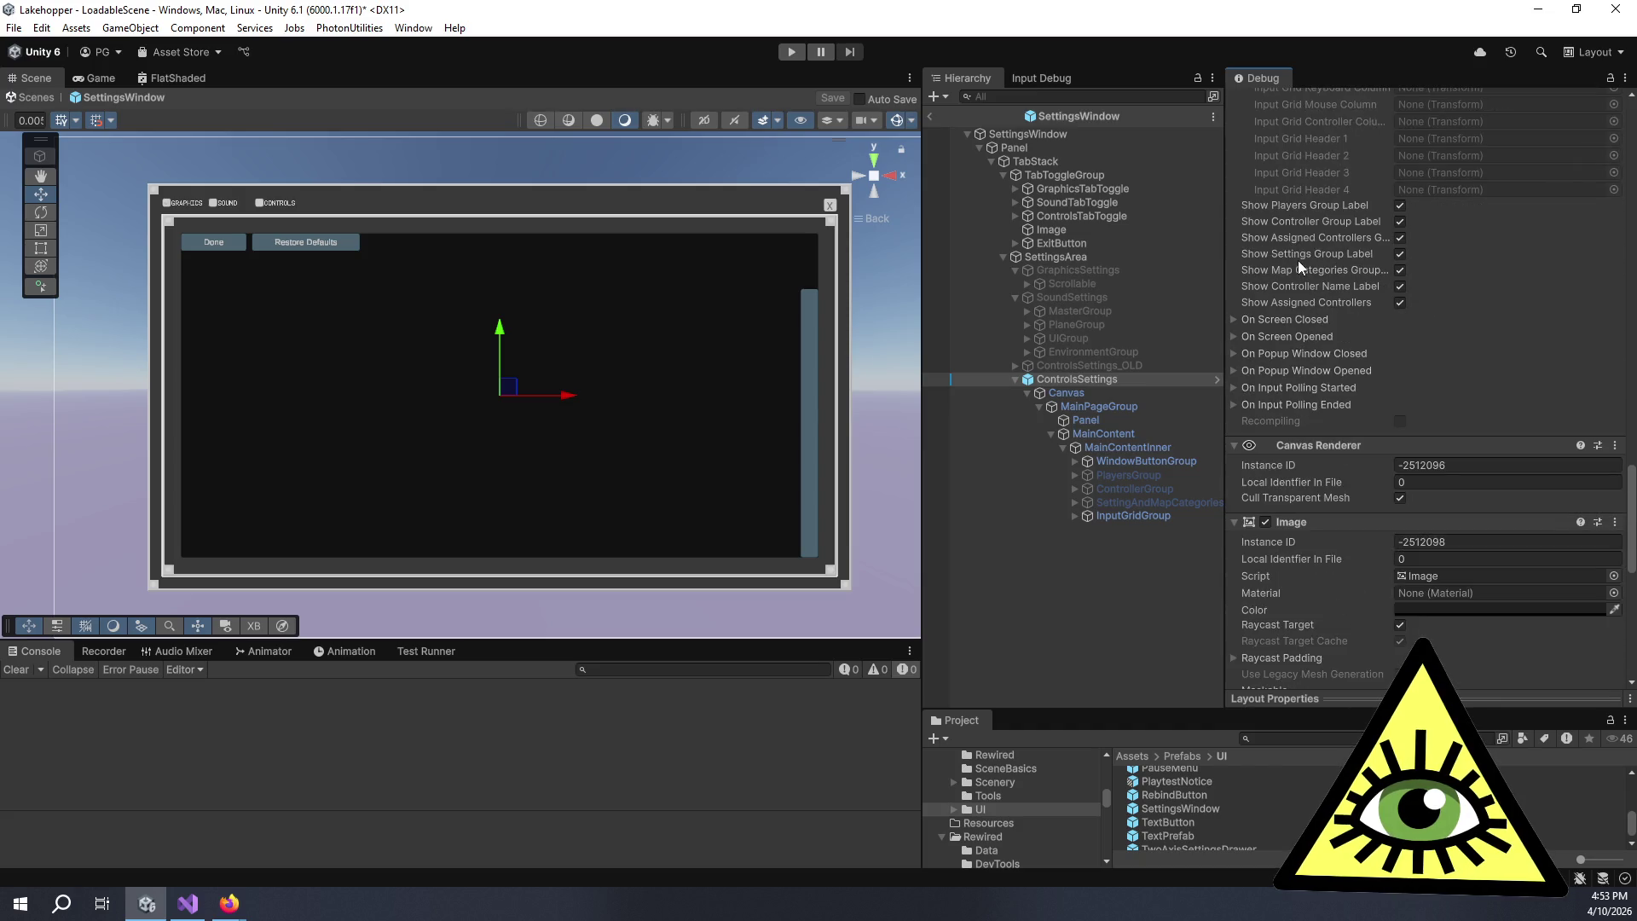
{"action": "scroll", "coordinate": [1312, 273], "scroll_direction": "up", "scroll_amount": 15}
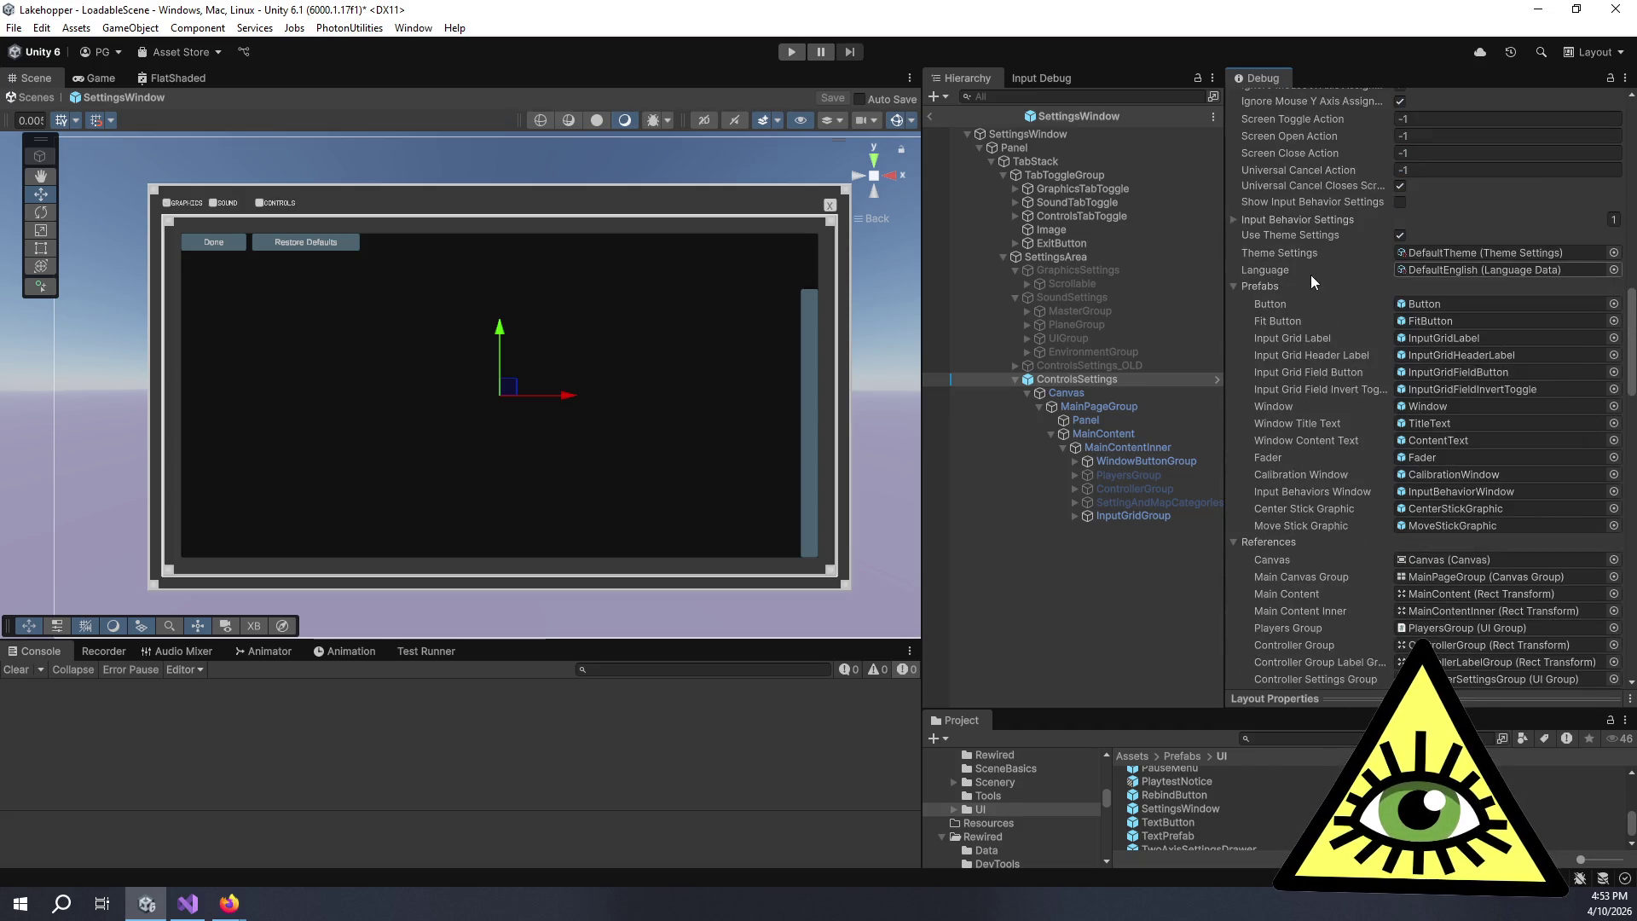
{"action": "scroll", "coordinate": [1312, 275], "scroll_direction": "up", "scroll_amount": 15}
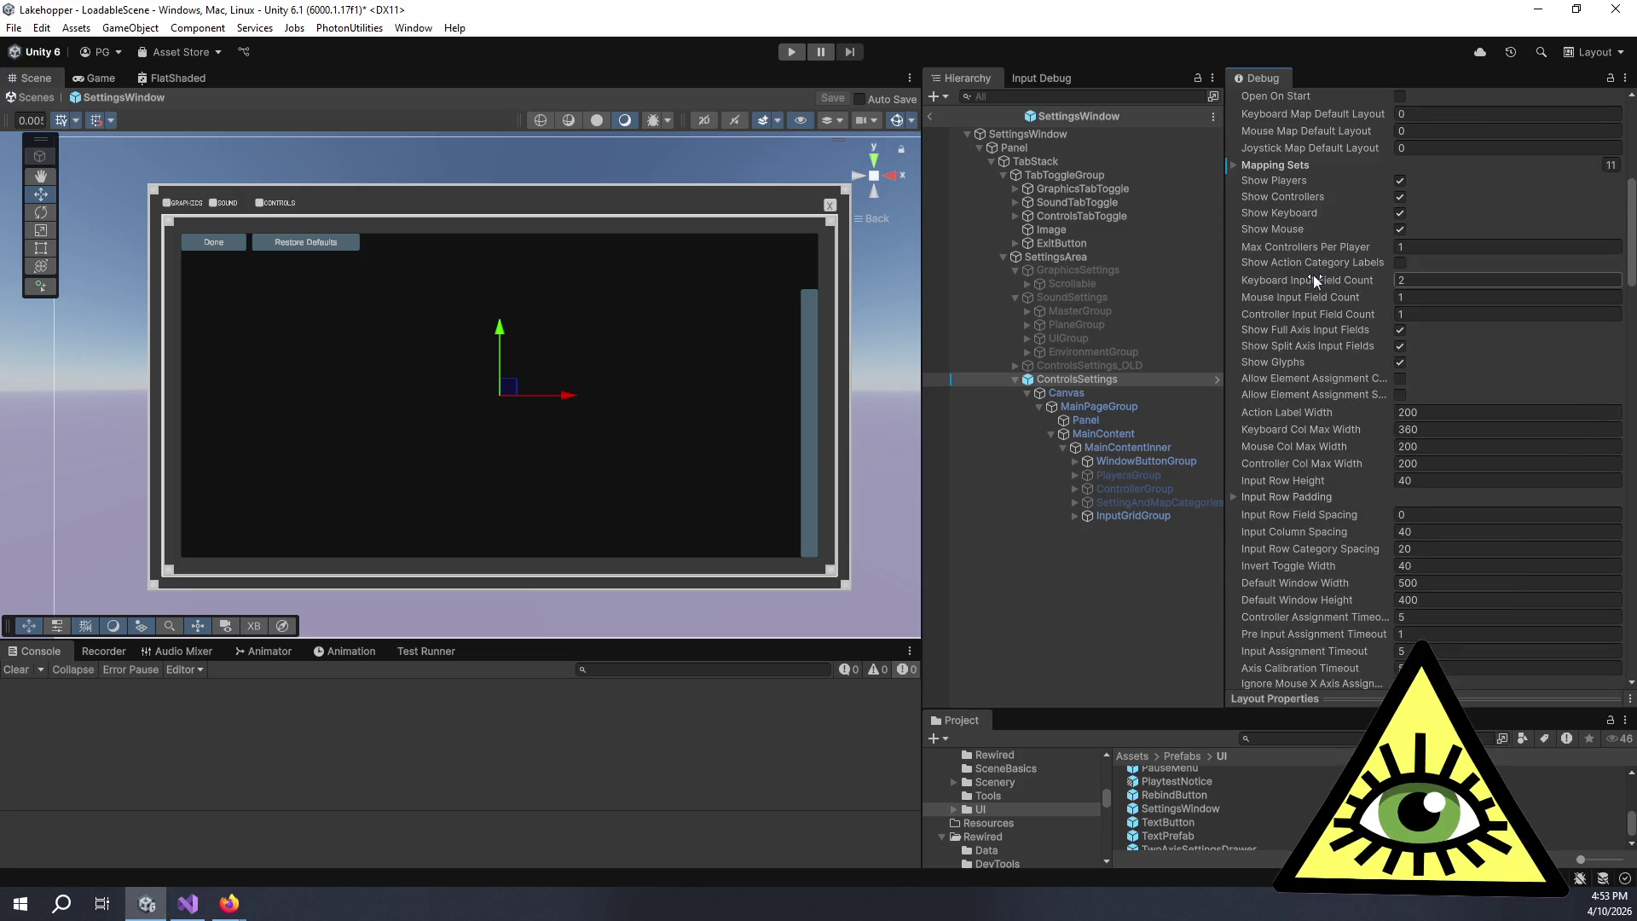
{"action": "scroll", "coordinate": [1267, 341], "scroll_direction": "up", "scroll_amount": 3}
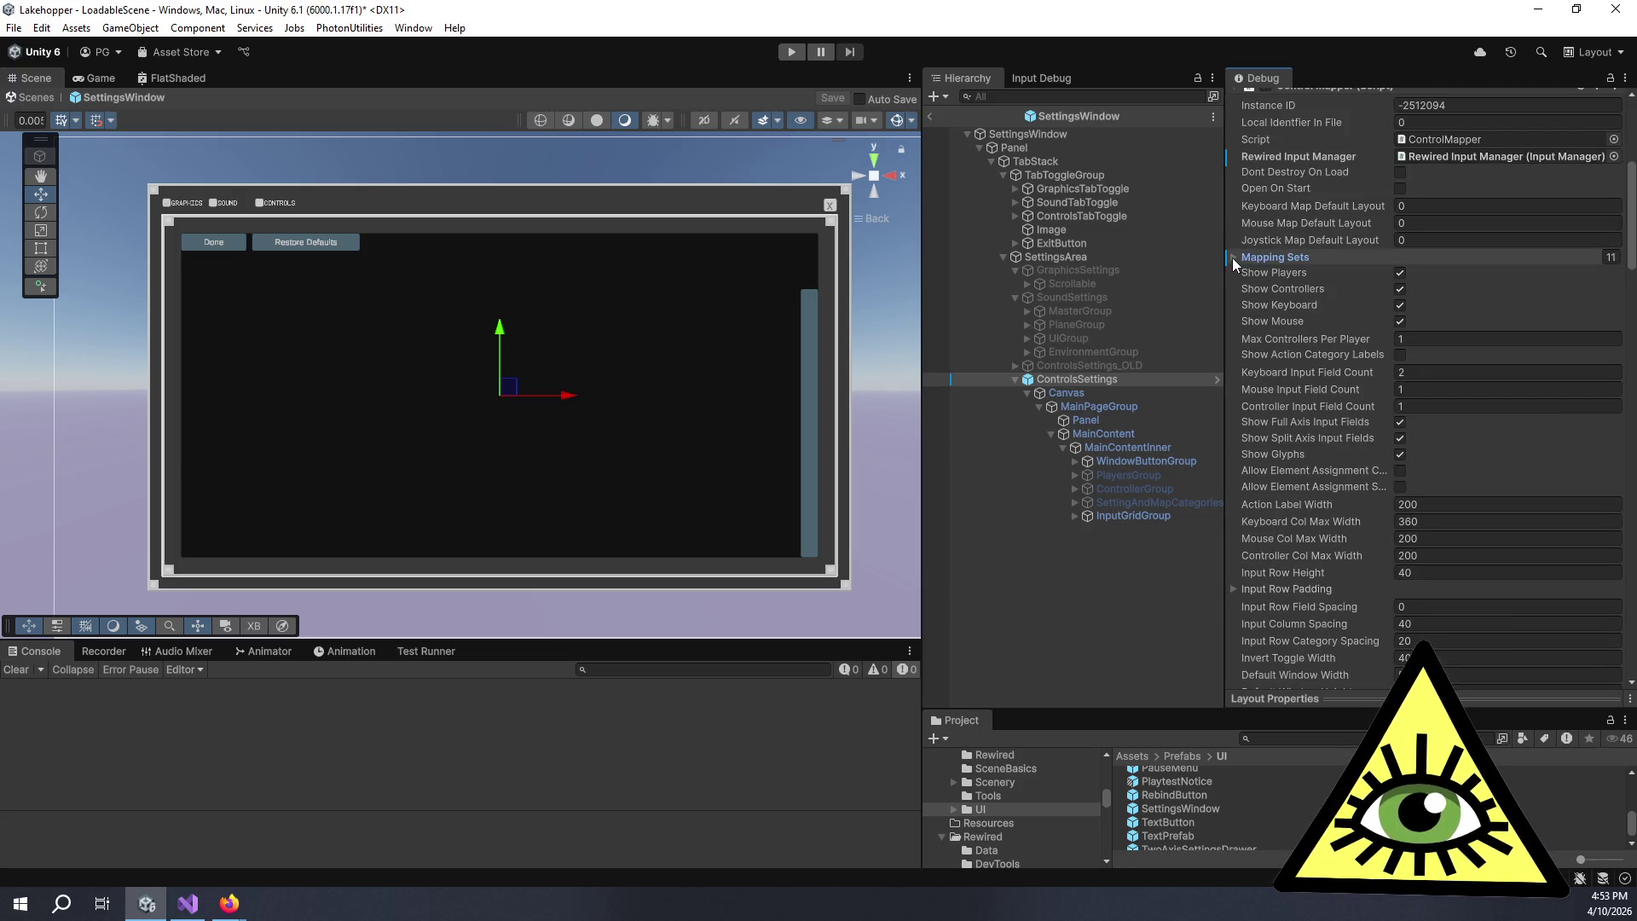
{"action": "left_click", "coordinate": [1234, 258]}
{"action": "left_click", "coordinate": [1260, 278]}
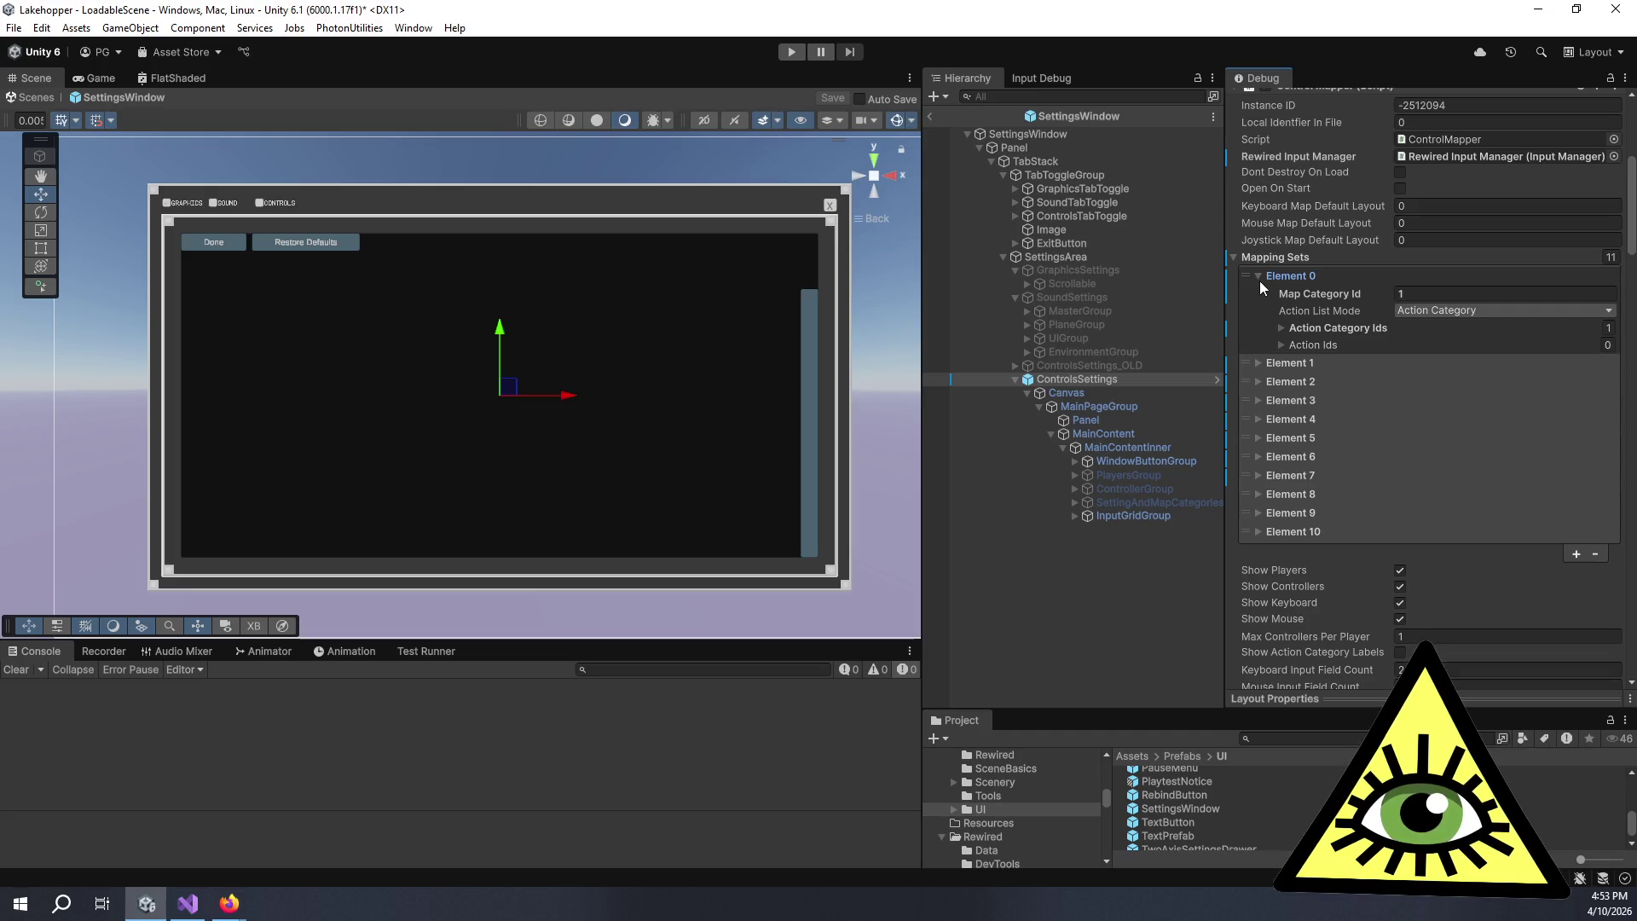
{"action": "left_click", "coordinate": [1260, 278]}
{"action": "right_click", "coordinate": [1267, 256]}
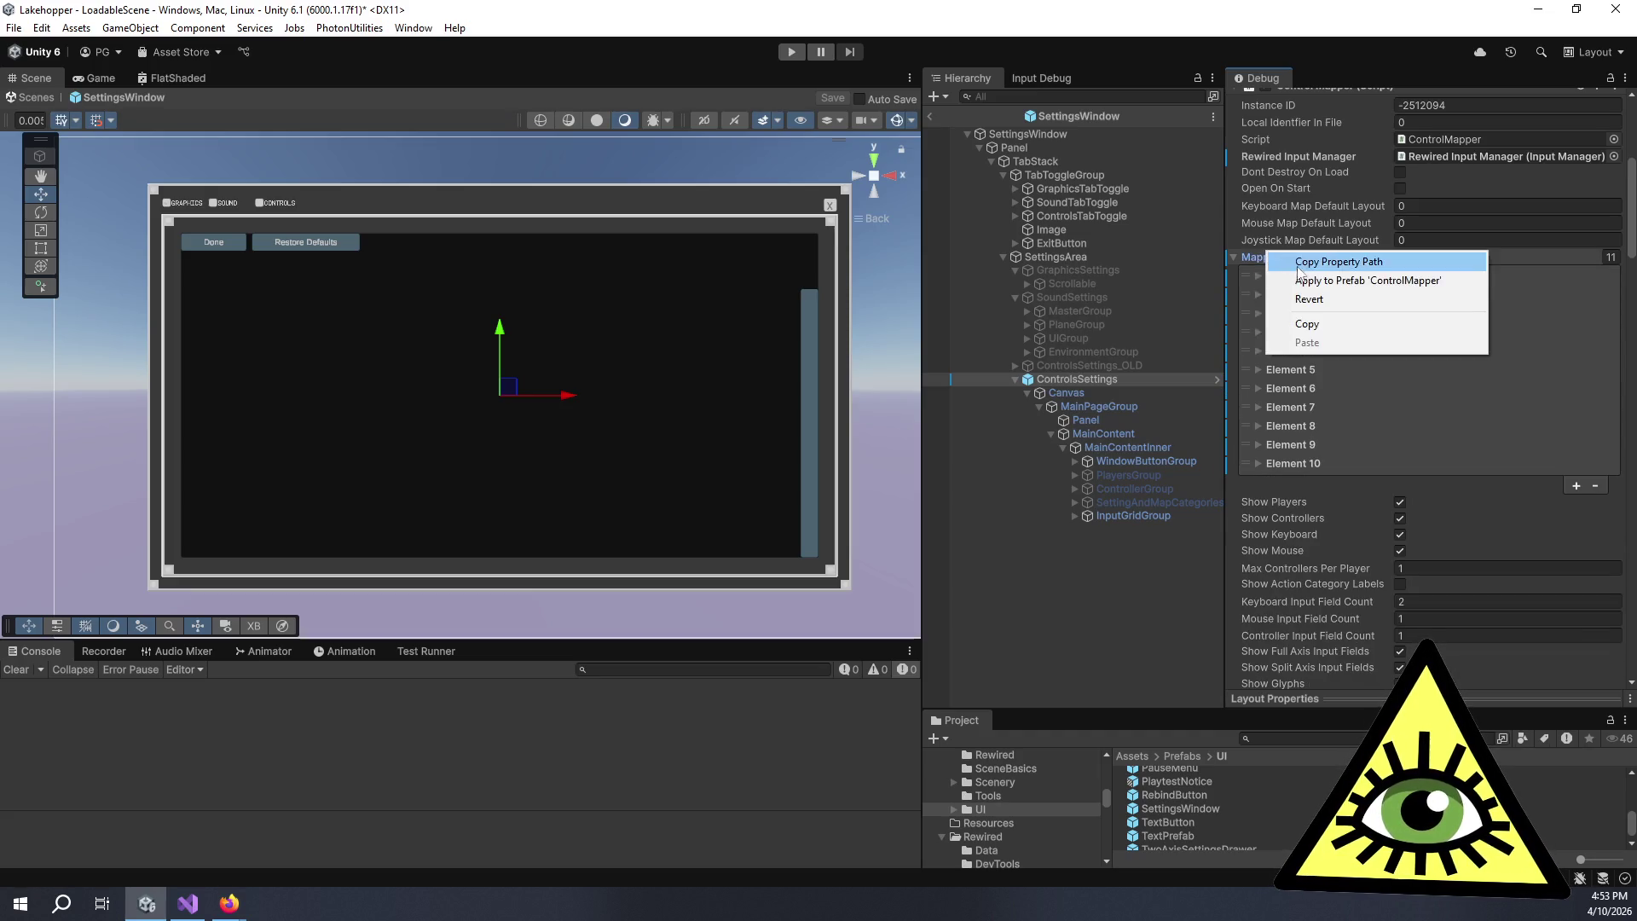
{"action": "left_click", "coordinate": [1325, 283]}
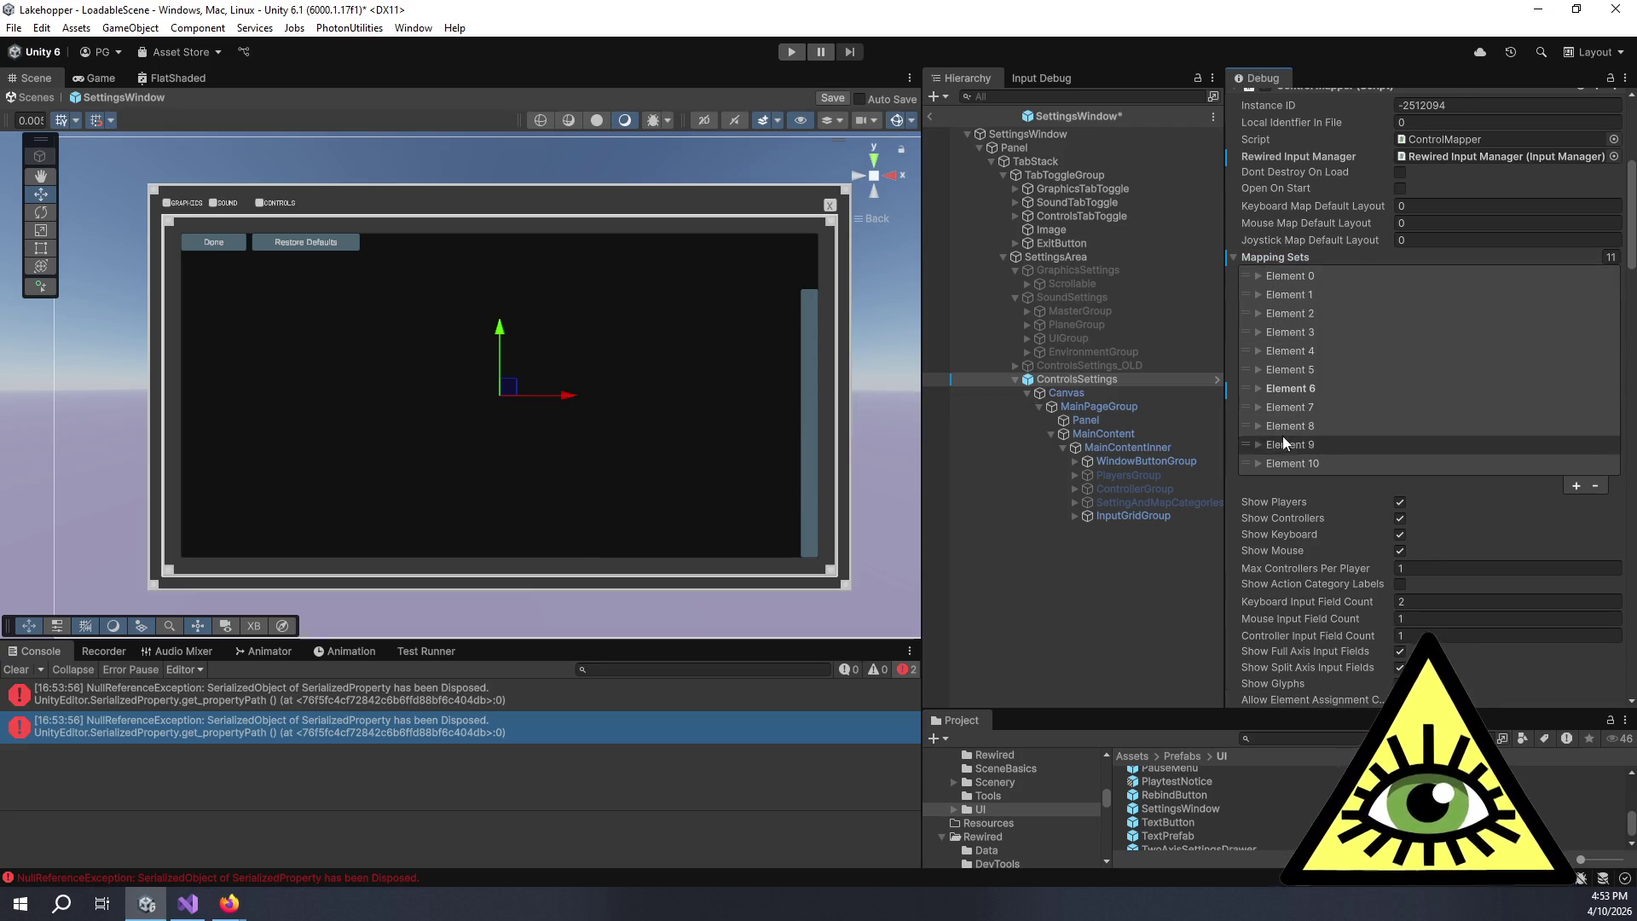
- Revert Element 6's Action Category Ids to the prefab values
{"action": "left_click", "coordinate": [1259, 388]}
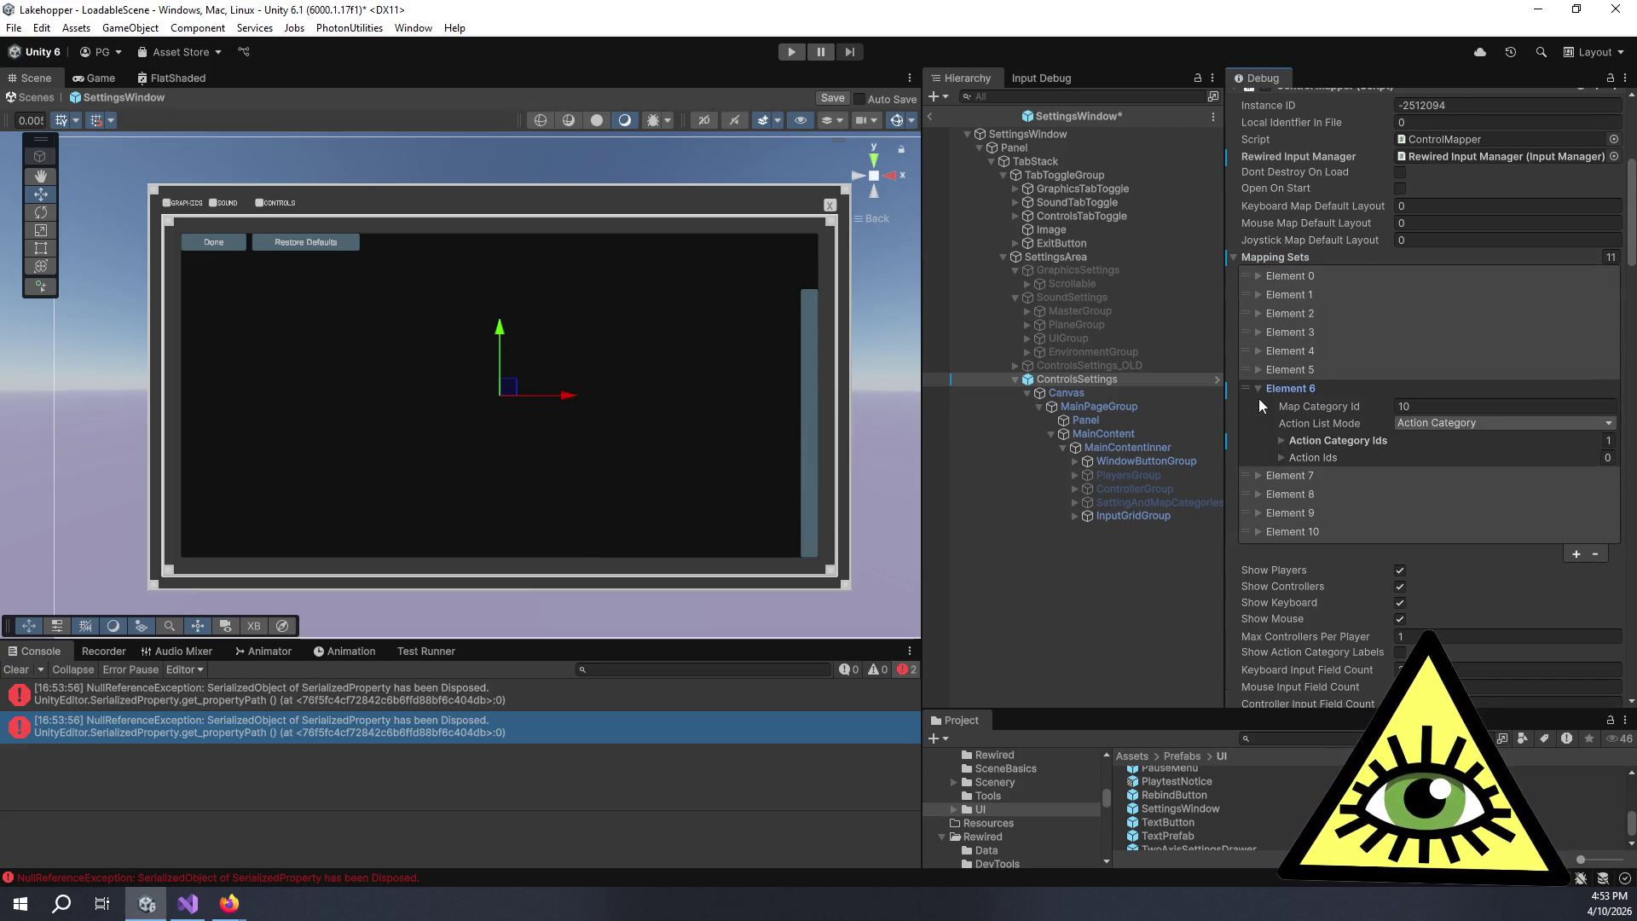
{"action": "left_click", "coordinate": [1281, 439]}
{"action": "left_click", "coordinate": [1281, 440]}
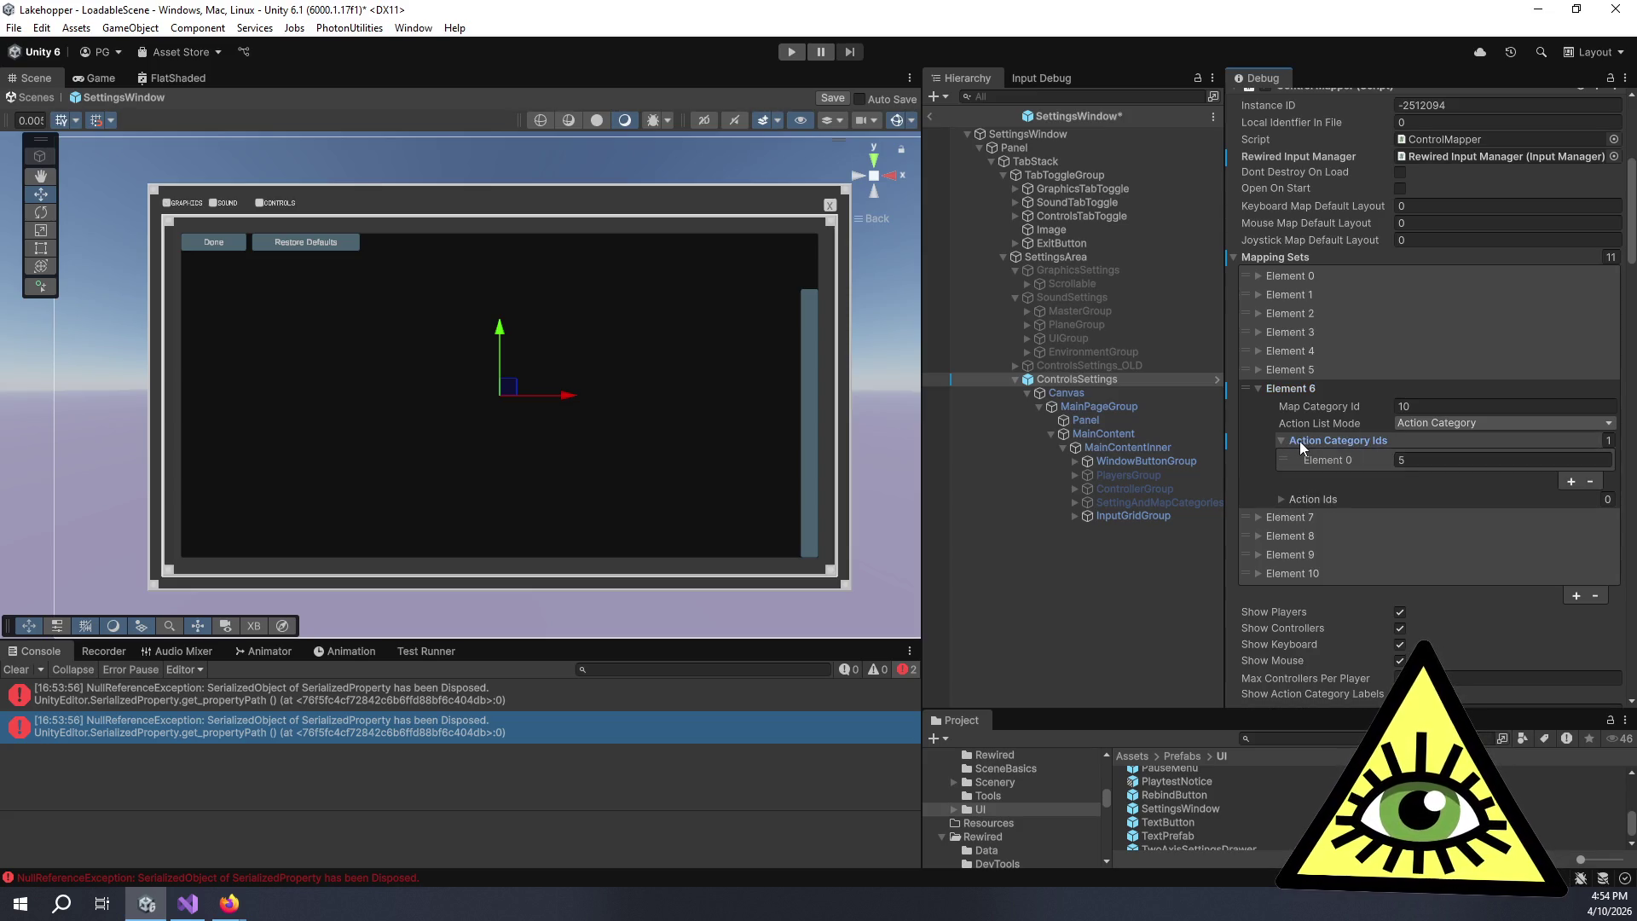
{"action": "right_click", "coordinate": [1301, 442]}
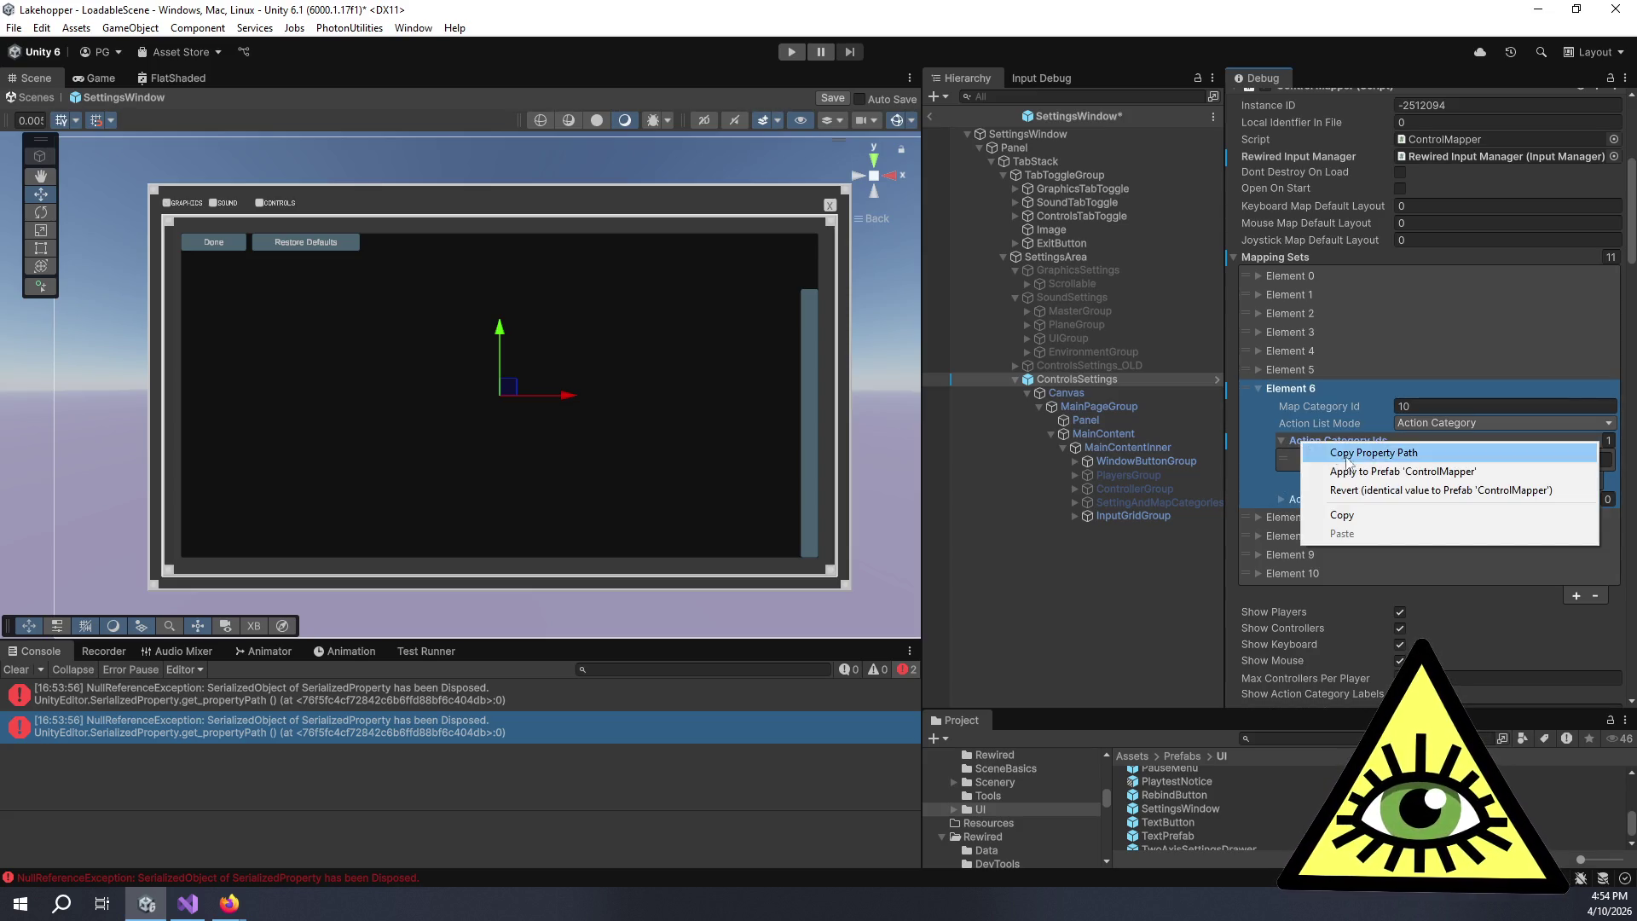
{"action": "left_click", "coordinate": [1397, 491]}
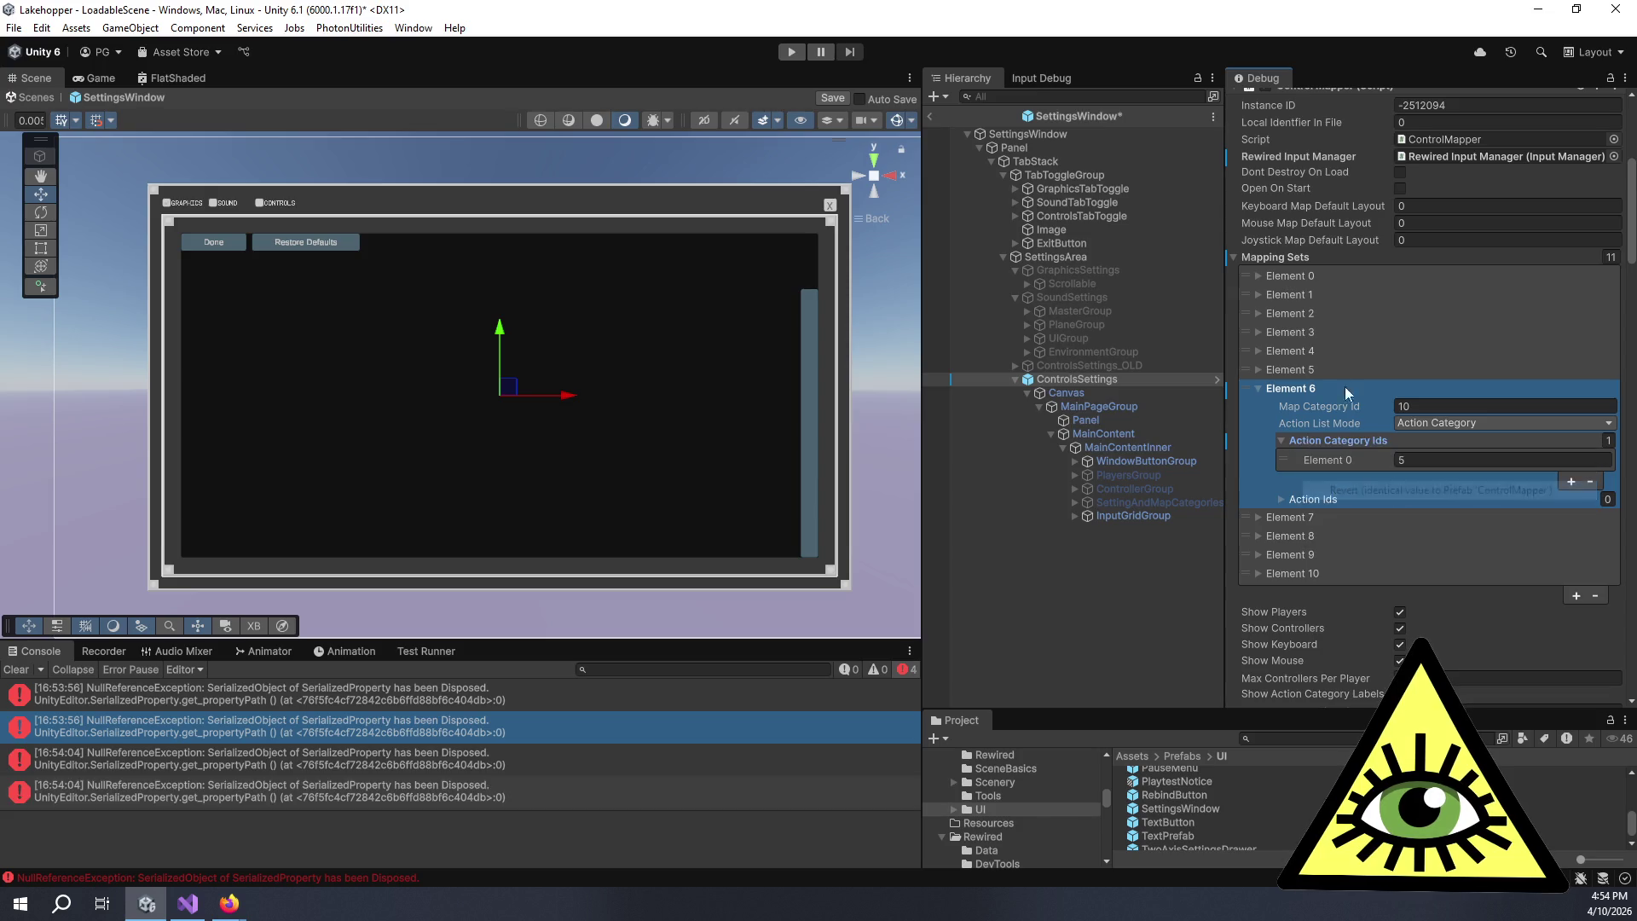
{"action": "left_click", "coordinate": [1258, 389]}
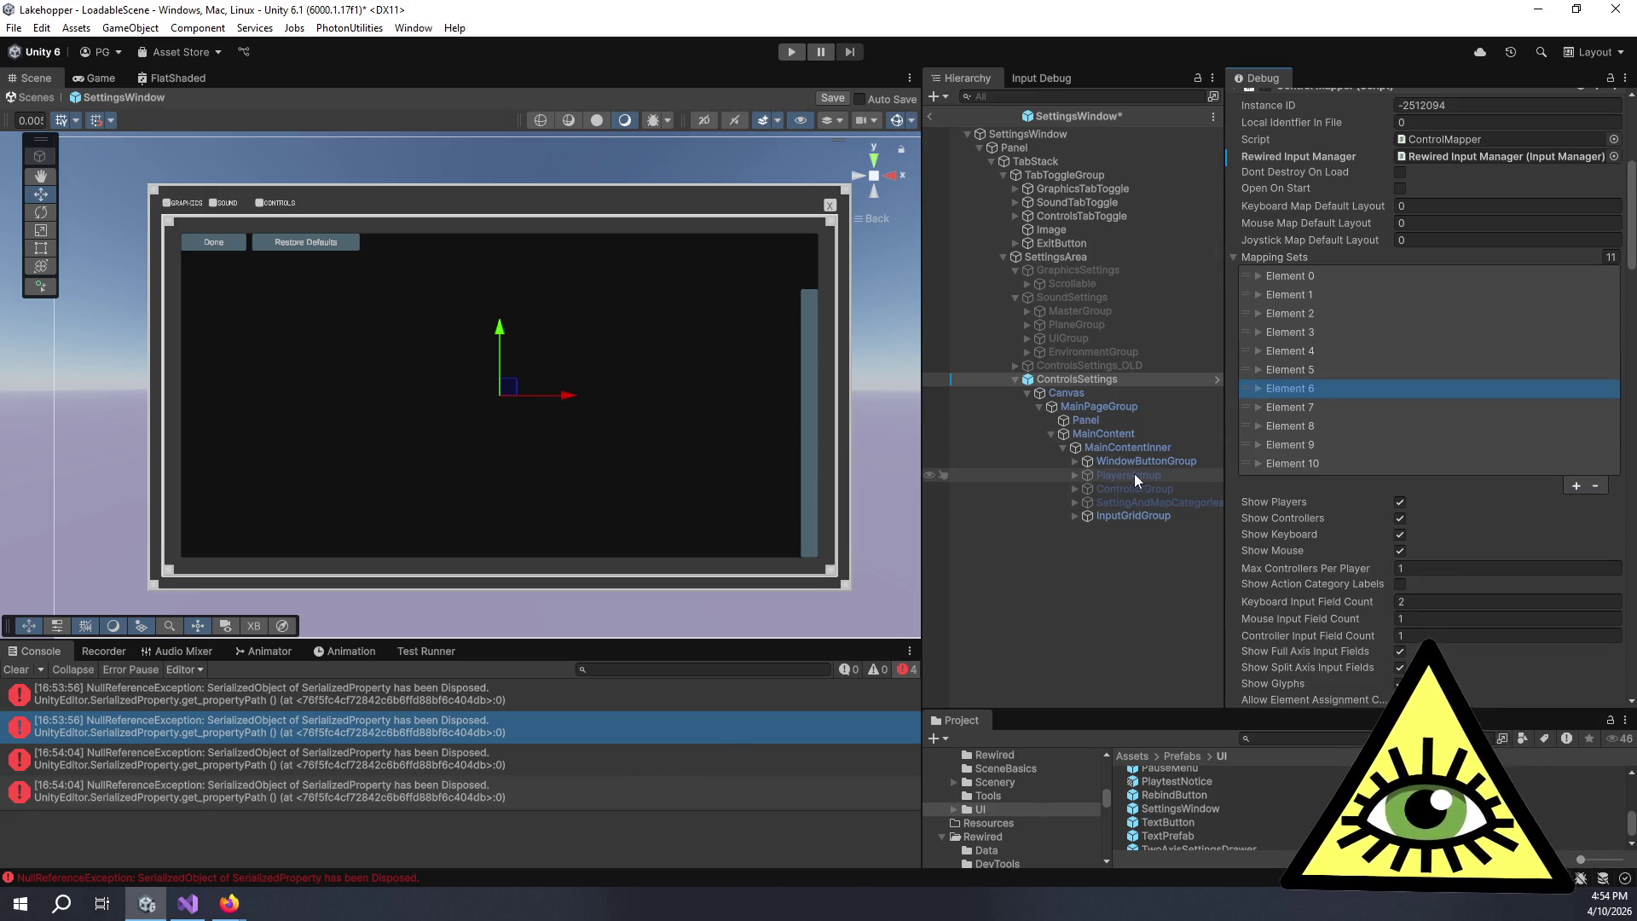
- Set the Inspector back to Normal view
{"action": "left_click", "coordinate": [1624, 78]}
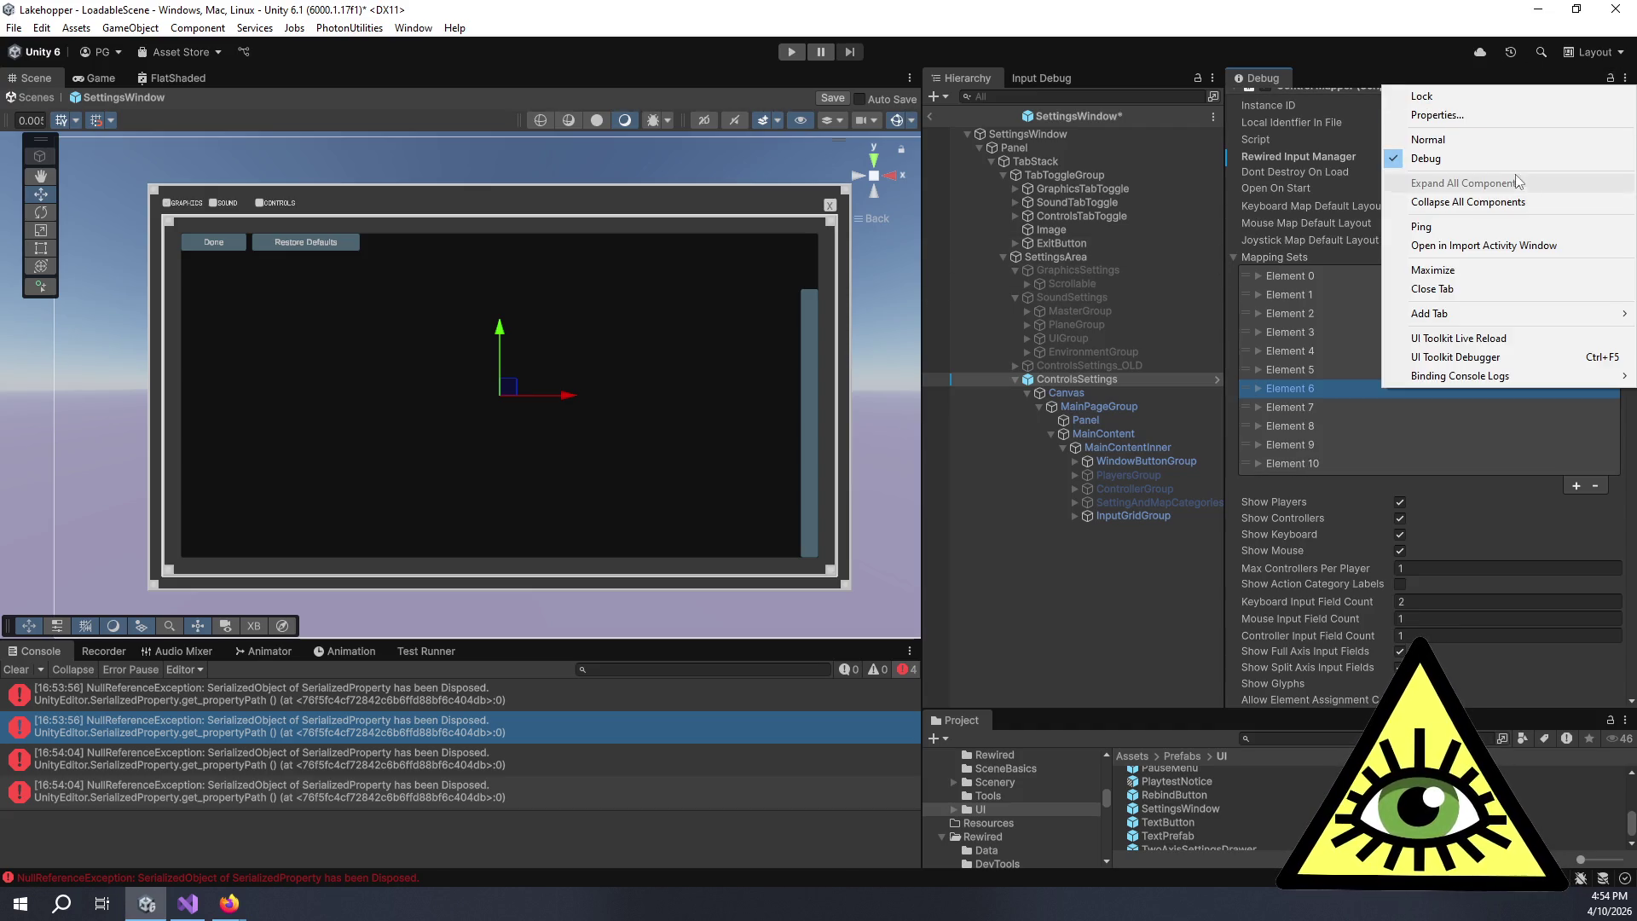
{"action": "left_click", "coordinate": [1475, 141]}
{"action": "scroll", "coordinate": [1279, 358], "scroll_direction": "down", "scroll_amount": 15}
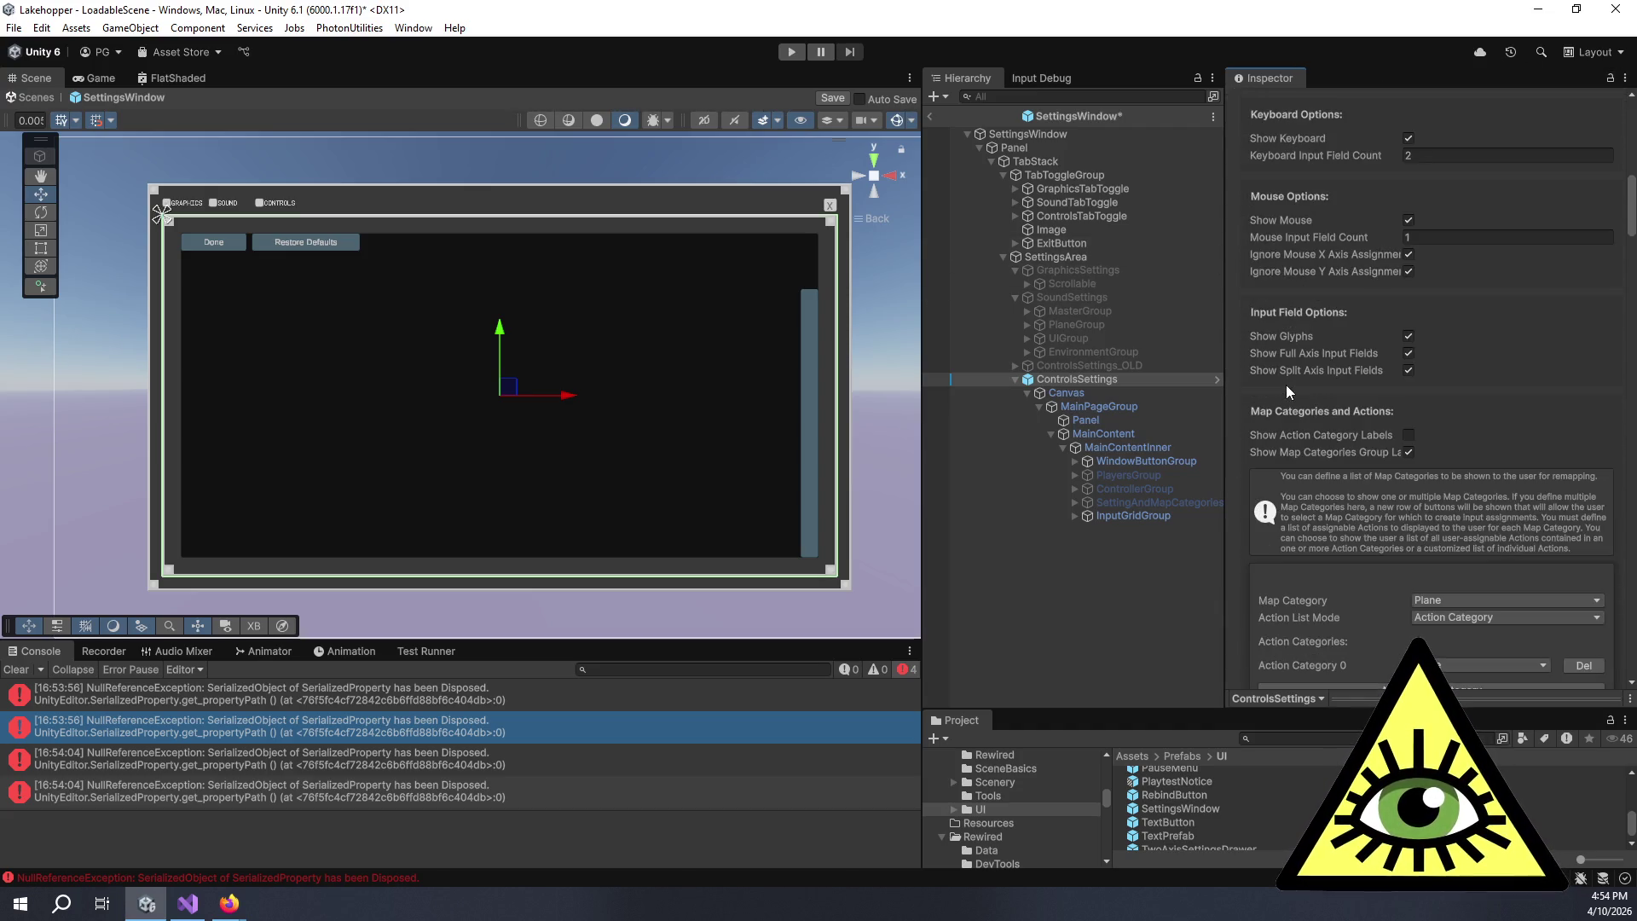
- Keep Plane's Action List Mode as Action Category and turn off the map categories group label
{"action": "scroll", "coordinate": [1245, 422], "scroll_direction": "down", "scroll_amount": 3}
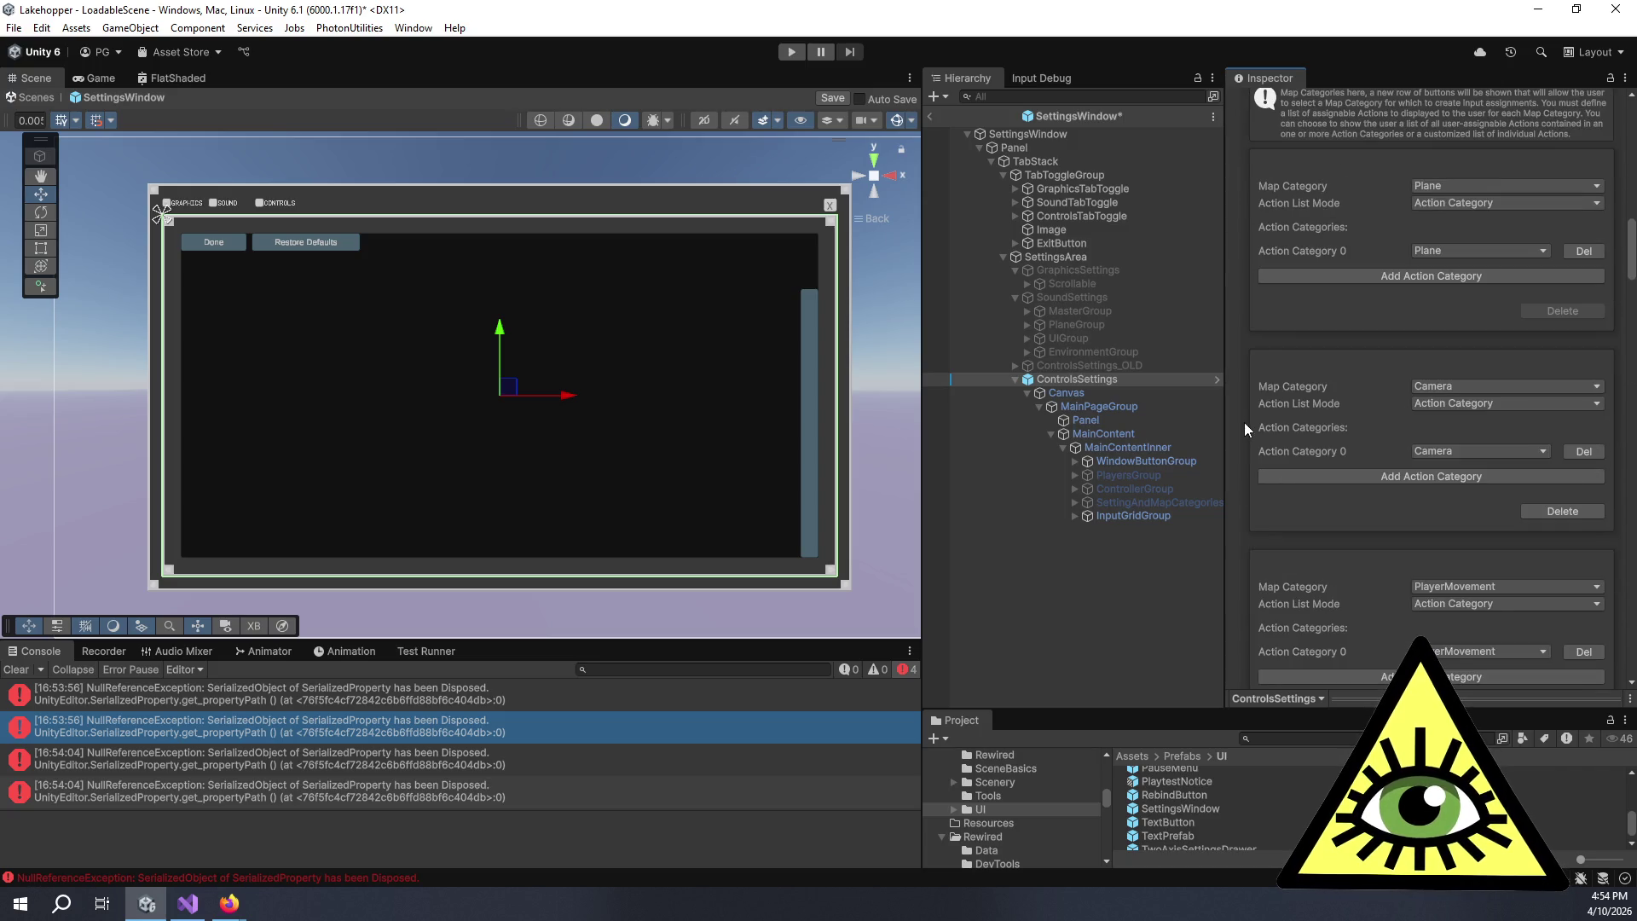
{"action": "scroll", "coordinate": [1247, 417], "scroll_direction": "up", "scroll_amount": 7}
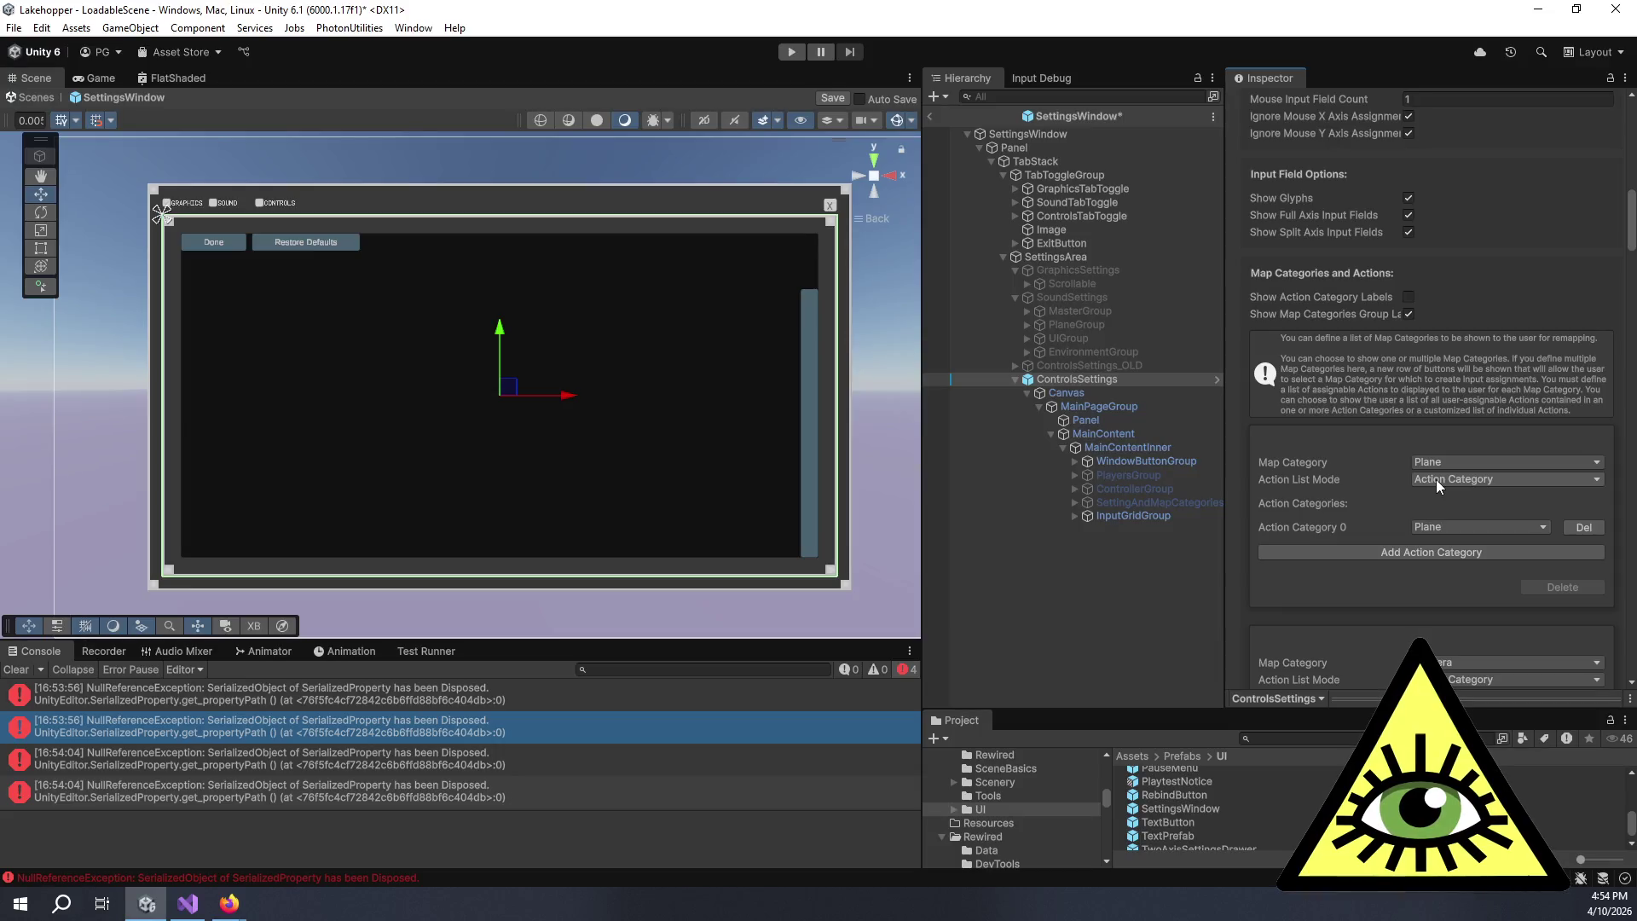
{"action": "left_click", "coordinate": [1436, 479]}
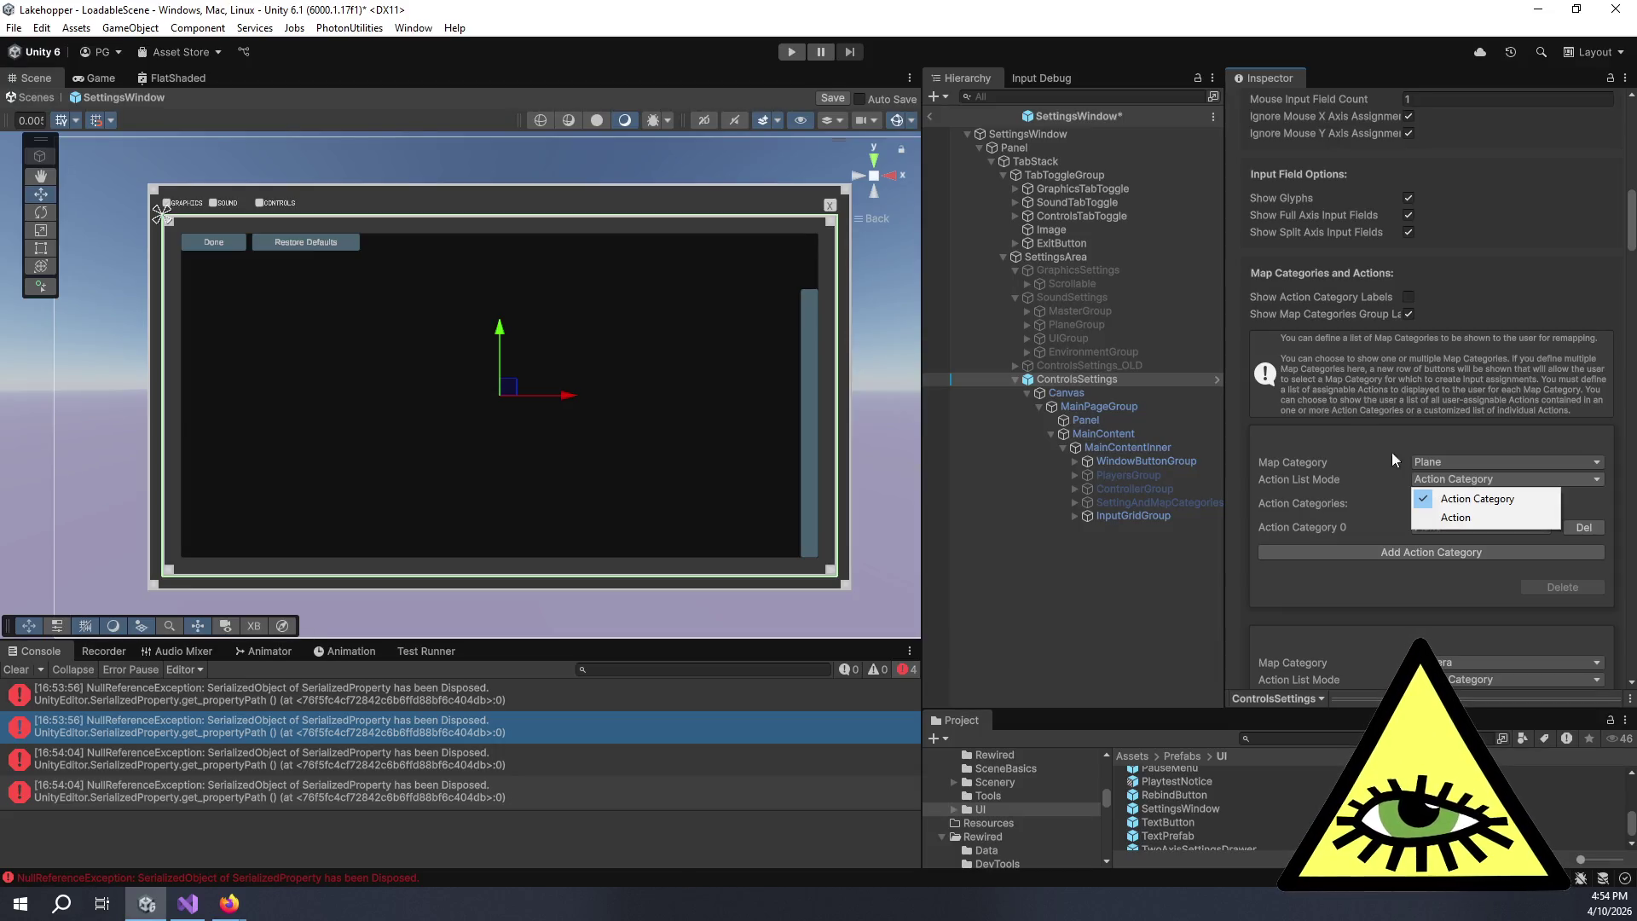
{"action": "left_click", "coordinate": [1326, 386]}
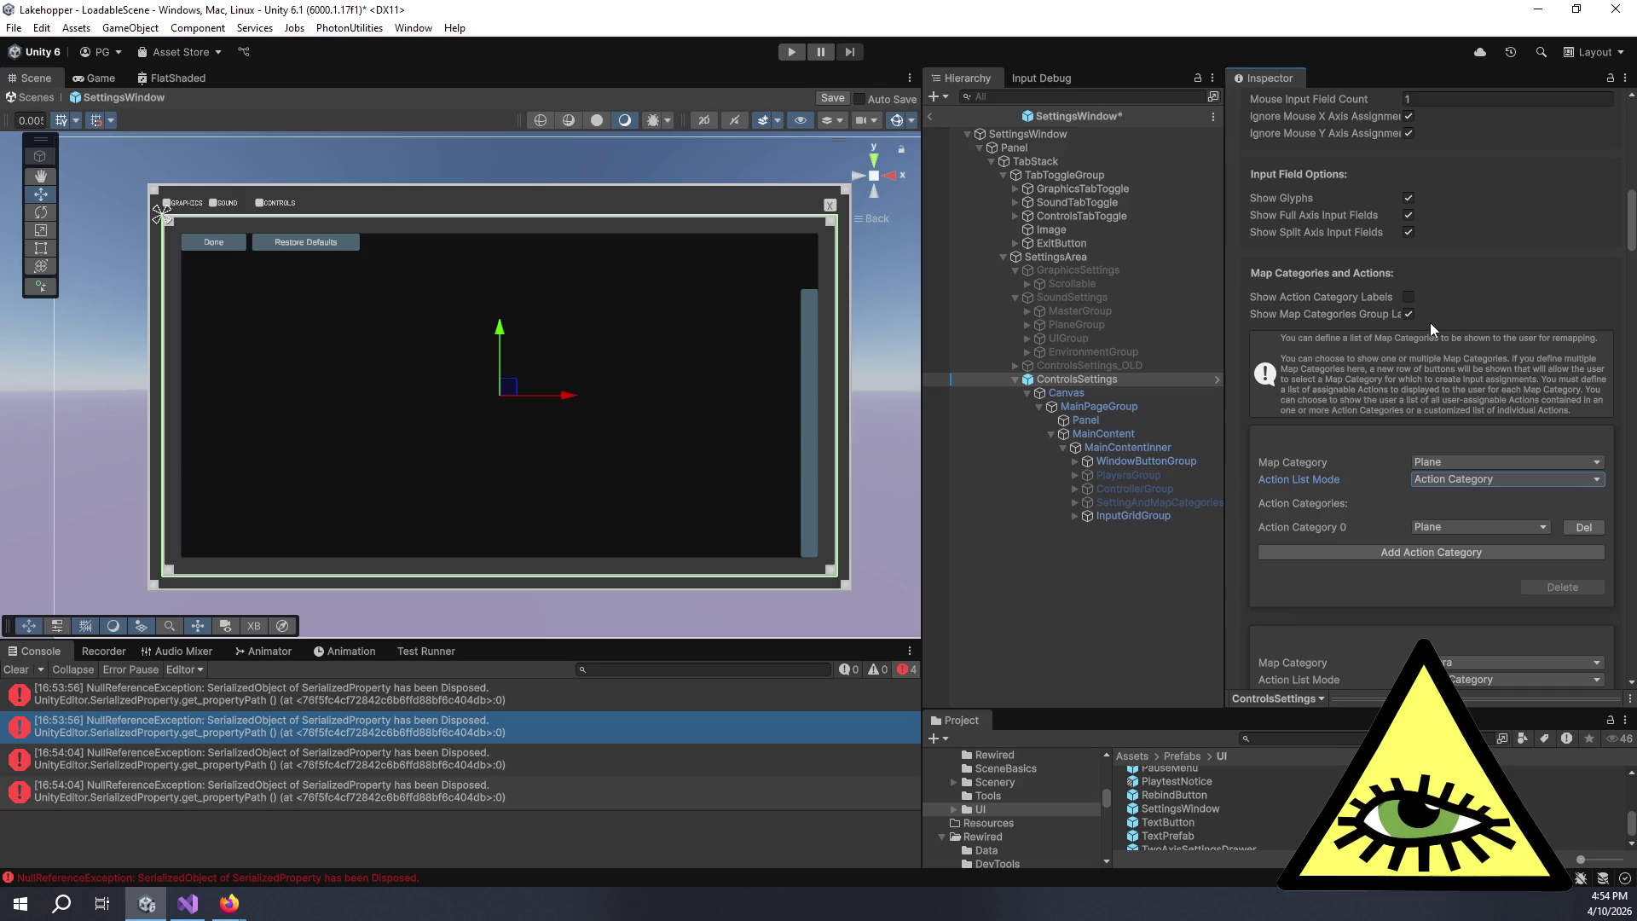
{"action": "left_click", "coordinate": [1405, 317]}
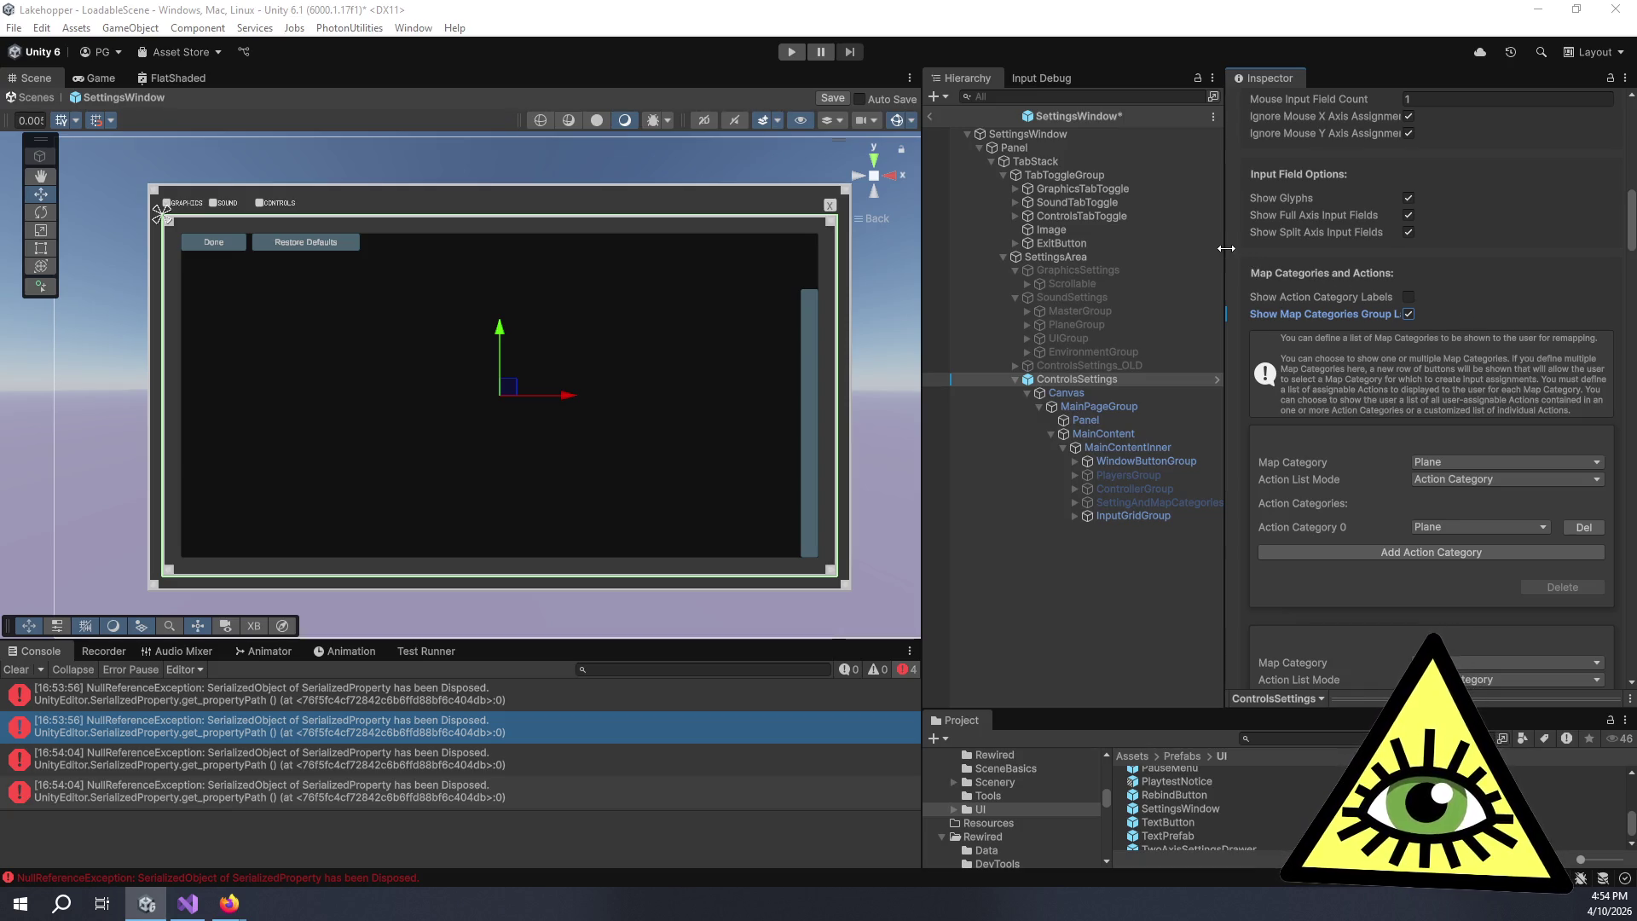
- Scroll to Screen Control Actions and list the actions available for opening the screen
{"action": "scroll", "coordinate": [1235, 249], "scroll_direction": "down", "scroll_amount": 15}
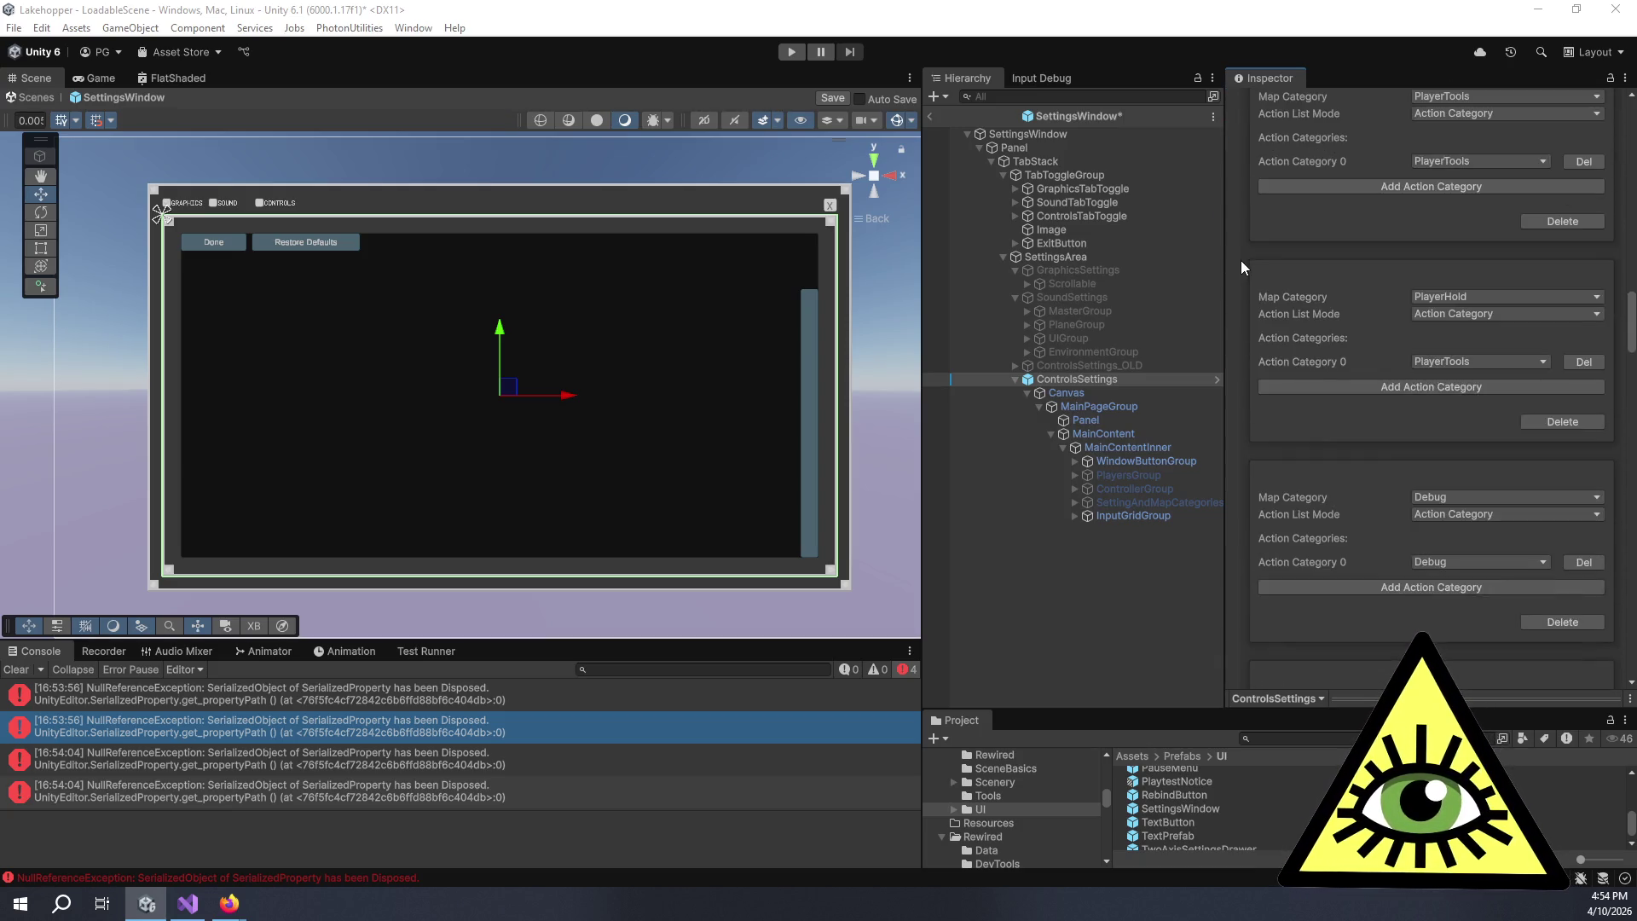
{"action": "scroll", "coordinate": [1241, 260], "scroll_direction": "down", "scroll_amount": 12}
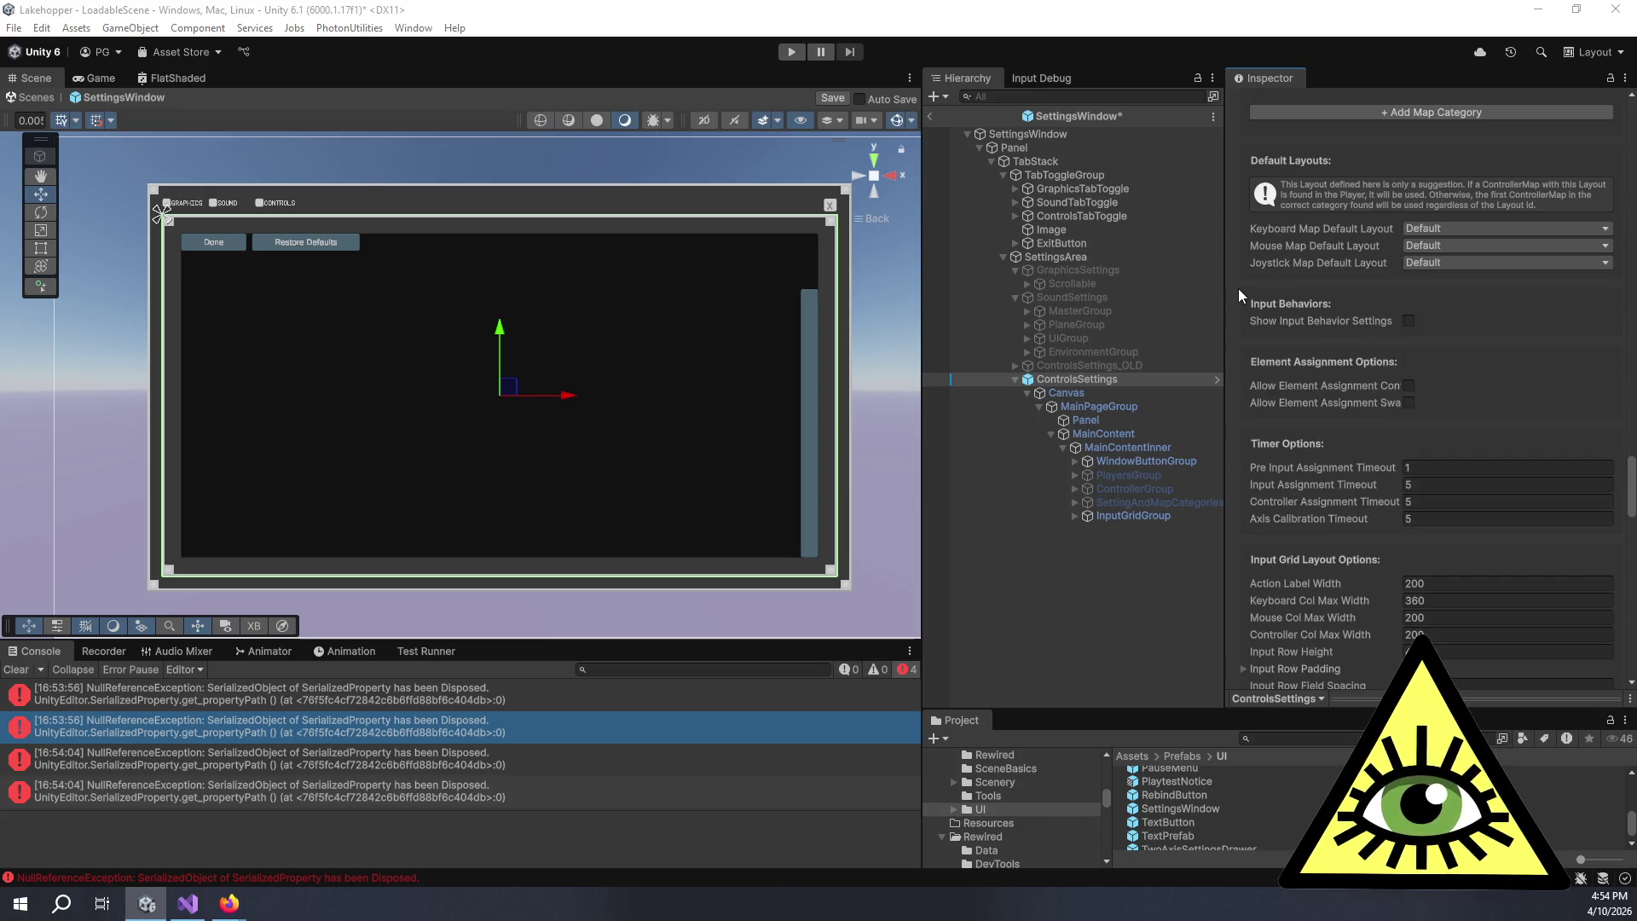
{"action": "scroll", "coordinate": [1239, 288], "scroll_direction": "down", "scroll_amount": 10}
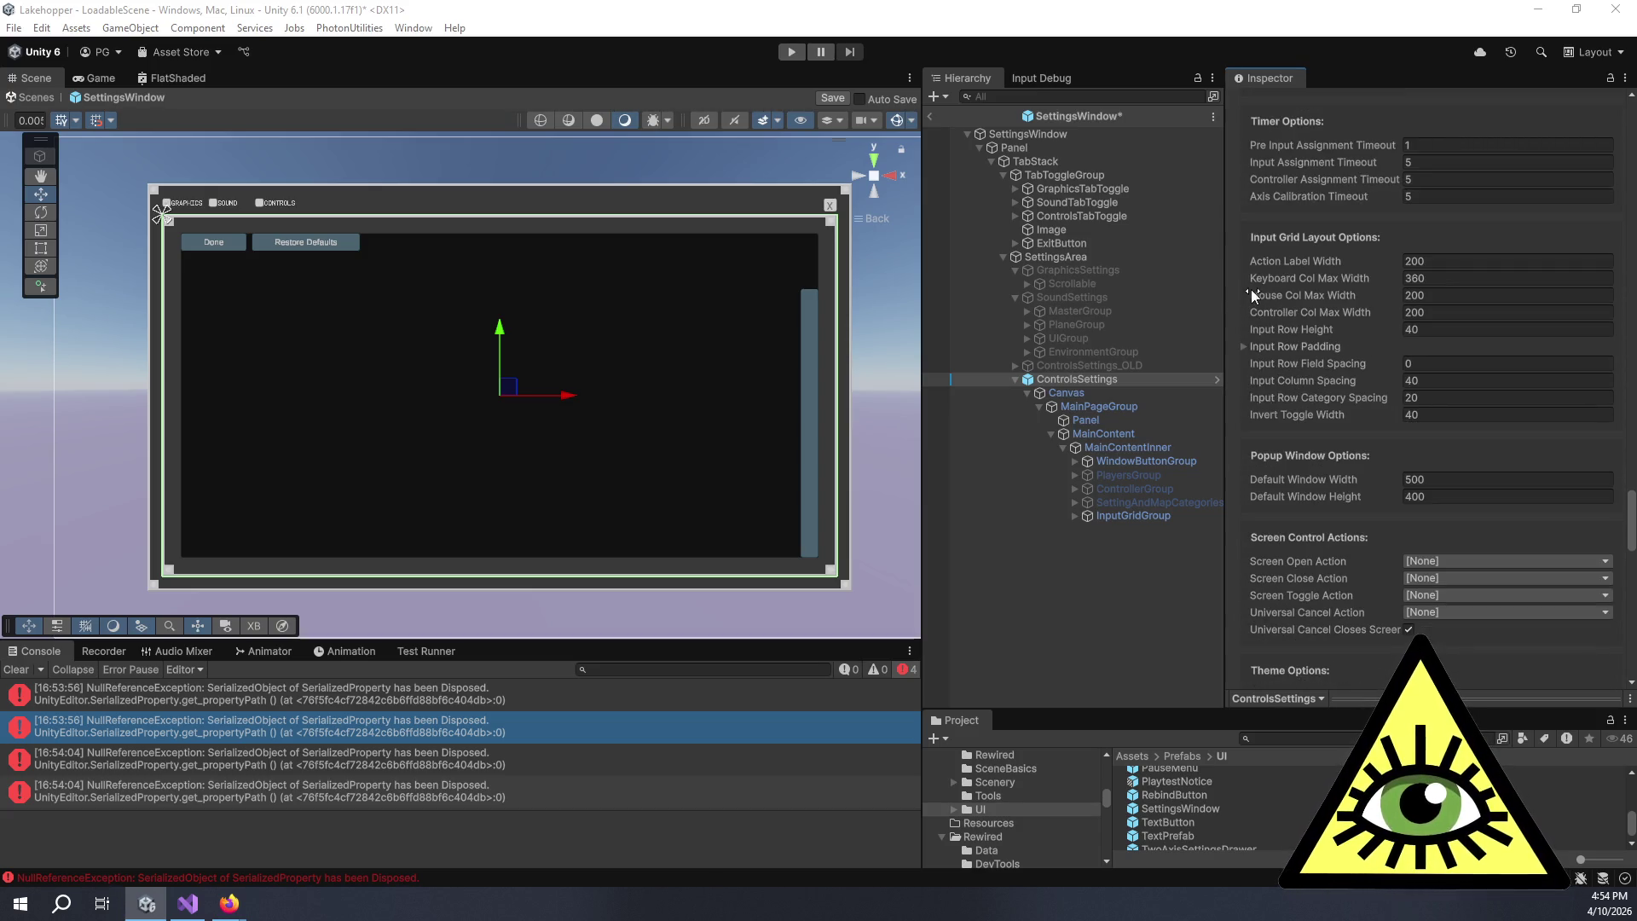
{"action": "scroll", "coordinate": [1245, 226], "scroll_direction": "down", "scroll_amount": 3}
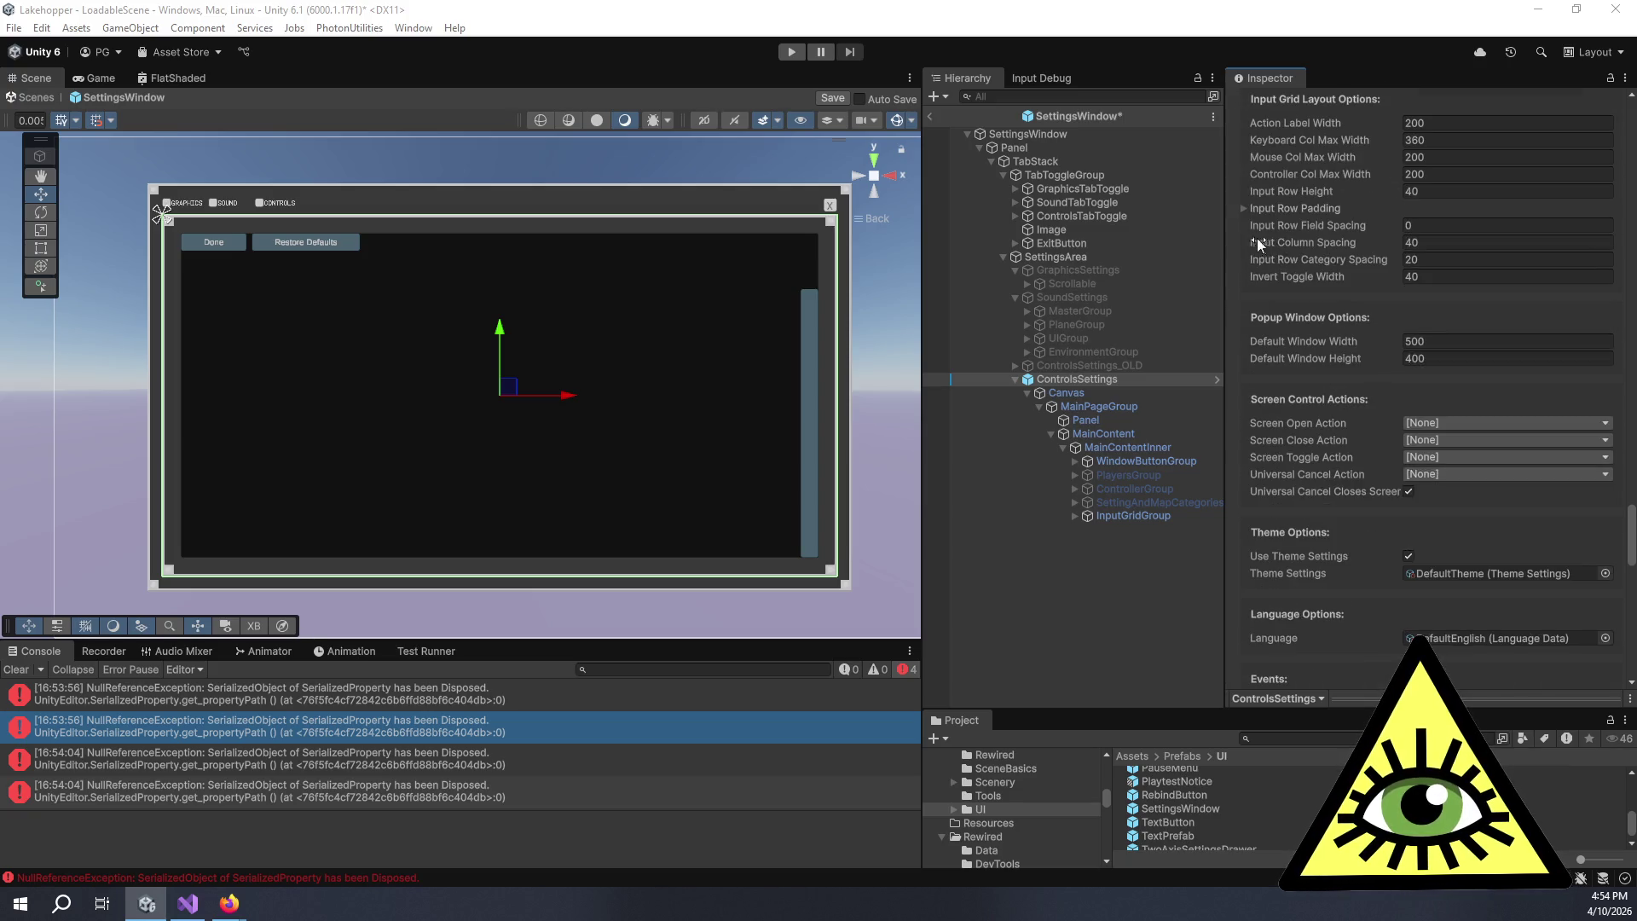
{"action": "left_click", "coordinate": [1477, 425]}
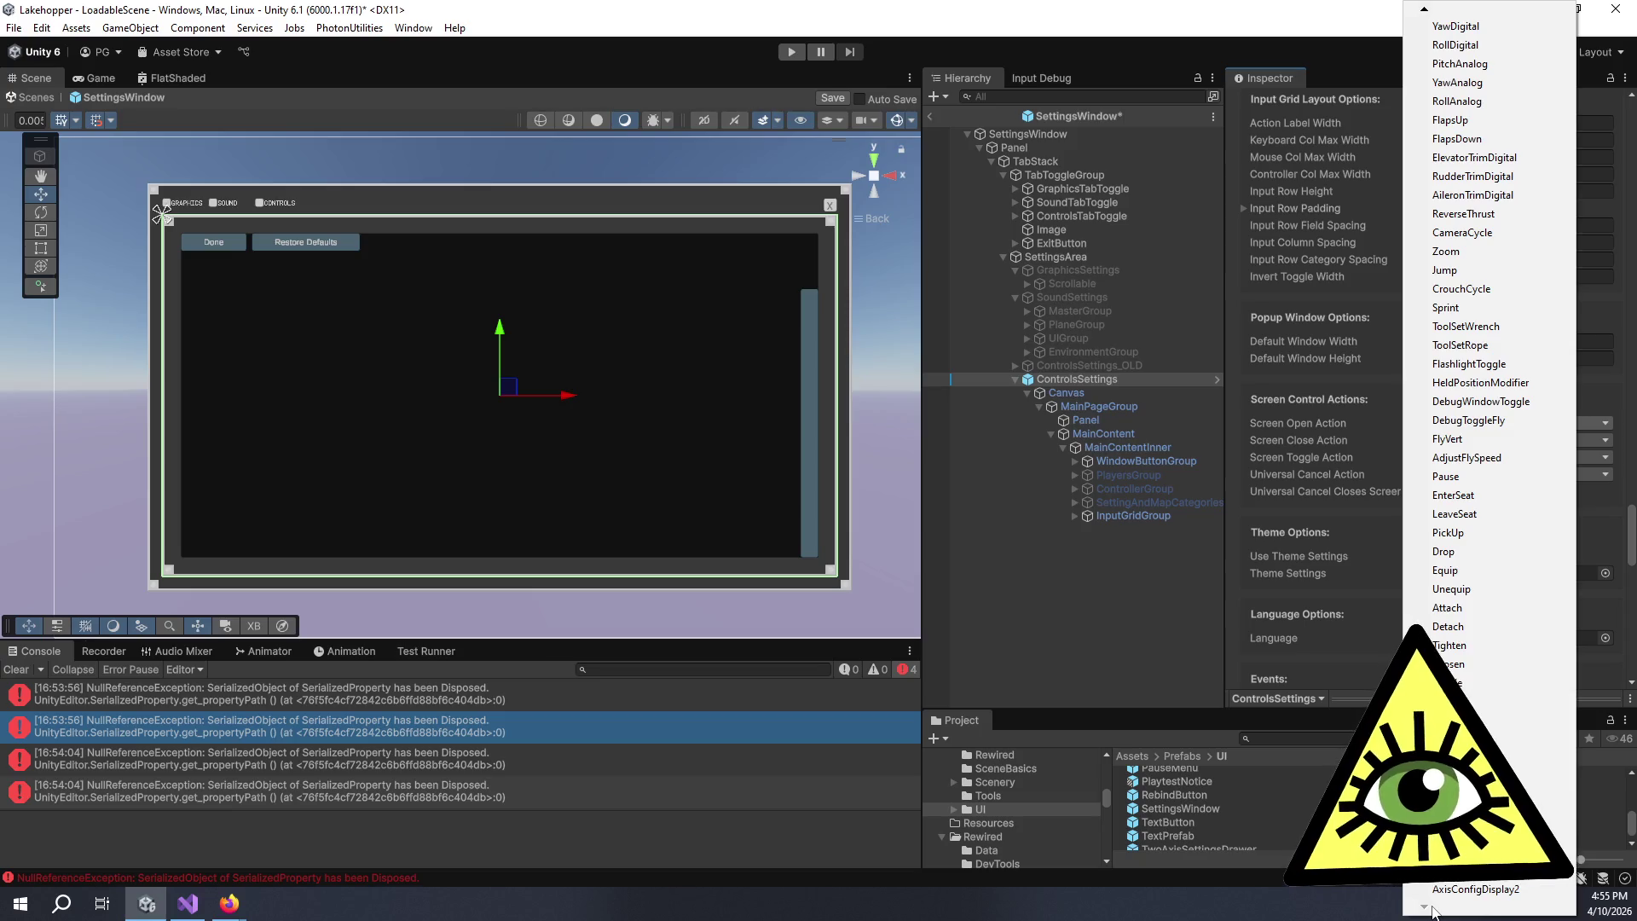
{"action": "left_click", "coordinate": [1244, 377]}
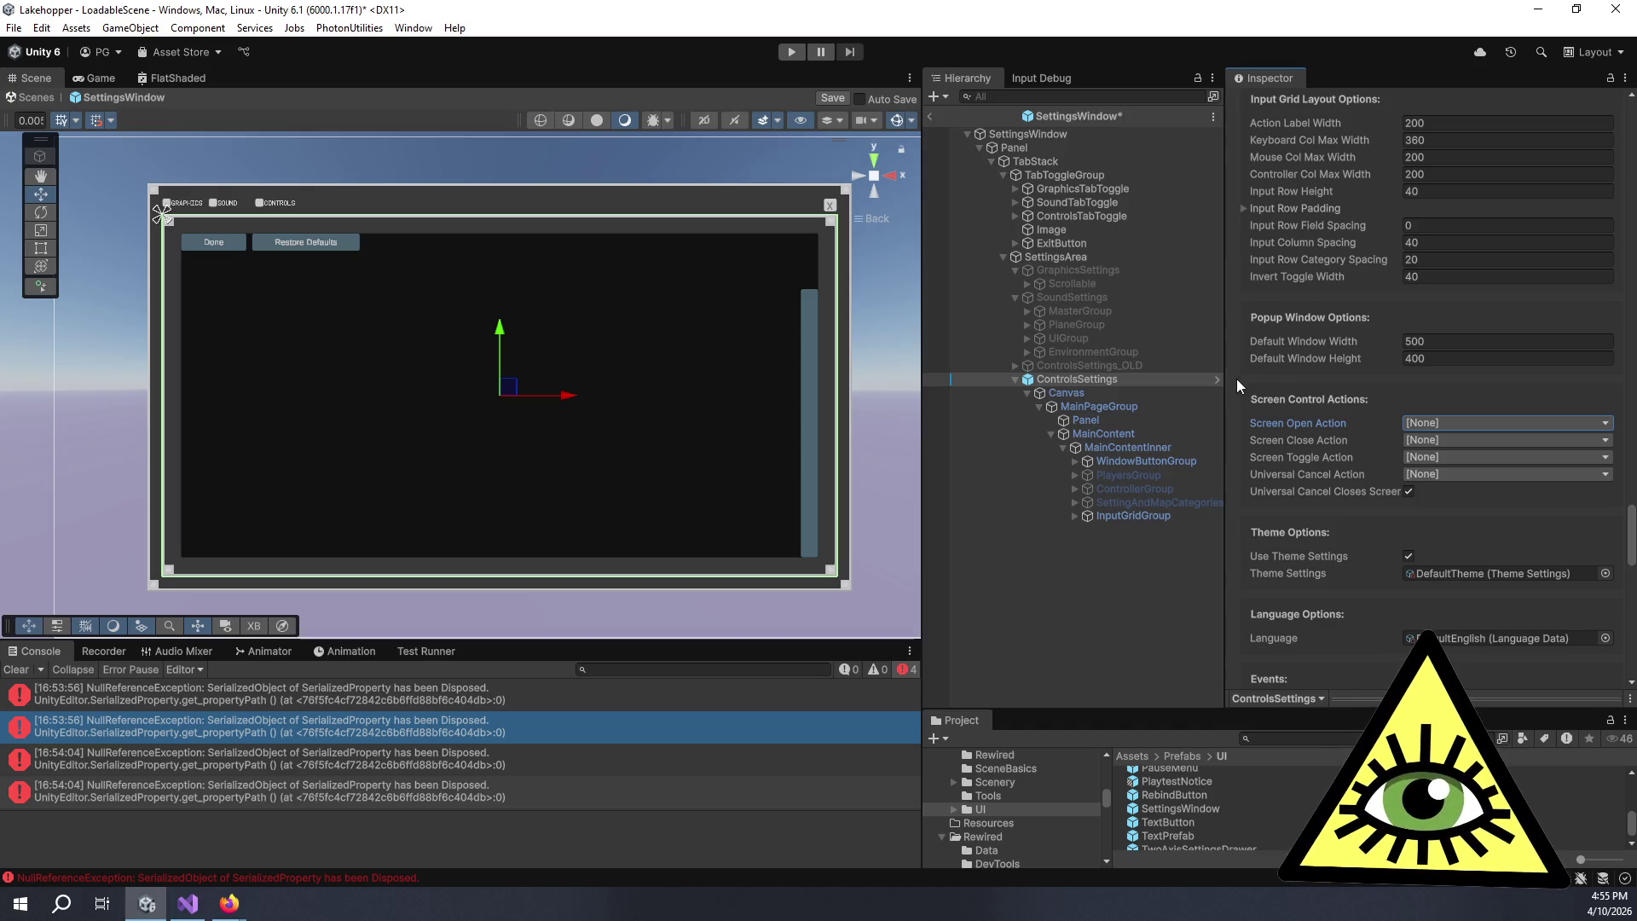
{"action": "left_click", "coordinate": [1432, 474]}
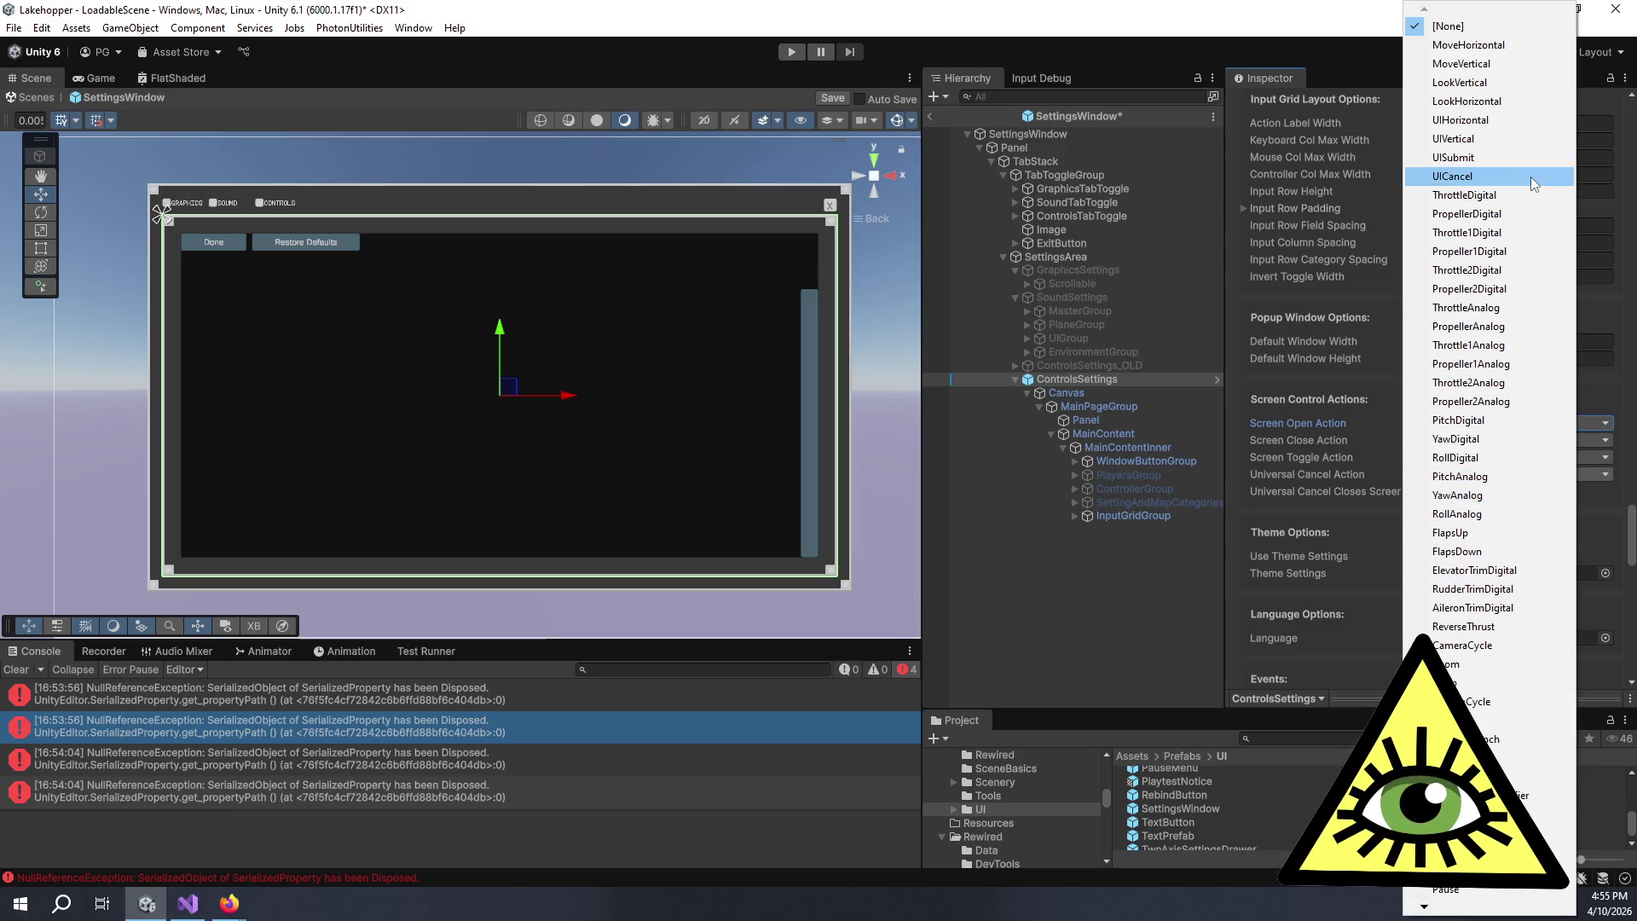
{"action": "left_click", "coordinate": [1230, 381]}
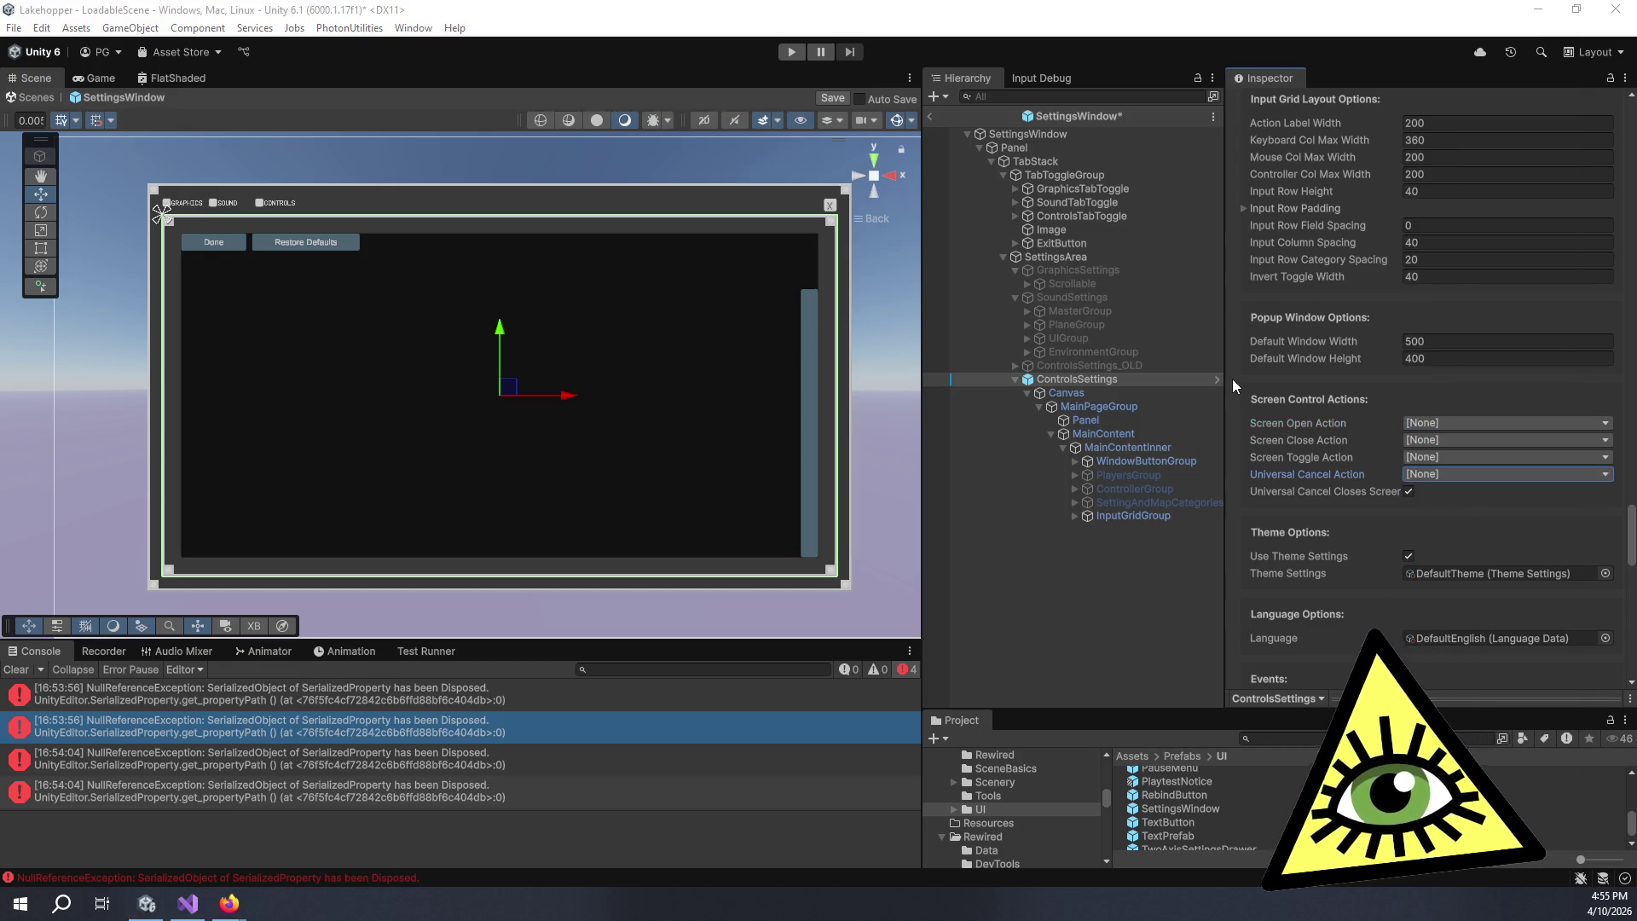
{"action": "key", "text": "alt+Tab"}
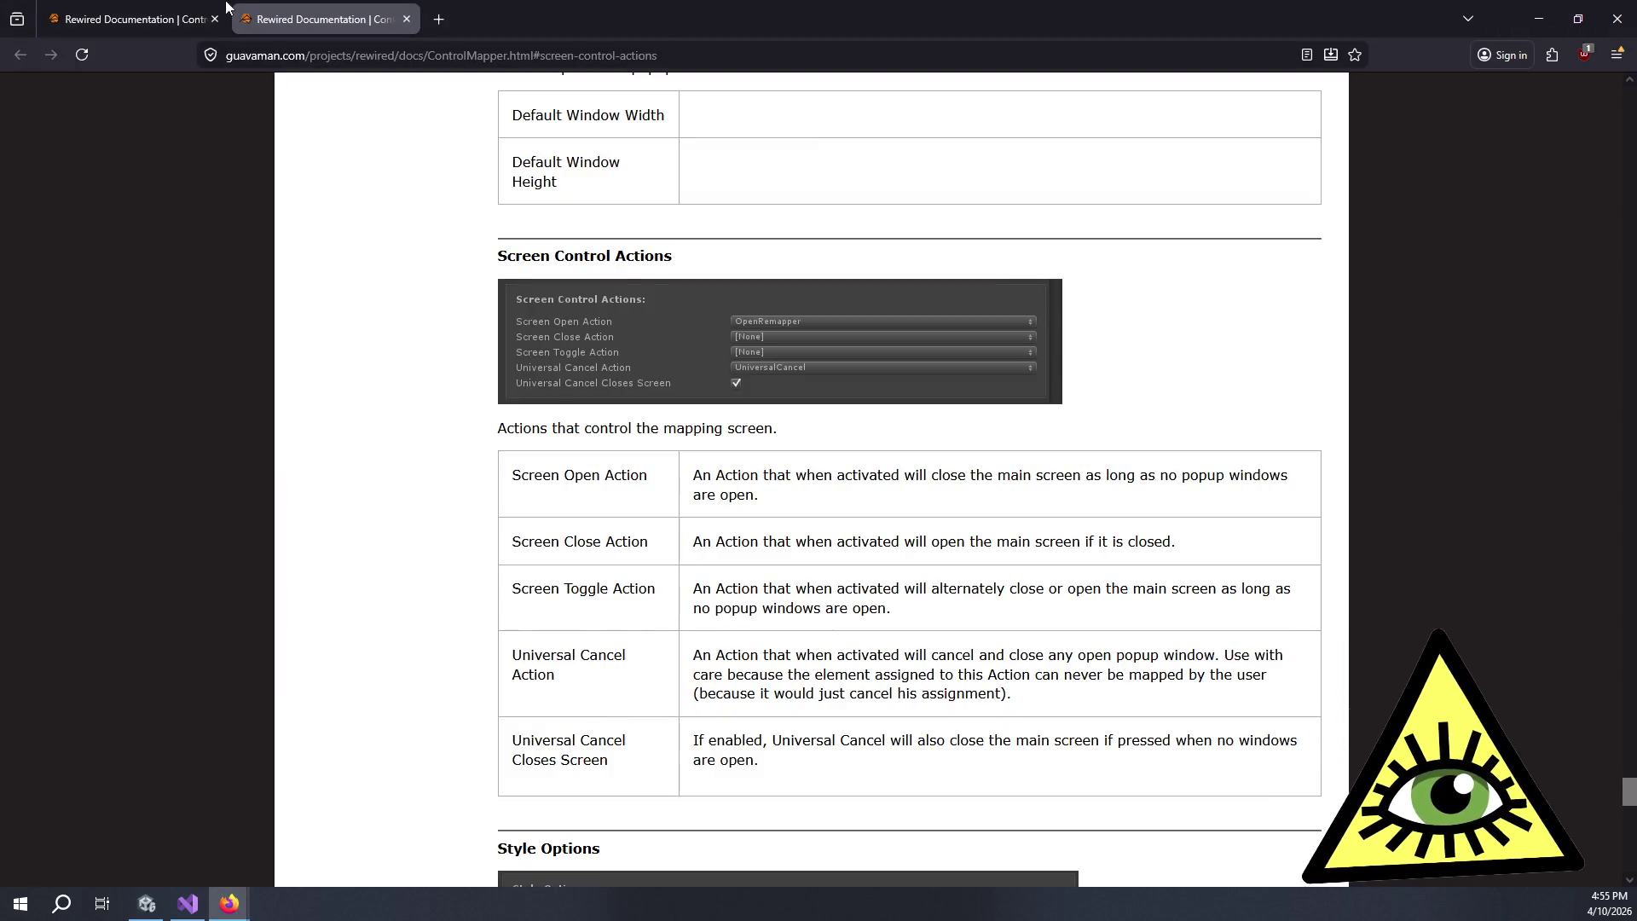
- View the Control Mapper docs' FAQ, then open the API Reference in a new tab and view it
{"action": "left_click", "coordinate": [197, 19]}
{"action": "scroll", "coordinate": [434, 477], "scroll_direction": "up", "scroll_amount": 20}
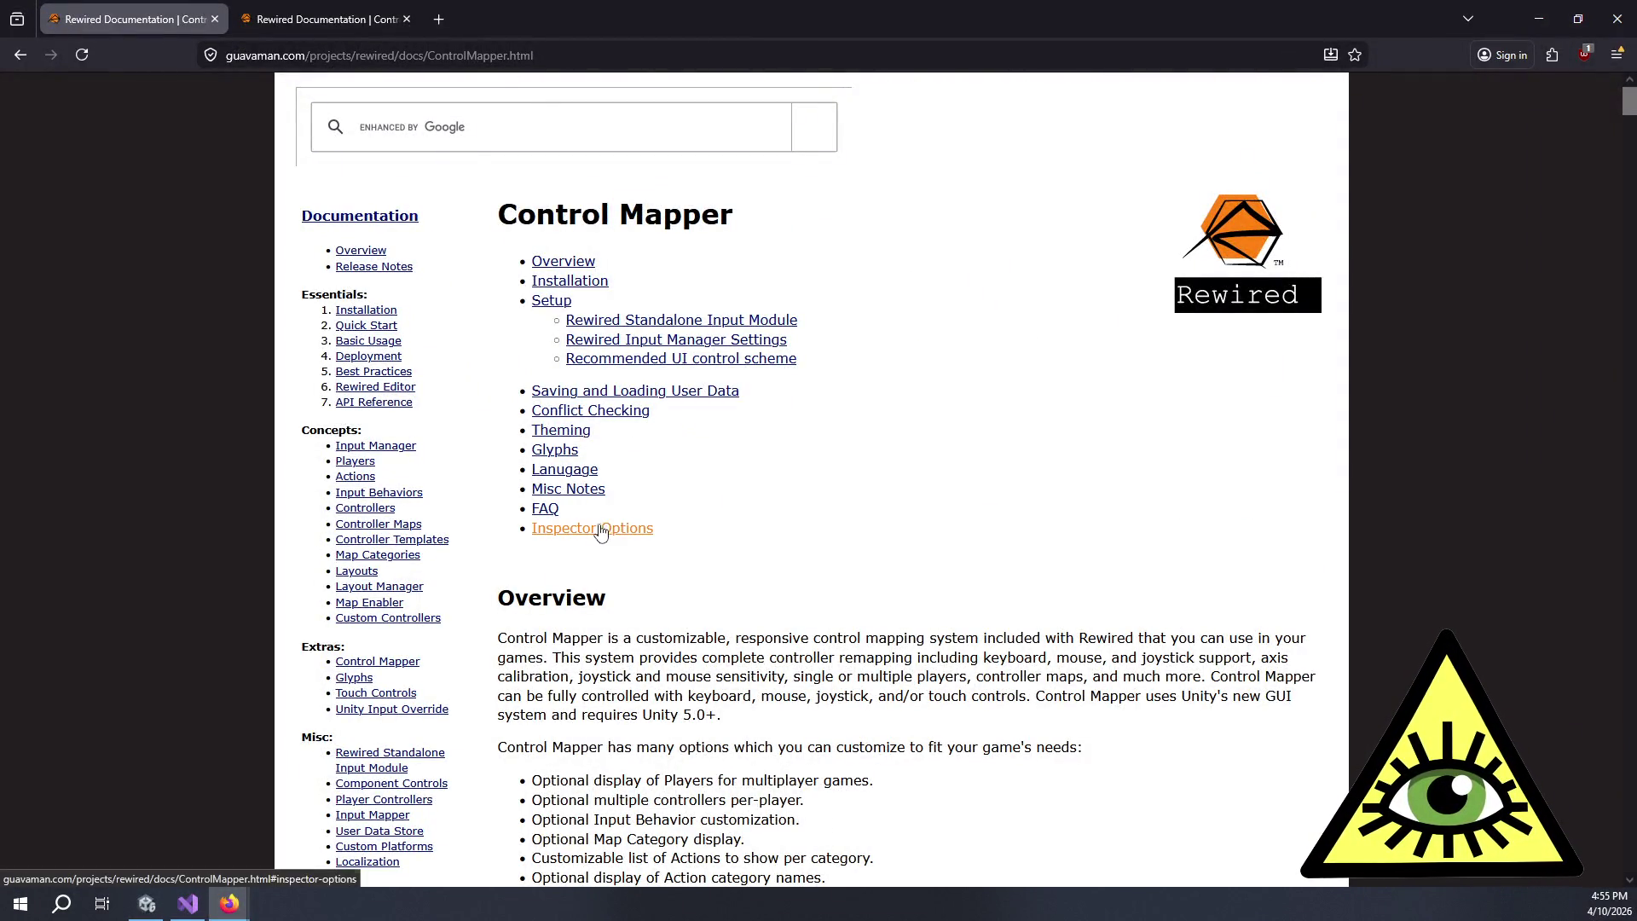
{"action": "left_click", "coordinate": [548, 508]}
{"action": "scroll", "coordinate": [550, 507], "scroll_direction": "down", "scroll_amount": 20}
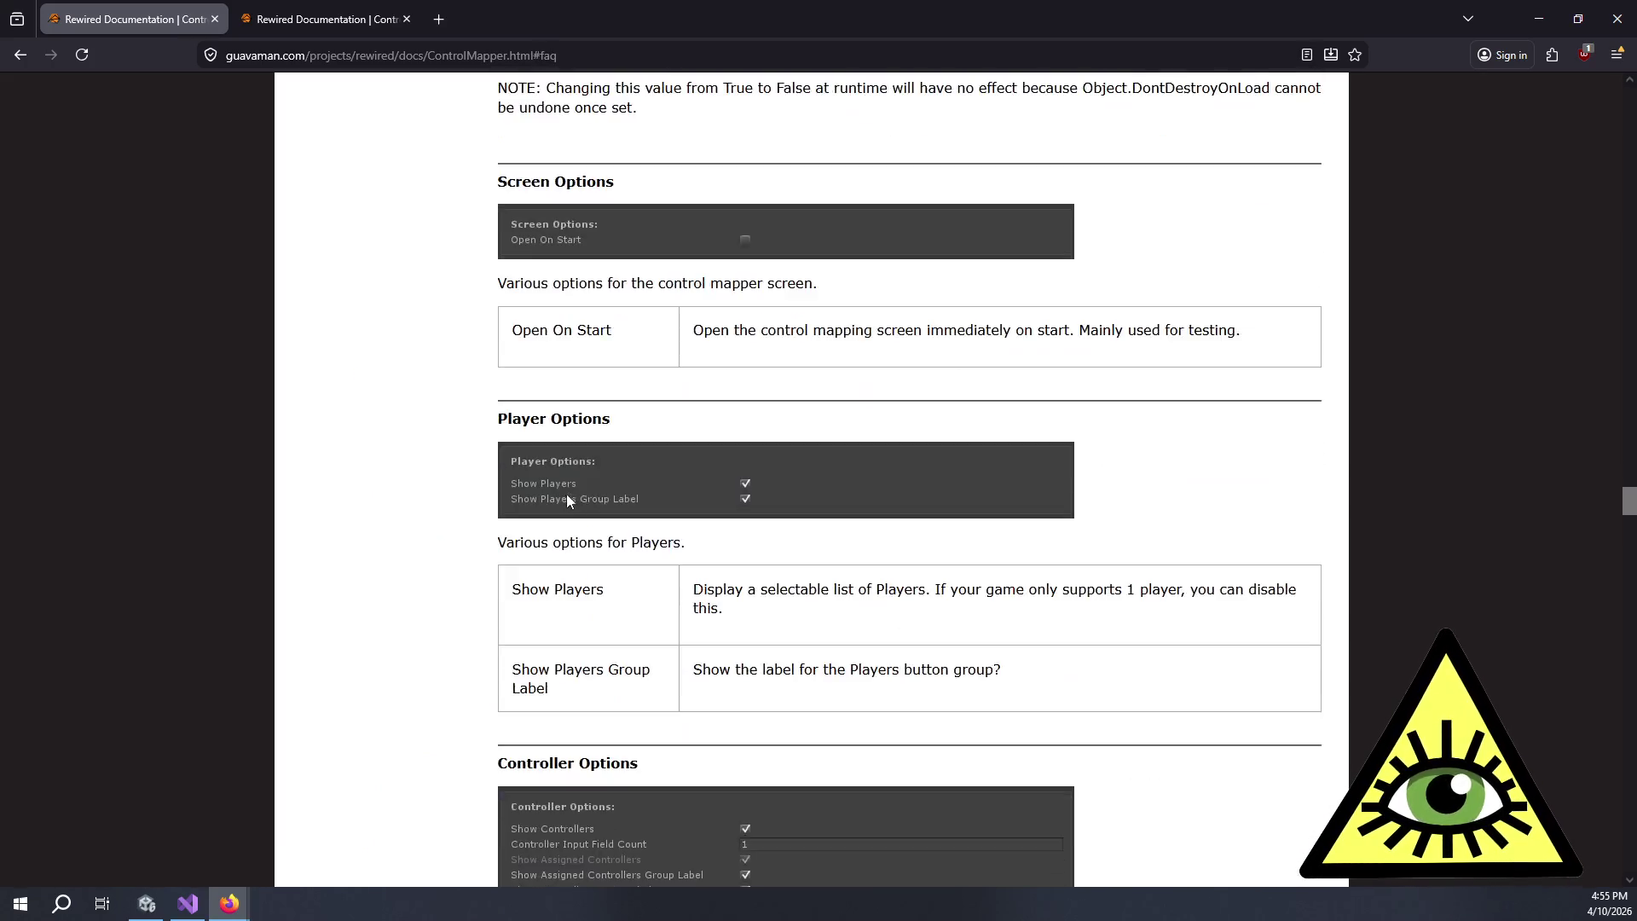
{"action": "scroll", "coordinate": [544, 522], "scroll_direction": "up", "scroll_amount": 20}
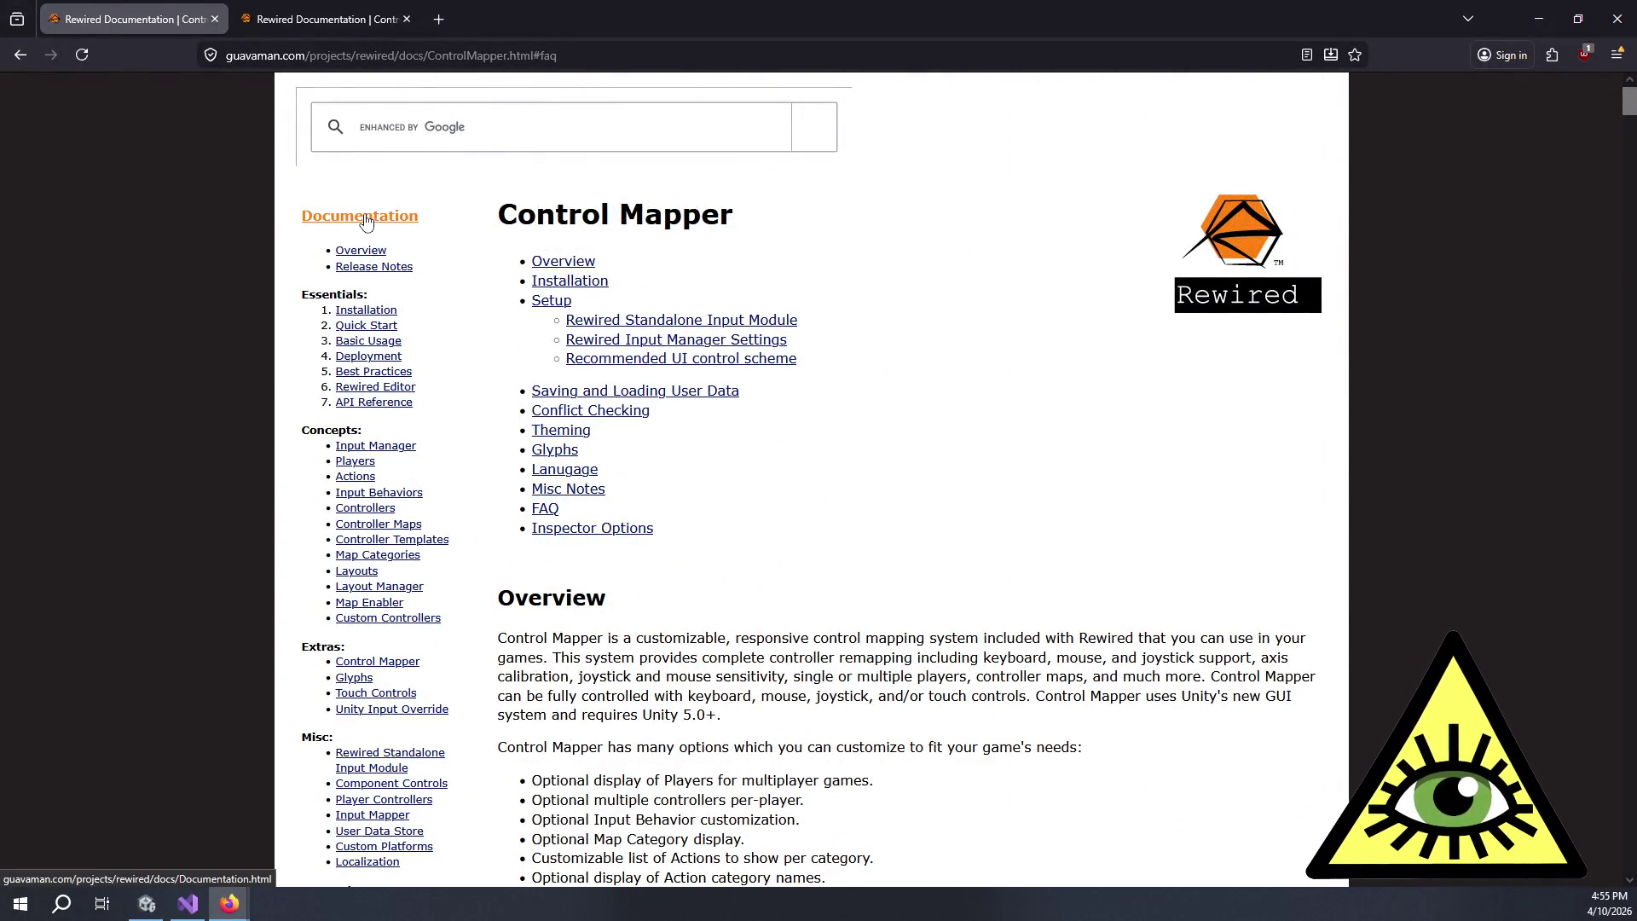
{"action": "scroll", "coordinate": [369, 226], "scroll_direction": "down", "scroll_amount": 3}
{"action": "scroll", "coordinate": [413, 245], "scroll_direction": "down", "scroll_amount": 4}
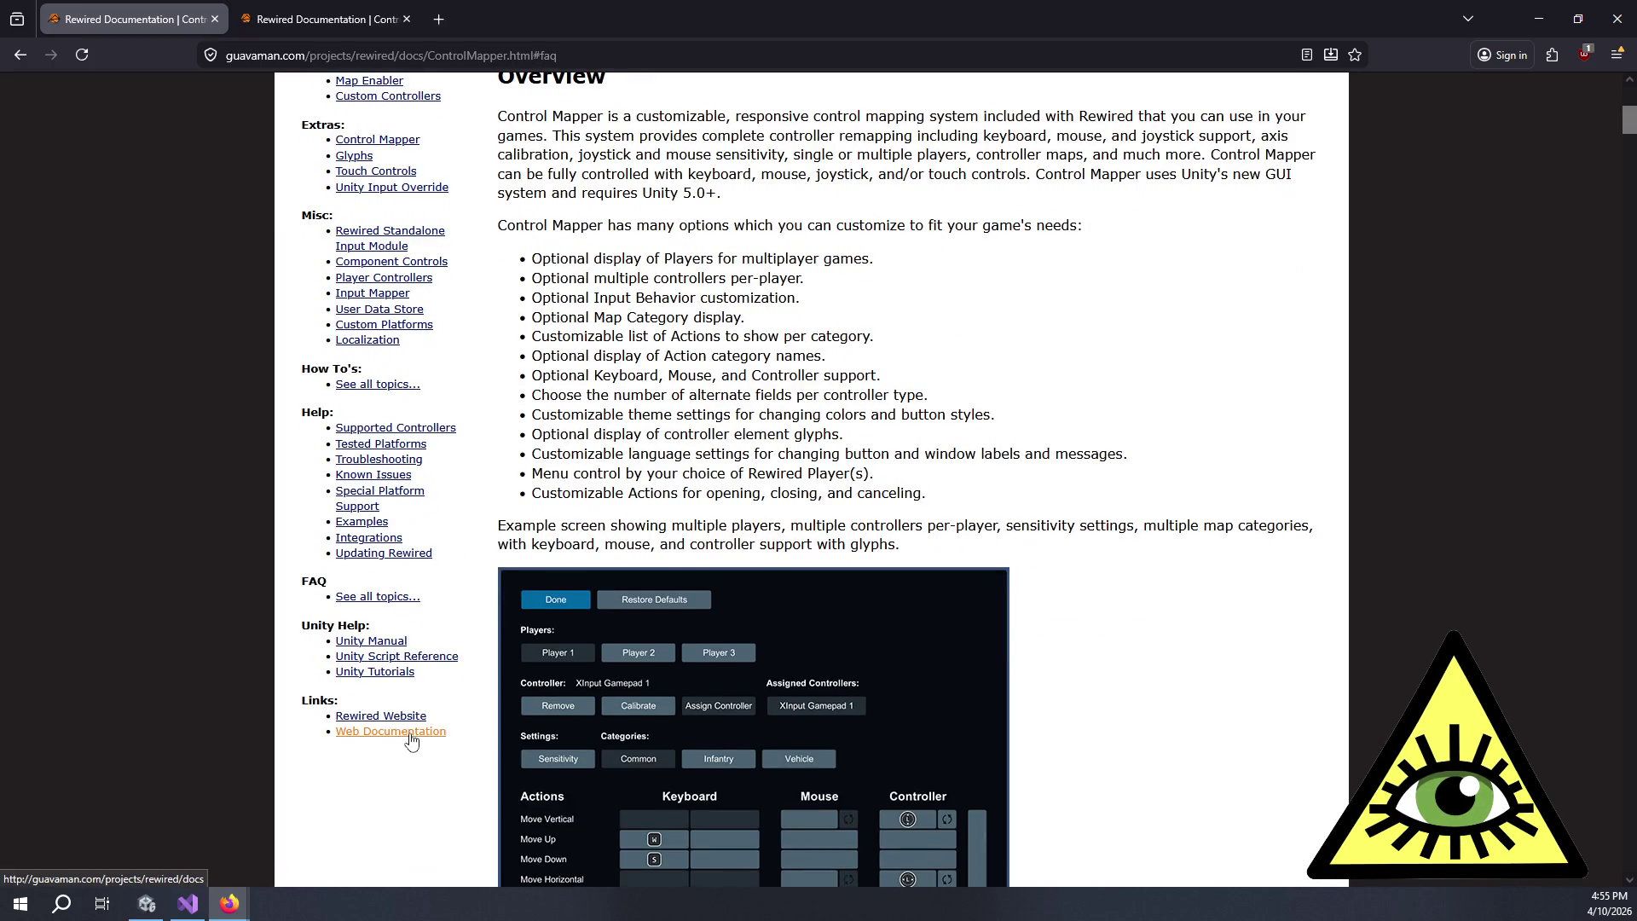
{"action": "scroll", "coordinate": [410, 716], "scroll_direction": "up", "scroll_amount": 8}
{"action": "middle_click", "coordinate": [379, 402]}
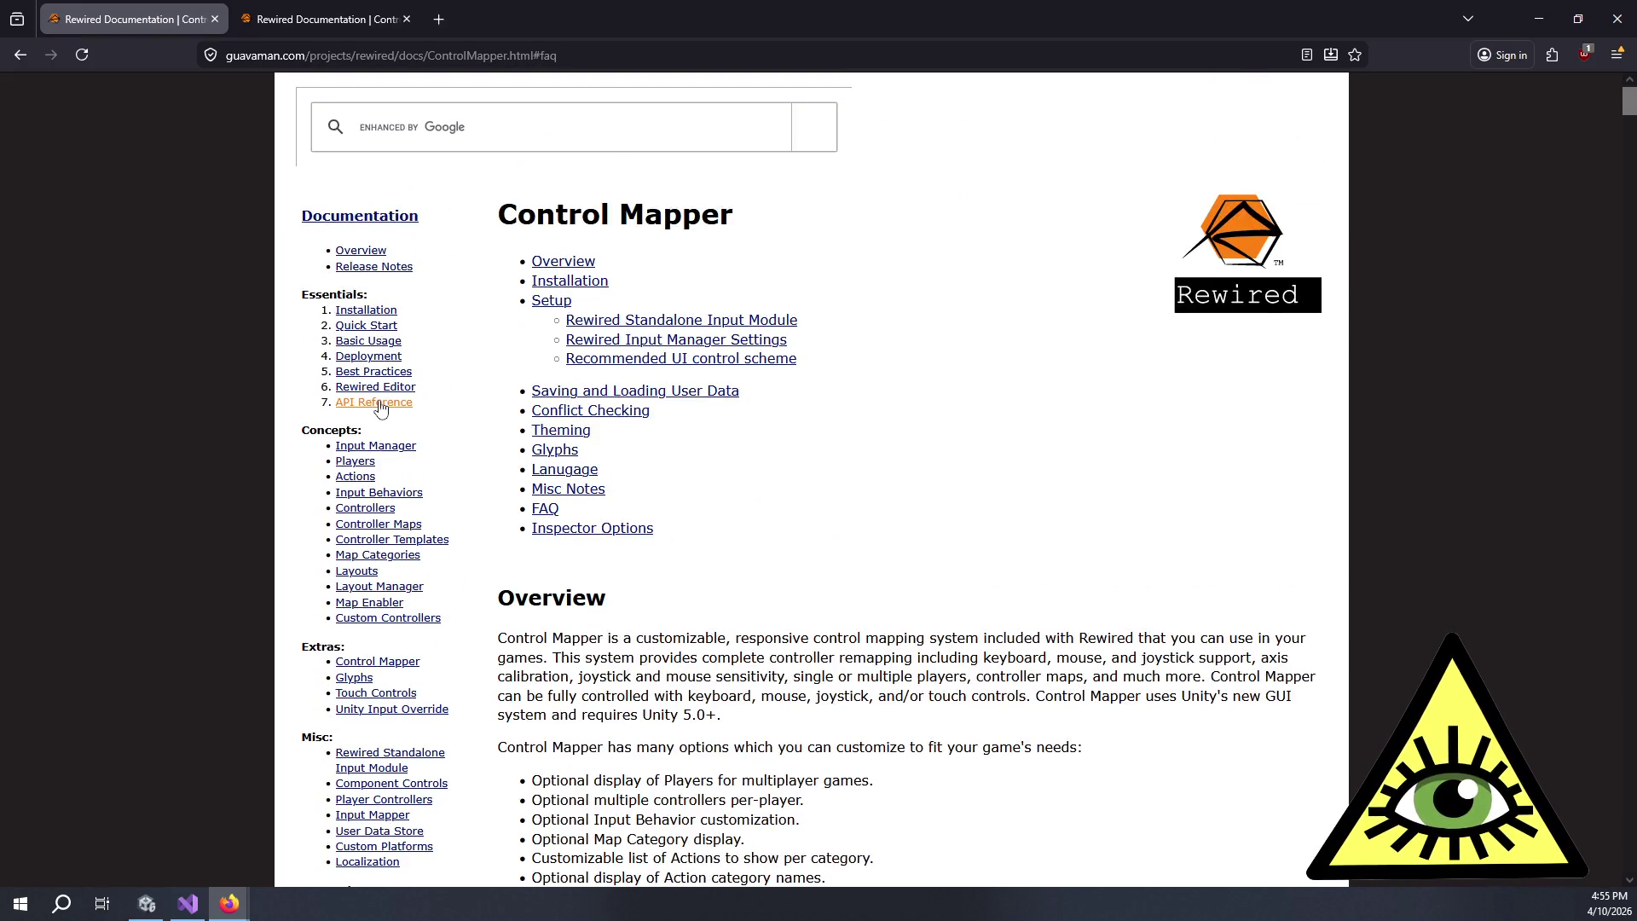
{"action": "left_click", "coordinate": [311, 8]}
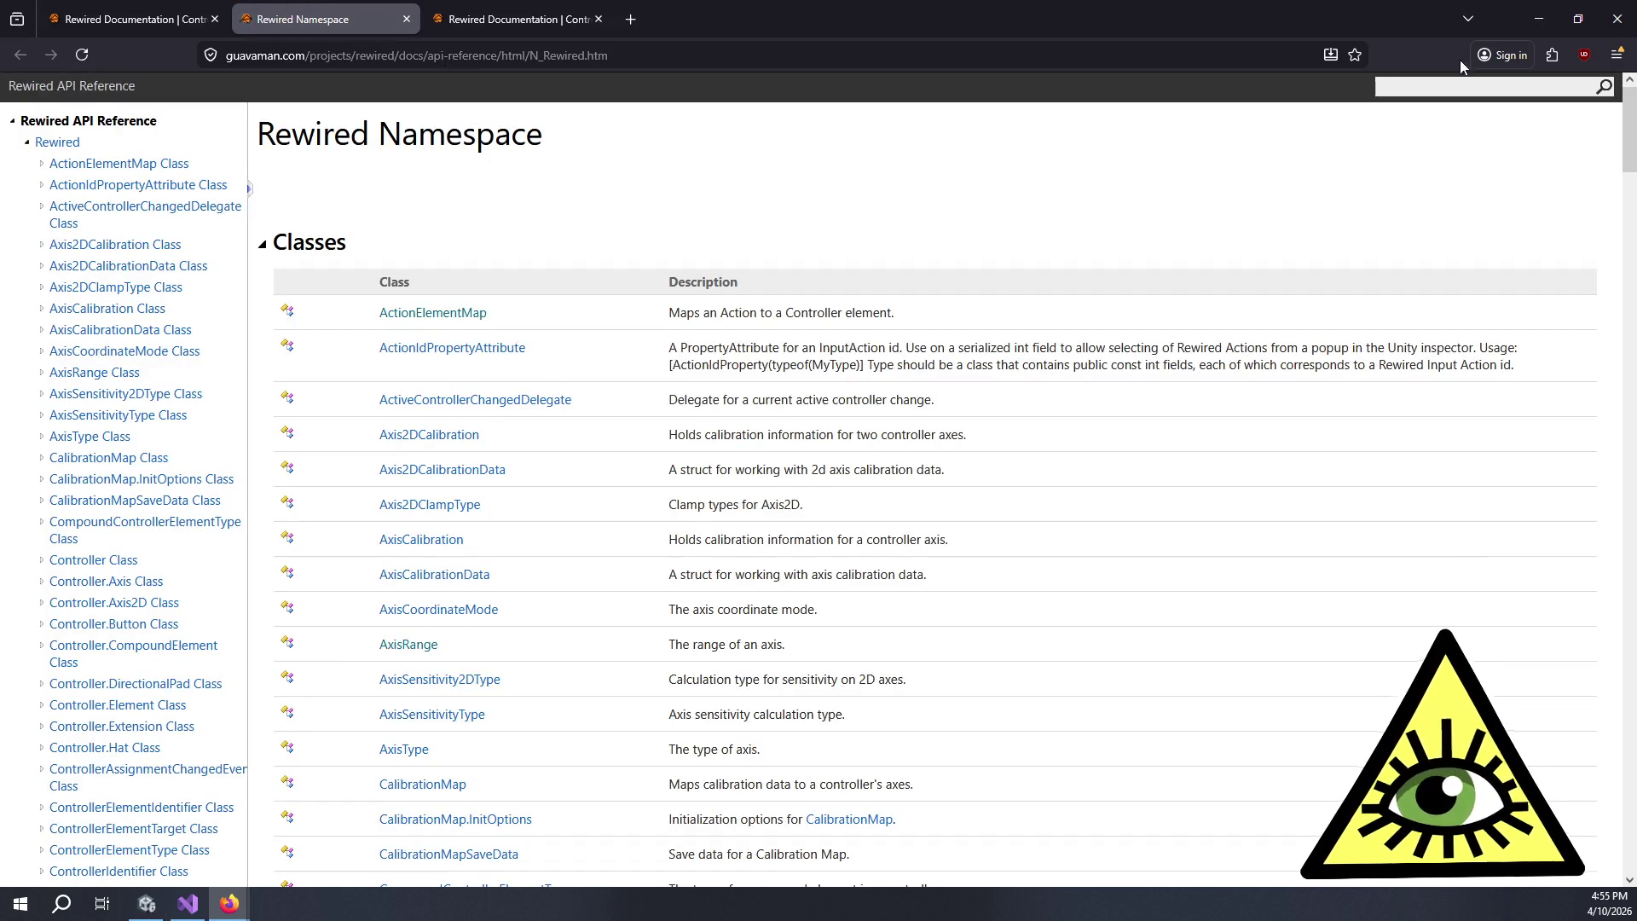
- Try finding 'controlmapper' in the page, then in the API reference's site search
{"action": "key", "text": "ctrl+f"}
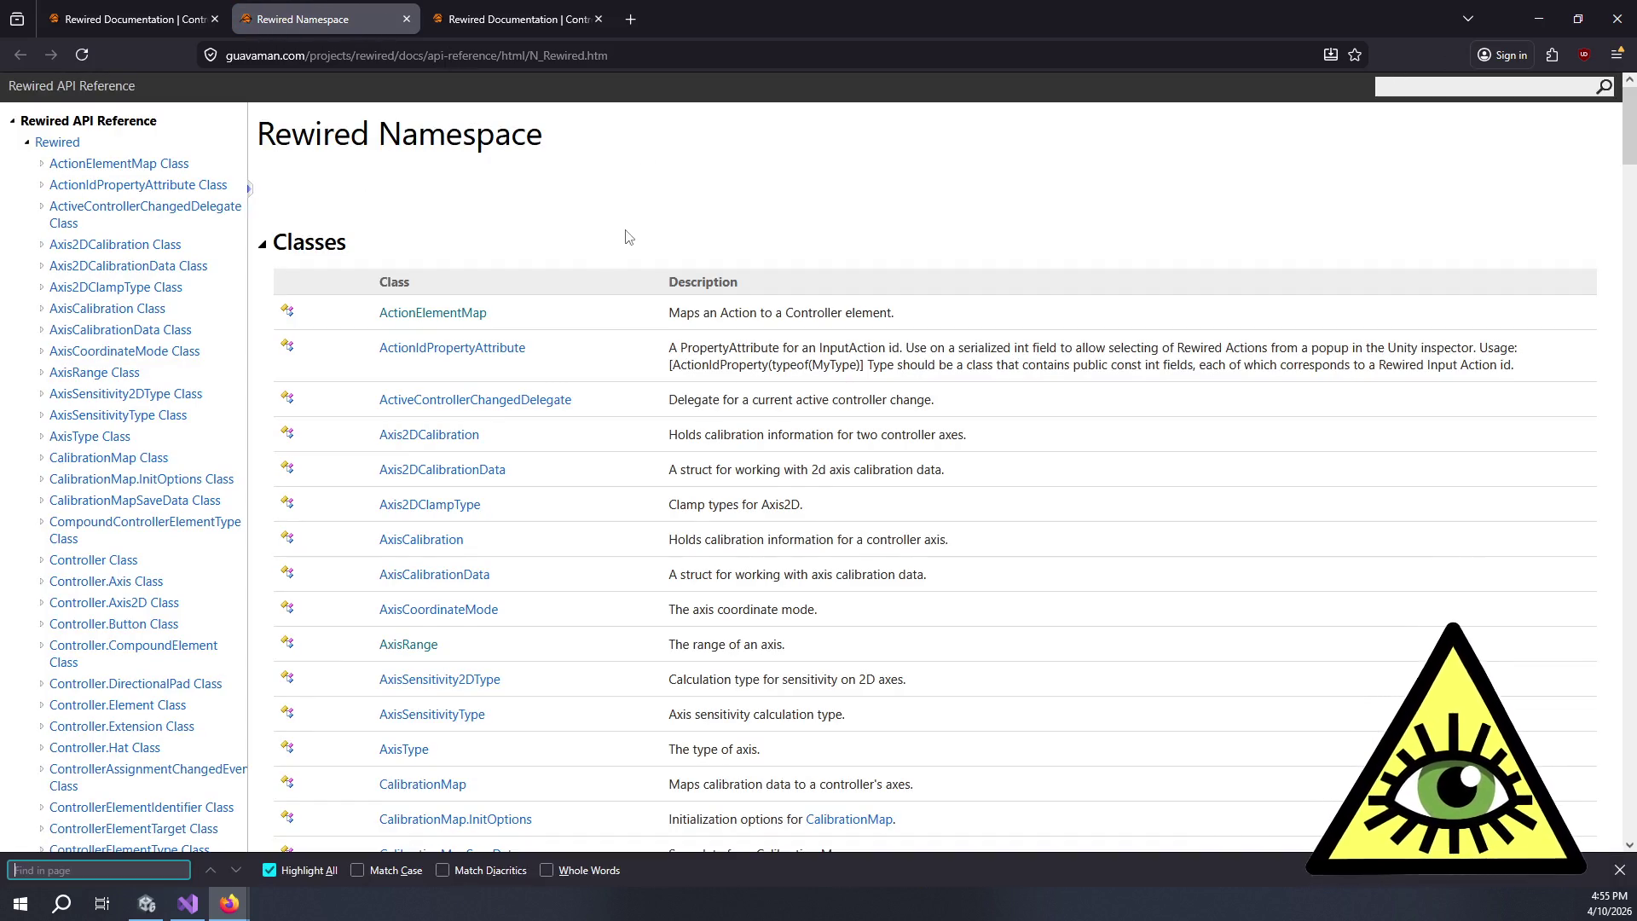
{"action": "type", "text": "controlmam"}
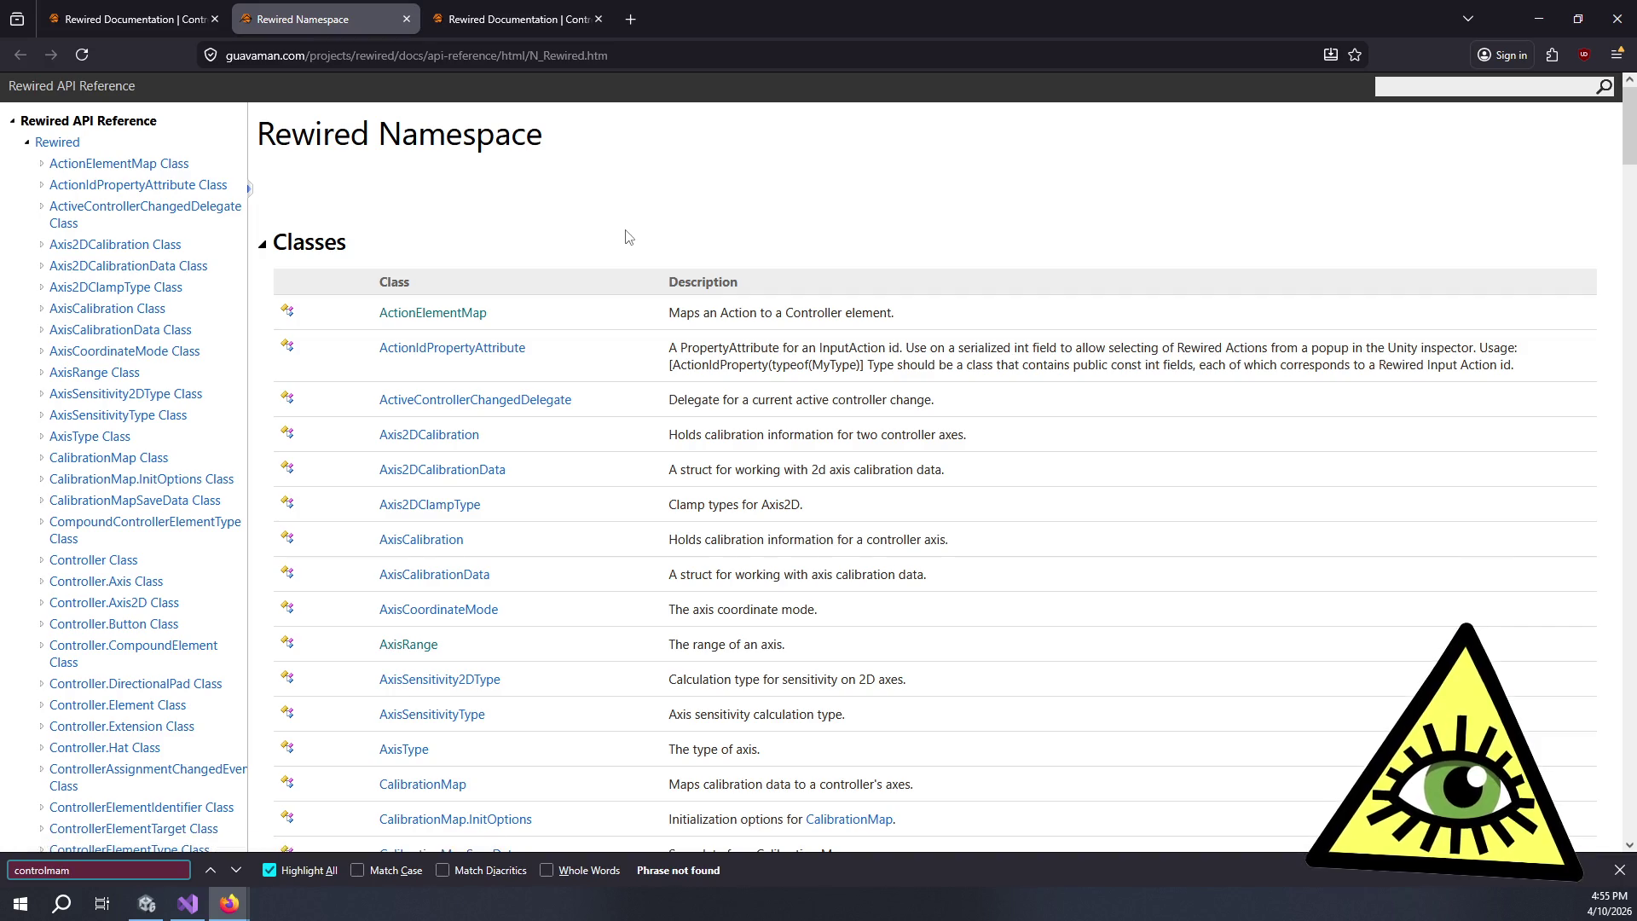
{"action": "left_click", "coordinate": [1469, 87]}
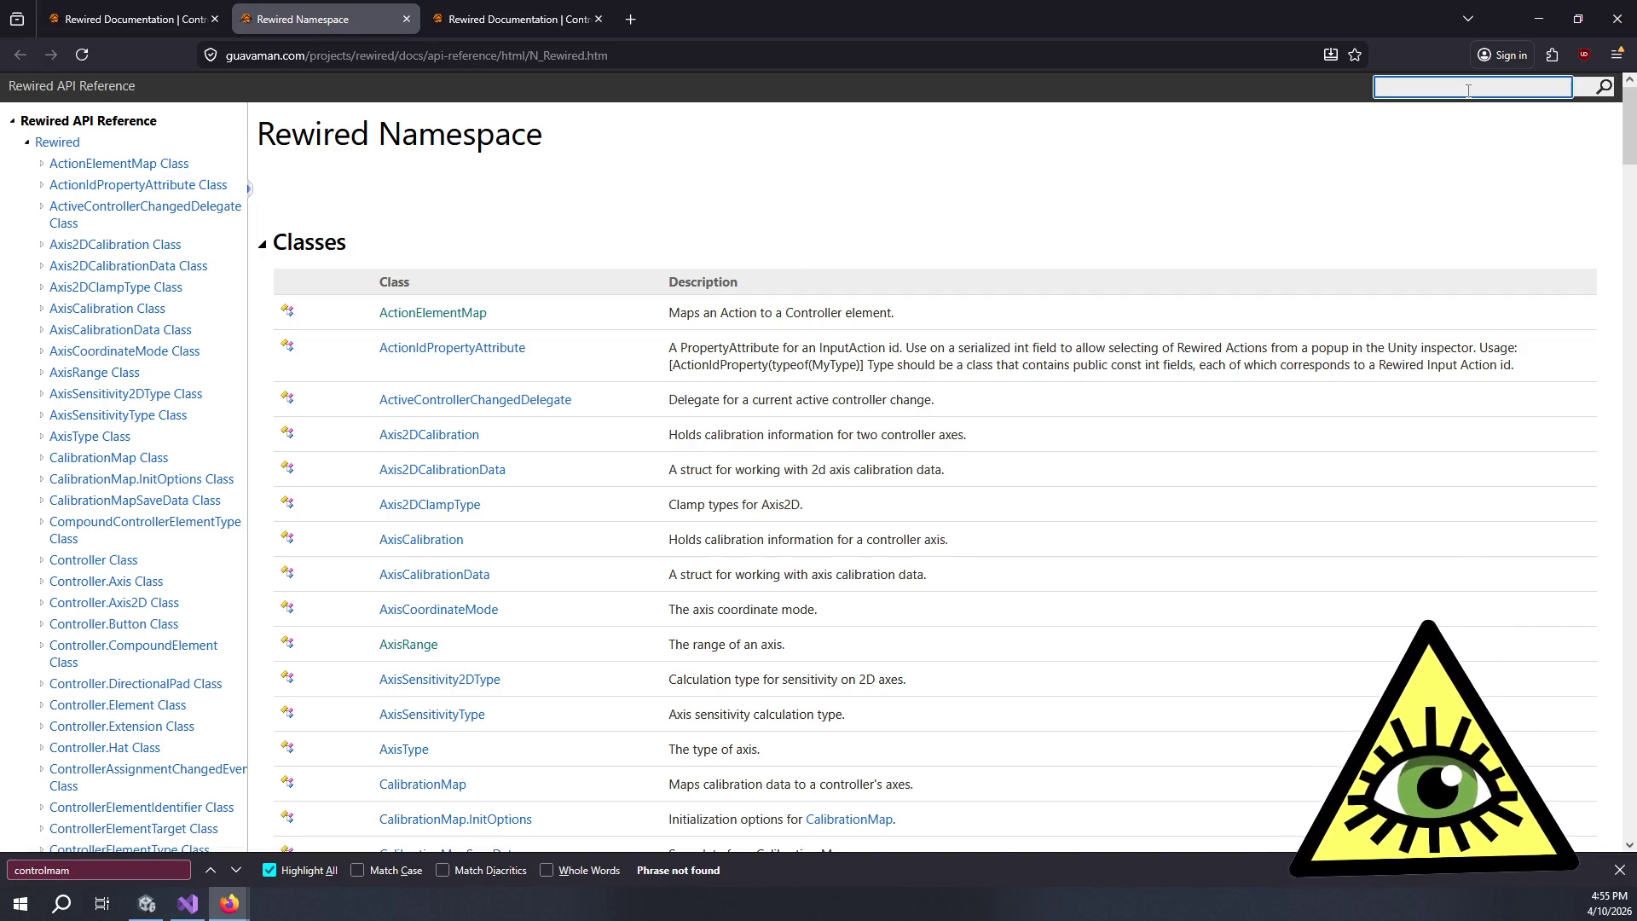
{"action": "type", "text": "controlmappe"}
{"action": "key", "text": "Return"}
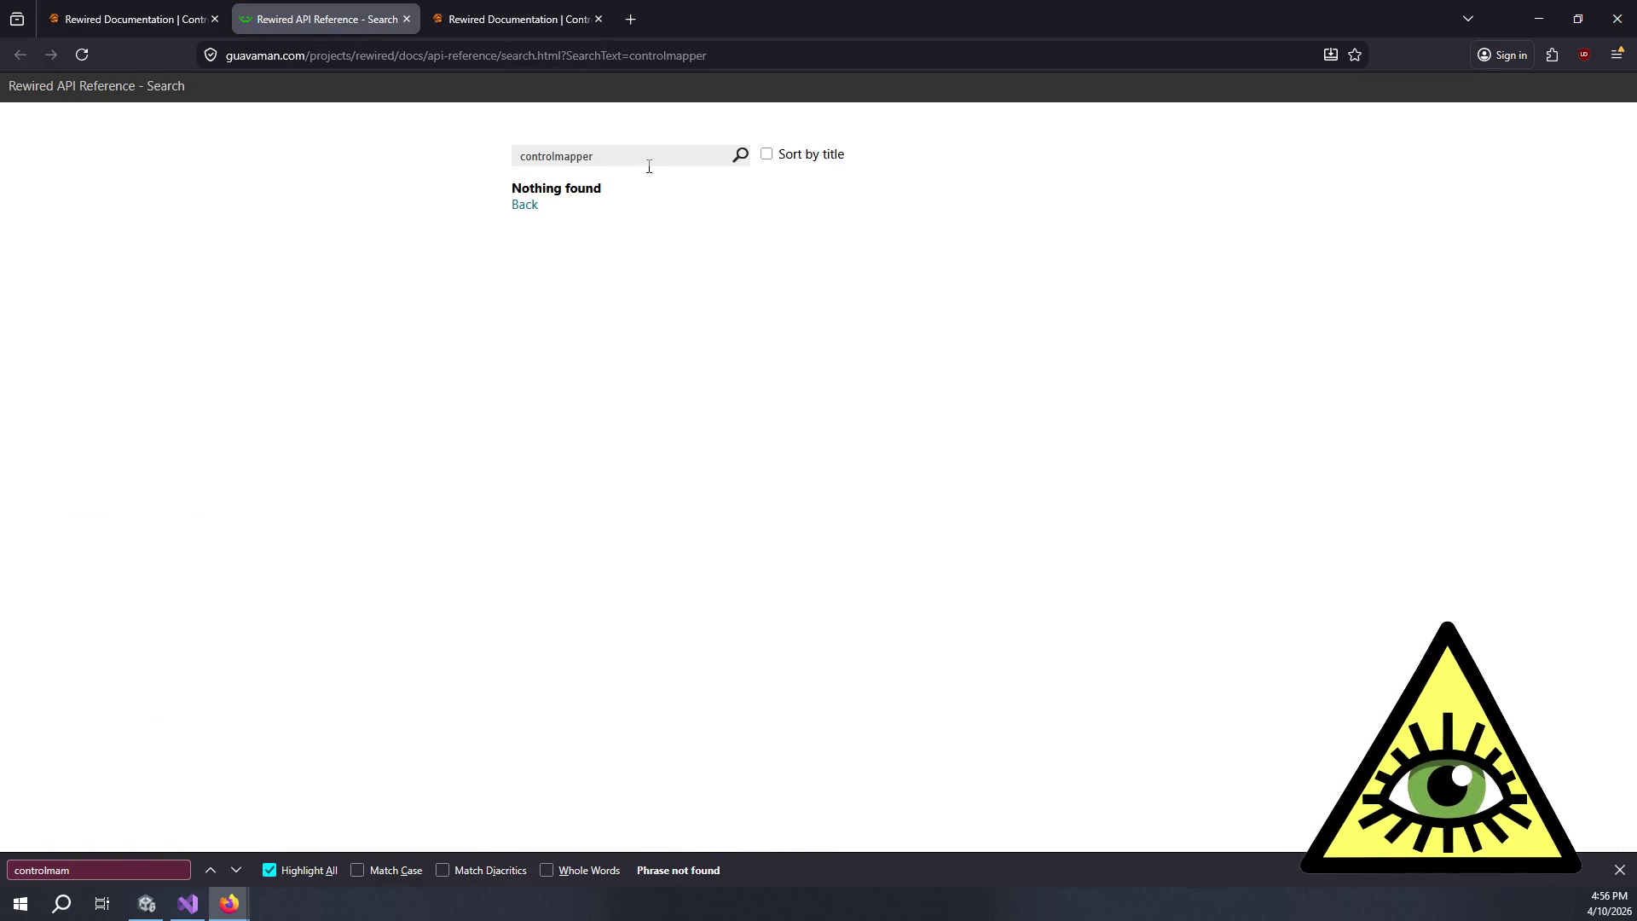
- Search the API reference for 'control mapper', then switch back to Unity
{"action": "left_click", "coordinate": [650, 157]}
{"action": "key", "text": "ctrl+a"}
{"action": "type", "text": "con"}
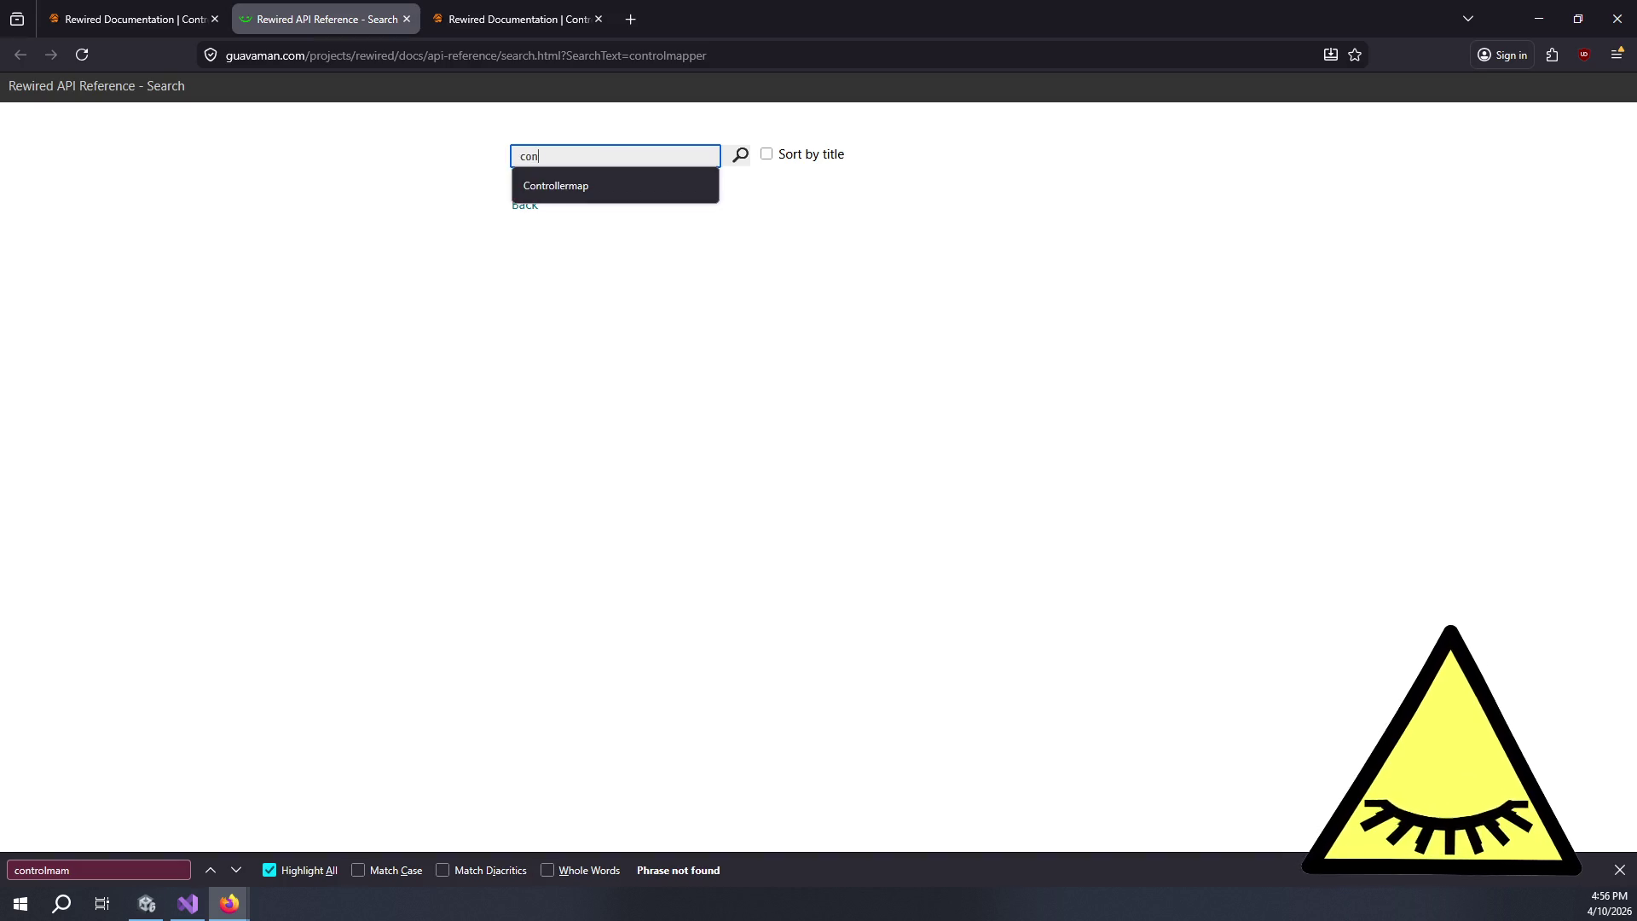
{"action": "type", "text": "trol mapper"}
{"action": "key", "text": "Return"}
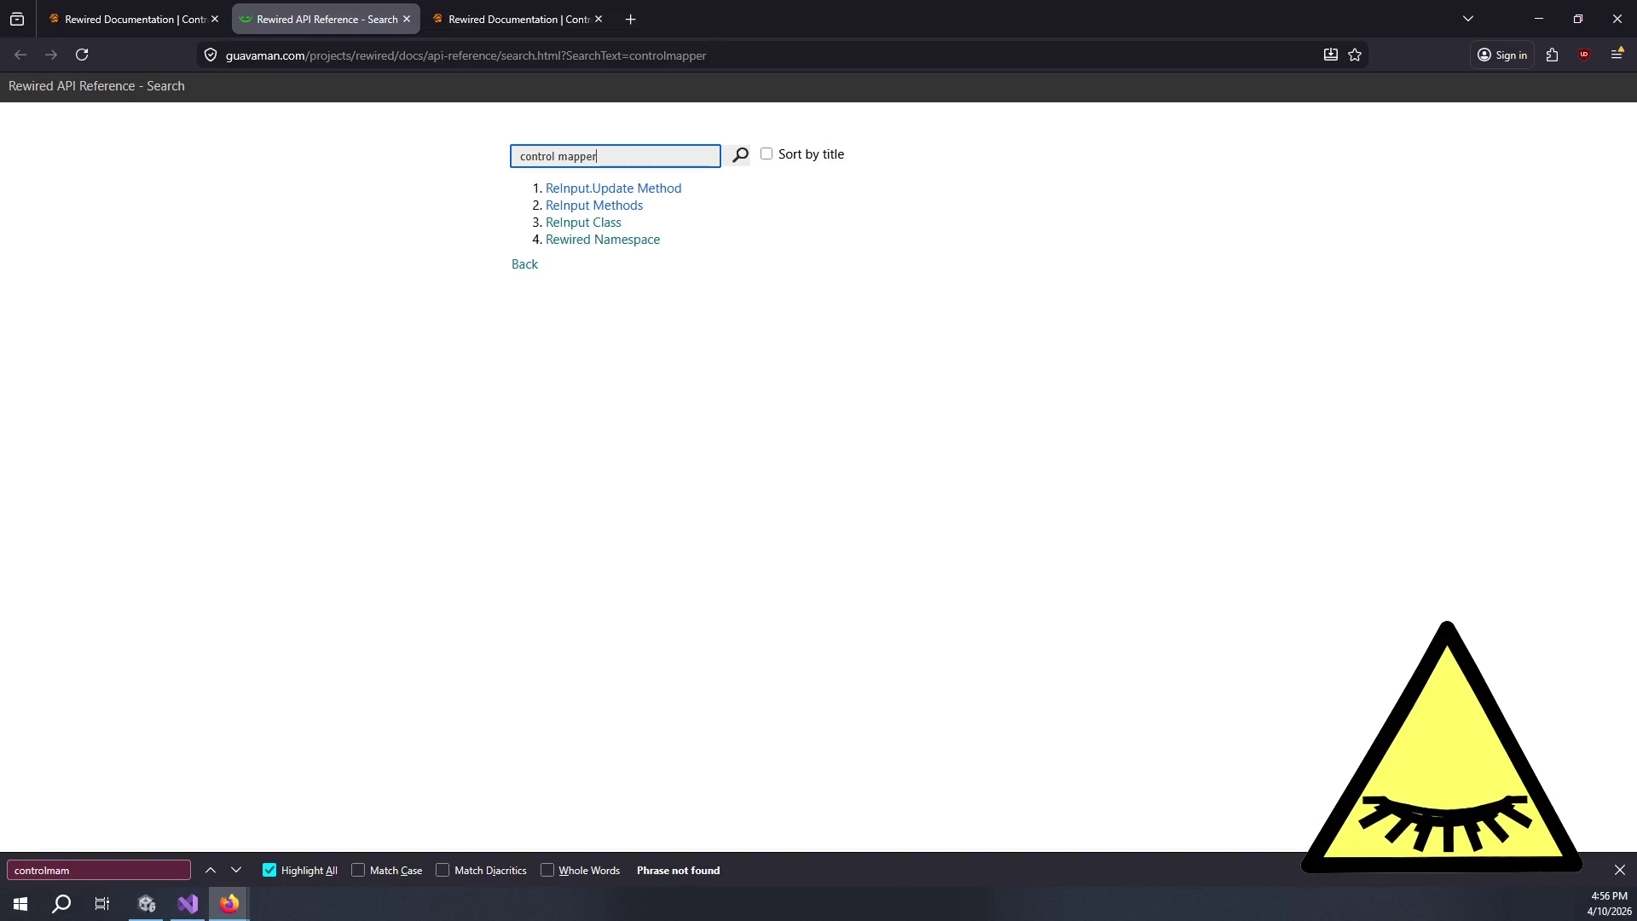
{"action": "key", "text": "alt+Tab"}
{"action": "scroll", "coordinate": [1411, 213], "scroll_direction": "up", "scroll_amount": 15}
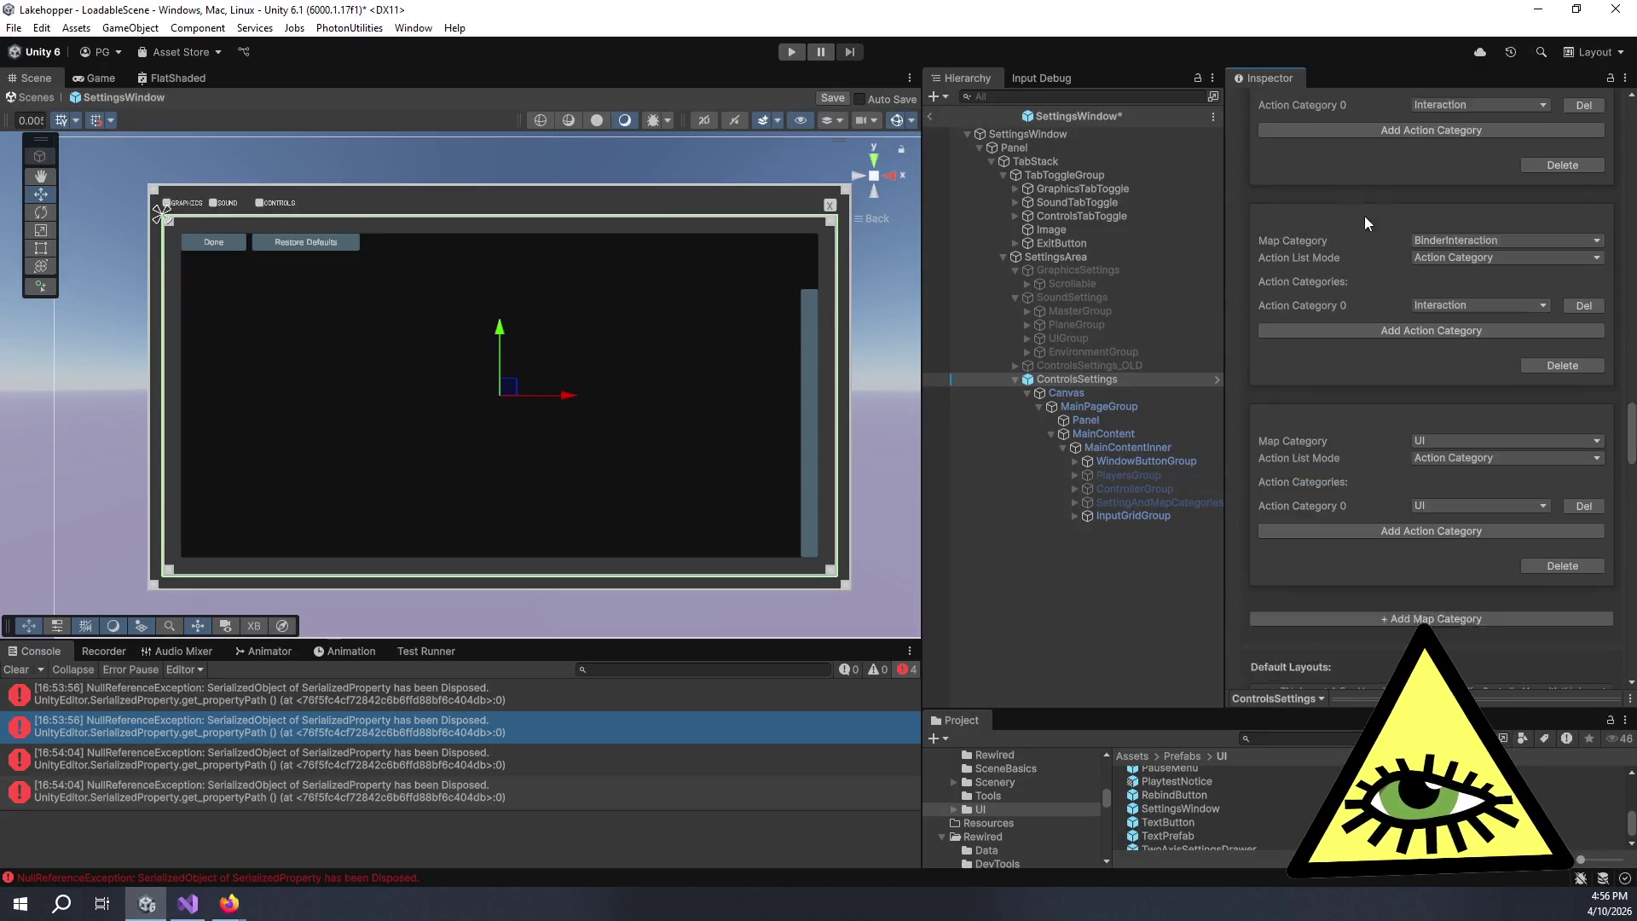
- Switch the ControlsSettings Inspector to Debug view, then return to the API search results
{"action": "scroll", "coordinate": [1343, 256], "scroll_direction": "down", "scroll_amount": 4}
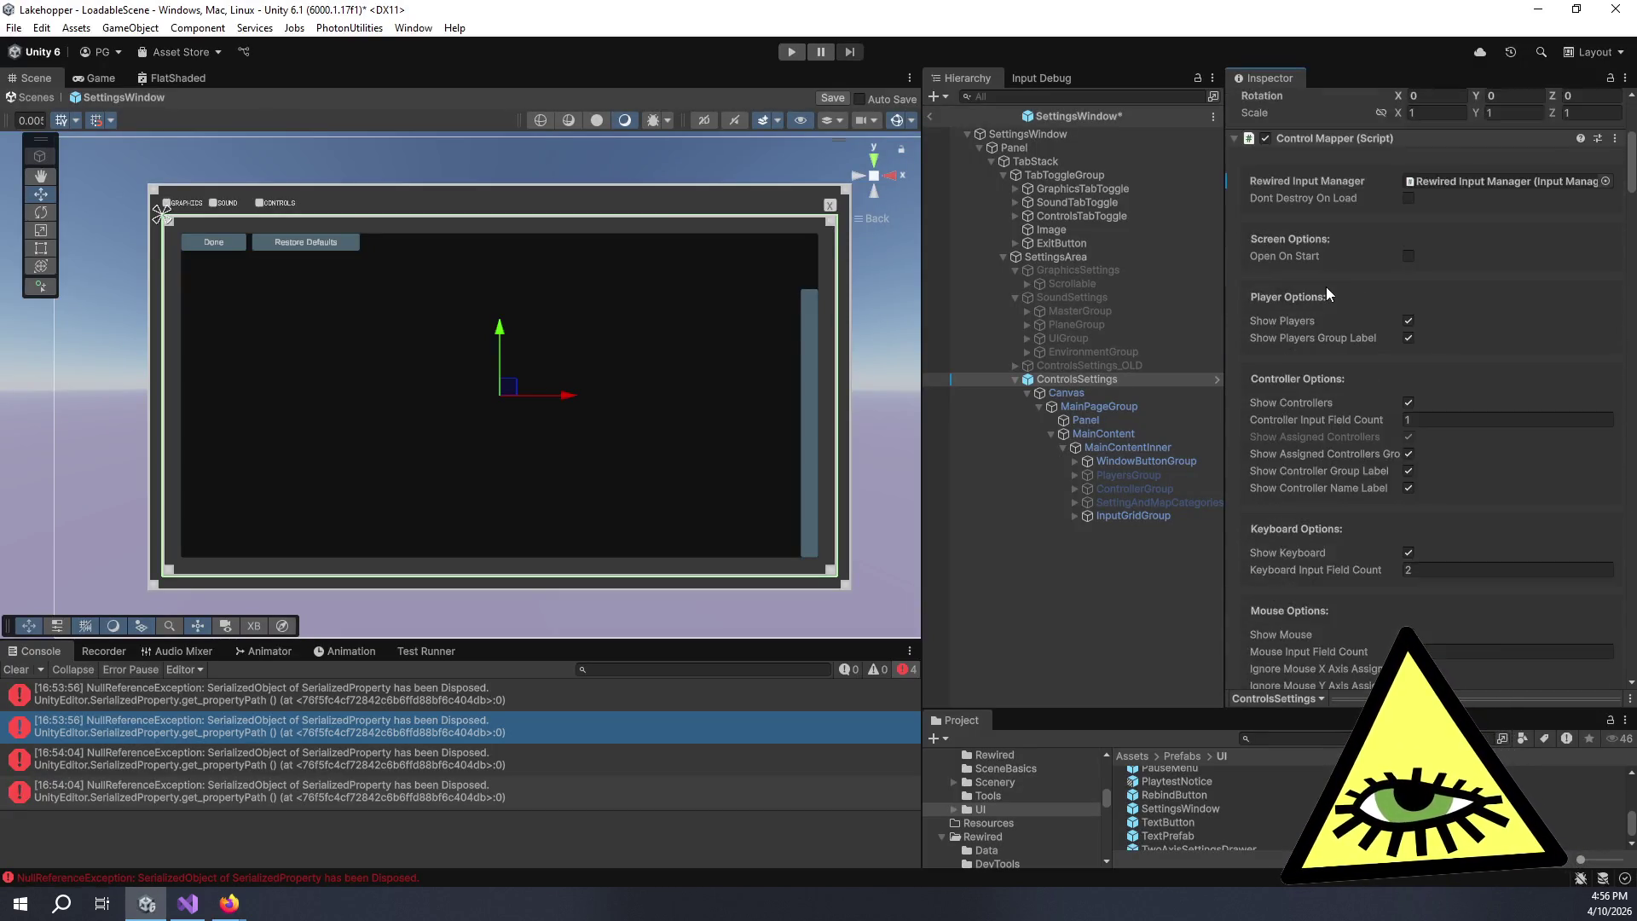
{"action": "scroll", "coordinate": [1327, 286], "scroll_direction": "up", "scroll_amount": 4}
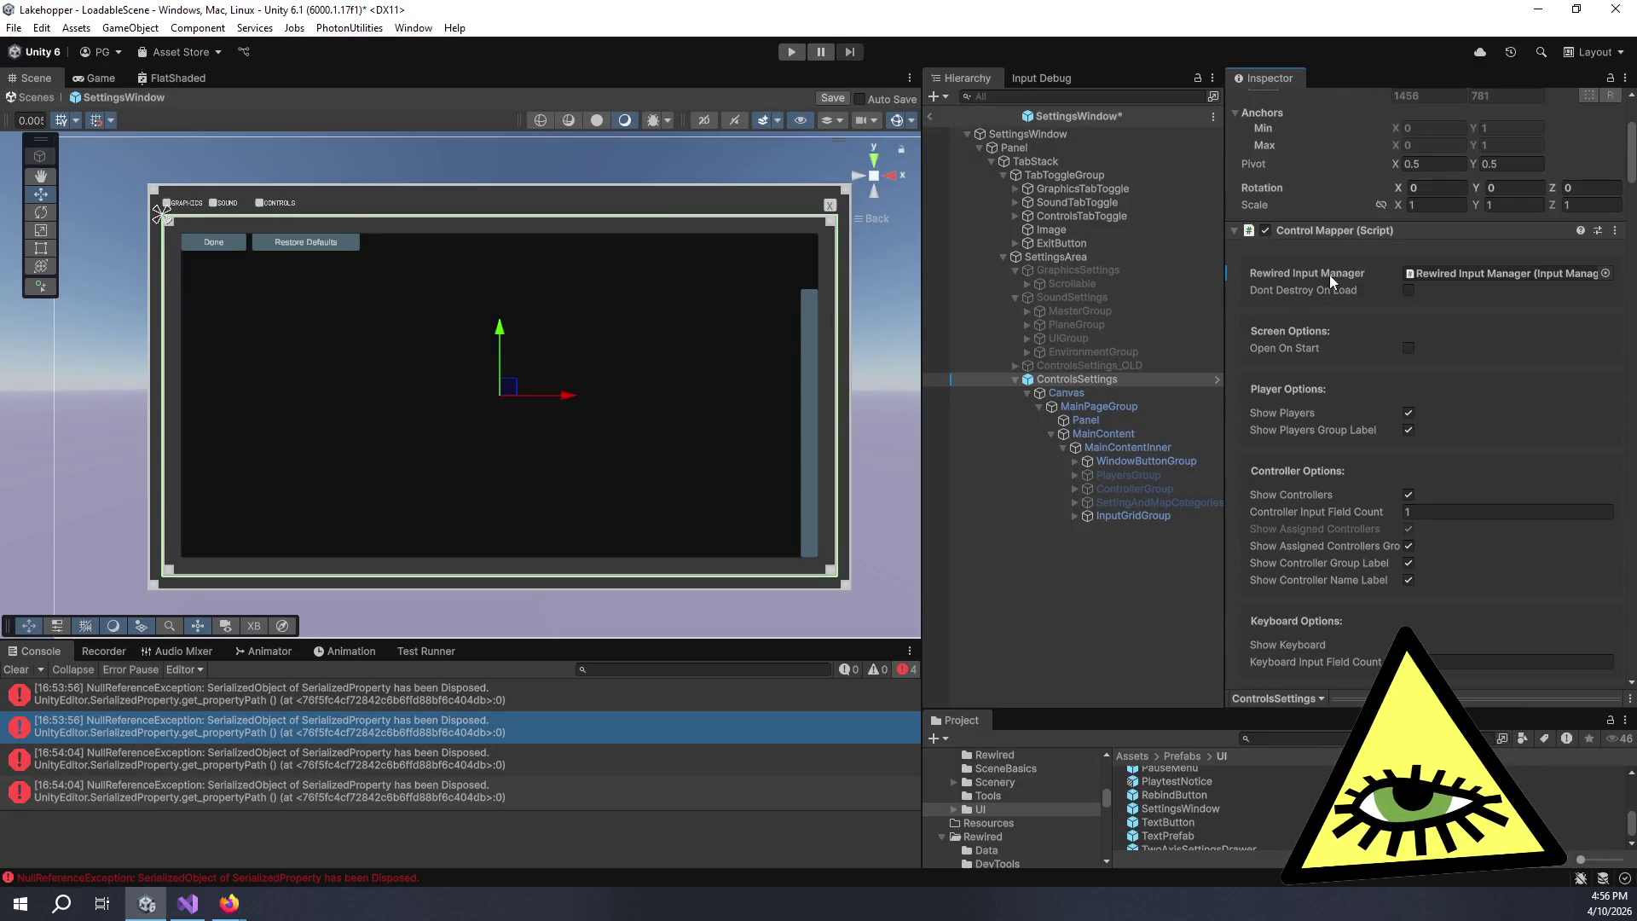
{"action": "left_click", "coordinate": [1624, 77]}
{"action": "left_click", "coordinate": [1511, 161]}
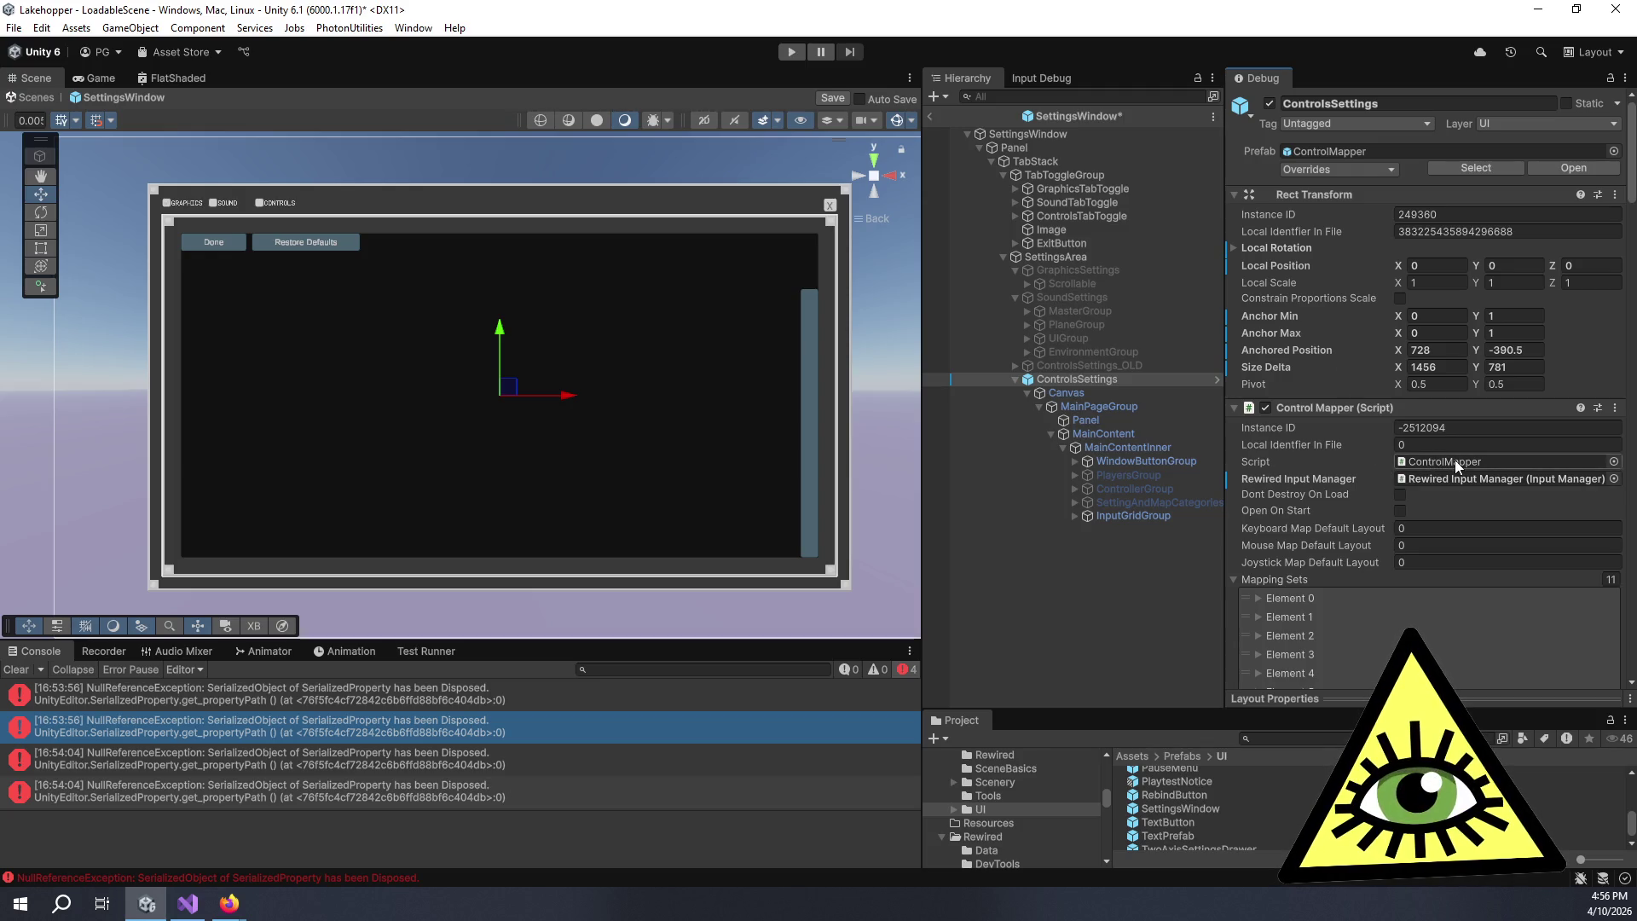
{"action": "key", "text": "alt+Tab"}
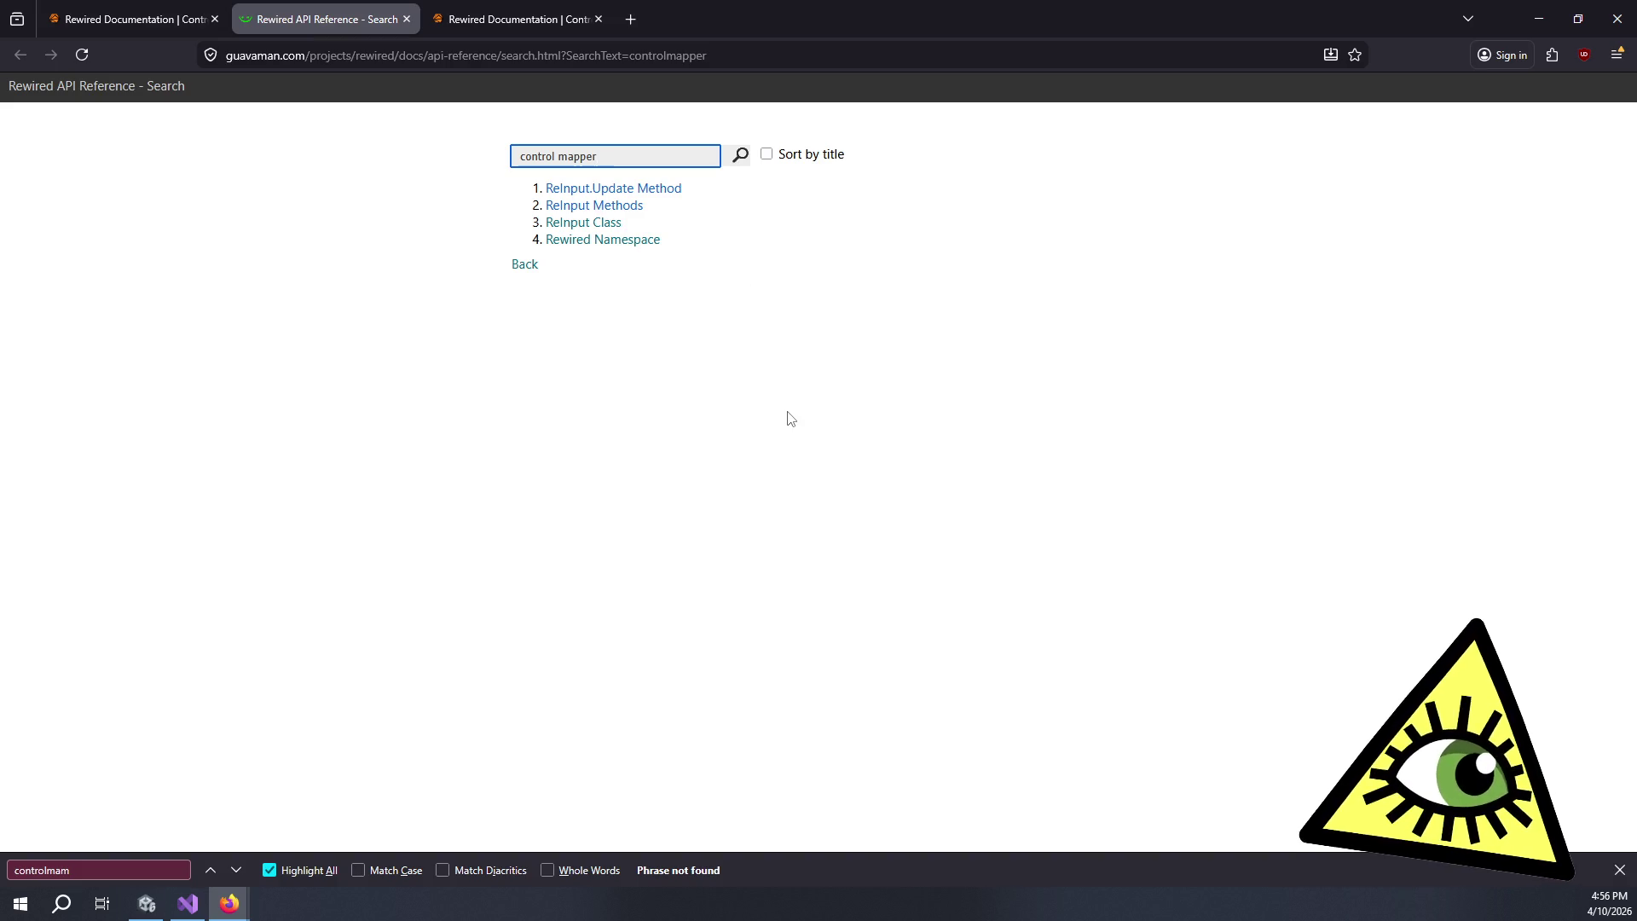
- Select the search query, then return to Unity showing raw fields like _mappingSets
{"action": "key", "text": "ctrl+a"}
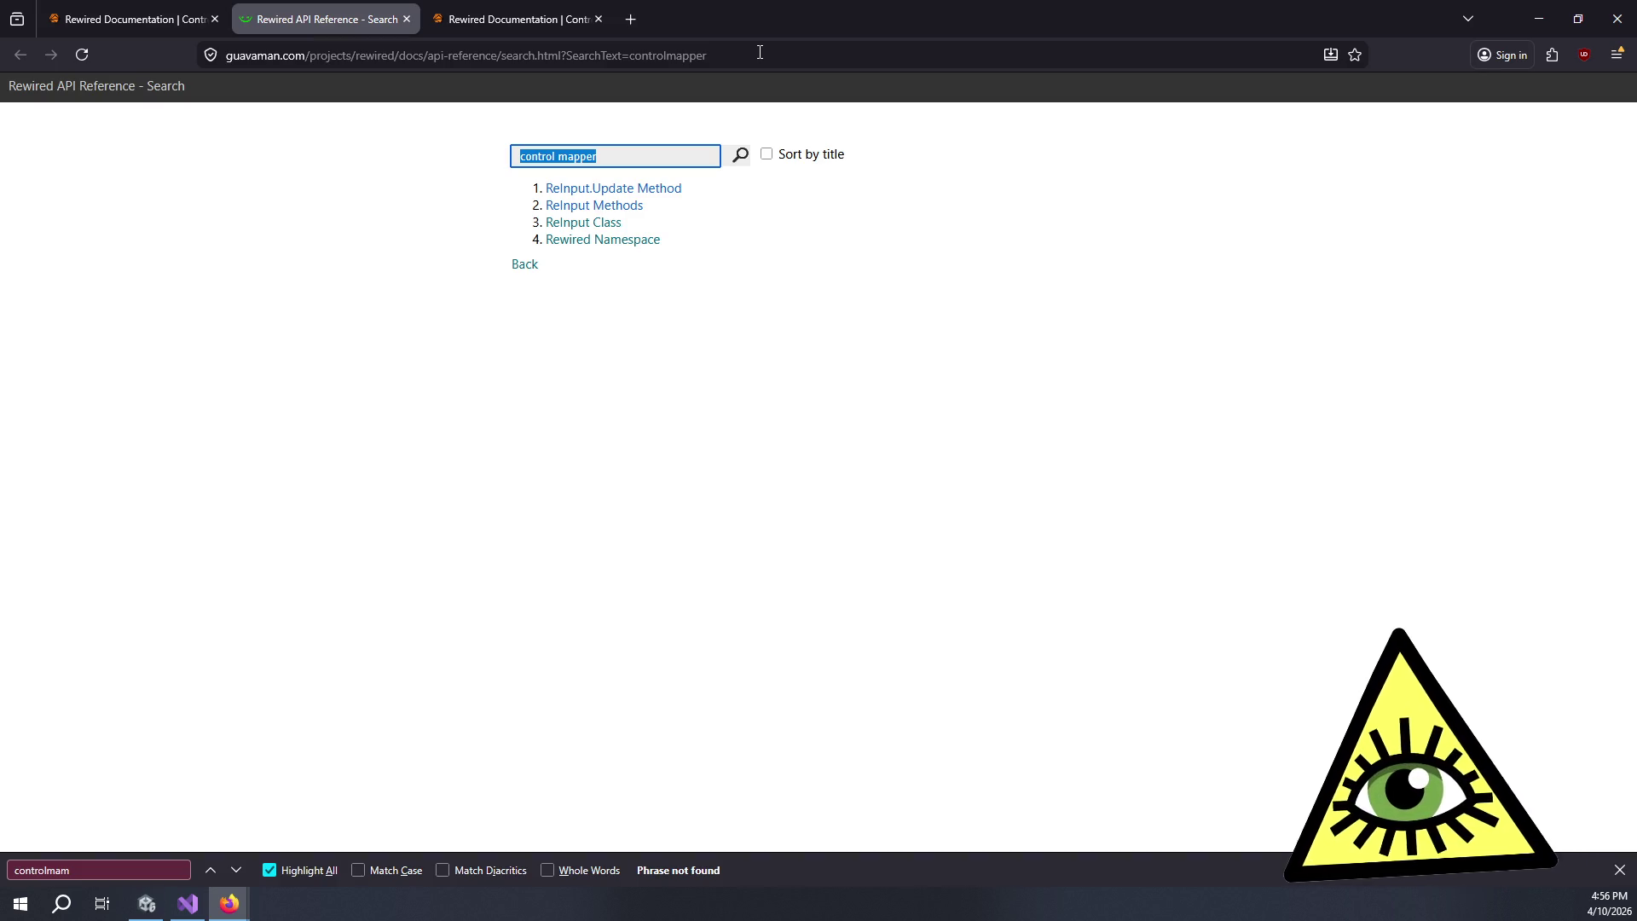
{"action": "key", "text": "alt+Tab"}
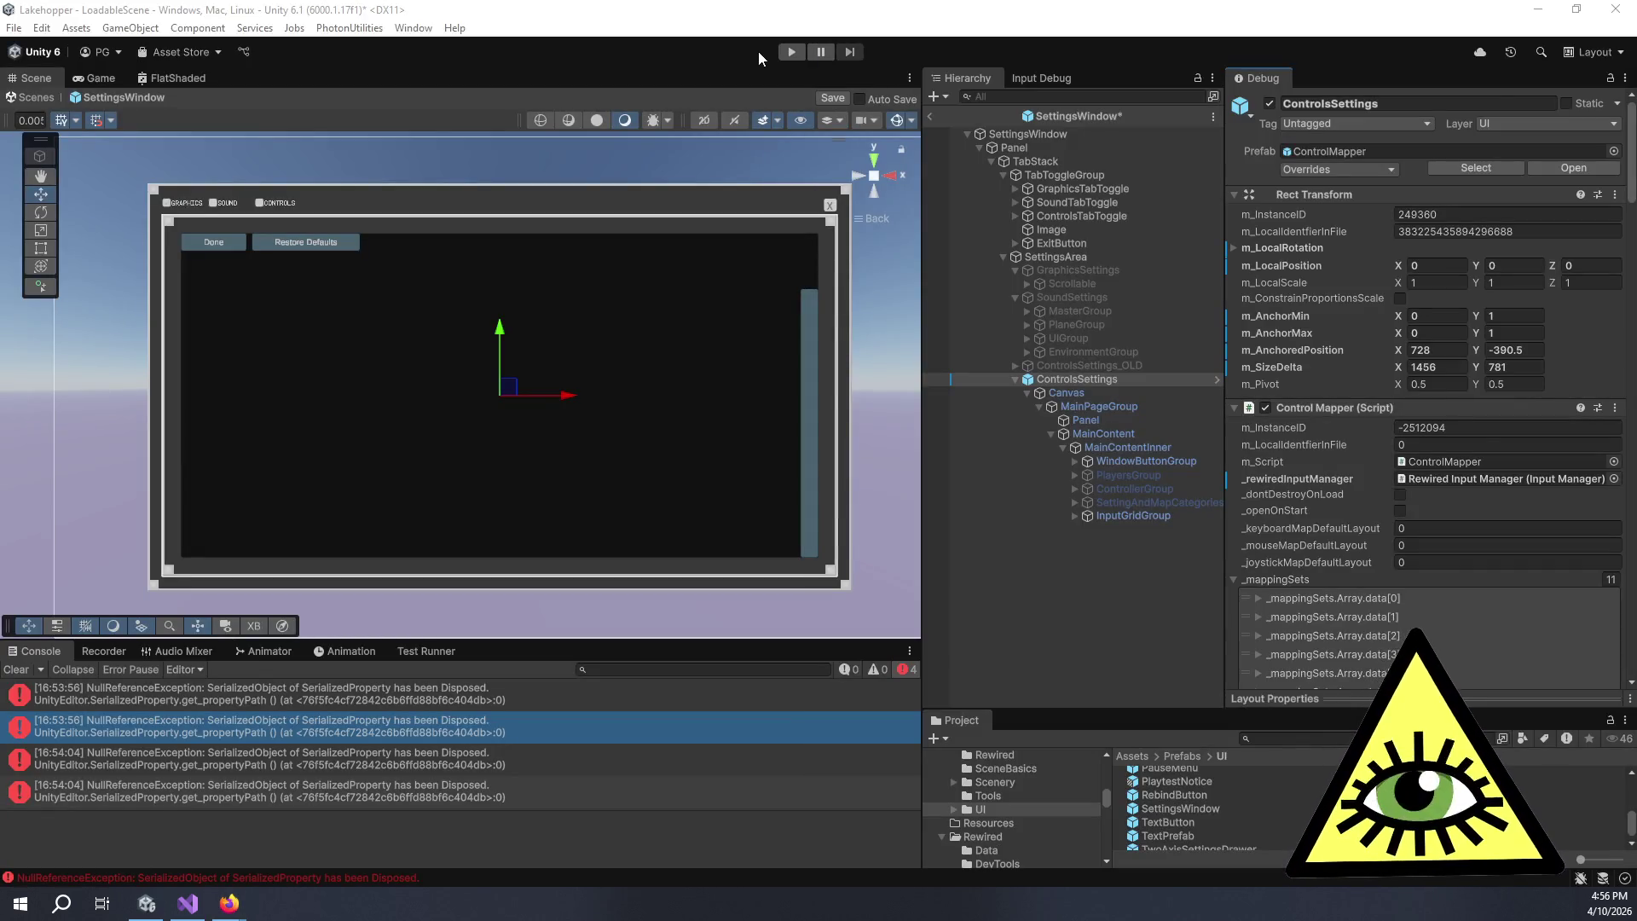
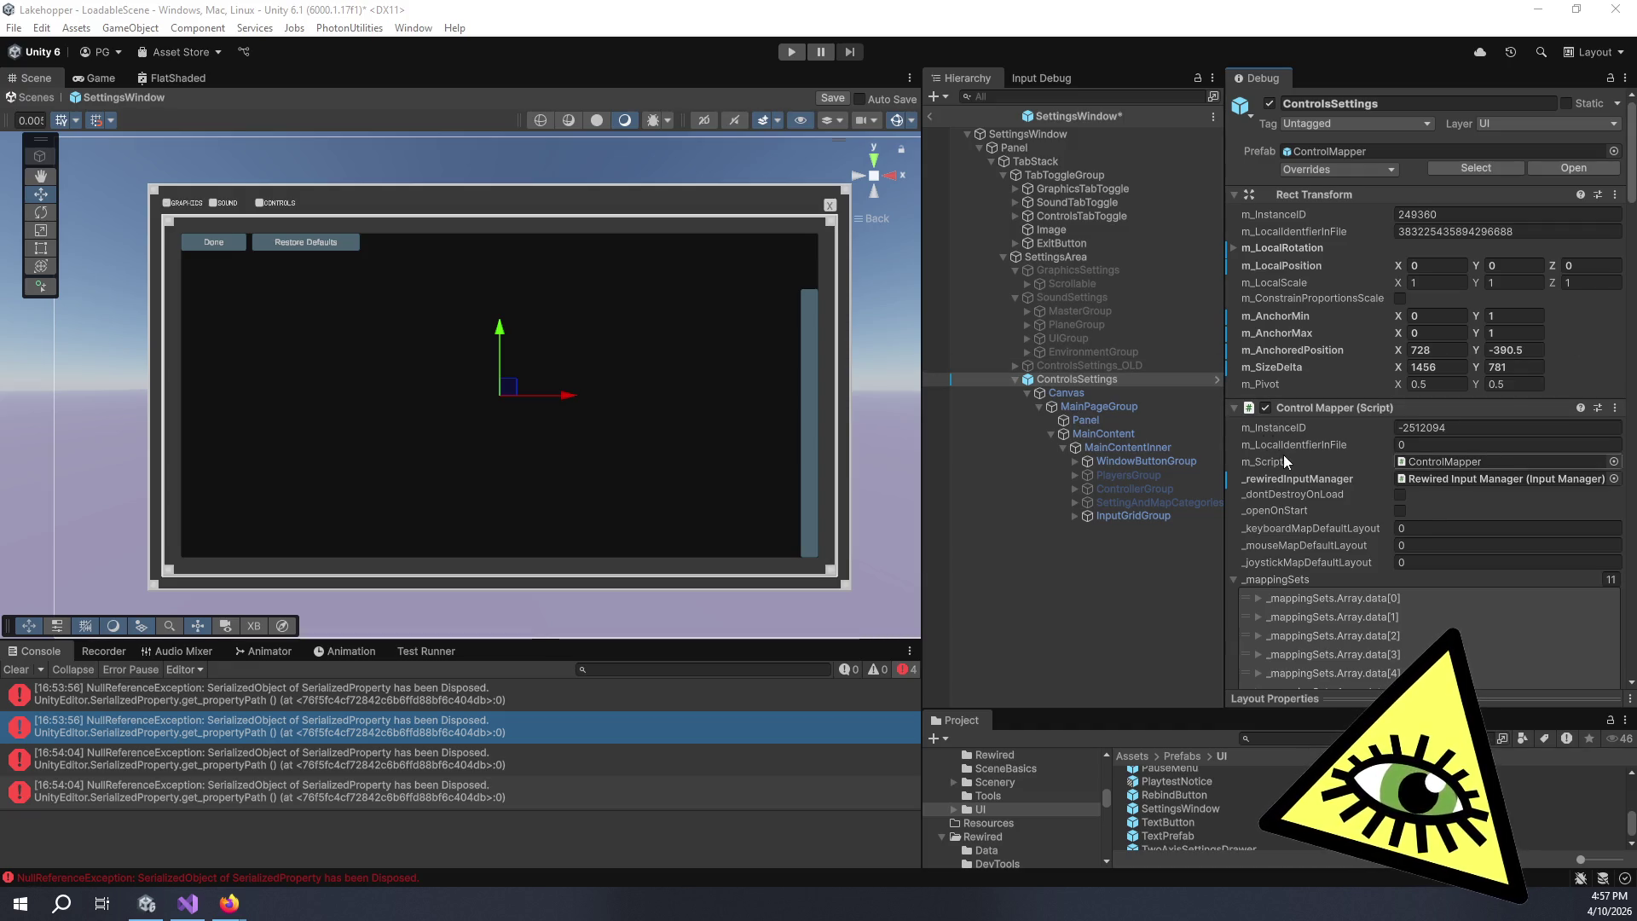
- Switch the ControlsSettings Inspector from Debug to Normal view
{"action": "scroll", "coordinate": [1284, 452], "scroll_direction": "down", "scroll_amount": 3}
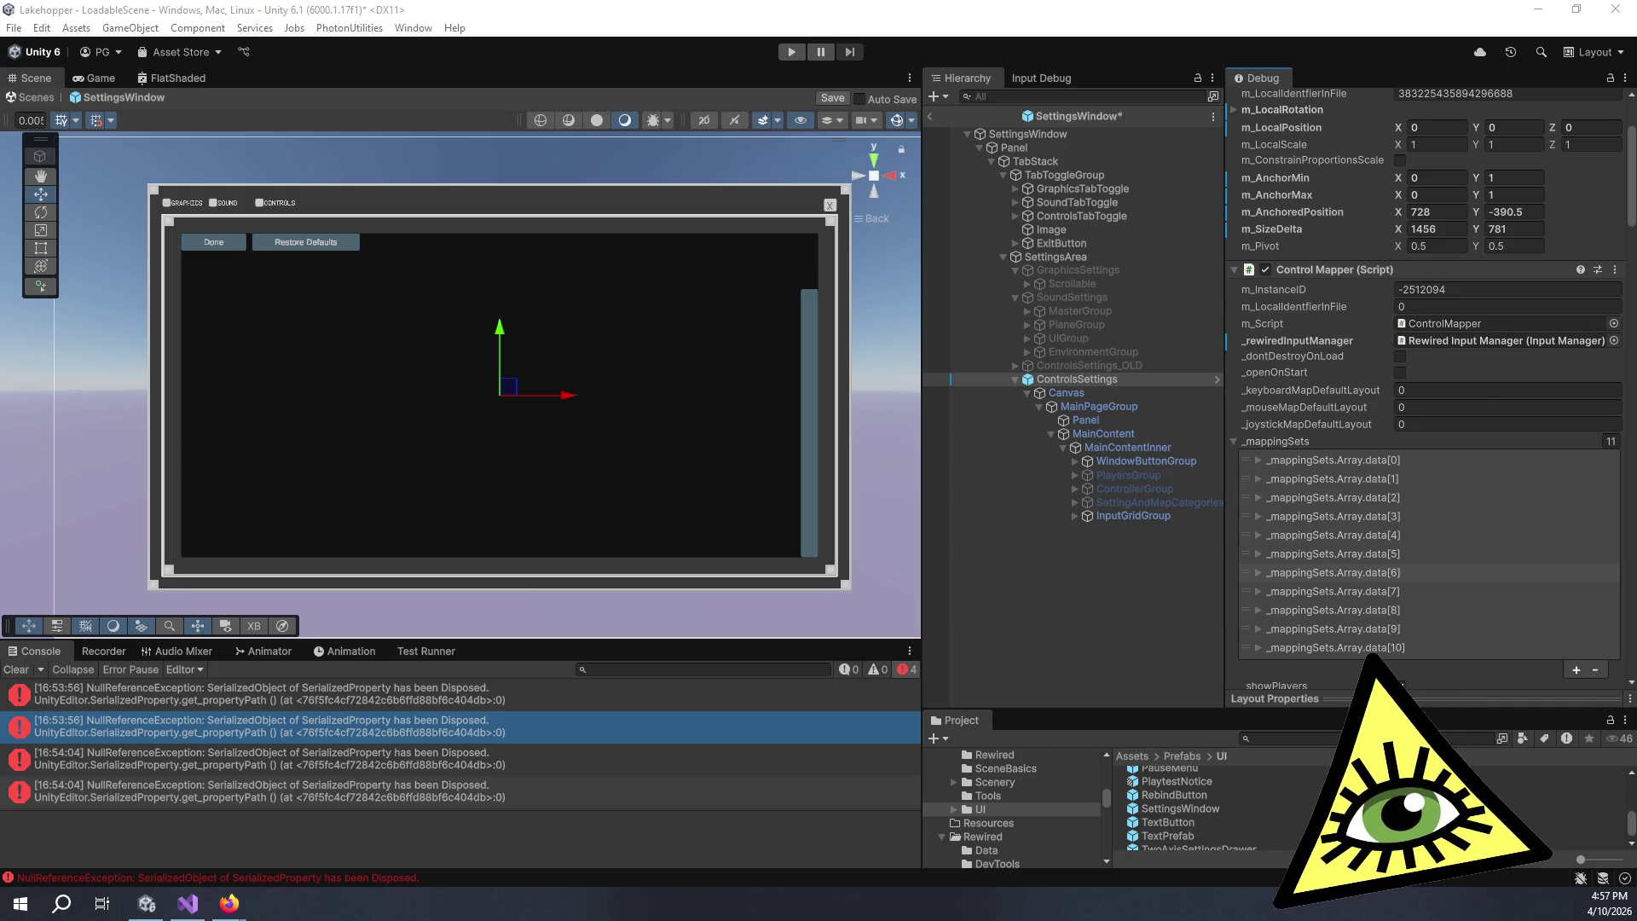
{"action": "scroll", "coordinate": [1338, 371], "scroll_direction": "down", "scroll_amount": 4}
{"action": "scroll", "coordinate": [1332, 380], "scroll_direction": "down", "scroll_amount": 2}
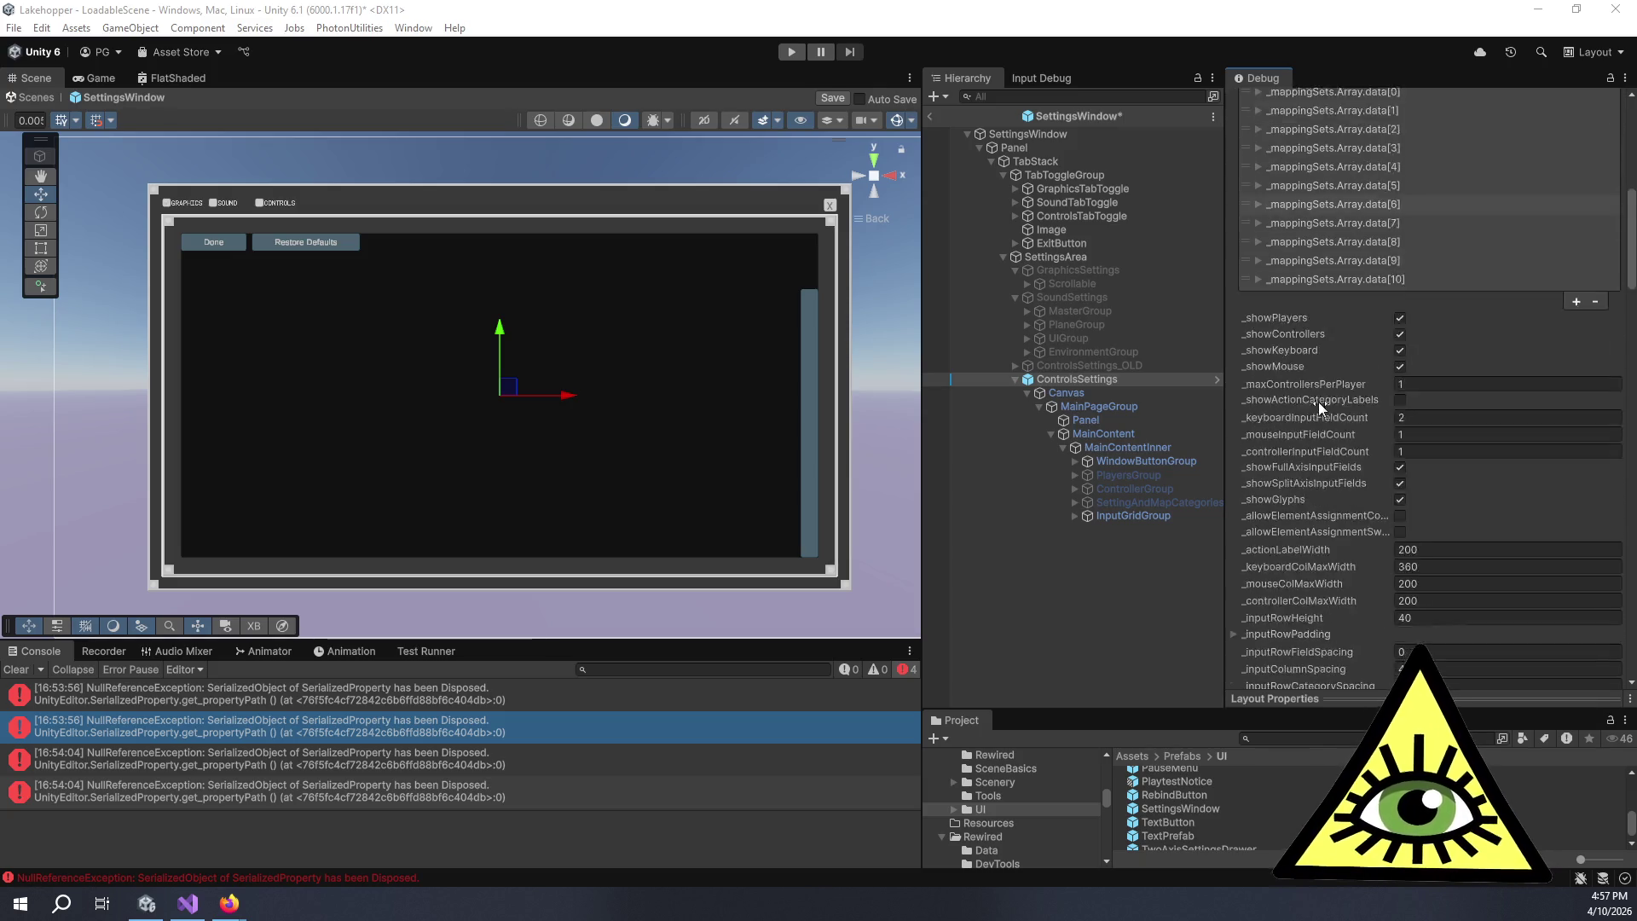
{"action": "scroll", "coordinate": [1318, 402], "scroll_direction": "up", "scroll_amount": 3}
{"action": "scroll", "coordinate": [1320, 385], "scroll_direction": "up", "scroll_amount": 4}
{"action": "scroll", "coordinate": [1374, 319], "scroll_direction": "up", "scroll_amount": 2}
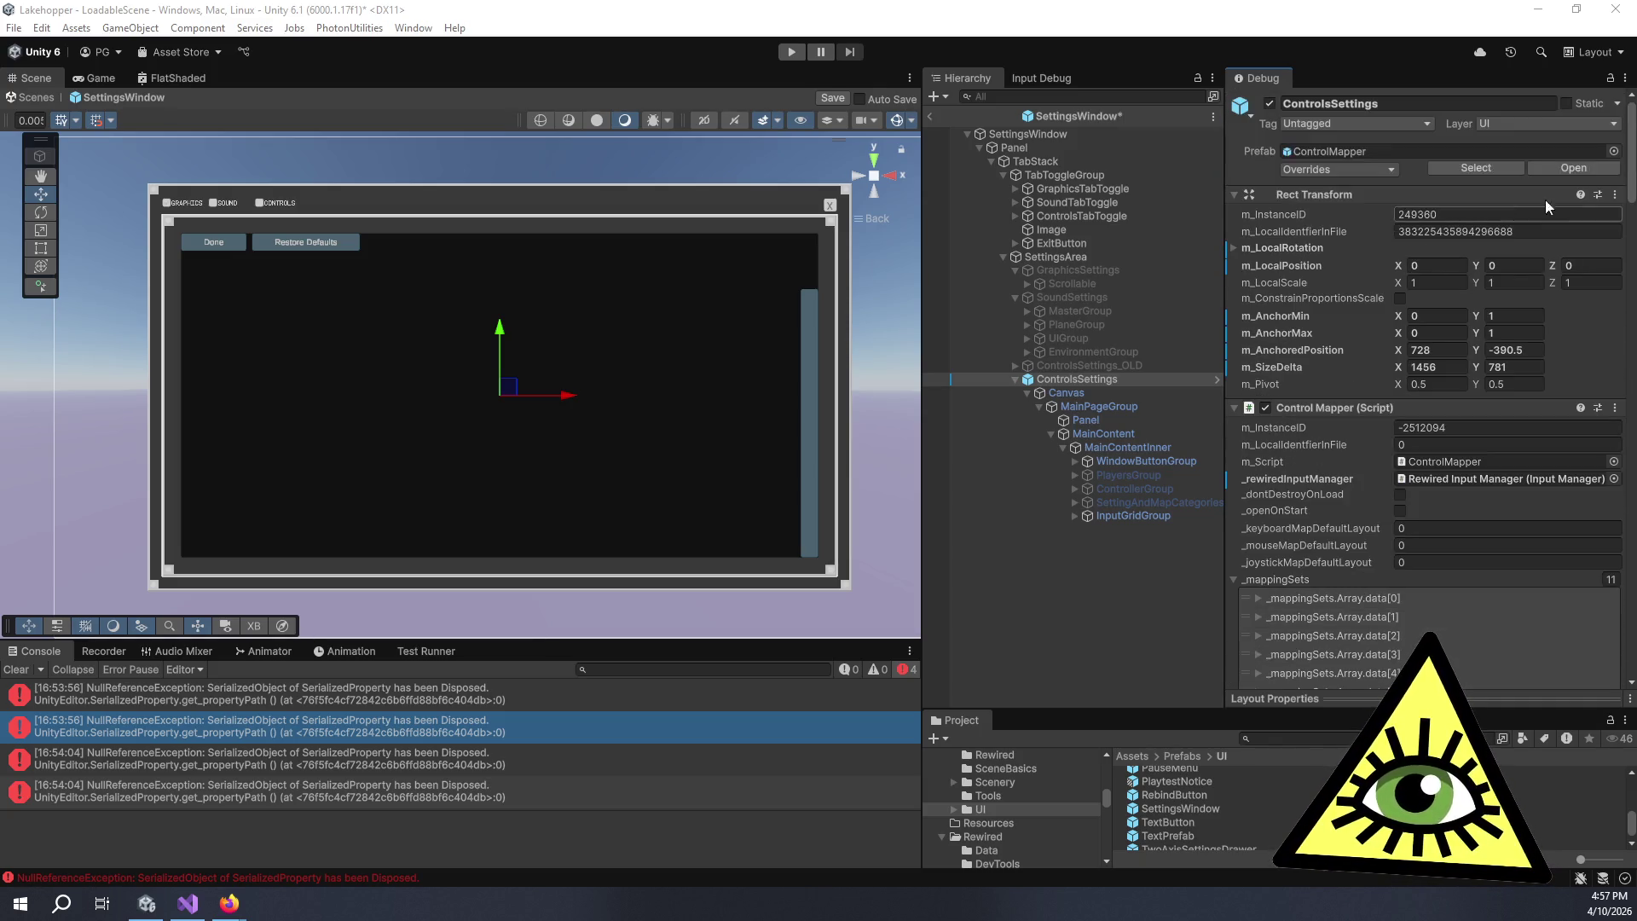
{"action": "left_click", "coordinate": [1625, 77]}
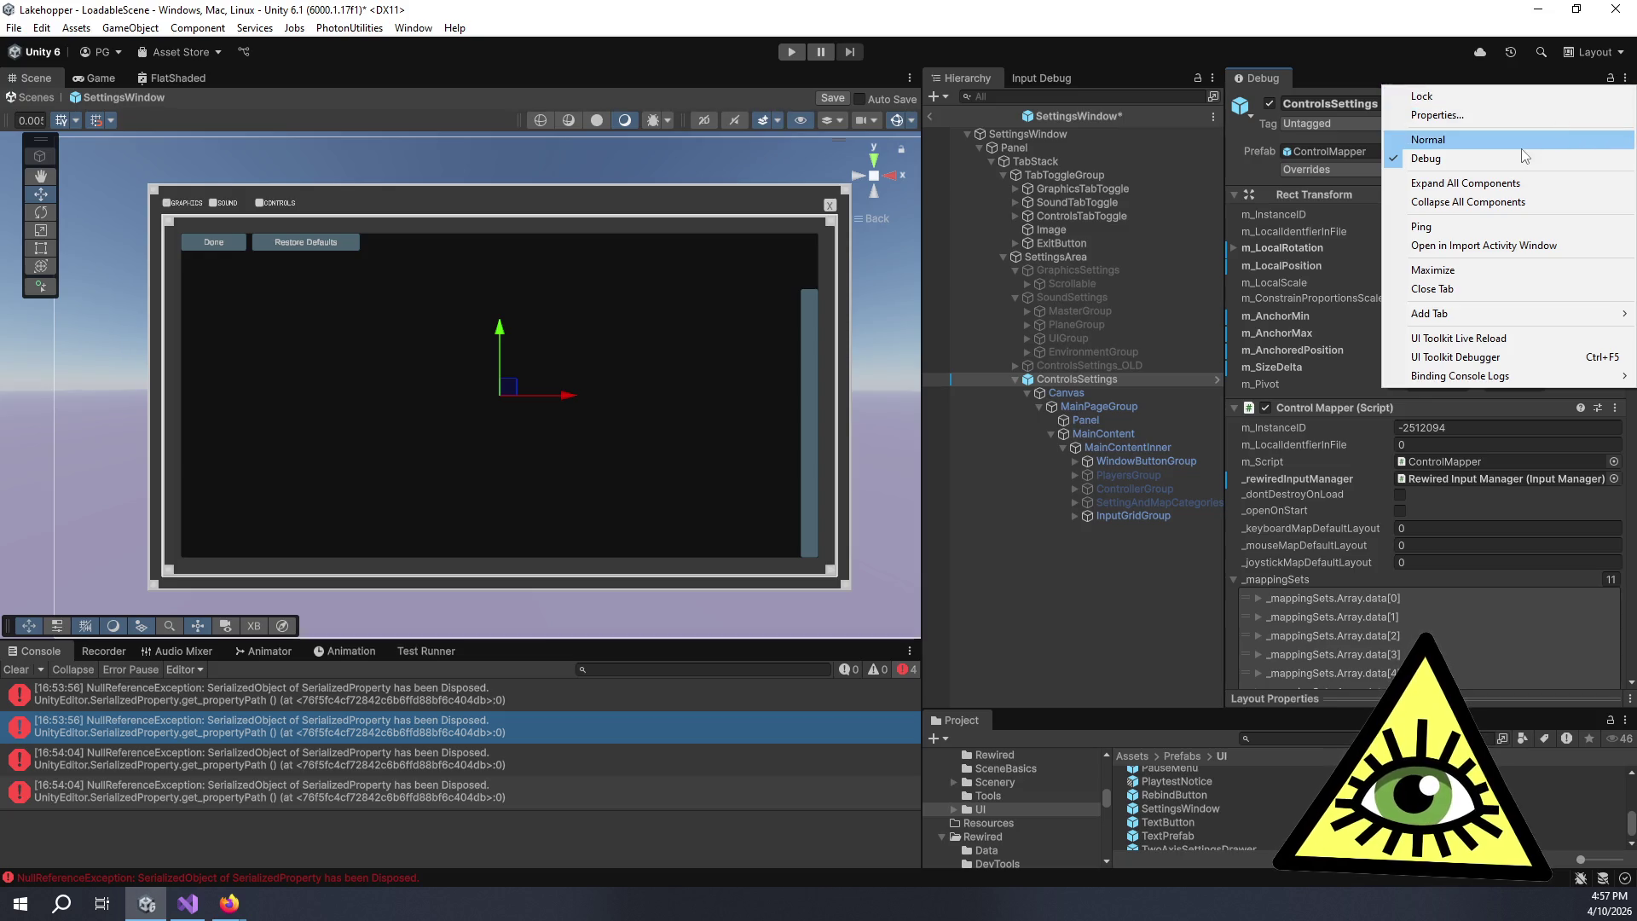
{"action": "left_click", "coordinate": [1518, 141]}
- Scroll through the Control Mapper settings and expand WindowButtonGroup in the Hierarchy
{"action": "scroll", "coordinate": [1322, 366], "scroll_direction": "down", "scroll_amount": 3}
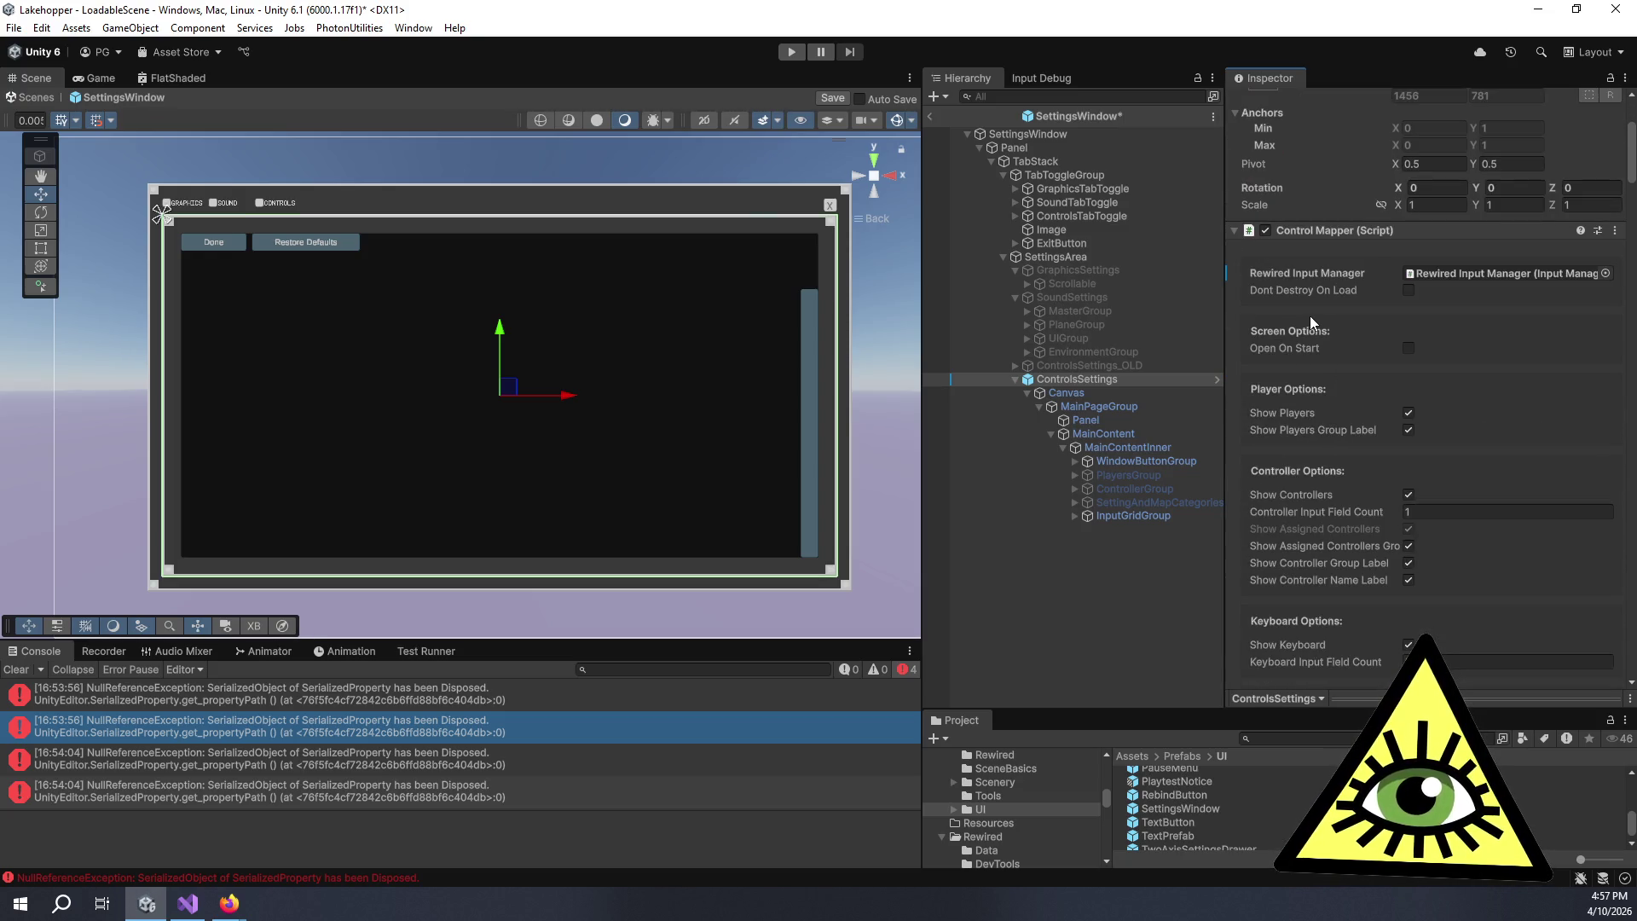
{"action": "scroll", "coordinate": [1322, 373], "scroll_direction": "down", "scroll_amount": 10}
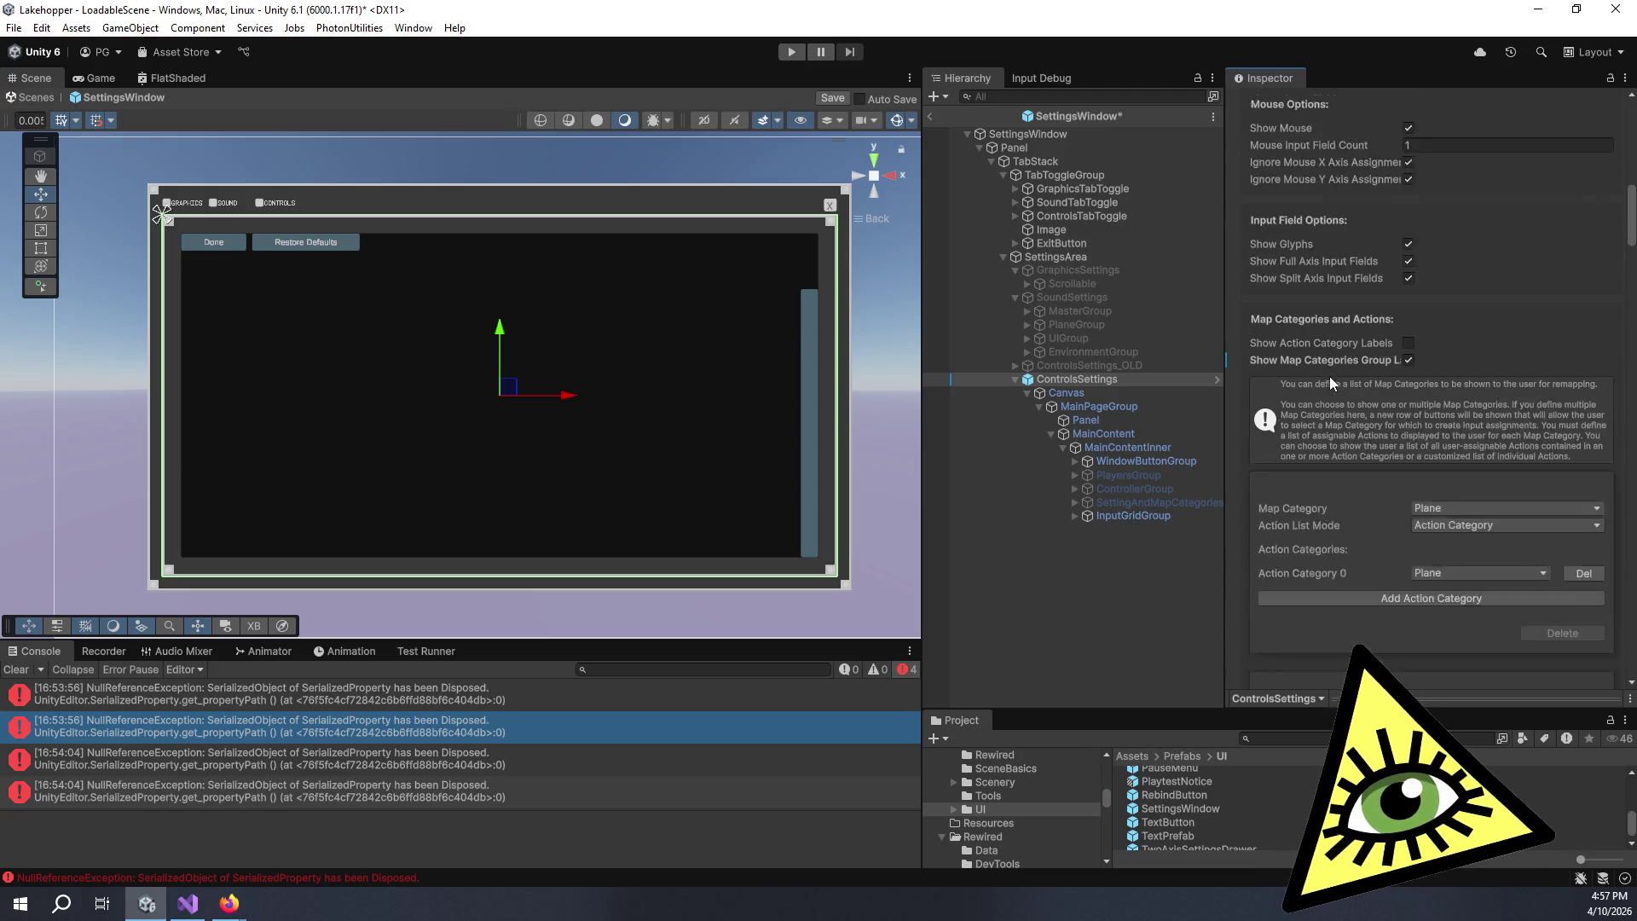
{"action": "scroll", "coordinate": [1329, 376], "scroll_direction": "down", "scroll_amount": 8}
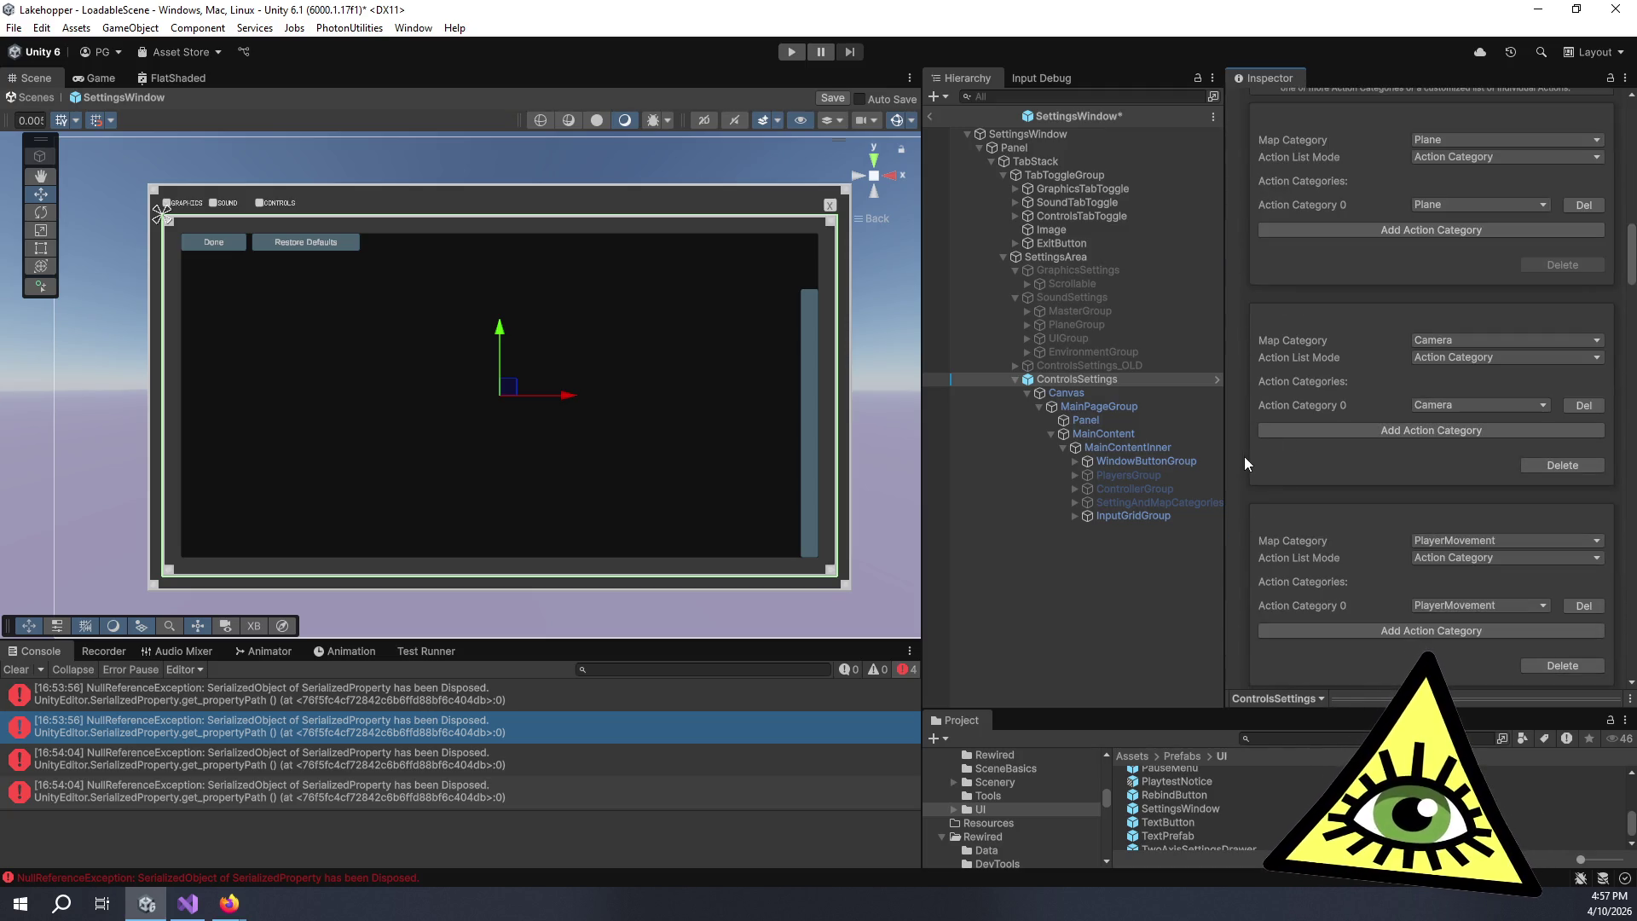
{"action": "scroll", "coordinate": [1245, 458], "scroll_direction": "down", "scroll_amount": 10}
{"action": "scroll", "coordinate": [1245, 474], "scroll_direction": "down", "scroll_amount": 15}
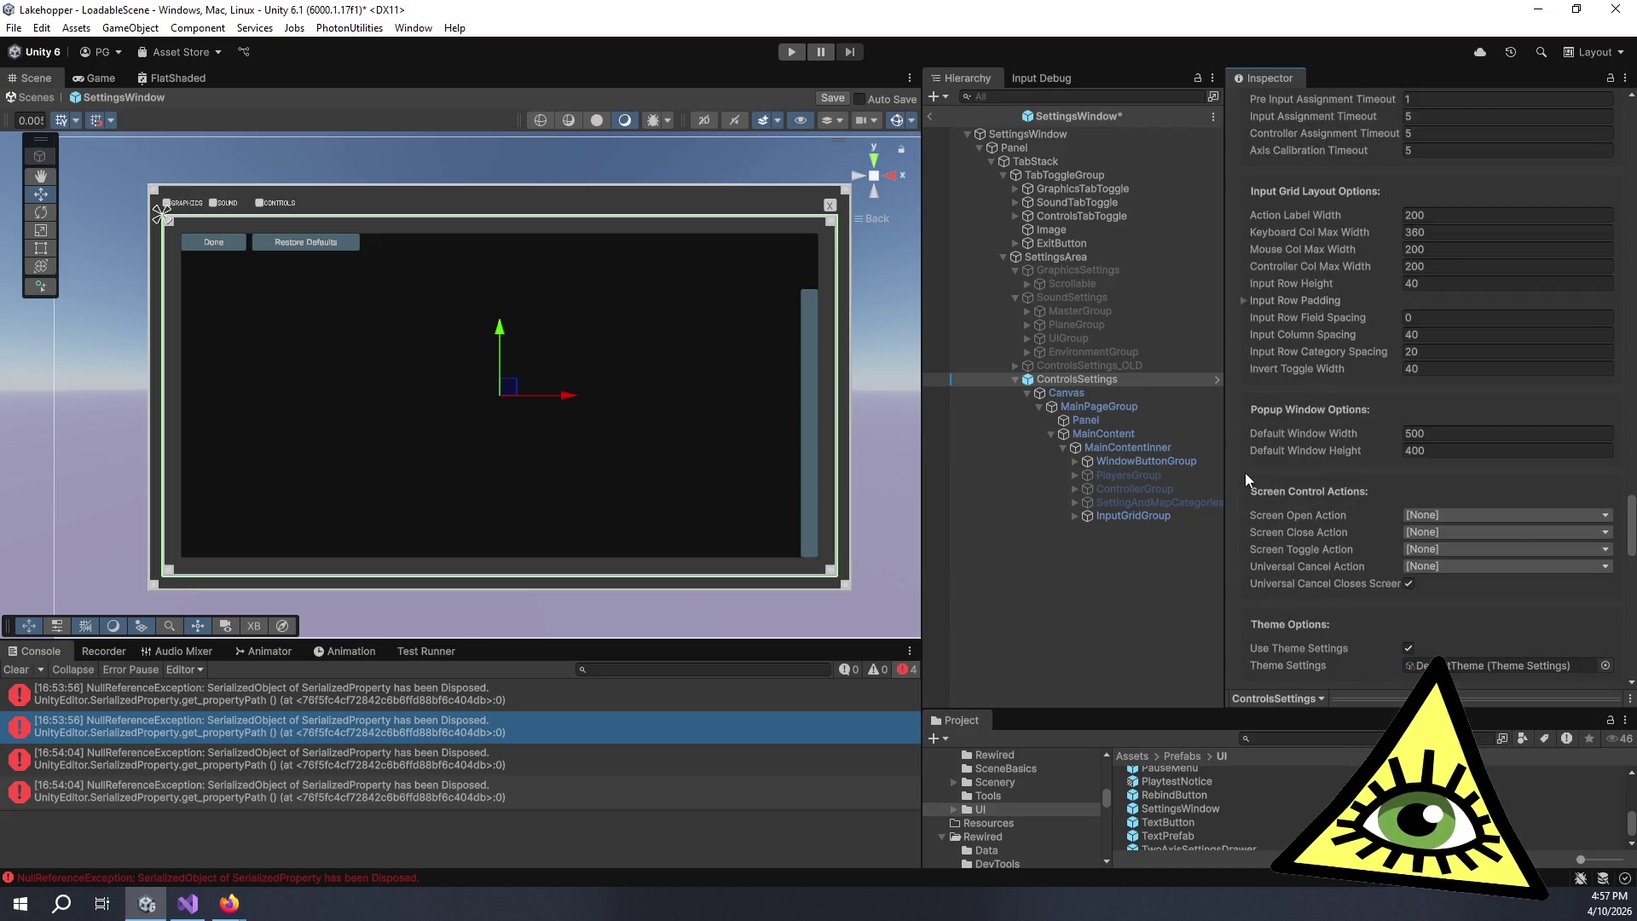
{"action": "scroll", "coordinate": [1245, 472], "scroll_direction": "down", "scroll_amount": 20}
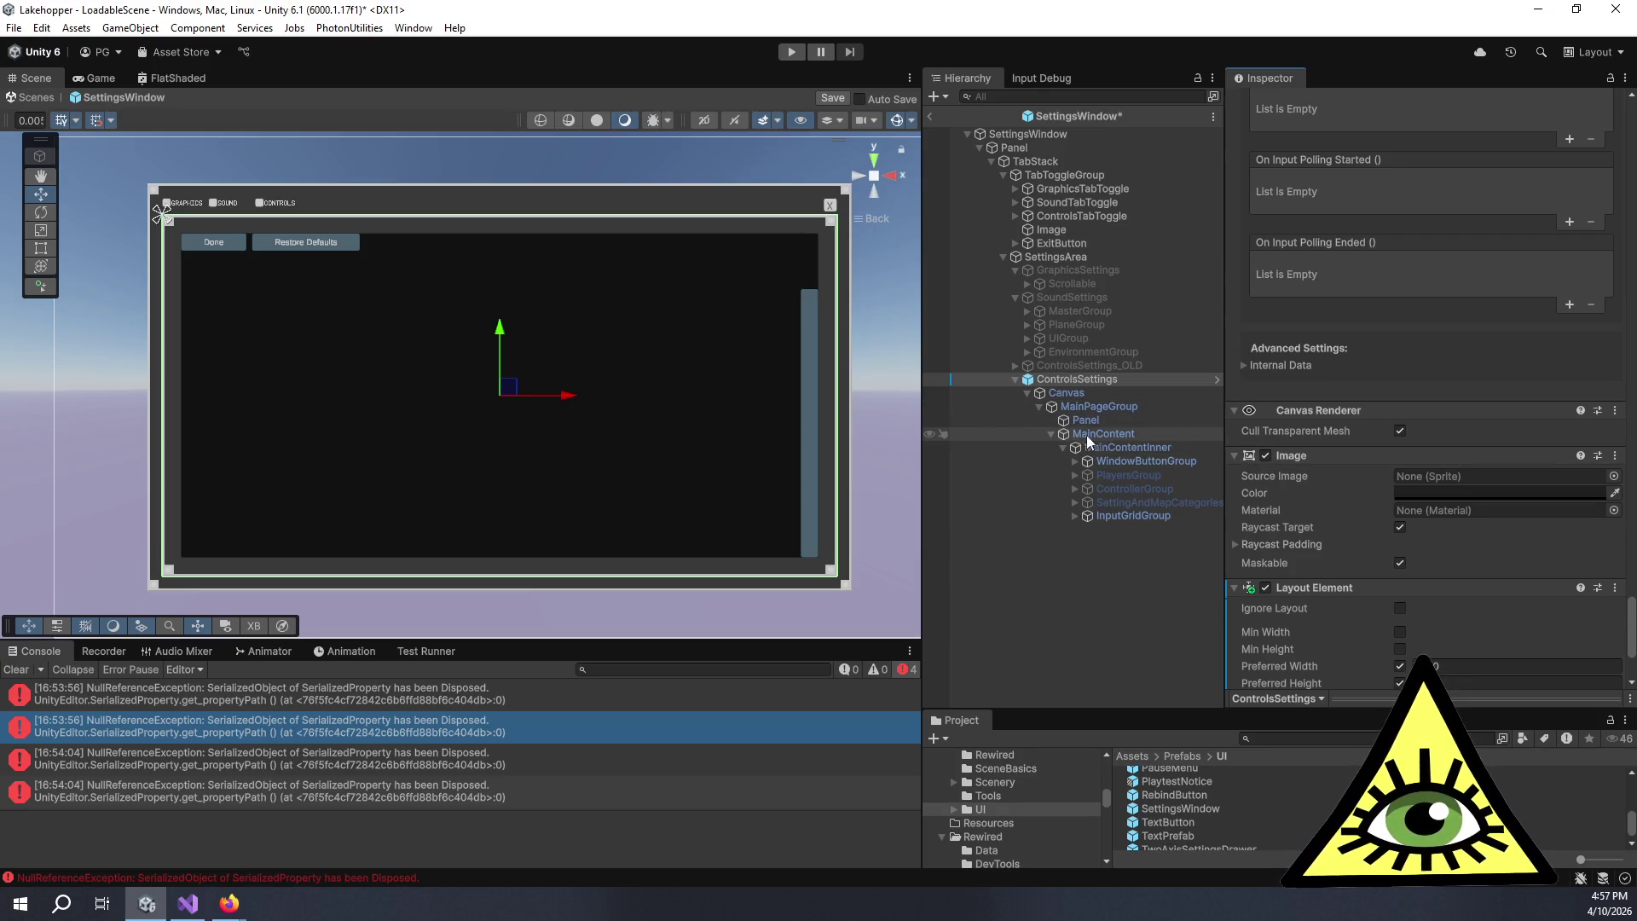
{"action": "left_click", "coordinate": [1075, 461]}
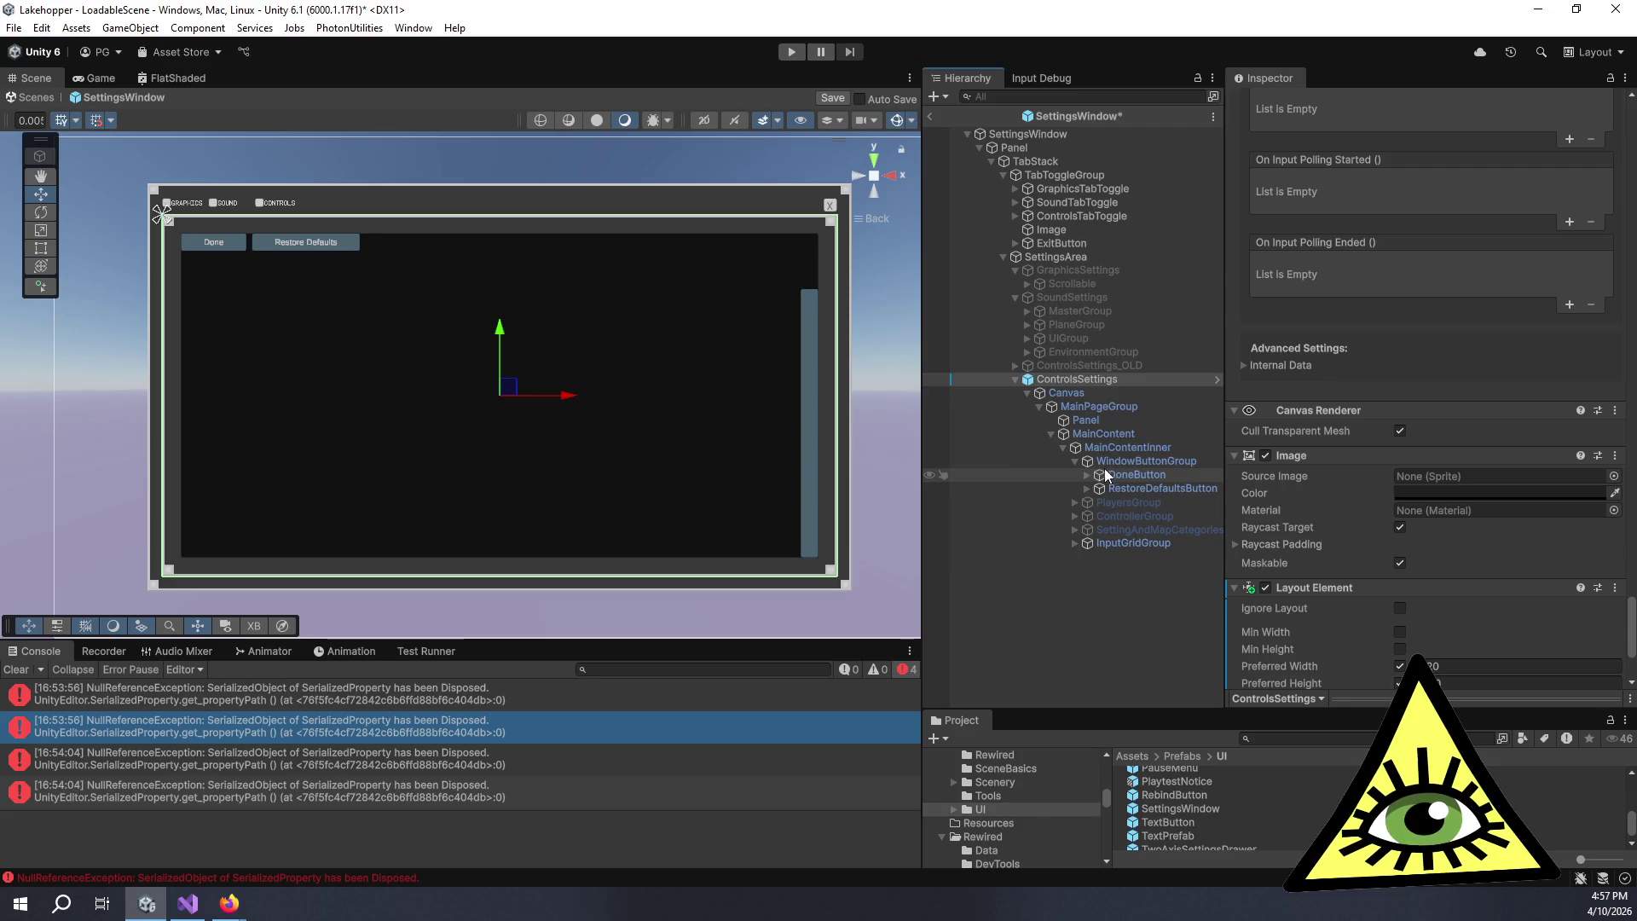
- Inspect DoneButton's On Click function list, leaving it unchanged
{"action": "left_click", "coordinate": [1134, 475]}
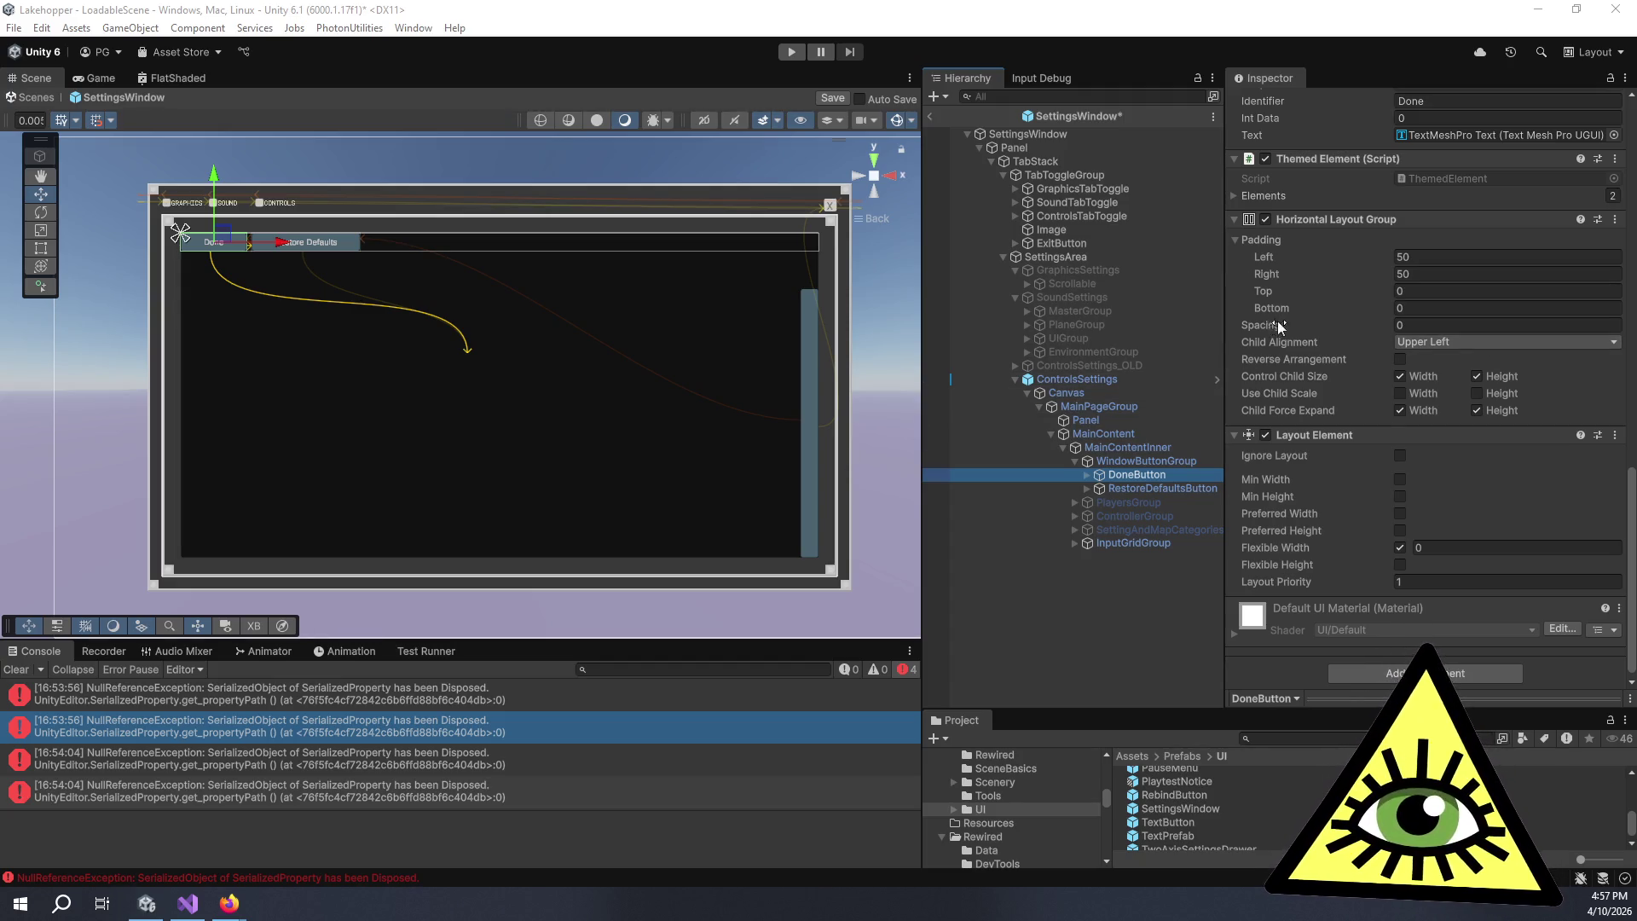
{"action": "scroll", "coordinate": [1275, 320], "scroll_direction": "up", "scroll_amount": 3}
{"action": "scroll", "coordinate": [1281, 322], "scroll_direction": "up", "scroll_amount": 3}
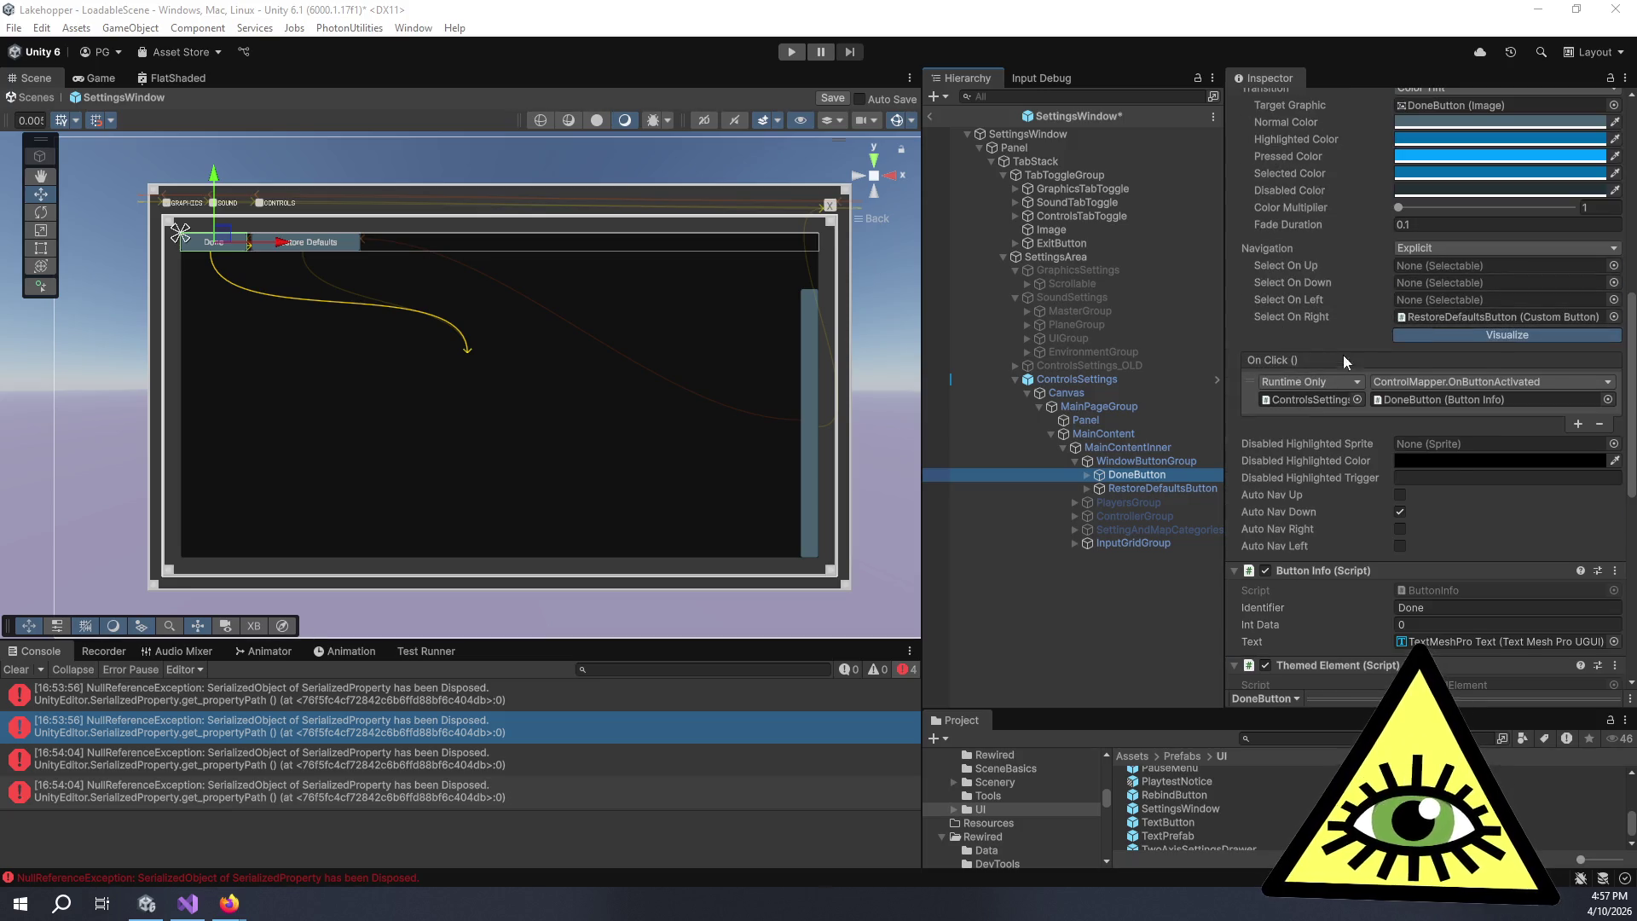
{"action": "left_click", "coordinate": [1404, 381]}
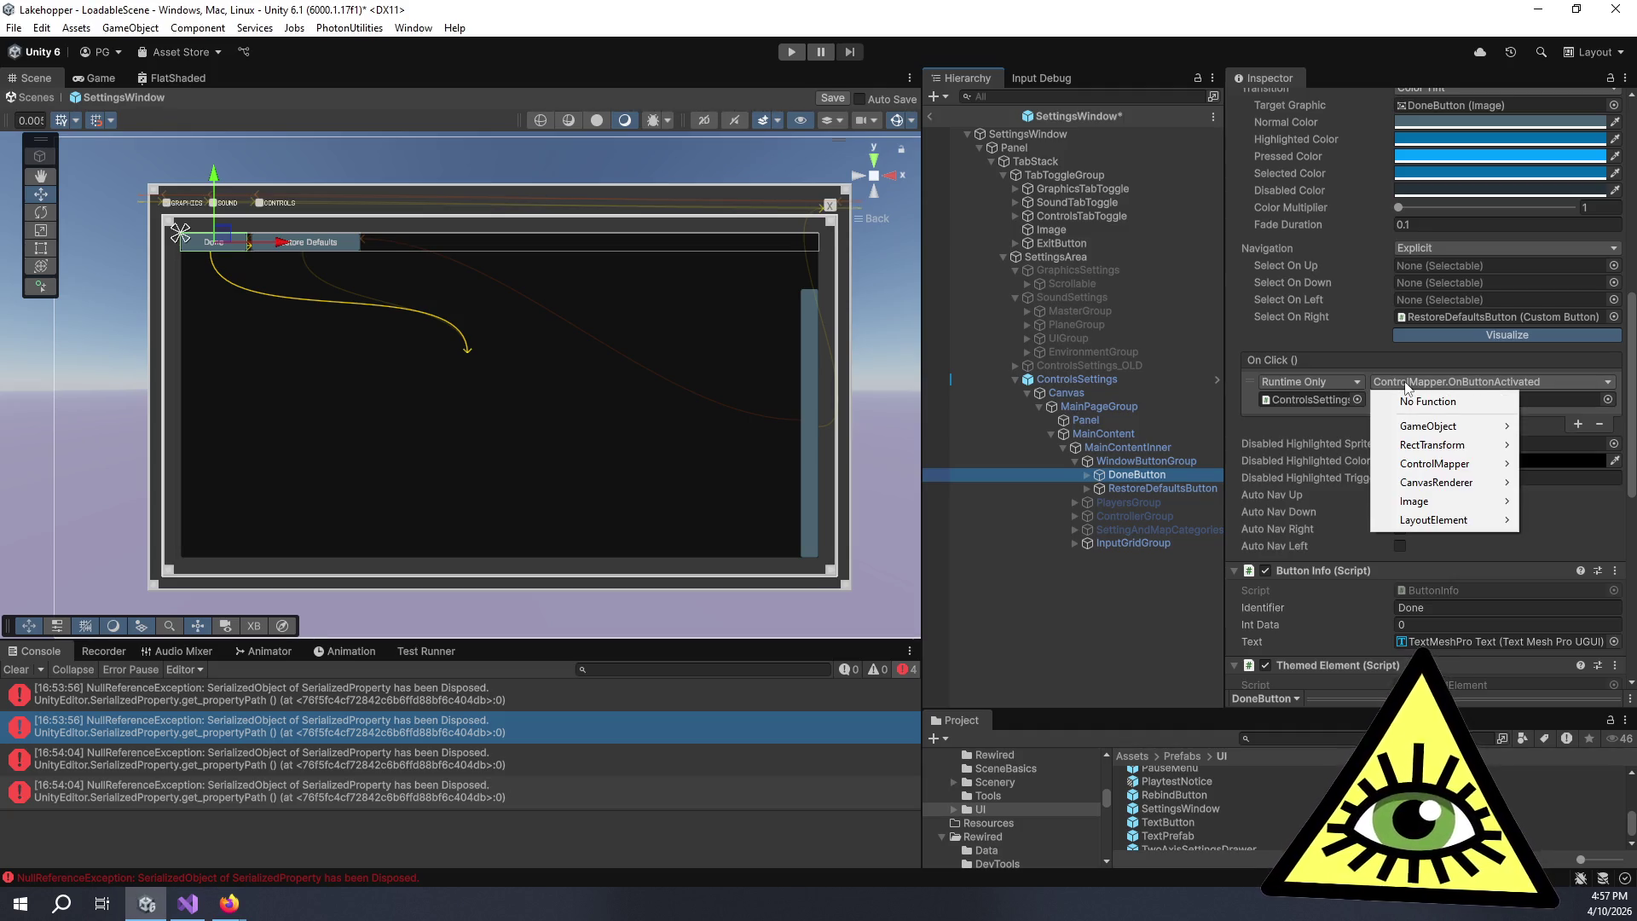
{"action": "mouse_move", "coordinate": [1477, 471]}
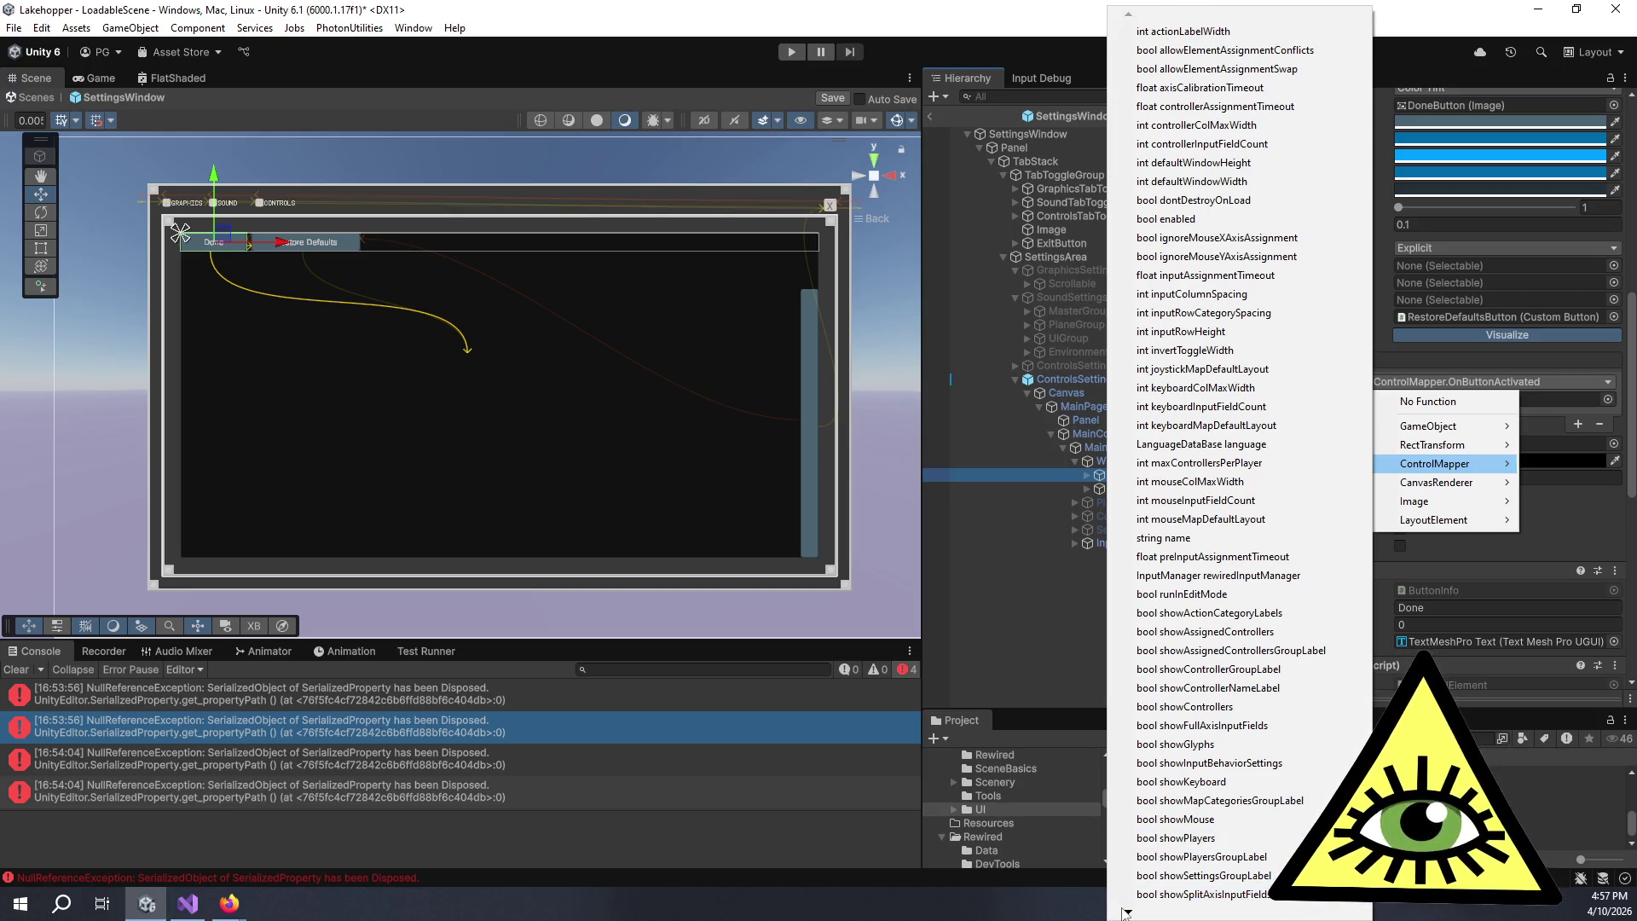
{"action": "key", "text": "Escape"}
{"action": "key", "text": "Escape"}
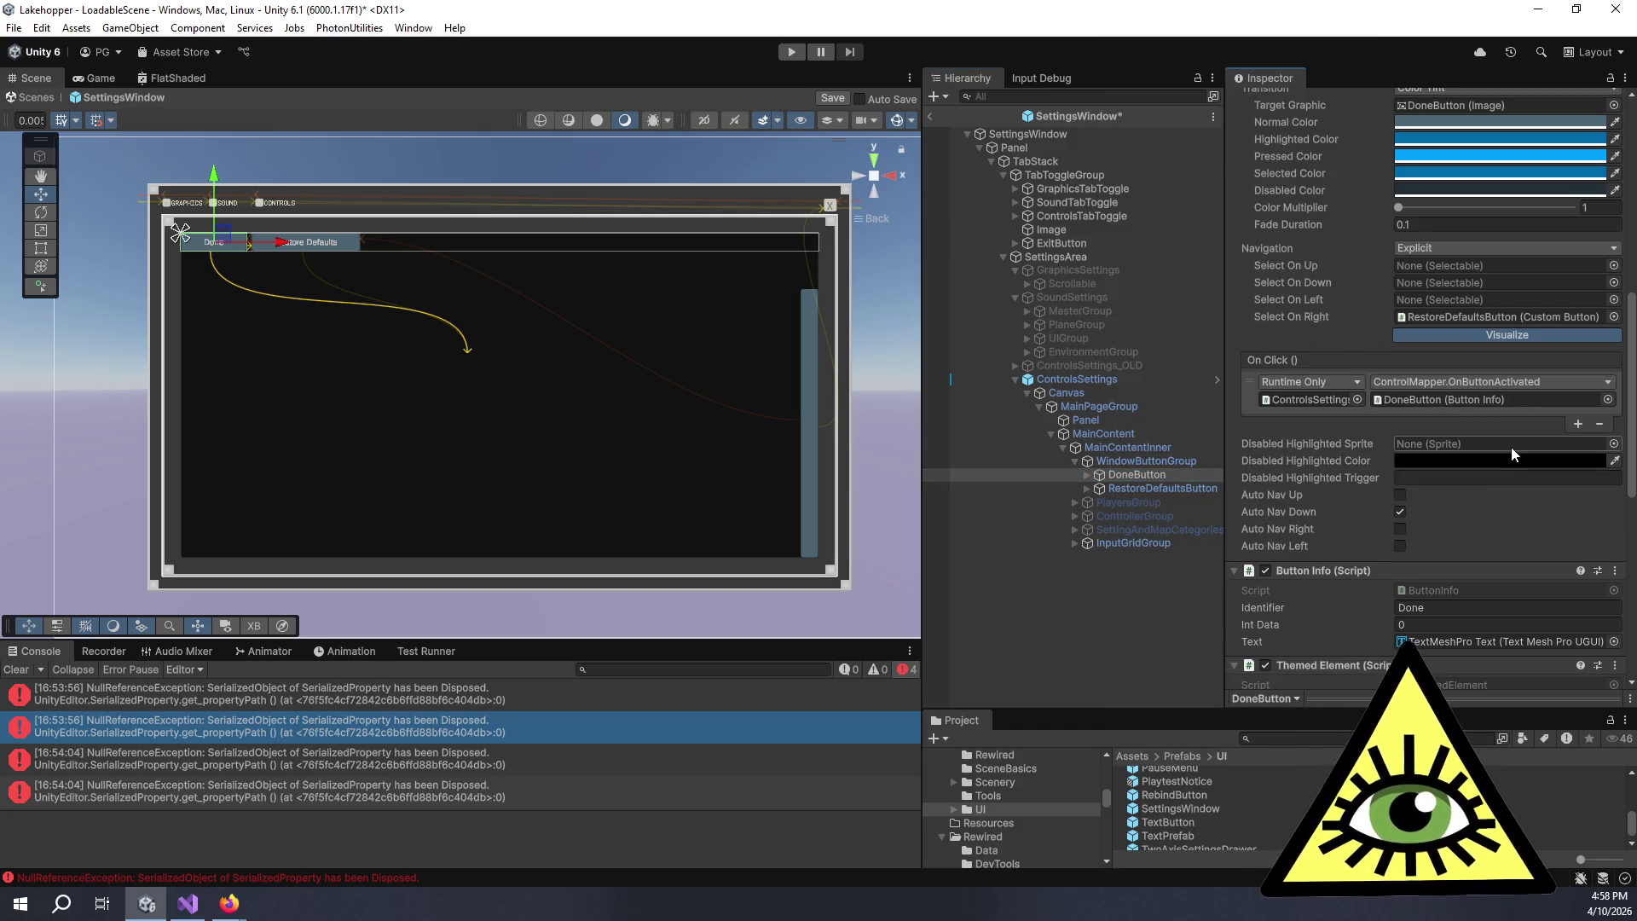
- Reselect ControlsSettings, switch the Inspector back to Debug, and open the ControlMapper script
{"action": "key", "text": "ctrl+z"}
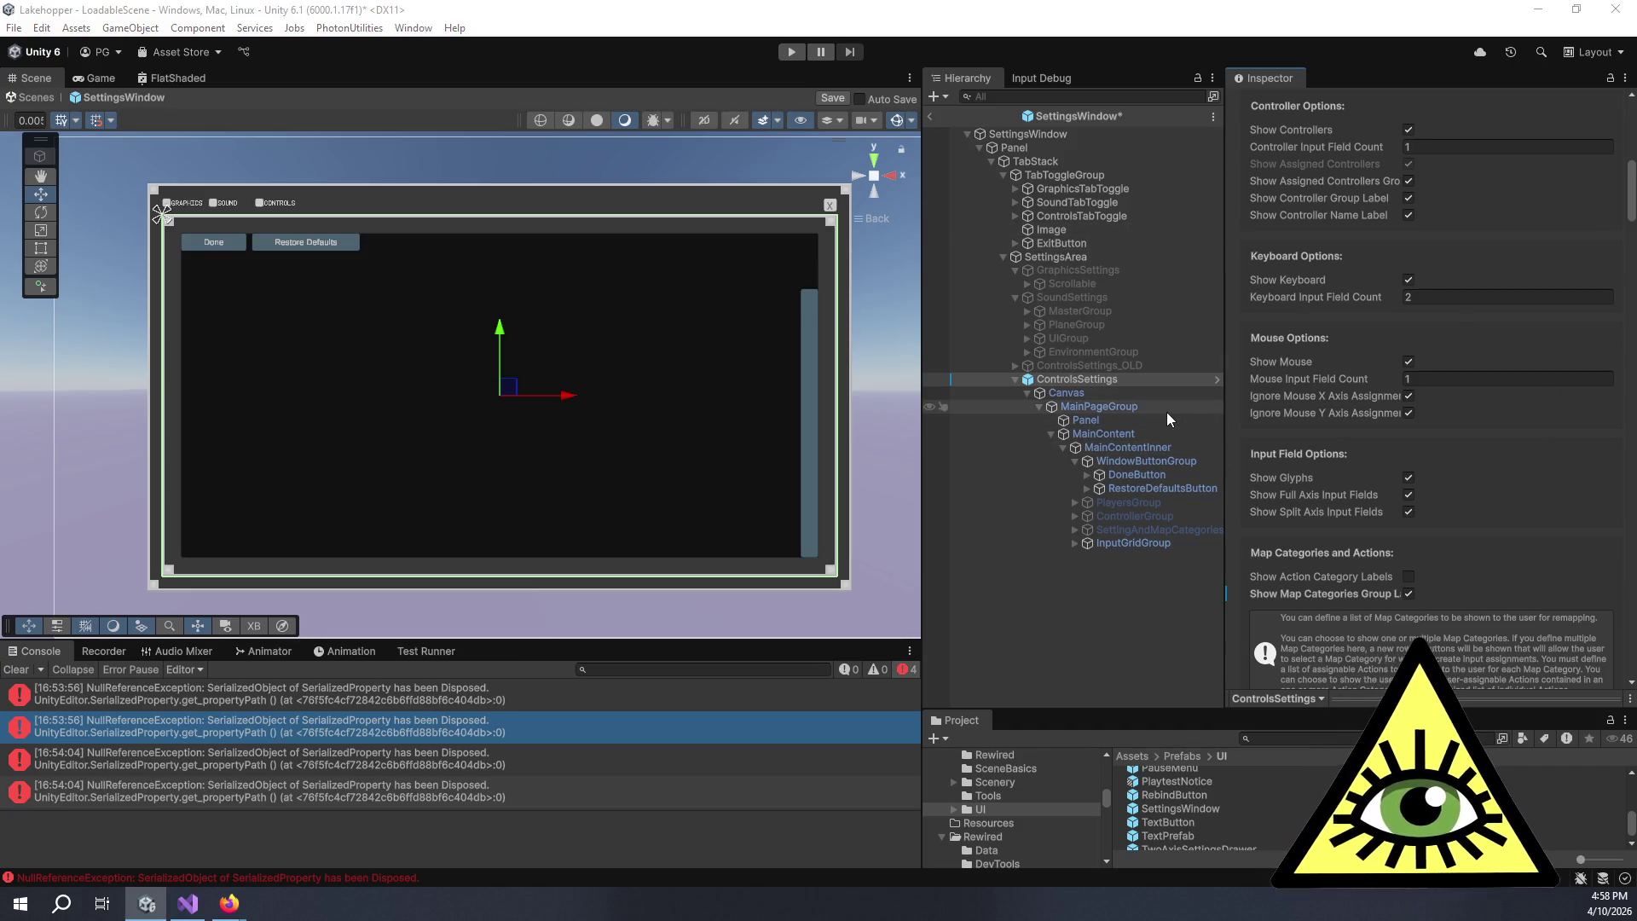
{"action": "scroll", "coordinate": [1324, 279], "scroll_direction": "up", "scroll_amount": 6}
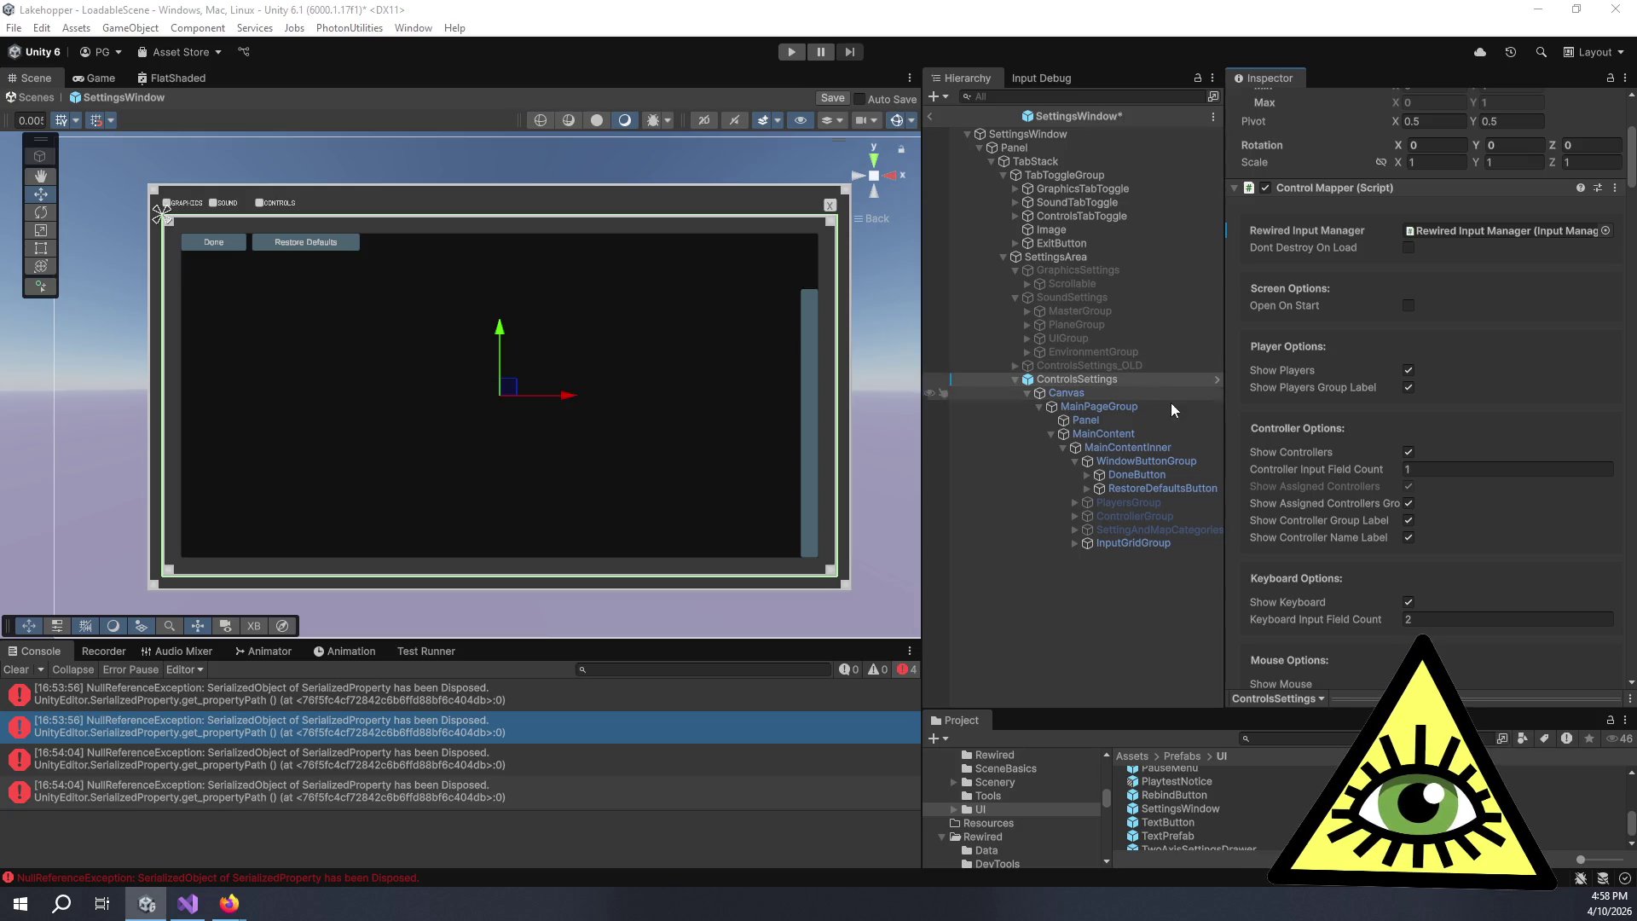
{"action": "left_click", "coordinate": [1625, 78]}
{"action": "left_click", "coordinate": [1549, 152]}
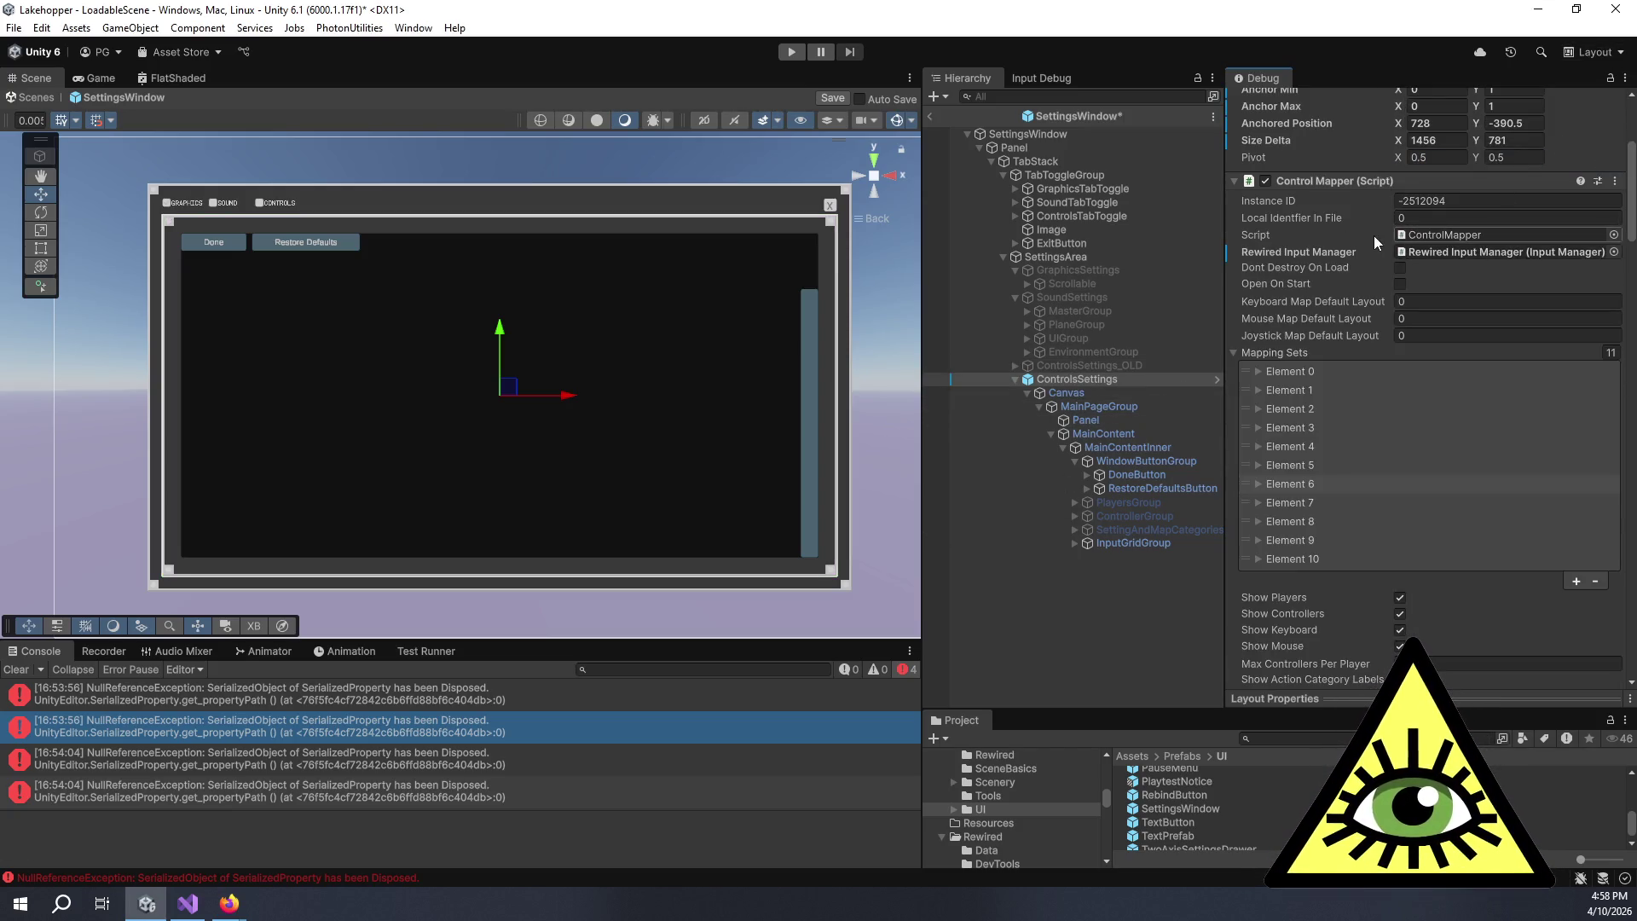
{"action": "left_click", "coordinate": [1401, 235]}
{"action": "double_click", "coordinate": [1401, 235]}
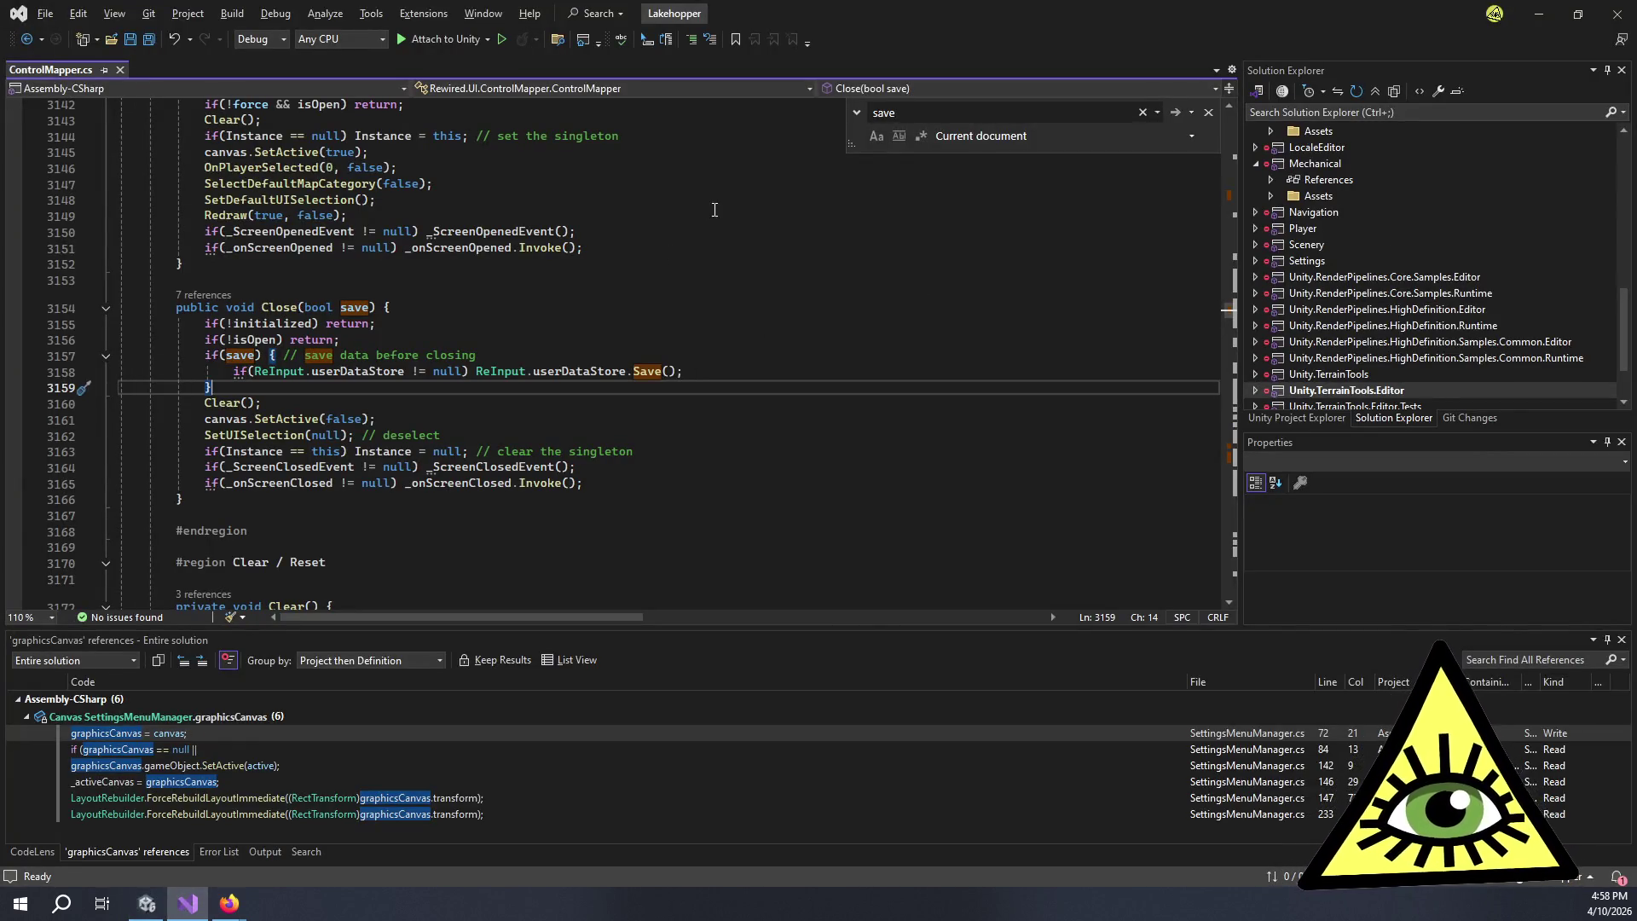
{"action": "left_click", "coordinate": [459, 302]}
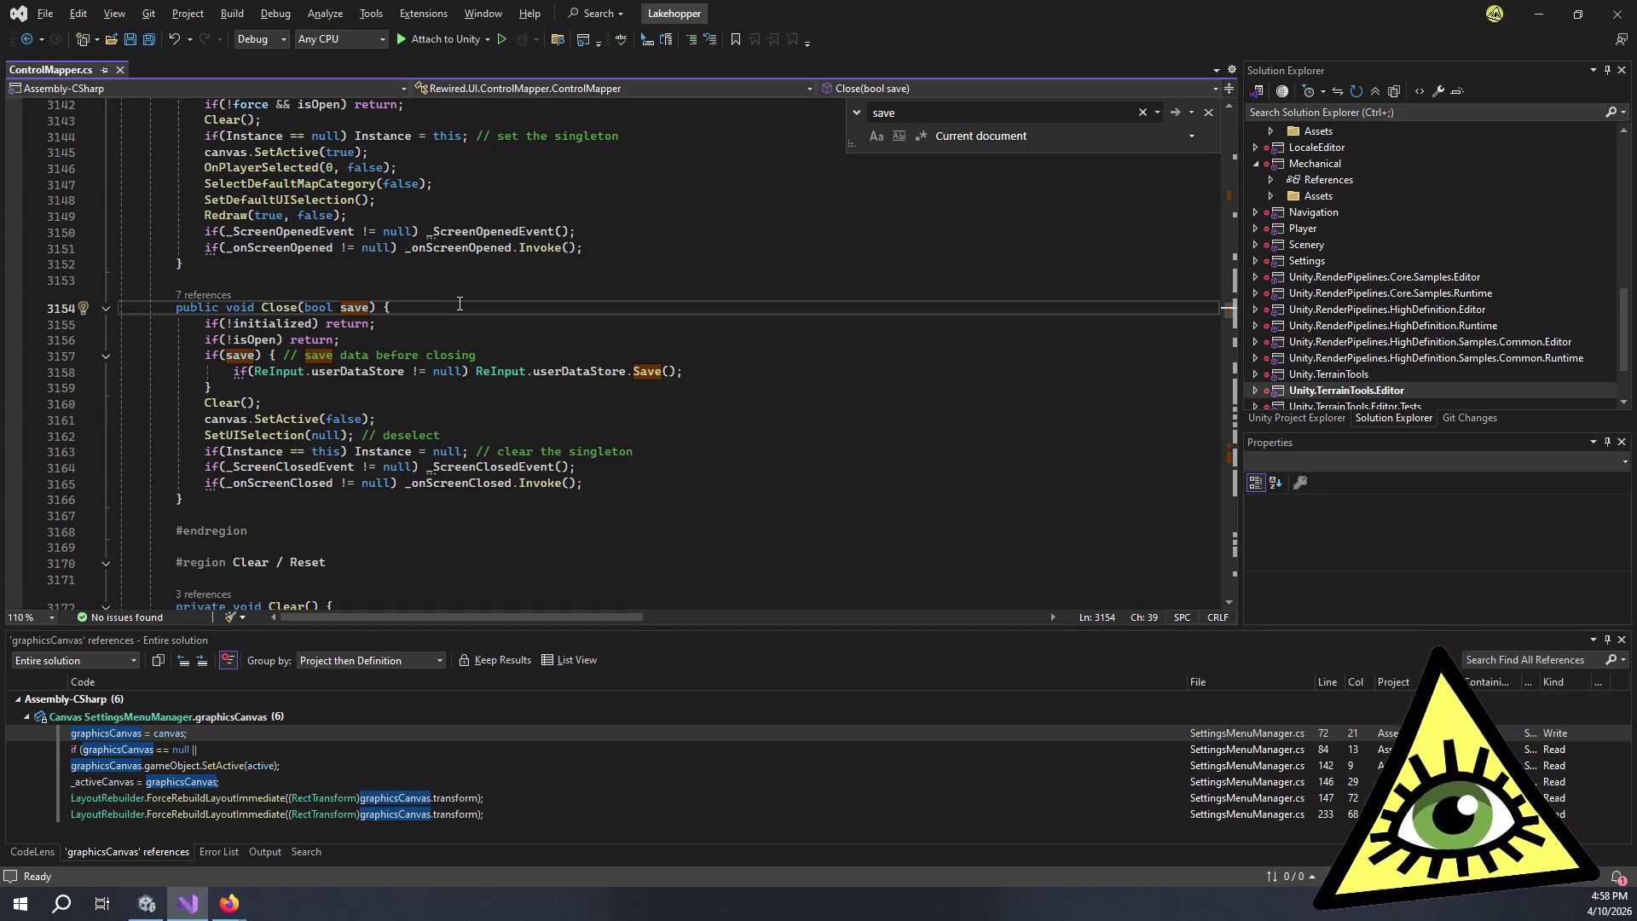
{"action": "scroll", "coordinate": [167, 333], "scroll_direction": "up", "scroll_amount": 4}
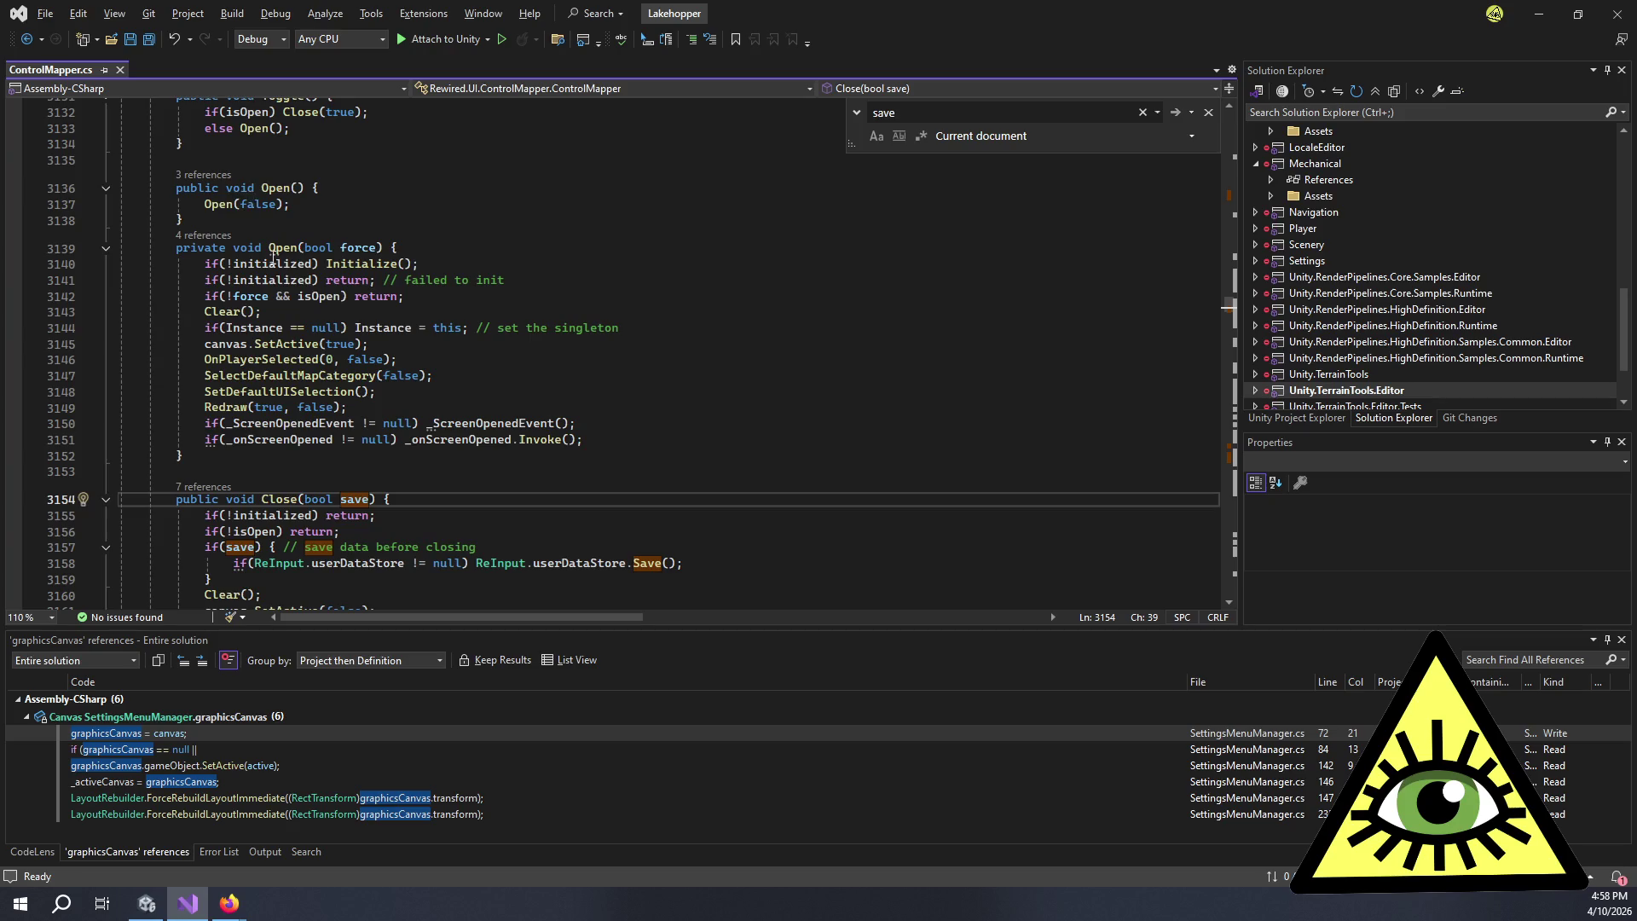
{"action": "scroll", "coordinate": [262, 231], "scroll_direction": "up", "scroll_amount": 4}
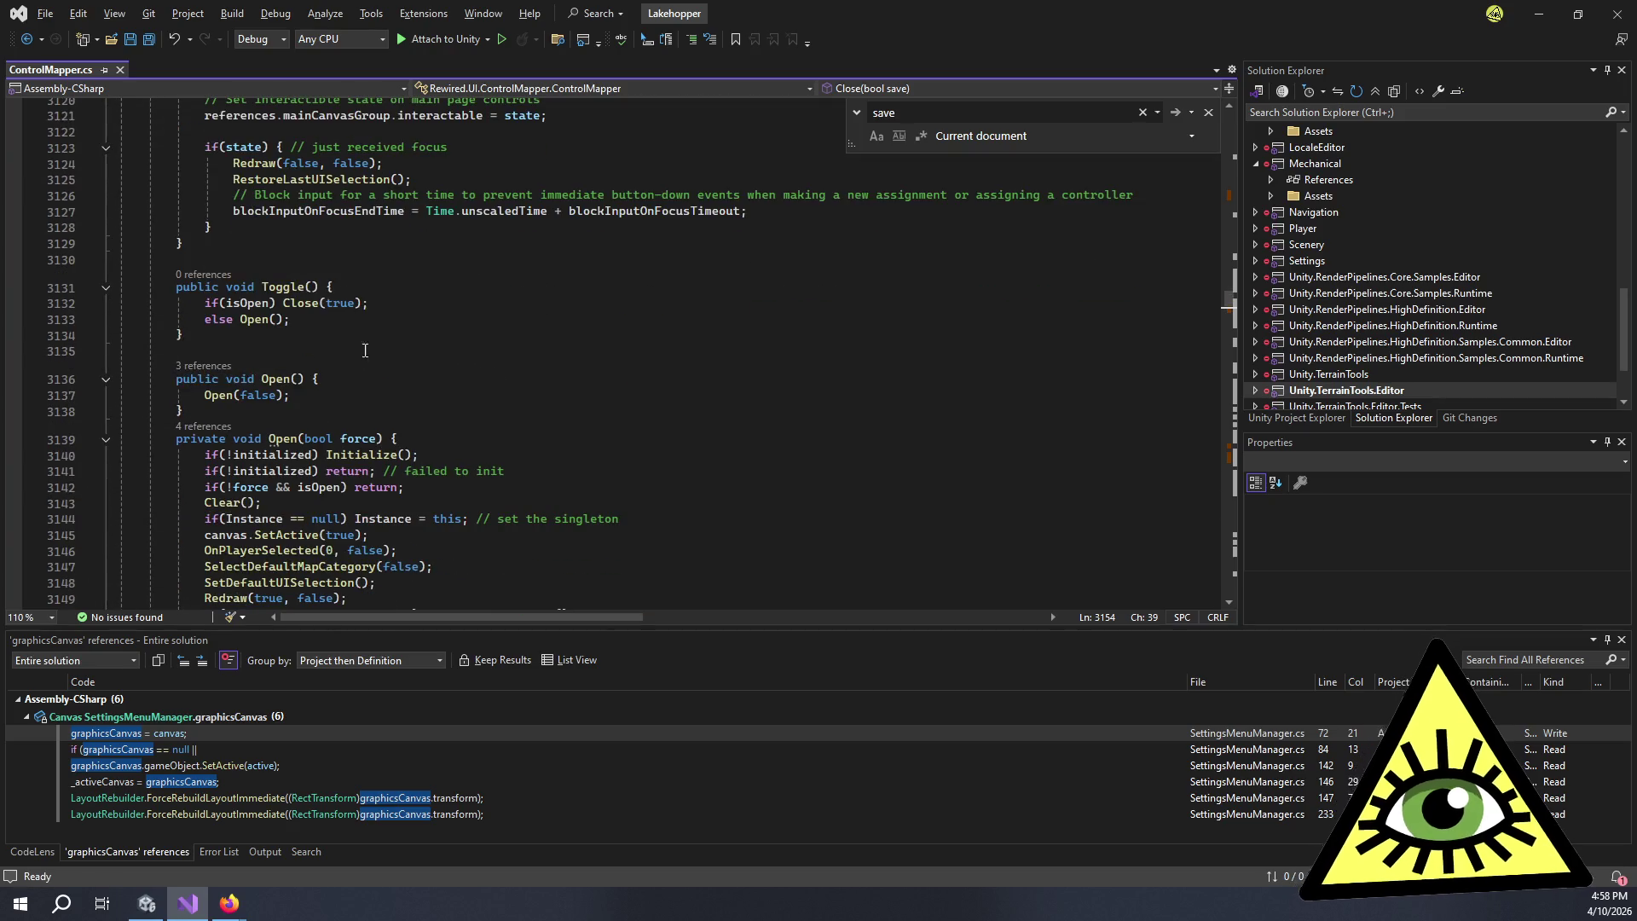
{"action": "scroll", "coordinate": [375, 337], "scroll_direction": "down", "scroll_amount": 2}
{"action": "scroll", "coordinate": [409, 302], "scroll_direction": "down", "scroll_amount": 2}
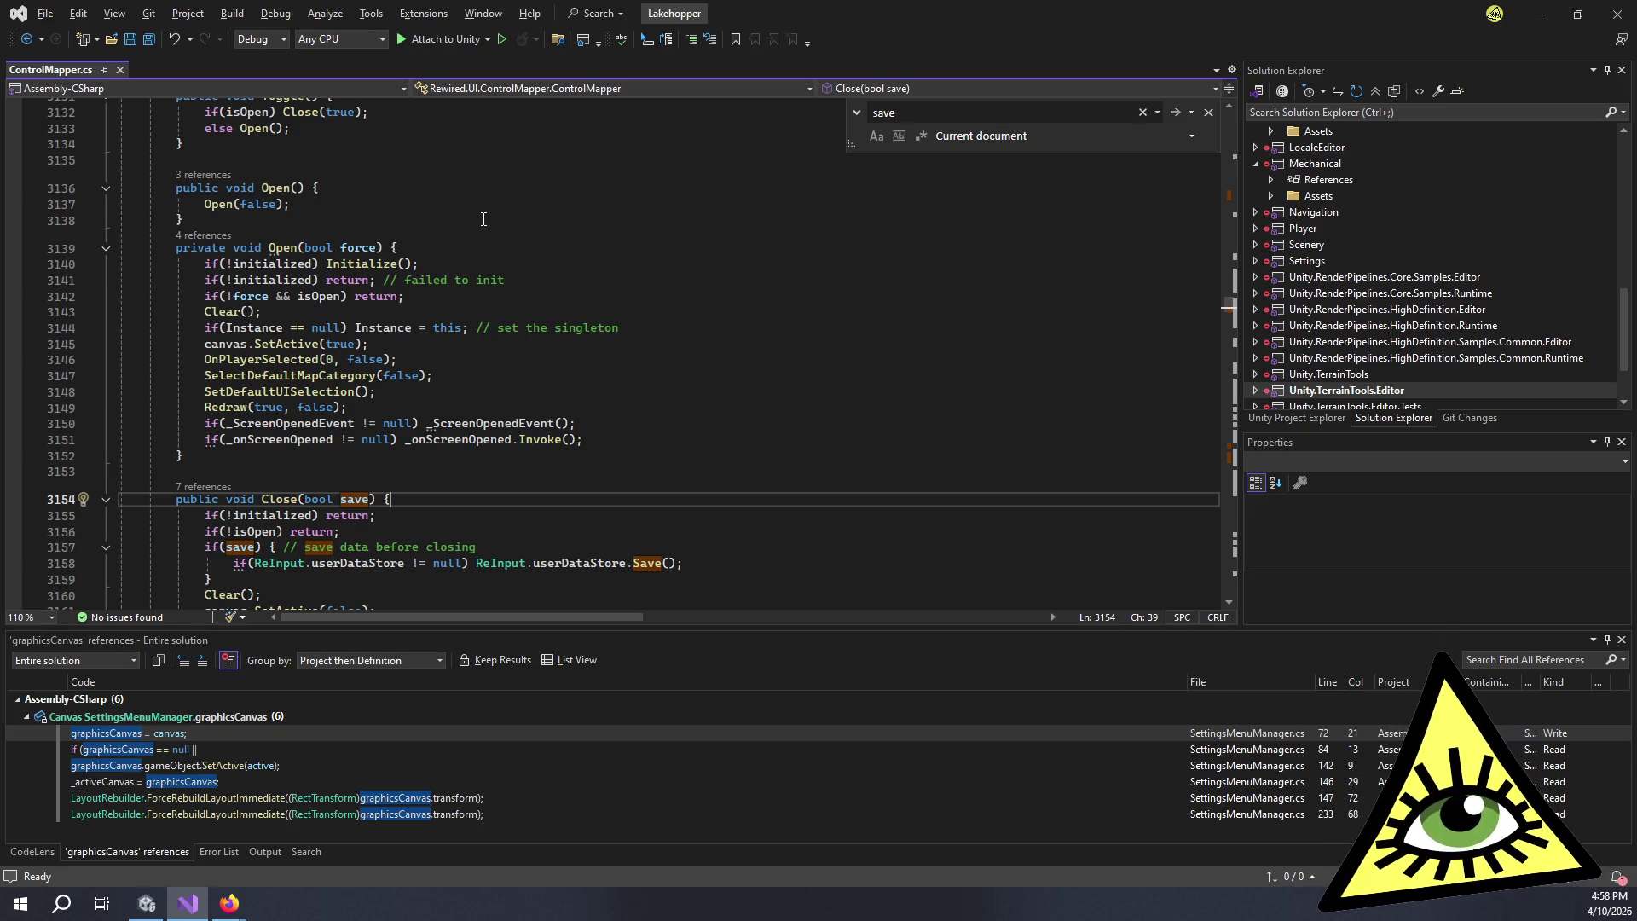
{"action": "scroll", "coordinate": [482, 219], "scroll_direction": "down", "scroll_amount": 5}
{"action": "scroll", "coordinate": [460, 216], "scroll_direction": "up", "scroll_amount": 5}
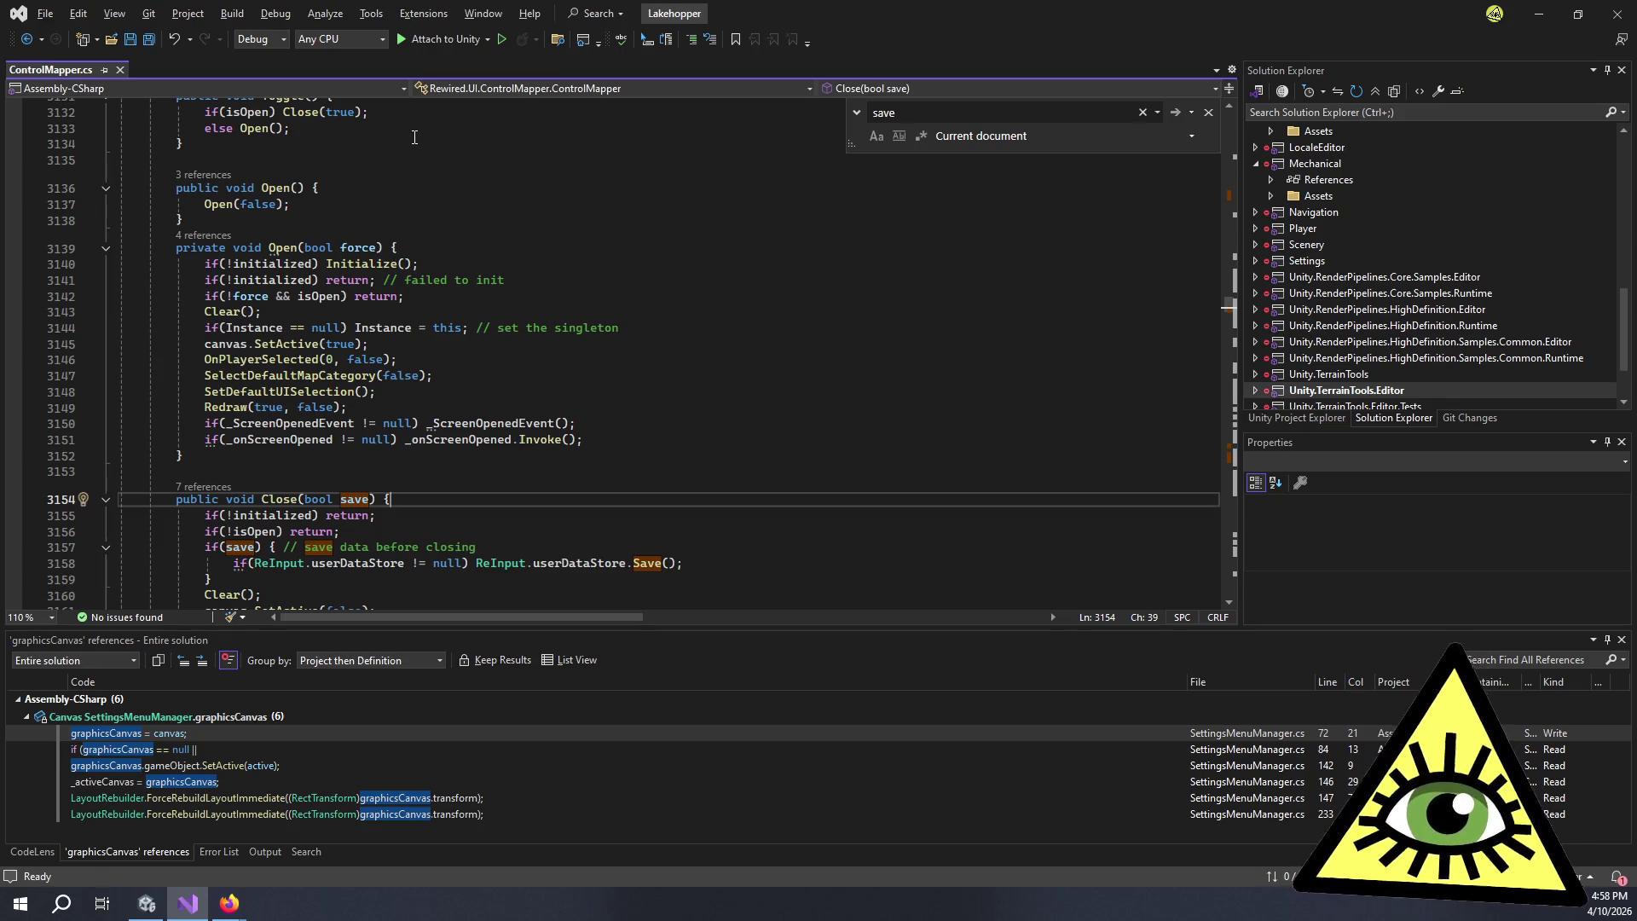
{"action": "scroll", "coordinate": [390, 183], "scroll_direction": "up", "scroll_amount": 5}
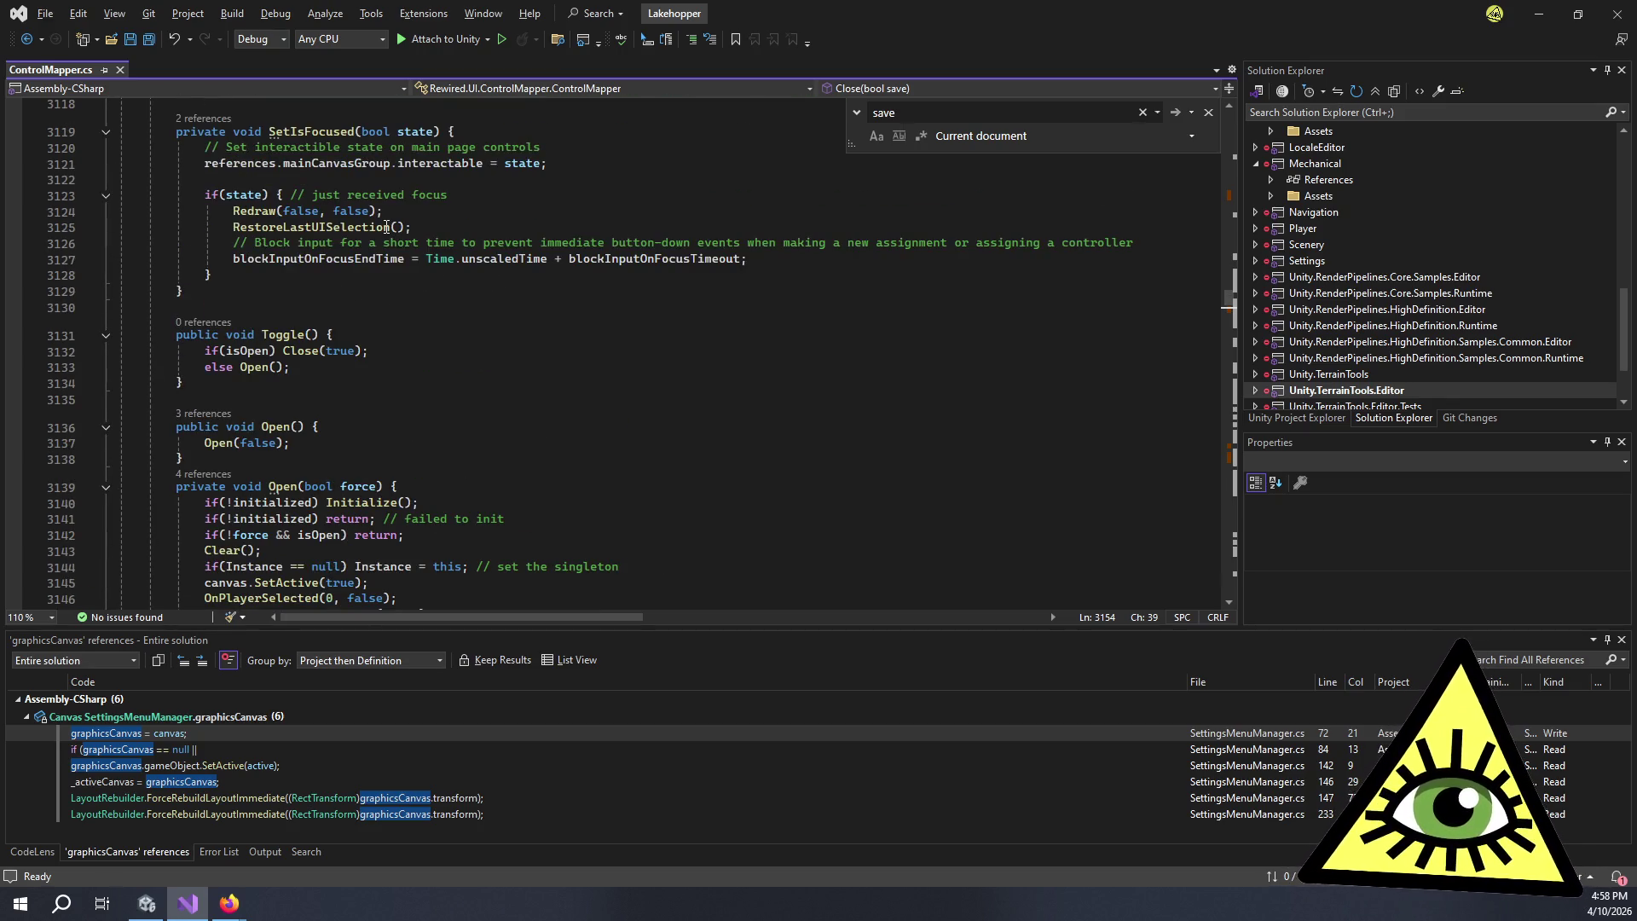
{"action": "scroll", "coordinate": [318, 239], "scroll_direction": "down", "scroll_amount": 2}
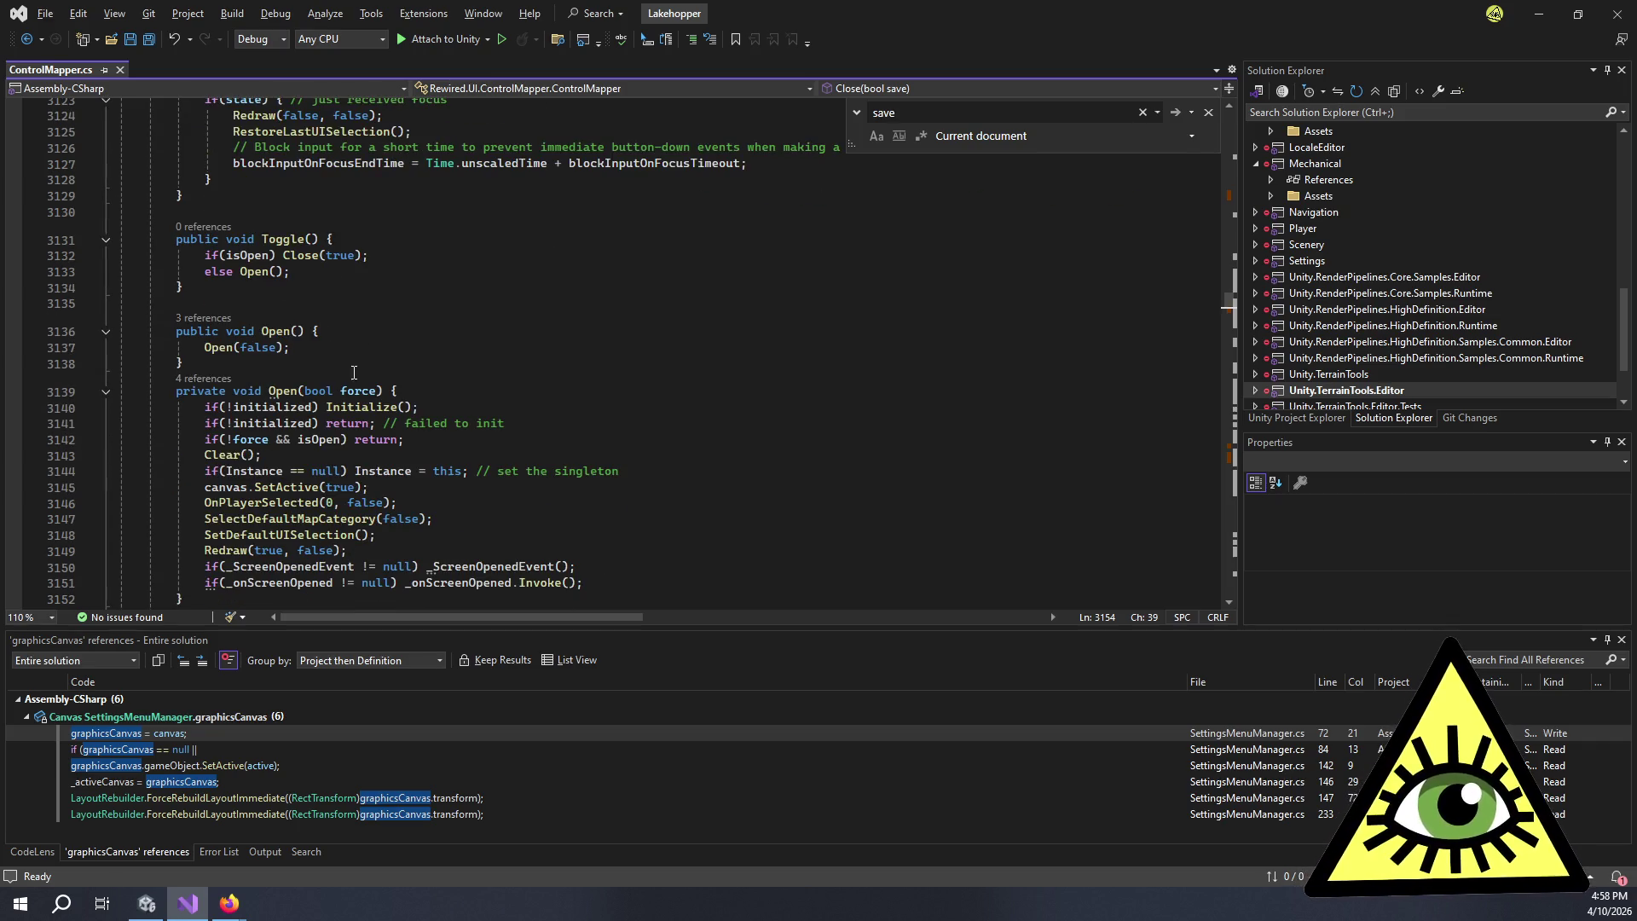
{"action": "left_click", "coordinate": [371, 391]}
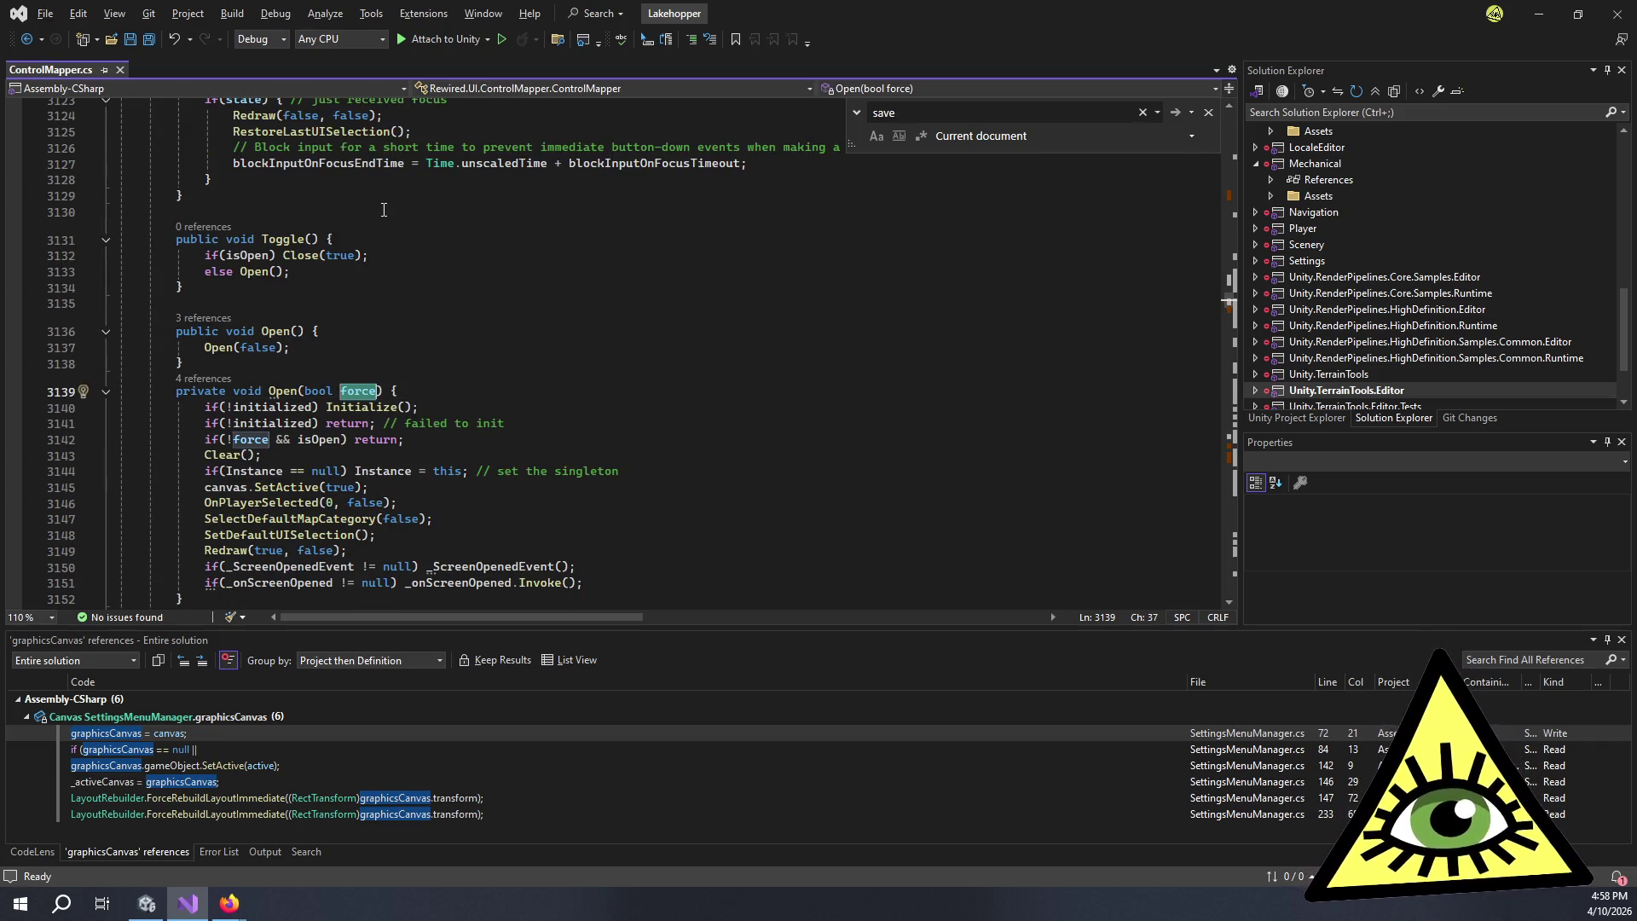
{"action": "scroll", "coordinate": [384, 215], "scroll_direction": "up", "scroll_amount": 5}
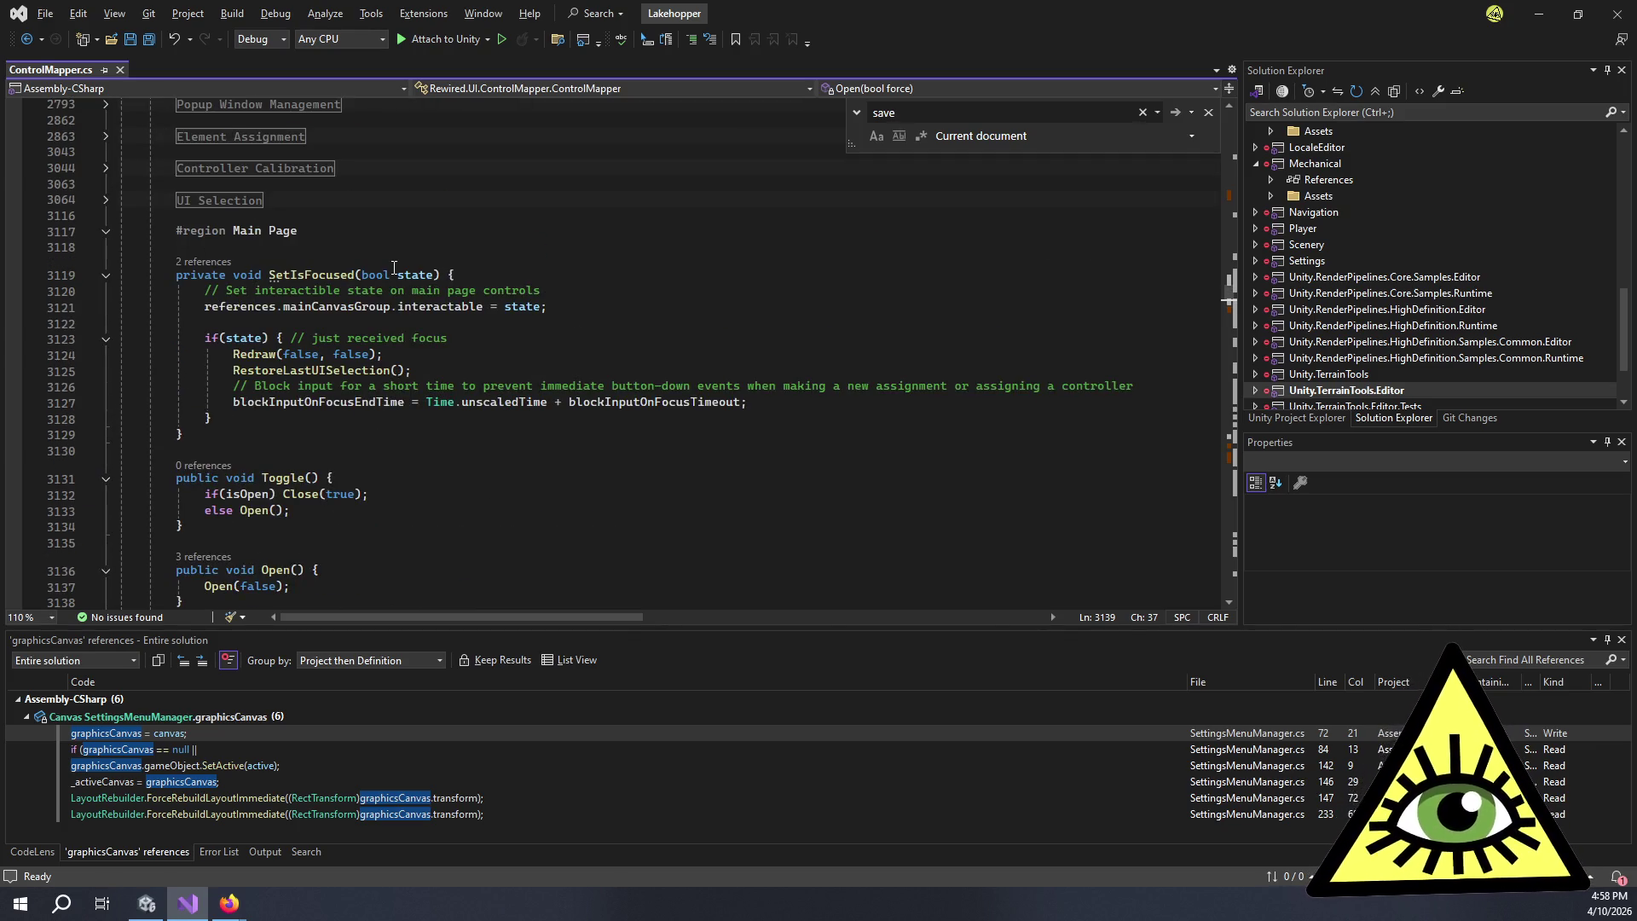
{"action": "scroll", "coordinate": [394, 266], "scroll_direction": "up", "scroll_amount": 5}
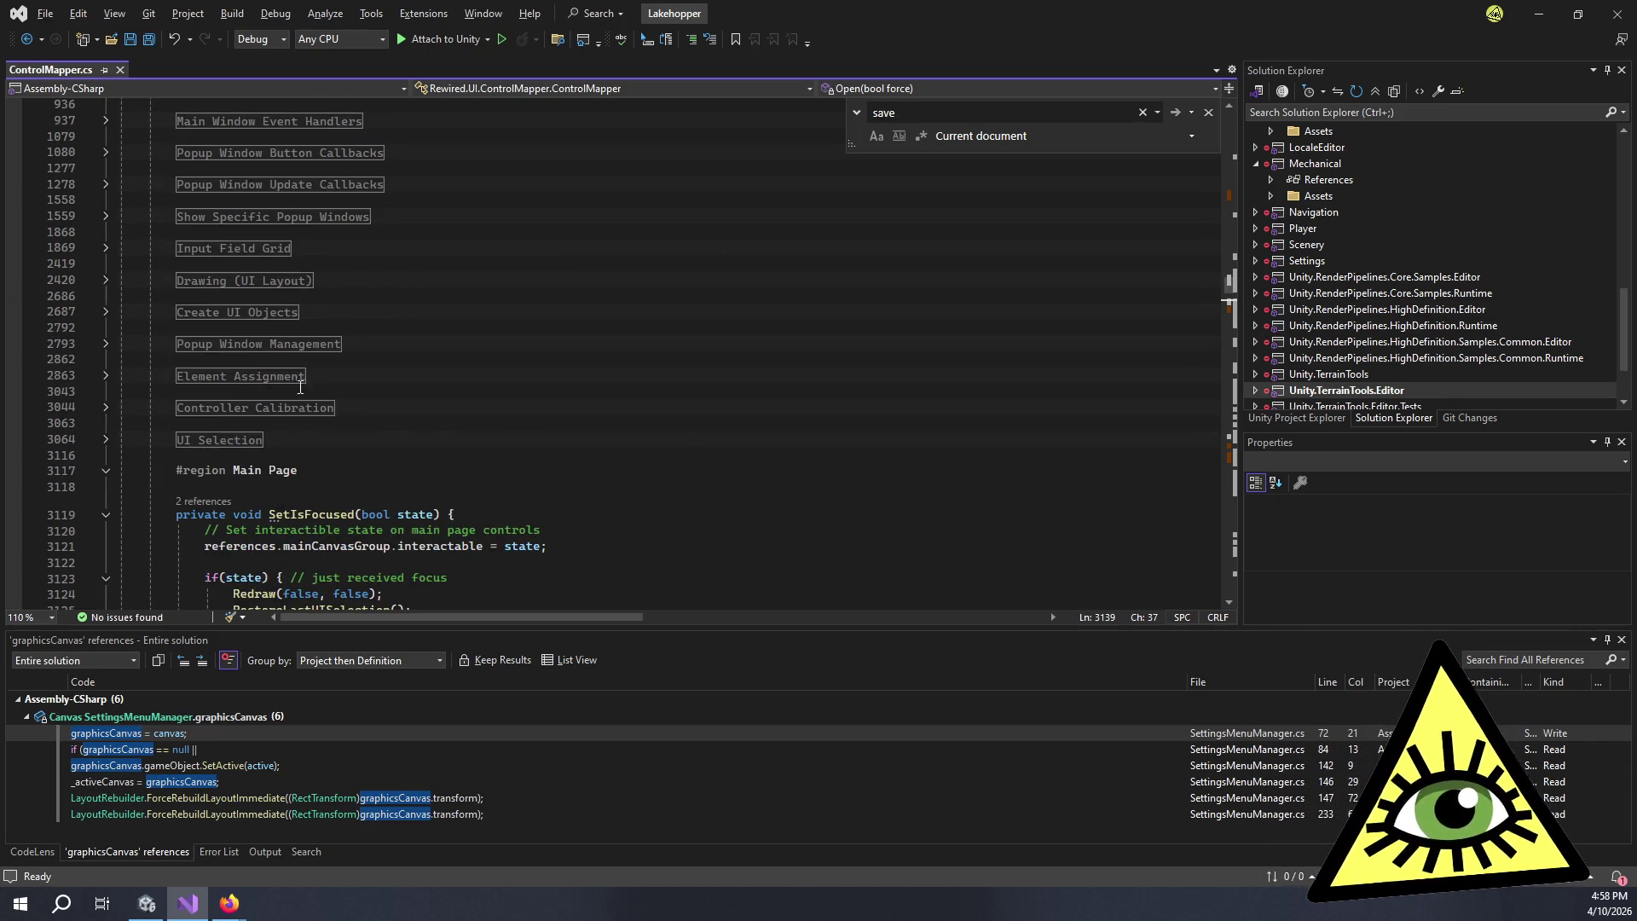
{"action": "scroll", "coordinate": [265, 344], "scroll_direction": "down", "scroll_amount": 15}
{"action": "scroll", "coordinate": [265, 344], "scroll_direction": "down", "scroll_amount": 10}
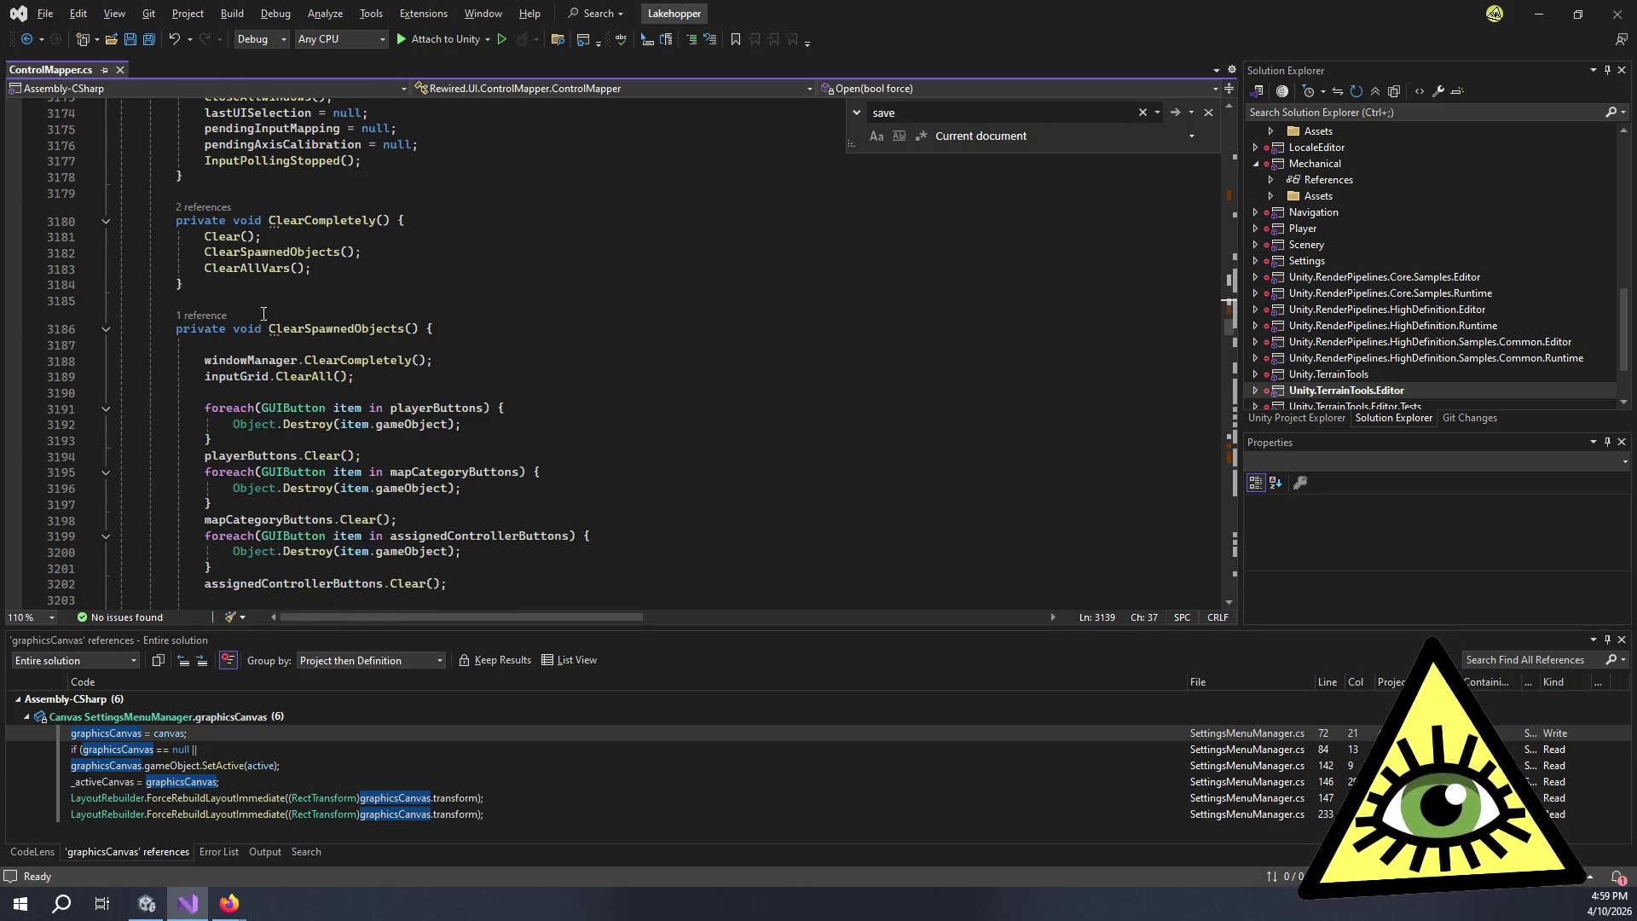
{"action": "scroll", "coordinate": [706, 247], "scroll_direction": "down", "scroll_amount": 5}
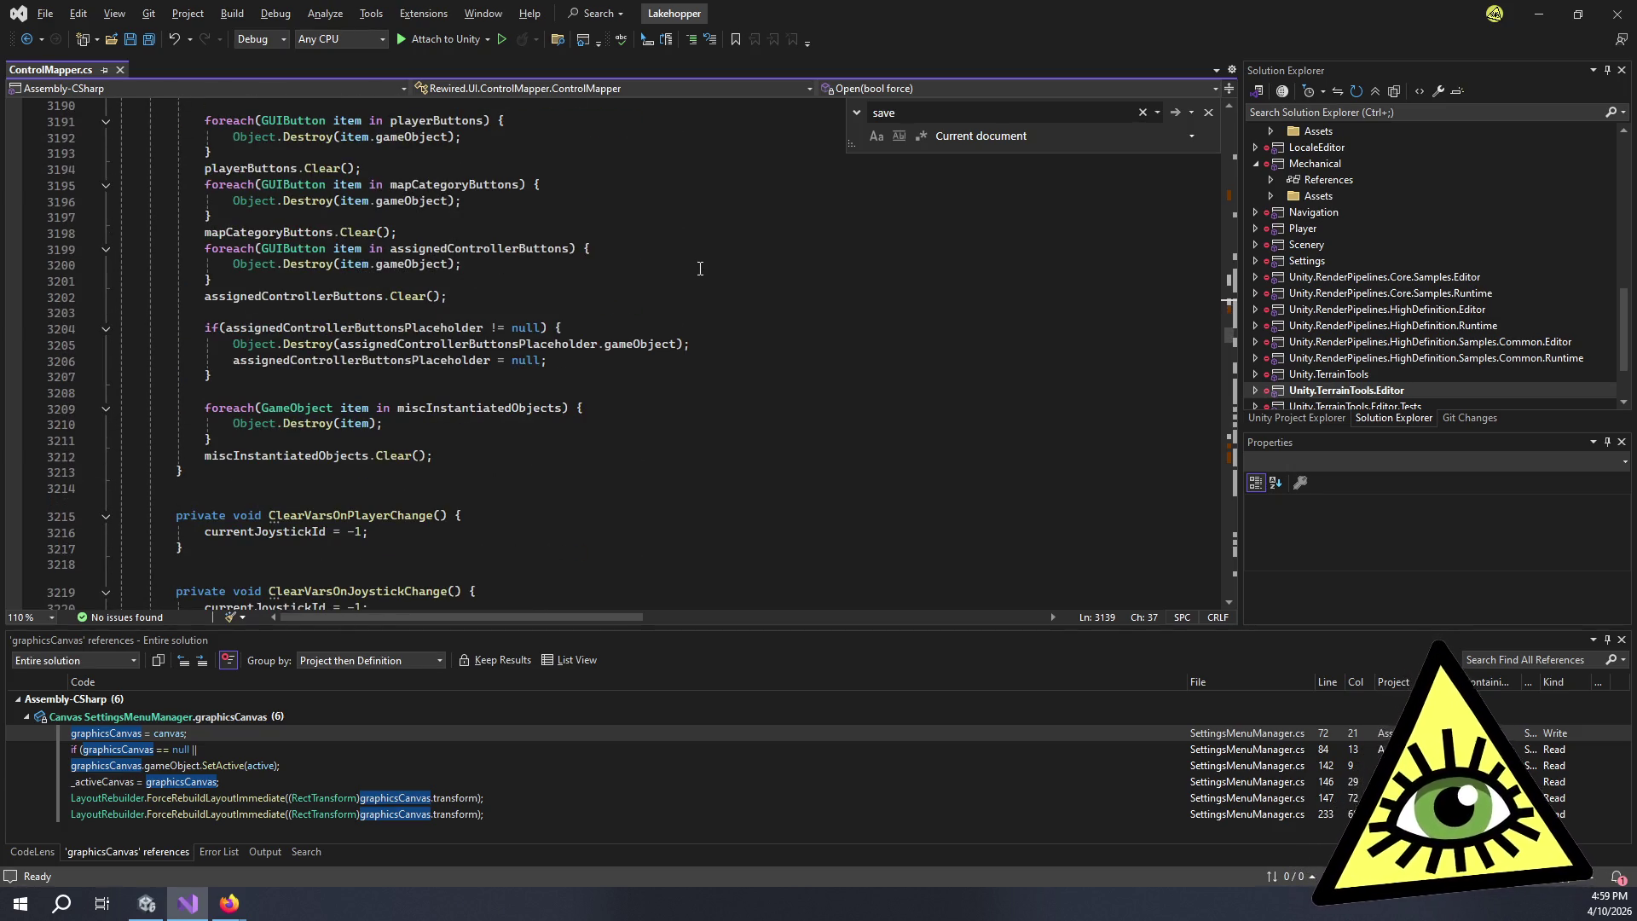
{"action": "scroll", "coordinate": [699, 268], "scroll_direction": "down", "scroll_amount": 5}
{"action": "scroll", "coordinate": [701, 287], "scroll_direction": "down", "scroll_amount": 4}
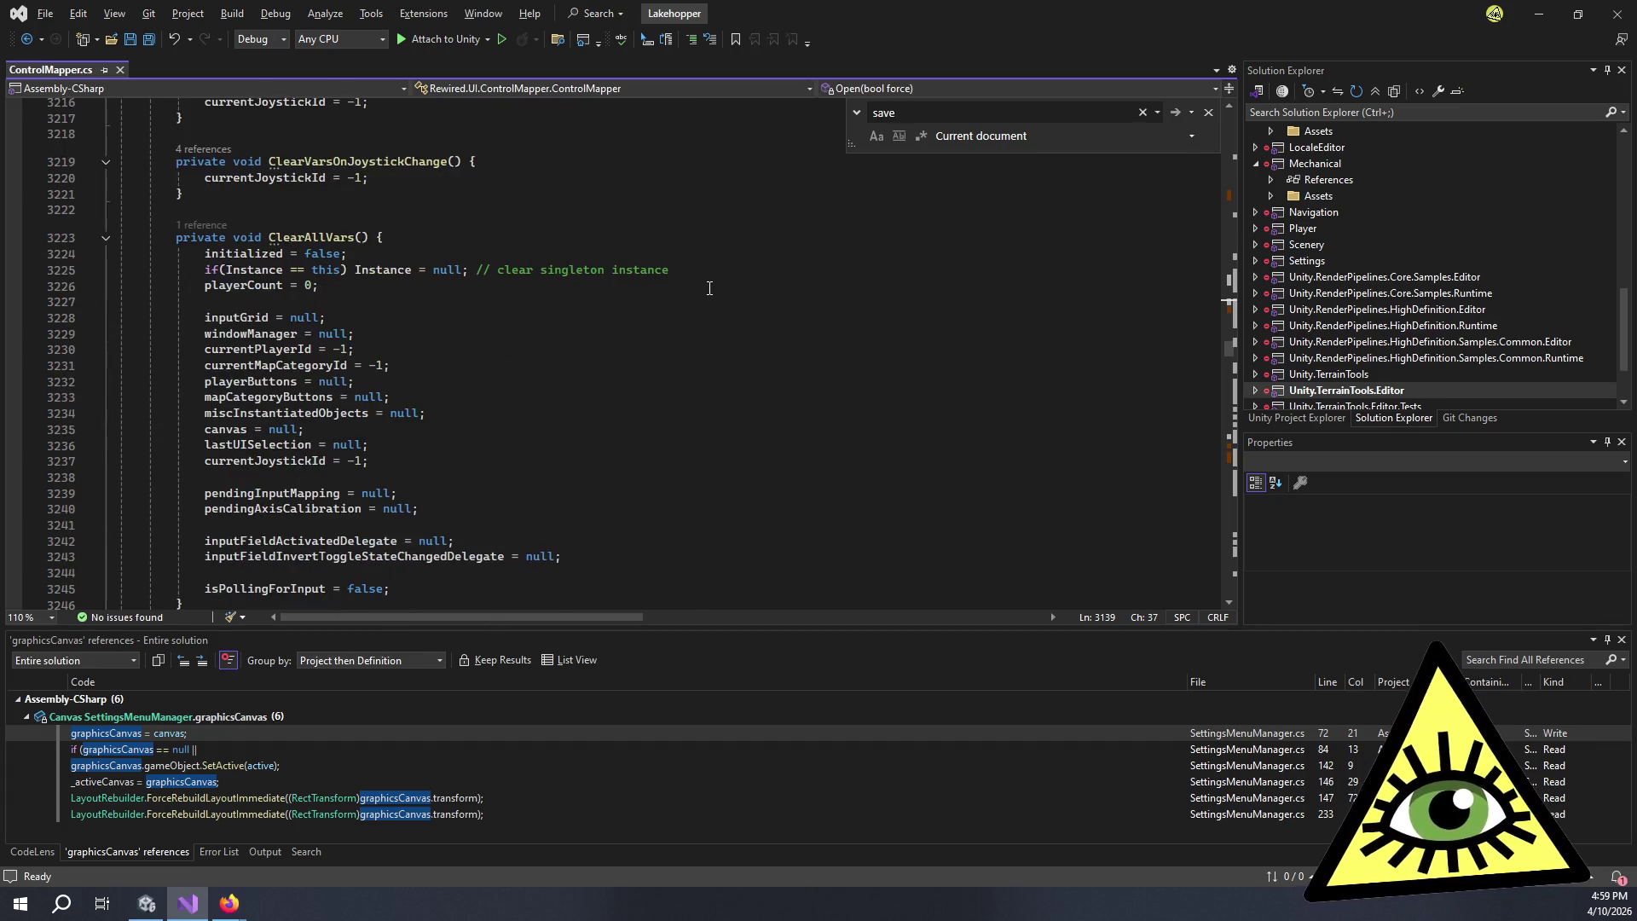
{"action": "scroll", "coordinate": [708, 287], "scroll_direction": "down", "scroll_amount": 2}
{"action": "scroll", "coordinate": [708, 287], "scroll_direction": "down", "scroll_amount": 6}
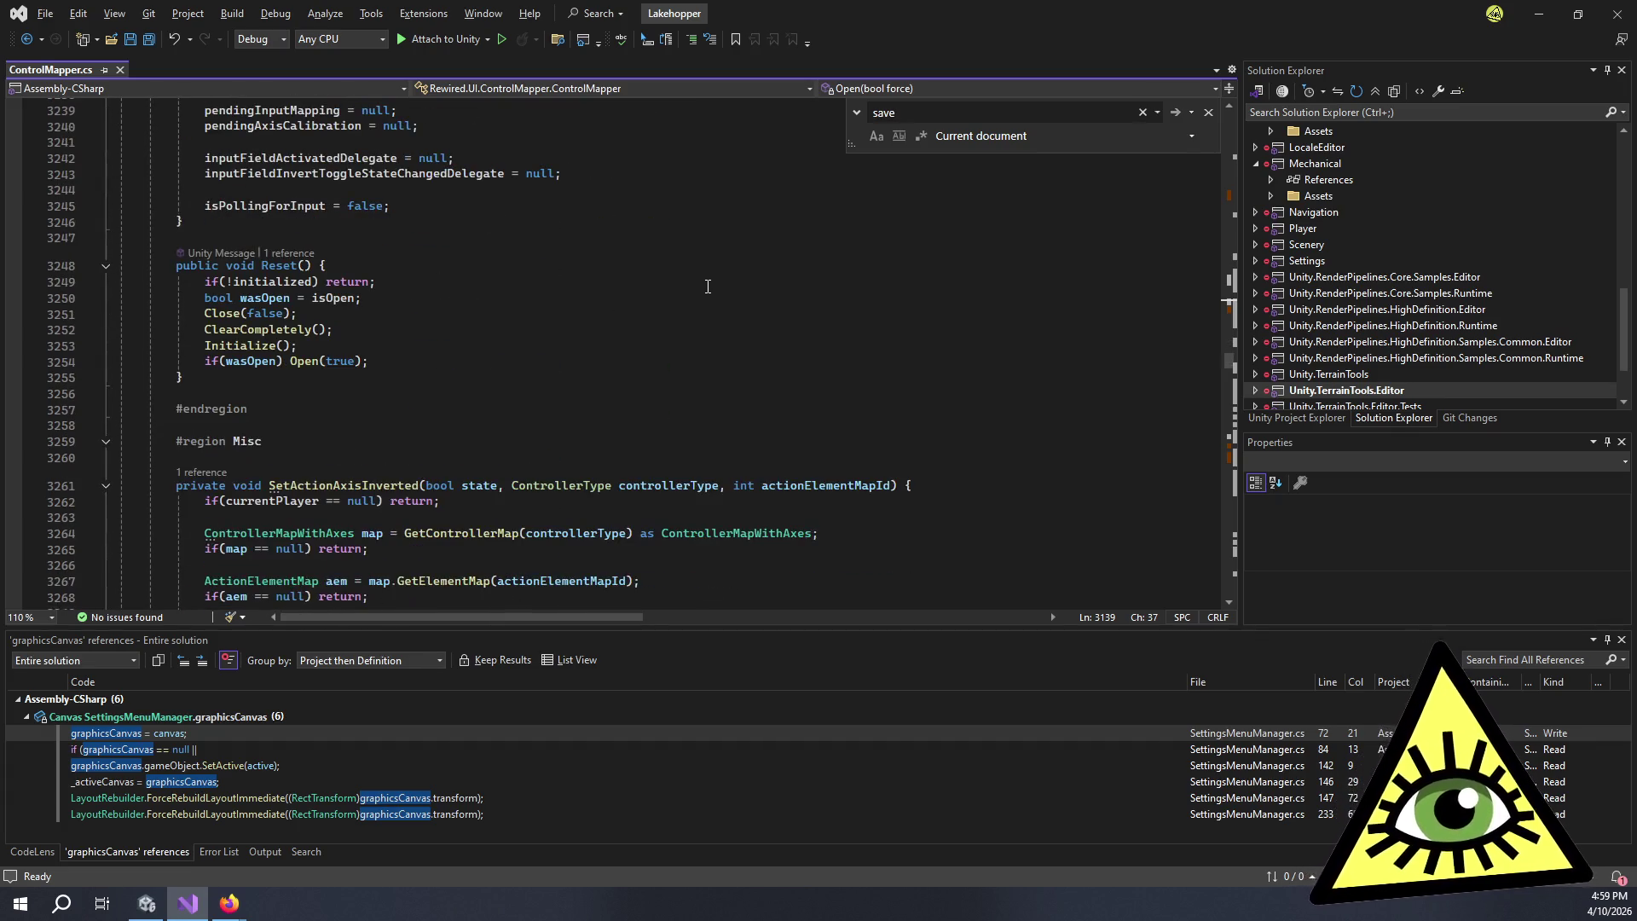
{"action": "scroll", "coordinate": [708, 285], "scroll_direction": "down", "scroll_amount": 3}
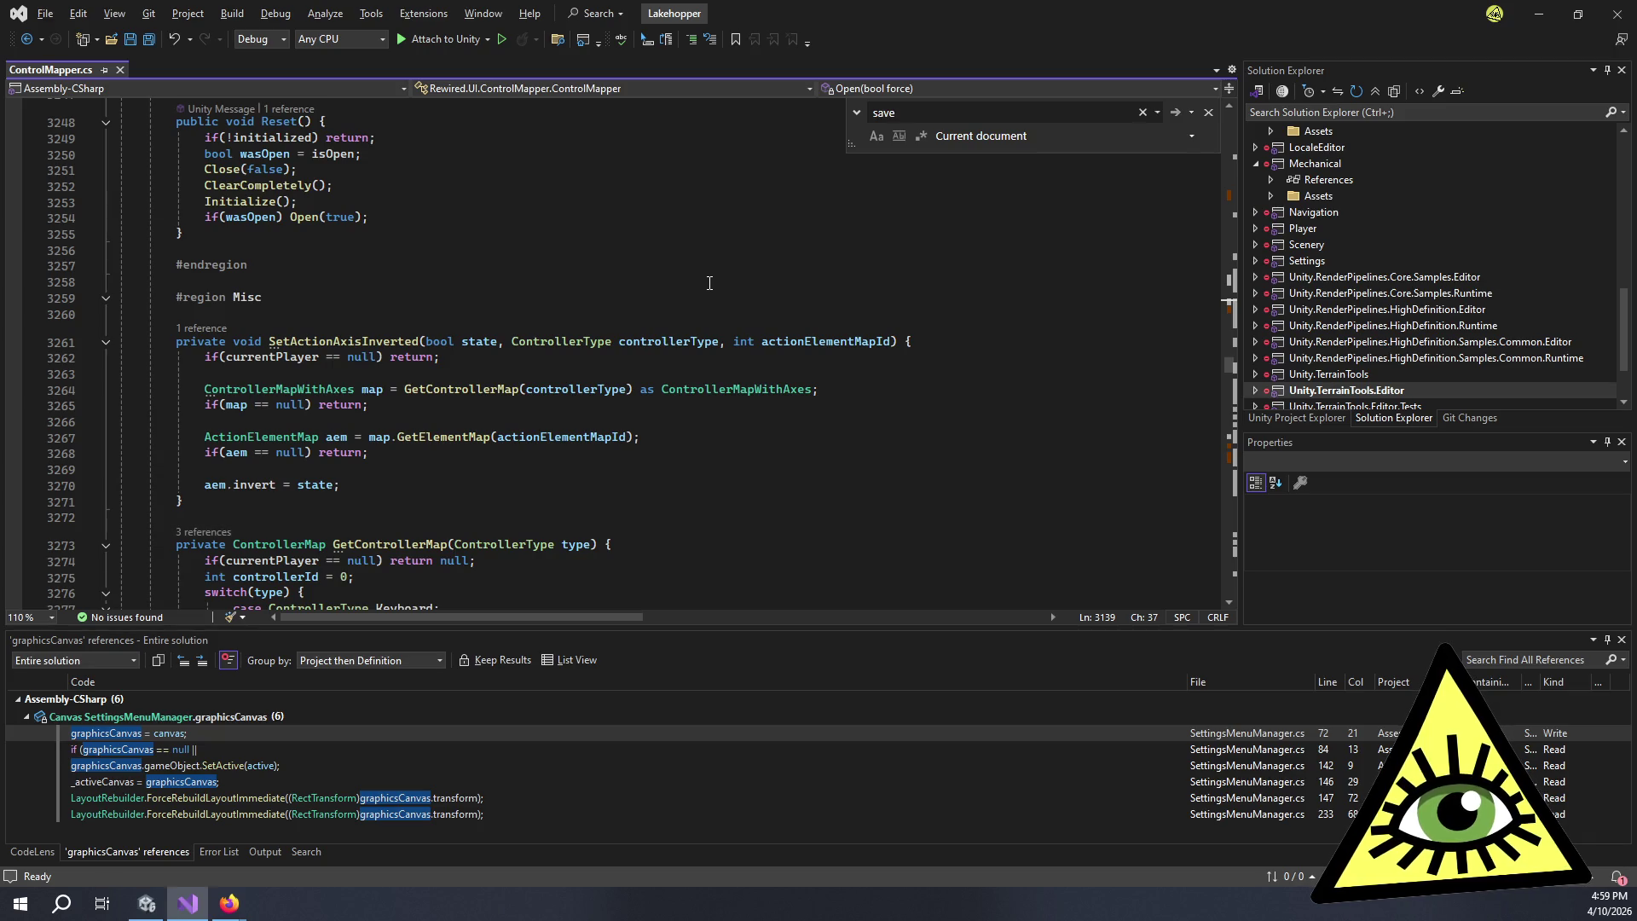
{"action": "scroll", "coordinate": [705, 298], "scroll_direction": "down", "scroll_amount": 4}
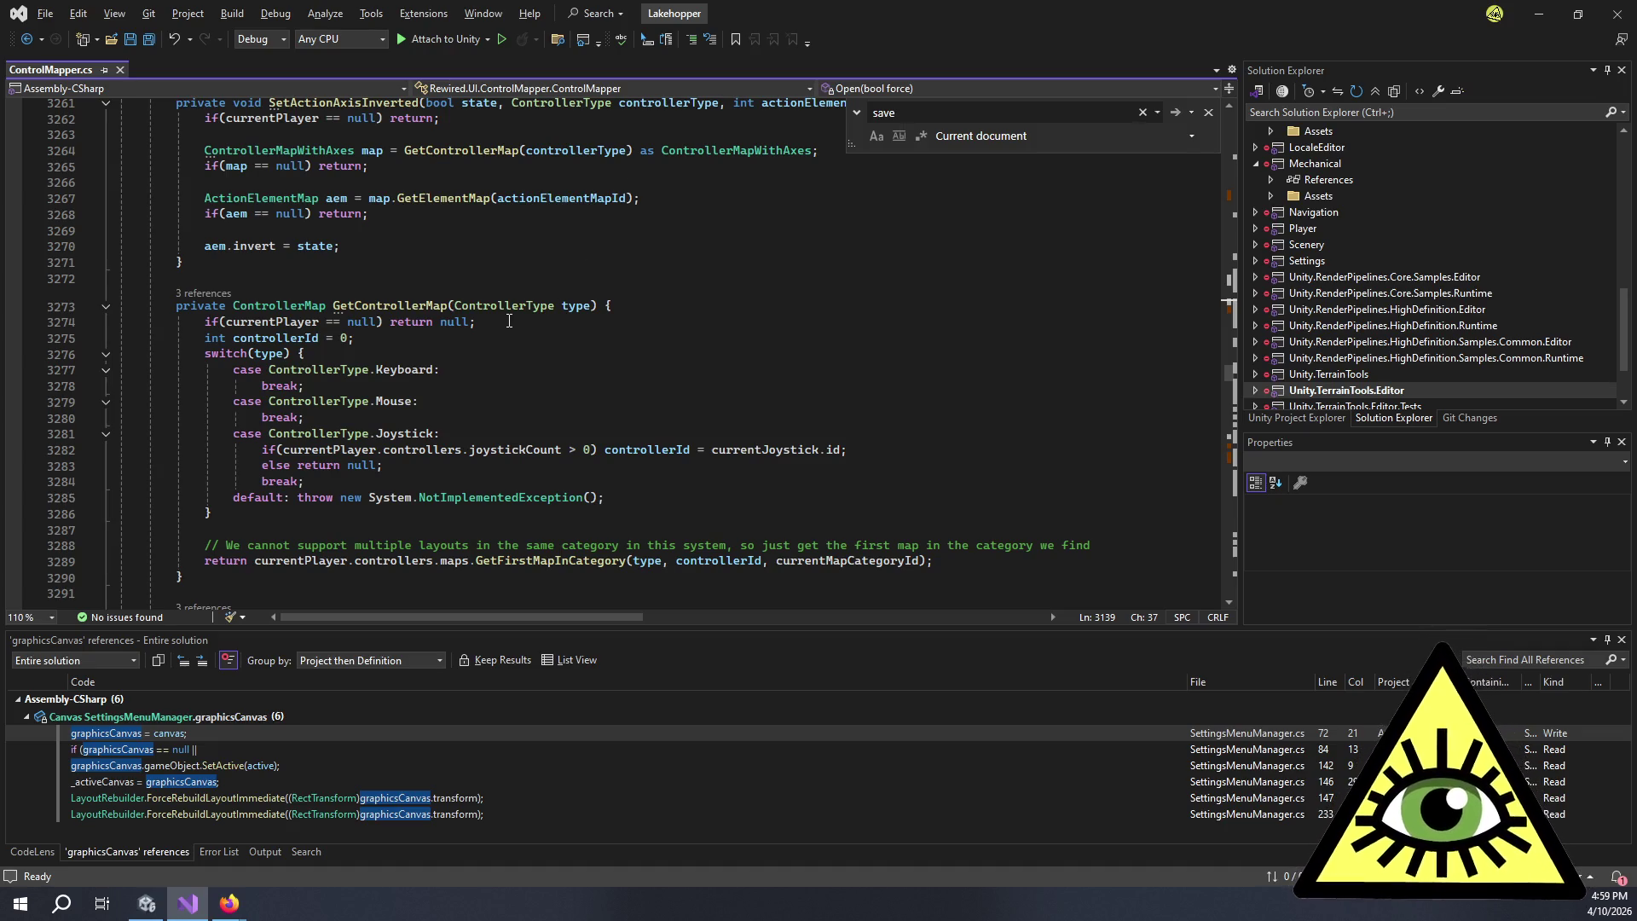
{"action": "scroll", "coordinate": [509, 320], "scroll_direction": "down", "scroll_amount": 8}
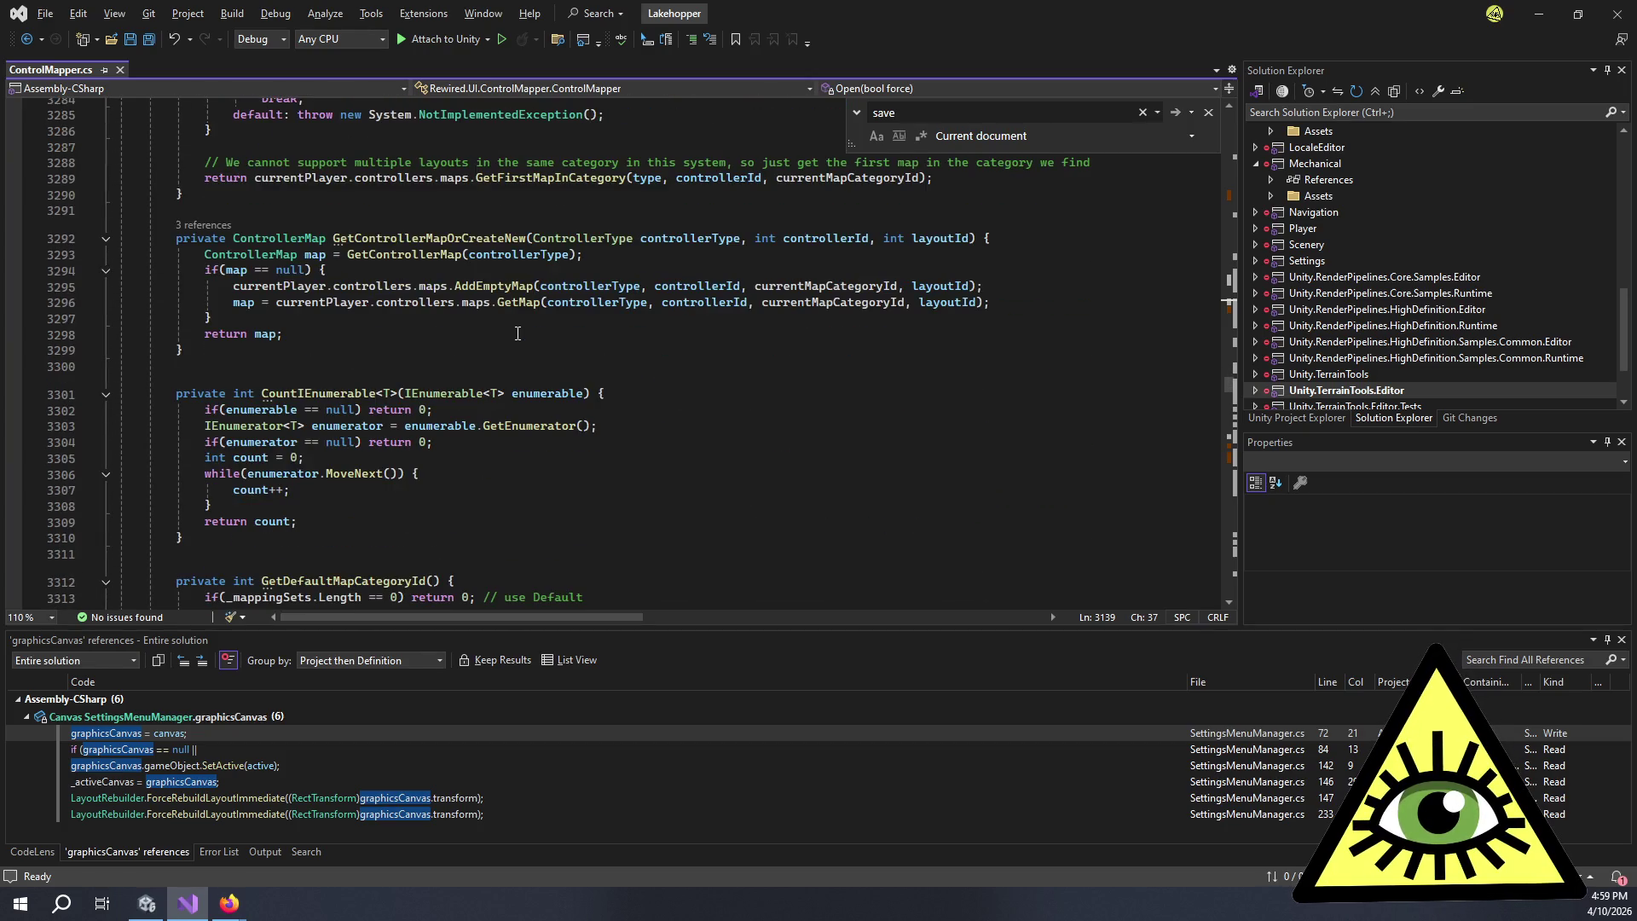
{"action": "scroll", "coordinate": [596, 261], "scroll_direction": "down", "scroll_amount": 20}
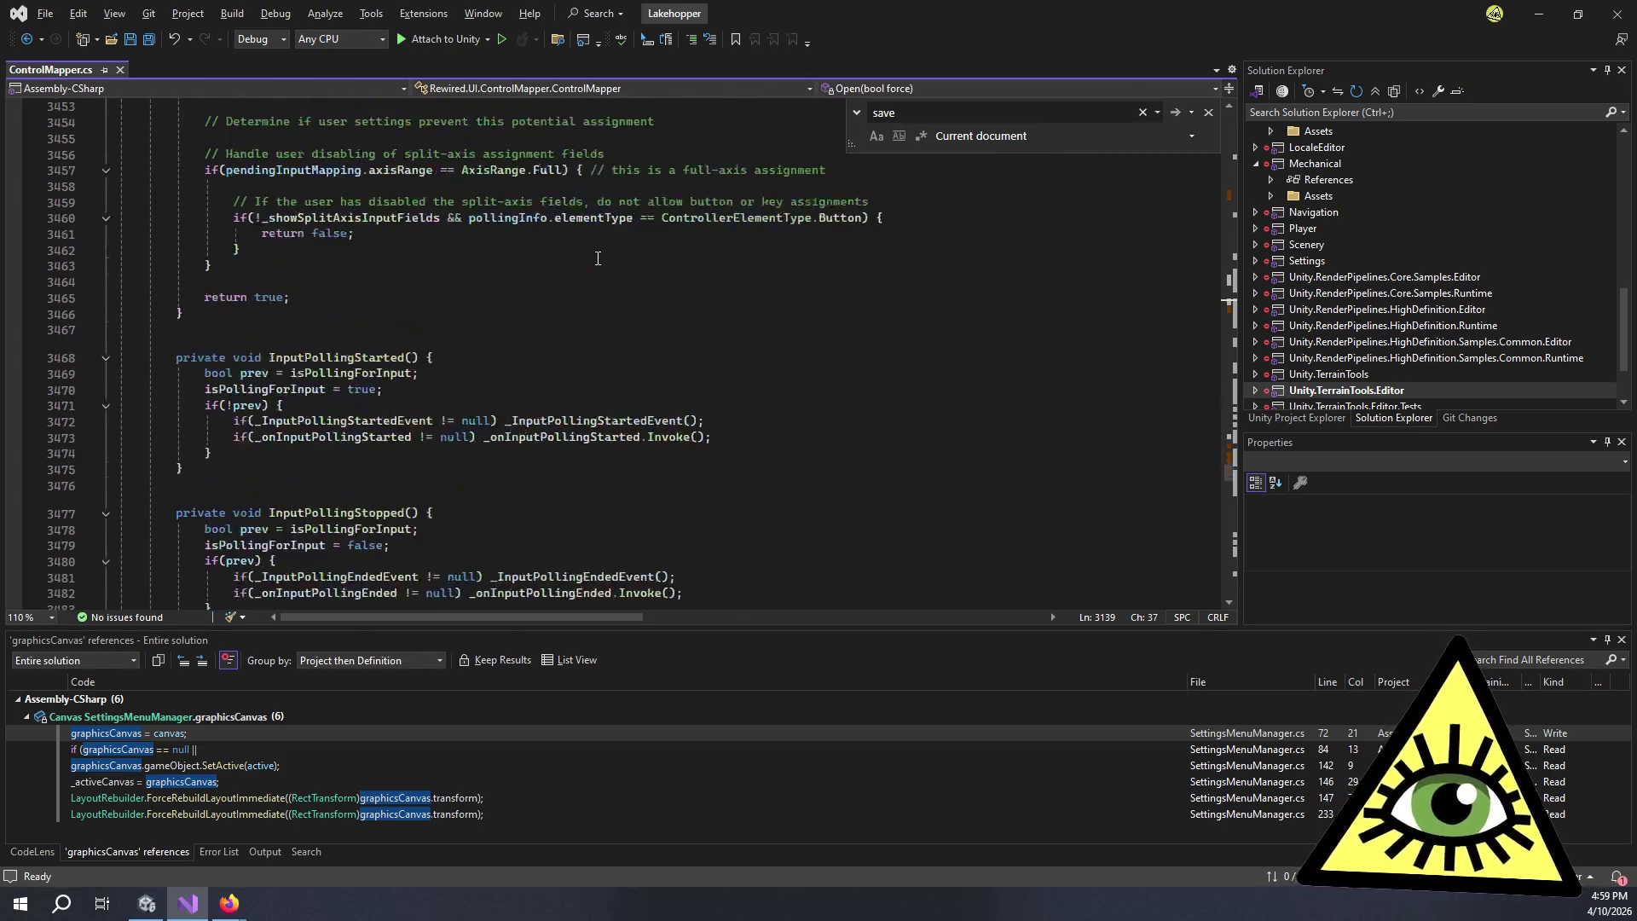
- Review ControlMapper.cs's SerializeField display options such as _showMouse, then return to Unity
{"action": "scroll", "coordinate": [598, 259], "scroll_direction": "down", "scroll_amount": 20}
{"action": "scroll", "coordinate": [595, 360], "scroll_direction": "up", "scroll_amount": 8}
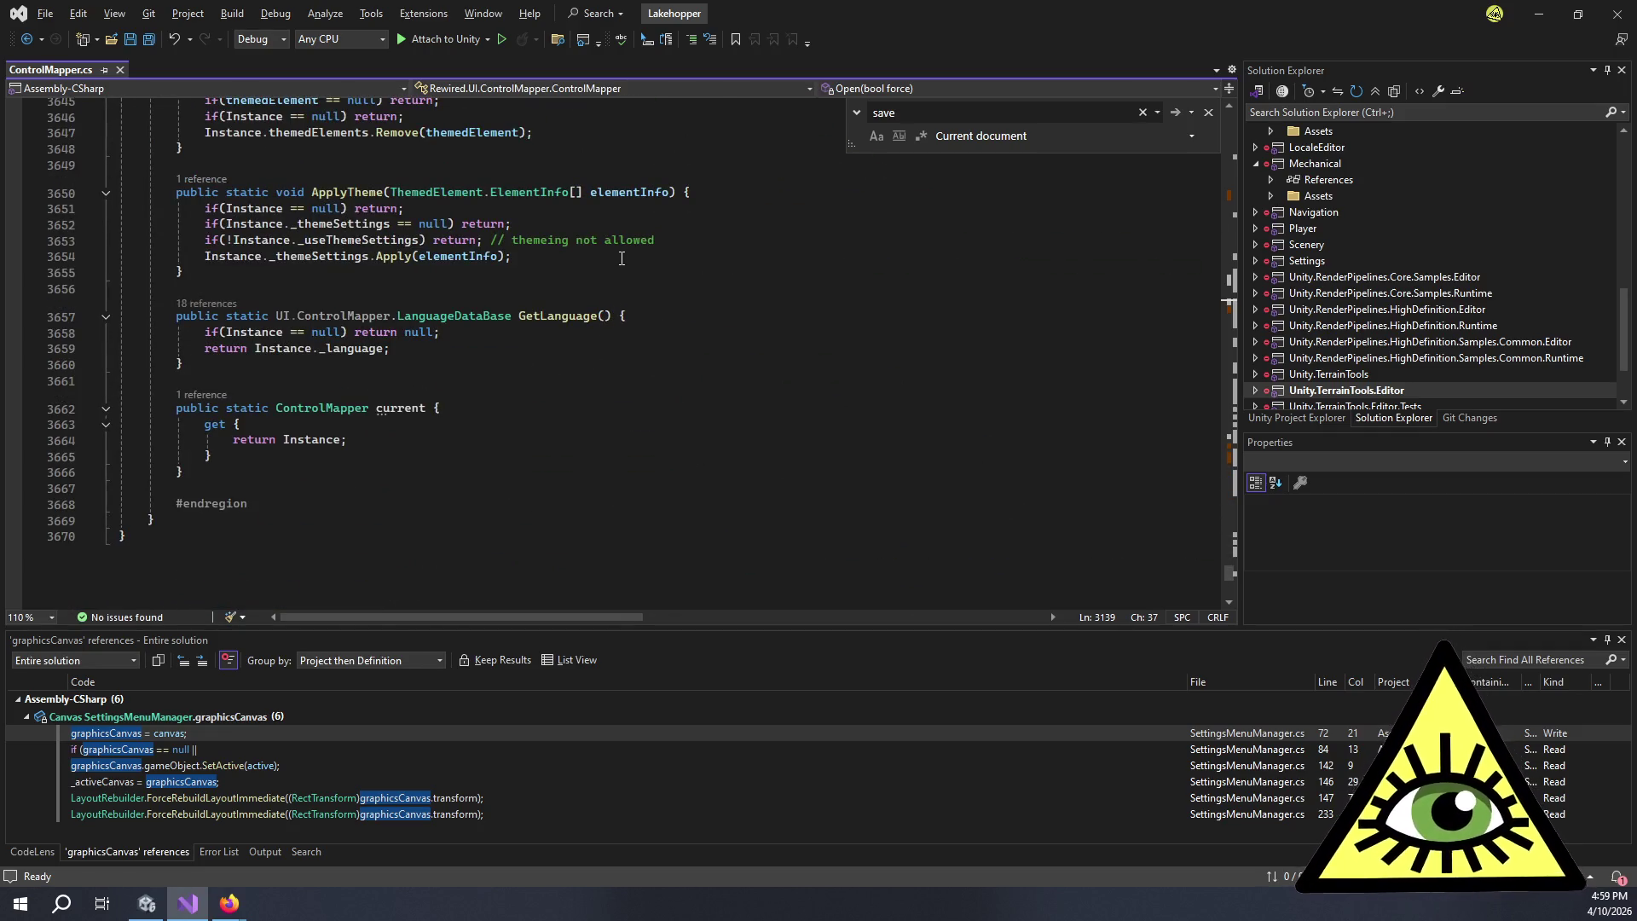
{"action": "scroll", "coordinate": [627, 262], "scroll_direction": "up", "scroll_amount": 20}
{"action": "scroll", "coordinate": [627, 263], "scroll_direction": "up", "scroll_amount": 20}
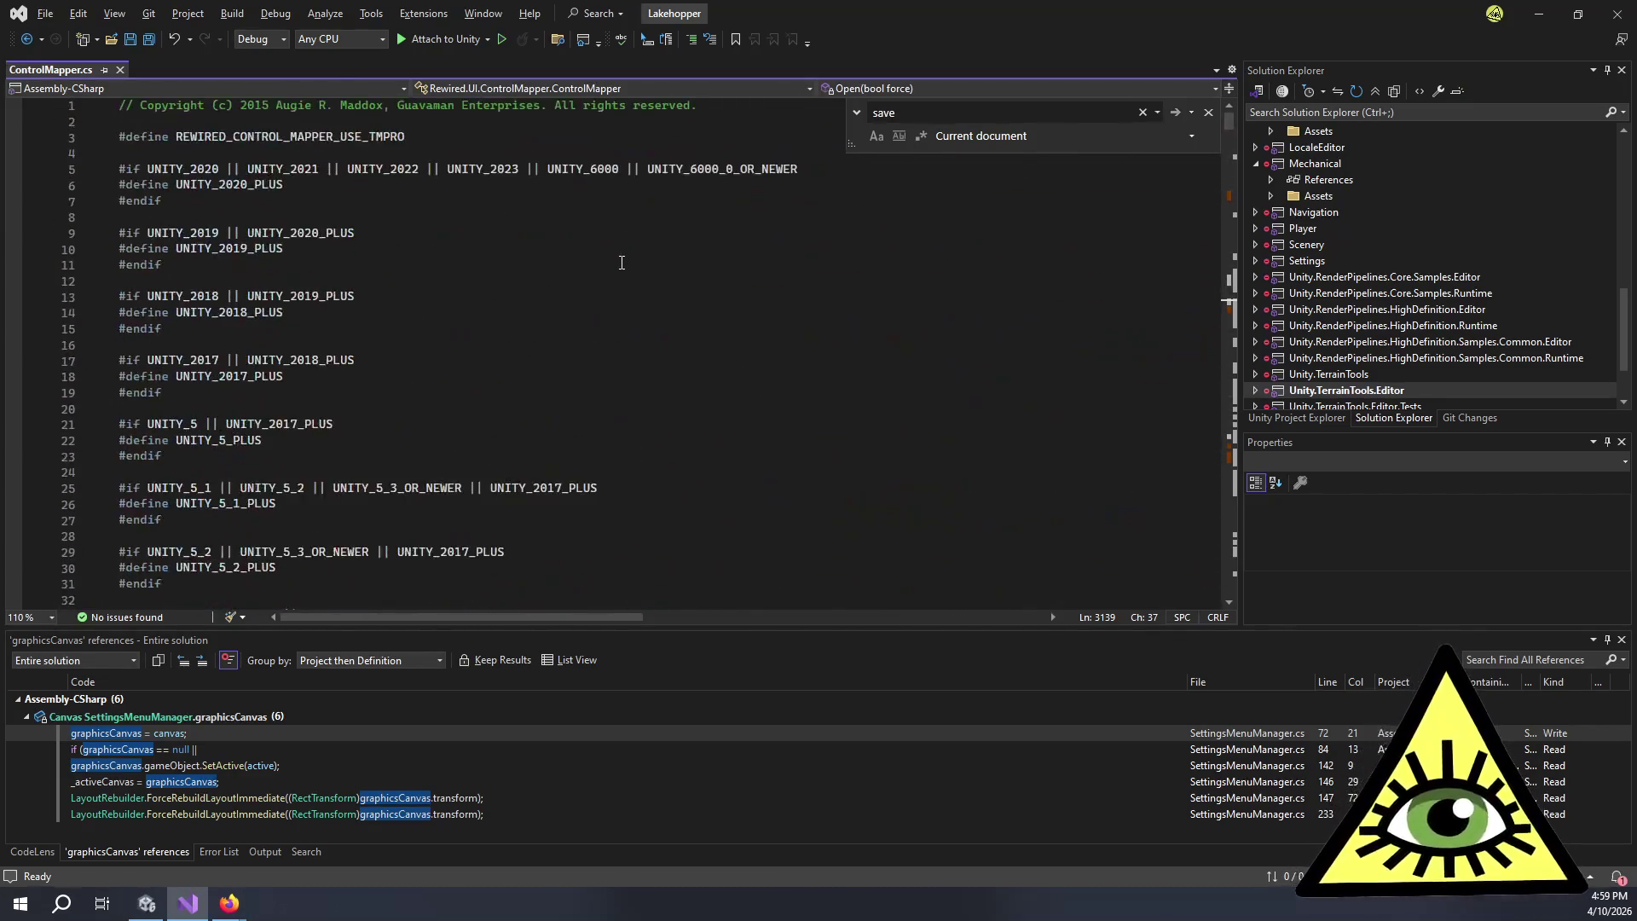
{"action": "scroll", "coordinate": [607, 292], "scroll_direction": "down", "scroll_amount": 20}
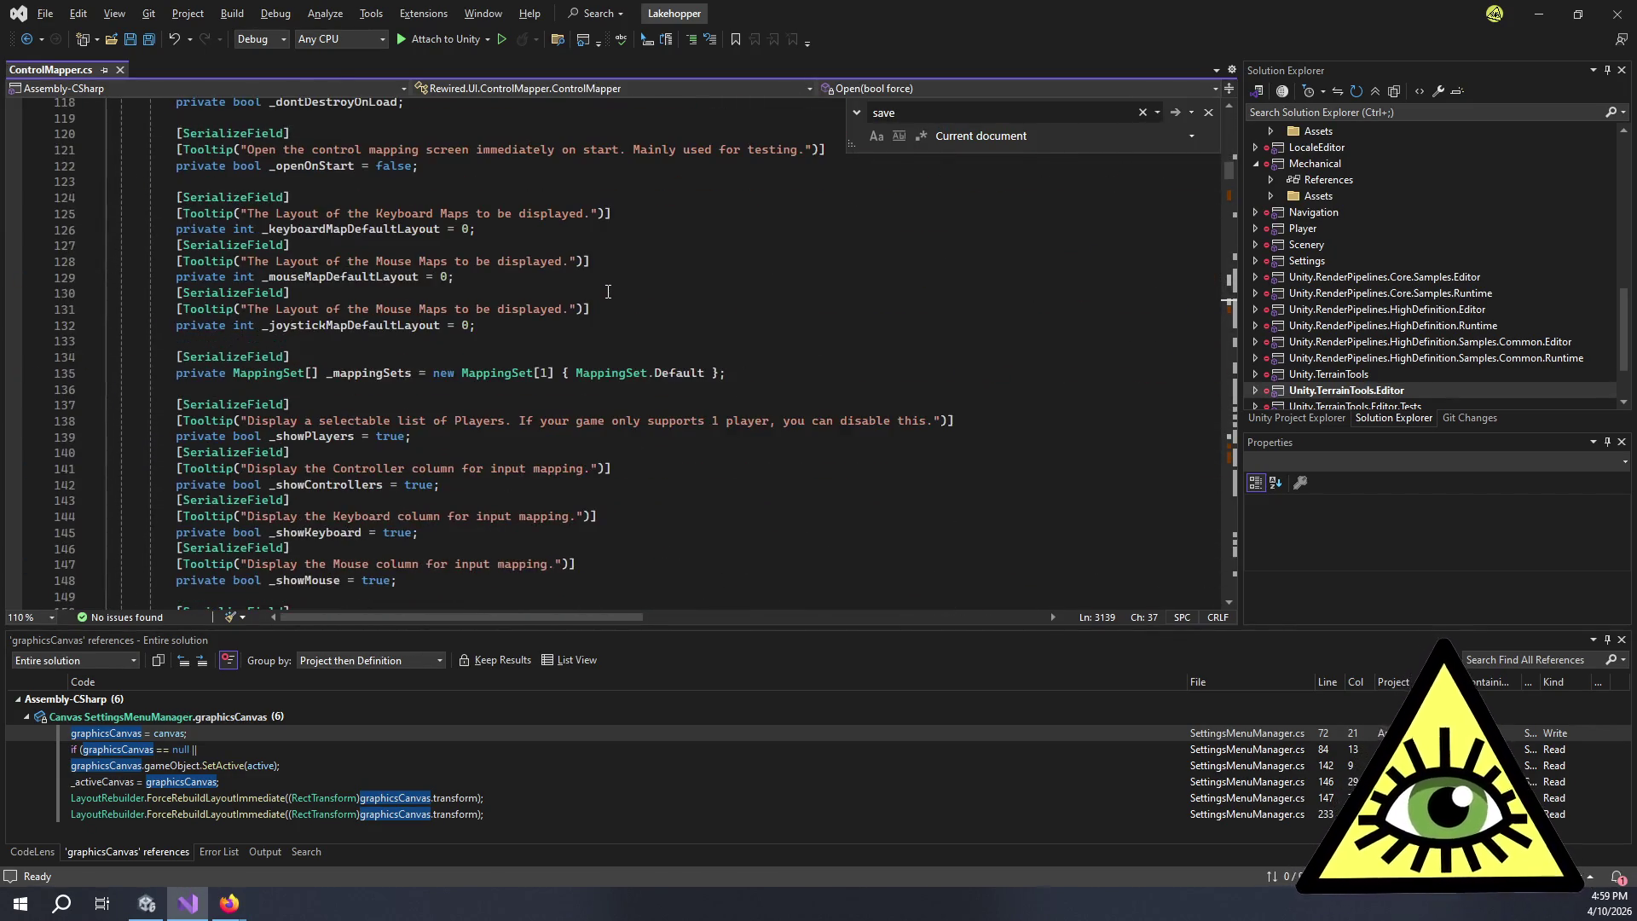
{"action": "scroll", "coordinate": [607, 278], "scroll_direction": "down", "scroll_amount": 6}
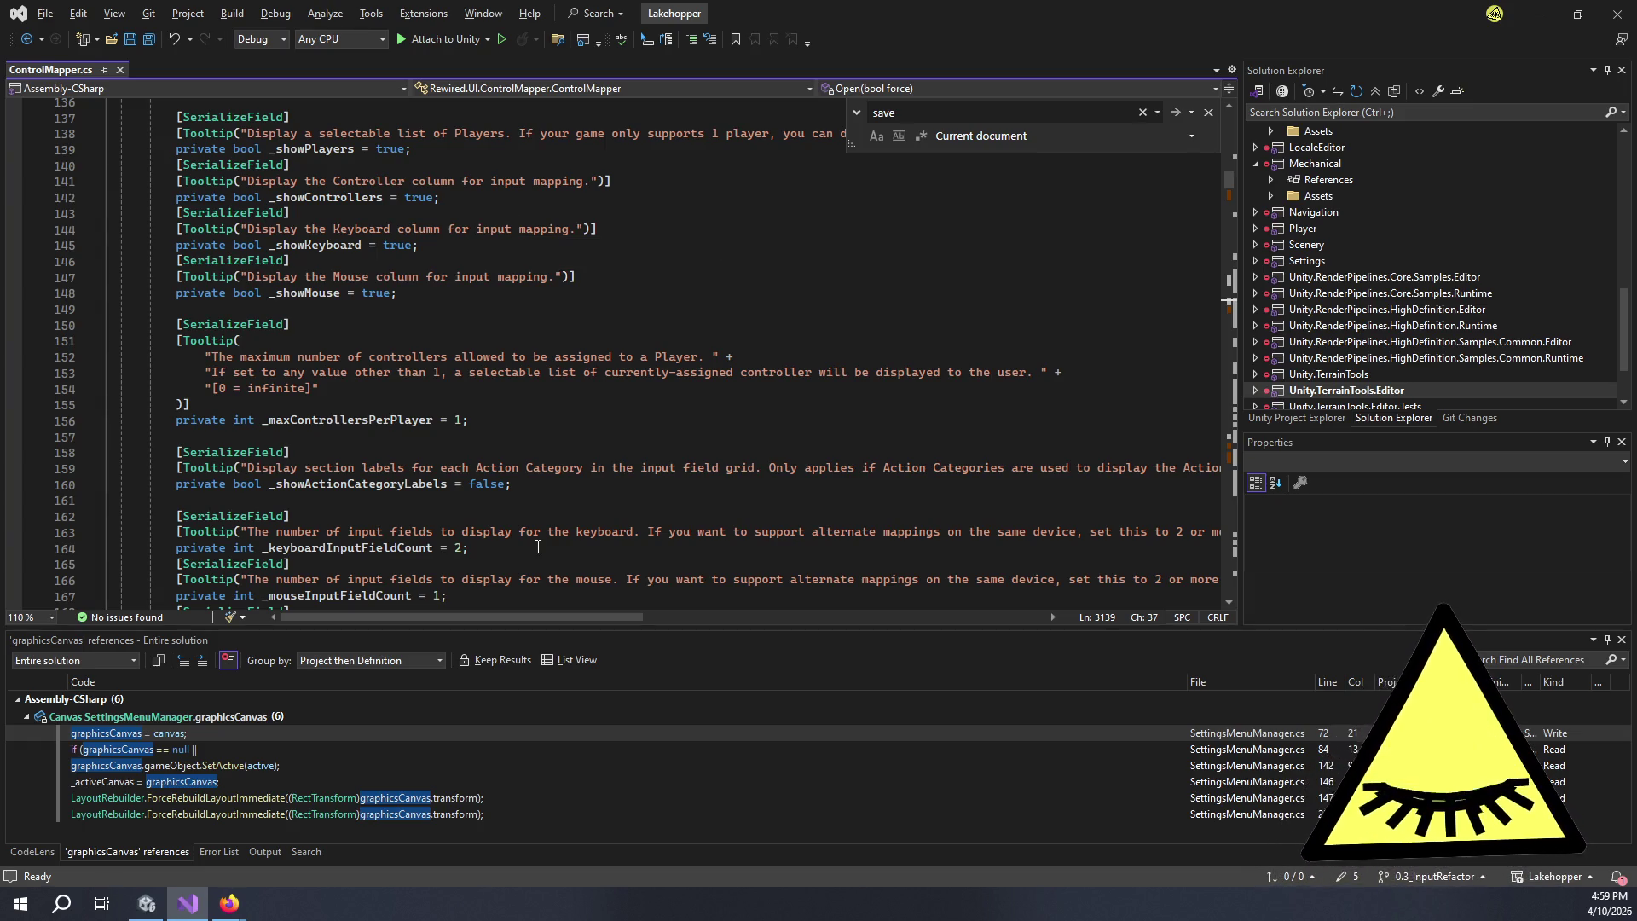
{"action": "left_click", "coordinate": [748, 296]}
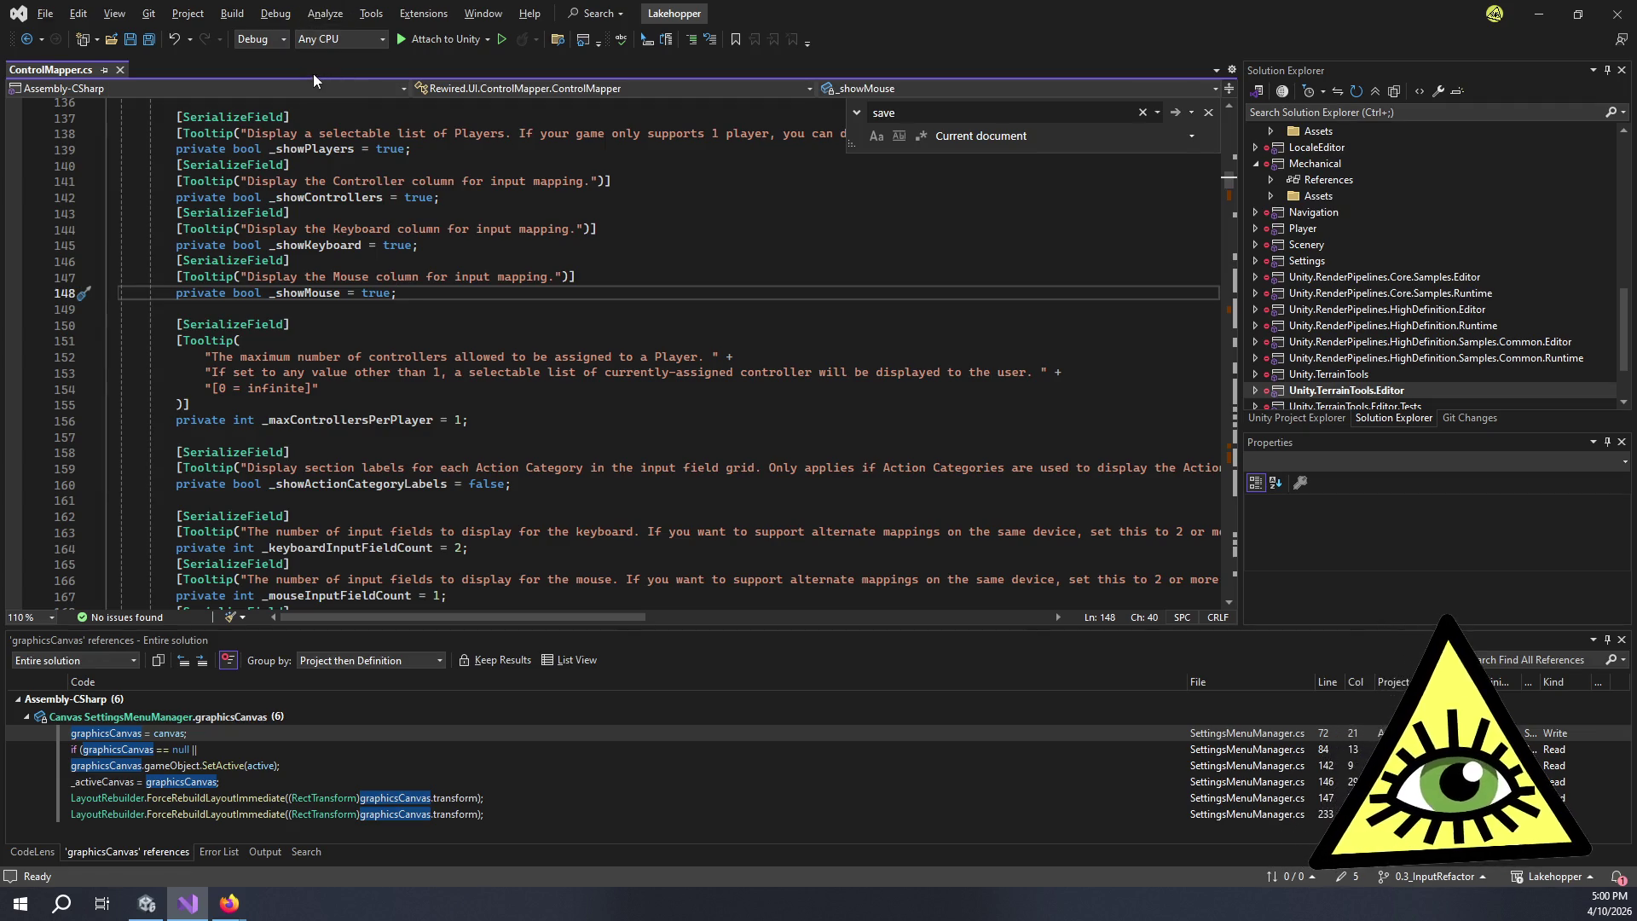
{"action": "key", "text": "alt+Tab"}
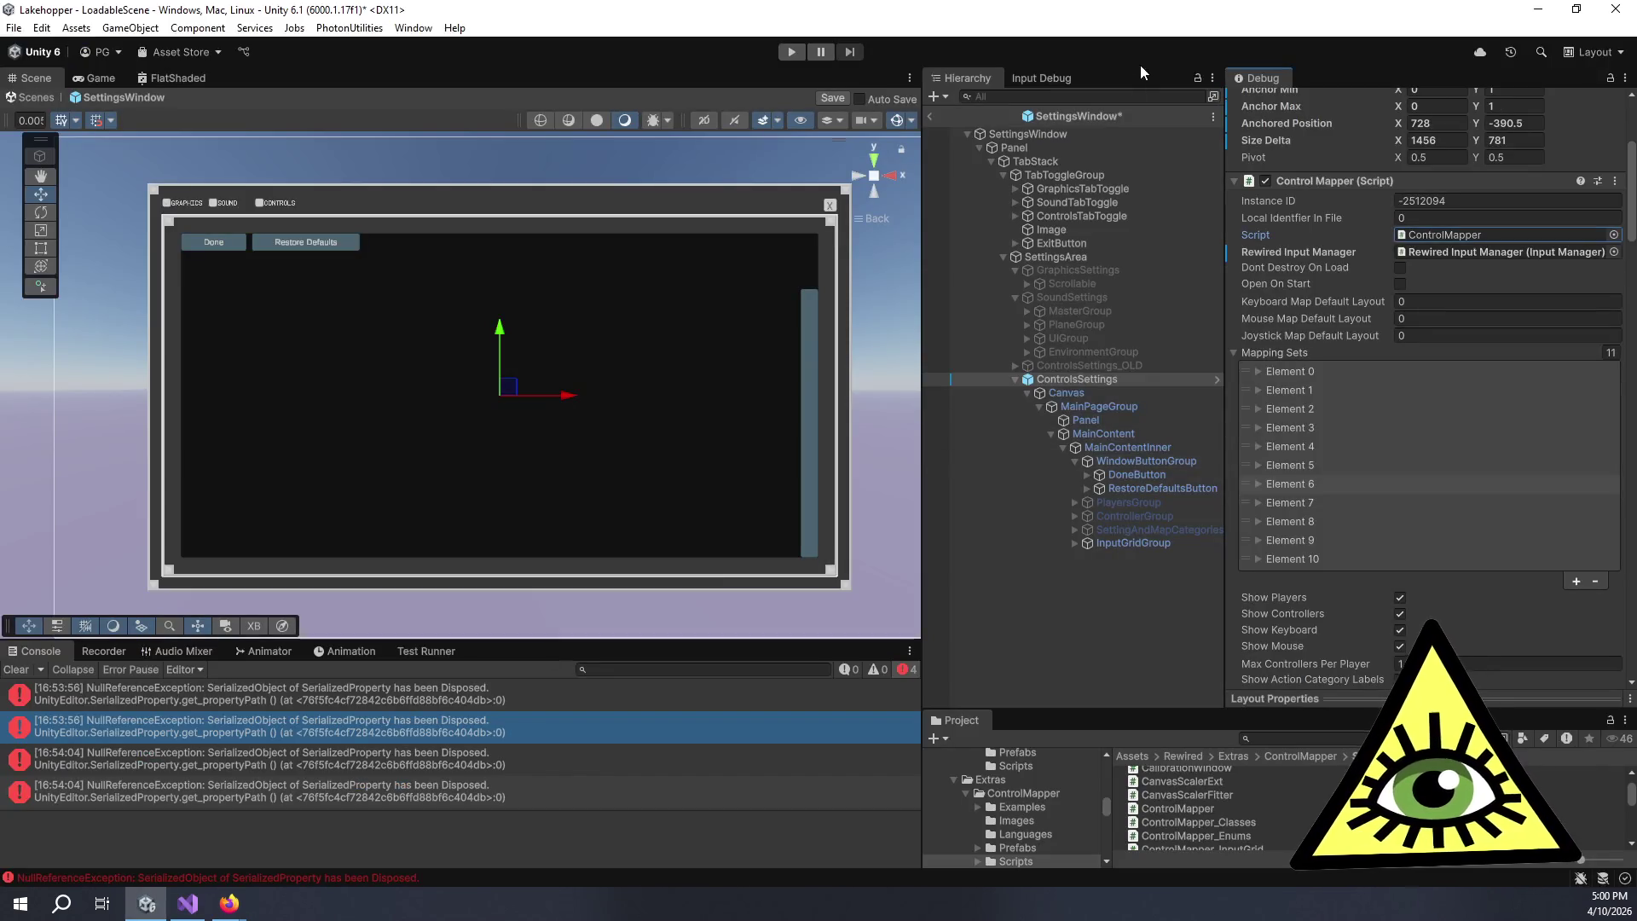
- Select SettingsWindow and open its Settings Menu Manager script from the Inspector
{"action": "left_click", "coordinate": [1109, 131]}
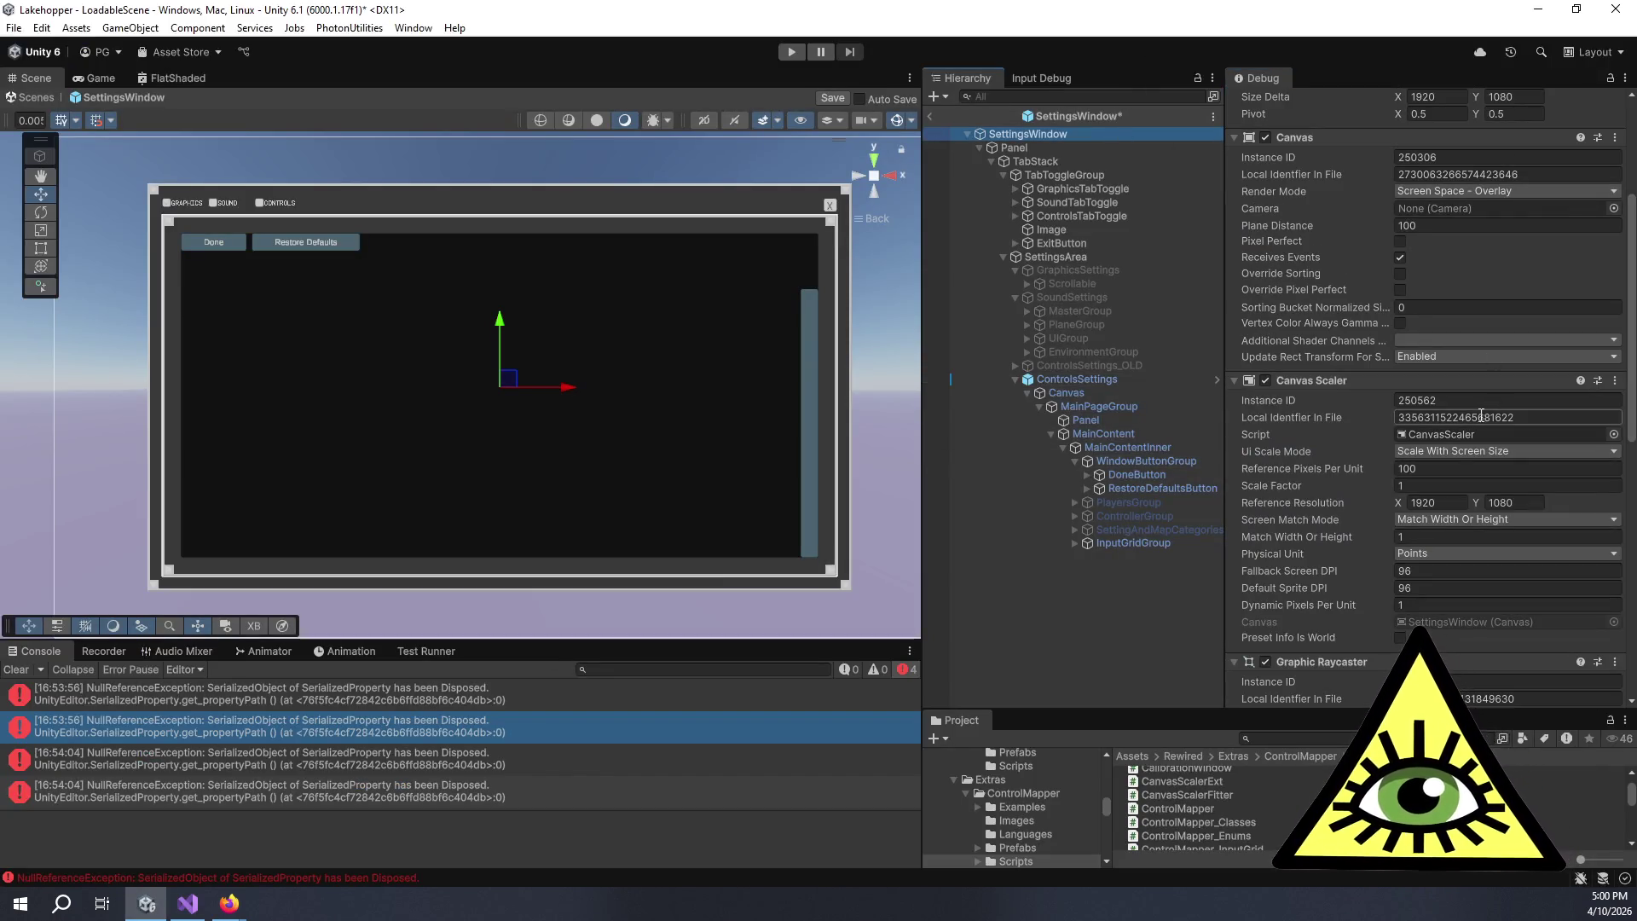
{"action": "scroll", "coordinate": [1484, 416], "scroll_direction": "down", "scroll_amount": 10}
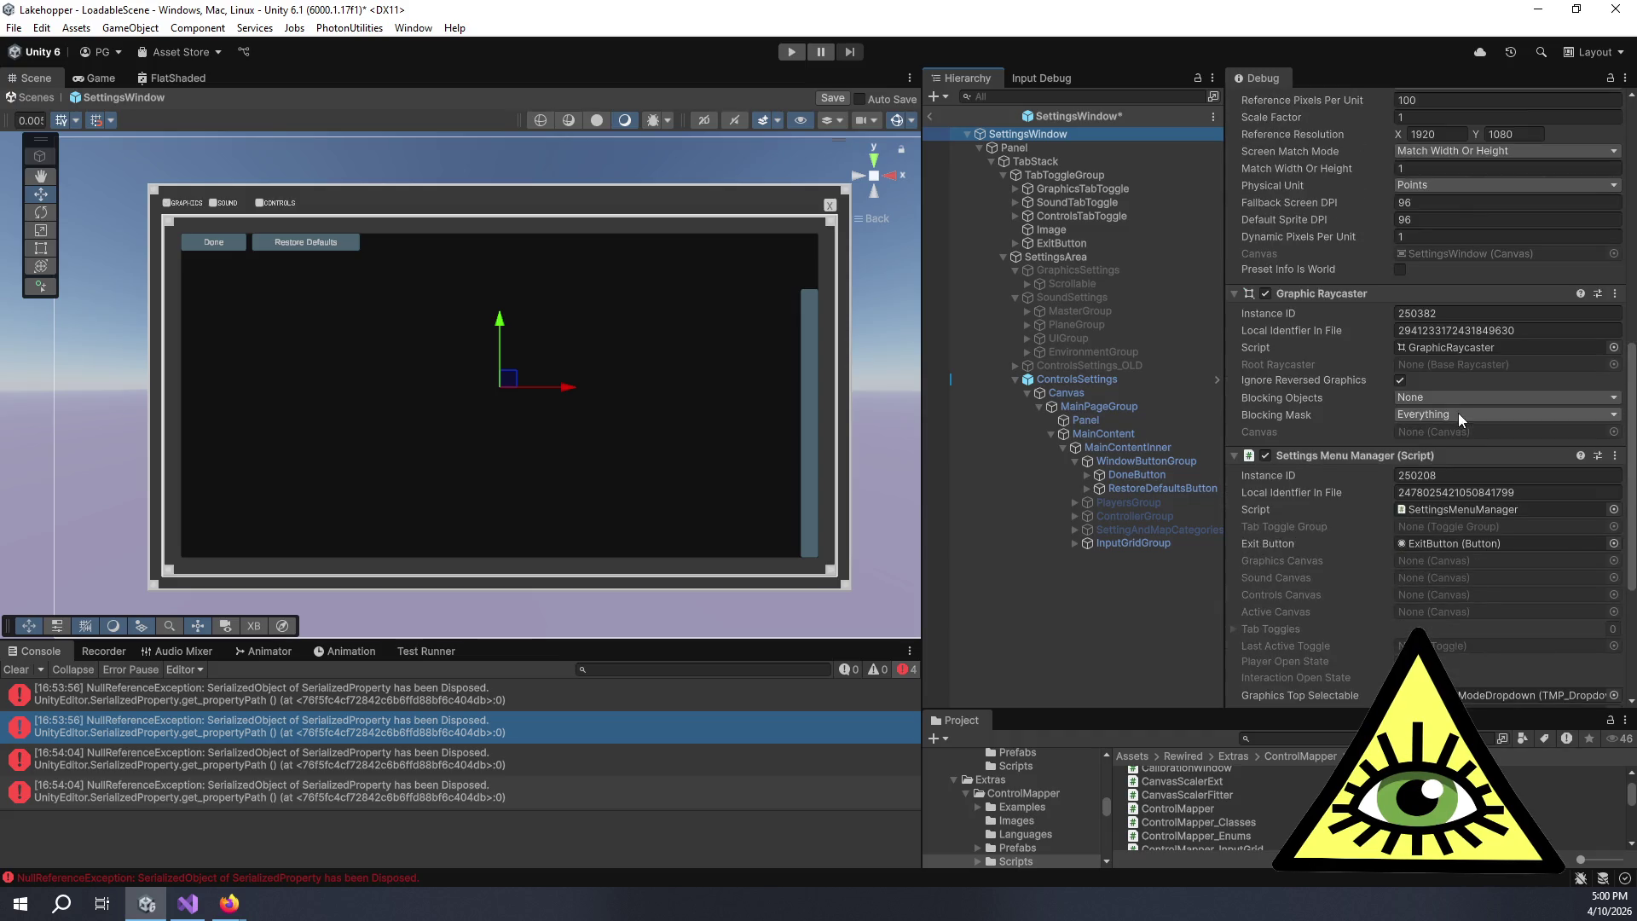
{"action": "left_click", "coordinate": [1471, 509]}
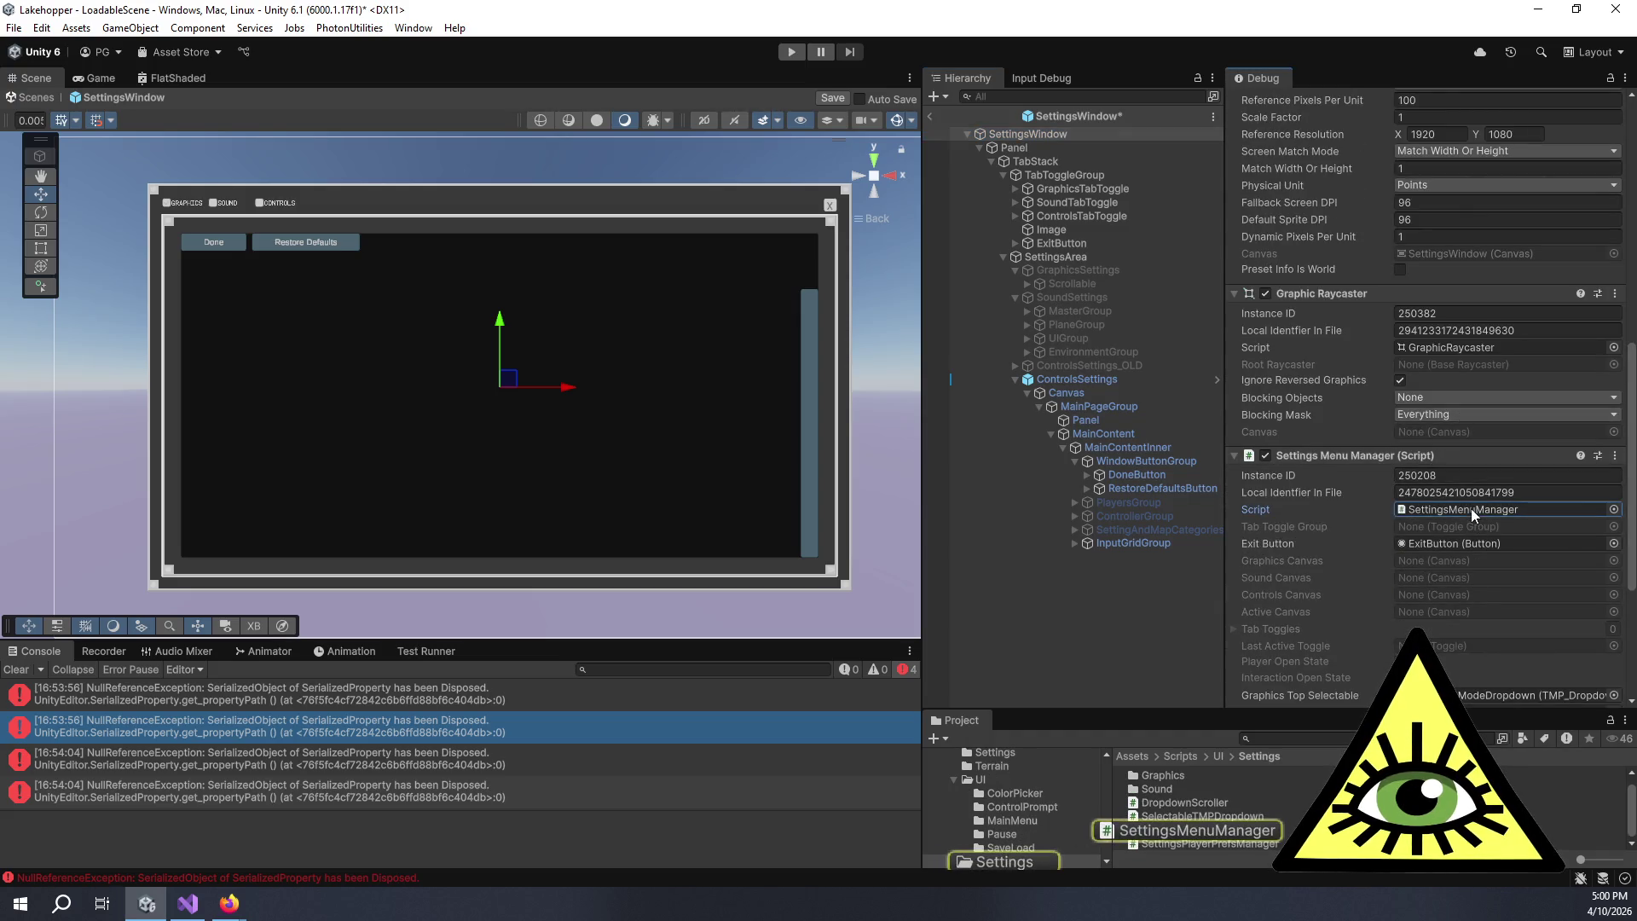
{"action": "double_click", "coordinate": [1471, 509]}
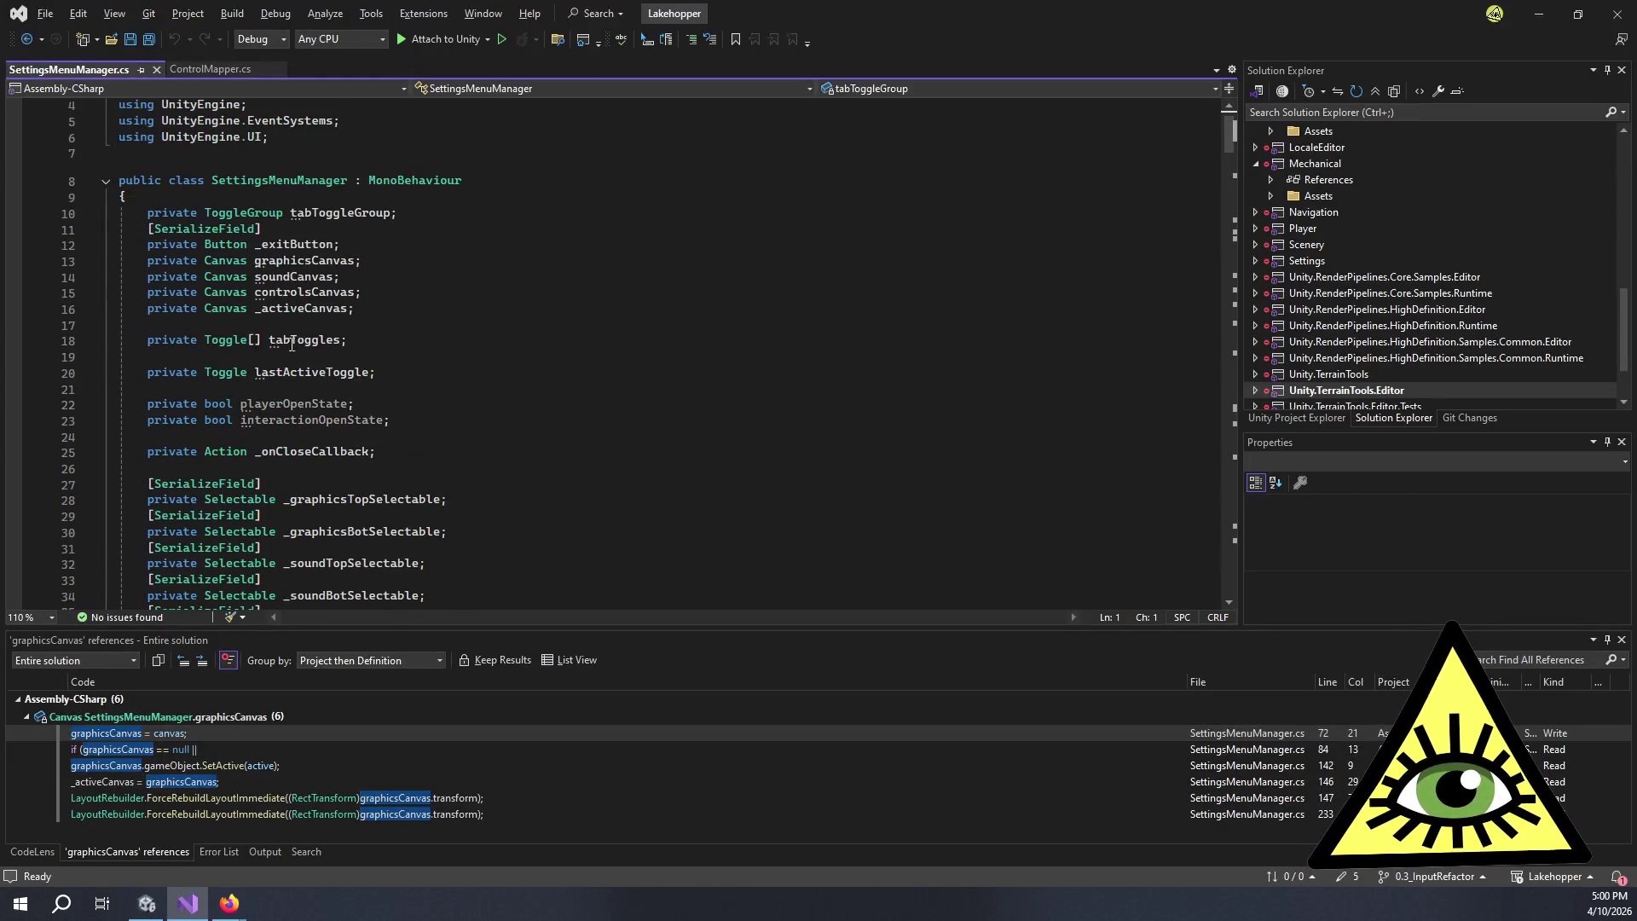
- Find all references to controlsCanvas and visit the results on lines 78, 86 and 167
{"action": "left_click", "coordinate": [326, 292]}
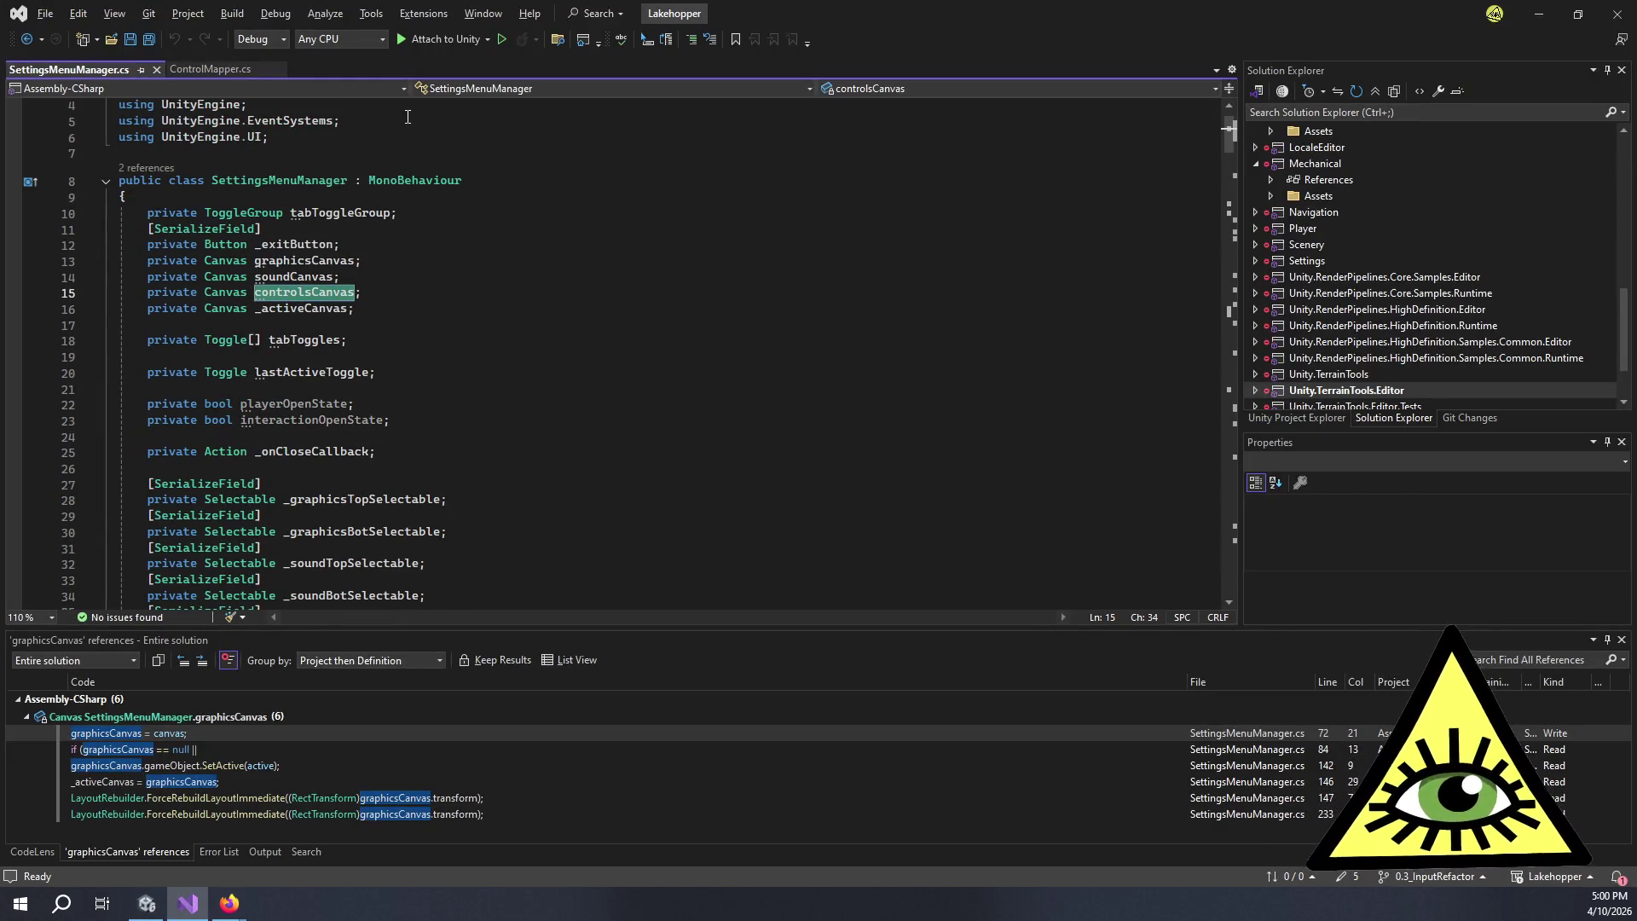
{"action": "key", "text": "shift+F12"}
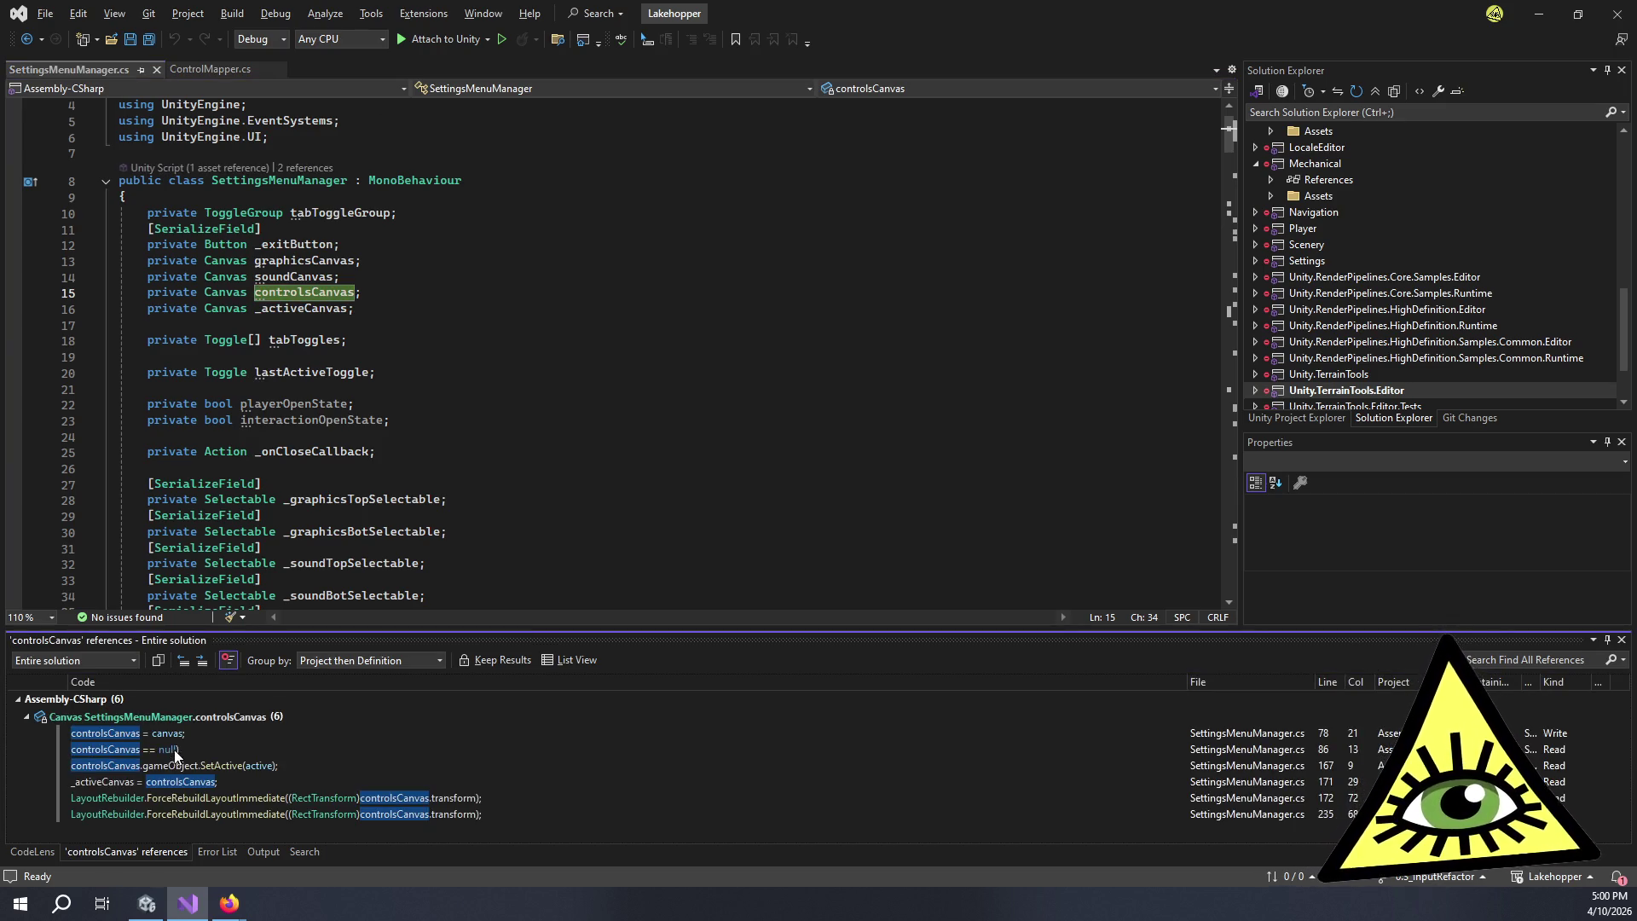
{"action": "double_click", "coordinate": [189, 733]}
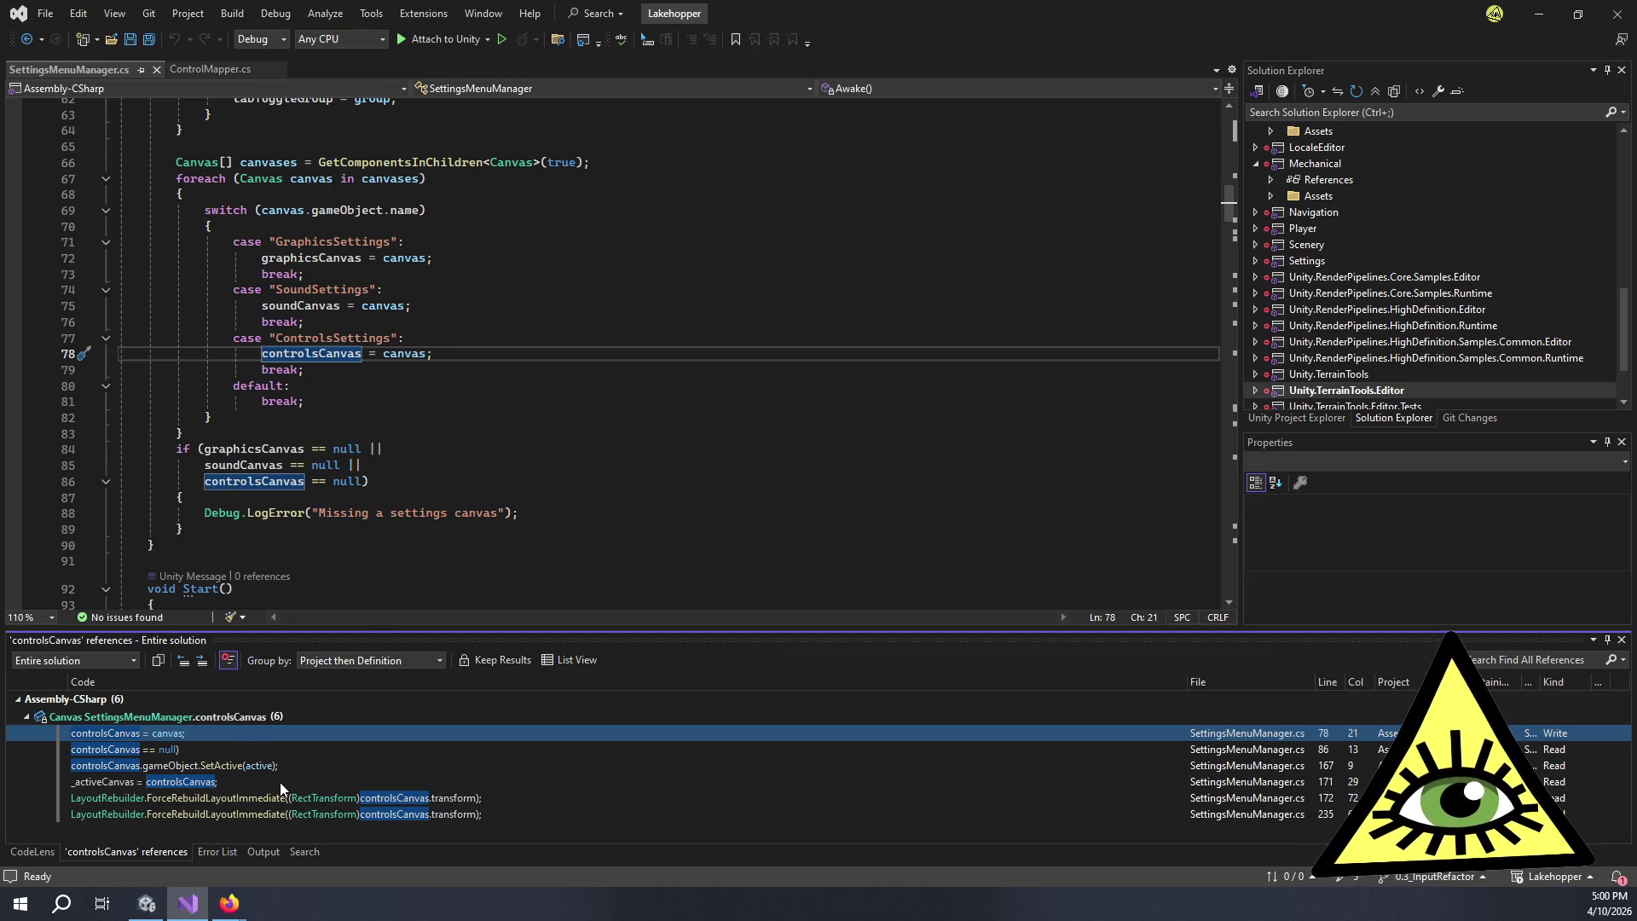
{"action": "mouse_move", "coordinate": [279, 781]}
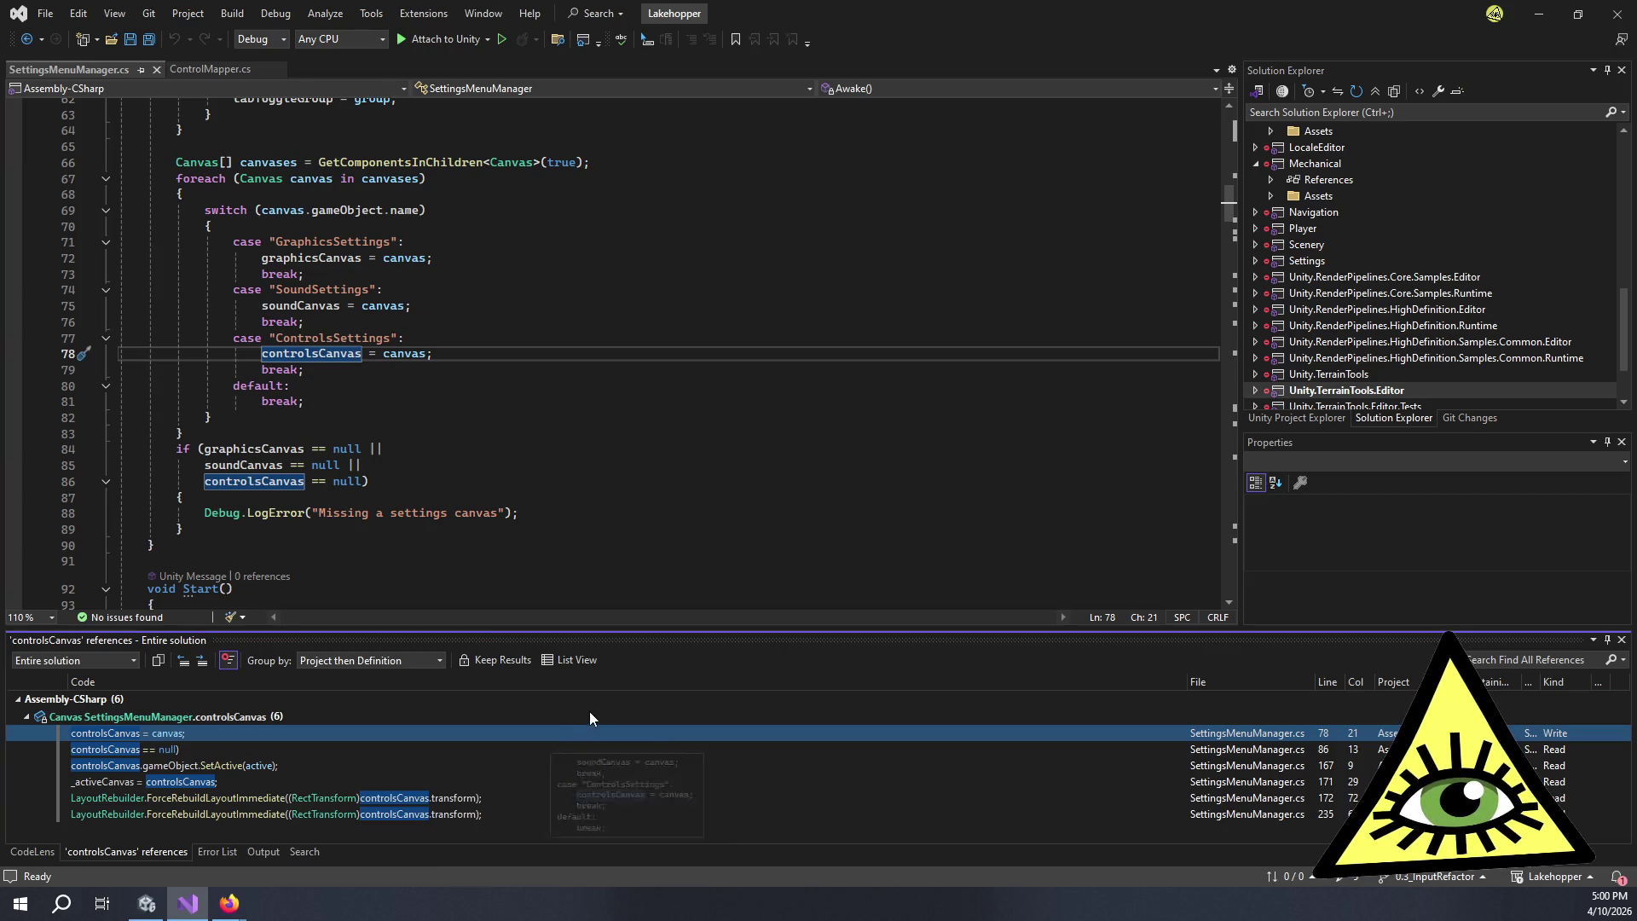
{"action": "left_click", "coordinate": [285, 756]}
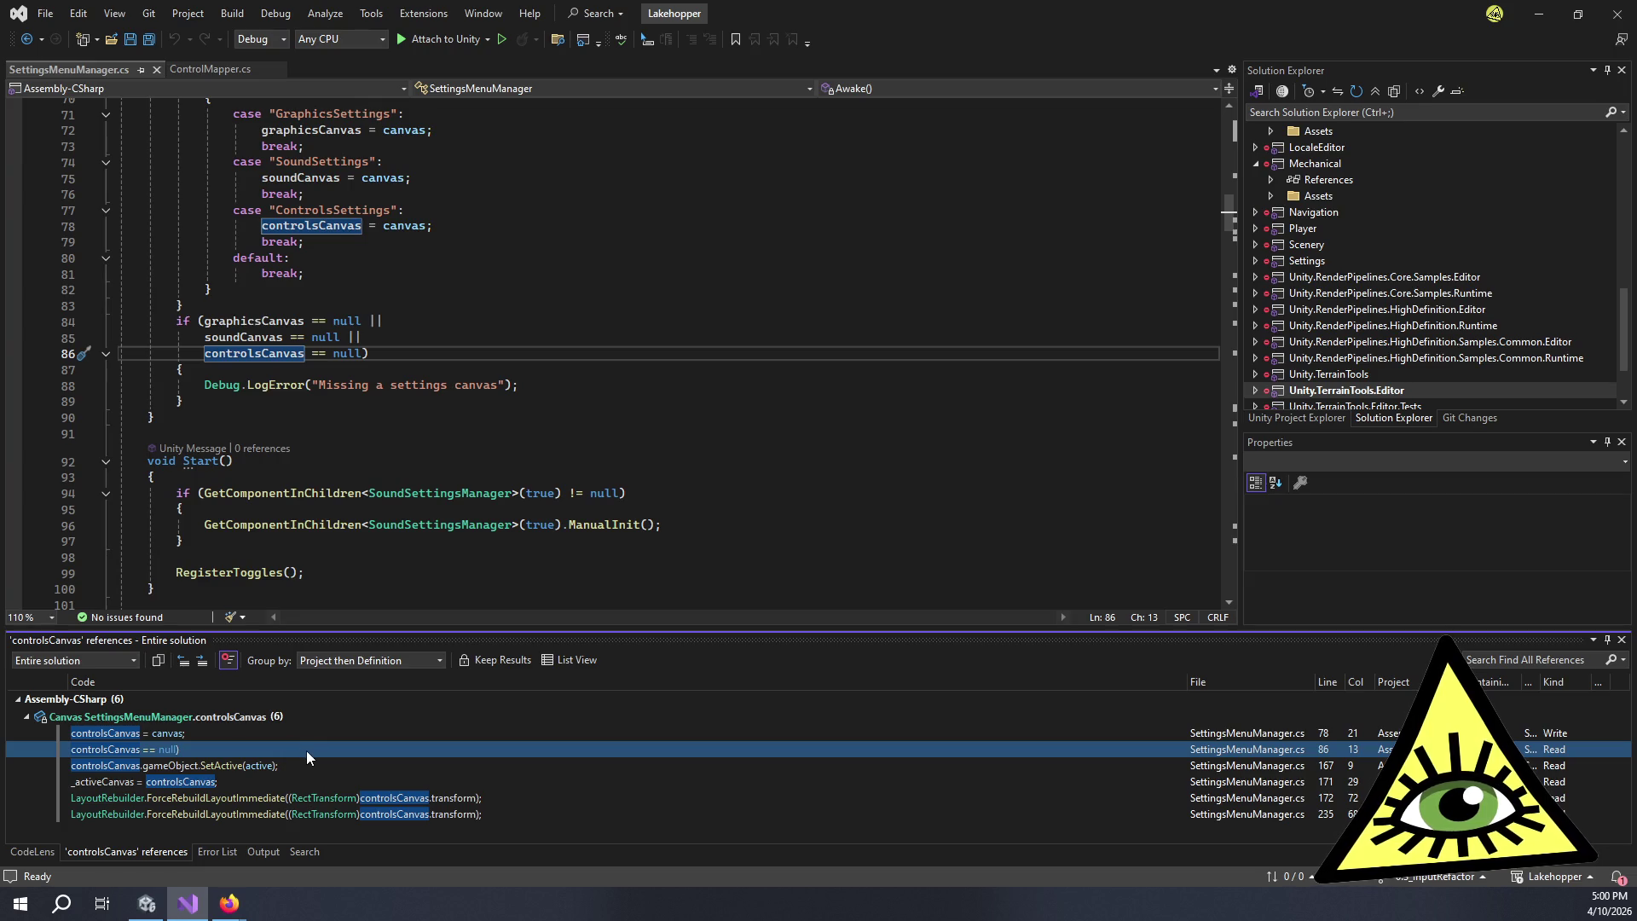
{"action": "left_click", "coordinate": [319, 760]}
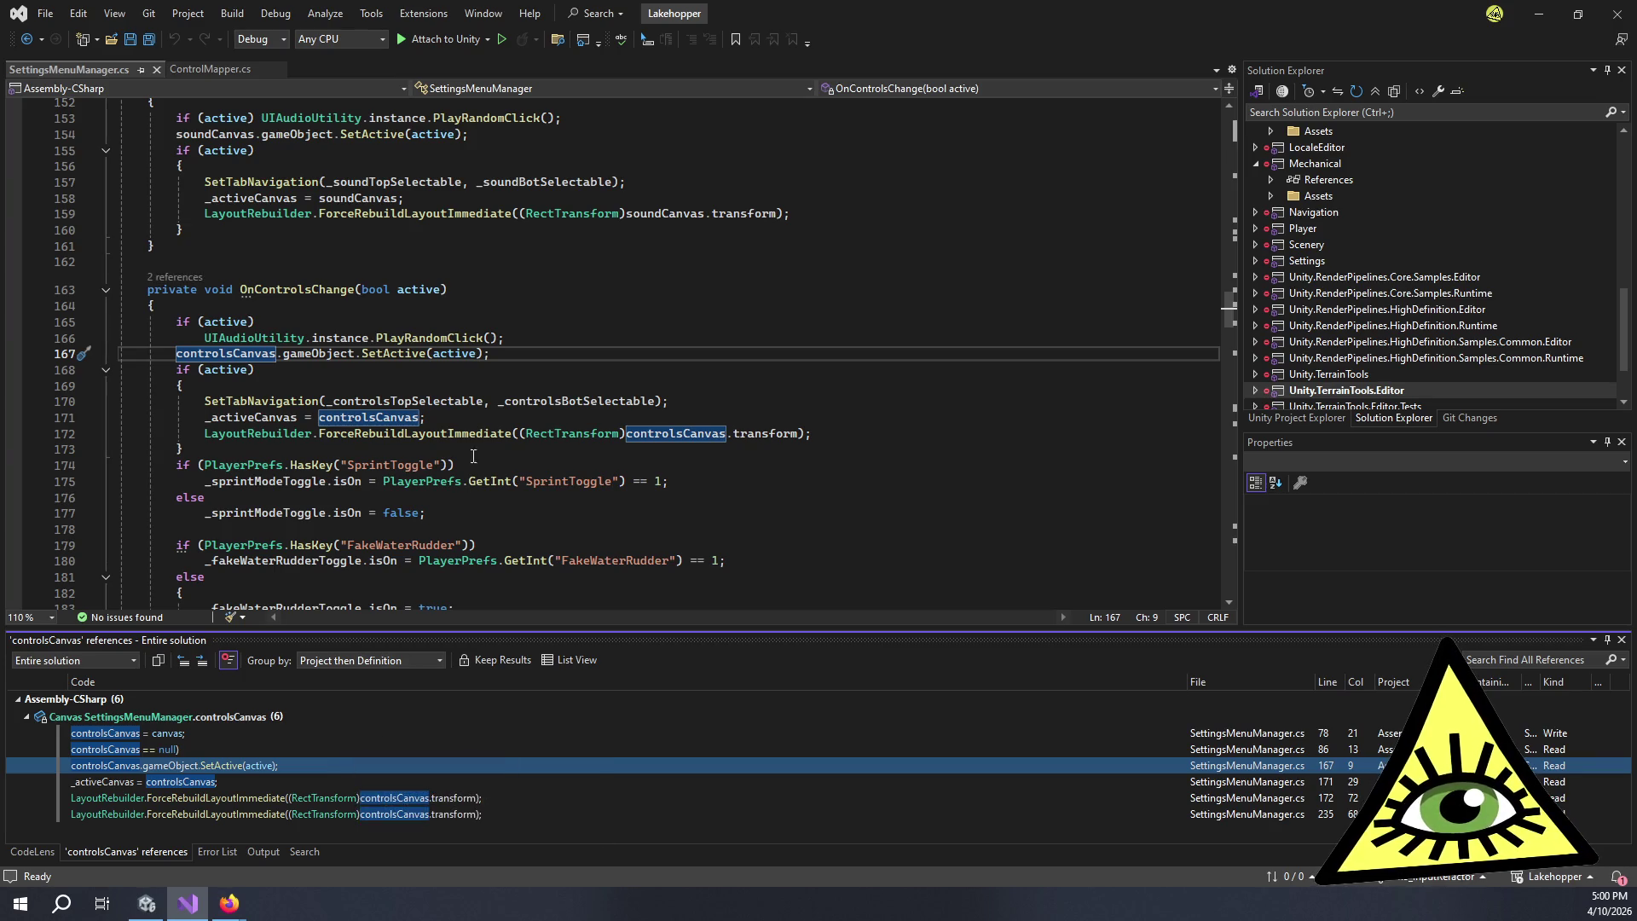
- Delete the controlsCanvas.gameObject.SetActive(active) line from OnControlsChange
{"action": "left_click", "coordinate": [386, 390]}
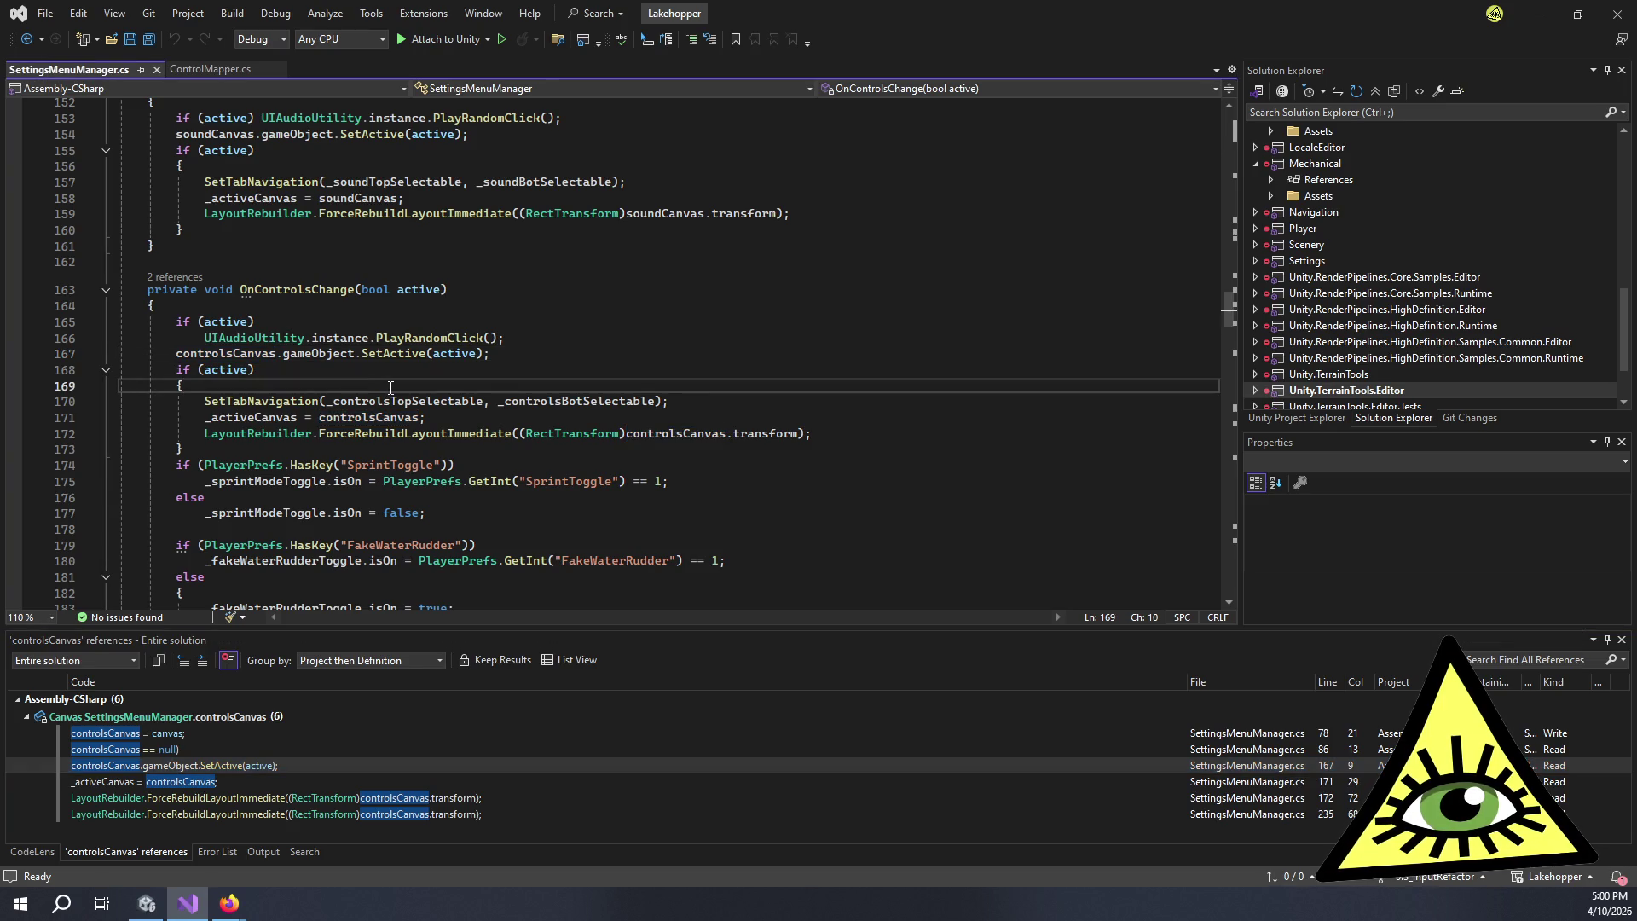
{"action": "scroll", "coordinate": [388, 389], "scroll_direction": "down", "scroll_amount": 2}
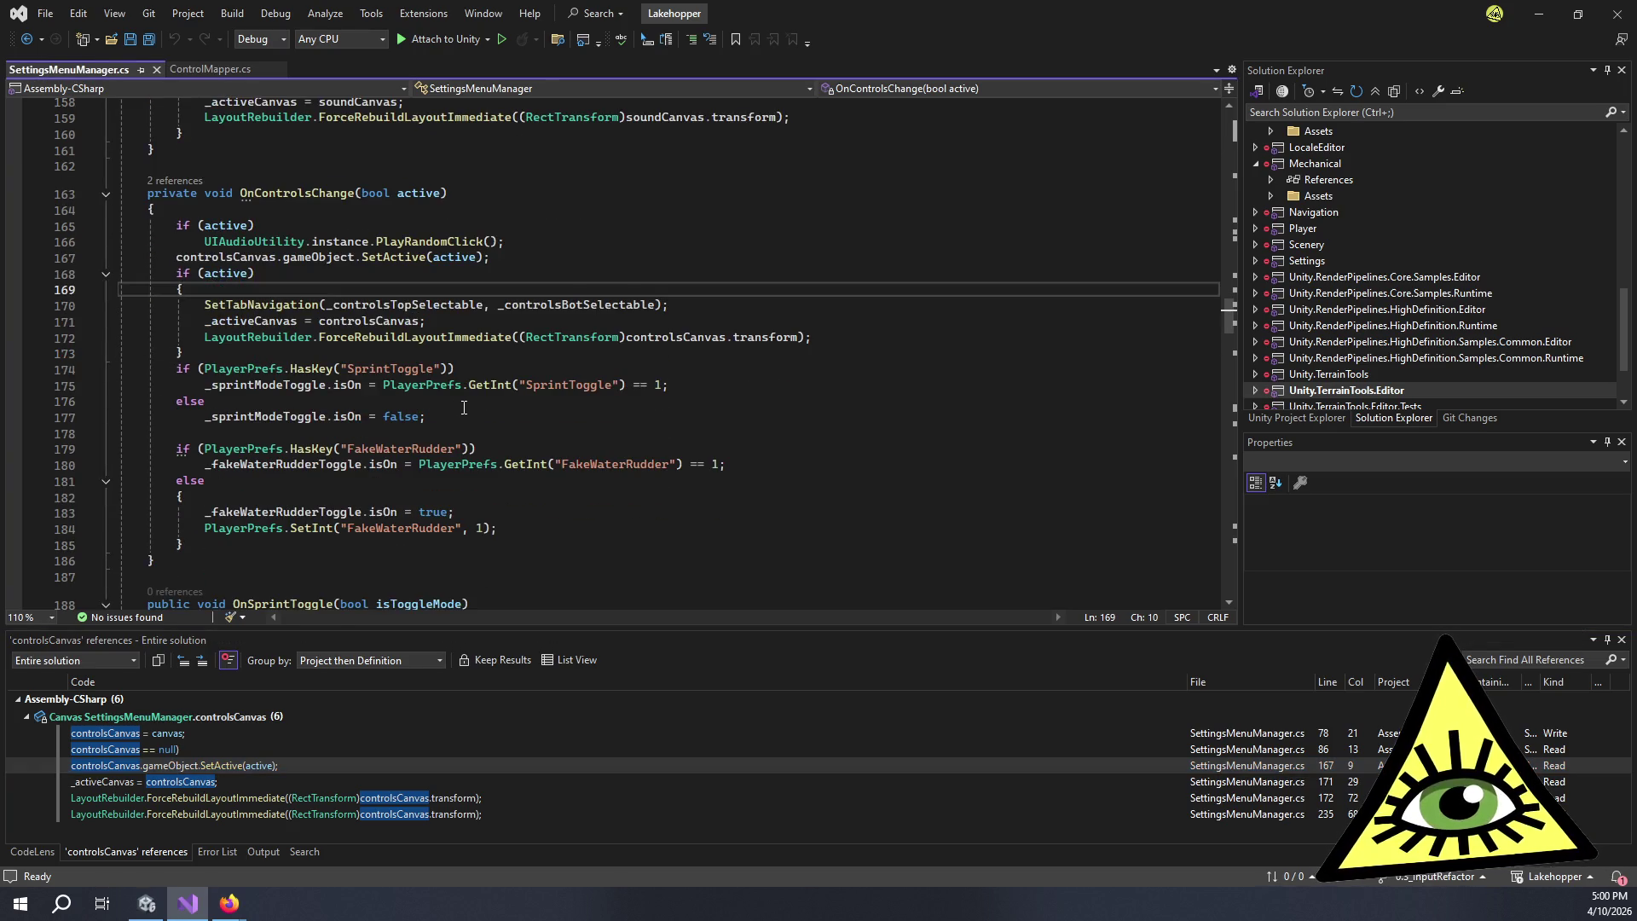
{"action": "left_click", "coordinate": [591, 256]}
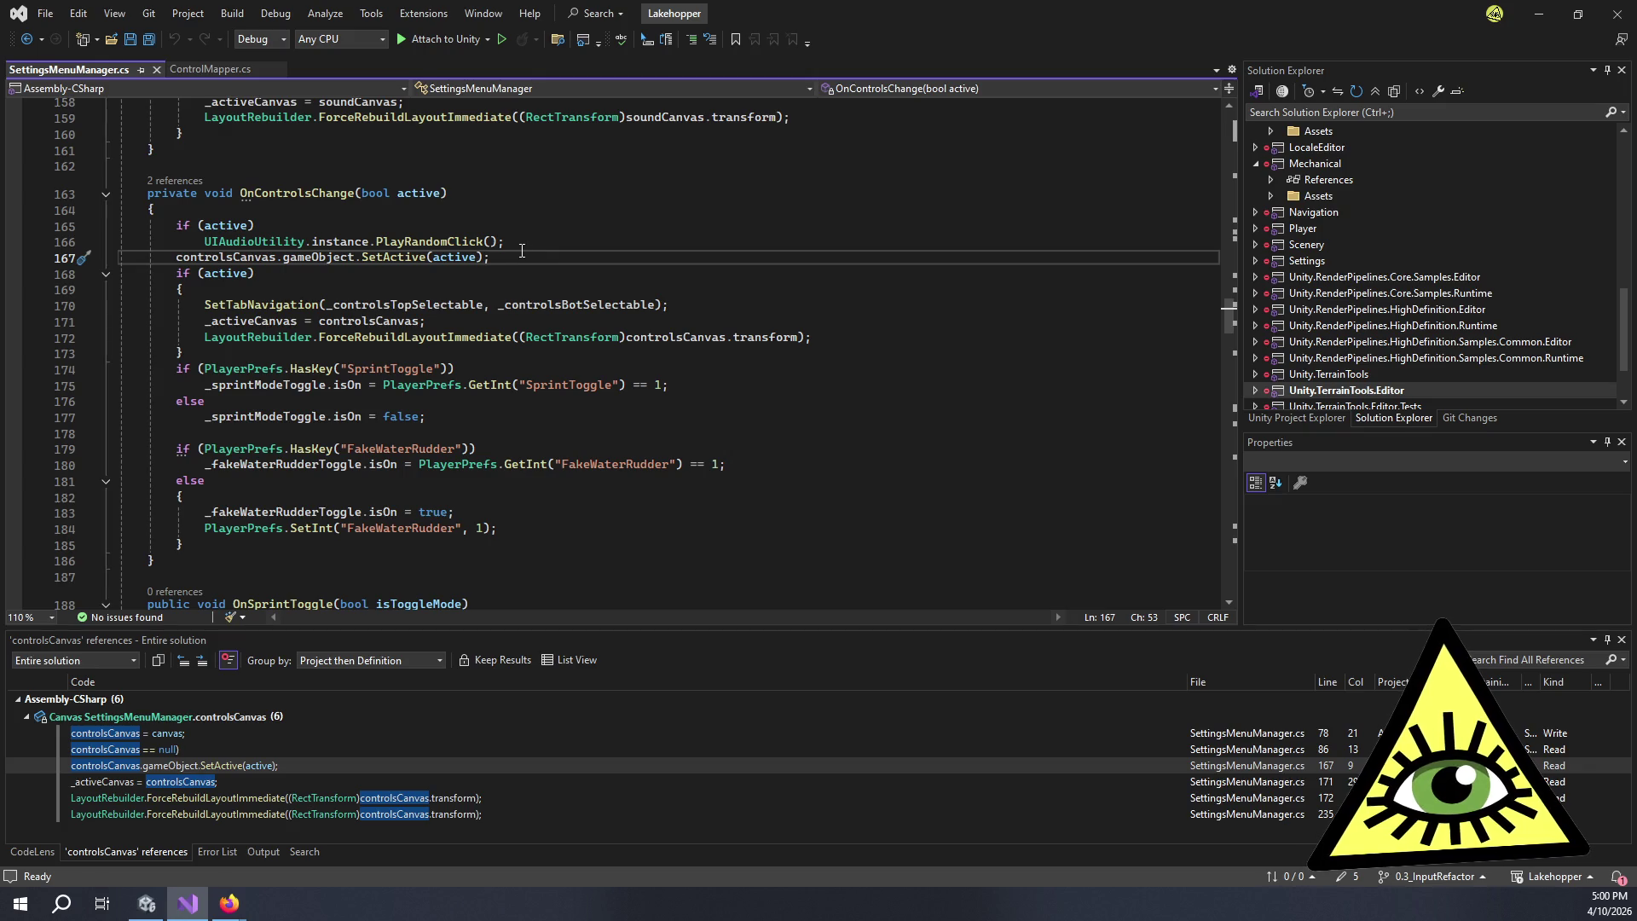
{"action": "mouse_move", "coordinate": [524, 252]}
{"action": "left_mouse_down"}
{"action": "mouse_move", "coordinate": [176, 258]}
{"action": "mouse_move", "coordinate": [72, 279]}
{"action": "mouse_move", "coordinate": [81, 257]}
{"action": "left_mouse_up"}
{"action": "key", "text": "Delete"}
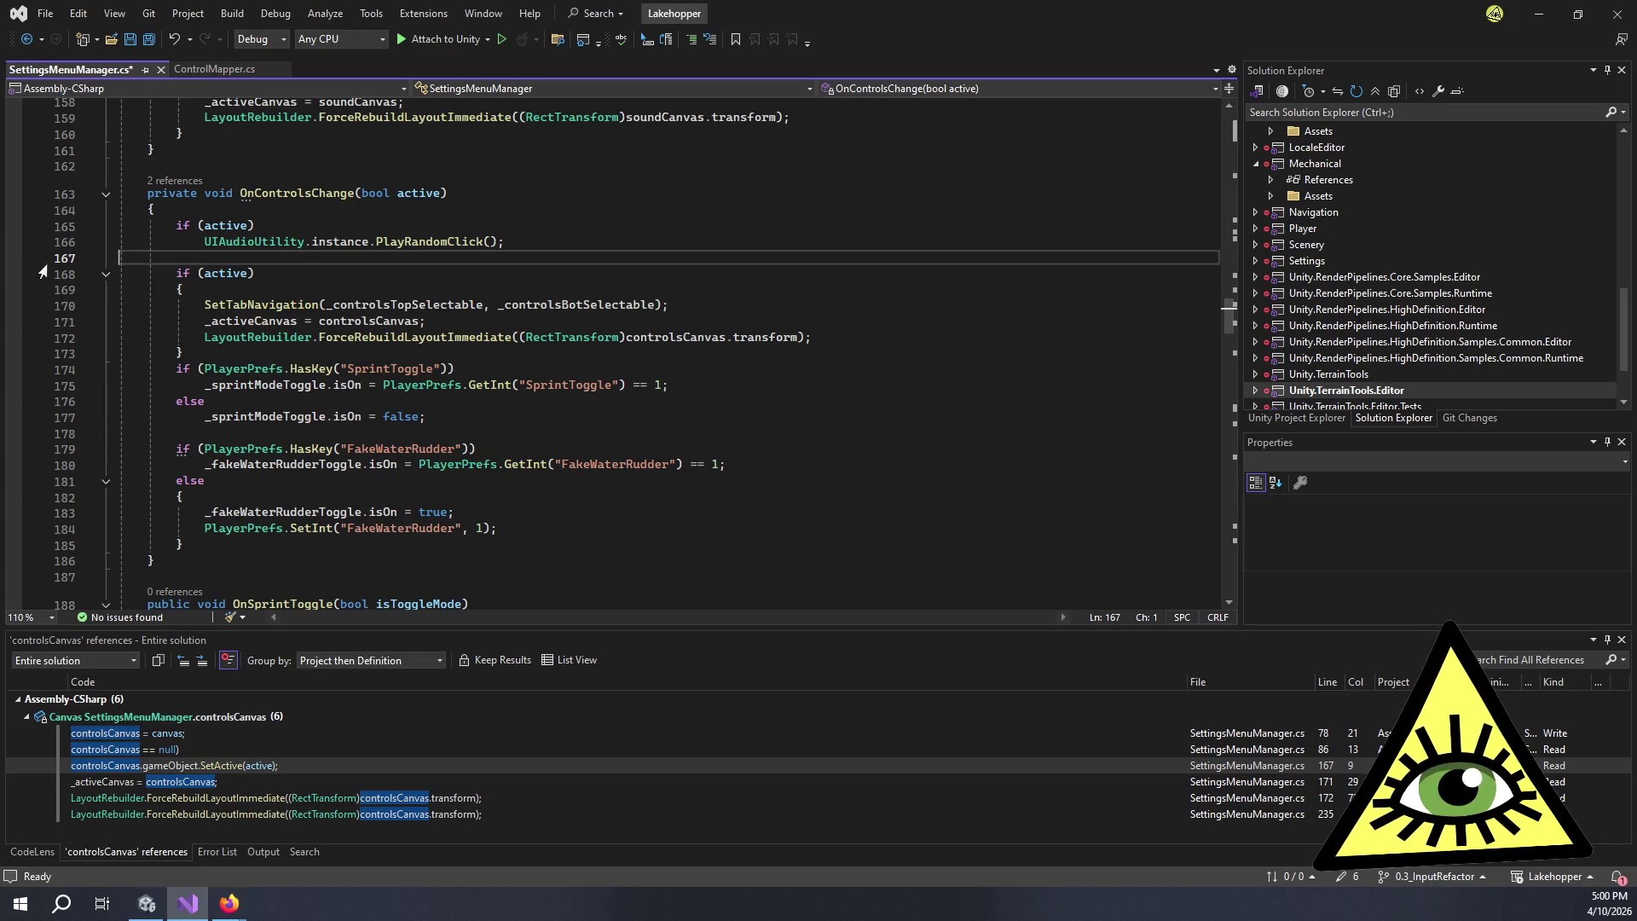
{"action": "key", "text": "BackSpace"}
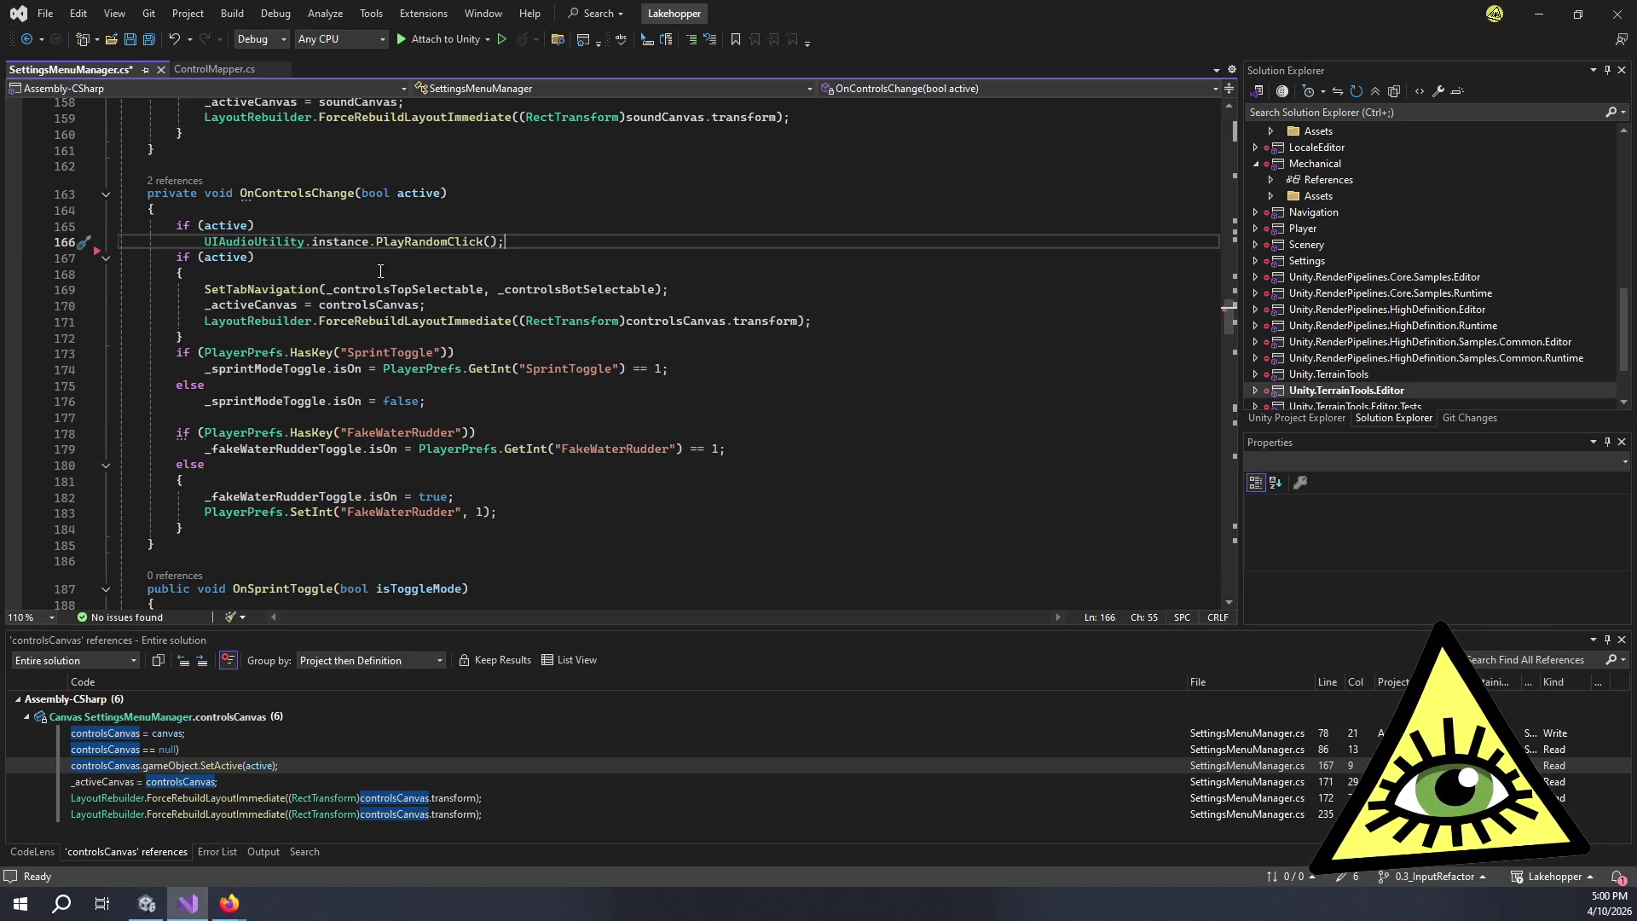
- Inspect the _controlsTopSelectable and _controlsBotSelectable arguments inside the if (active) block
{"action": "left_click", "coordinate": [400, 275]}
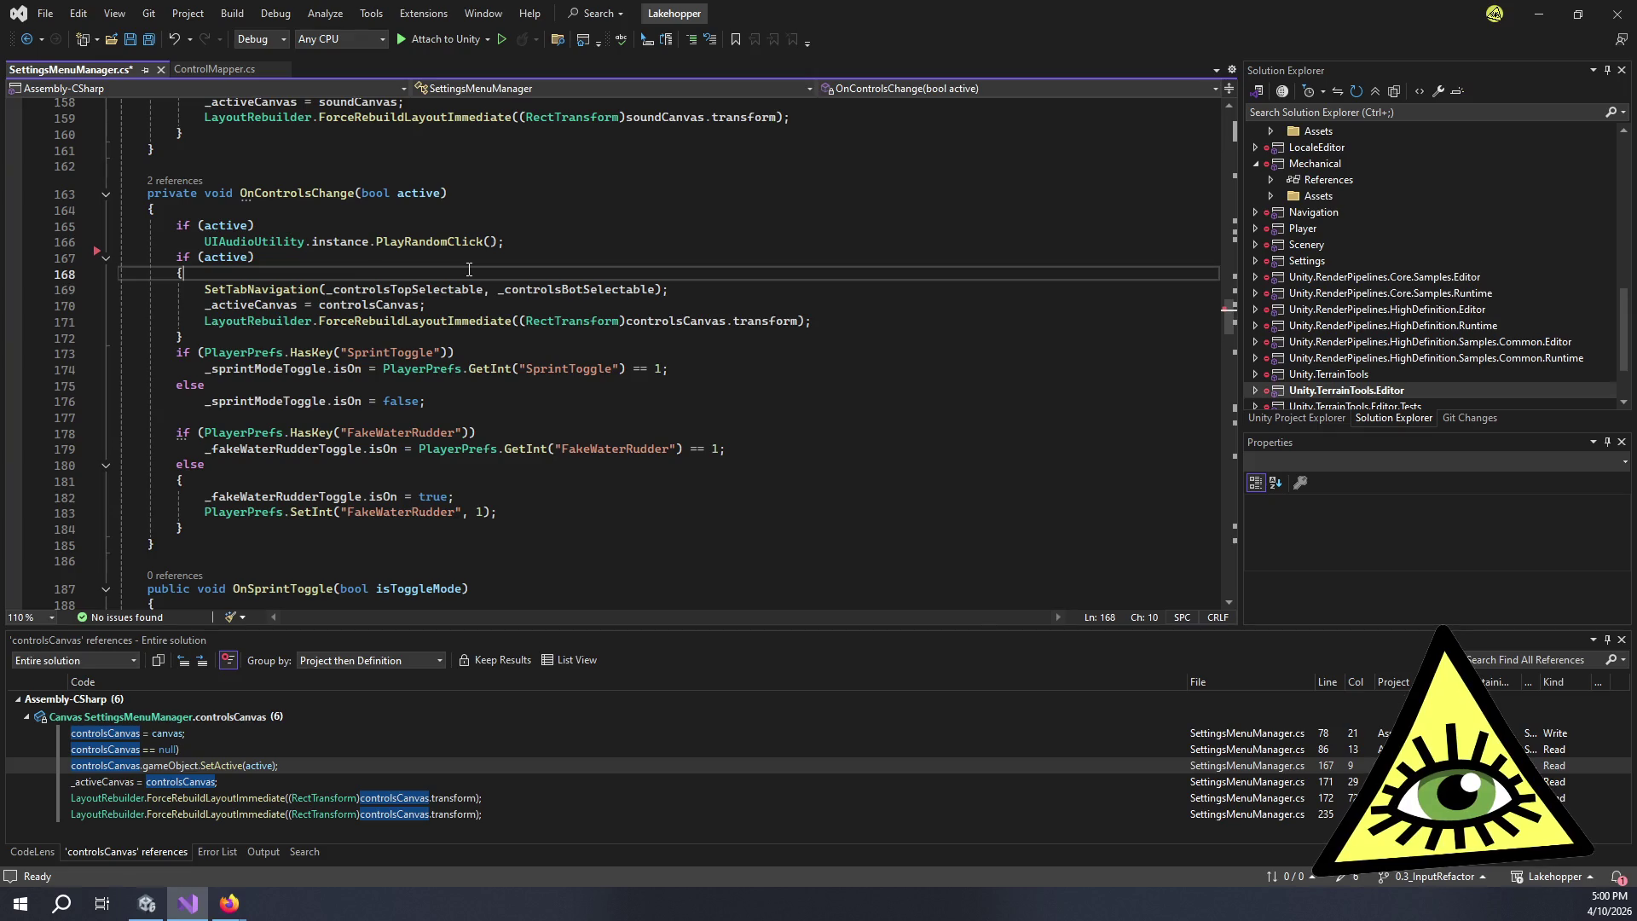
{"action": "double_click", "coordinate": [448, 290]}
{"action": "left_click", "coordinate": [363, 291]}
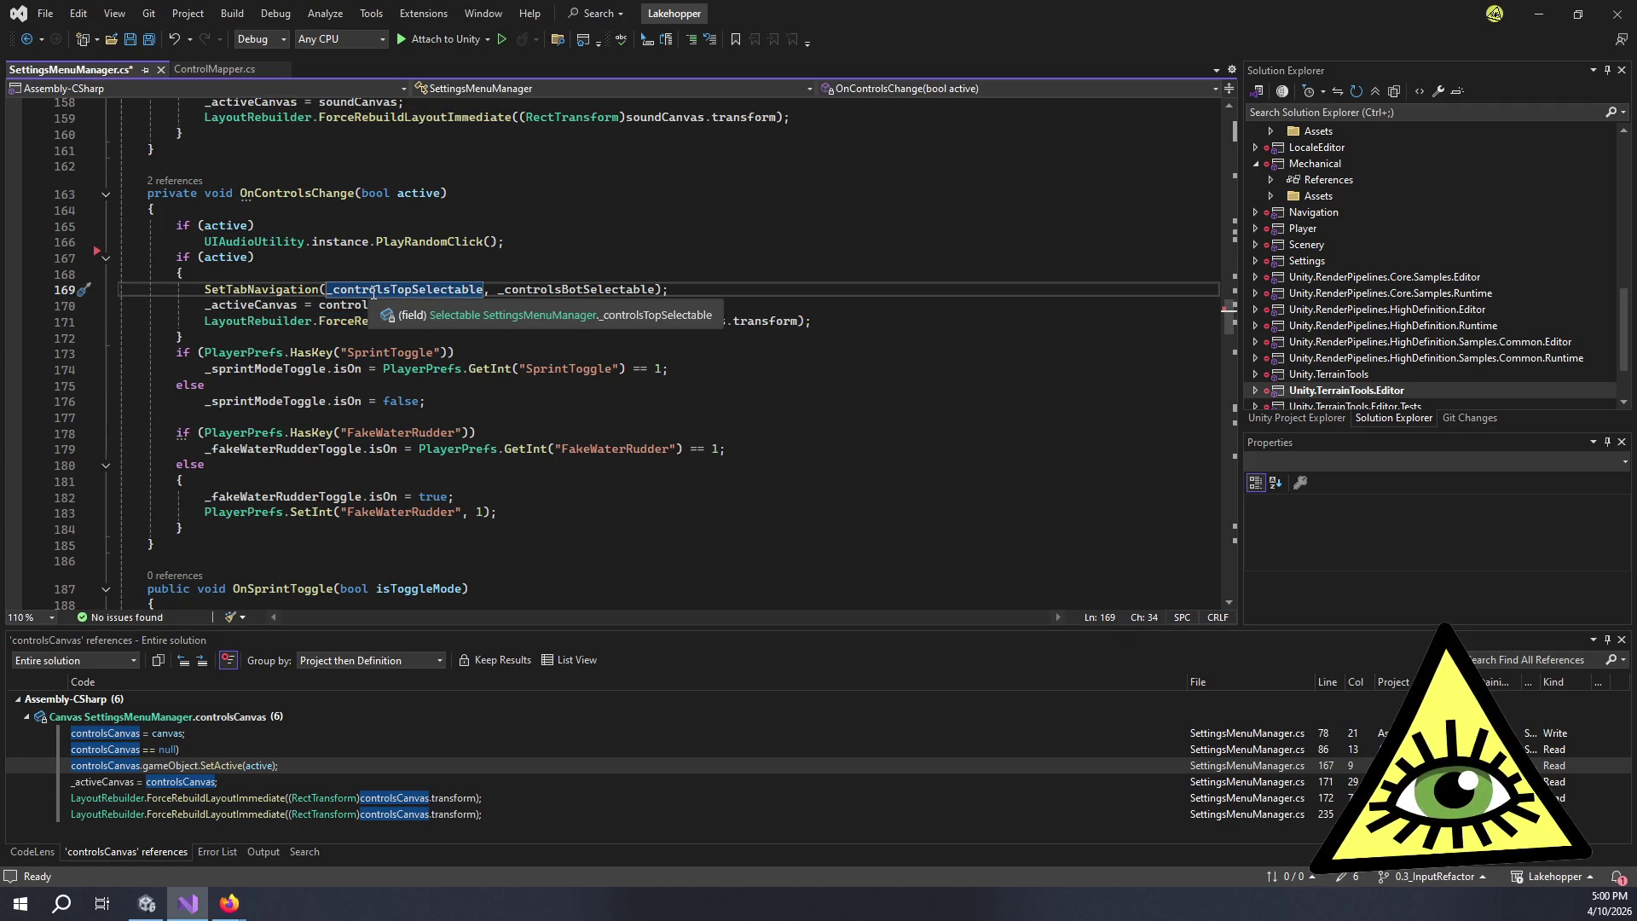
{"action": "double_click", "coordinate": [551, 293]}
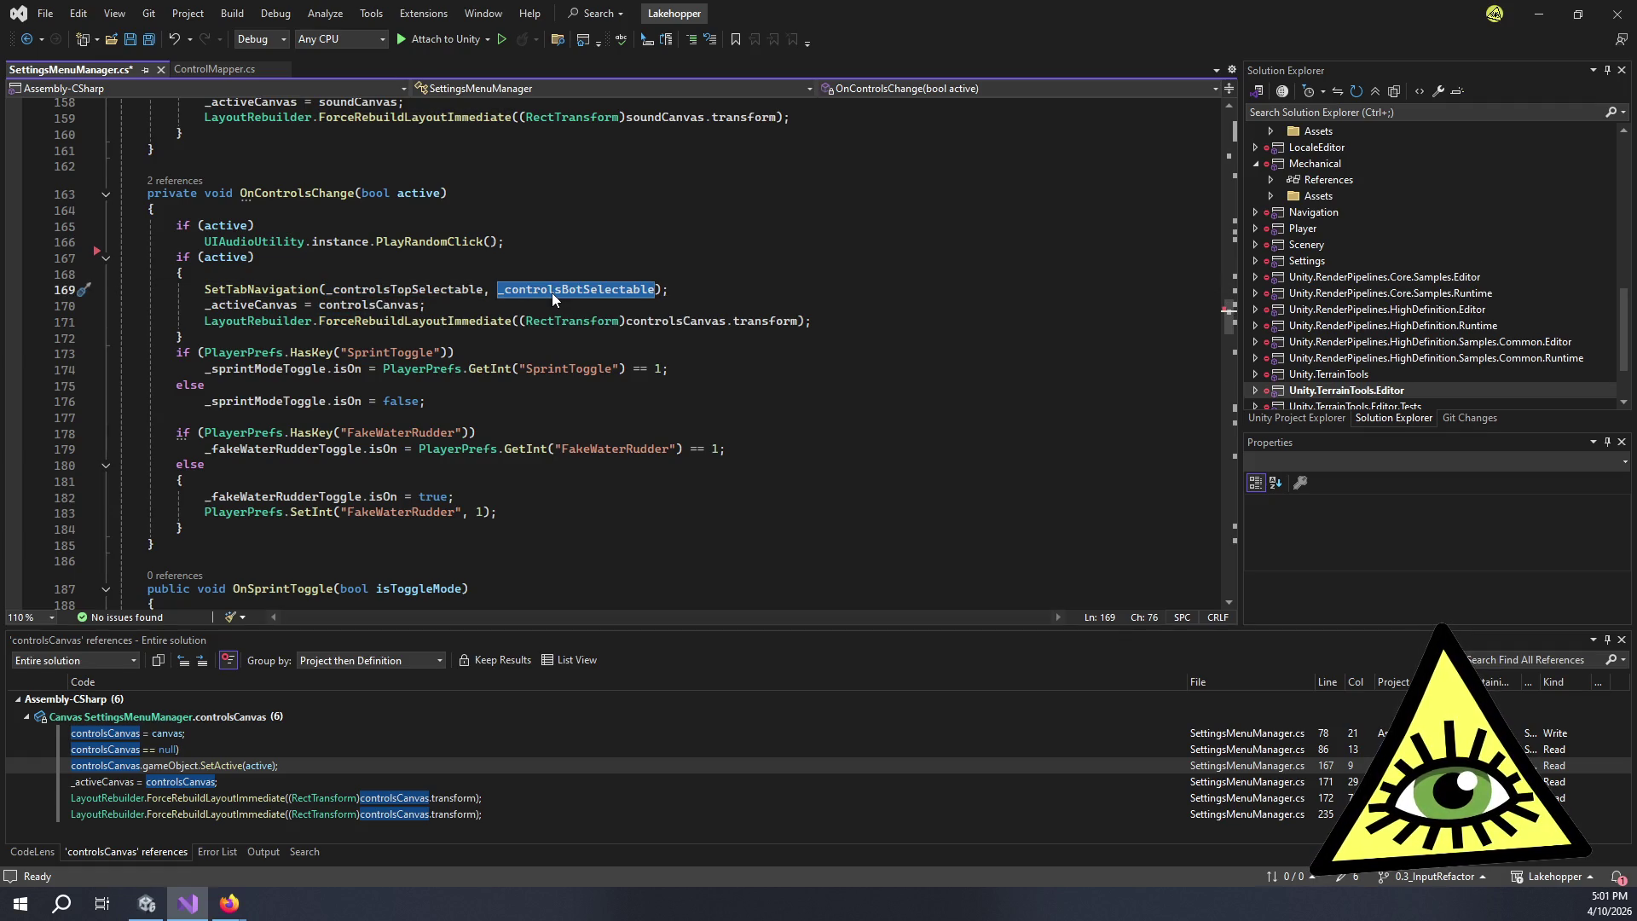
{"action": "triple_click", "coordinate": [448, 292]}
{"action": "left_click", "coordinate": [509, 255]}
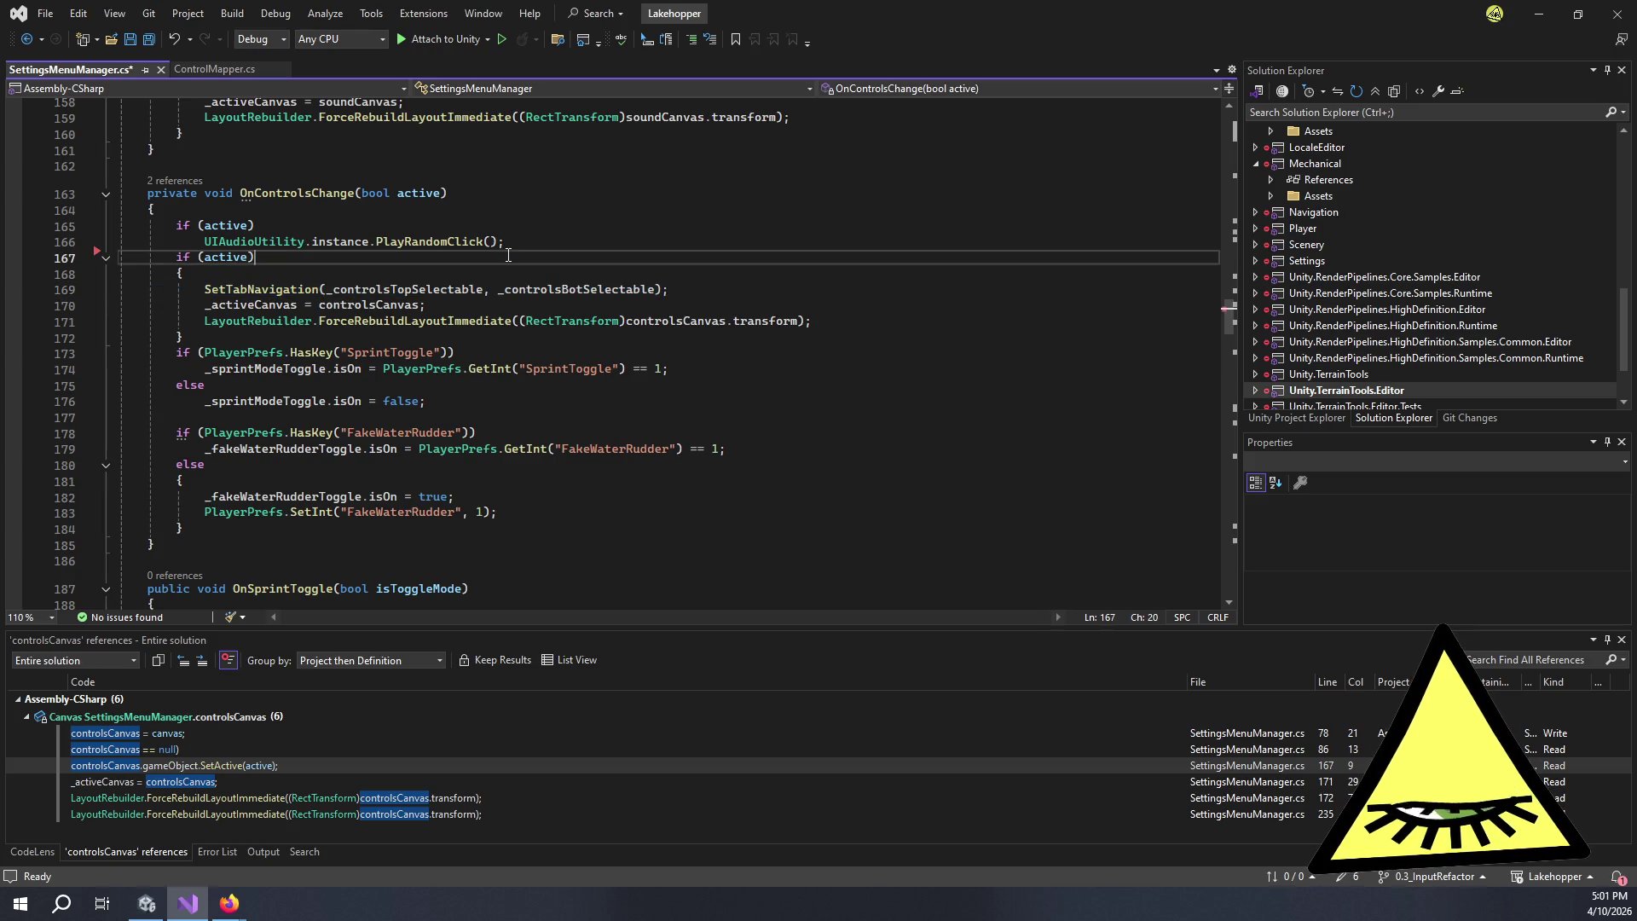
{"action": "left_click", "coordinate": [512, 273]}
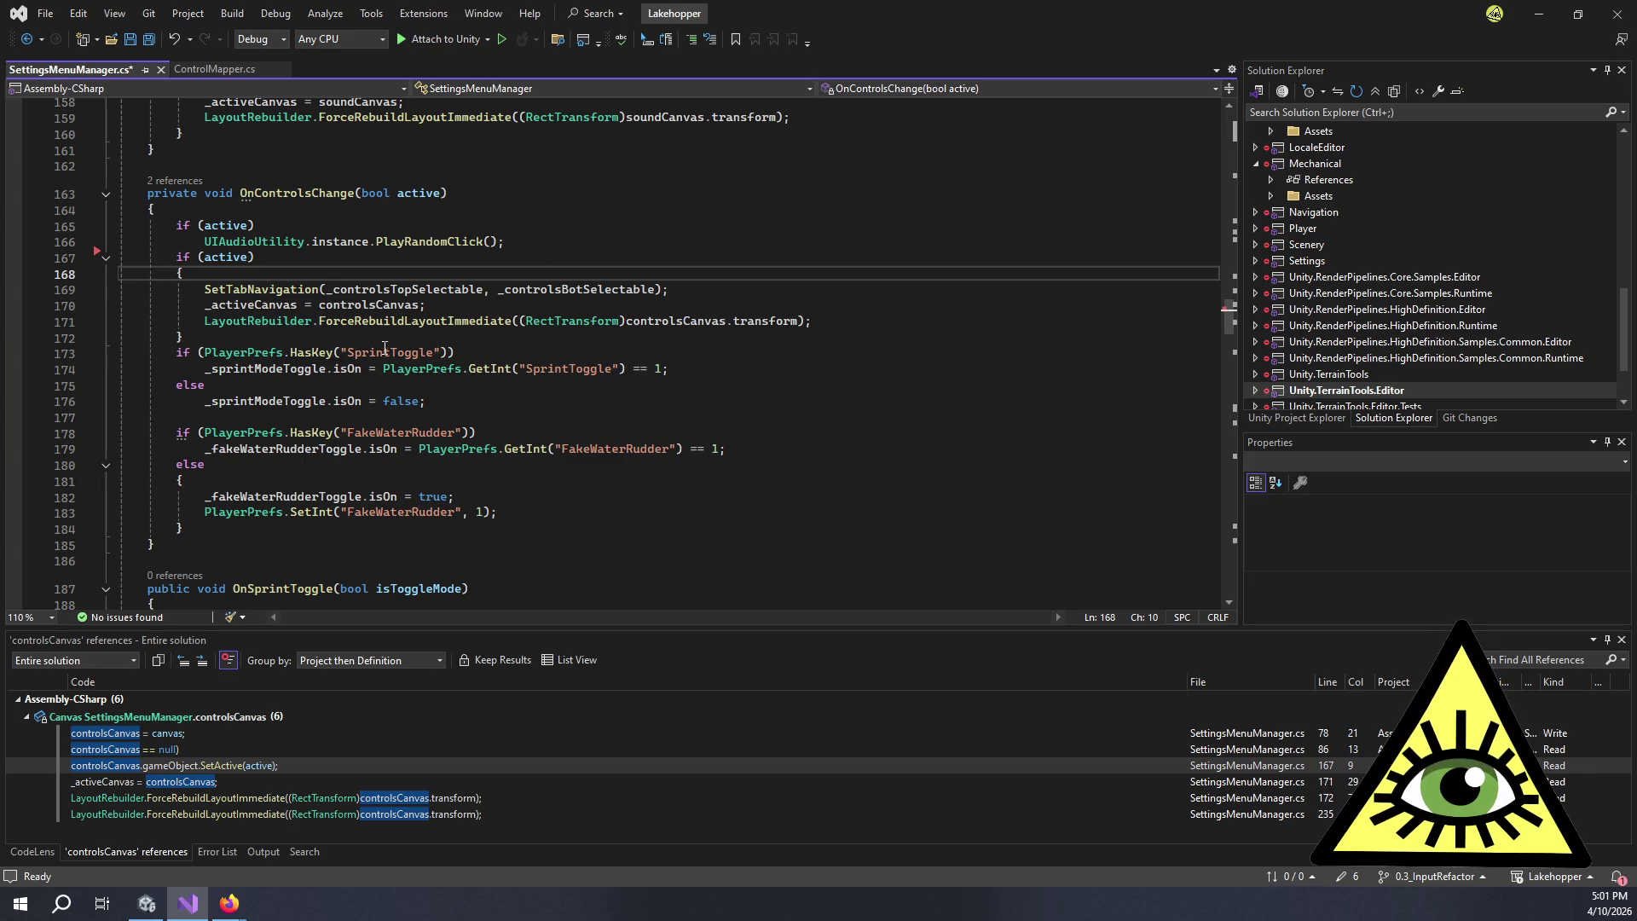
- Insert a blank line right after the if (active) brace, above SetTabNavigation
{"action": "left_click", "coordinate": [416, 459]}
{"action": "key", "text": "Down"}
{"action": "key", "text": "Down"}
{"action": "key", "text": "Down"}
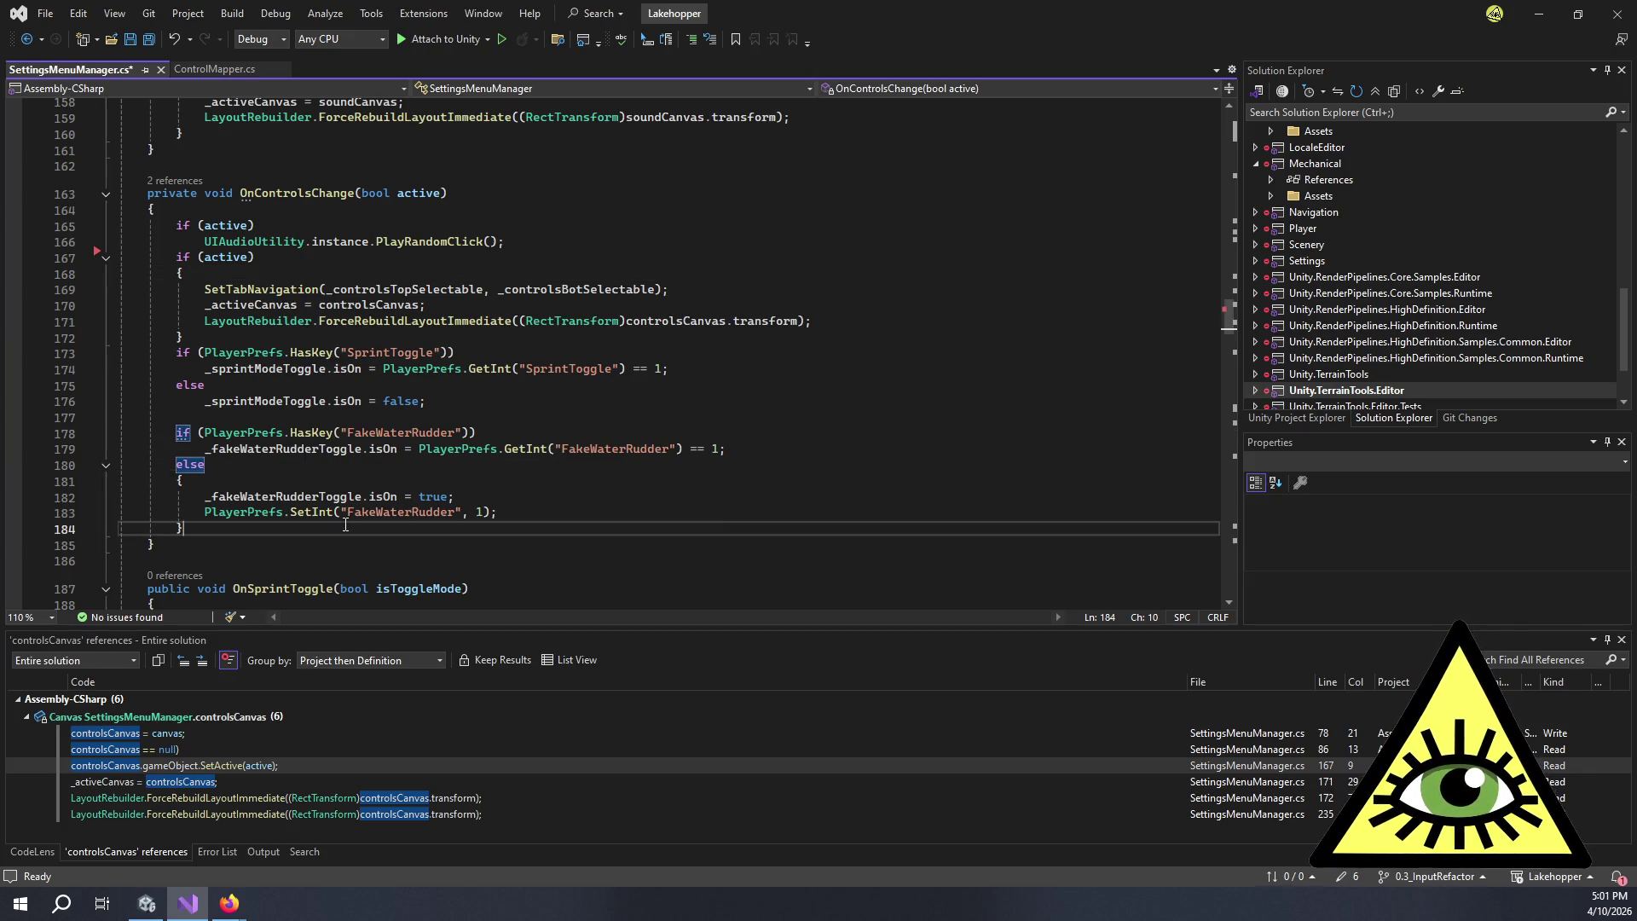
{"action": "left_click", "coordinate": [324, 273]}
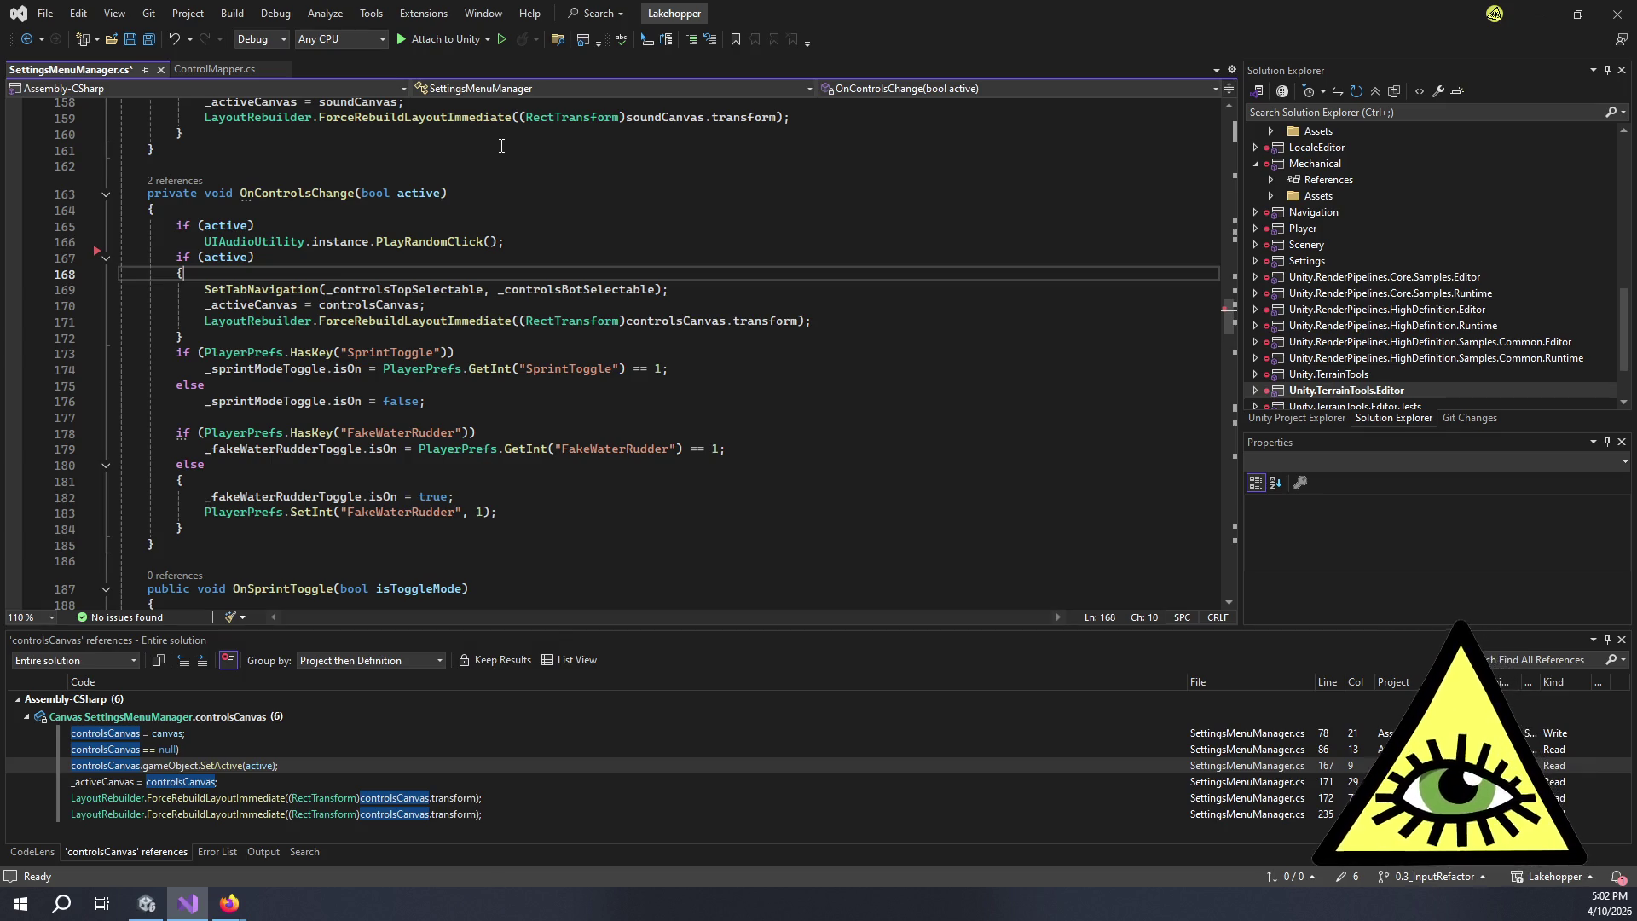
{"action": "key", "text": "Return"}
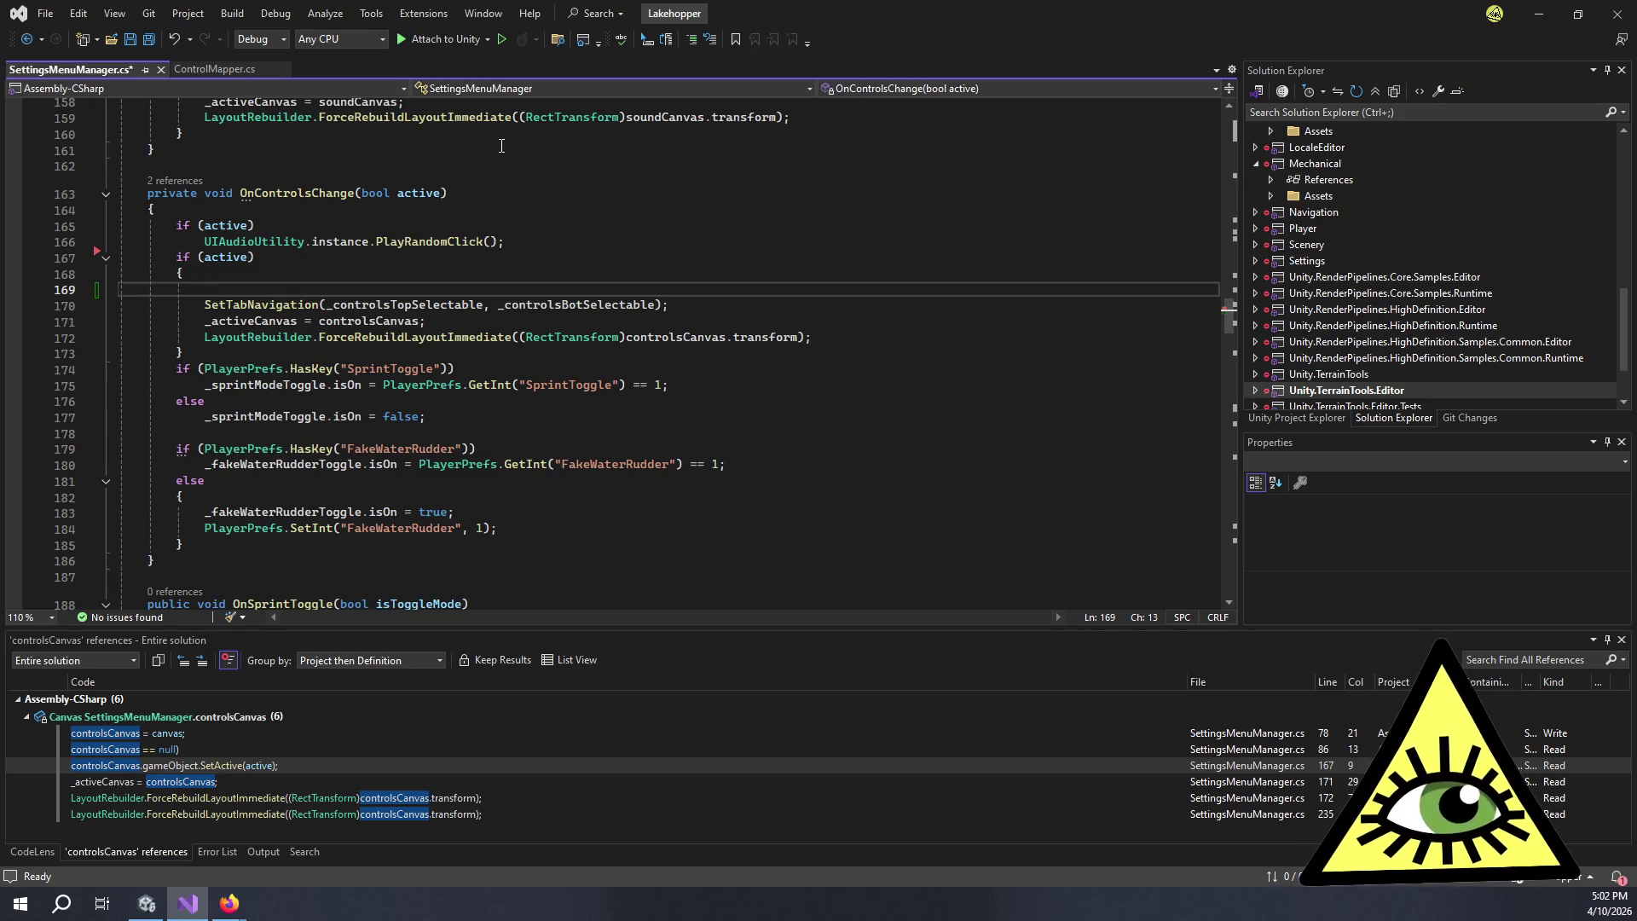
- Type controlsCanvas.transform.parent.GetComponent<ControlMapper>, accepting the ControlMapper completion
{"action": "type", "text": "control"}
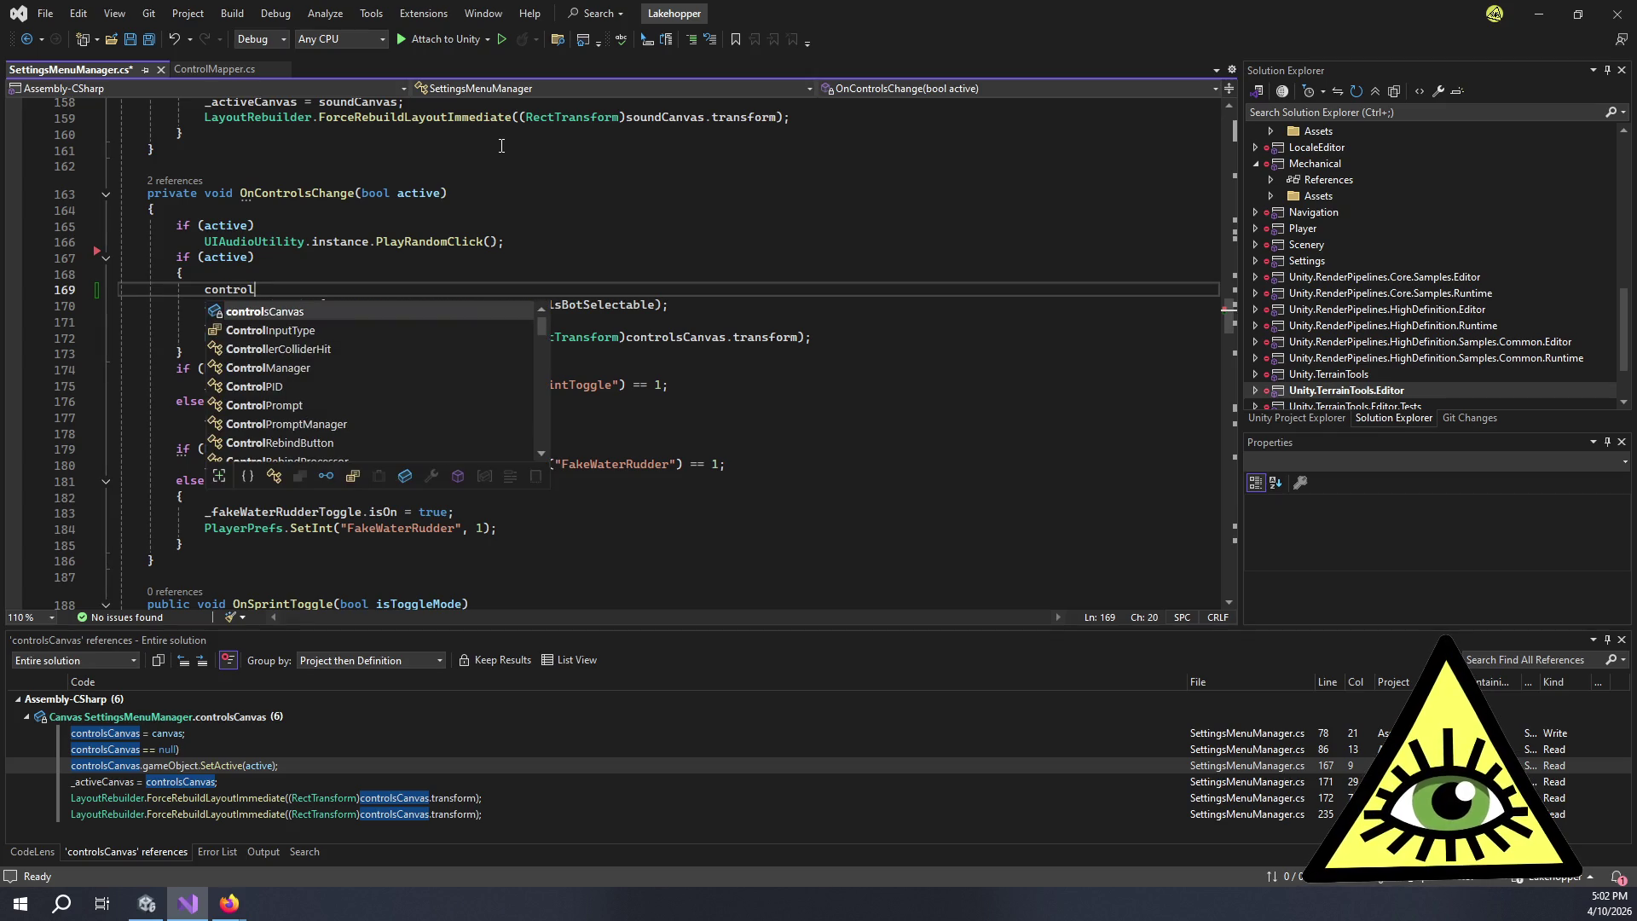
{"action": "type", "text": "sCanvas.transform.parent."}
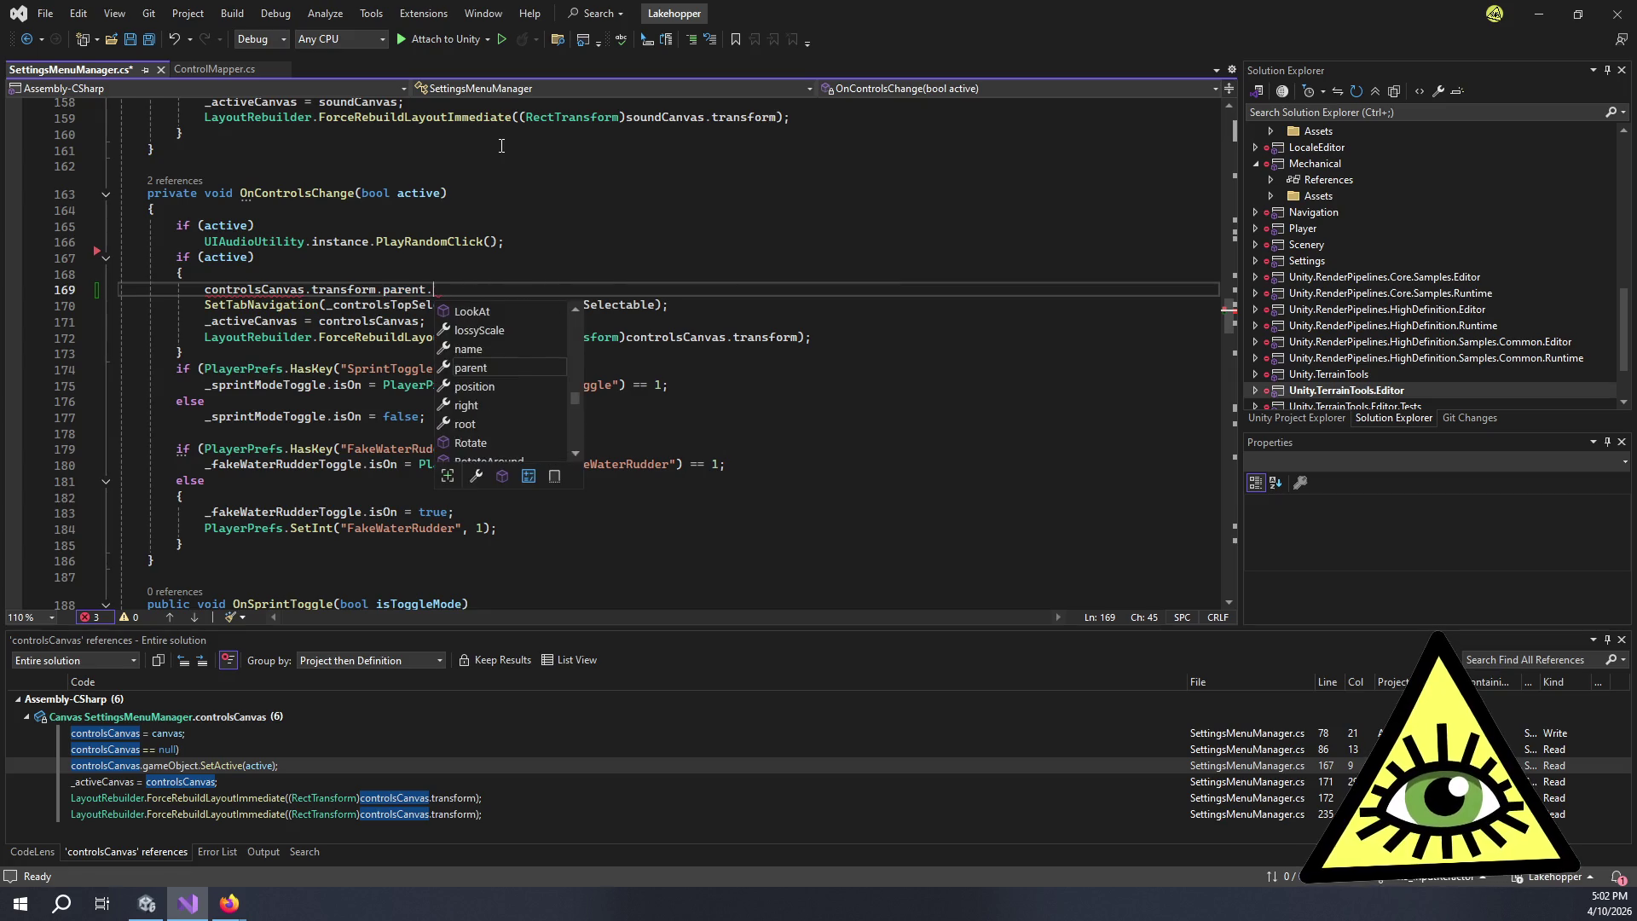
{"action": "type", "text": "GetComponent<"}
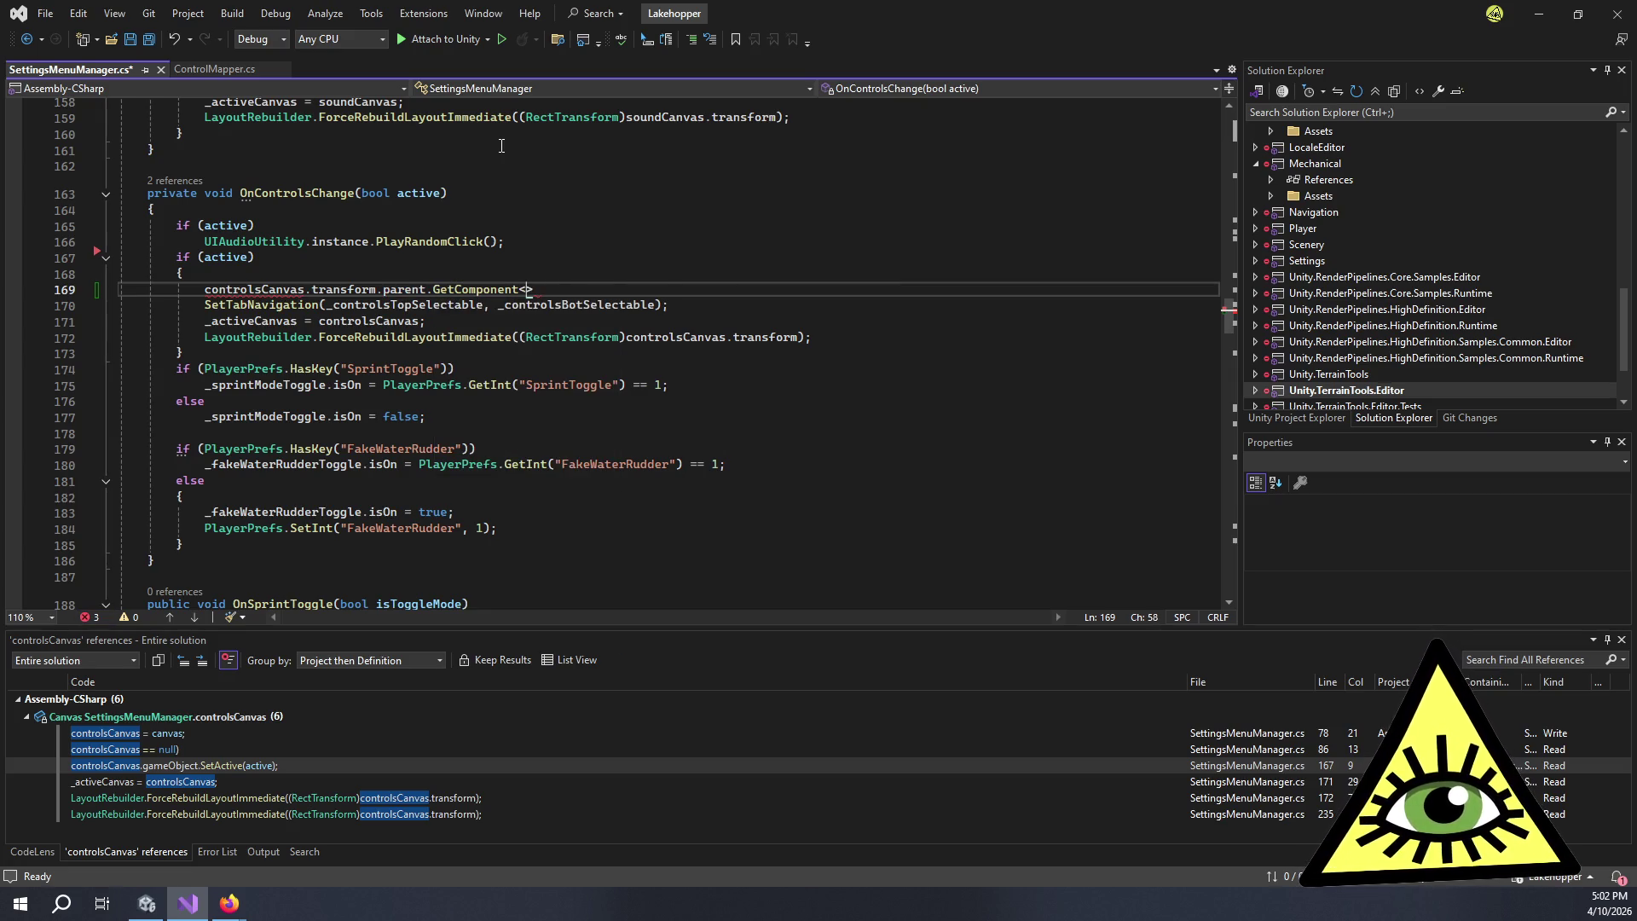
{"action": "type", "text": "Control"}
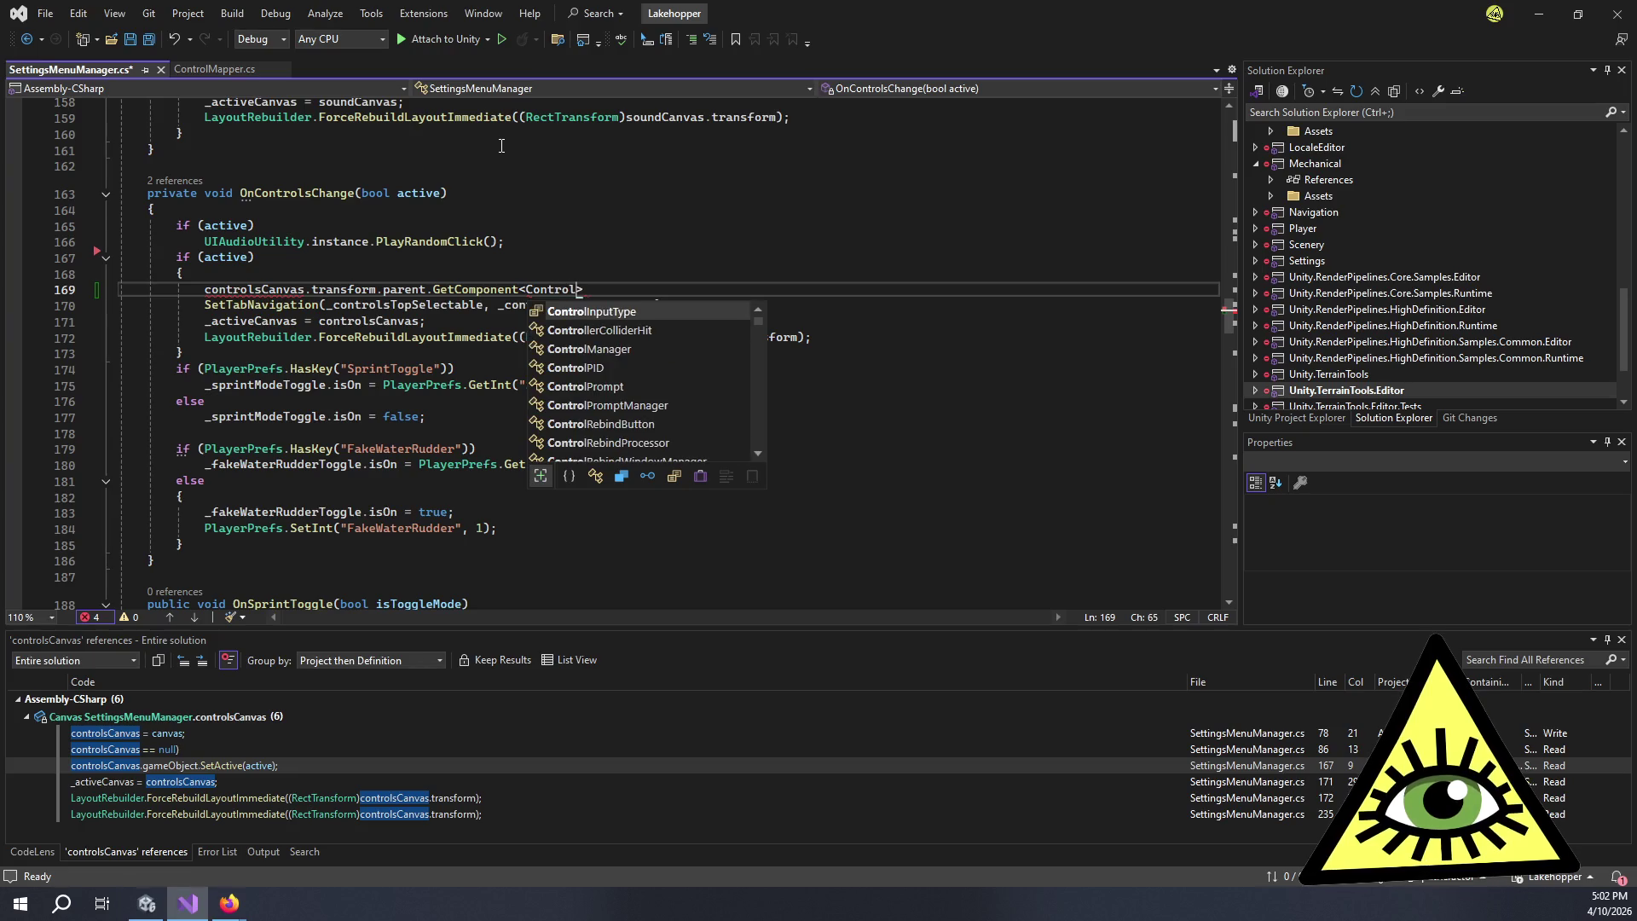
{"action": "type", "text": "Map"}
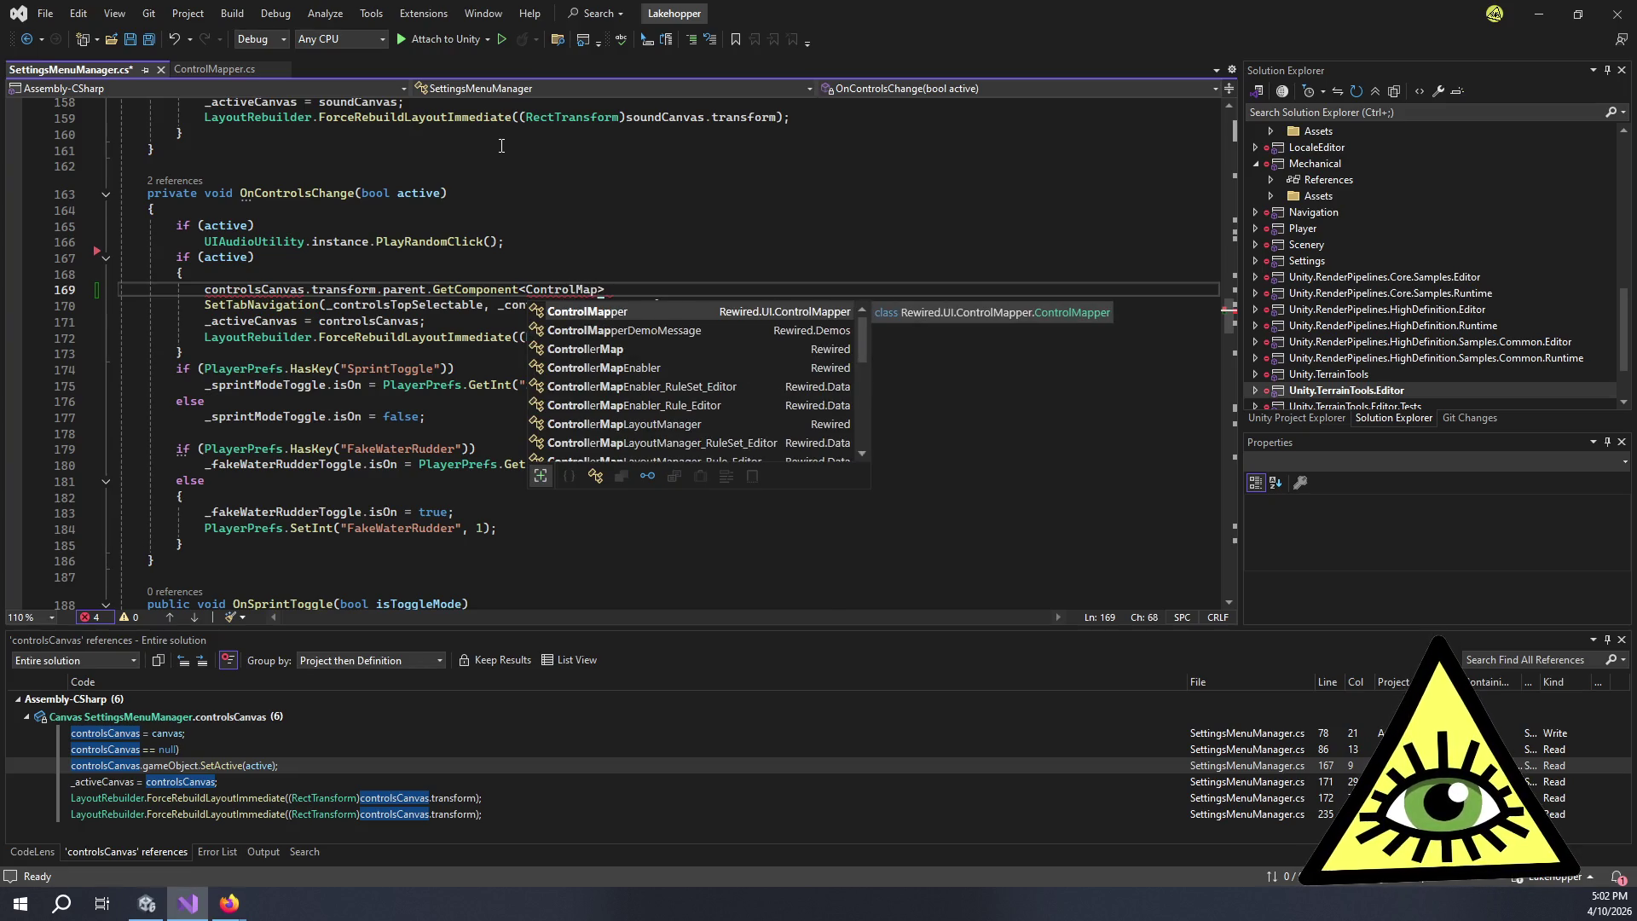
{"action": "key", "text": "Tab"}
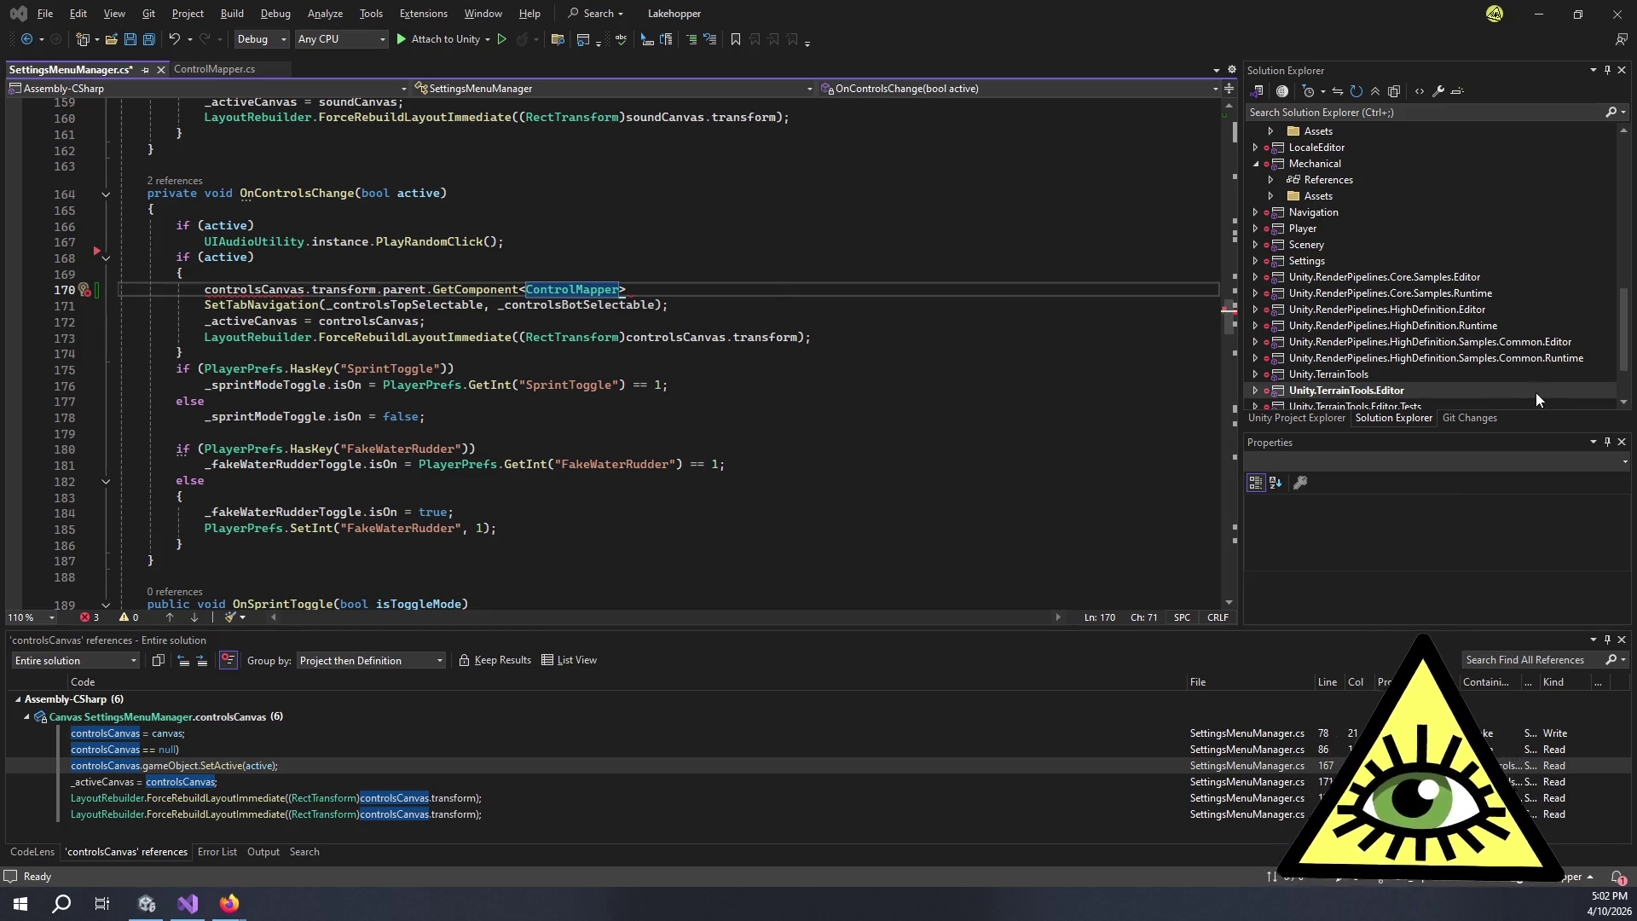
{"action": "scroll", "coordinate": [1054, 484], "scroll_direction": "up", "scroll_amount": 8}
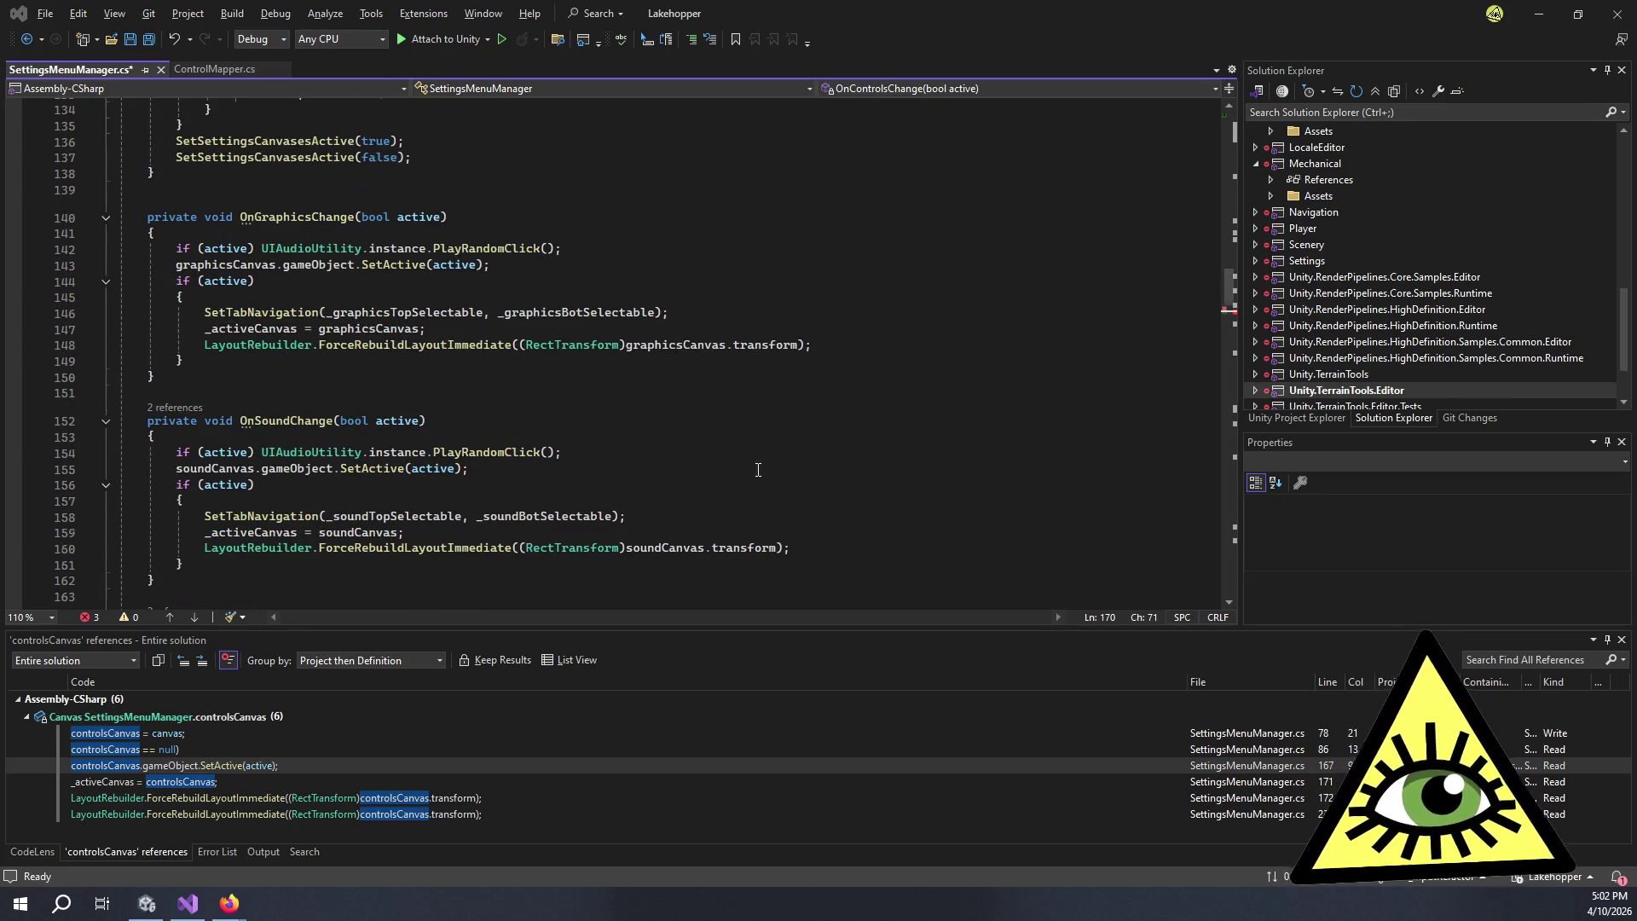
{"action": "scroll", "coordinate": [755, 461], "scroll_direction": "up", "scroll_amount": 20}
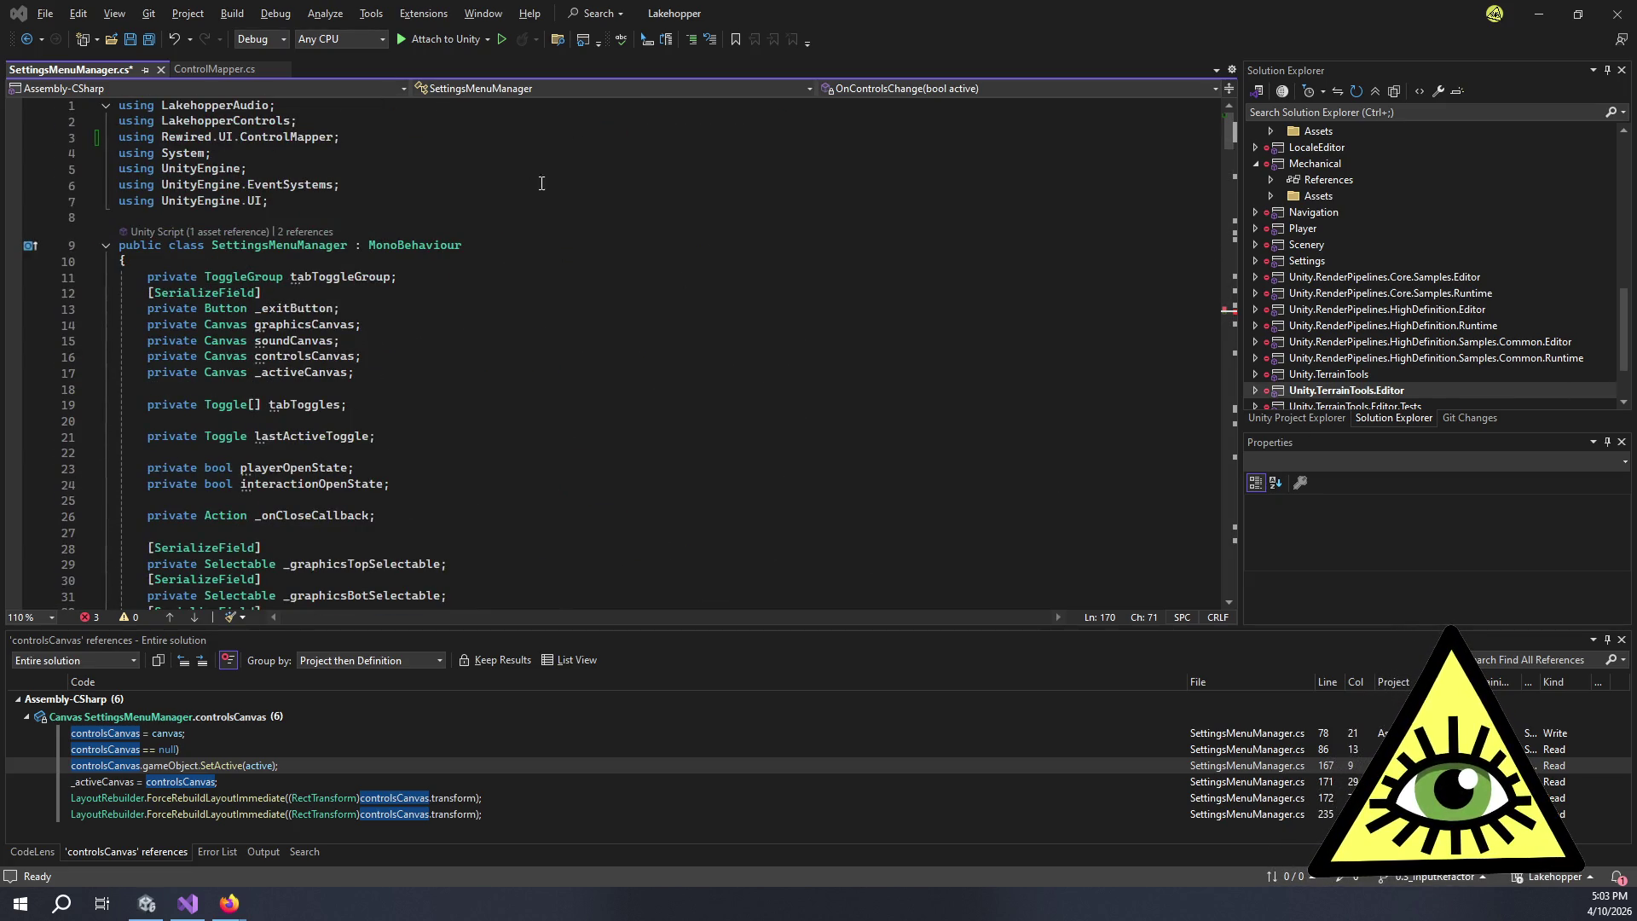
{"action": "scroll", "coordinate": [537, 178], "scroll_direction": "down", "scroll_amount": 20}
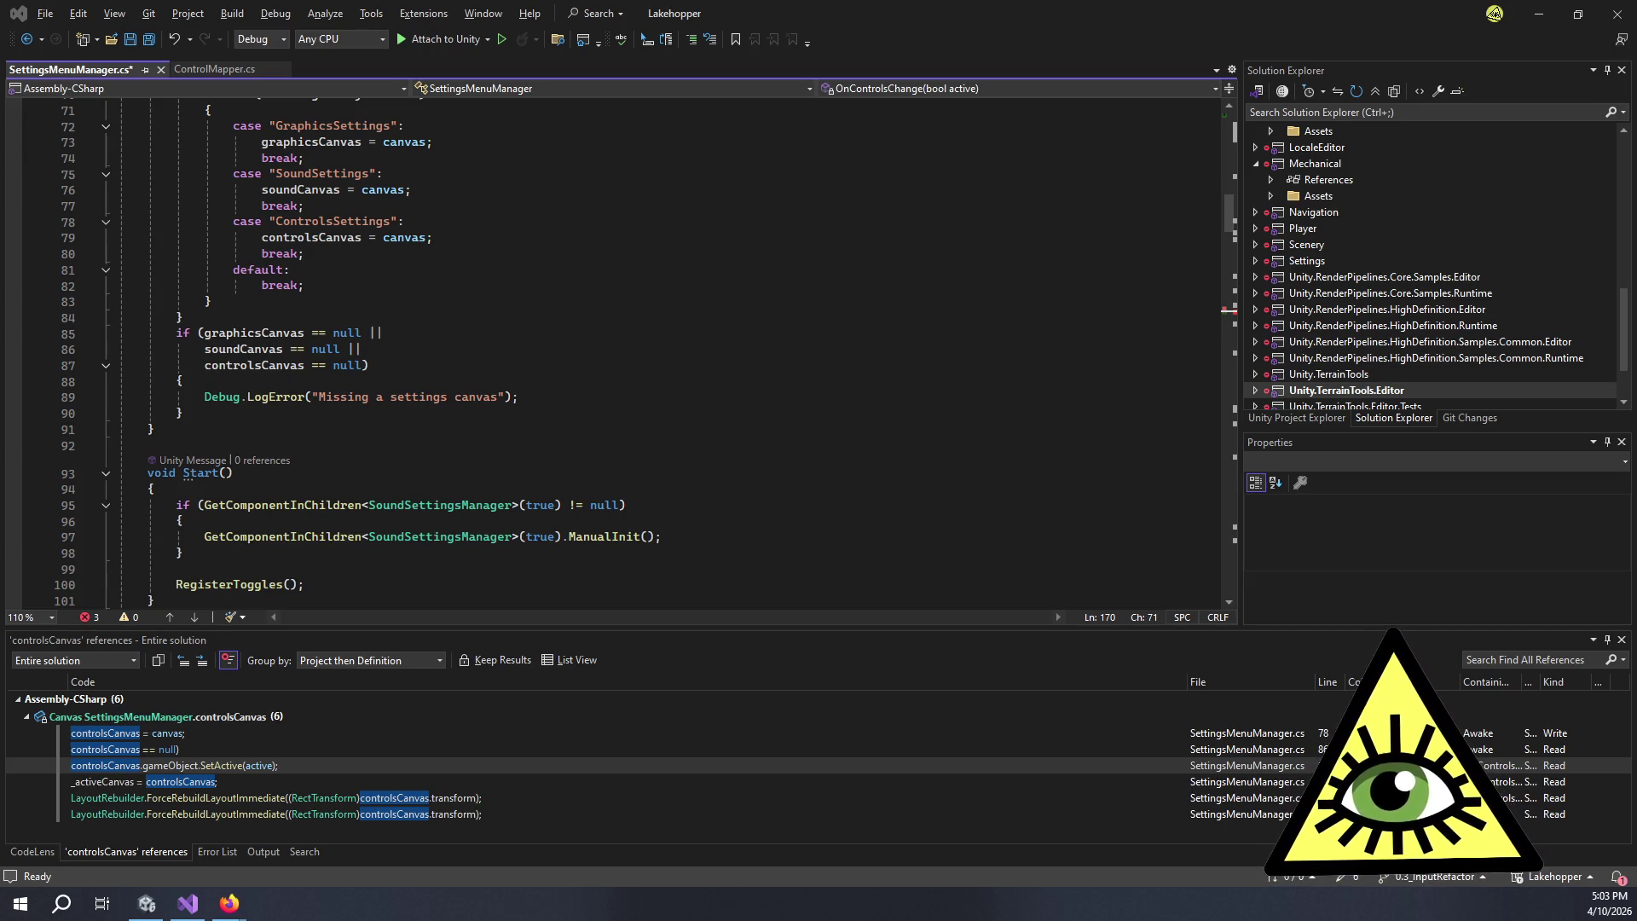
{"action": "left_click", "coordinate": [527, 398]}
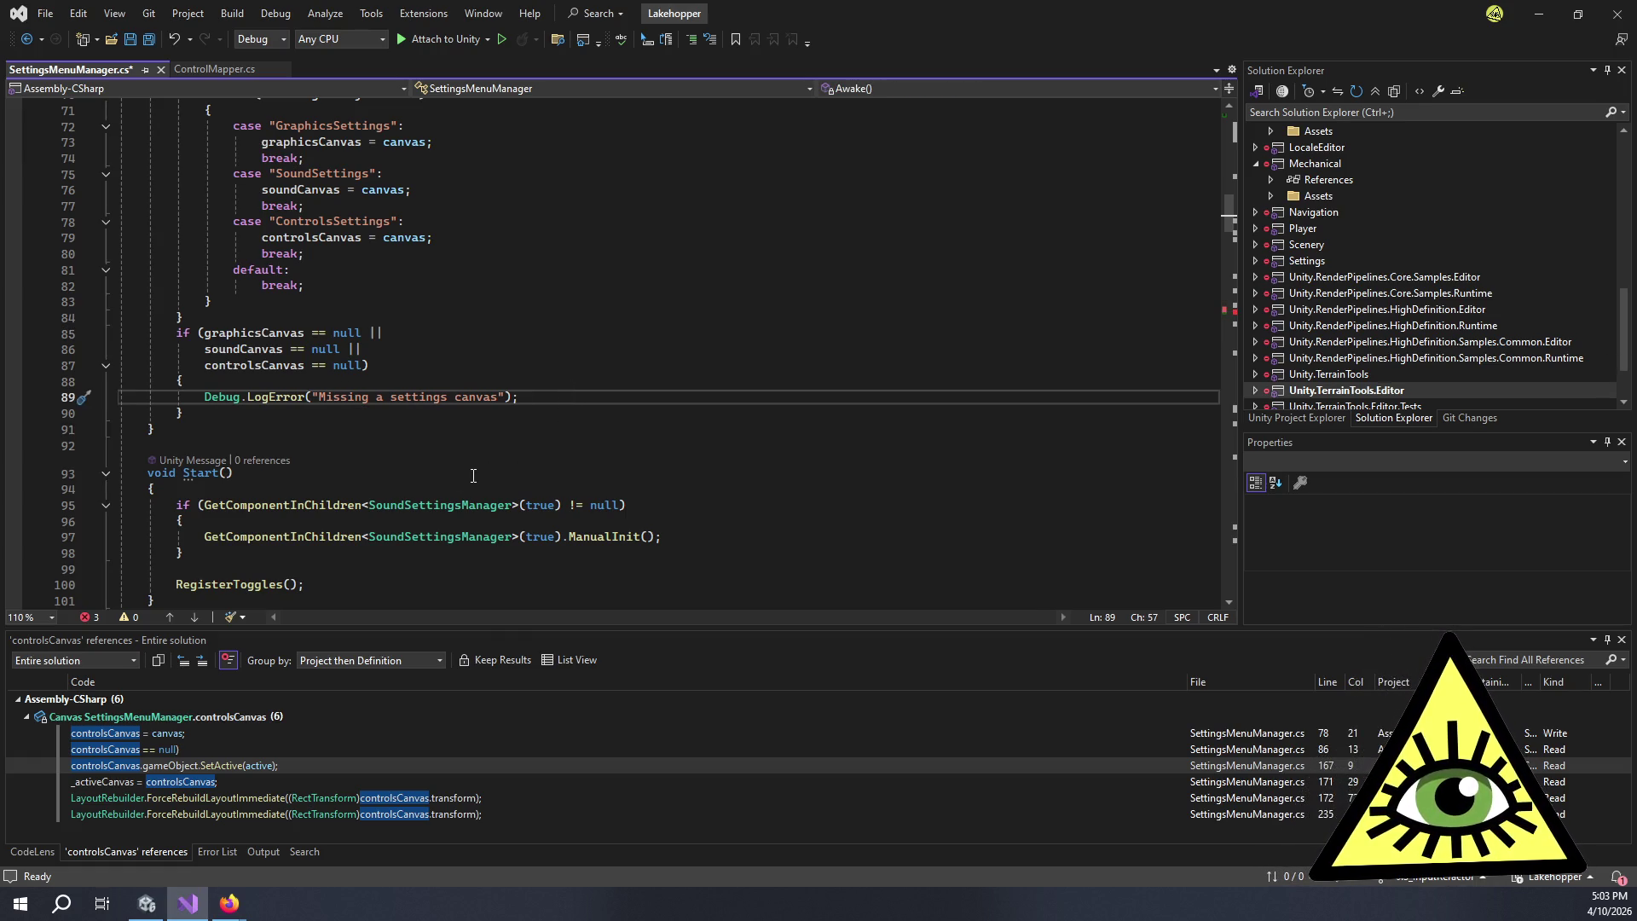
{"action": "mouse_move", "coordinate": [322, 770]}
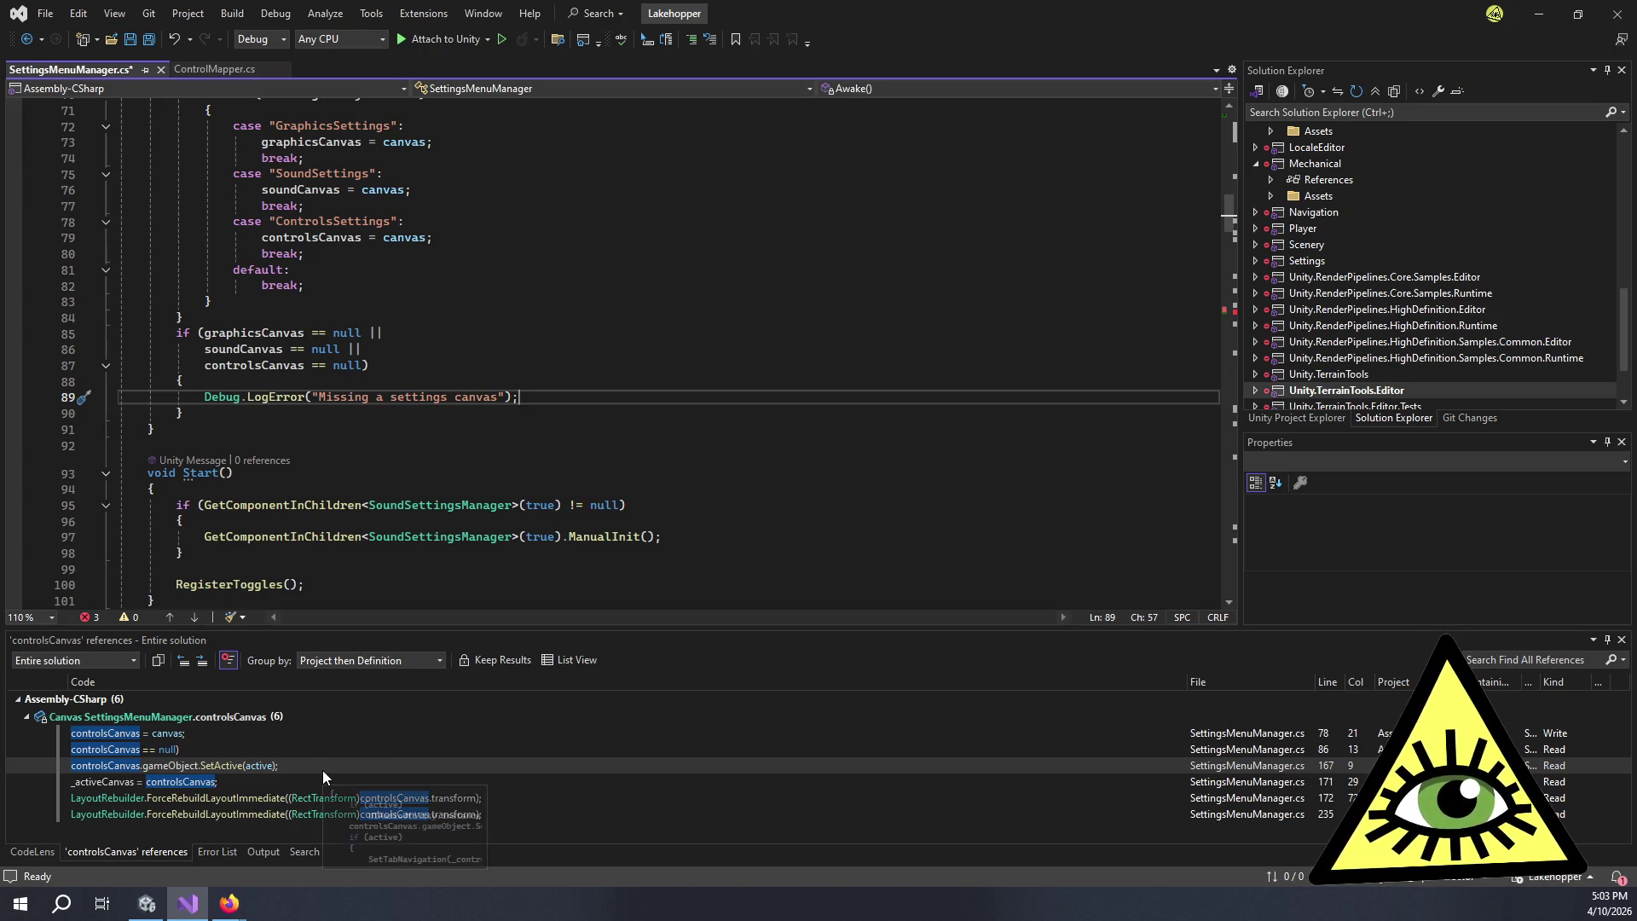
{"action": "left_click", "coordinate": [316, 765]}
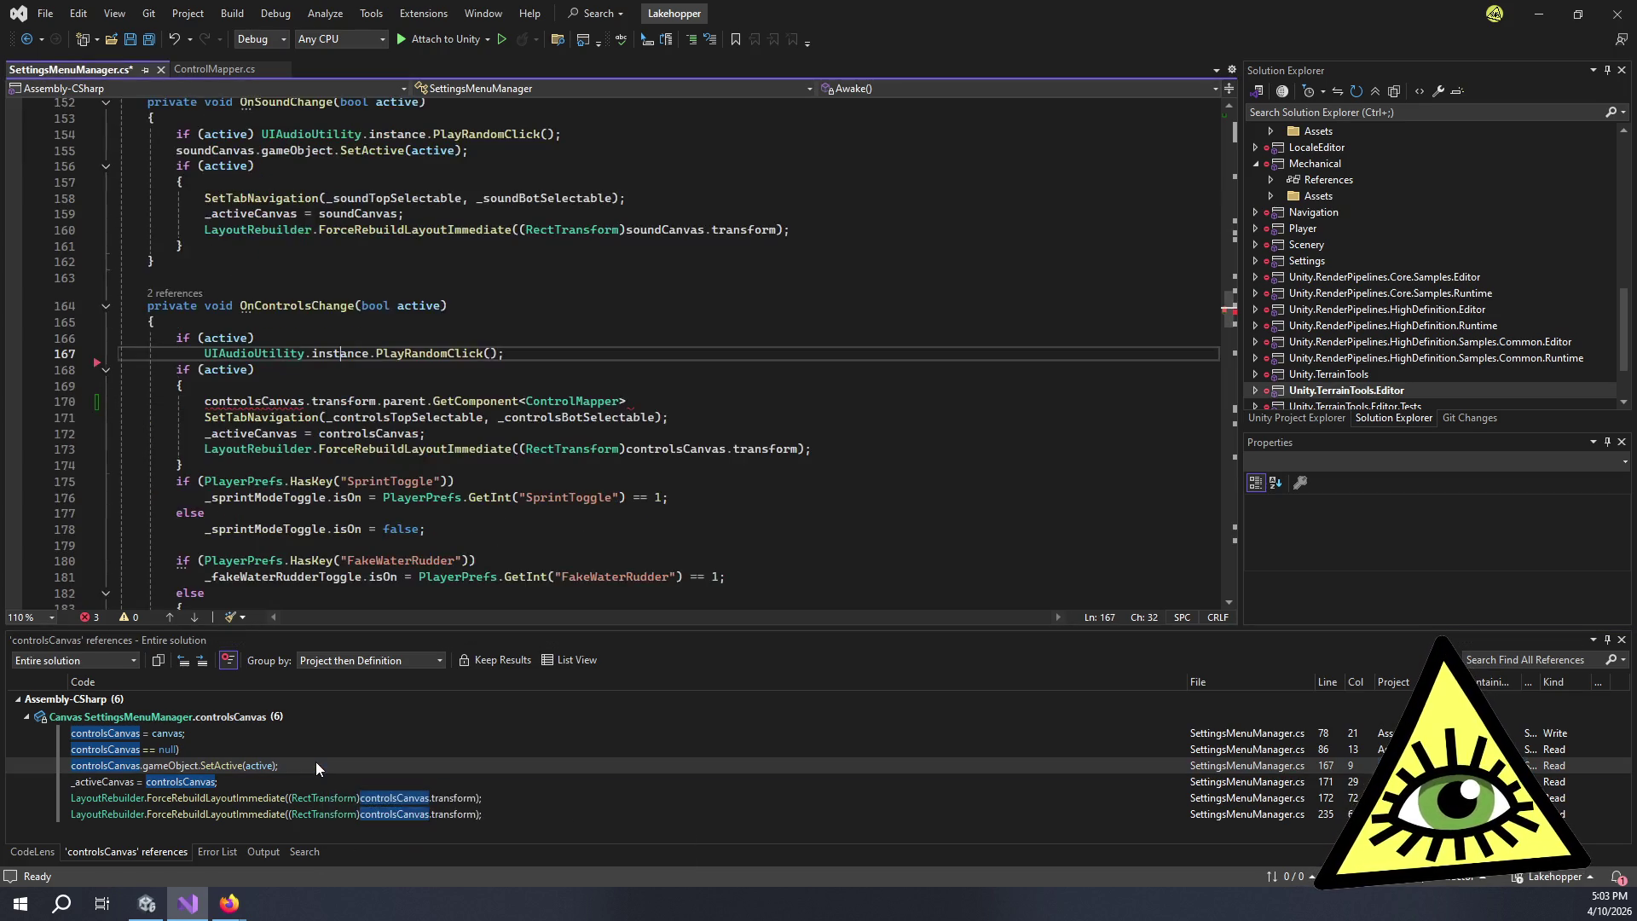
- Close the GetComponent call and assign it to a ControlMapper variable declaration
{"action": "left_click", "coordinate": [395, 372]}
{"action": "left_click", "coordinate": [396, 383]}
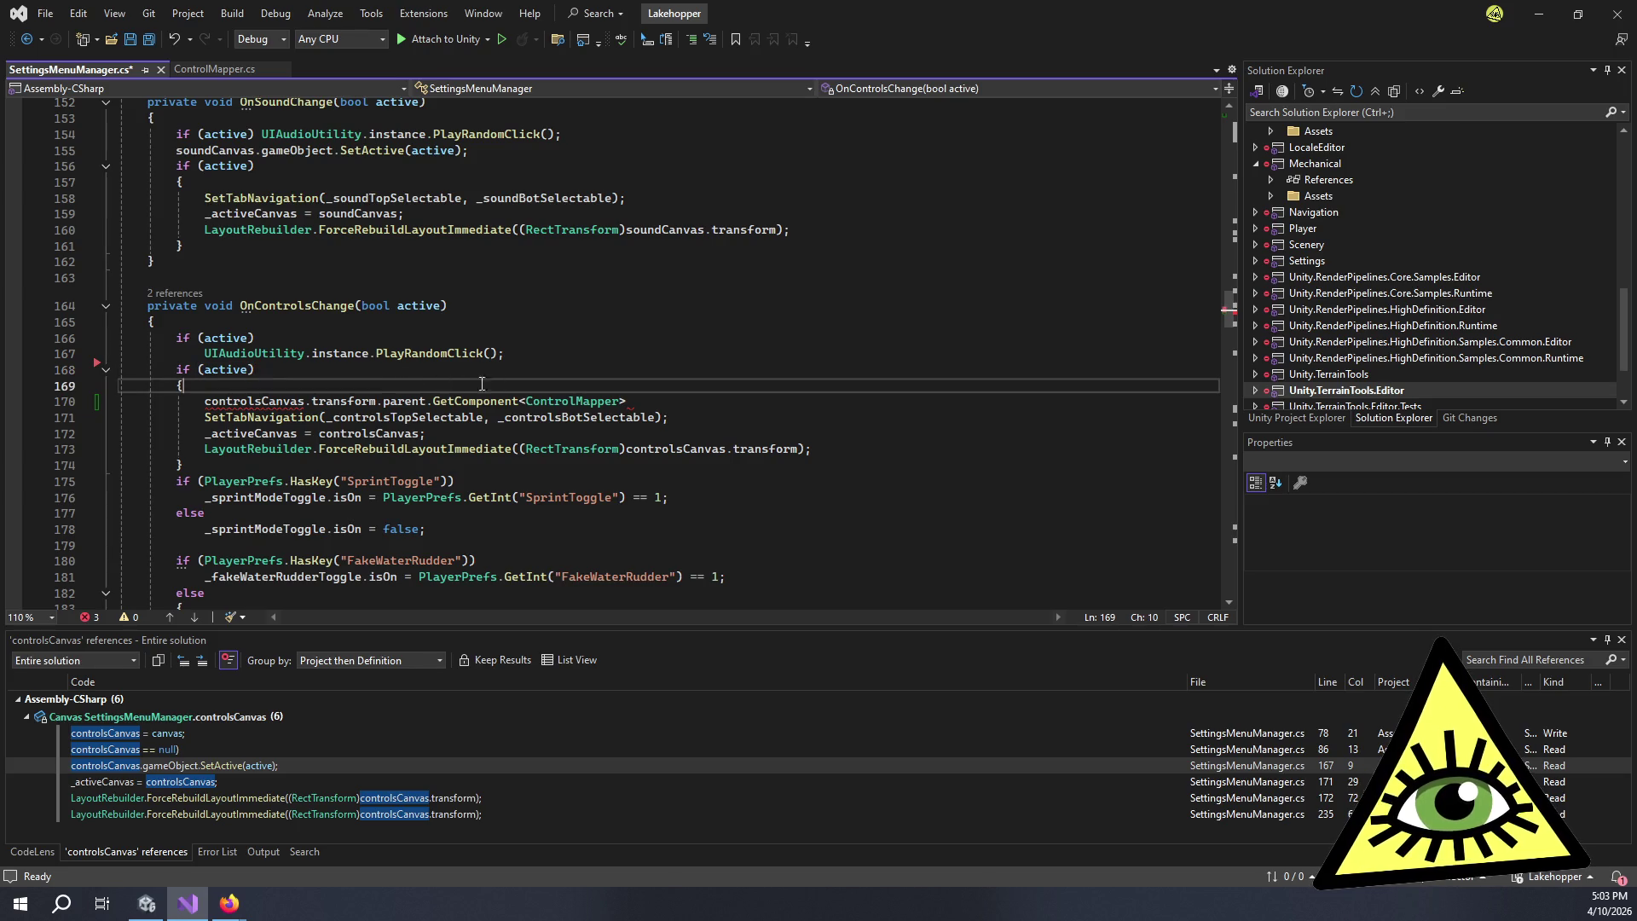
{"action": "left_click", "coordinate": [646, 401]}
{"action": "type", "text": ") "}
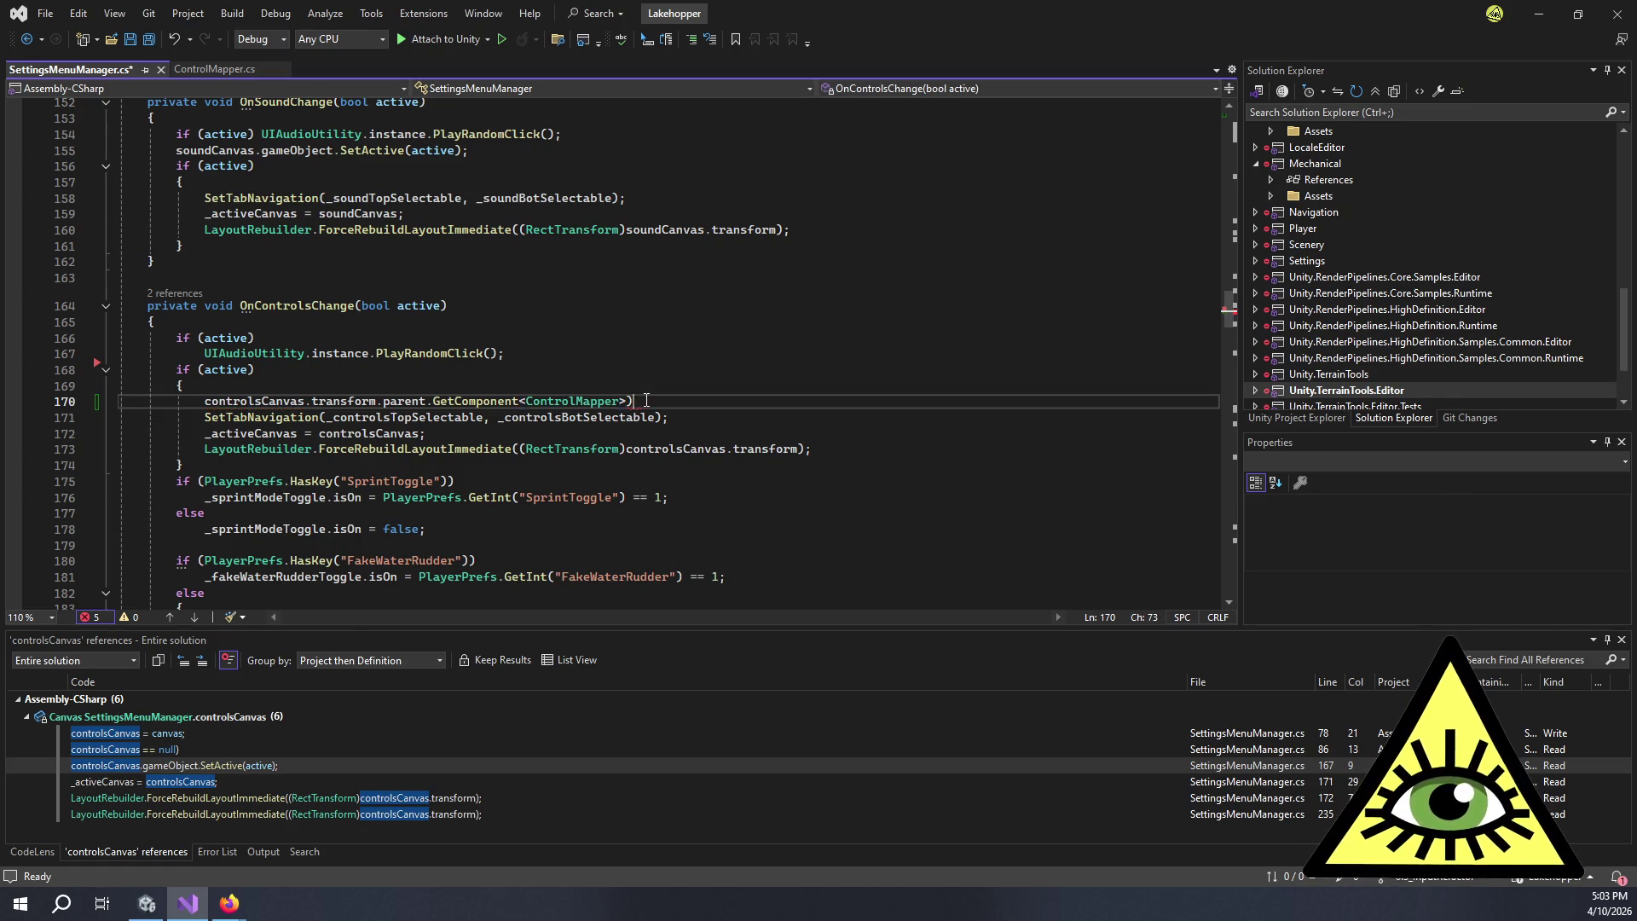
{"action": "type", "text": ";"}
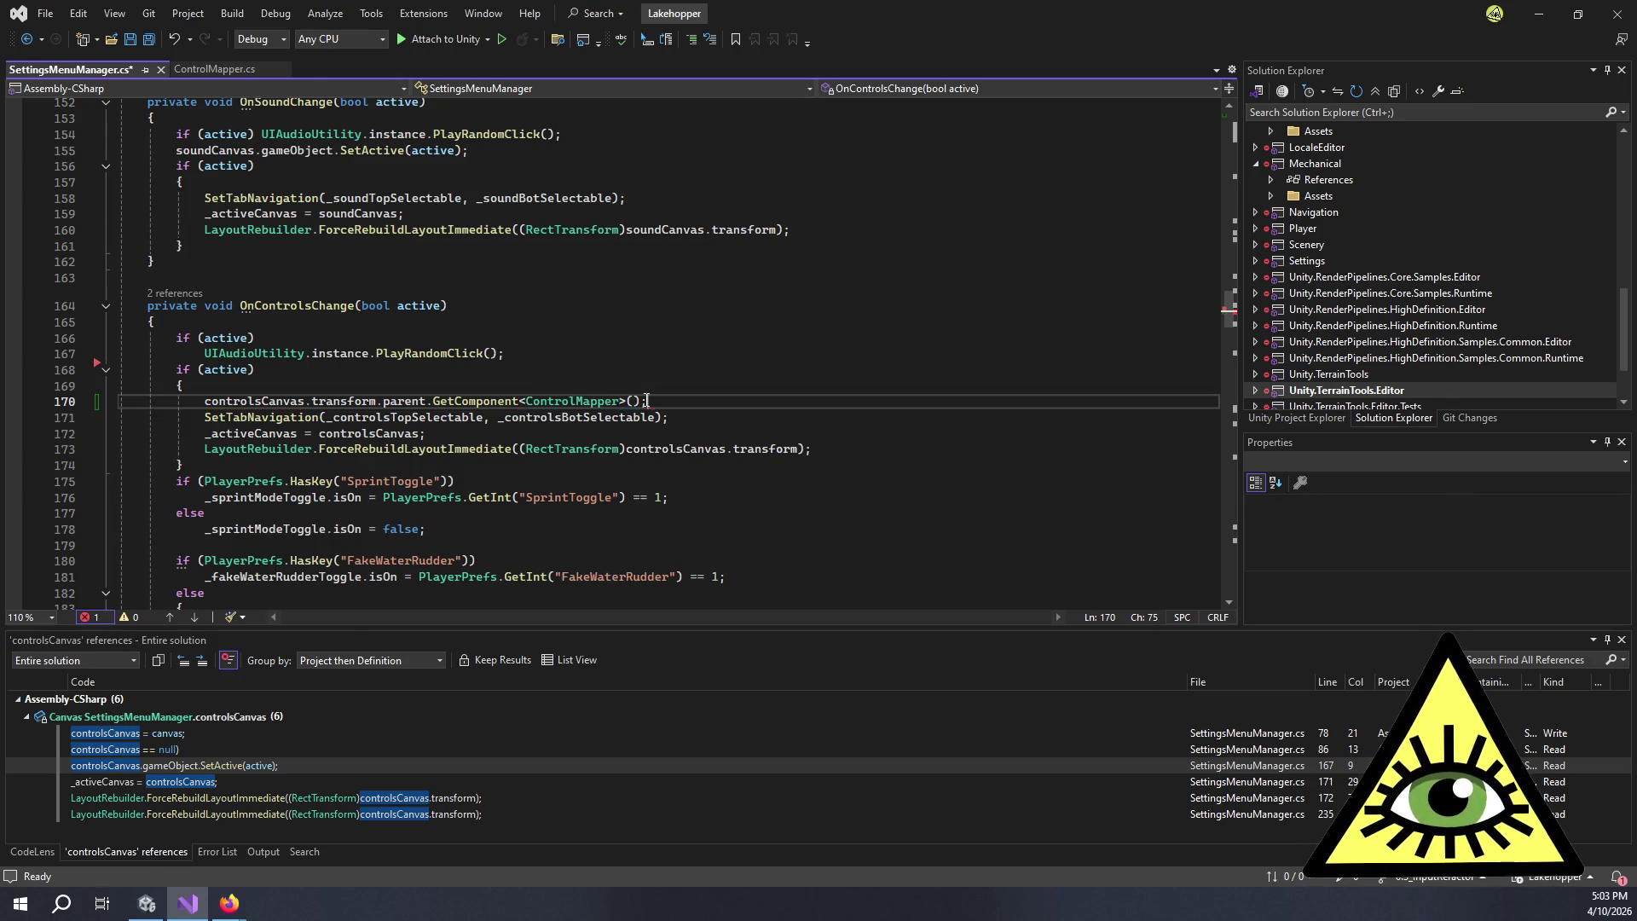
{"action": "key", "text": "ctrl+Return"}
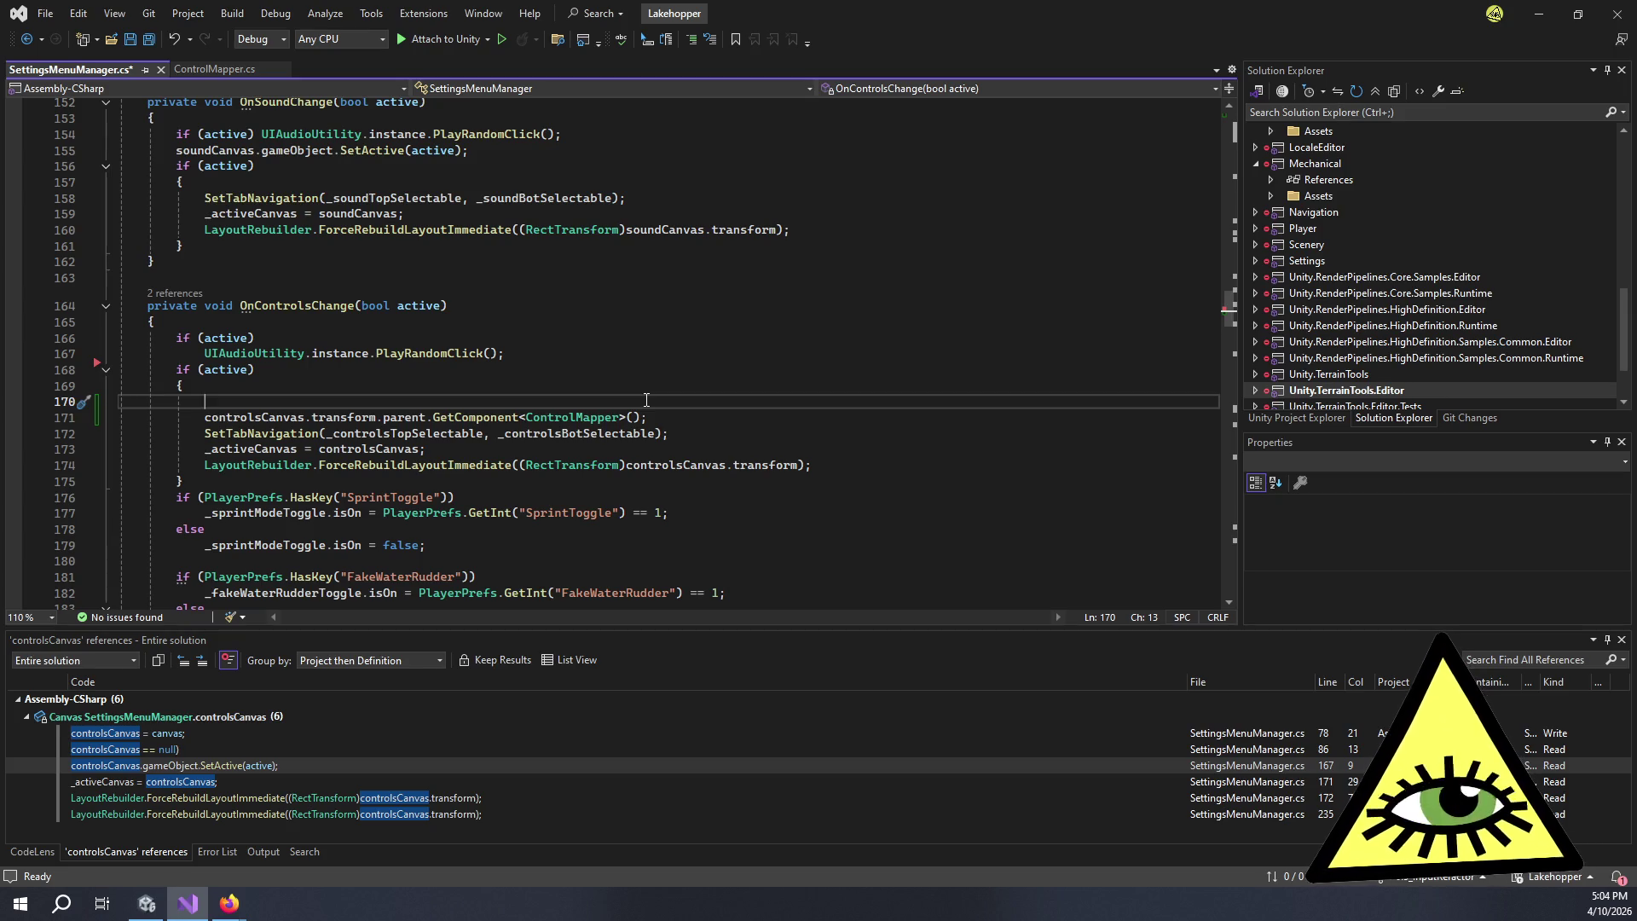
{"action": "type", "text": "ControlMapper "}
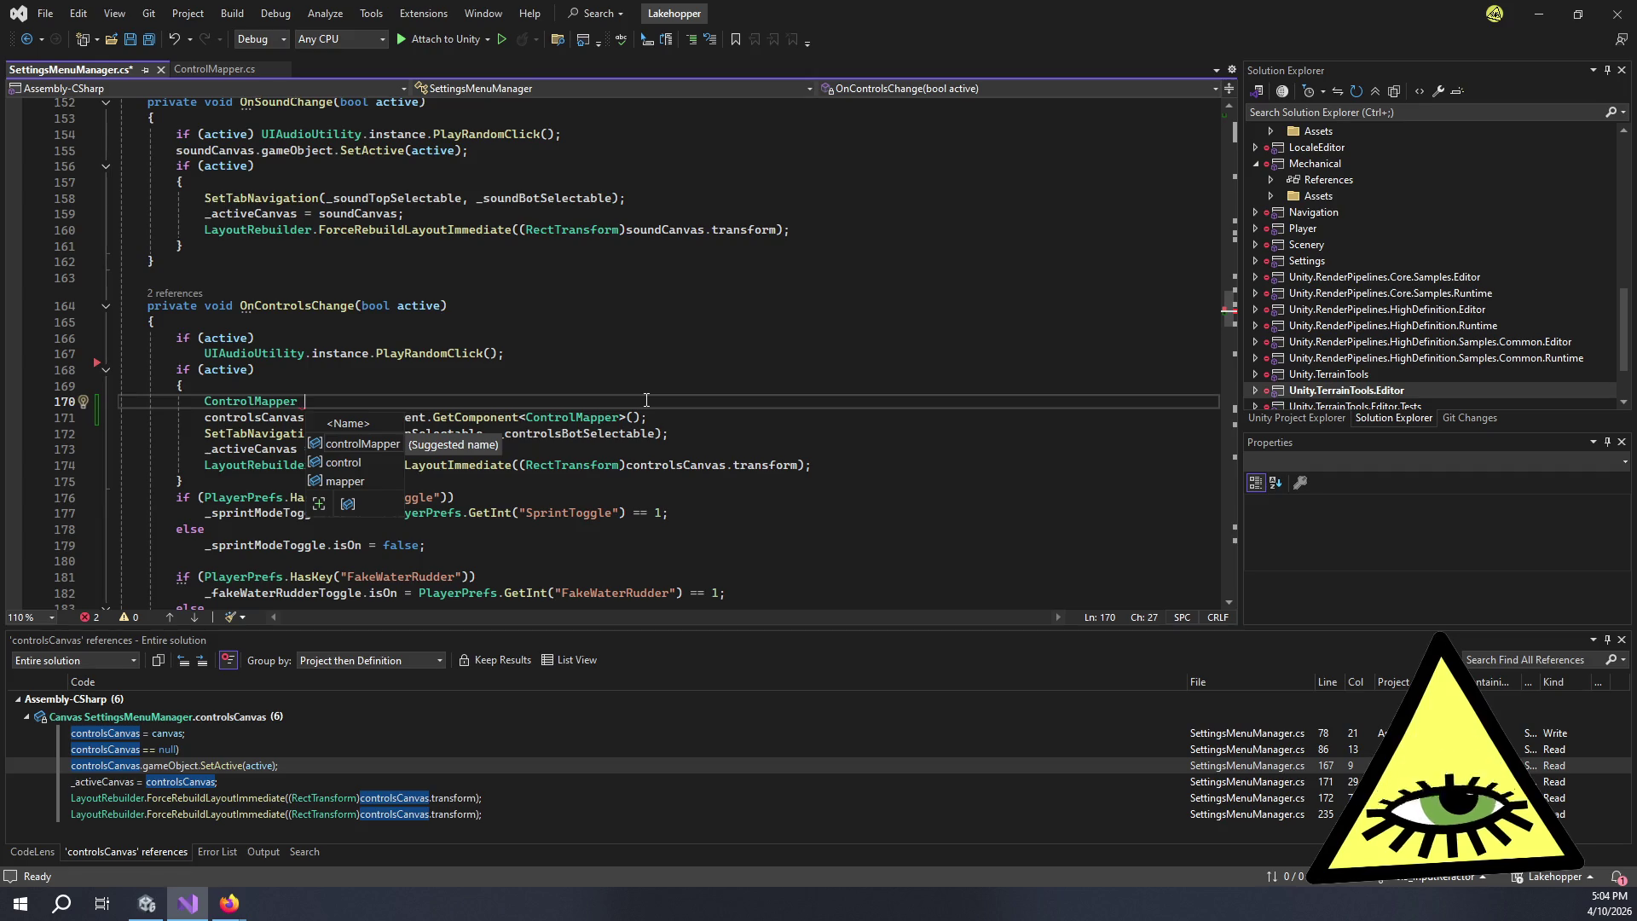
{"action": "type", "text": "cont"}
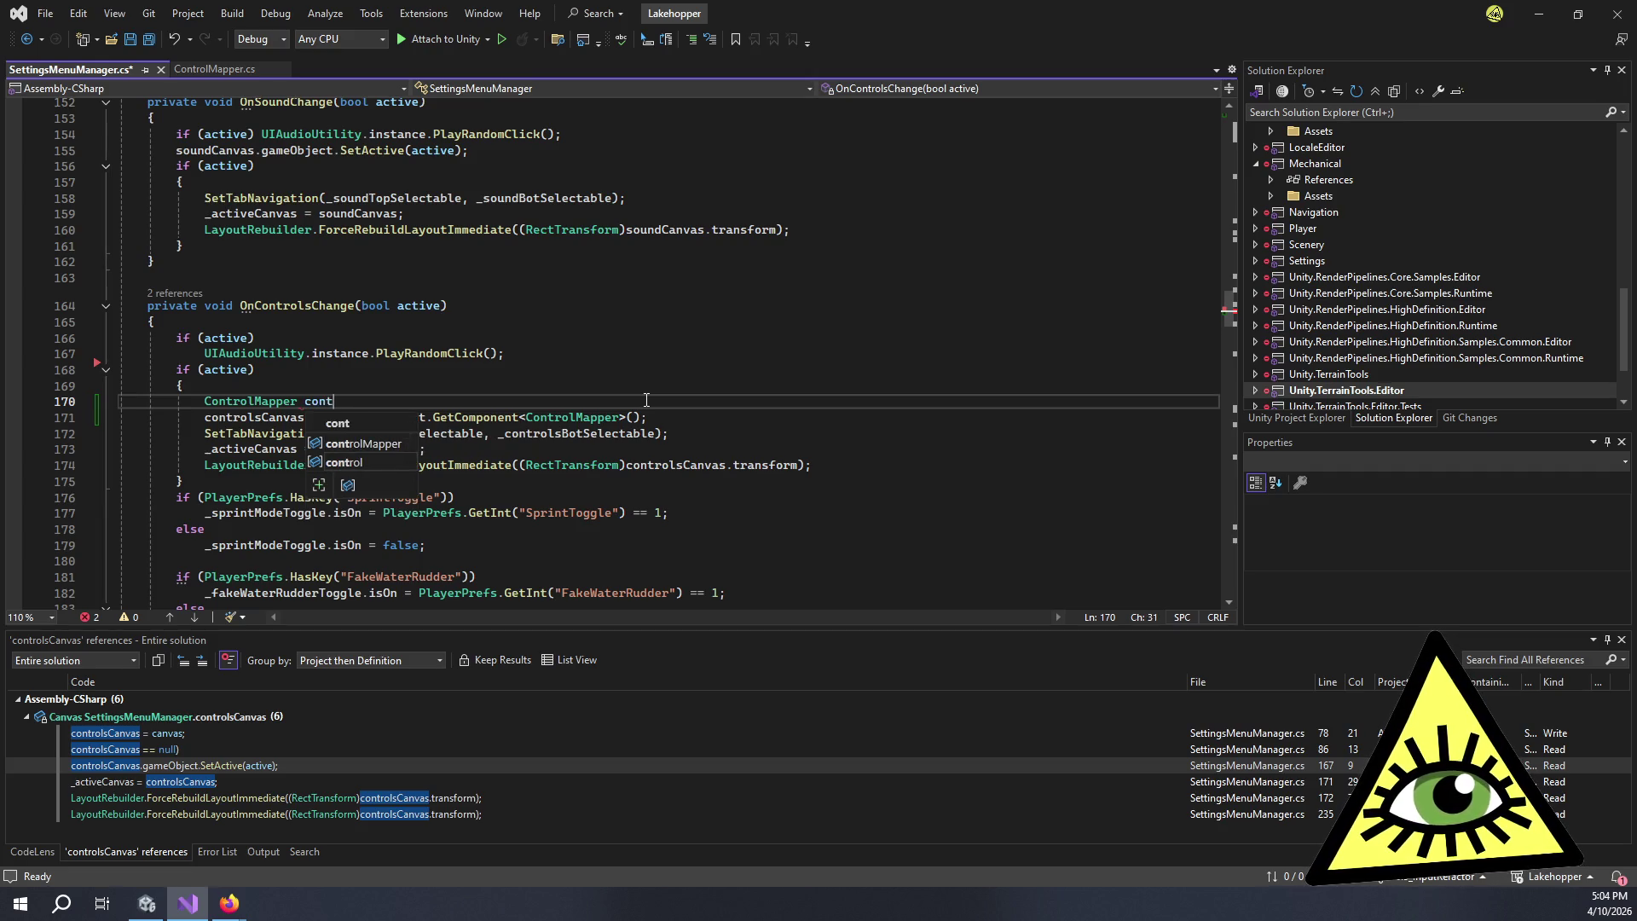
{"action": "type", "text": "roMapper ="}
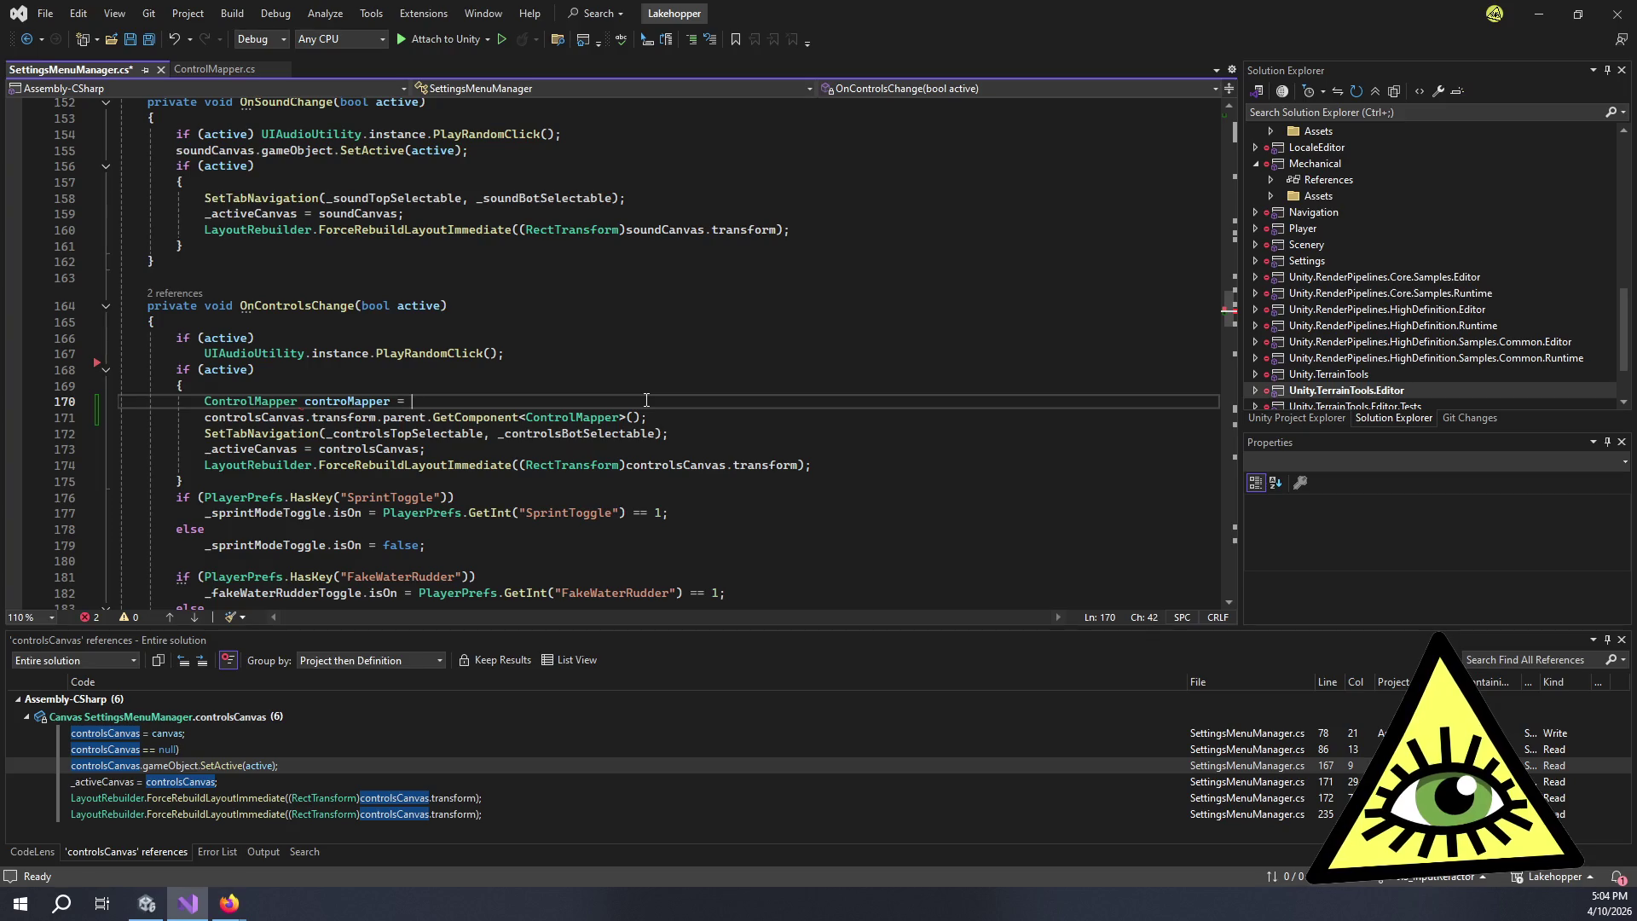
{"action": "key", "text": "Delete"}
{"action": "key", "text": "Delete"}
{"action": "key", "text": "Delete"}
{"action": "key", "text": "Delete"}
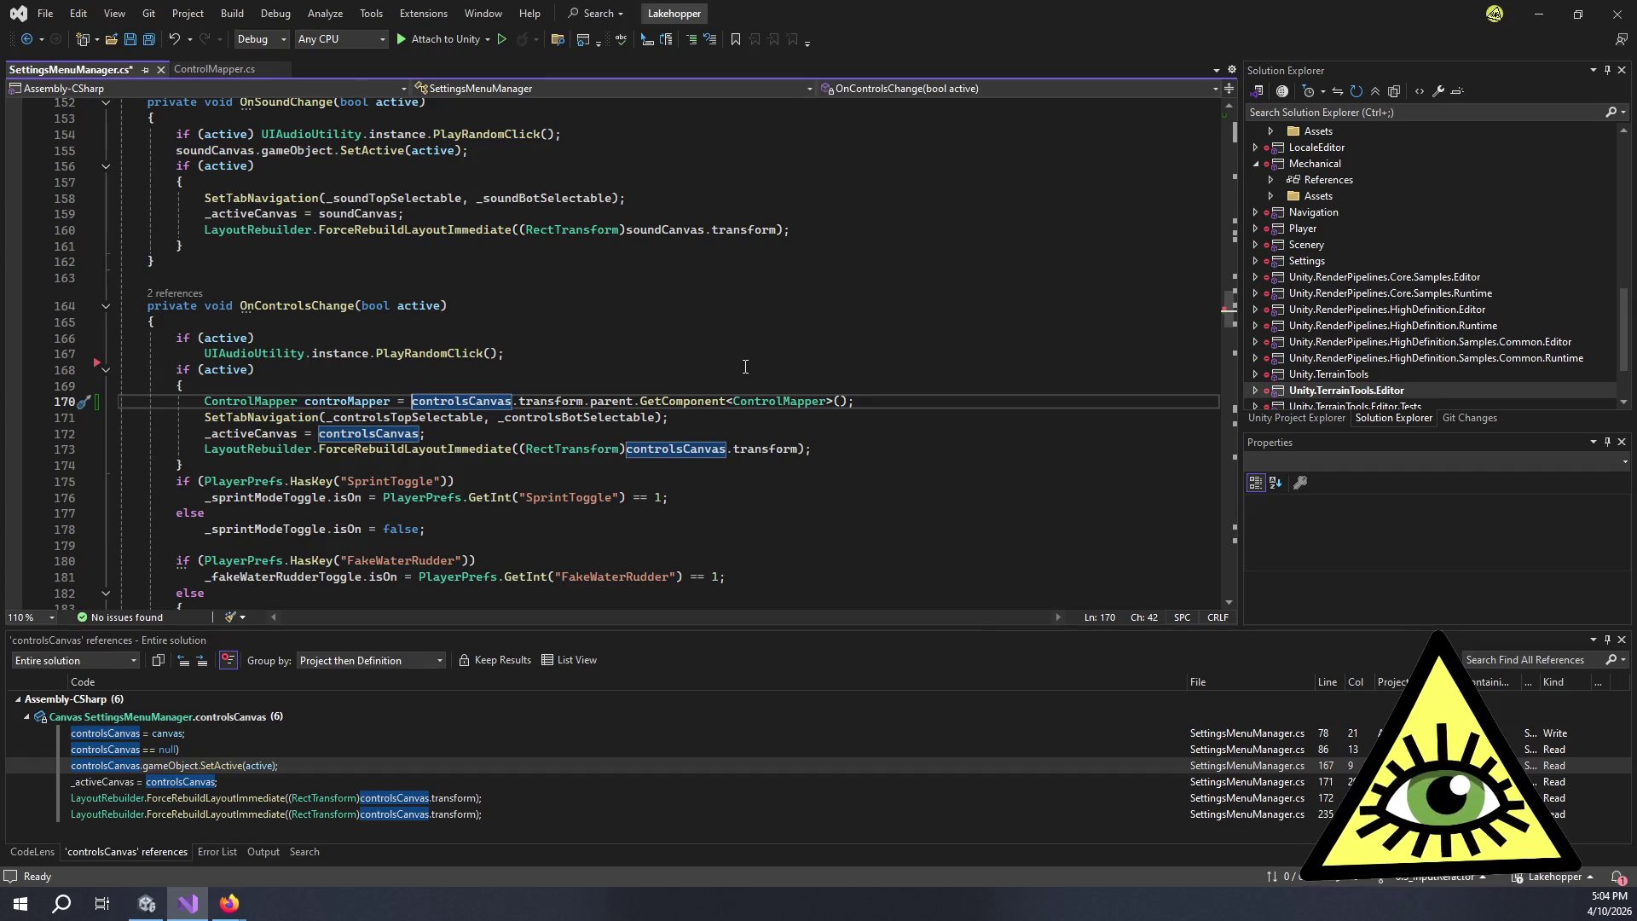
{"action": "left_click", "coordinate": [908, 403]}
{"action": "key", "text": "Return"}
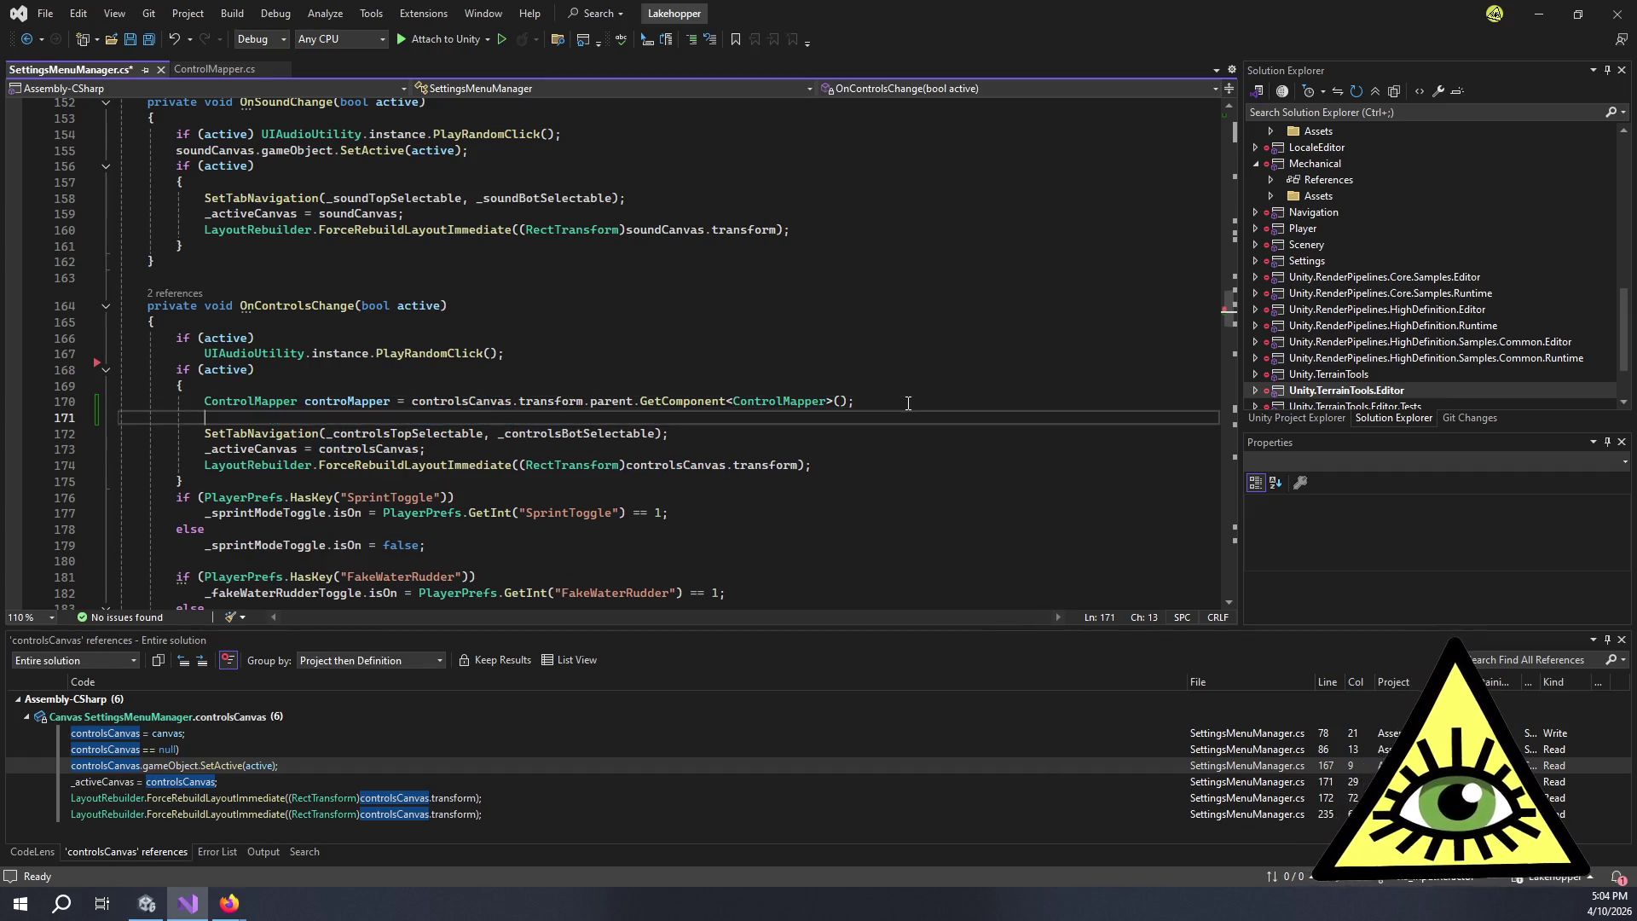
- Fix the variable name to controlMapper and add an if (controlMapper == null) return; check
{"action": "left_click", "coordinate": [347, 401]}
{"action": "type", "text": "l"}
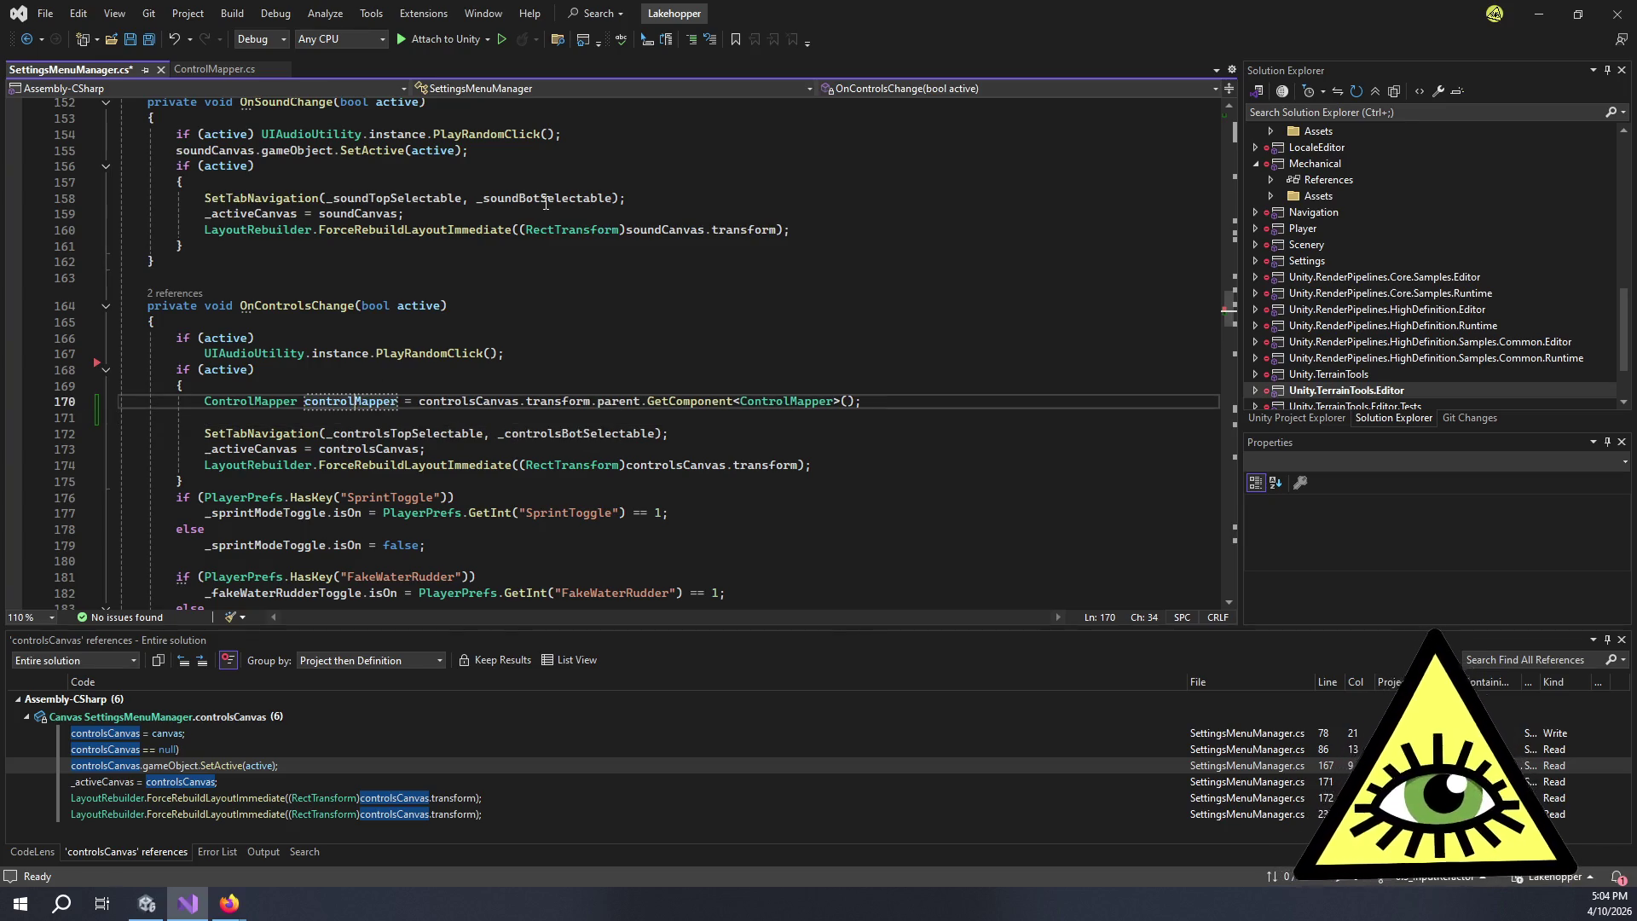
{"action": "key", "text": "Down"}
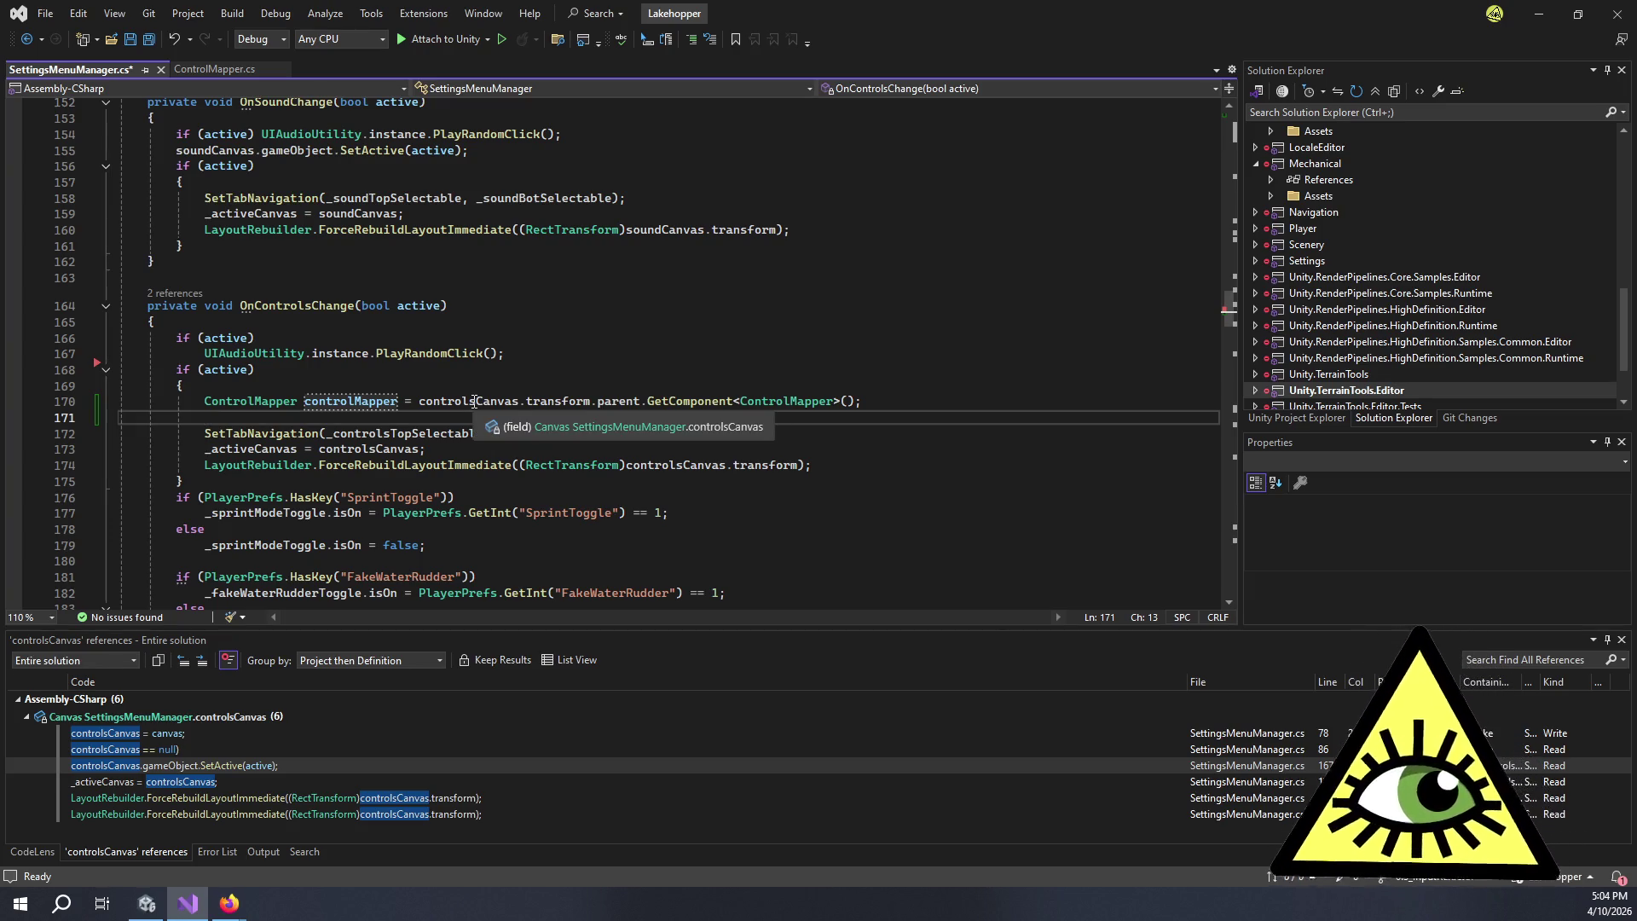
{"action": "type", "text": "if (contr"}
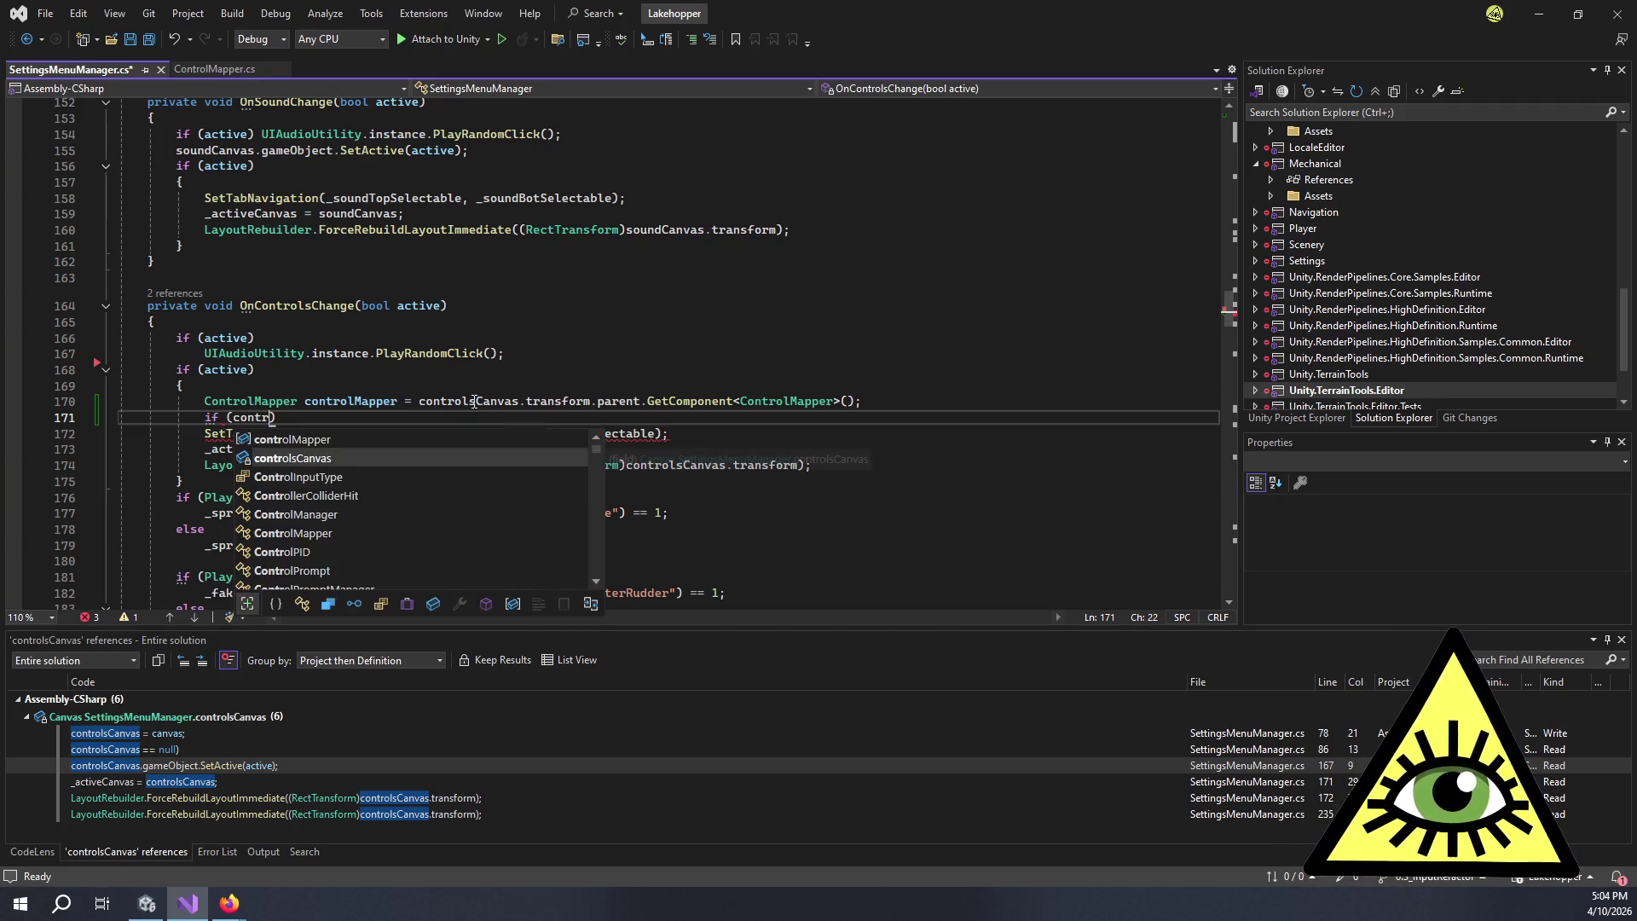
{"action": "key", "text": "Up"}
{"action": "key", "text": "Tab"}
{"action": "type", "text": "== "}
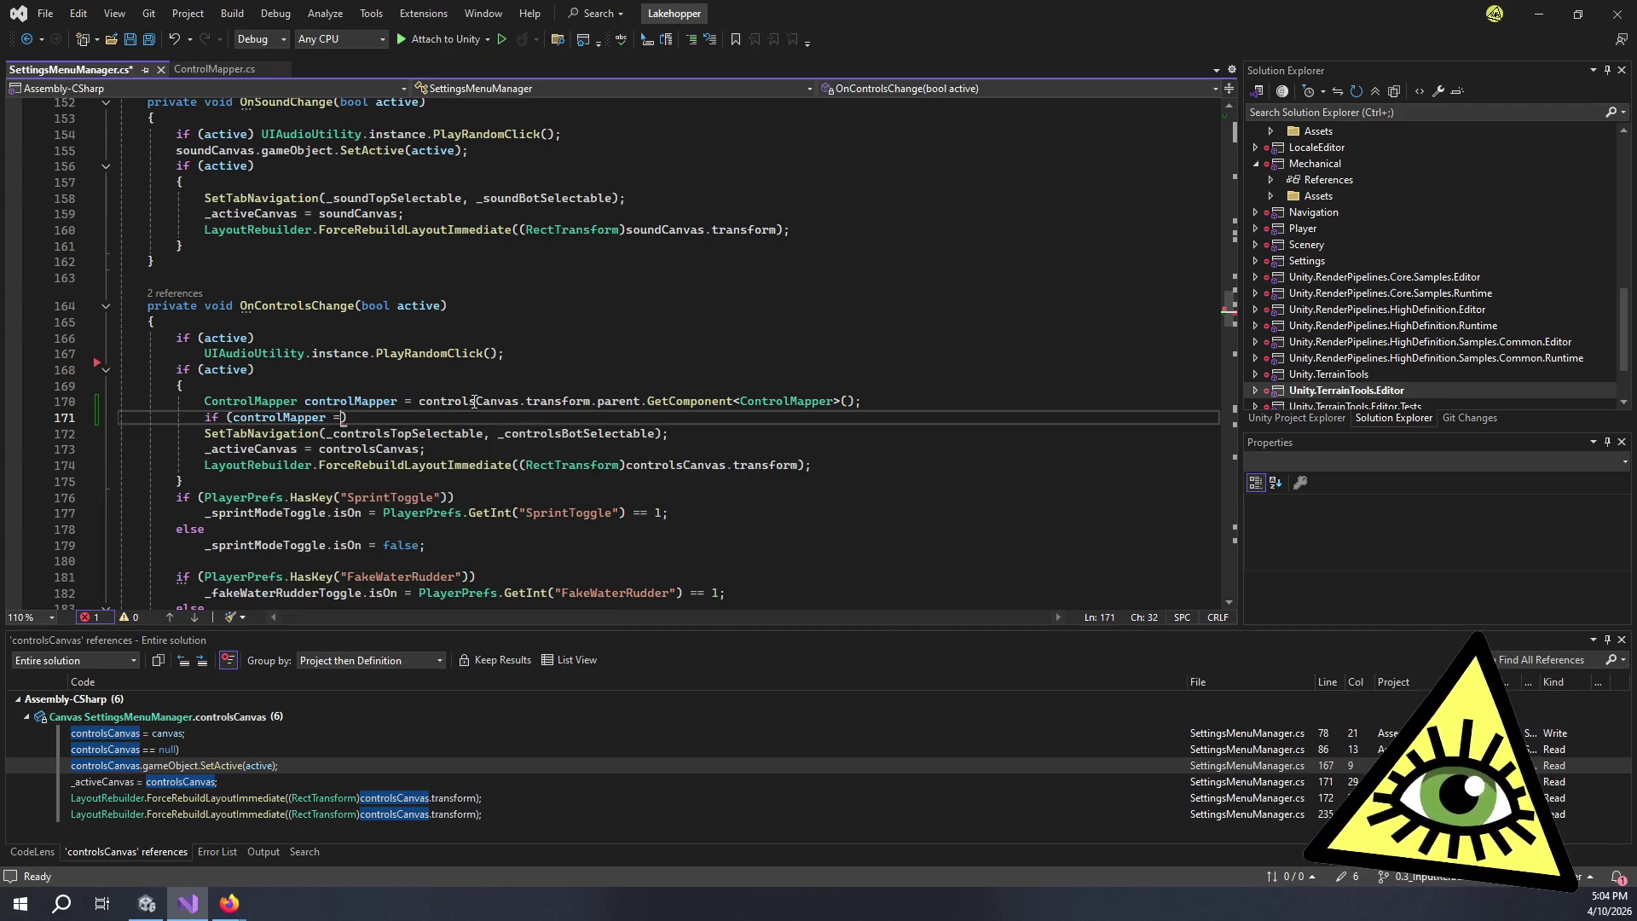
{"action": "type", "text": "null)"}
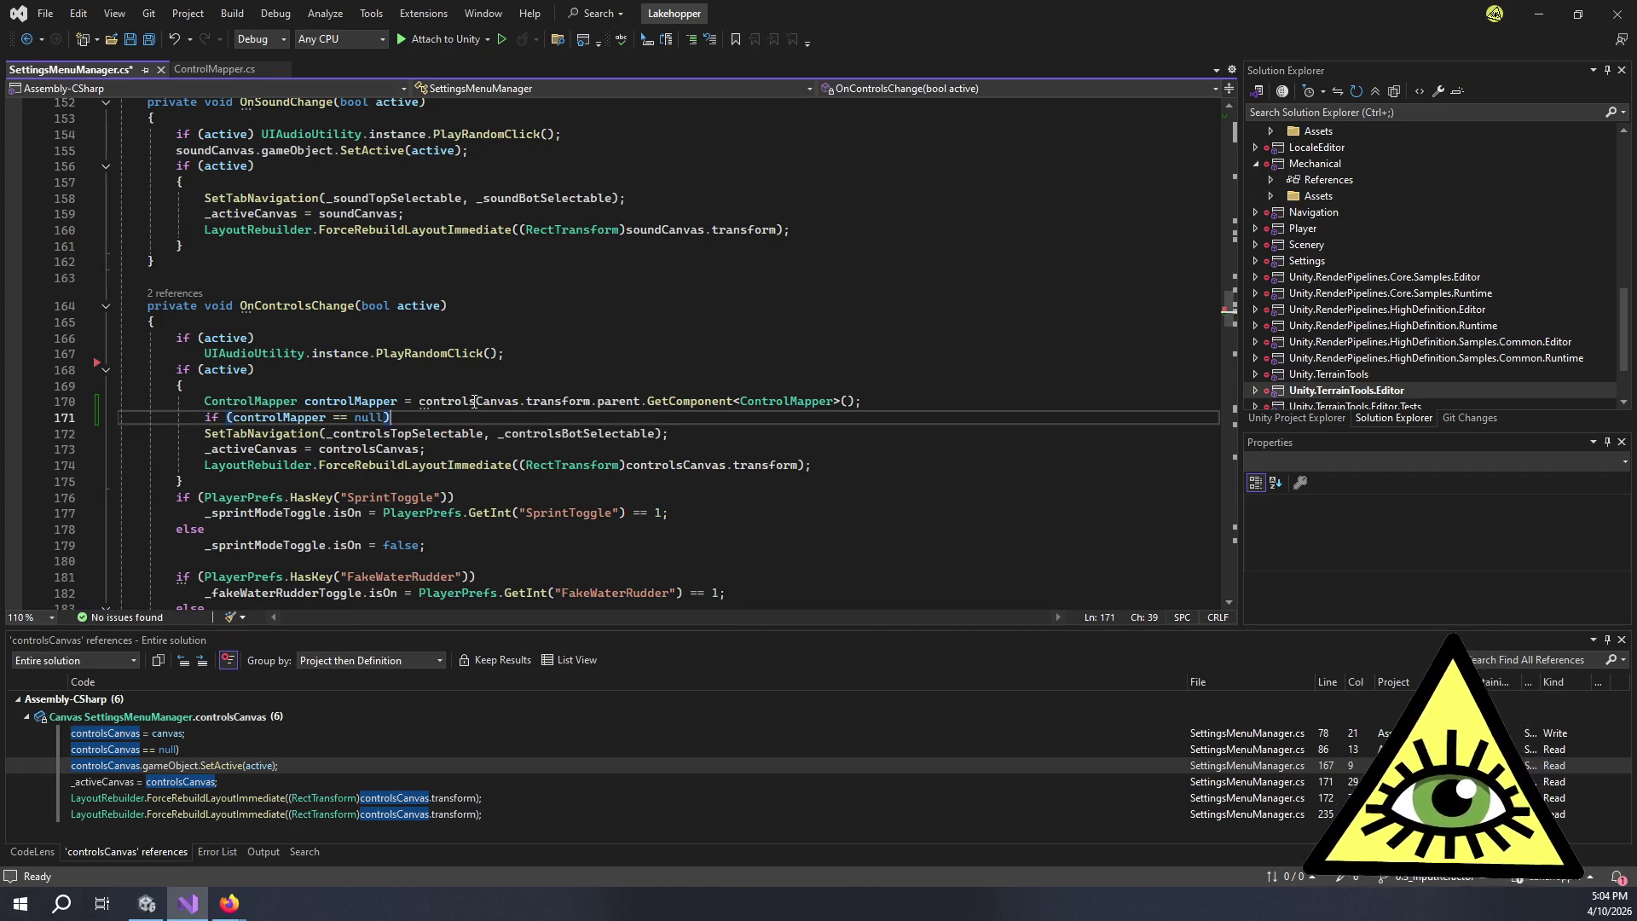
{"action": "key", "text": "Return"}
{"action": "type", "text": "return;"}
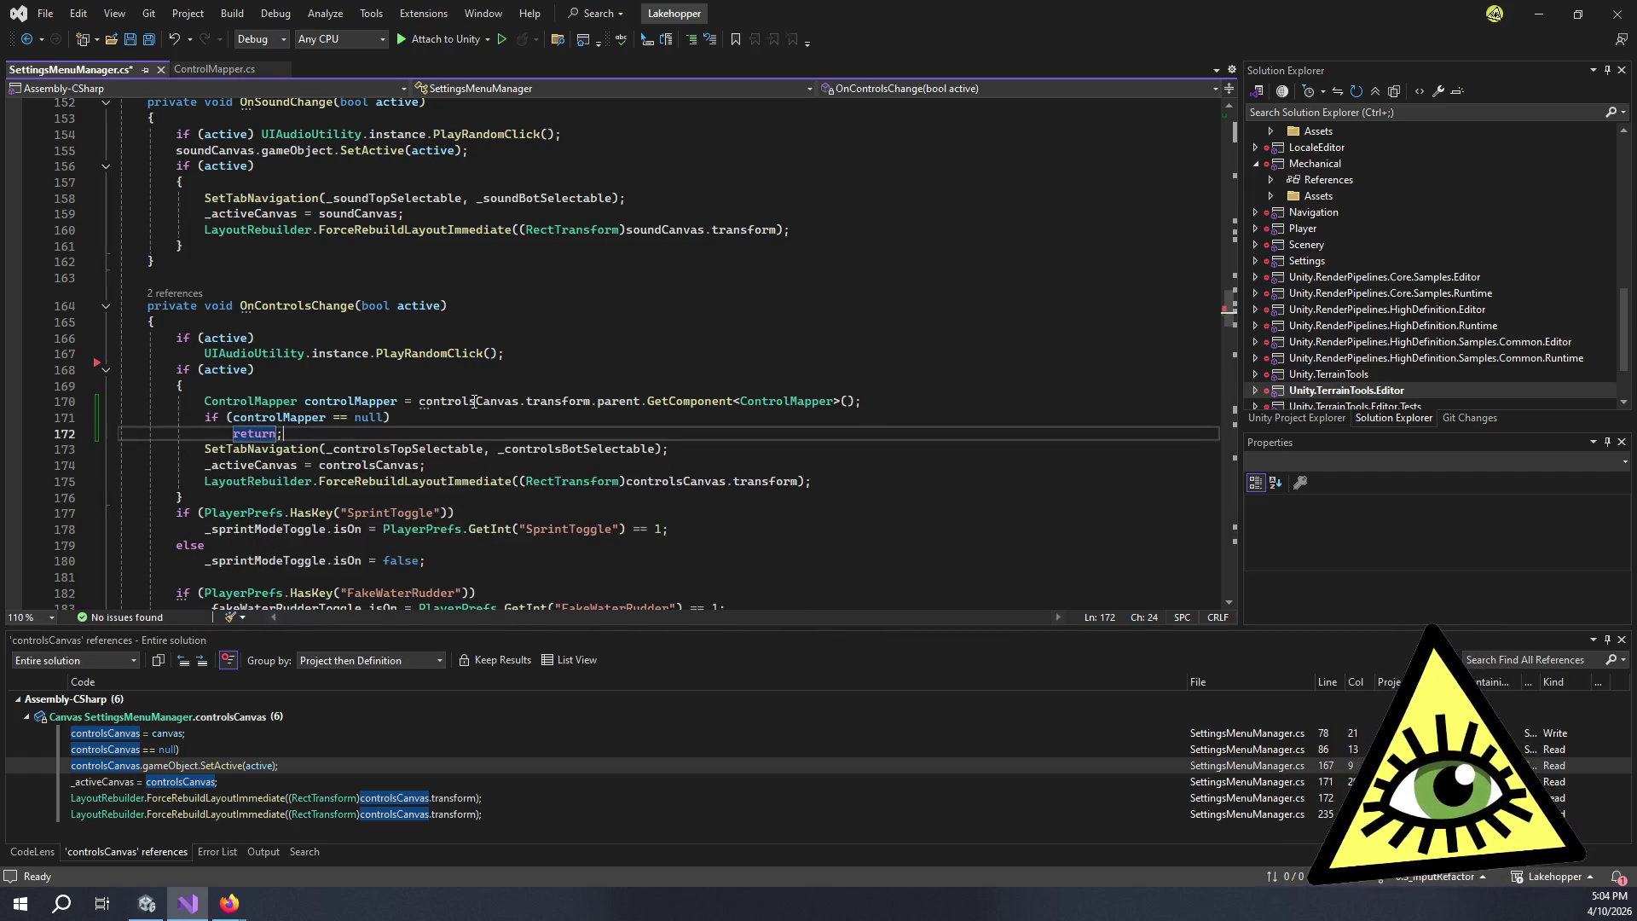
{"action": "key", "text": "Return"}
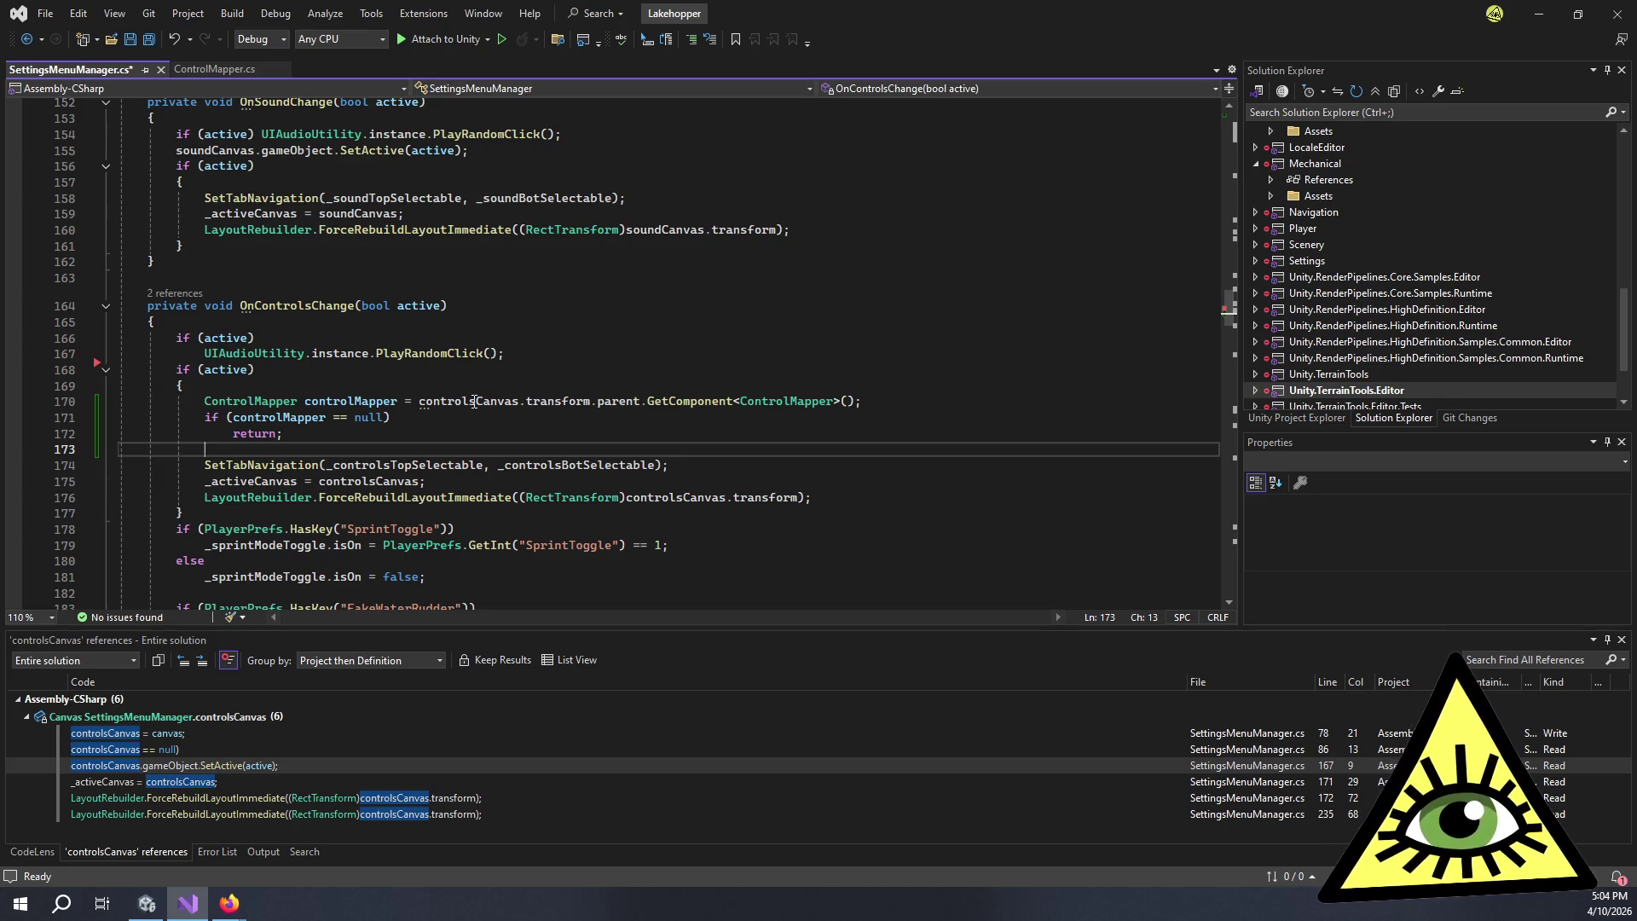
- Replace the return with throw new MissingComponentException("ControlMapper not found!");
{"action": "key", "text": "Up"}
{"action": "key", "text": "Home"}
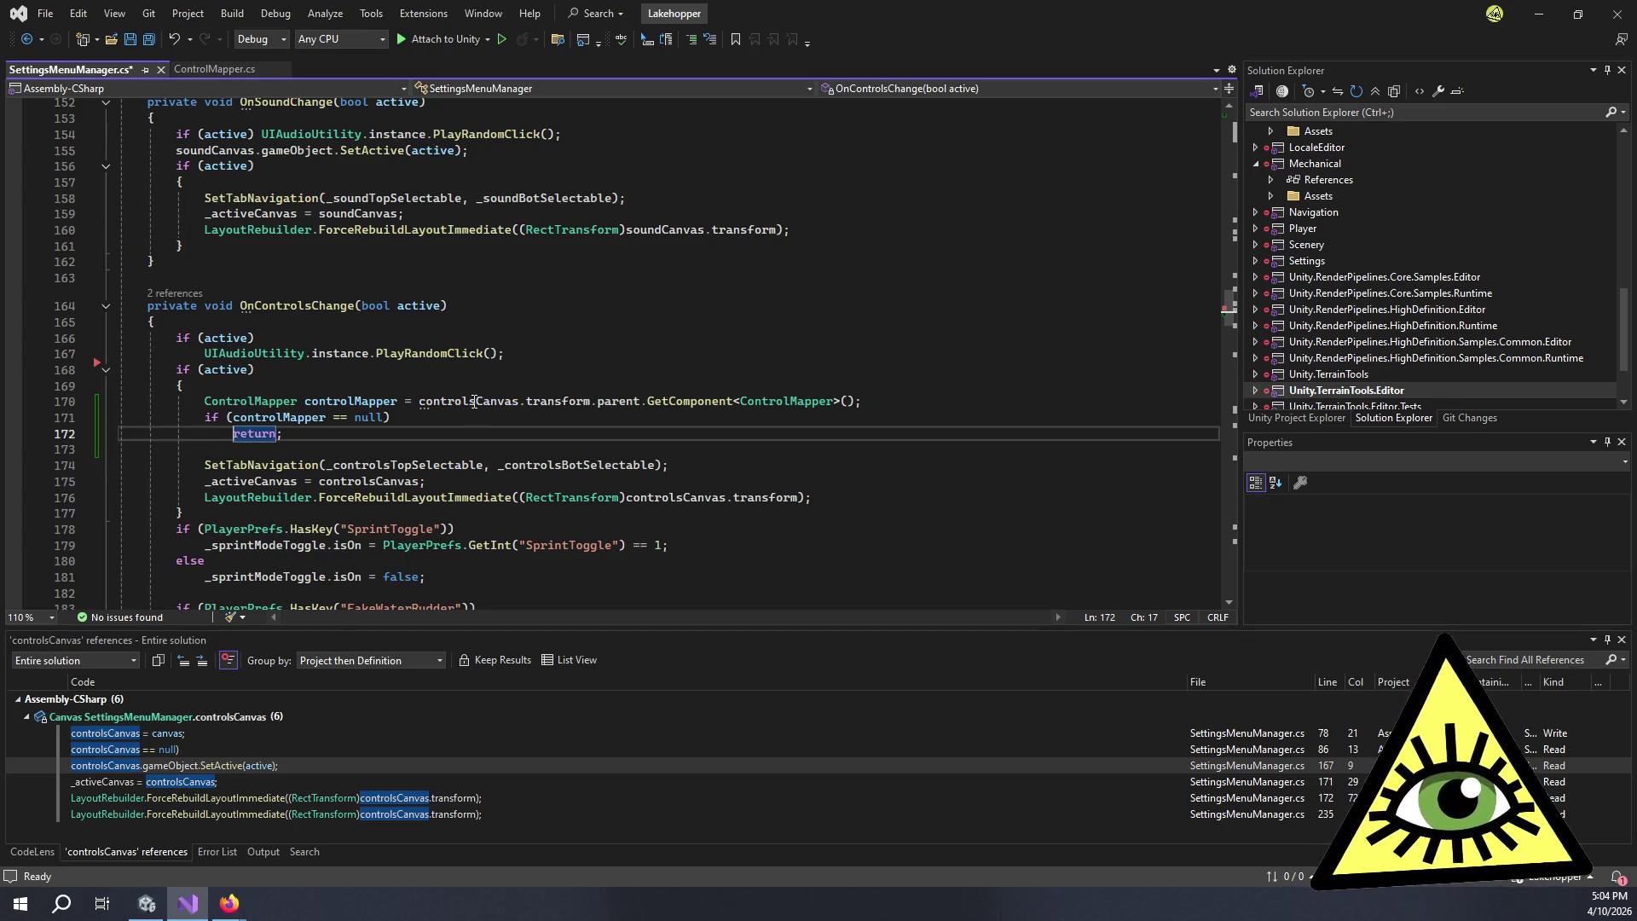
{"action": "key", "text": "Delete"}
{"action": "key", "text": "Delete"}
{"action": "key", "text": "Delete"}
{"action": "type", "text": "throw new "}
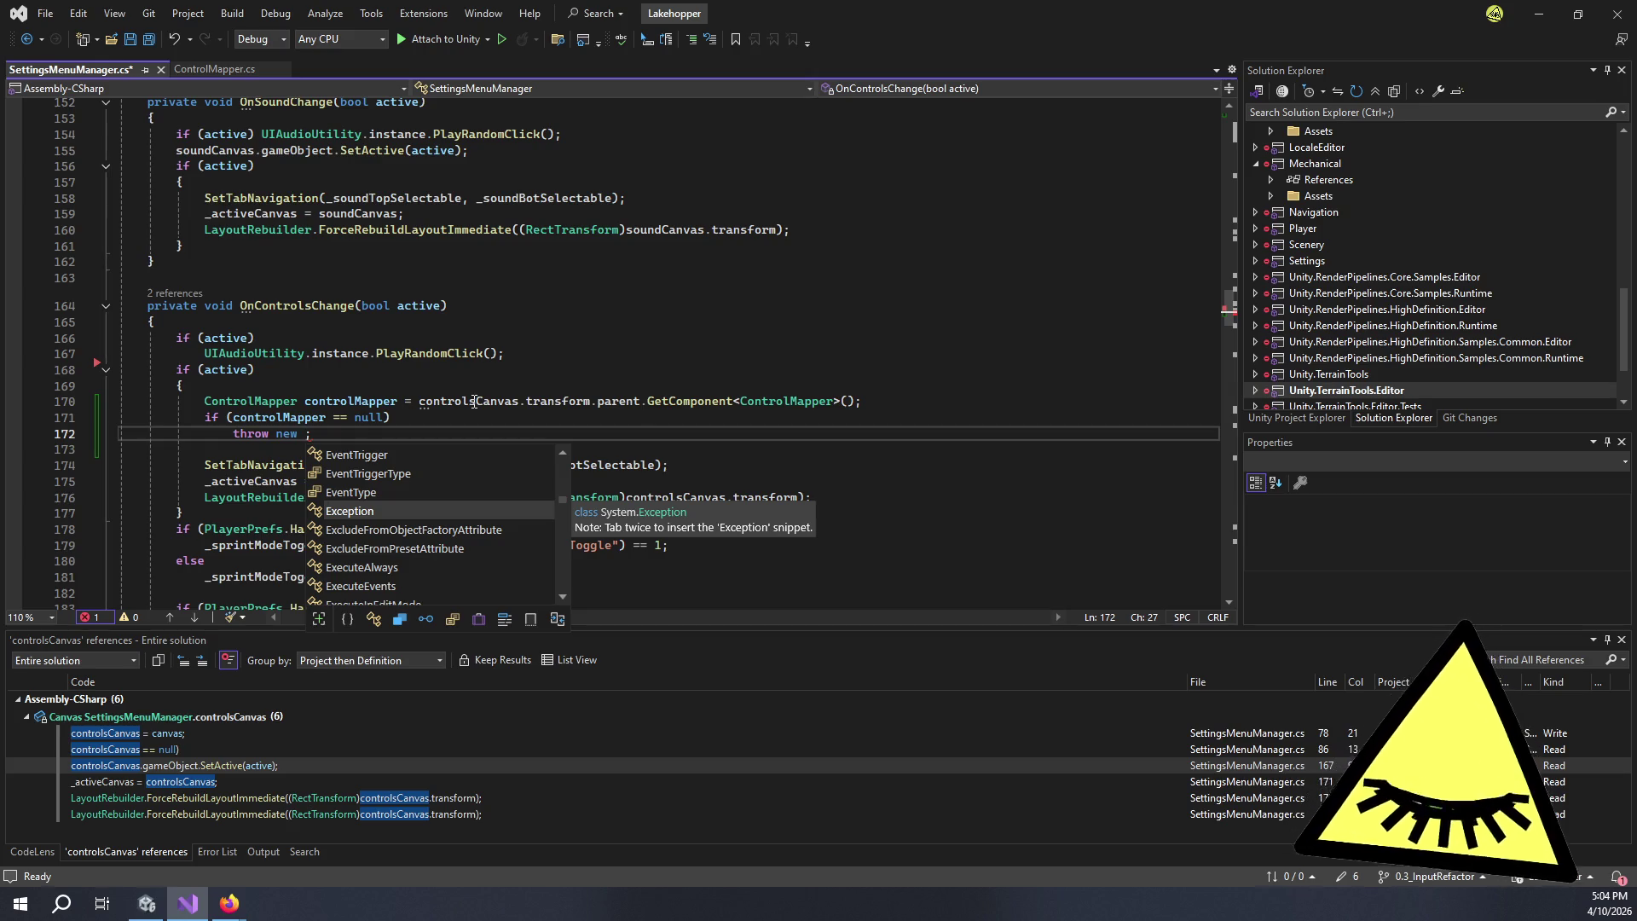
{"action": "type", "text": "missin"}
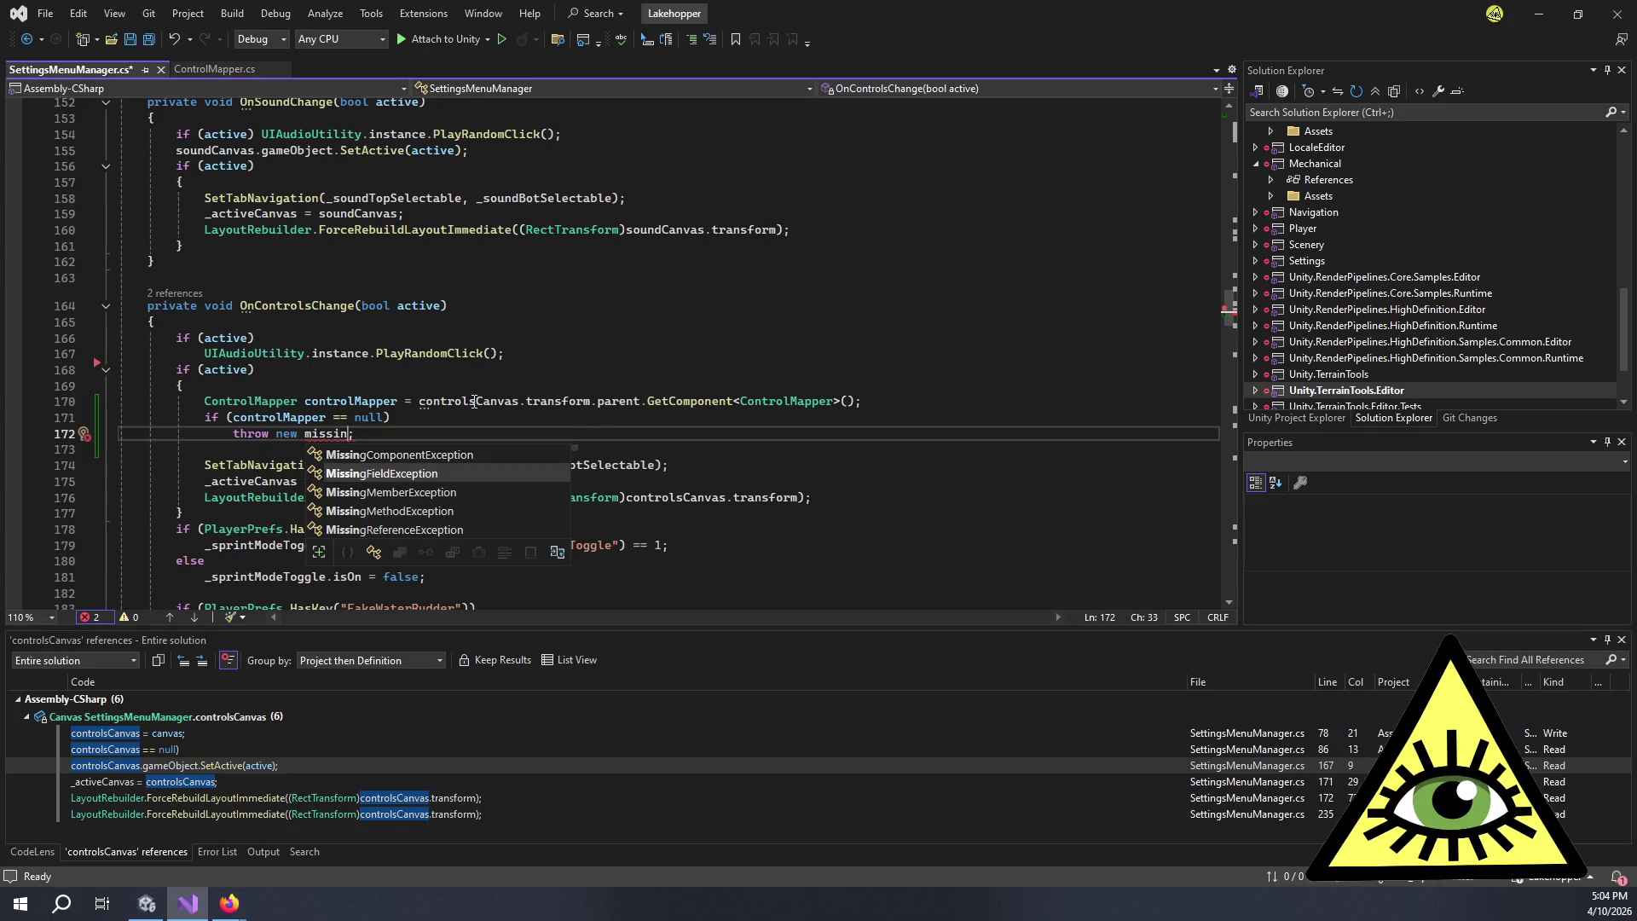
{"action": "key", "text": "Tab"}
{"action": "type", "text": "("}
{"action": "type", "text": "\"Control"}
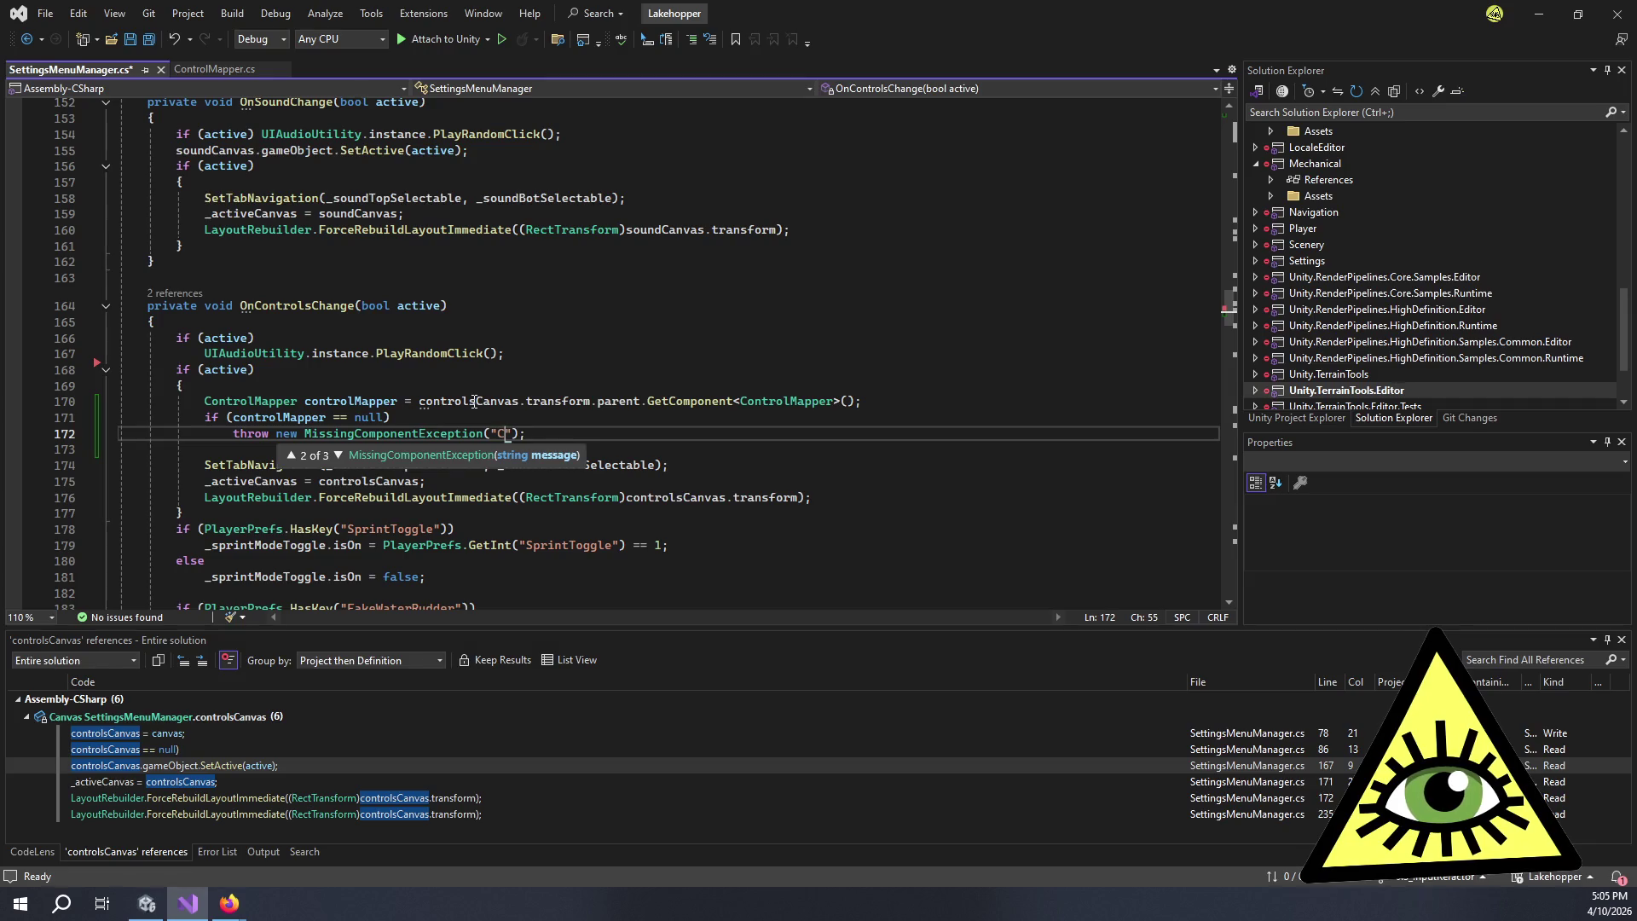
{"action": "type", "text": "Mapper not "}
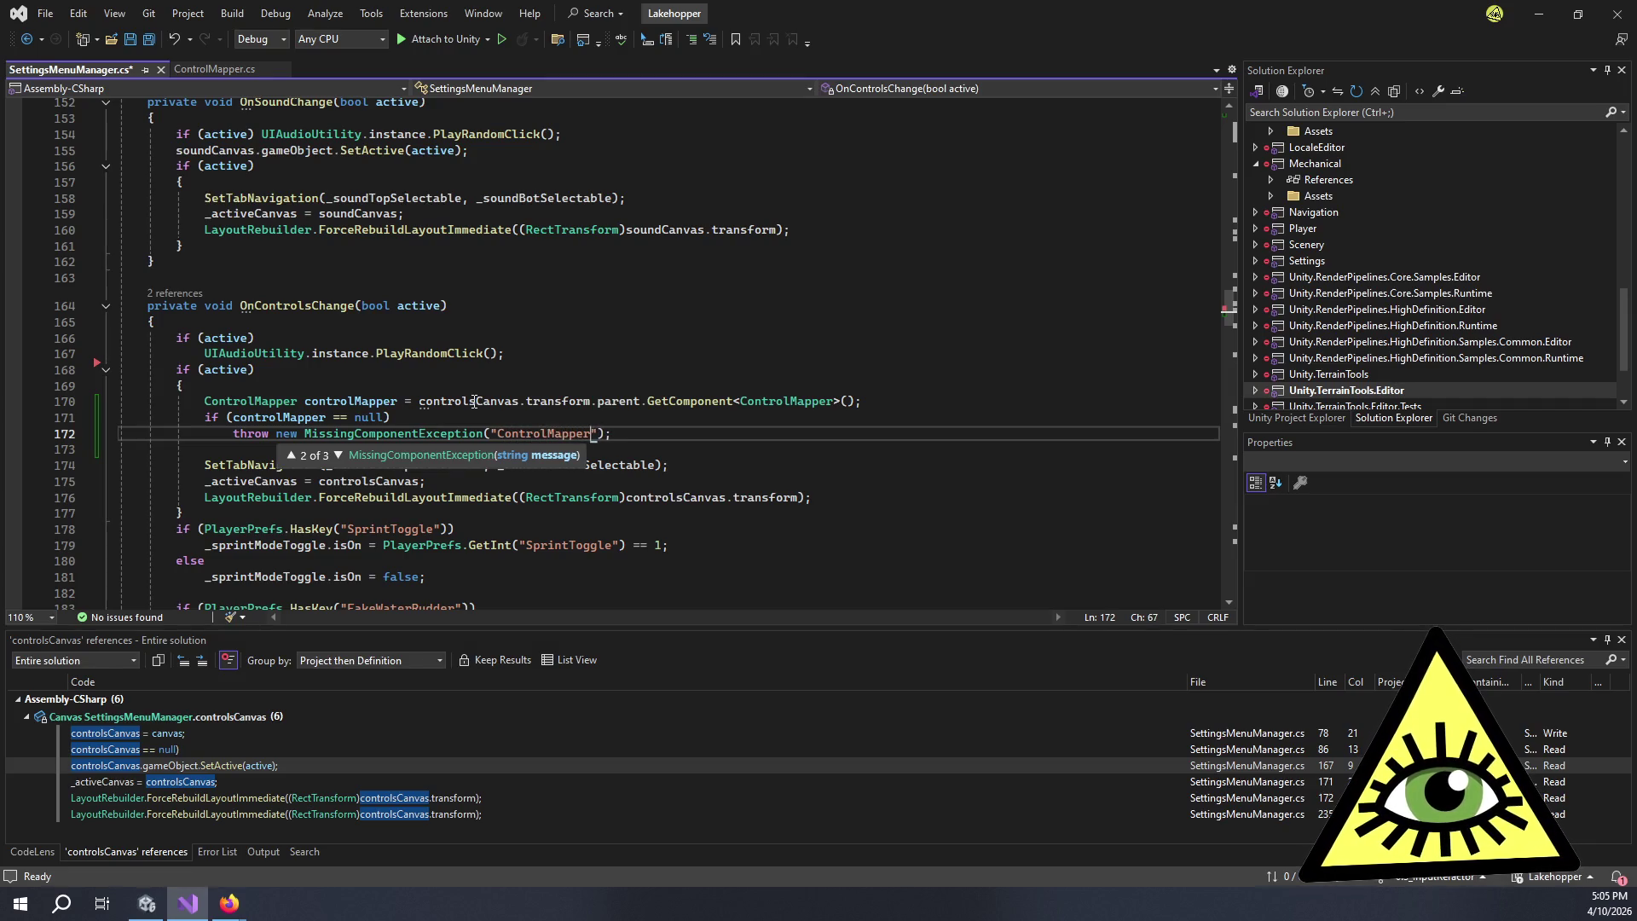
{"action": "type", "text": "found!\");"}
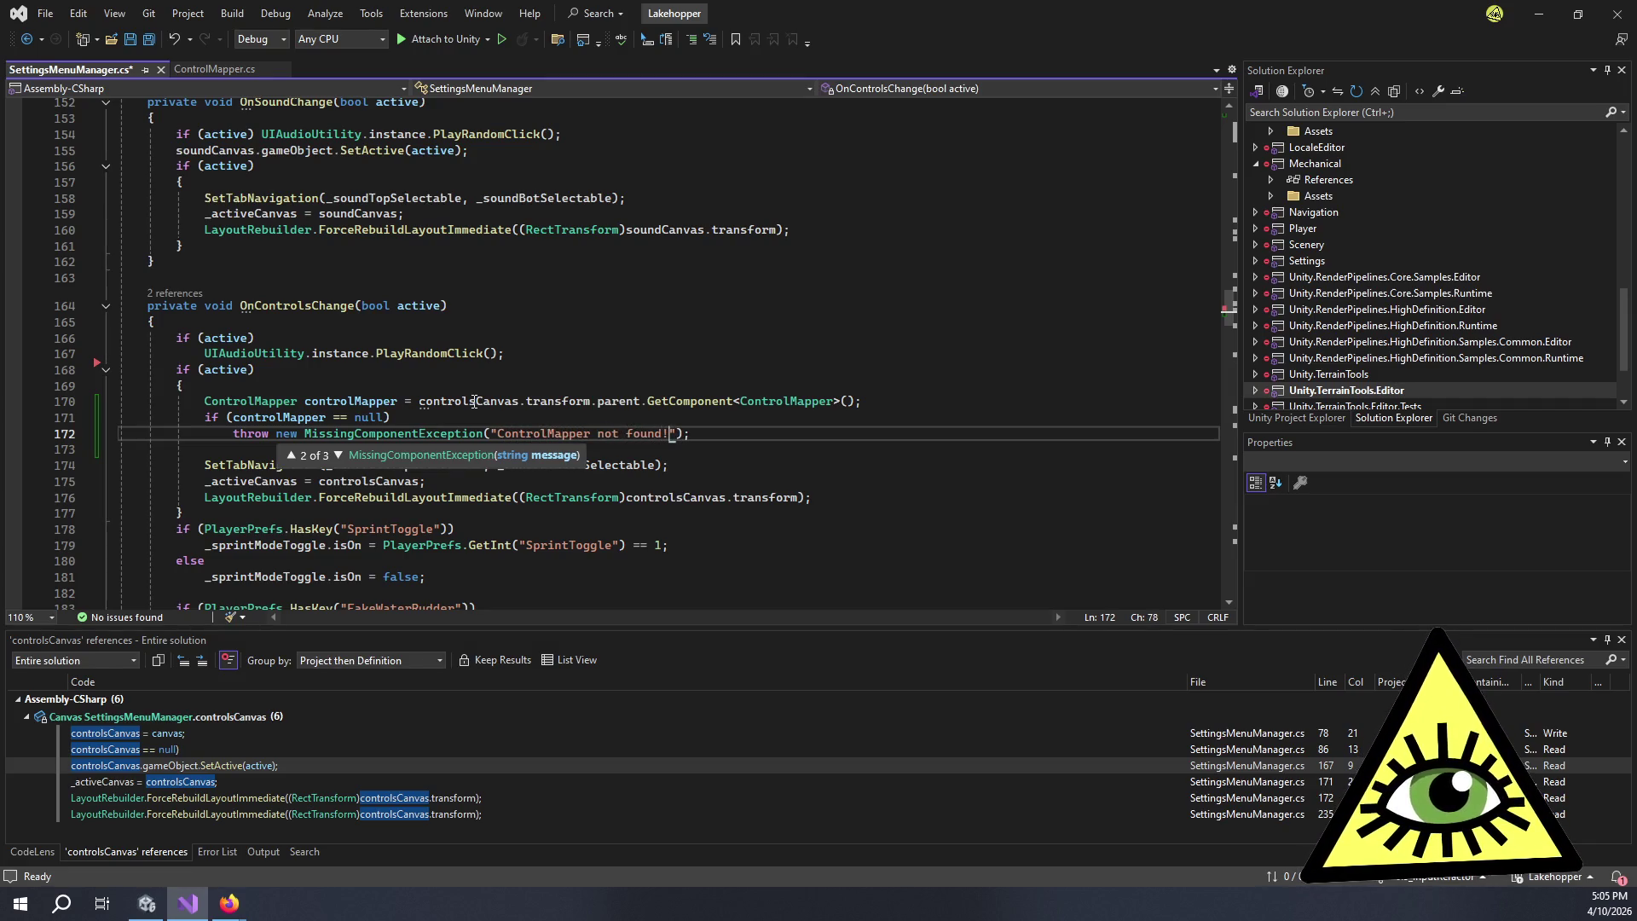
- Add a controlMapper.Open(); call below the null check
{"action": "key", "text": "Down"}
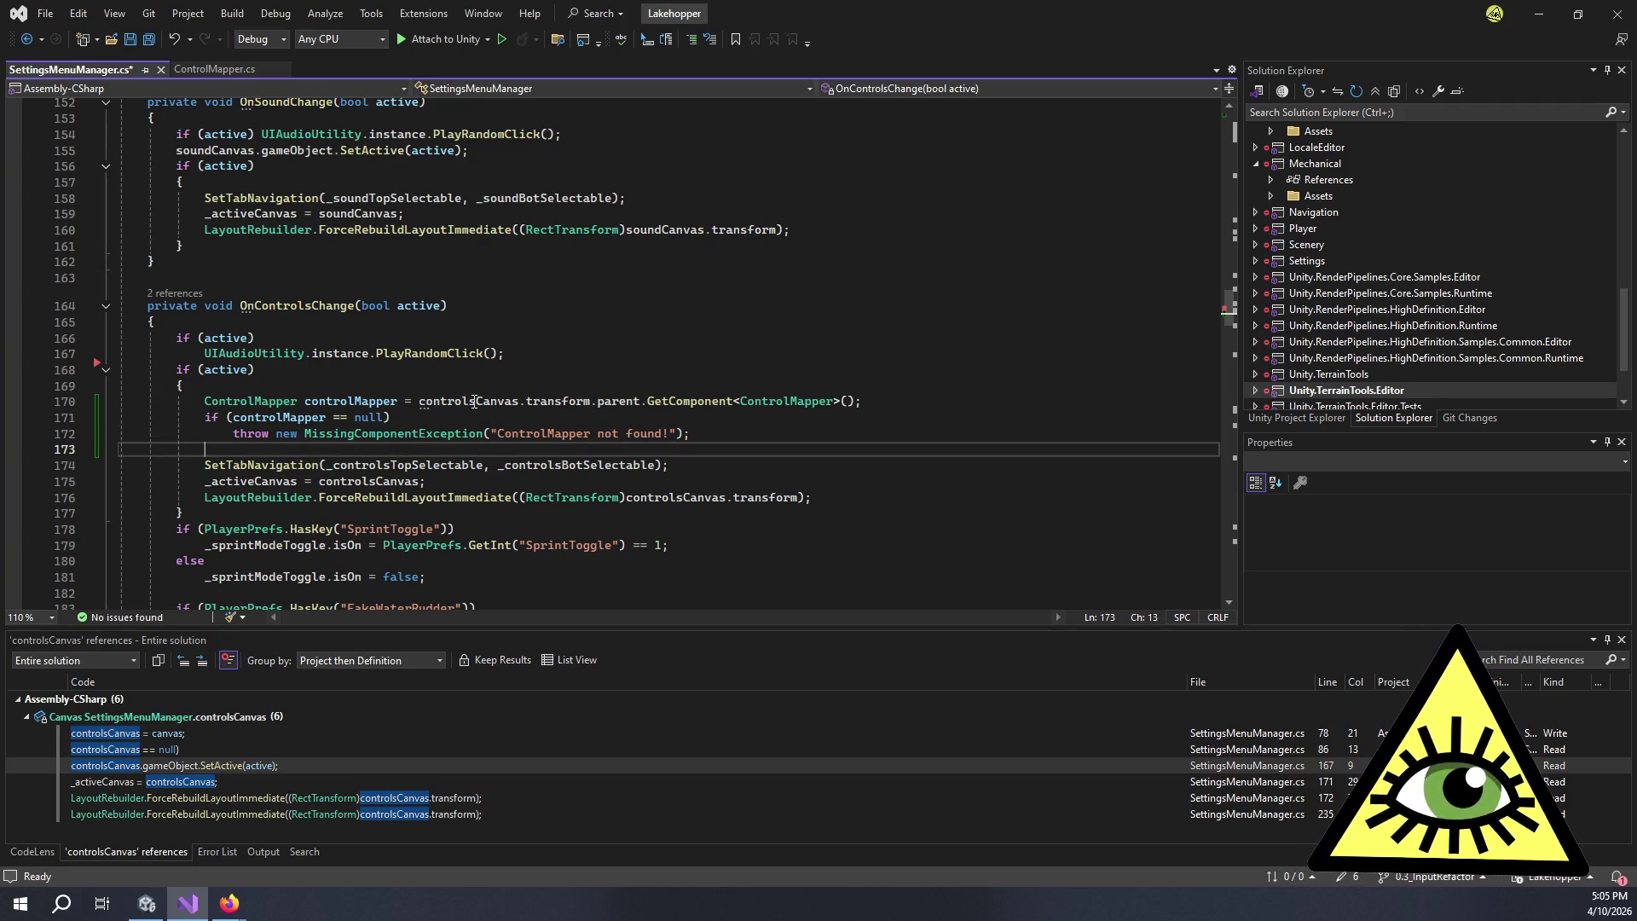
{"action": "key", "text": "ctrl+Return"}
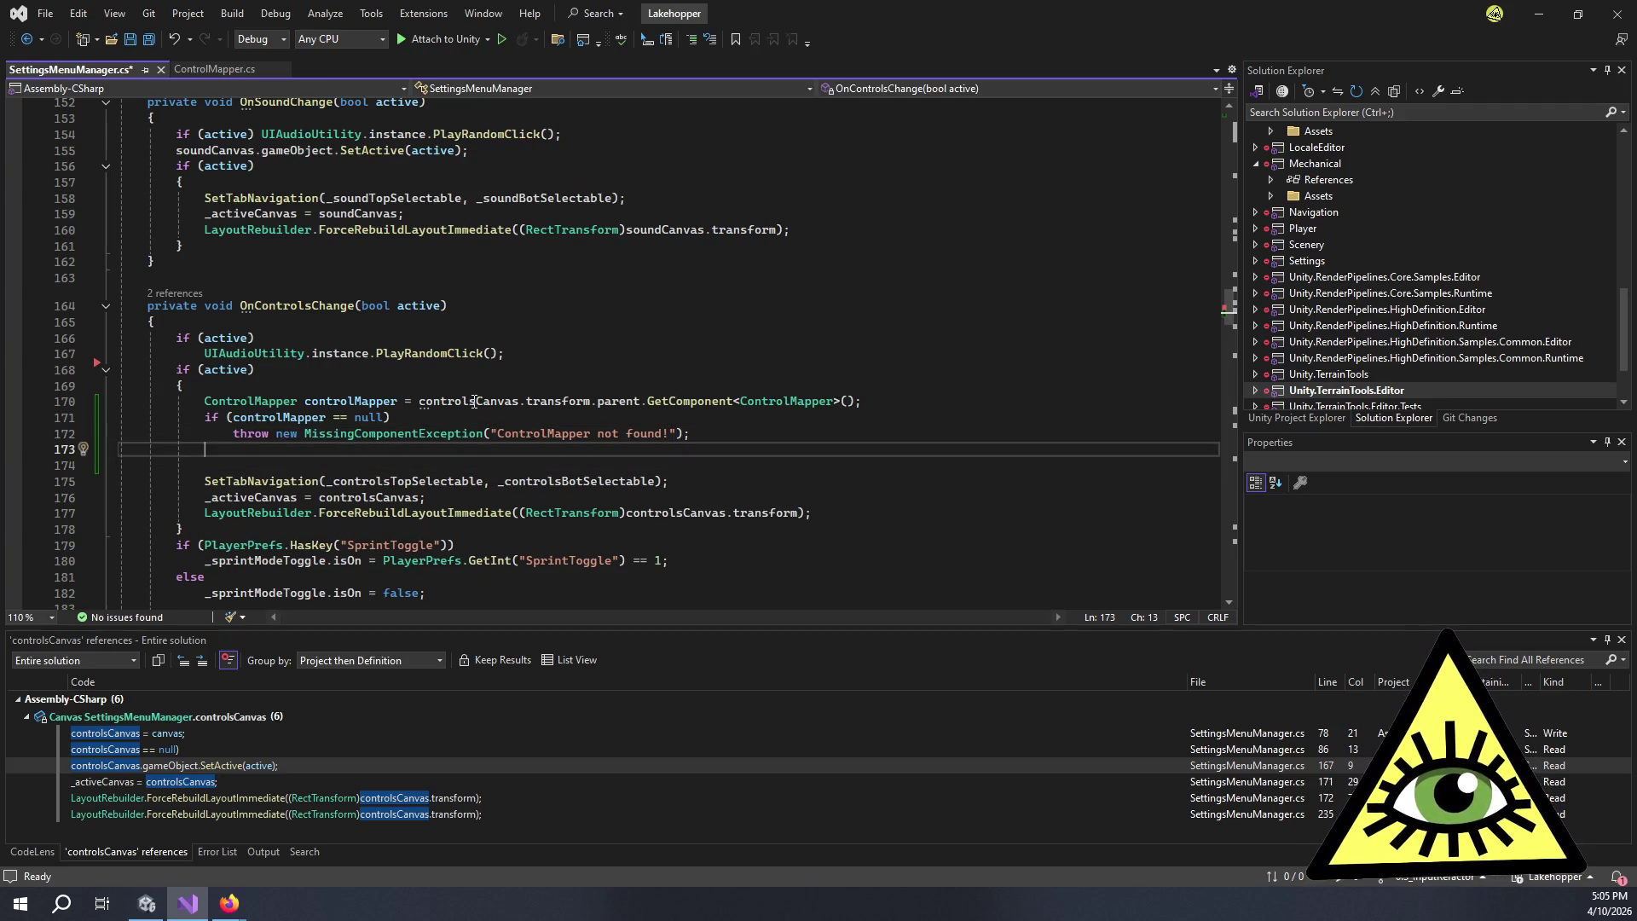
{"action": "type", "text": "control"}
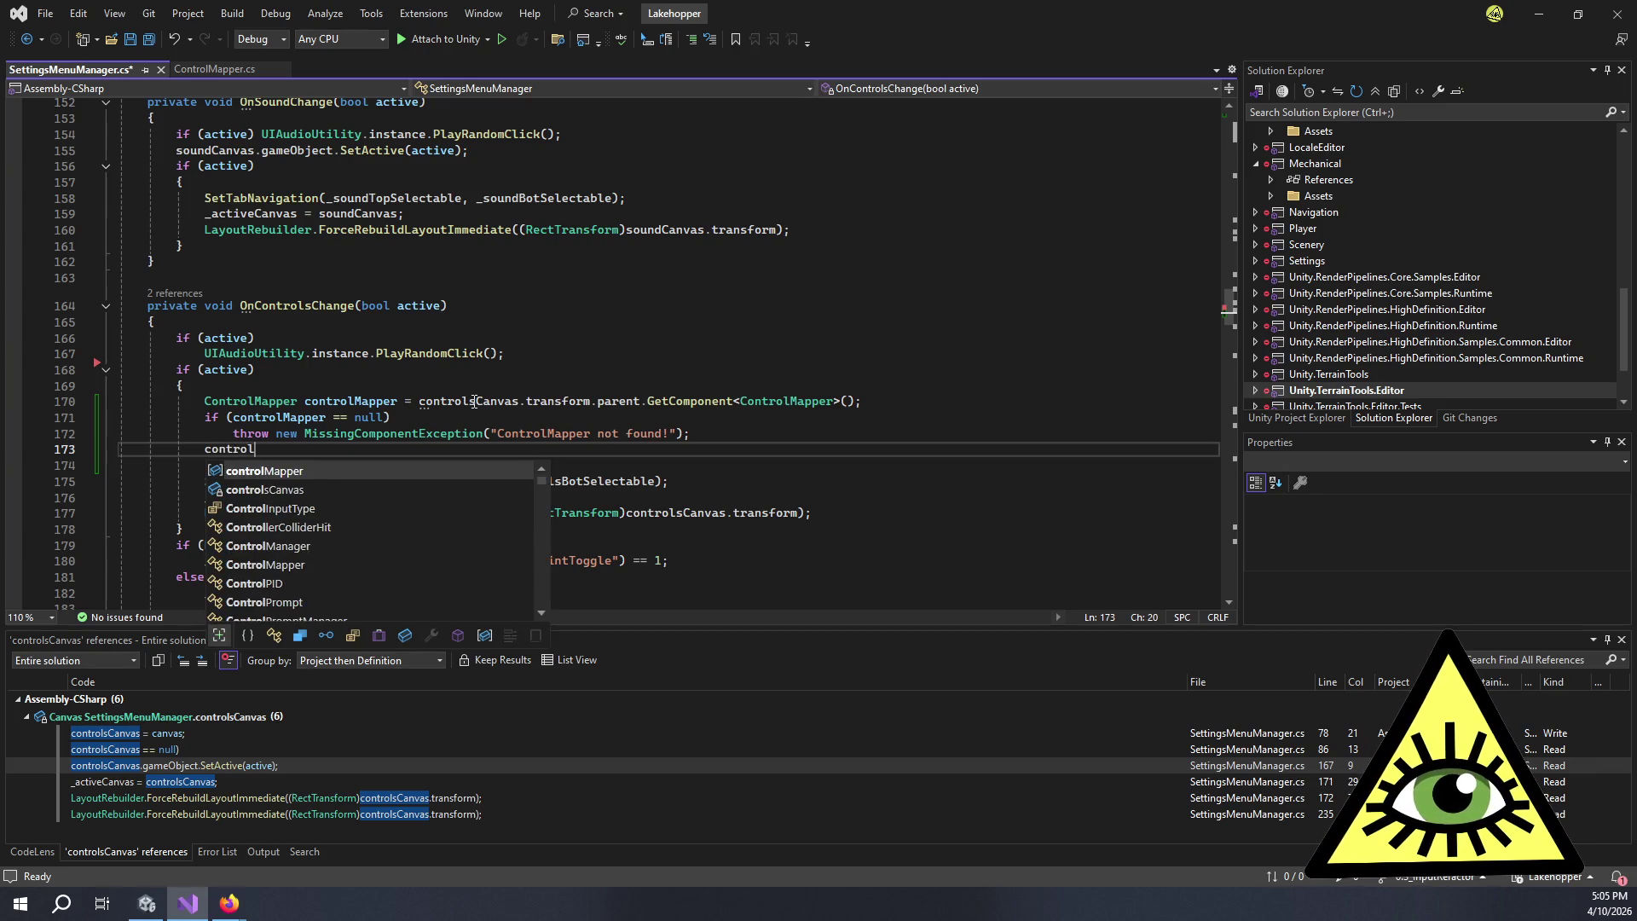
{"action": "type", "text": "Mapper.open"}
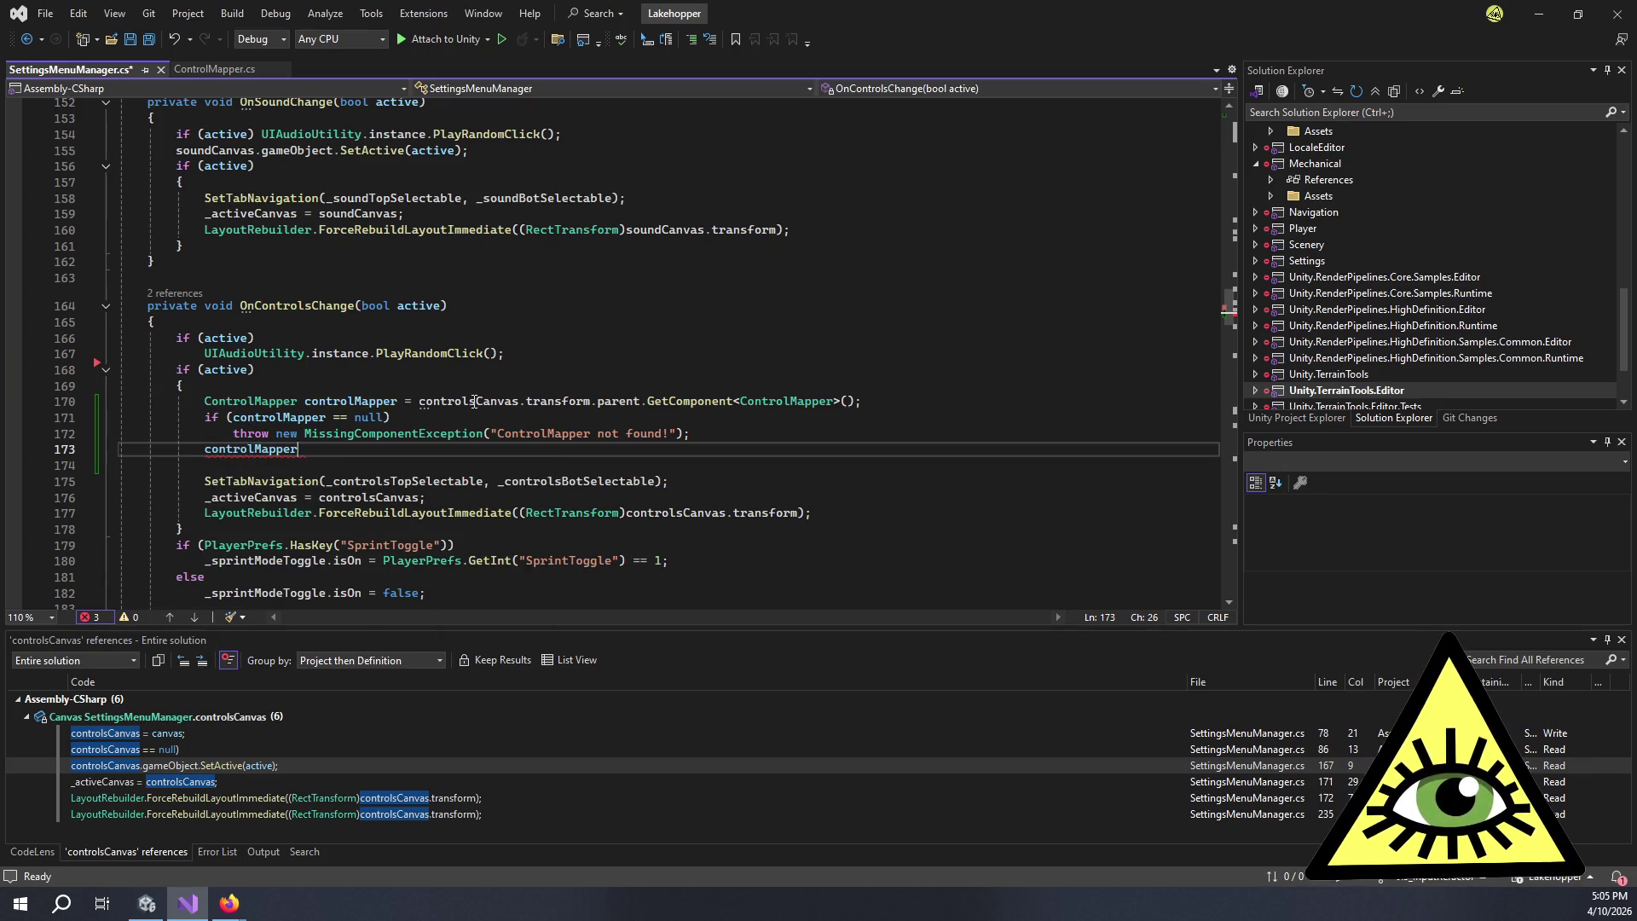
{"action": "key", "text": "Tab"}
{"action": "type", "text": "();"}
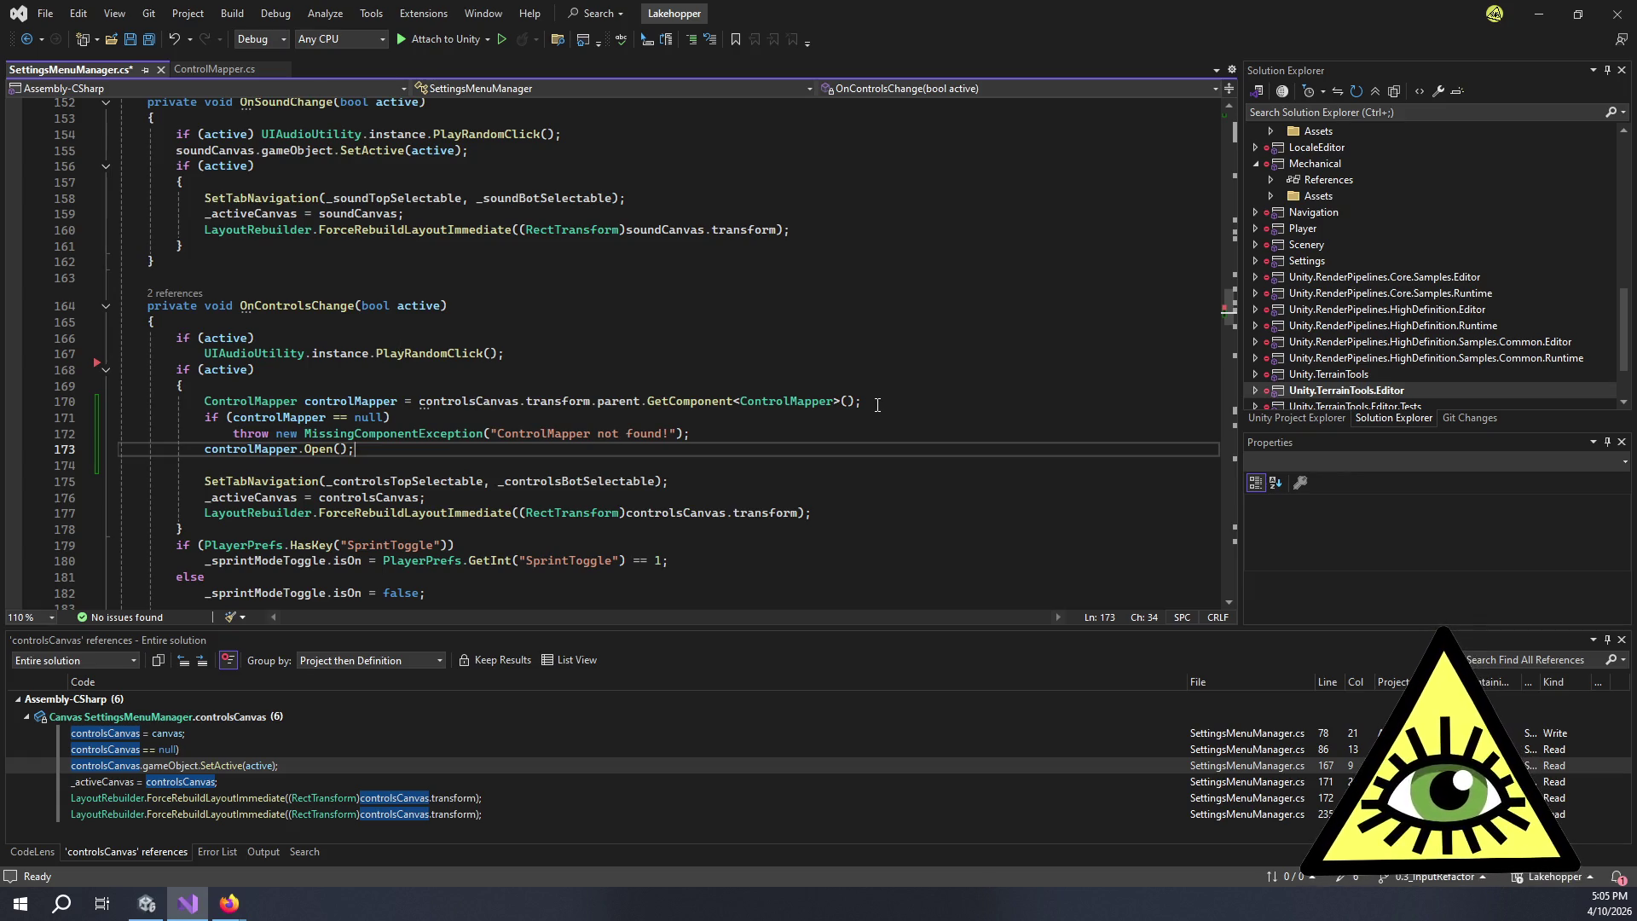
{"action": "left_click_drag", "start_coordinate": [877, 404], "coordinate": [208, 399]}
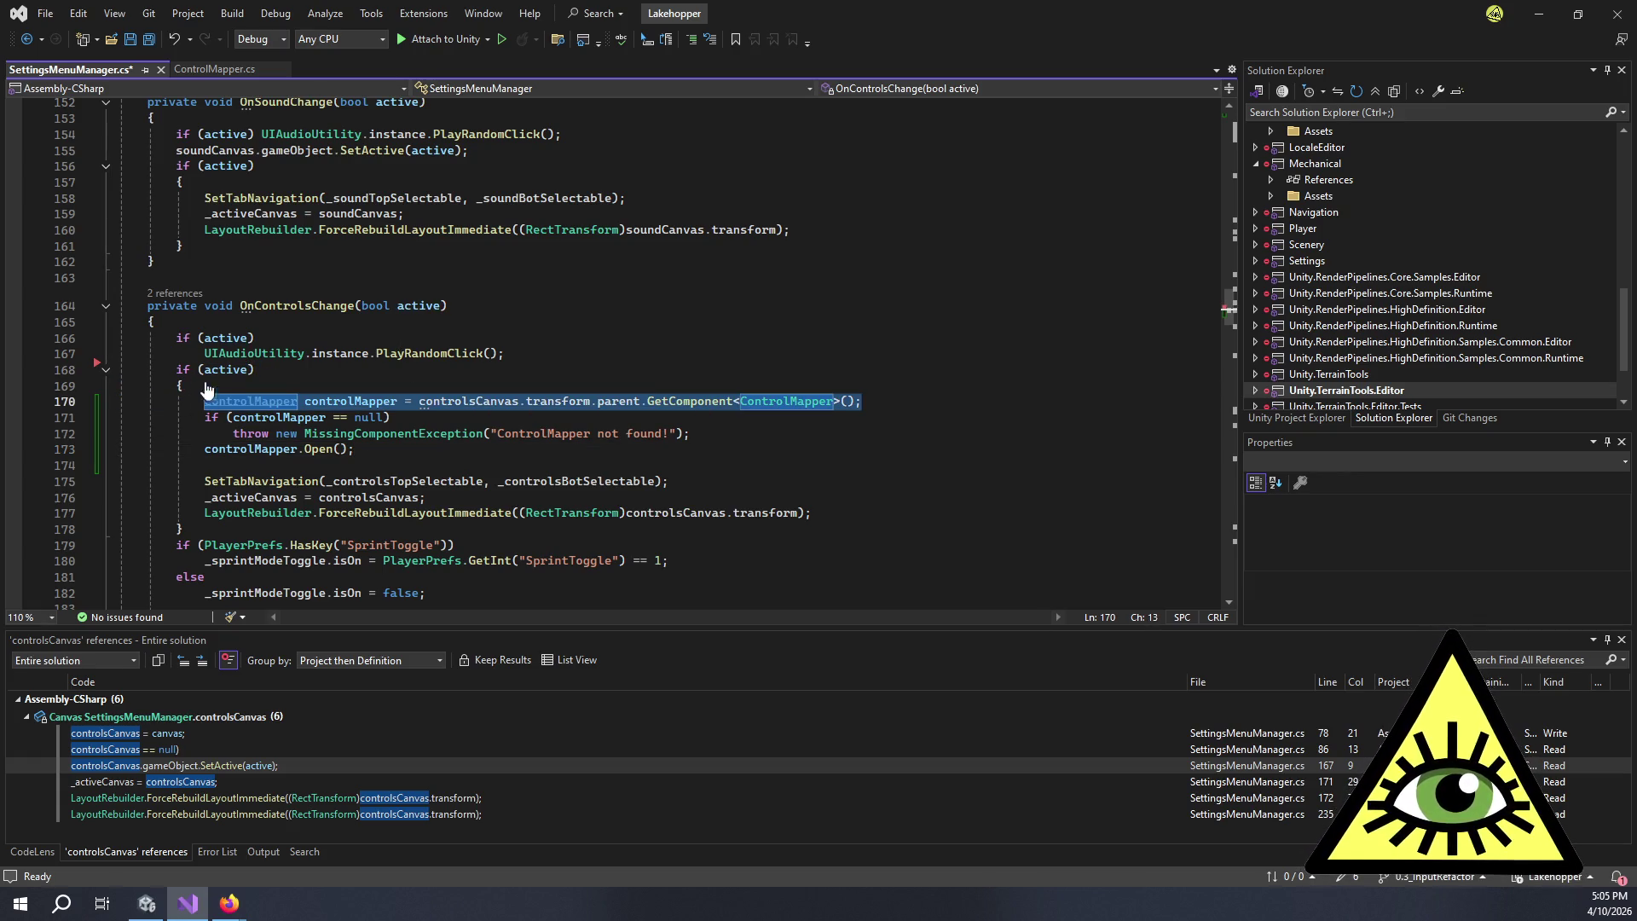
- Move the ControlMapper lookup line to the top of OnControlsChange
{"action": "key", "text": "ctrl+x"}
{"action": "left_click", "coordinate": [256, 322]}
{"action": "key", "text": "Return"}
{"action": "key", "text": "ctrl+v"}
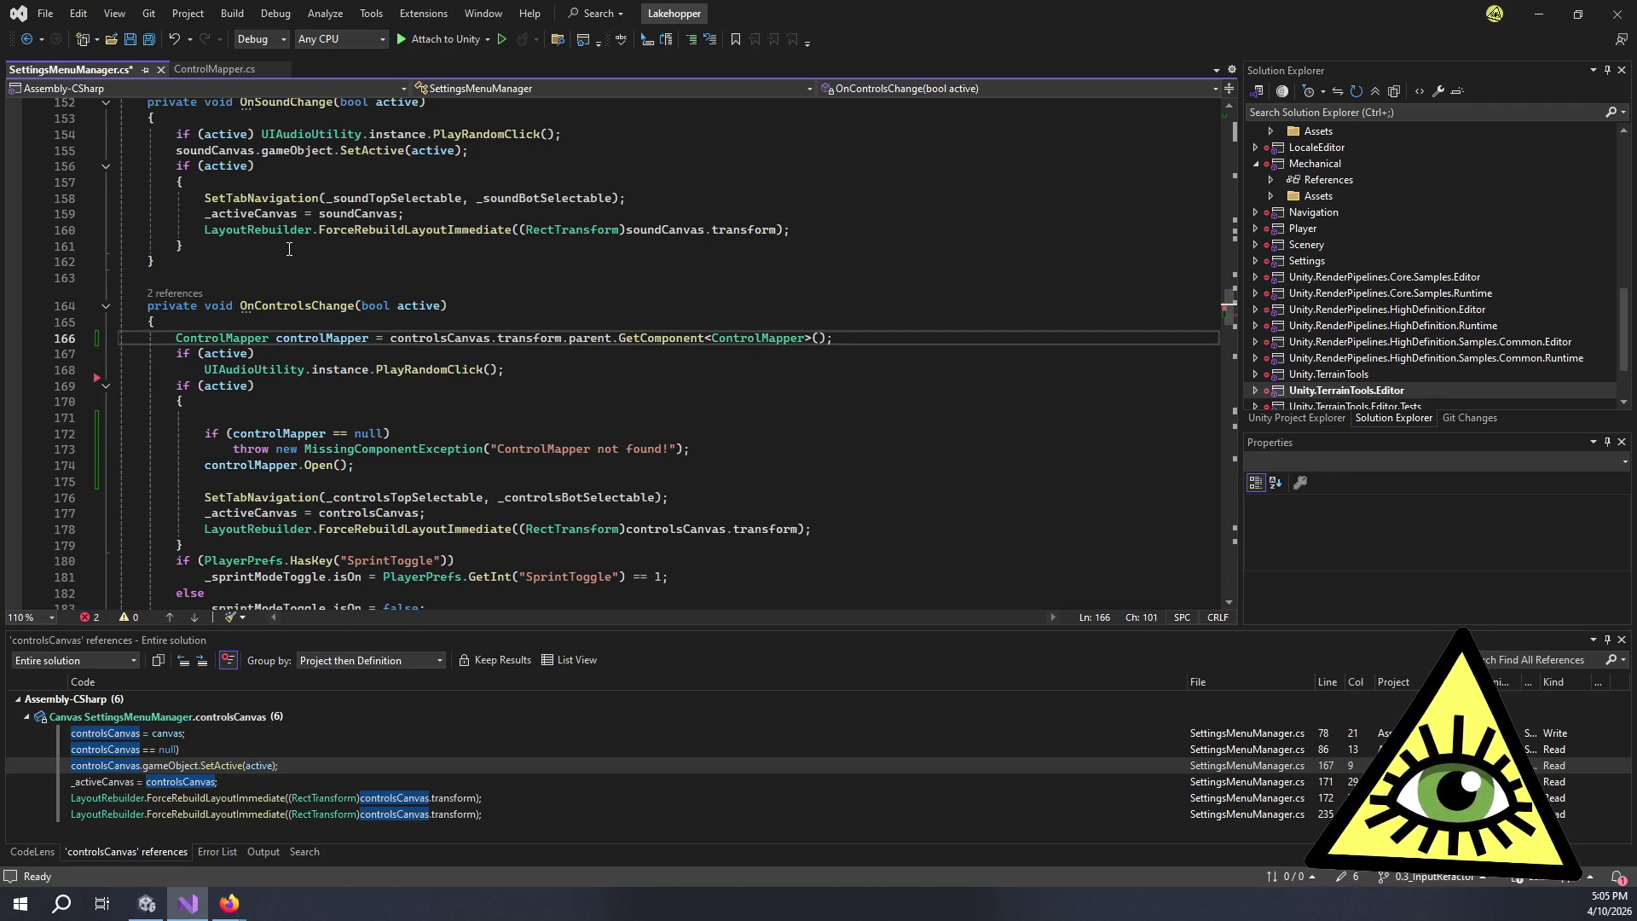
{"action": "key", "text": "Return"}
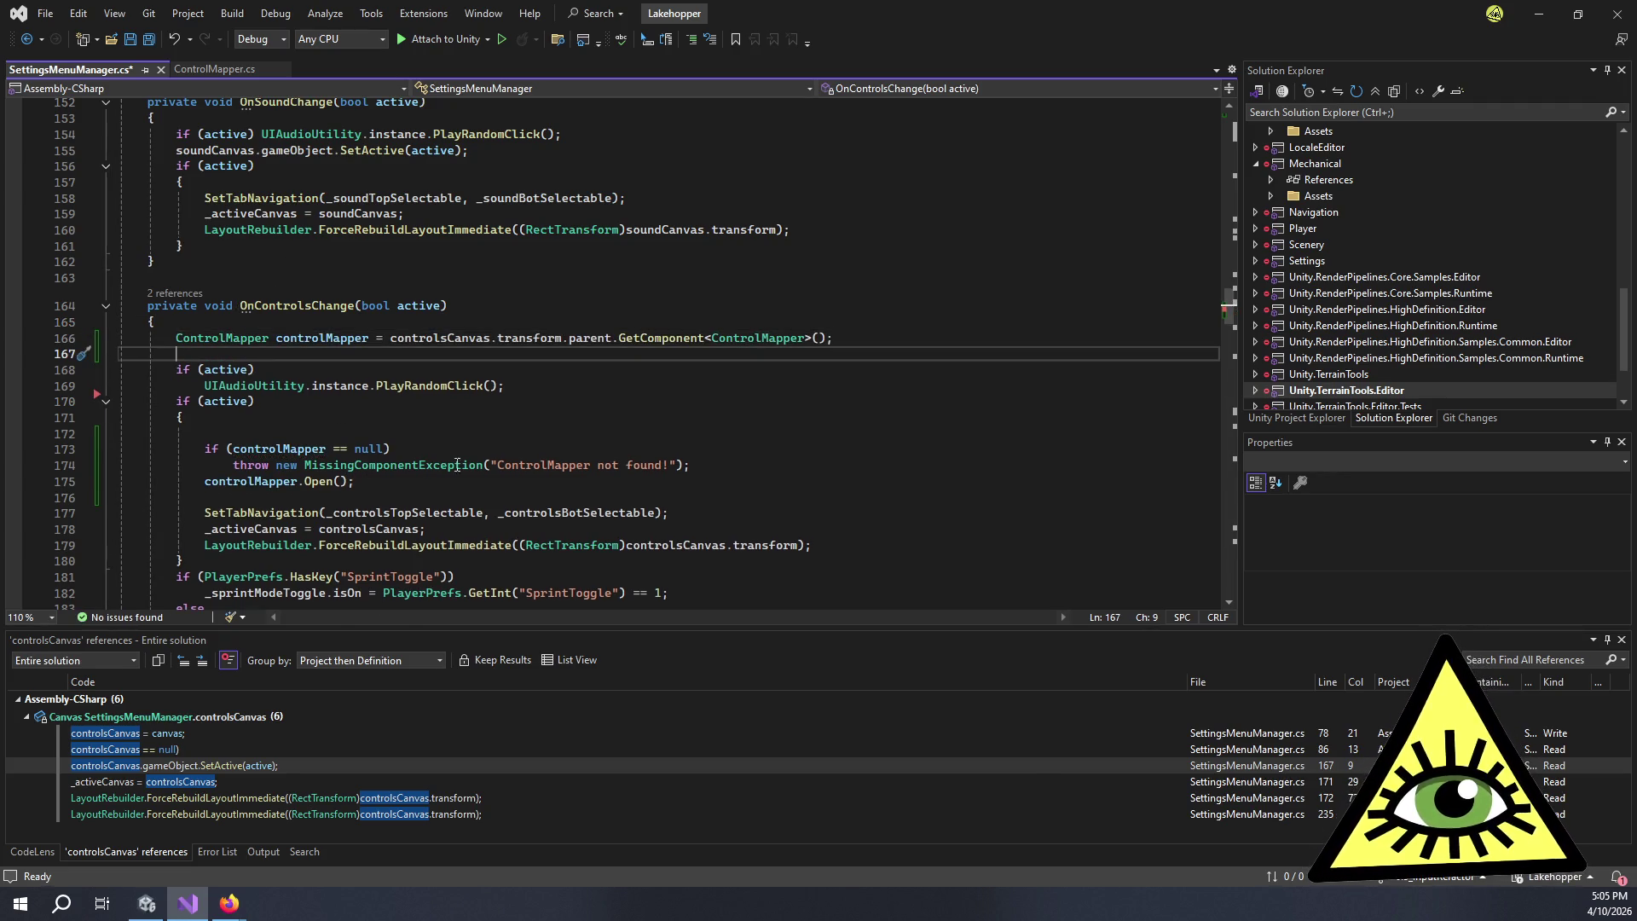
- Move the null check and throw under the lookup and delete the leftover blank lines
{"action": "mouse_move", "coordinate": [690, 465]}
{"action": "left_mouse_down"}
{"action": "mouse_move", "coordinate": [217, 465]}
{"action": "mouse_move", "coordinate": [206, 450]}
{"action": "left_mouse_up"}
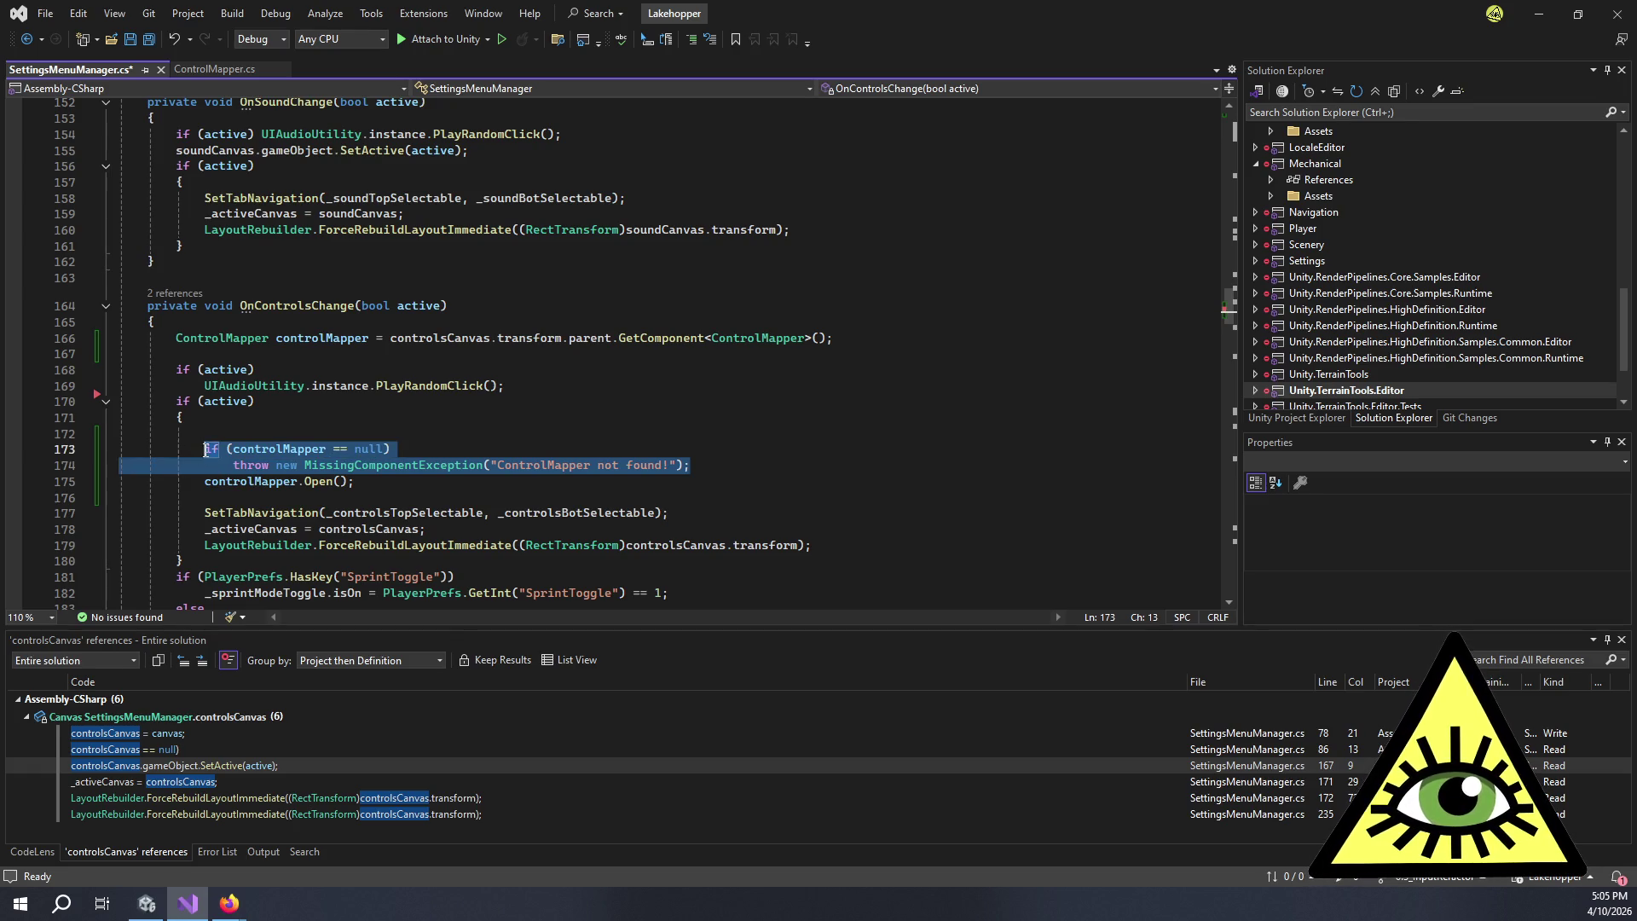
{"action": "key", "text": "ctrl+x"}
{"action": "left_click", "coordinate": [516, 353]}
{"action": "key", "text": "ctrl+v"}
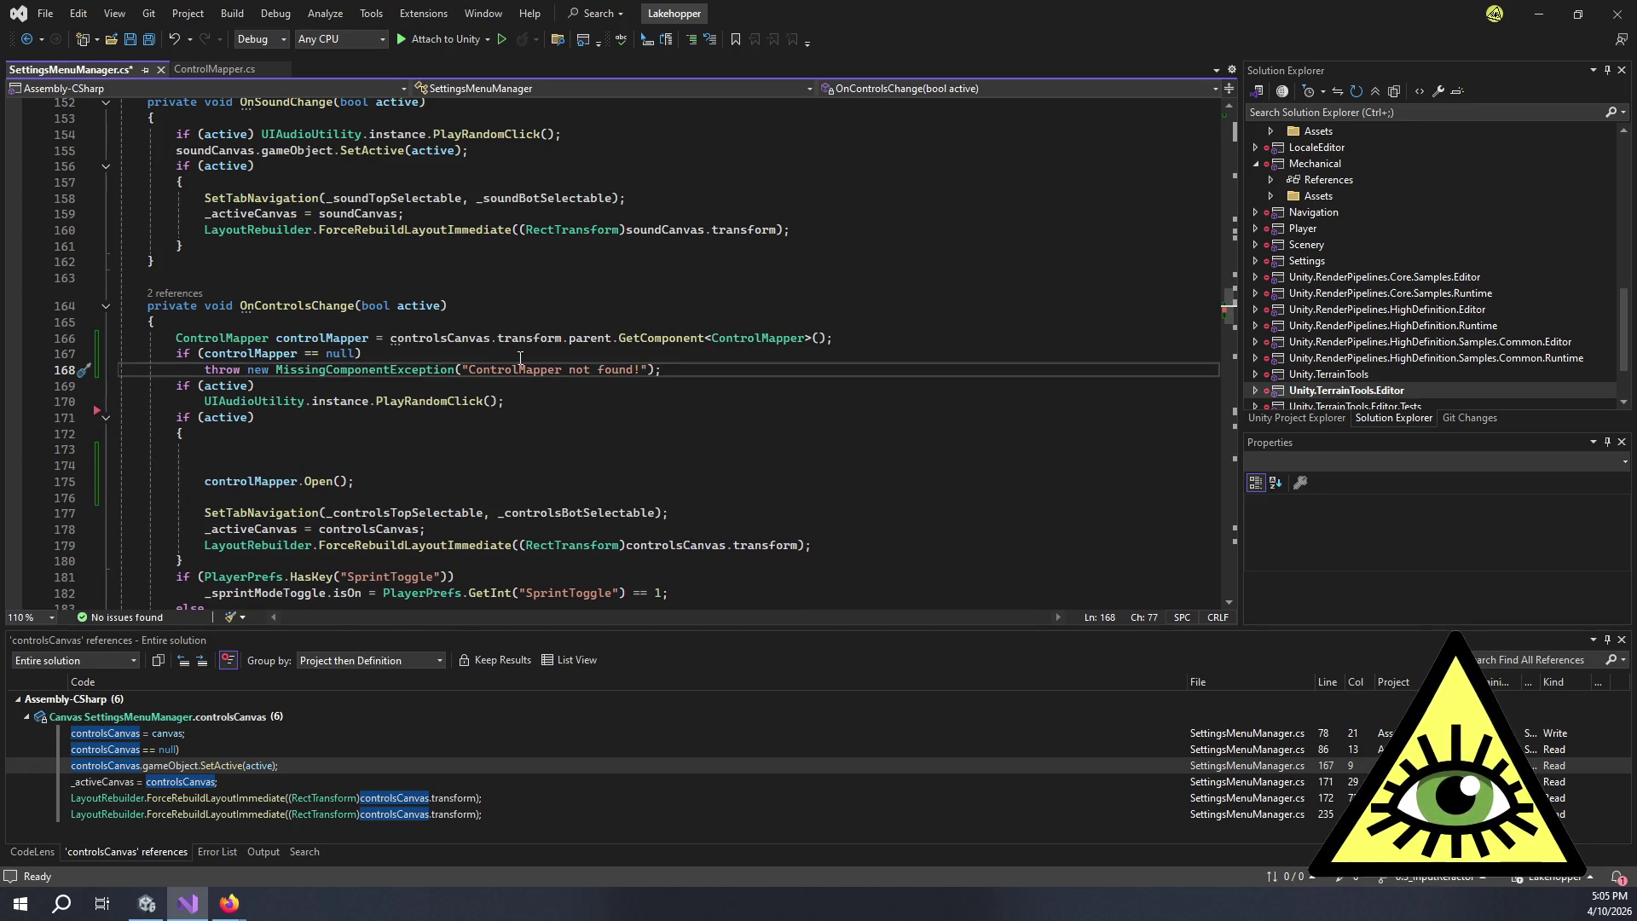
{"action": "key", "text": "Return"}
{"action": "left_click_drag", "start_coordinate": [319, 475], "coordinate": [59, 479]}
{"action": "key", "text": "Delete"}
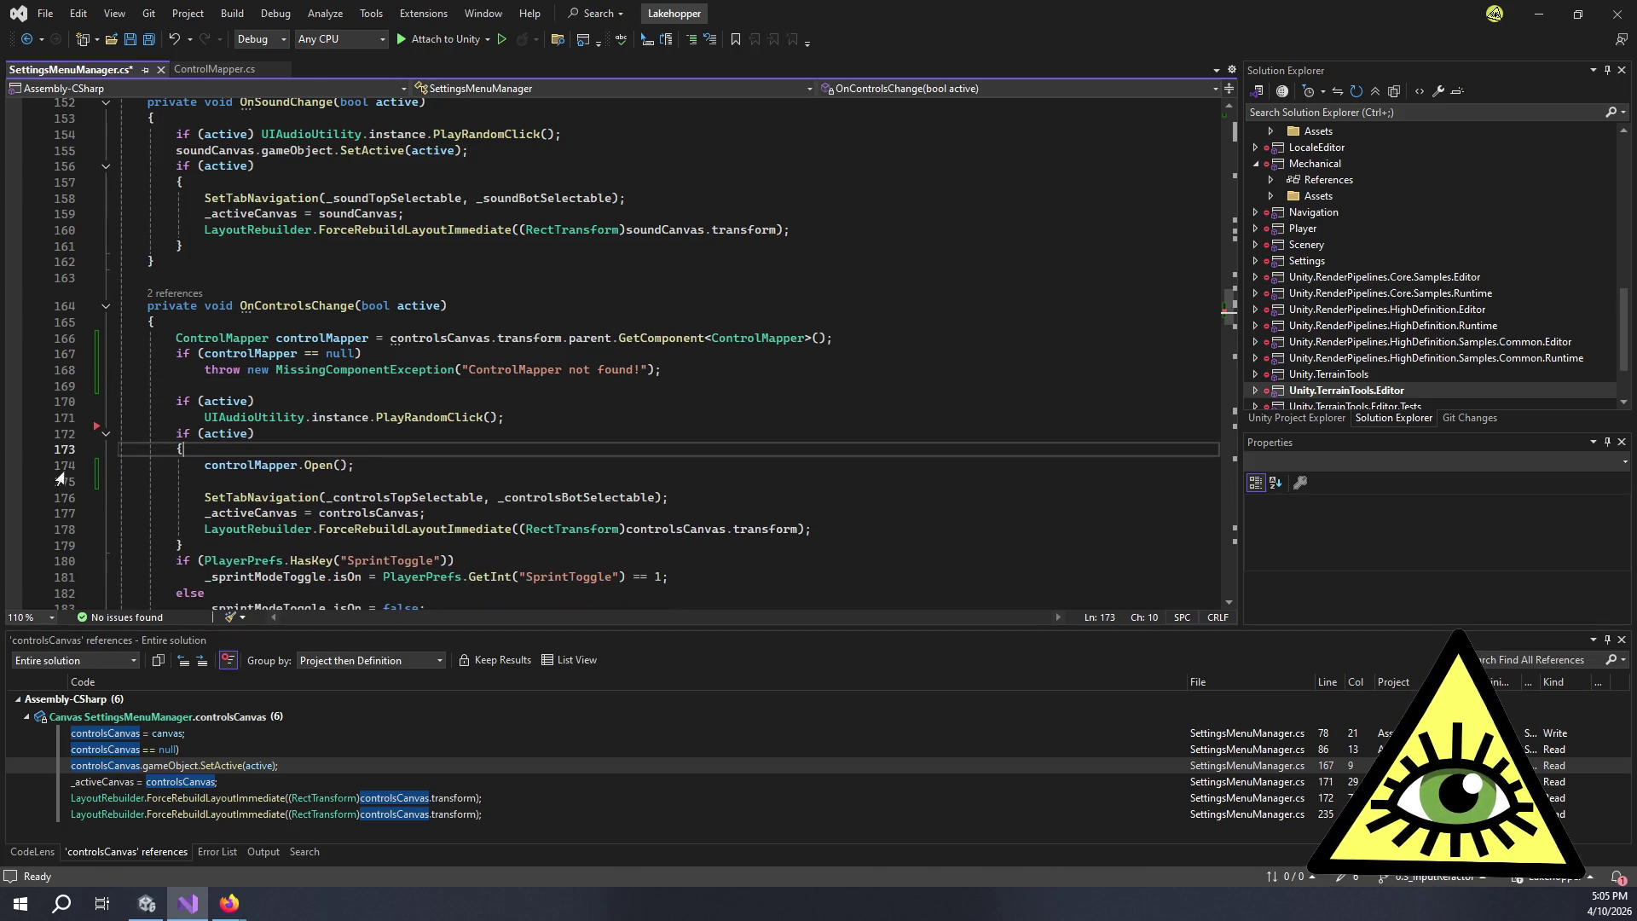
{"action": "left_click_drag", "start_coordinate": [326, 481], "coordinate": [40, 487]}
{"action": "key", "text": "BackSpace"}
{"action": "key", "text": "BackSpace"}
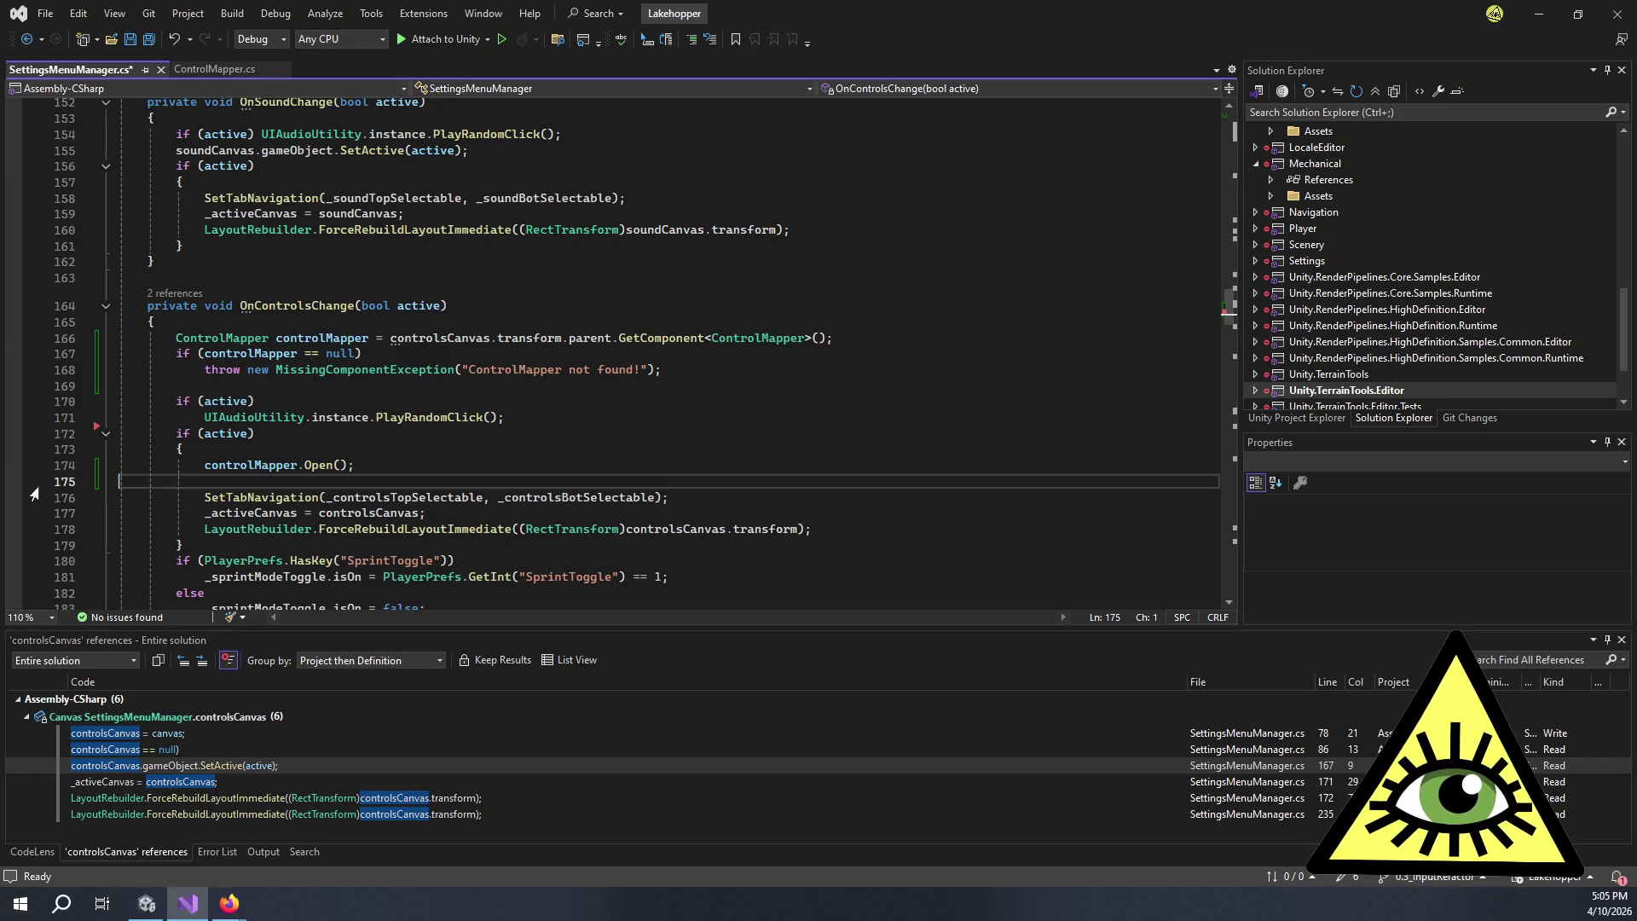
- Review the active block's braces, the click-sound call and the controlMapper.Open() line
{"action": "scroll", "coordinate": [346, 489], "scroll_direction": "down", "scroll_amount": 2}
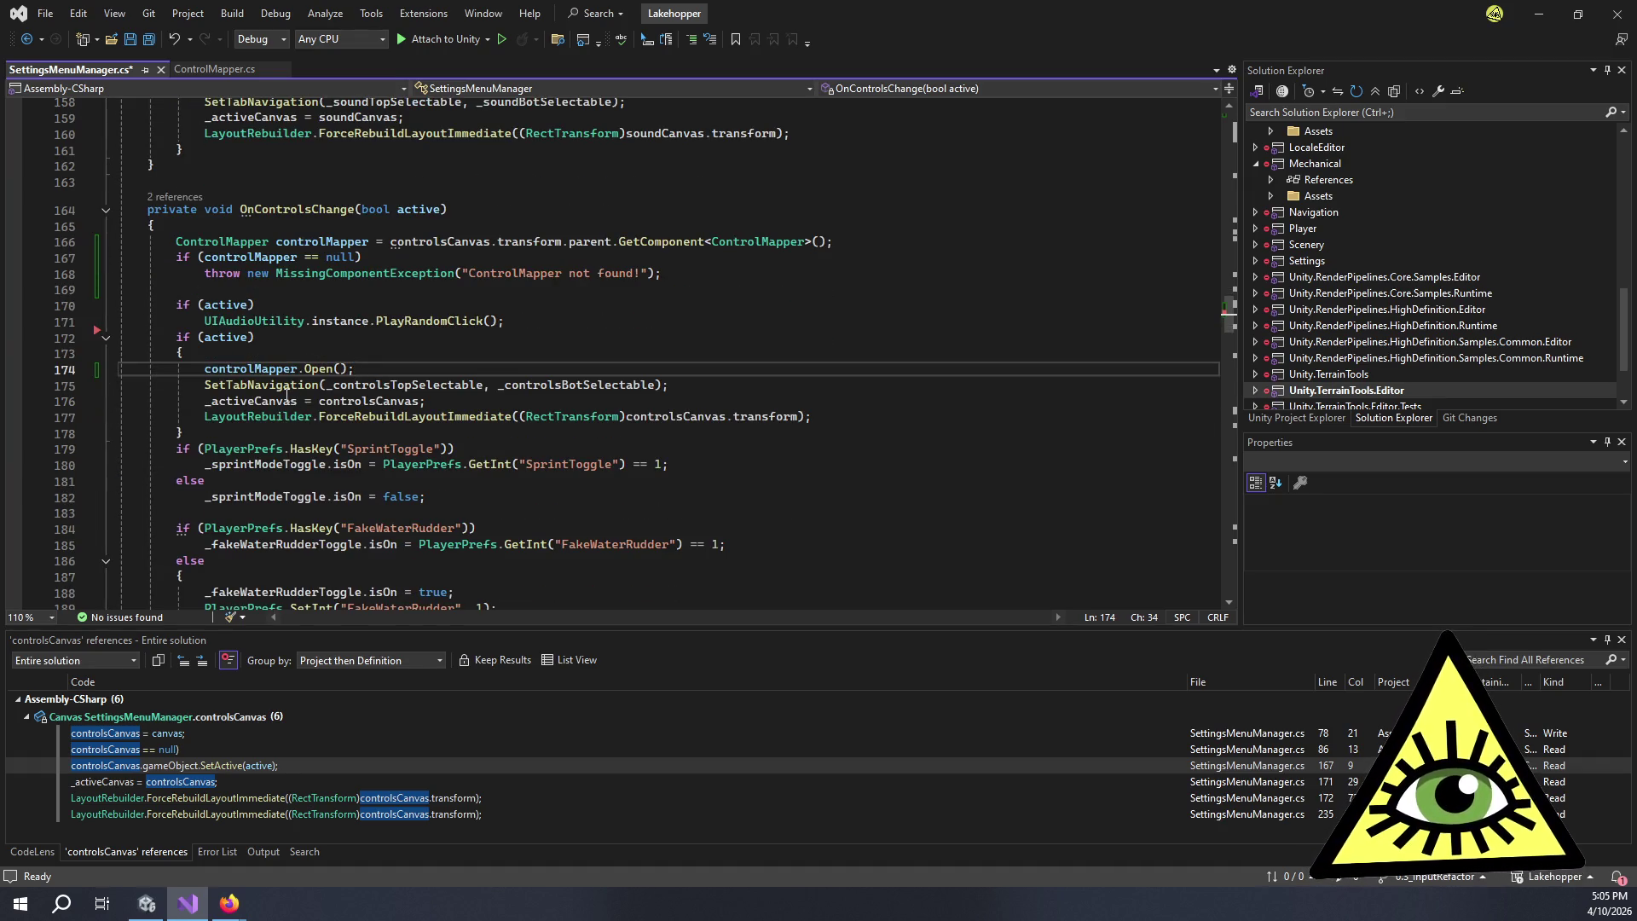
{"action": "left_click", "coordinate": [395, 434]}
{"action": "scroll", "coordinate": [501, 483], "scroll_direction": "down", "scroll_amount": 3}
{"action": "scroll", "coordinate": [501, 483], "scroll_direction": "up", "scroll_amount": 2}
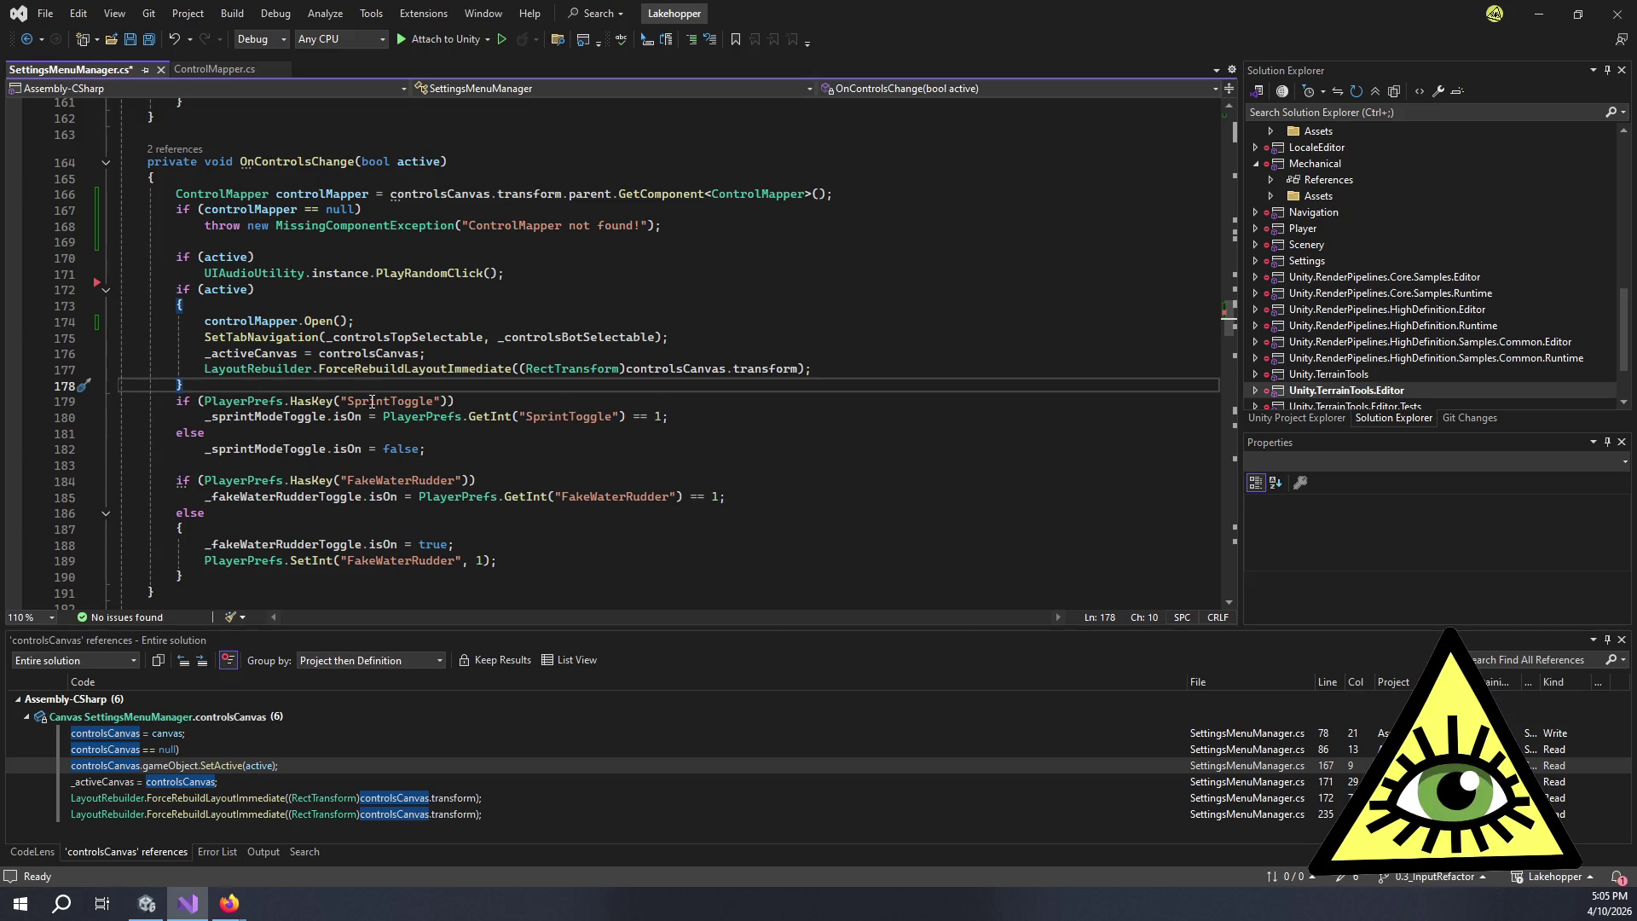
{"action": "left_click", "coordinate": [284, 273]}
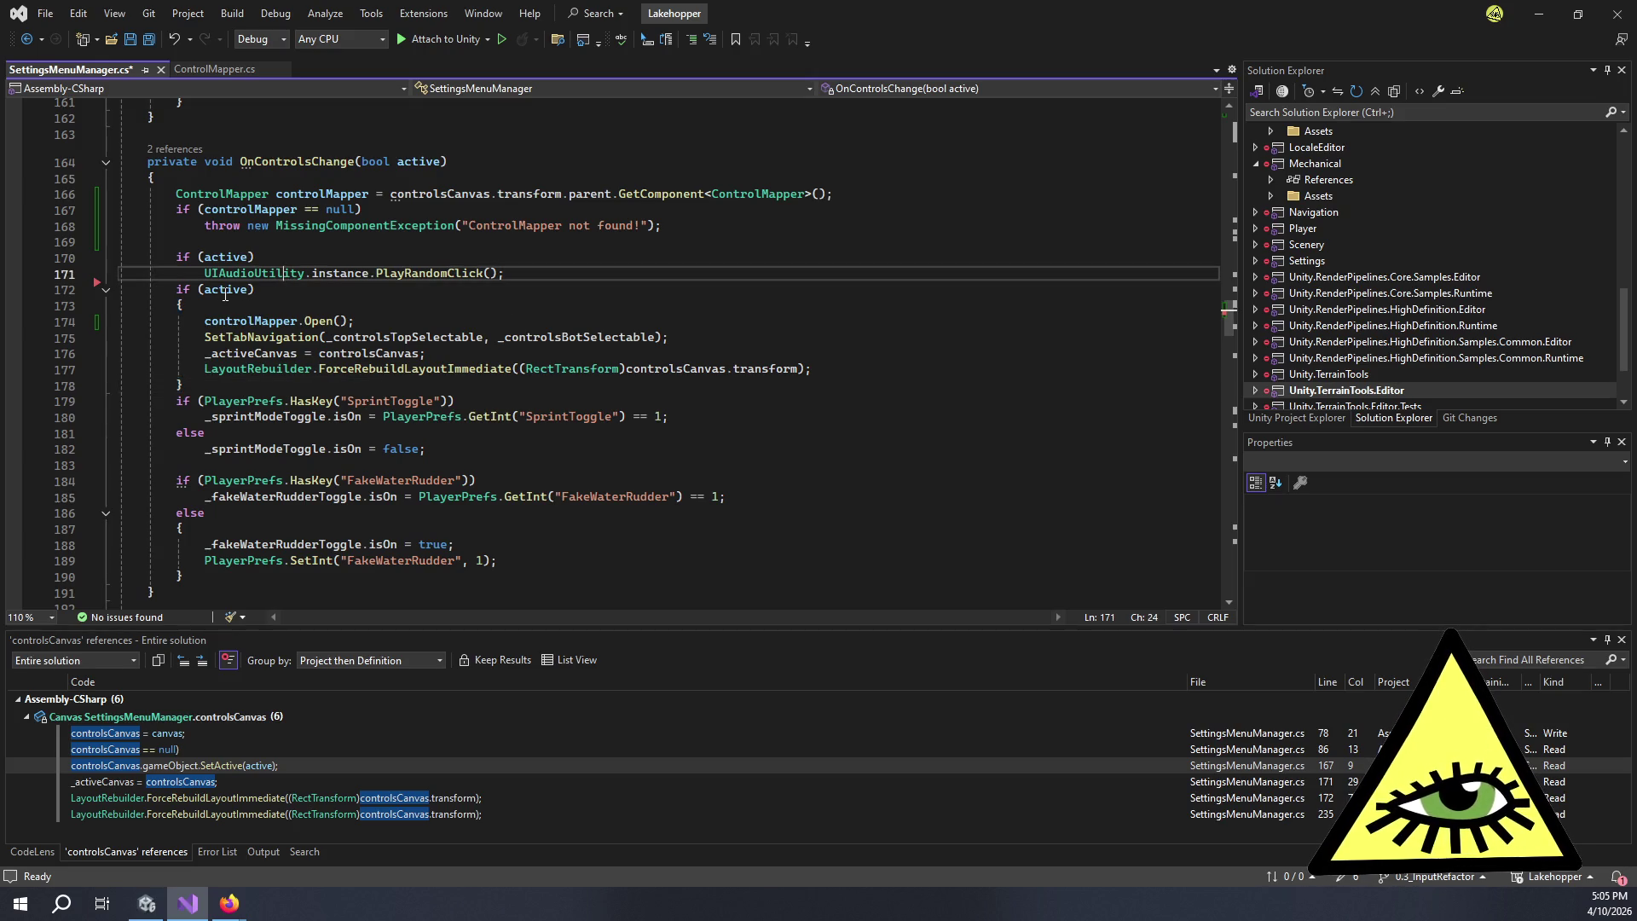
{"action": "left_click", "coordinate": [467, 321]}
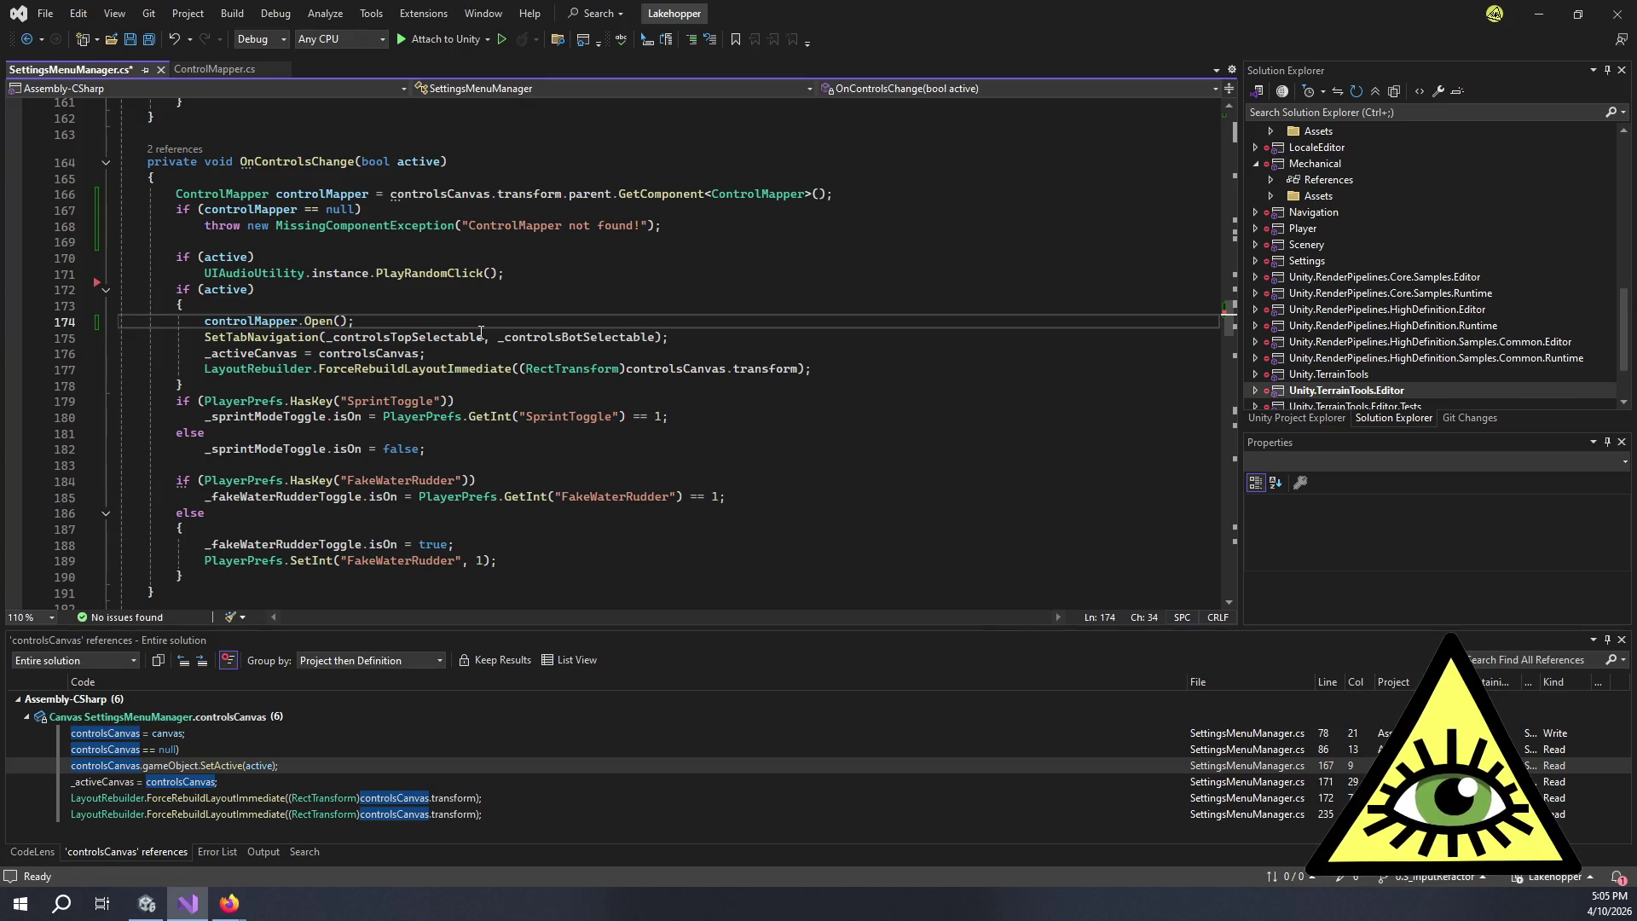
{"action": "left_click", "coordinate": [278, 305]}
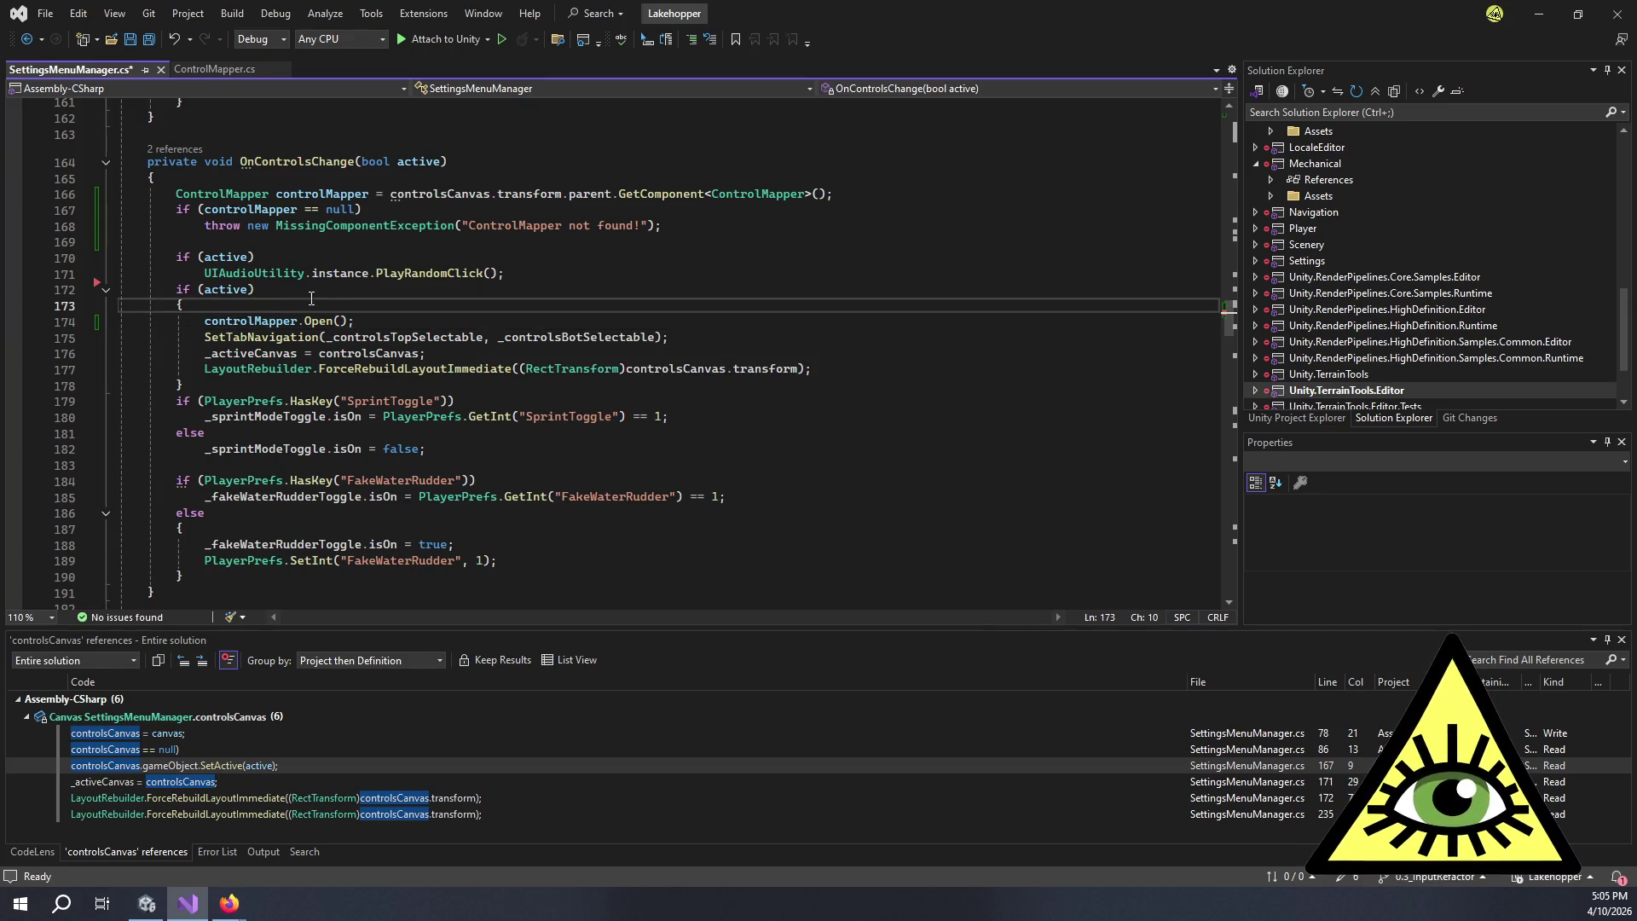
{"action": "left_click", "coordinate": [428, 385]}
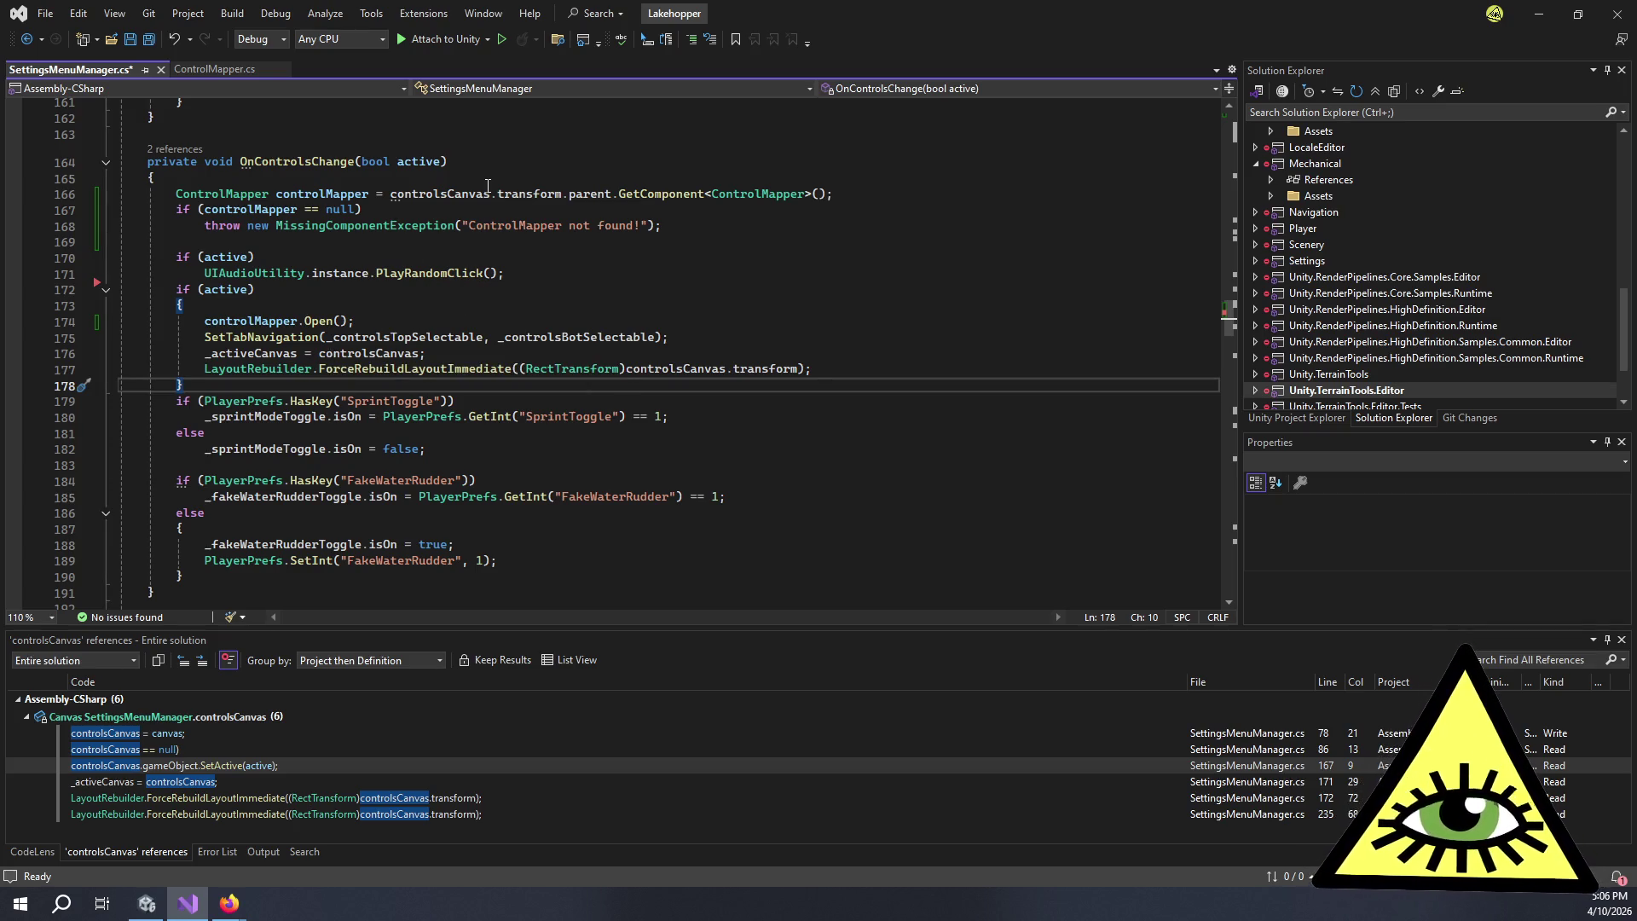
- Find all references to soundCanvas in SettingsMenuManager.cs
{"action": "scroll", "coordinate": [455, 167], "scroll_direction": "down", "scroll_amount": 9}
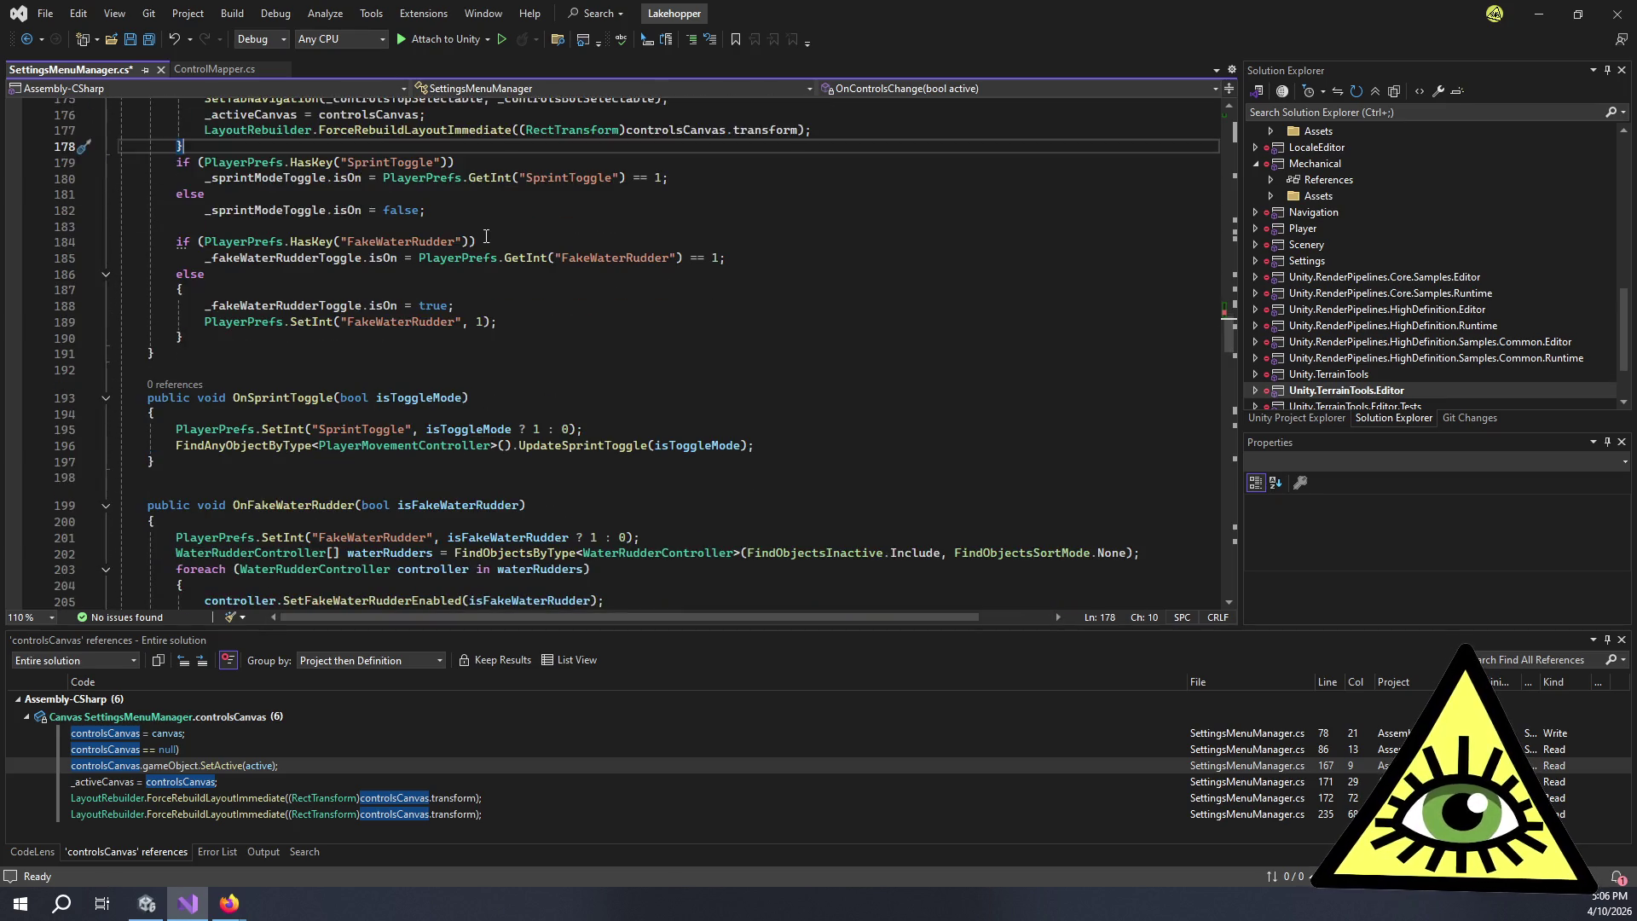
{"action": "scroll", "coordinate": [516, 235], "scroll_direction": "up", "scroll_amount": 19}
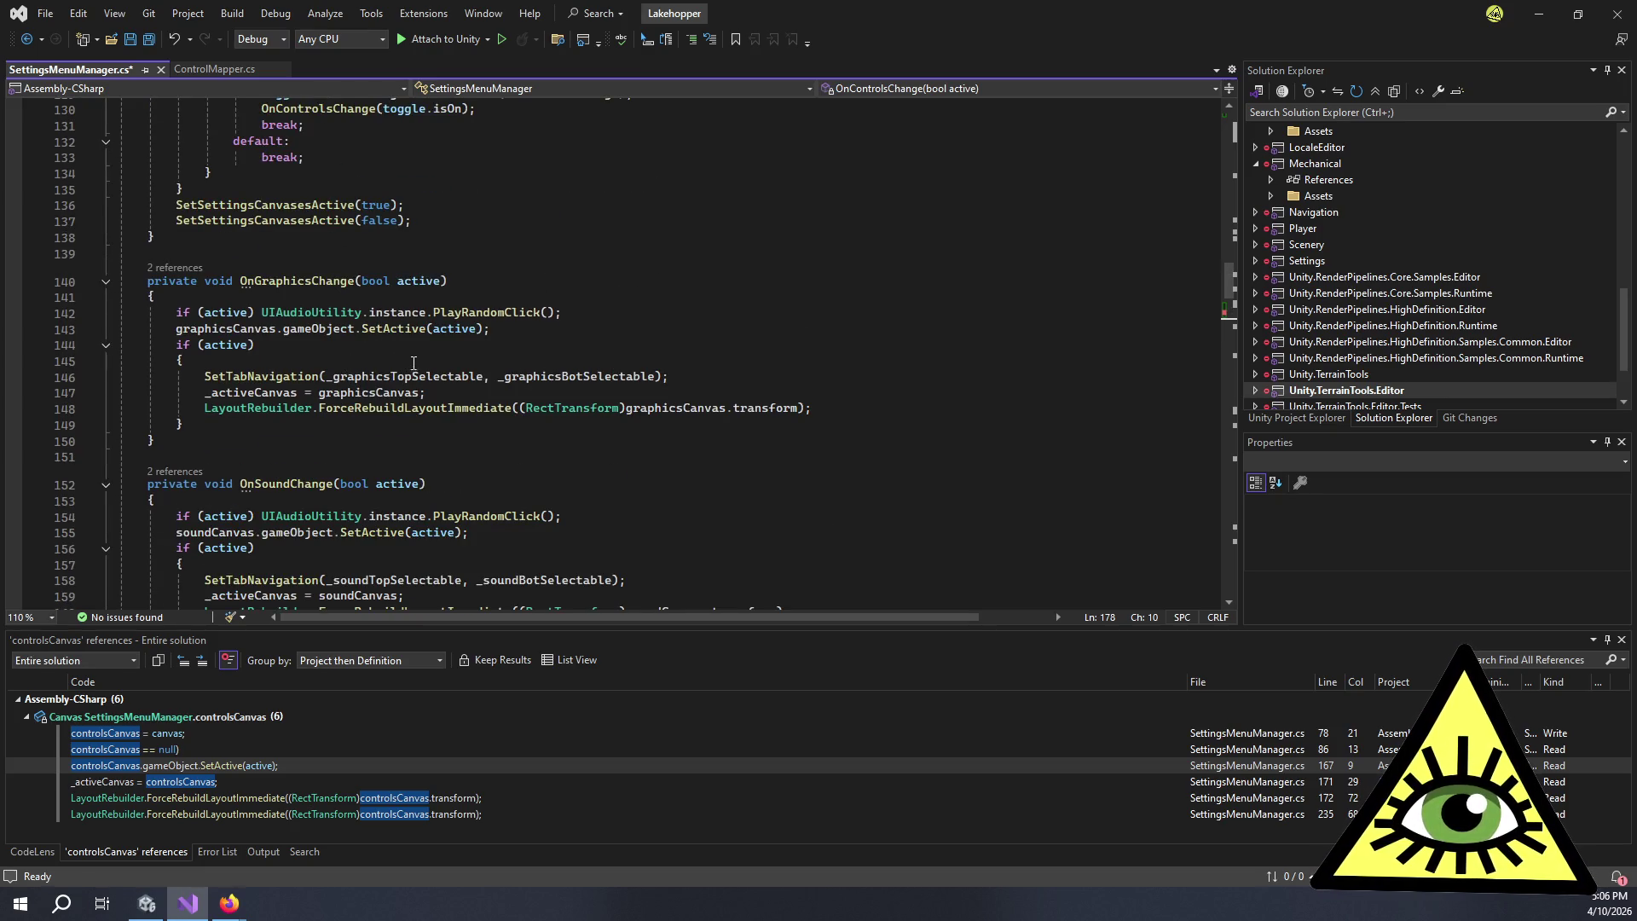
{"action": "mouse_move", "coordinate": [424, 375]}
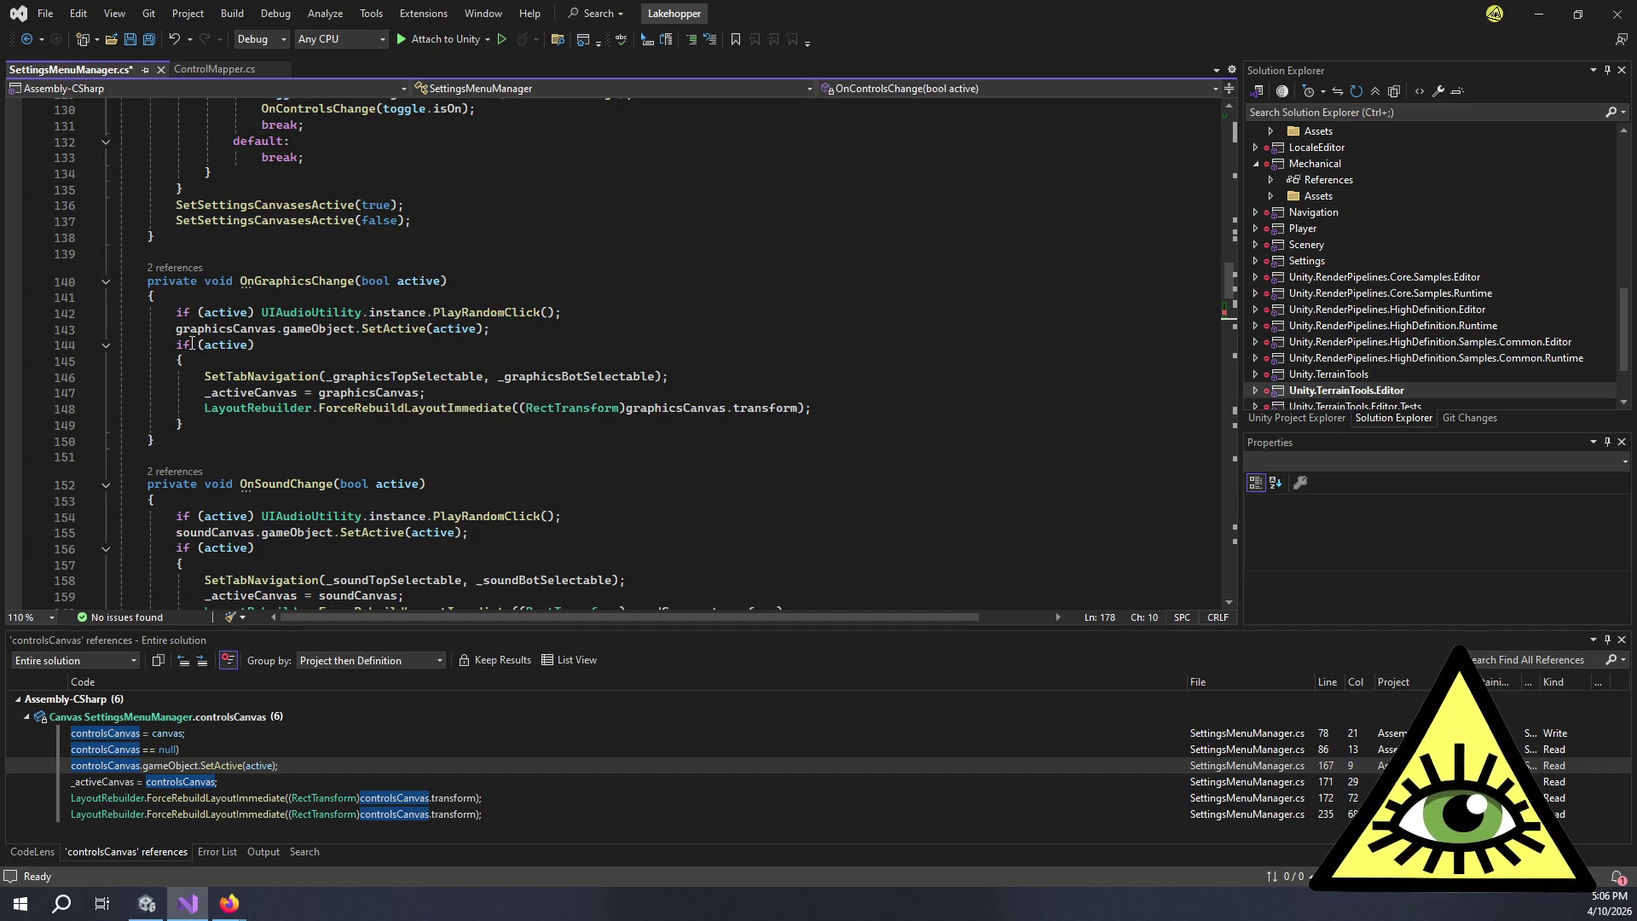
{"action": "mouse_move", "coordinate": [195, 332]}
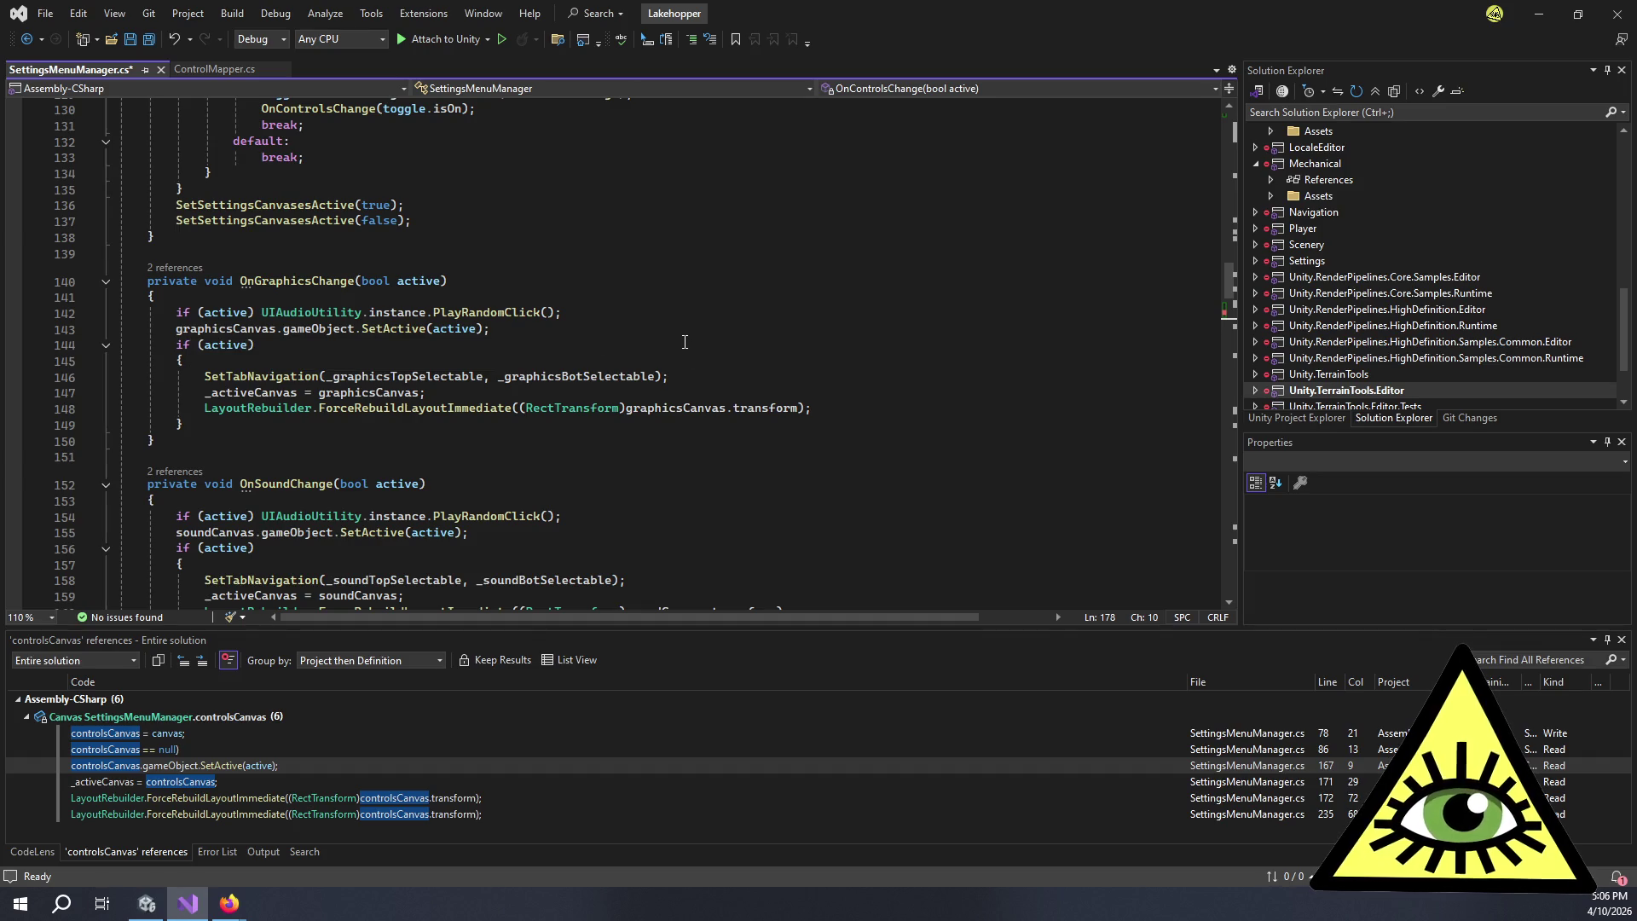
{"action": "scroll", "coordinate": [680, 350], "scroll_direction": "down", "scroll_amount": 3}
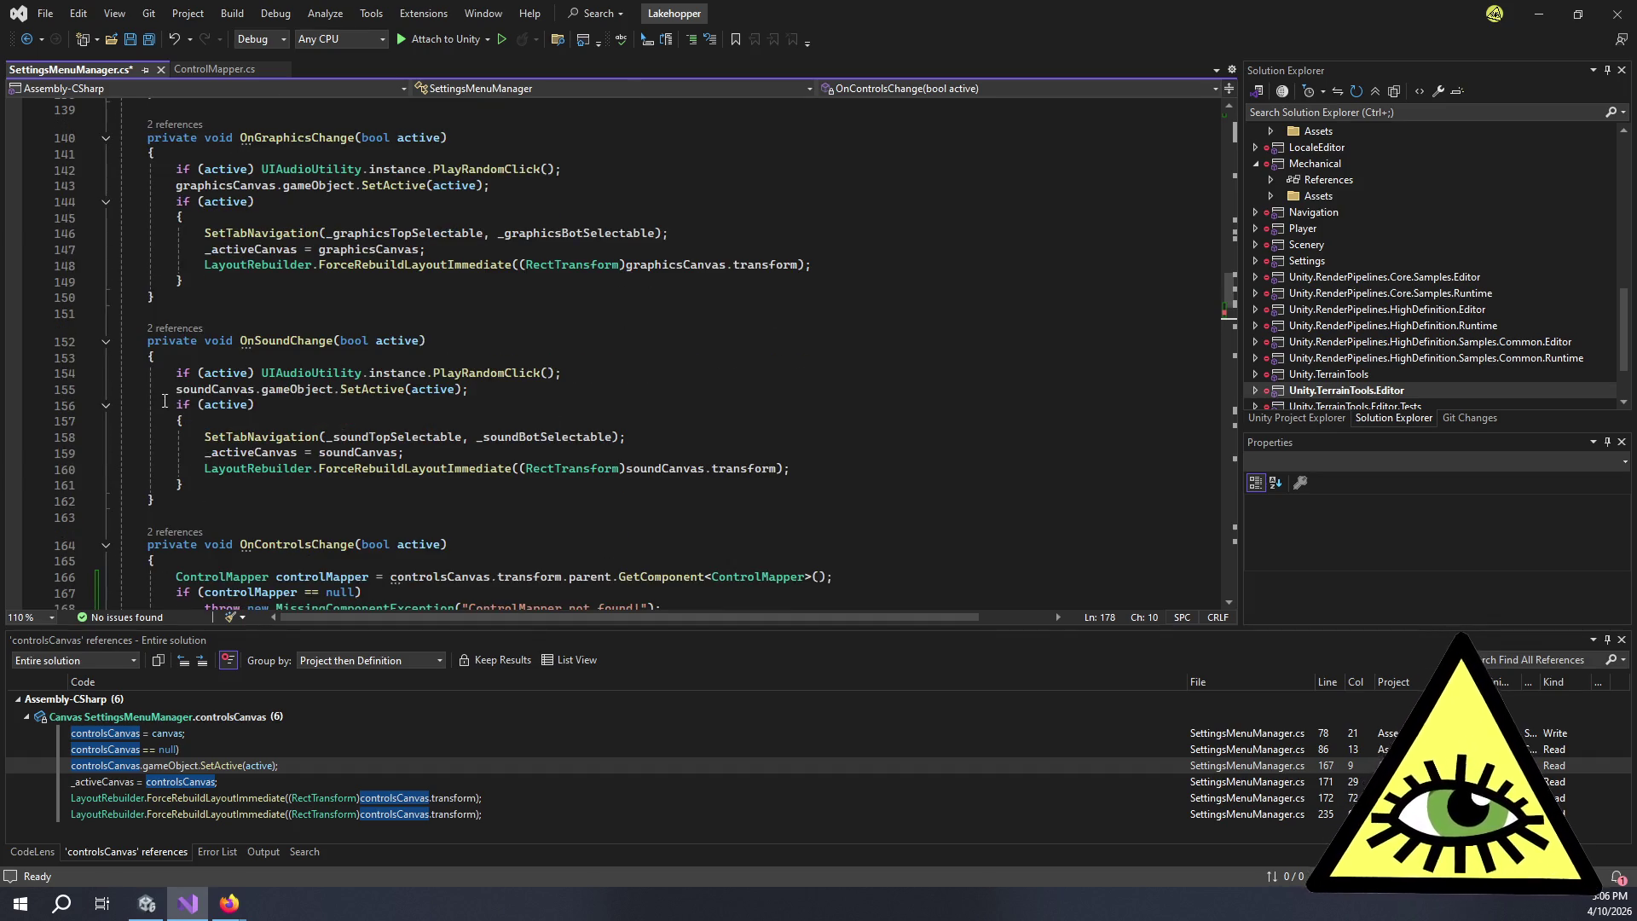
{"action": "left_click", "coordinate": [201, 392]}
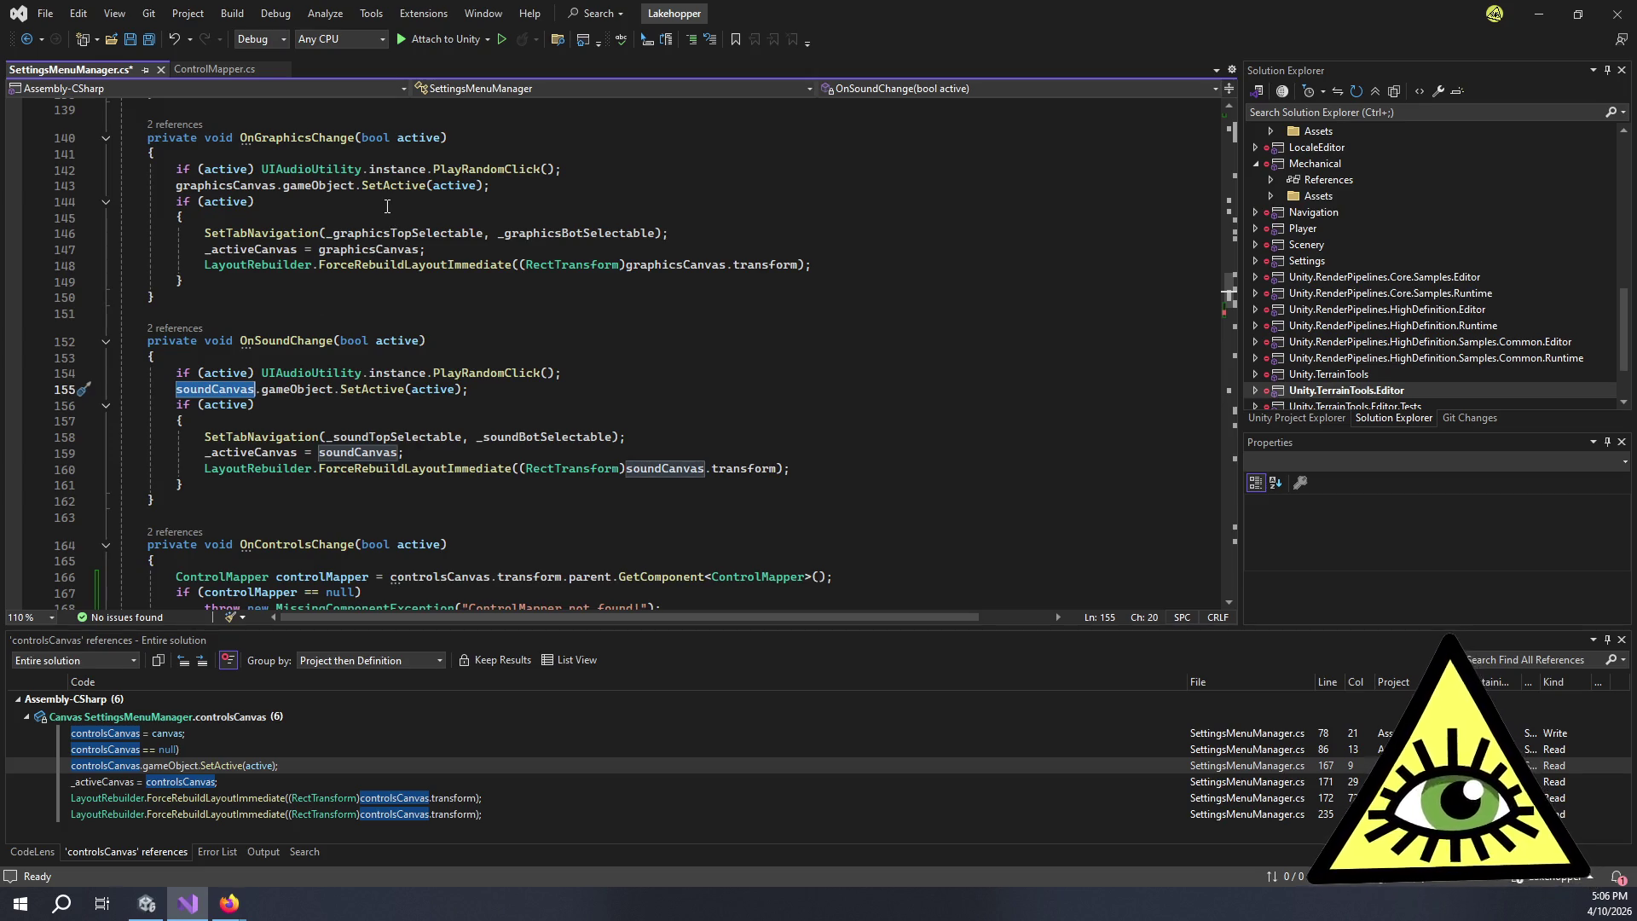
{"action": "key", "text": "shift+F12"}
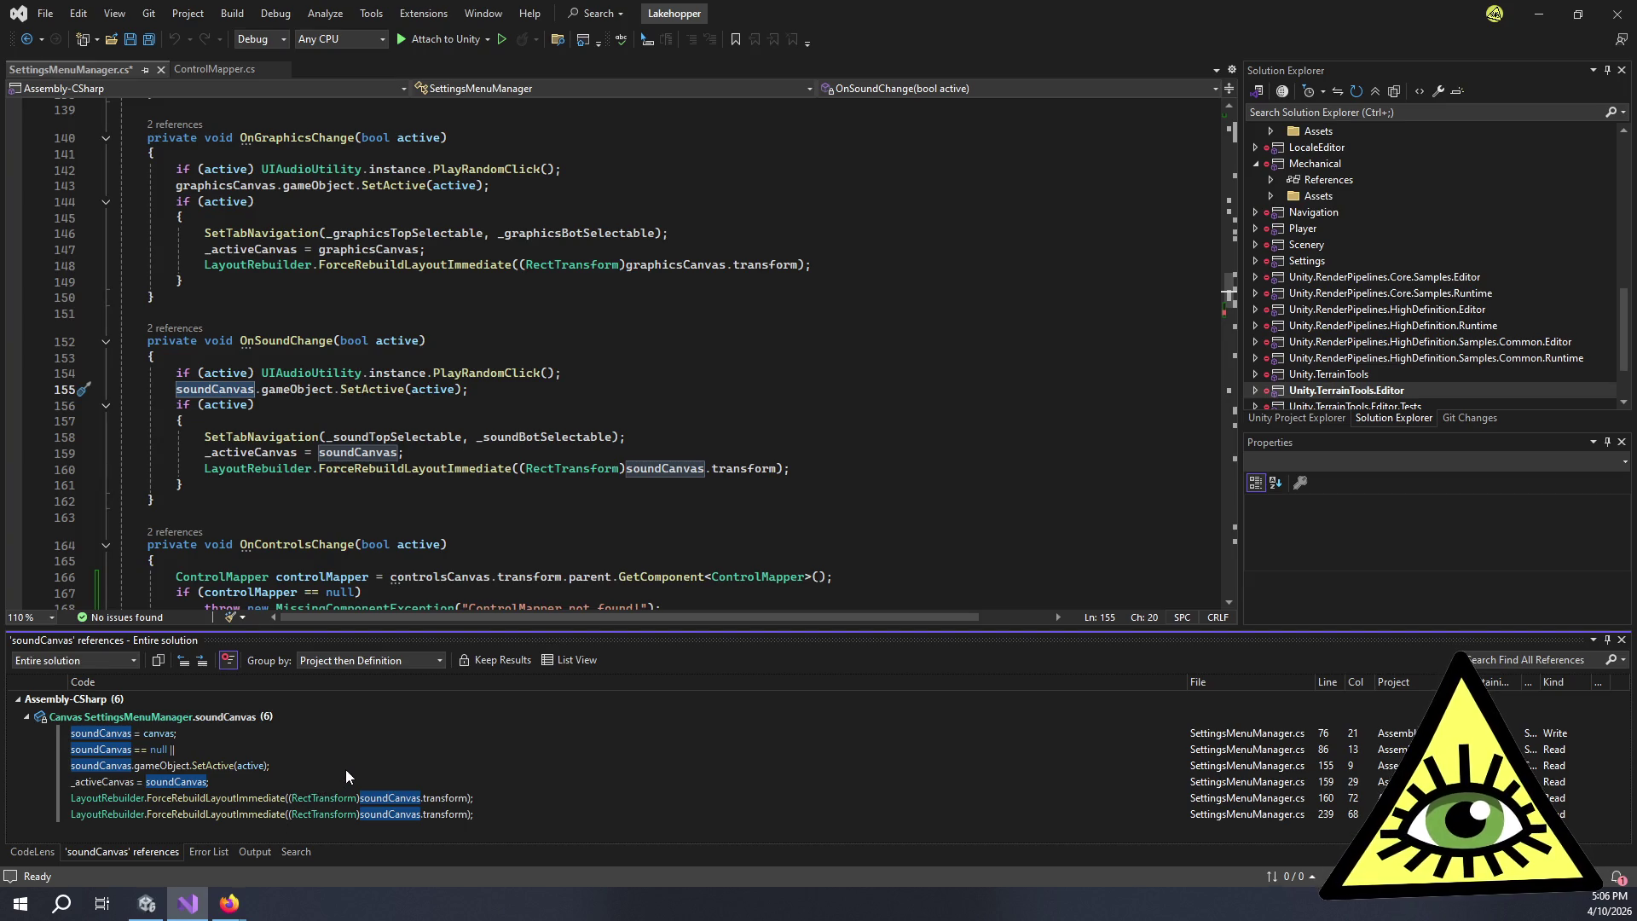
- Jump to the line 155 soundCanvas result, then place the cursor after OnControlsChange's if (active) block
{"action": "mouse_move", "coordinate": [346, 770]}
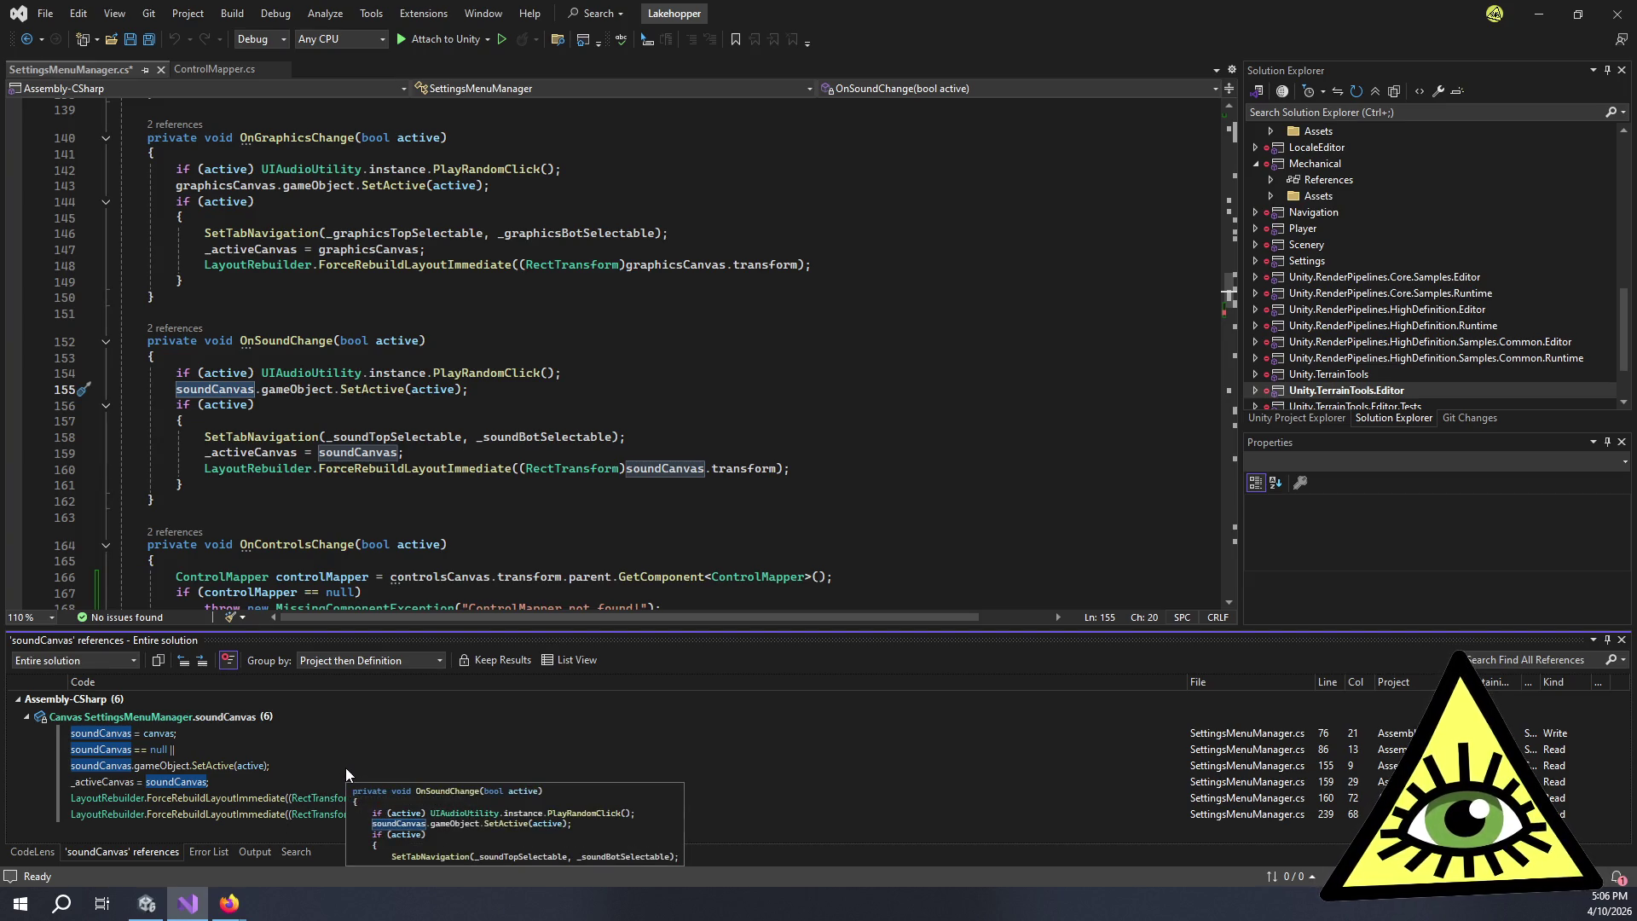
{"action": "left_click", "coordinate": [346, 765]}
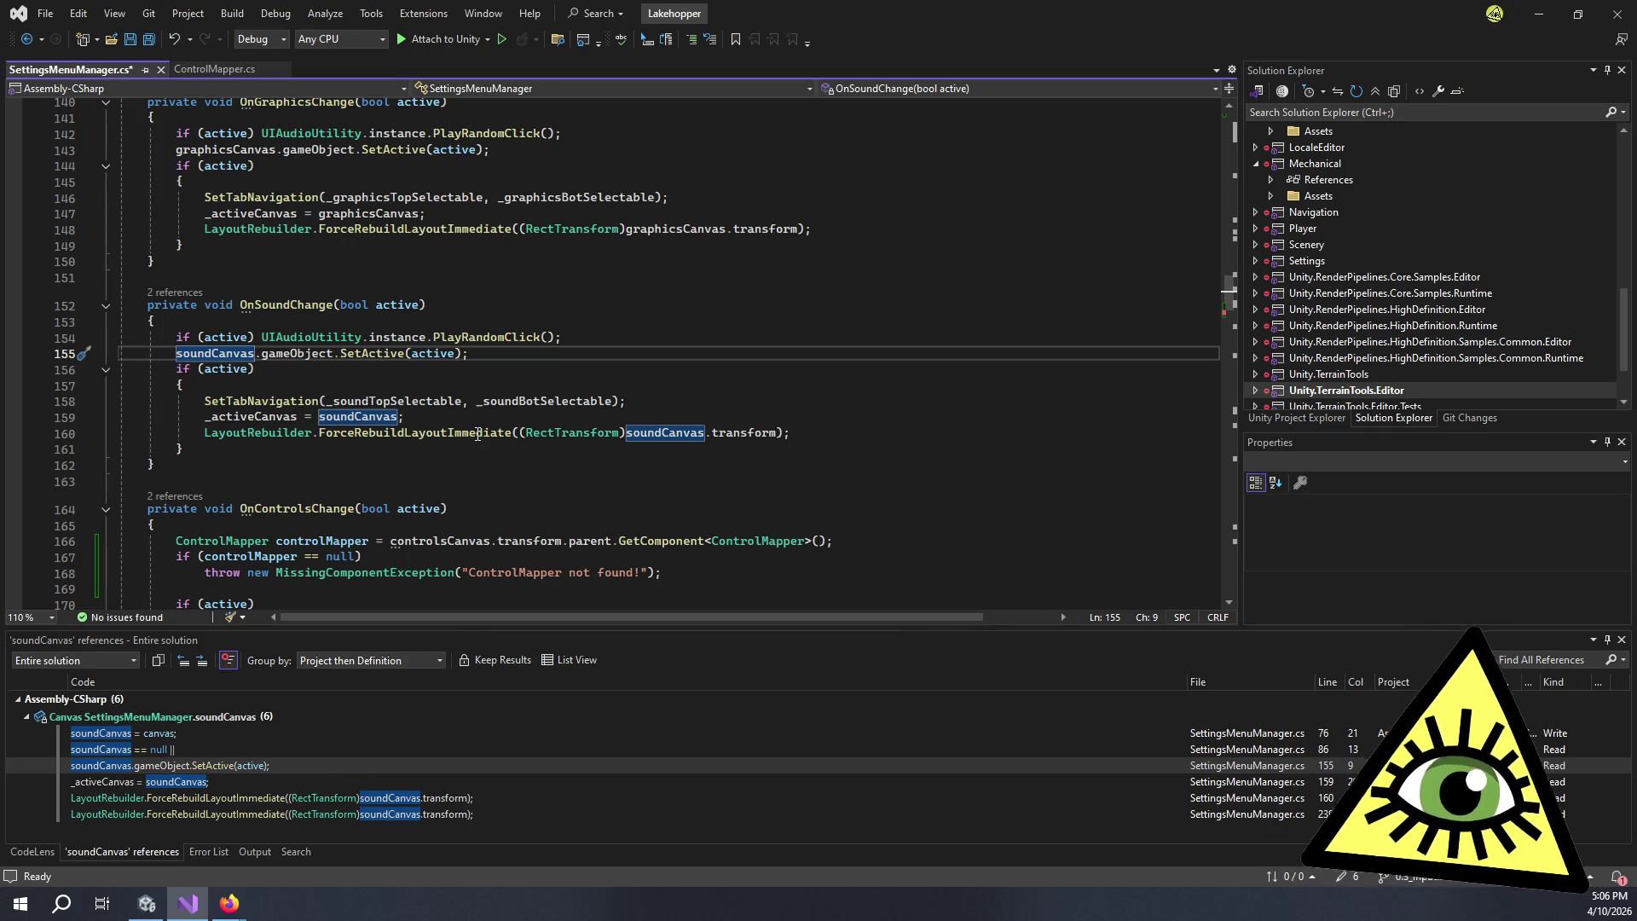
{"action": "scroll", "coordinate": [474, 426], "scroll_direction": "down", "scroll_amount": 4}
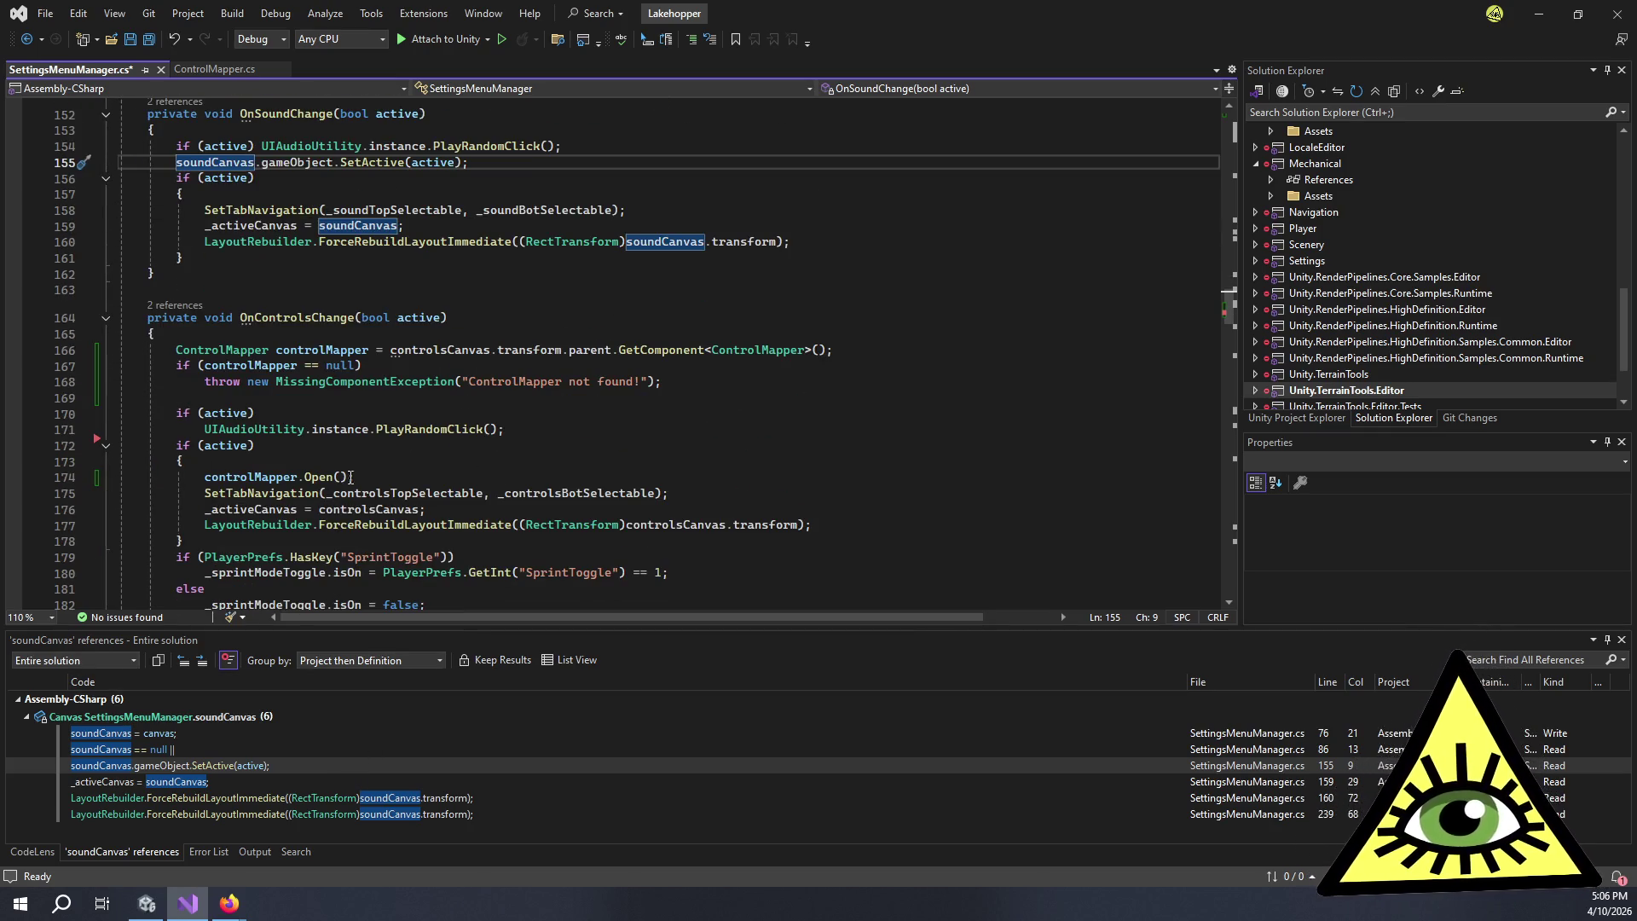
{"action": "left_click", "coordinate": [358, 540]}
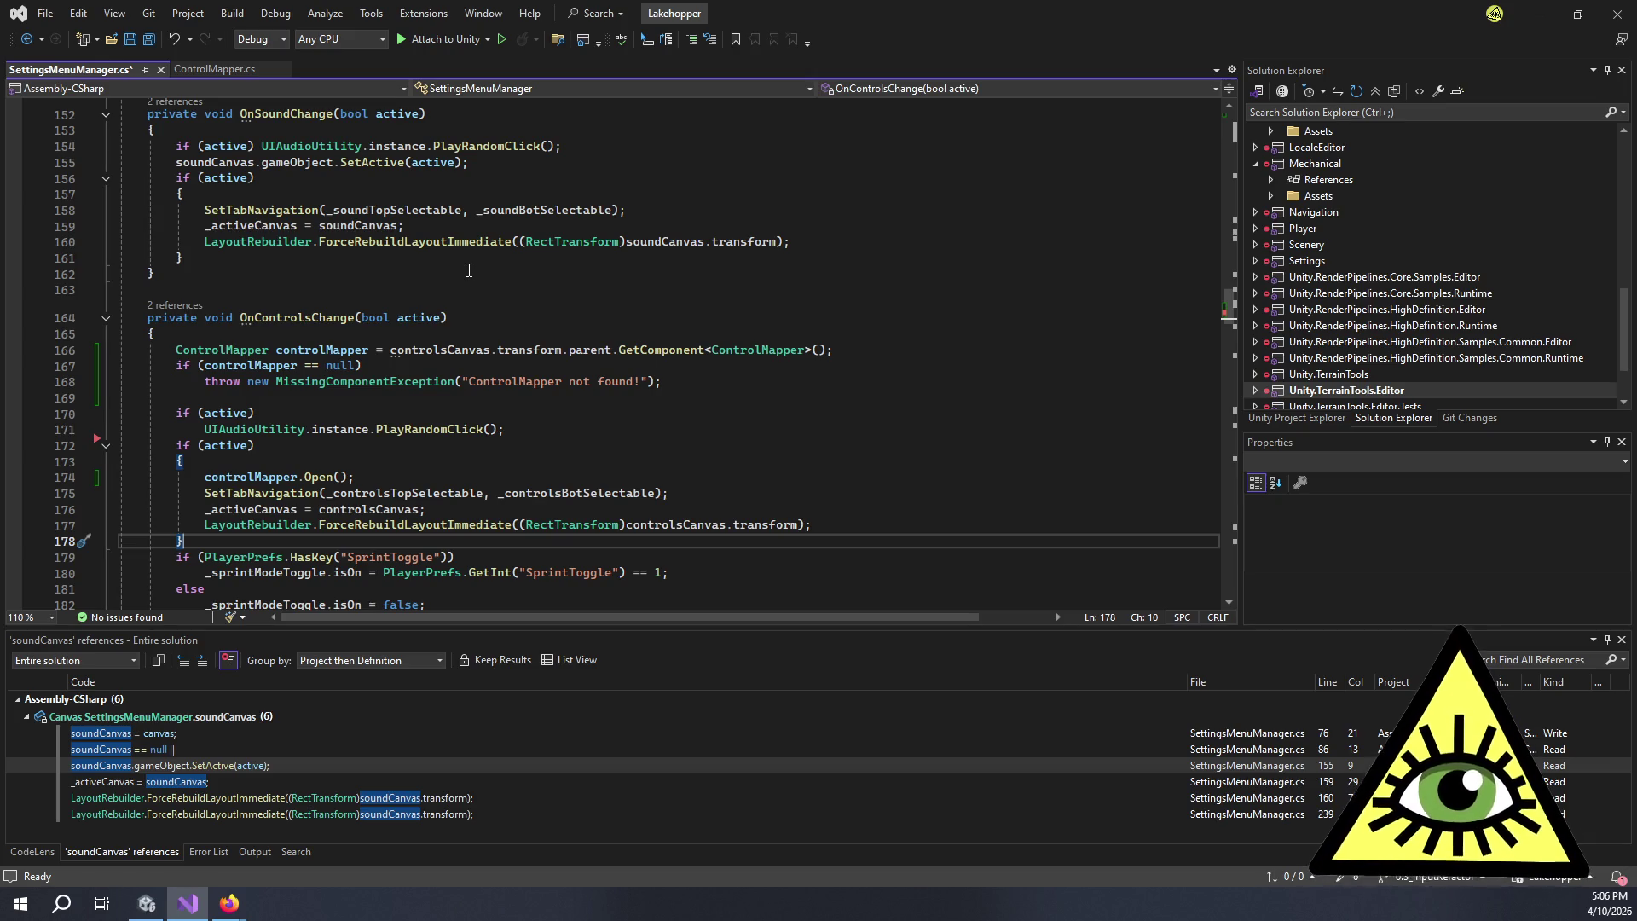
- Add an else block calling controlMapper.Close(true); after the if (active) block
{"action": "key", "text": "Return"}
{"action": "type", "text": "else"}
{"action": "key", "text": "Return"}
{"action": "type", "text": "{"}
{"action": "key", "text": "Return"}
{"action": "type", "text": "c"}
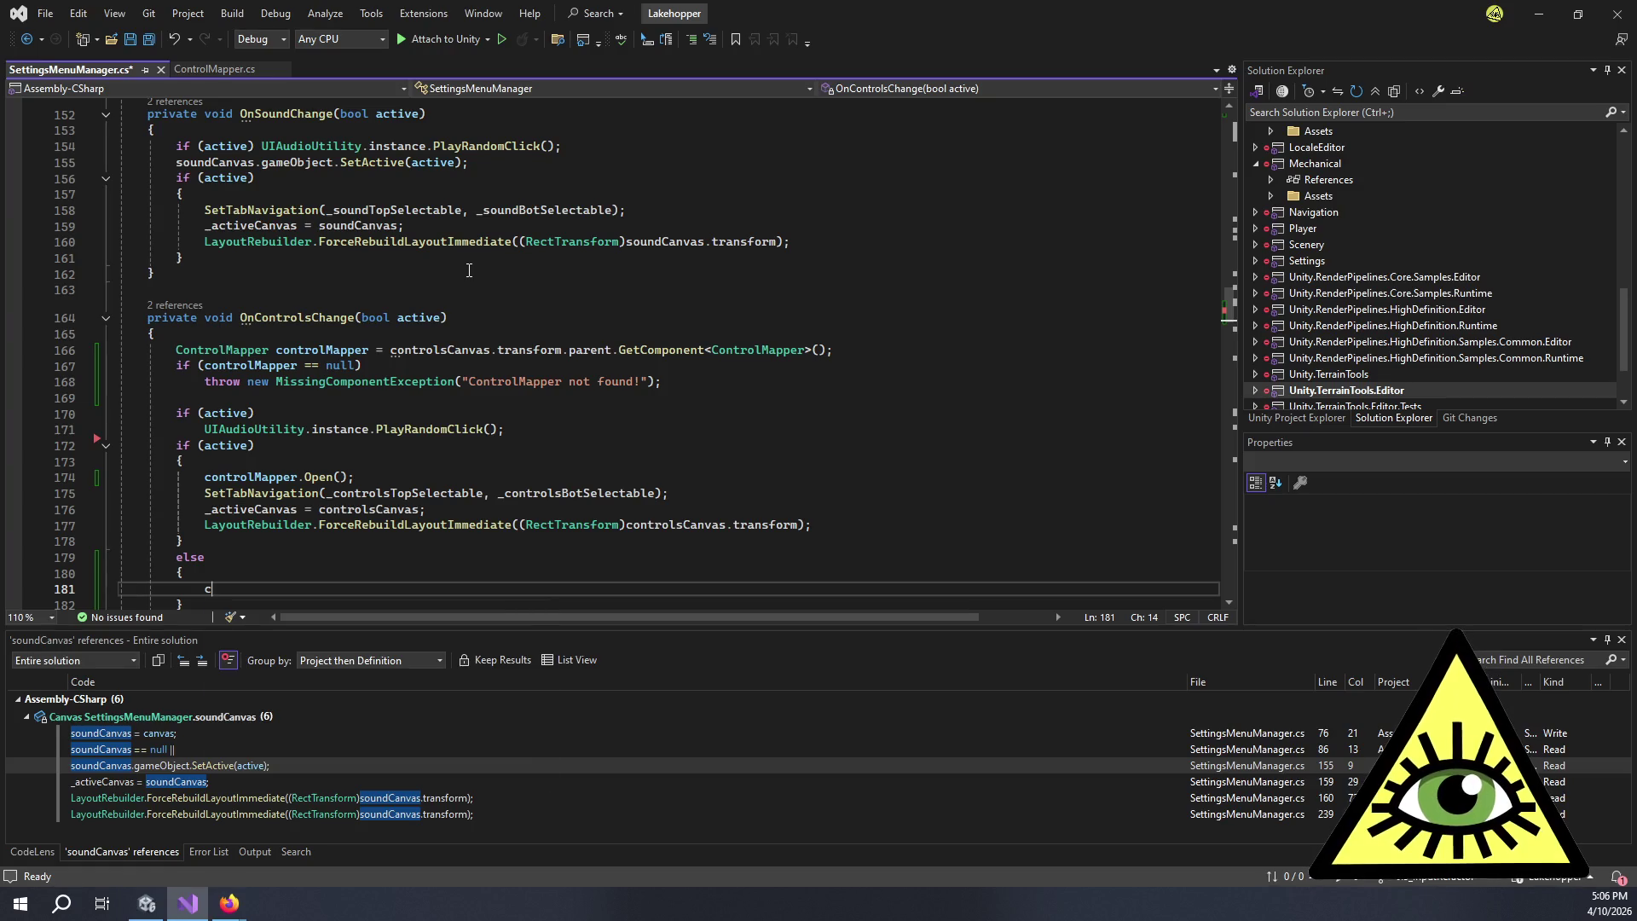
{"action": "type", "text": "ontrolMapper.C"}
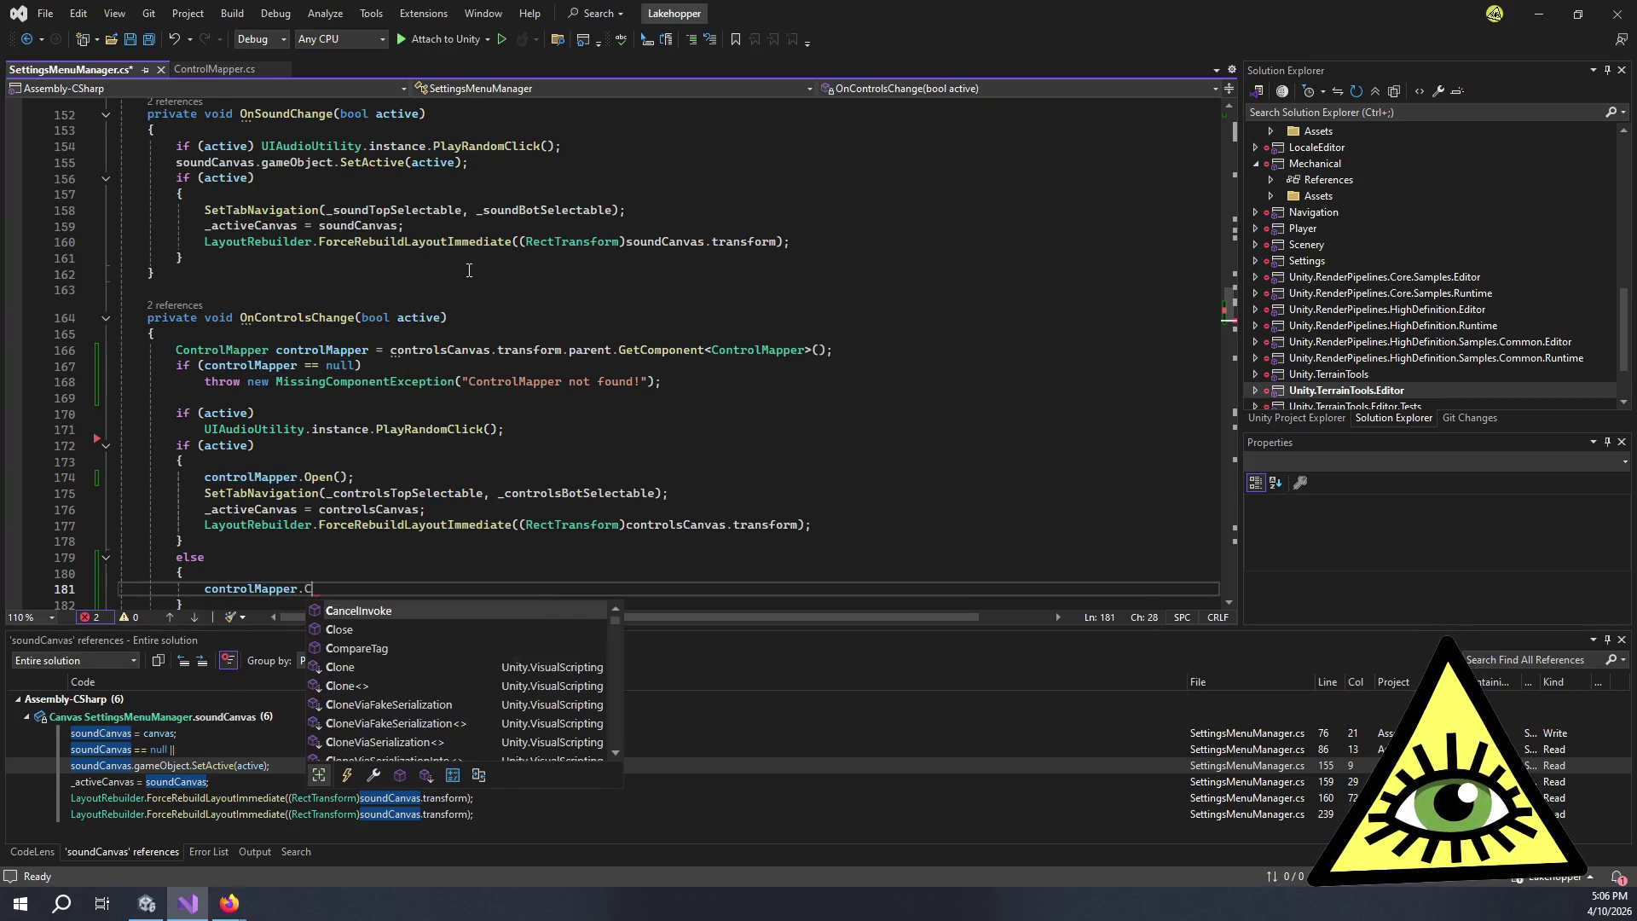
{"action": "type", "text": "lose();"}
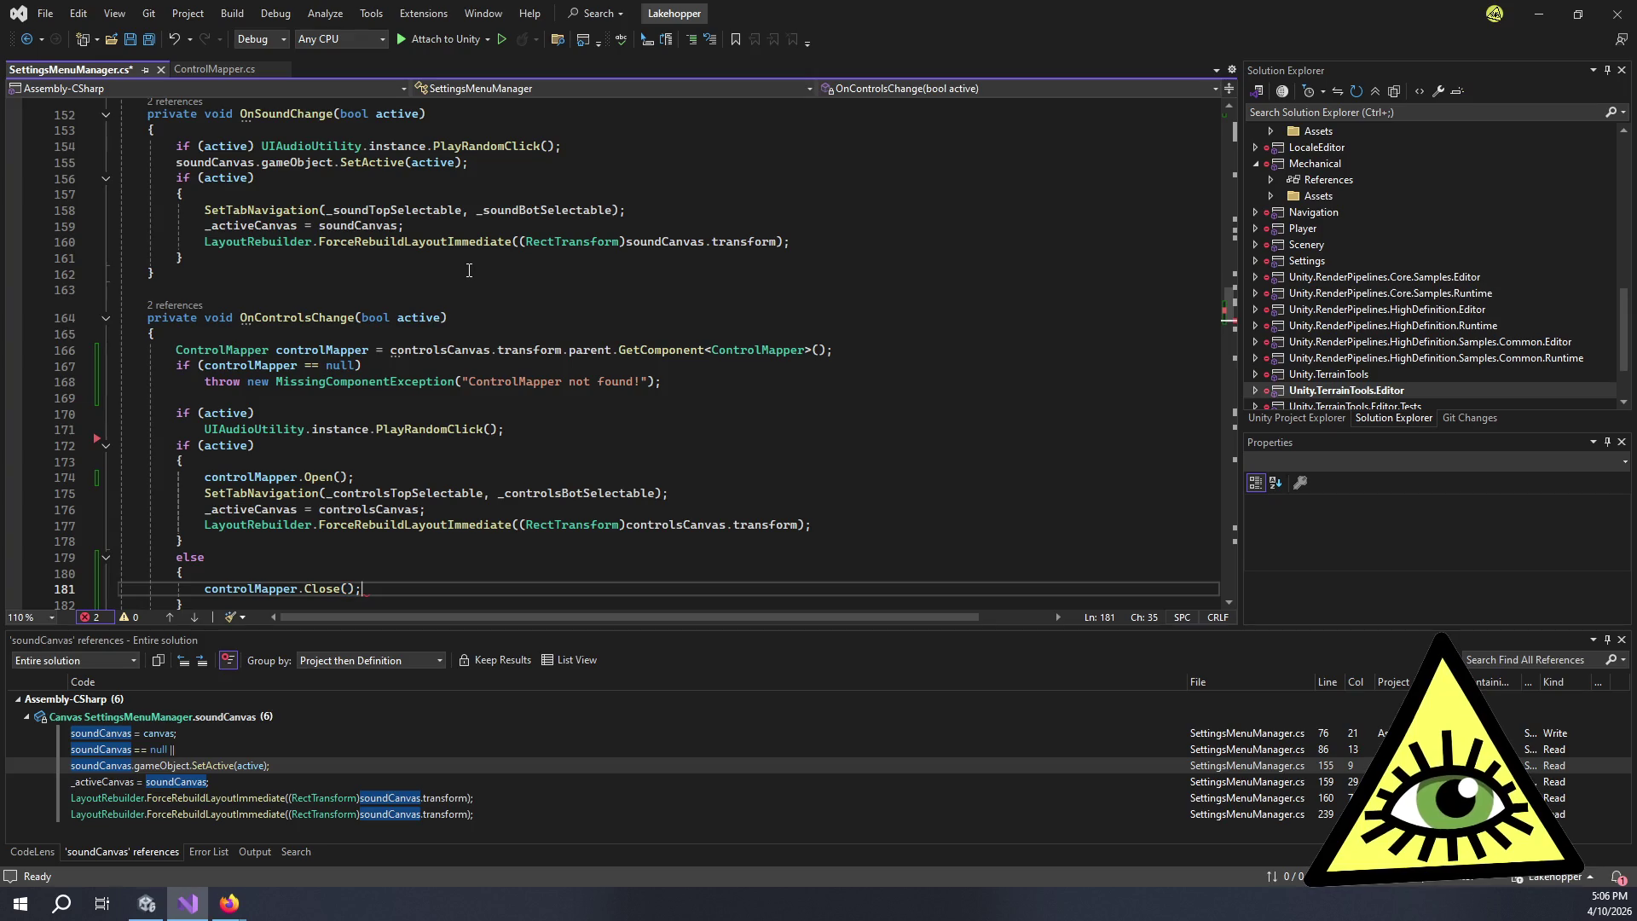
{"action": "key", "text": "BackSpace"}
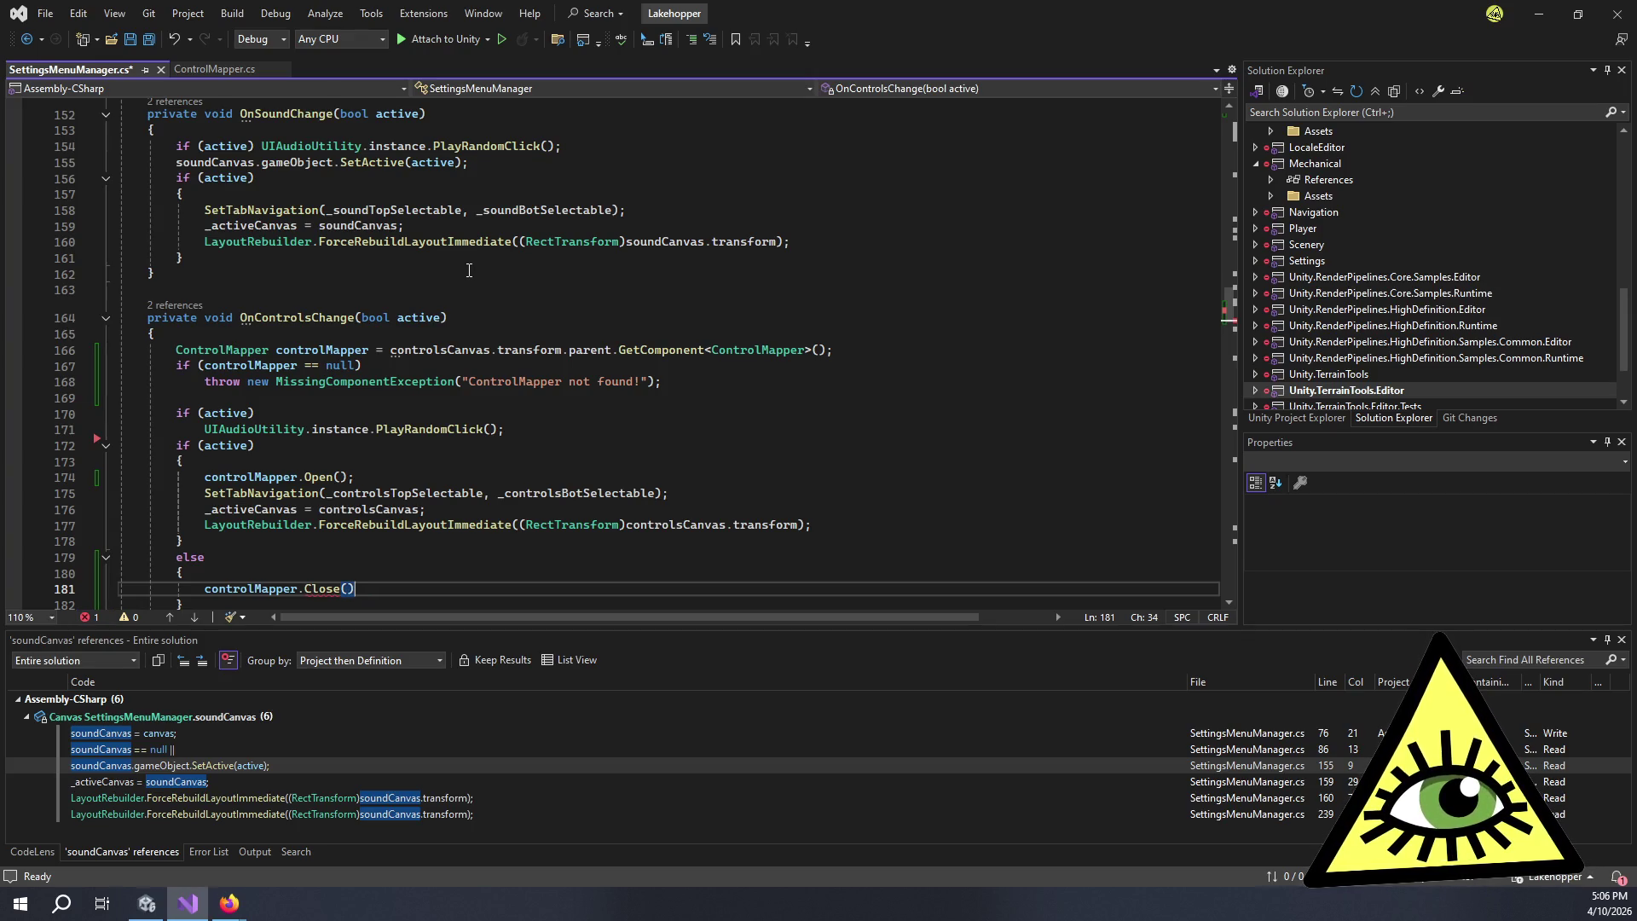
{"action": "key", "text": "Left"}
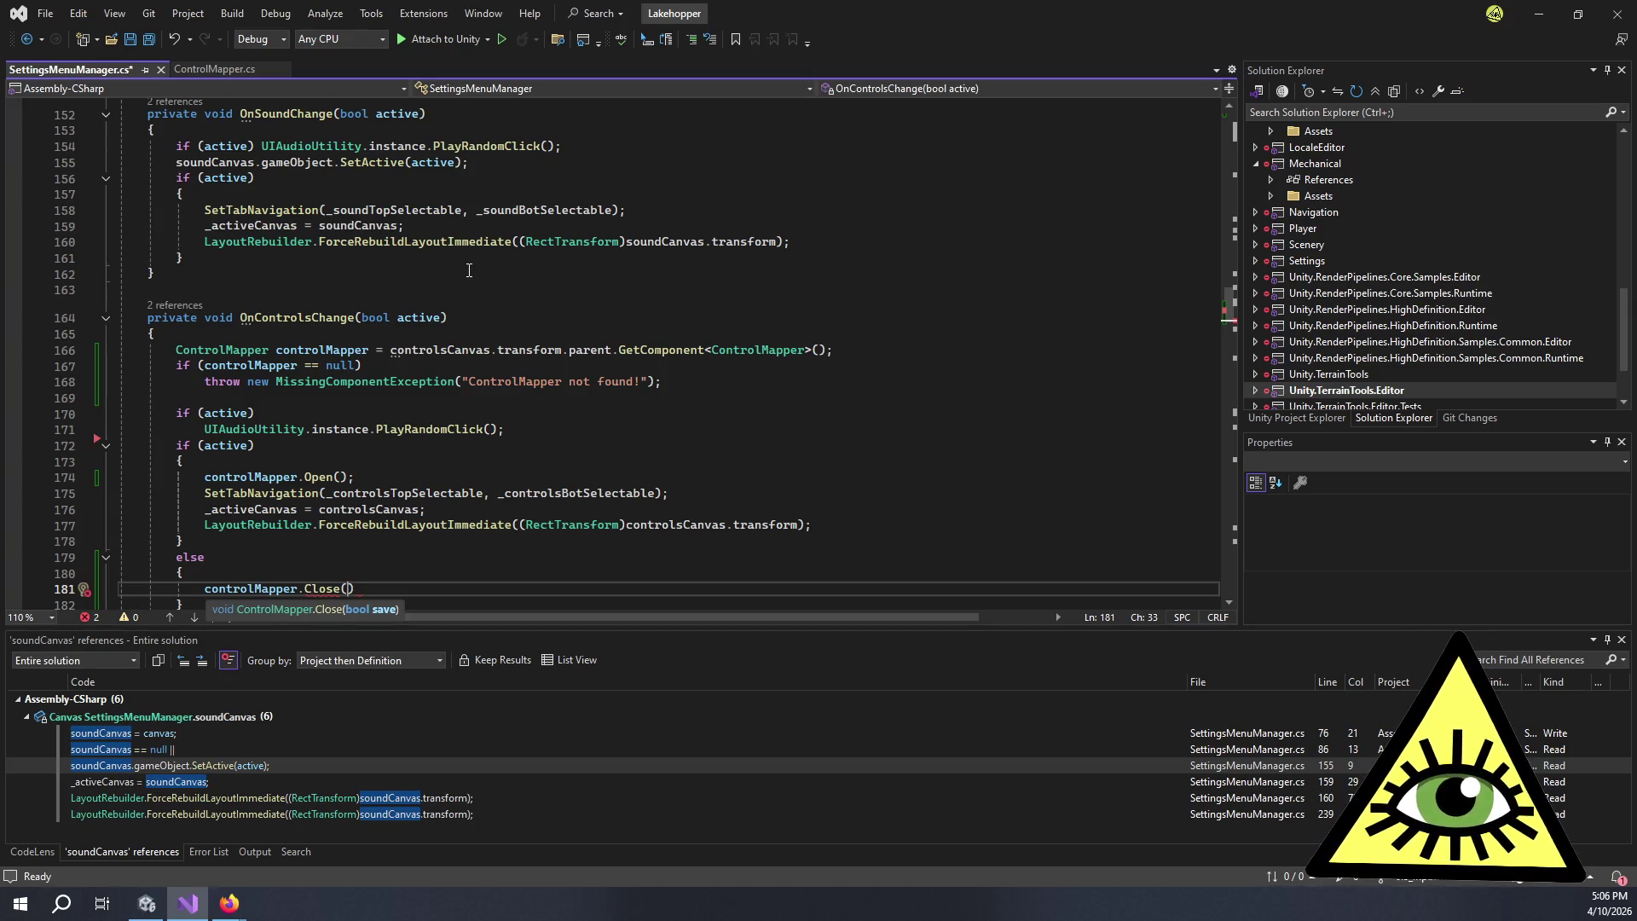
{"action": "type", "text": "t"}
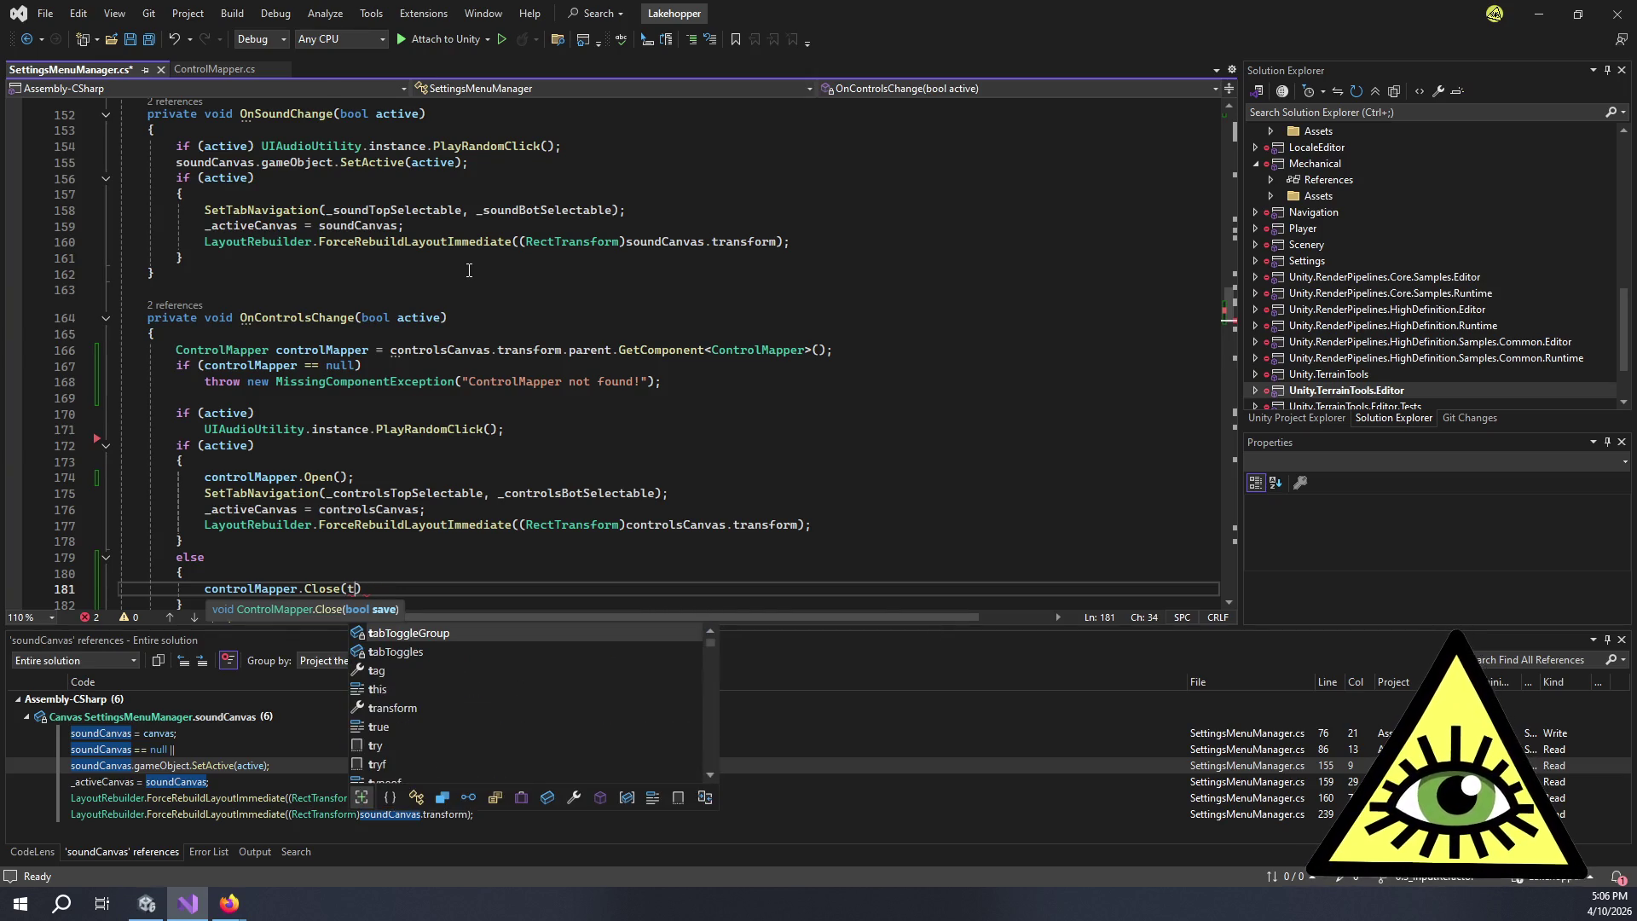
{"action": "type", "text": "rue"}
{"action": "key", "text": "Tab"}
{"action": "type", "text": ";"}
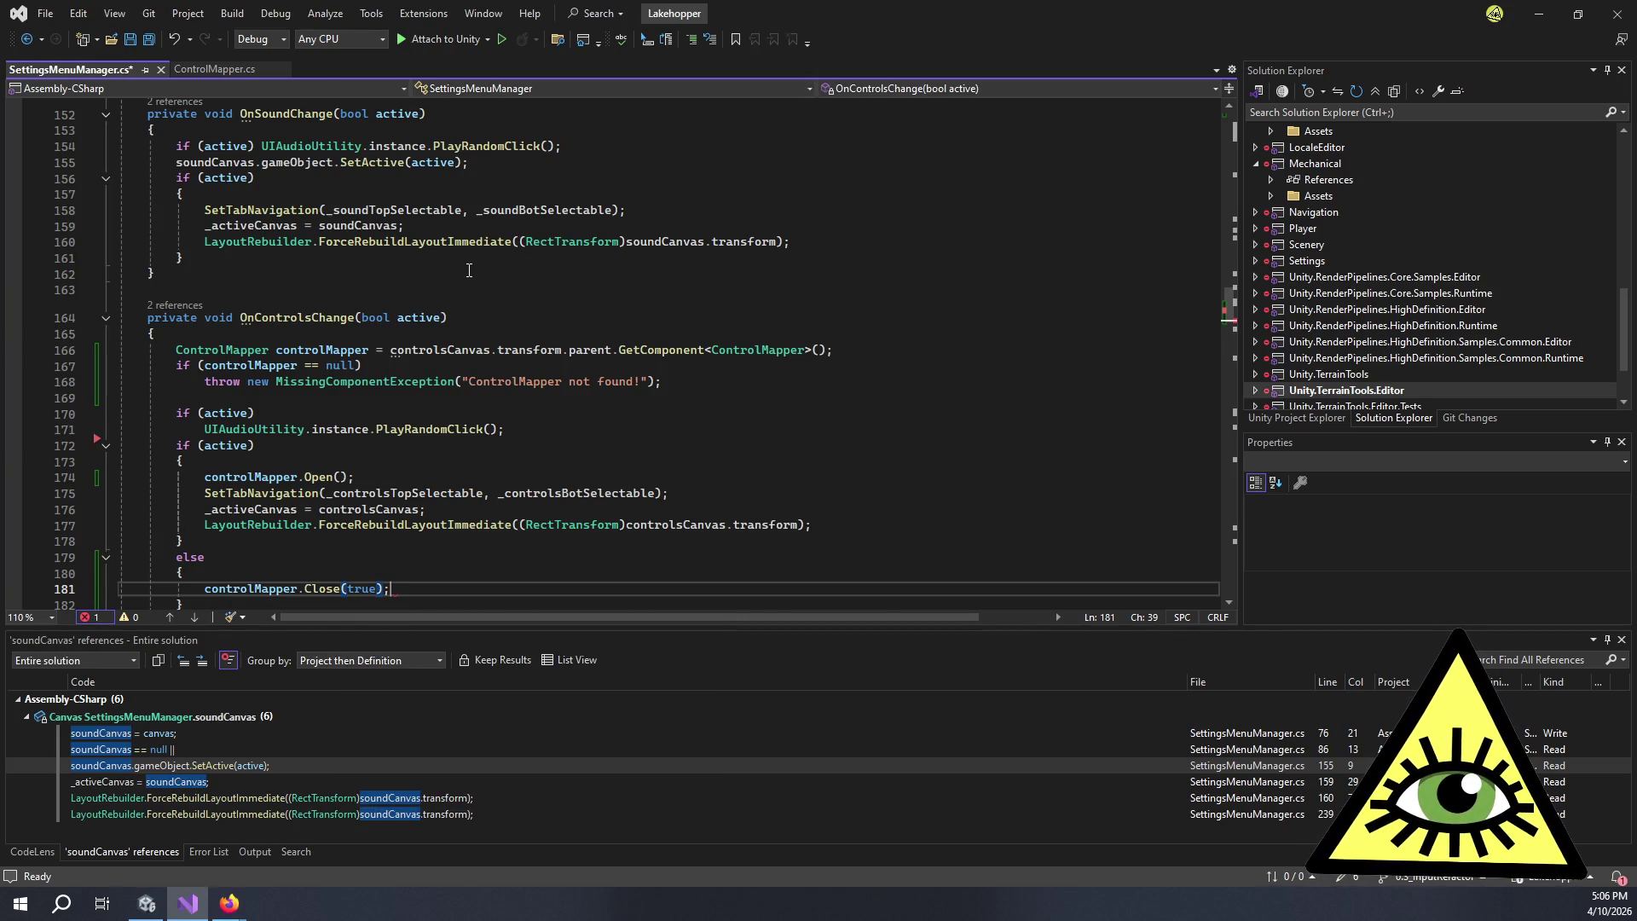
- Save SettingsMenuManager.cs and scroll through the edited code to review it
{"action": "key", "text": "ctrl+s"}
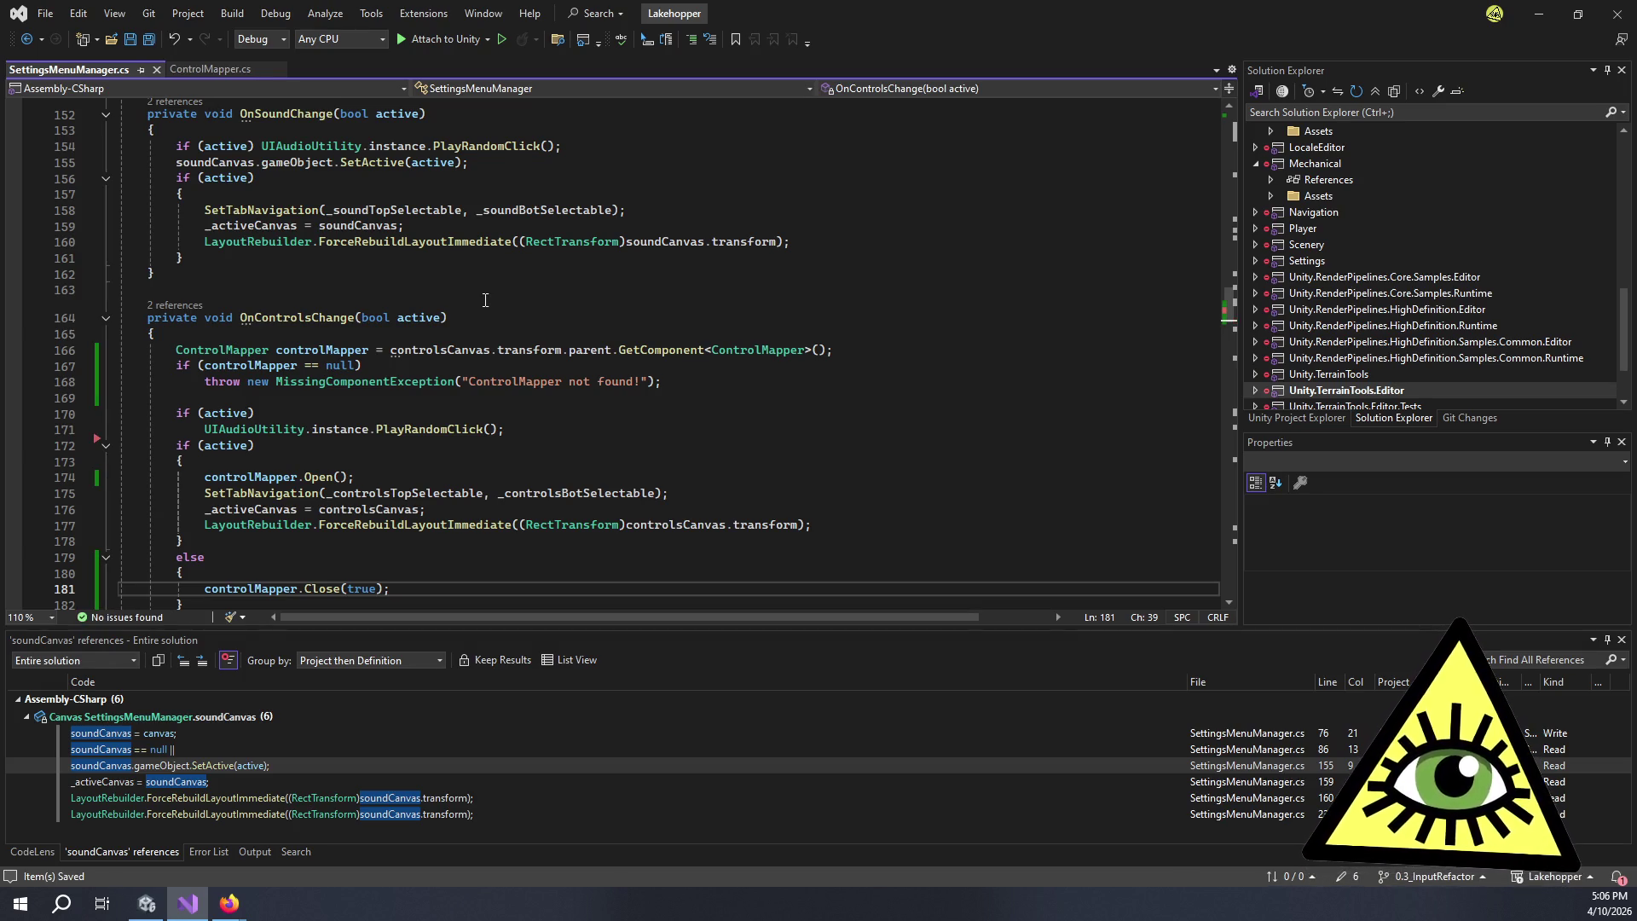
{"action": "scroll", "coordinate": [514, 323], "scroll_direction": "down", "scroll_amount": 4}
{"action": "scroll", "coordinate": [375, 468], "scroll_direction": "up", "scroll_amount": 11}
{"action": "scroll", "coordinate": [375, 469], "scroll_direction": "up", "scroll_amount": 15}
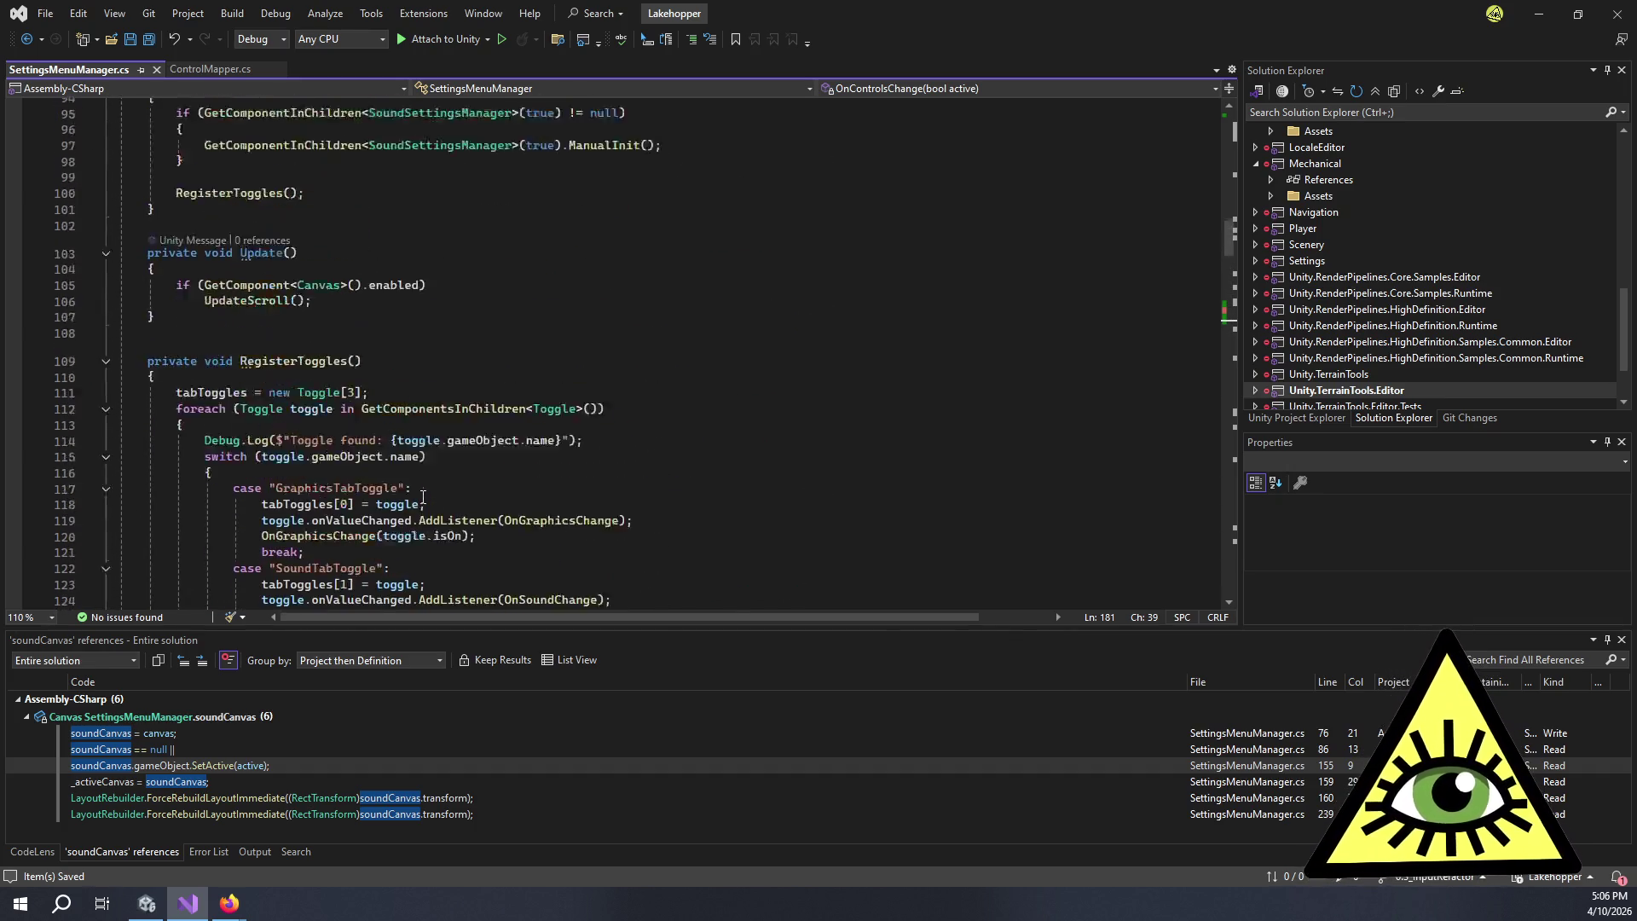
{"action": "scroll", "coordinate": [459, 361], "scroll_direction": "up", "scroll_amount": 14}
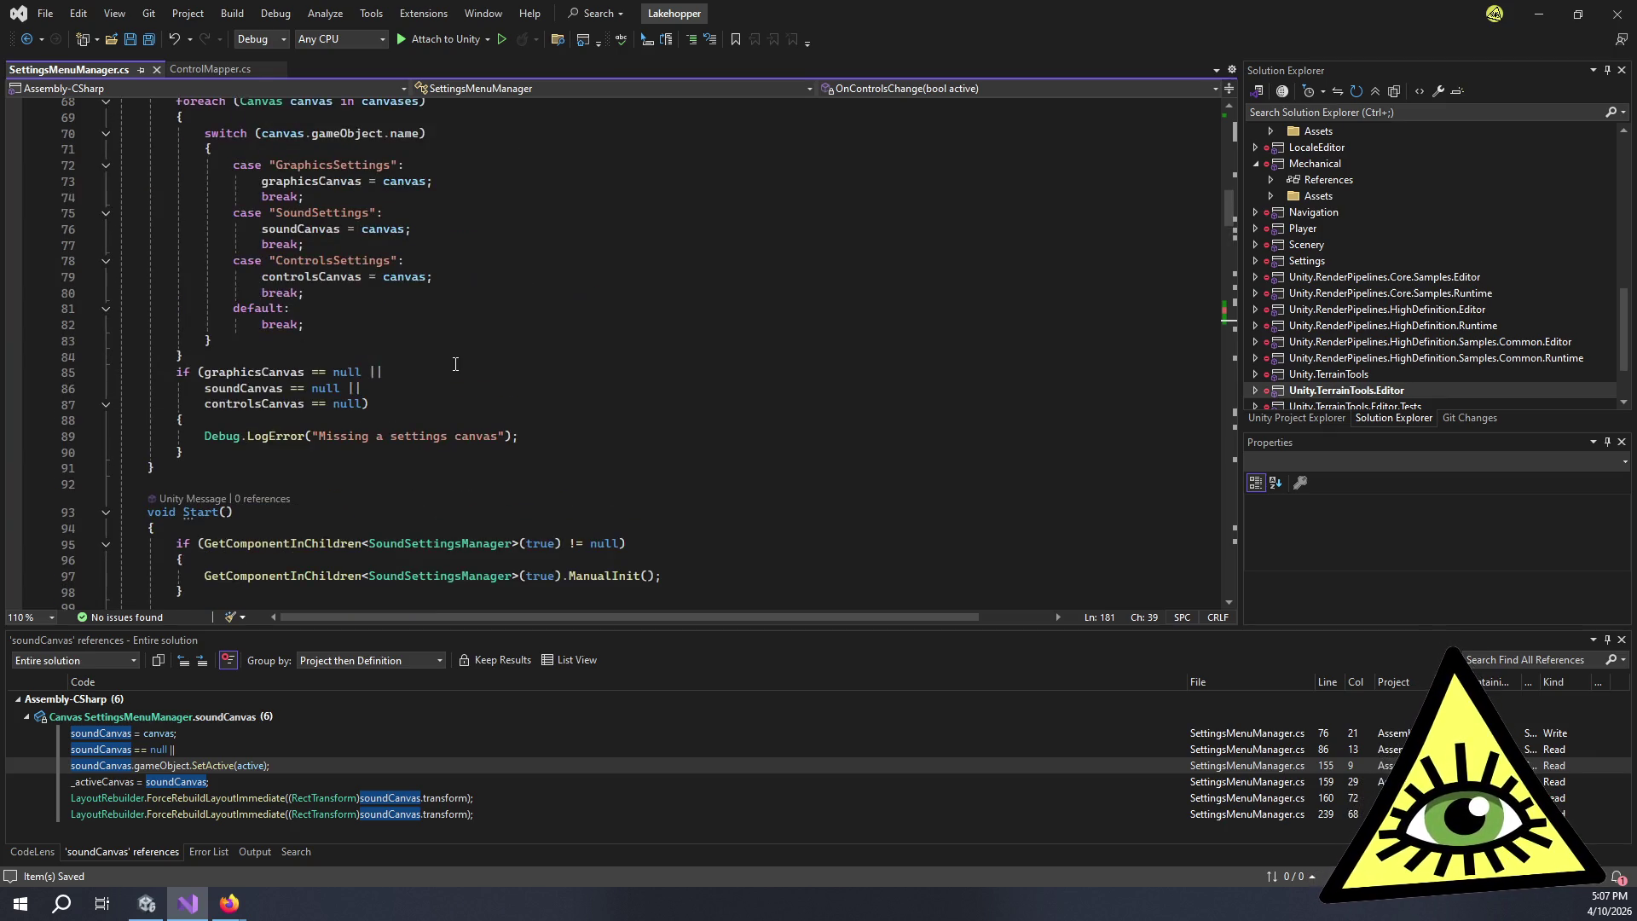
{"action": "scroll", "coordinate": [460, 356], "scroll_direction": "up", "scroll_amount": 5}
{"action": "scroll", "coordinate": [558, 269], "scroll_direction": "down", "scroll_amount": 20}
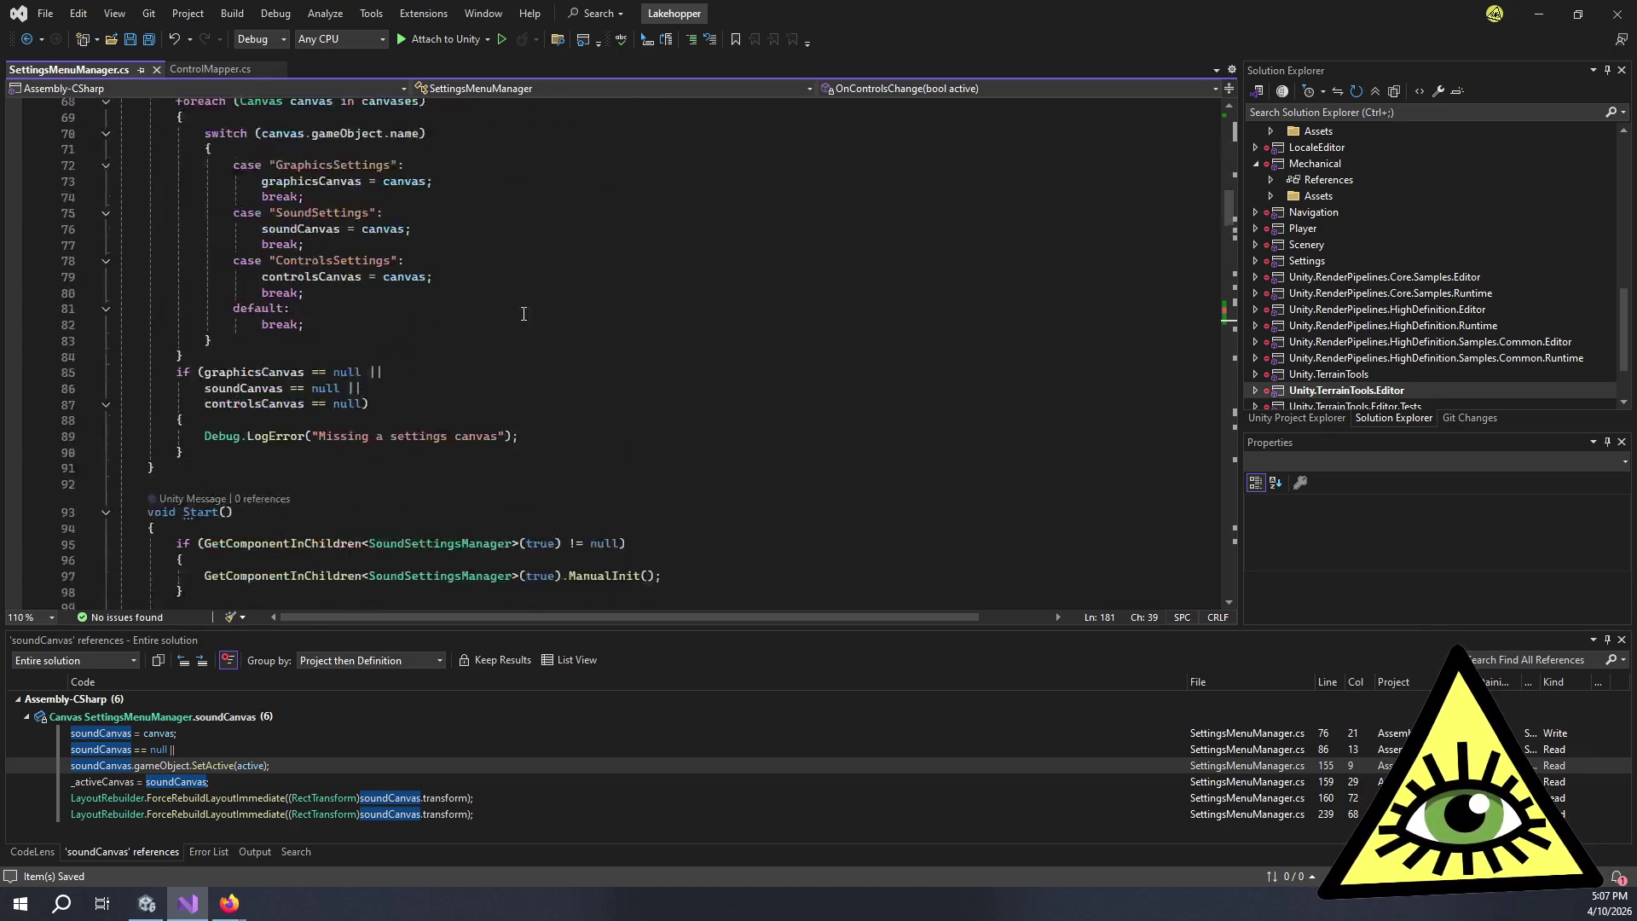
{"action": "scroll", "coordinate": [559, 268], "scroll_direction": "down", "scroll_amount": 20}
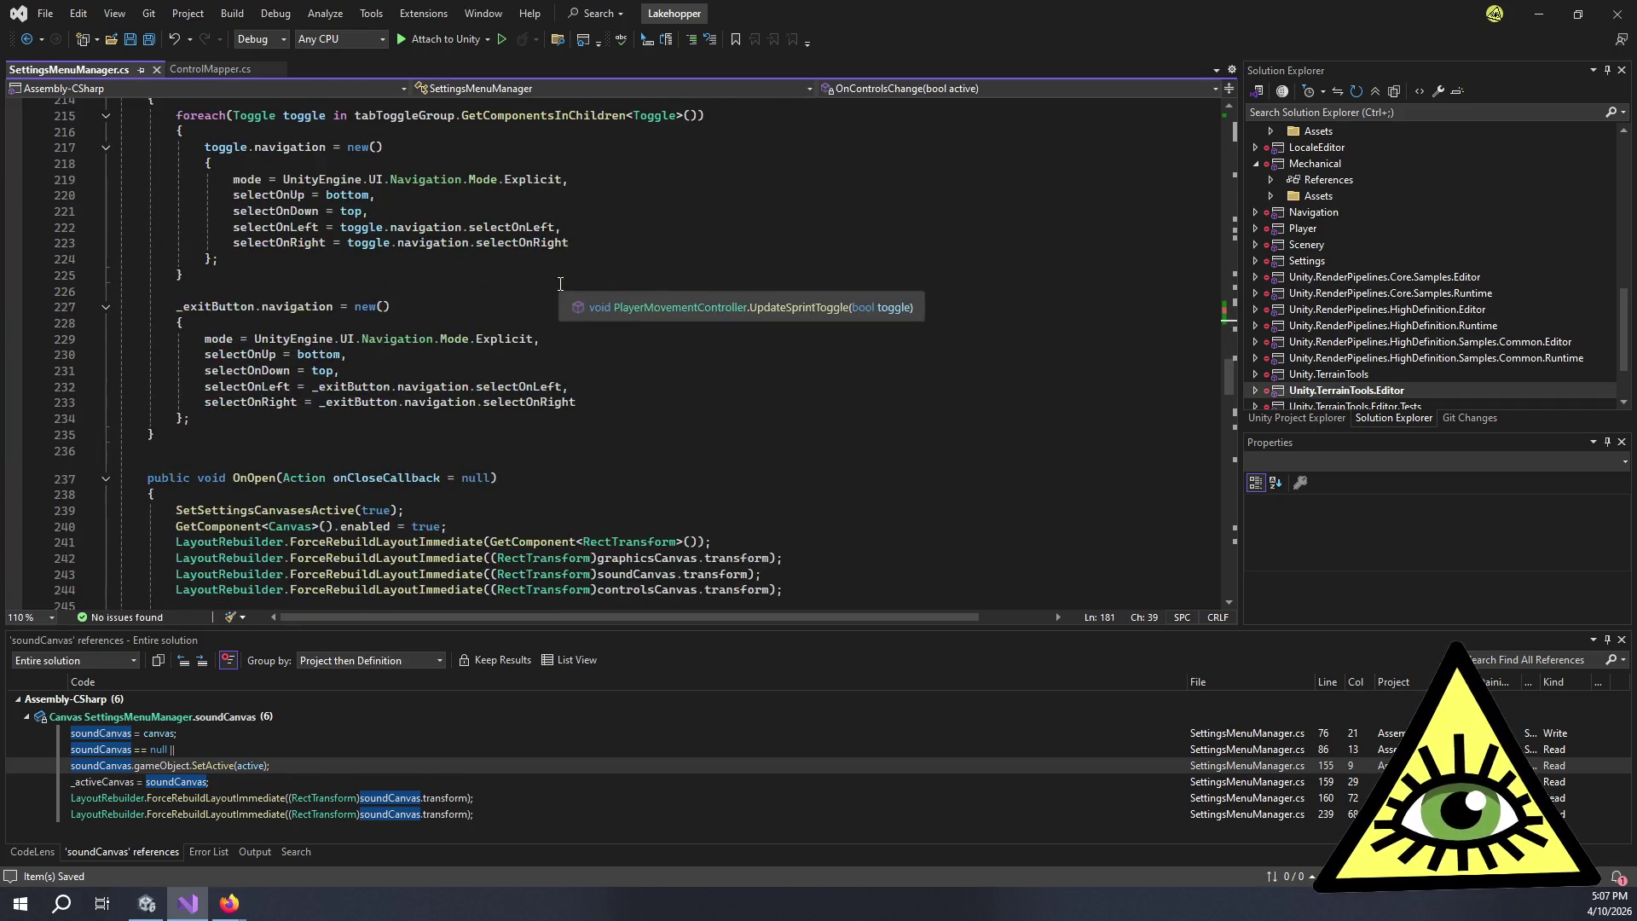
- Replace line 256 in OnClose with a blank line
{"action": "scroll", "coordinate": [563, 299], "scroll_direction": "down", "scroll_amount": 4}
{"action": "left_click", "coordinate": [571, 318]}
{"action": "left_click_drag", "start_coordinate": [570, 320], "coordinate": [4, 317]}
{"action": "key", "text": "BackSpace"}
{"action": "key", "text": "BackSpace"}
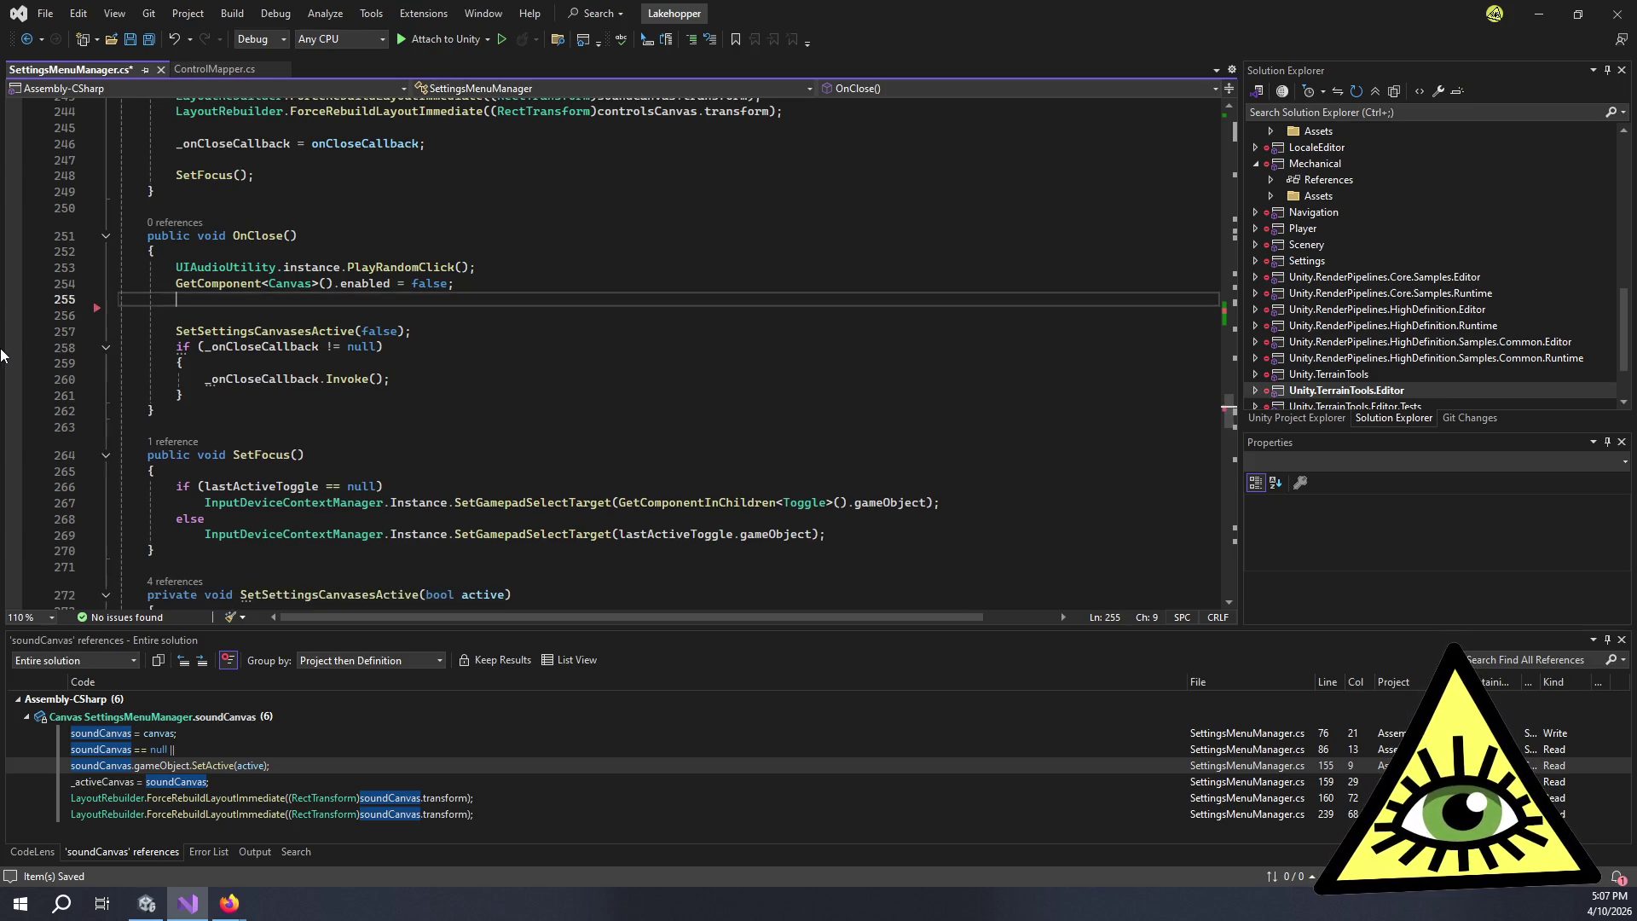
{"action": "key", "text": "Return"}
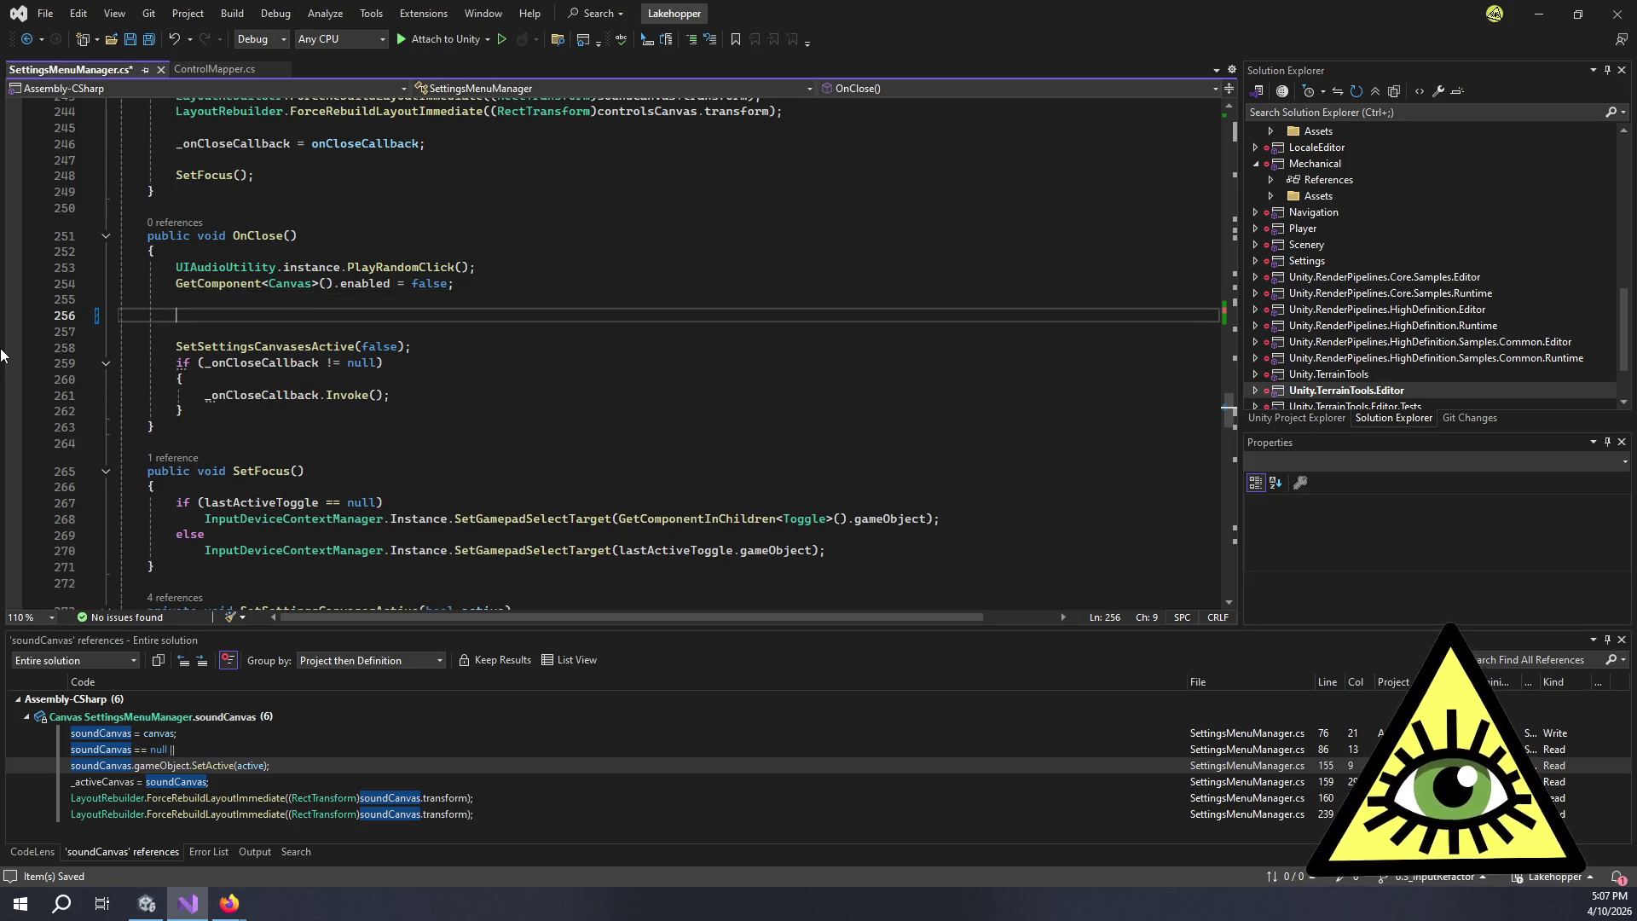
{"action": "scroll", "coordinate": [349, 280], "scroll_direction": "up", "scroll_amount": 5}
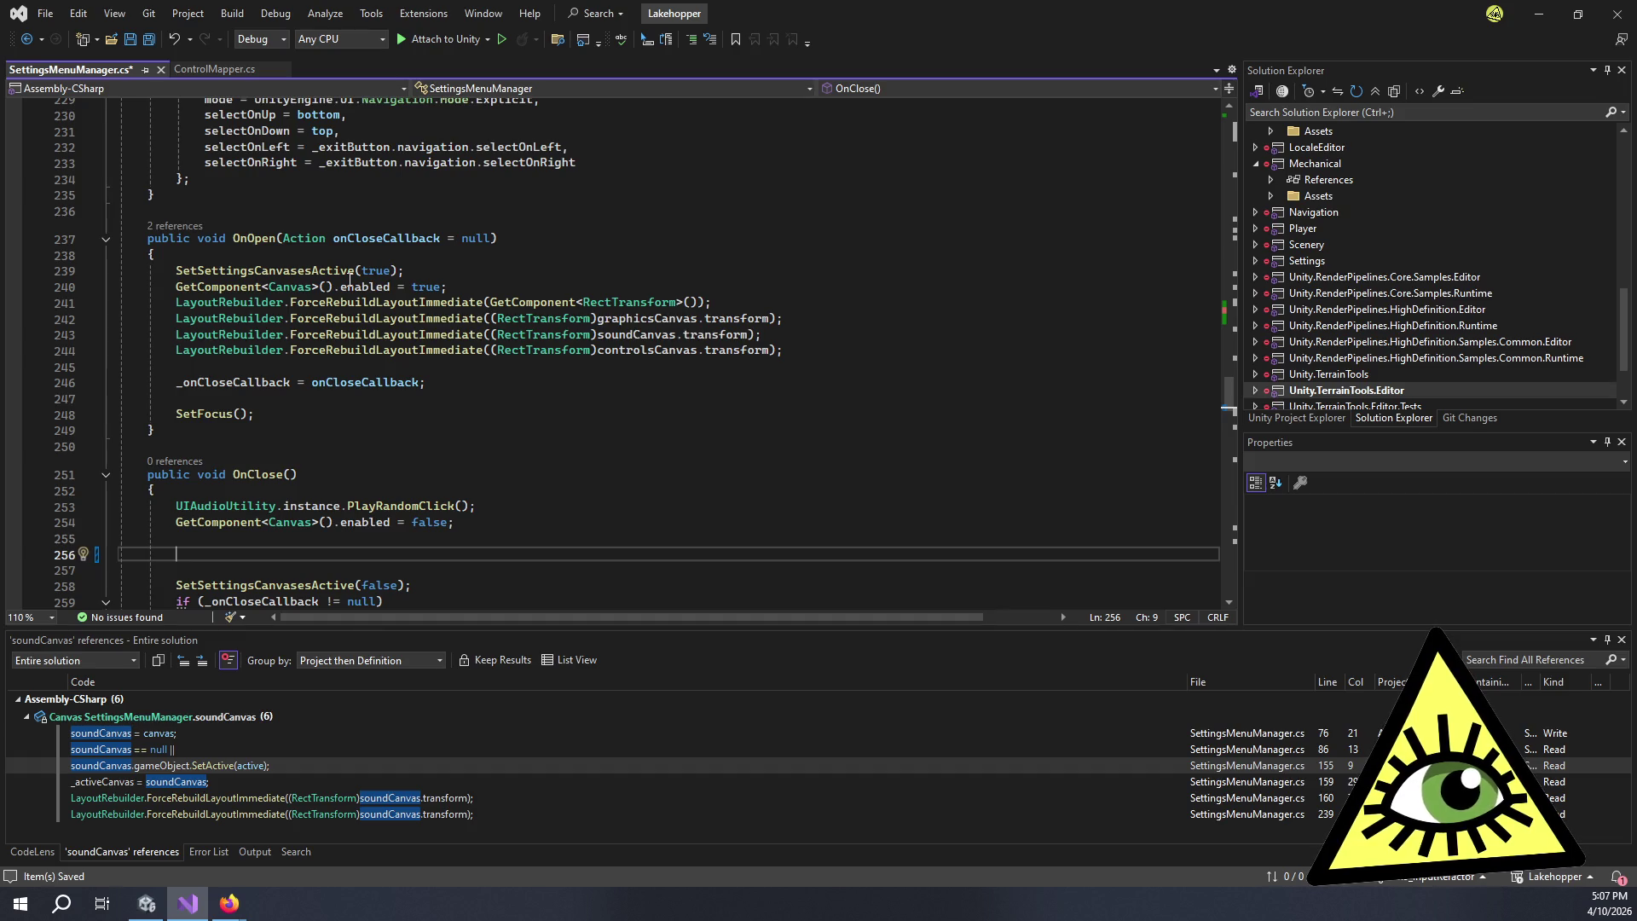
{"action": "scroll", "coordinate": [350, 280], "scroll_direction": "down", "scroll_amount": 2}
- Add an if (_activeCanvas == controlsCanvas) condition with an opening brace in OnClose
{"action": "type", "text": "if "}
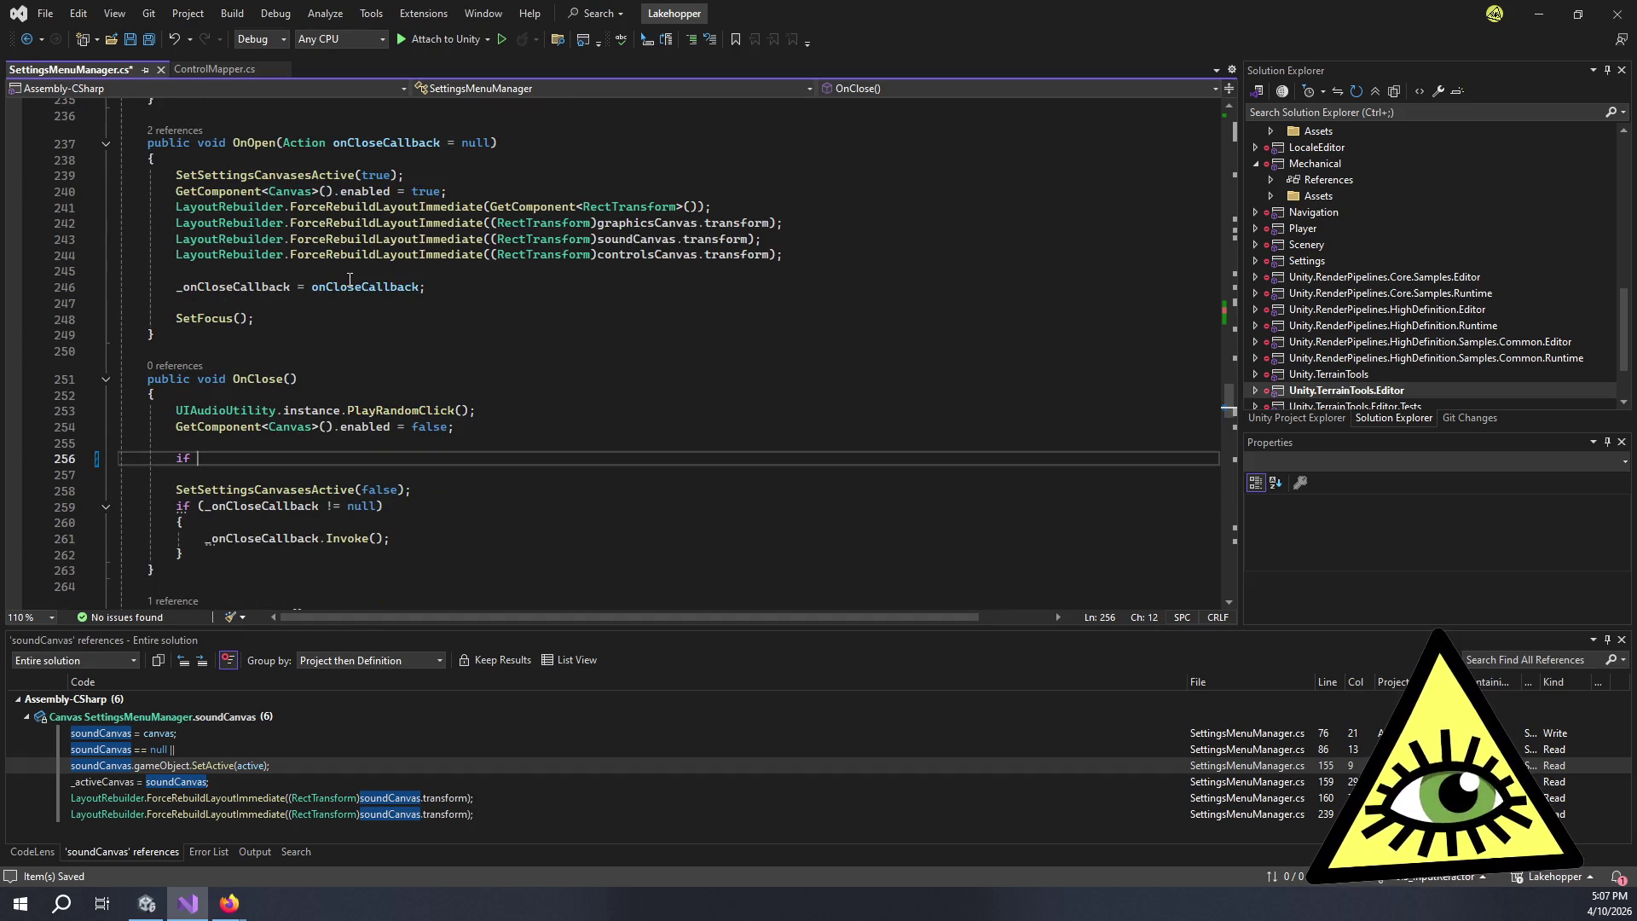
{"action": "type", "text": "(_activeCanvas == con"}
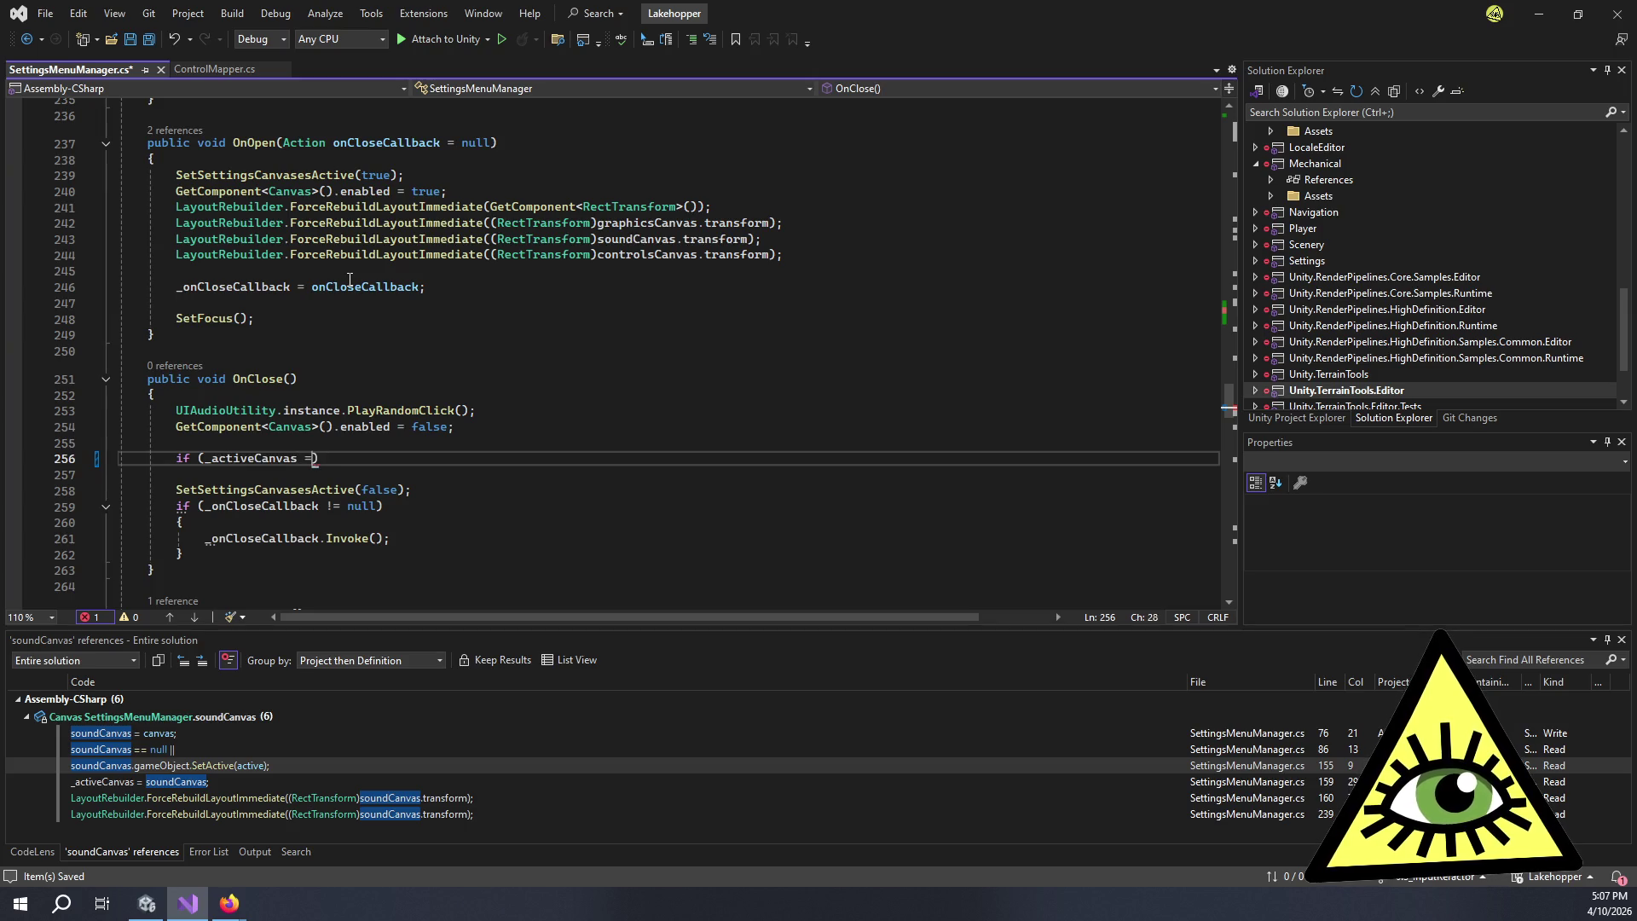
{"action": "key", "text": "Tab"}
{"action": "key", "text": "End"}
{"action": "key", "text": "Return"}
{"action": "type", "text": "{"}
{"action": "key", "text": "Return"}
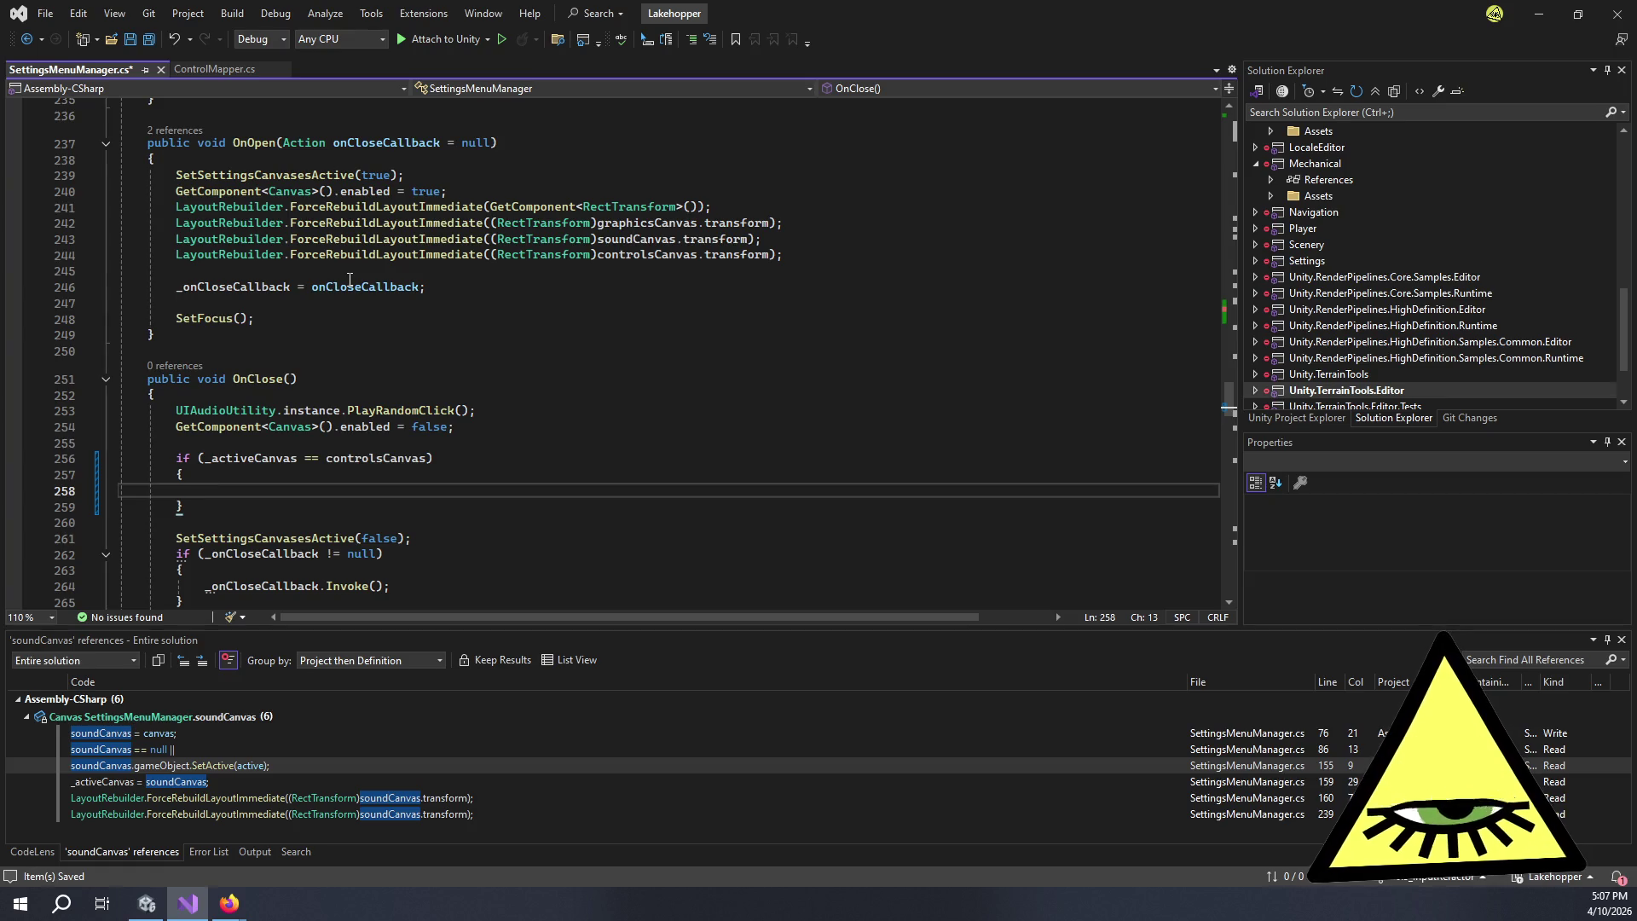
- Declare ControlMapper controlMapper = controlsCanvas.transform.parent.GetComponent<ControlMapper>(); inside the if block
{"action": "type", "text": "Contr"}
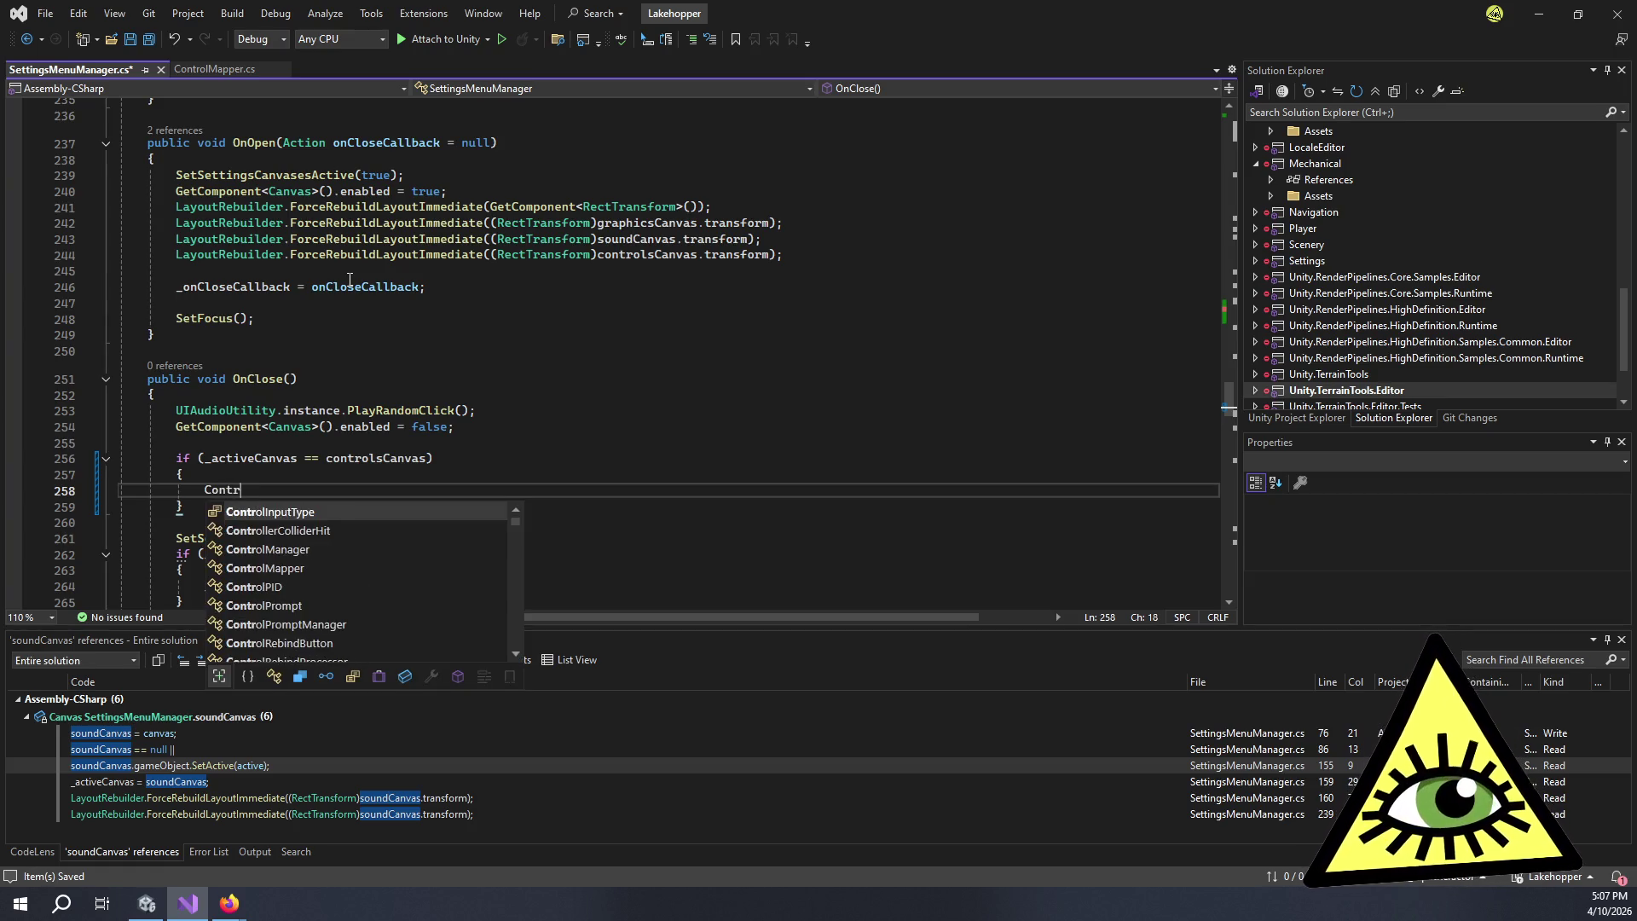
{"action": "type", "text": "olMap"}
{"action": "key", "text": "Tab"}
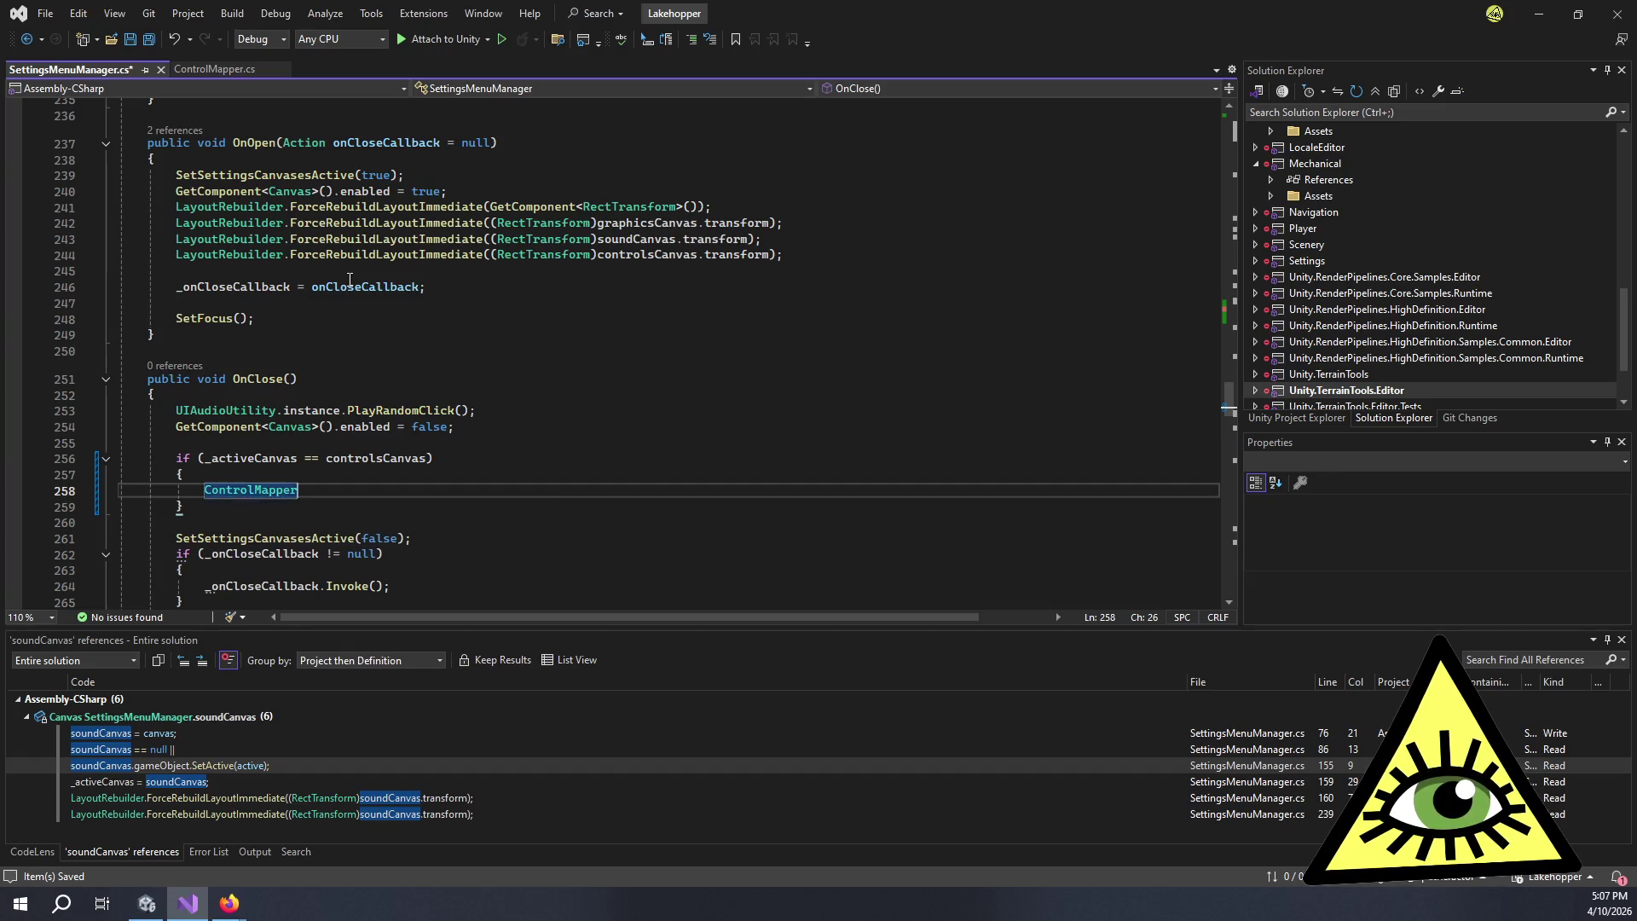
{"action": "type", "text": " contro"}
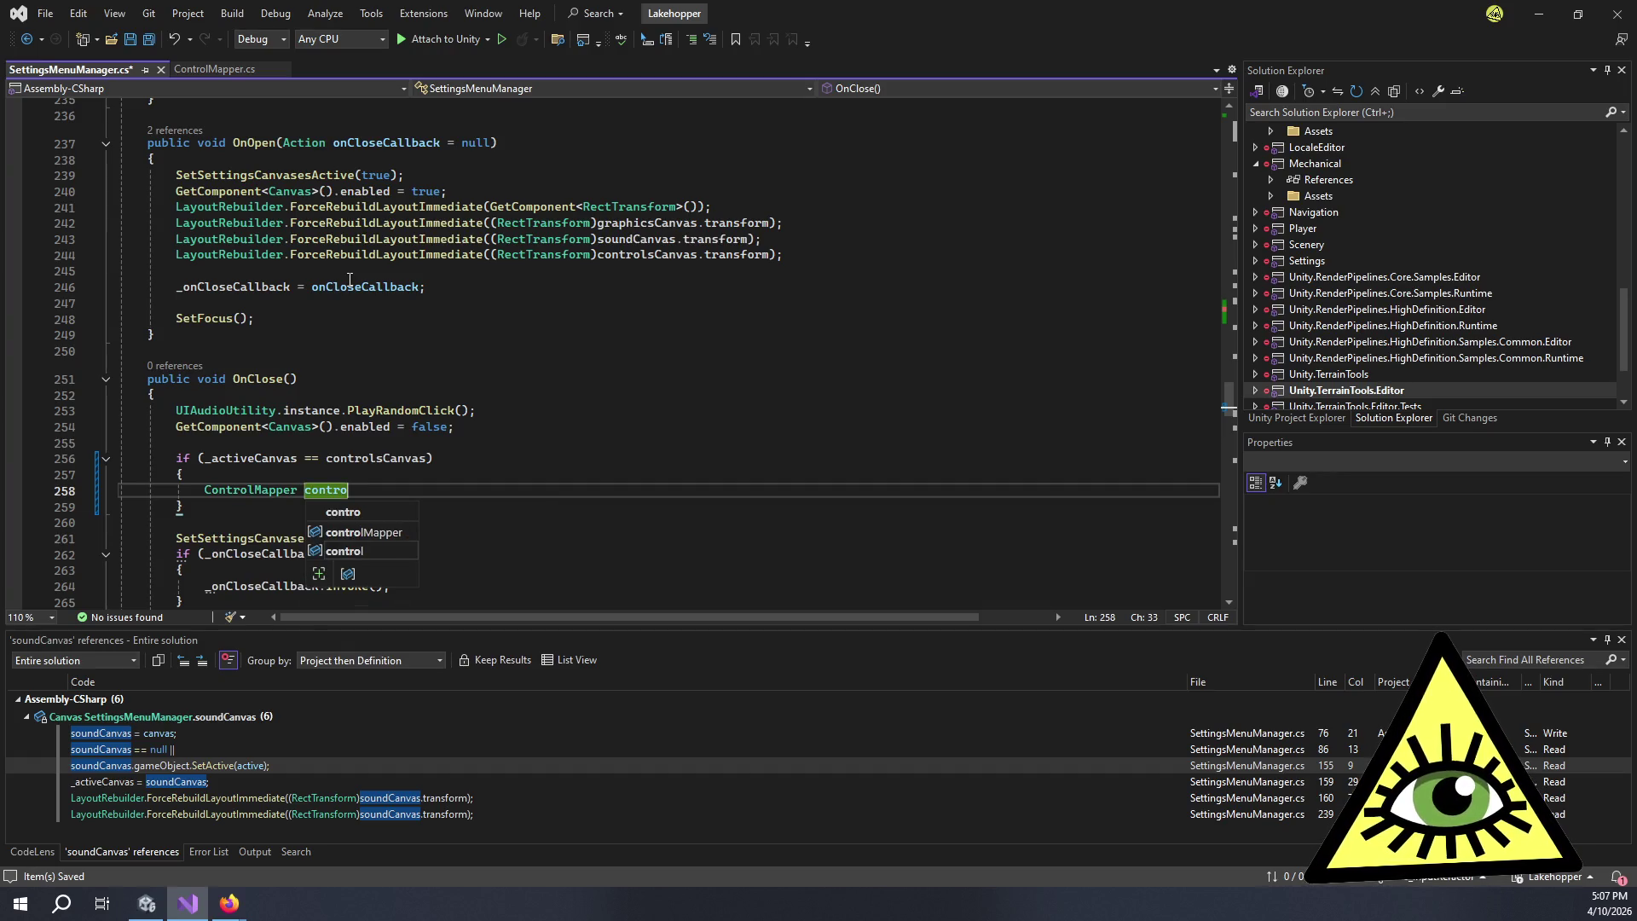
{"action": "key", "text": "Tab"}
{"action": "type", "text": "= contr"}
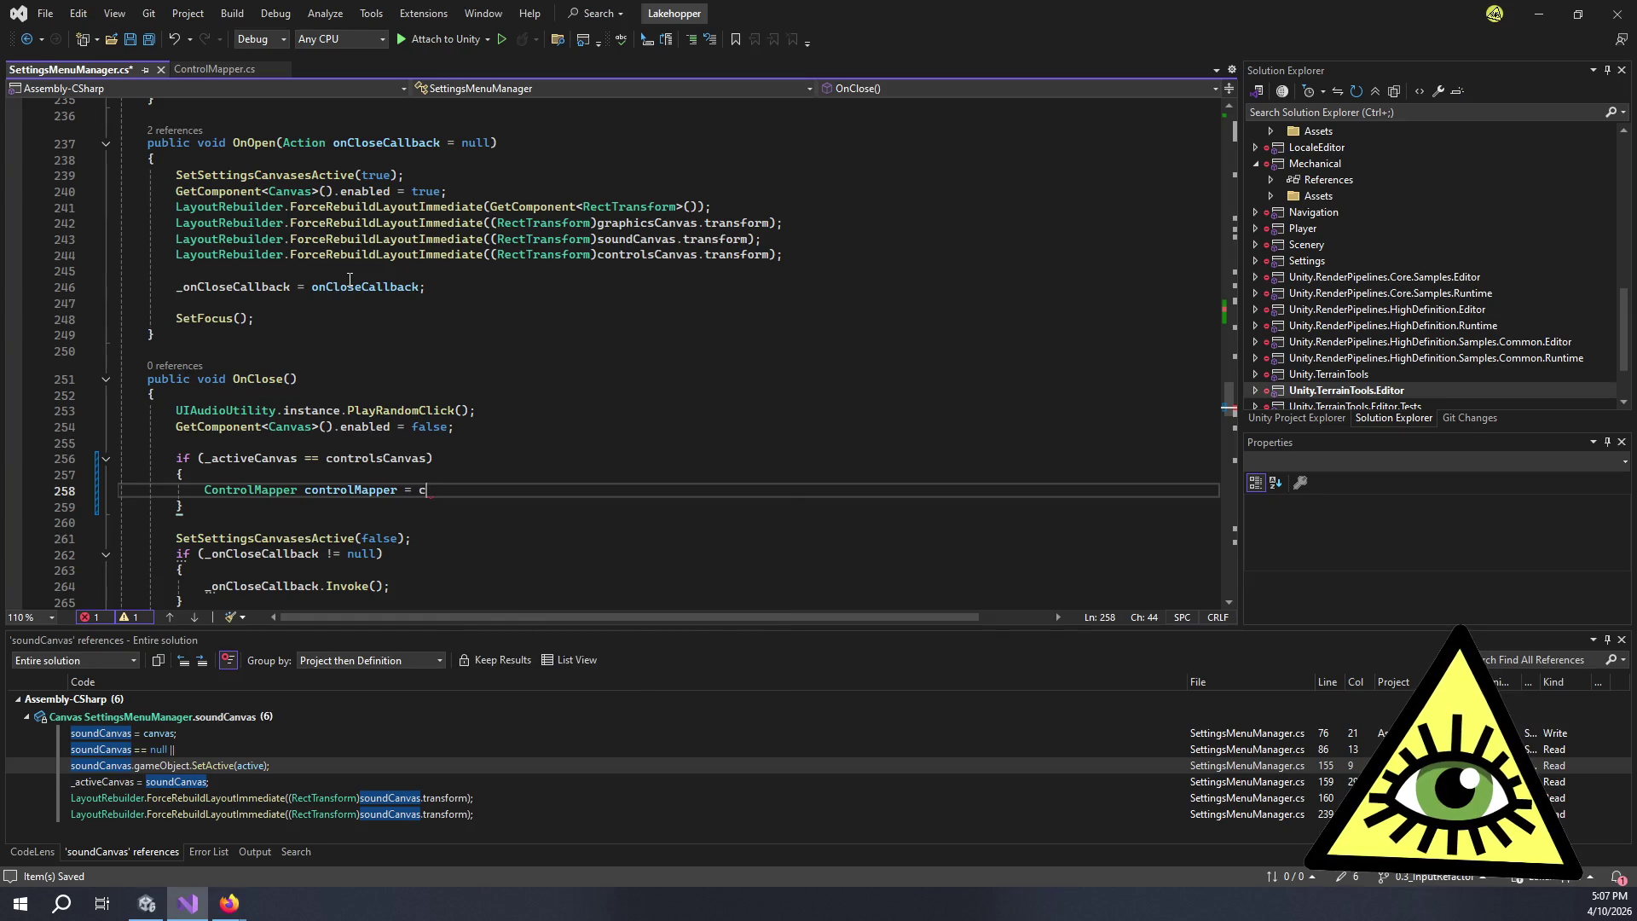
{"action": "key", "text": "Down"}
{"action": "key", "text": "Tab"}
{"action": "type", "text": ".transform.par"}
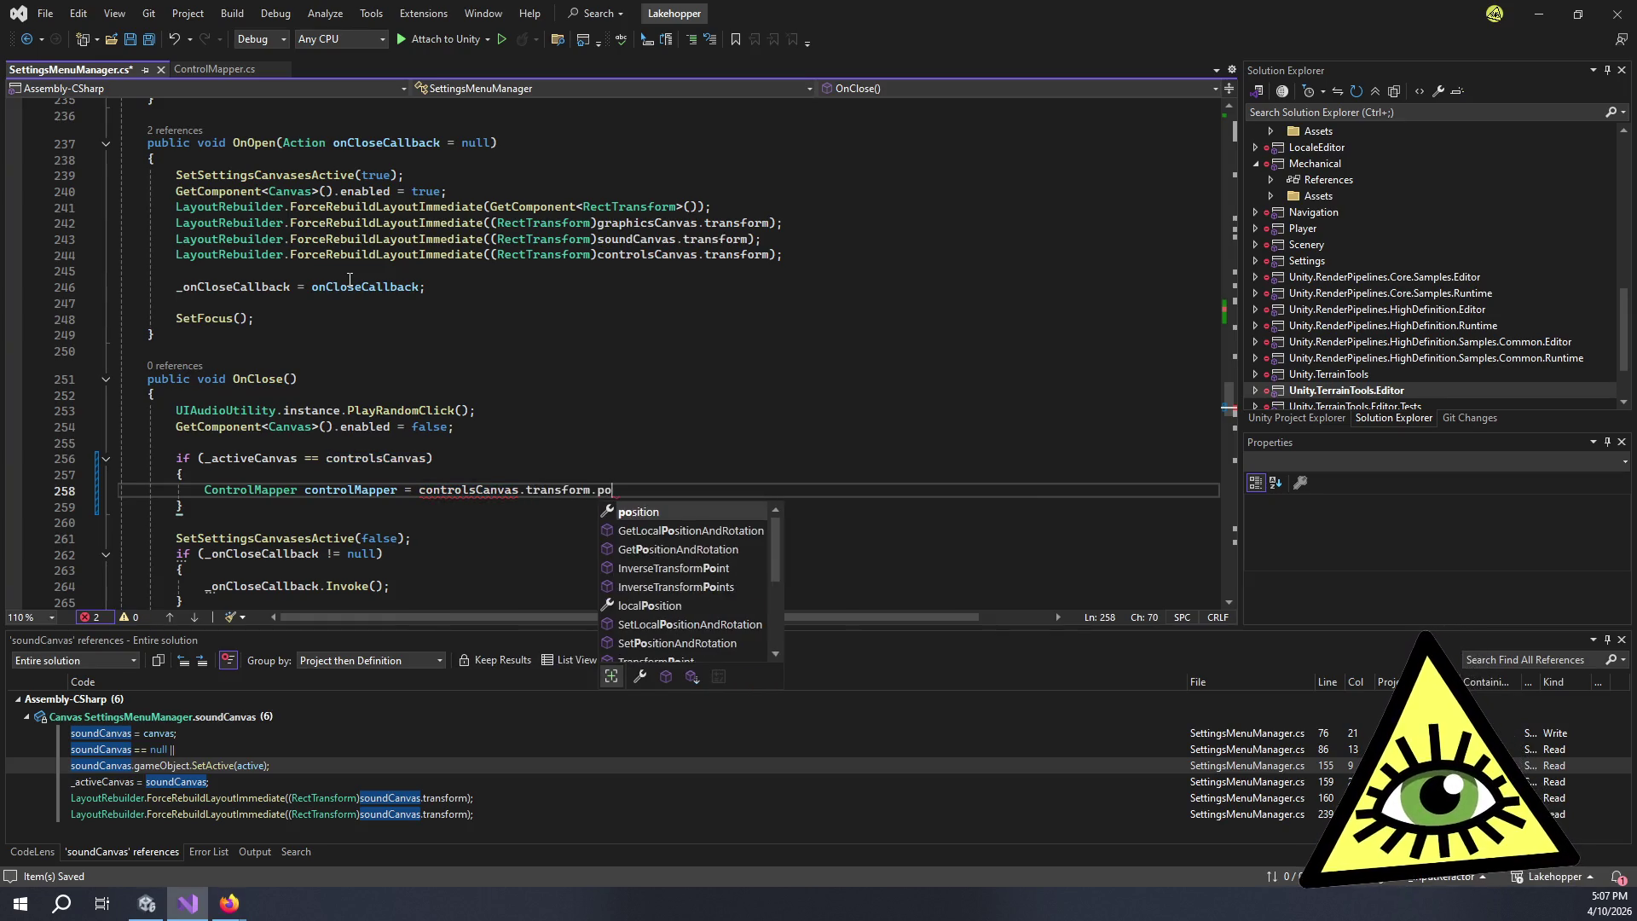
{"action": "key", "text": "Tab"}
{"action": "type", "text": "."}
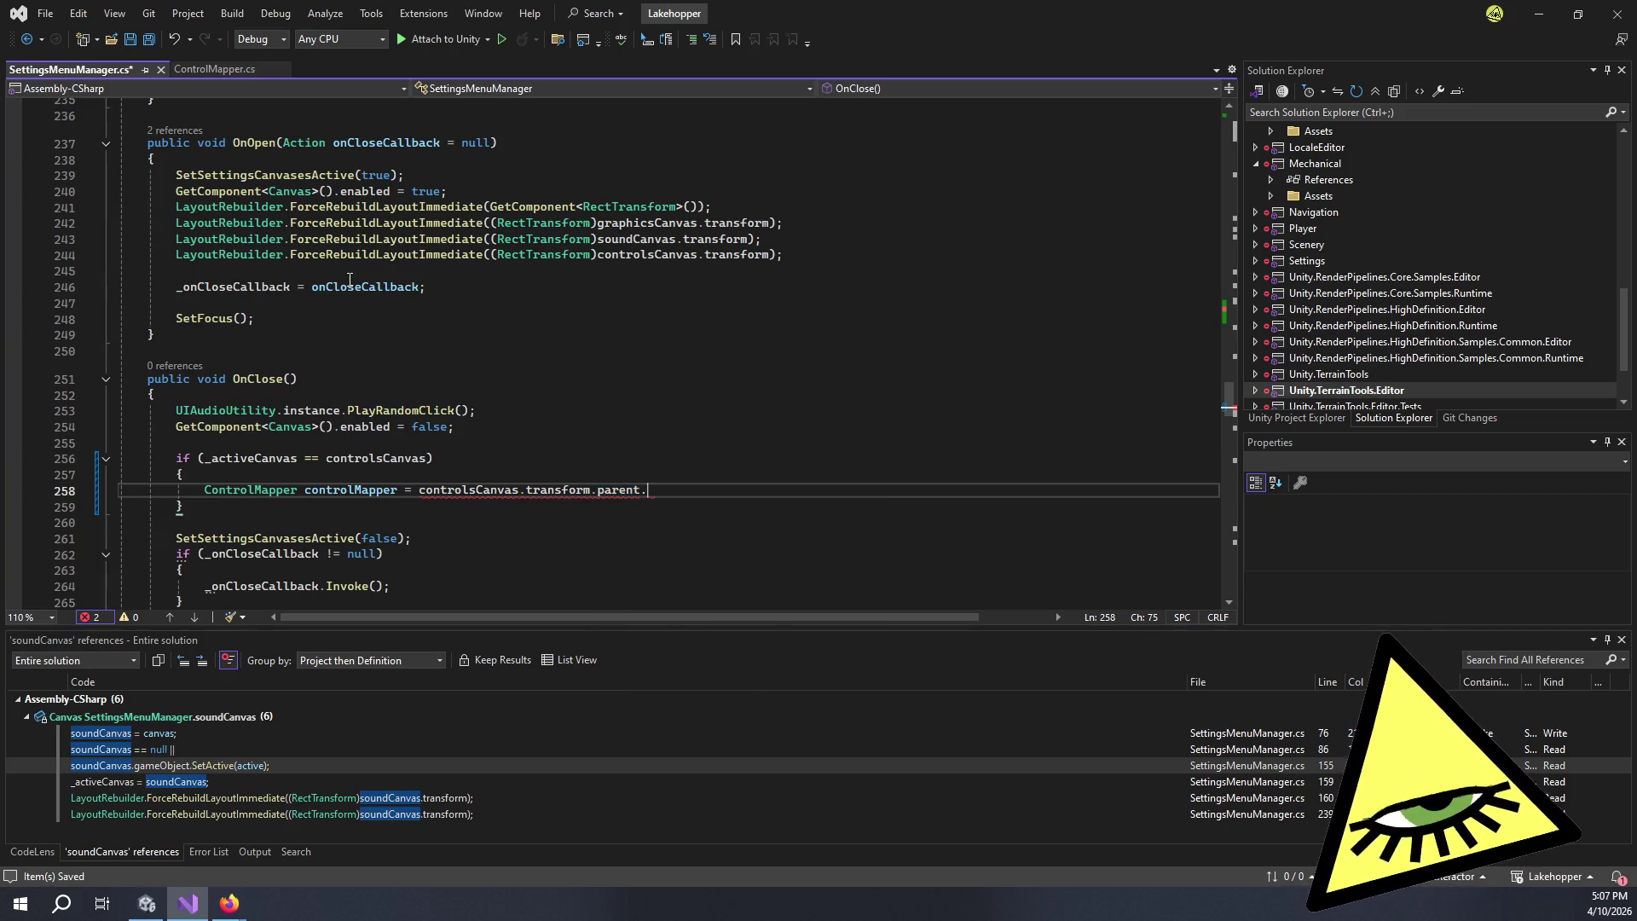
{"action": "type", "text": "GetComp"}
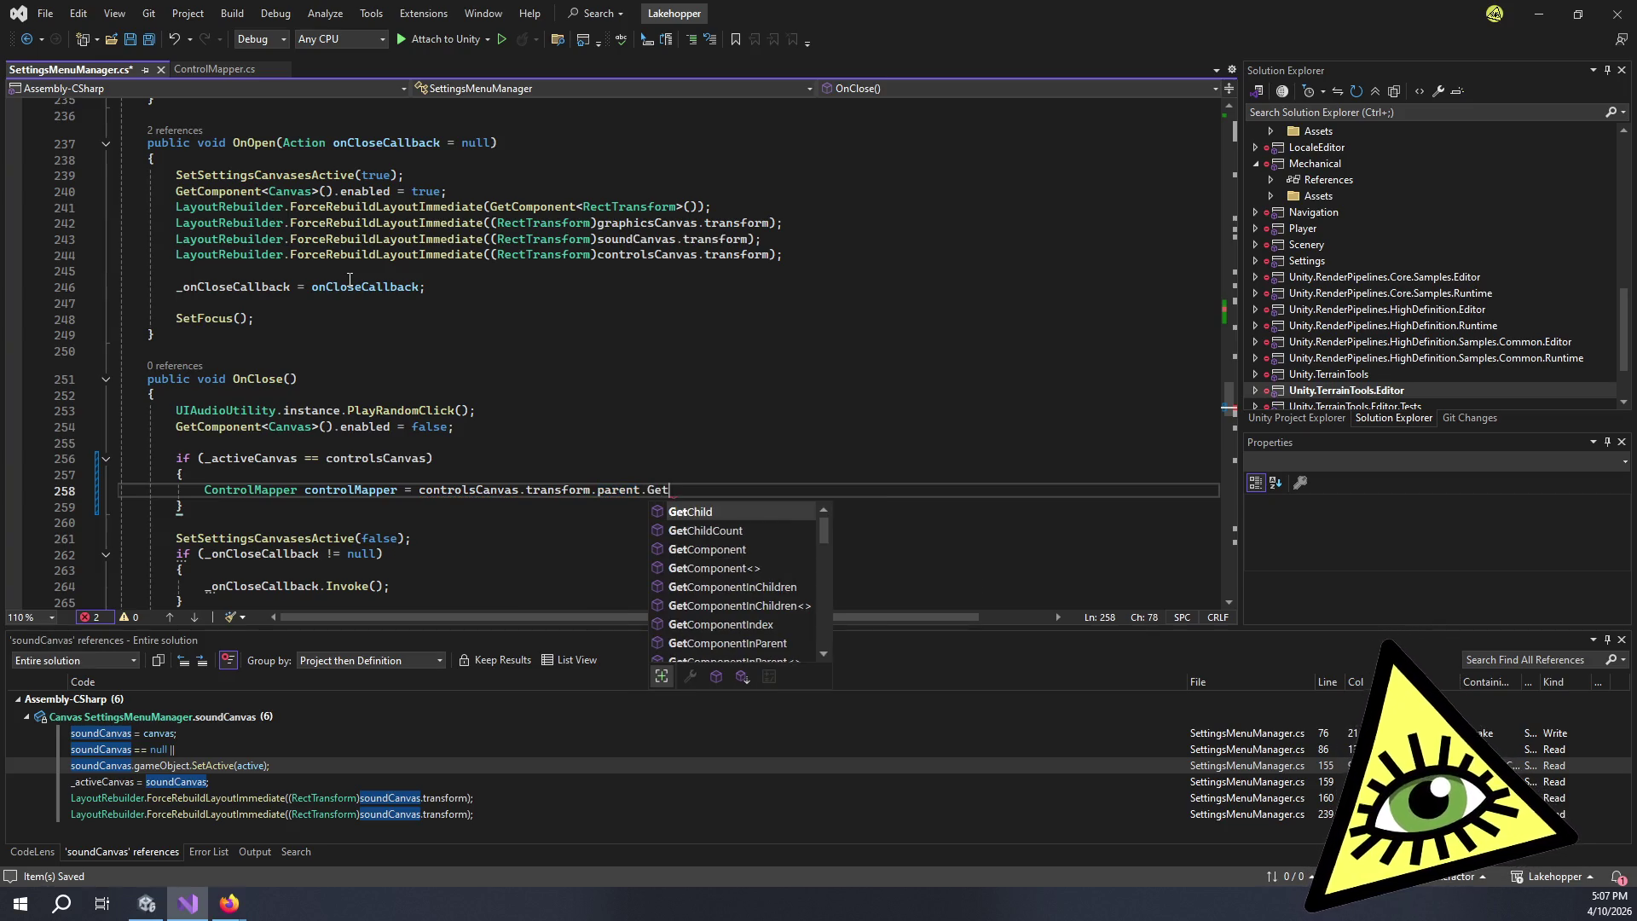
{"action": "key", "text": "Tab"}
{"action": "type", "text": "<ControlMapp"}
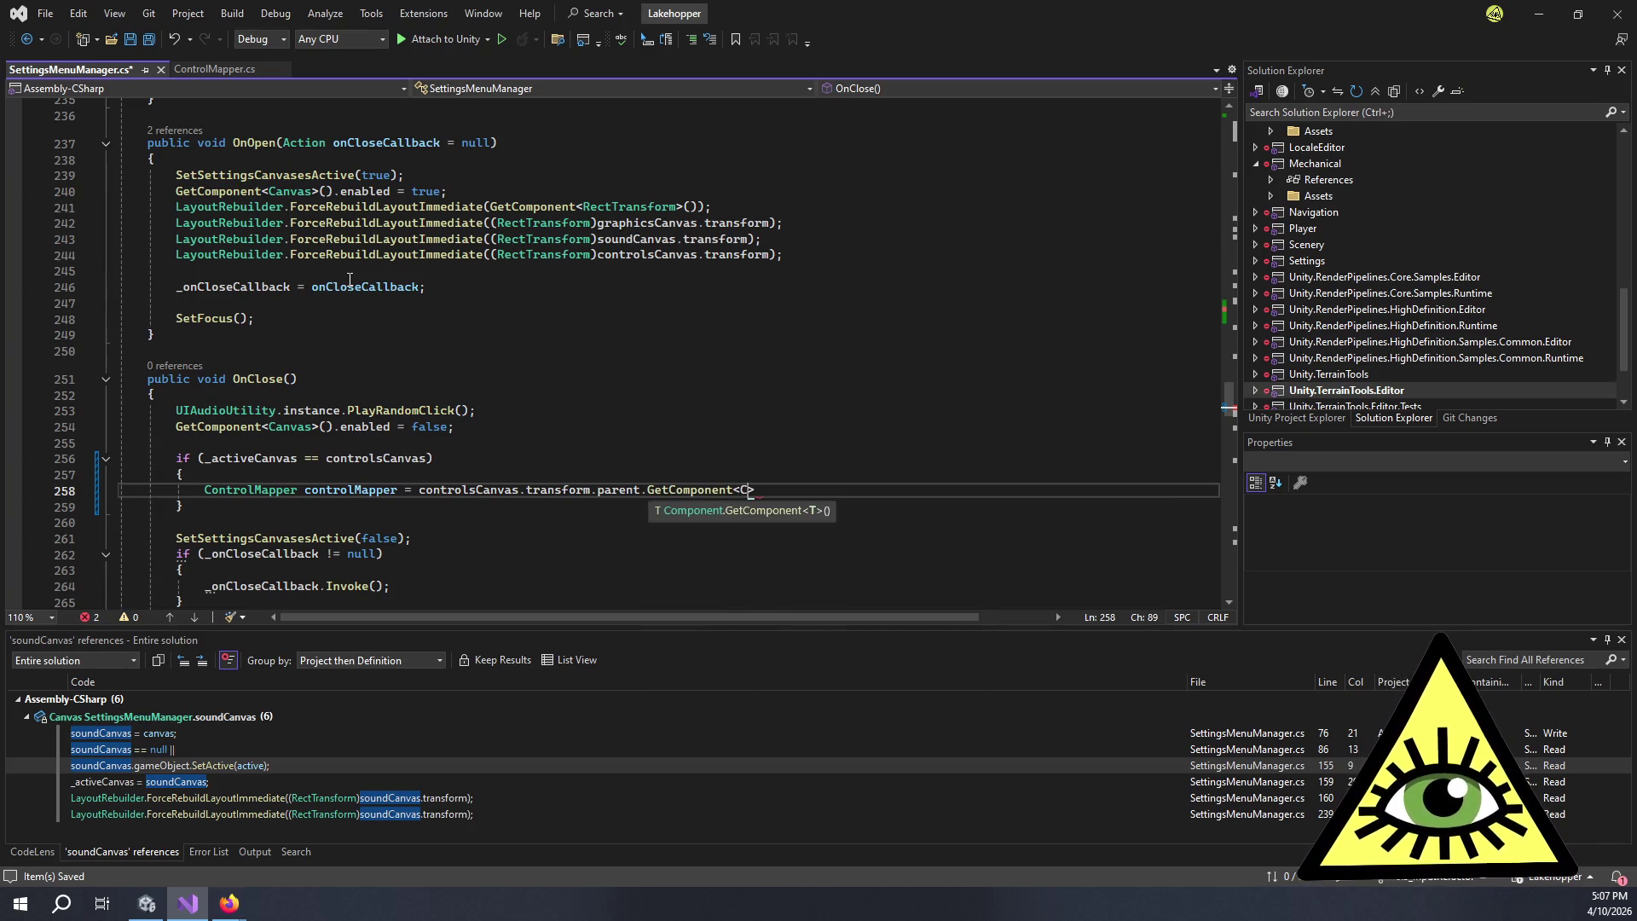
{"action": "key", "text": "Tab"}
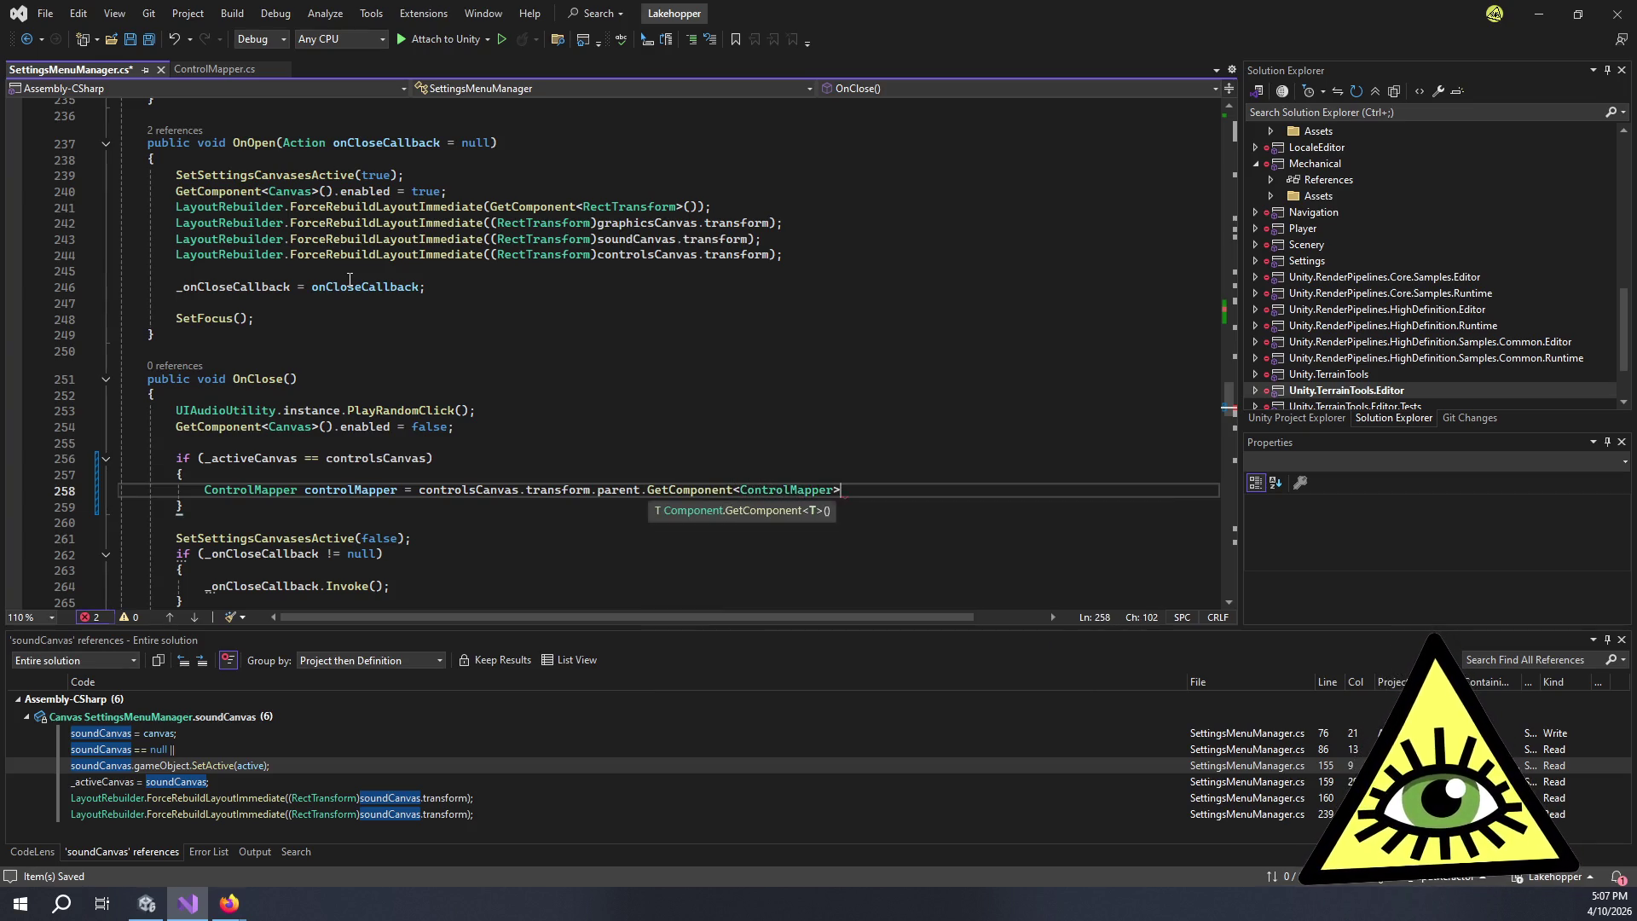
{"action": "type", "text": ">();"}
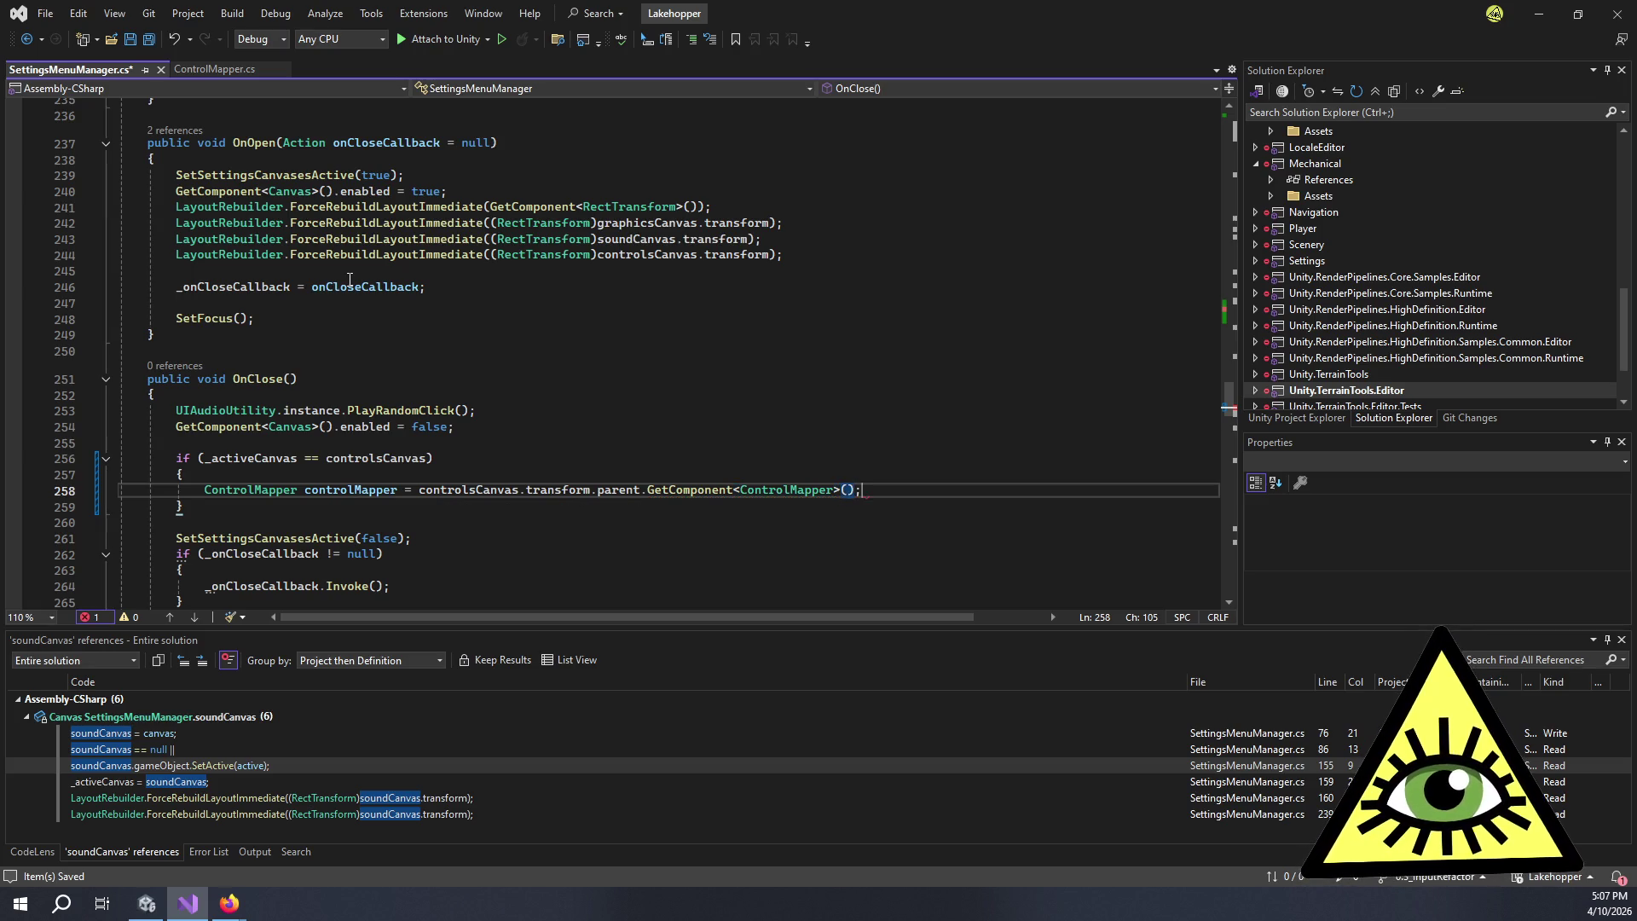
{"action": "key", "text": "Return"}
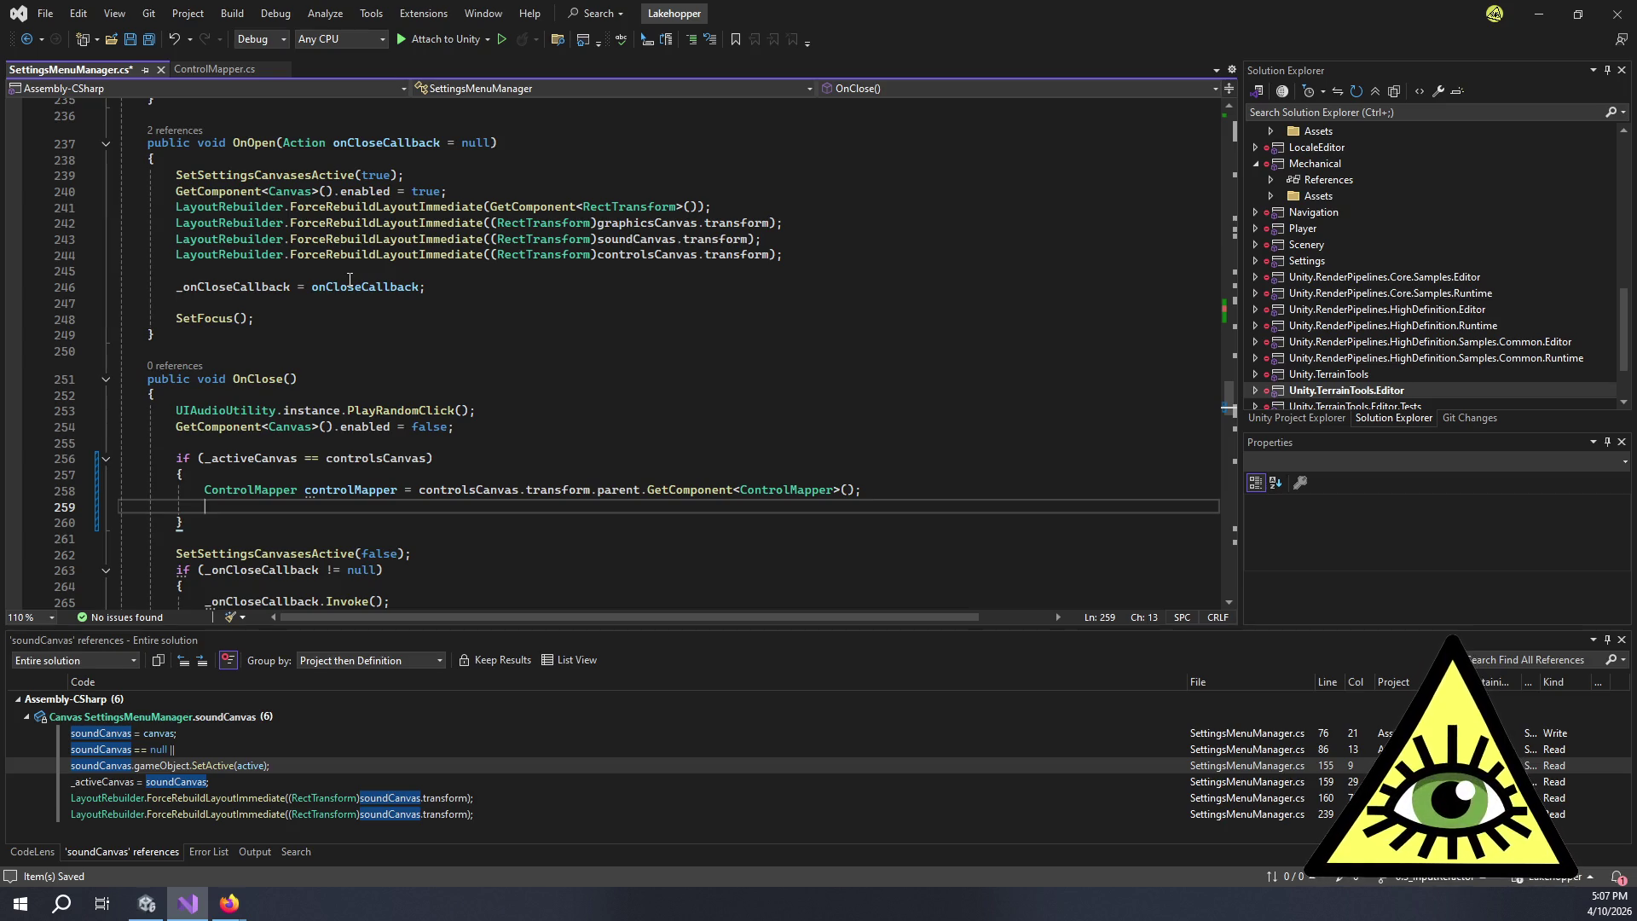
- Add controlMapper.Close(true); in the if block and save SettingsMenuManager.cs
{"action": "type", "text": "contr"}
{"action": "key", "text": "Tab"}
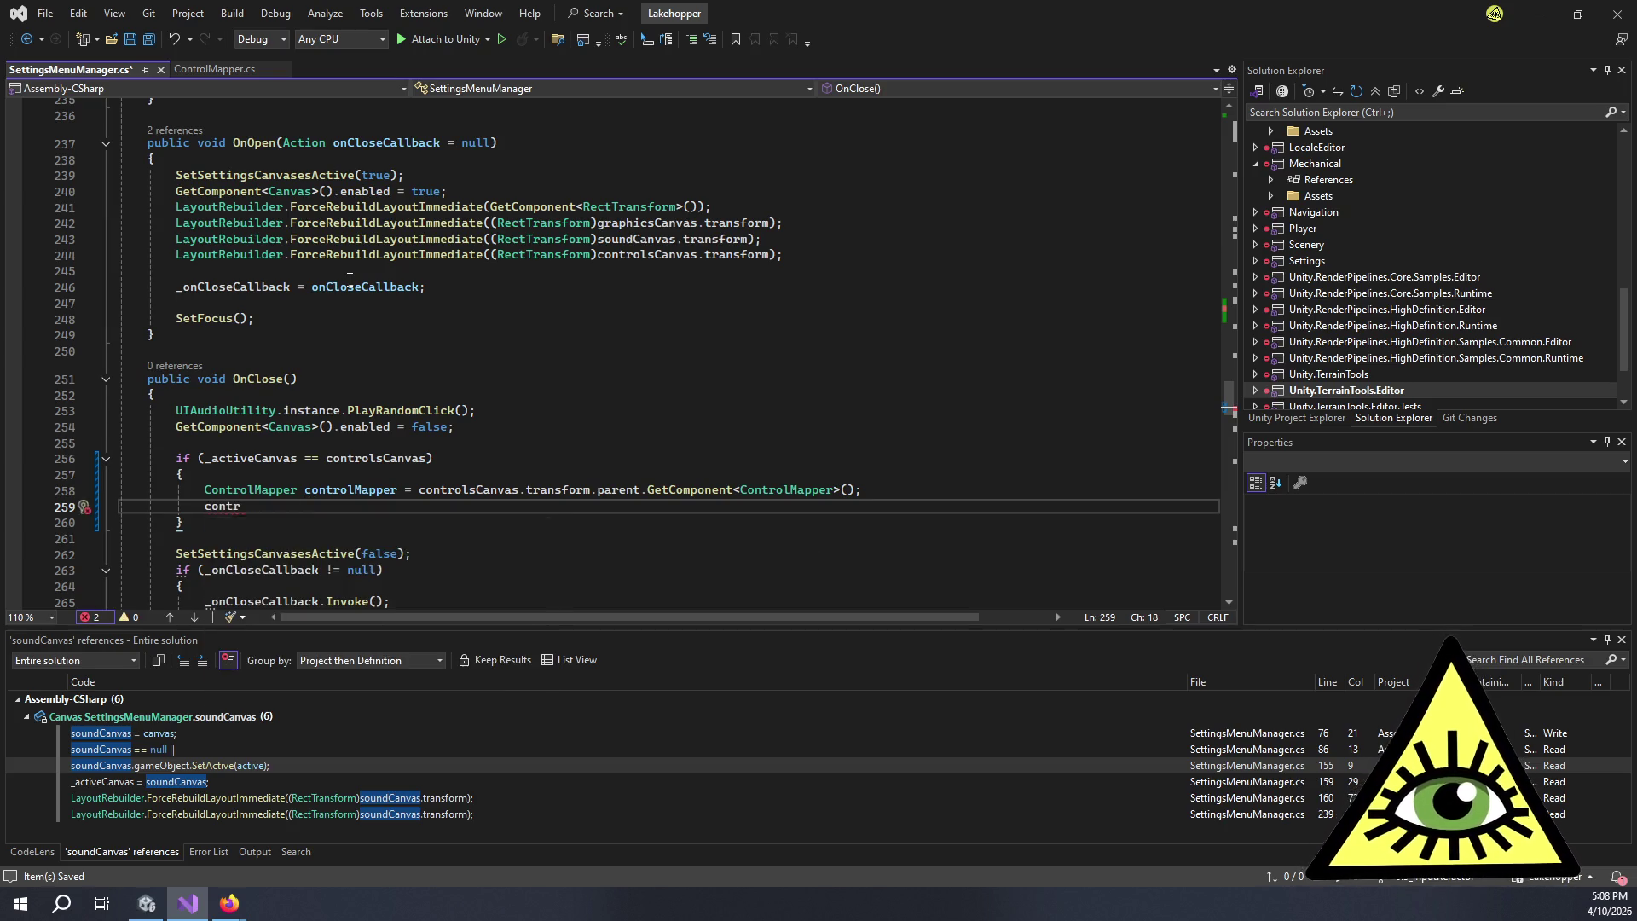
{"action": "type", "text": "olMapper.Close"}
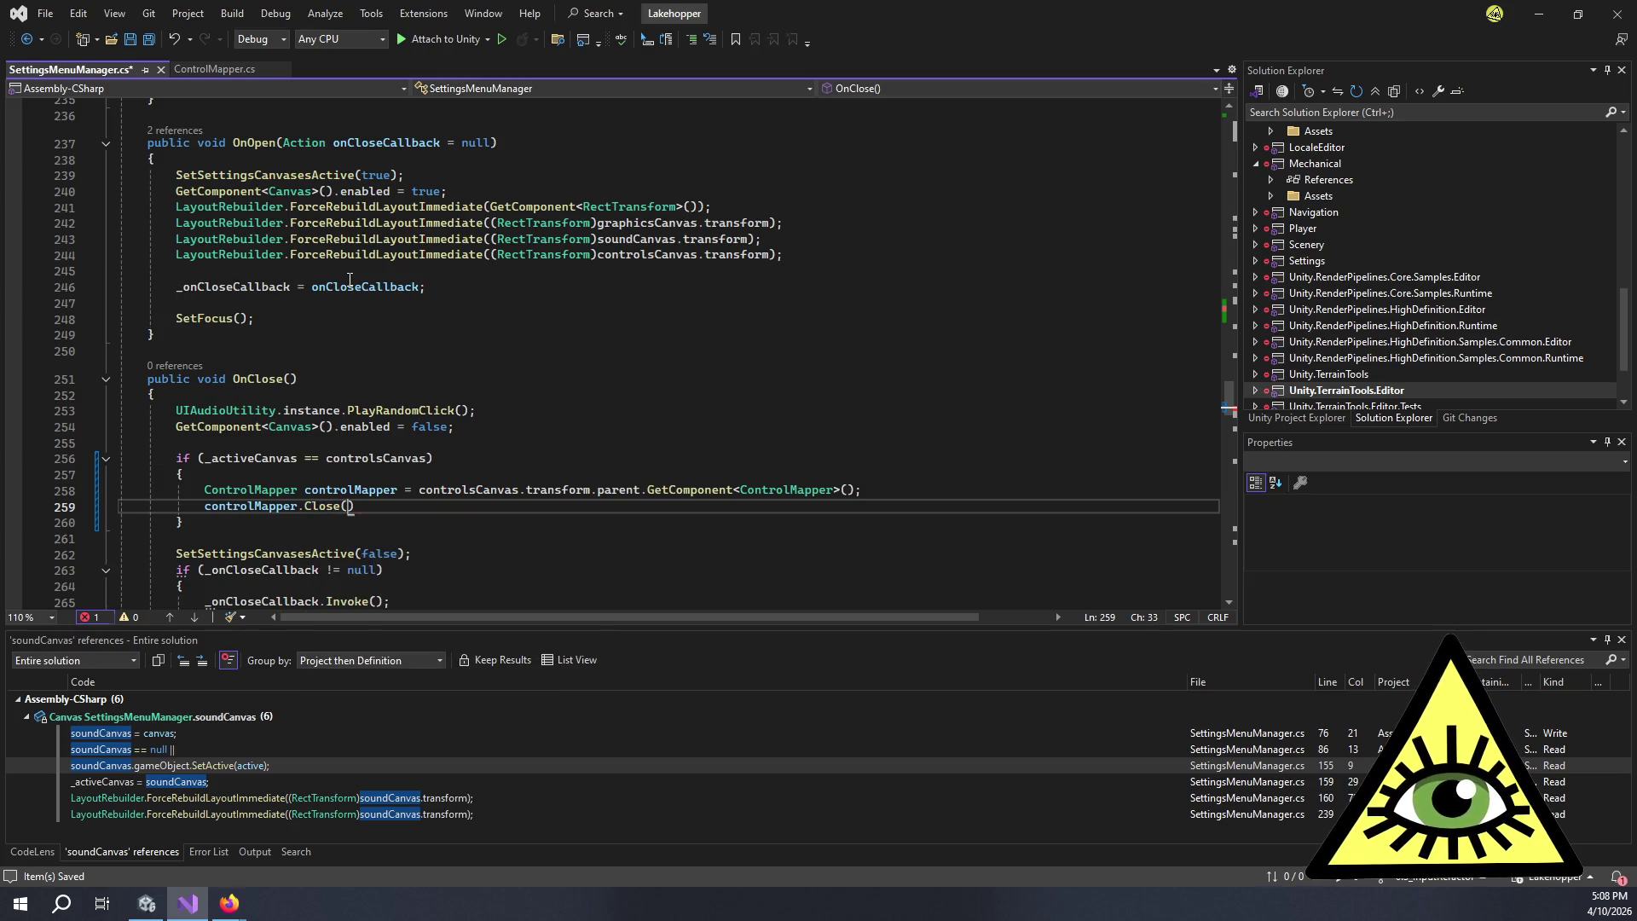
{"action": "type", "text": "(Tree"}
{"action": "key", "text": "BackSpace"}
{"action": "key", "text": "BackSpace"}
{"action": "key", "text": "BackSpace"}
{"action": "type", "text": "true"}
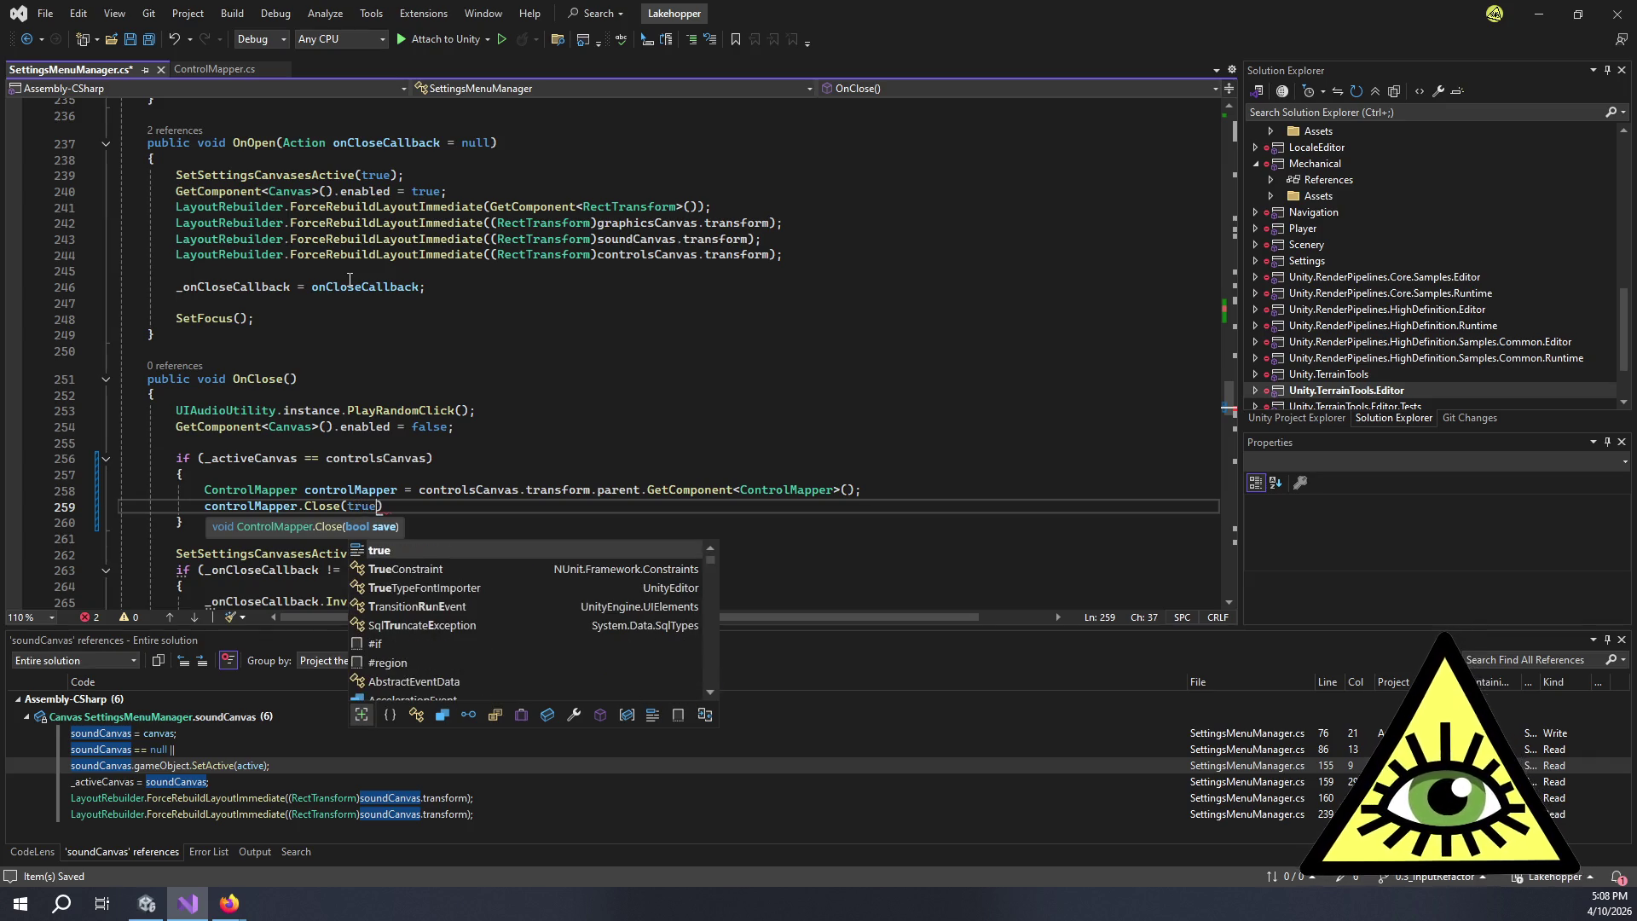
{"action": "type", "text": ");"}
{"action": "key", "text": "ctrl+s"}
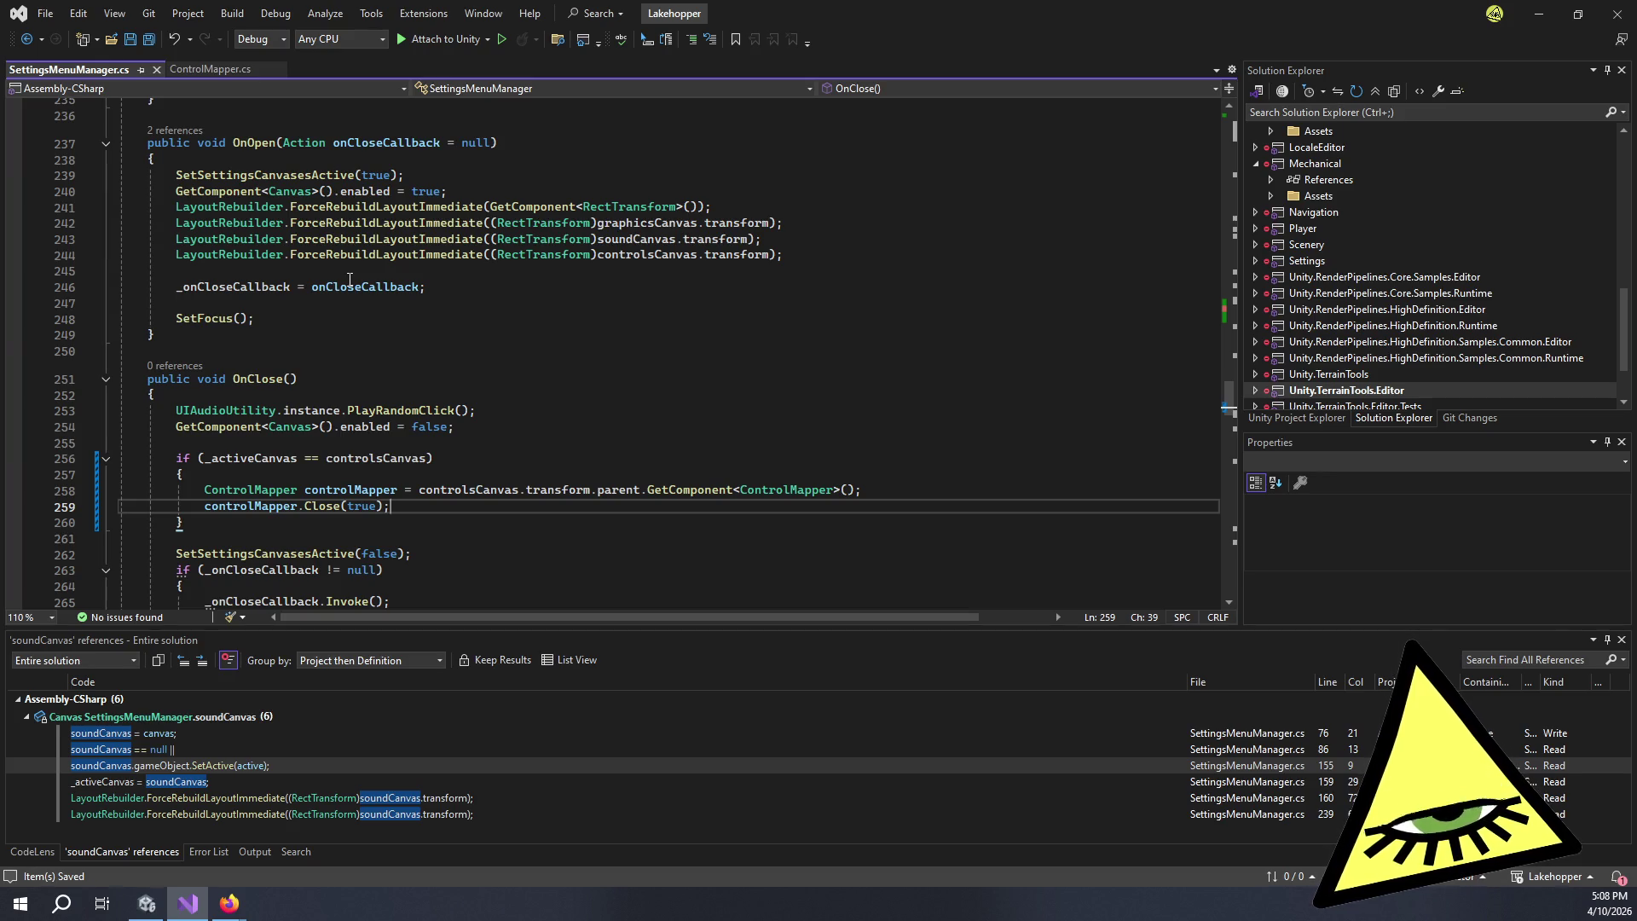
- Review the condition, GetComponent and Close lines, then return to the Unity editor
{"action": "left_click", "coordinate": [886, 494]}
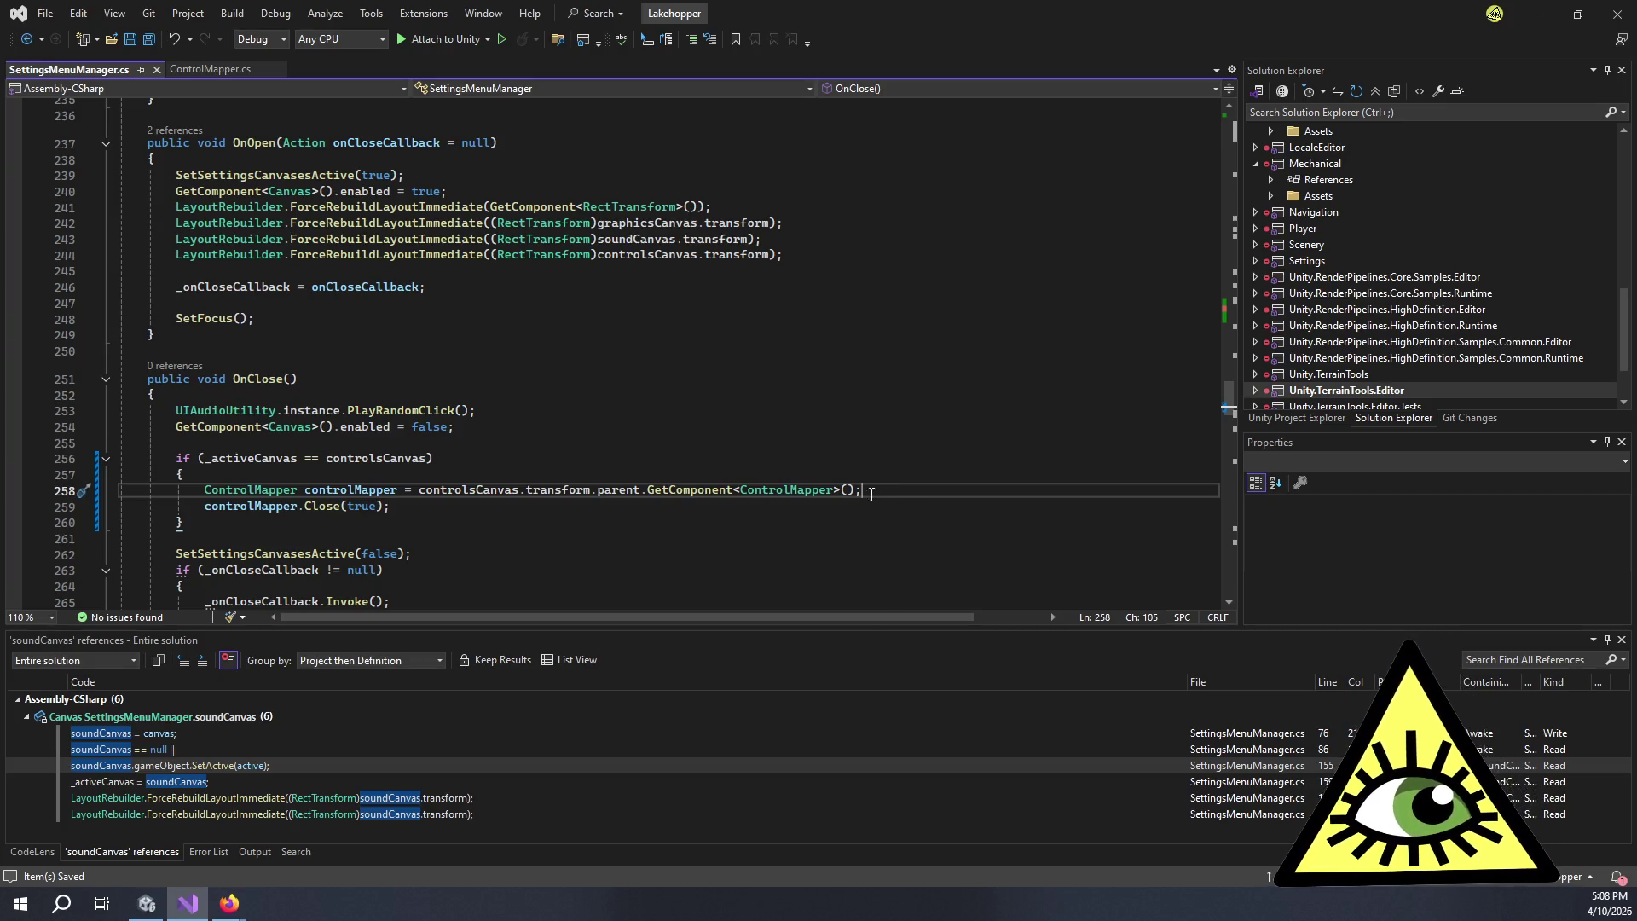
{"action": "left_click", "coordinate": [541, 458]}
{"action": "left_click", "coordinate": [444, 505]}
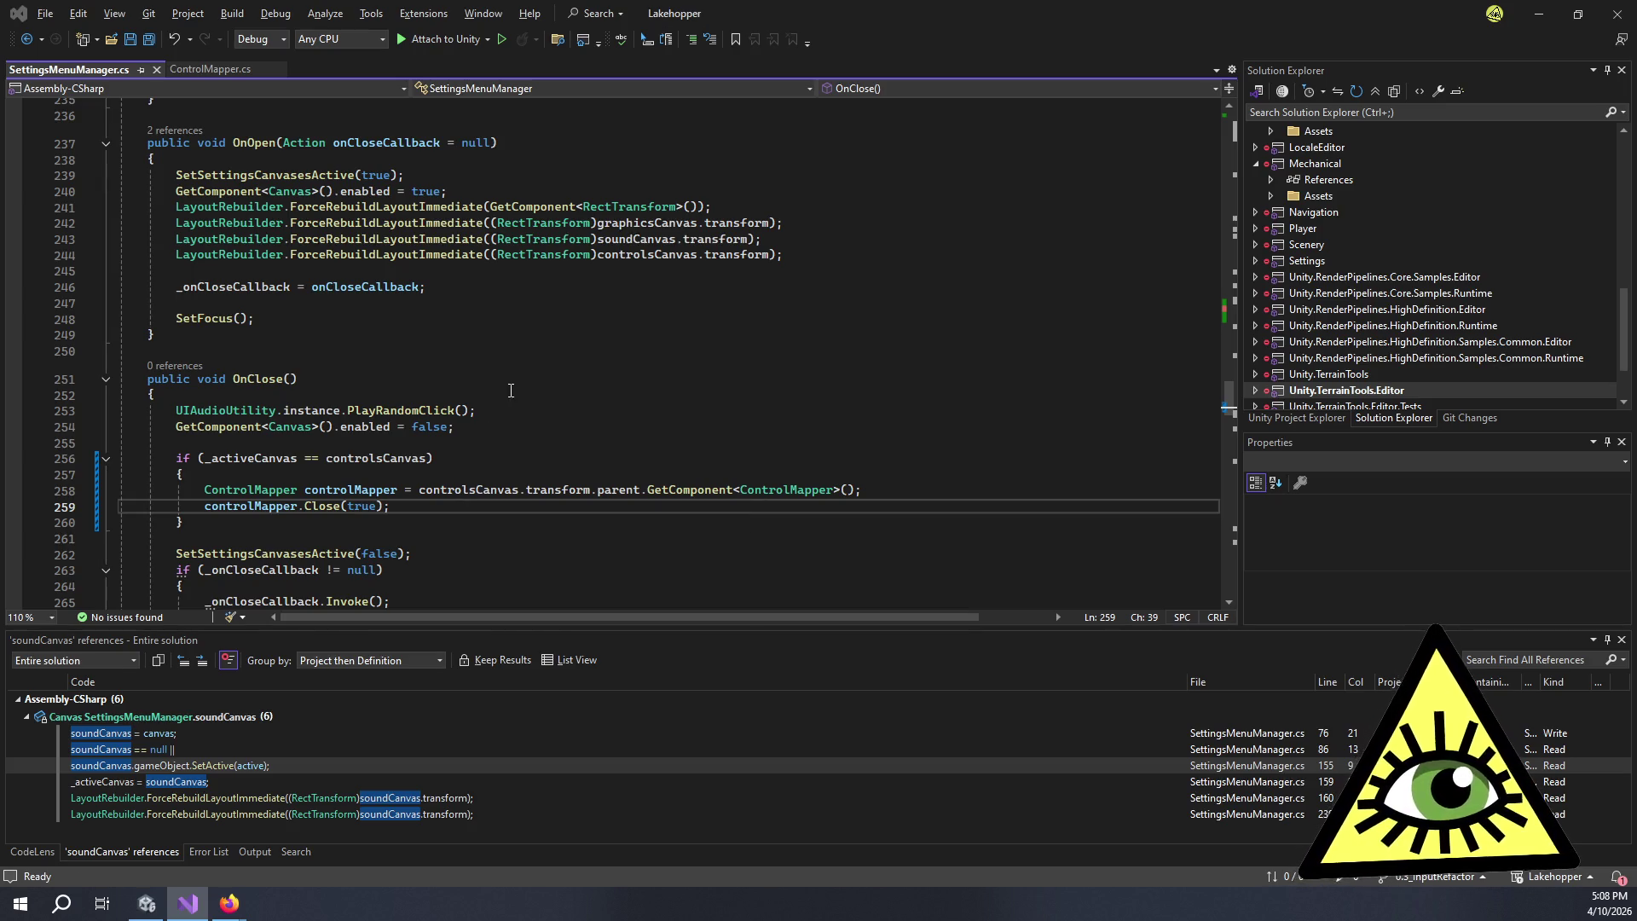
{"action": "key", "text": "alt+Tab"}
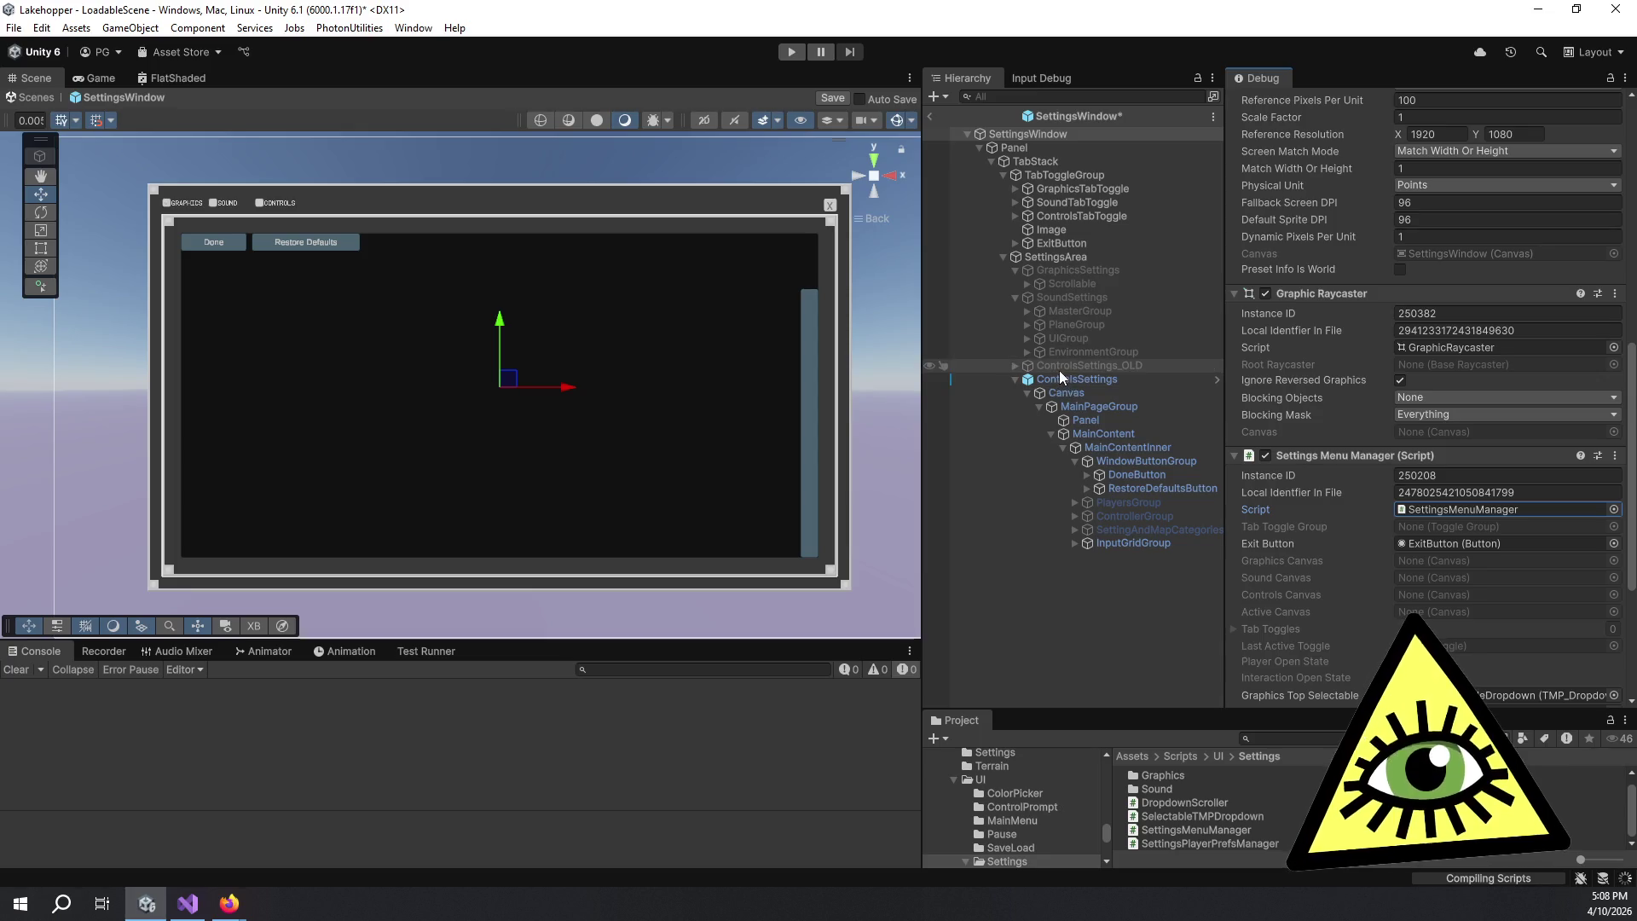
{"action": "key", "text": "alt"}
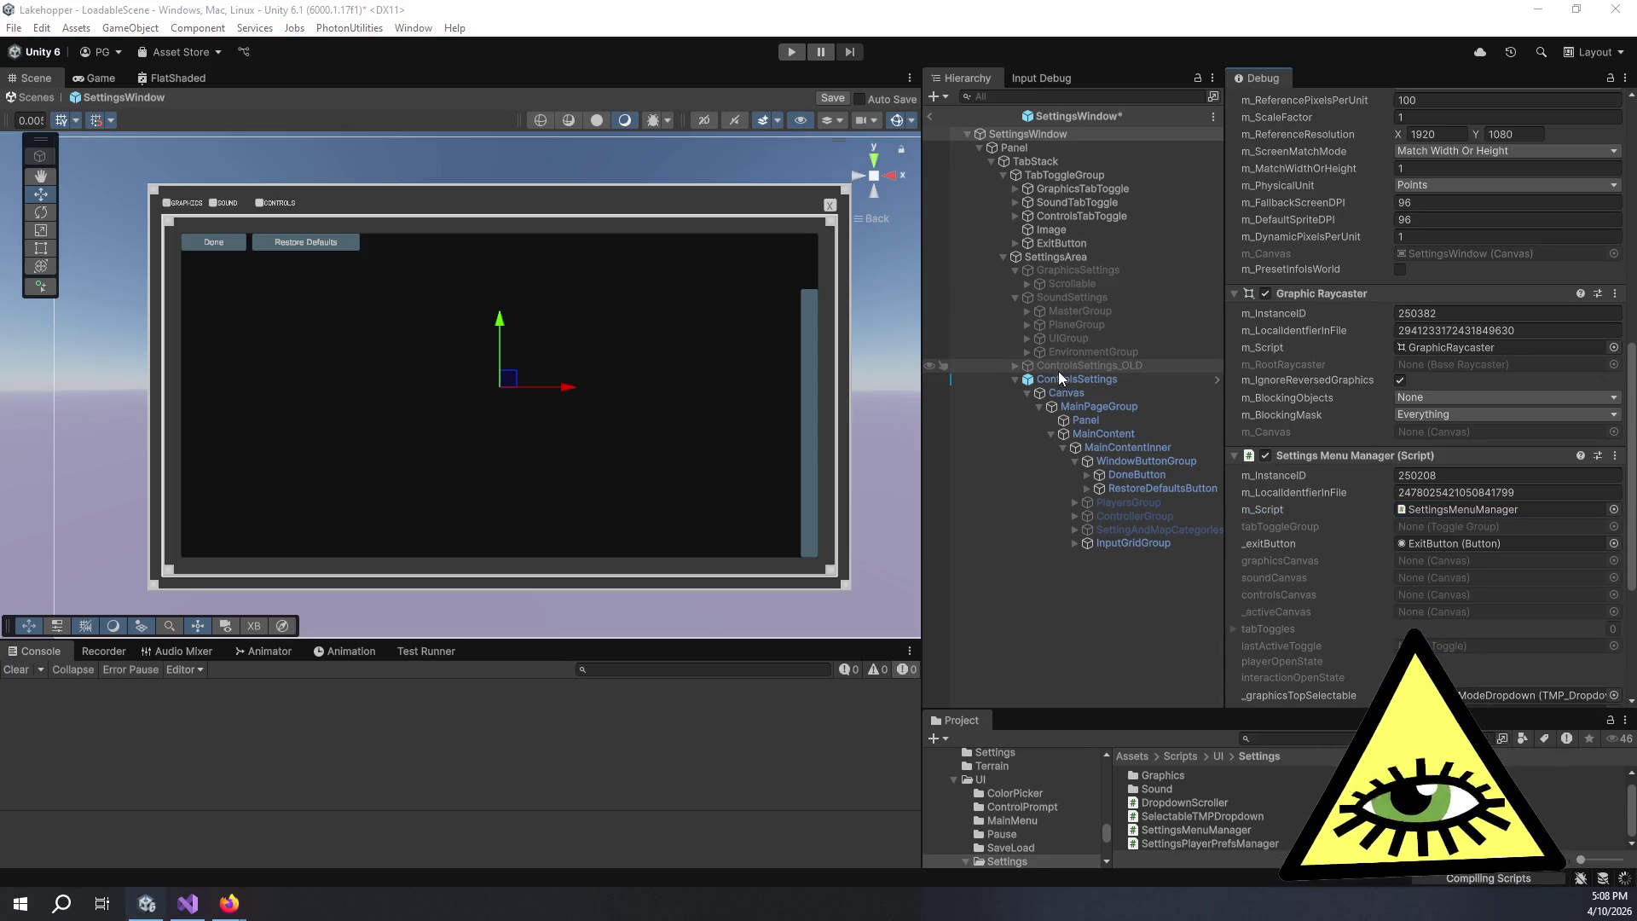
{"action": "key", "text": "alt+Tab"}
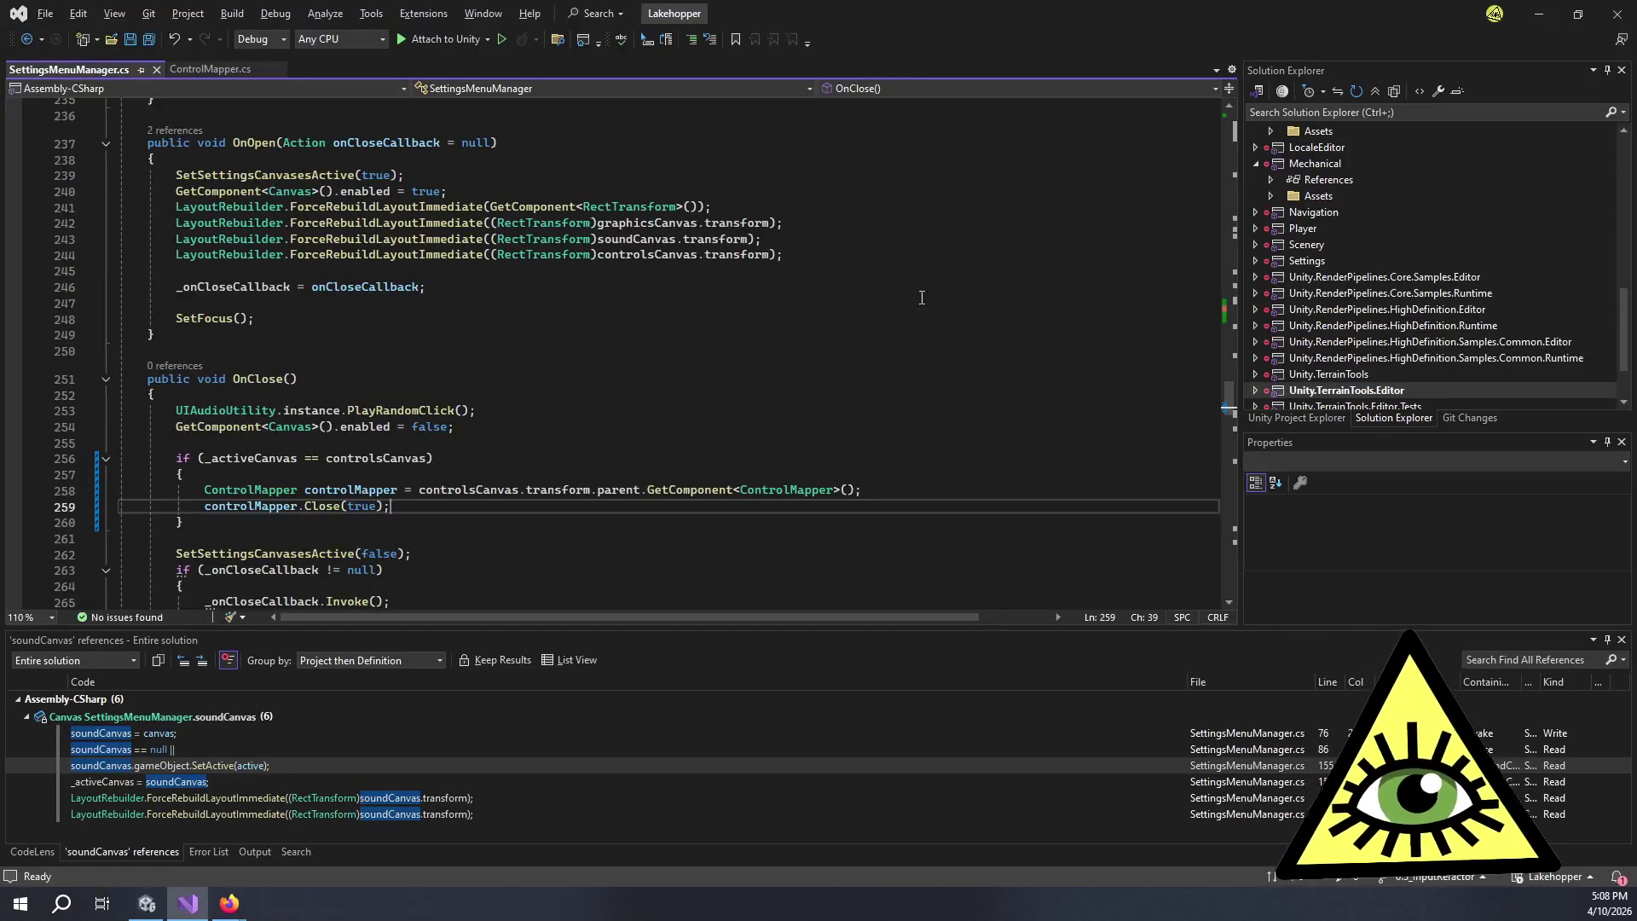
{"action": "left_click", "coordinate": [205, 67]}
- Navigate in ControlMapper.cs from the member list to the Open(bool force) method
{"action": "scroll", "coordinate": [396, 288], "scroll_direction": "down", "scroll_amount": 20}
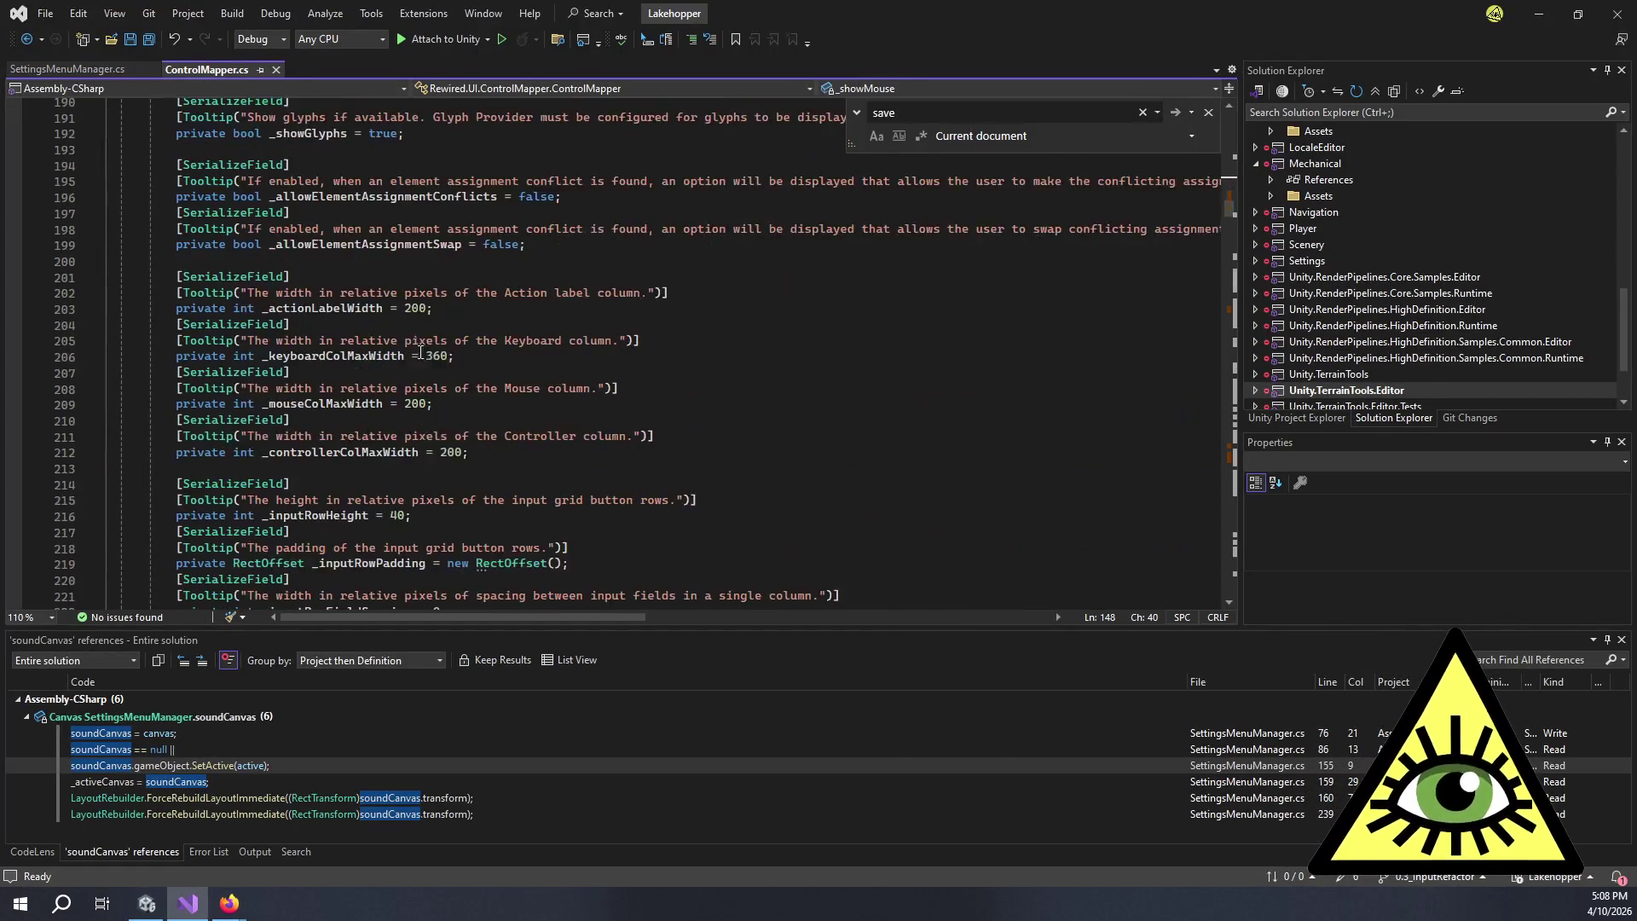
{"action": "left_click", "coordinate": [949, 89]}
{"action": "scroll", "coordinate": [921, 232], "scroll_direction": "down", "scroll_amount": 15}
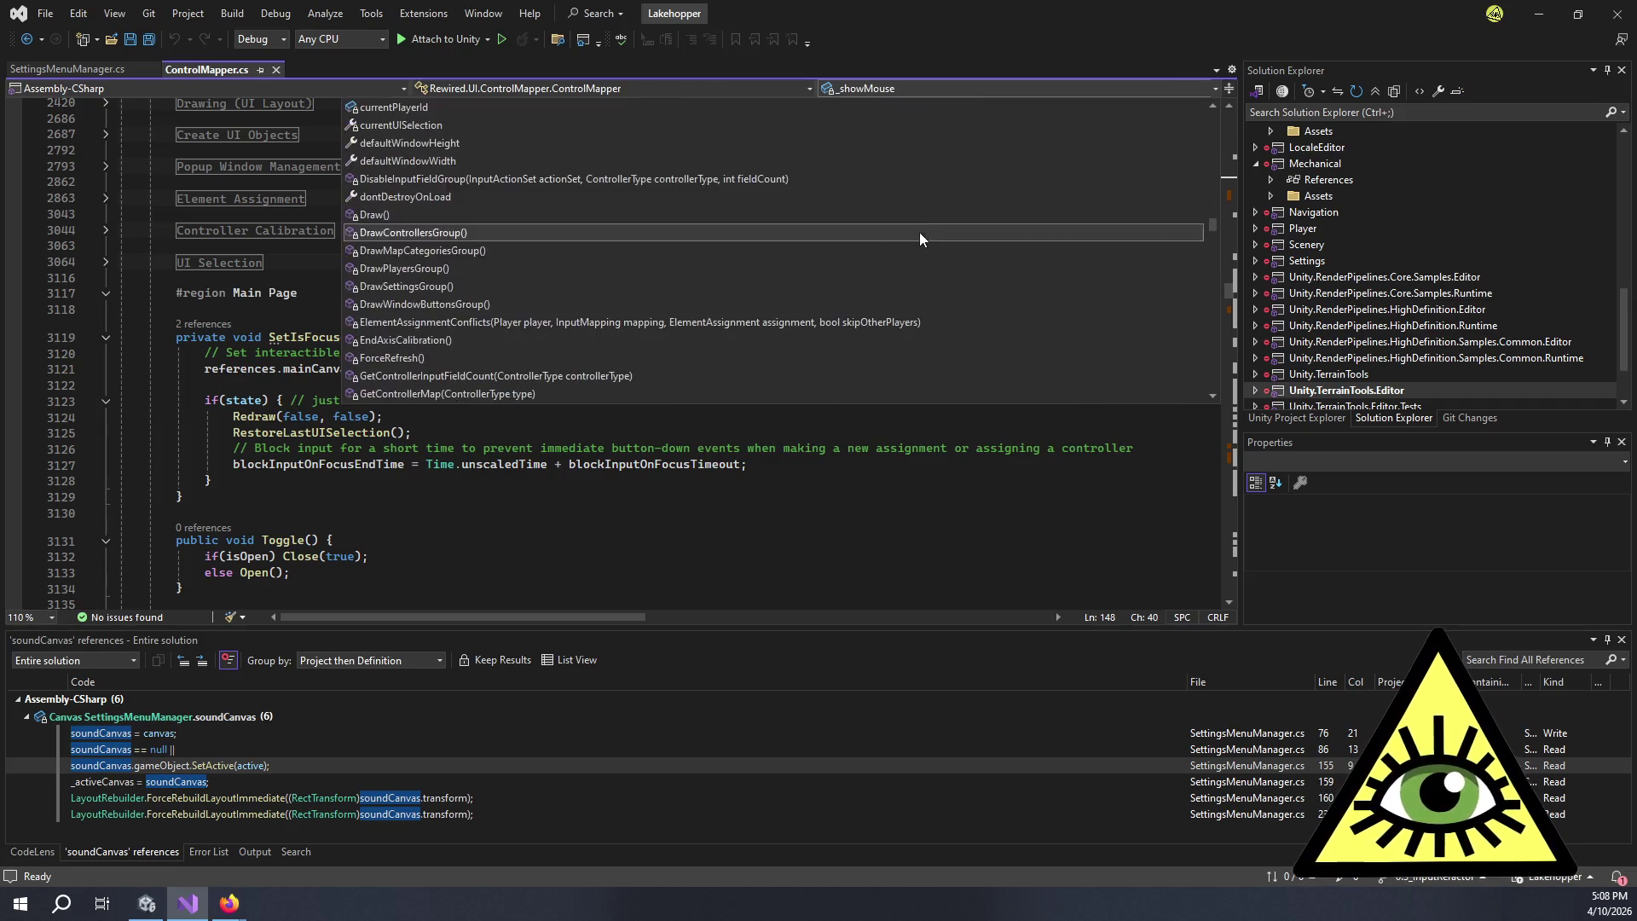
{"action": "scroll", "coordinate": [599, 303], "scroll_direction": "down", "scroll_amount": 4}
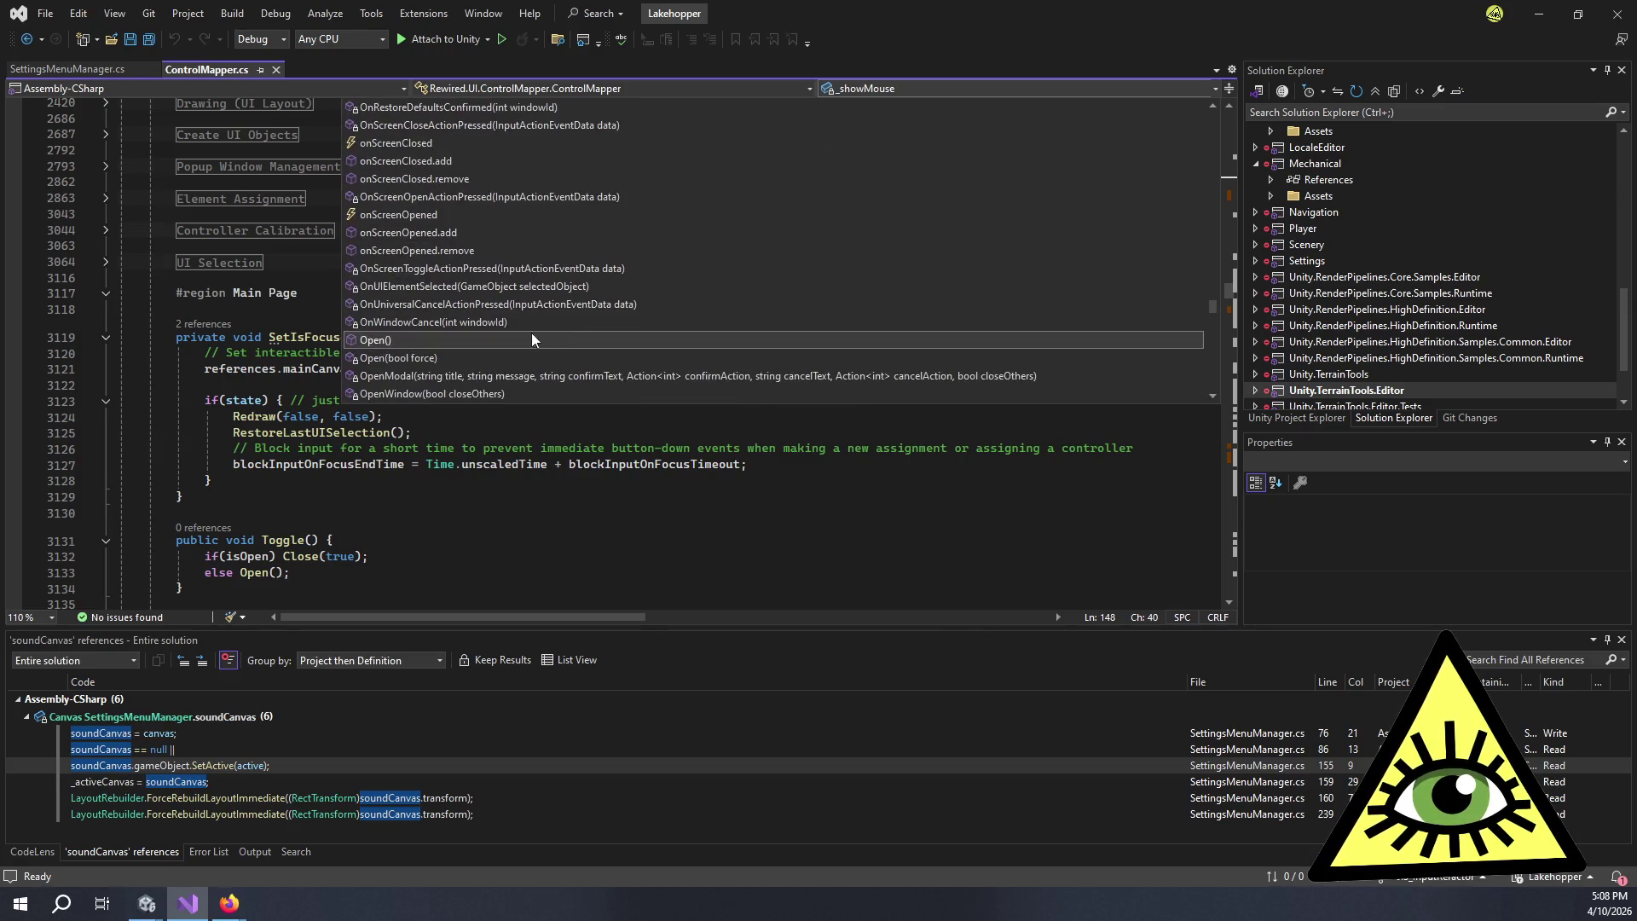
{"action": "left_click", "coordinate": [459, 340]}
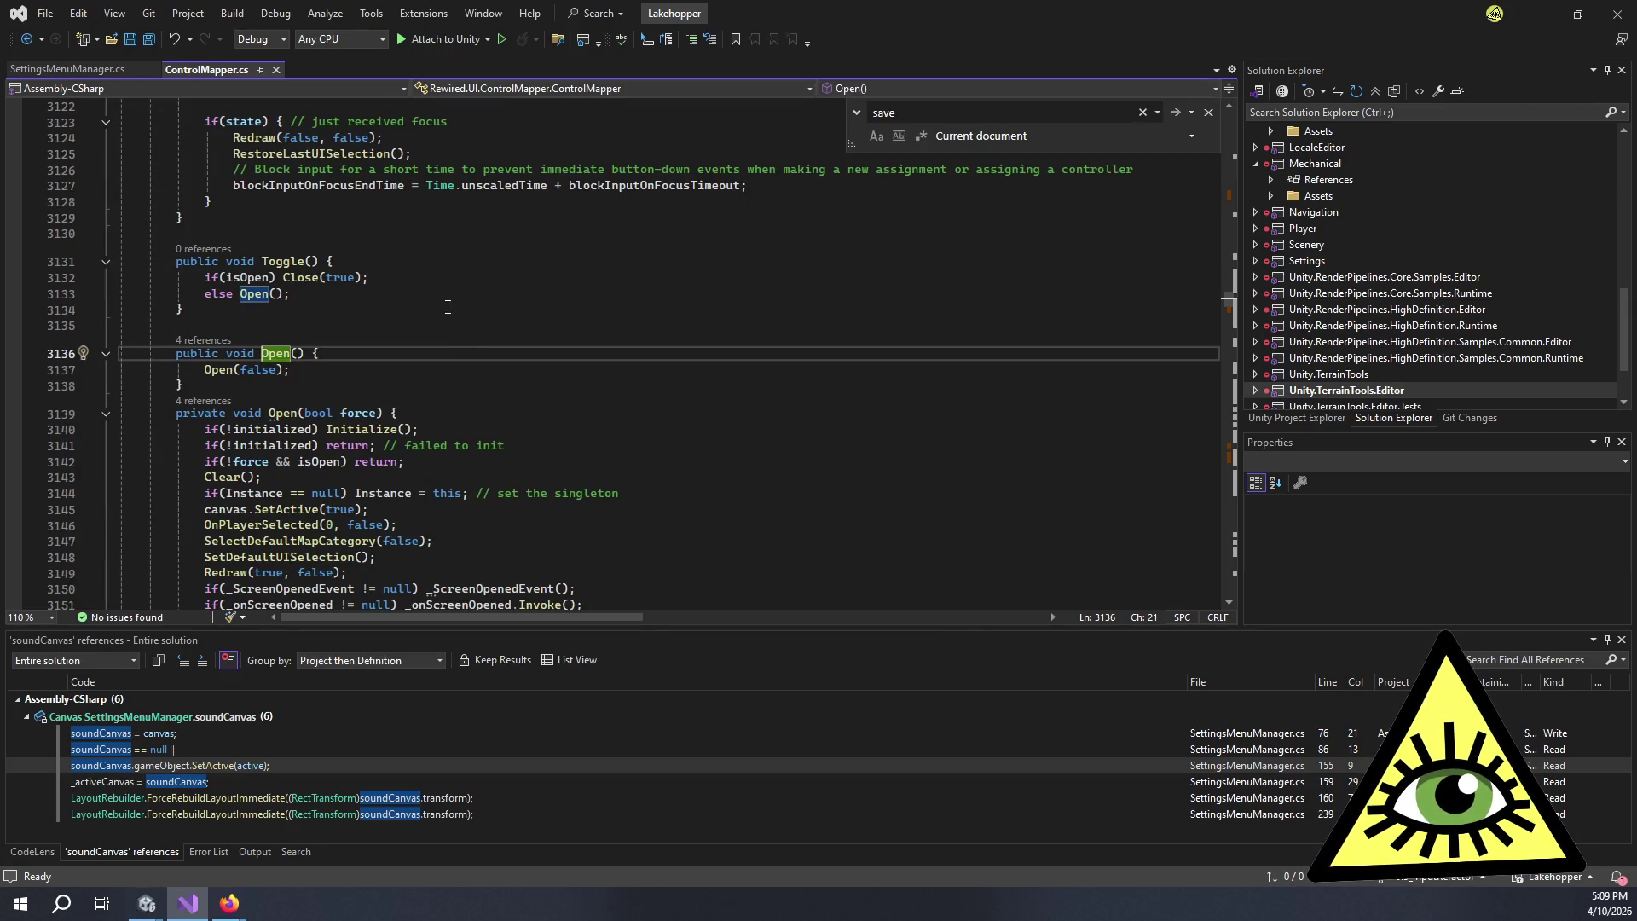
{"action": "left_click", "coordinate": [445, 381]}
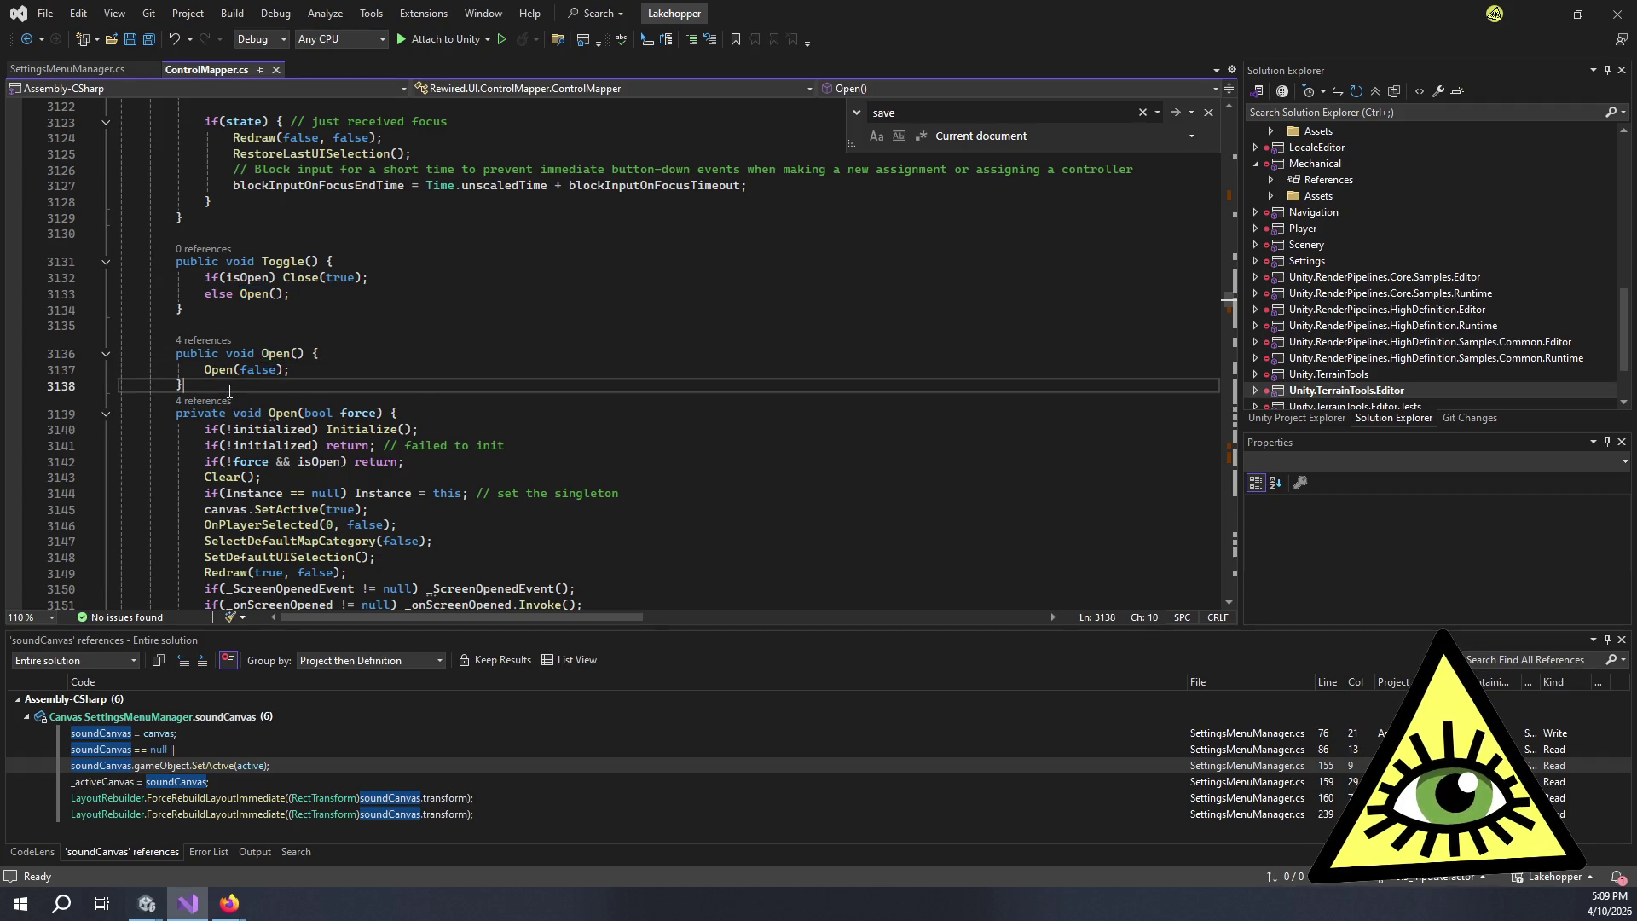
{"action": "scroll", "coordinate": [445, 382], "scroll_direction": "down", "scroll_amount": 2}
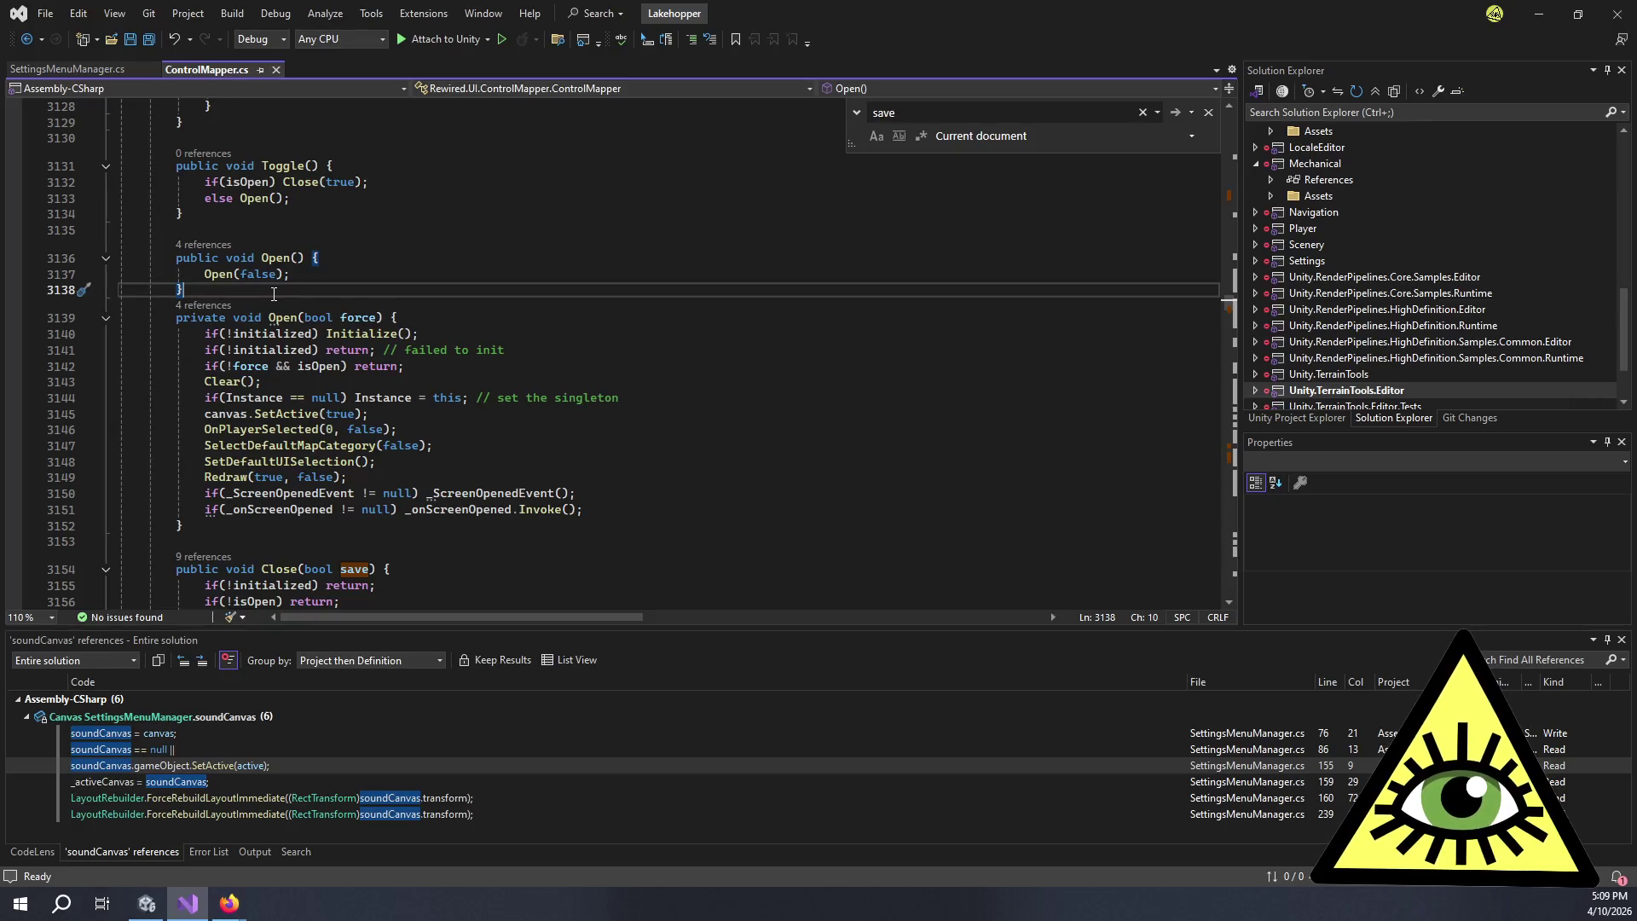
{"action": "left_click", "coordinate": [451, 323]}
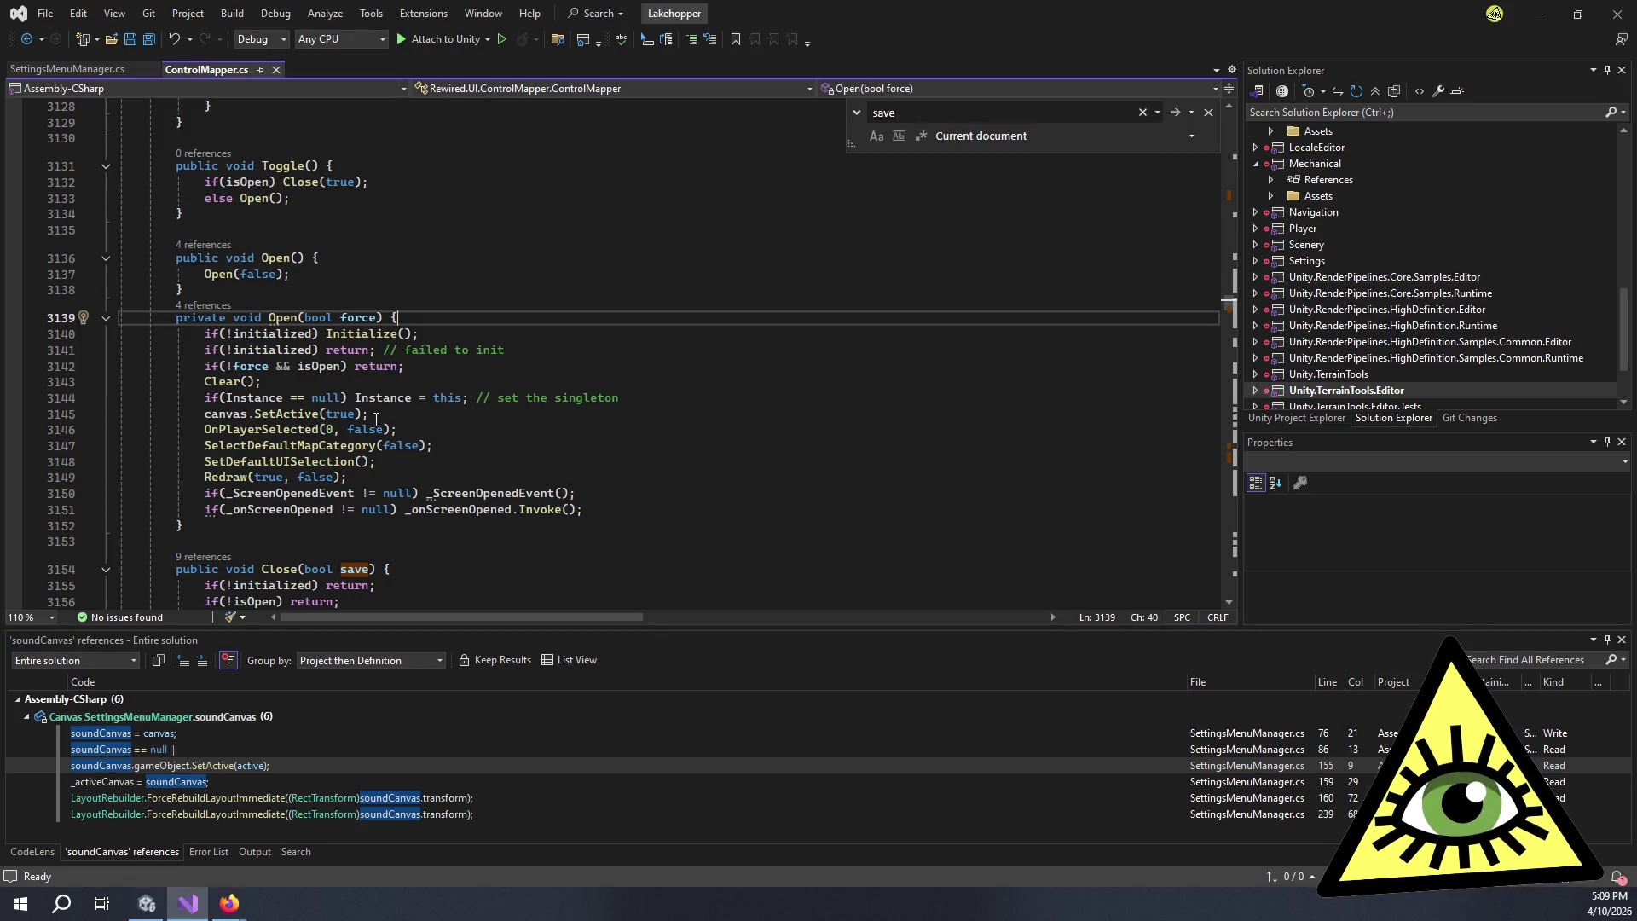
- Study Open(bool force)'s Clear, canvas.SetActive(true), Redraw and SetDefaultUISelection lines, then return to Unity
{"action": "left_click", "coordinate": [316, 385]}
{"action": "left_click", "coordinate": [527, 414]}
{"action": "left_click", "coordinate": [477, 488]}
{"action": "left_click", "coordinate": [476, 478]}
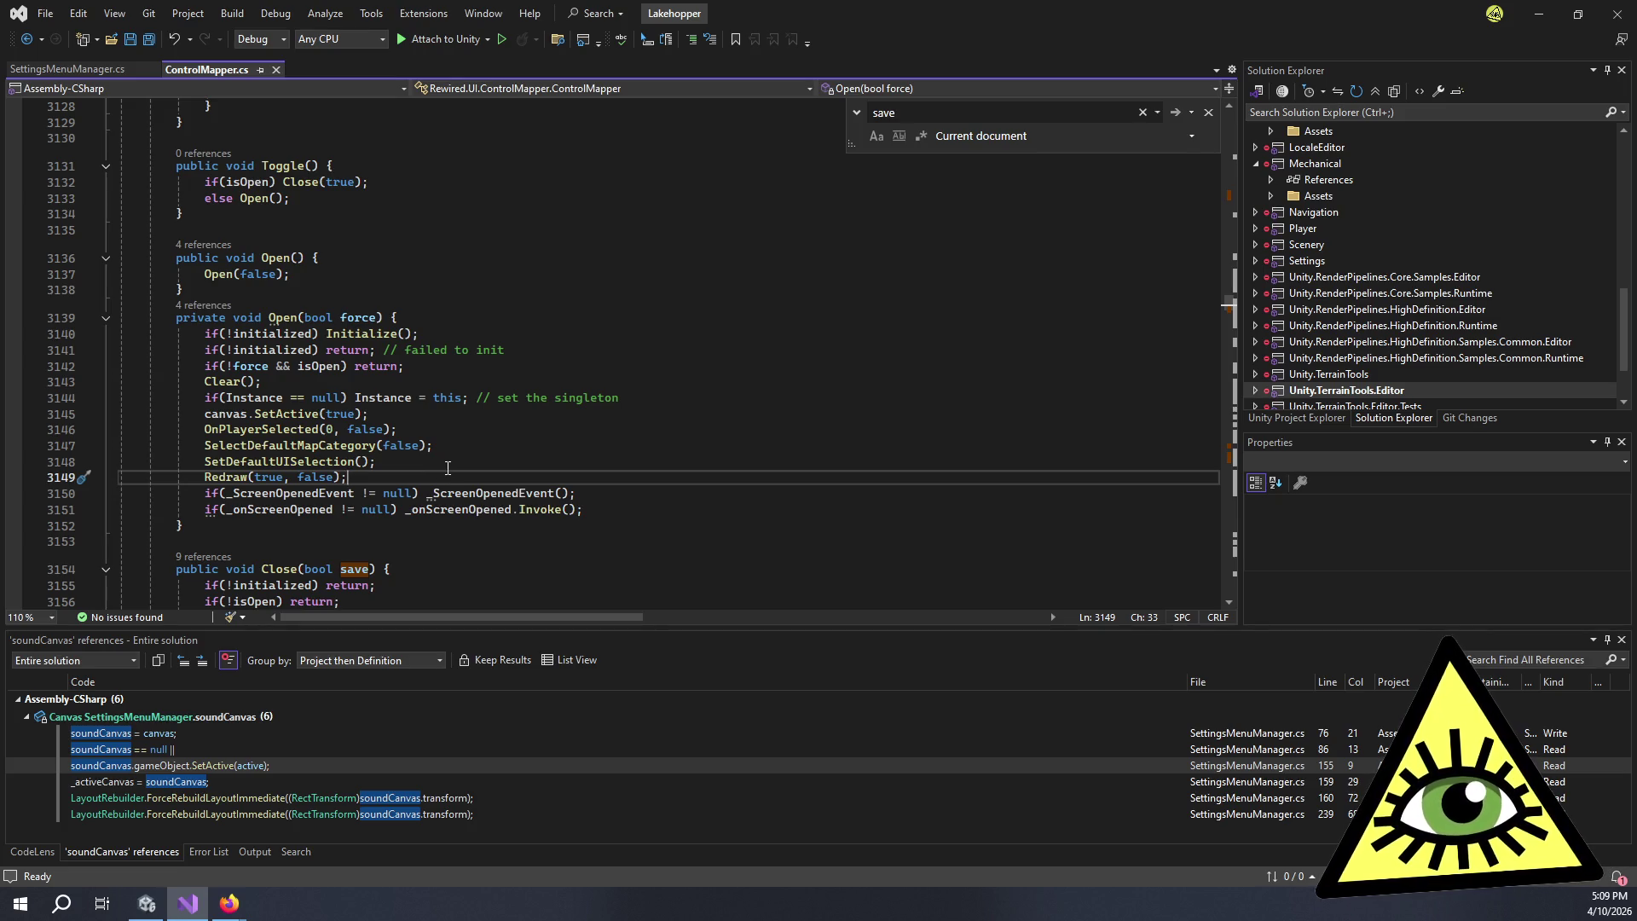
{"action": "mouse_move", "coordinate": [458, 487]}
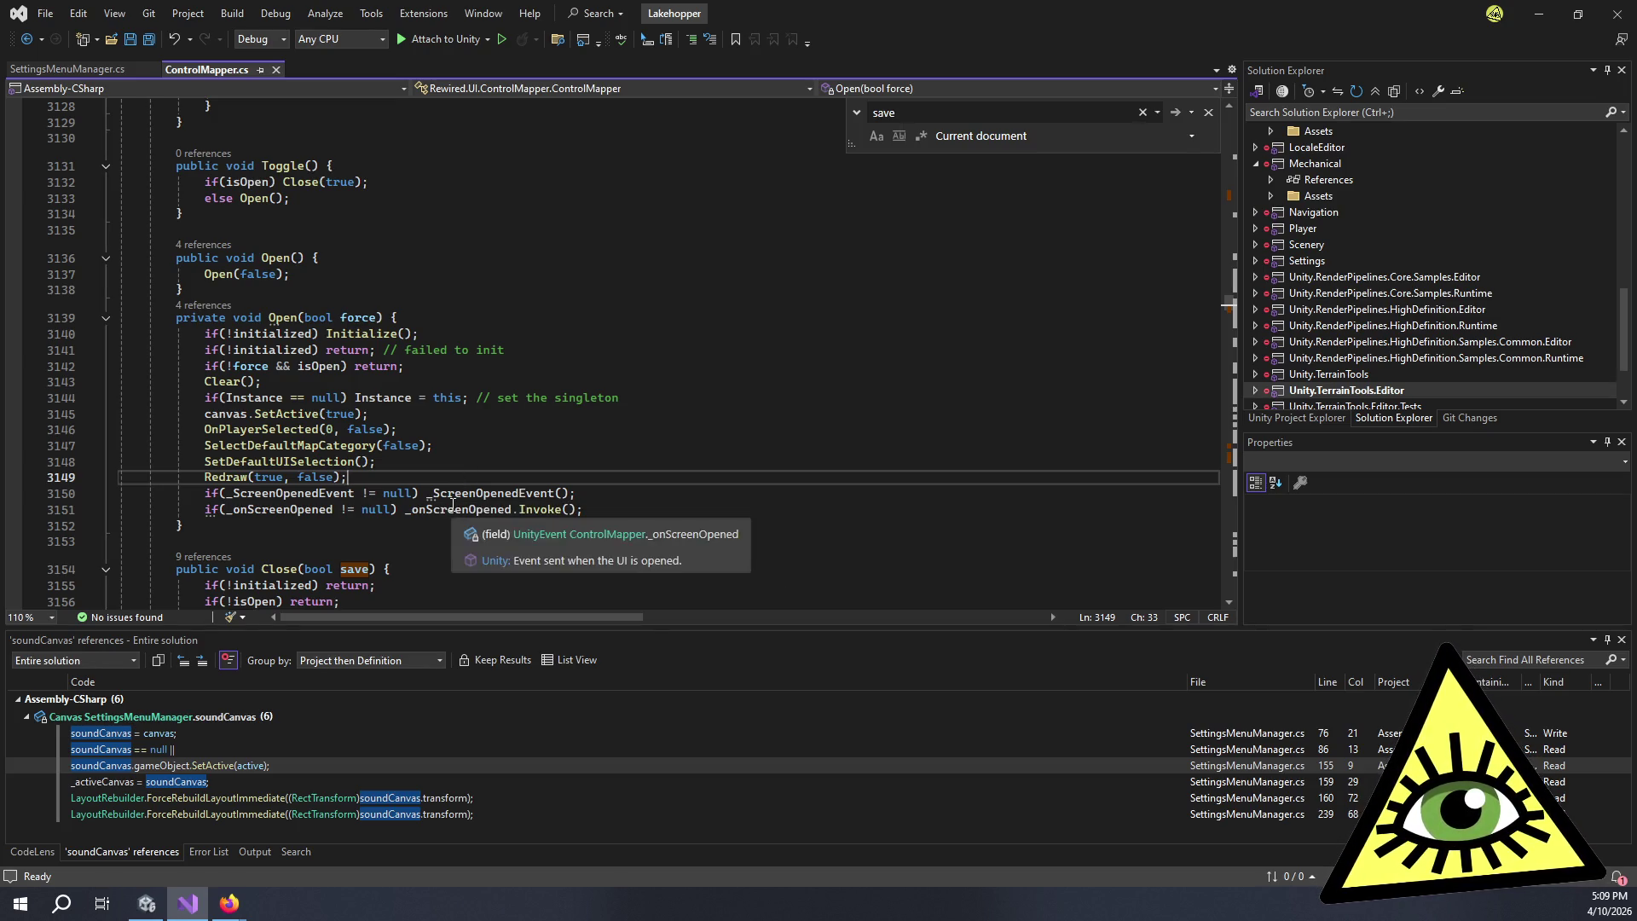
{"action": "left_click", "coordinate": [446, 466]}
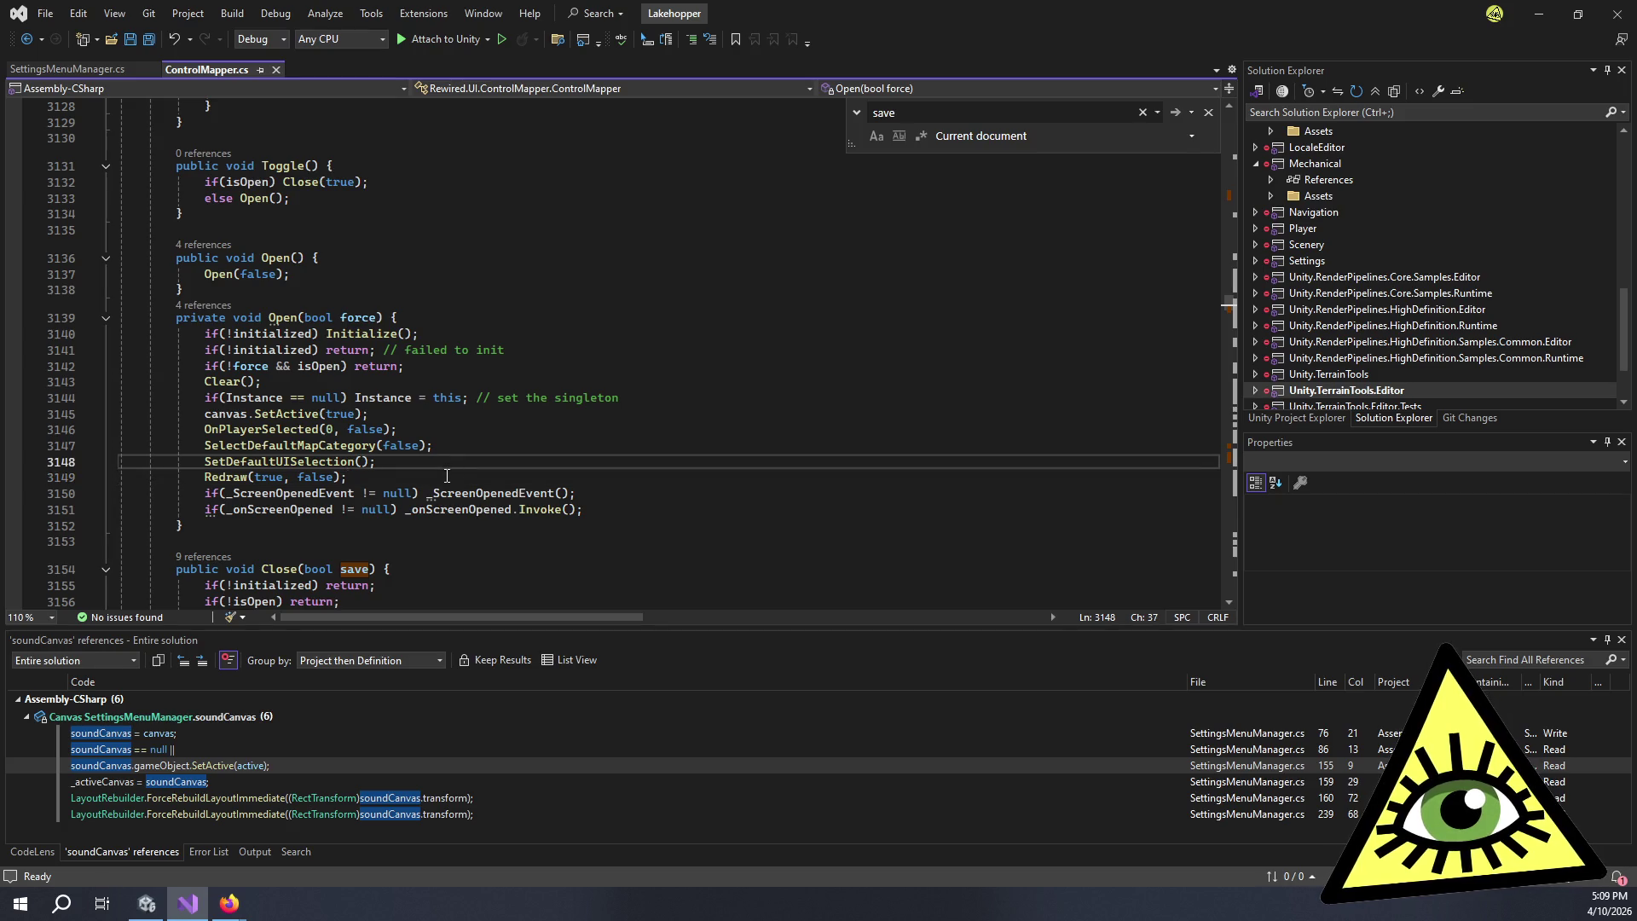
{"action": "mouse_move", "coordinate": [308, 416]}
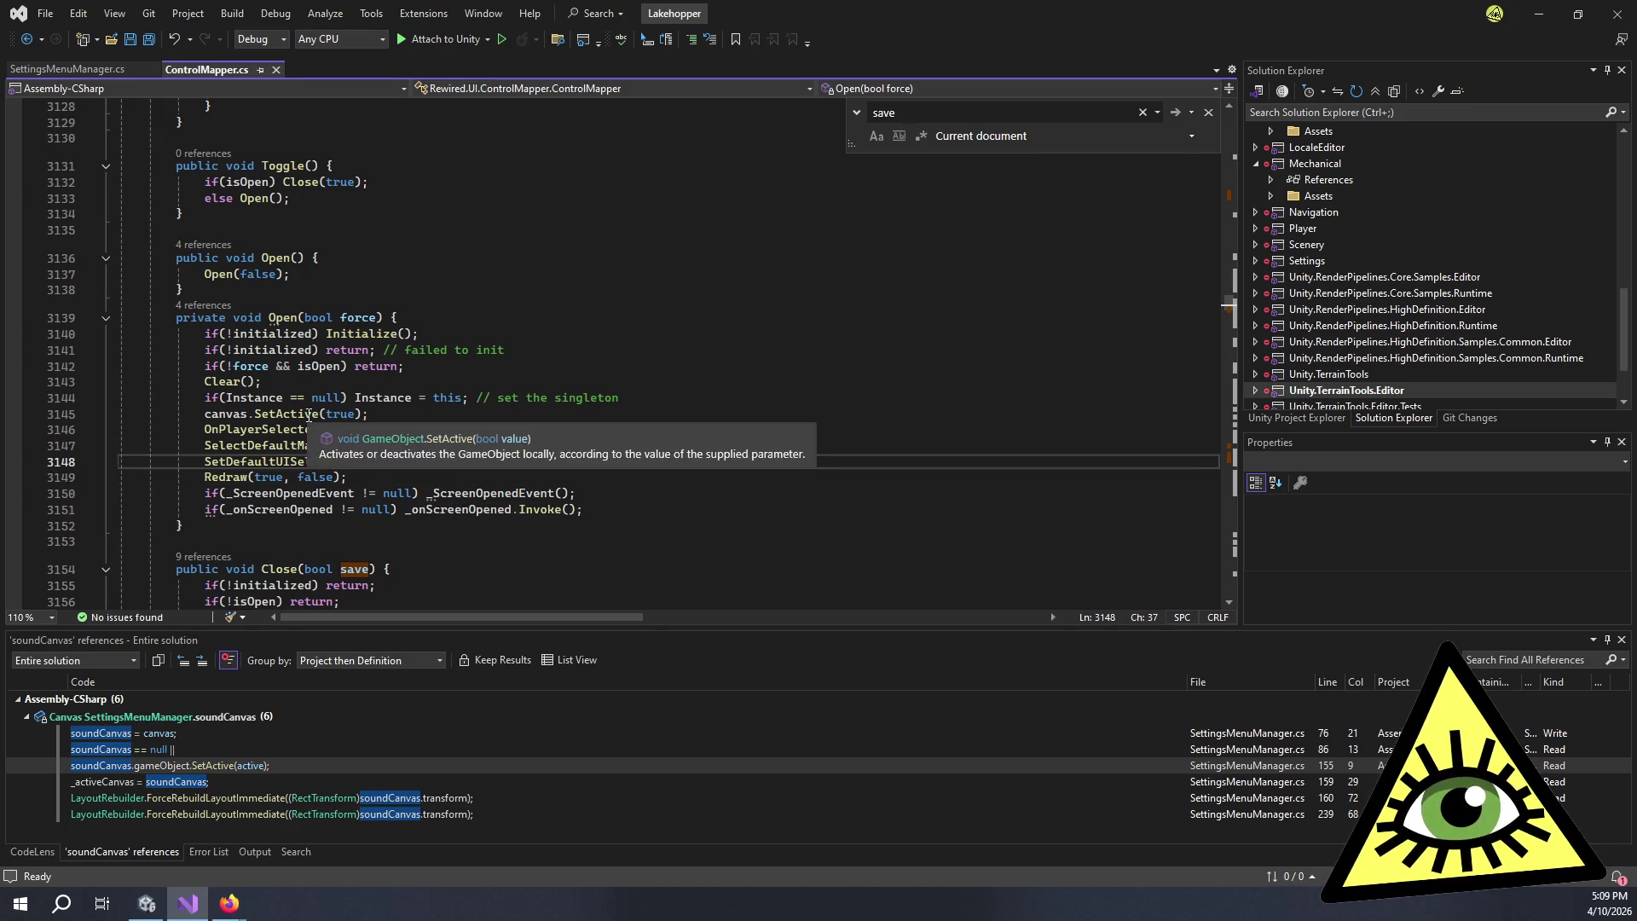
{"action": "left_click", "coordinate": [649, 485]}
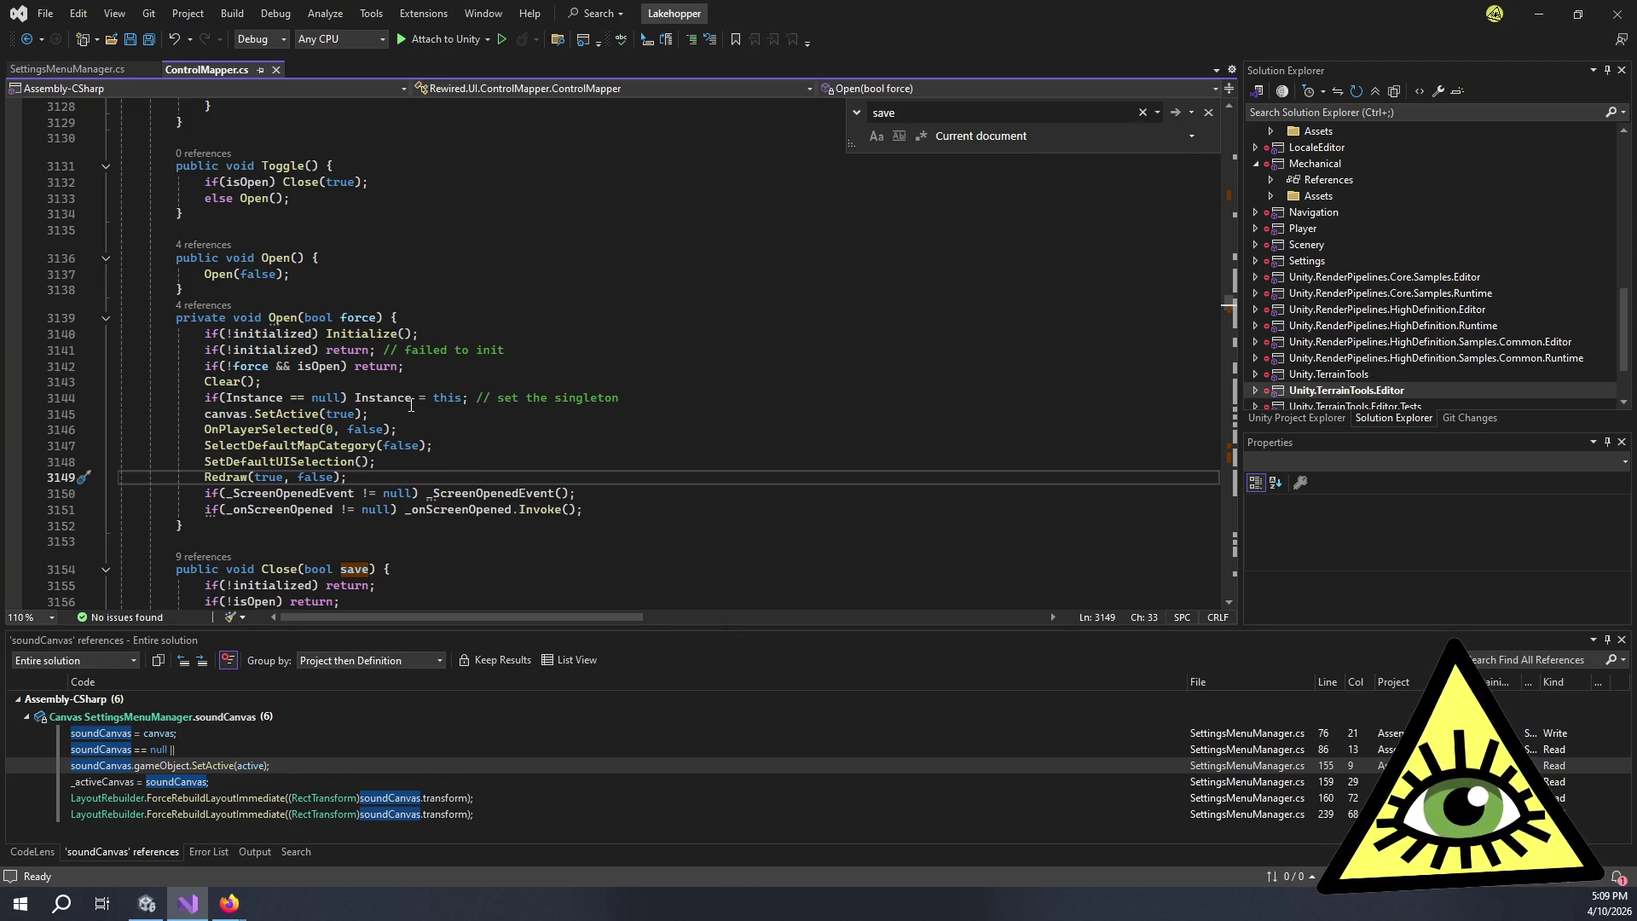
{"action": "left_click", "coordinate": [146, 903]}
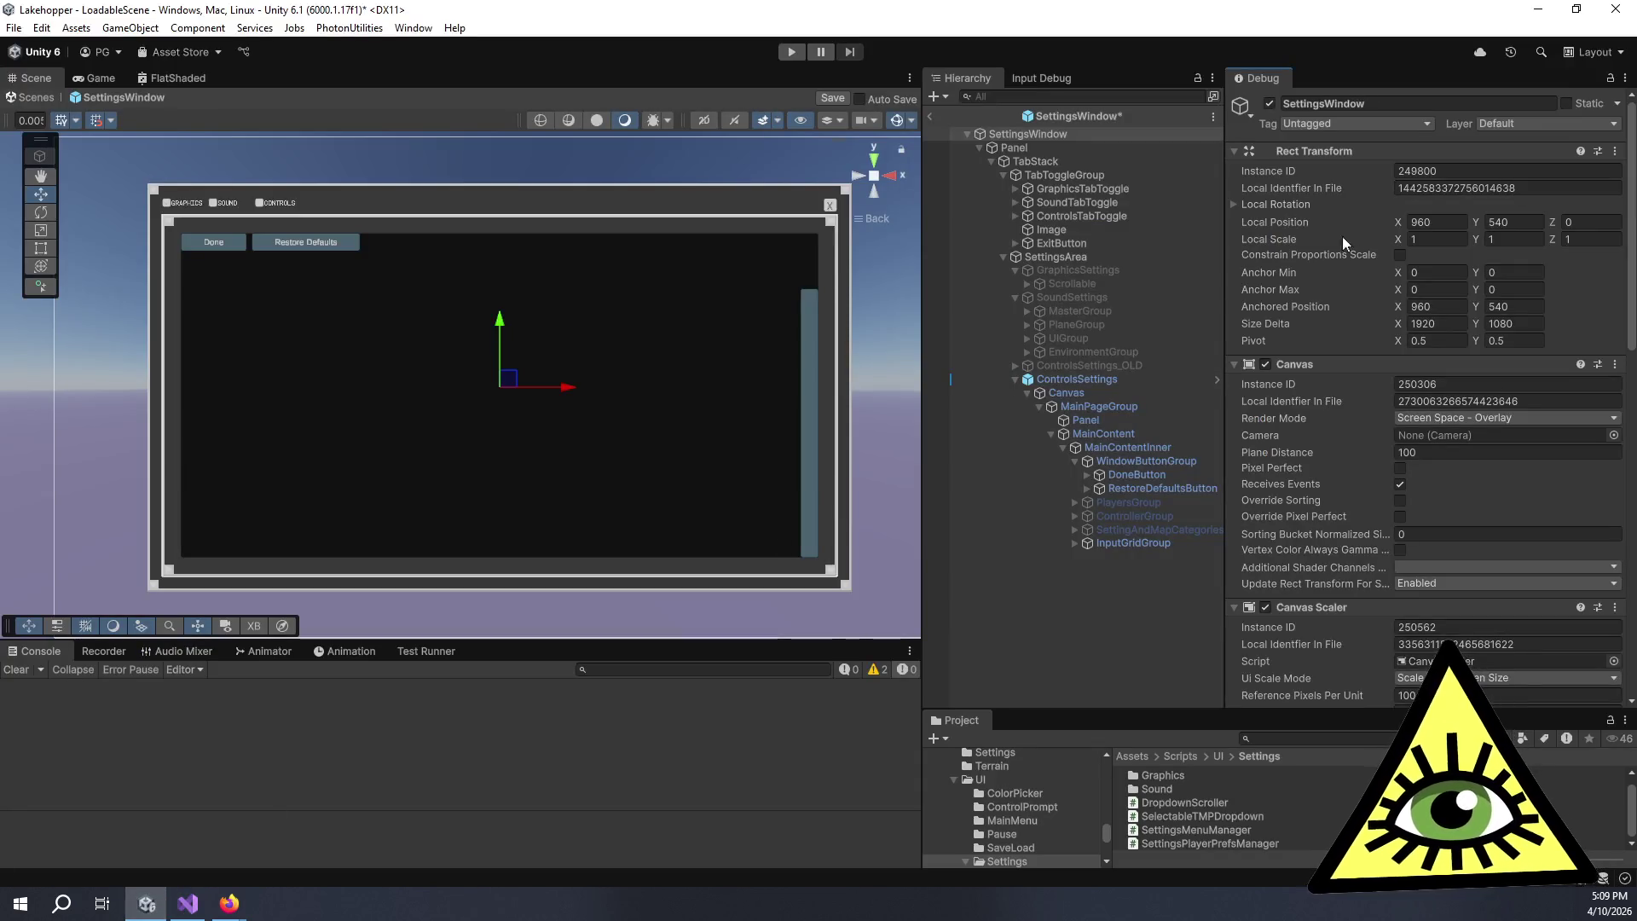
- Switch ControlsSettings' properties to normal view and disable its Canvas
{"action": "left_click", "coordinate": [1048, 380]}
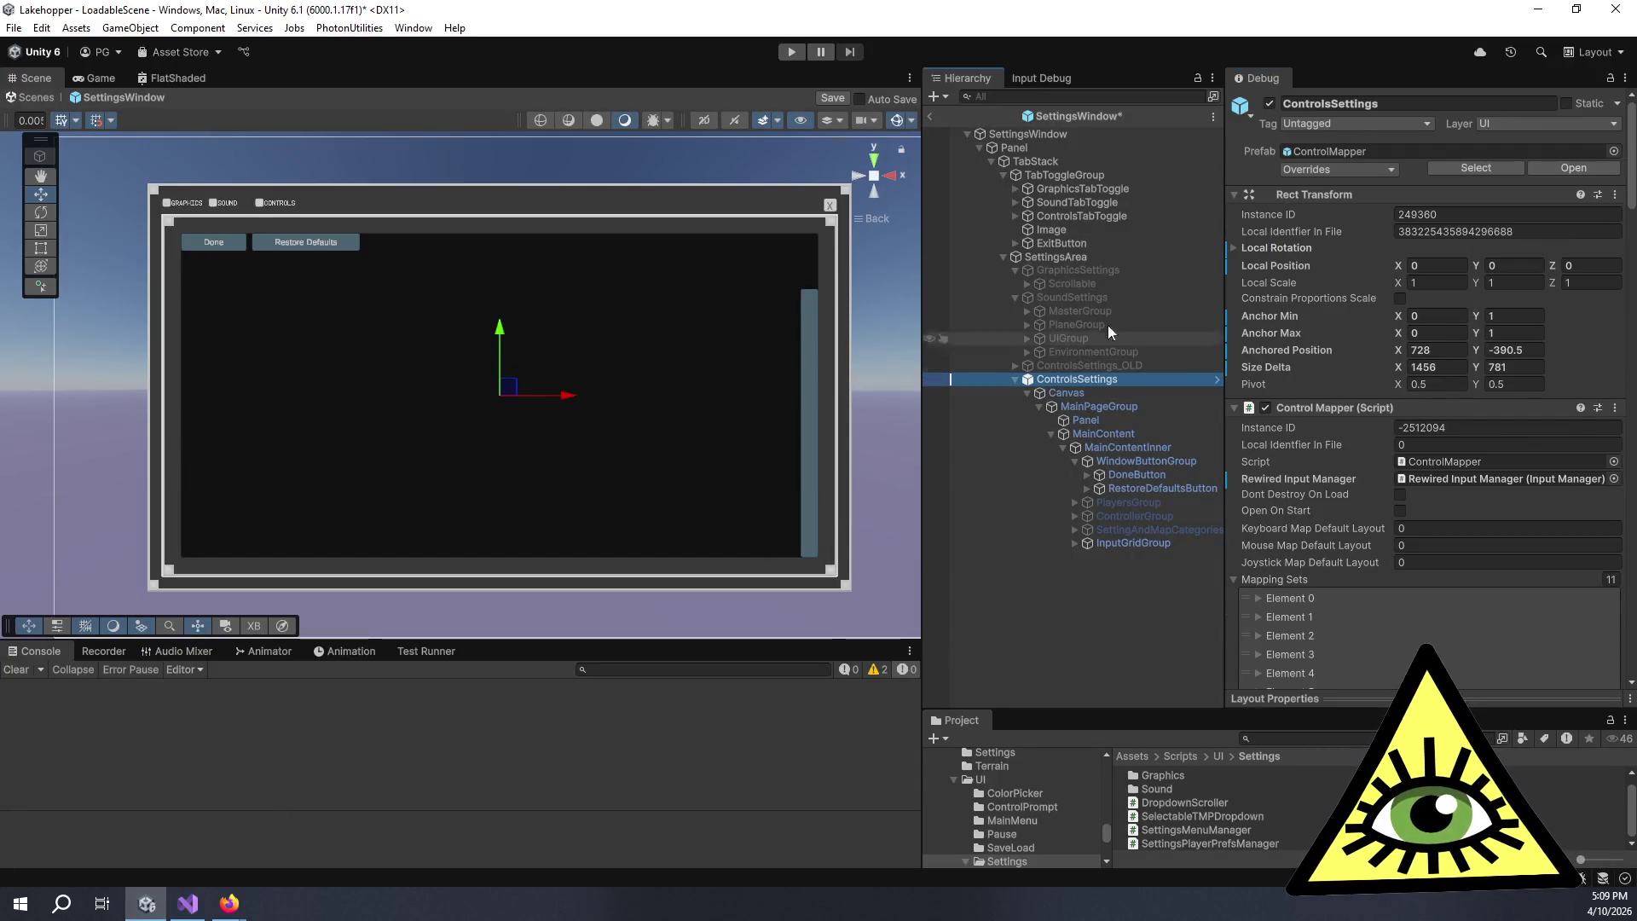
{"action": "left_click", "coordinate": [1625, 78]}
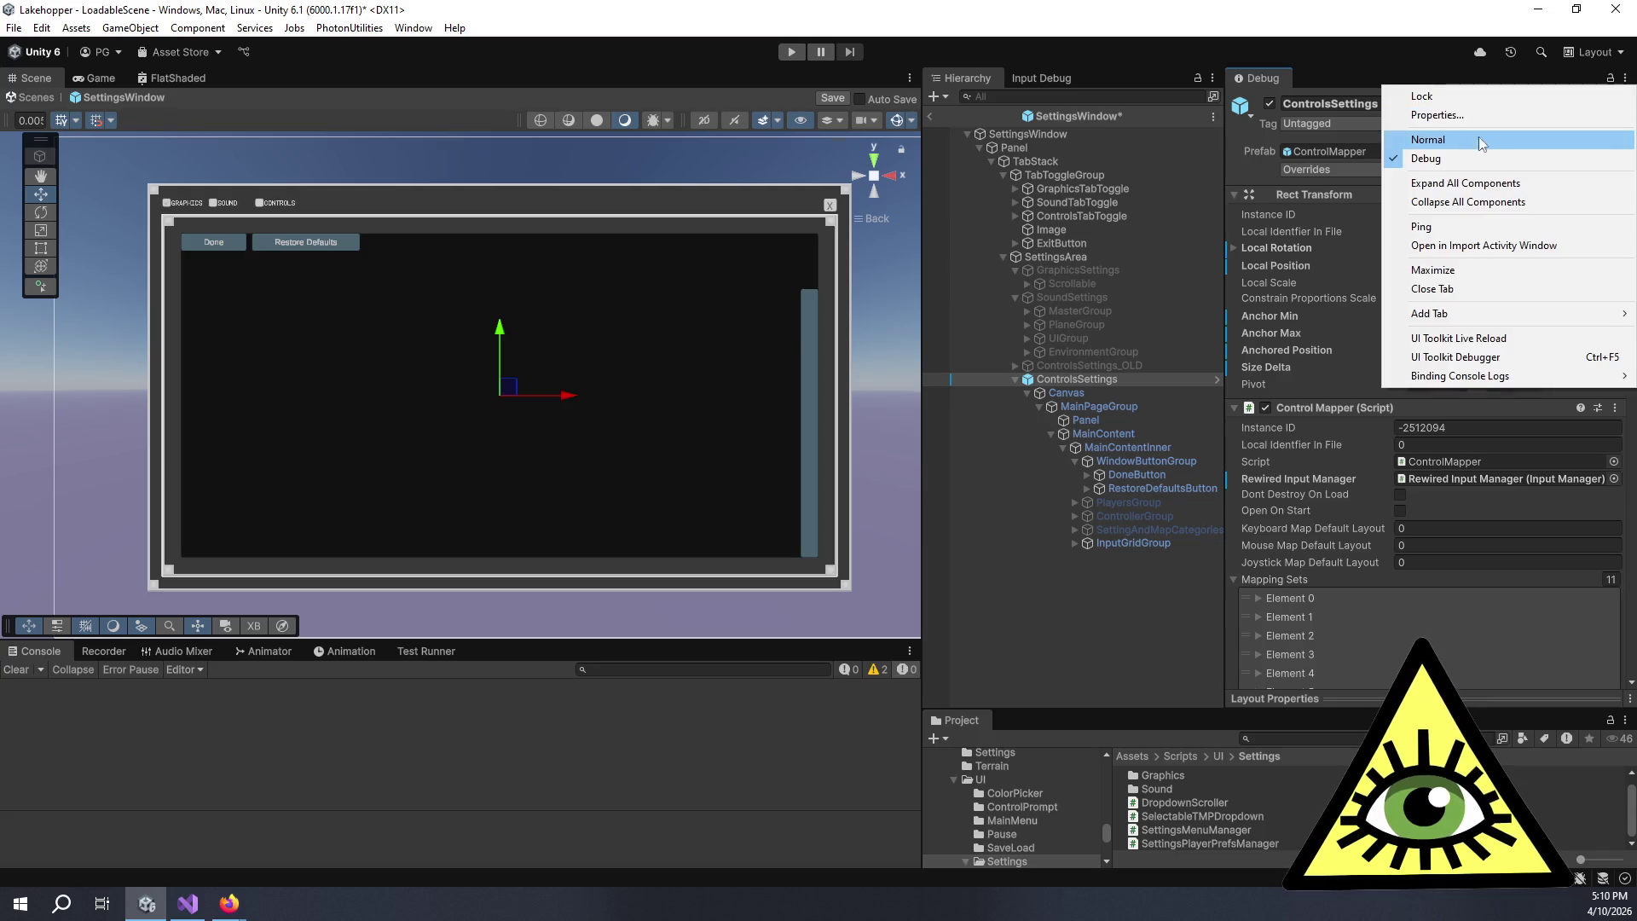
{"action": "left_click", "coordinate": [1429, 140]}
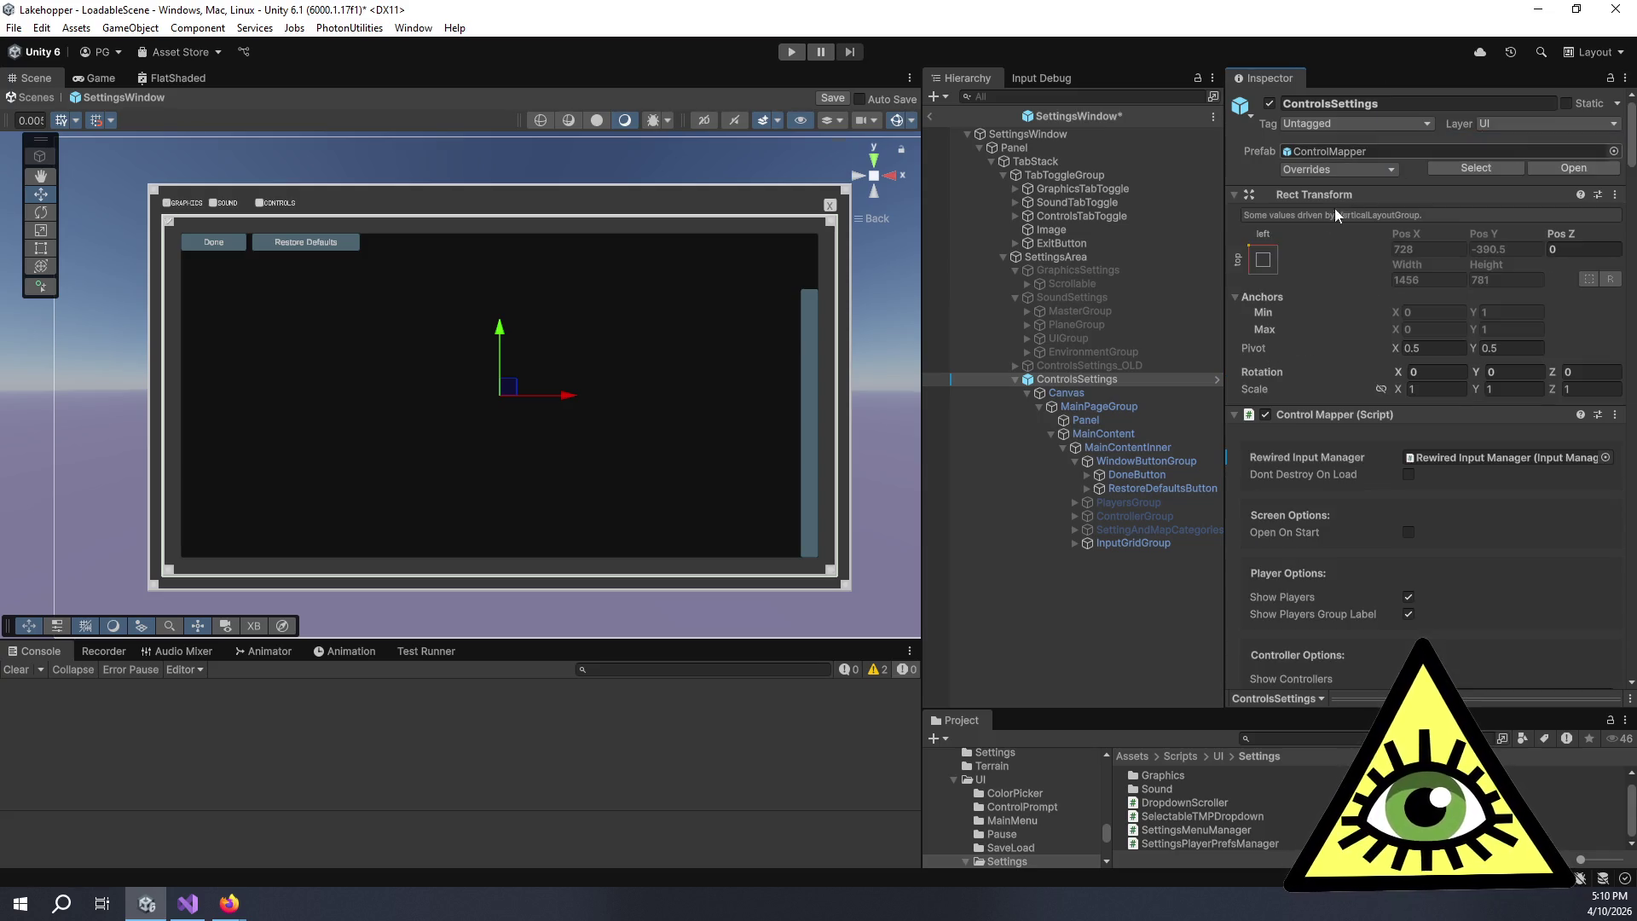
{"action": "left_click", "coordinate": [1108, 391]}
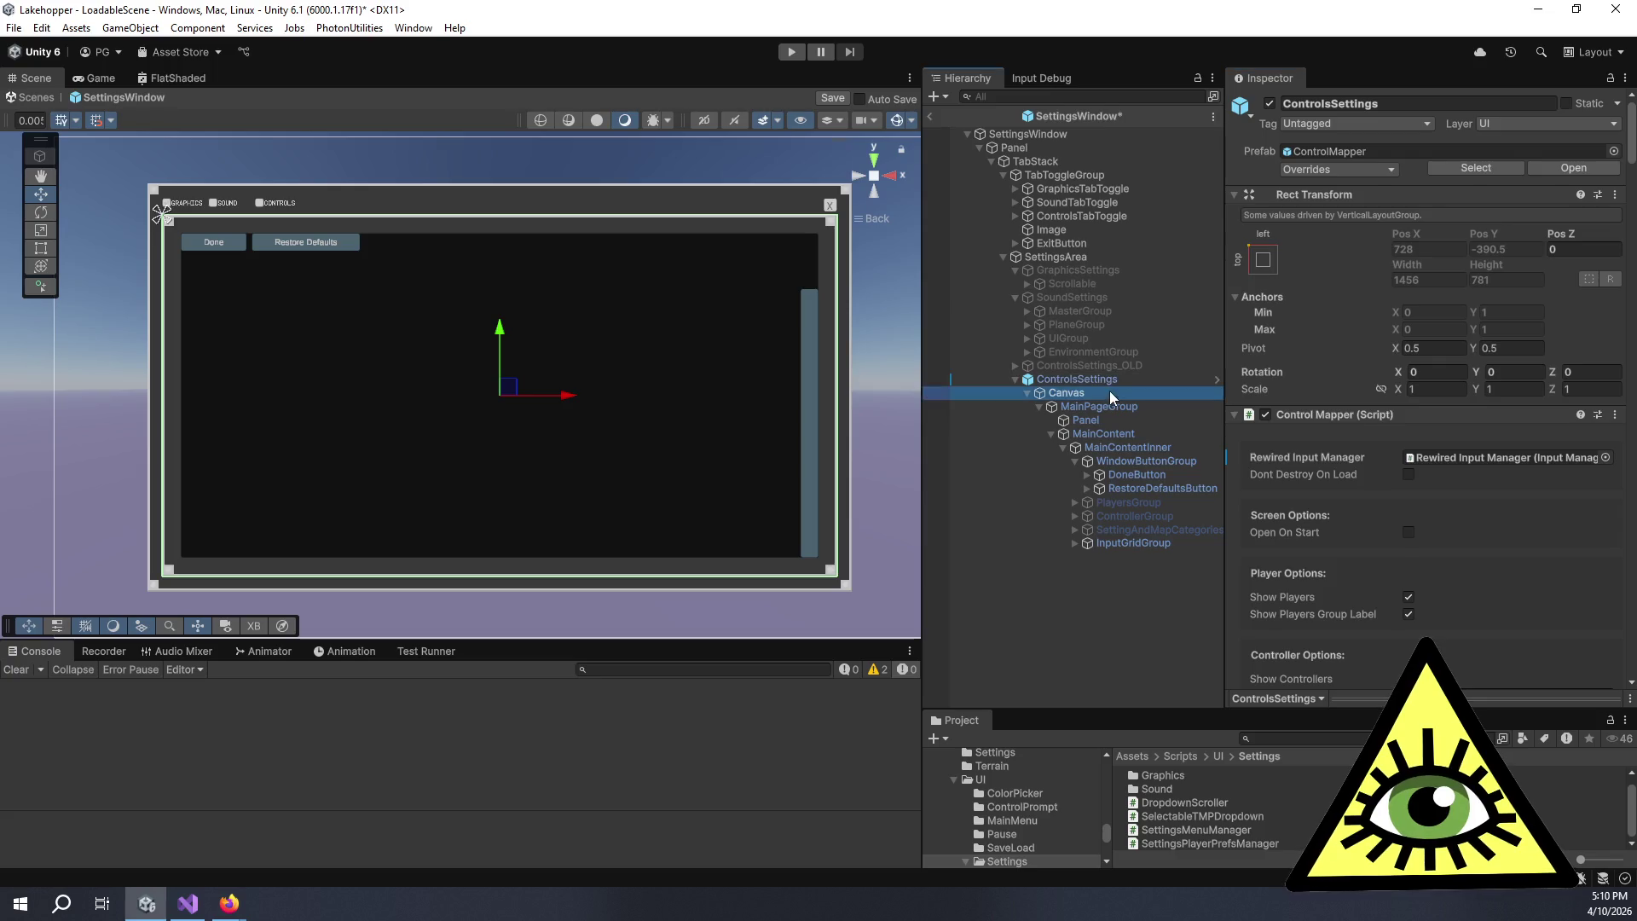
{"action": "left_click", "coordinate": [1265, 353]}
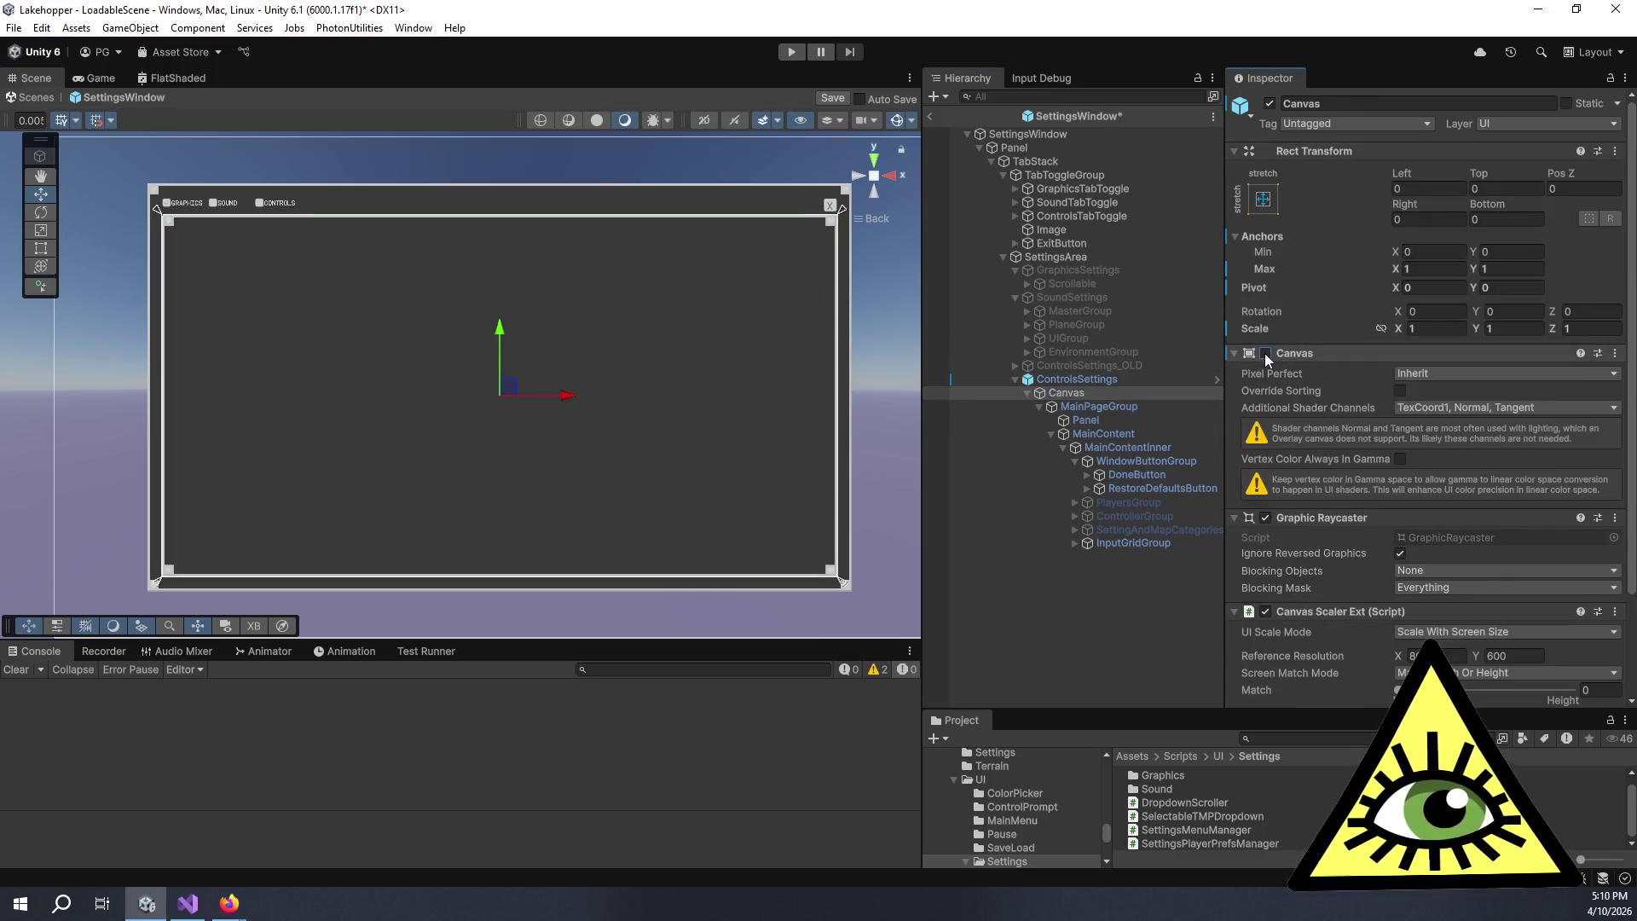
- Review the ControlsSettings, GraphicsSettings and SoundSettings objects, then save the prefab and return to LoadableScene
{"action": "left_click", "coordinate": [1122, 381]}
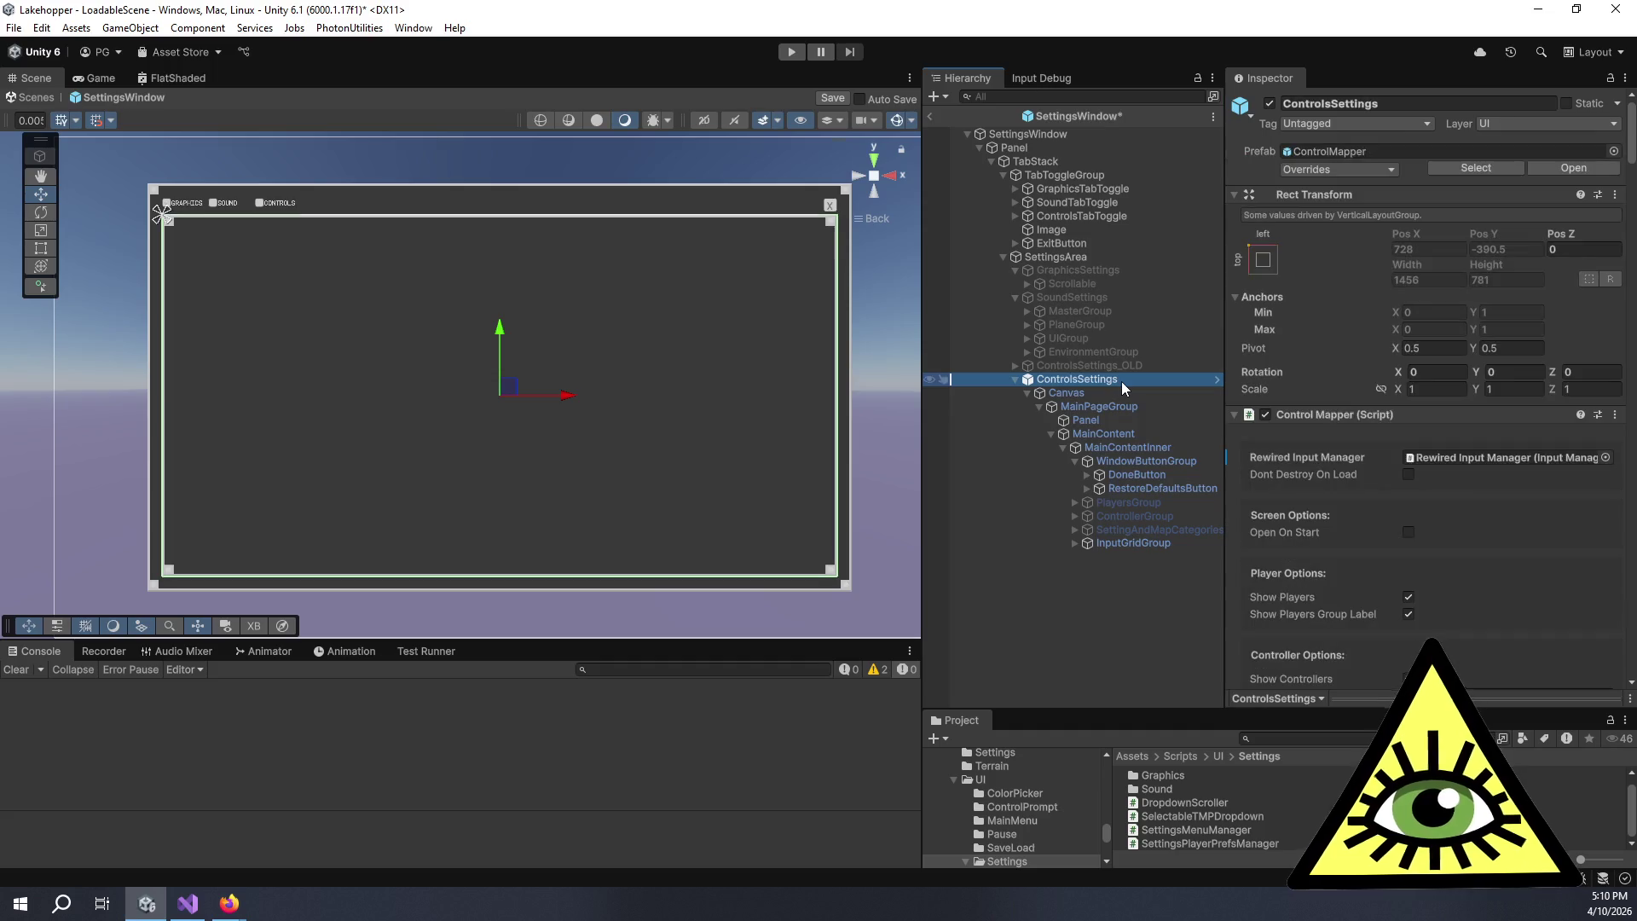
{"action": "scroll", "coordinate": [1301, 384], "scroll_direction": "down", "scroll_amount": 2}
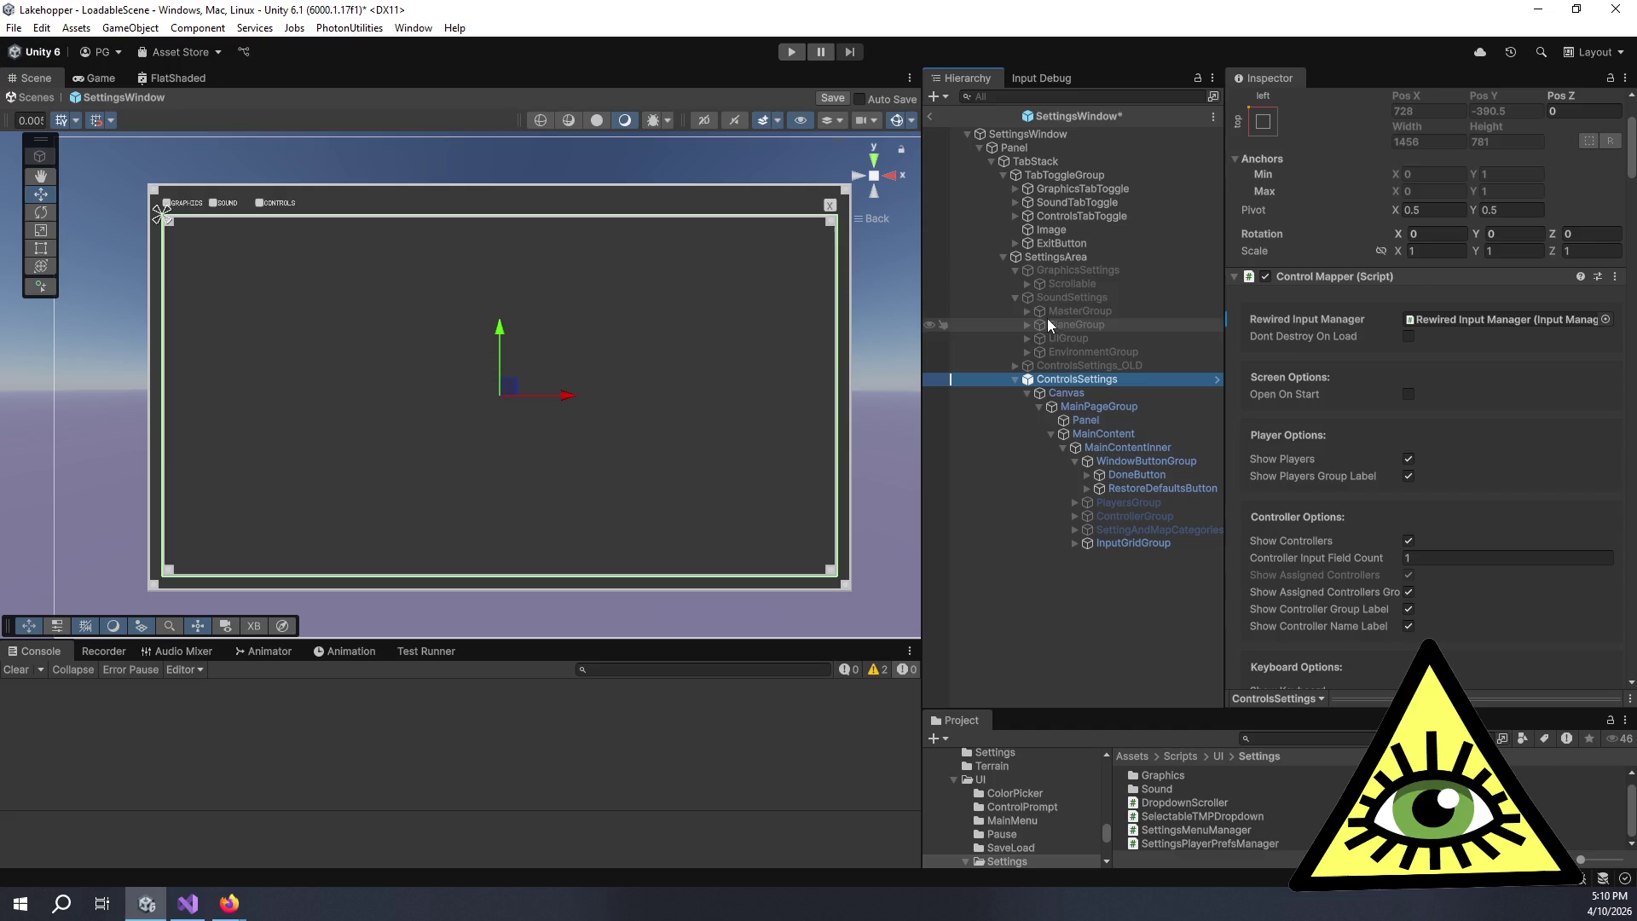
{"action": "left_click", "coordinate": [1046, 273]}
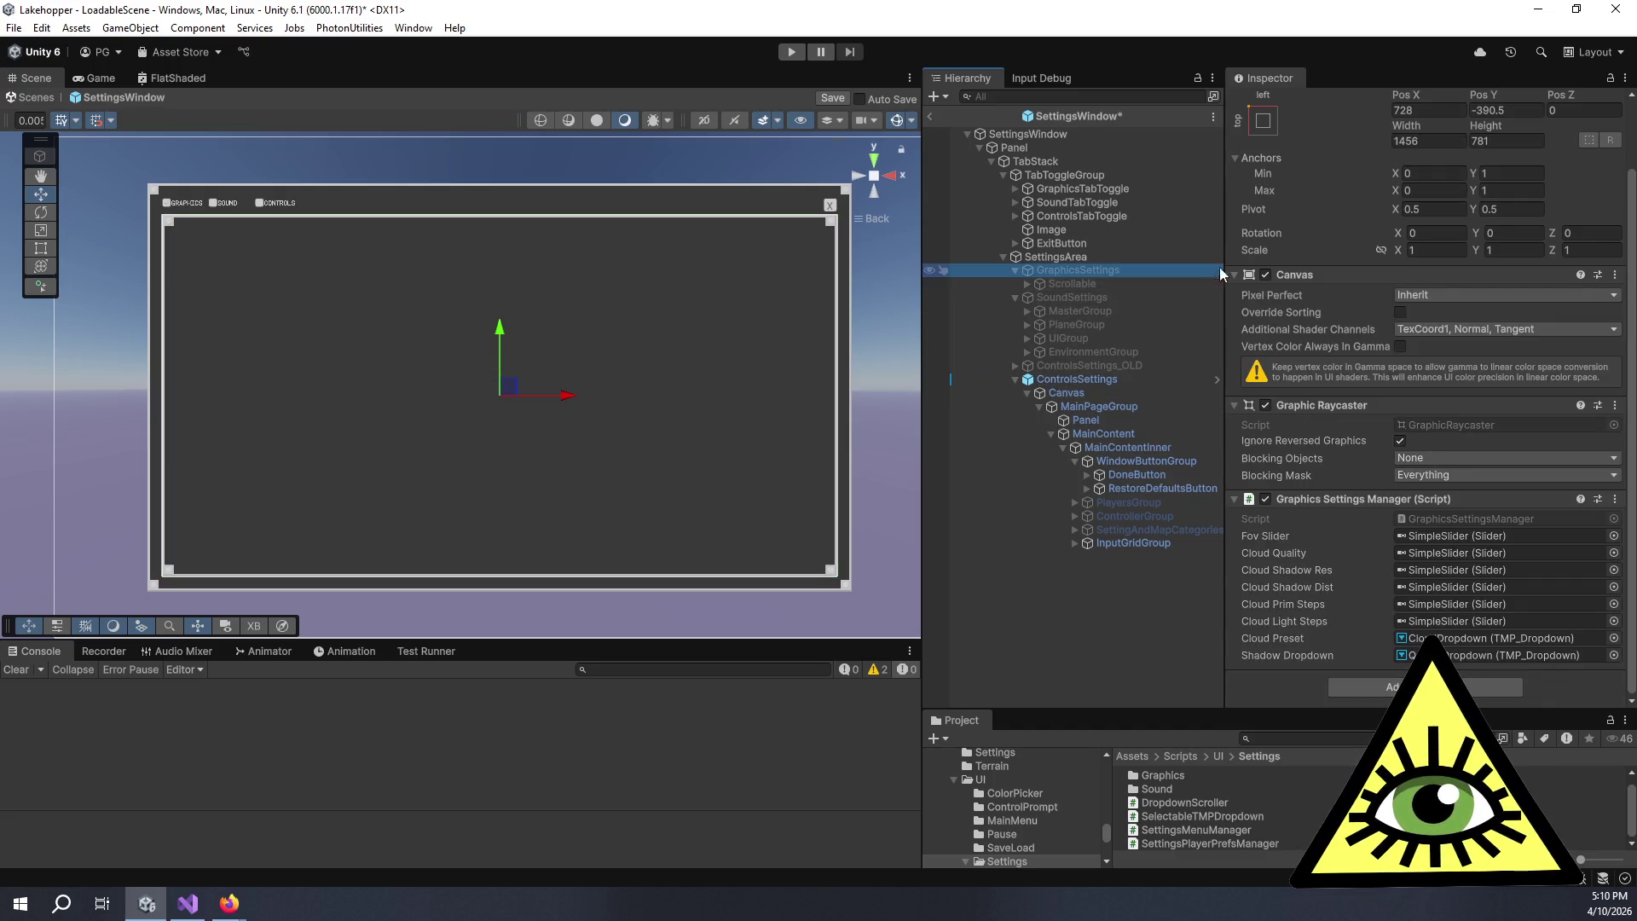
{"action": "scroll", "coordinate": [1284, 402], "scroll_direction": "up", "scroll_amount": 2}
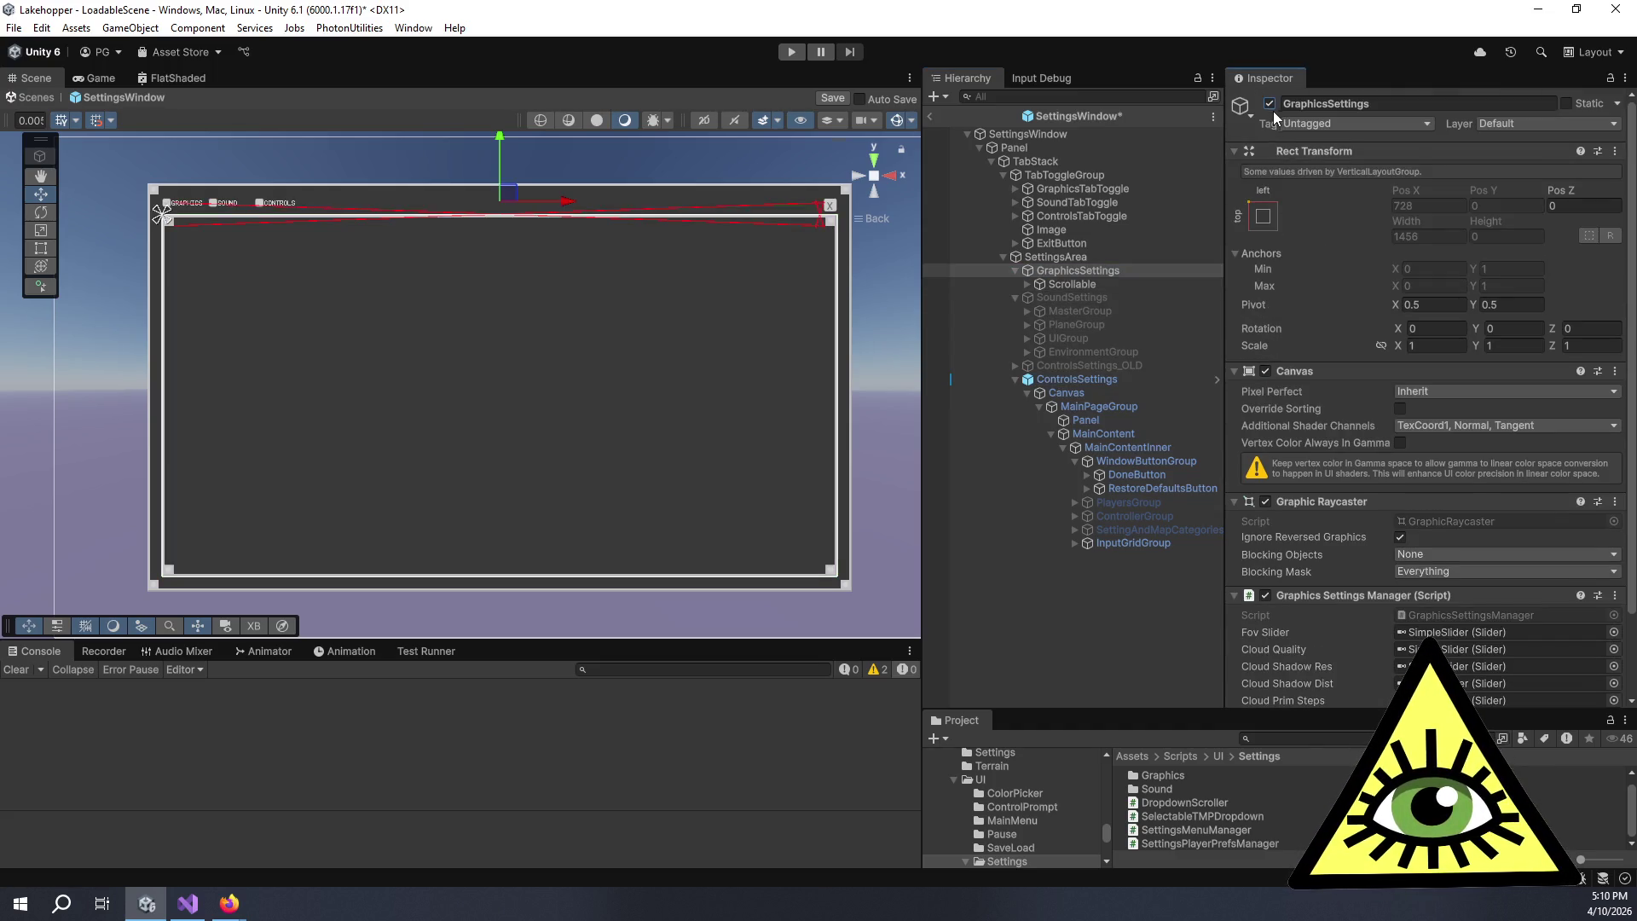
{"action": "left_click", "coordinate": [1078, 297]}
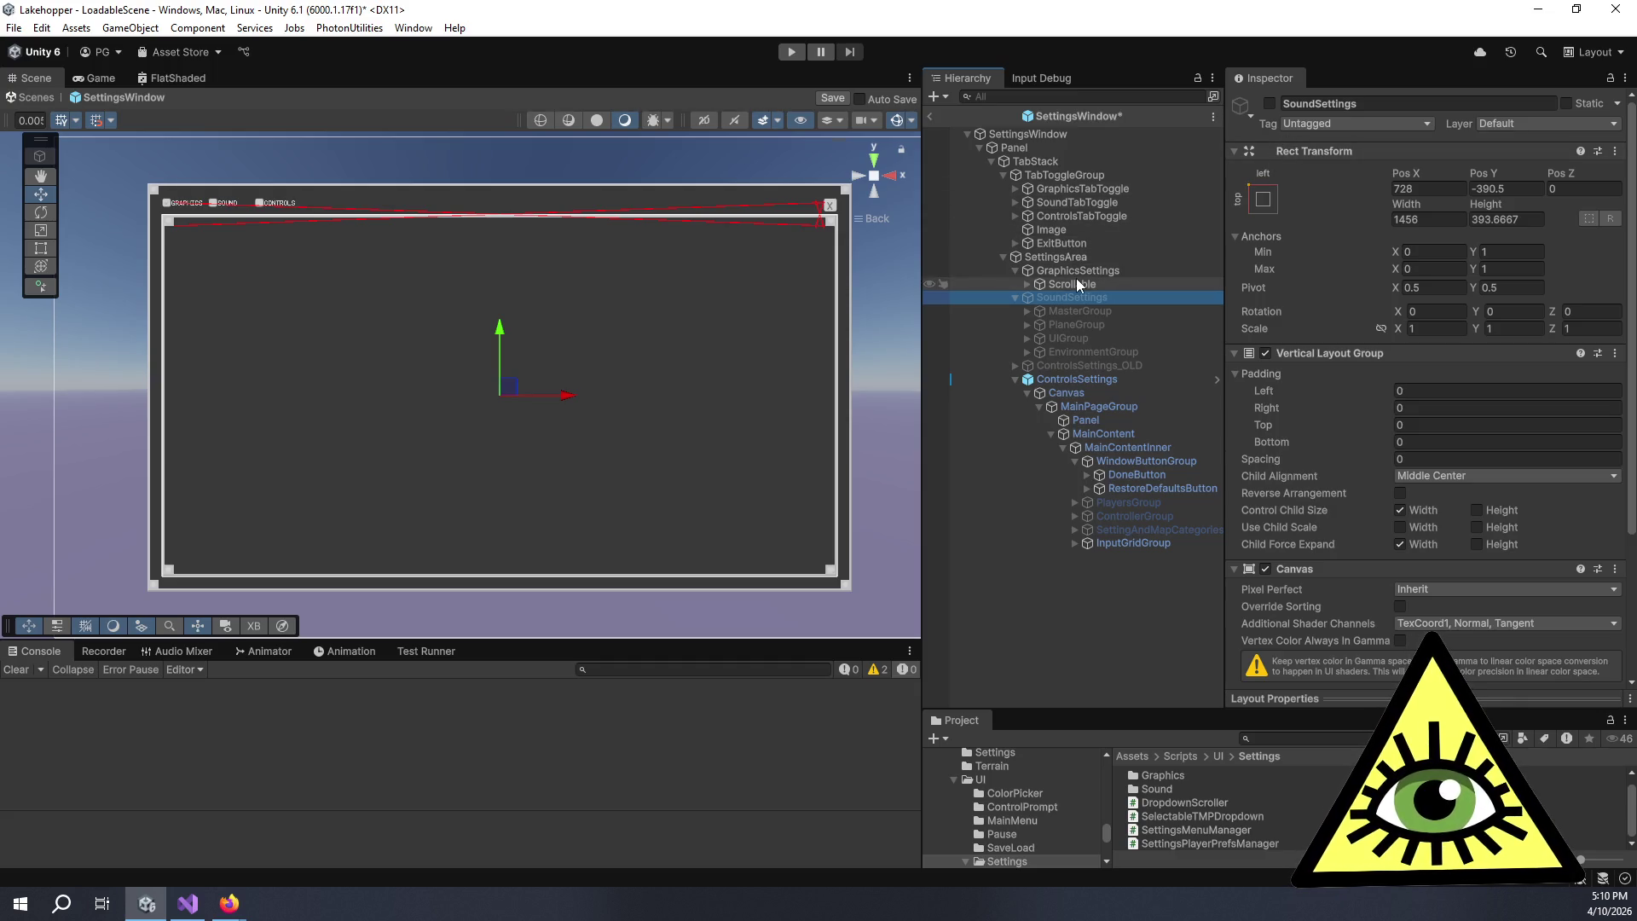
{"action": "left_click", "coordinate": [1078, 273]}
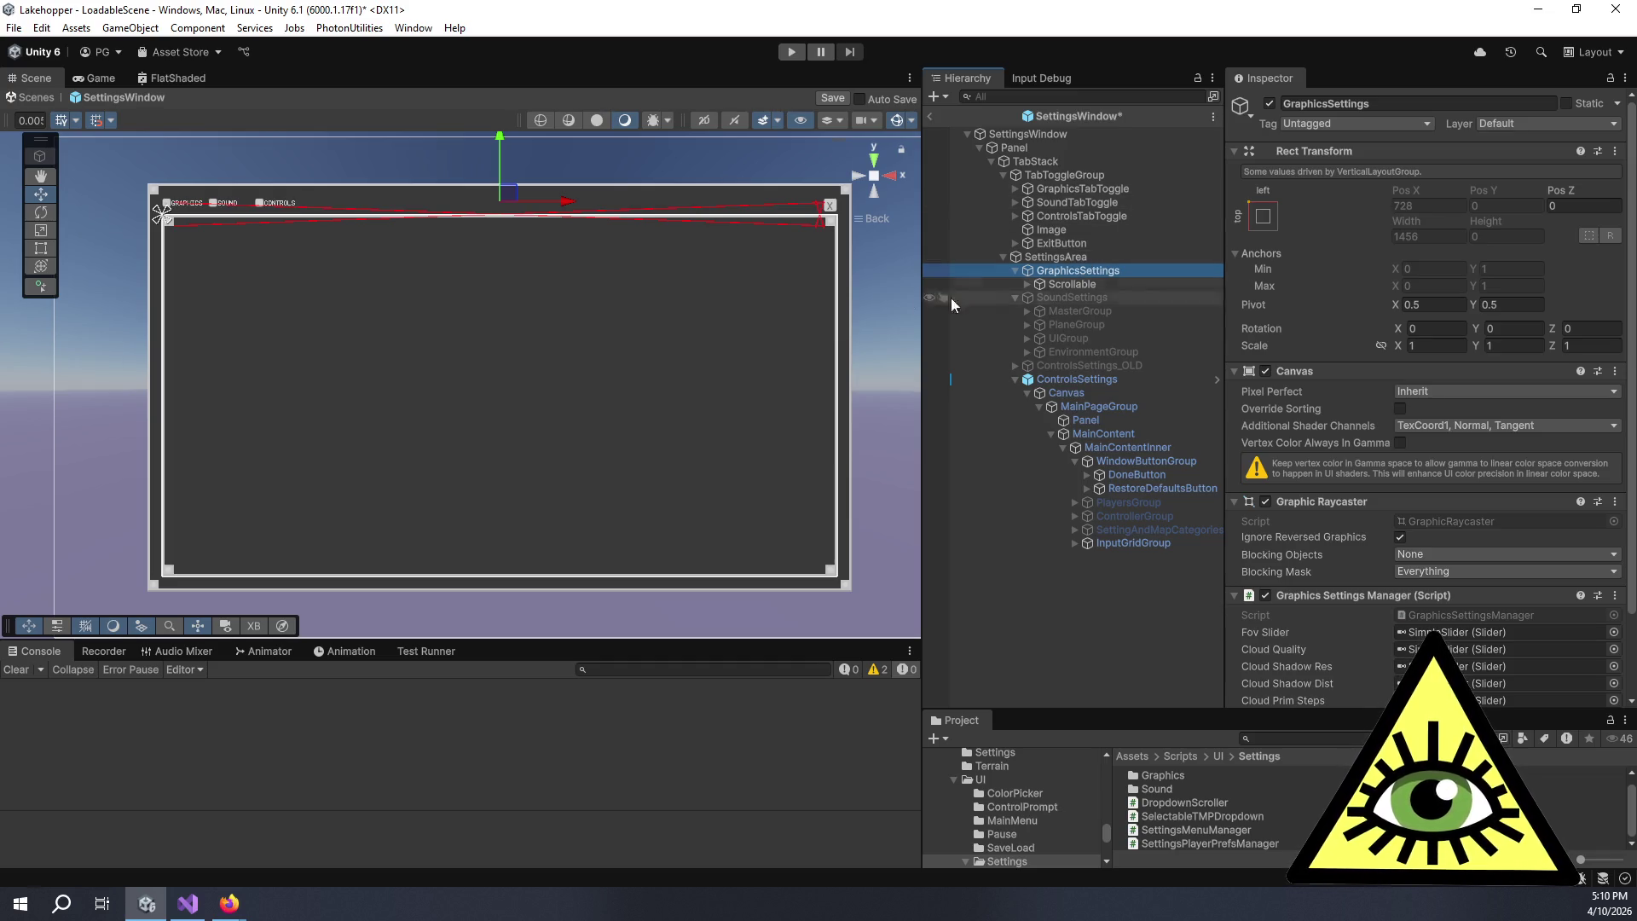
{"action": "left_click", "coordinate": [833, 98]}
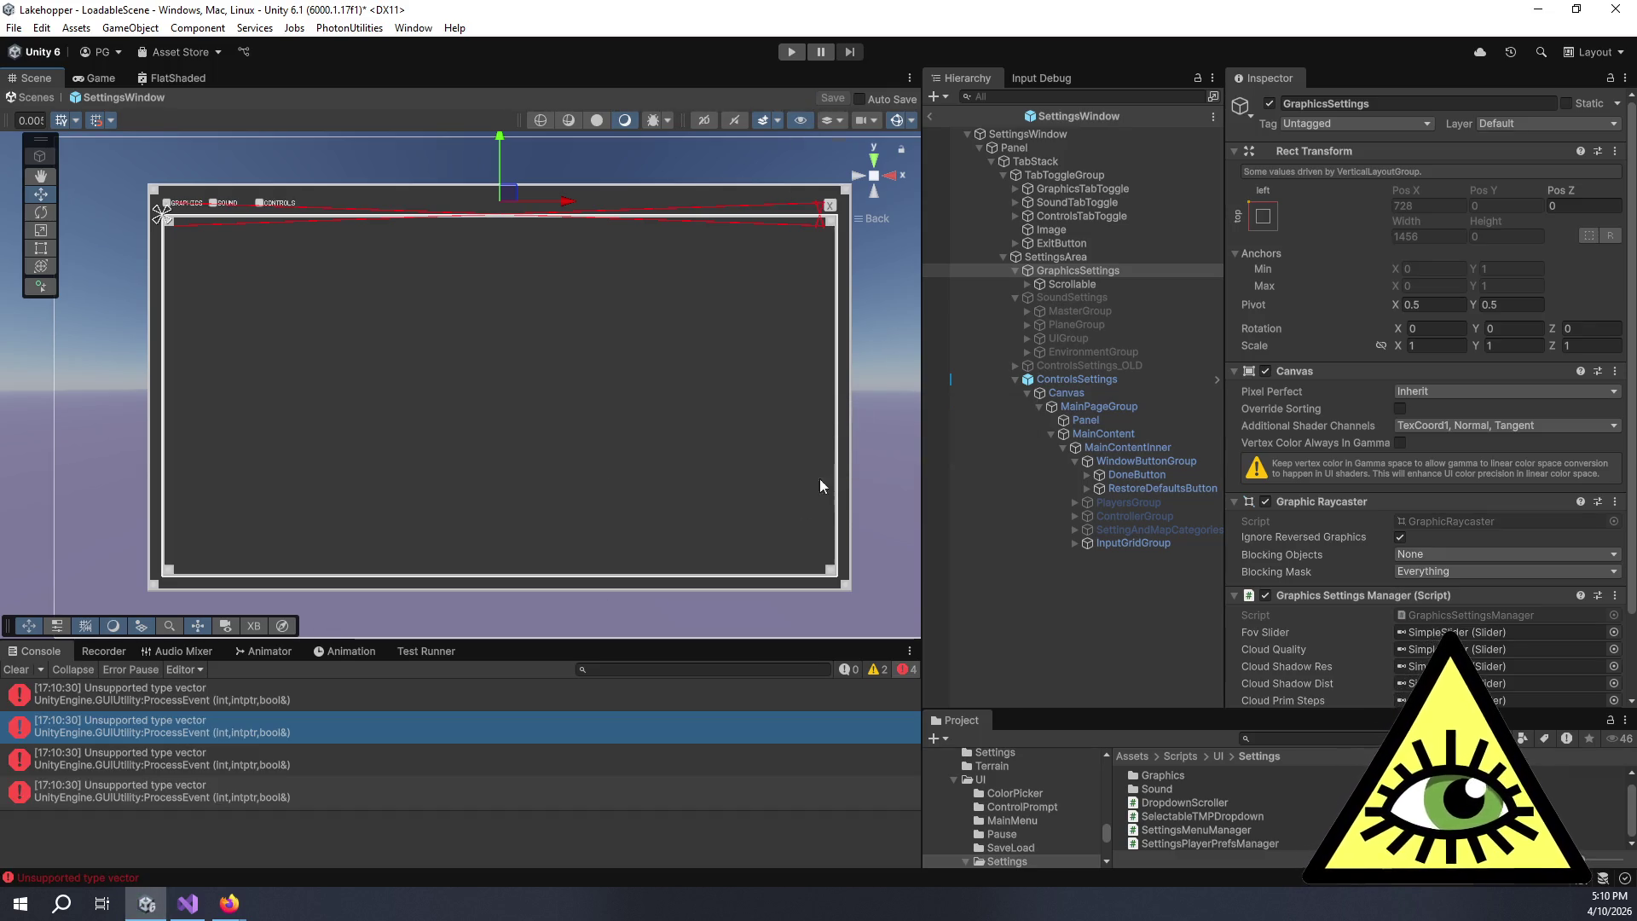
{"action": "left_click", "coordinate": [929, 118]}
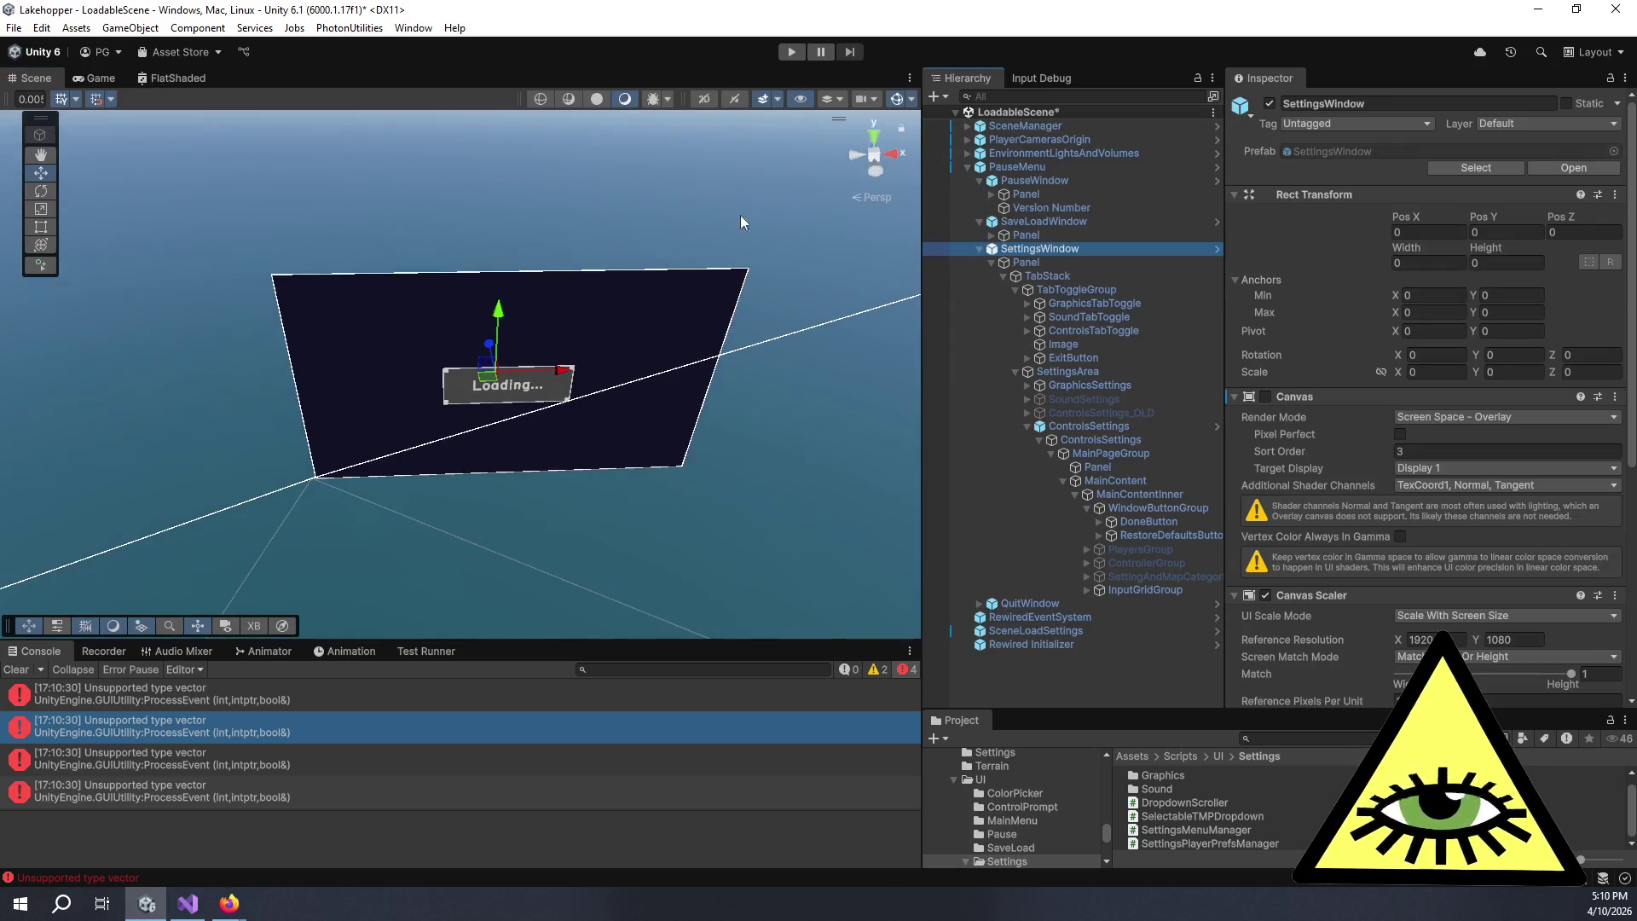
- Switch to the Game view, enter Play mode, and focus the running flight game
{"action": "left_click", "coordinate": [101, 79]}
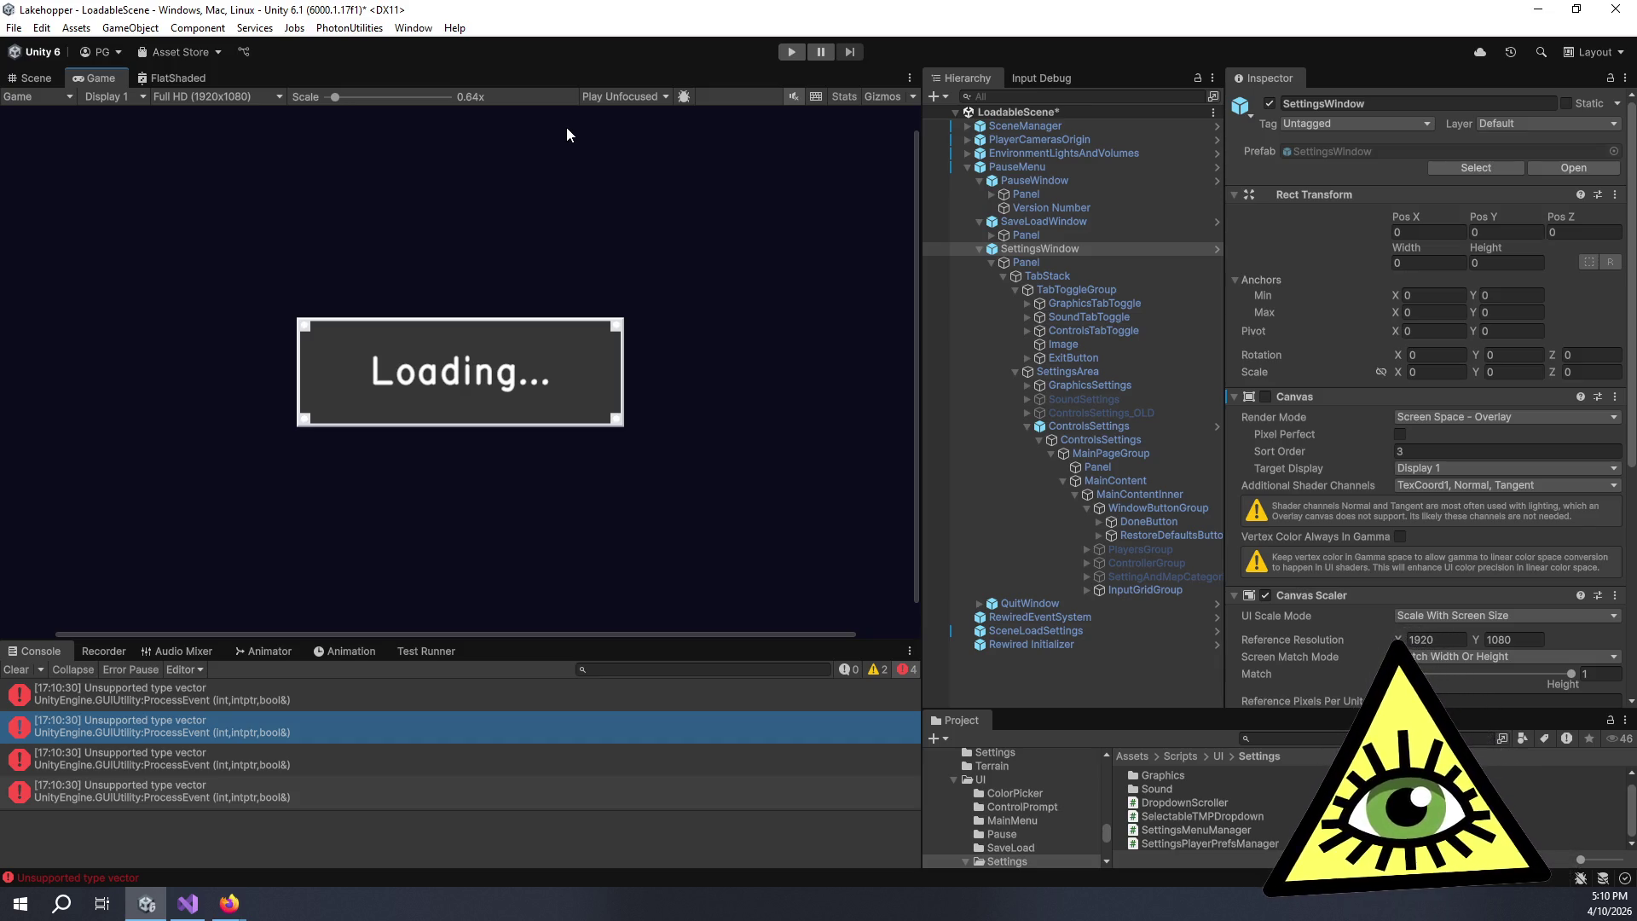
{"action": "left_click", "coordinate": [793, 55]}
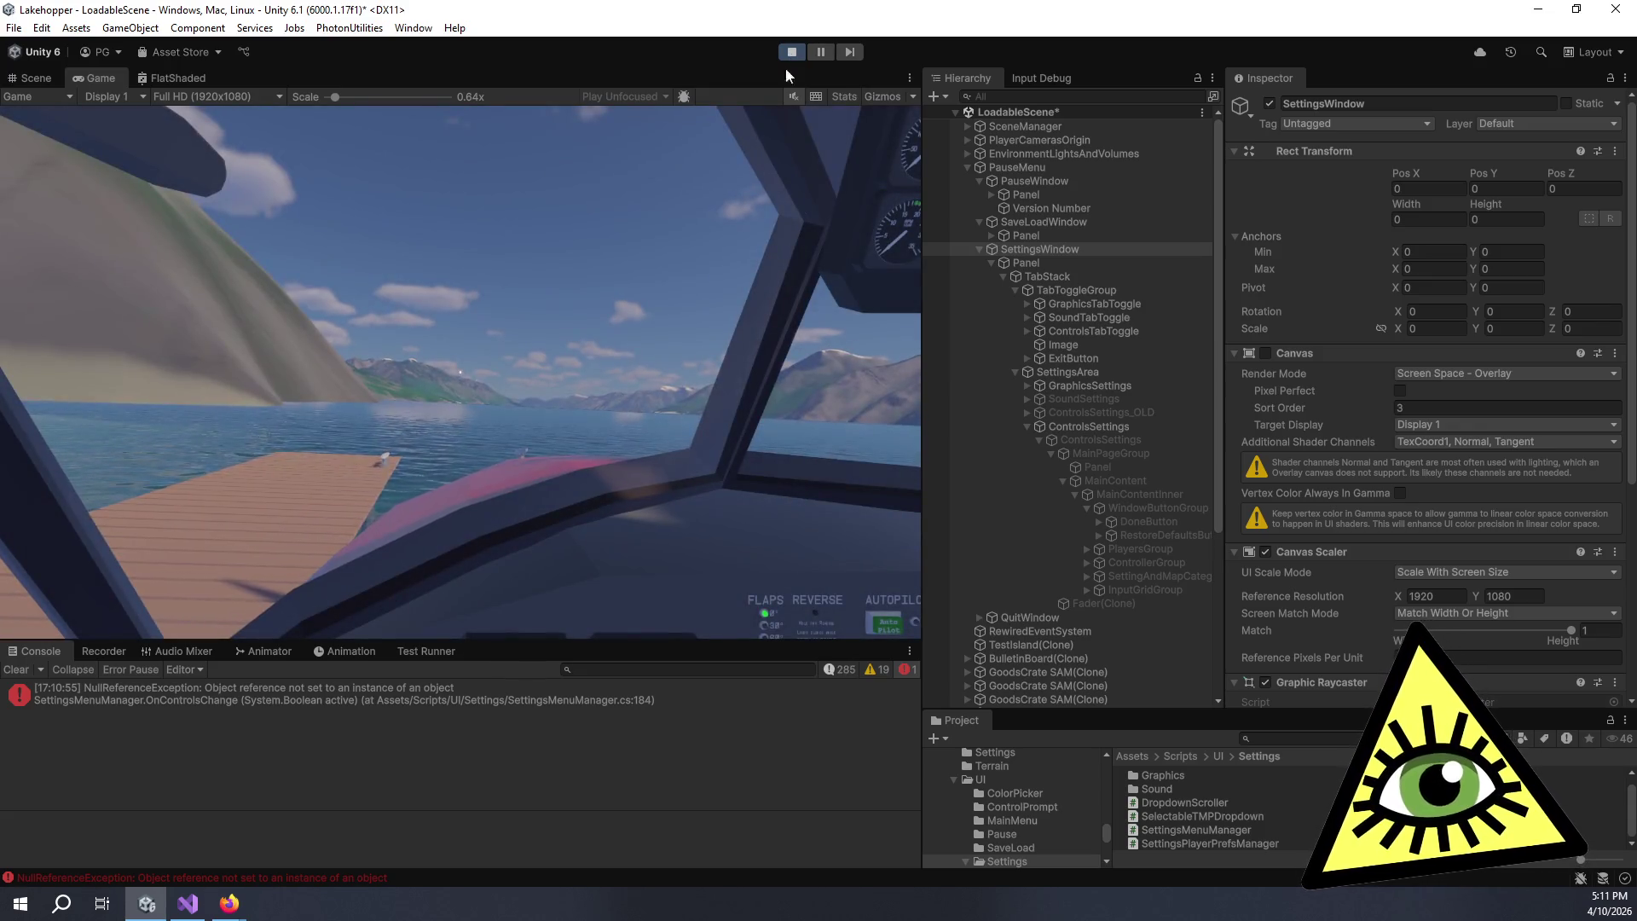
{"action": "left_click", "coordinate": [655, 285]}
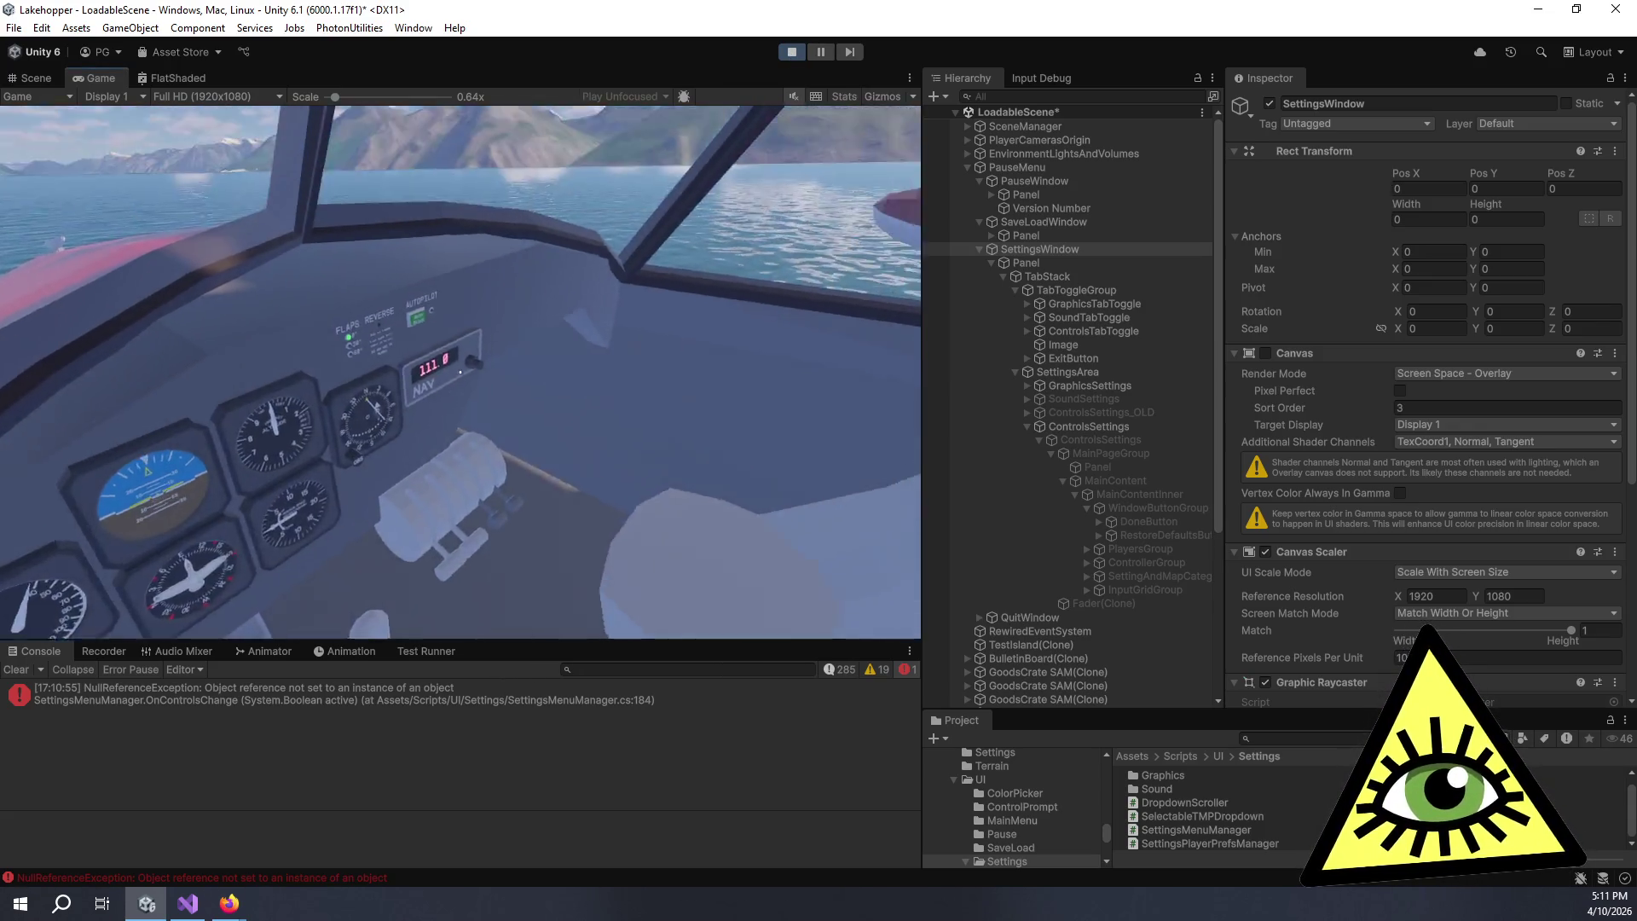
- Pause the game, open Settings, and switch from the Sound tab to the Controls tab
{"action": "key", "text": "Escape"}
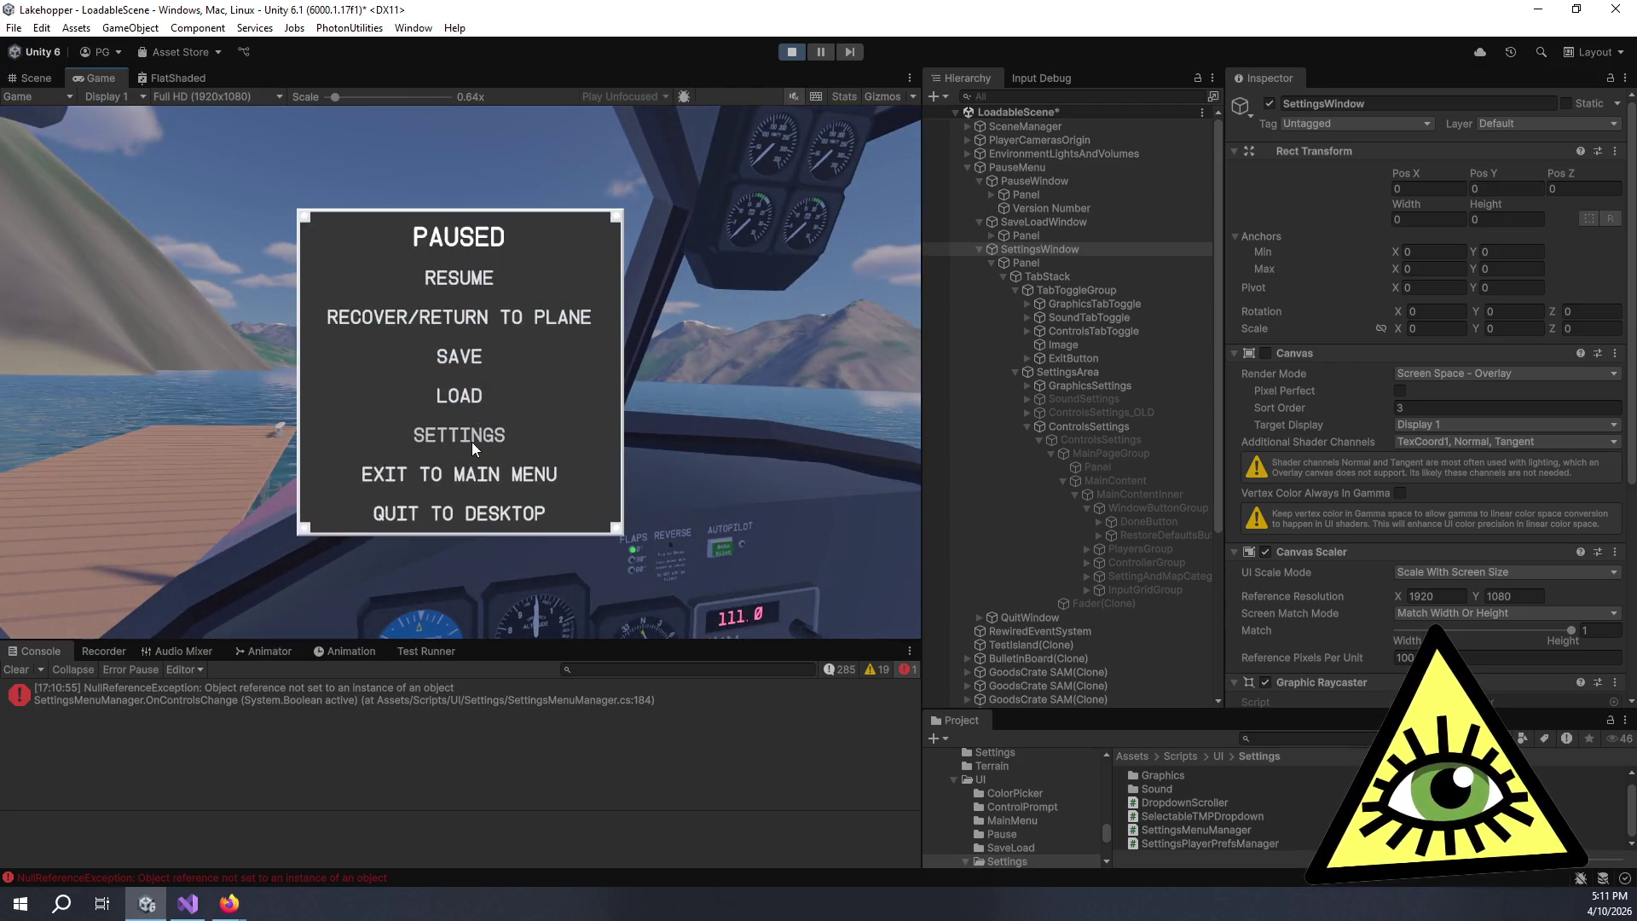
{"action": "left_click", "coordinate": [467, 434]}
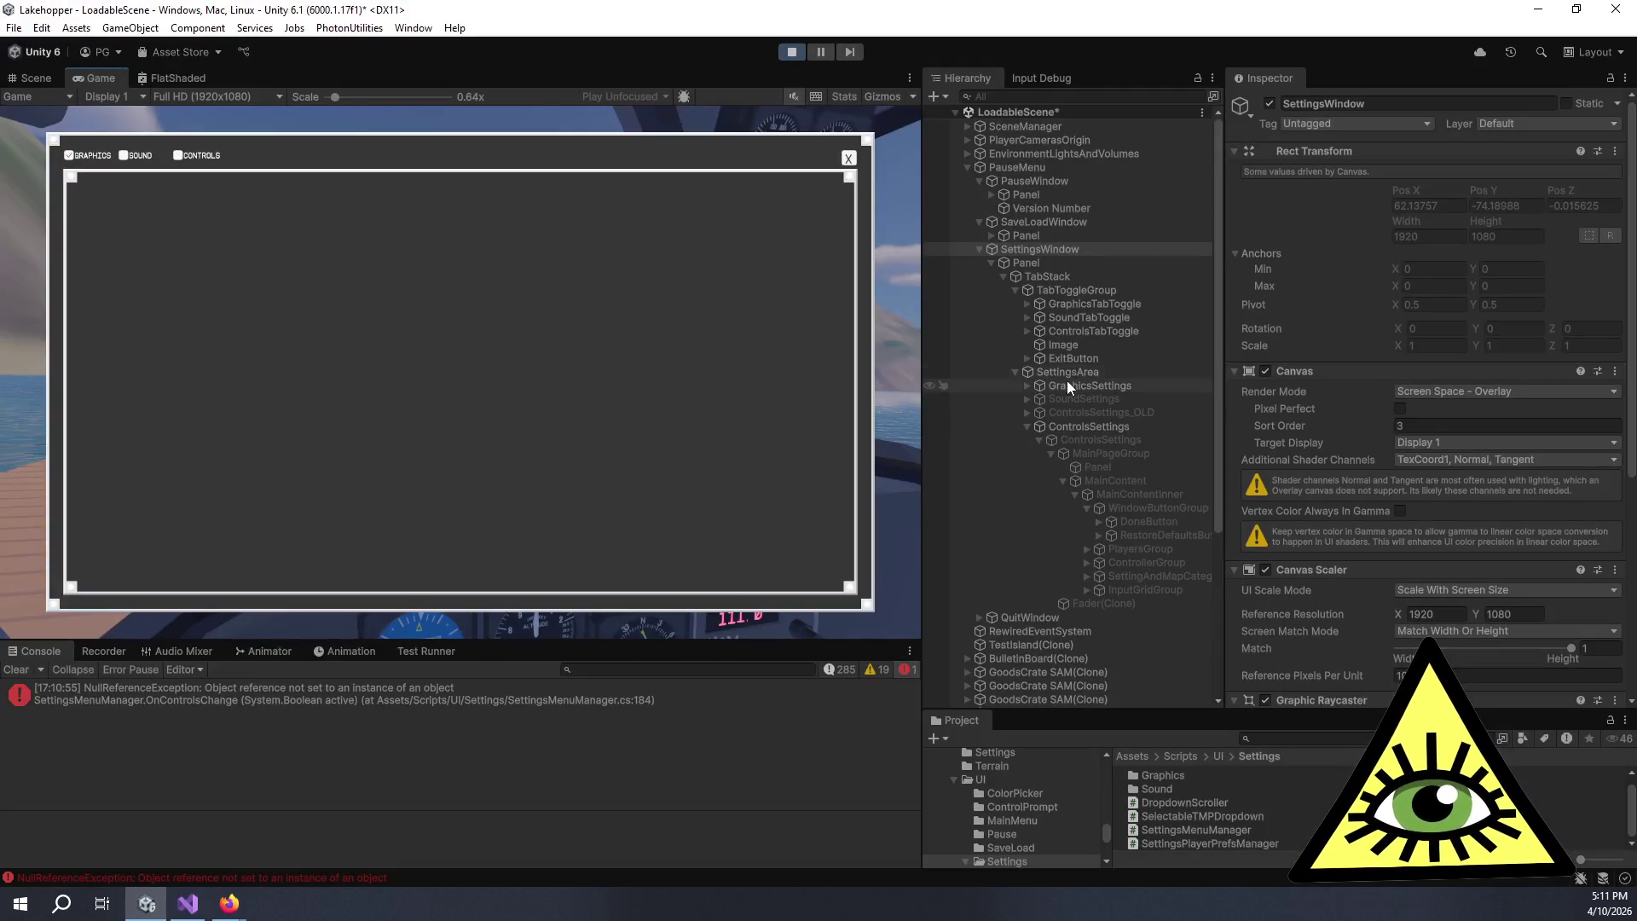
{"action": "left_click", "coordinate": [1068, 385]}
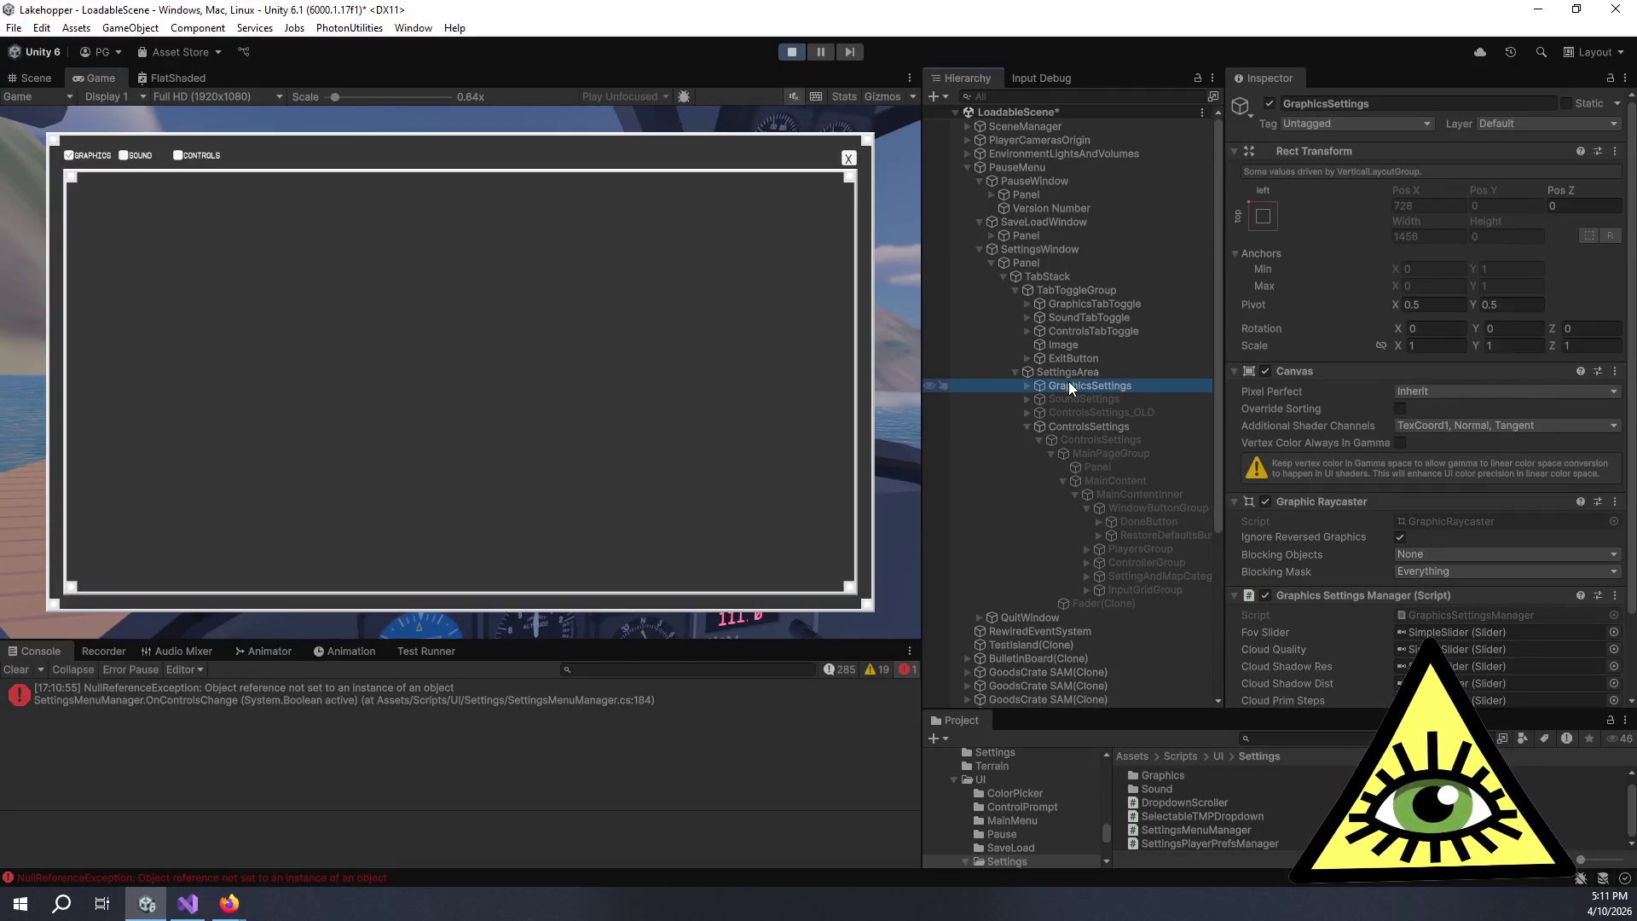
{"action": "scroll", "coordinate": [1312, 325], "scroll_direction": "down", "scroll_amount": 3}
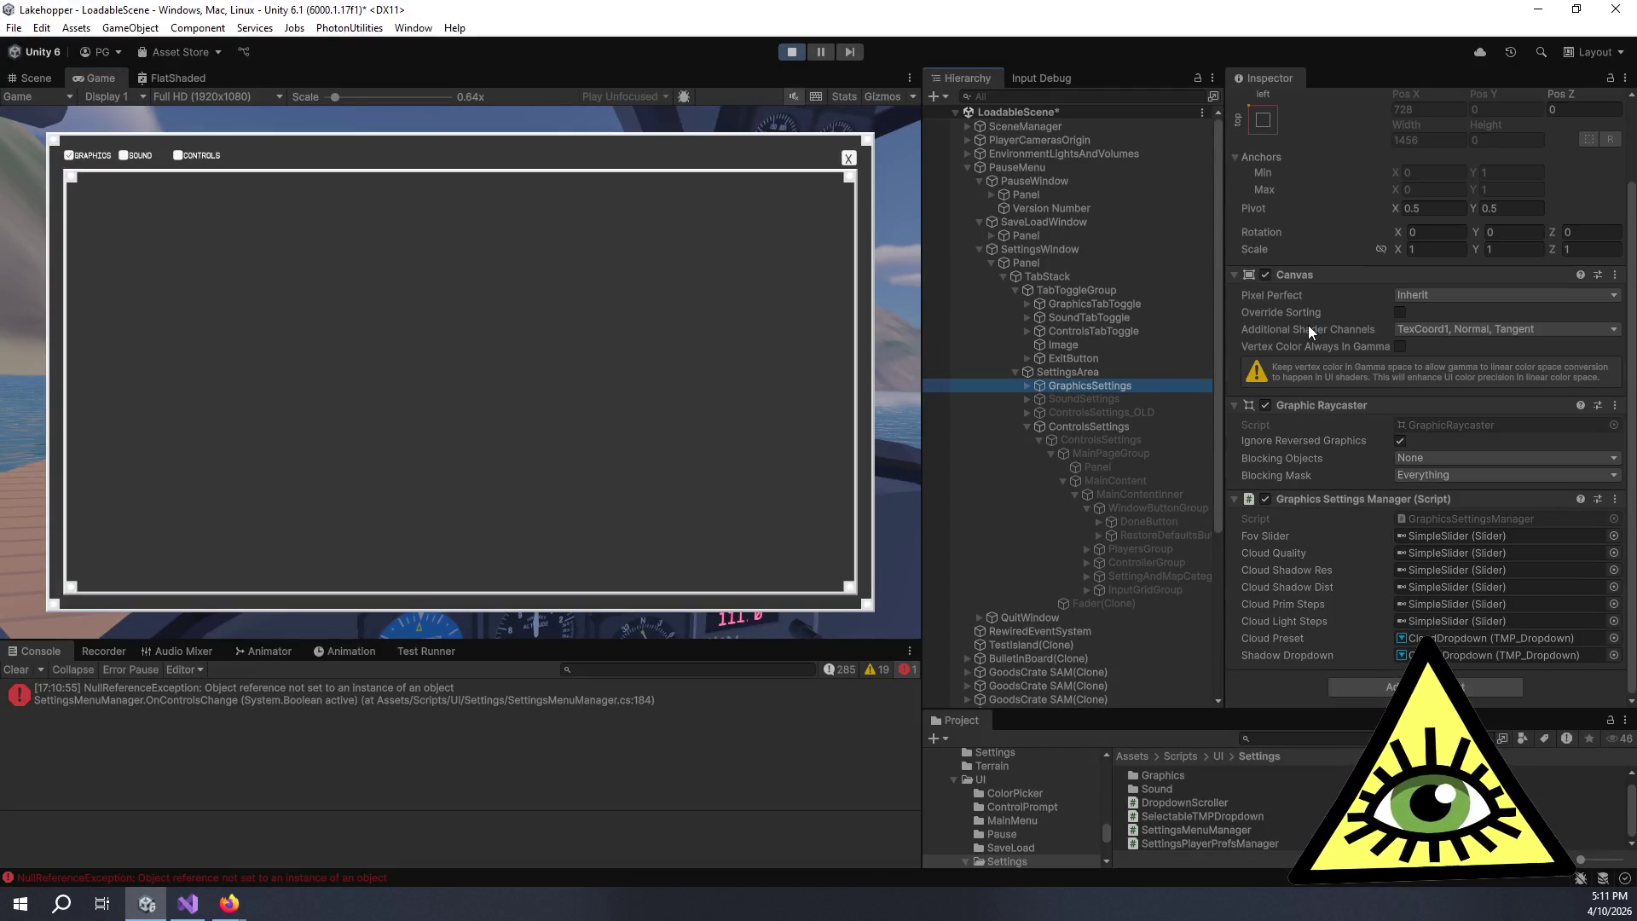
{"action": "left_click", "coordinate": [145, 155]}
{"action": "left_click", "coordinate": [144, 156]}
{"action": "left_click", "coordinate": [141, 158]}
{"action": "left_click", "coordinate": [139, 159]}
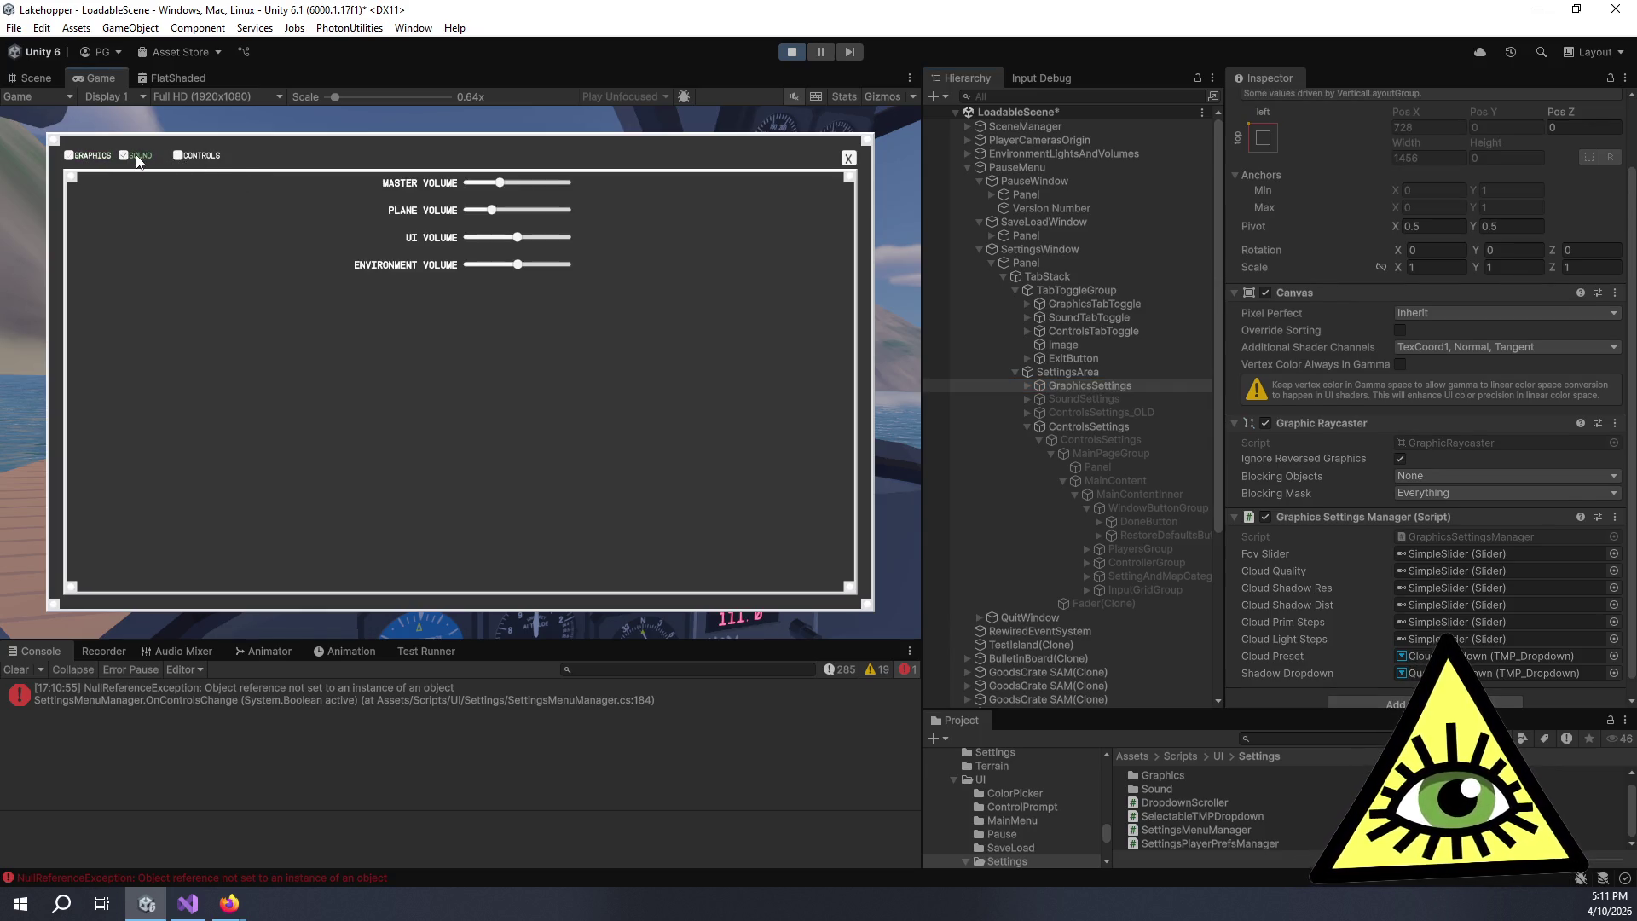
{"action": "left_click", "coordinate": [205, 158]}
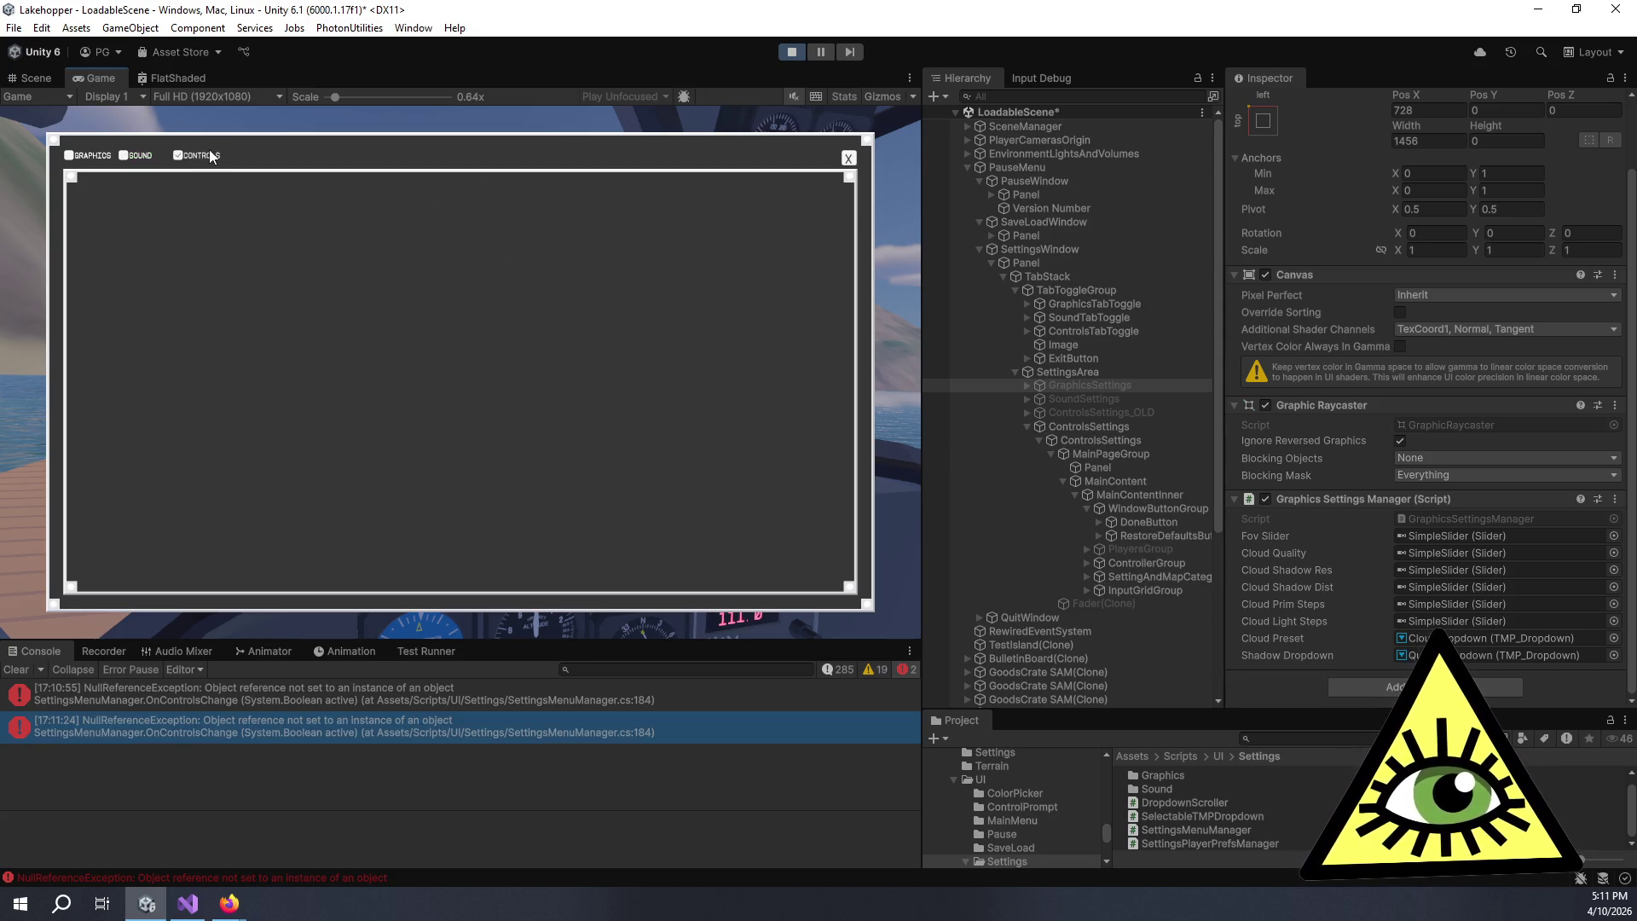
- Examine the NullReferenceException stack trace and the ControlsSettings objects, then stop the play test
{"action": "left_click", "coordinate": [536, 692]}
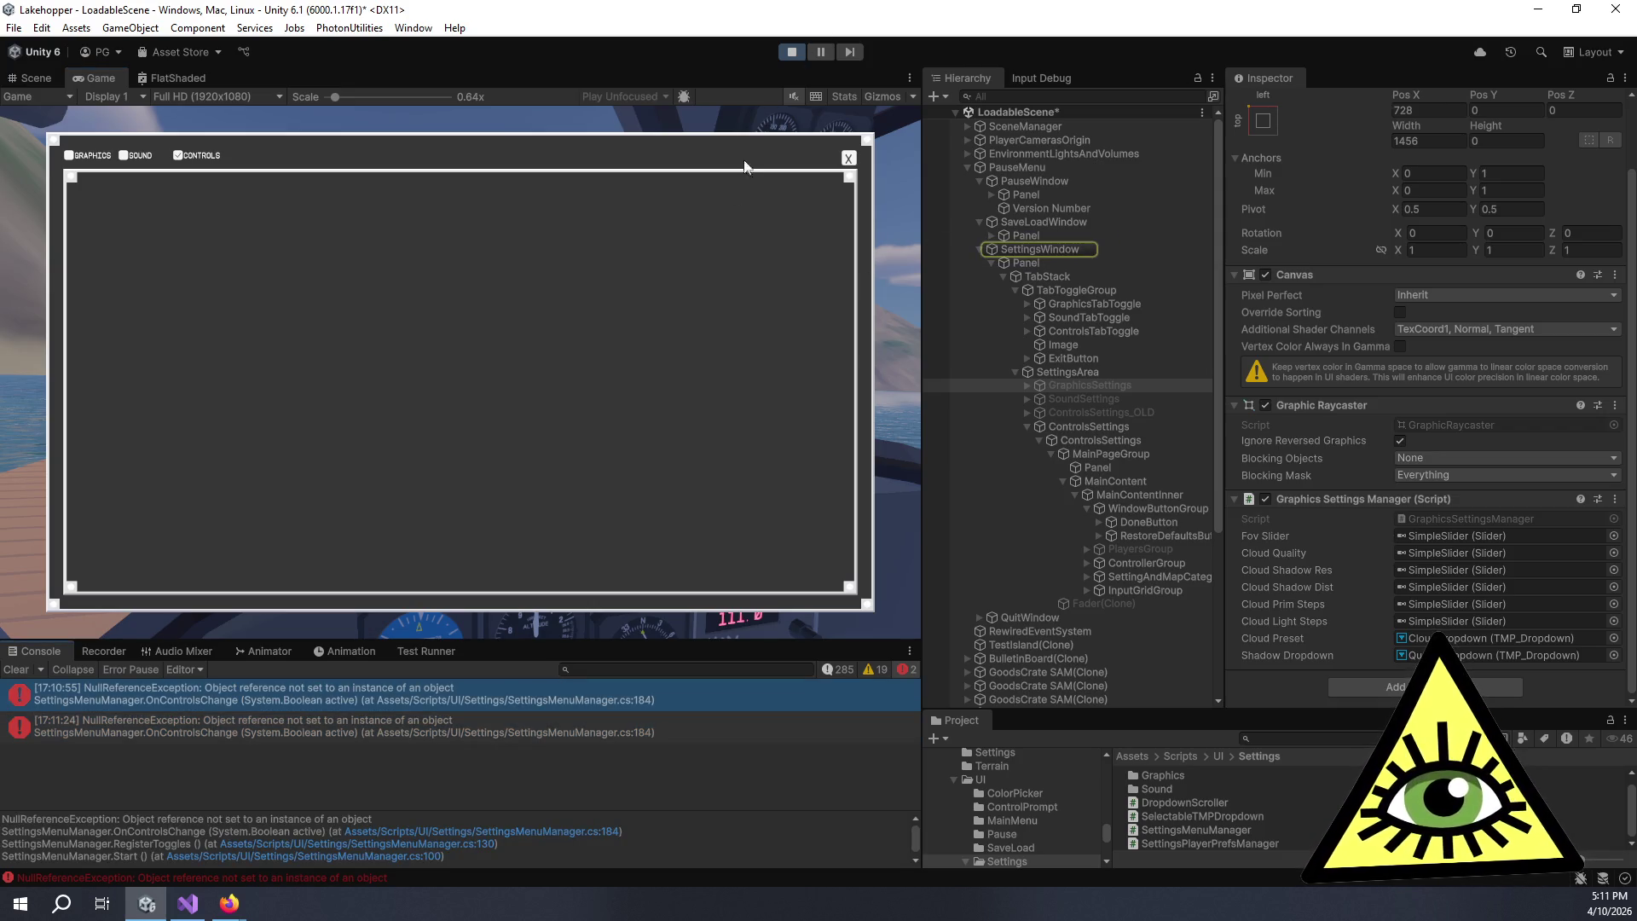
{"action": "left_click", "coordinate": [1099, 428]}
{"action": "left_click", "coordinate": [1107, 436]}
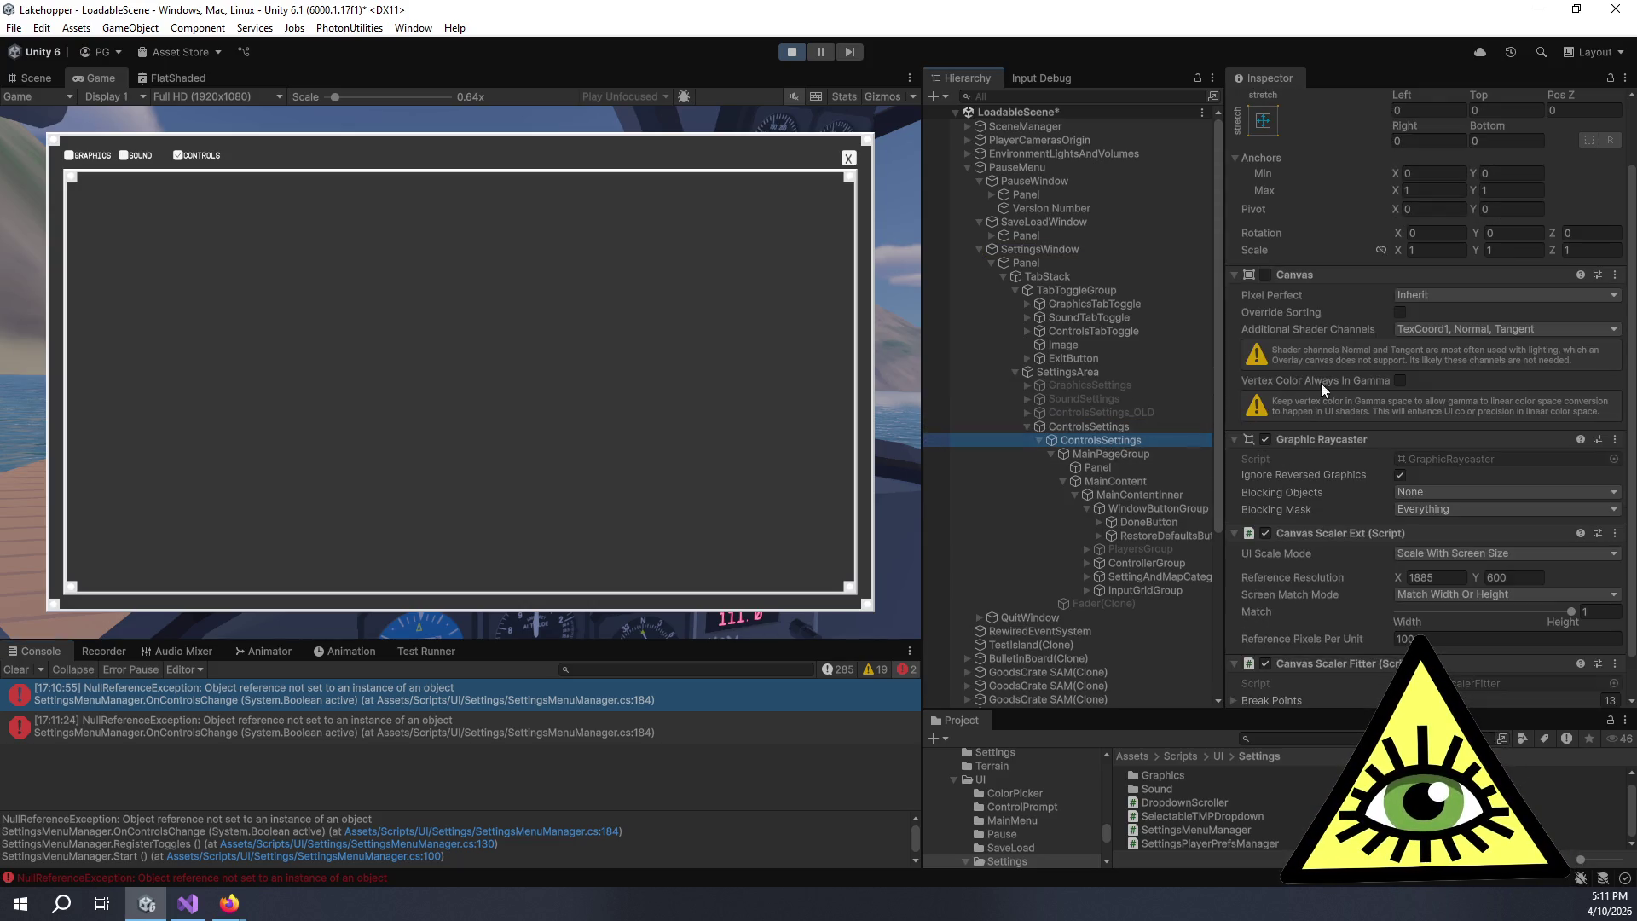
{"action": "left_click", "coordinate": [786, 50]}
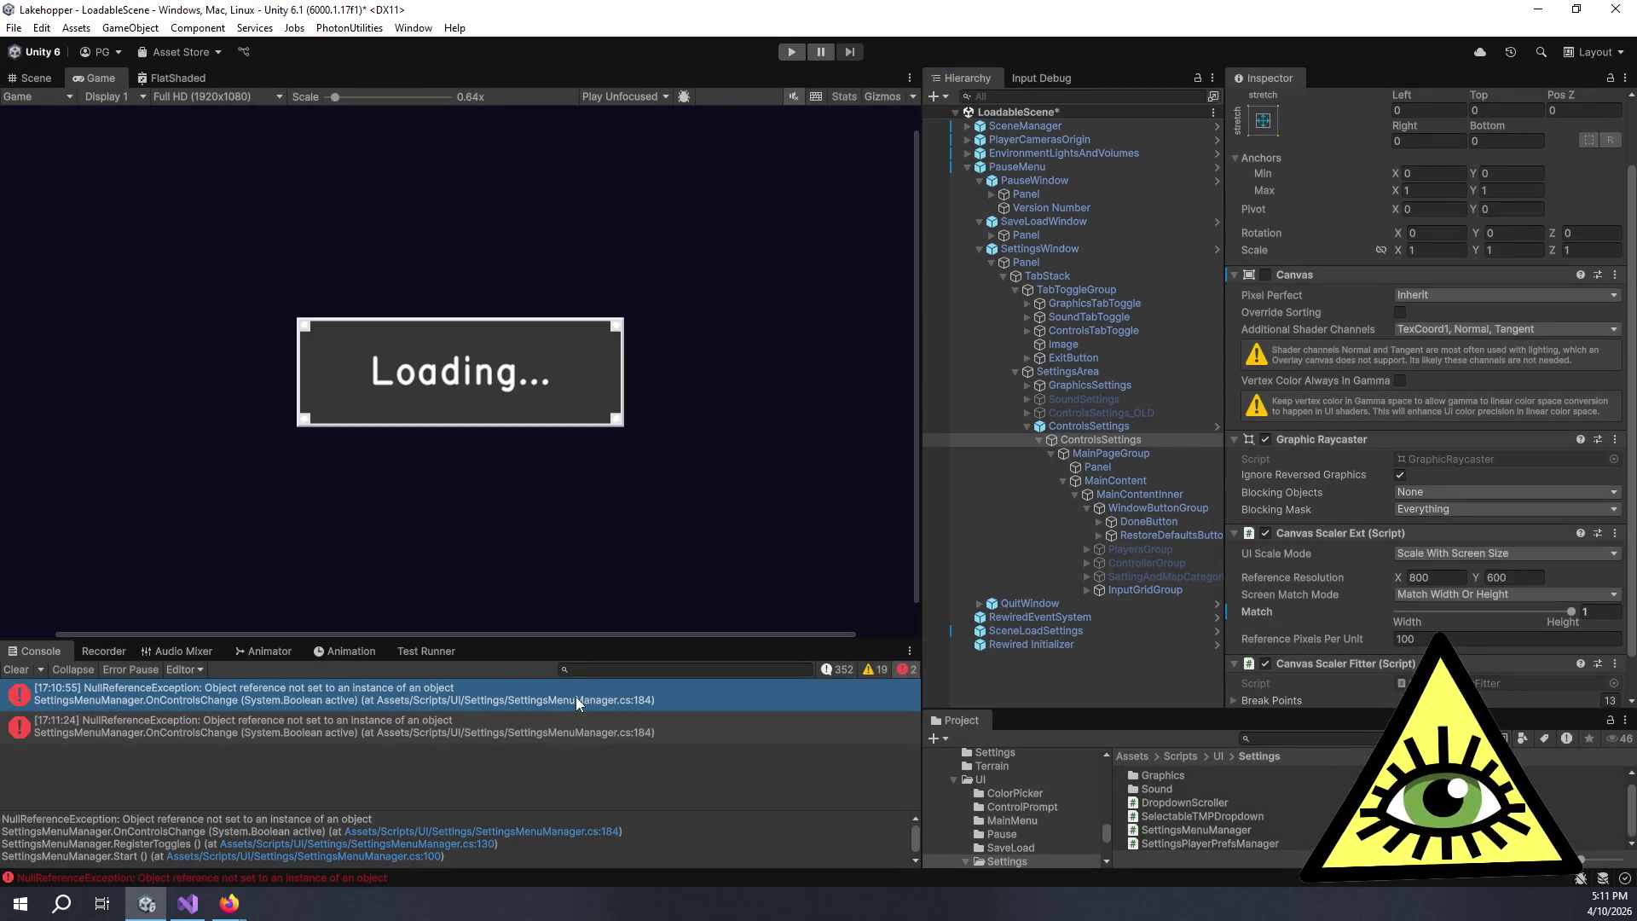
{"action": "left_click", "coordinate": [1099, 371]}
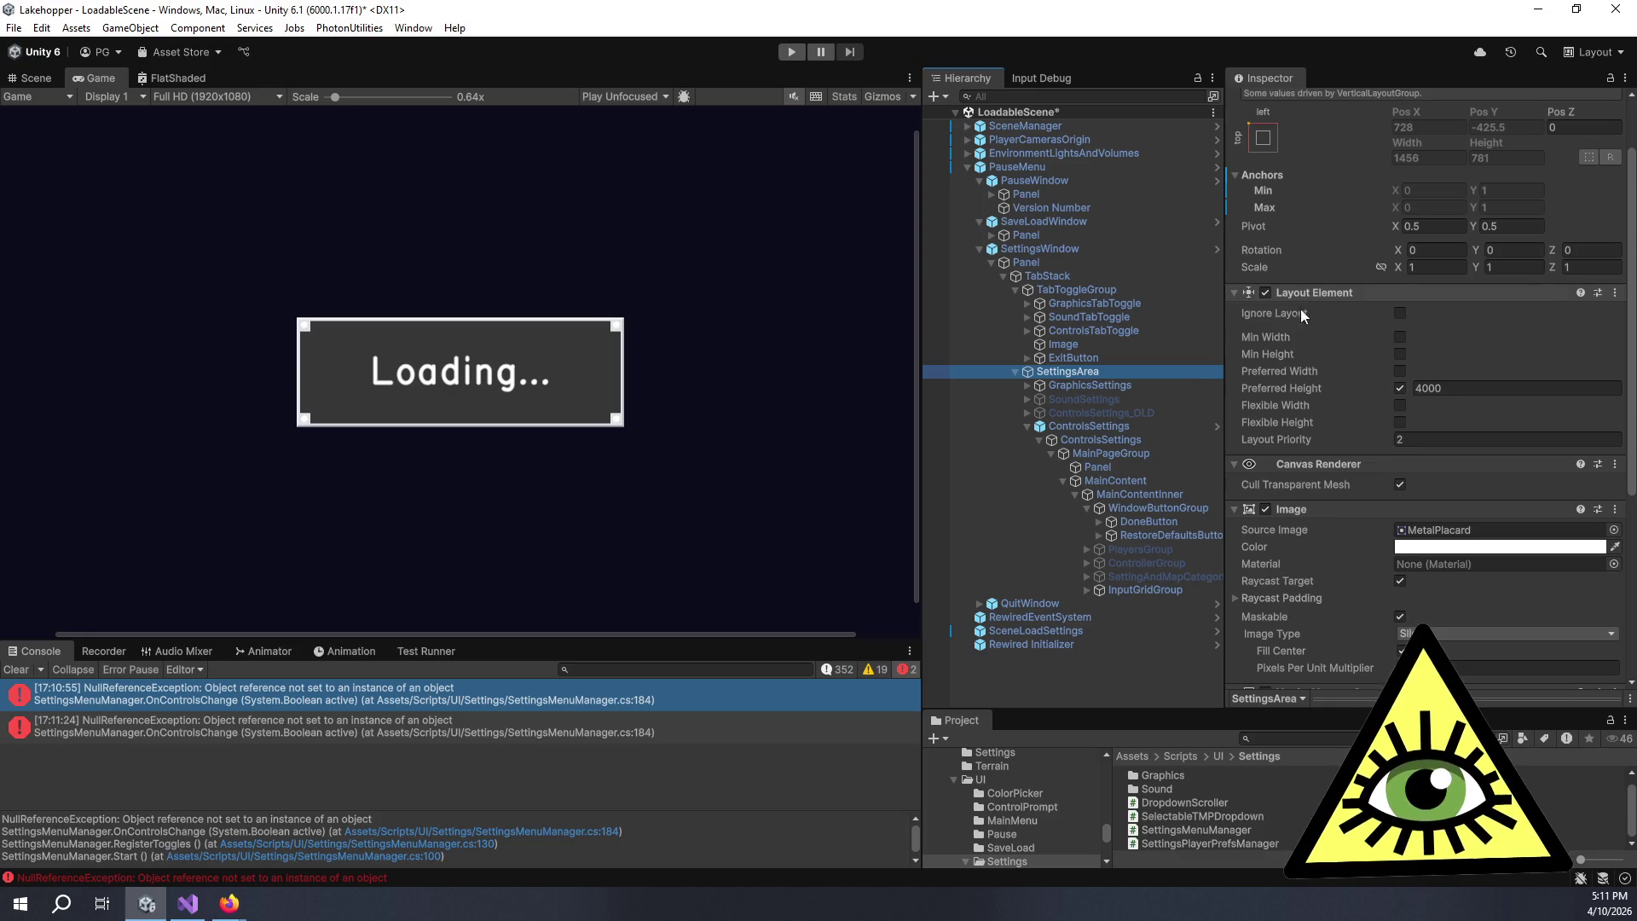
{"action": "left_click", "coordinate": [1092, 426]}
{"action": "scroll", "coordinate": [1254, 409], "scroll_direction": "down", "scroll_amount": 10}
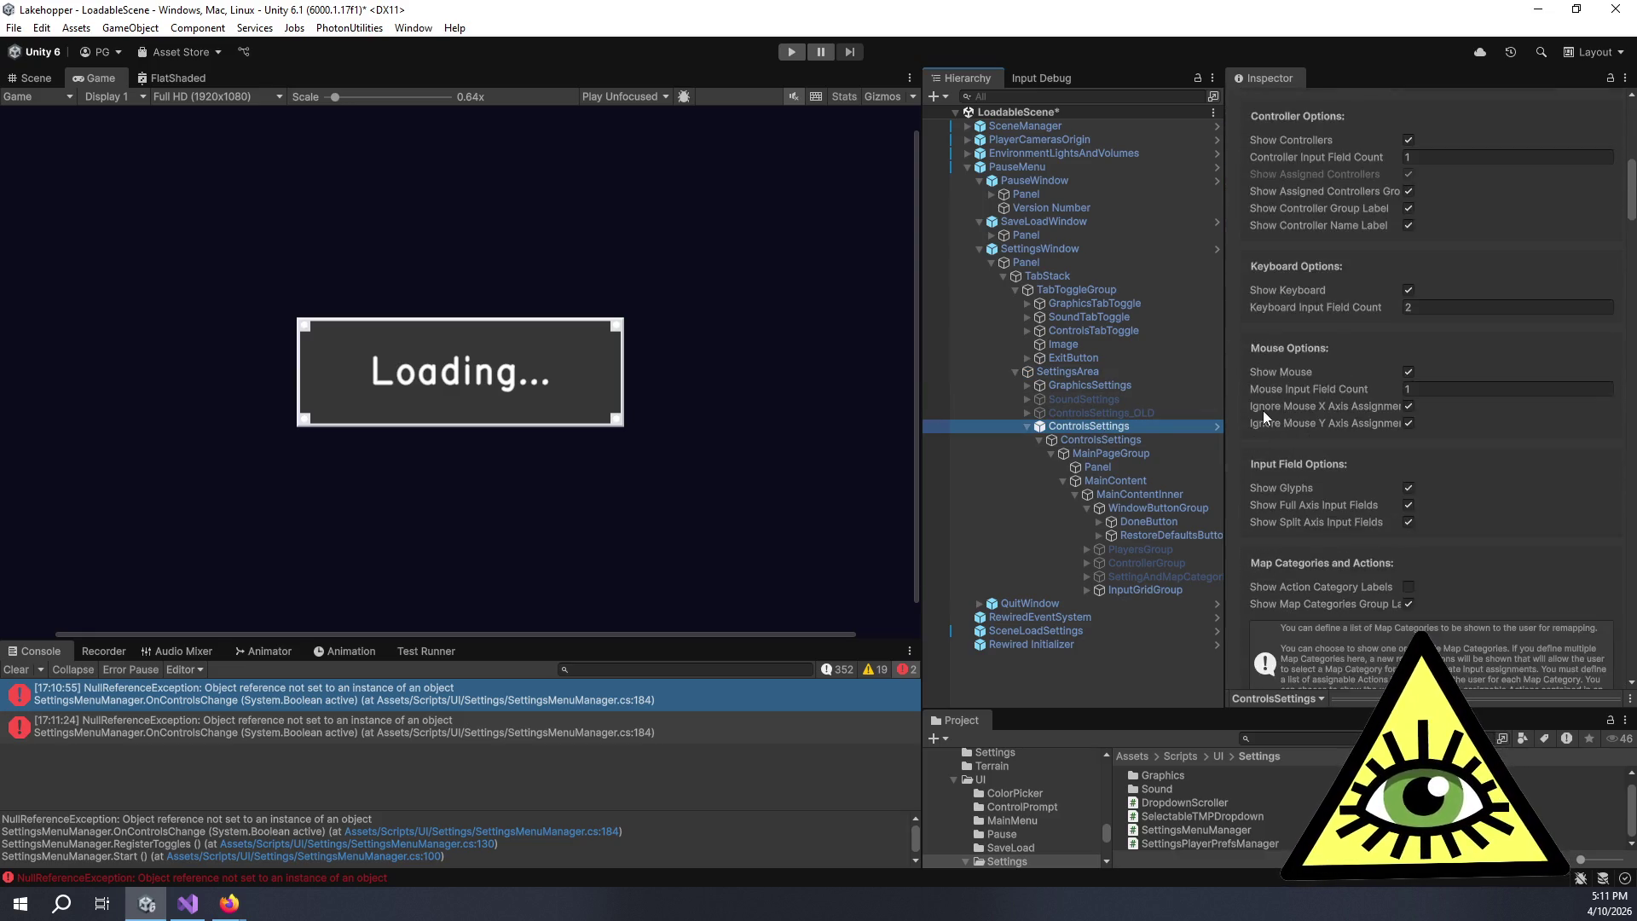
{"action": "scroll", "coordinate": [1253, 444], "scroll_direction": "down", "scroll_amount": 15}
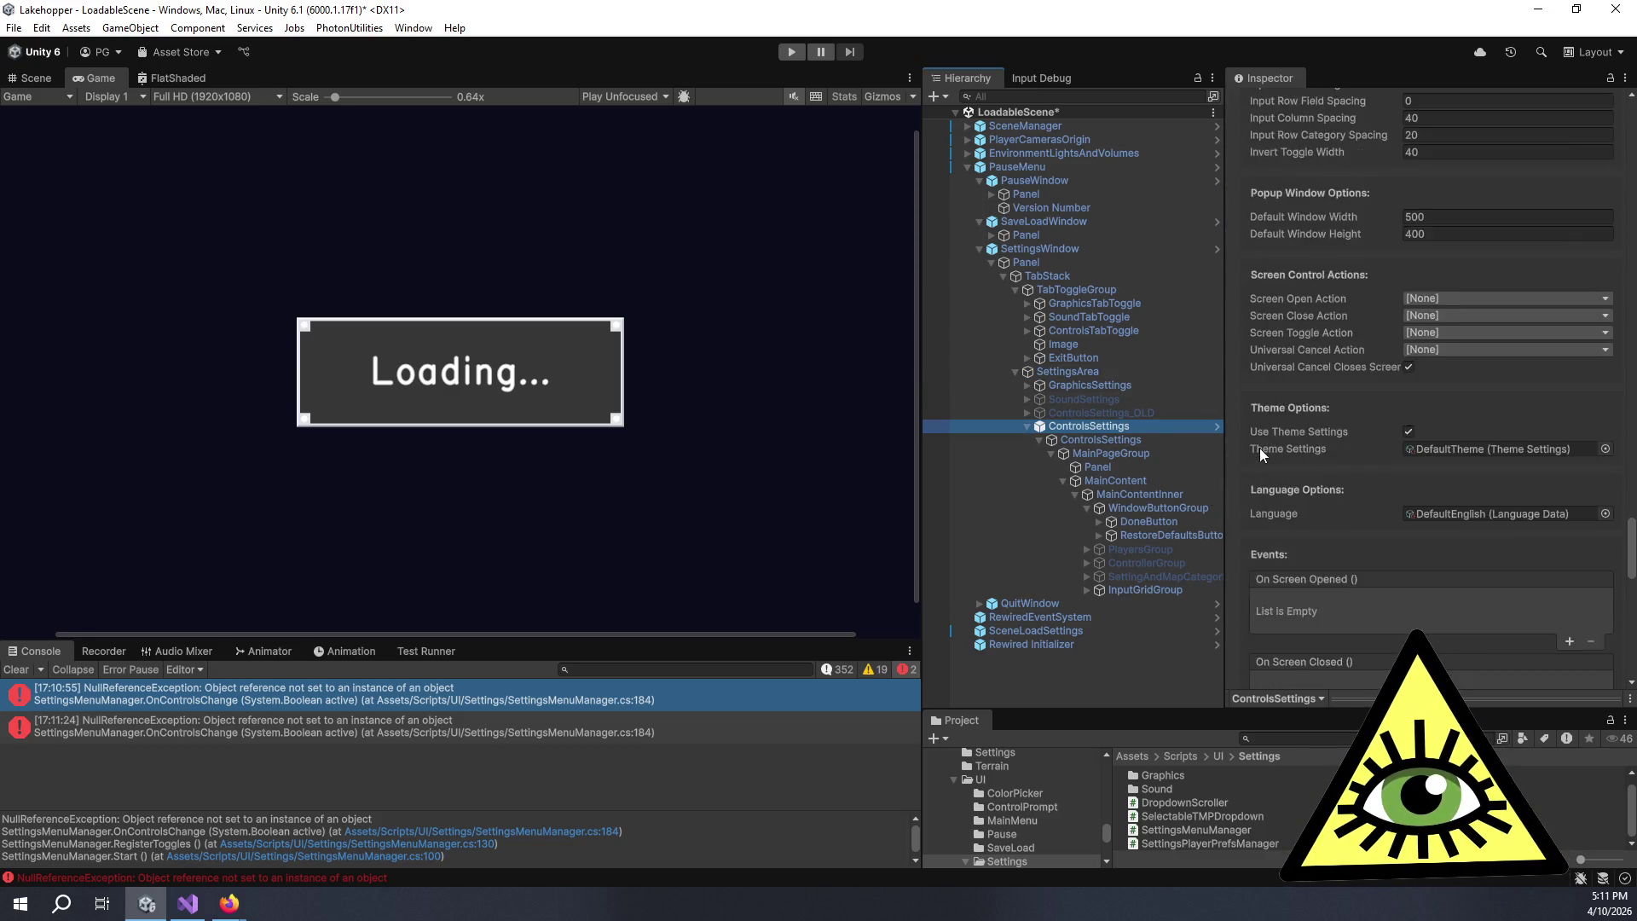
{"action": "scroll", "coordinate": [1254, 447], "scroll_direction": "down", "scroll_amount": 15}
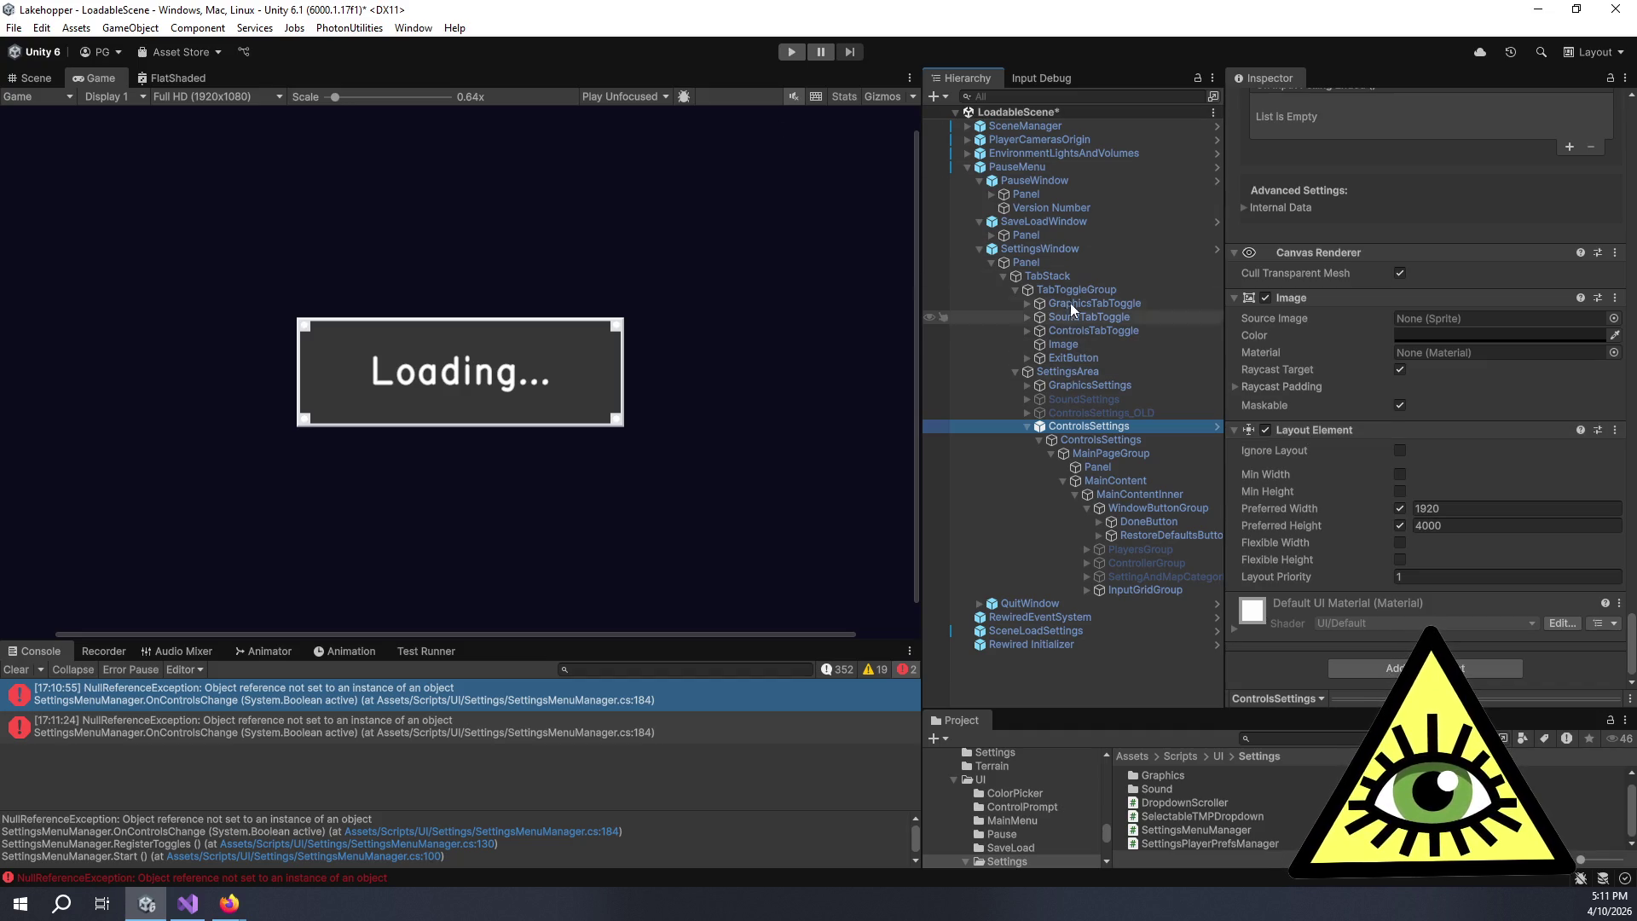
{"action": "left_click", "coordinate": [1071, 248]}
{"action": "scroll", "coordinate": [1323, 281], "scroll_direction": "up", "scroll_amount": 10}
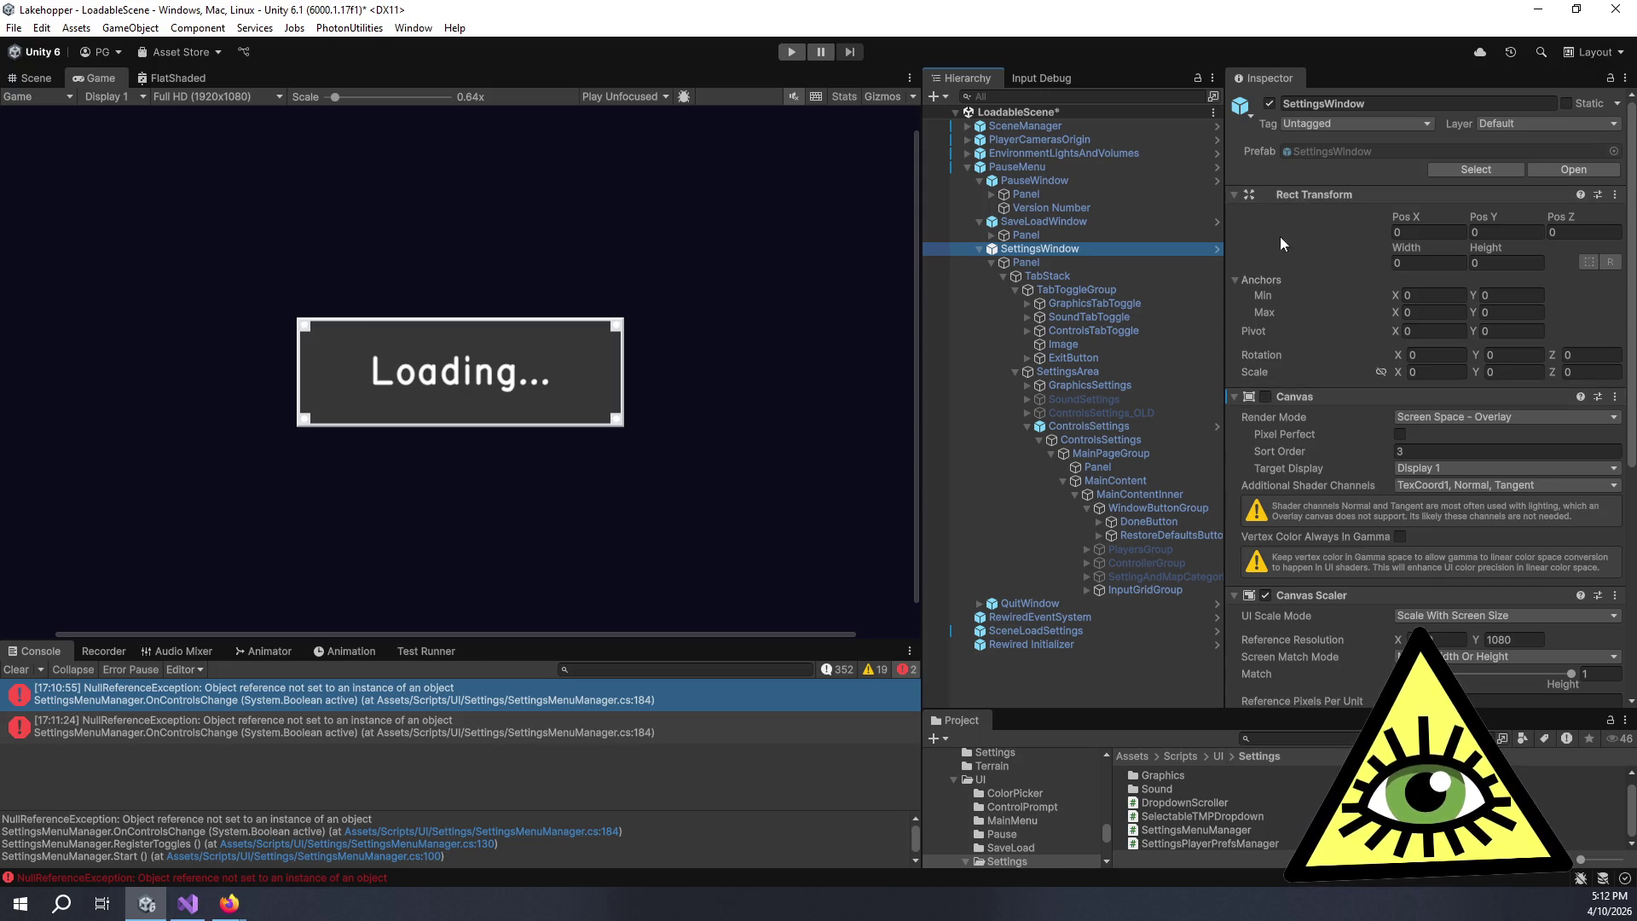
{"action": "double_click", "coordinate": [1367, 146]}
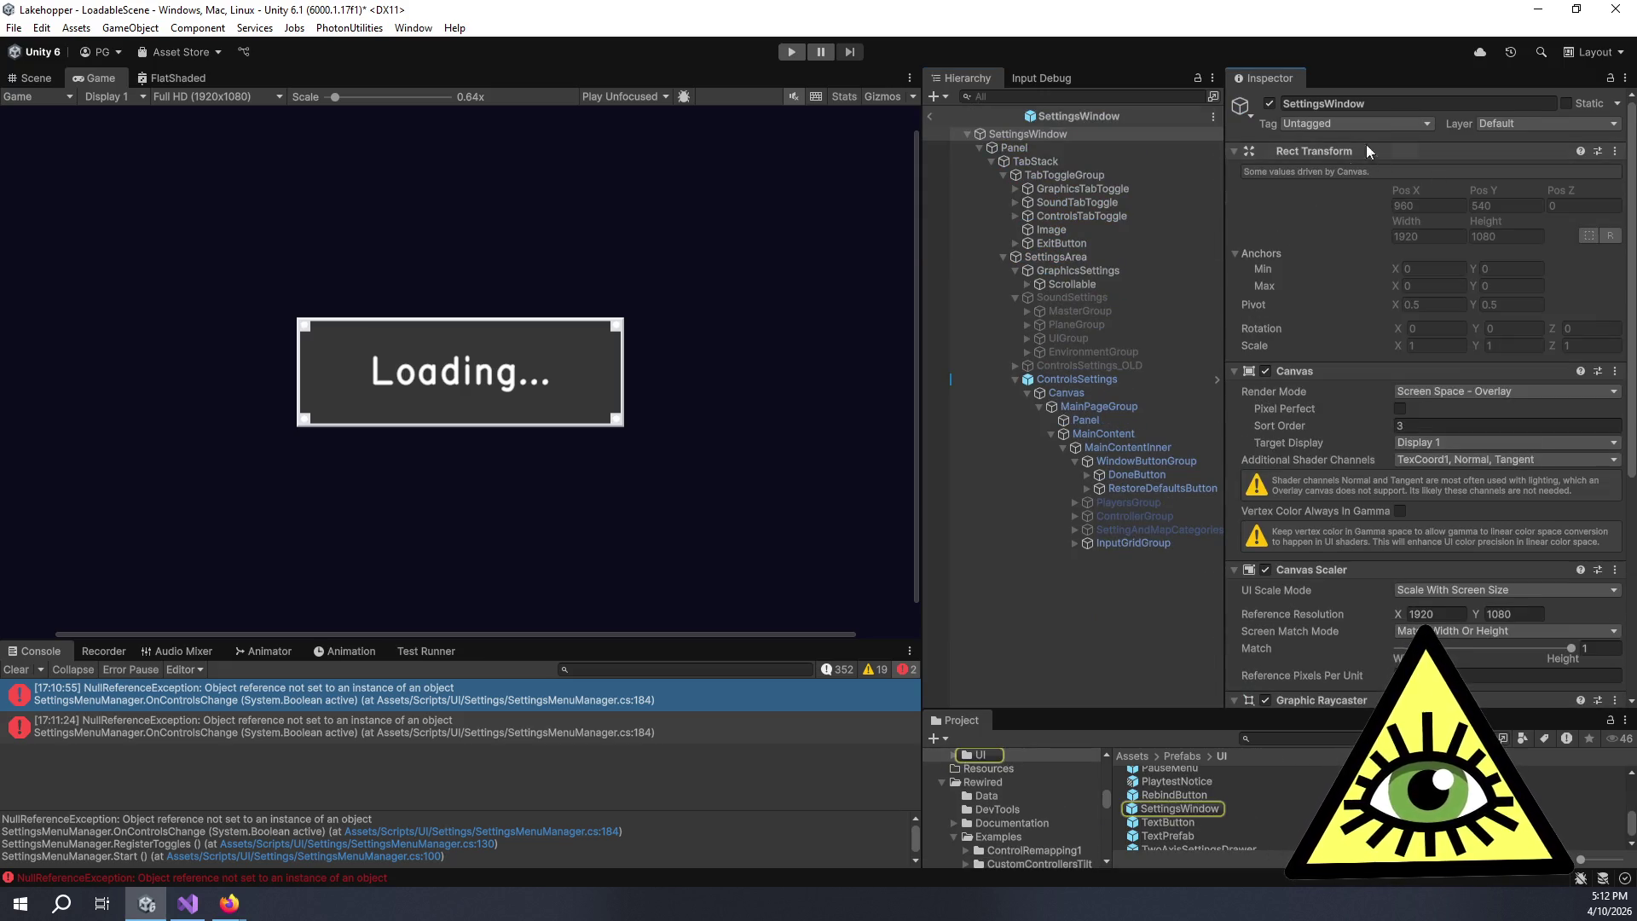
- Select ControlsSettings in the SettingsWindow prefab, show the Scene view, and remove its Image component
{"action": "left_click", "coordinate": [1071, 381]}
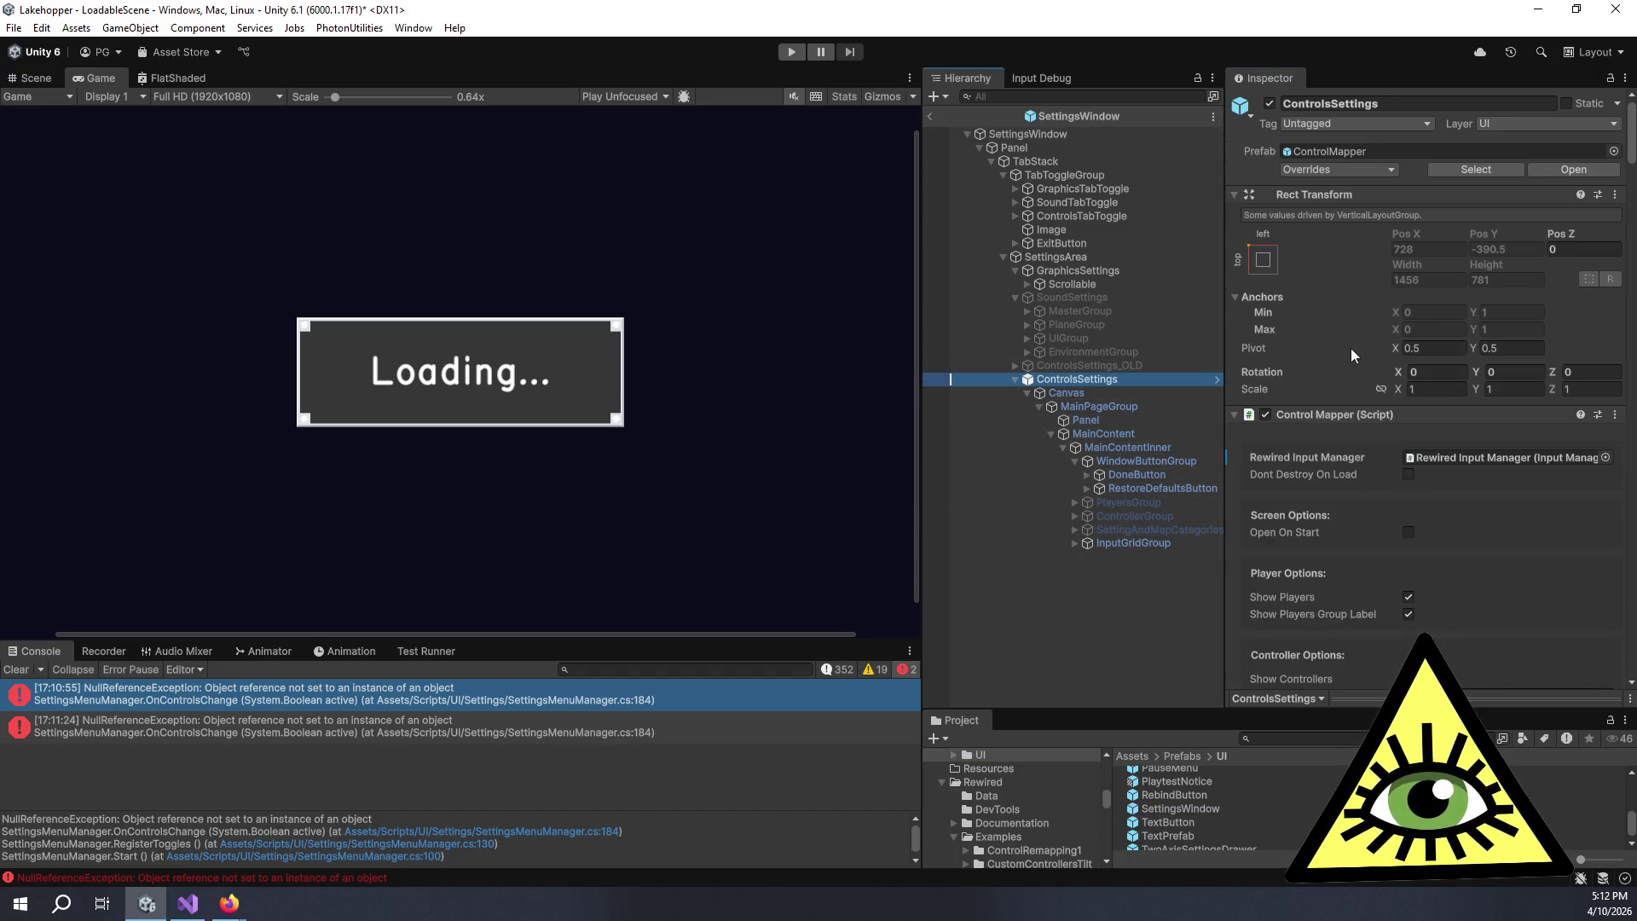
{"action": "scroll", "coordinate": [1353, 349], "scroll_direction": "down", "scroll_amount": 15}
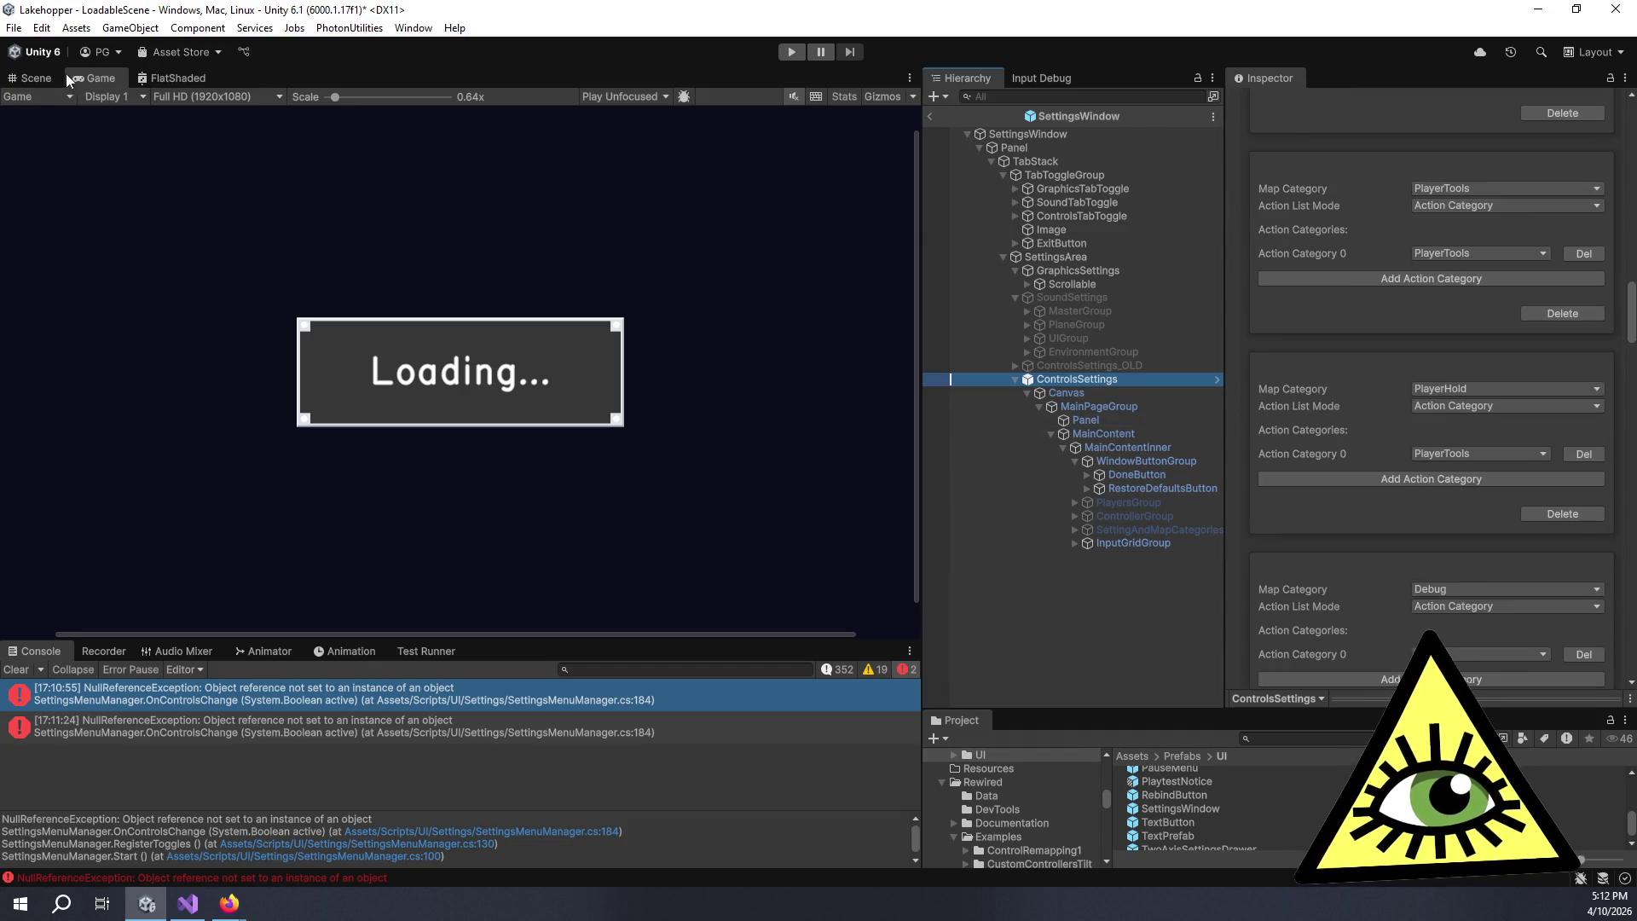
{"action": "left_click", "coordinate": [43, 79]}
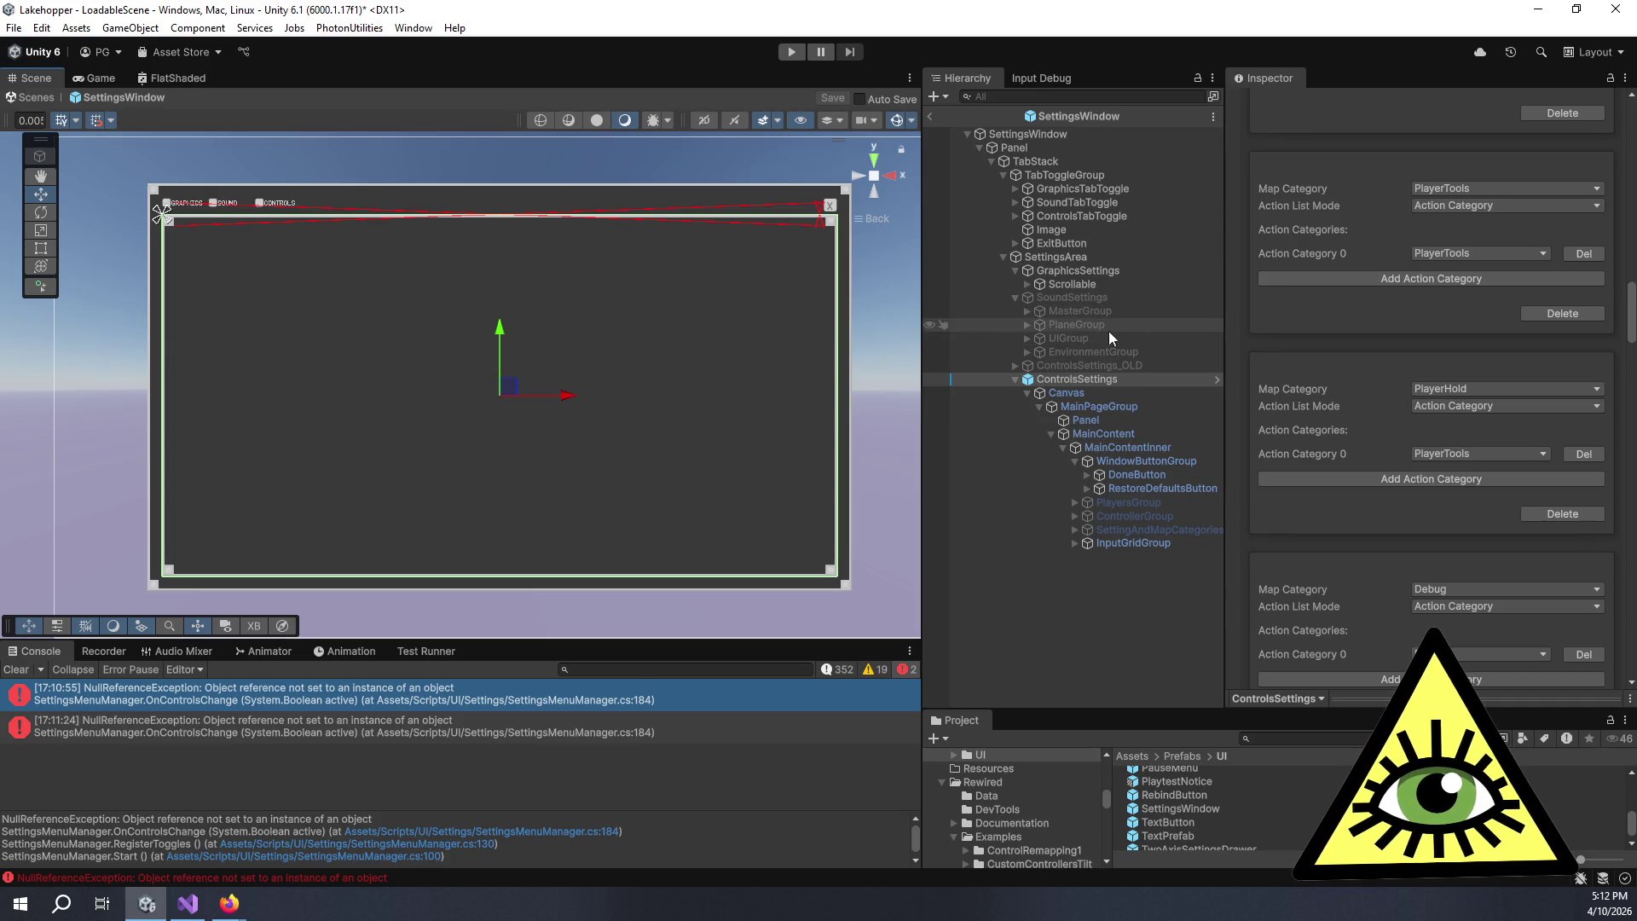
{"action": "scroll", "coordinate": [1341, 365], "scroll_direction": "down", "scroll_amount": 10}
{"action": "scroll", "coordinate": [1340, 365], "scroll_direction": "down", "scroll_amount": 15}
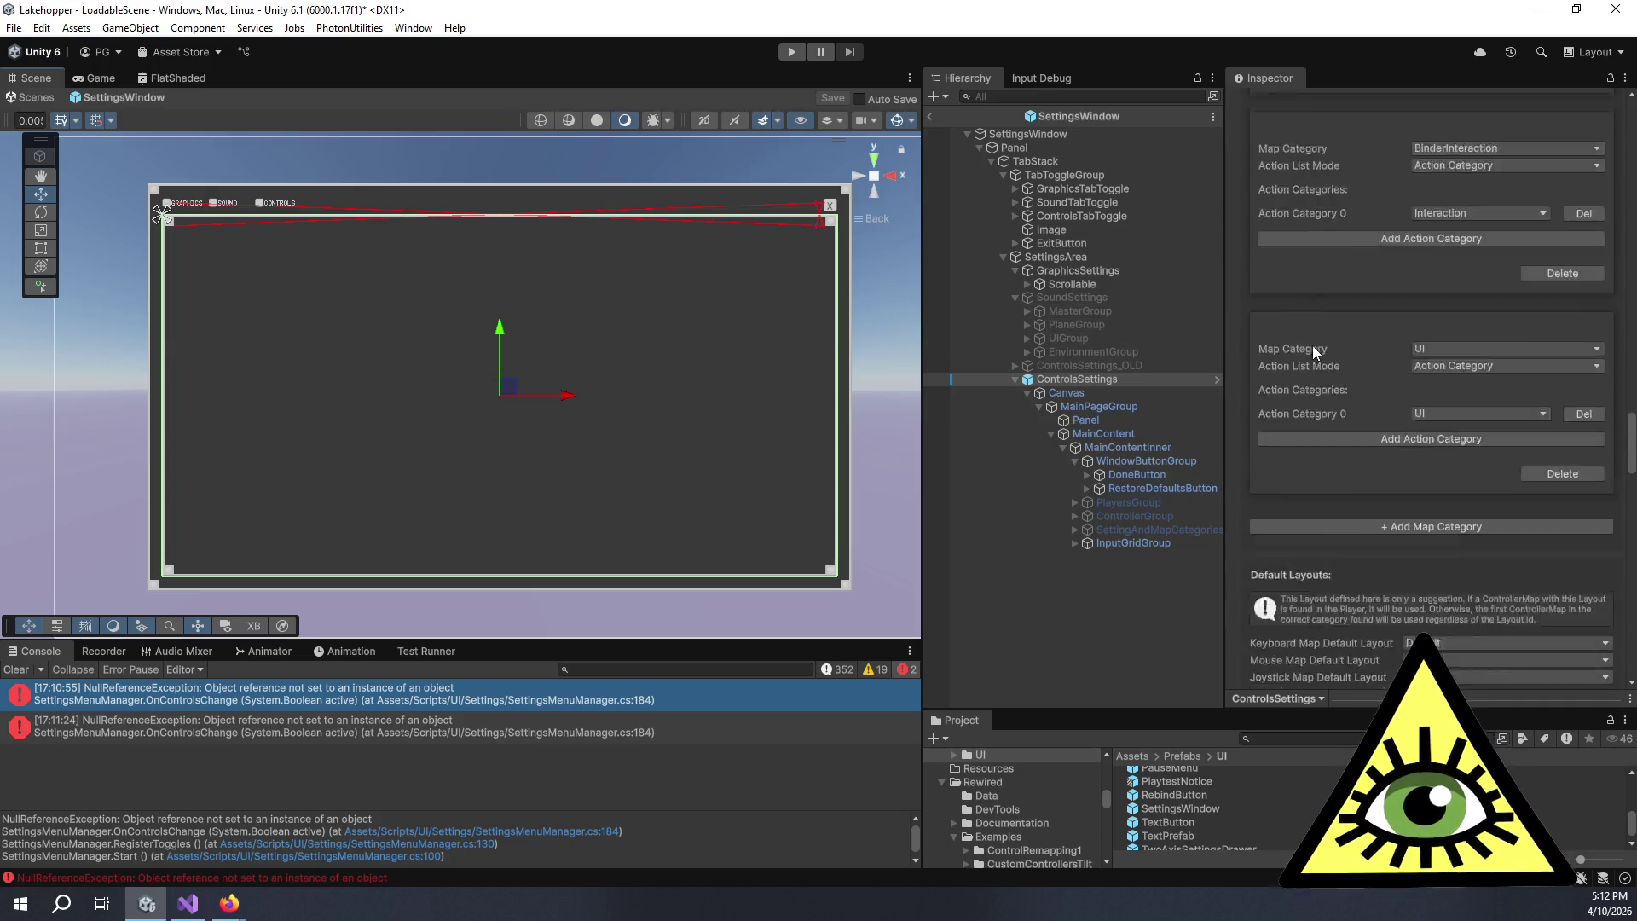
{"action": "scroll", "coordinate": [1279, 339], "scroll_direction": "down", "scroll_amount": 10}
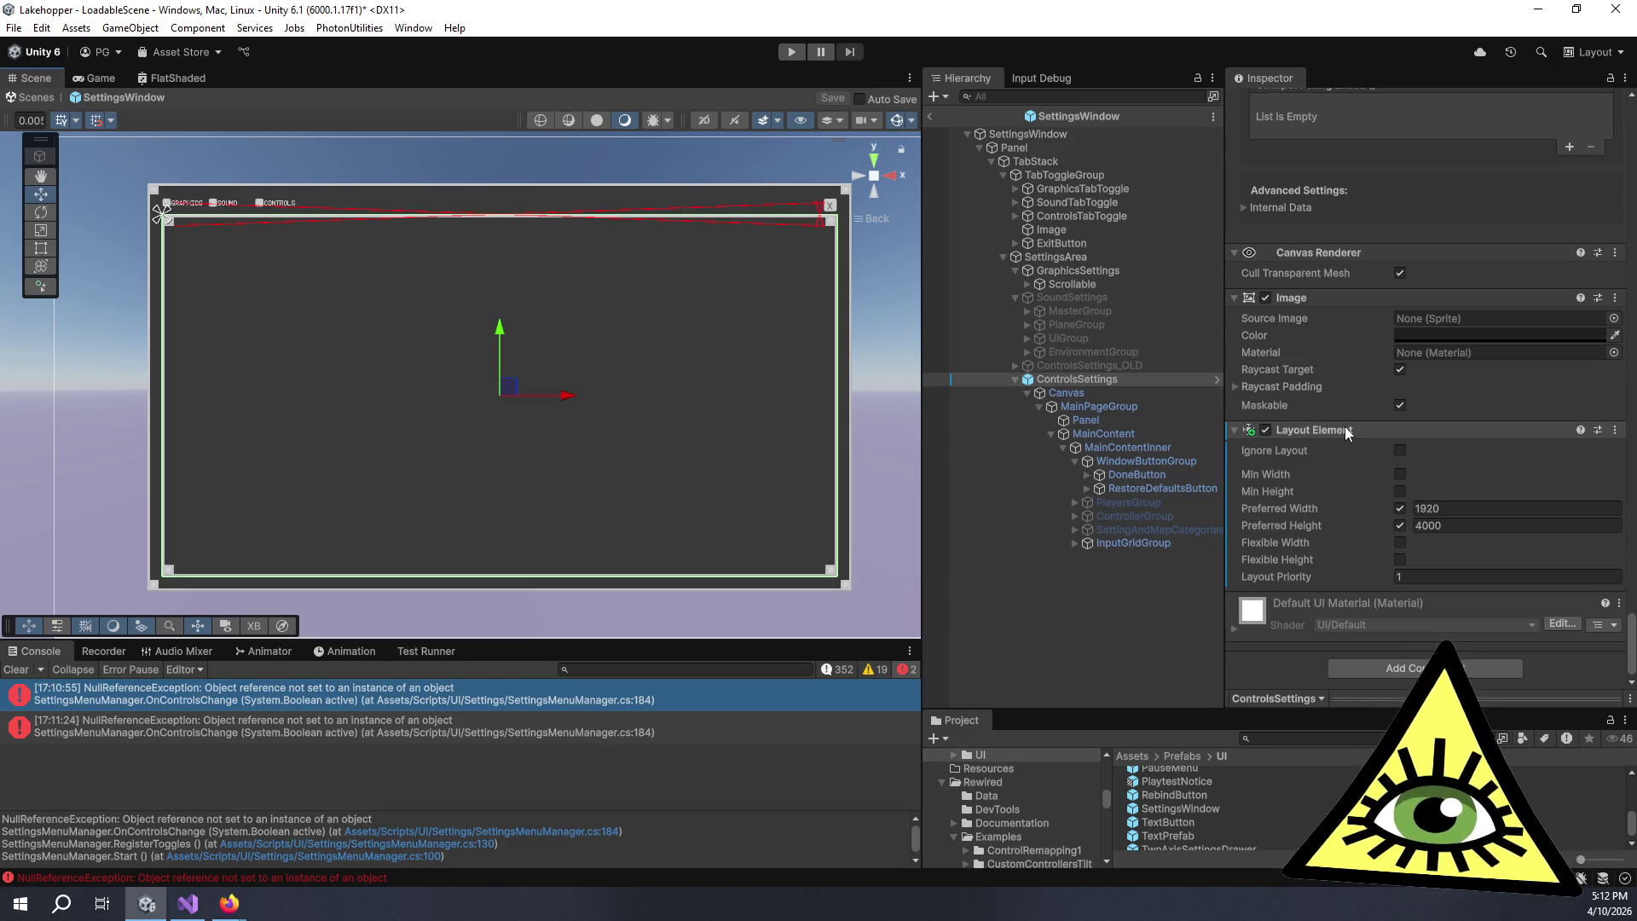
{"action": "right_click", "coordinate": [1328, 298]}
- Remove the Image and Layout Element components from ControlsSettings
{"action": "left_click", "coordinate": [1373, 331]}
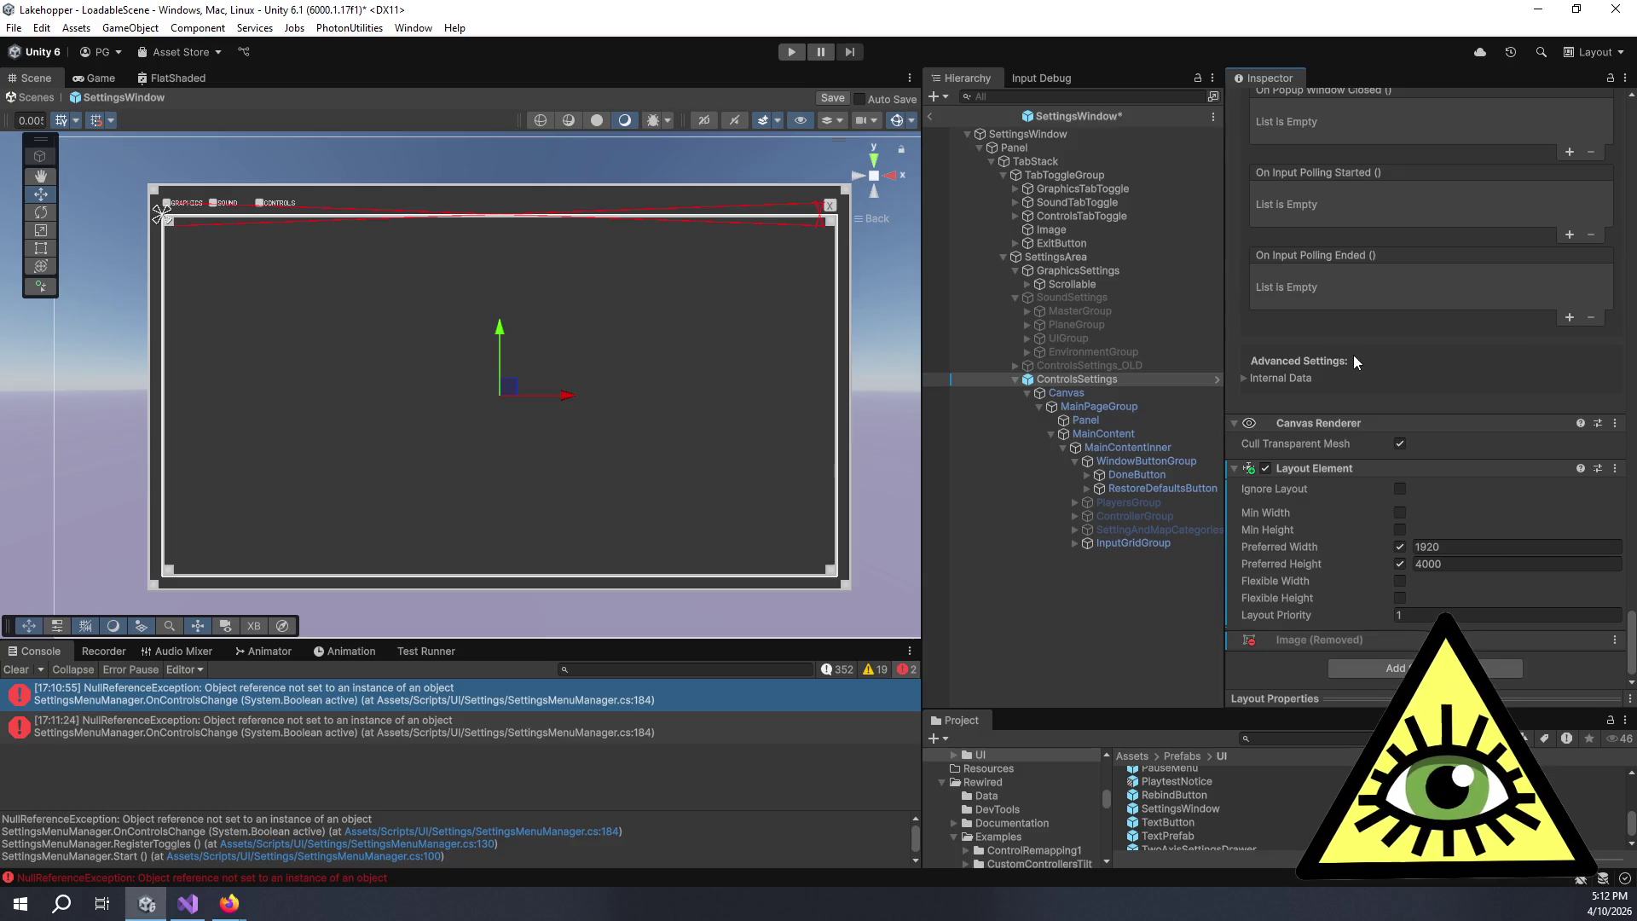
{"action": "right_click", "coordinate": [1320, 468]}
{"action": "left_click", "coordinate": [1371, 518]}
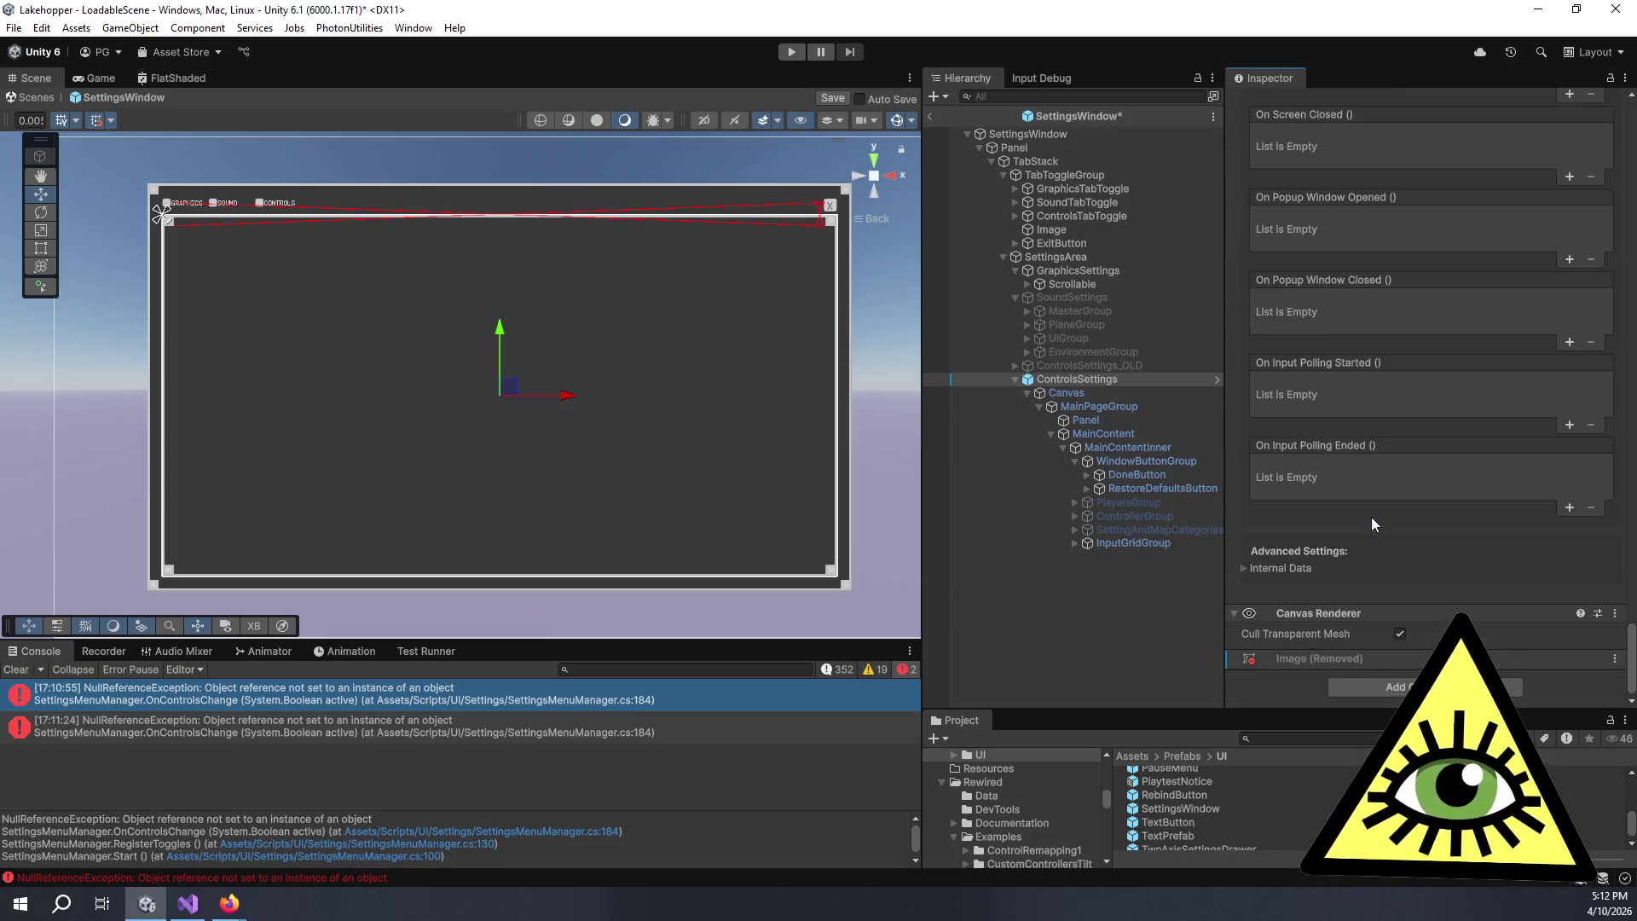
- Compare the components on ControlsSettings, its child Canvas and the SettingsArea object
{"action": "scroll", "coordinate": [1365, 539], "scroll_direction": "up", "scroll_amount": 15}
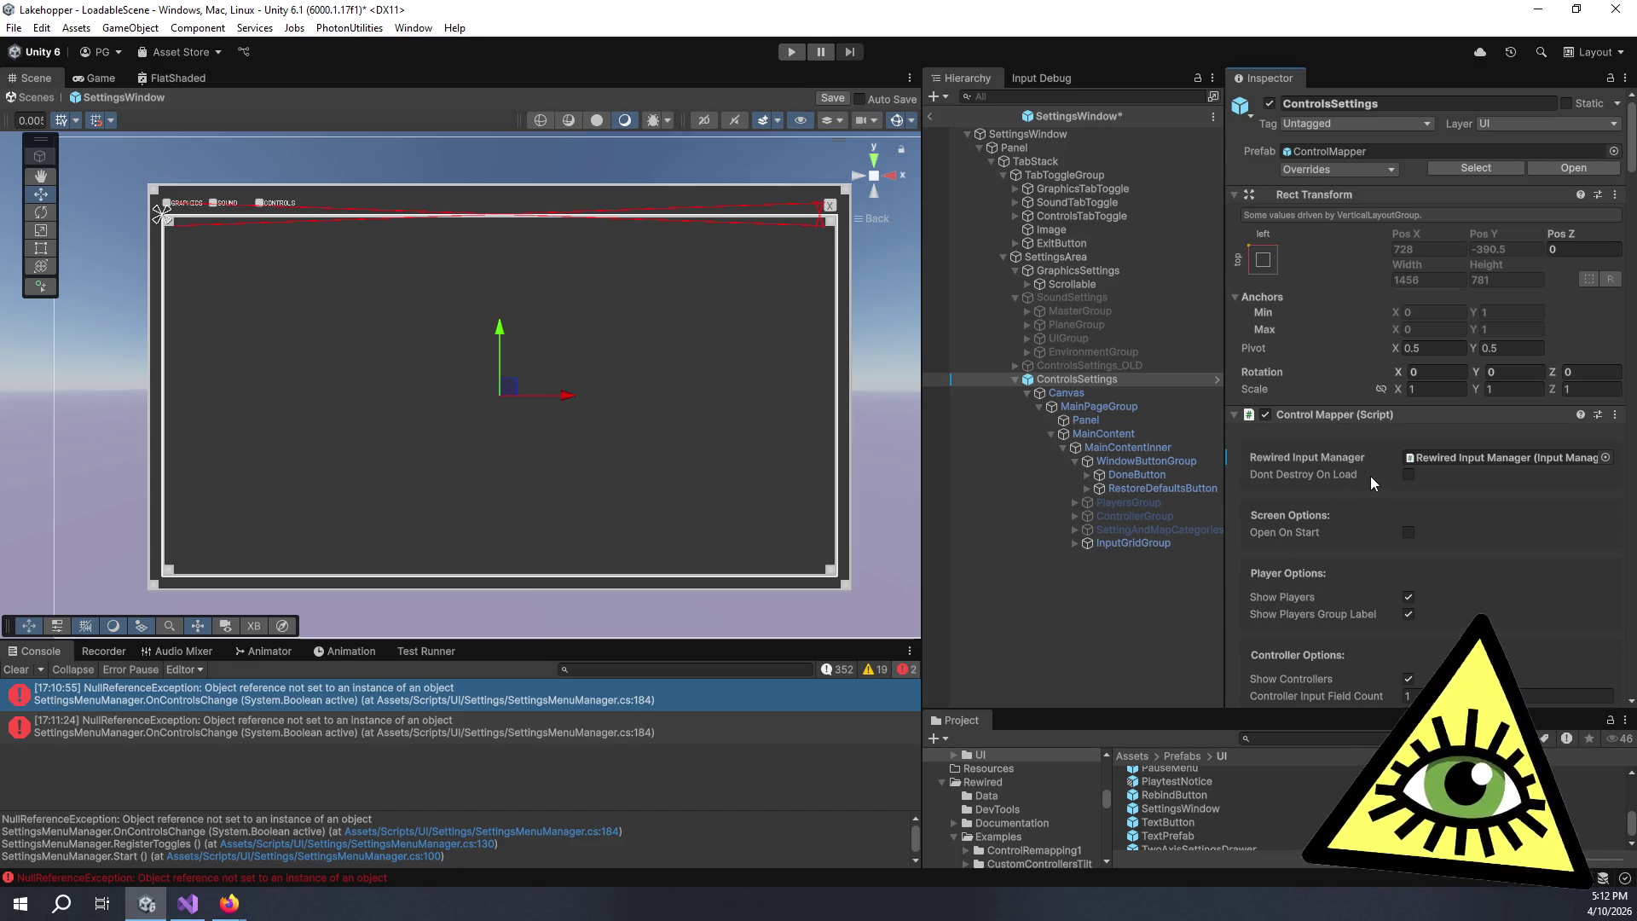
{"action": "mouse_move", "coordinate": [1378, 474]}
{"action": "scroll", "coordinate": [1368, 474], "scroll_direction": "down", "scroll_amount": 15}
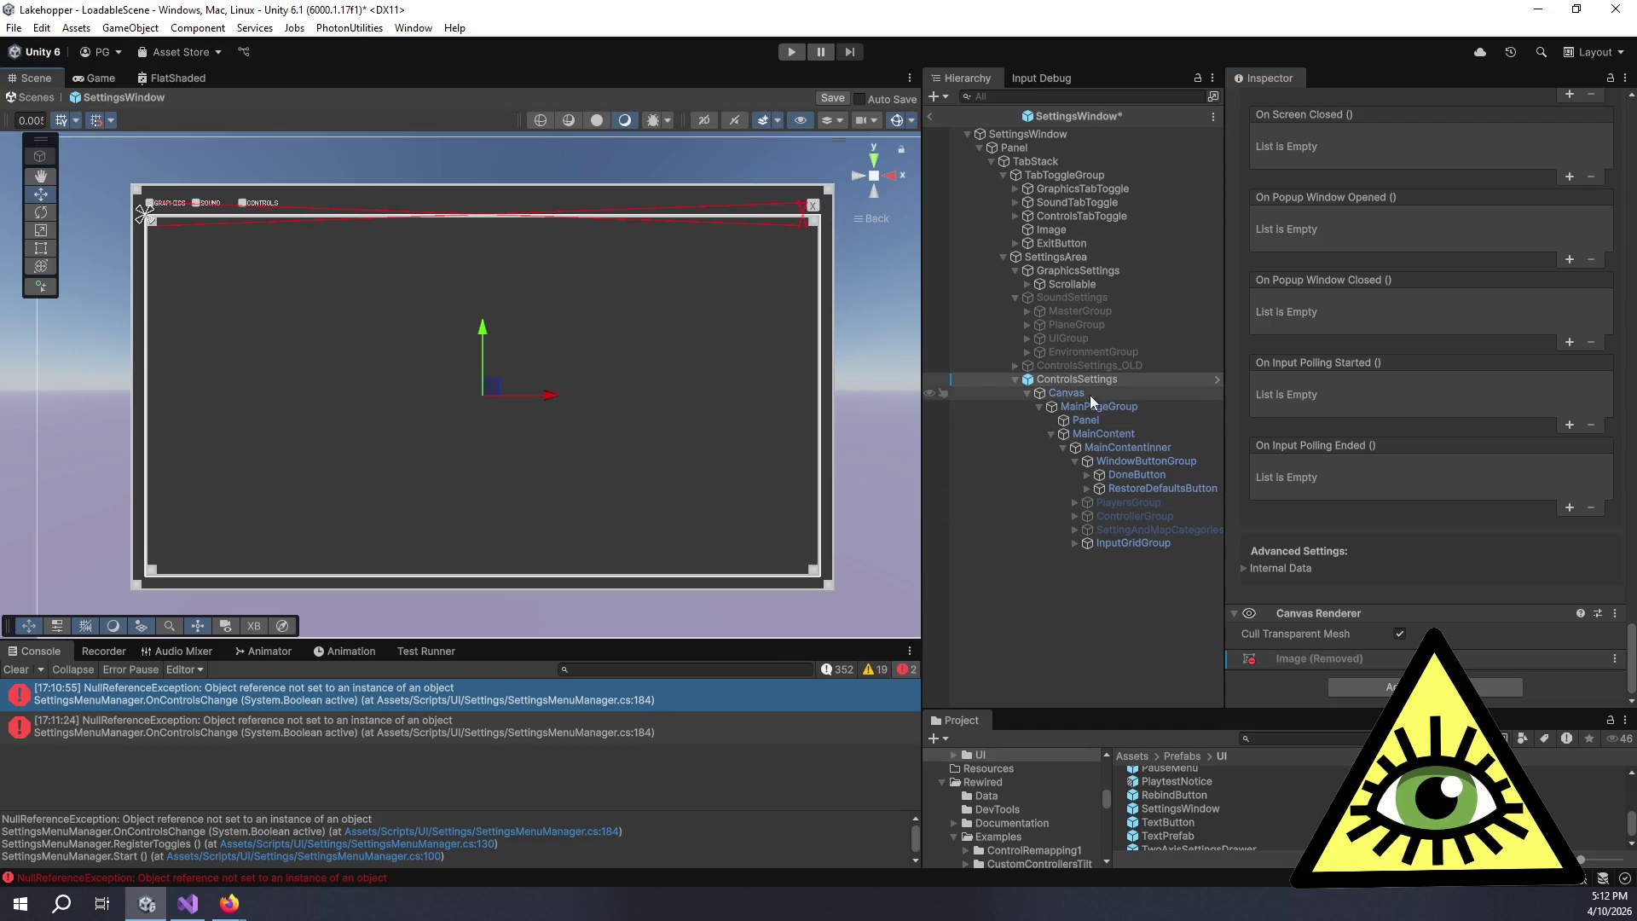
{"action": "scroll", "coordinate": [1298, 556], "scroll_direction": "up", "scroll_amount": 10}
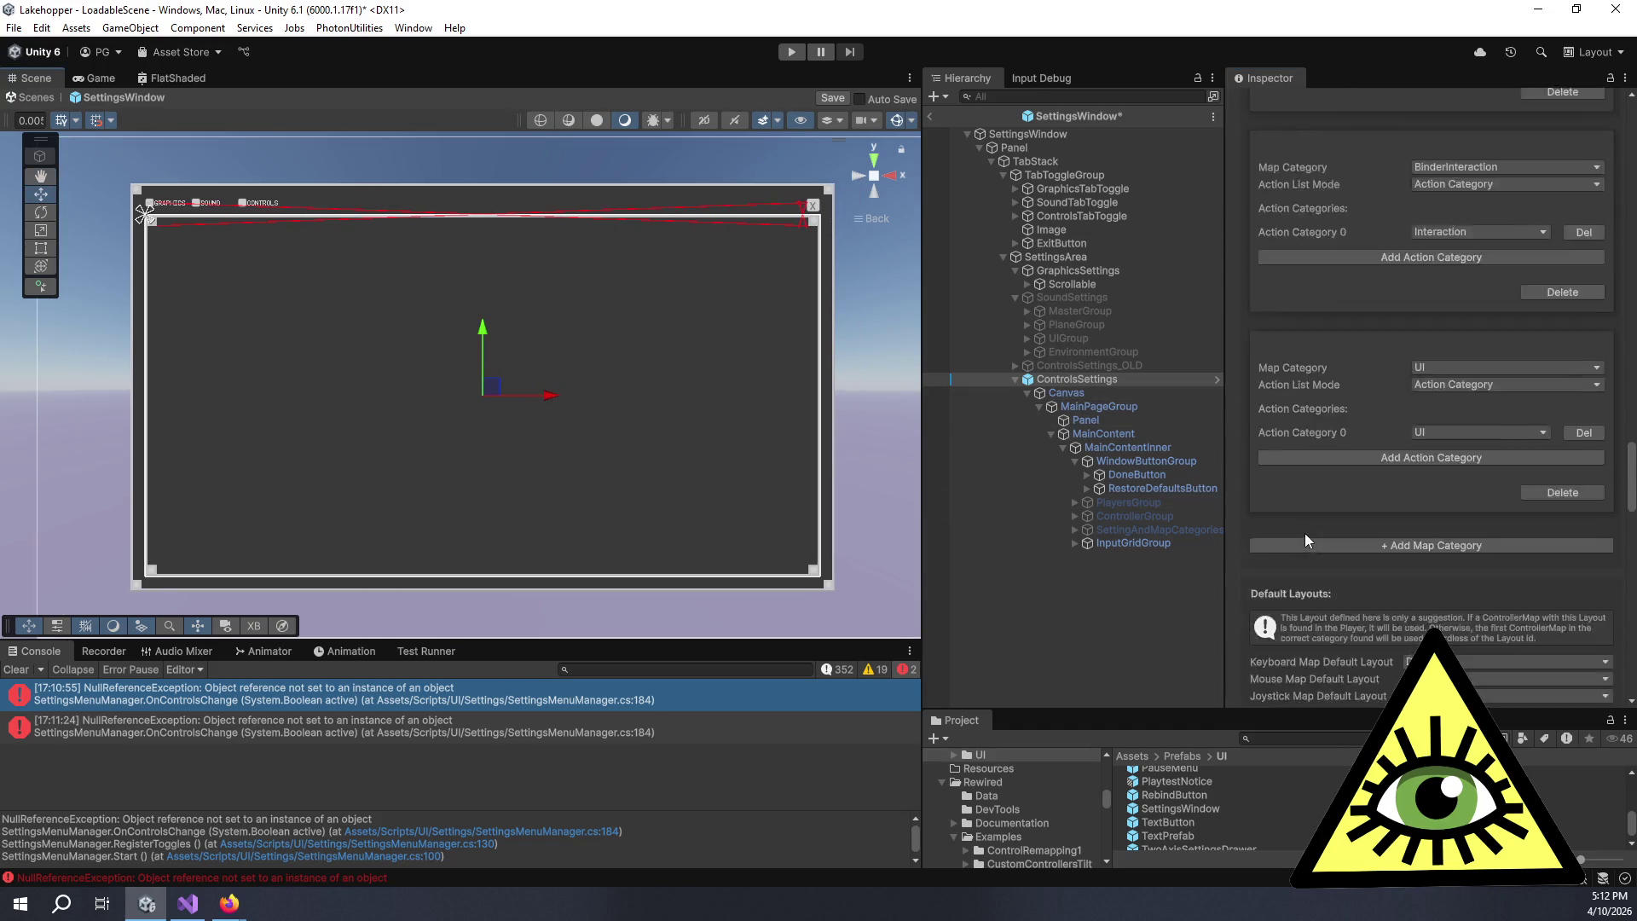
{"action": "left_click", "coordinate": [1093, 392]}
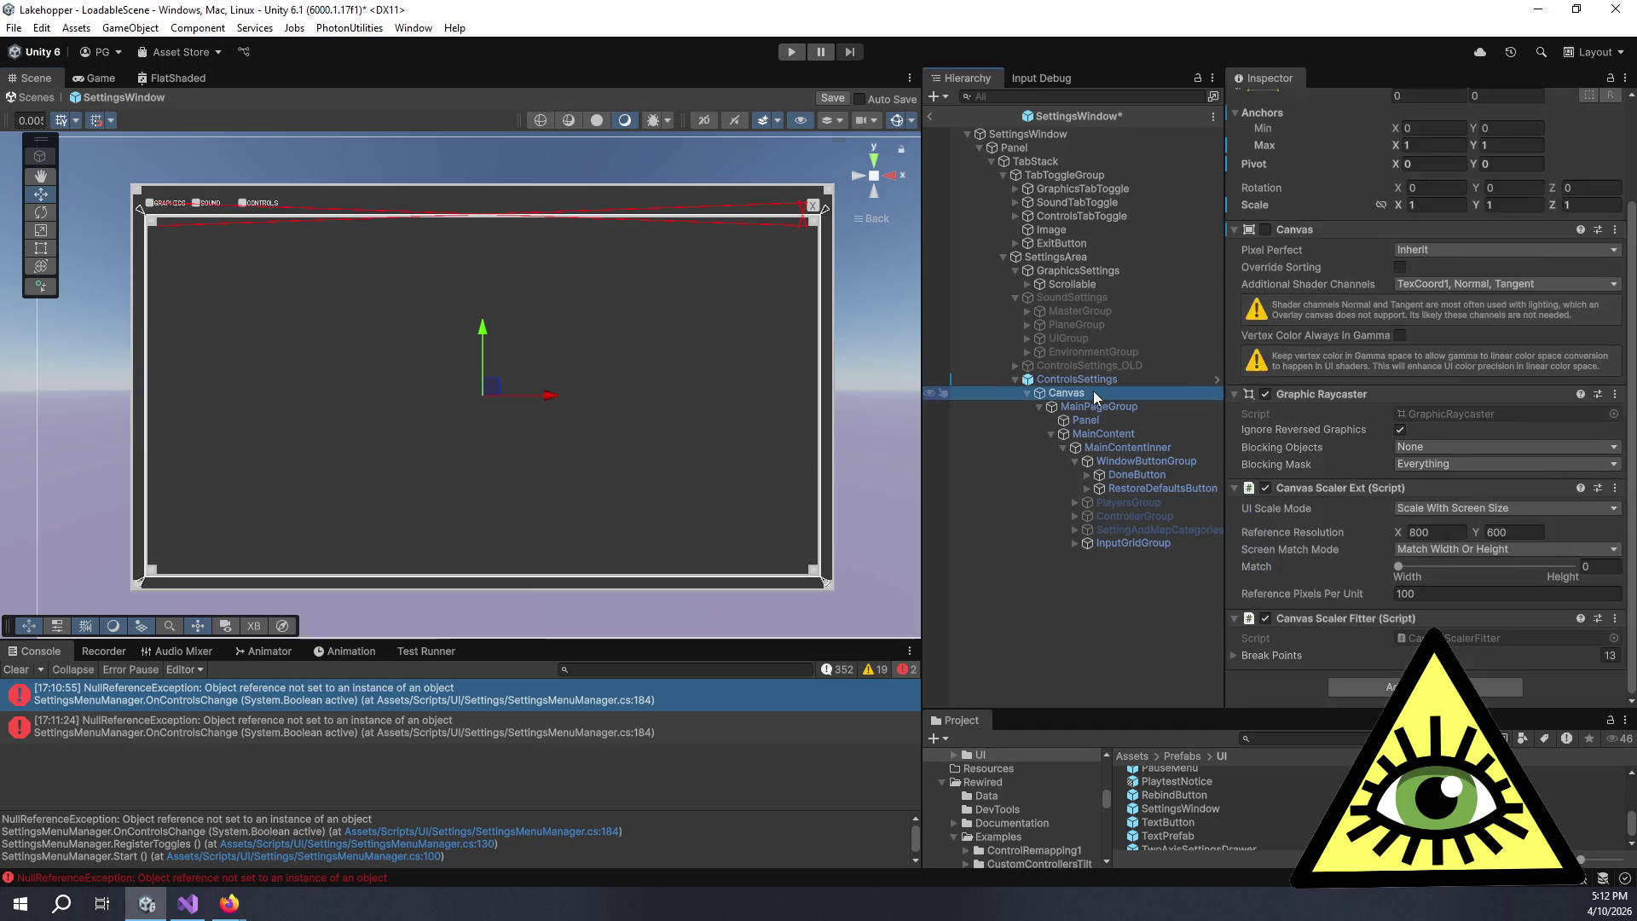
{"action": "left_click", "coordinate": [1132, 382]}
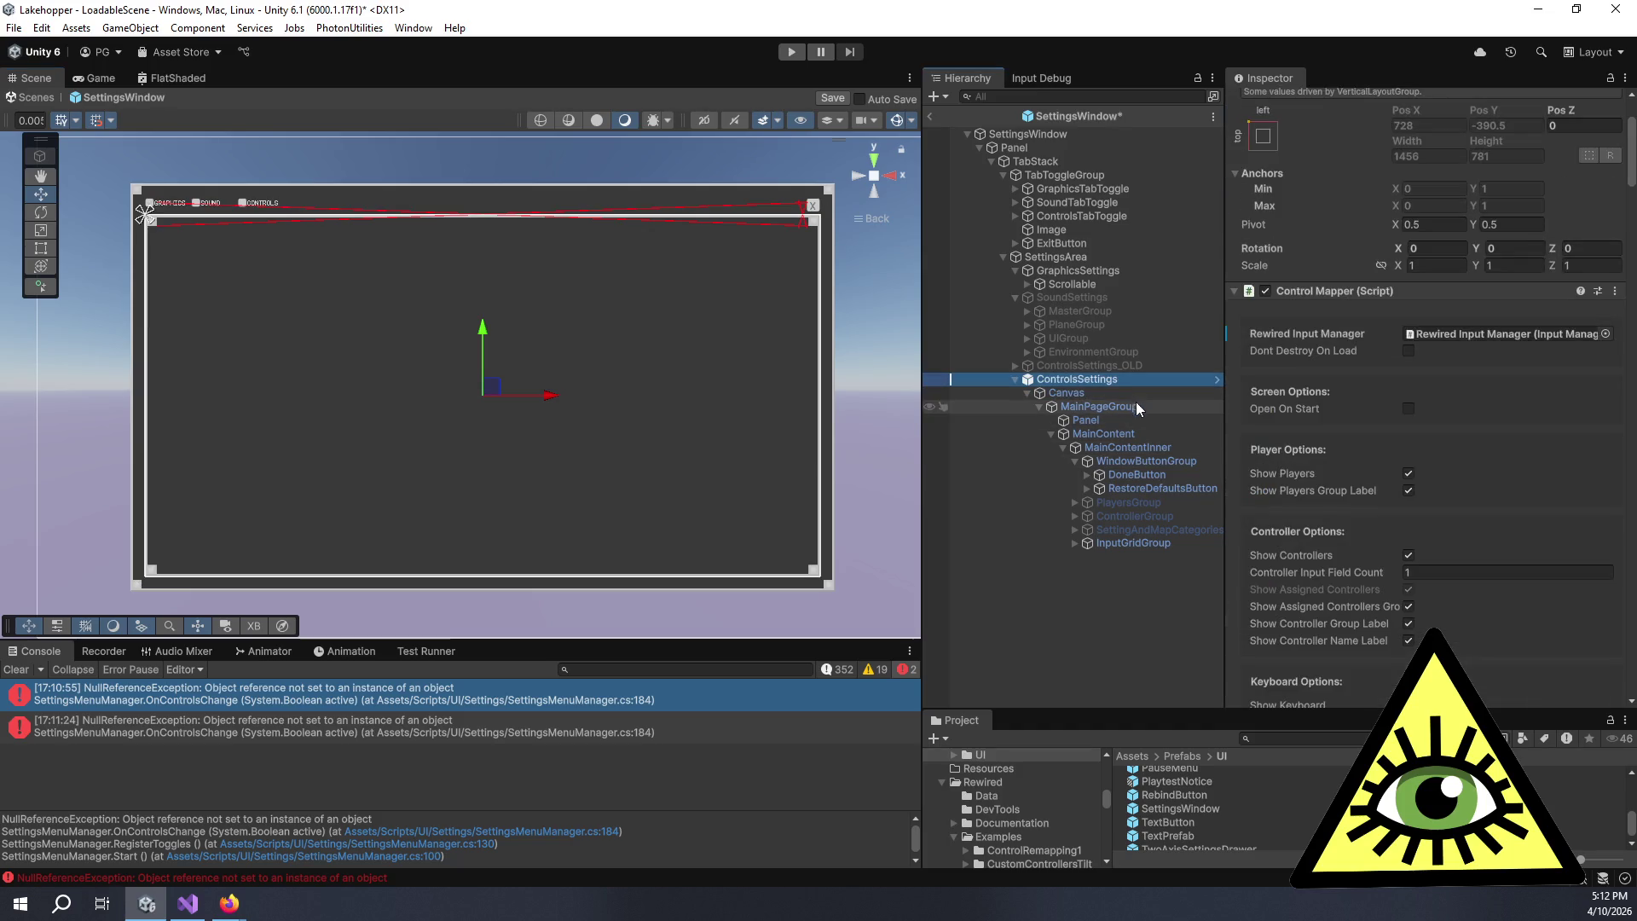
{"action": "left_click", "coordinate": [1083, 257]}
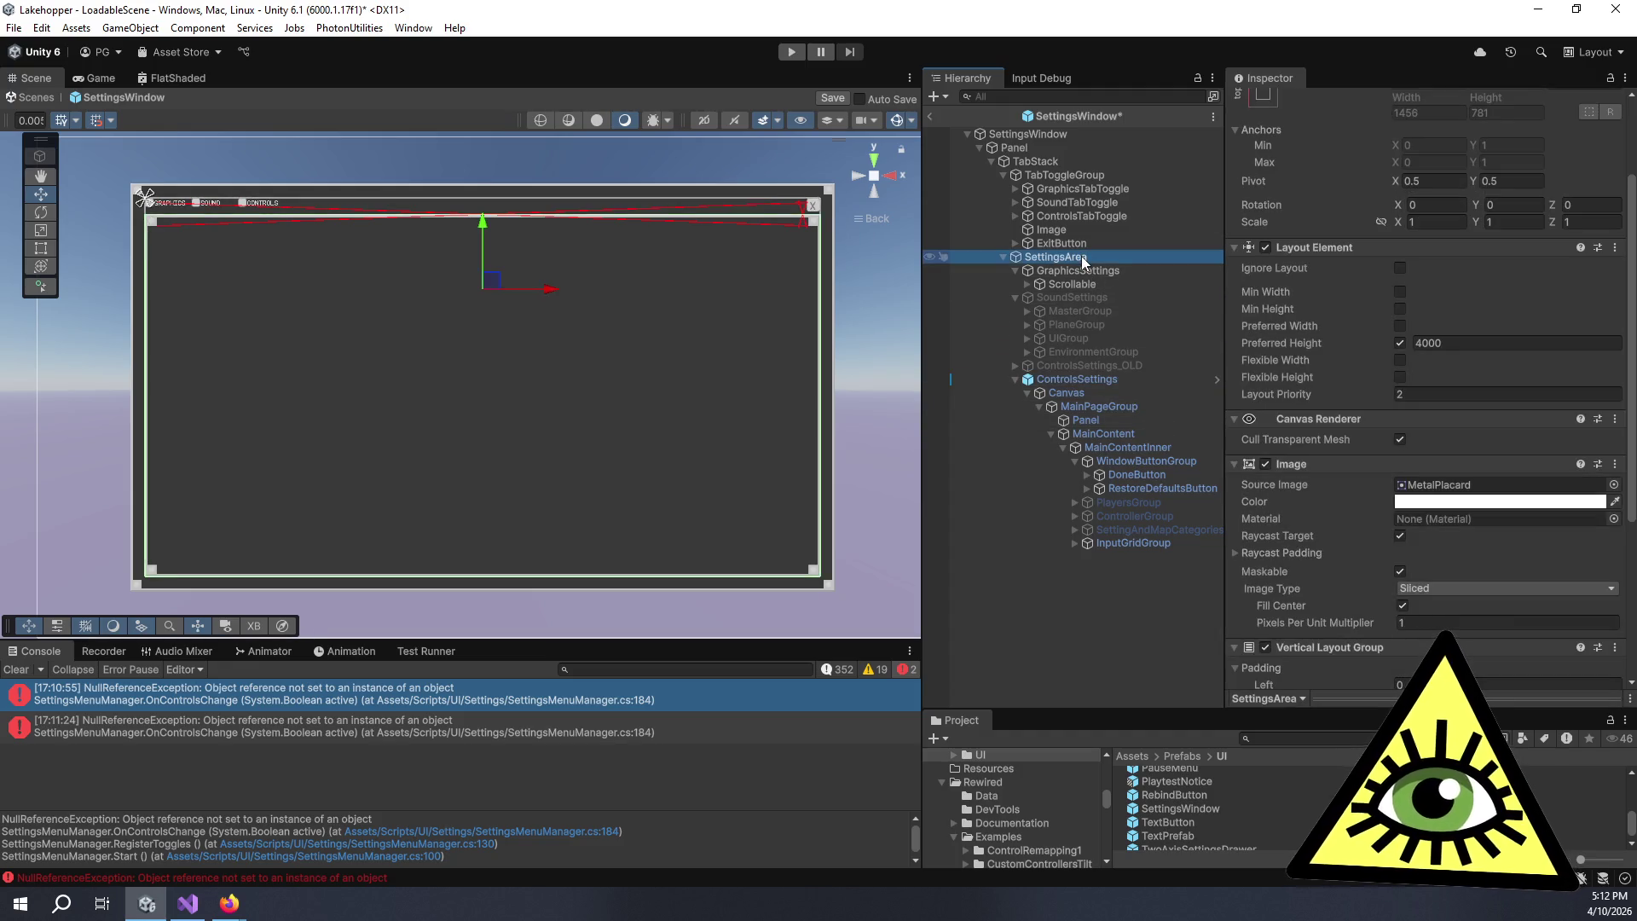
{"action": "left_click", "coordinate": [1068, 380]}
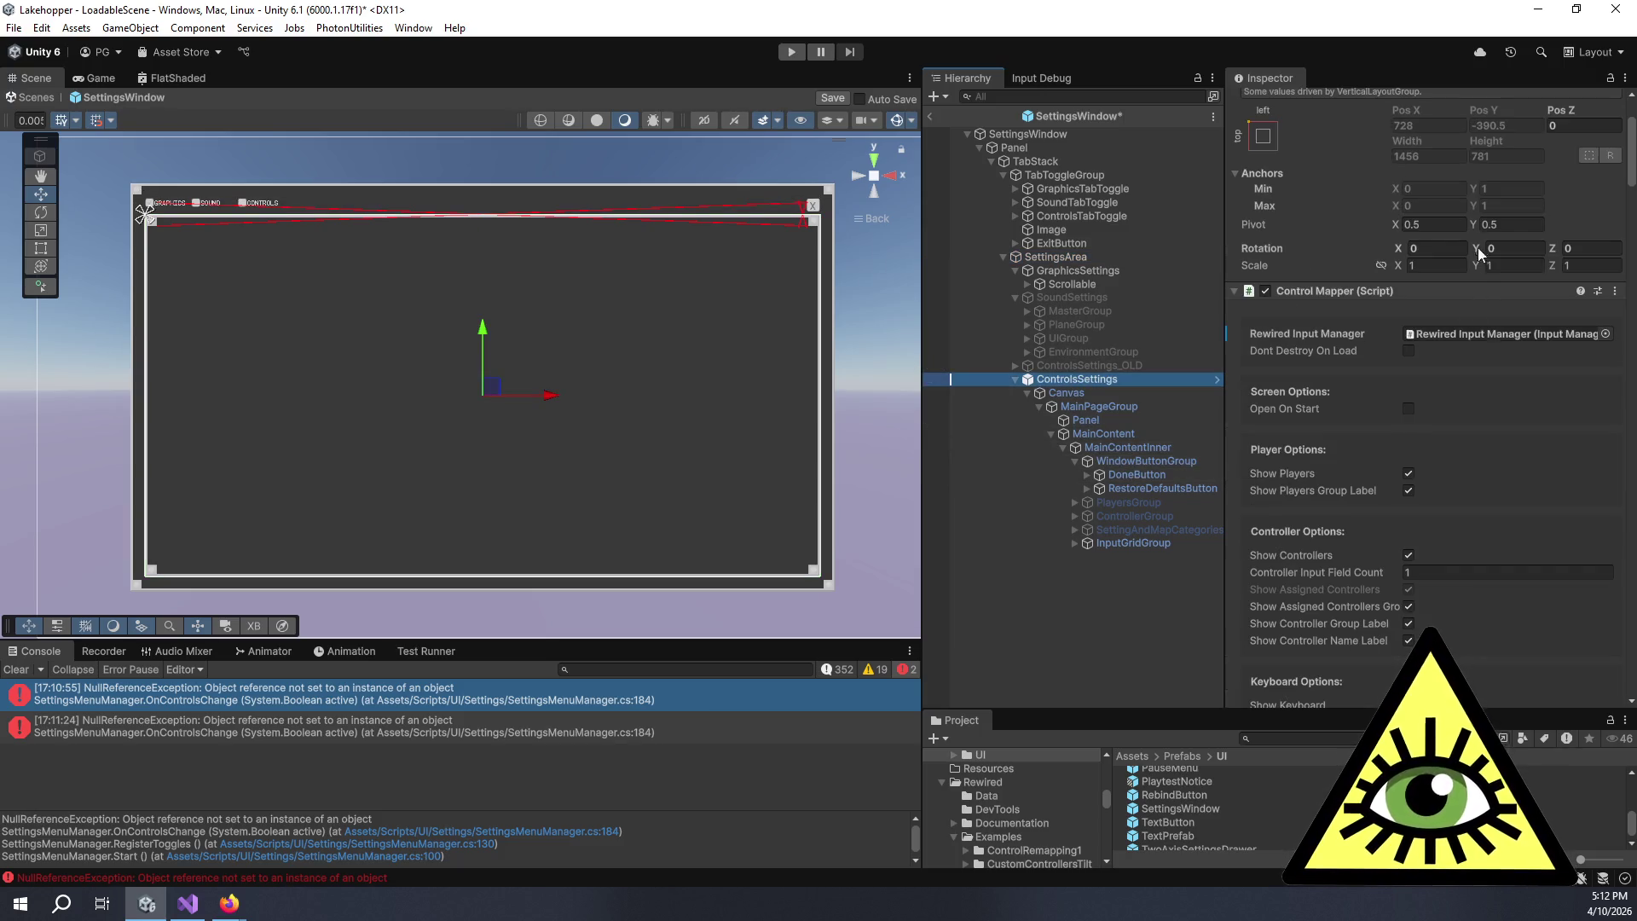
{"action": "scroll", "coordinate": [1346, 243], "scroll_direction": "up", "scroll_amount": 3}
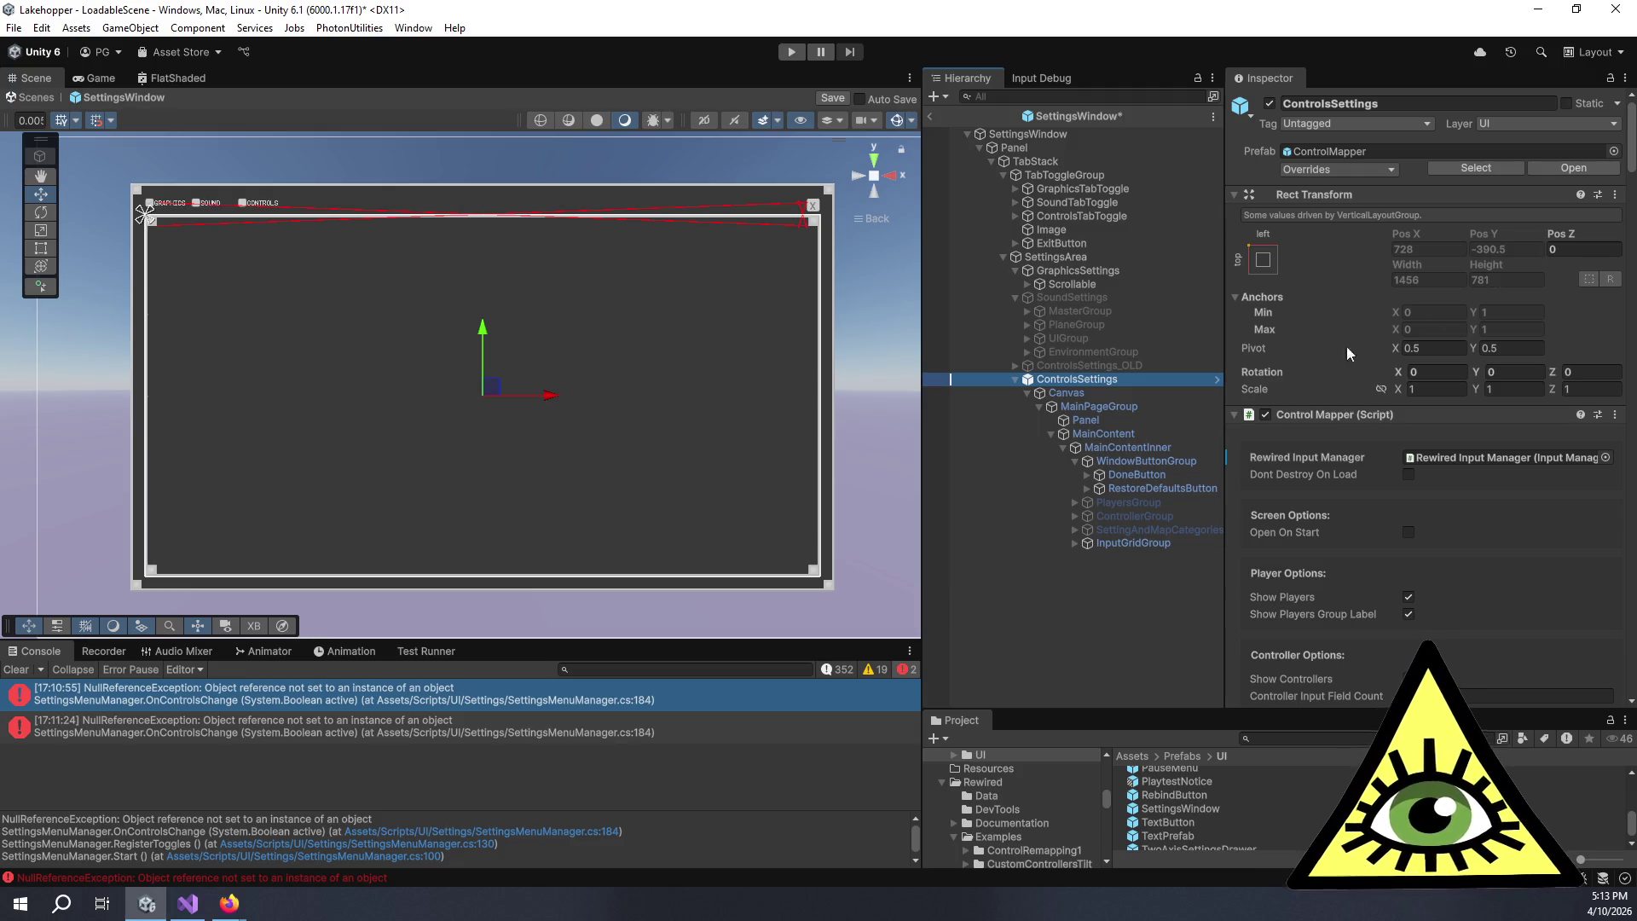
{"action": "left_click", "coordinate": [1098, 396]}
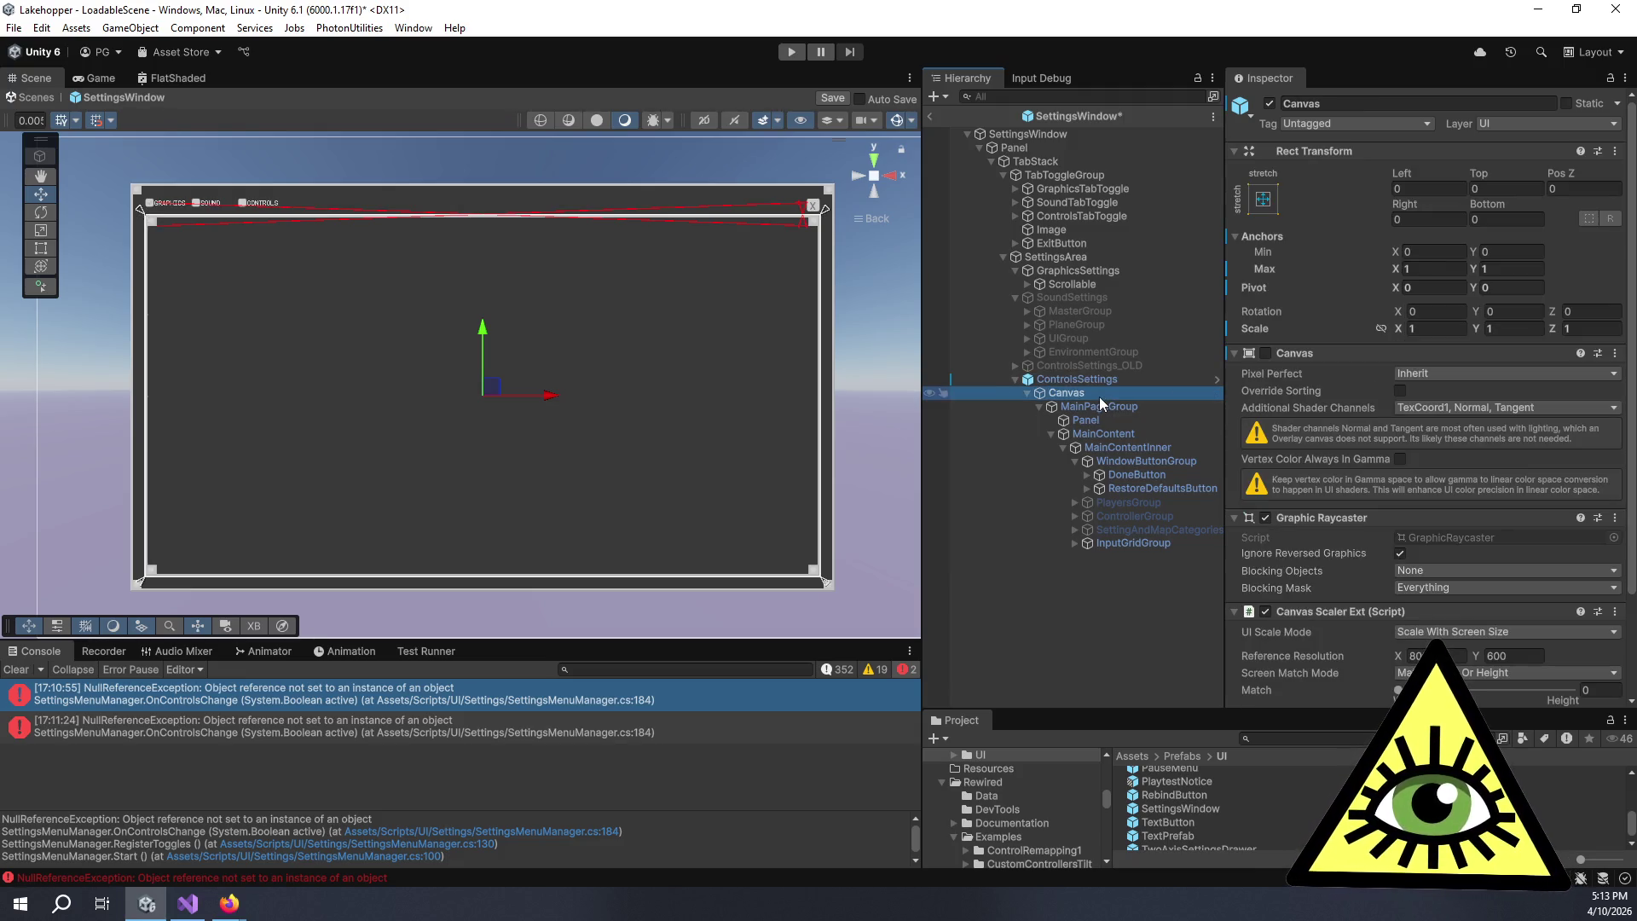
{"action": "left_click", "coordinate": [1091, 379]}
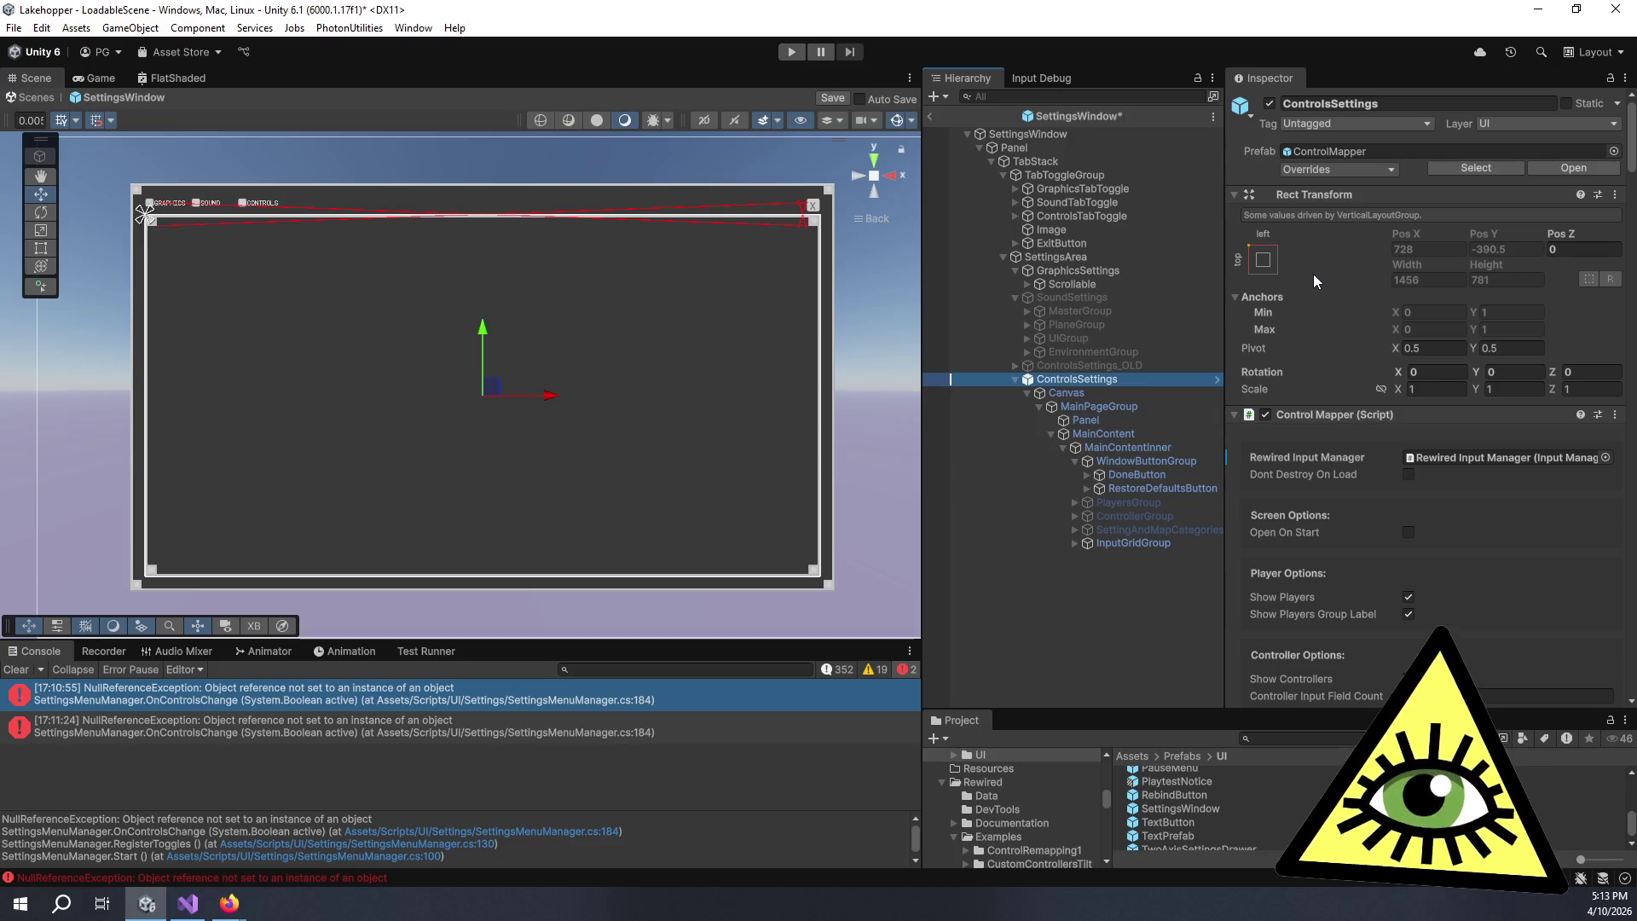
- Review ControlsSettings' components again, stepping down to its child Canvas and back
{"action": "scroll", "coordinate": [1314, 274], "scroll_direction": "down", "scroll_amount": 15}
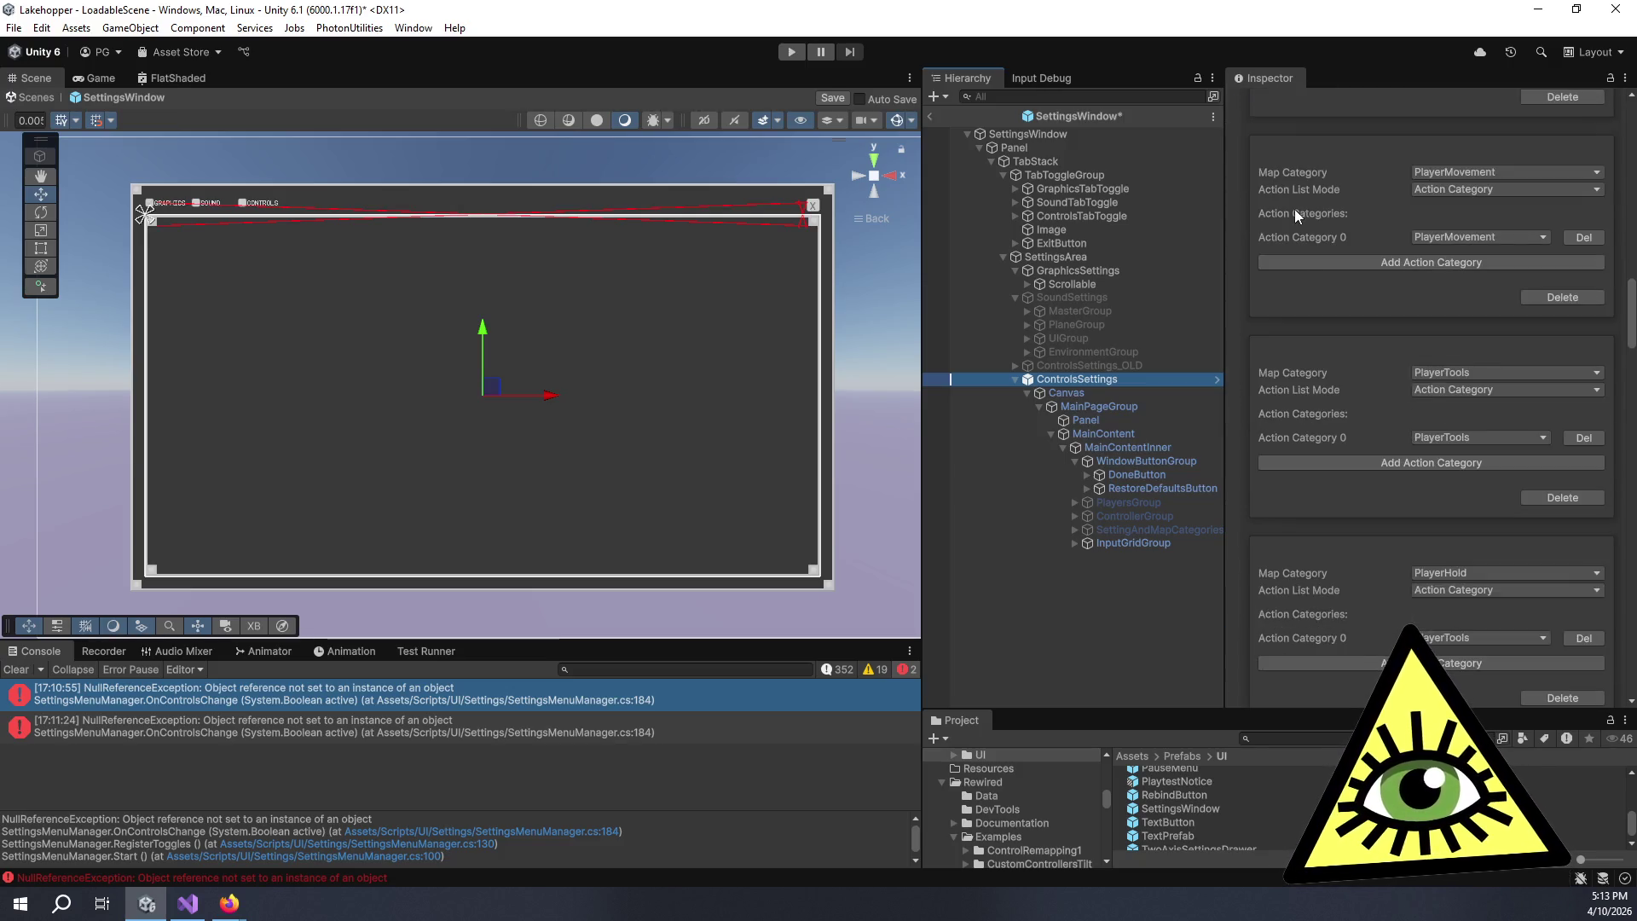
{"action": "scroll", "coordinate": [1347, 302], "scroll_direction": "down", "scroll_amount": 15}
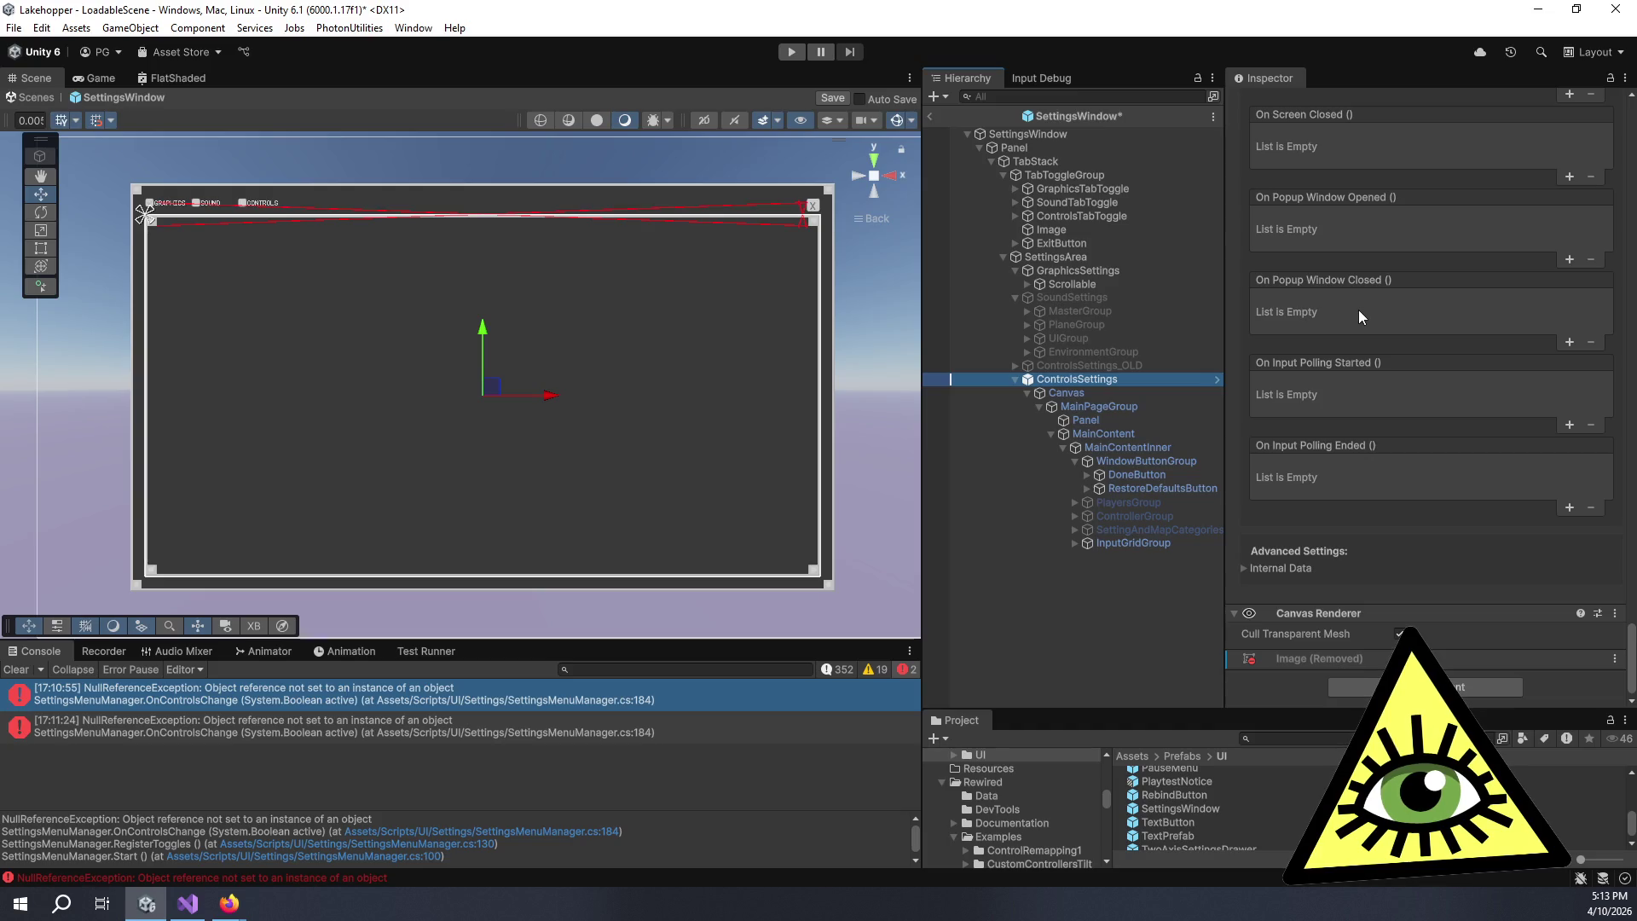
{"action": "scroll", "coordinate": [1358, 310], "scroll_direction": "up", "scroll_amount": 15}
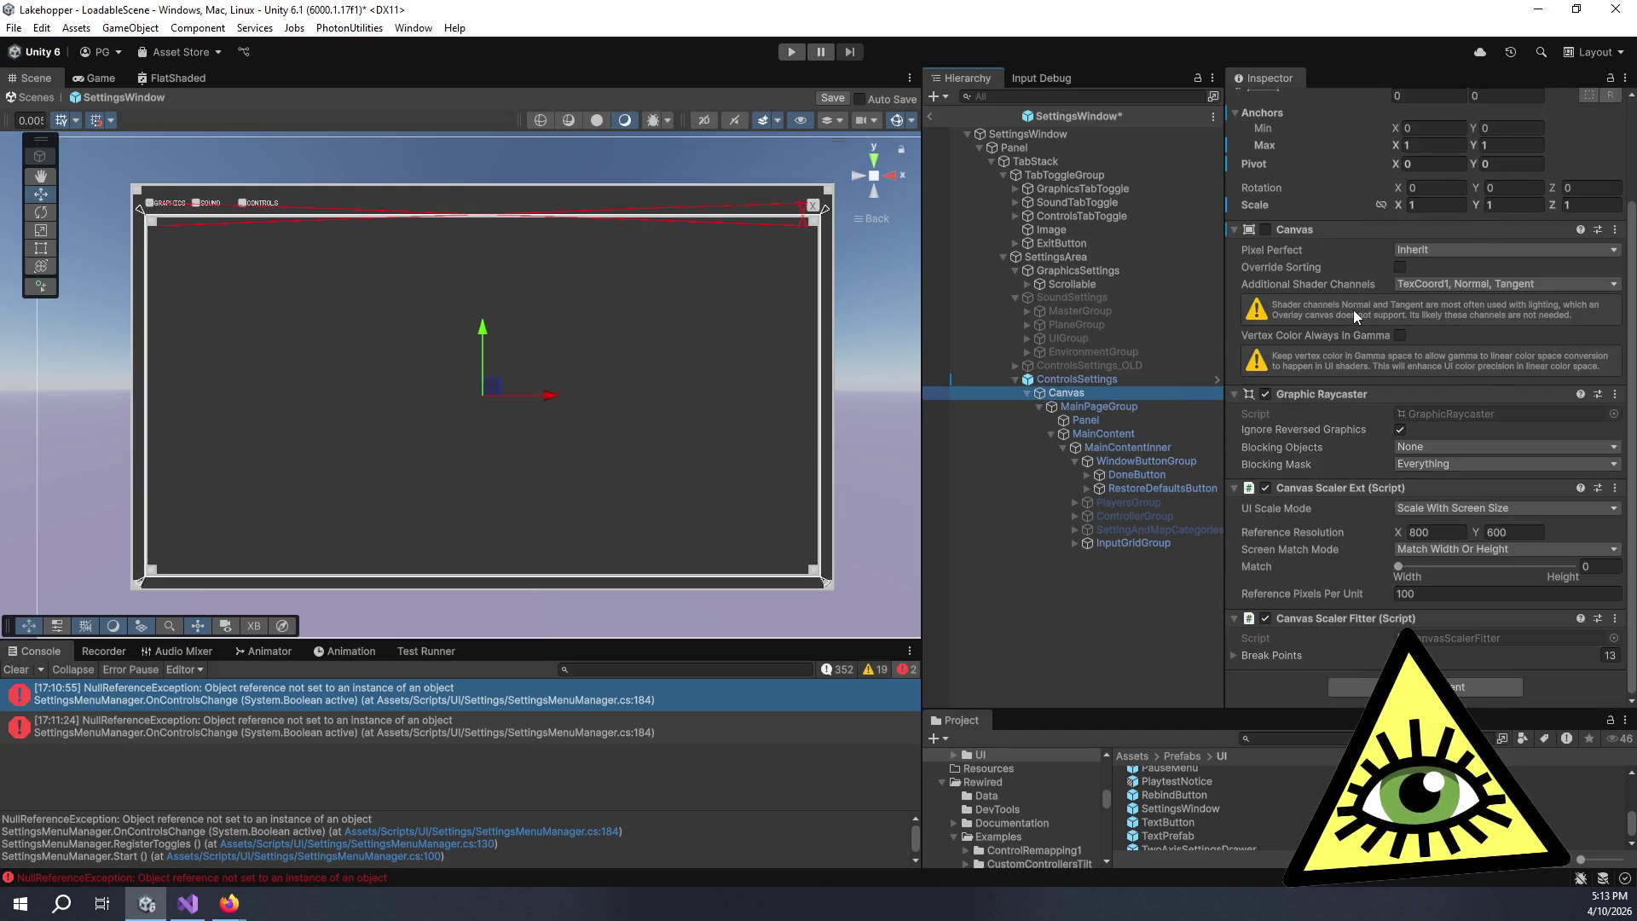
{"action": "scroll", "coordinate": [1353, 310], "scroll_direction": "up", "scroll_amount": 2}
{"action": "scroll", "coordinate": [1349, 313], "scroll_direction": "down", "scroll_amount": 15}
{"action": "scroll", "coordinate": [1350, 312], "scroll_direction": "up", "scroll_amount": 15}
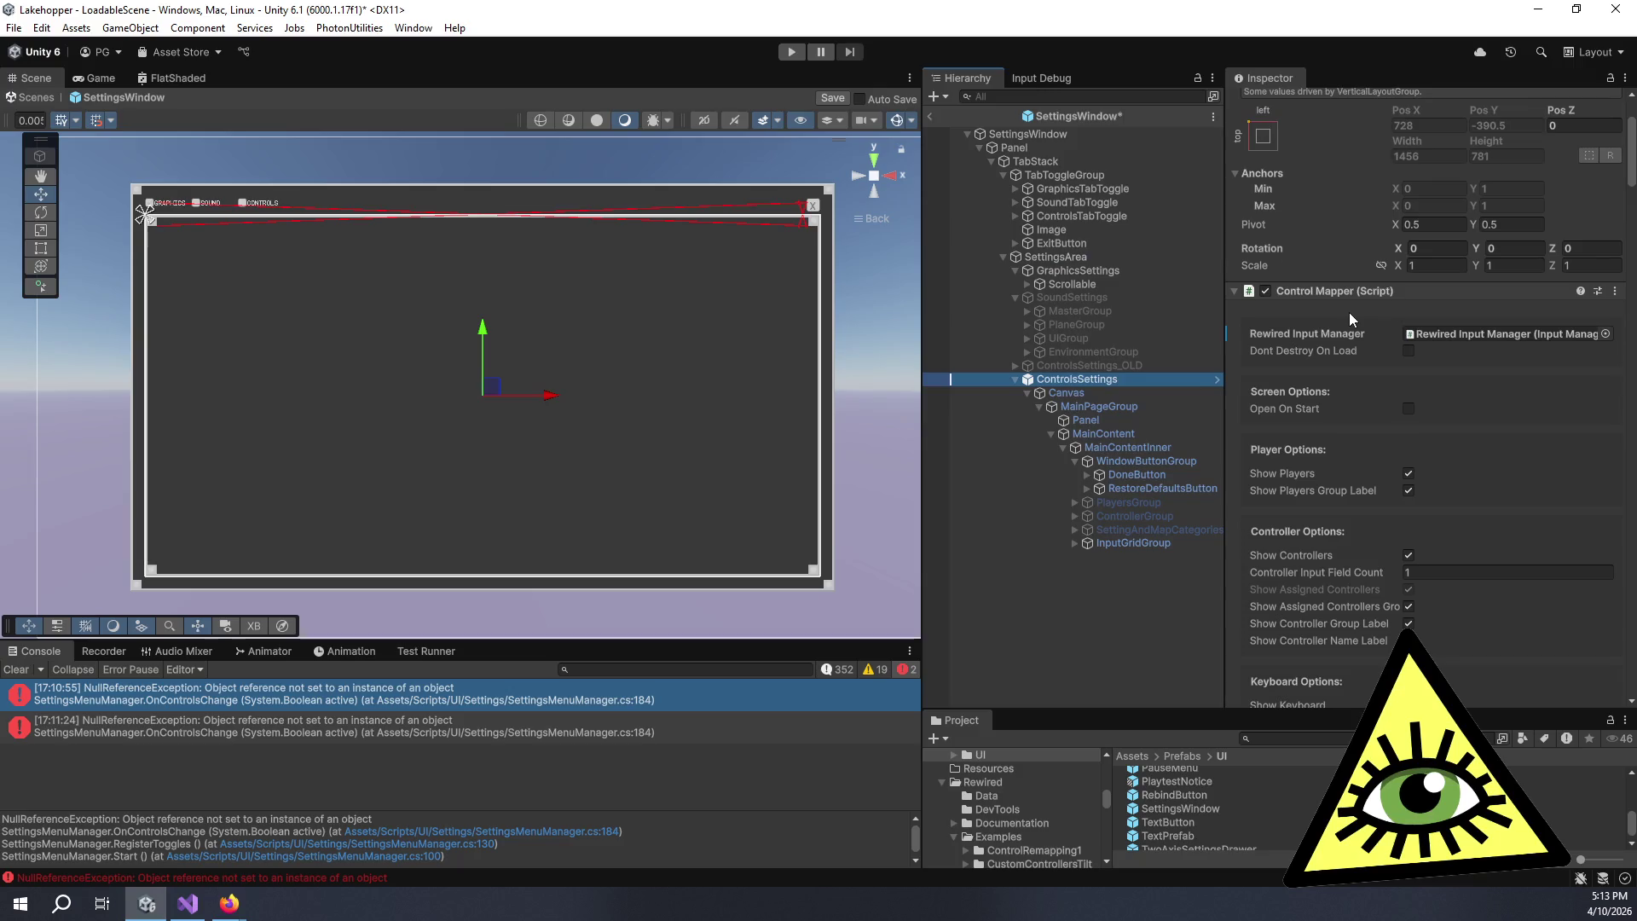
{"action": "scroll", "coordinate": [1349, 312], "scroll_direction": "down", "scroll_amount": 15}
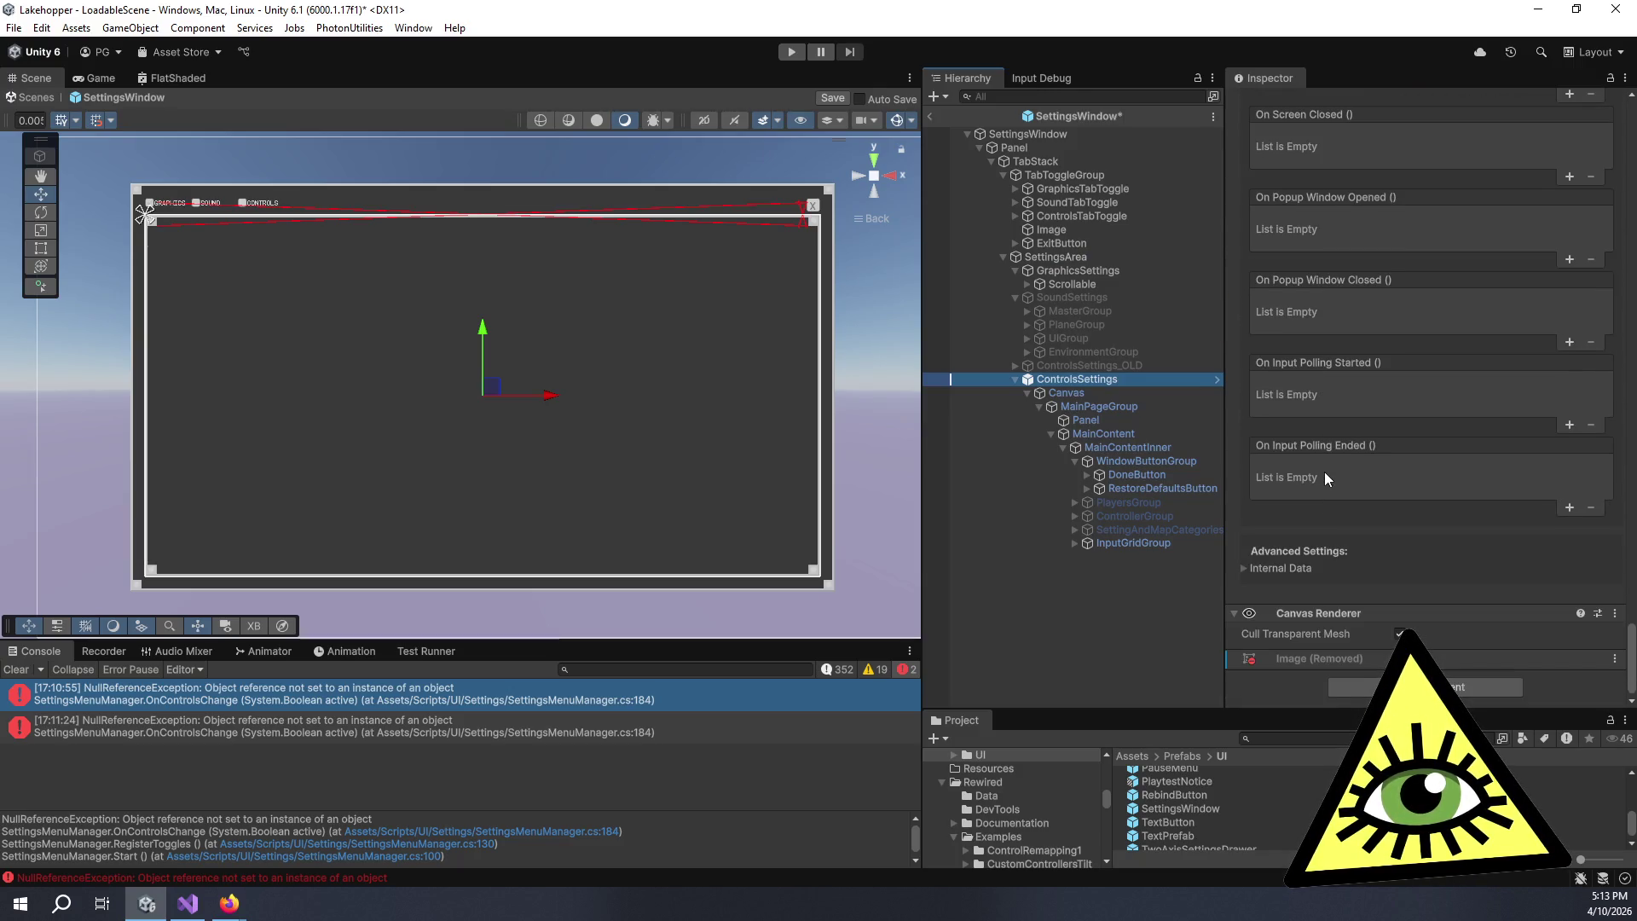
{"action": "key", "text": "Down"}
{"action": "key", "text": "Up"}
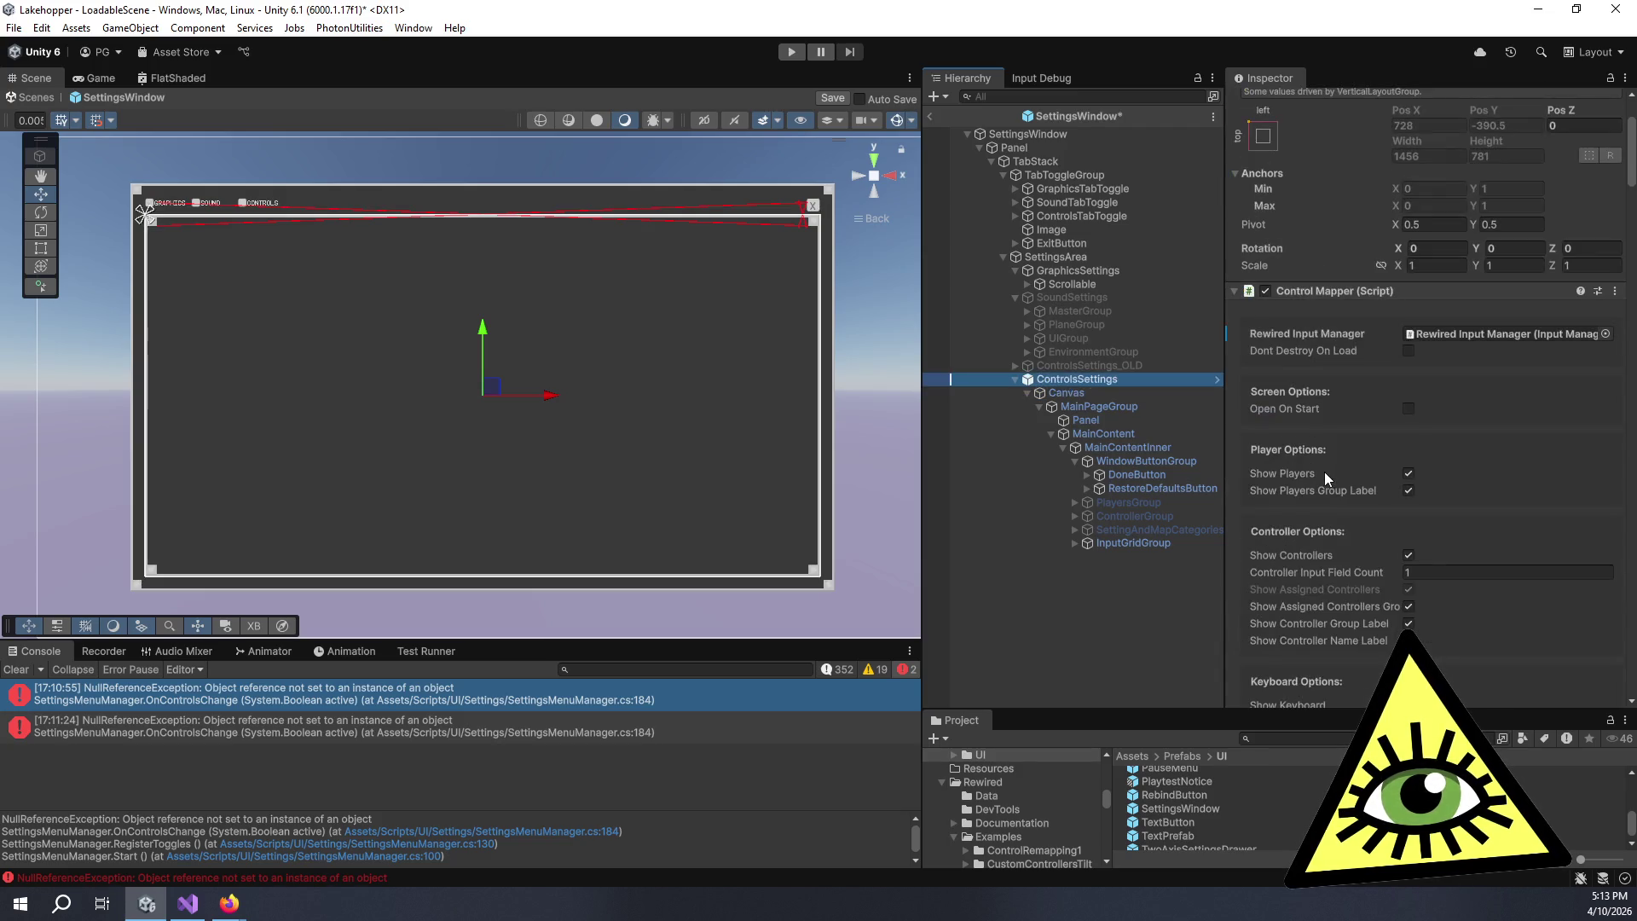
{"action": "scroll", "coordinate": [1324, 472], "scroll_direction": "down", "scroll_amount": 15}
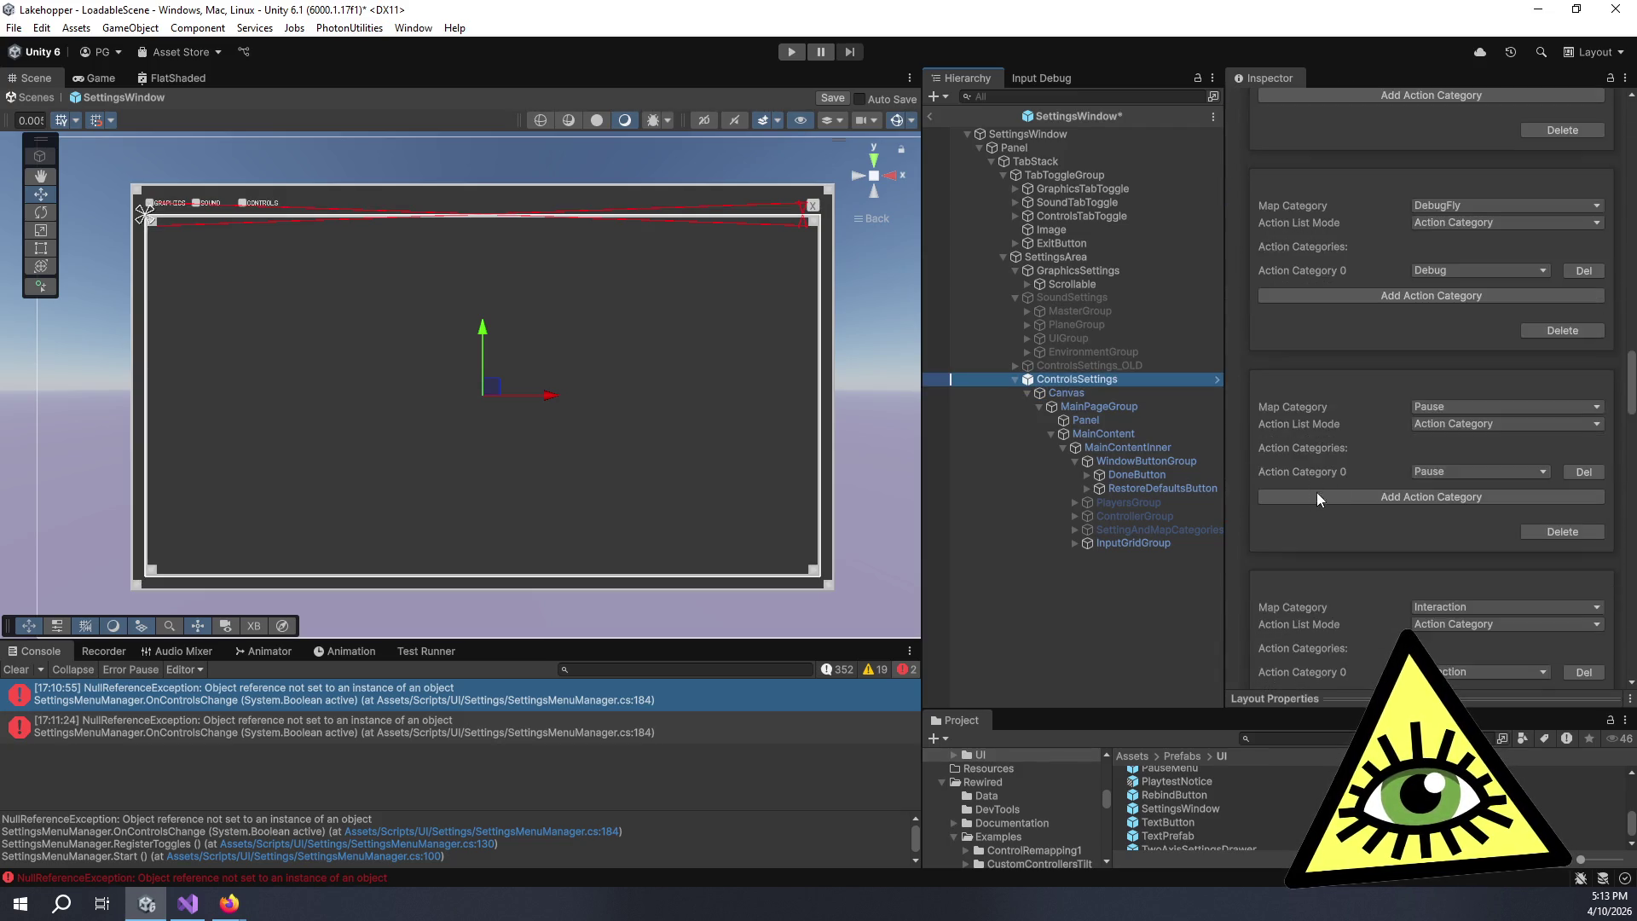
{"action": "scroll", "coordinate": [1320, 476], "scroll_direction": "down", "scroll_amount": 10}
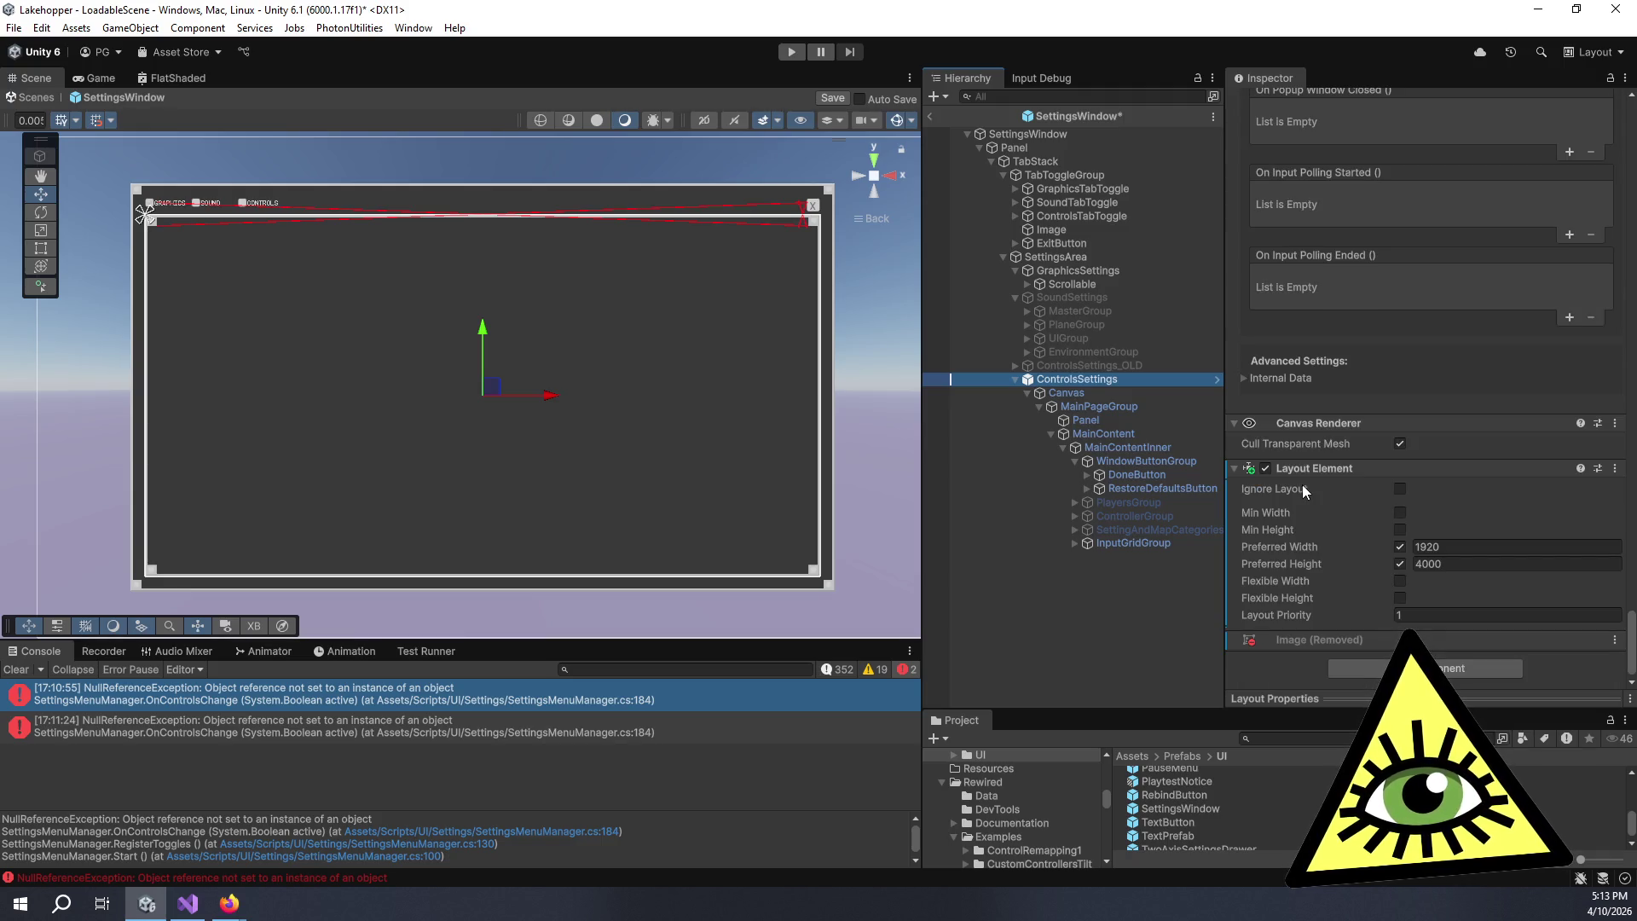
- Undo the component removal and exit the SettingsWindow prefab to LoadableScene
{"action": "key", "text": "ctrl+z"}
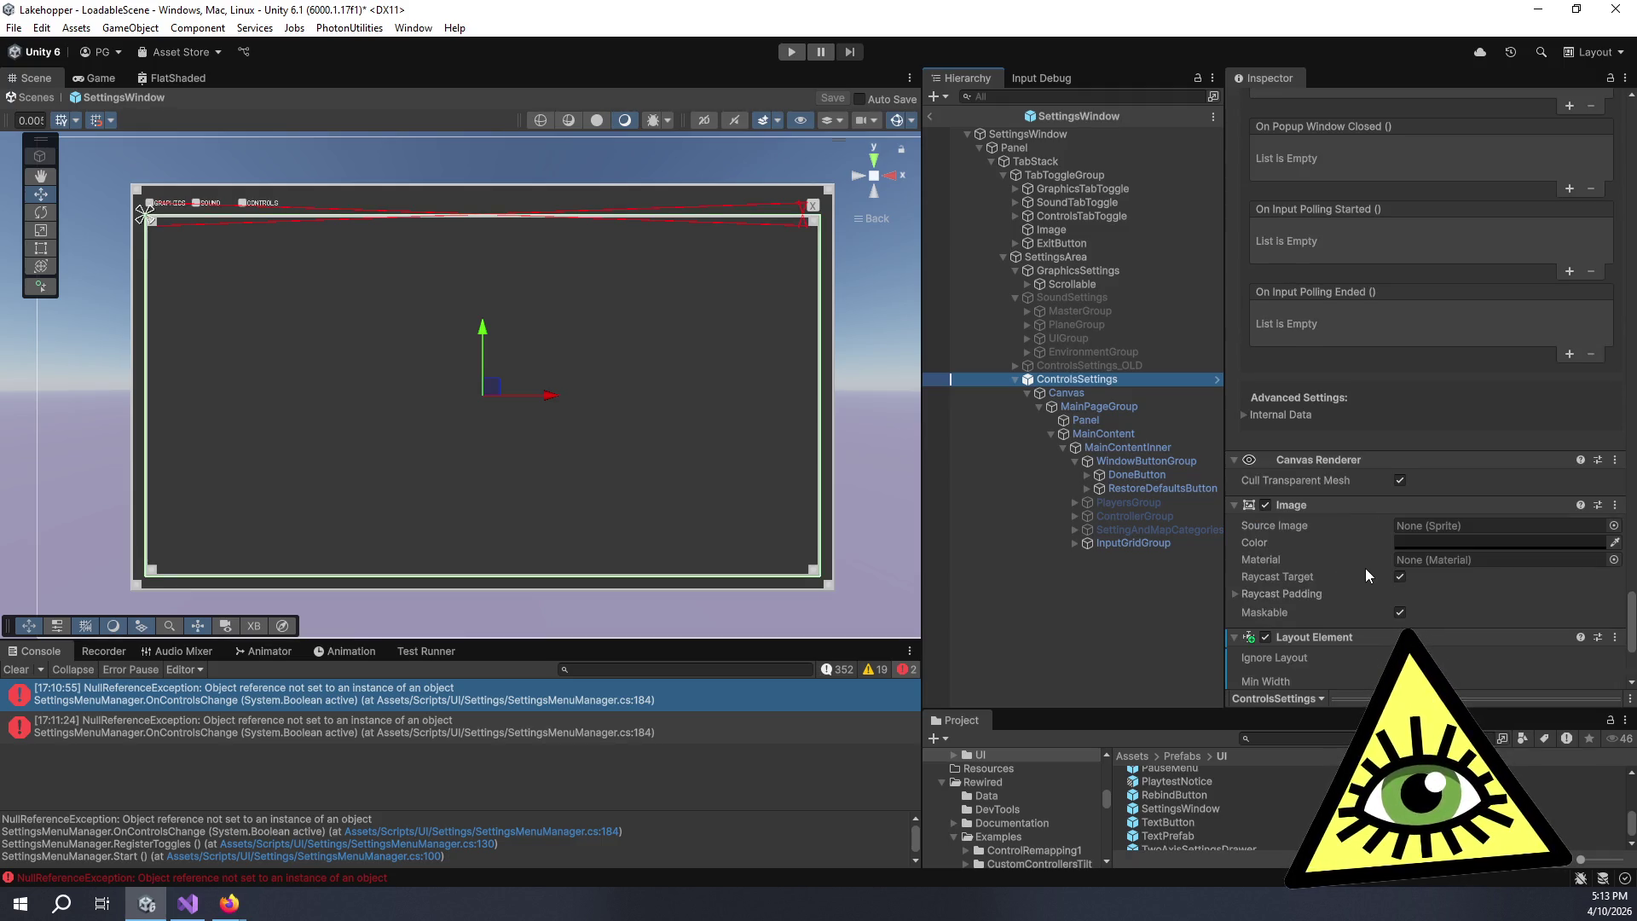
{"action": "left_click", "coordinate": [929, 114]}
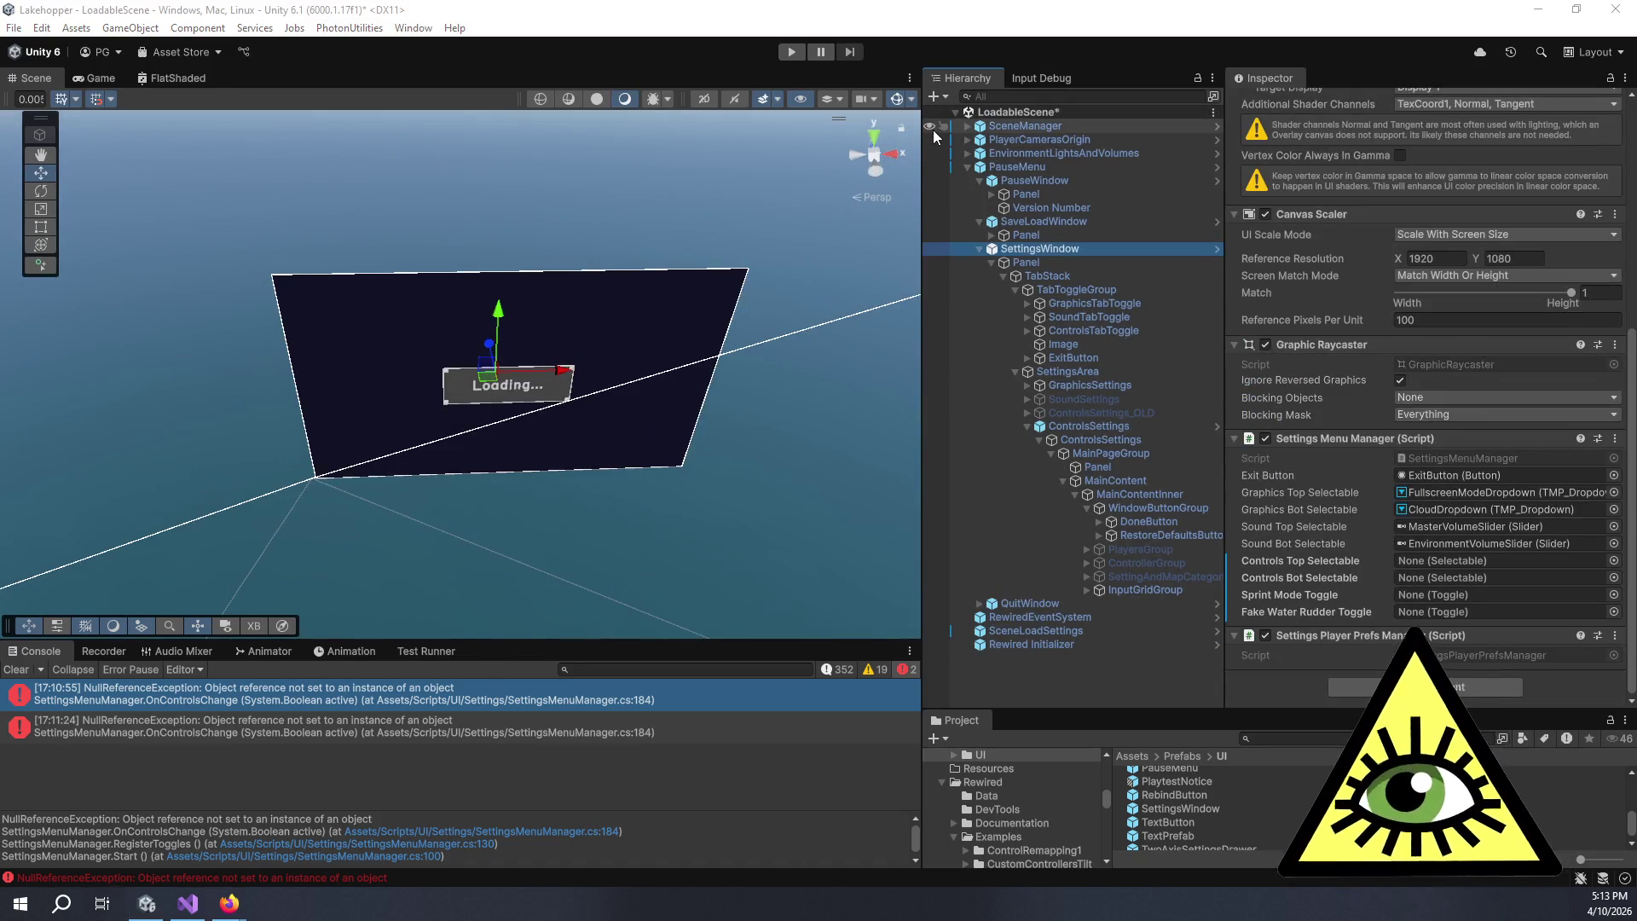
{"action": "key", "text": "alt+Tab"}
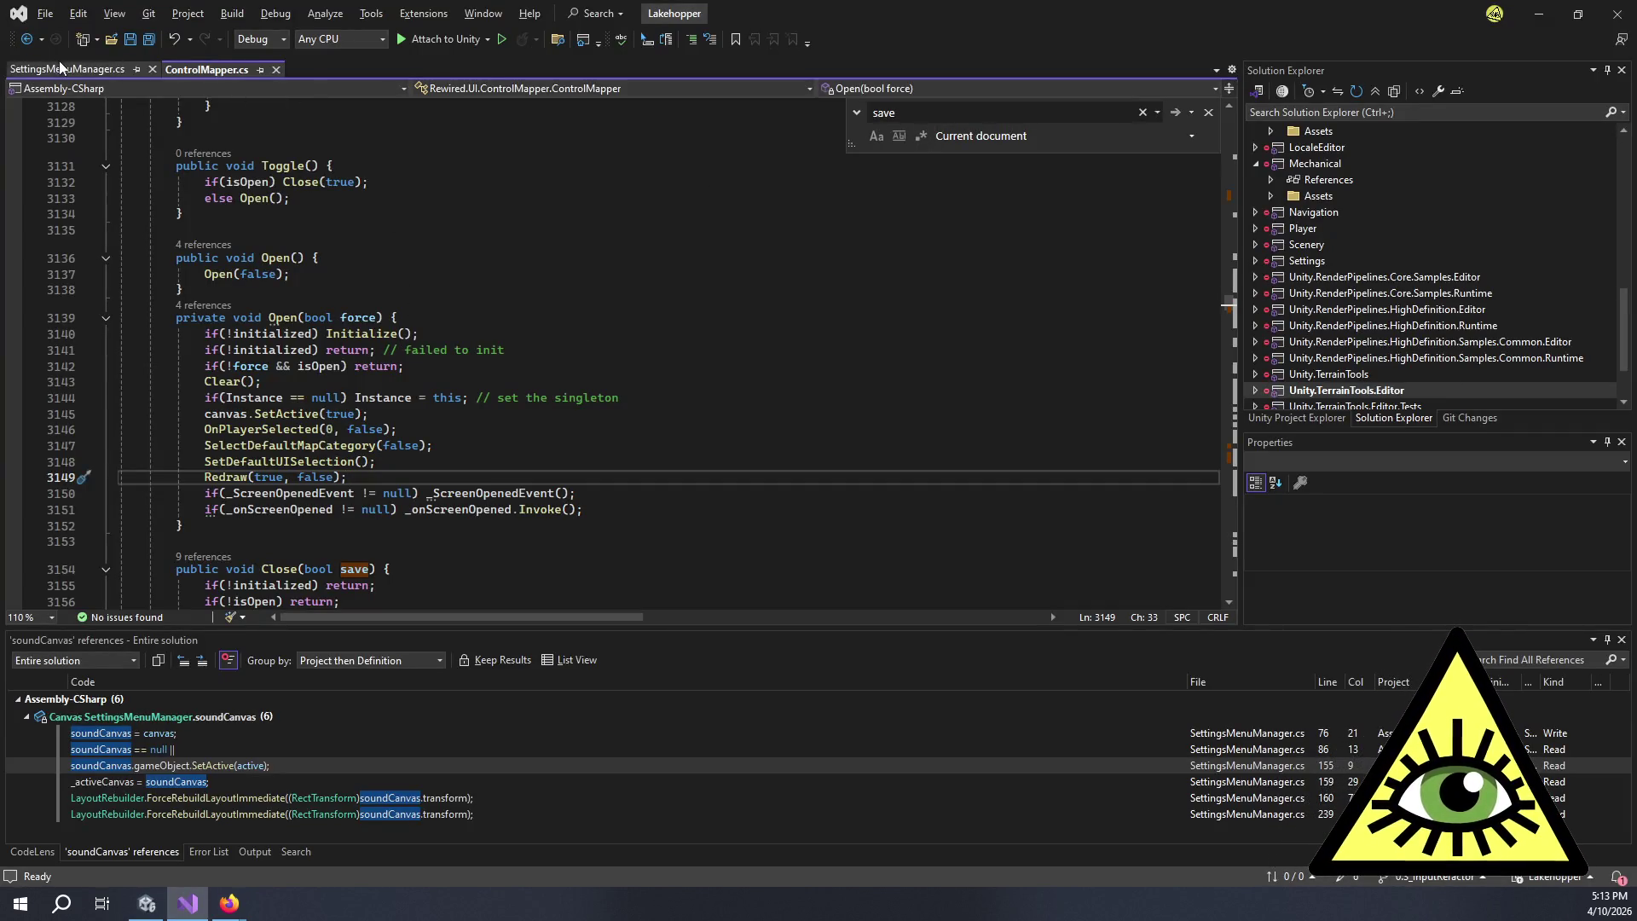
- In OnControlsChange, move the click-sound line into the if (active) block and delete the duplicate if line
{"action": "left_click", "coordinate": [77, 70]}
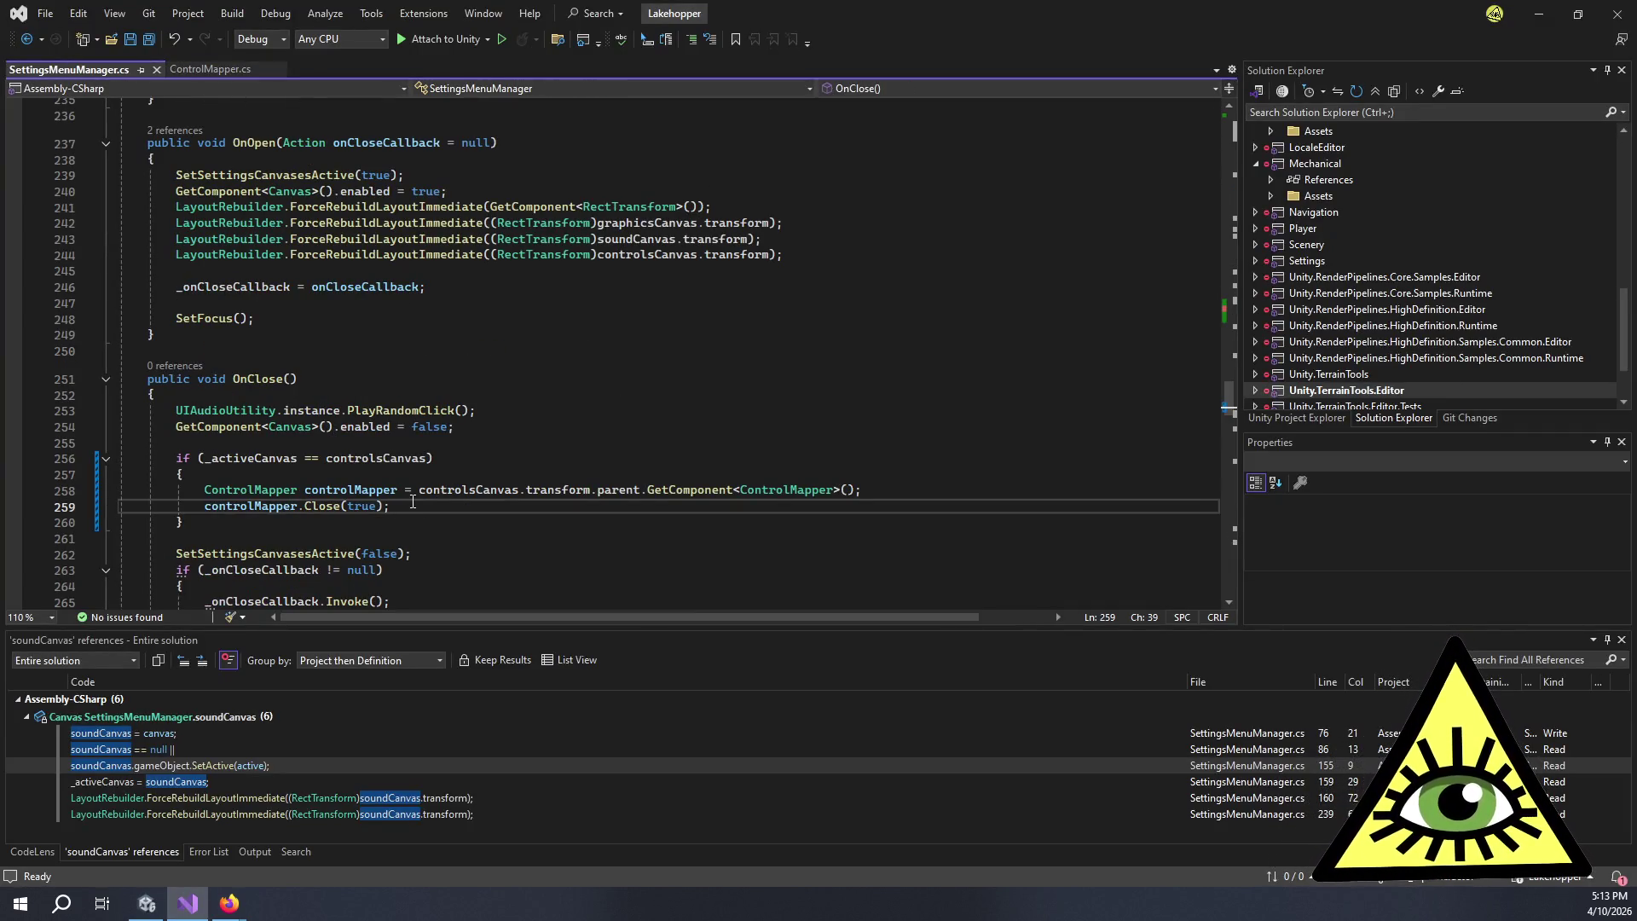
{"action": "left_click", "coordinate": [869, 490]}
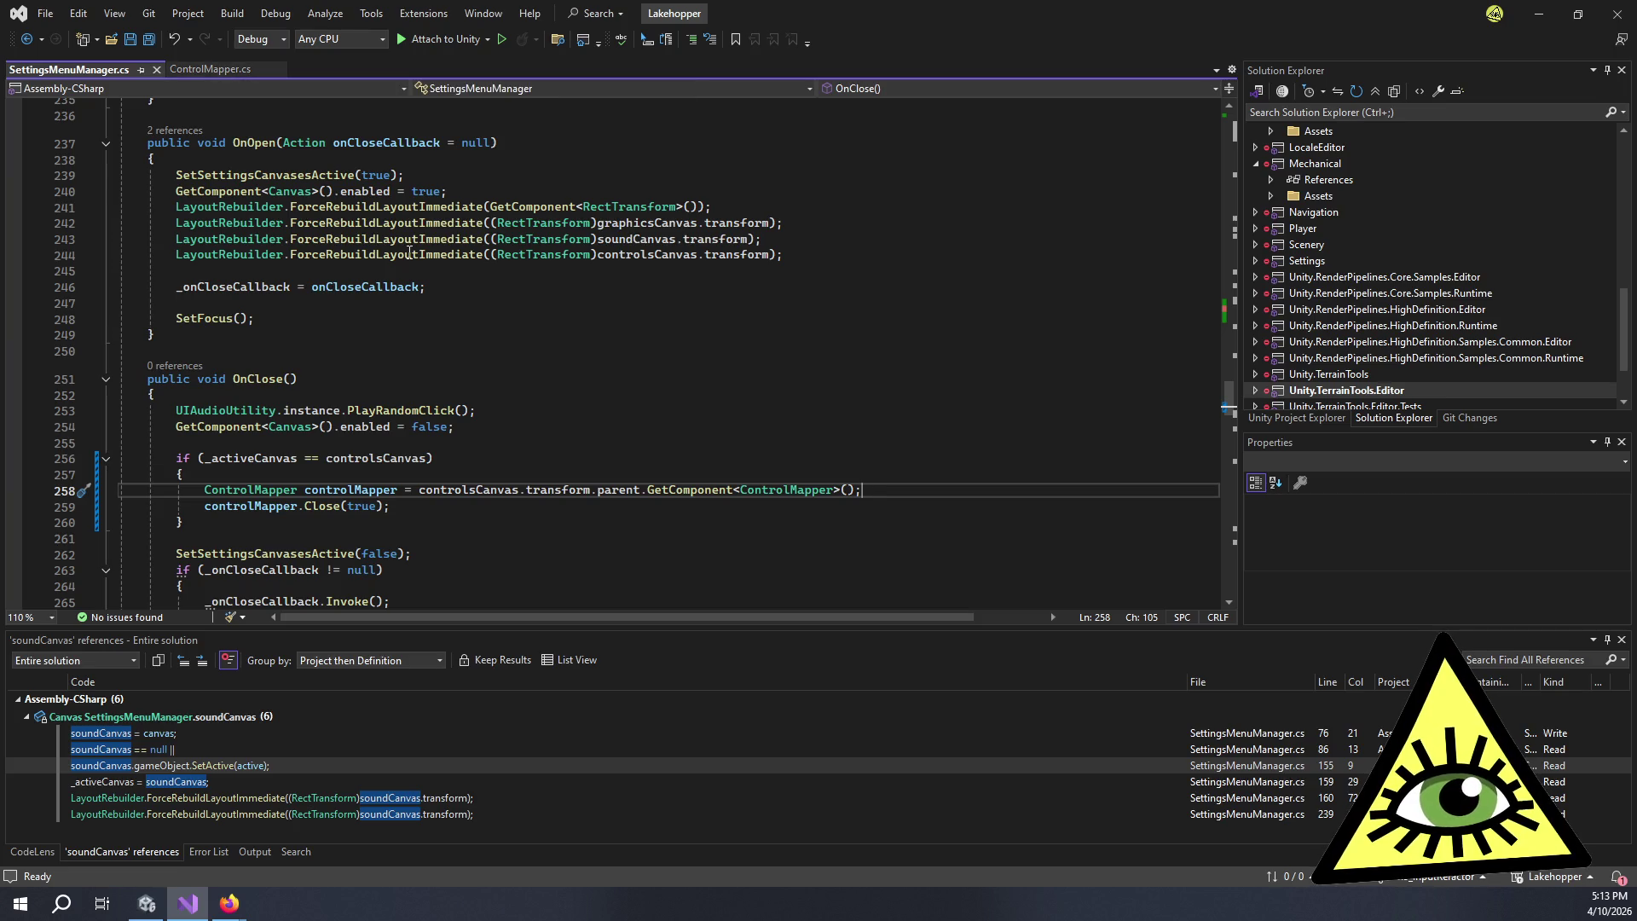
{"action": "scroll", "coordinate": [421, 253], "scroll_direction": "up", "scroll_amount": 2}
{"action": "scroll", "coordinate": [421, 252], "scroll_direction": "up", "scroll_amount": 20}
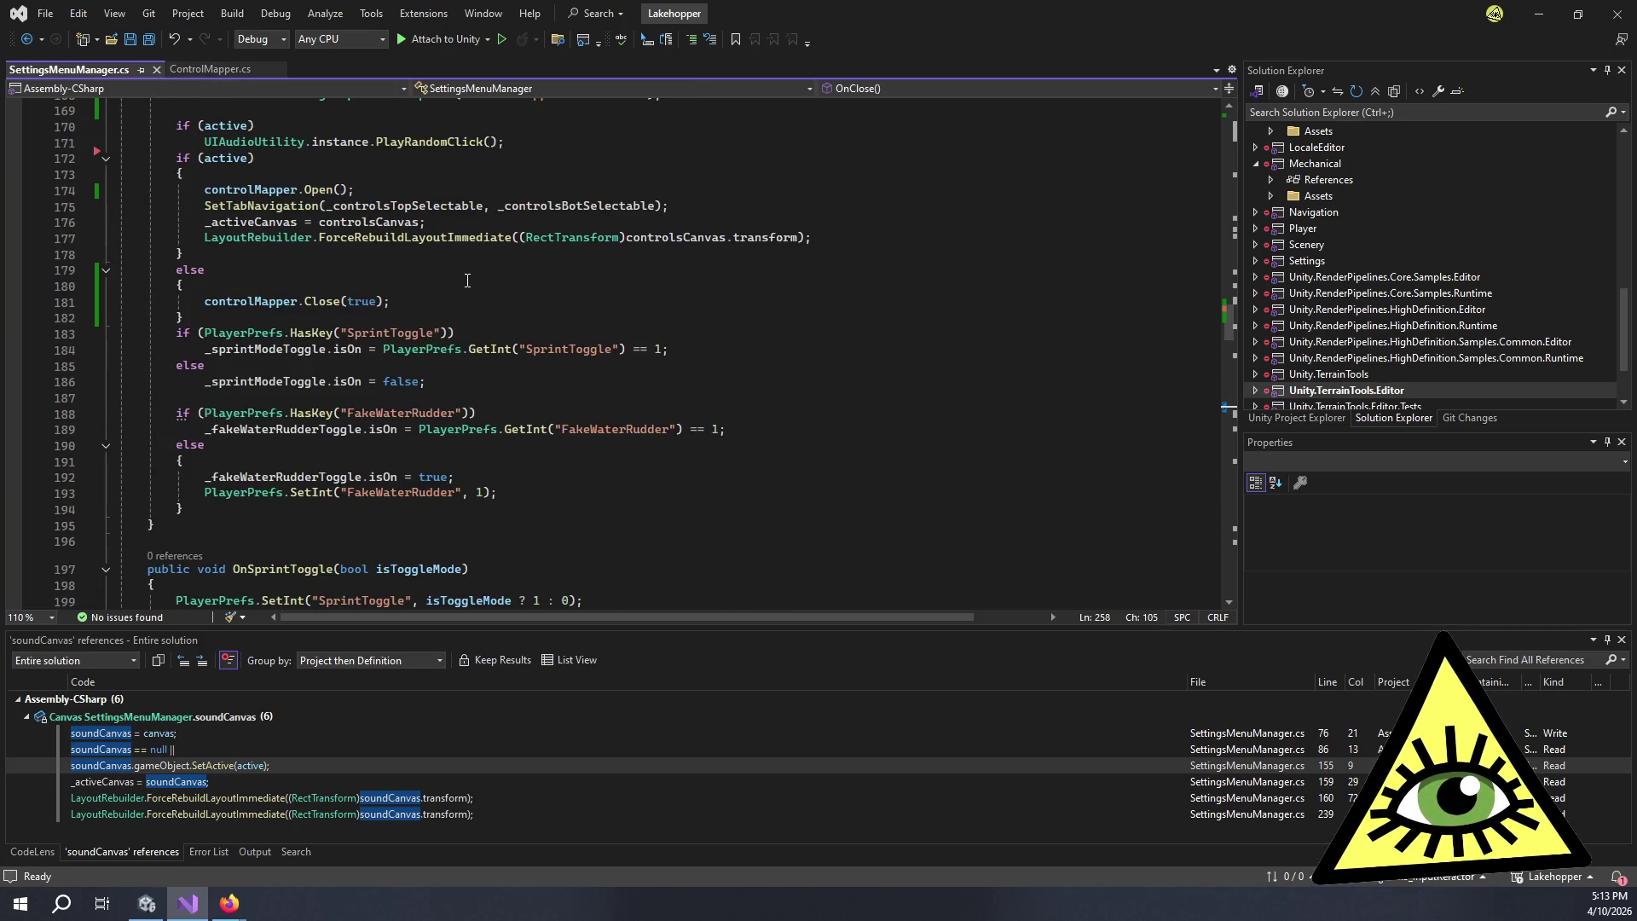
{"action": "scroll", "coordinate": [470, 294], "scroll_direction": "up", "scroll_amount": 1}
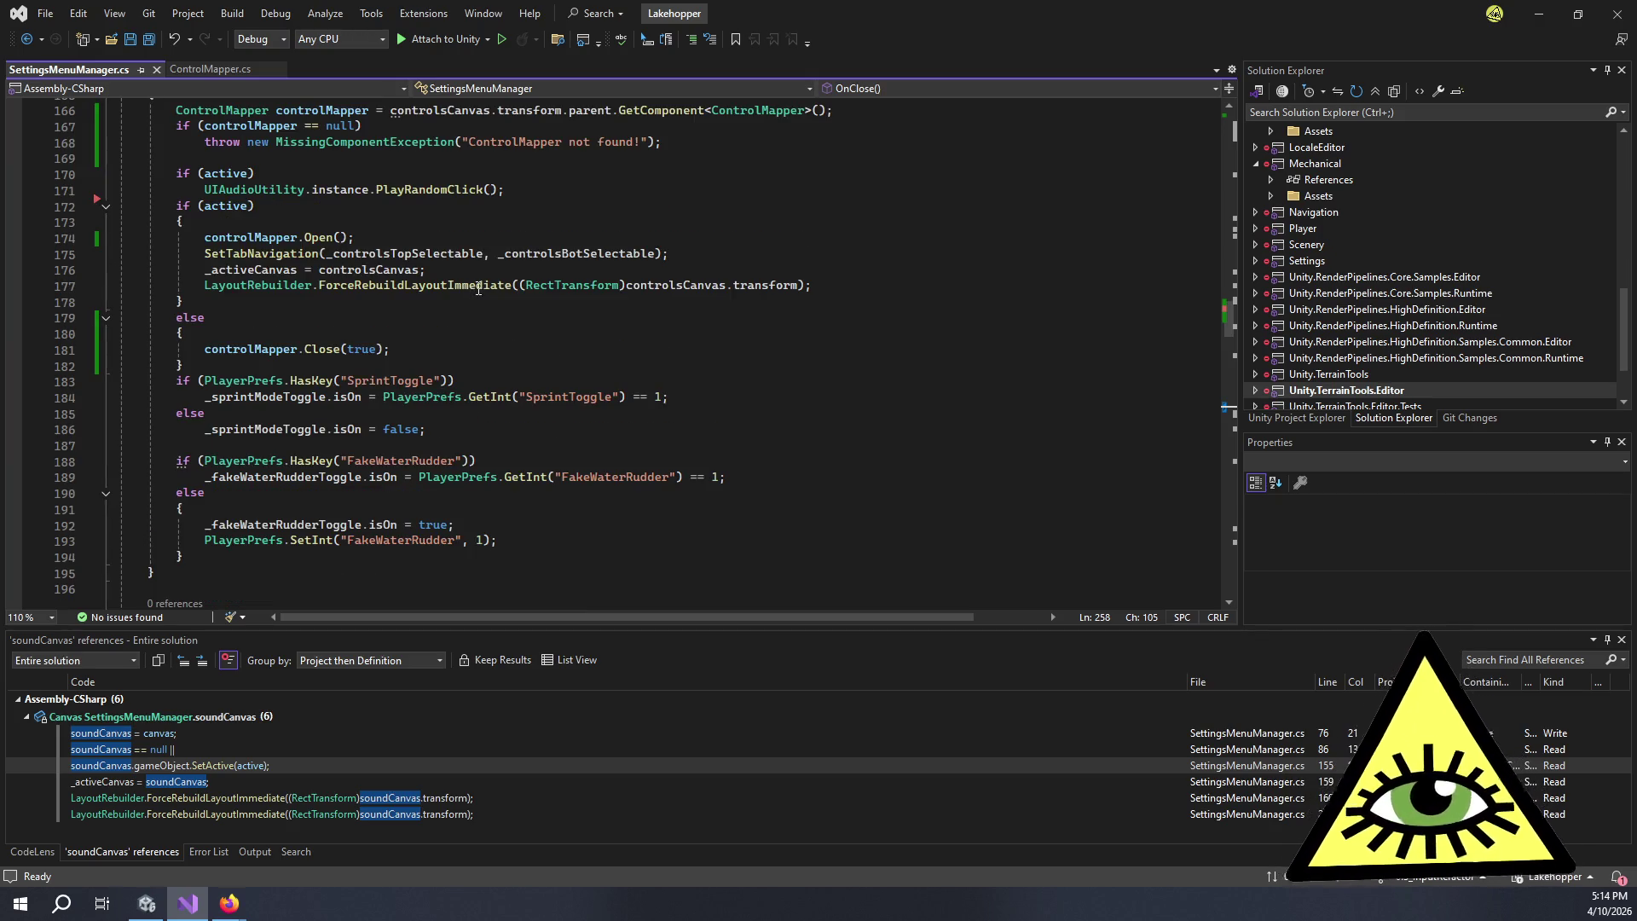
{"action": "scroll", "coordinate": [478, 288], "scroll_direction": "up", "scroll_amount": 2}
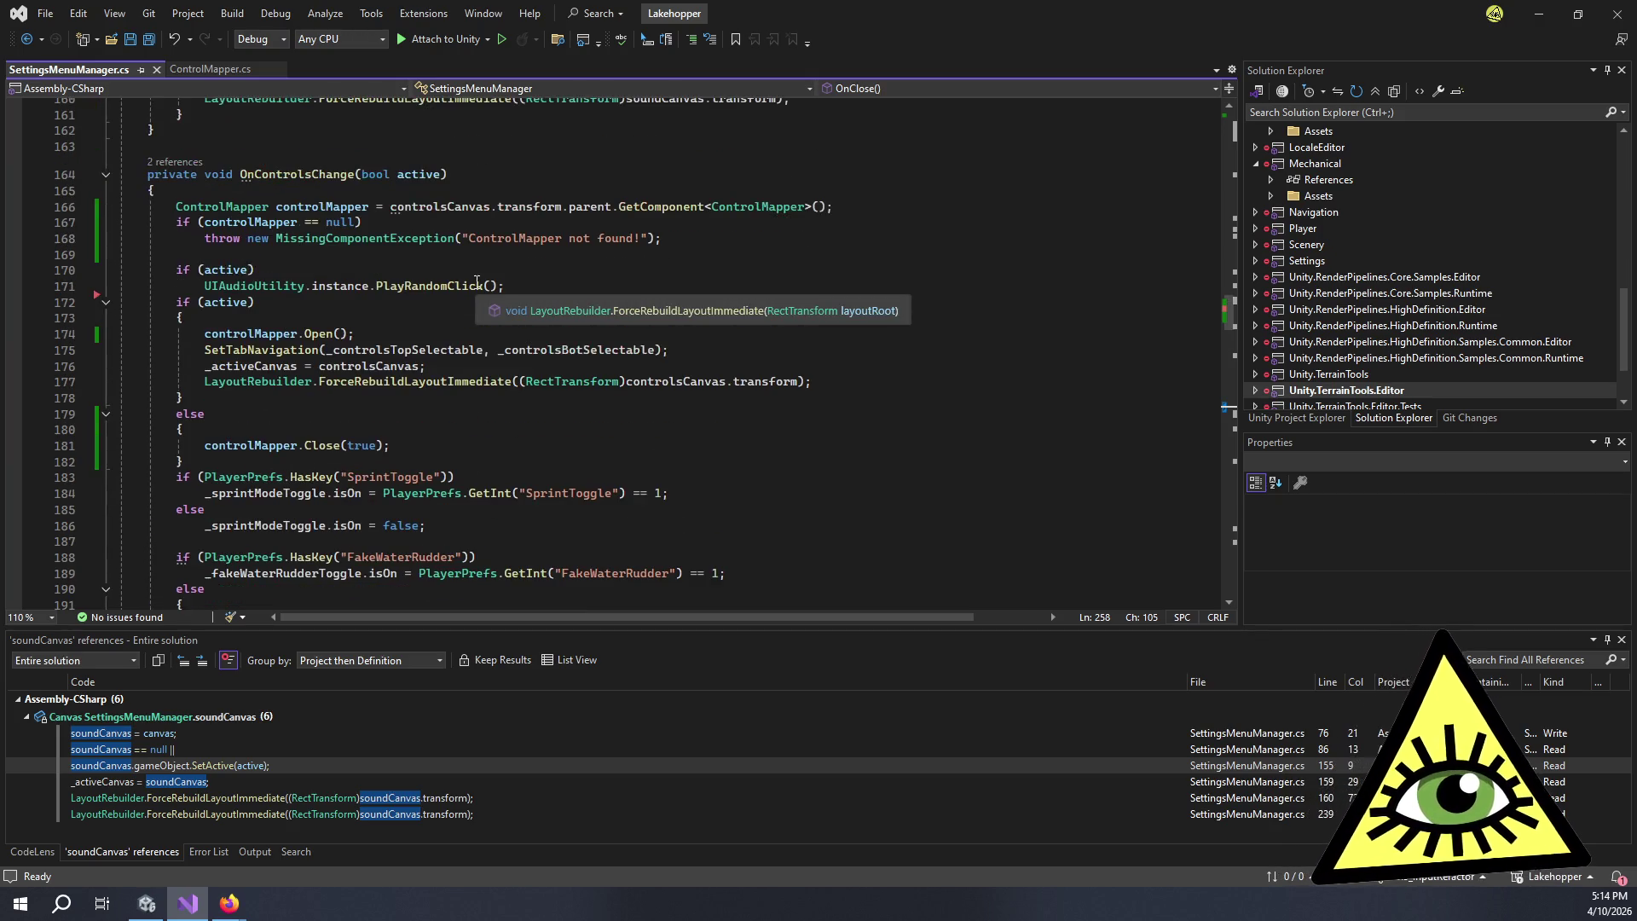
{"action": "left_click", "coordinate": [546, 278]}
{"action": "left_click", "coordinate": [441, 299]}
{"action": "key", "text": "Down"}
{"action": "left_click", "coordinate": [530, 285]}
{"action": "key", "text": "alt+Down"}
{"action": "key", "text": "alt+Down"}
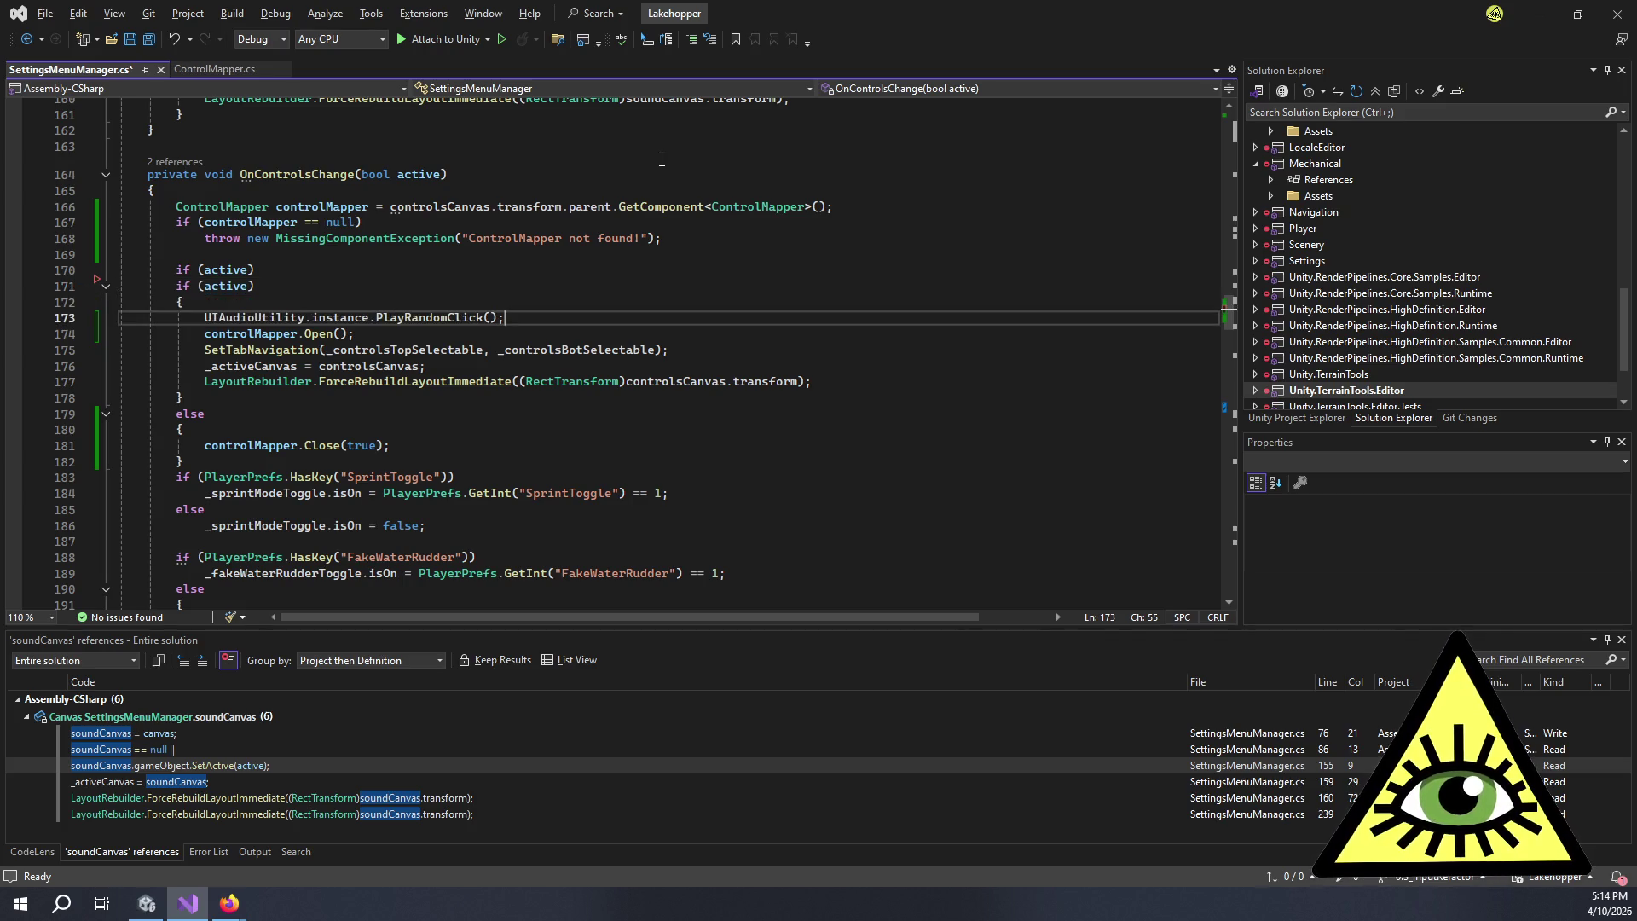
{"action": "left_click_drag", "start_coordinate": [254, 285], "coordinate": [57, 263]}
{"action": "key", "text": "Delete"}
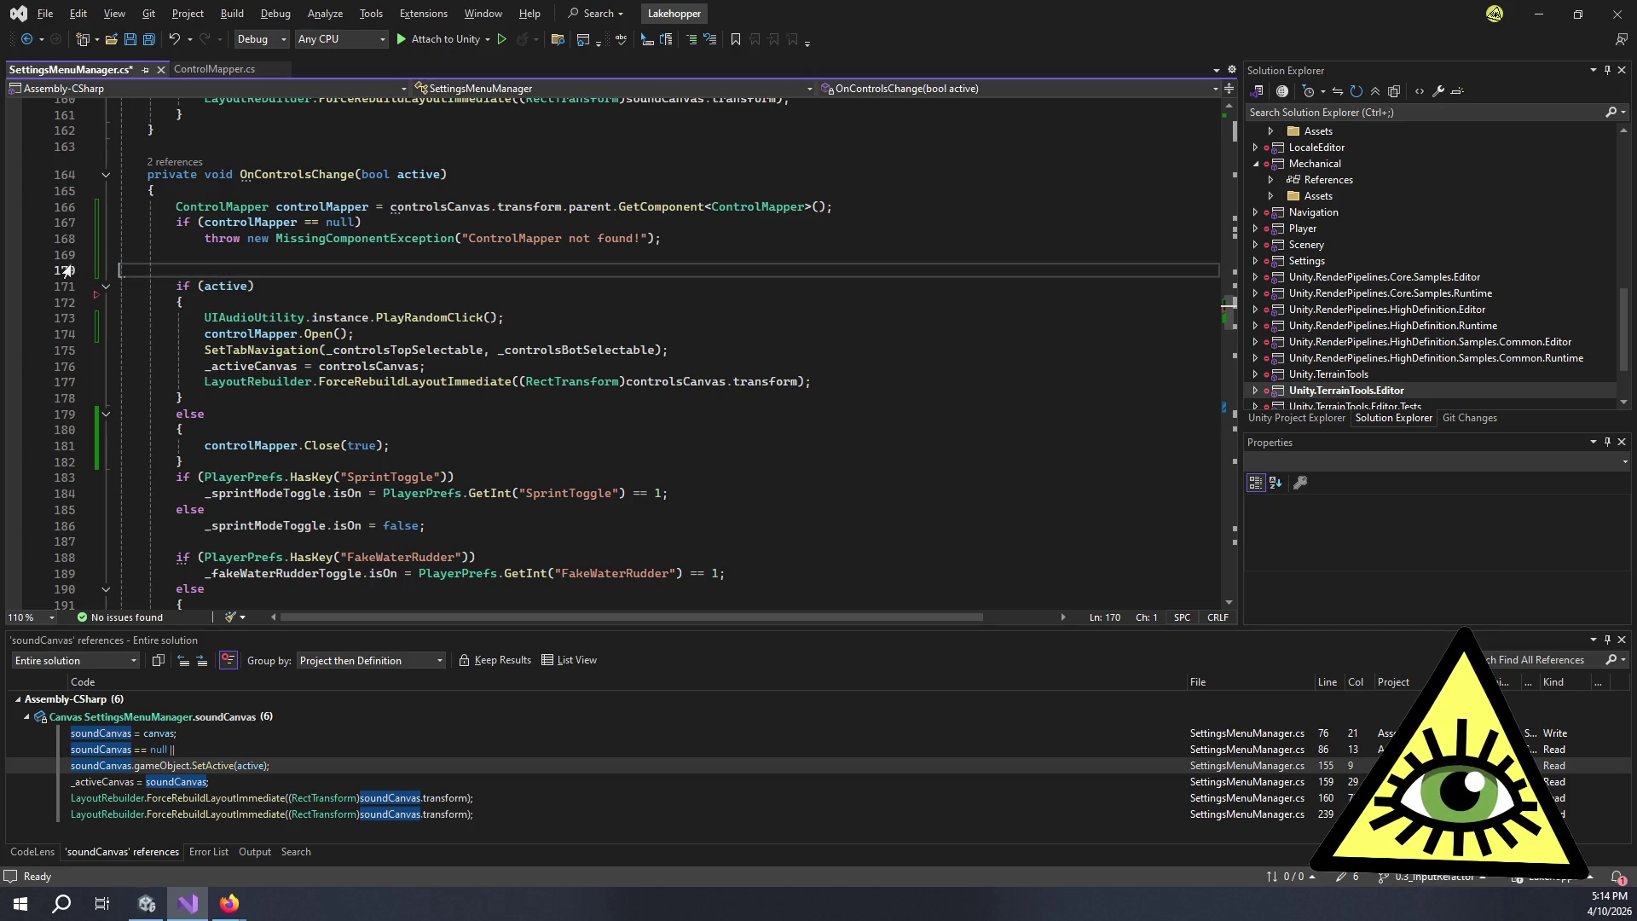
{"action": "key", "text": "BackSpace"}
- Add controlMapper.gameObject.SetActive(true); in the active branch and save SettingsMenuManager.cs
{"action": "left_click", "coordinate": [544, 294]}
{"action": "key", "text": "Return"}
{"action": "type", "text": "contr"}
{"action": "key", "text": "Tab"}
{"action": "type", "text": ".ga"}
{"action": "key", "text": "Tab"}
{"action": "type", "text": ".set"}
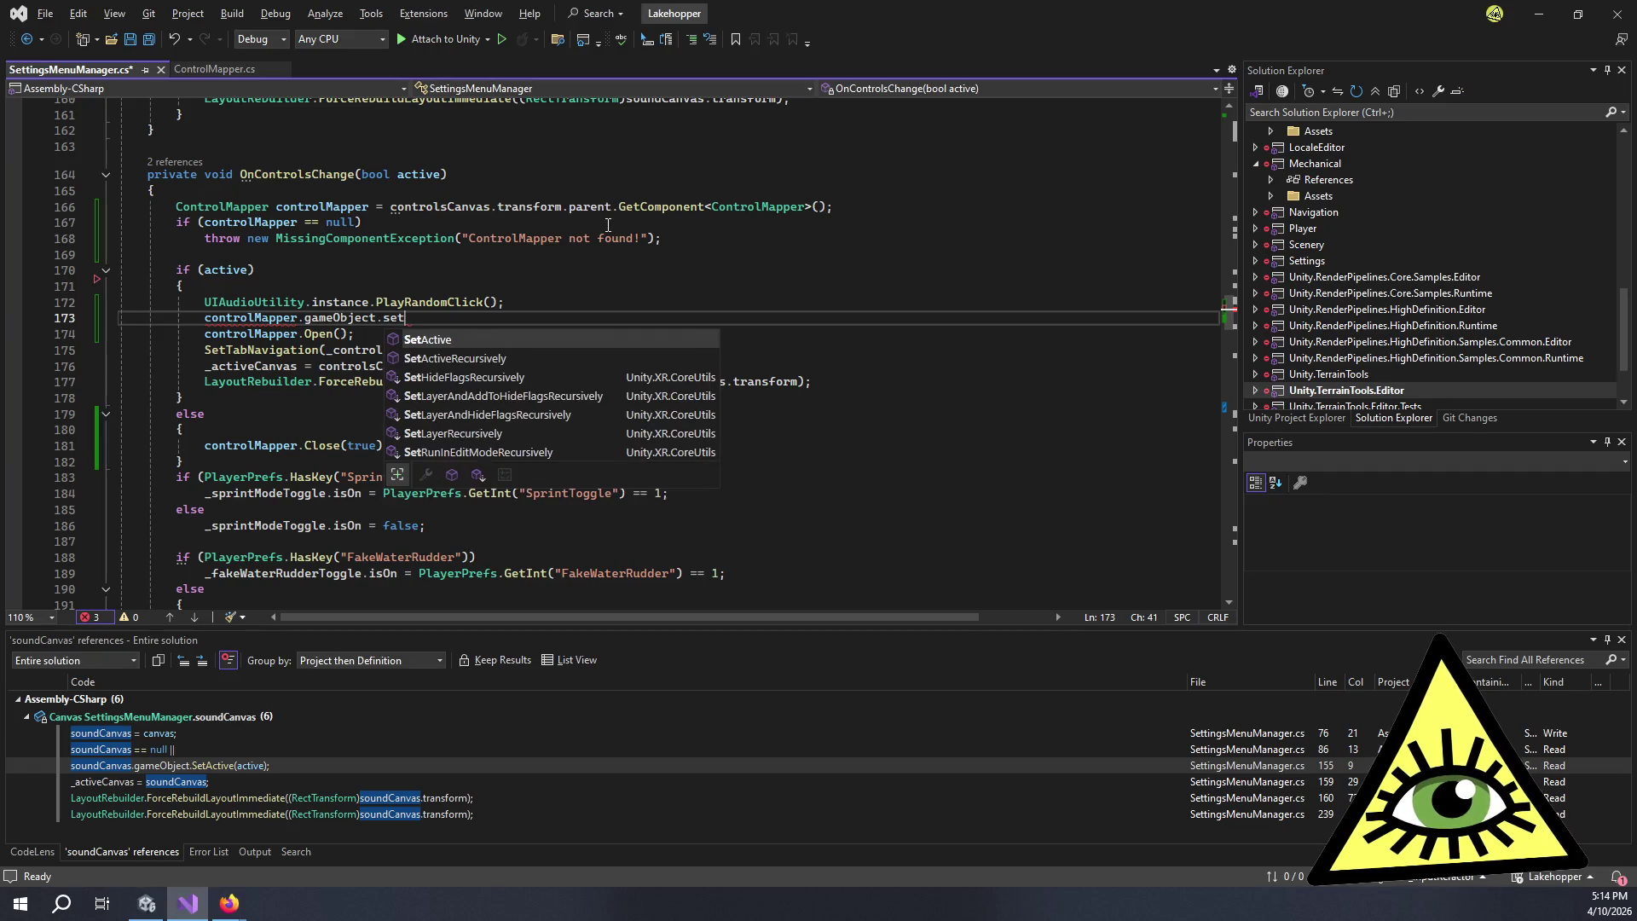
{"action": "key", "text": "Tab"}
{"action": "type", "text": "(true"}
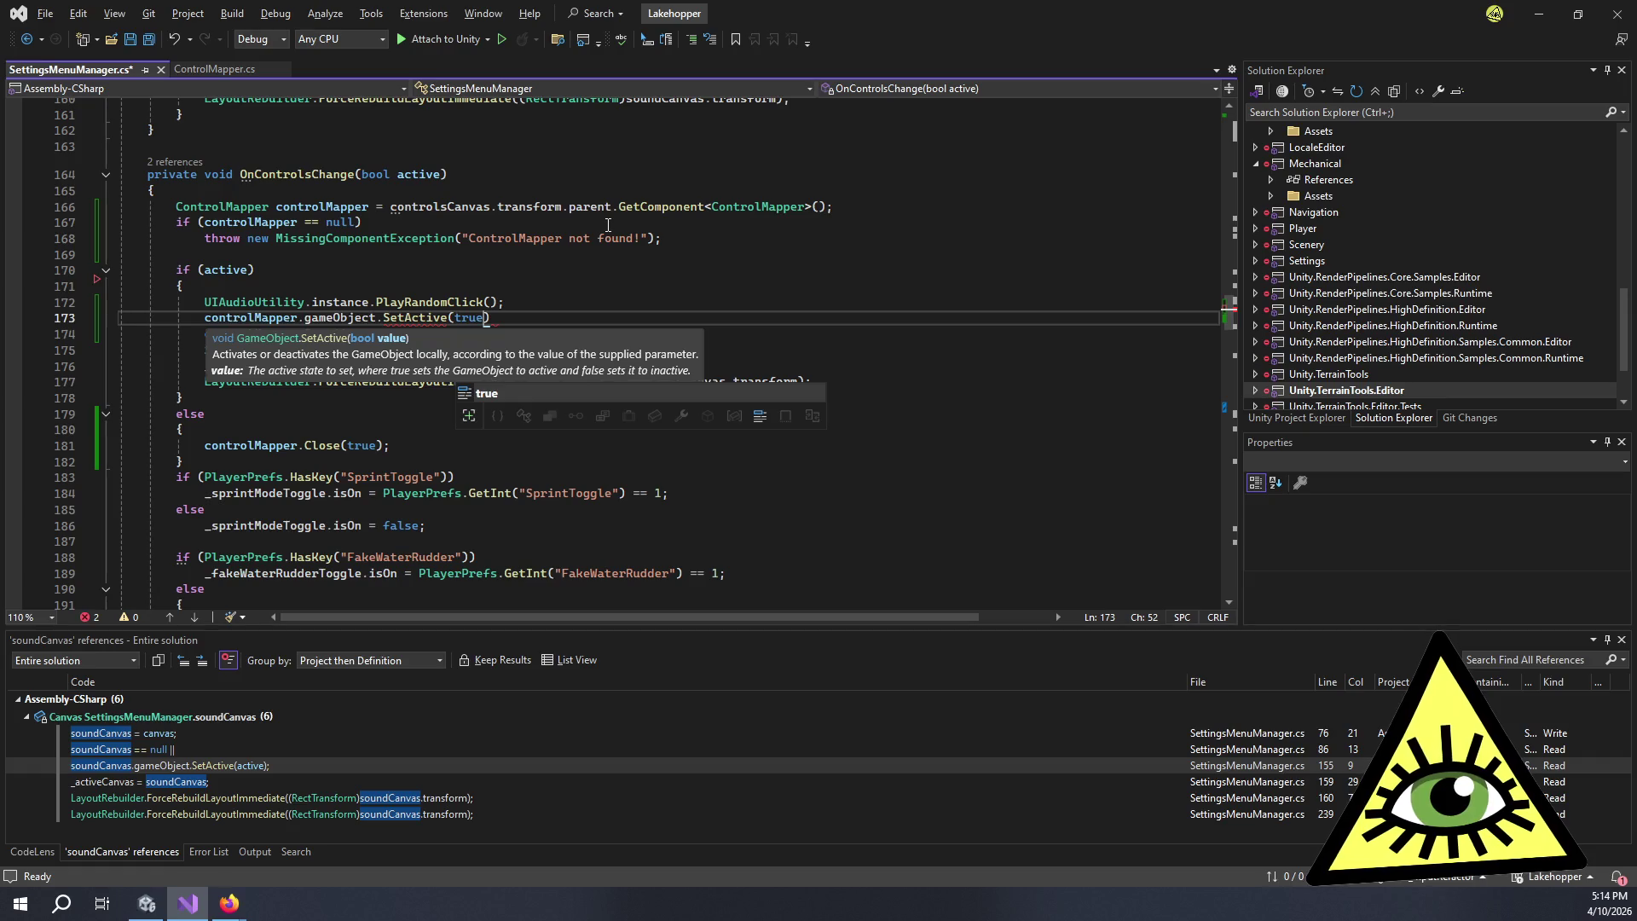
{"action": "type", "text": ");"}
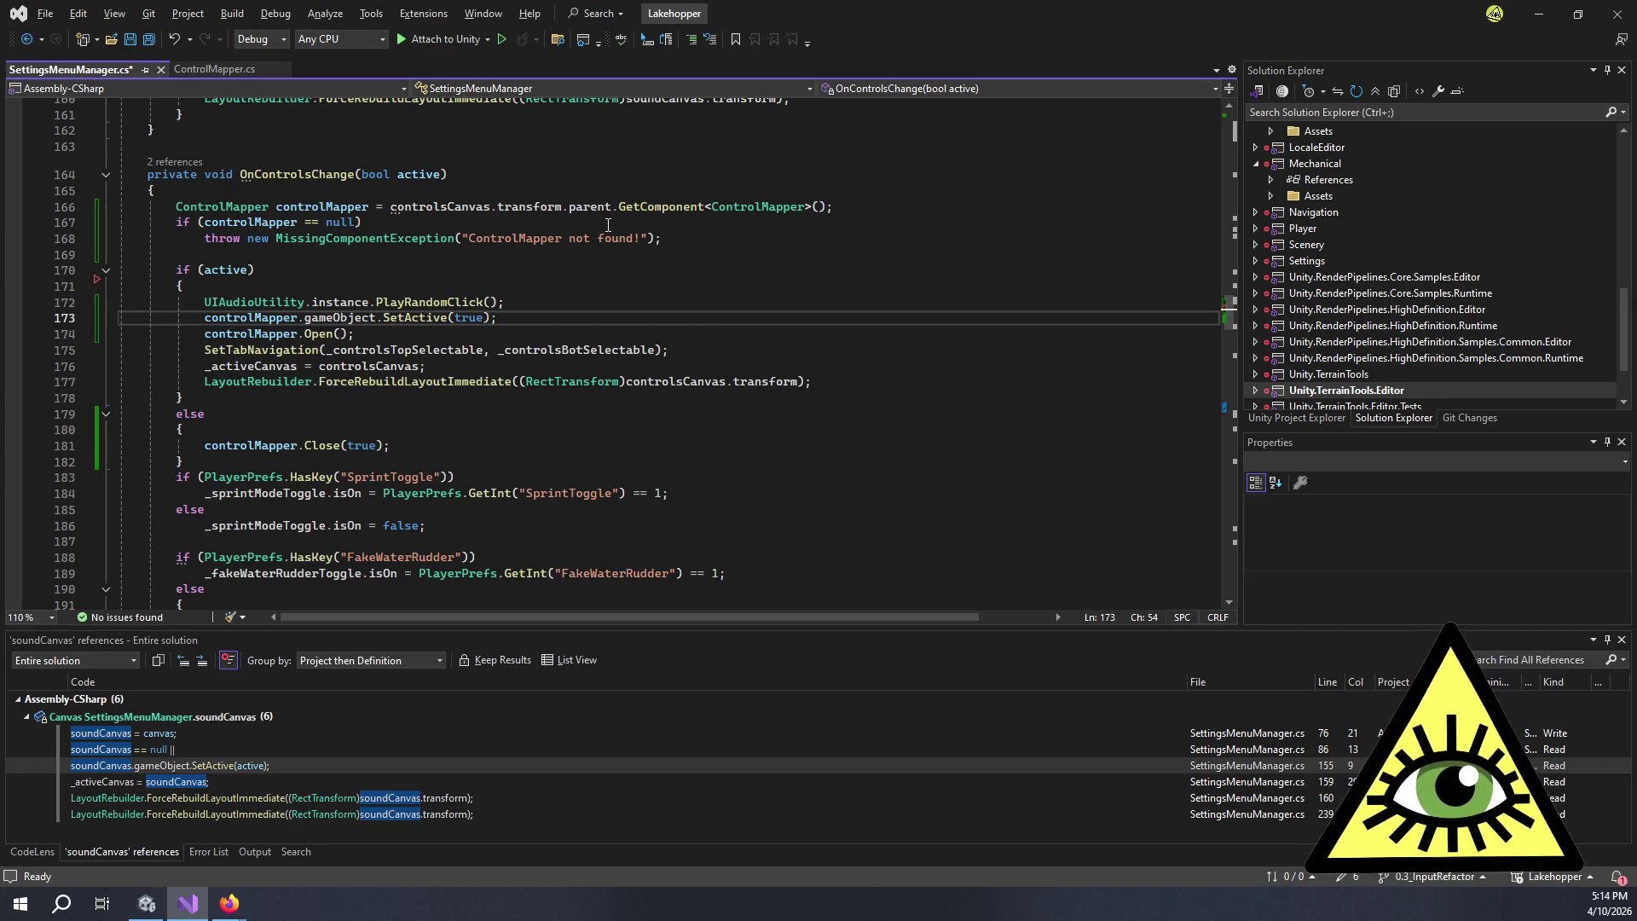
{"action": "key", "text": "ctrl+s"}
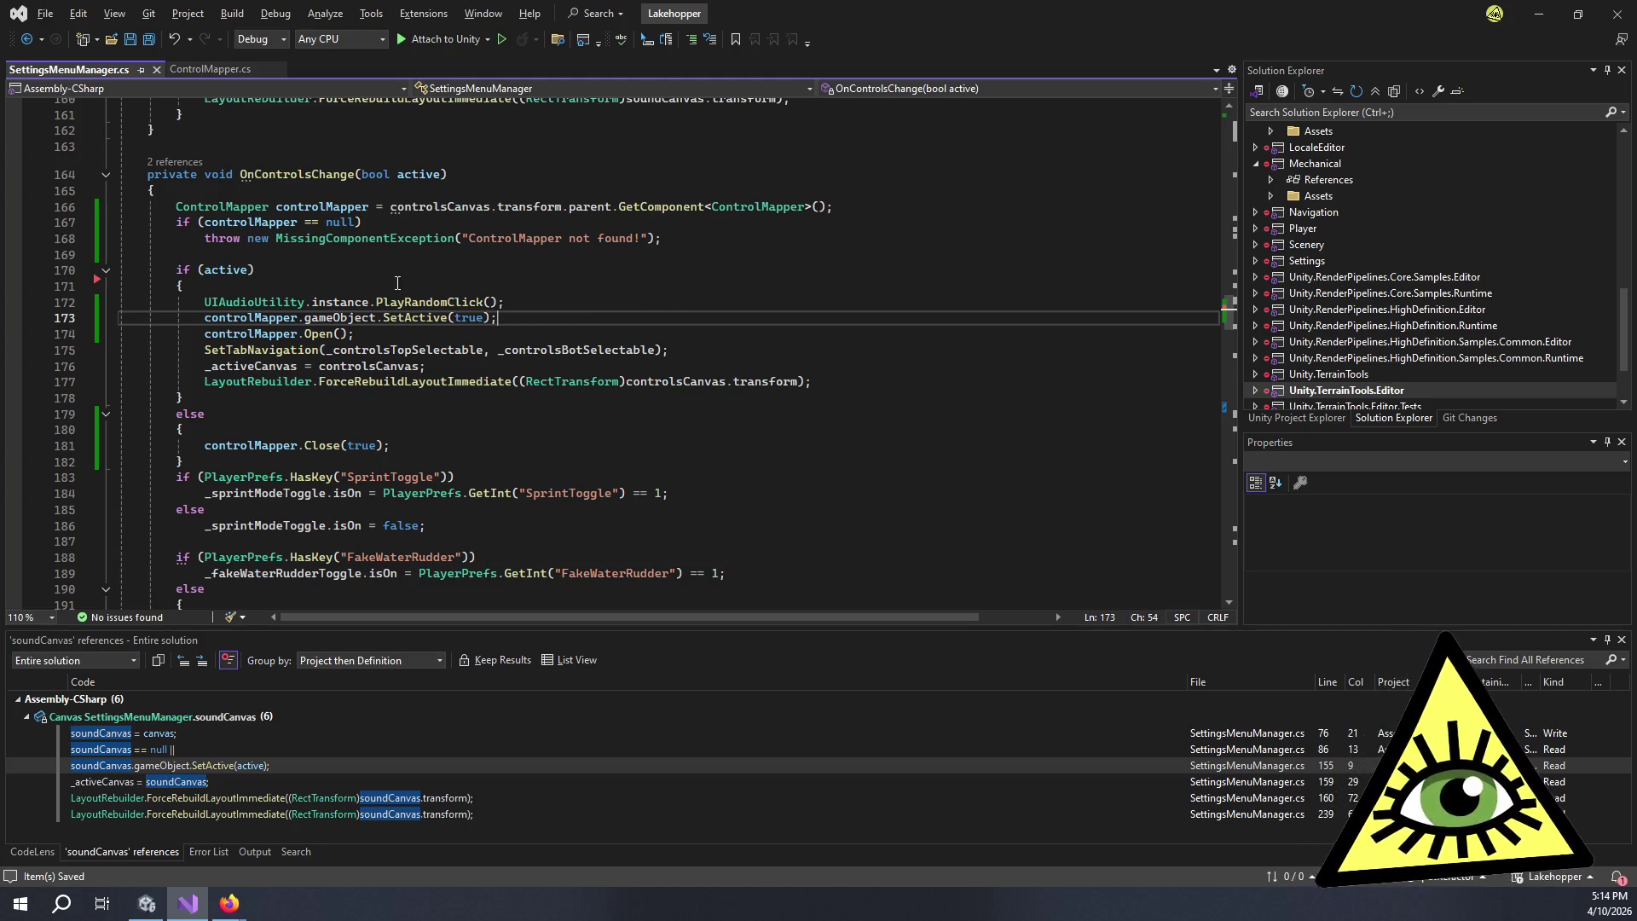
- Add controlMapper.gameObject.SetActive(false); in the else branch before Close(true)
{"action": "scroll", "coordinate": [369, 269], "scroll_direction": "down", "scroll_amount": 4}
{"action": "left_click", "coordinate": [405, 238]}
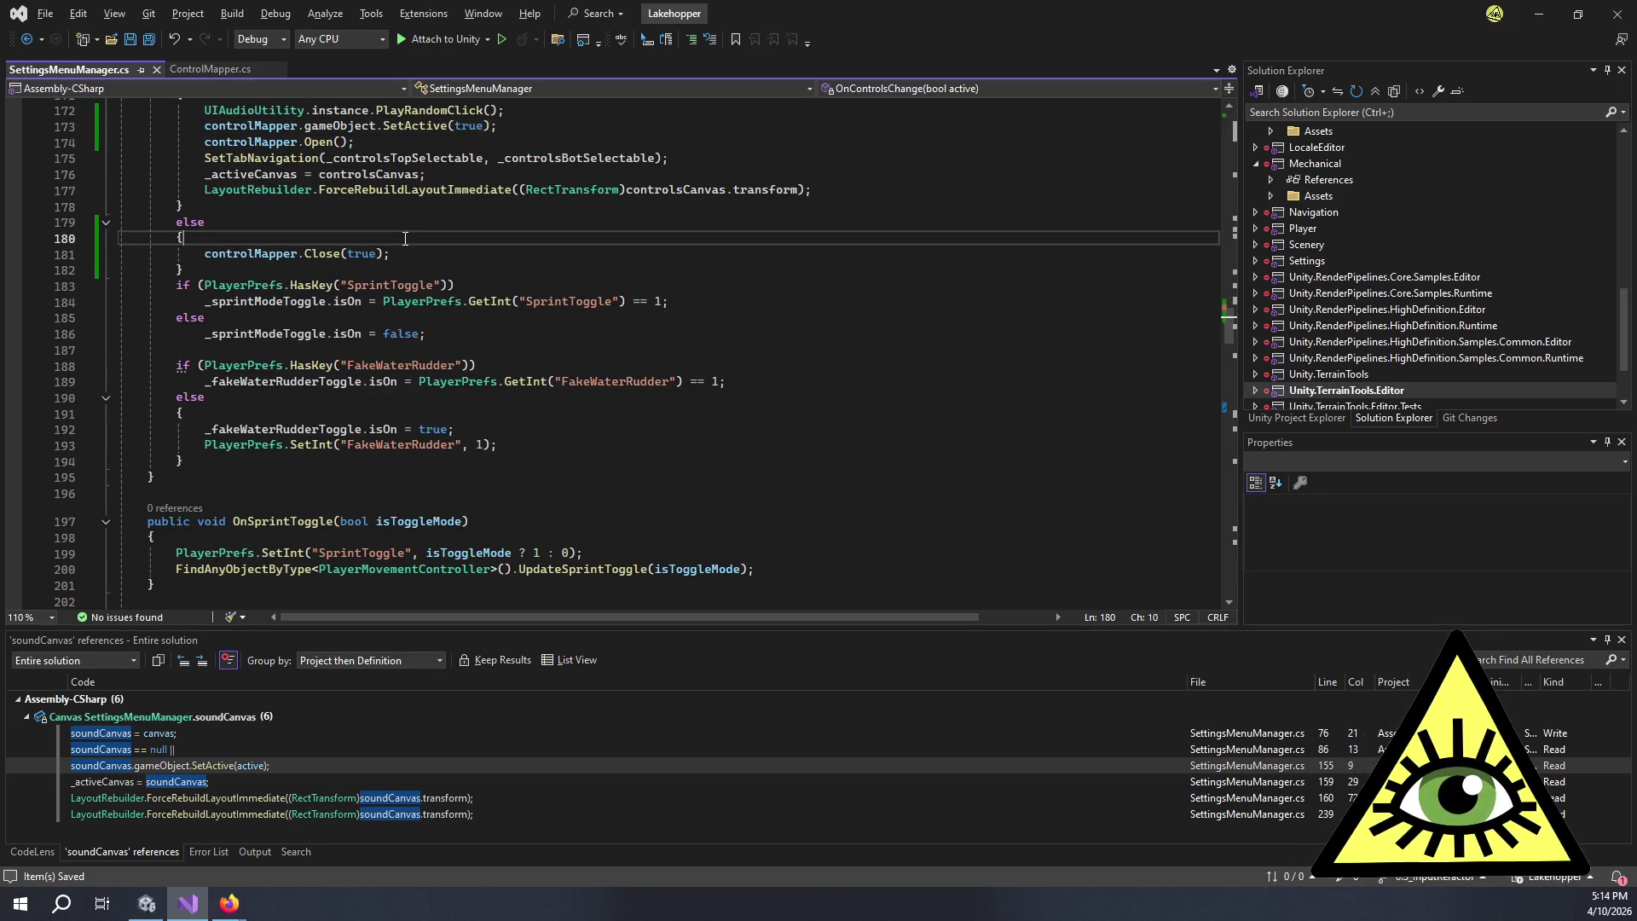
{"action": "scroll", "coordinate": [420, 223], "scroll_direction": "up", "scroll_amount": 2}
{"action": "key", "text": "Return"}
{"action": "type", "text": "contr"}
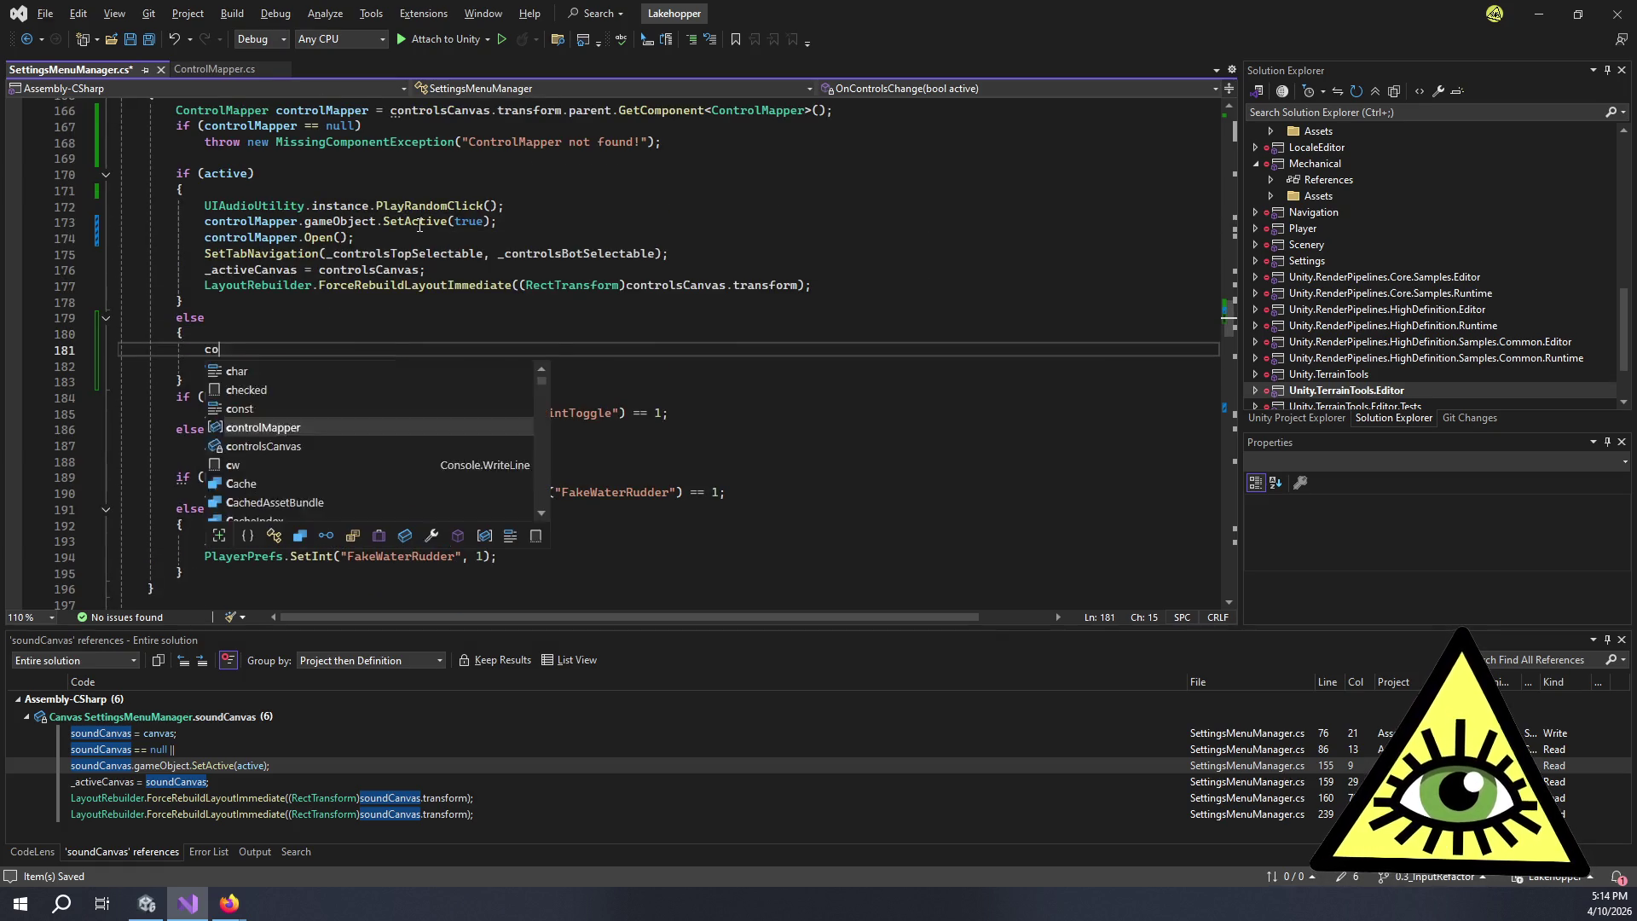
{"action": "key", "text": "Tab"}
{"action": "type", "text": ".ga"}
{"action": "key", "text": "Tab"}
{"action": "type", "text": ".SetA"}
{"action": "key", "text": "Tab"}
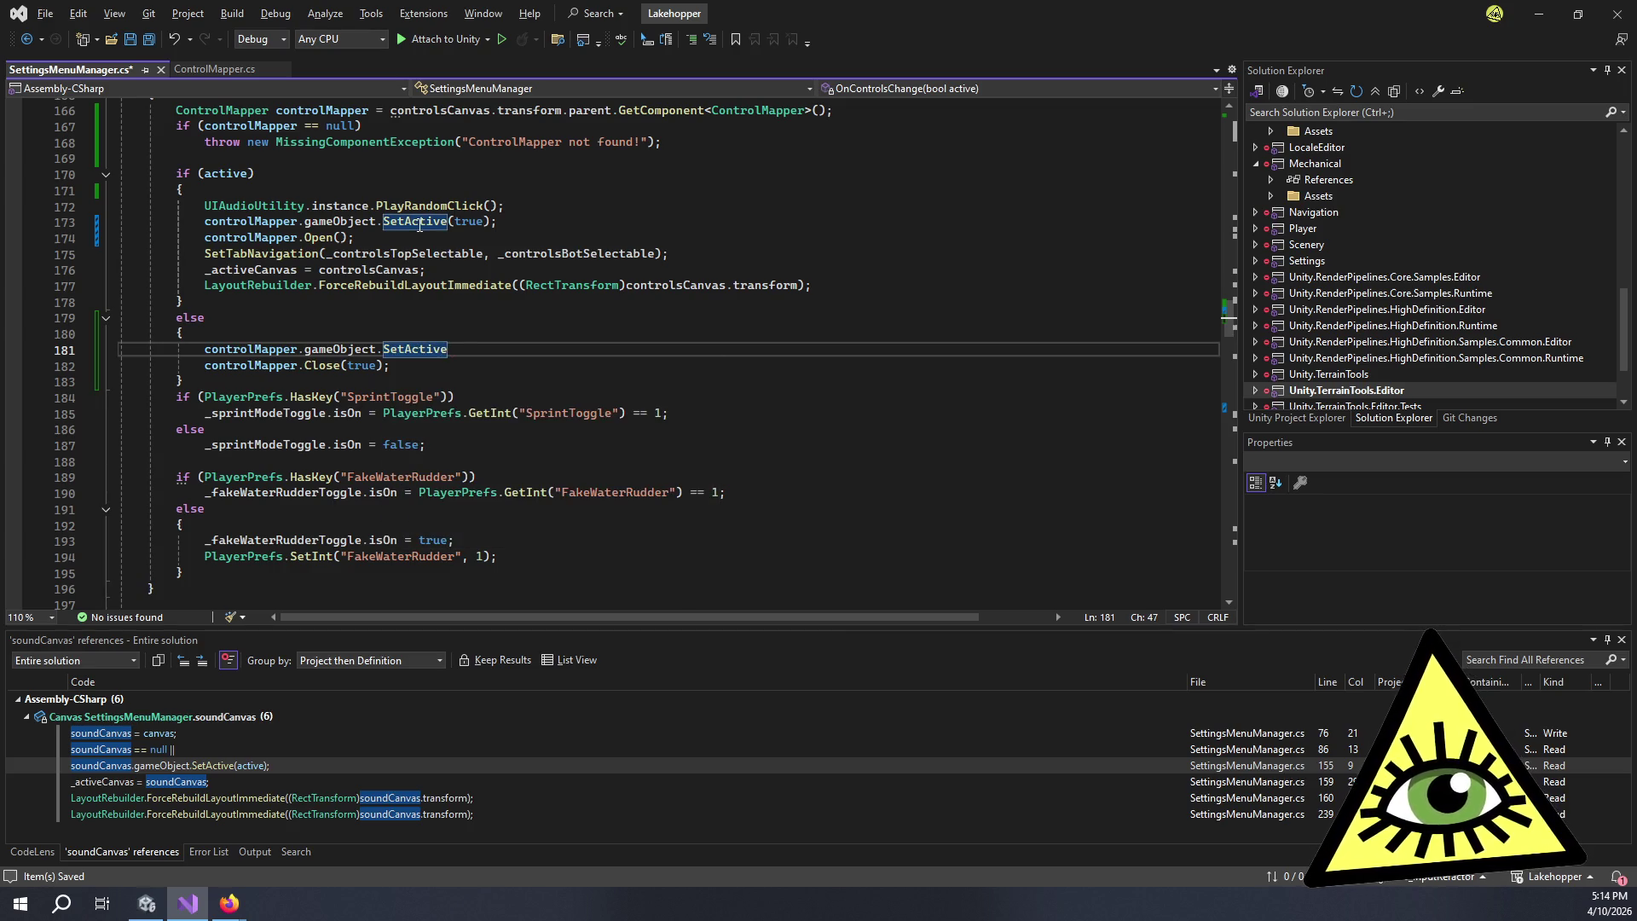
{"action": "type", "text": "(fa"}
{"action": "key", "text": "Tab"}
{"action": "type", "text": ");"}
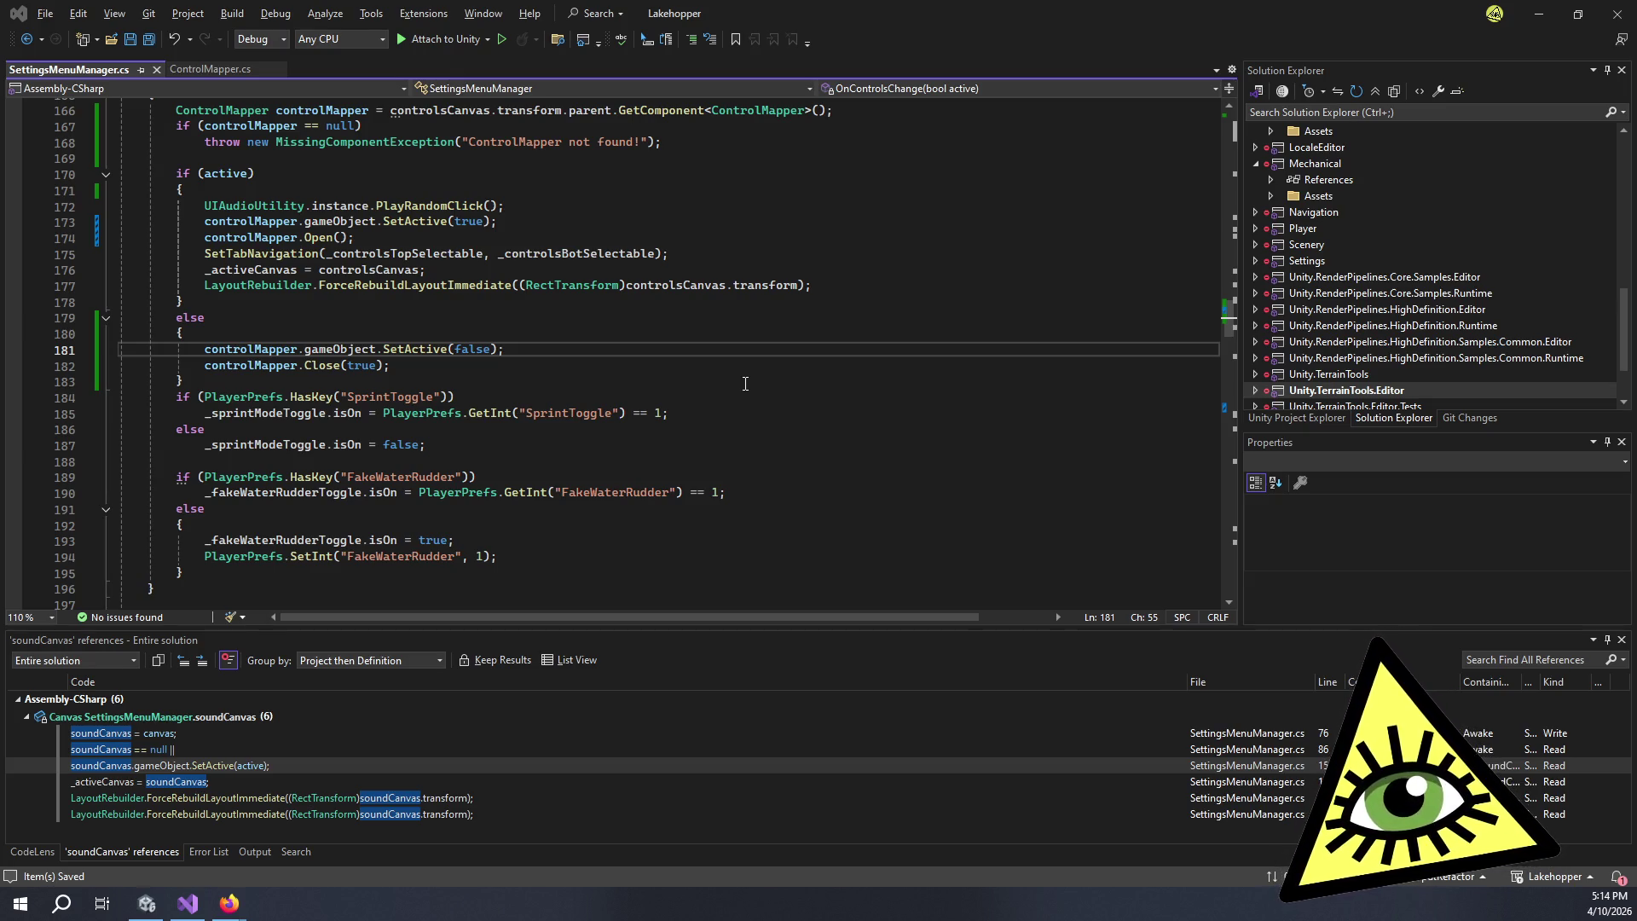
{"action": "key", "text": "alt+Tab"}
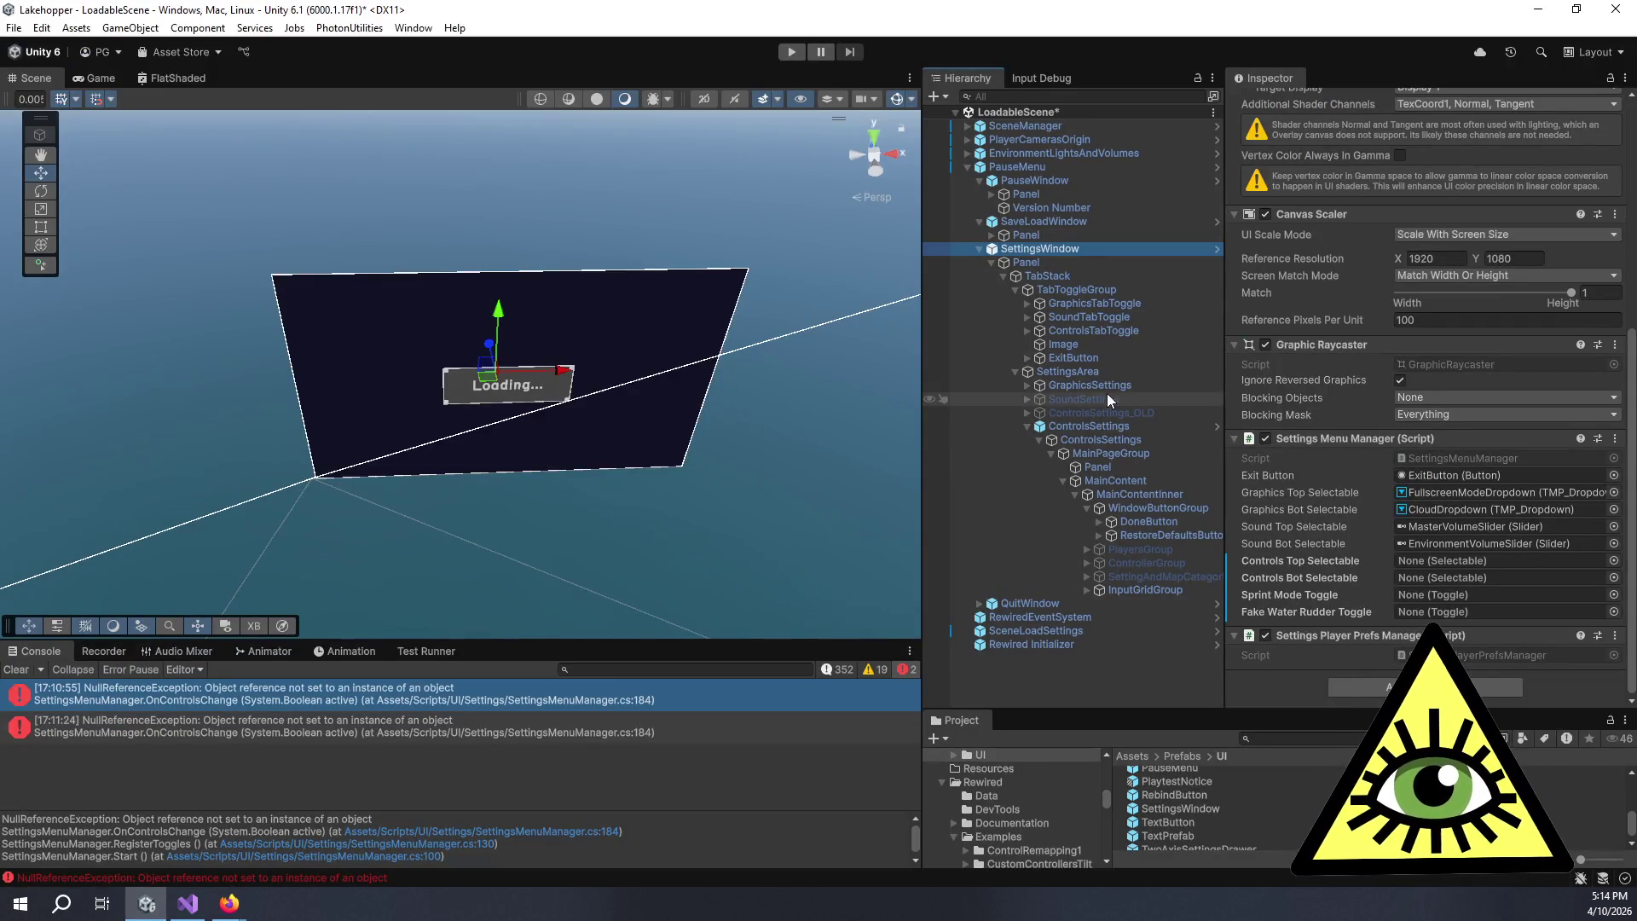
- Untick the active checkbox on the parent ControlsSettings object after checking its nested child
{"action": "left_click", "coordinate": [1085, 426]}
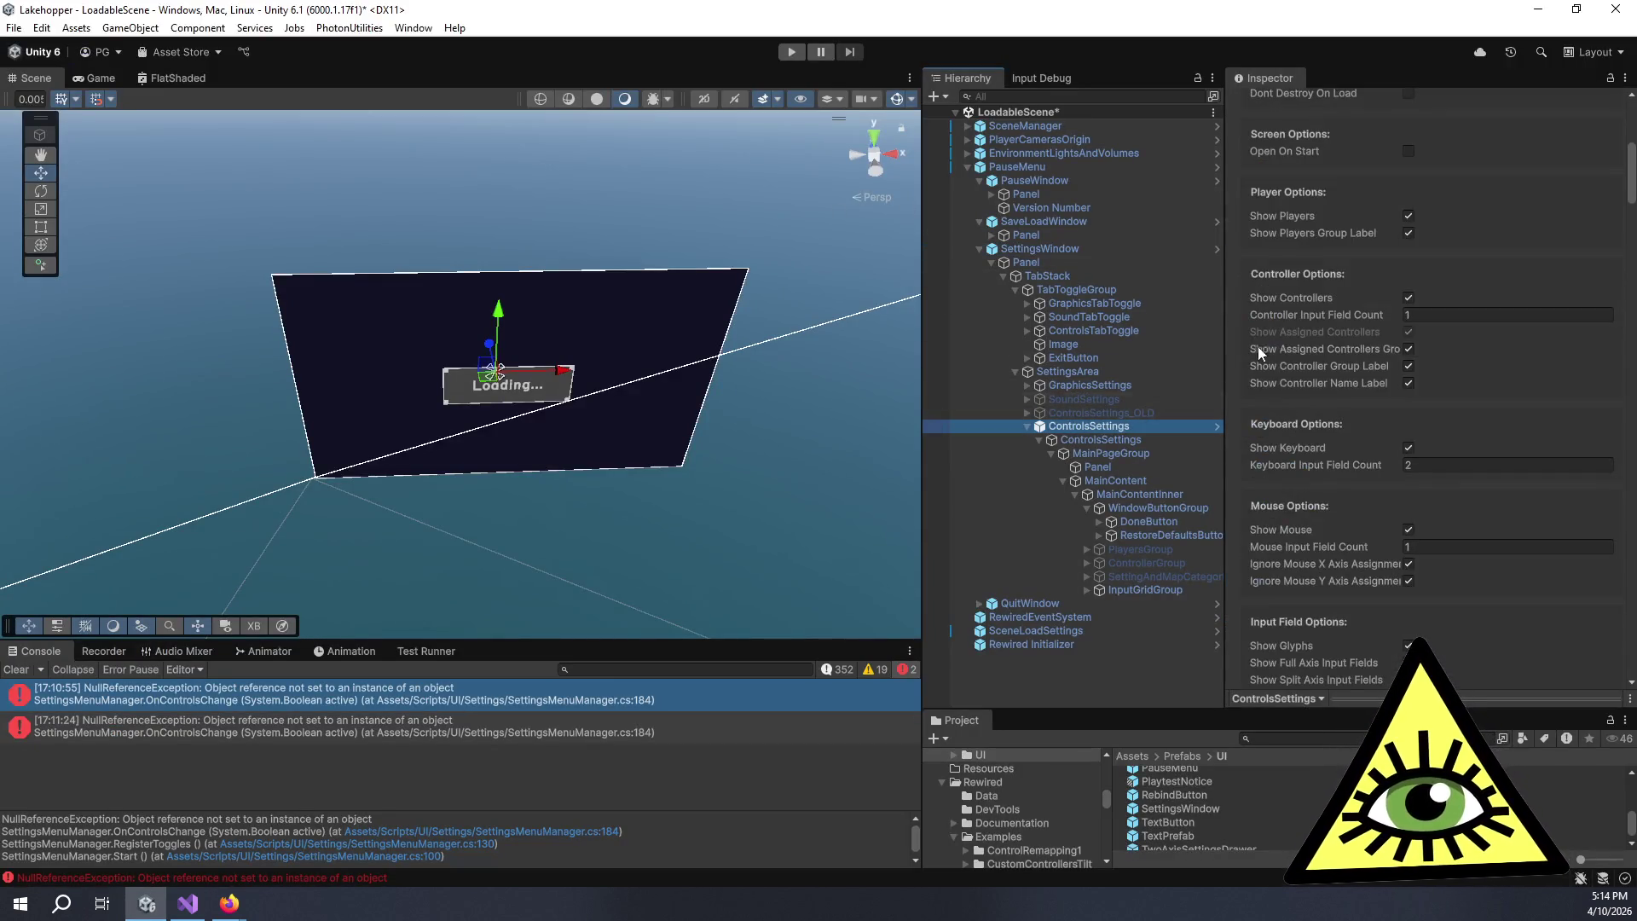
{"action": "scroll", "coordinate": [1320, 357], "scroll_direction": "up", "scroll_amount": 1}
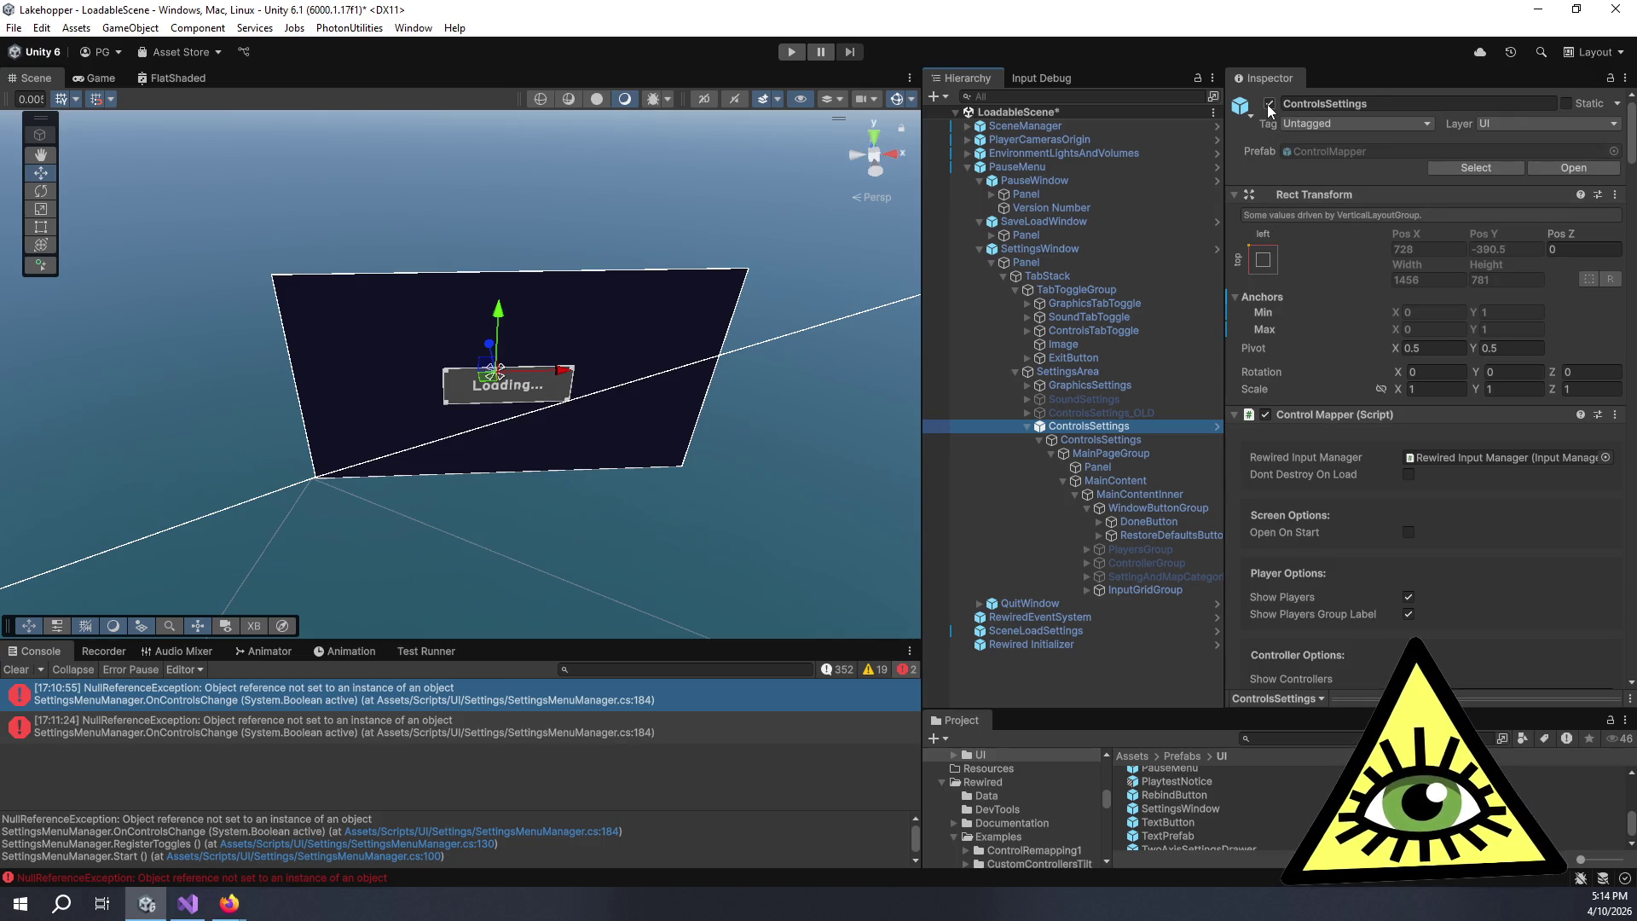
{"action": "left_click", "coordinate": [1094, 440]}
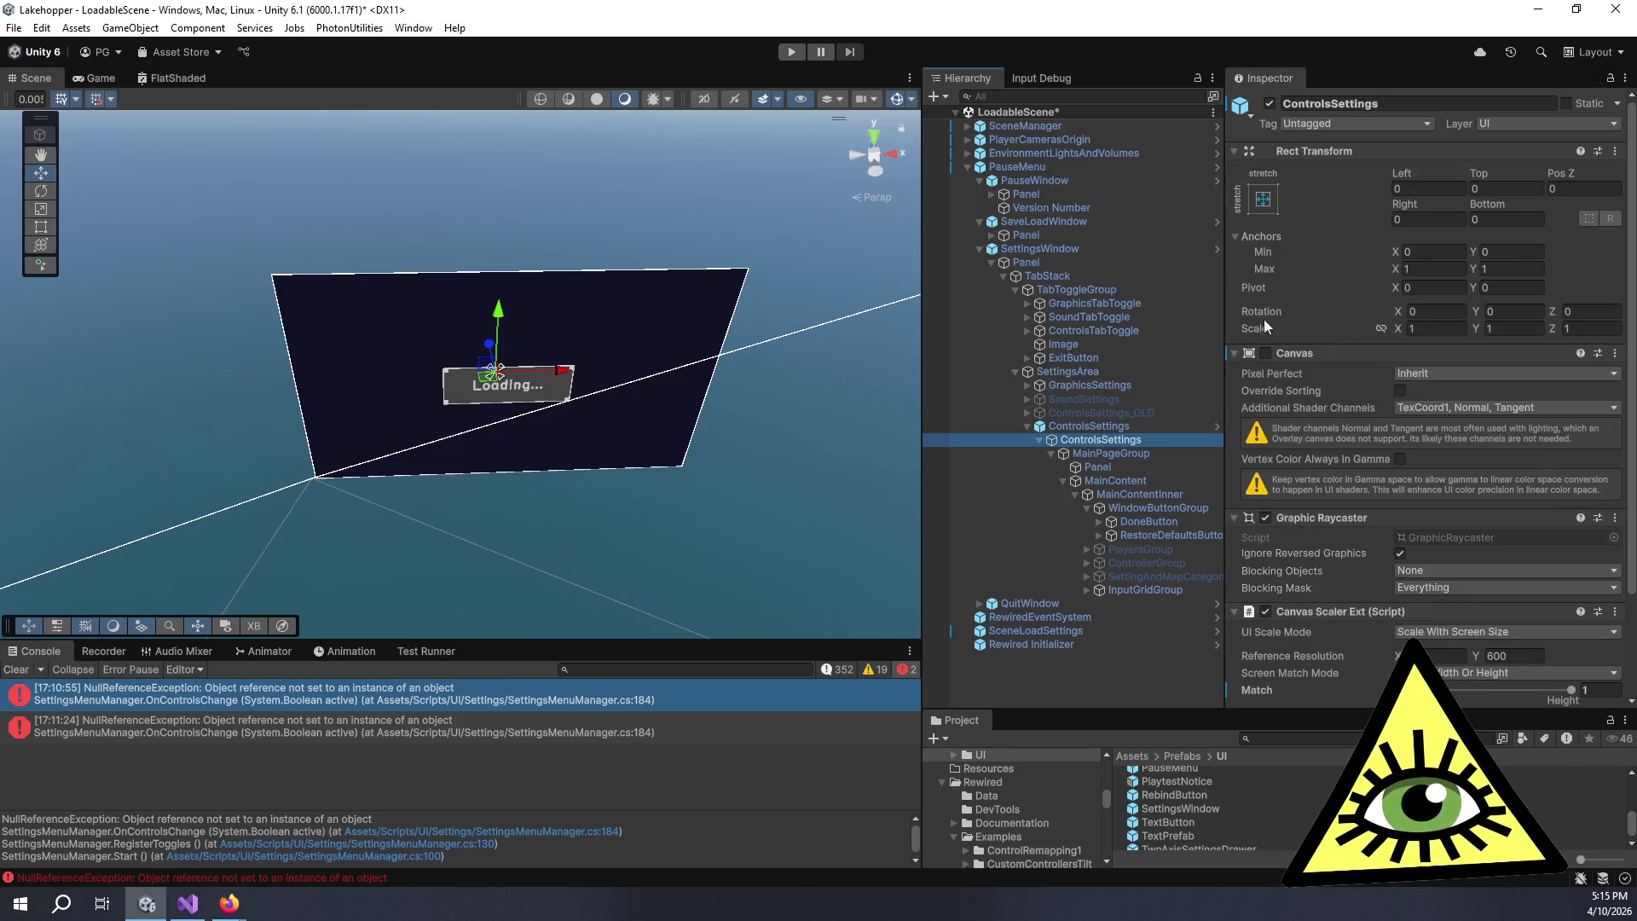
{"action": "left_click", "coordinate": [1101, 426]}
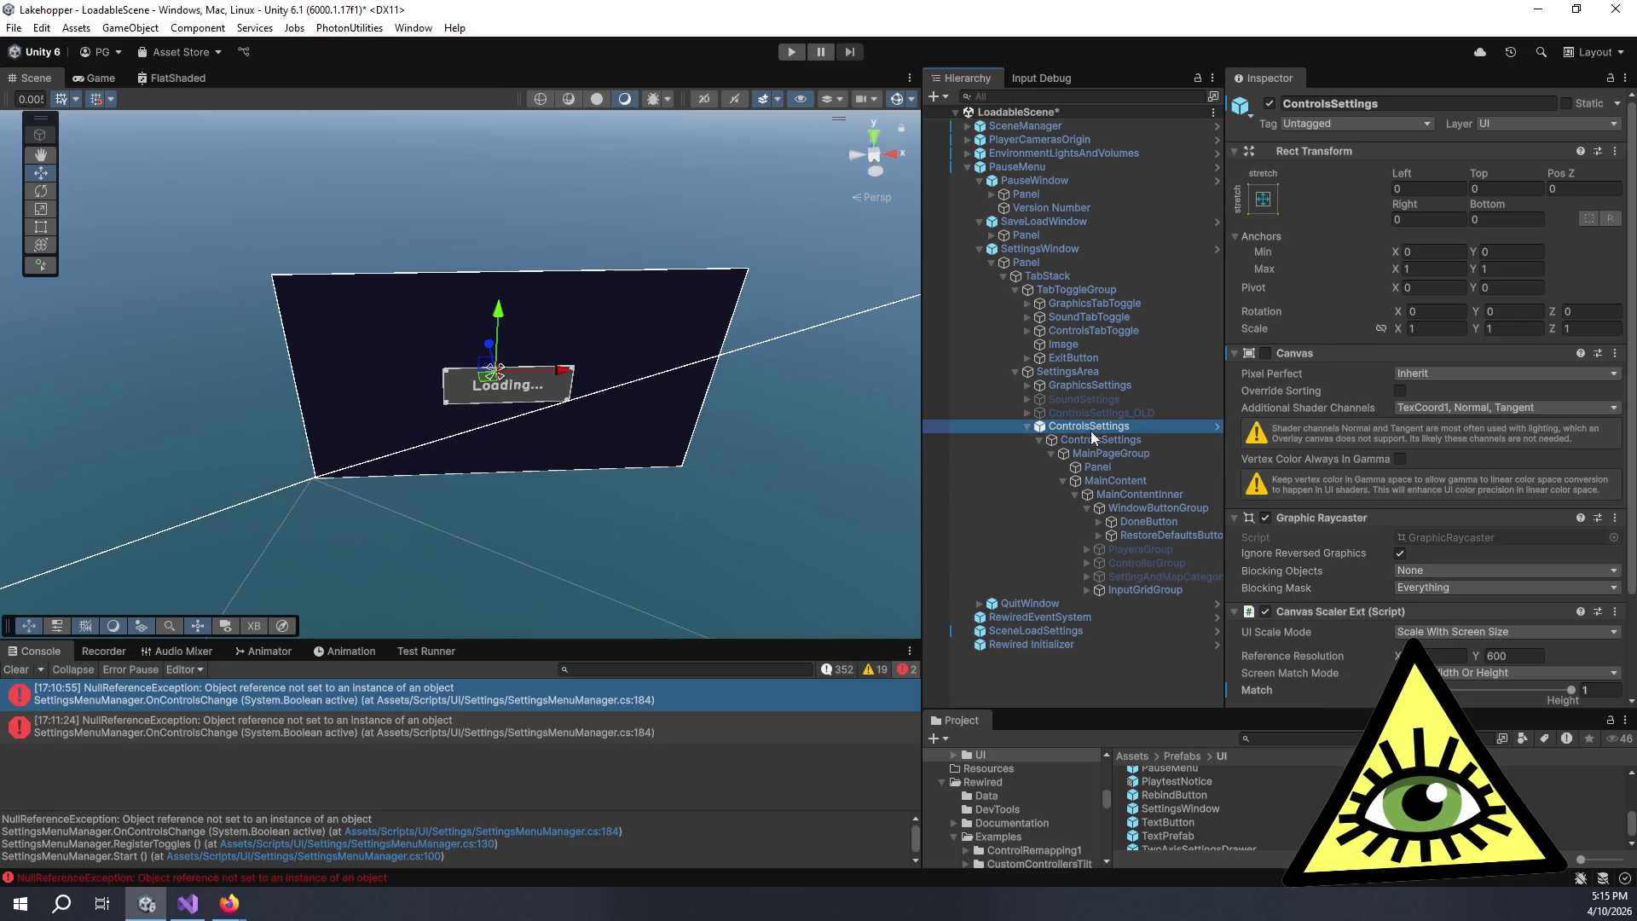
{"action": "left_click", "coordinate": [1270, 103]}
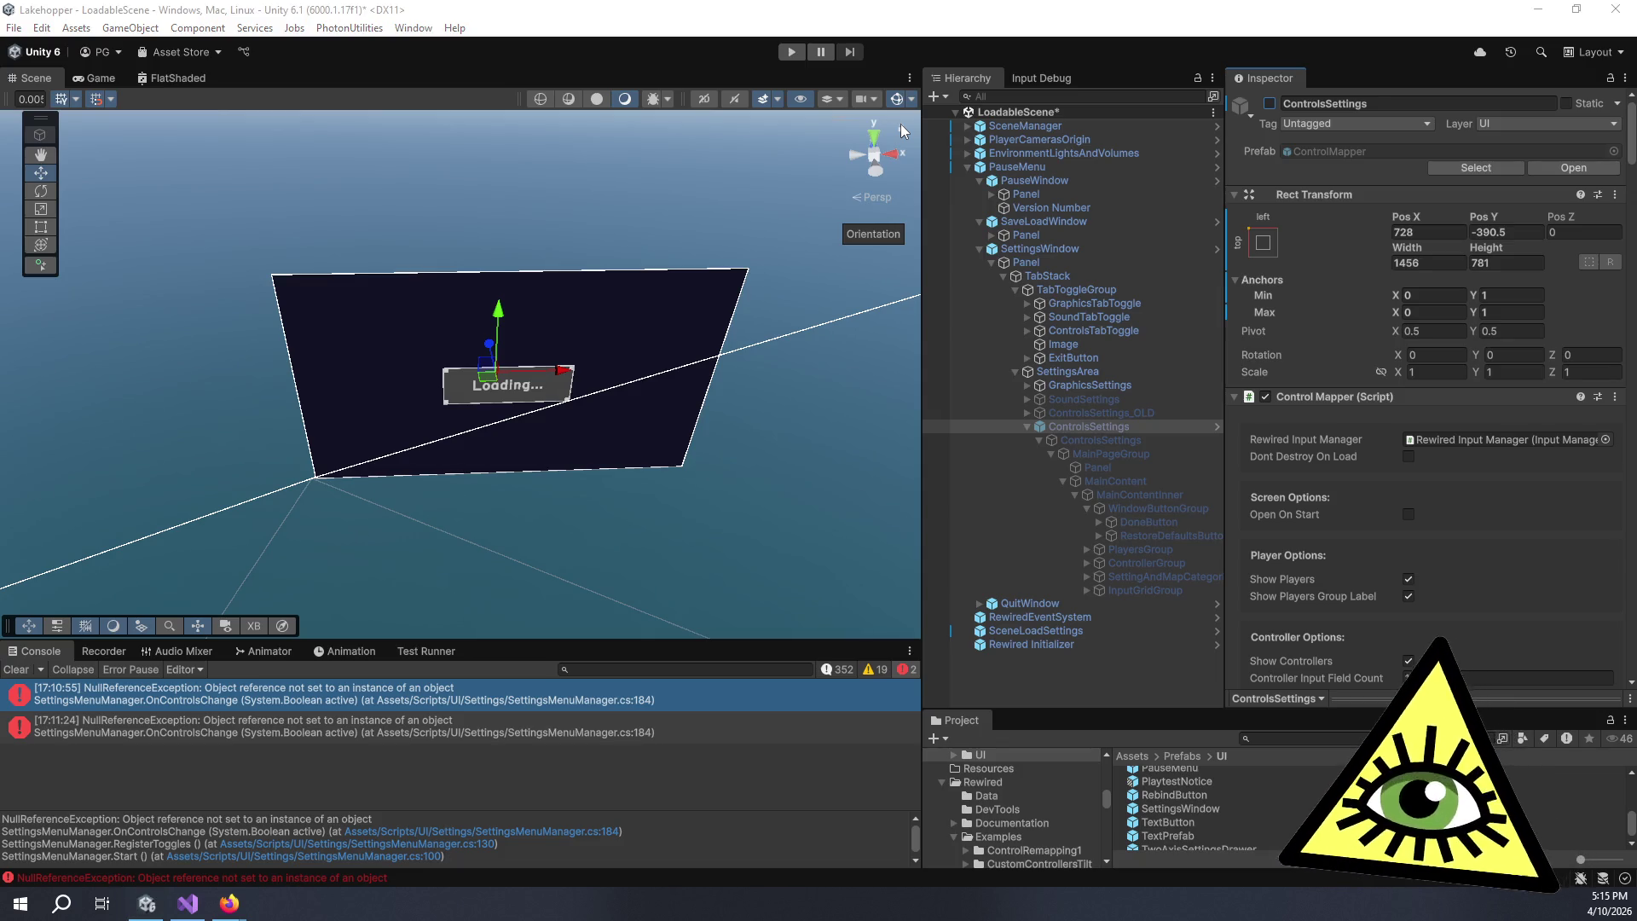
{"action": "key", "text": "alt+Tab"}
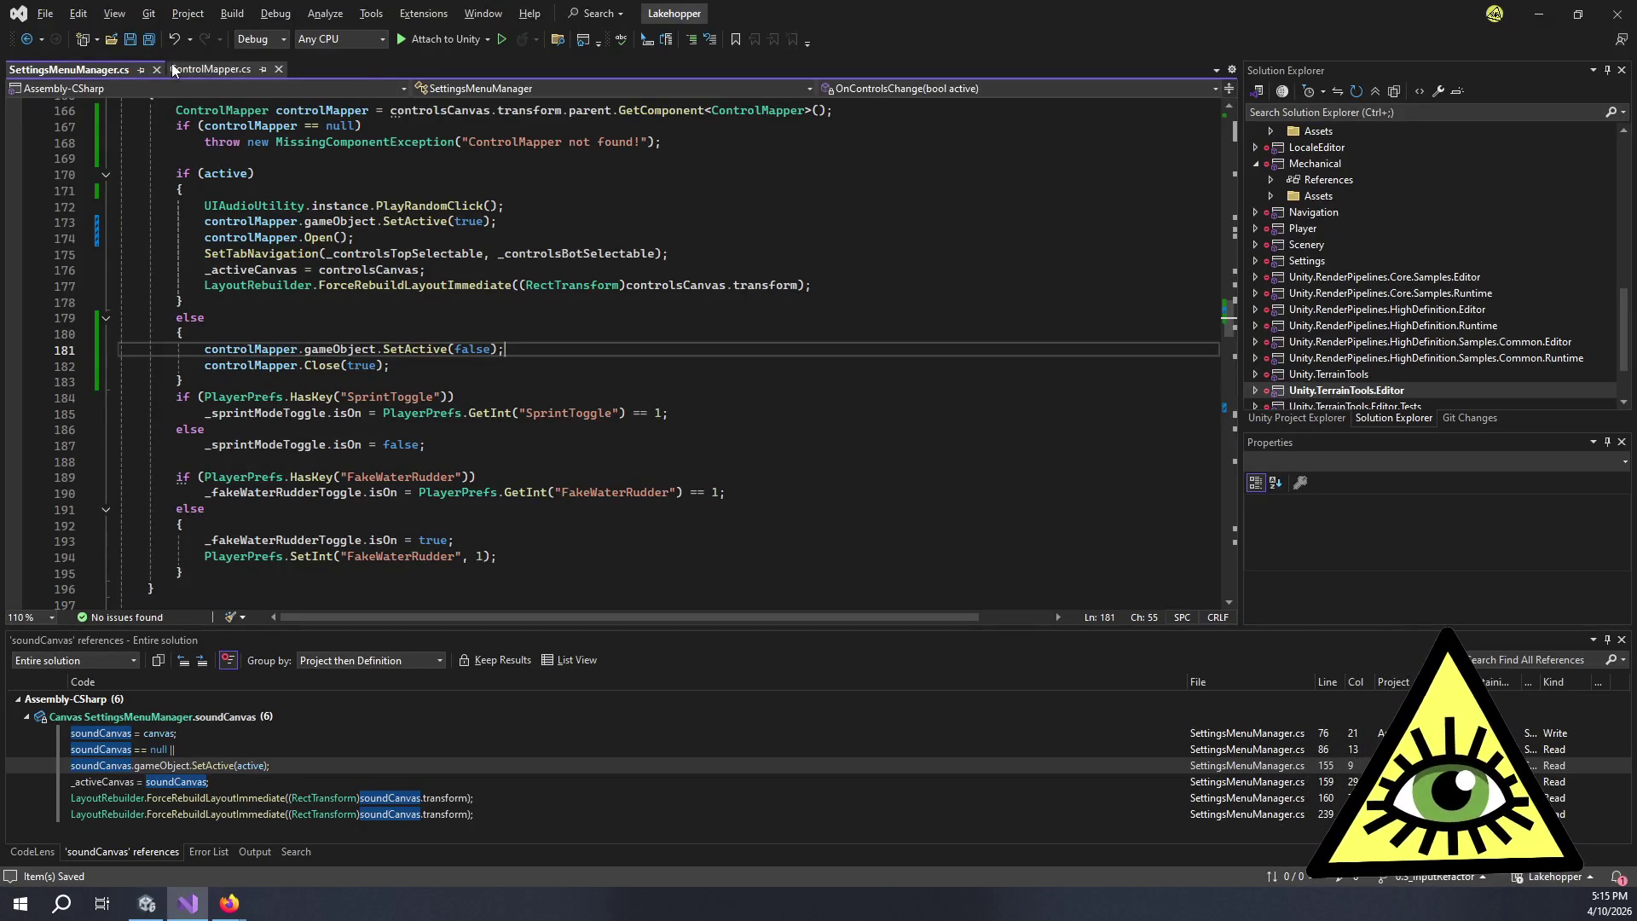
- Examine the Initialize calls and failed-to-init return in ControlMapper.cs's Open(bool force) method
{"action": "left_click", "coordinate": [188, 67]}
{"action": "left_click_drag", "start_coordinate": [431, 318], "coordinate": [470, 332]}
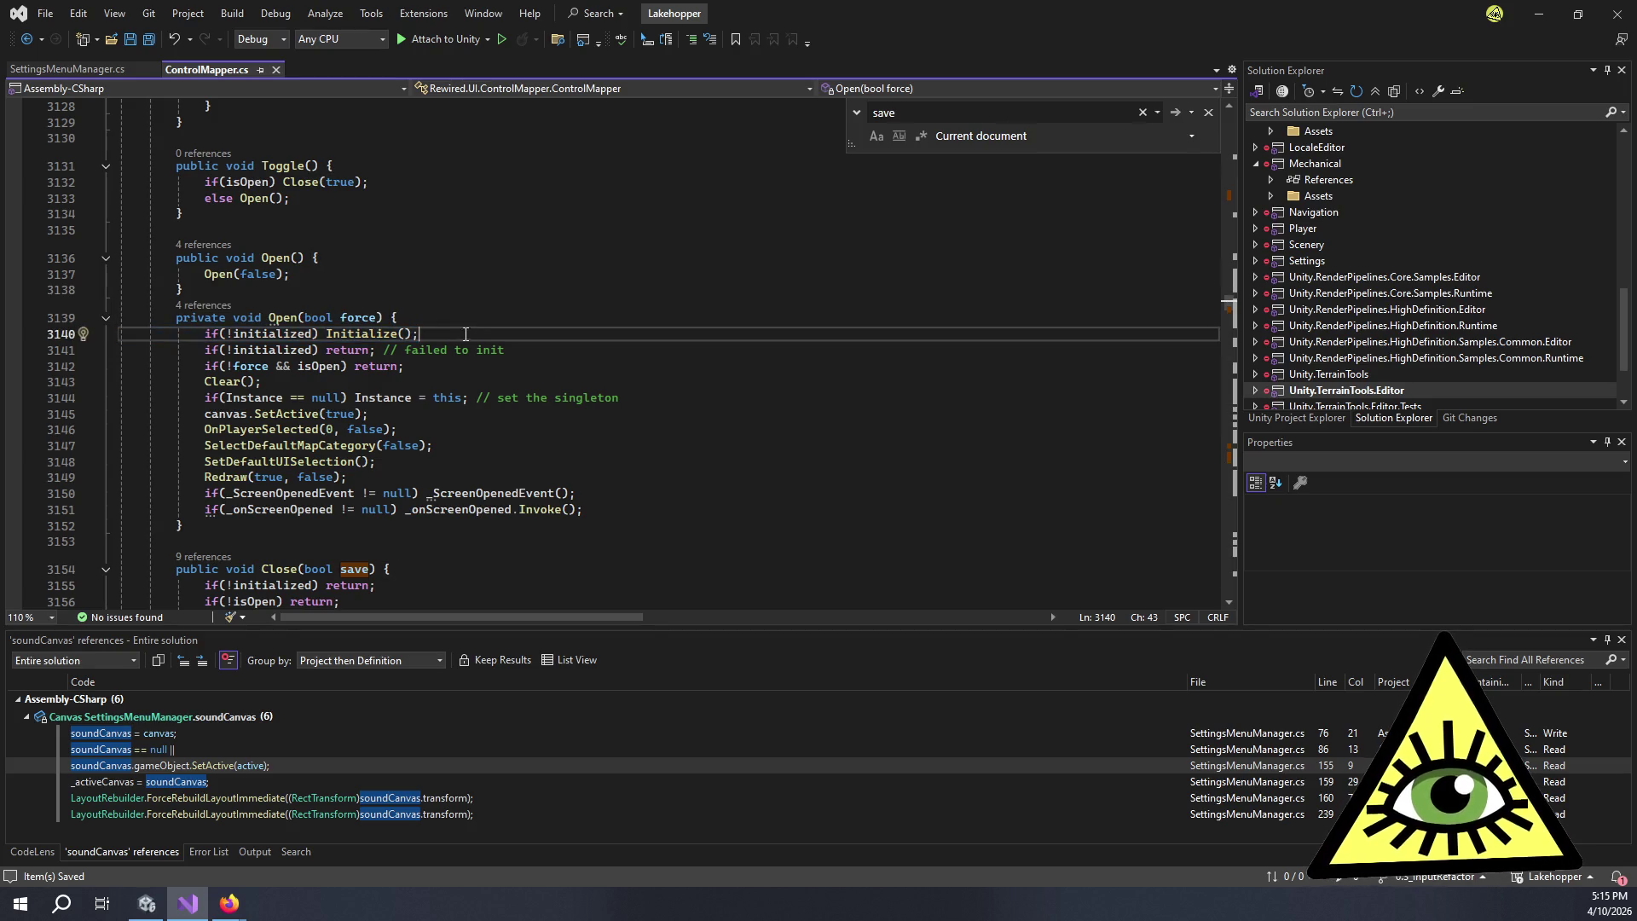
{"action": "left_click", "coordinate": [452, 316]}
{"action": "left_click_drag", "start_coordinate": [451, 316], "coordinate": [553, 350]}
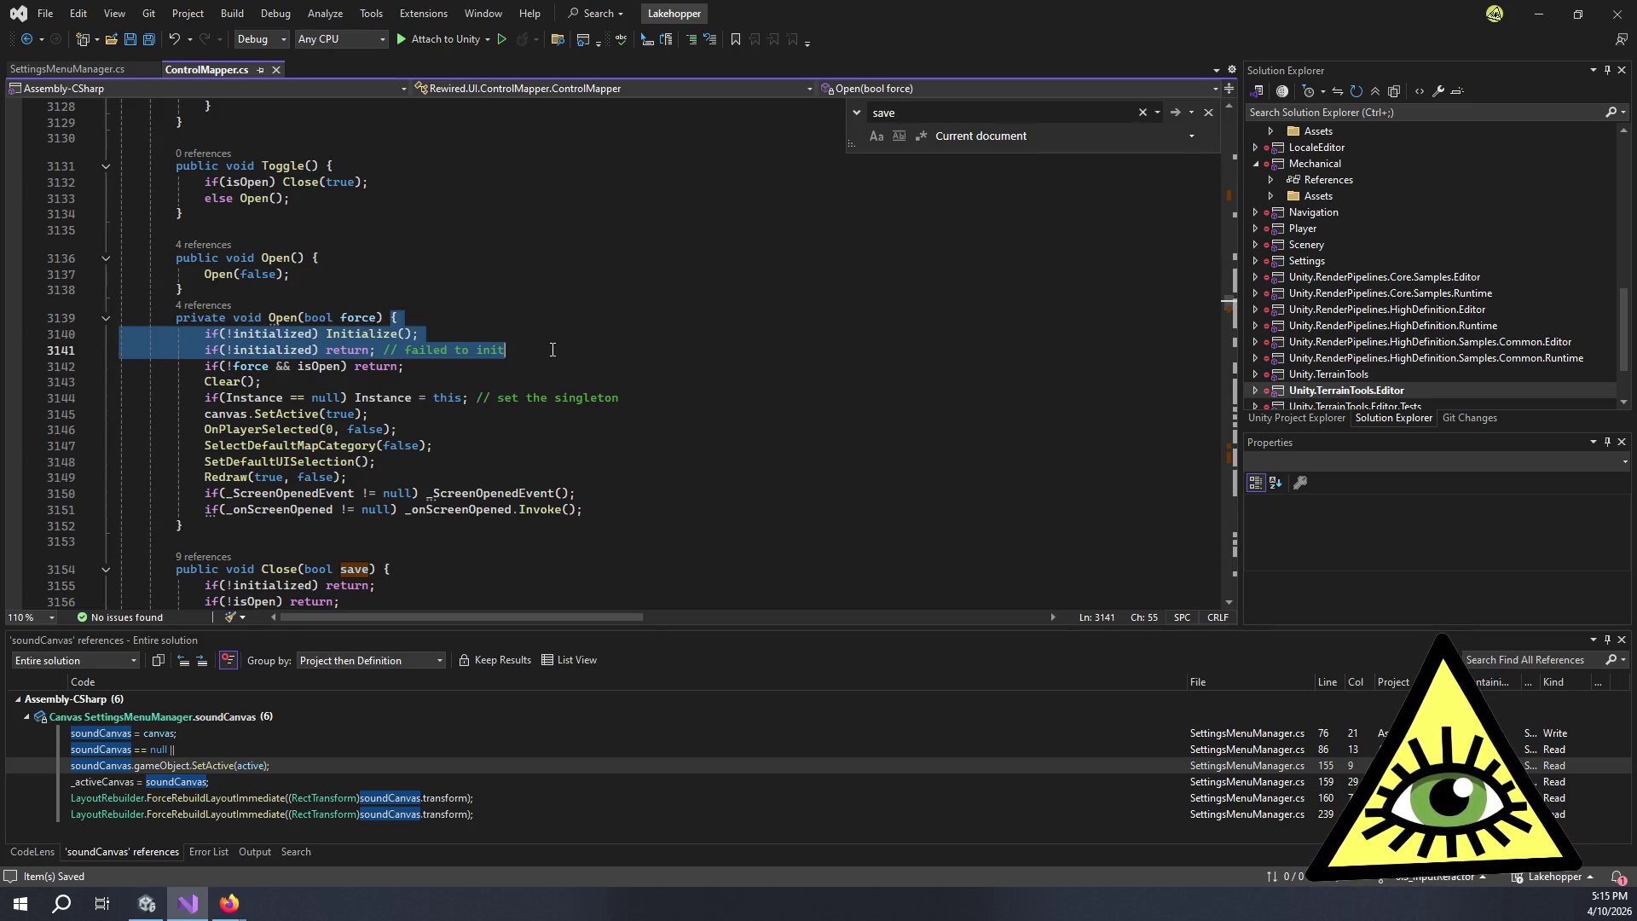
{"action": "left_click", "coordinate": [552, 350]}
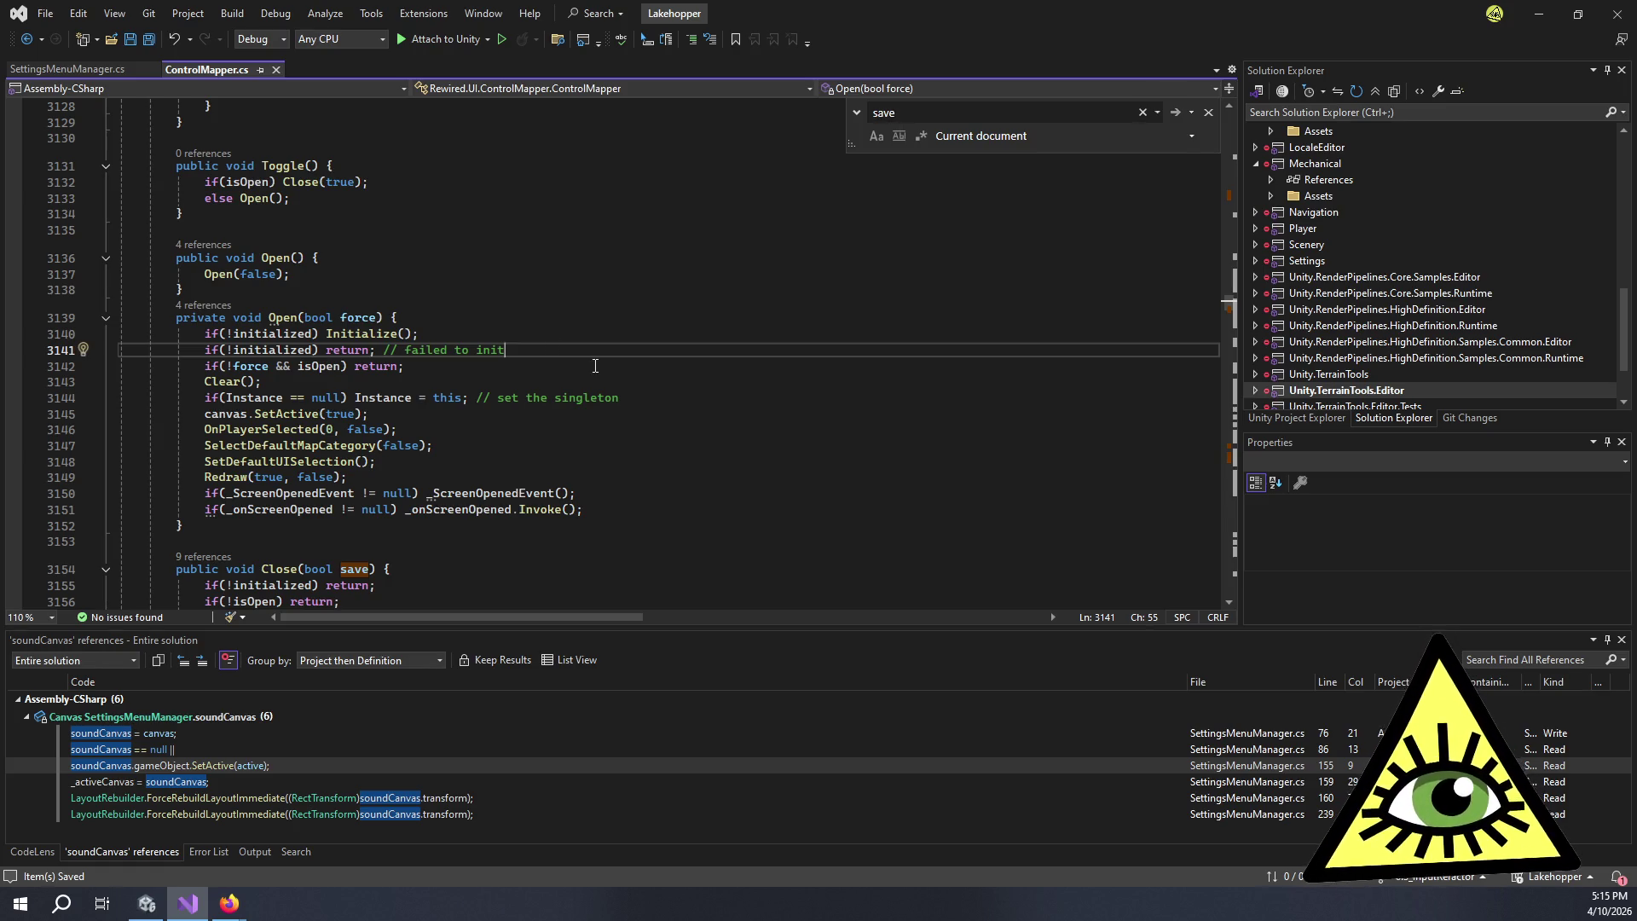
{"action": "key", "text": "alt+Tab"}
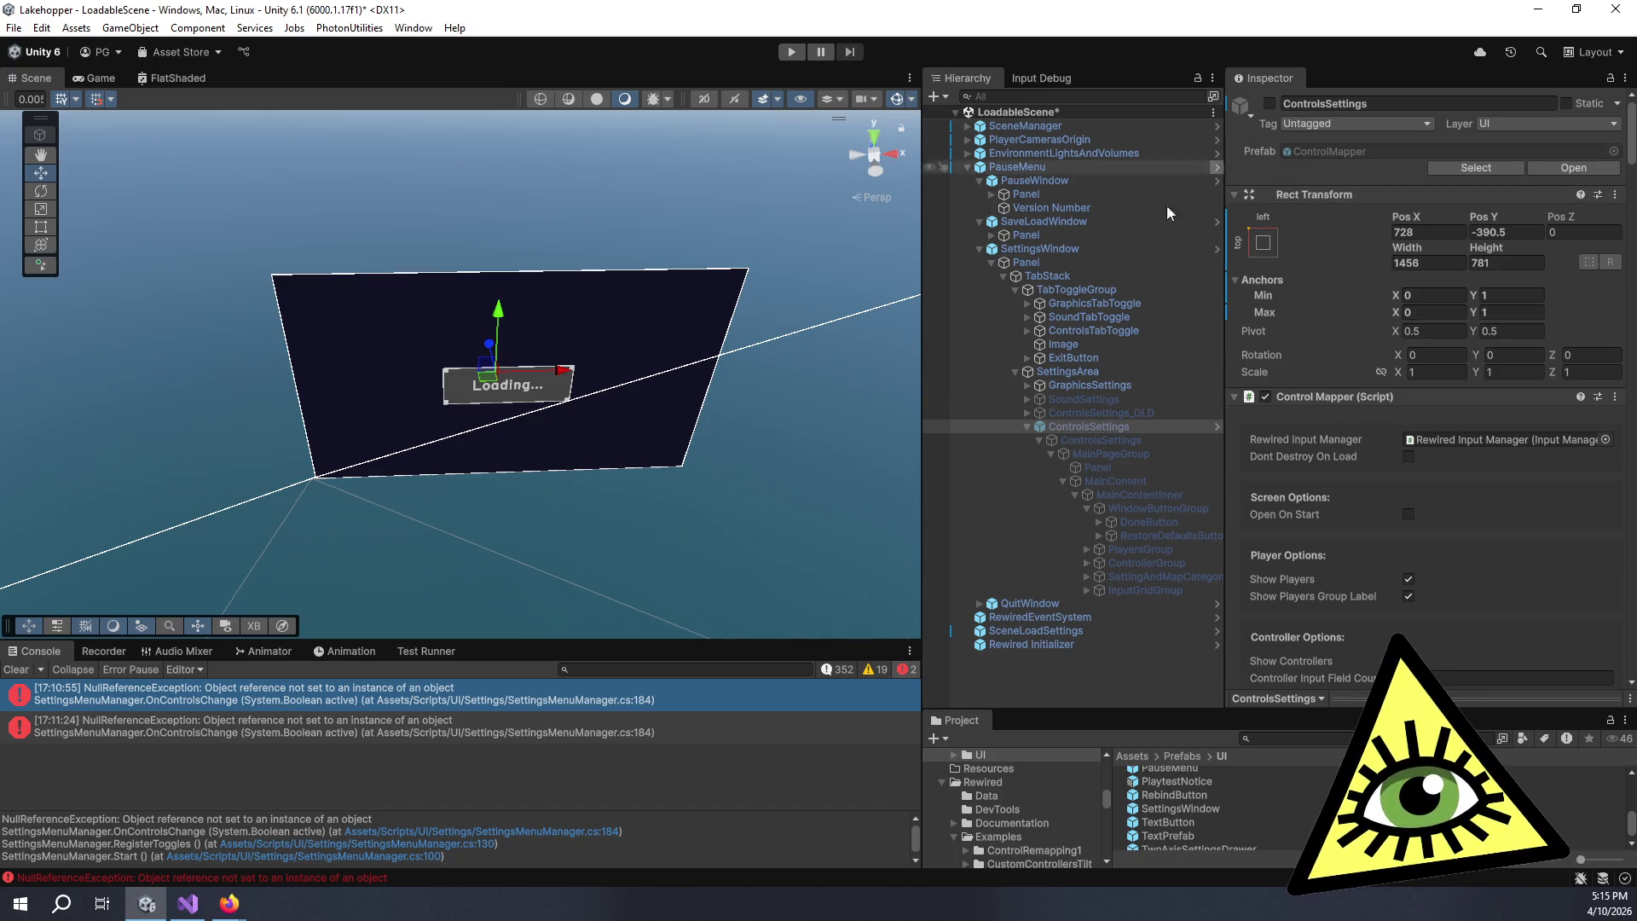
- Save LoadableScene with Ctrl+S from the Scene view, after glancing at GraphicsSettings
{"action": "left_click", "coordinate": [1108, 385]}
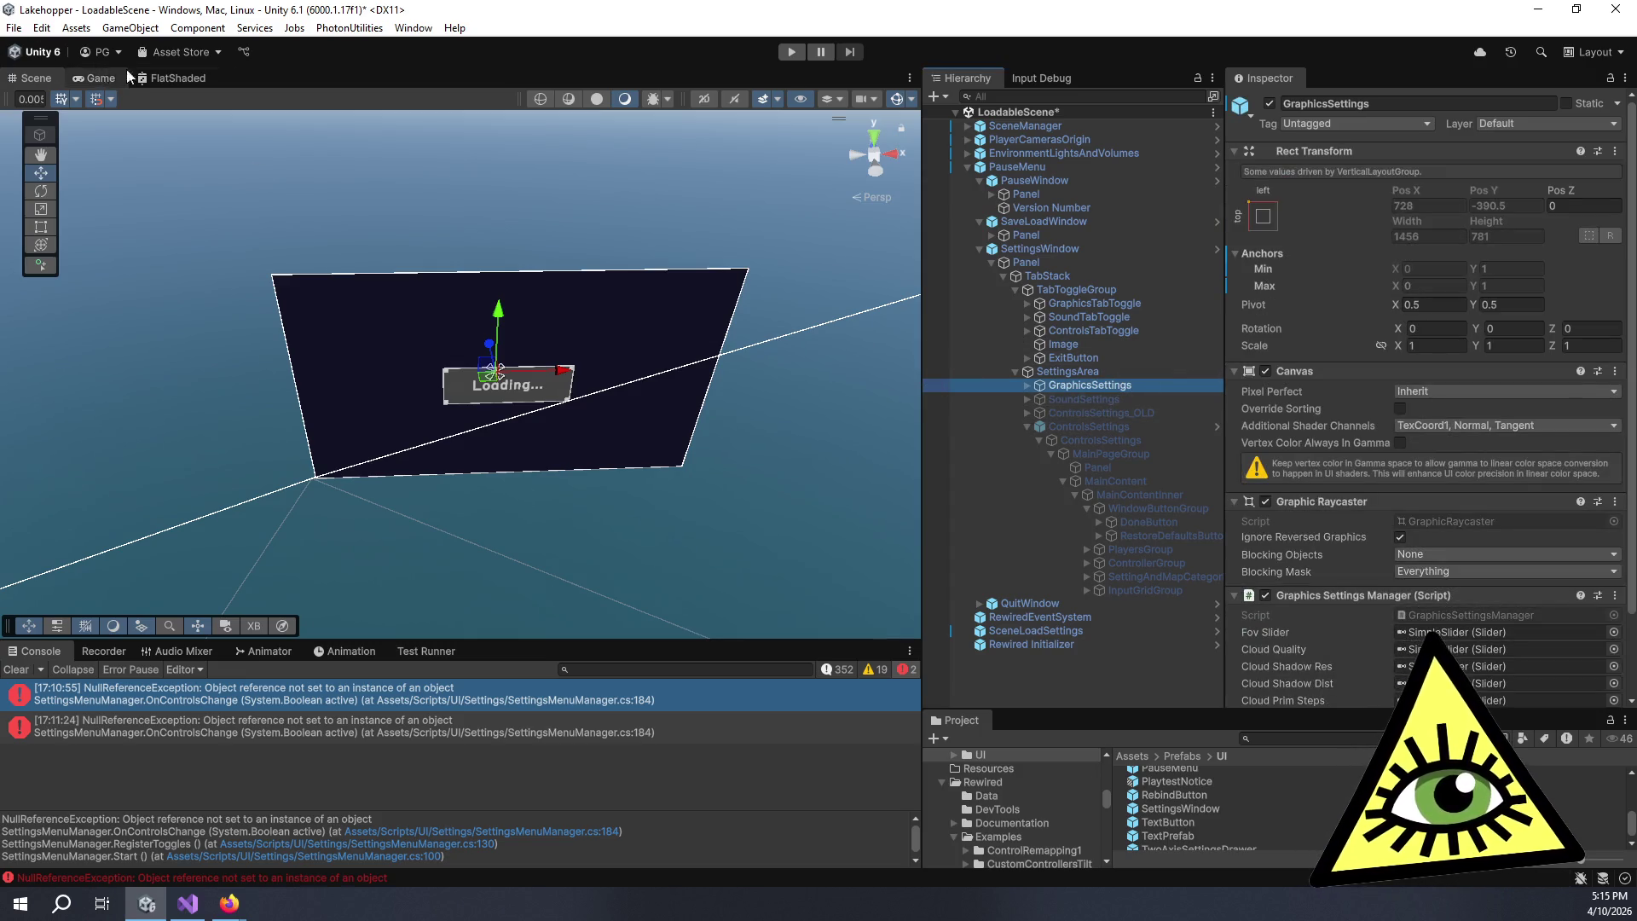
{"action": "left_click", "coordinate": [560, 65]}
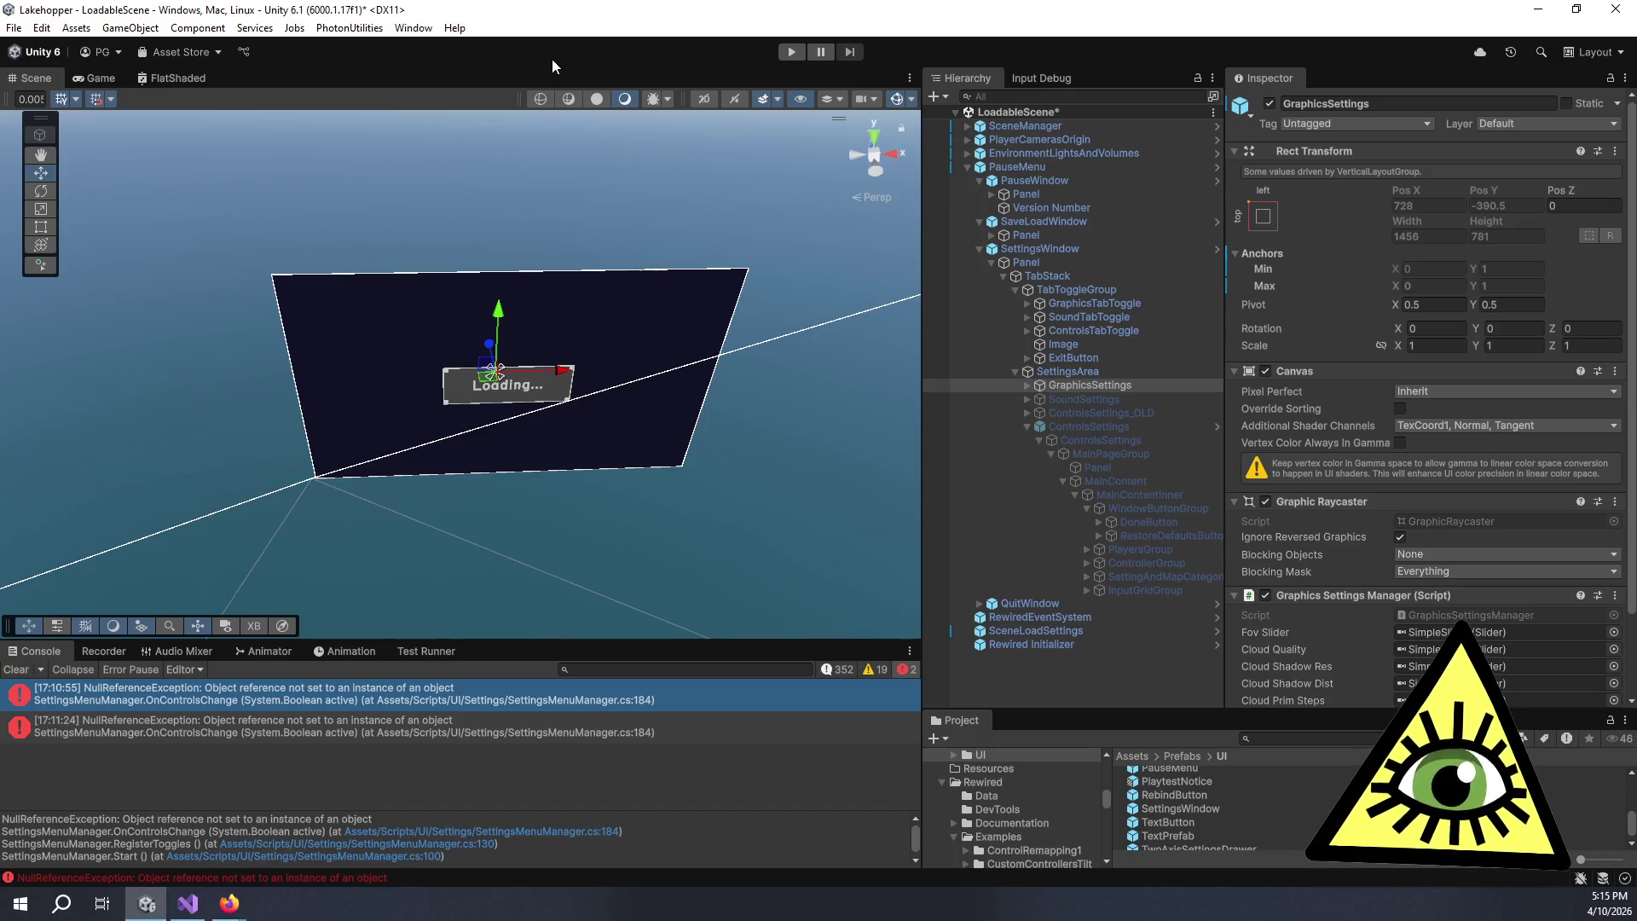
{"action": "key", "text": "ctrl+s"}
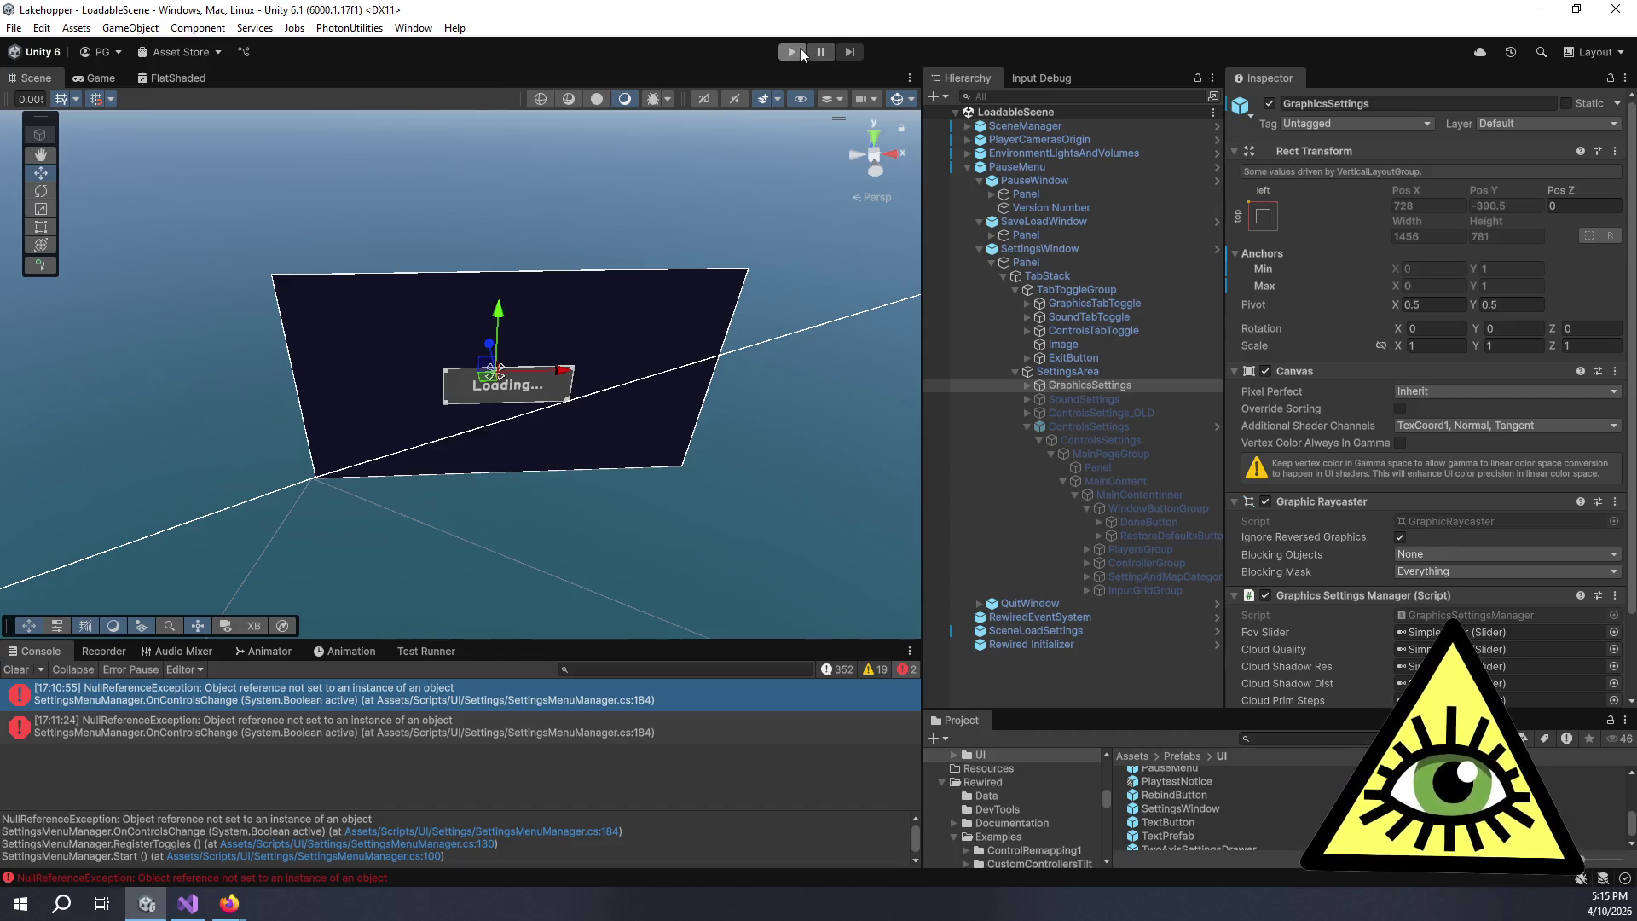
- Widen the Game view, enter play mode and open Pause > Settings > Controls
{"action": "left_click", "coordinate": [100, 78]}
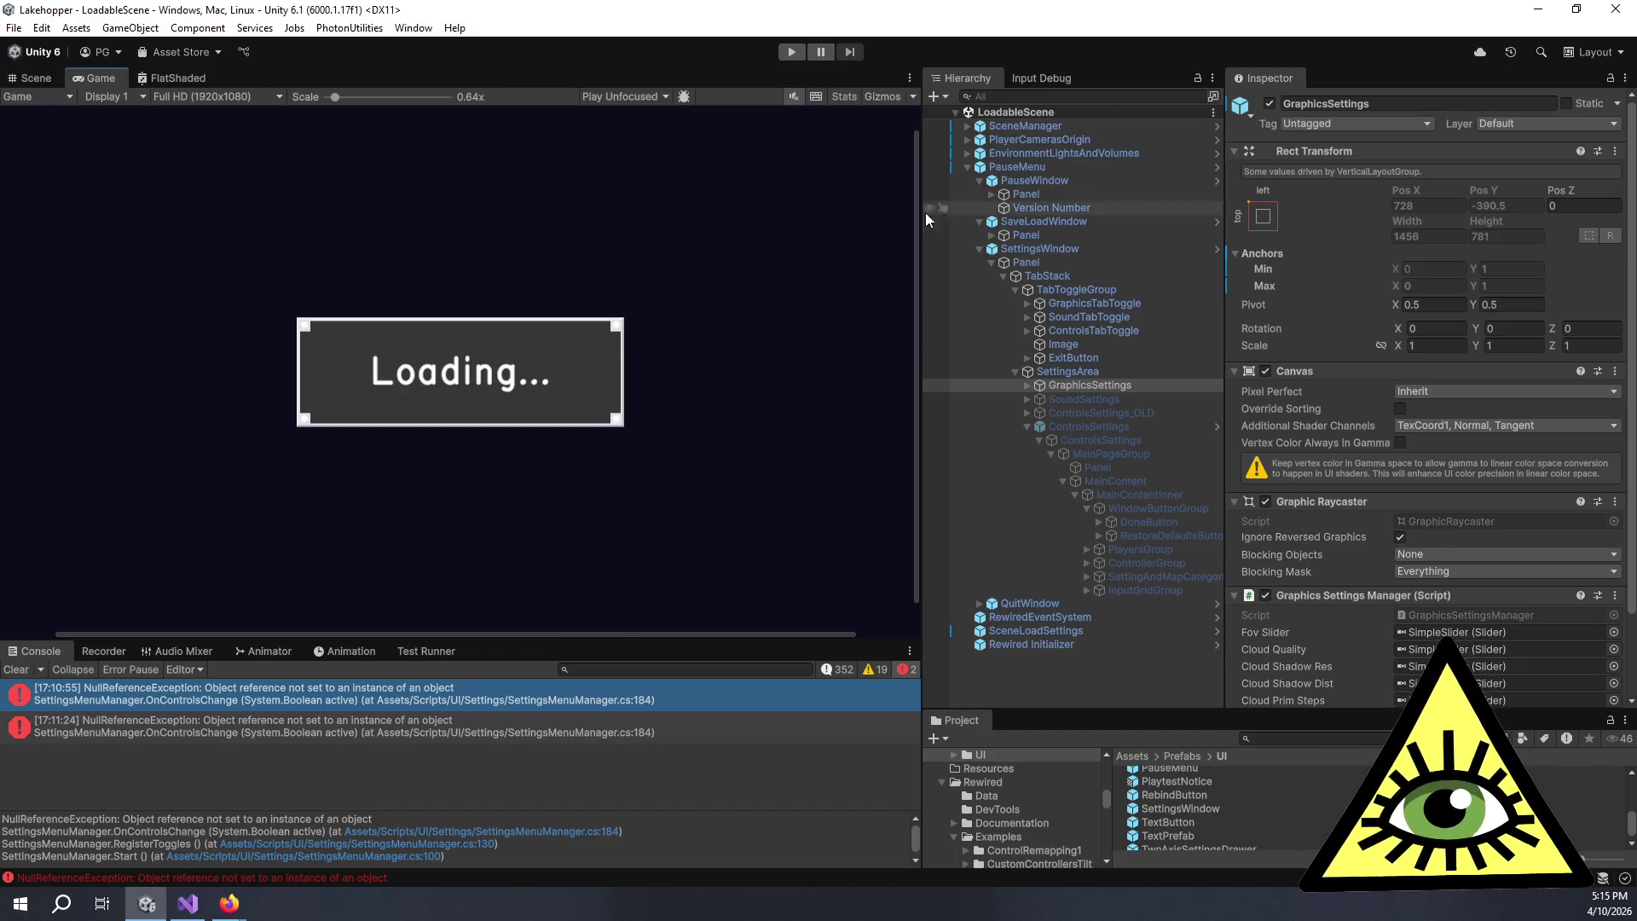
{"action": "left_click_drag", "start_coordinate": [926, 234], "coordinate": [1030, 234]}
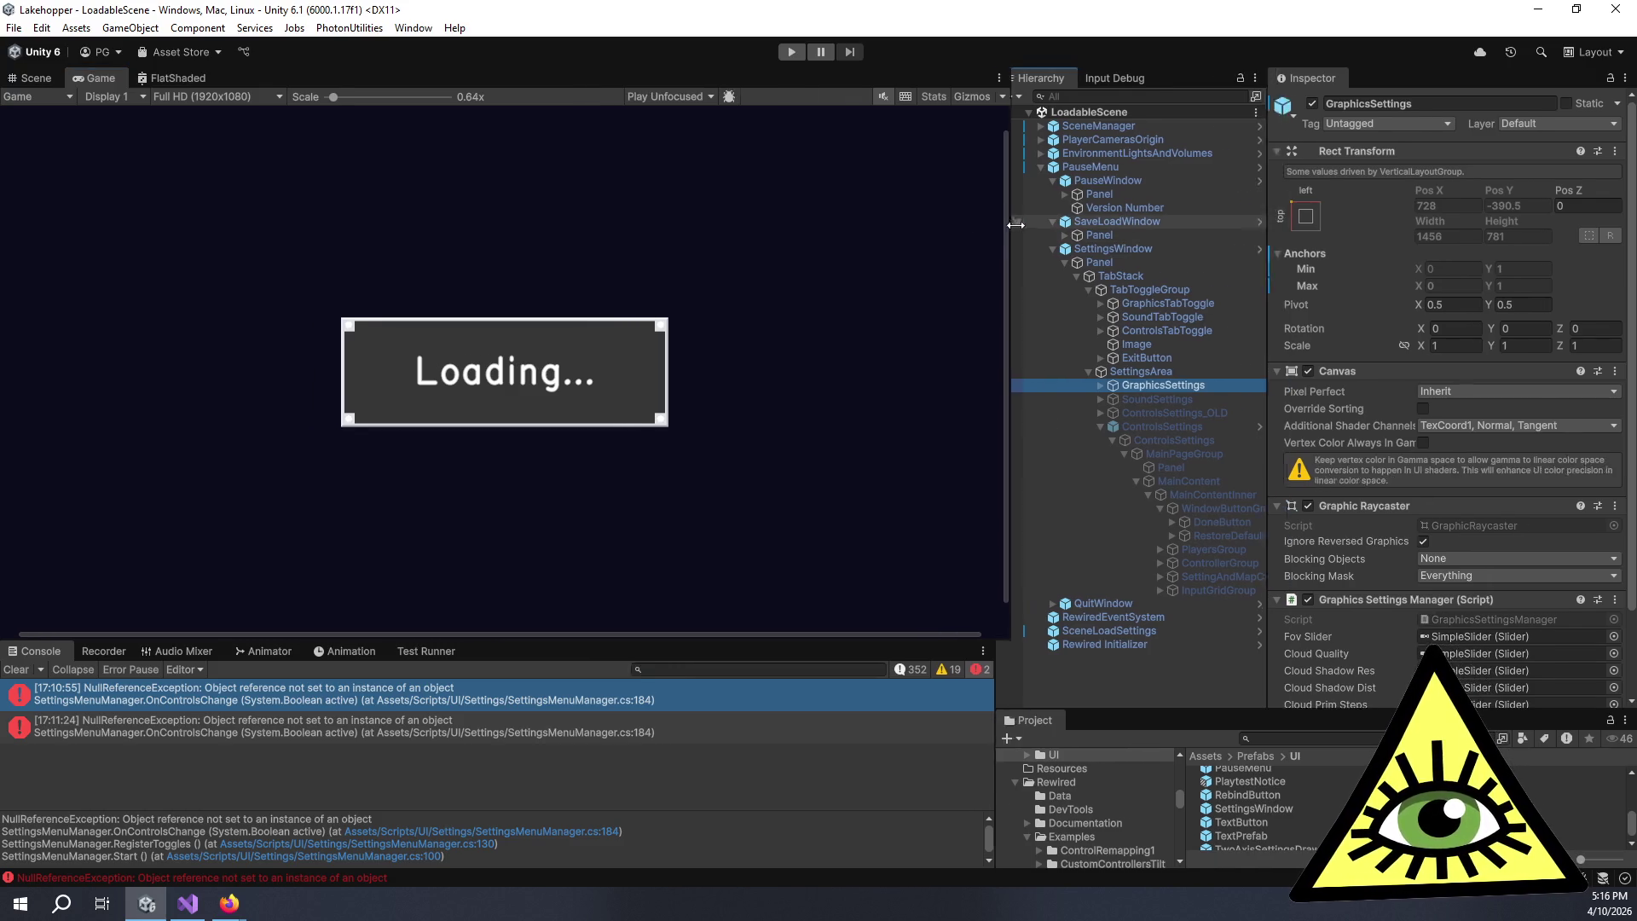
{"action": "left_click", "coordinate": [791, 53]}
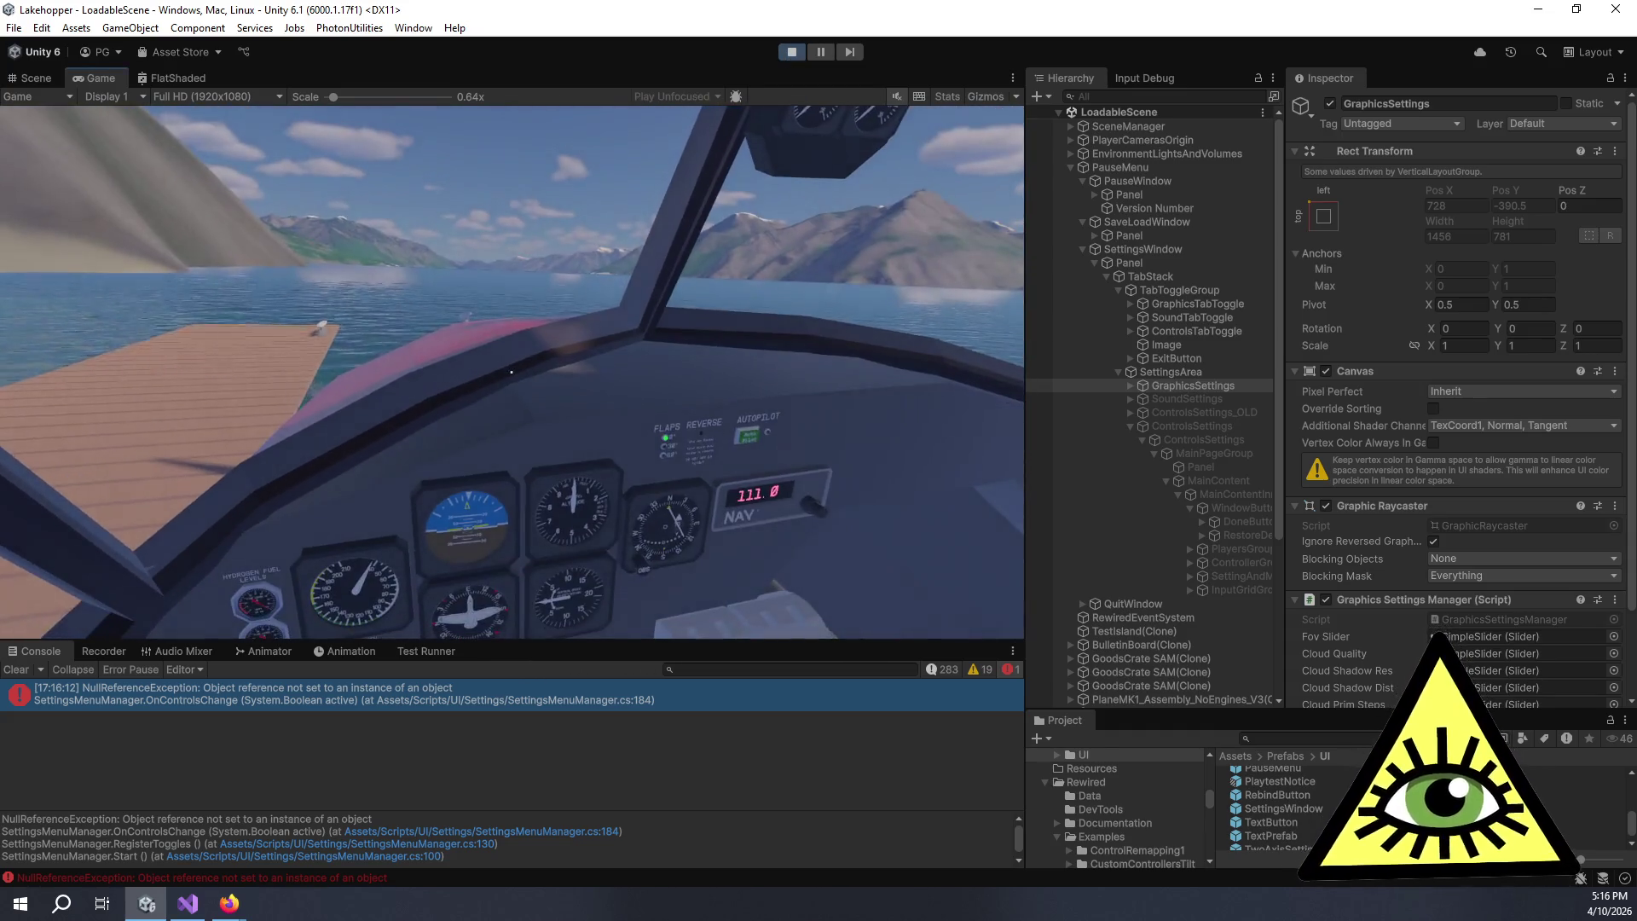
{"action": "key", "text": "Escape"}
{"action": "left_click", "coordinate": [529, 433]}
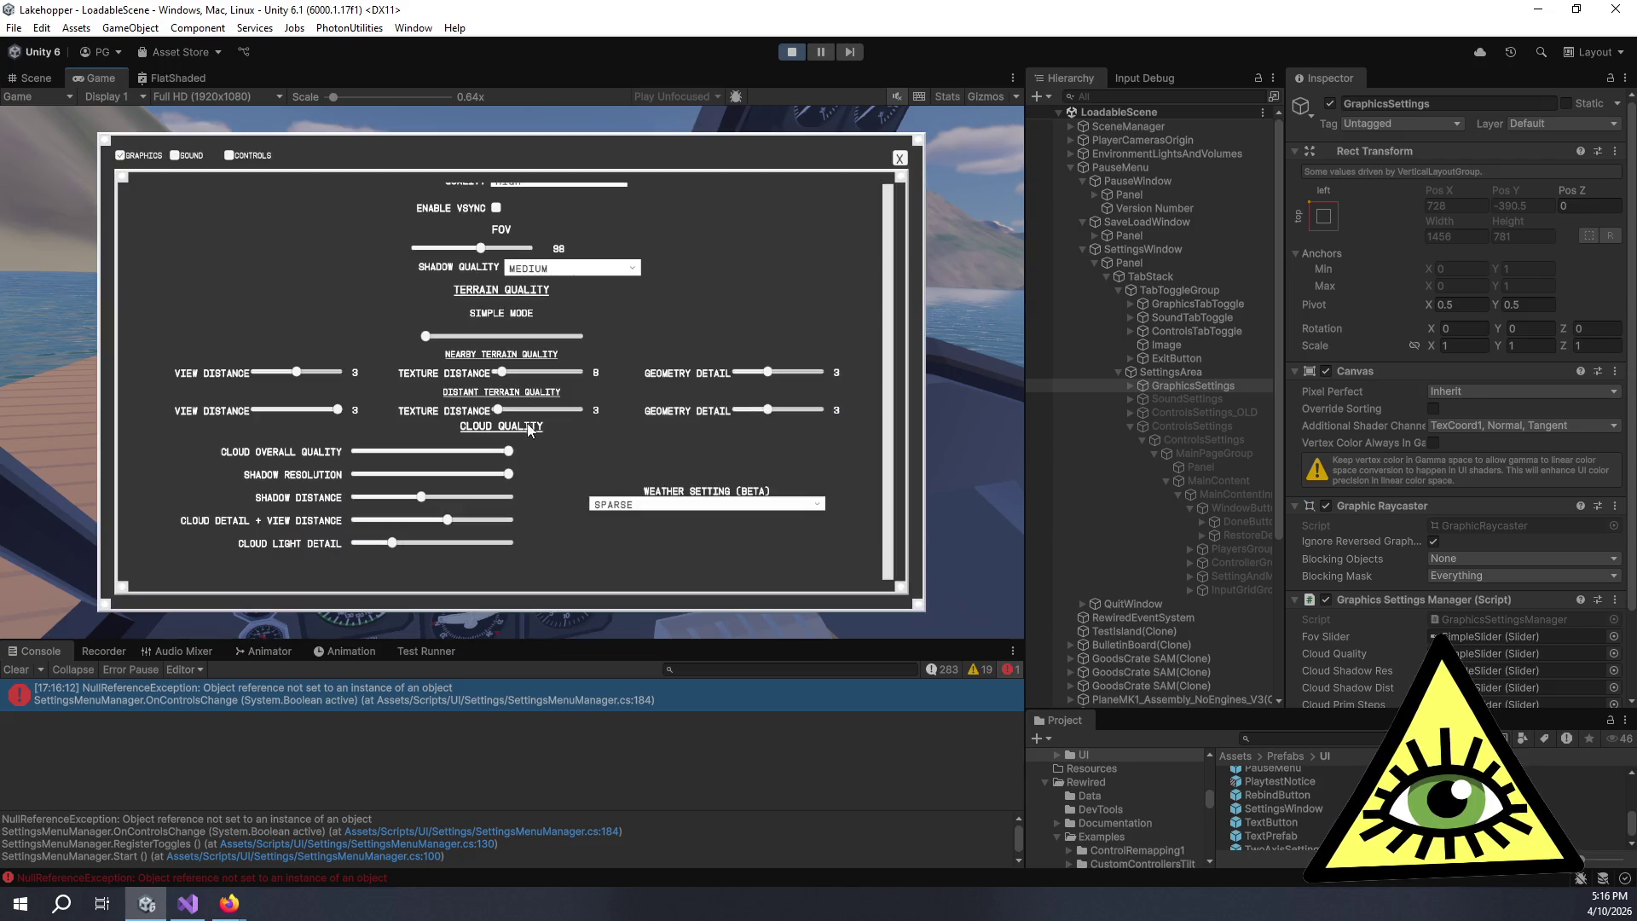
{"action": "scroll", "coordinate": [674, 413], "scroll_direction": "up", "scroll_amount": 3}
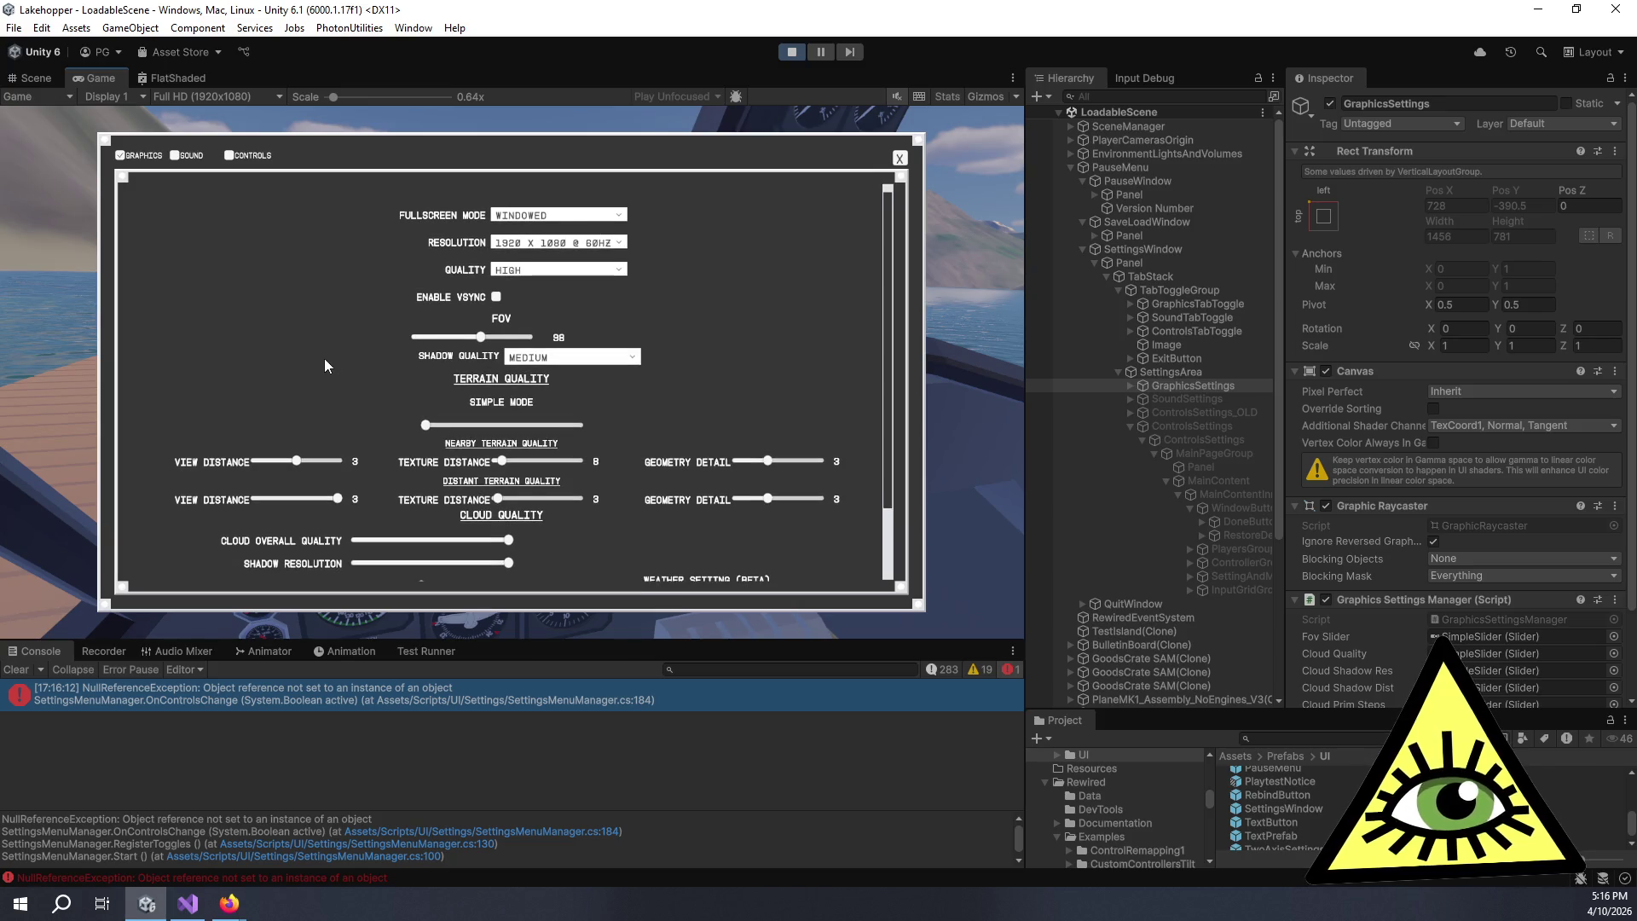
{"action": "left_click", "coordinate": [230, 156]}
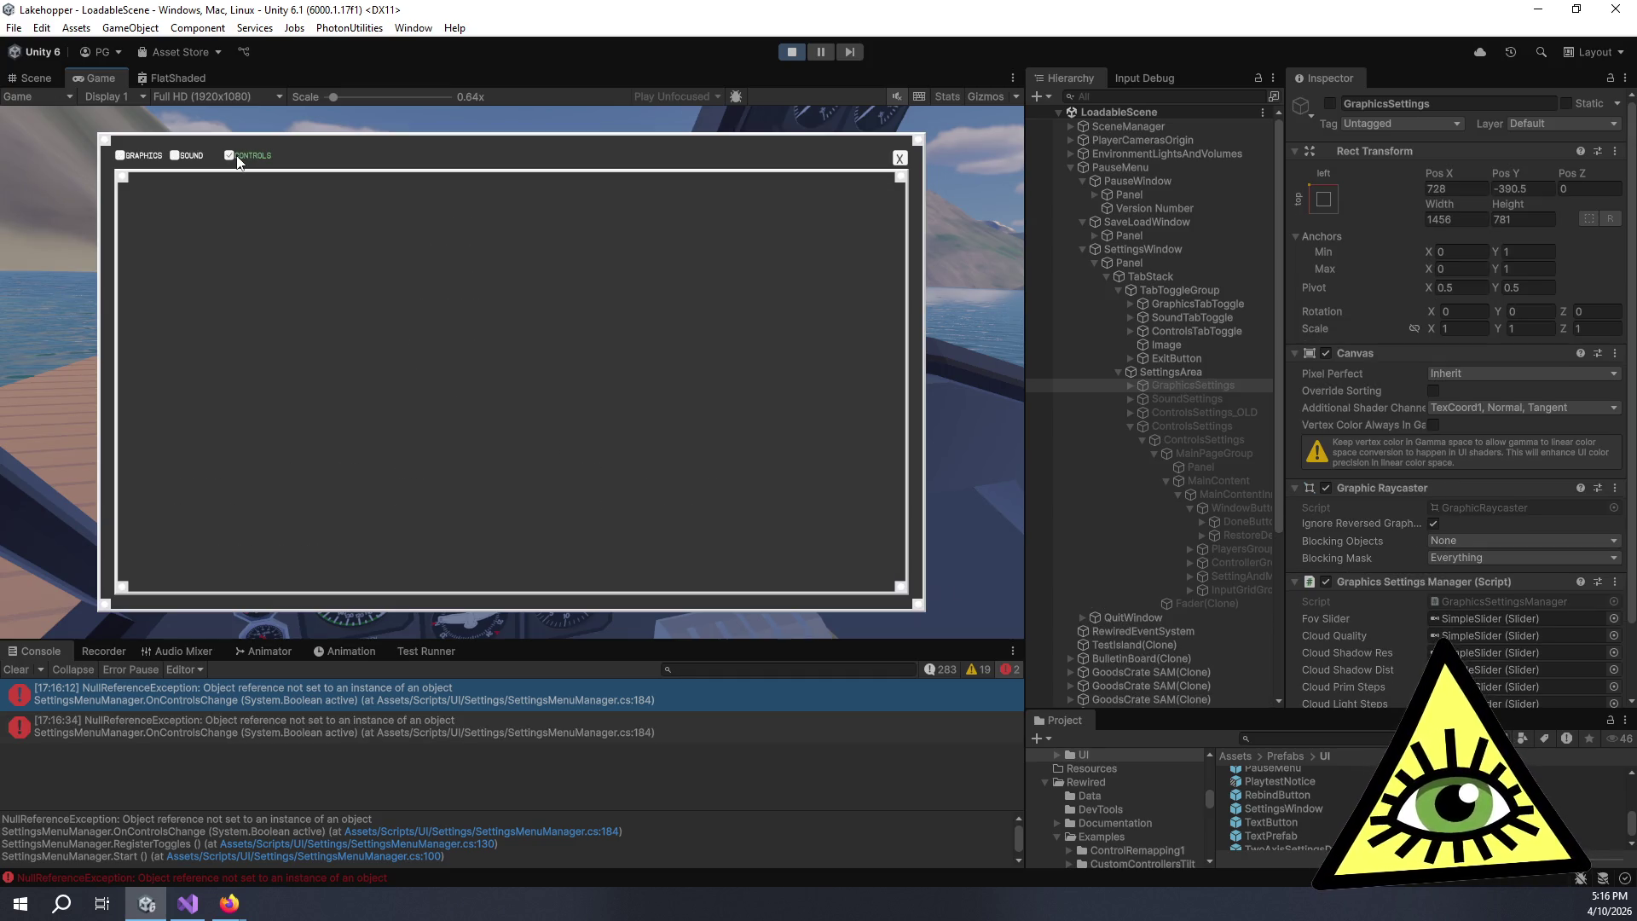
- Check ControlsSettings' state, stop play mode and start it again
{"action": "left_click", "coordinate": [1225, 426]}
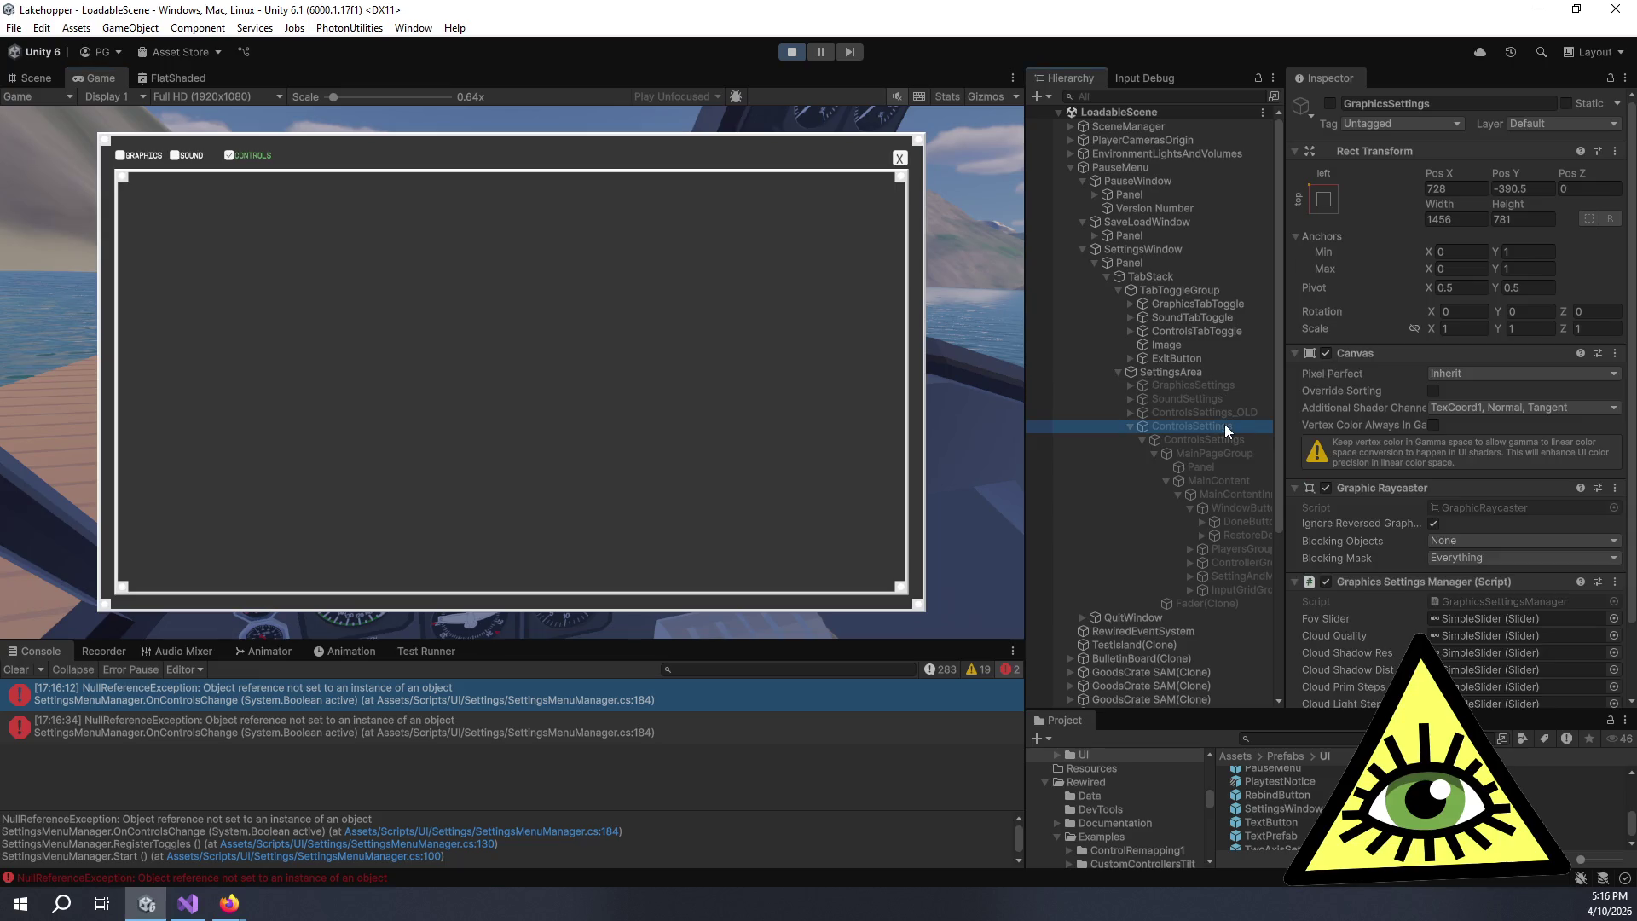
{"action": "left_click", "coordinate": [784, 59]}
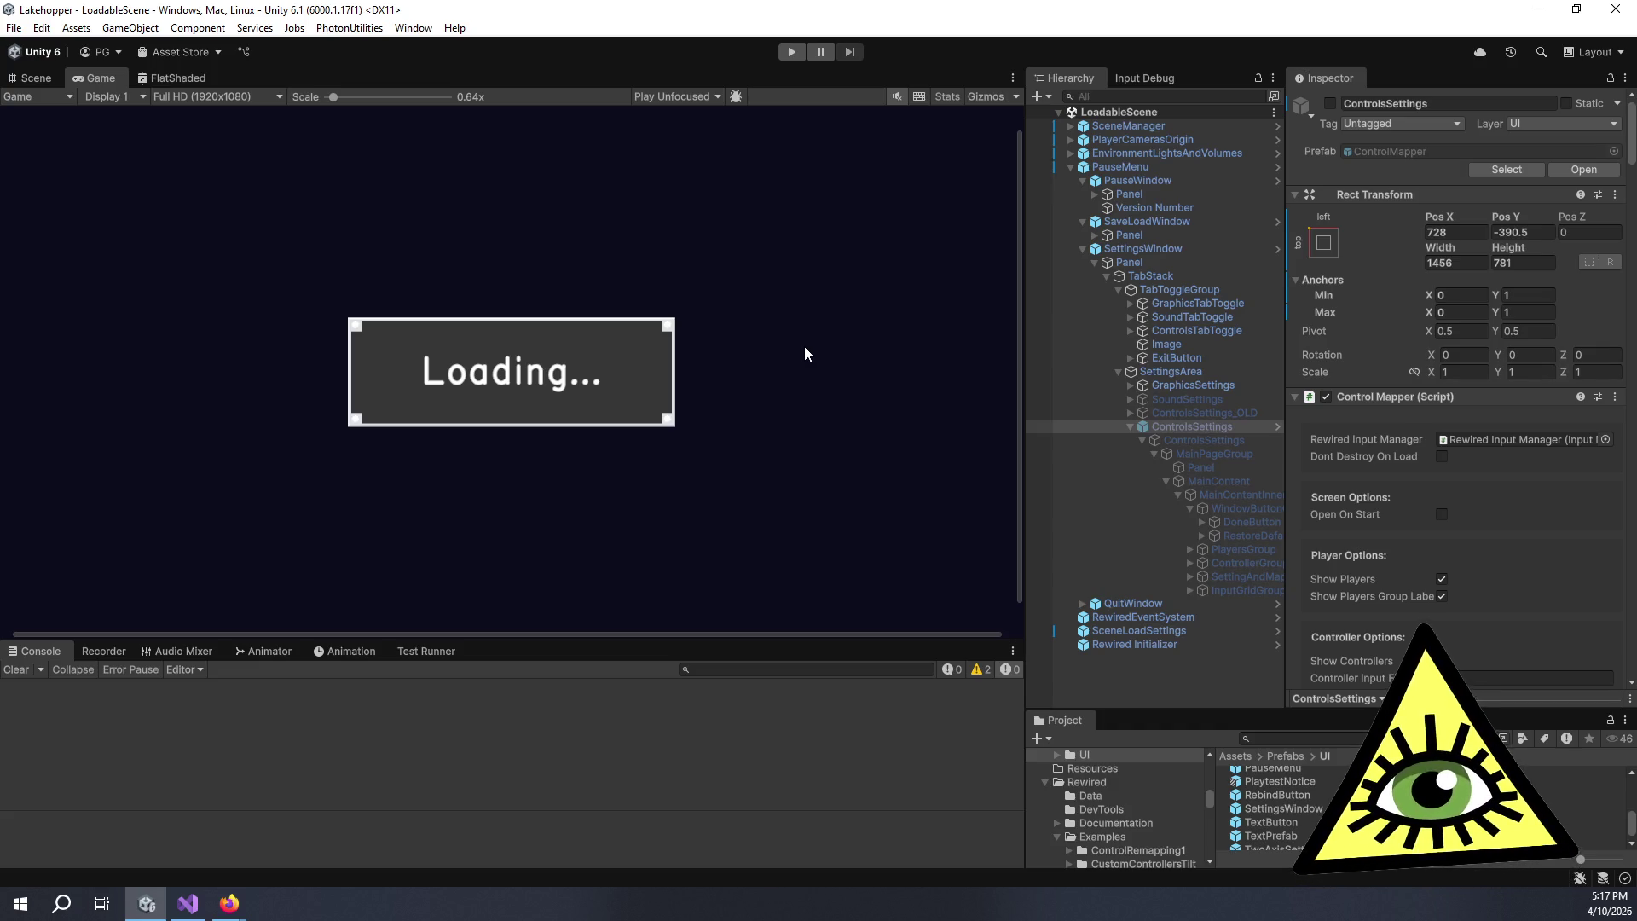
{"action": "left_click", "coordinate": [791, 52]}
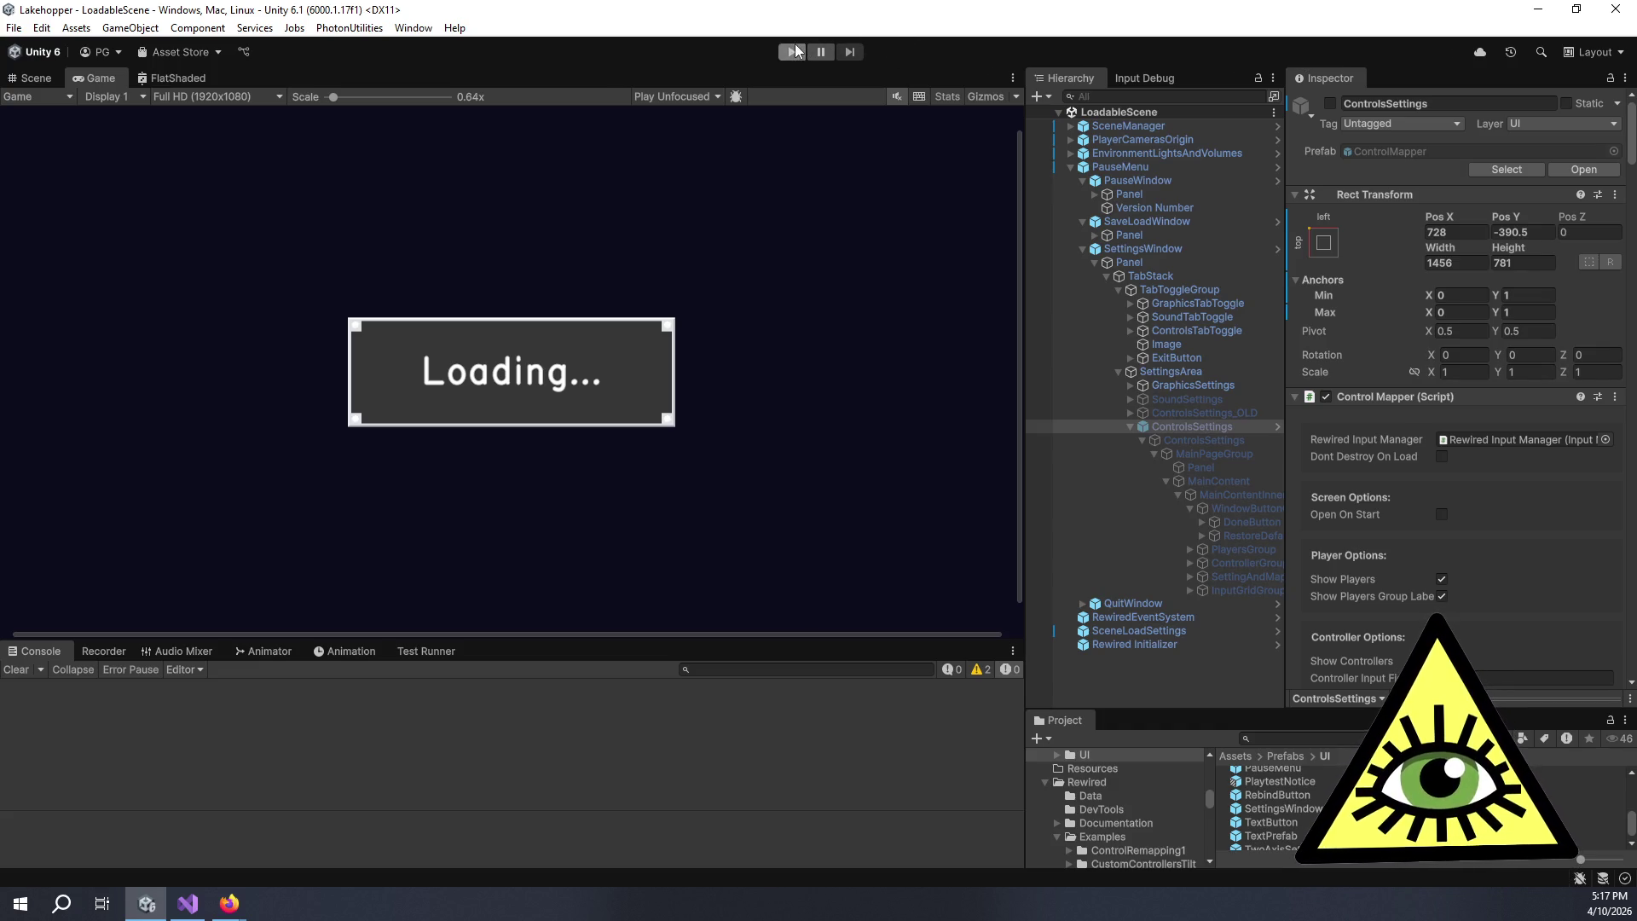
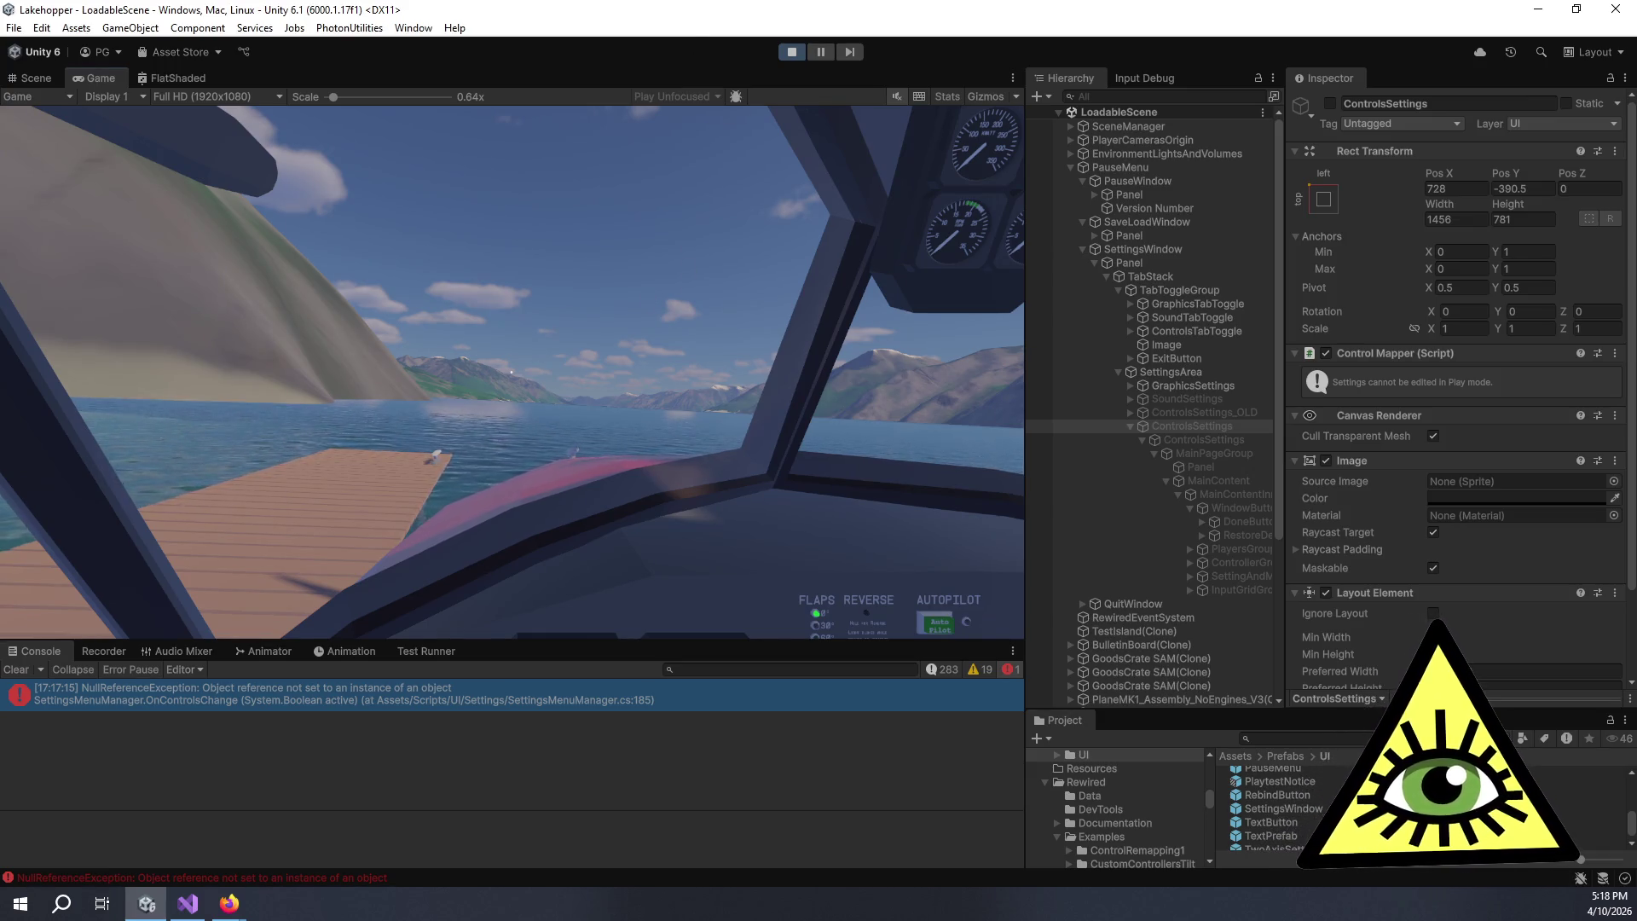
- Pause the running game, open Settings and switch to the blank Controls tab
{"action": "left_click", "coordinate": [698, 143]}
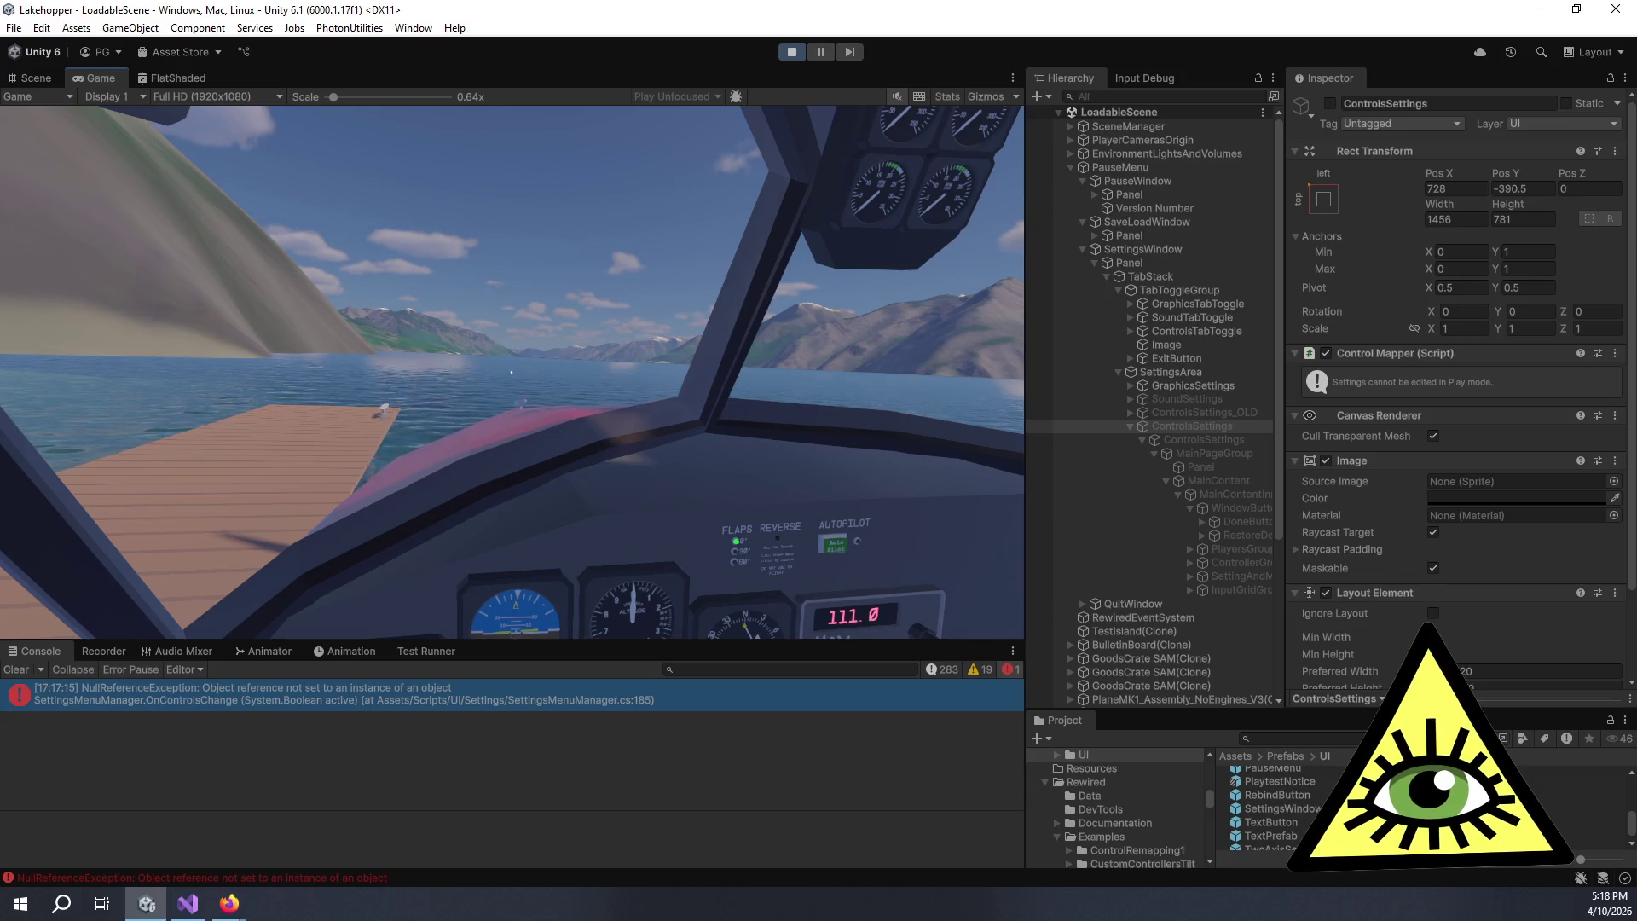
{"action": "key", "text": "Escape"}
{"action": "left_click", "coordinate": [500, 436]}
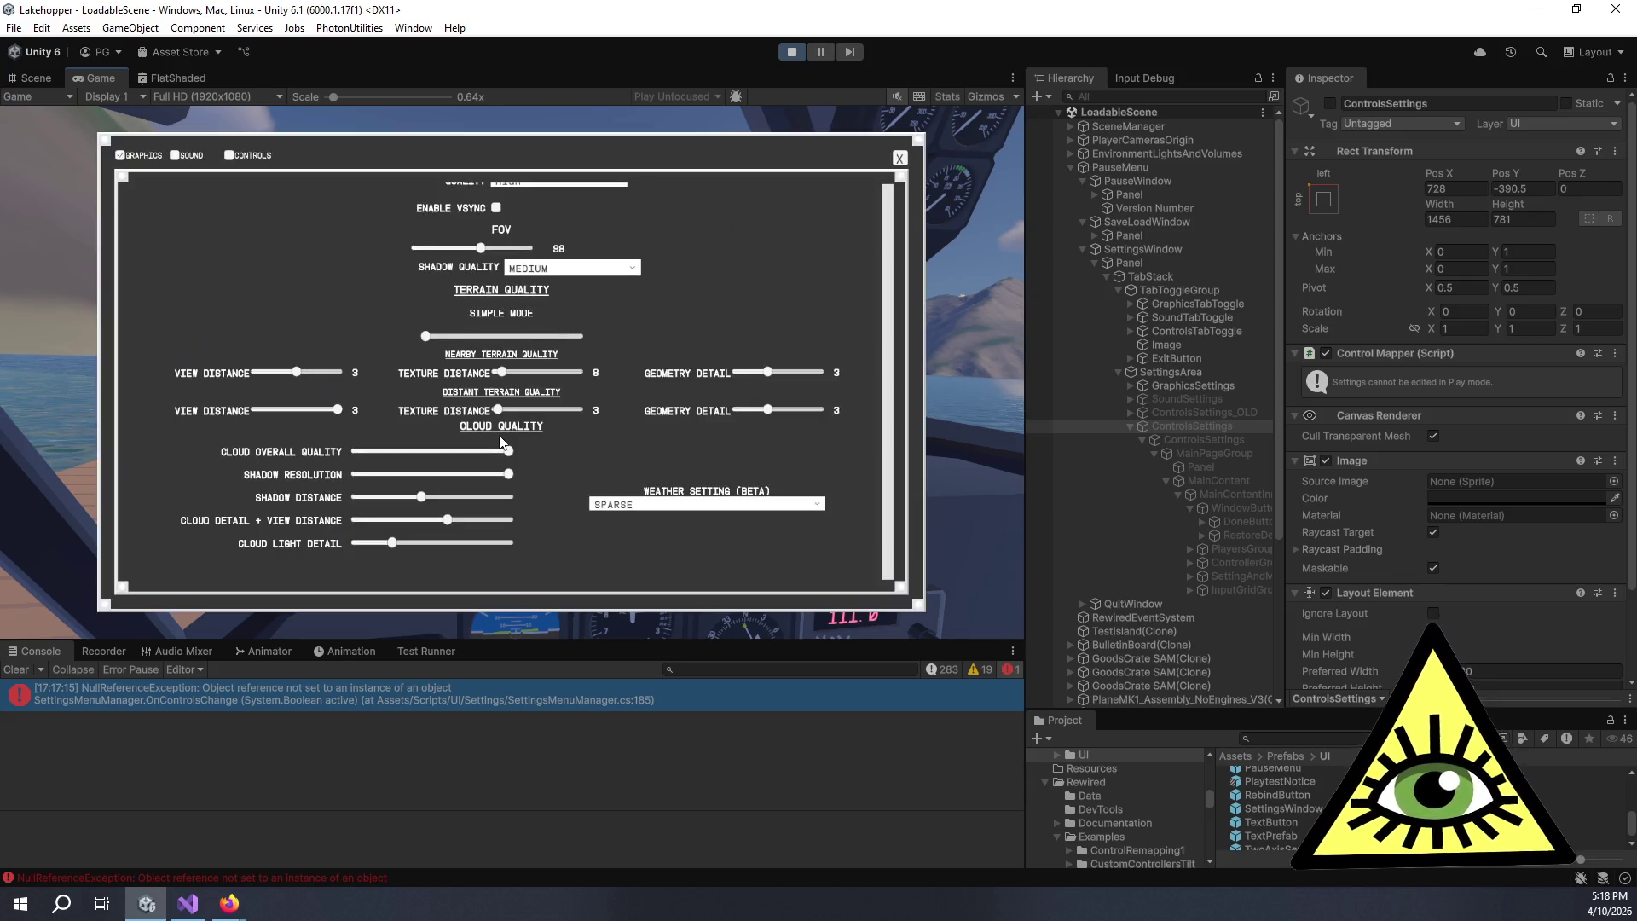
{"action": "scroll", "coordinate": [529, 313], "scroll_direction": "up", "scroll_amount": 2}
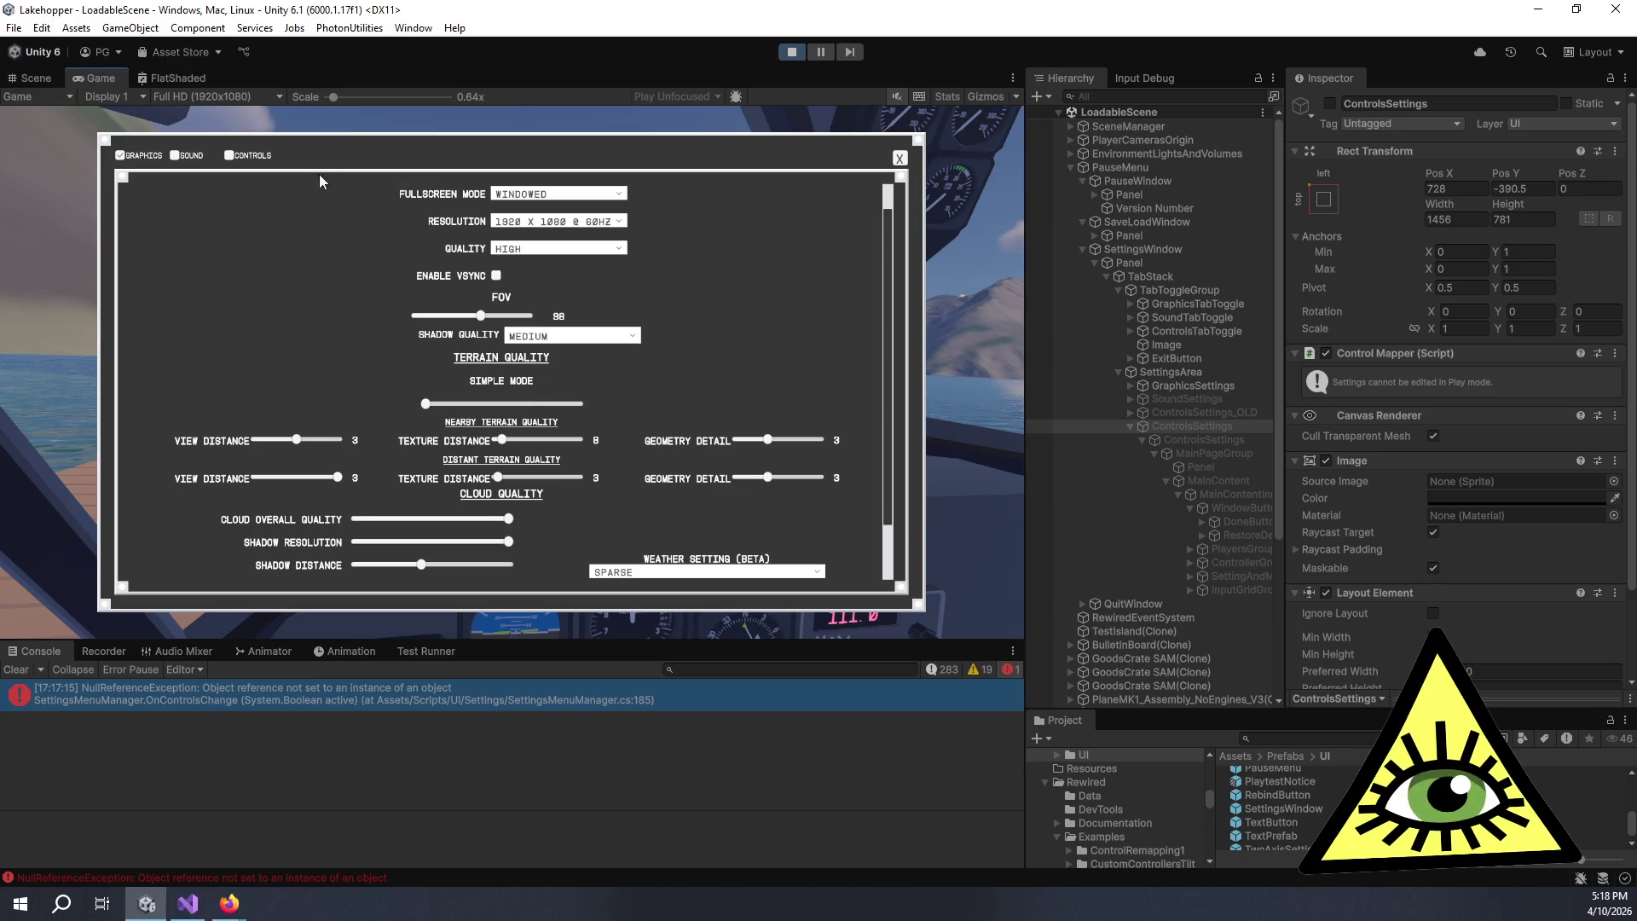
{"action": "left_click", "coordinate": [254, 156]}
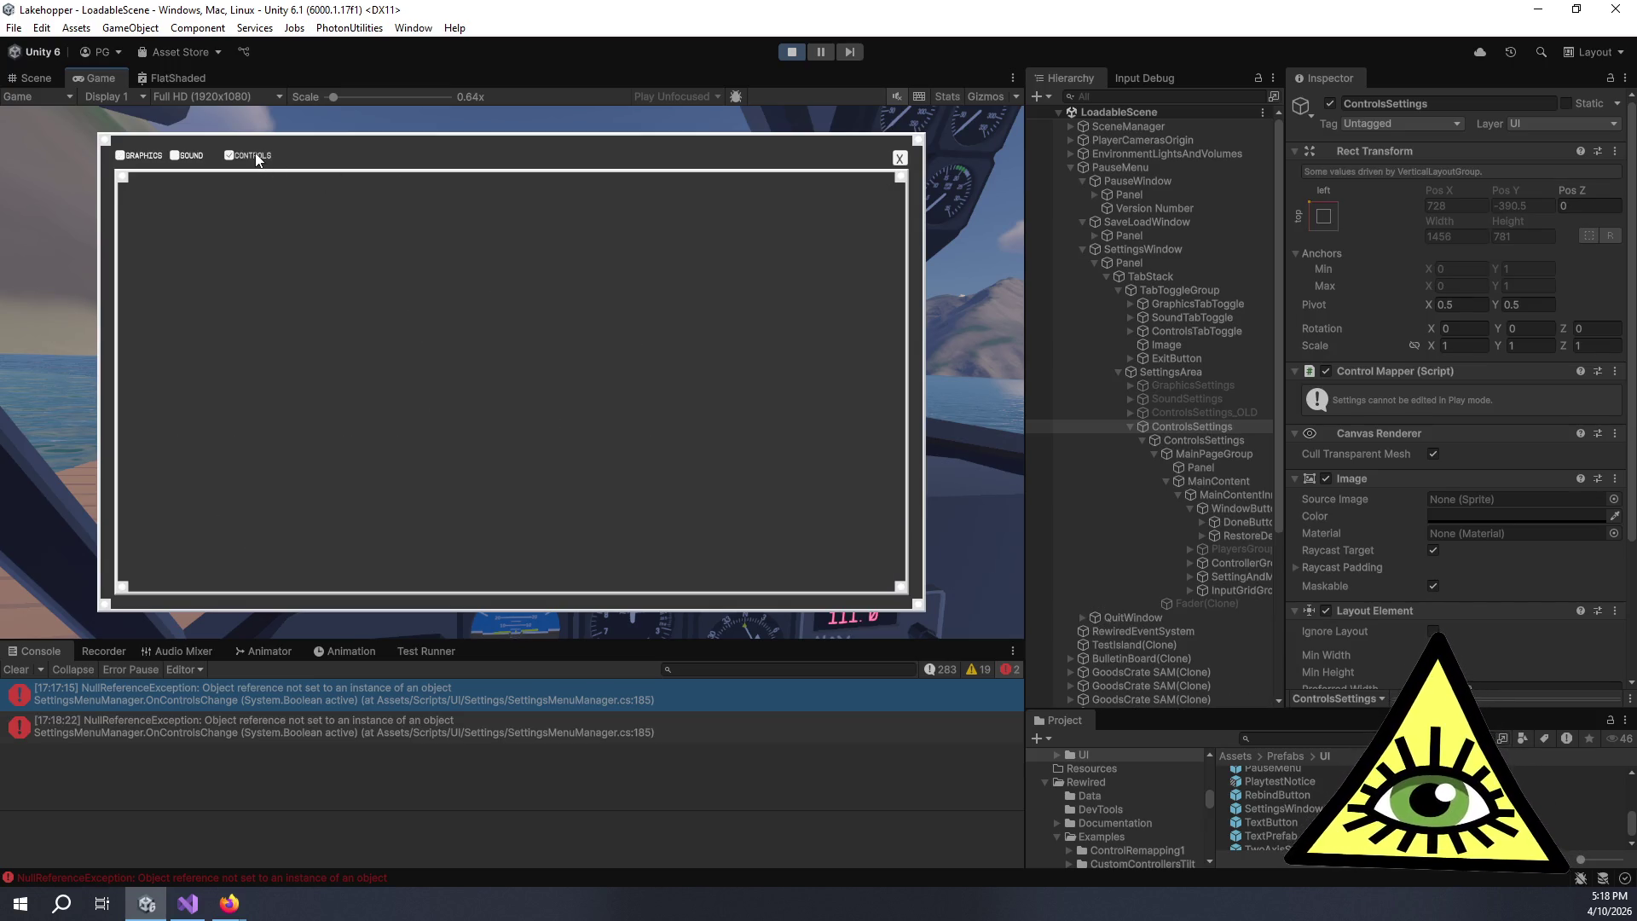
- Inspect the ControlsSettings object, then open the NullReferenceException source at SettingsMenuManager.cs line 185
{"action": "left_click", "coordinate": [1240, 430]}
{"action": "left_click", "coordinate": [1240, 442]}
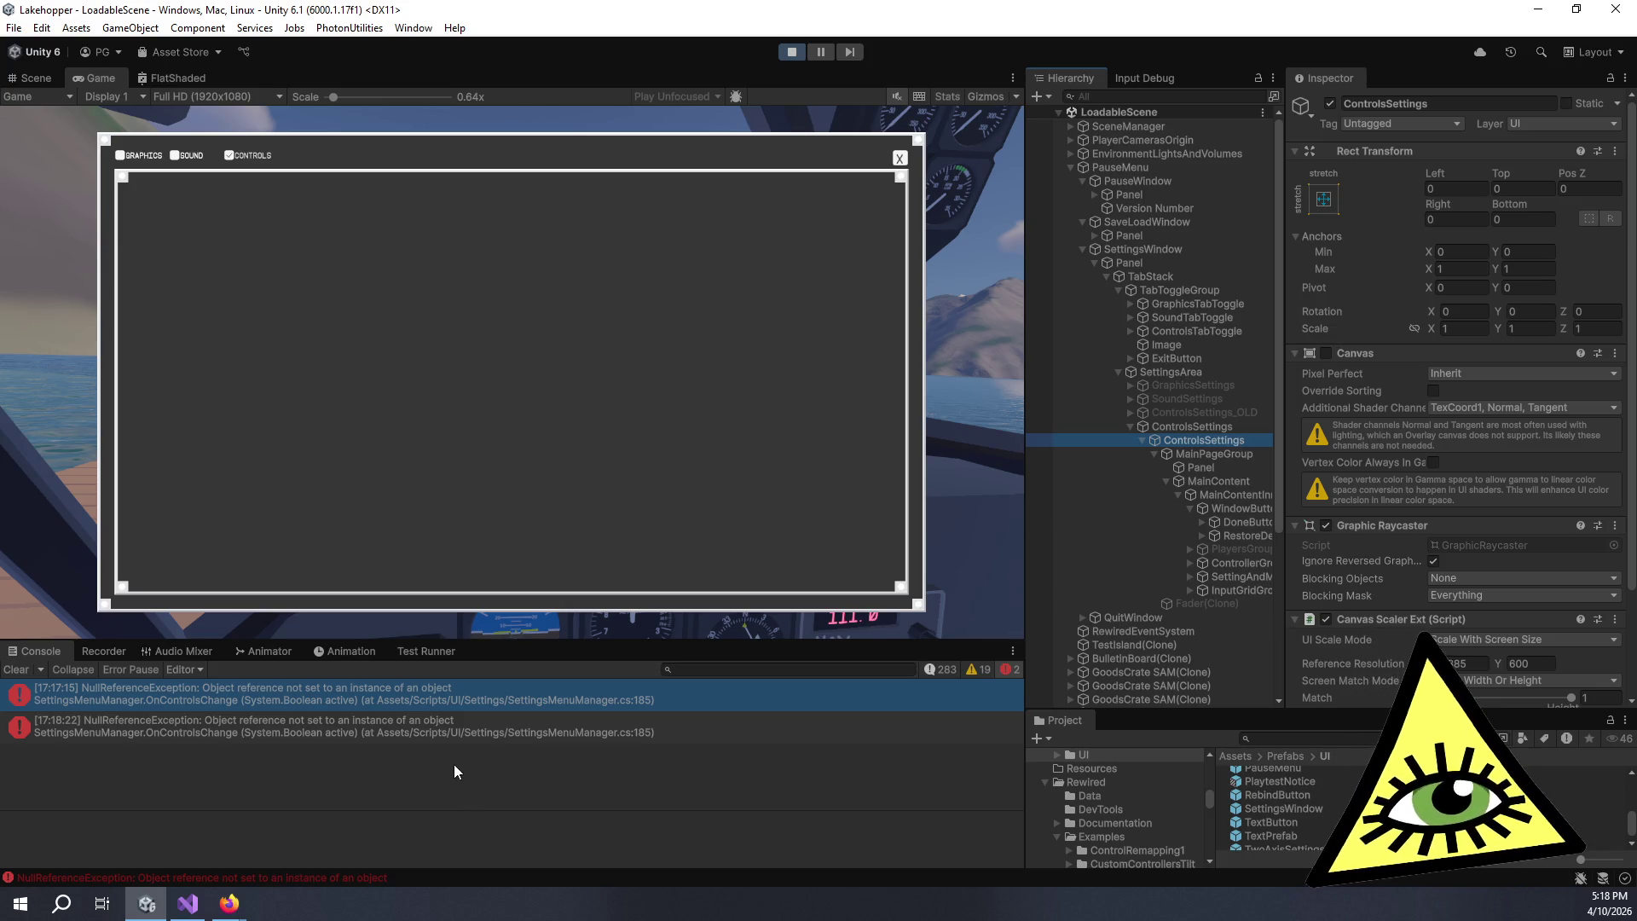
{"action": "left_click", "coordinate": [453, 738]}
{"action": "left_click_drag", "start_coordinate": [768, 862], "coordinate": [530, 831]}
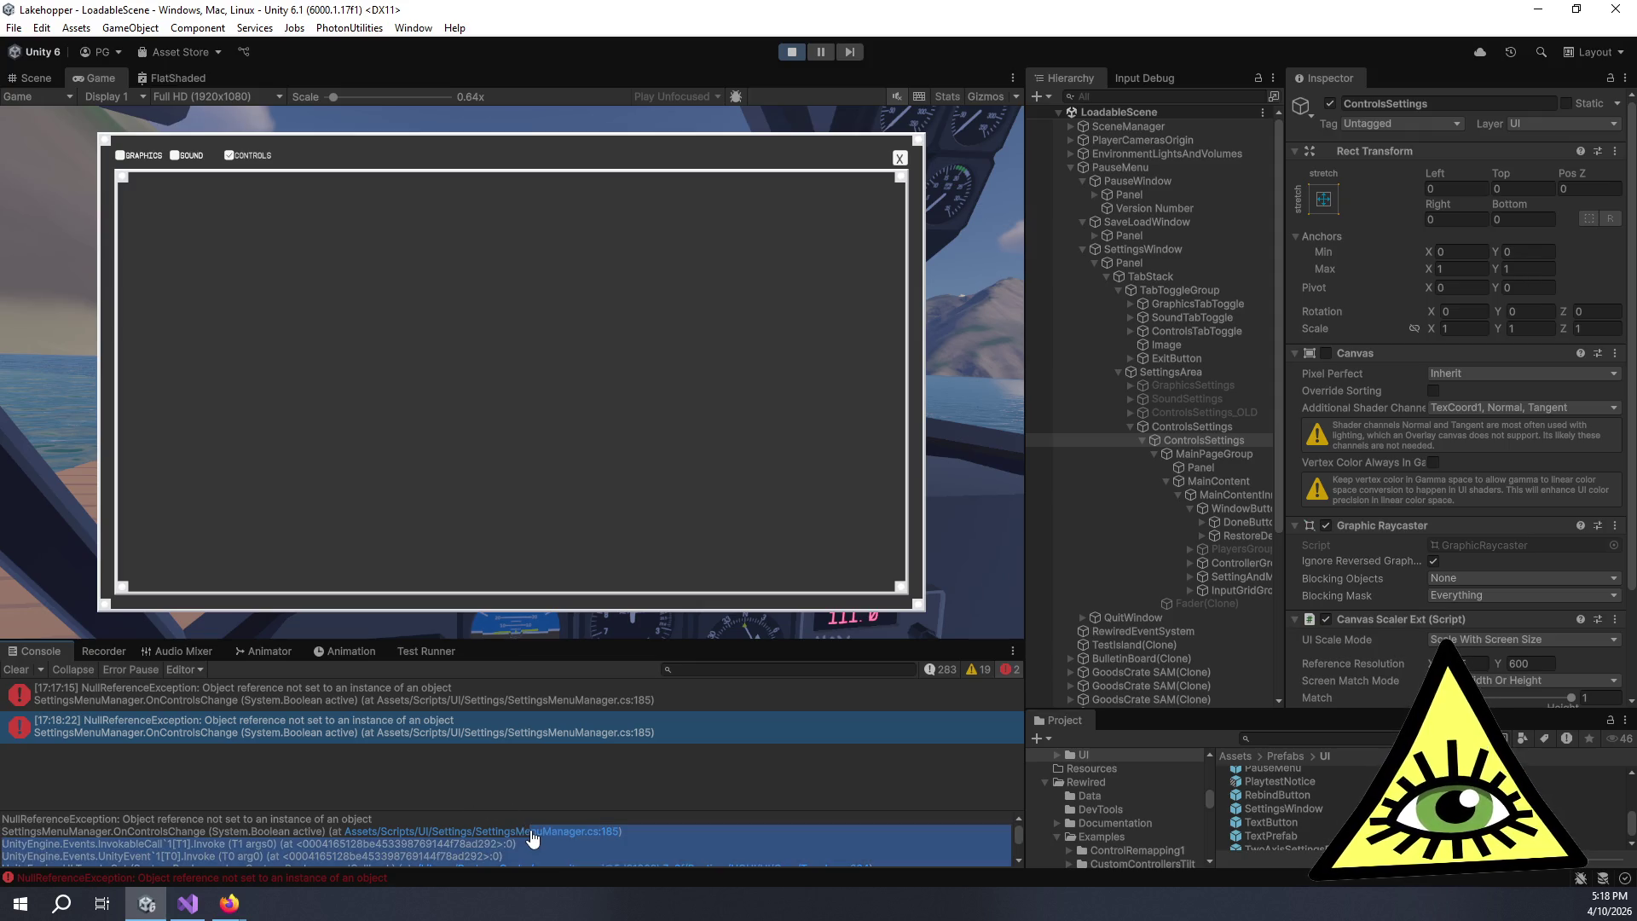
{"action": "left_click", "coordinate": [531, 832]}
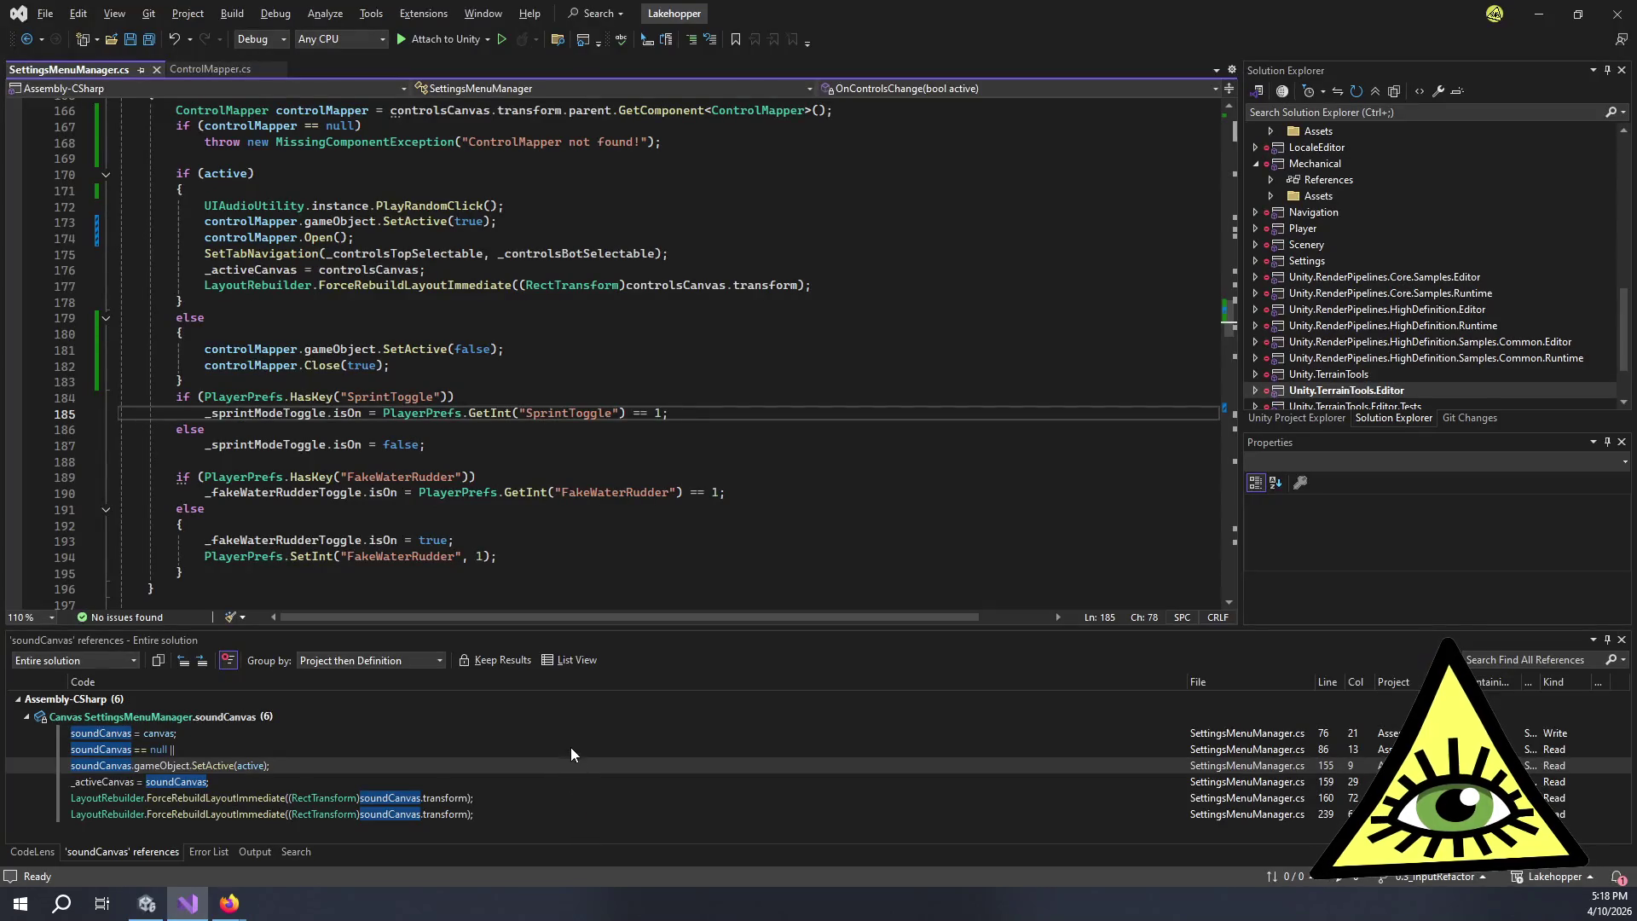
- Review the controlMapper.Open() call on line 174 and ControlMapper.cs's early-return check on line 3142
{"action": "left_click", "coordinate": [529, 378]}
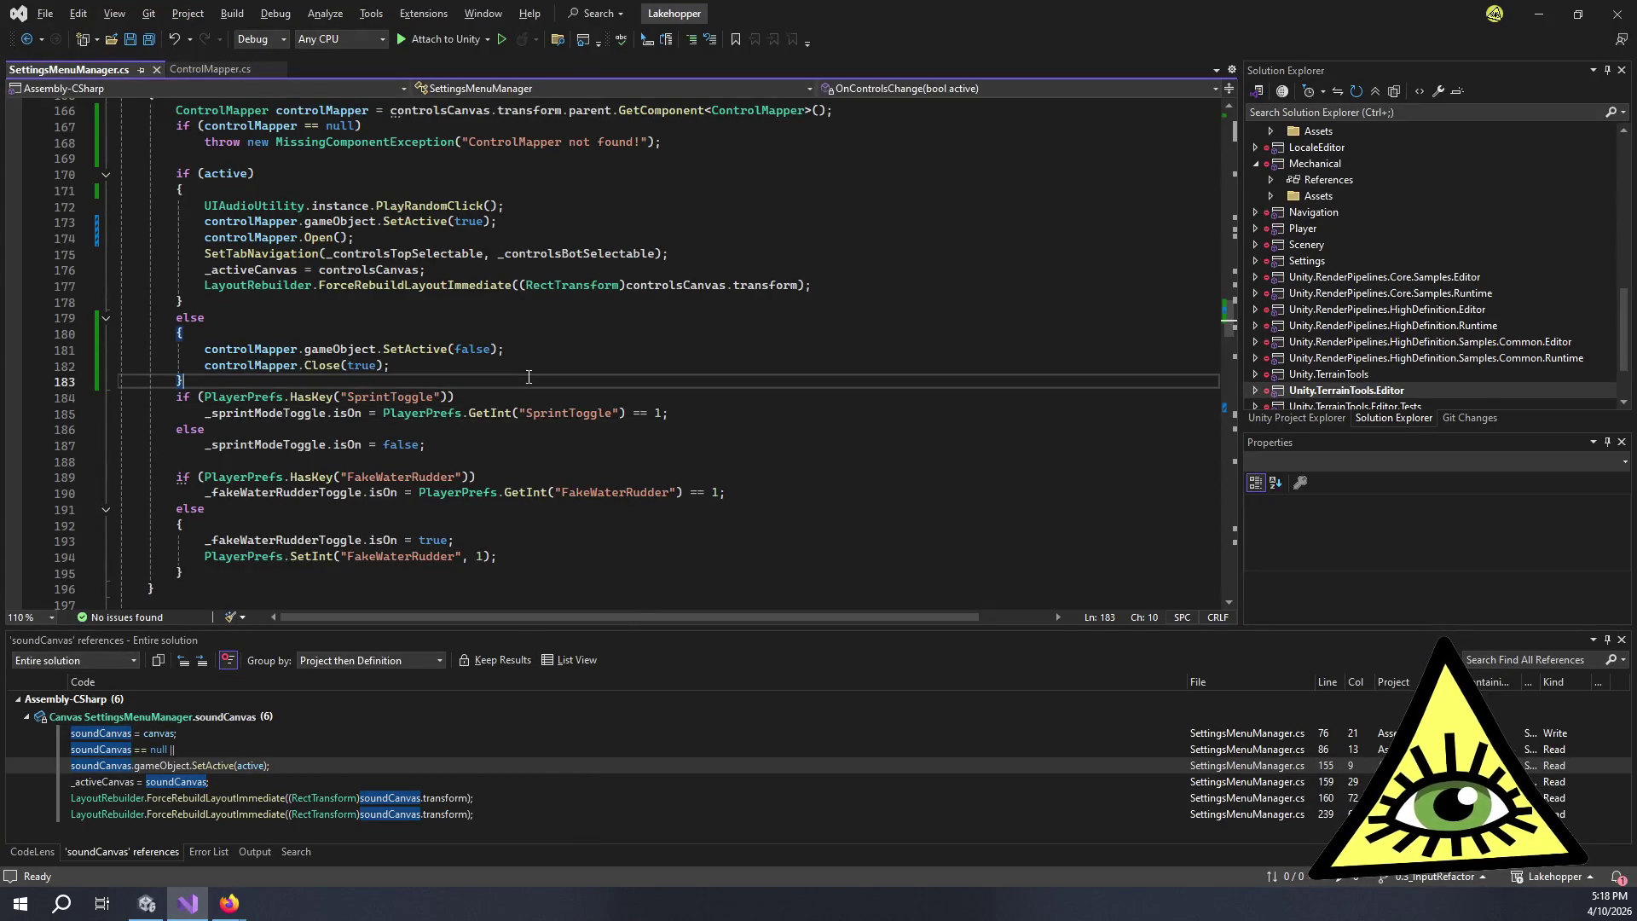
{"action": "left_click", "coordinate": [364, 239]}
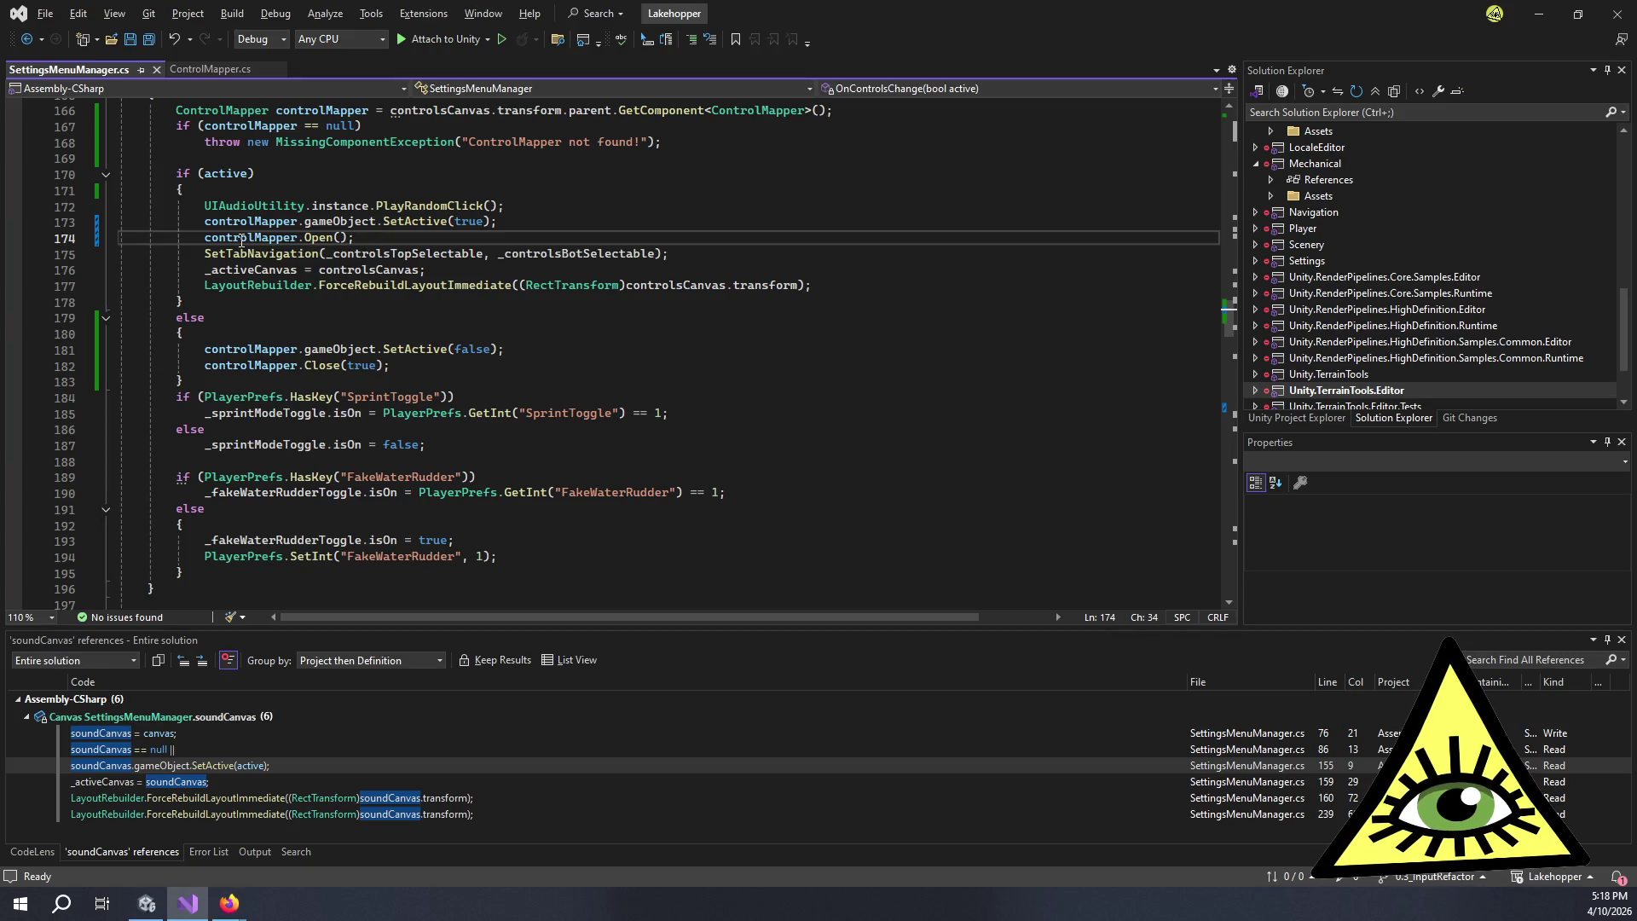
{"action": "left_click", "coordinate": [209, 68]}
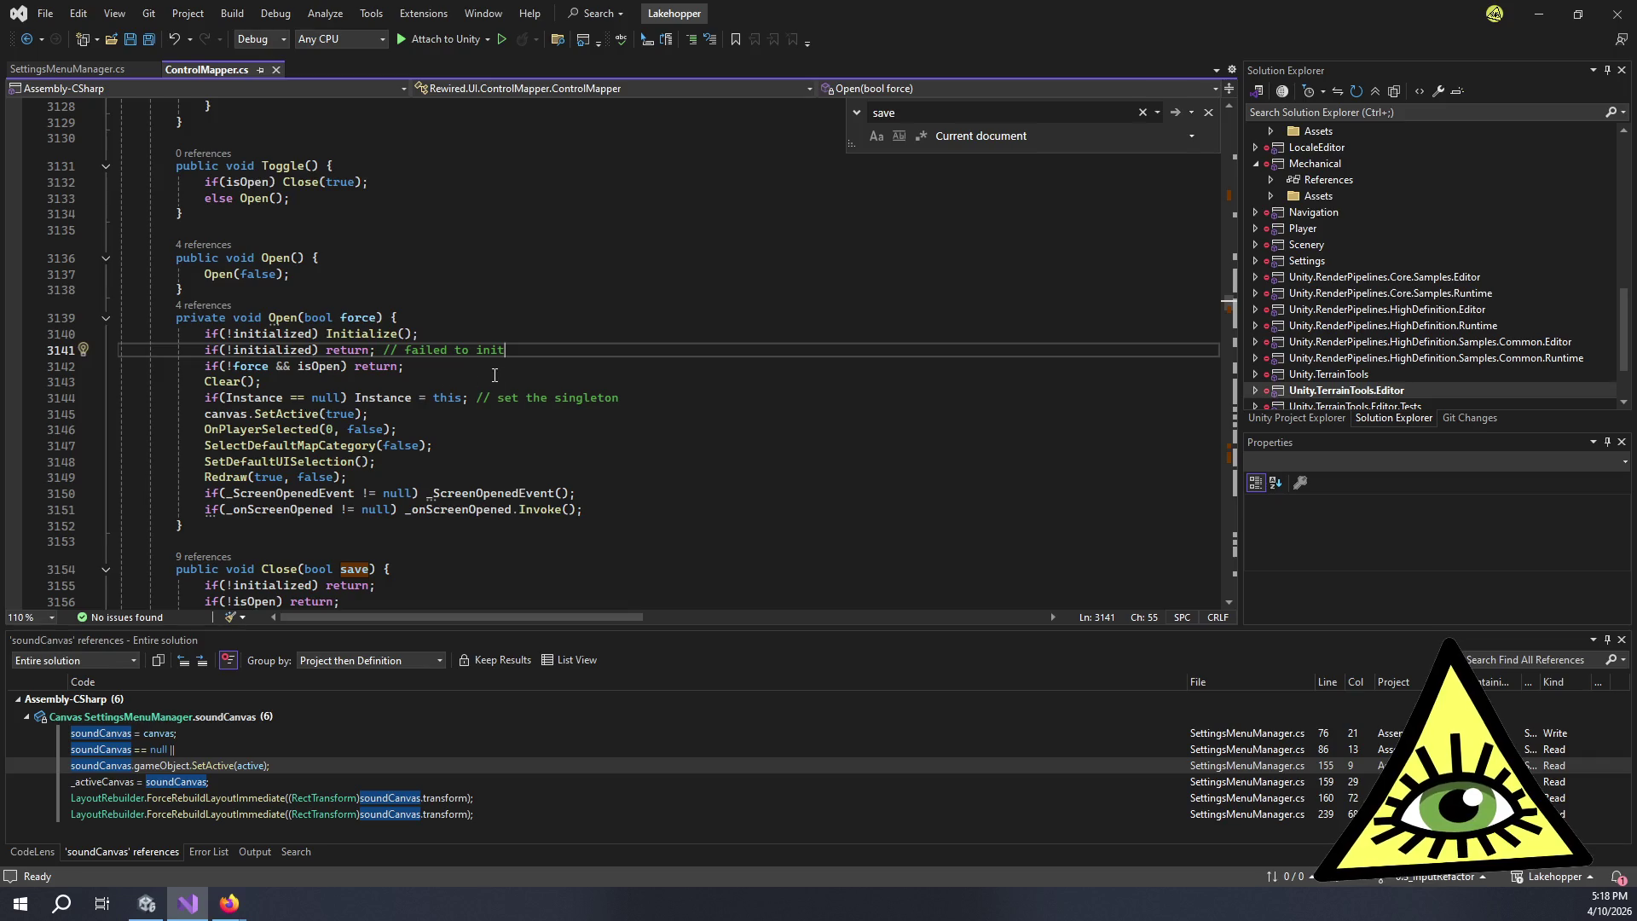
{"action": "left_click", "coordinate": [522, 371]}
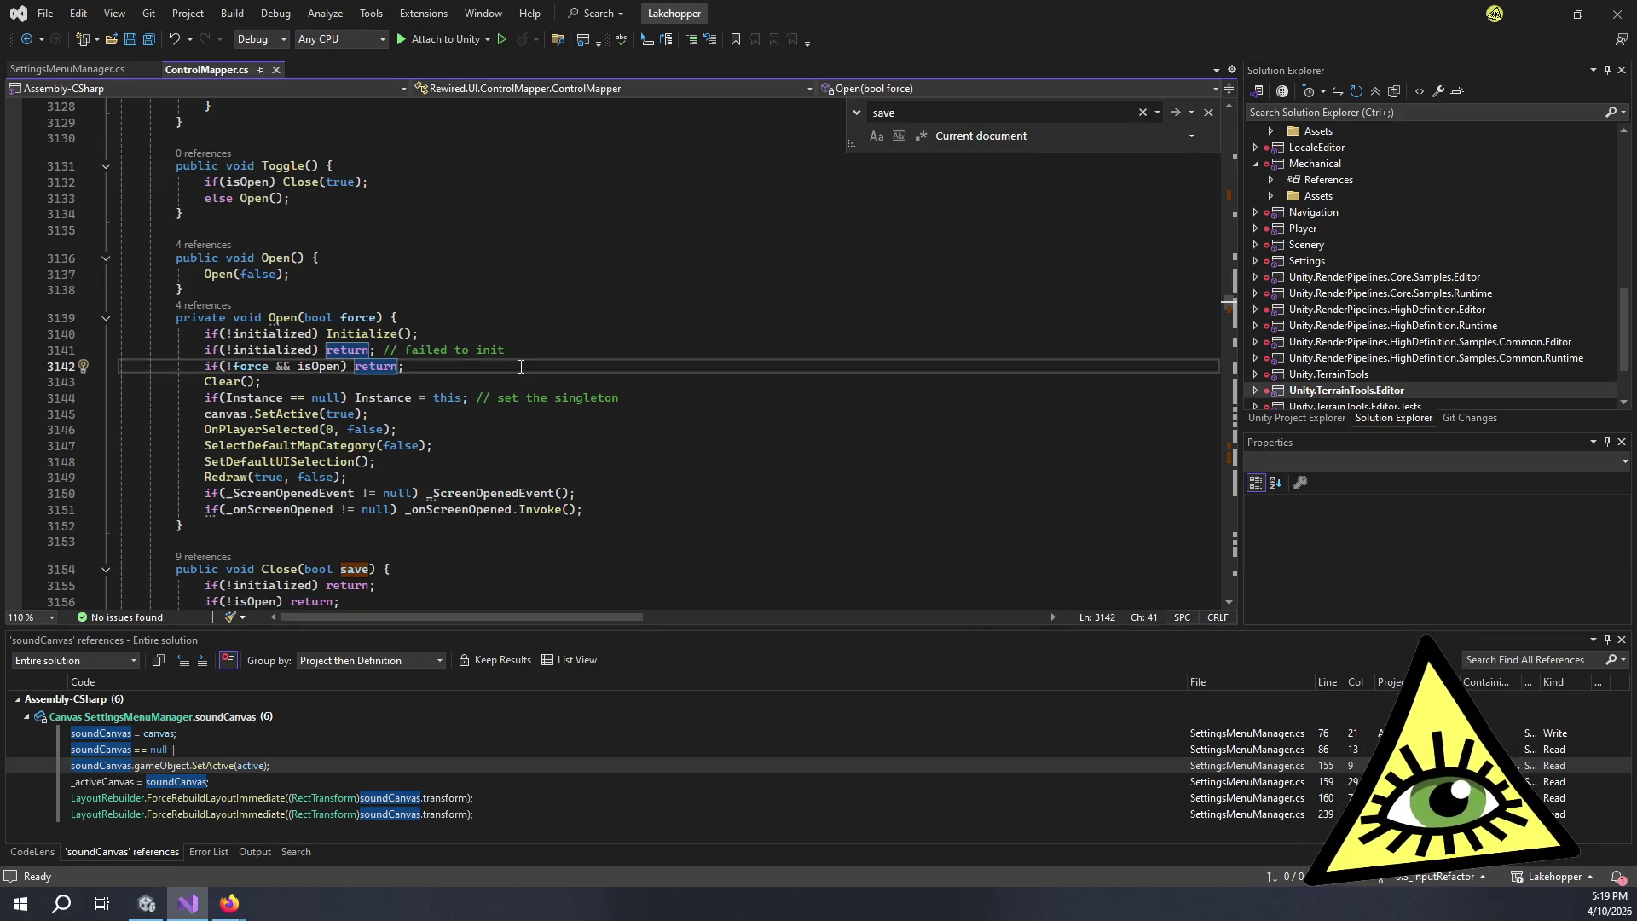
- Jump to ControlMapper's Initialize definition, read down to _language.Initialize(), then enable the canvas in Unity
{"action": "left_click", "coordinate": [356, 336]}
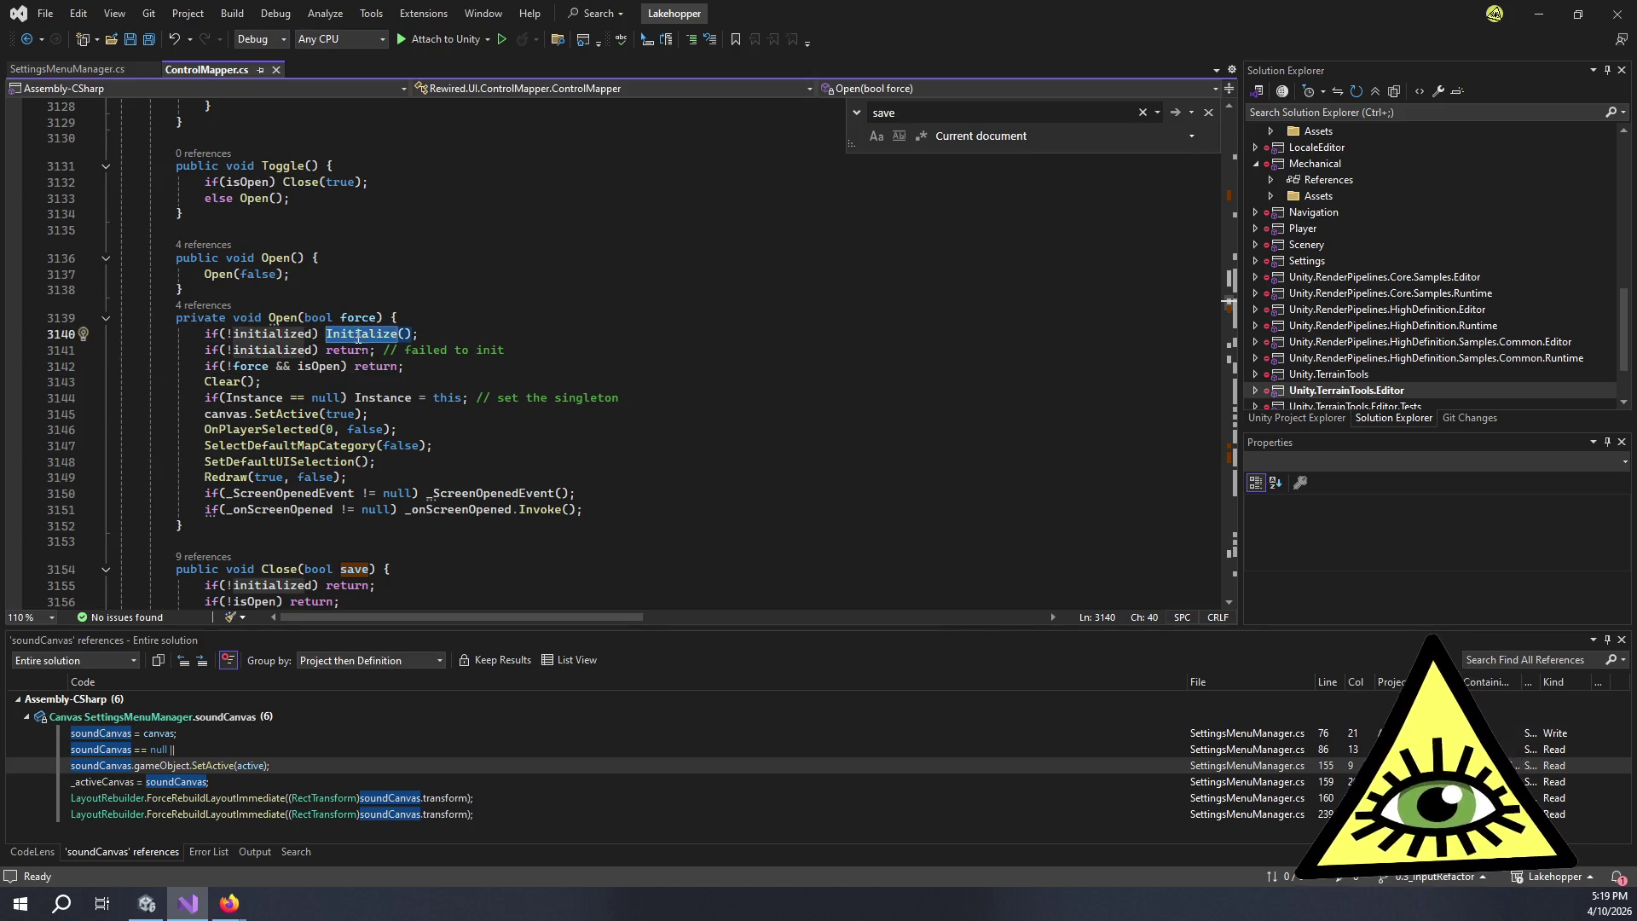
{"action": "key", "text": "F12"}
{"action": "scroll", "coordinate": [365, 337], "scroll_direction": "down", "scroll_amount": 6}
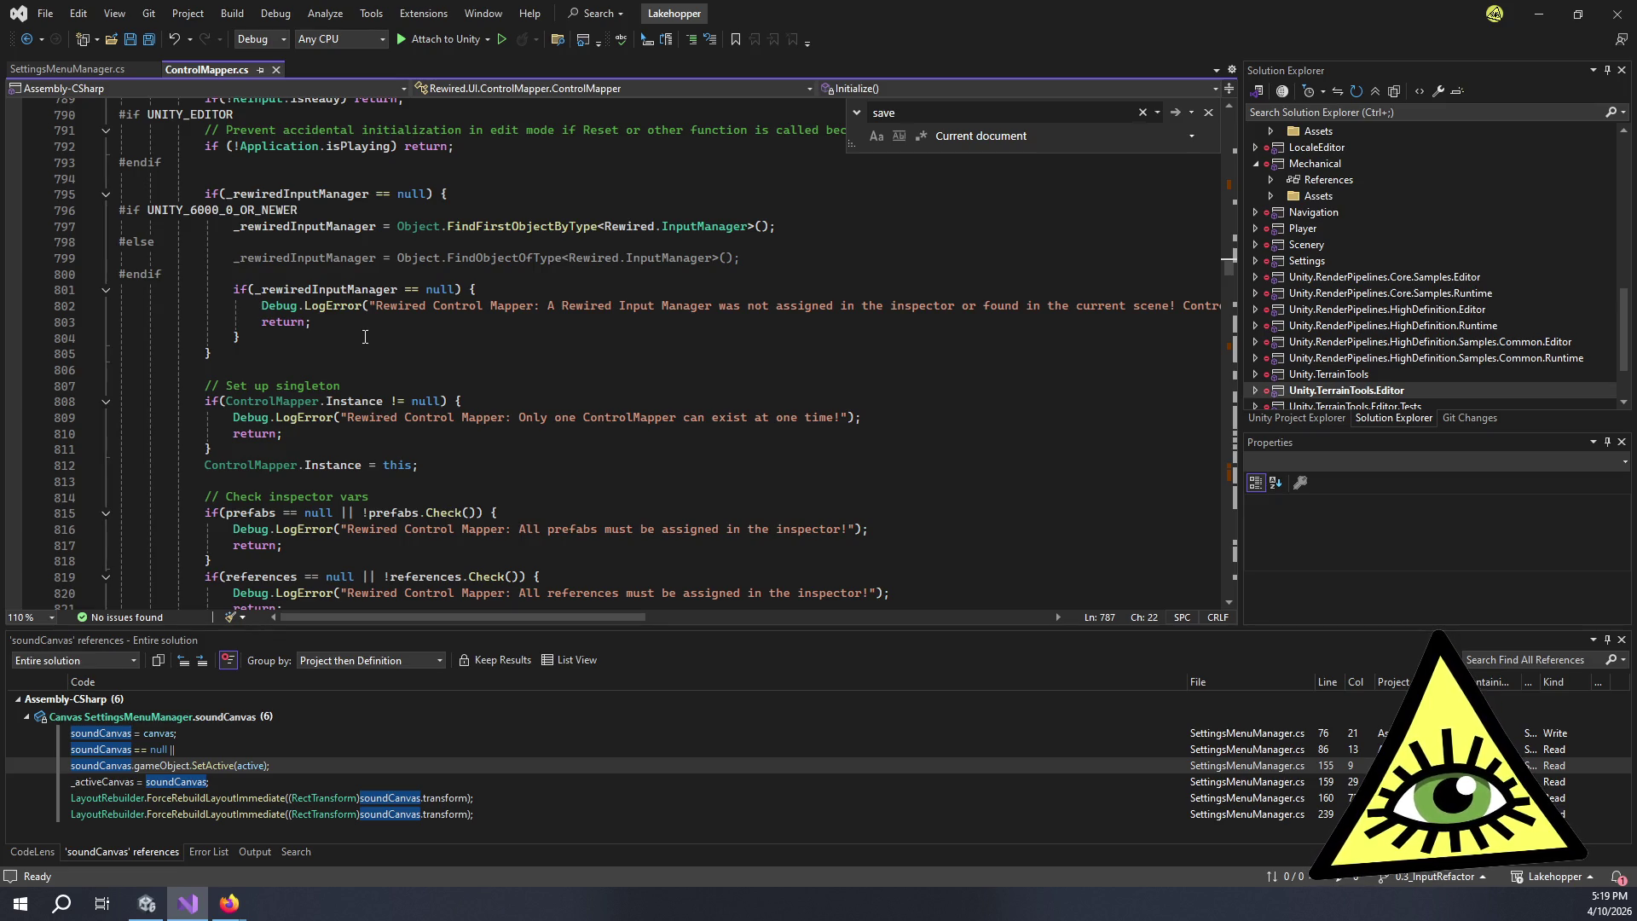
{"action": "scroll", "coordinate": [369, 363], "scroll_direction": "down", "scroll_amount": 4}
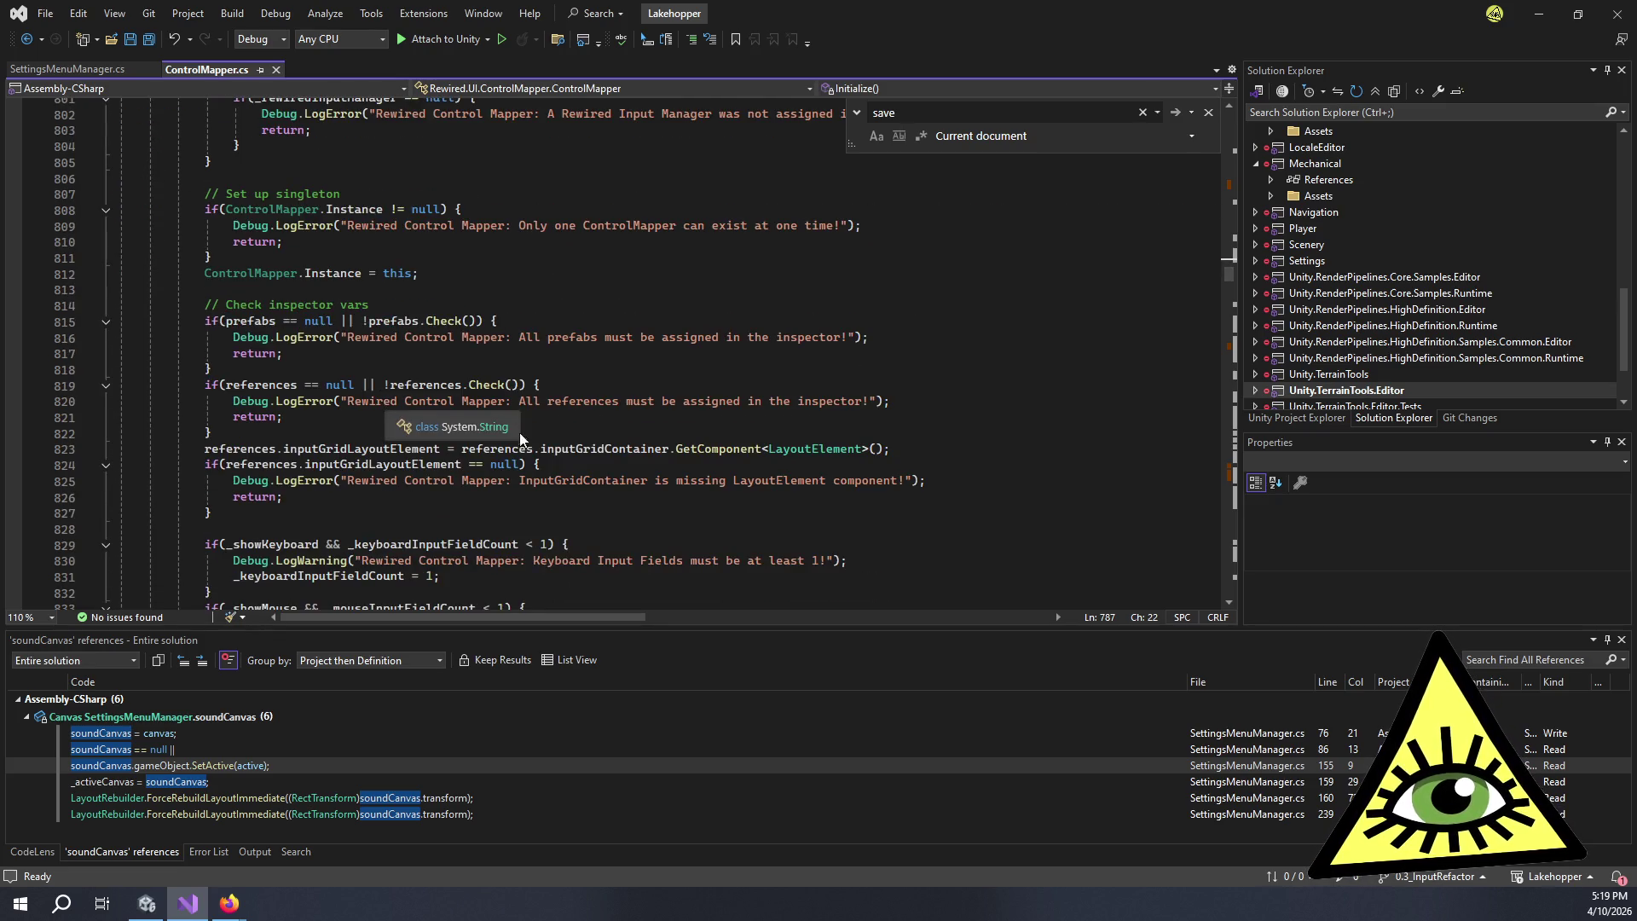
{"action": "scroll", "coordinate": [368, 438], "scroll_direction": "down", "scroll_amount": 8}
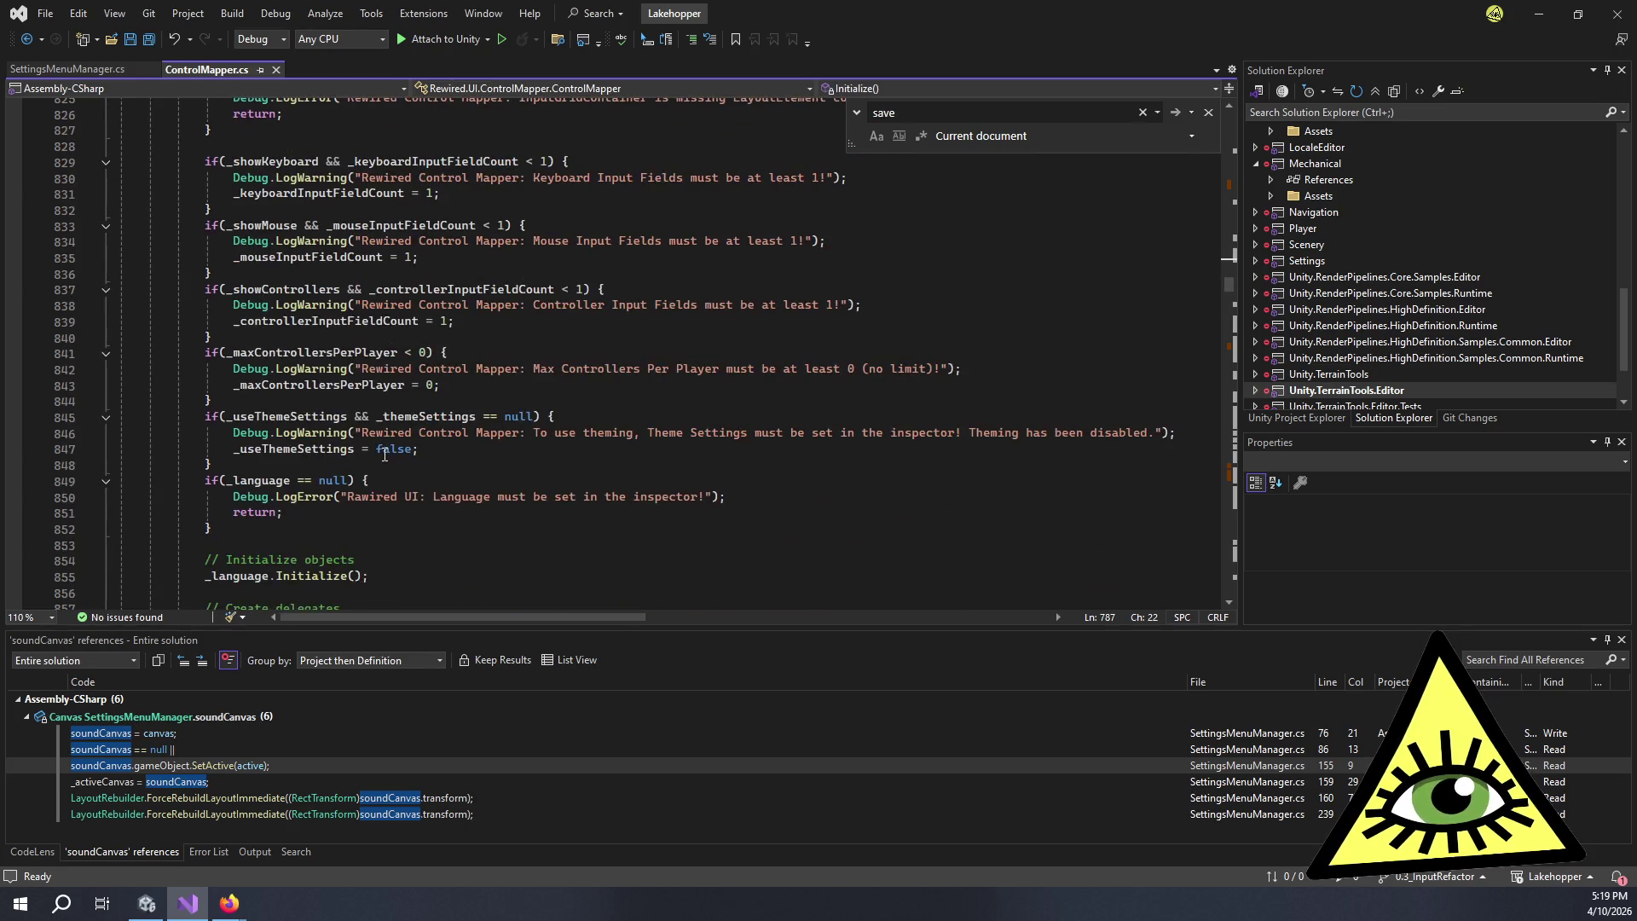
{"action": "scroll", "coordinate": [388, 444], "scroll_direction": "down", "scroll_amount": 4}
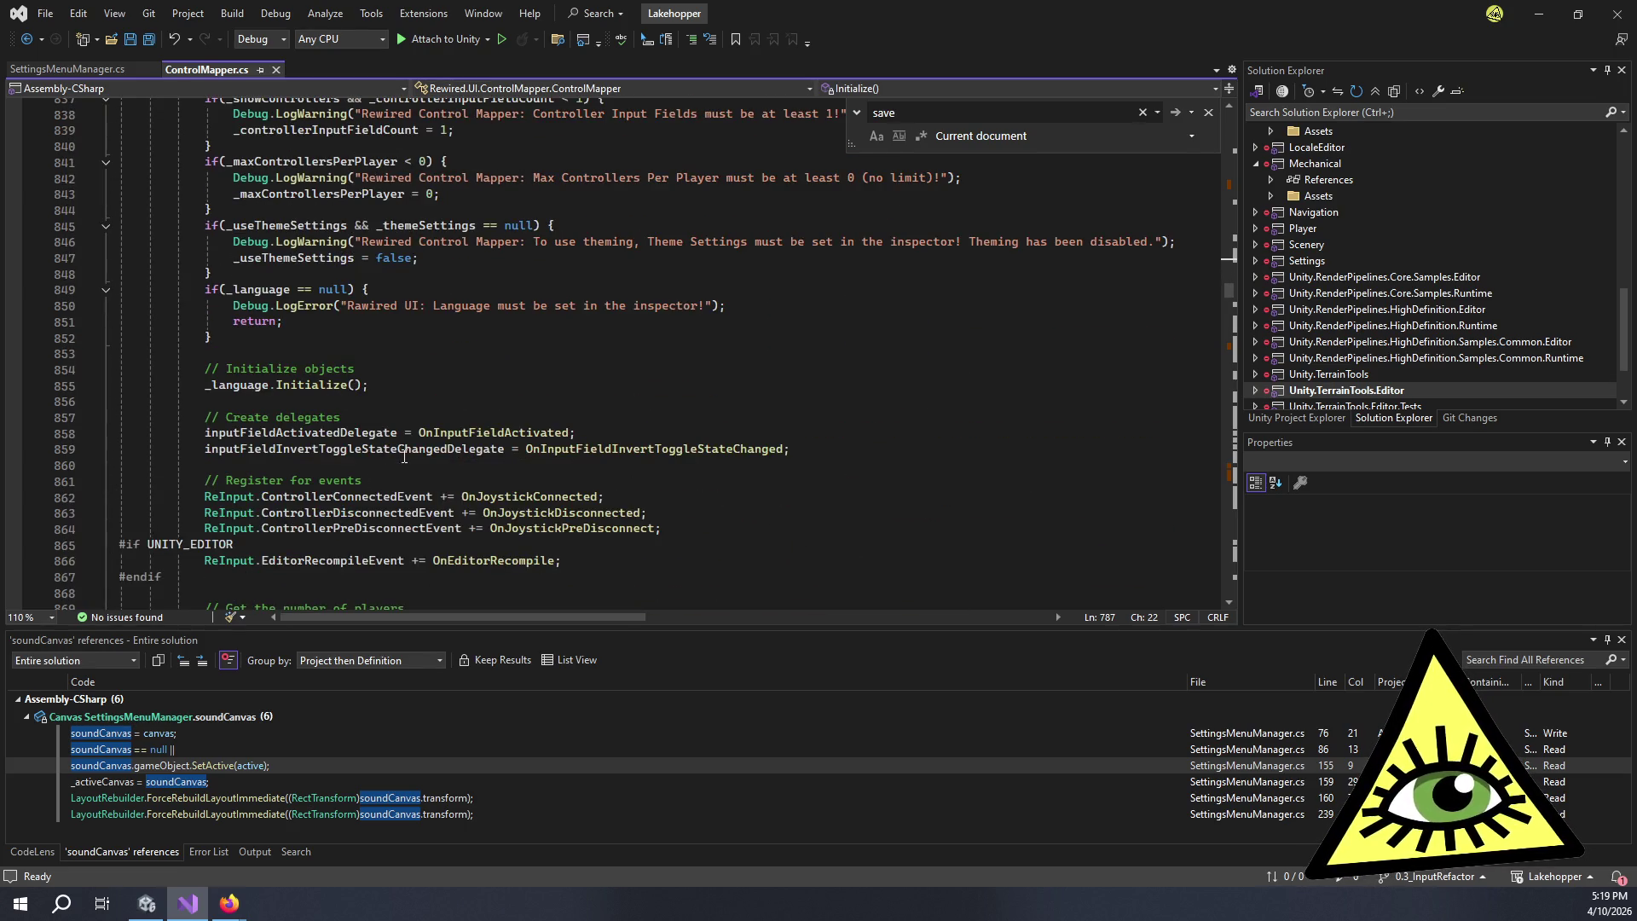
{"action": "left_click", "coordinate": [385, 384]}
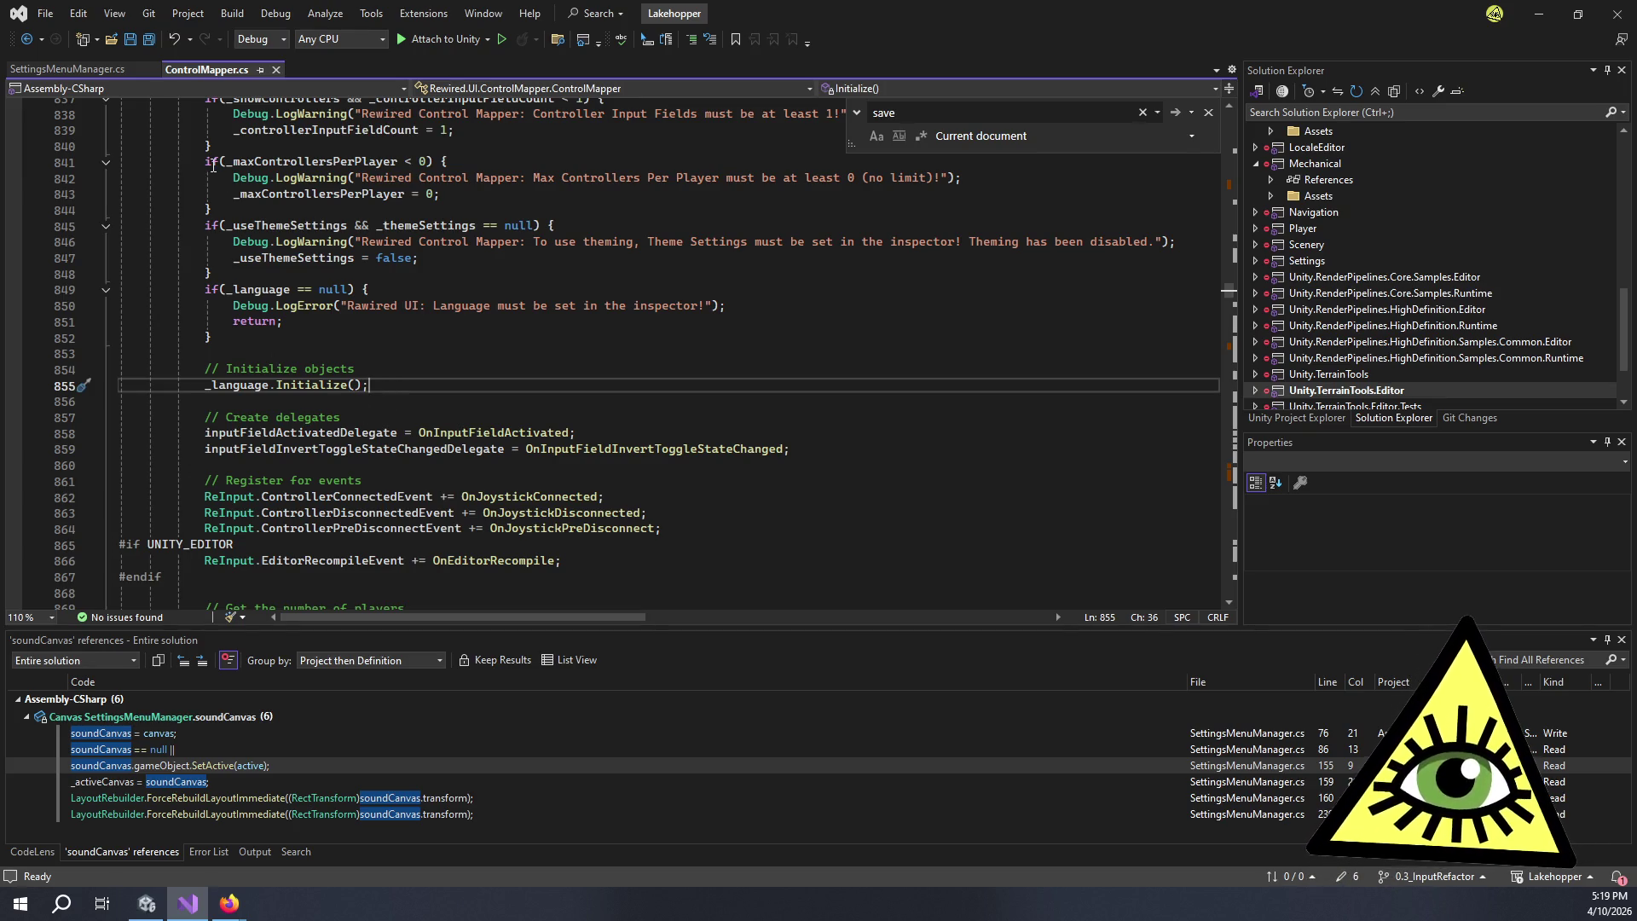
{"action": "key", "text": "alt+Tab"}
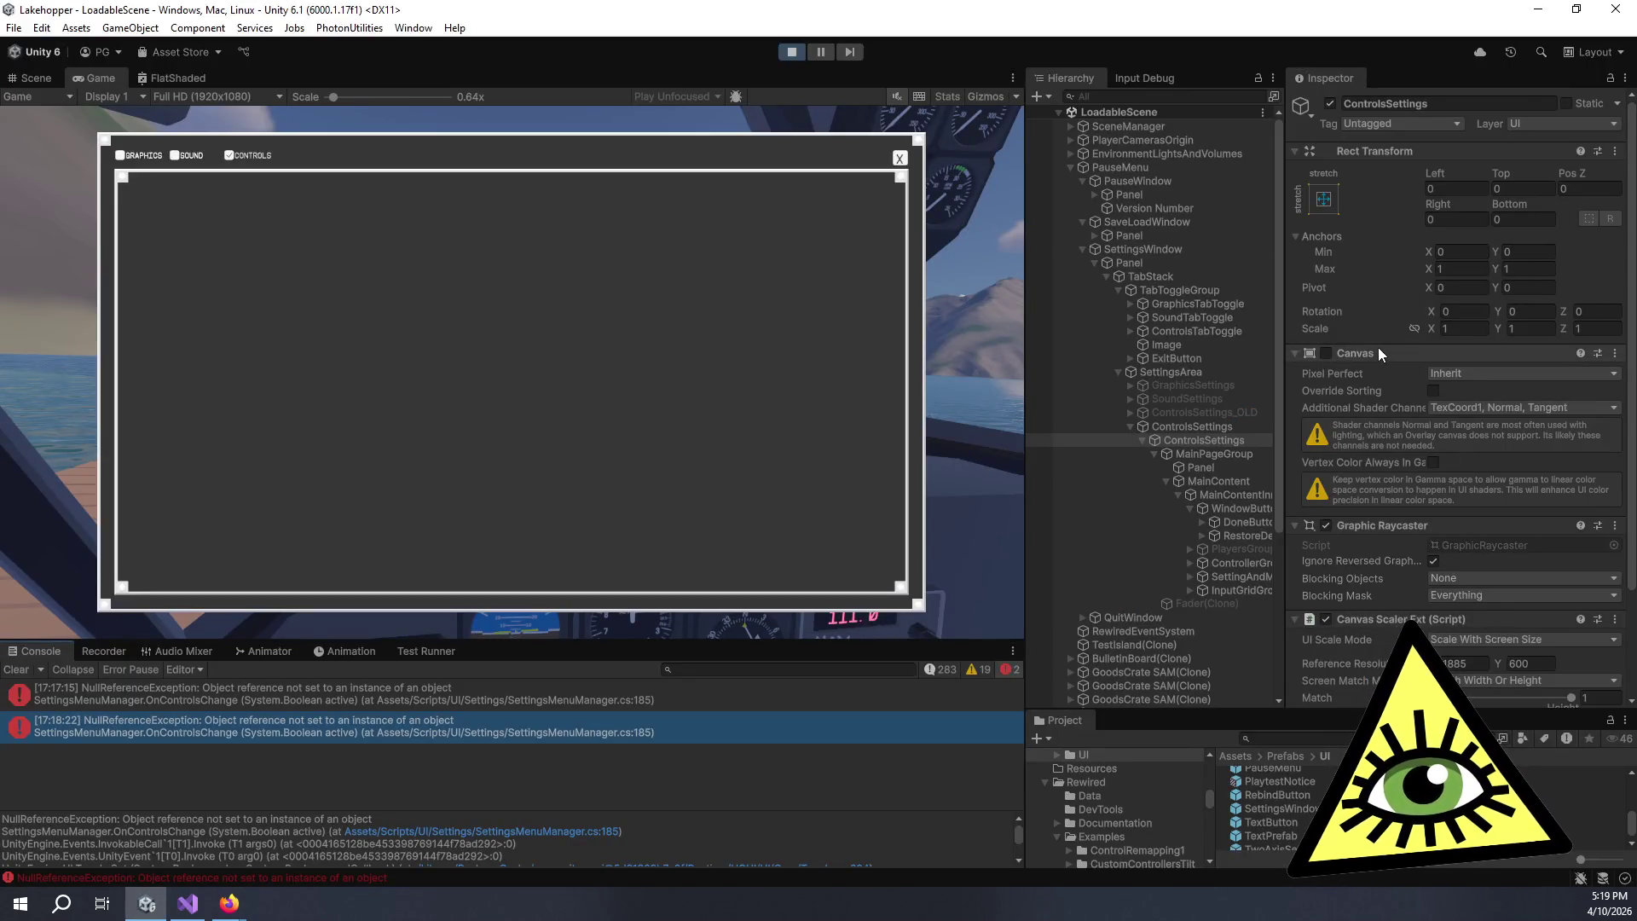
{"action": "left_click", "coordinate": [1327, 353]}
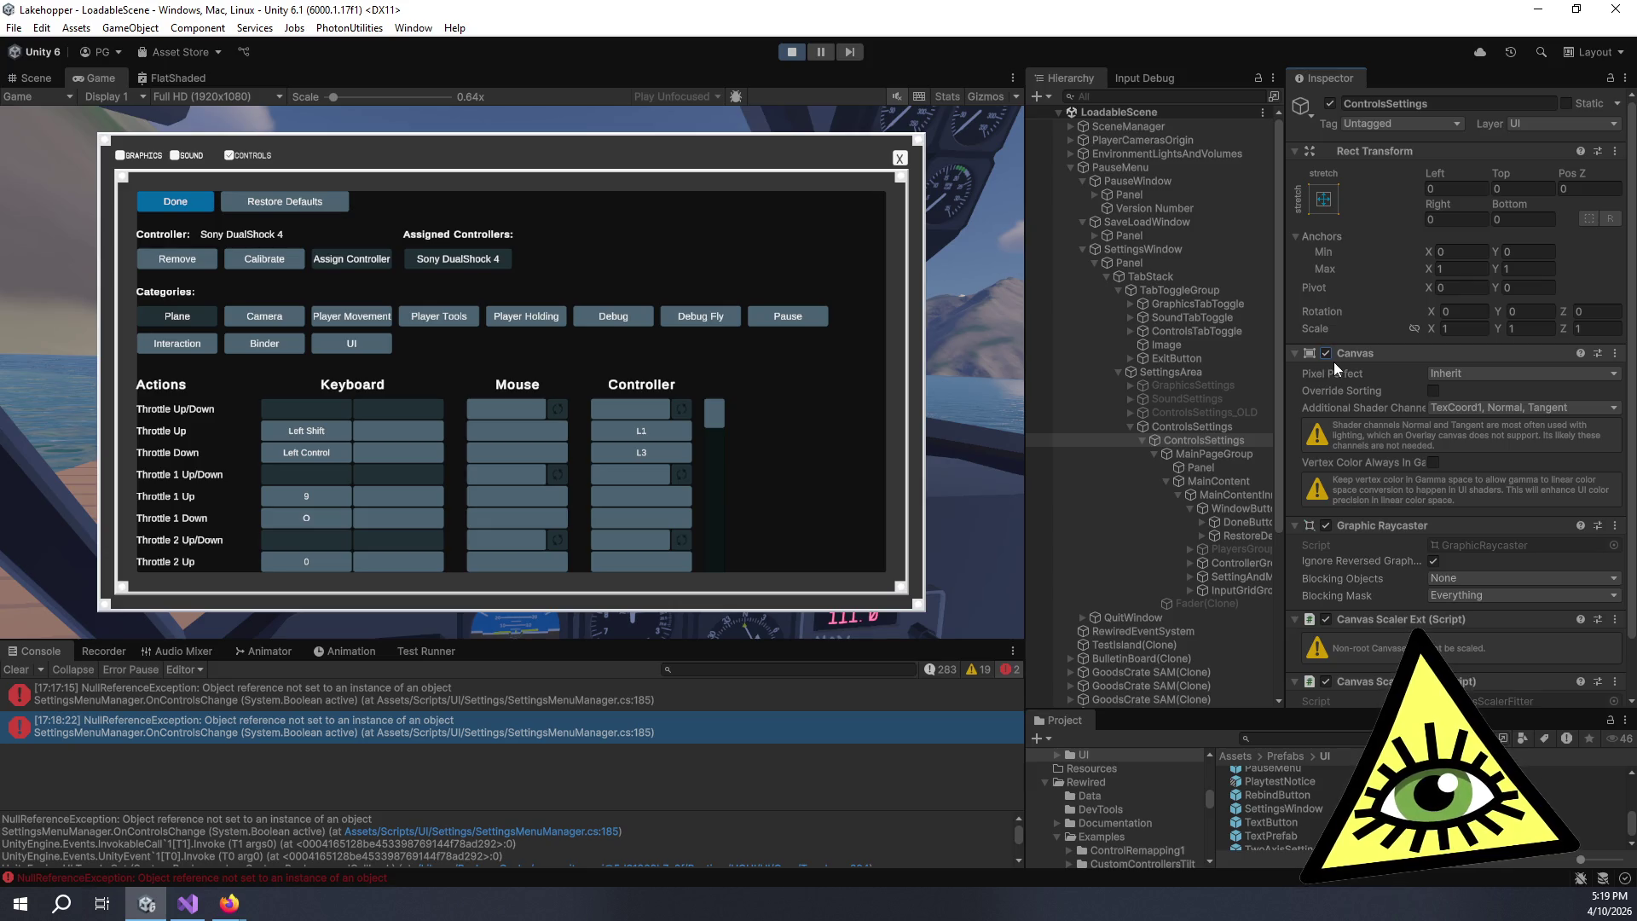
- Stop play mode and switch back to Visual Studio
{"action": "left_click", "coordinate": [790, 59]}
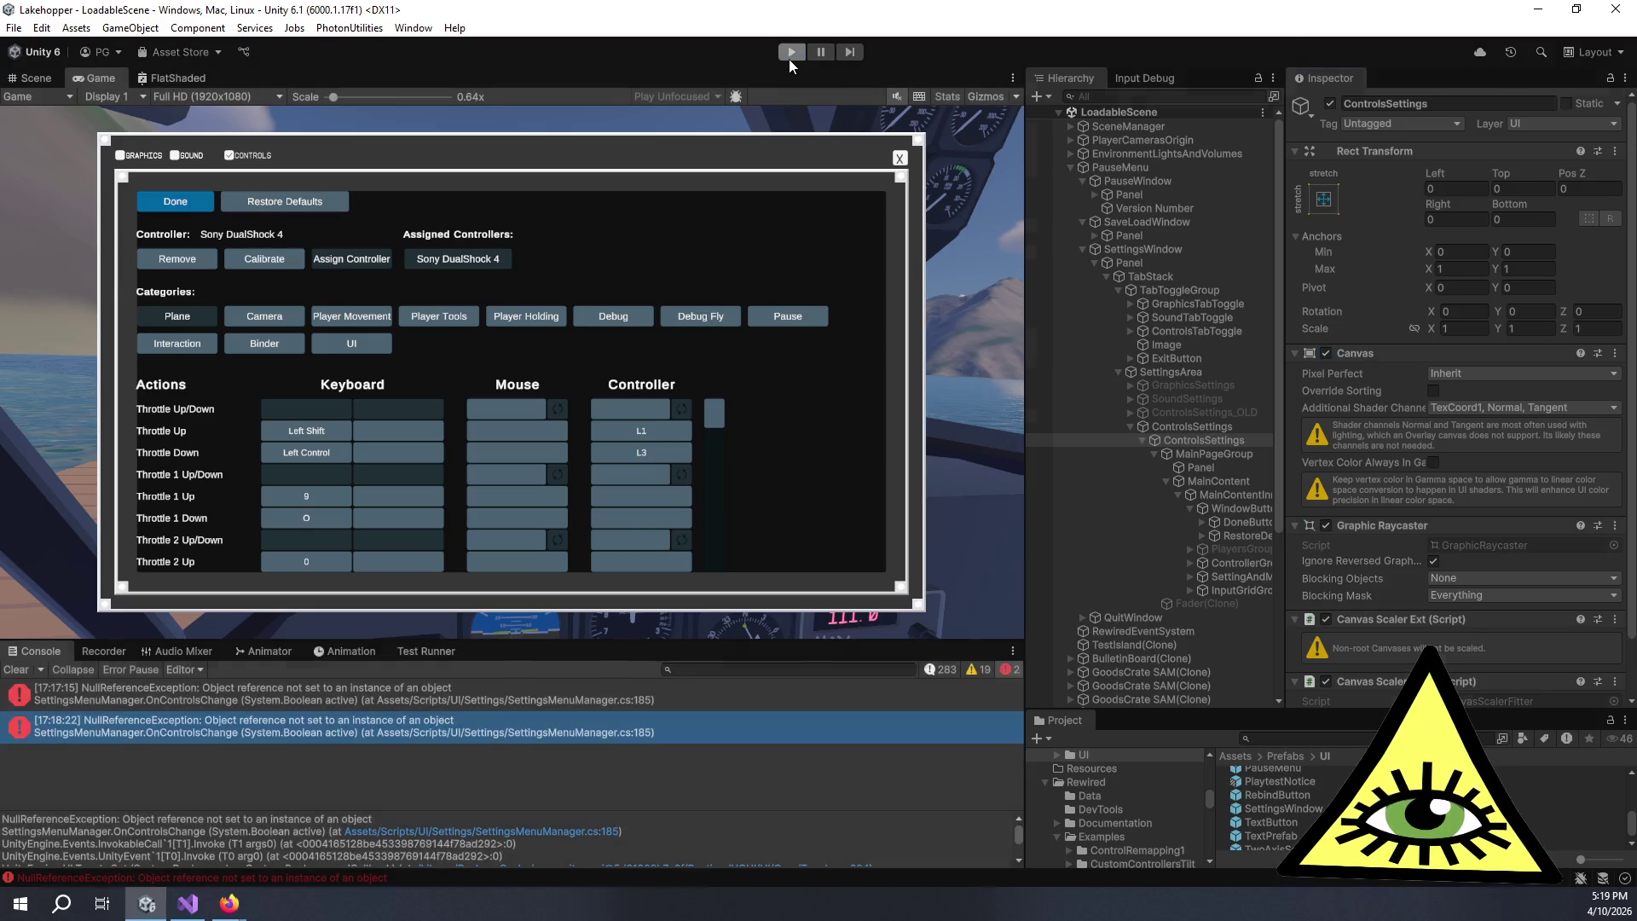
{"action": "key", "text": "alt+Tab"}
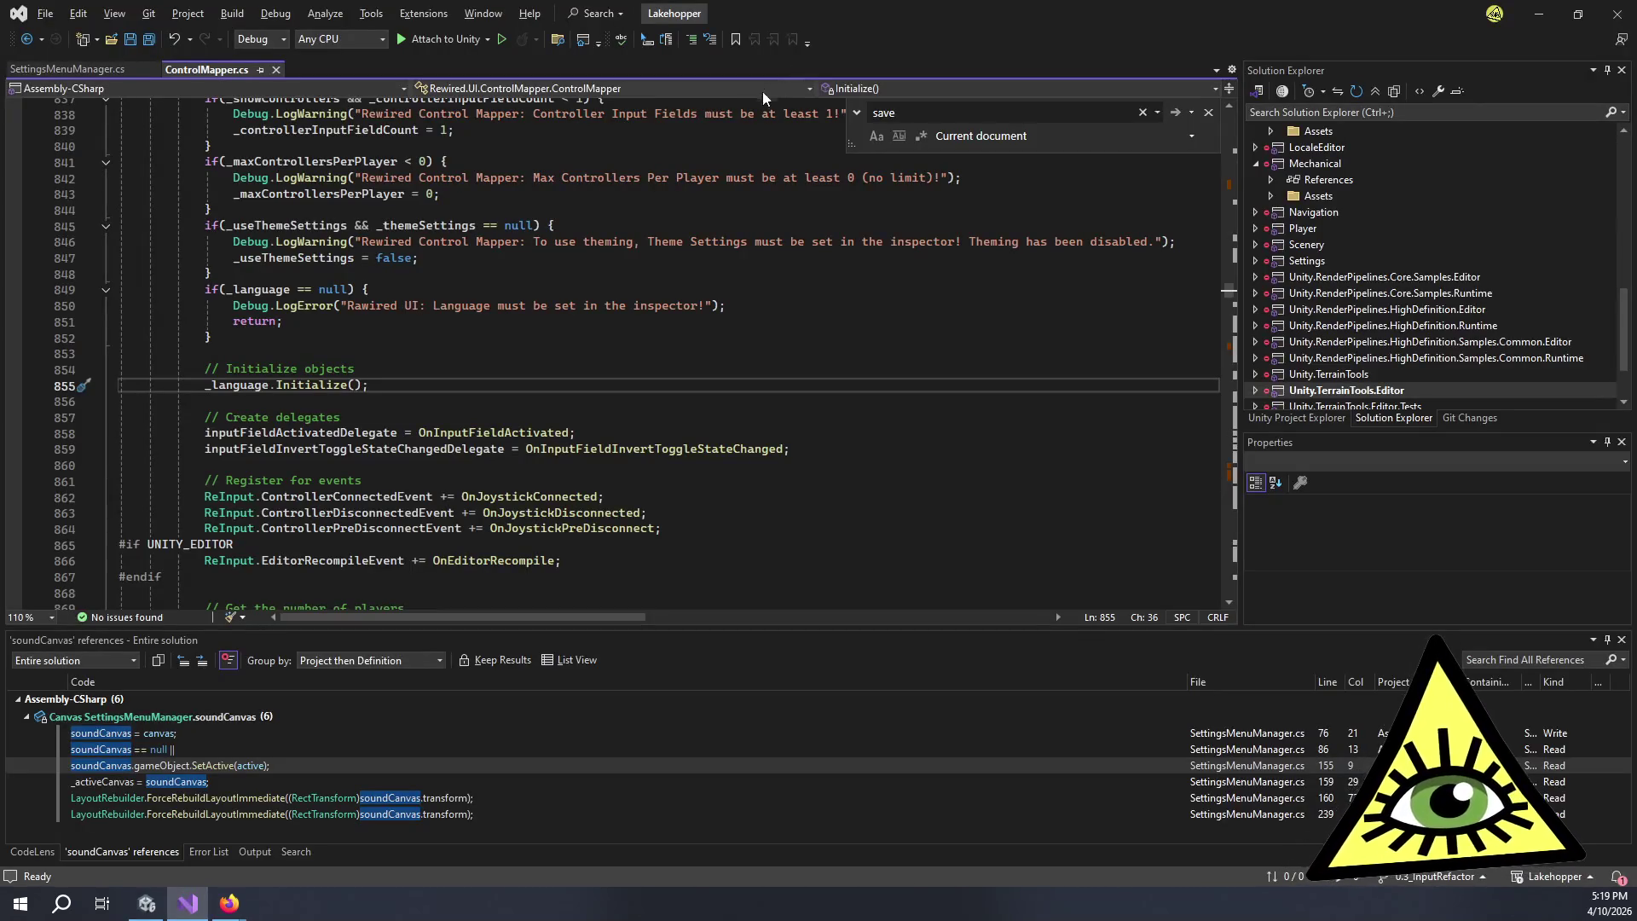
- Examine OnControlsChange: the Close(true), SetTabNavigation, controlsCanvas and _activeCanvas lines
{"action": "left_click", "coordinate": [67, 69]}
{"action": "left_click", "coordinate": [572, 372]}
{"action": "left_click", "coordinate": [551, 360]}
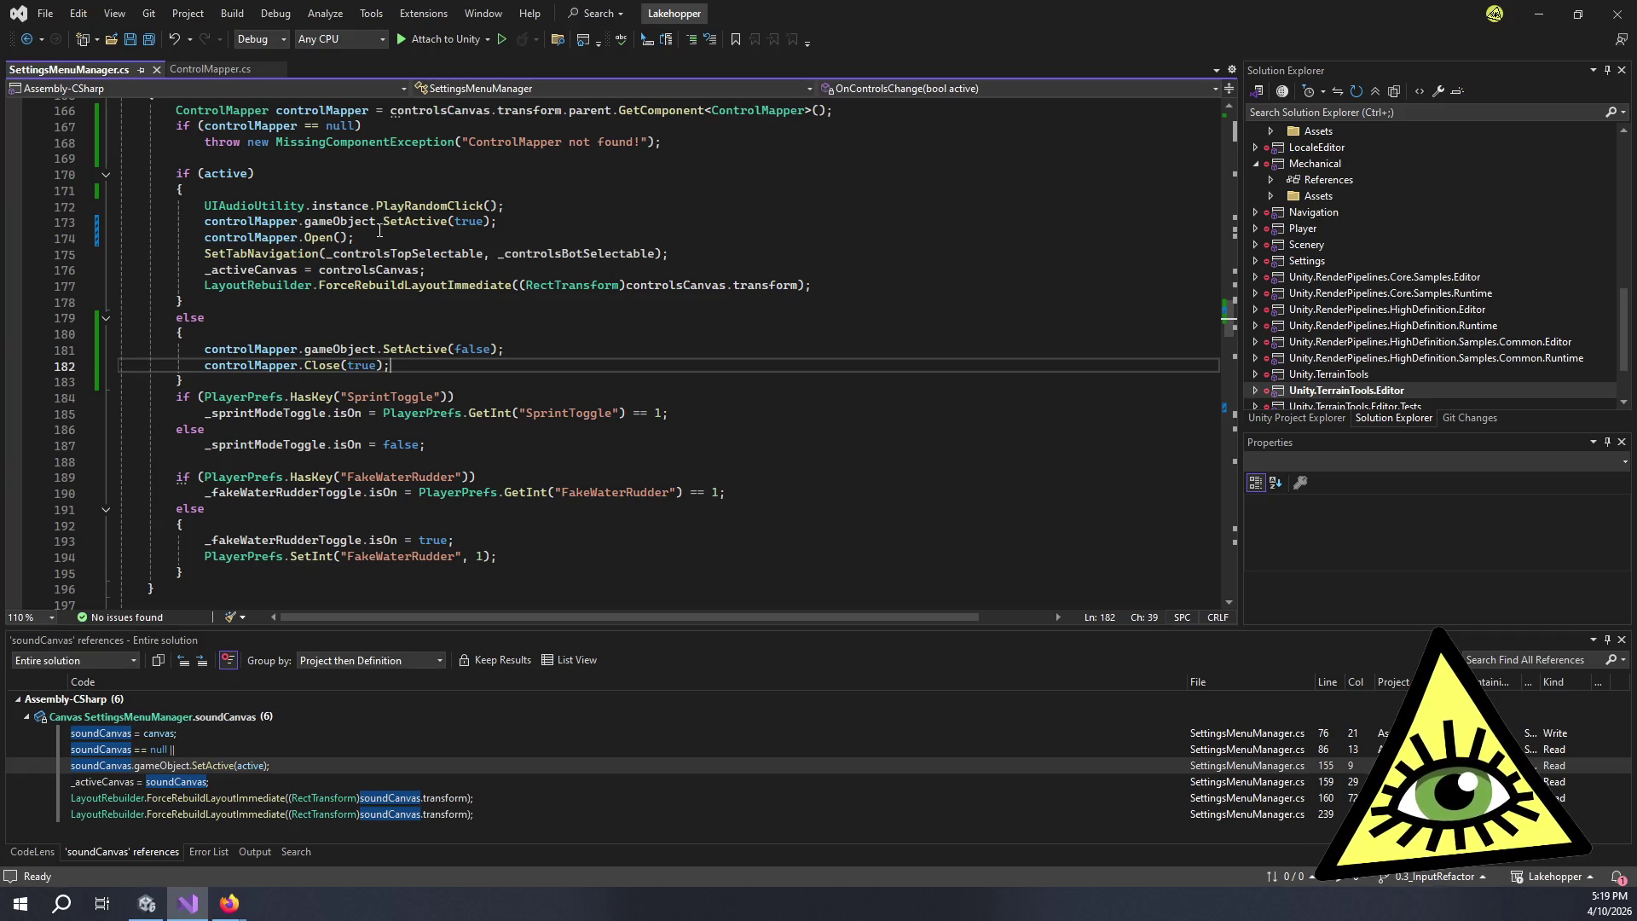
{"action": "left_click", "coordinate": [349, 255]}
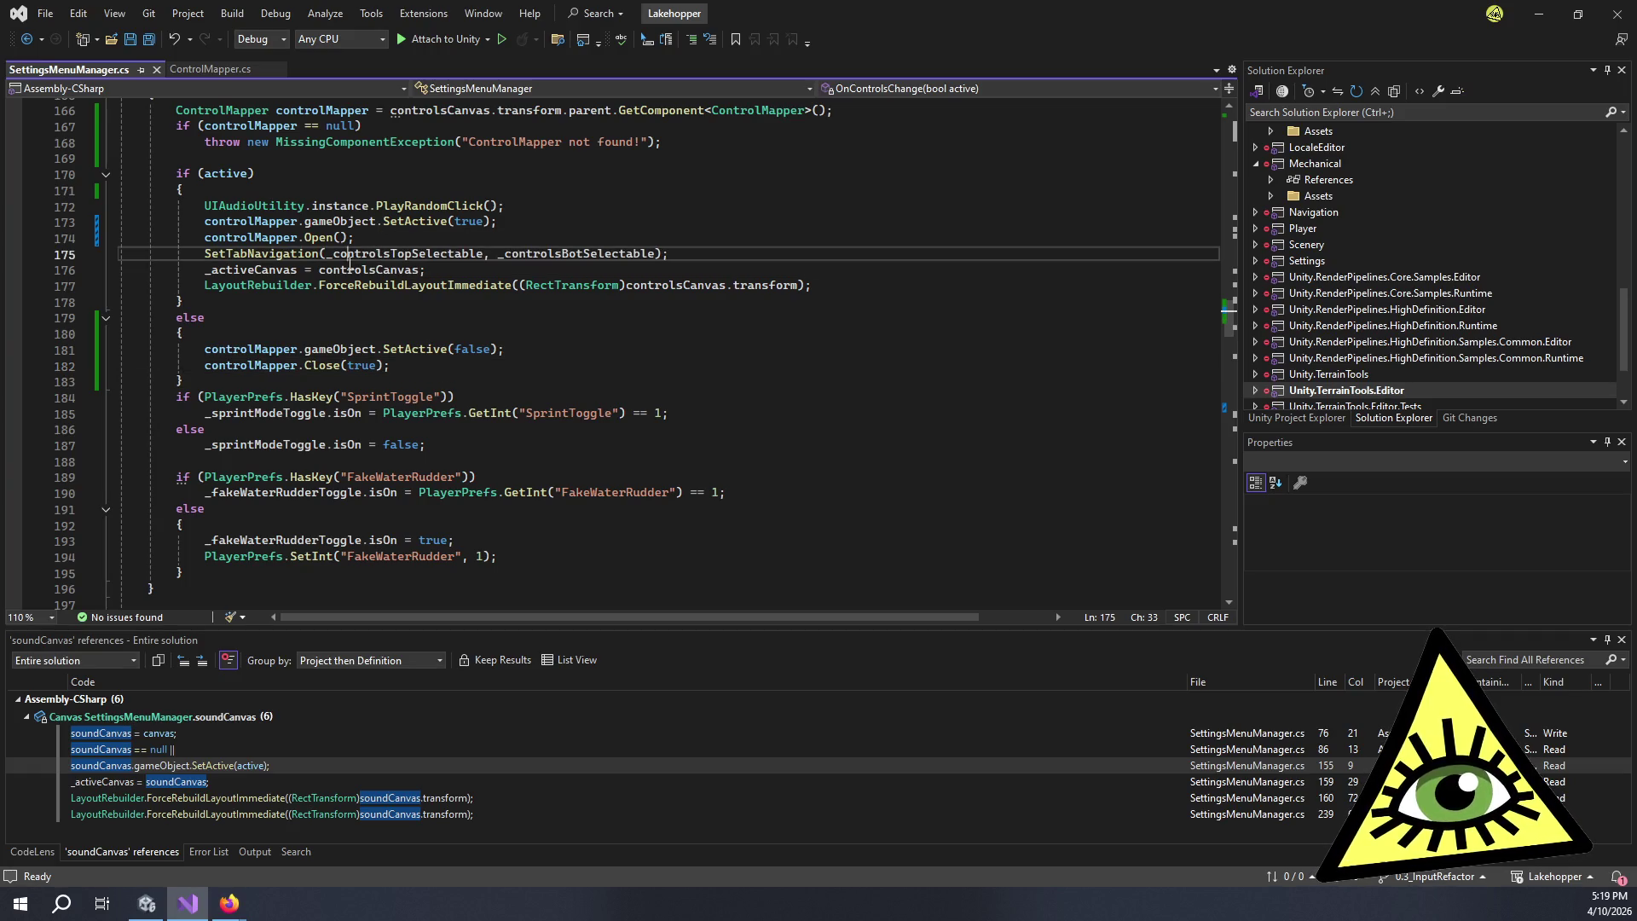
{"action": "left_click", "coordinate": [450, 260]}
{"action": "double_click", "coordinate": [389, 269]}
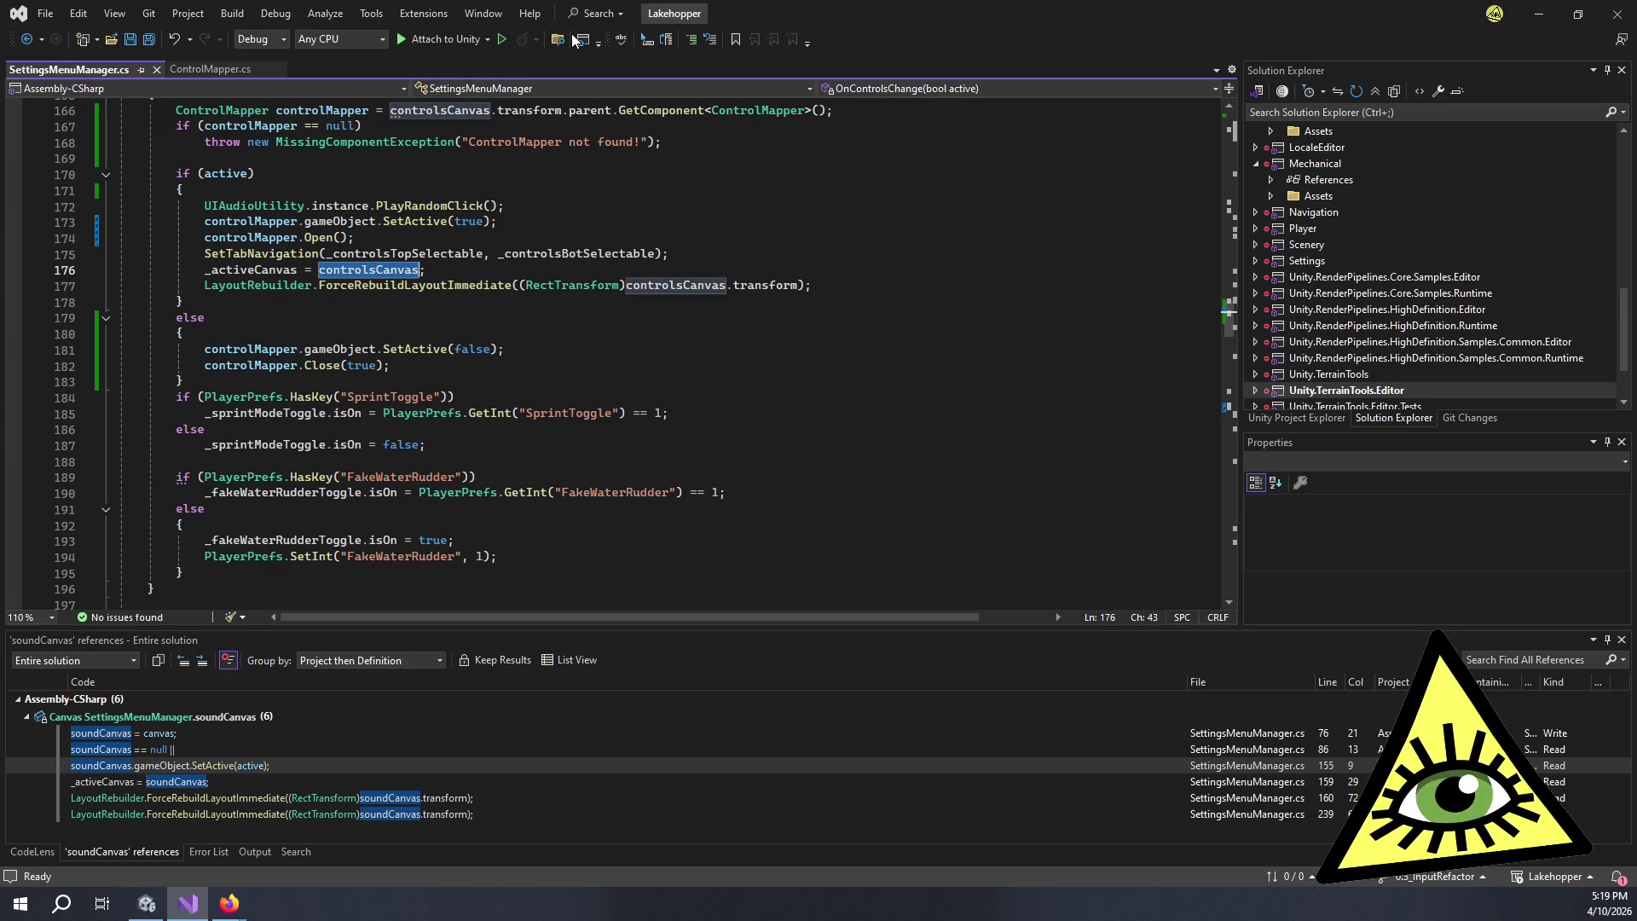
{"action": "scroll", "coordinate": [501, 263], "scroll_direction": "up", "scroll_amount": 1}
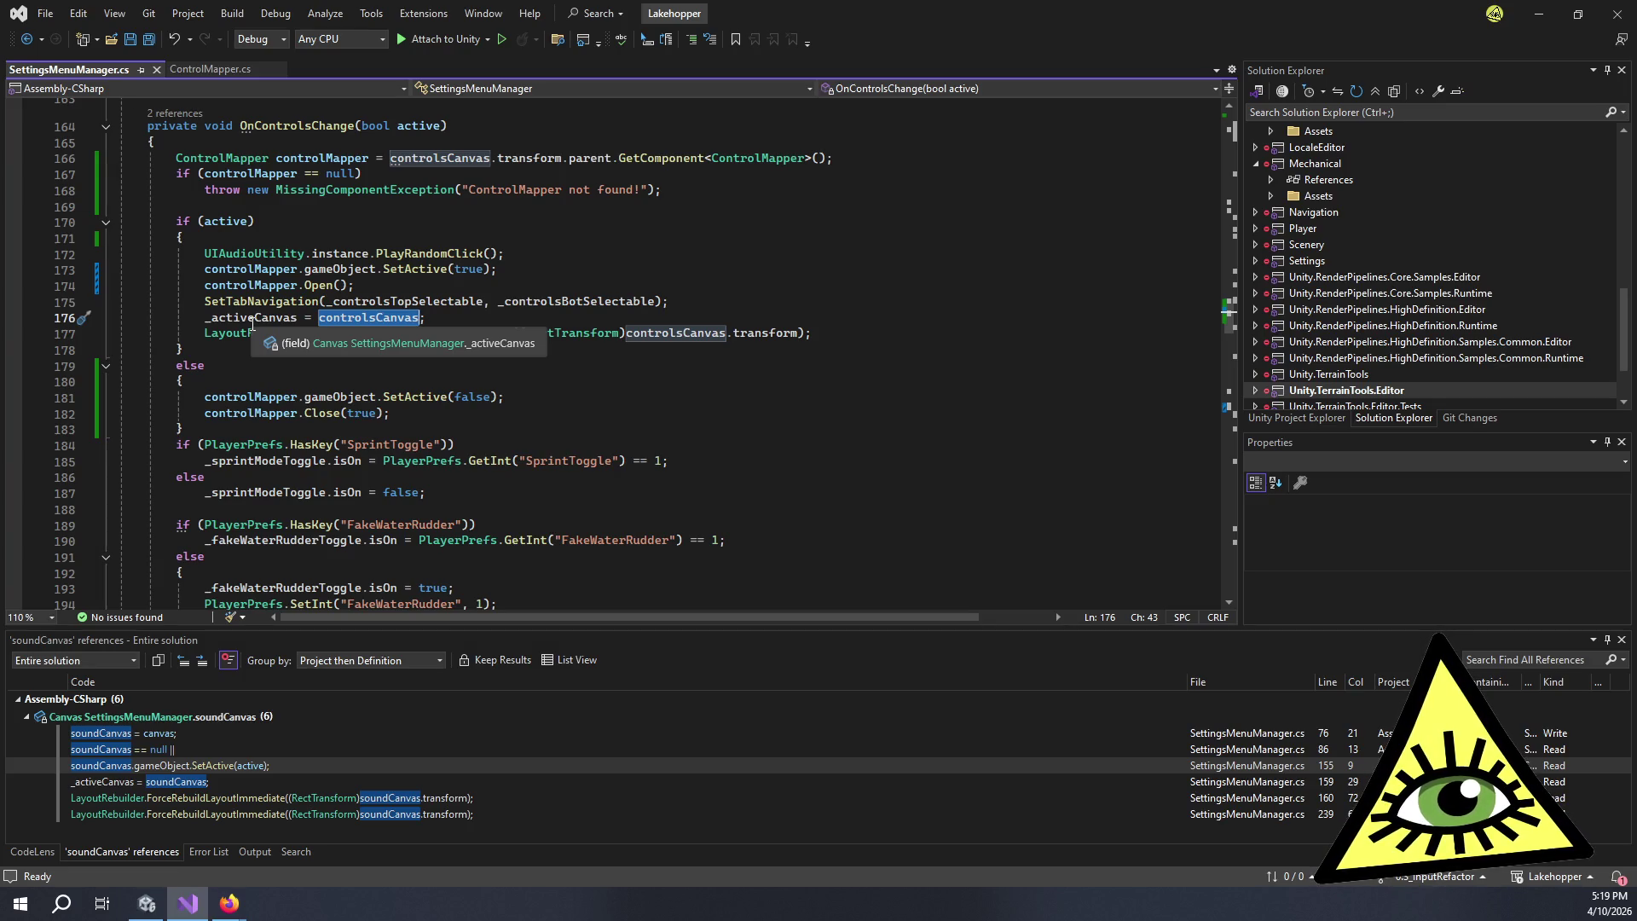
{"action": "double_click", "coordinate": [252, 319]}
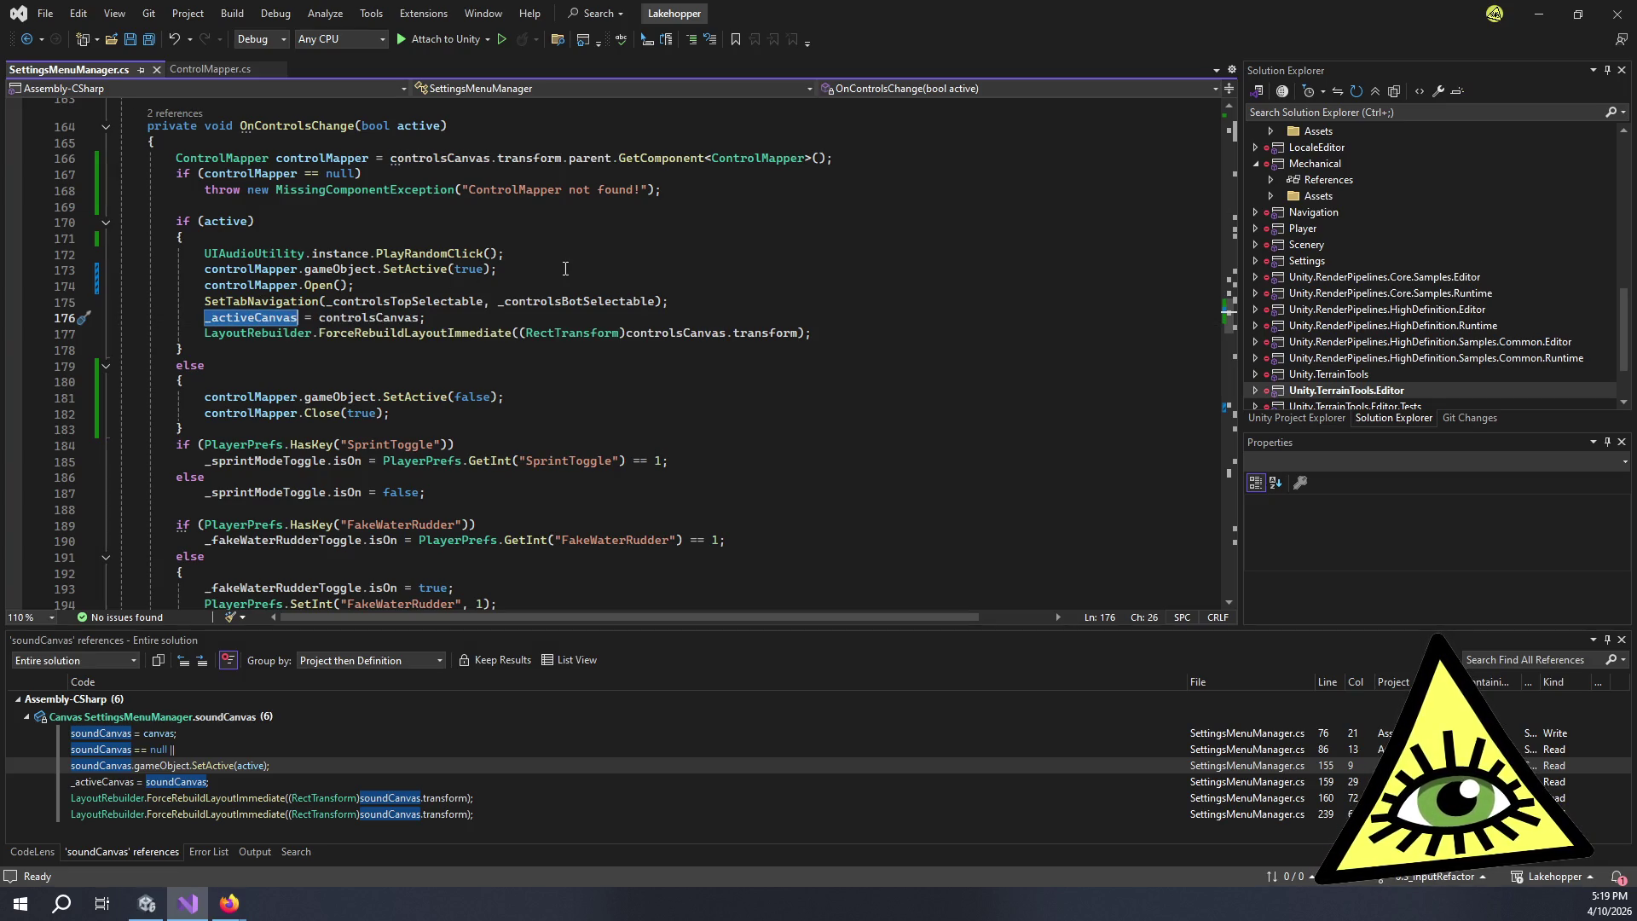
{"action": "left_click", "coordinate": [516, 321]}
- Comment out the LayoutRebuilder.ForceRebuildLayoutImmediate line with // and save SettingsMenuManager.cs
{"action": "left_click", "coordinate": [205, 334]}
{"action": "type", "text": "//"}
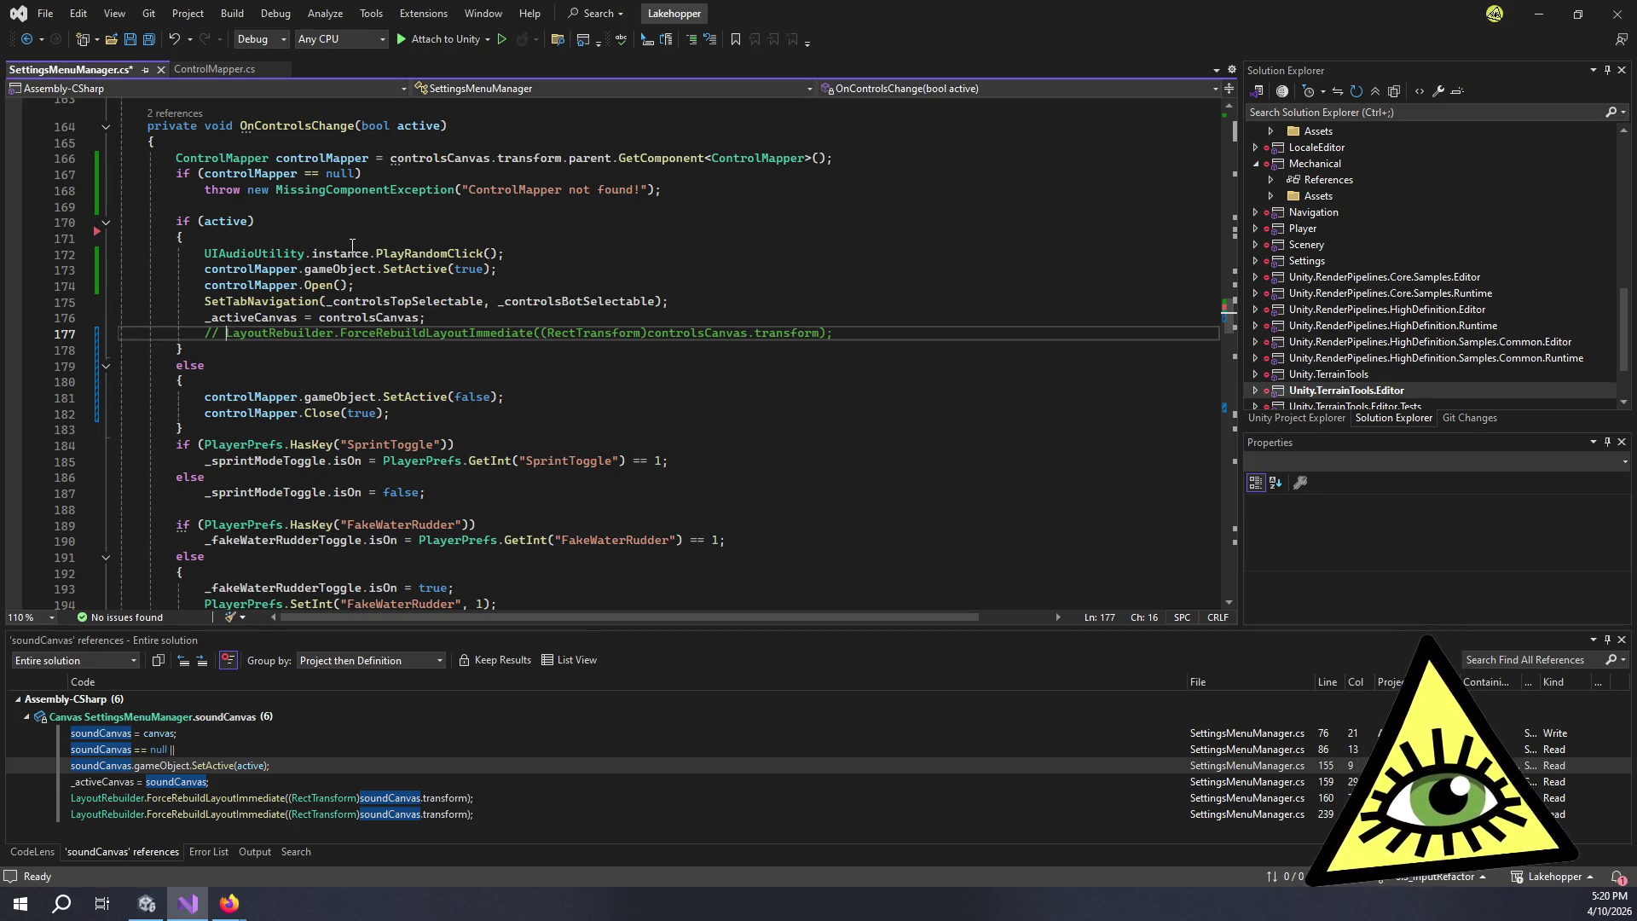
{"action": "scroll", "coordinate": [503, 376], "scroll_direction": "down", "scroll_amount": 4}
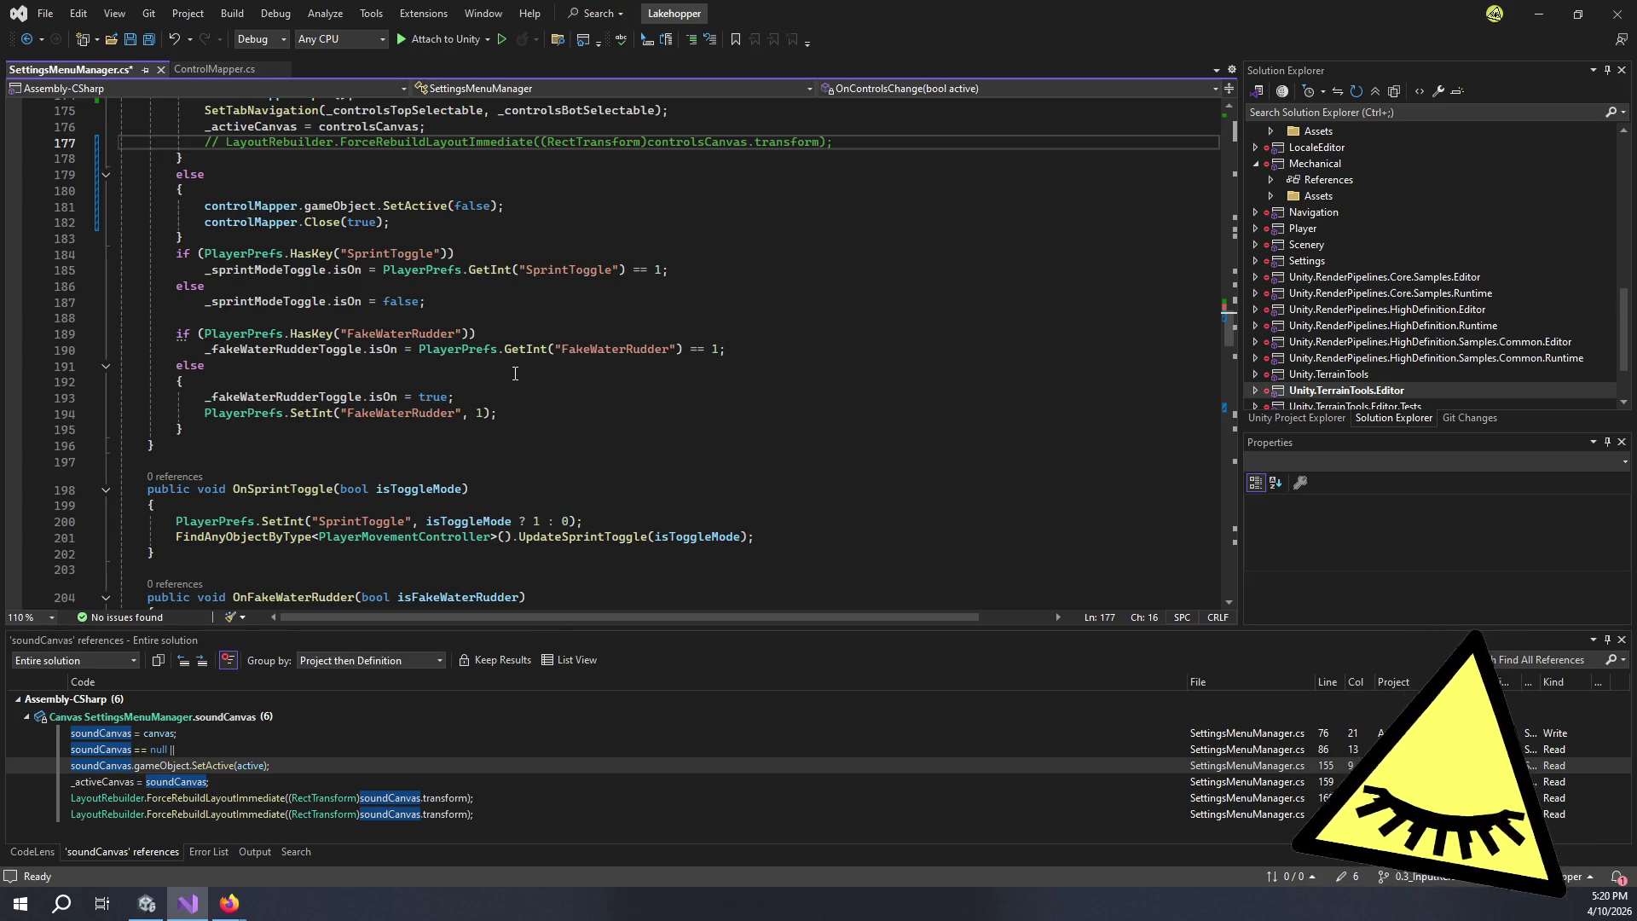
{"action": "scroll", "coordinate": [513, 373], "scroll_direction": "up", "scroll_amount": 6}
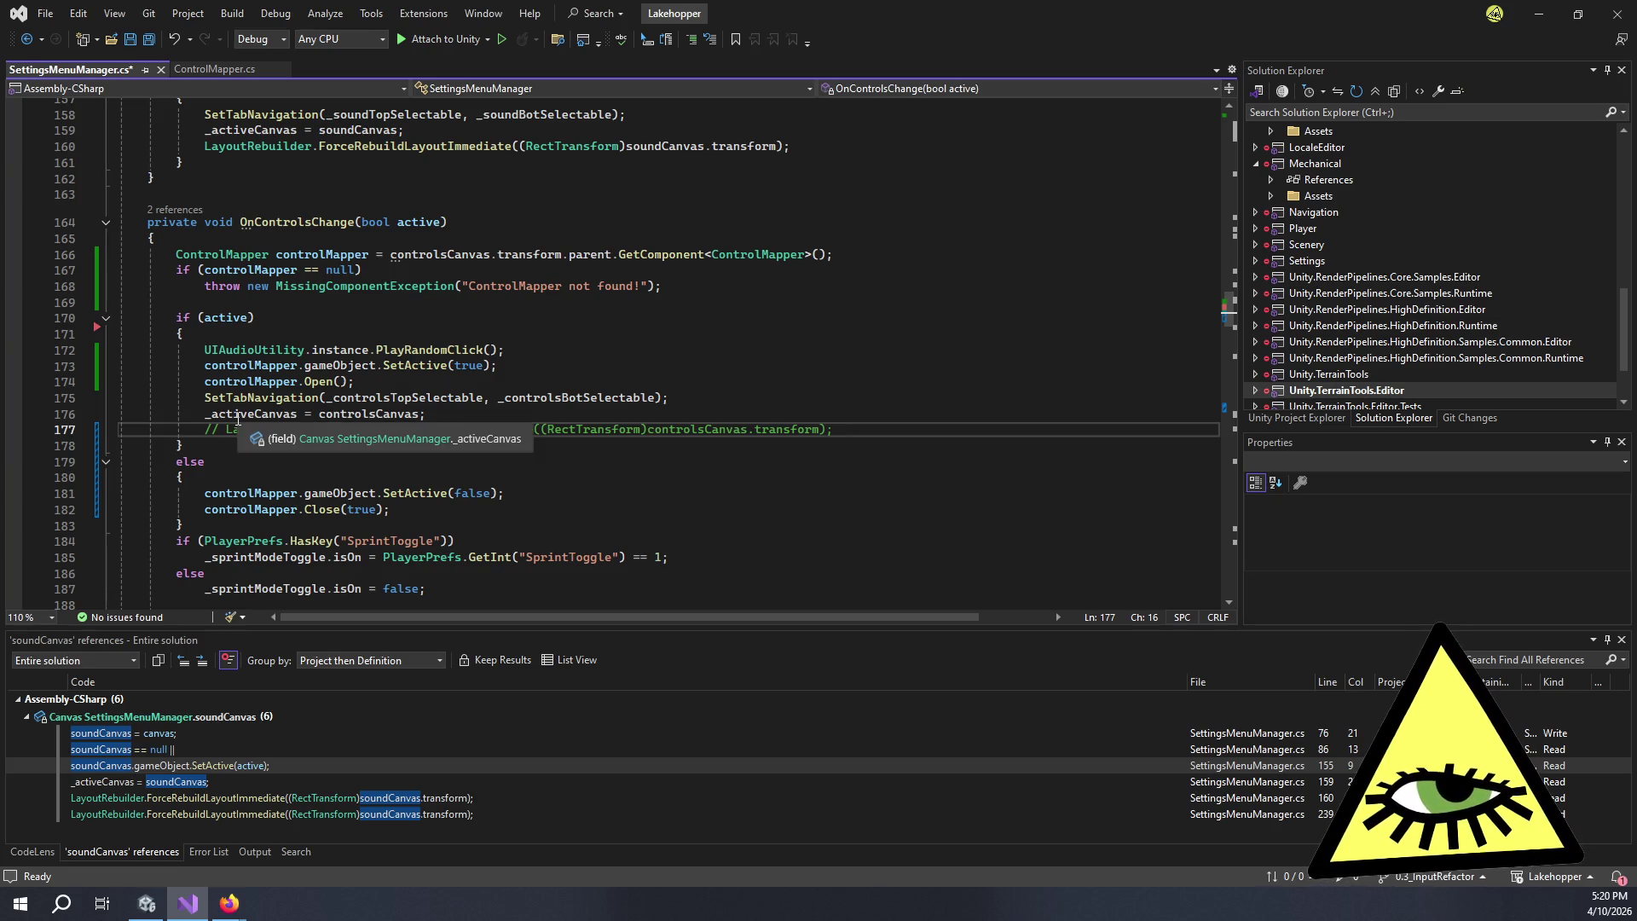
{"action": "left_click", "coordinate": [401, 383]}
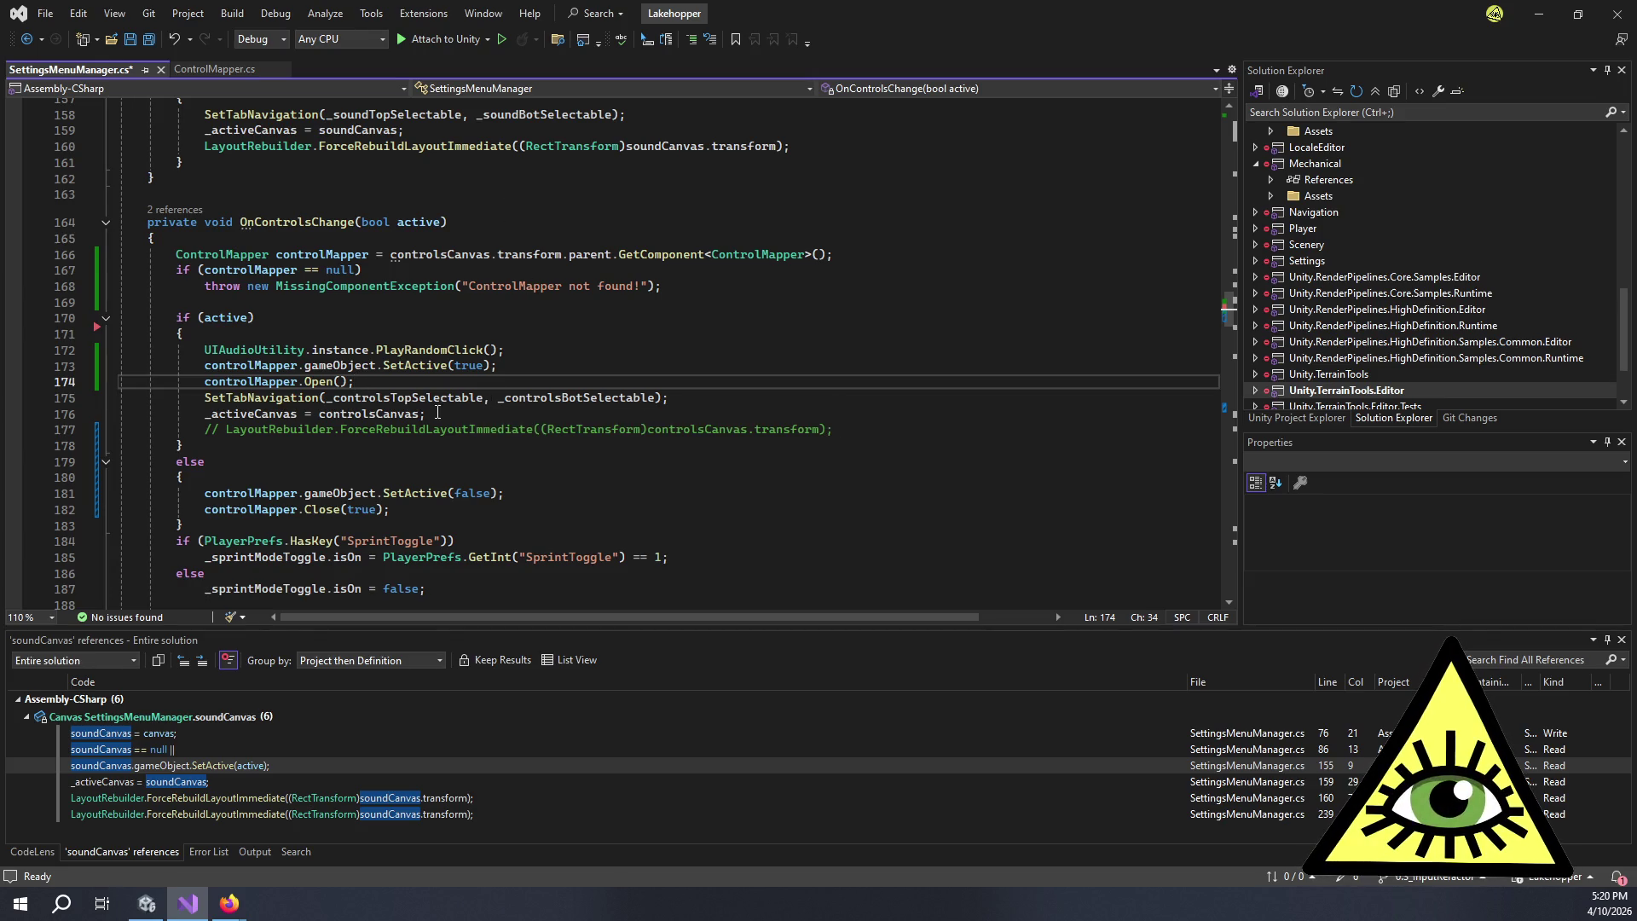
{"action": "scroll", "coordinate": [438, 413], "scroll_direction": "down", "scroll_amount": 8}
{"action": "scroll", "coordinate": [403, 418], "scroll_direction": "up", "scroll_amount": 9}
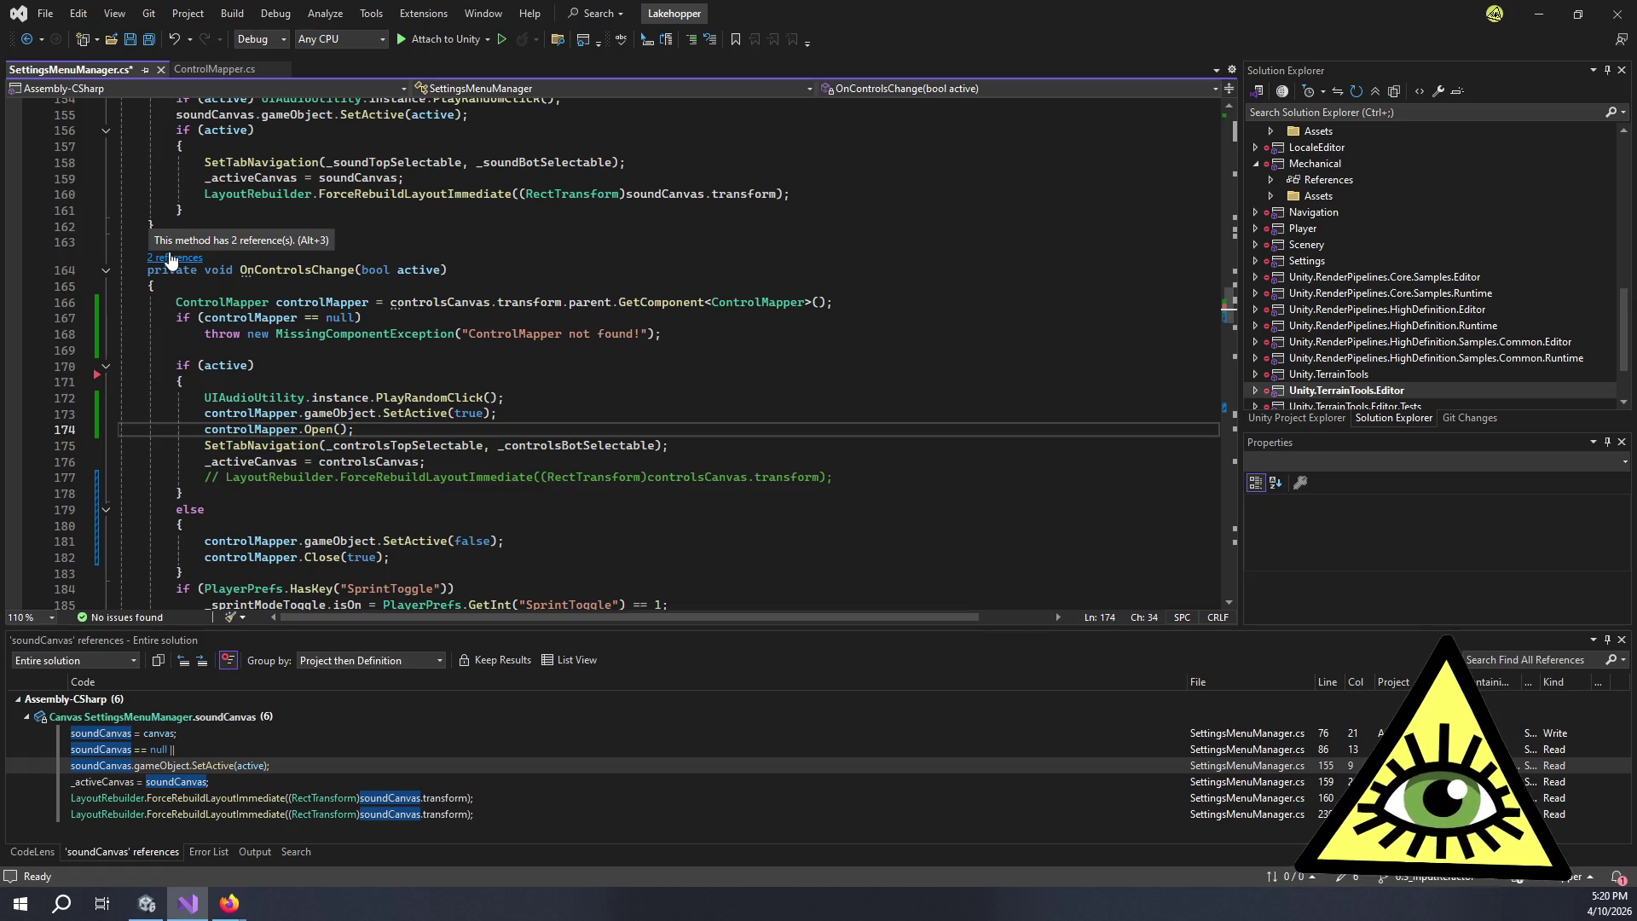
{"action": "scroll", "coordinate": [513, 361], "scroll_direction": "up", "scroll_amount": 3}
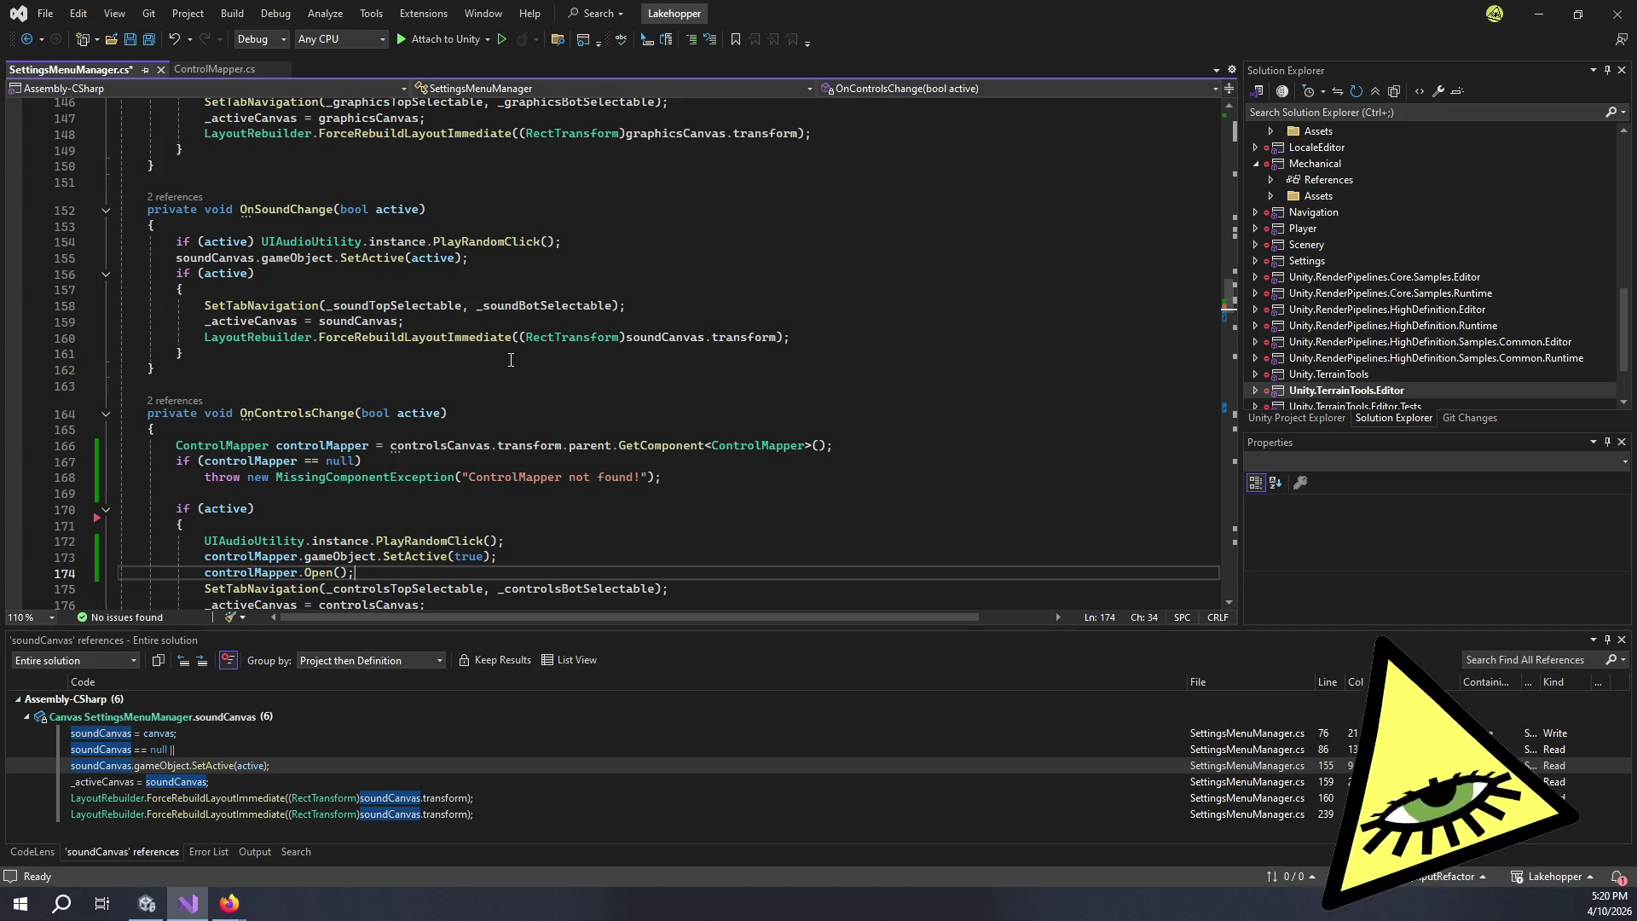
{"action": "scroll", "coordinate": [511, 360], "scroll_direction": "up", "scroll_amount": 6}
{"action": "key", "text": "ctrl+s"}
- Back in Unity, enable the ControlsSettings Canvas component
{"action": "key", "text": "alt+Tab"}
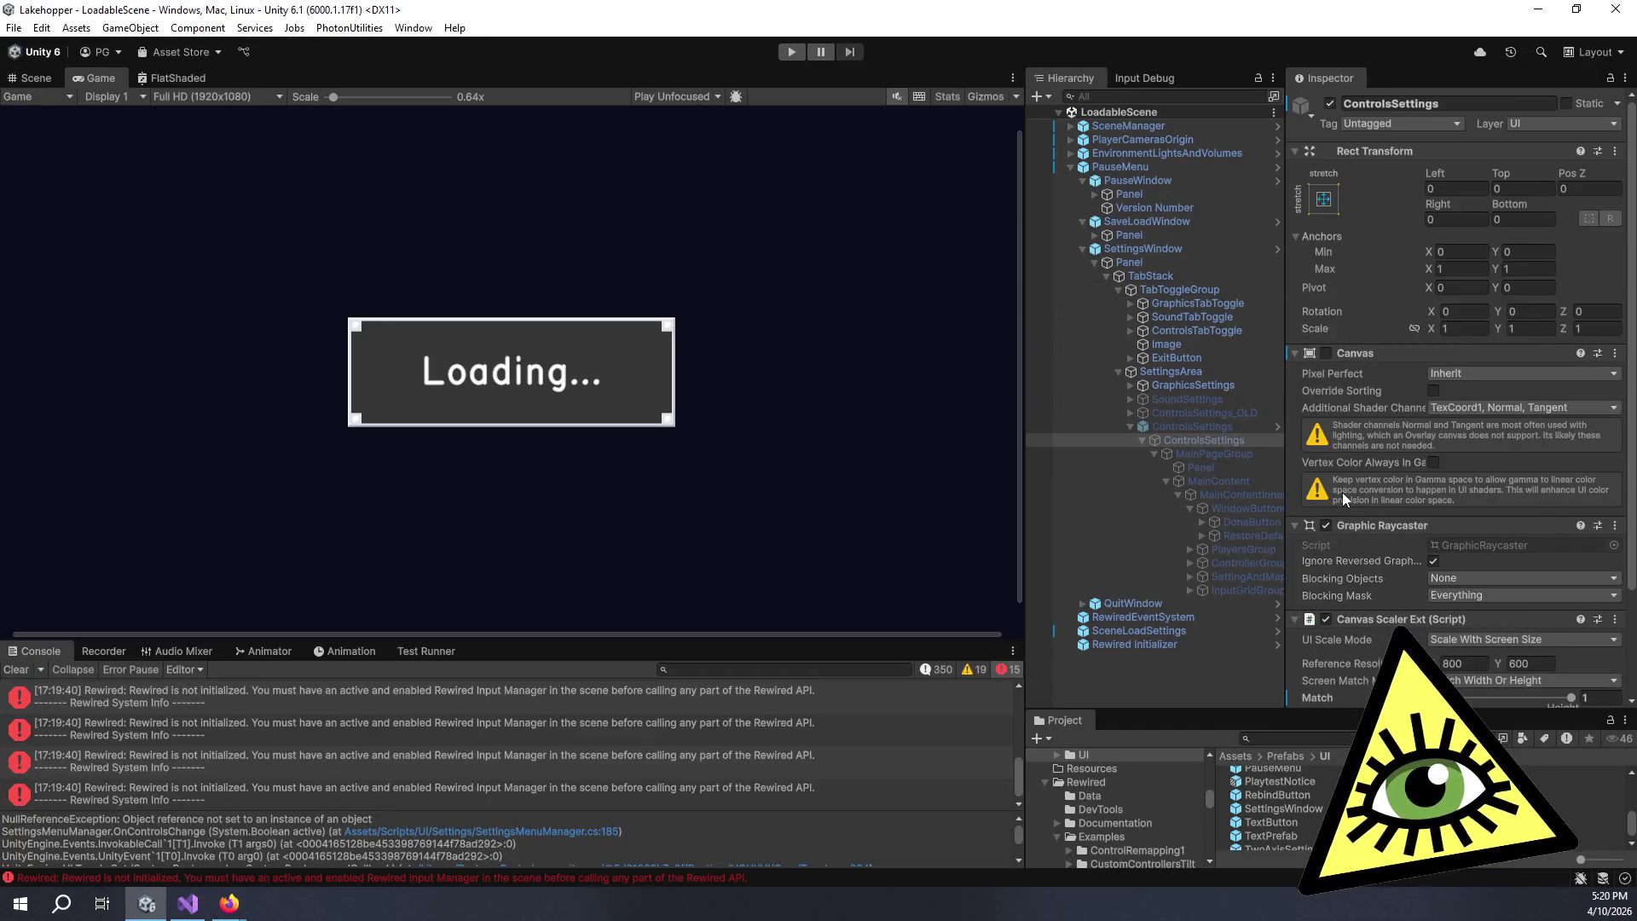
{"action": "left_click", "coordinate": [1326, 353]}
{"action": "scroll", "coordinate": [1361, 406], "scroll_direction": "down", "scroll_amount": 3}
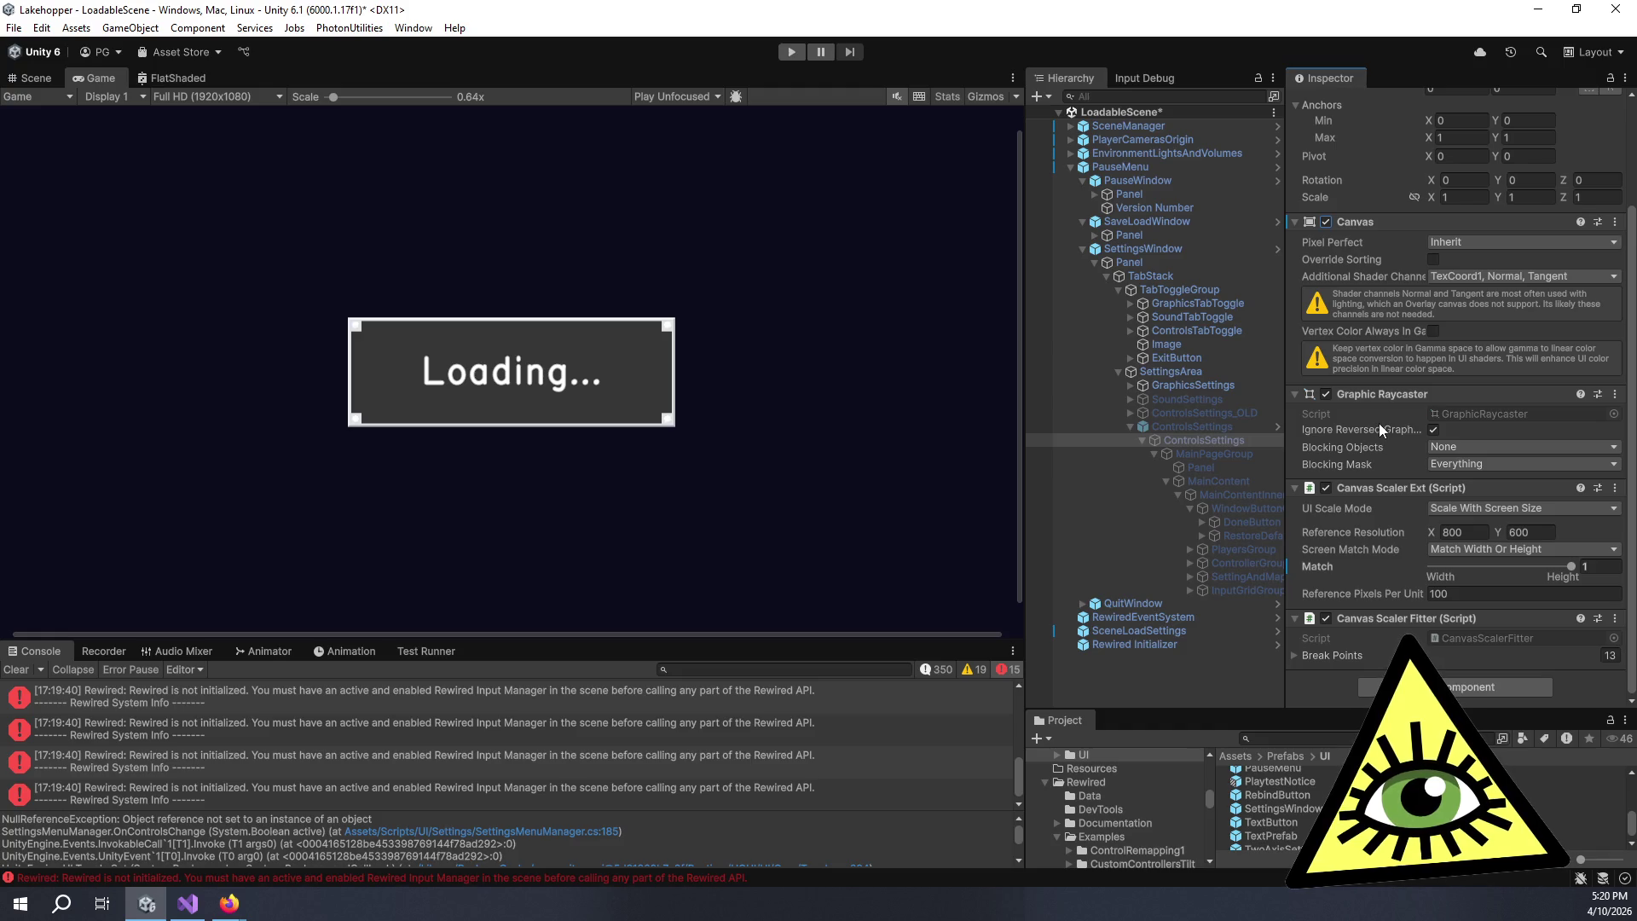
- Review the ControlsSettings Control Mapper options, including Open On Start, then return to Visual Studio
{"action": "left_click", "coordinate": [1181, 425]}
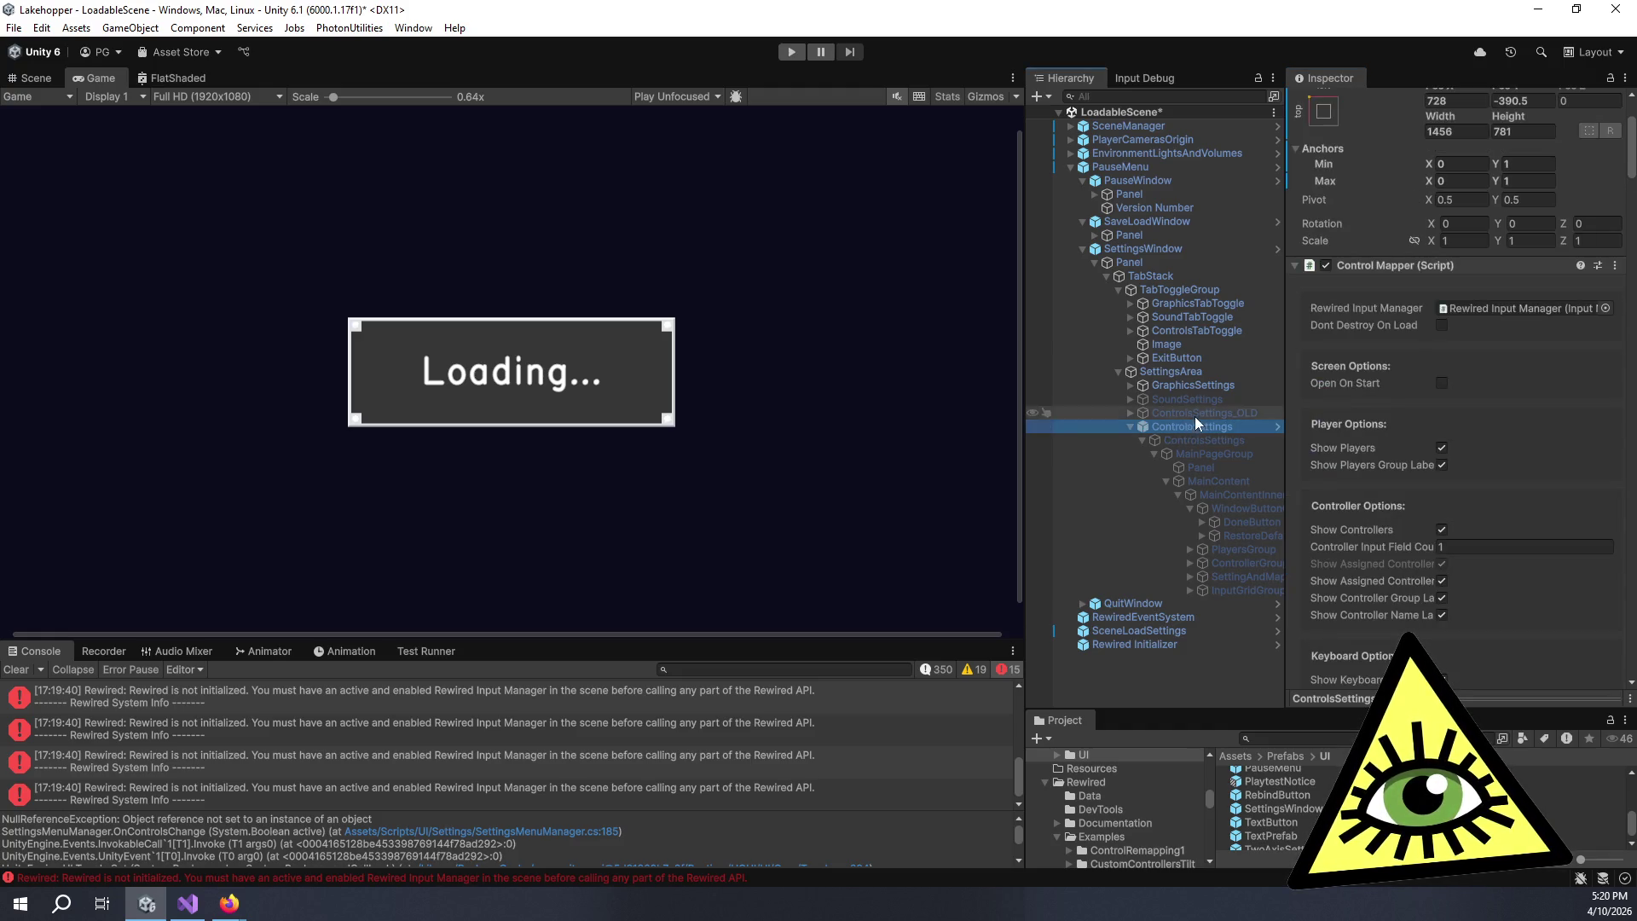
{"action": "mouse_move", "coordinate": [1348, 384]}
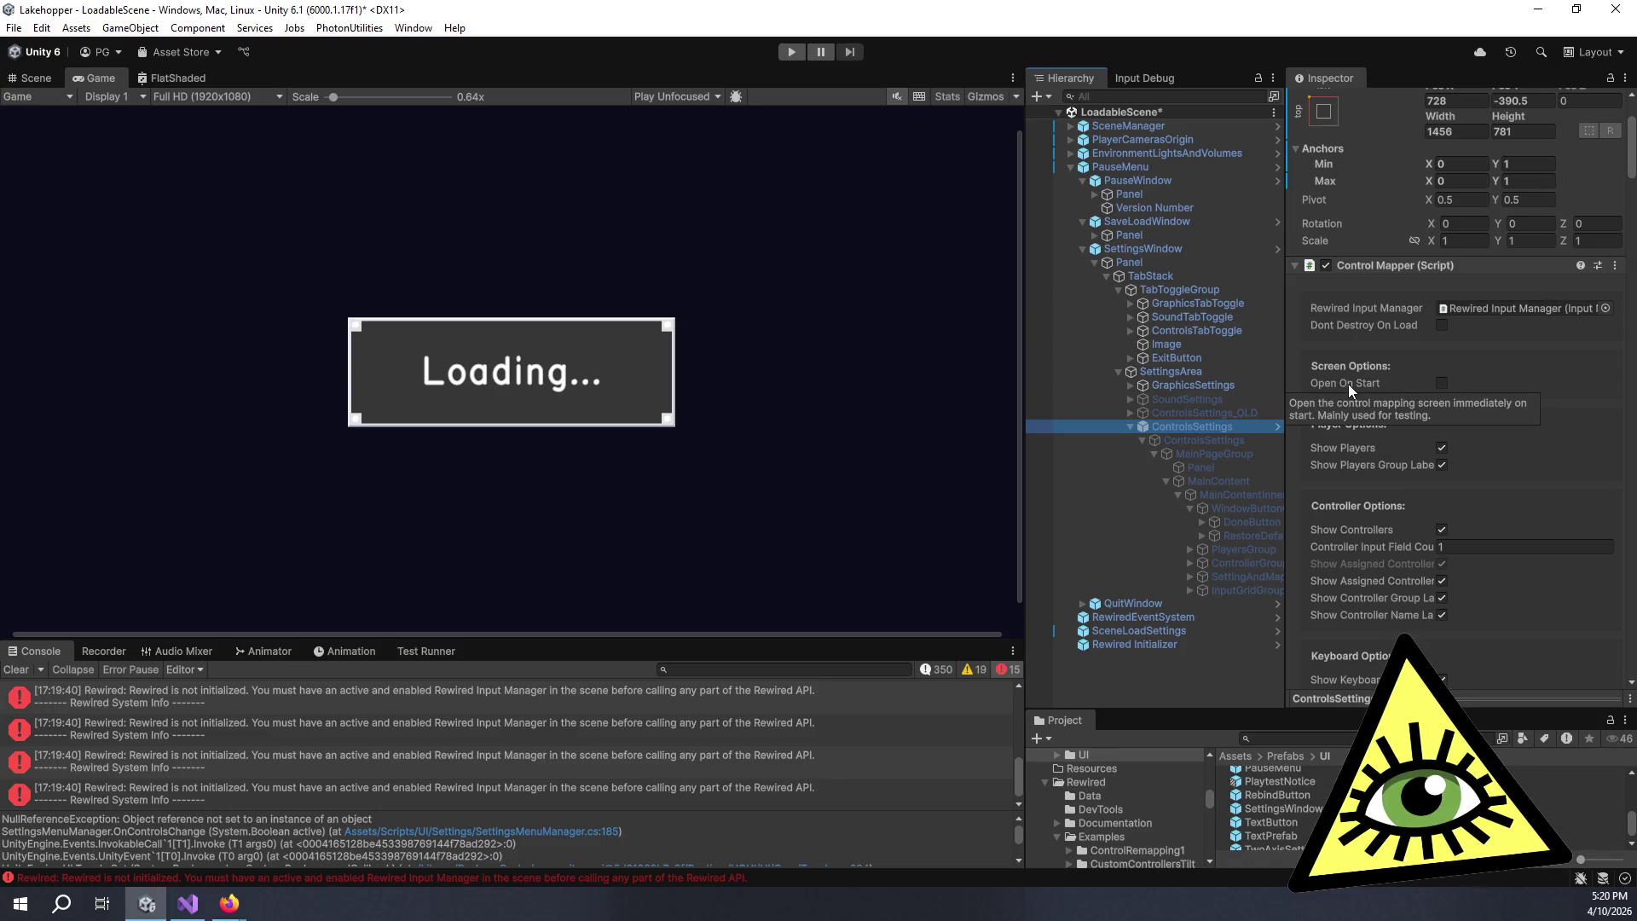
{"action": "left_click", "coordinate": [1300, 352]}
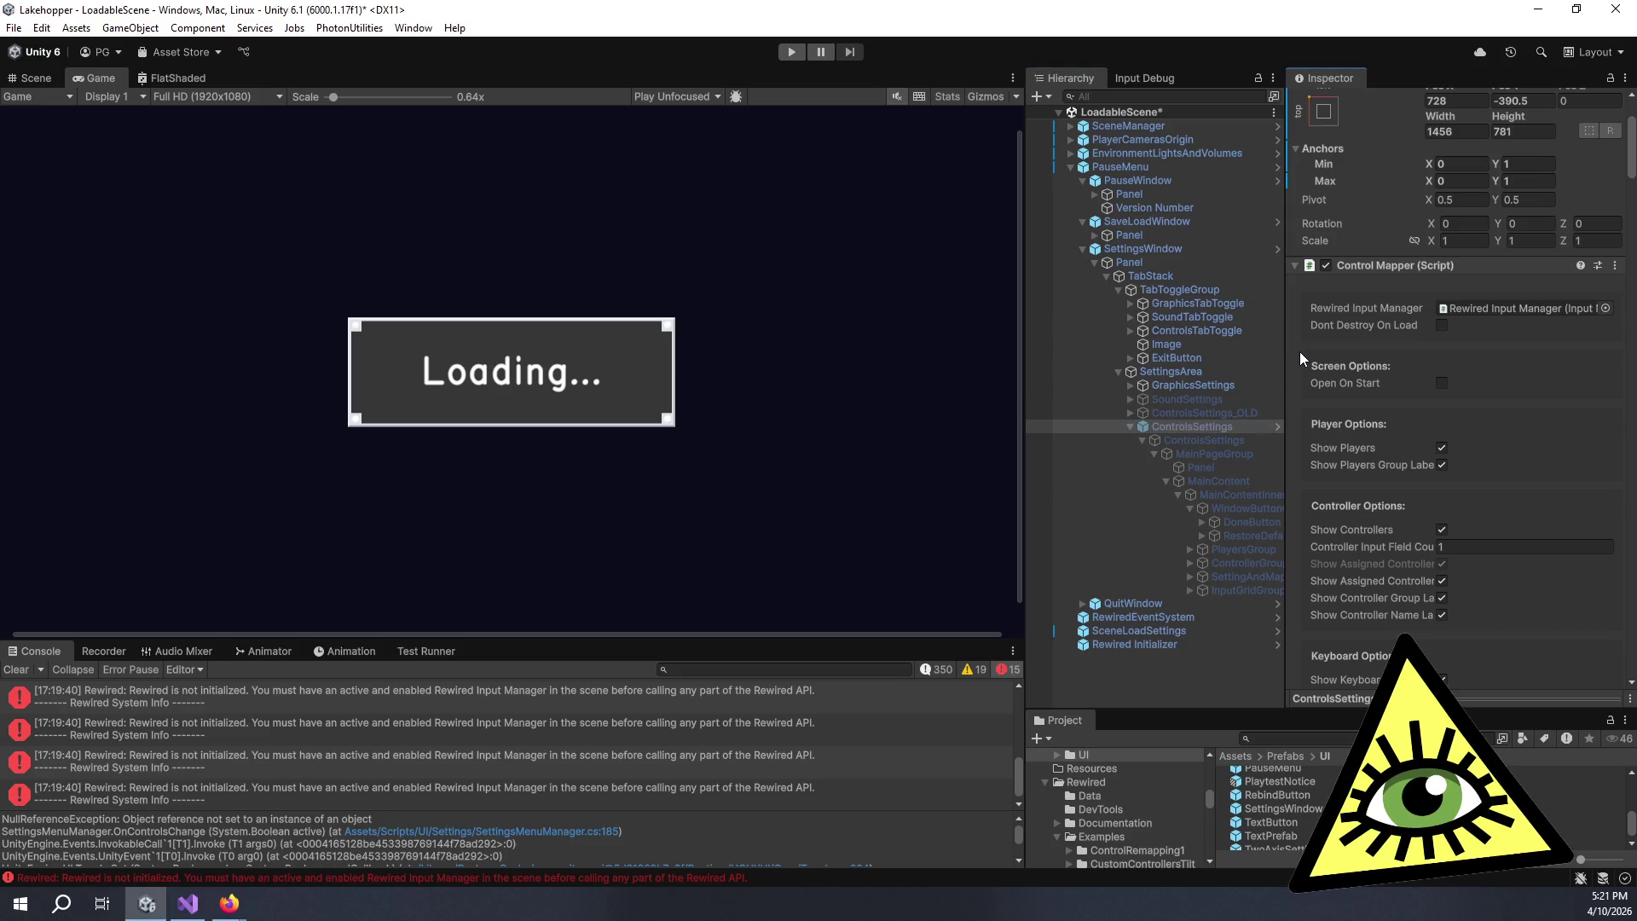
{"action": "scroll", "coordinate": [1301, 351], "scroll_direction": "up", "scroll_amount": 3}
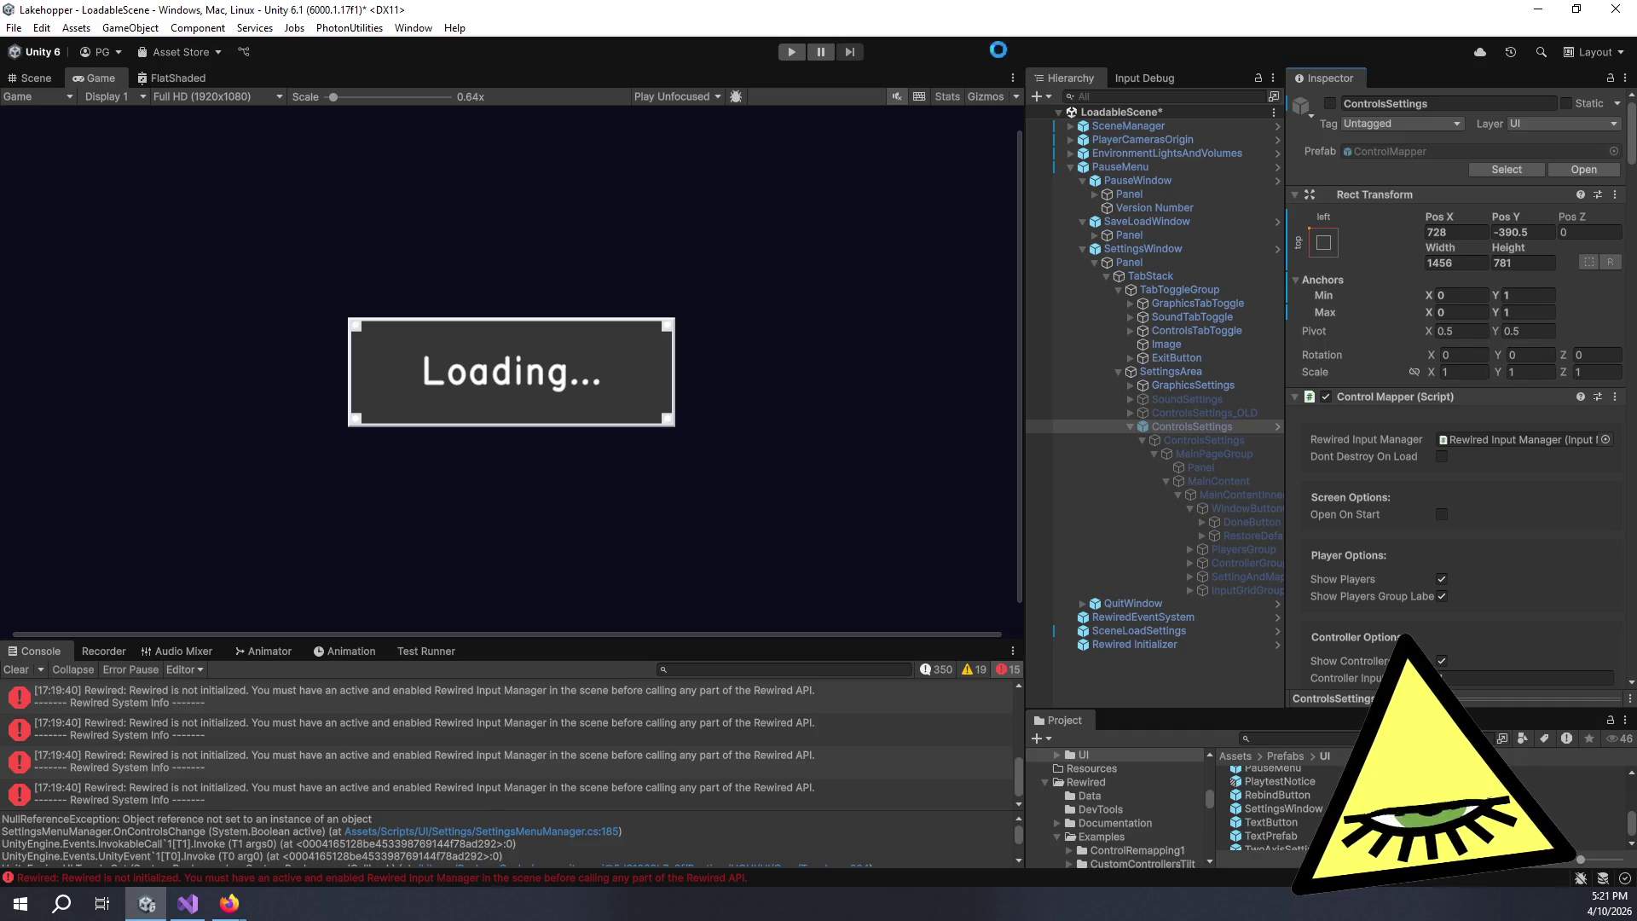
{"action": "key", "text": "alt+Tab"}
{"action": "key", "text": "alt+Tab"}
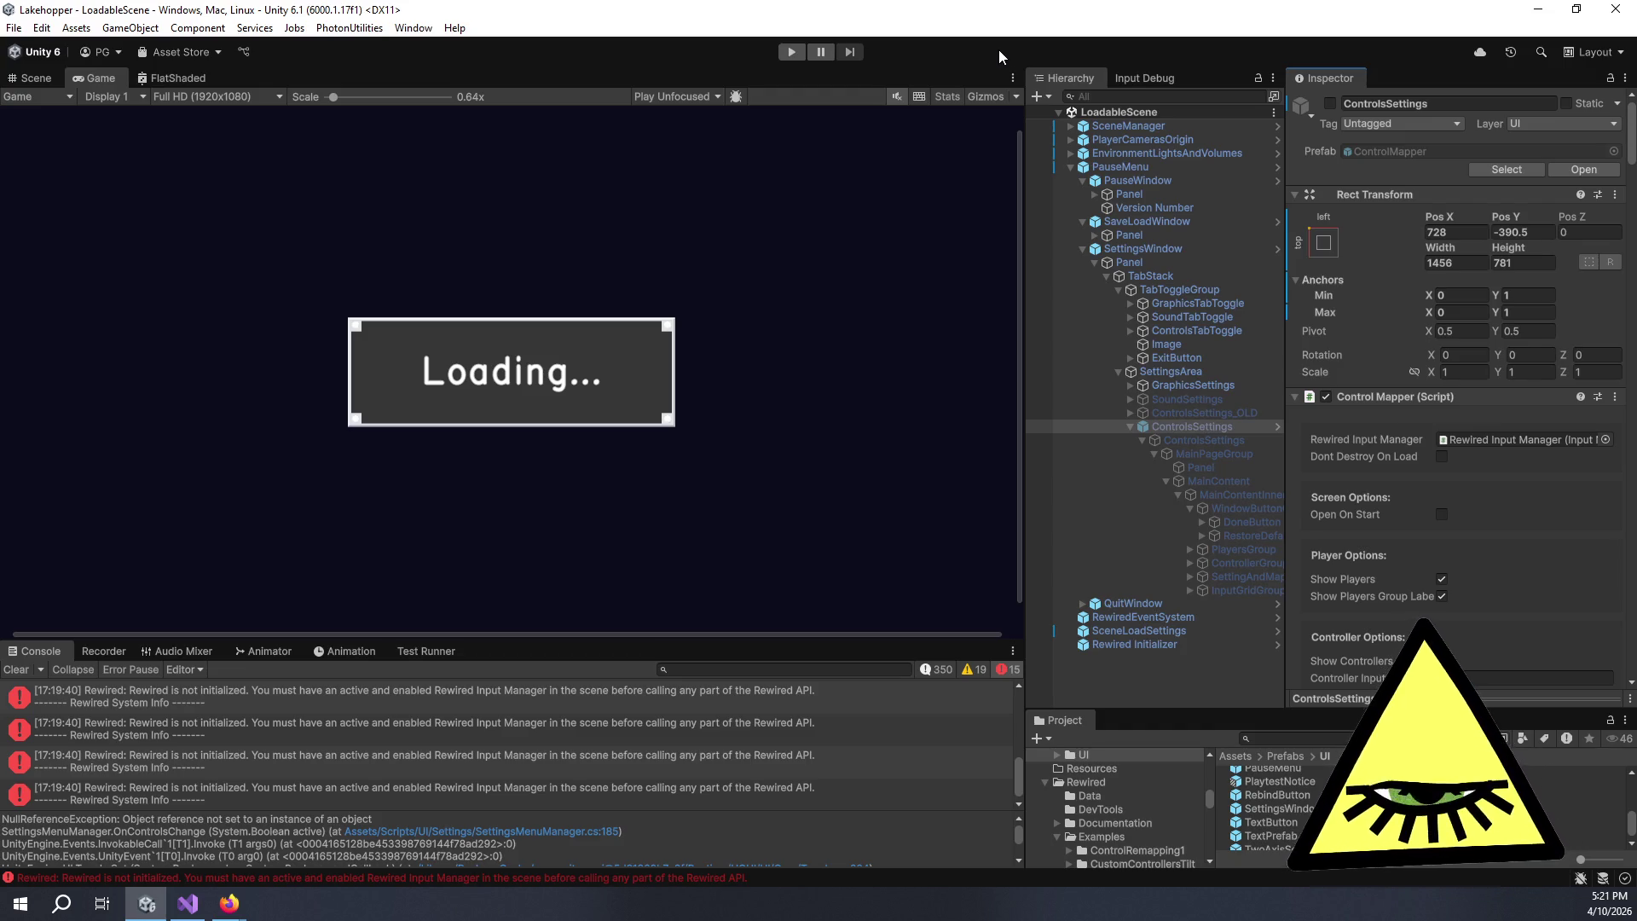
{"action": "key", "text": "alt+Tab"}
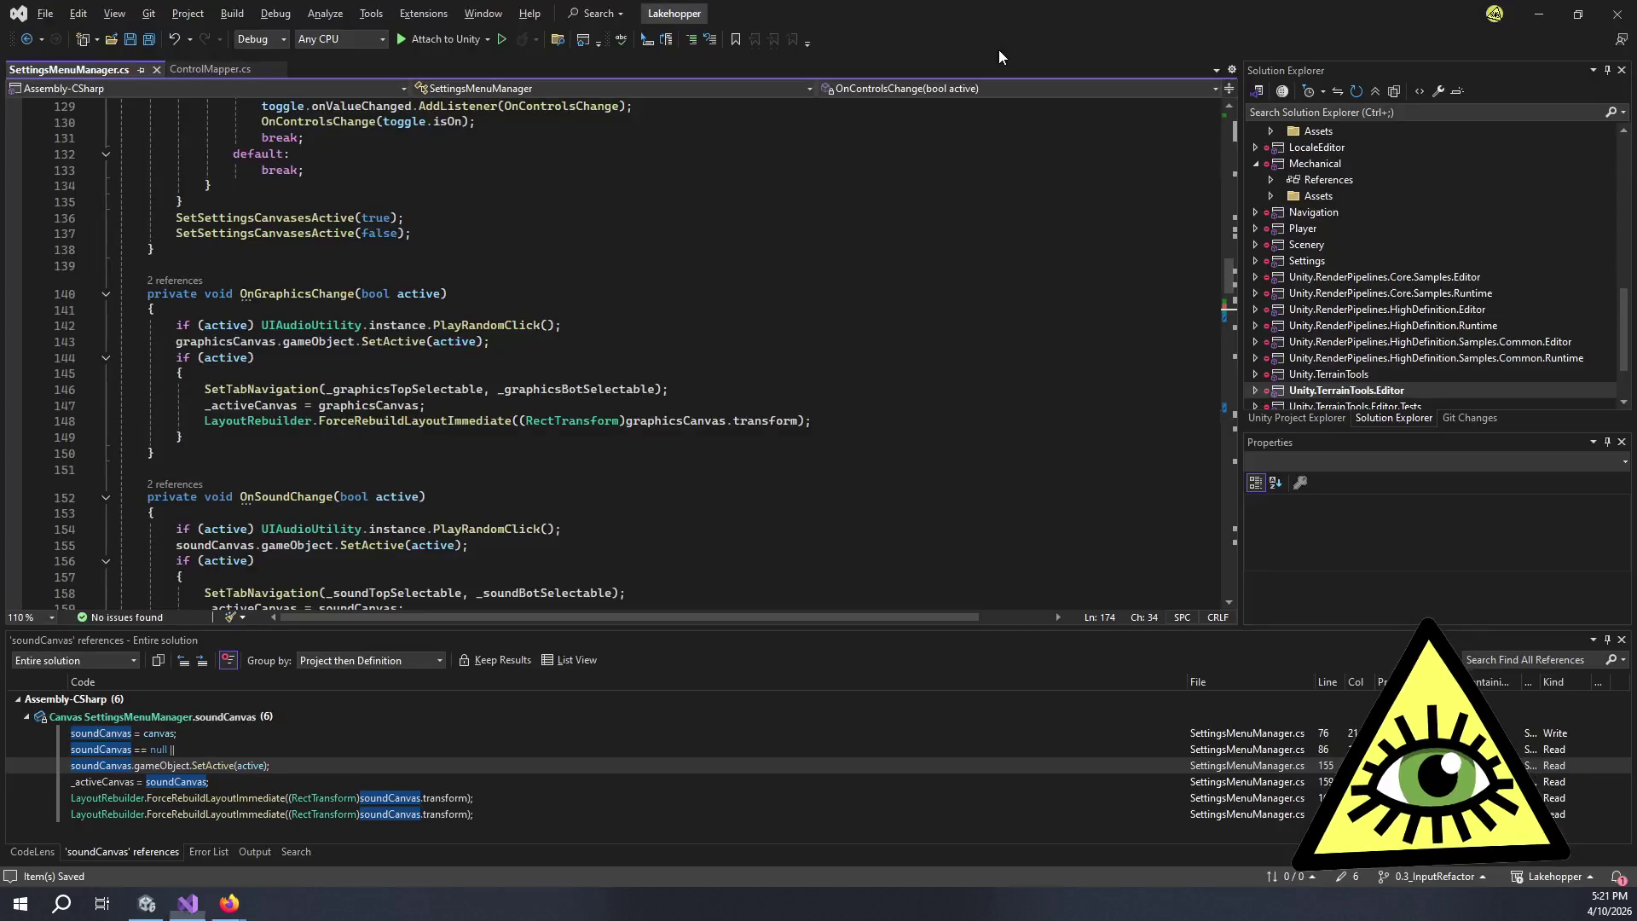
- Switch back to the Unity editor so the scripts recompile
{"action": "key", "text": "alt+Tab"}
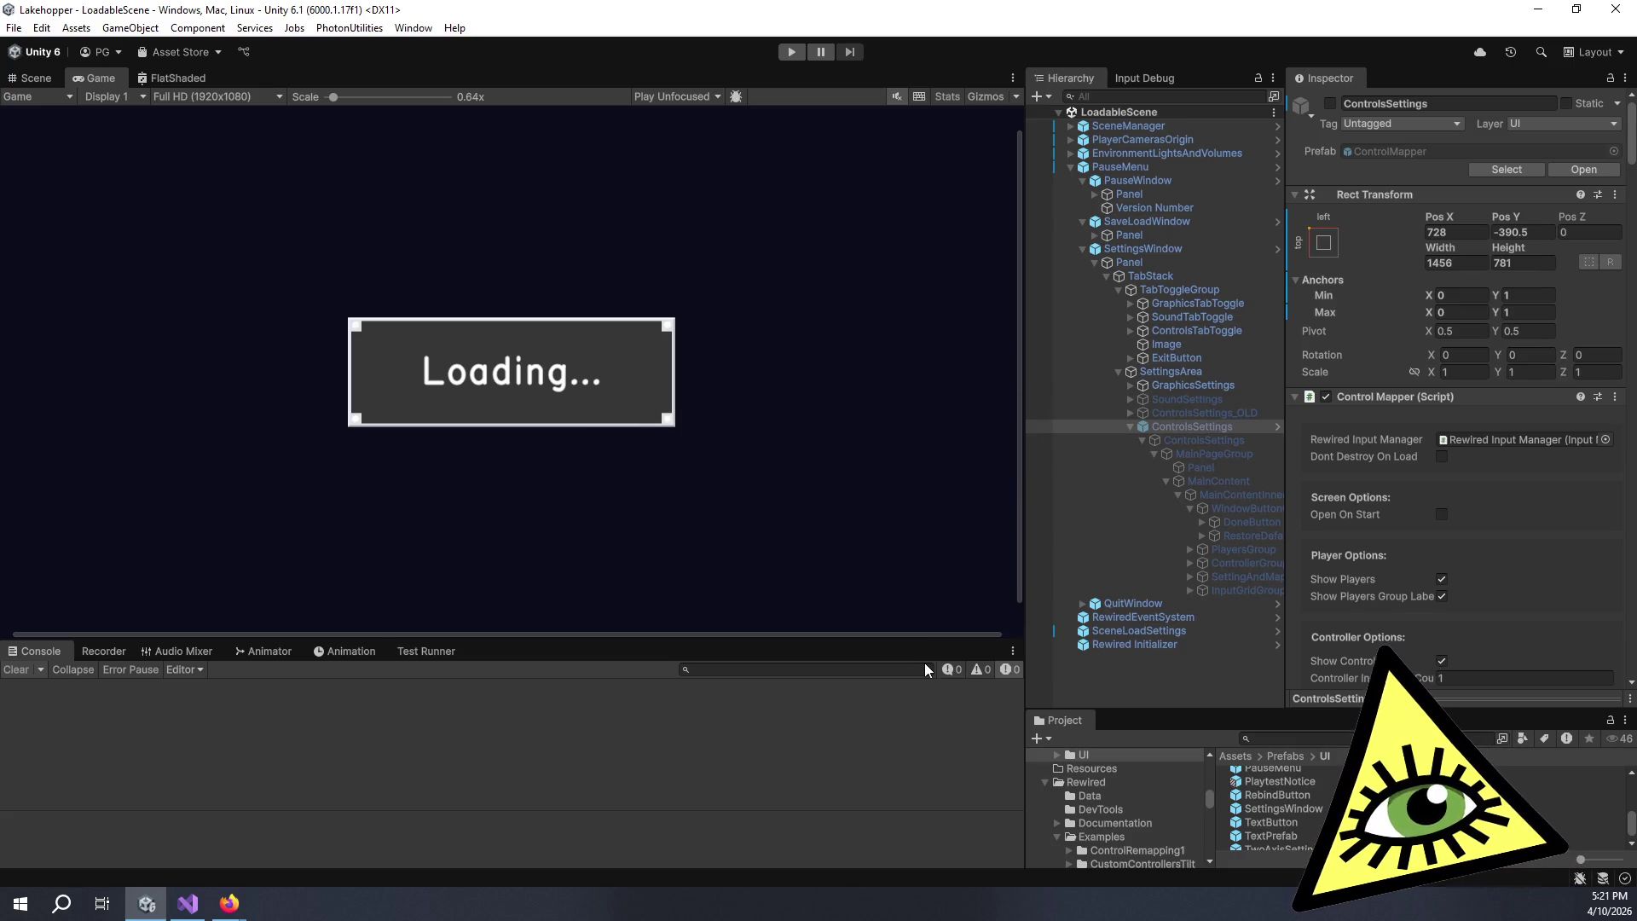
- Check the compiler warnings, clear the Console and start play mode
{"action": "left_click", "coordinate": [978, 670]}
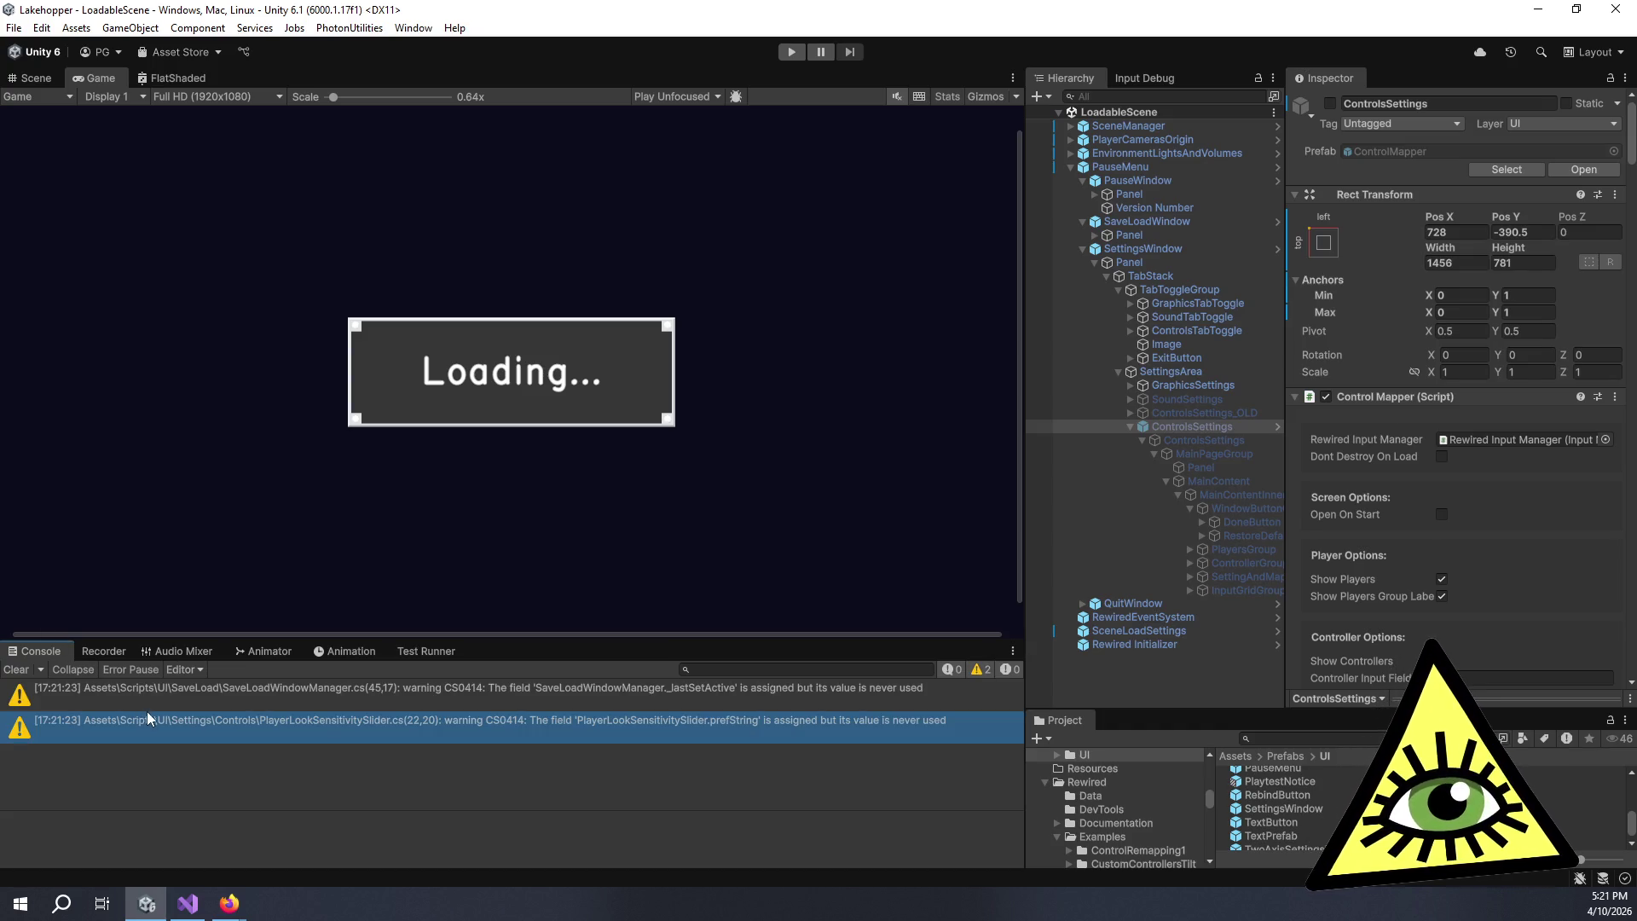
{"action": "left_click", "coordinate": [16, 669]}
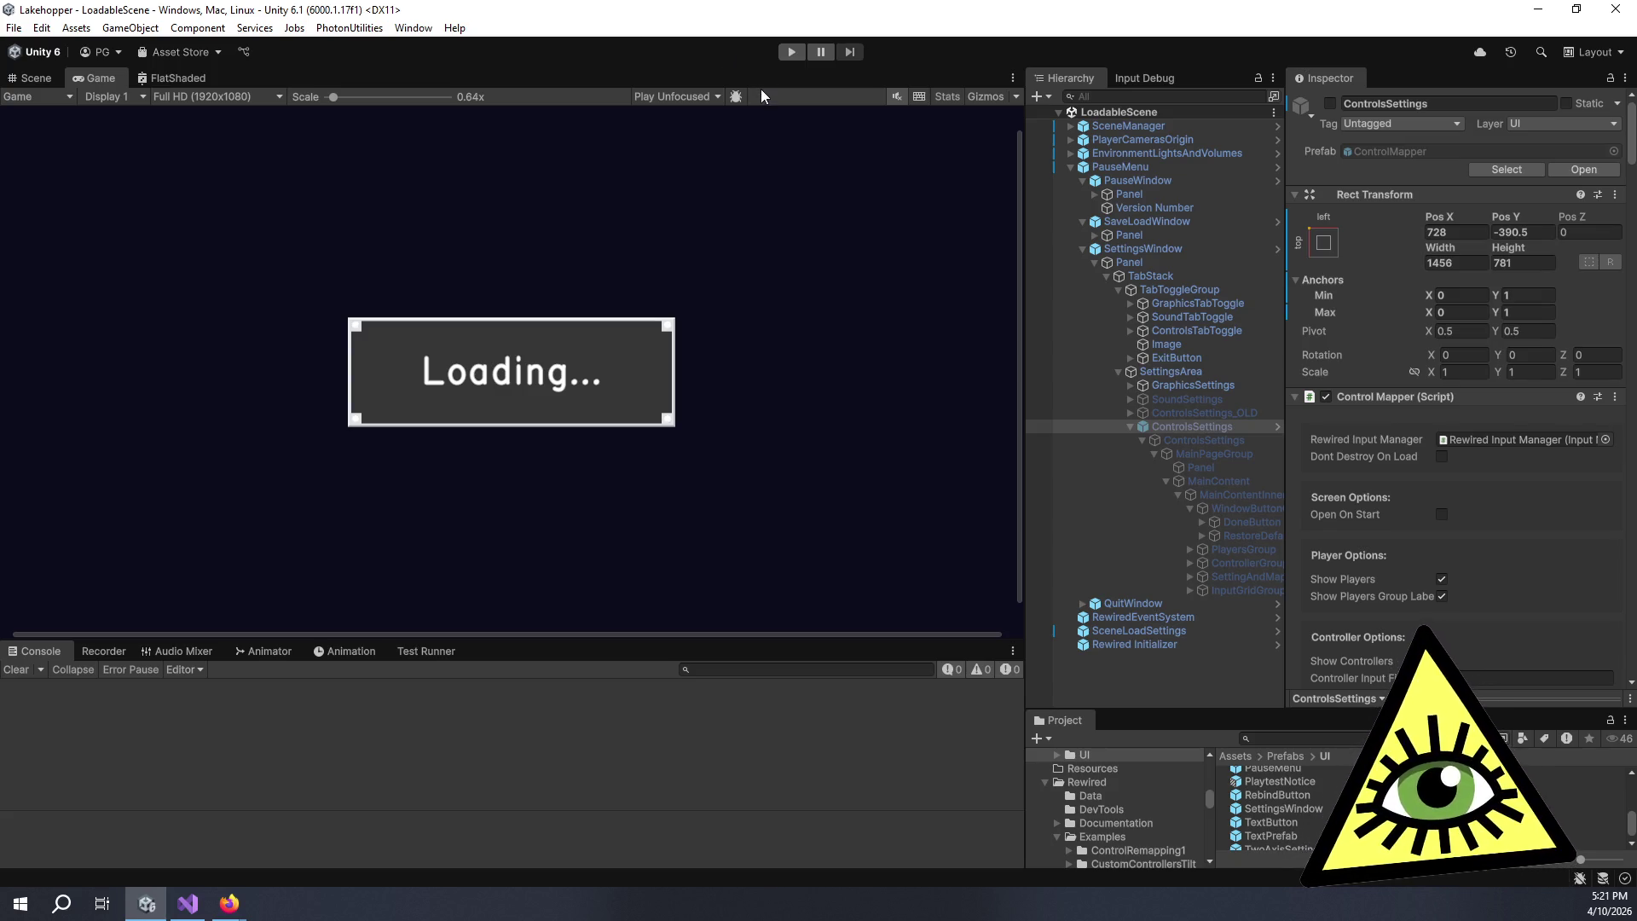
{"action": "left_click", "coordinate": [791, 52]}
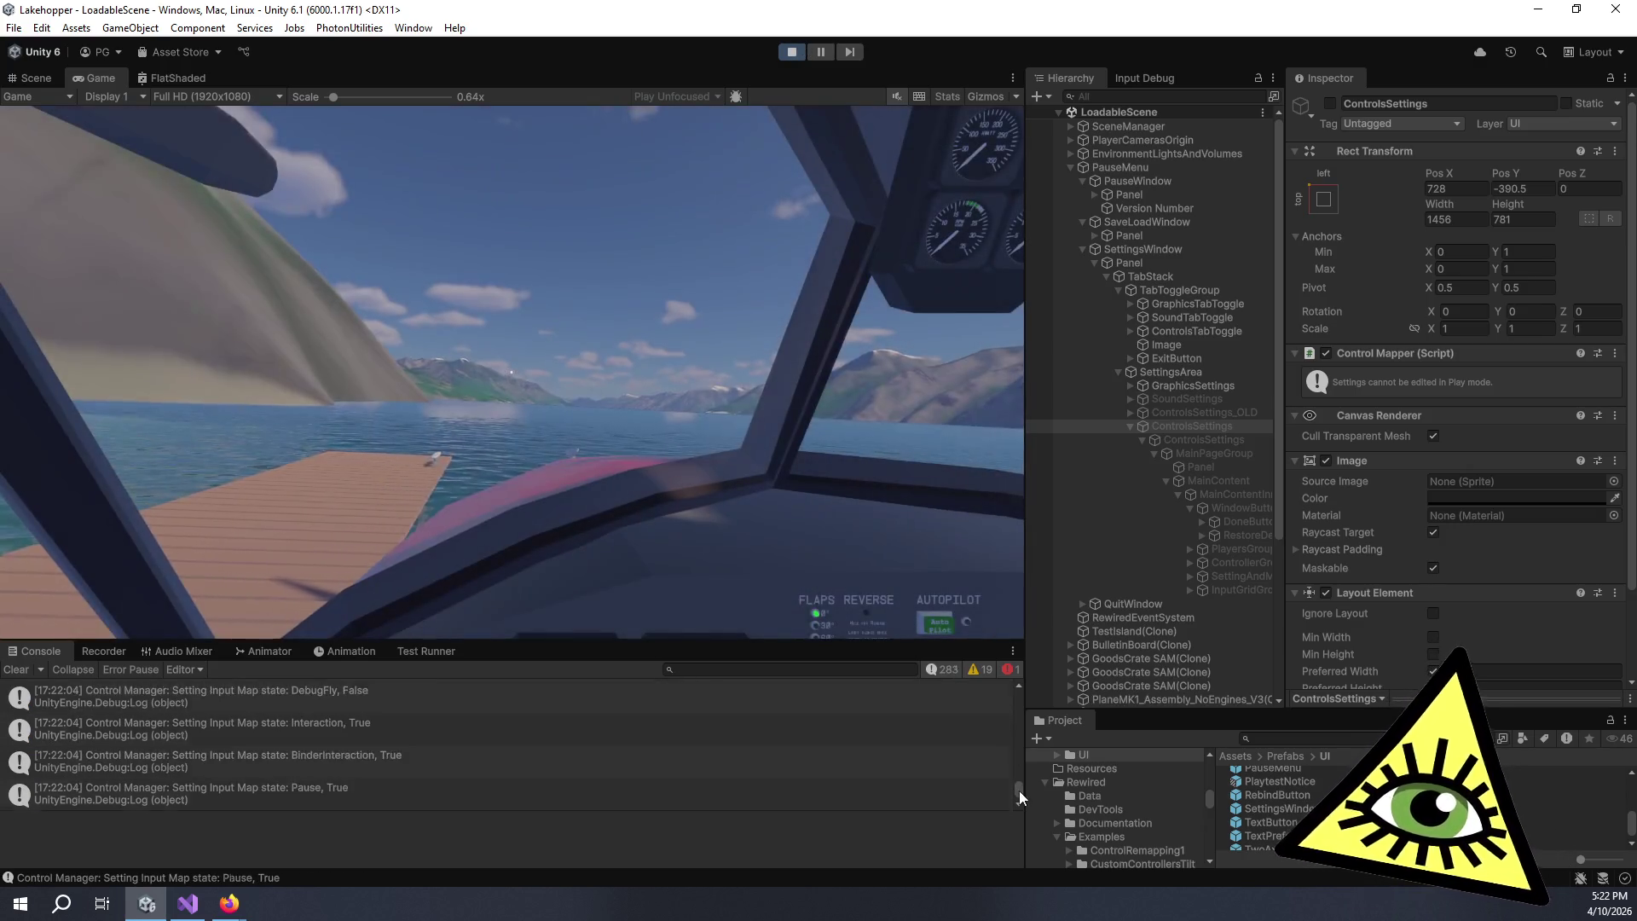
- Read the saved-data warning, hide info messages, then pause the game with Escape
{"action": "left_click_drag", "start_coordinate": [1019, 791], "coordinate": [1034, 674]}
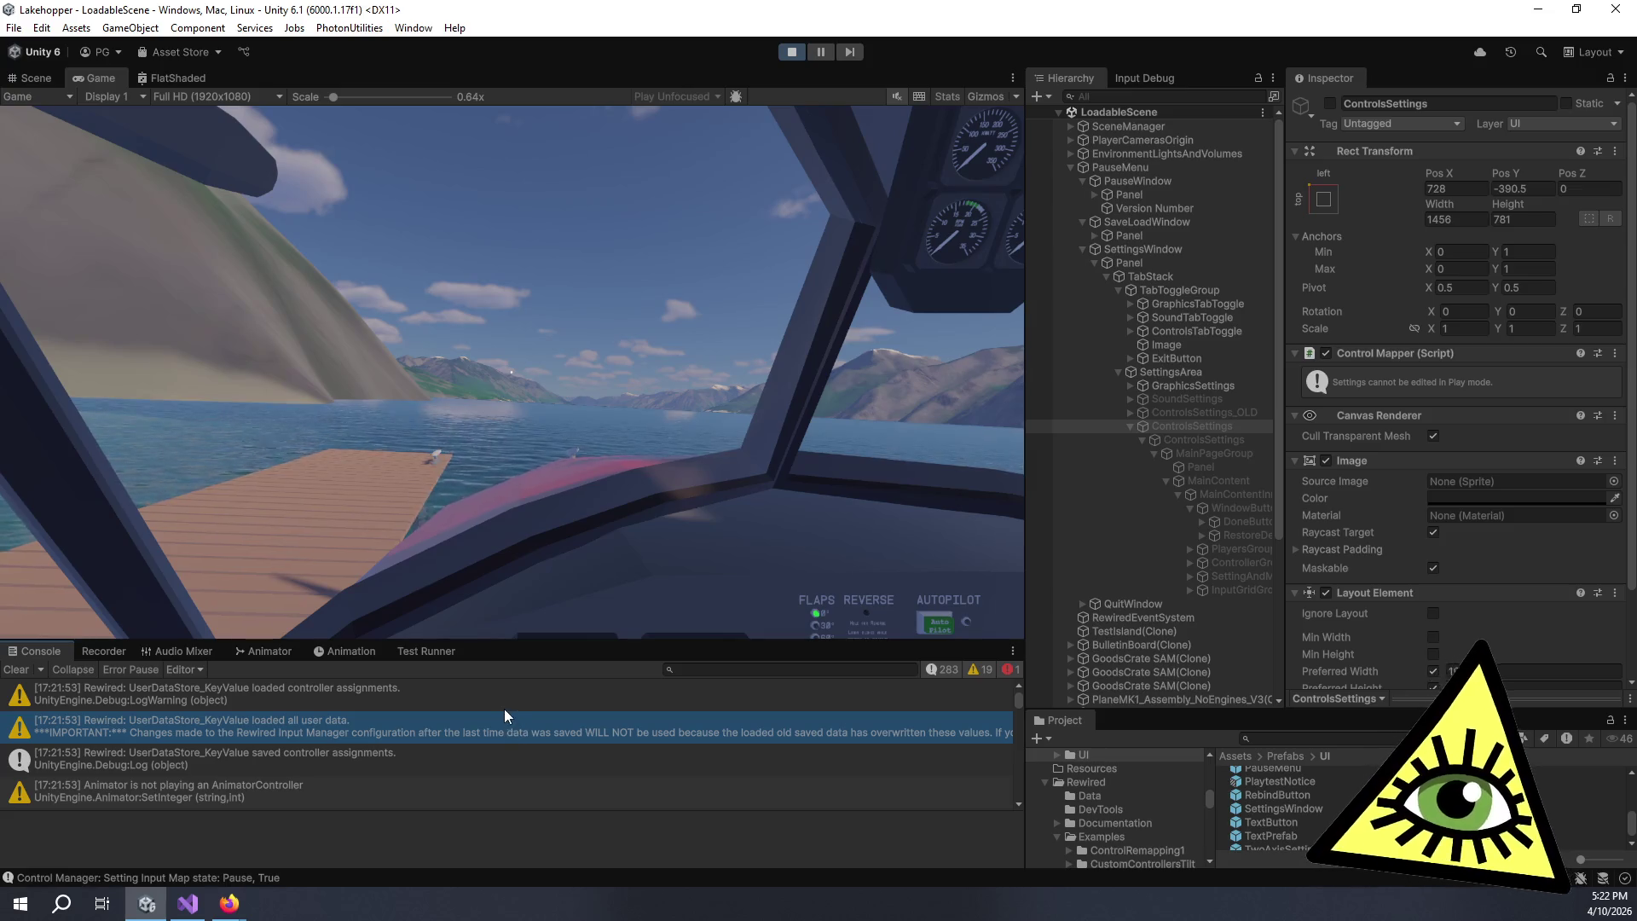
{"action": "left_click", "coordinate": [561, 723]}
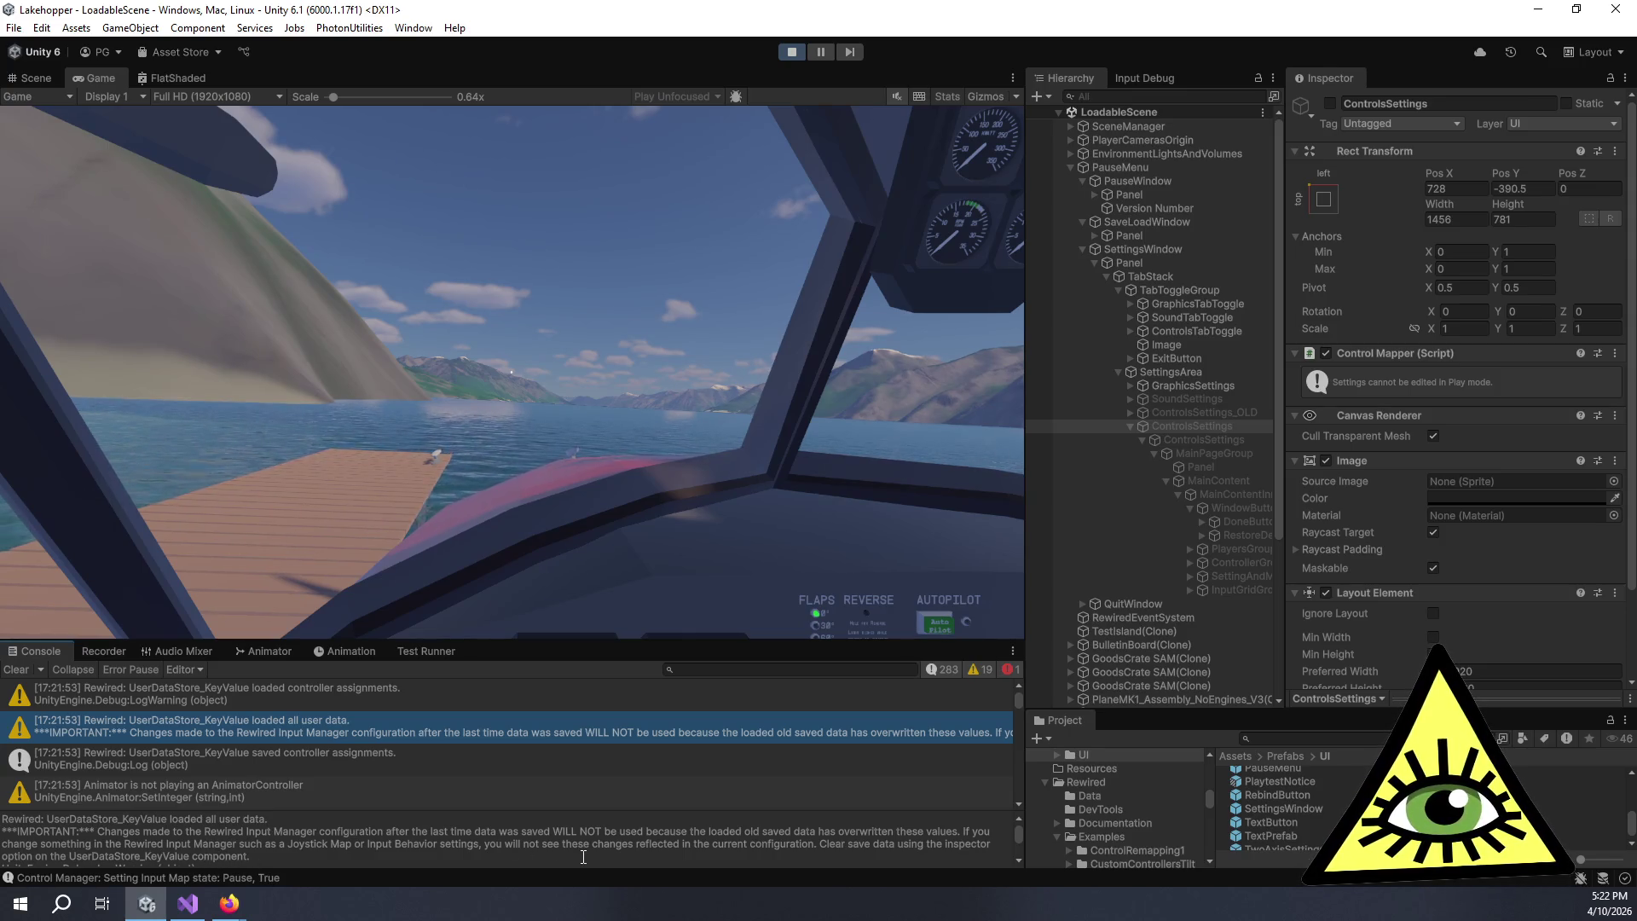
{"action": "scroll", "coordinate": [583, 858], "scroll_direction": "down", "scroll_amount": 4}
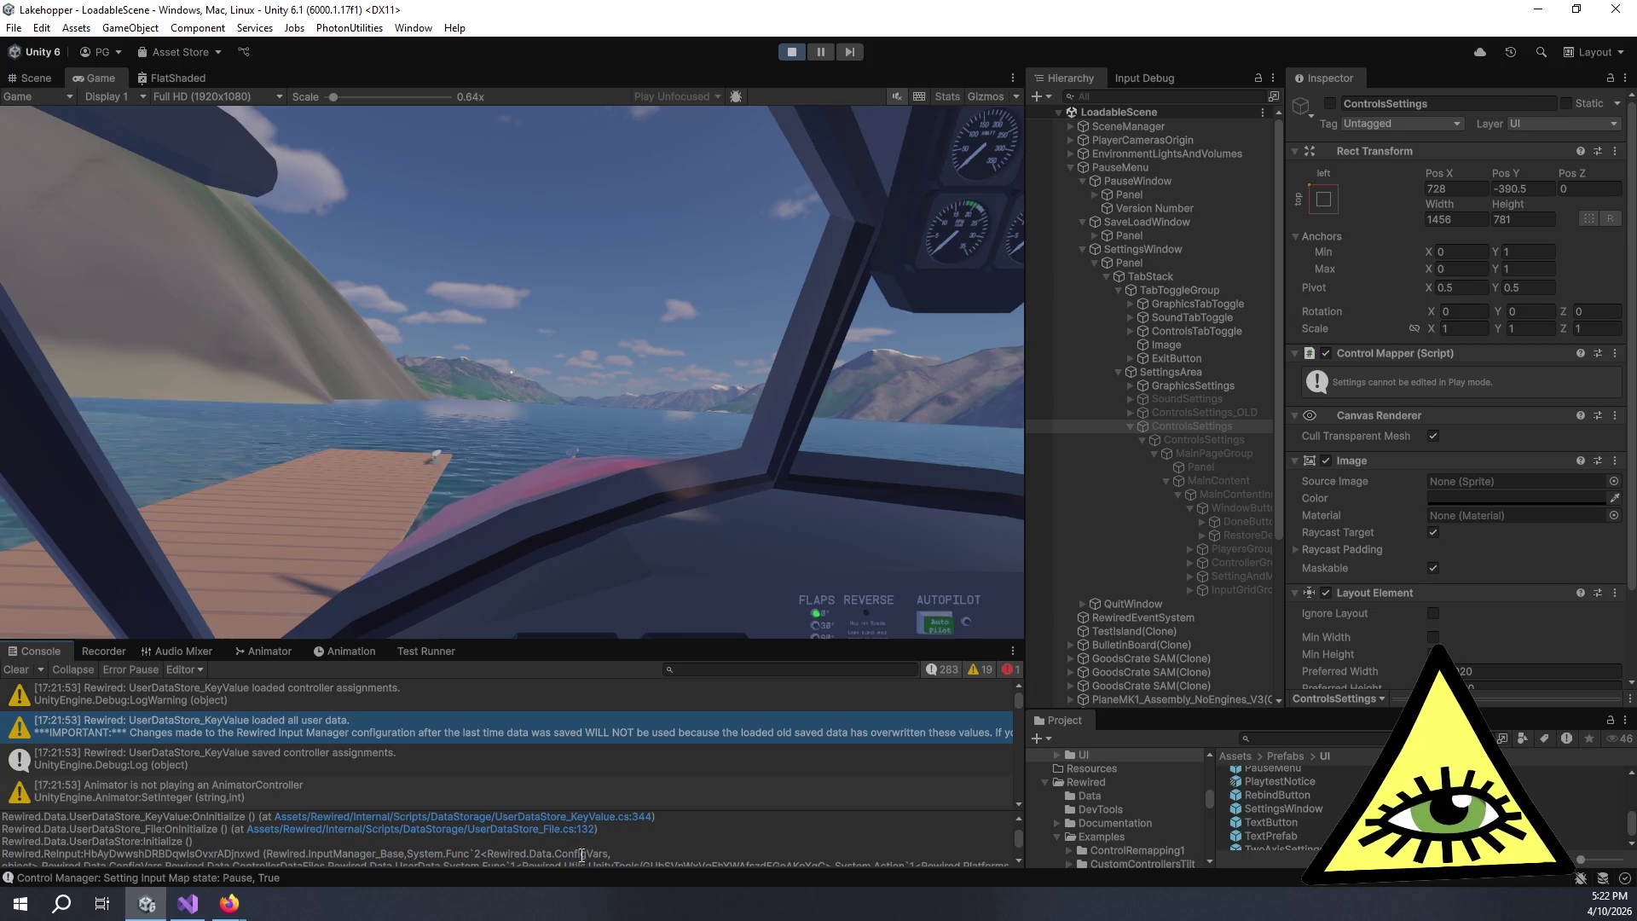
{"action": "scroll", "coordinate": [417, 759], "scroll_direction": "down", "scroll_amount": 2}
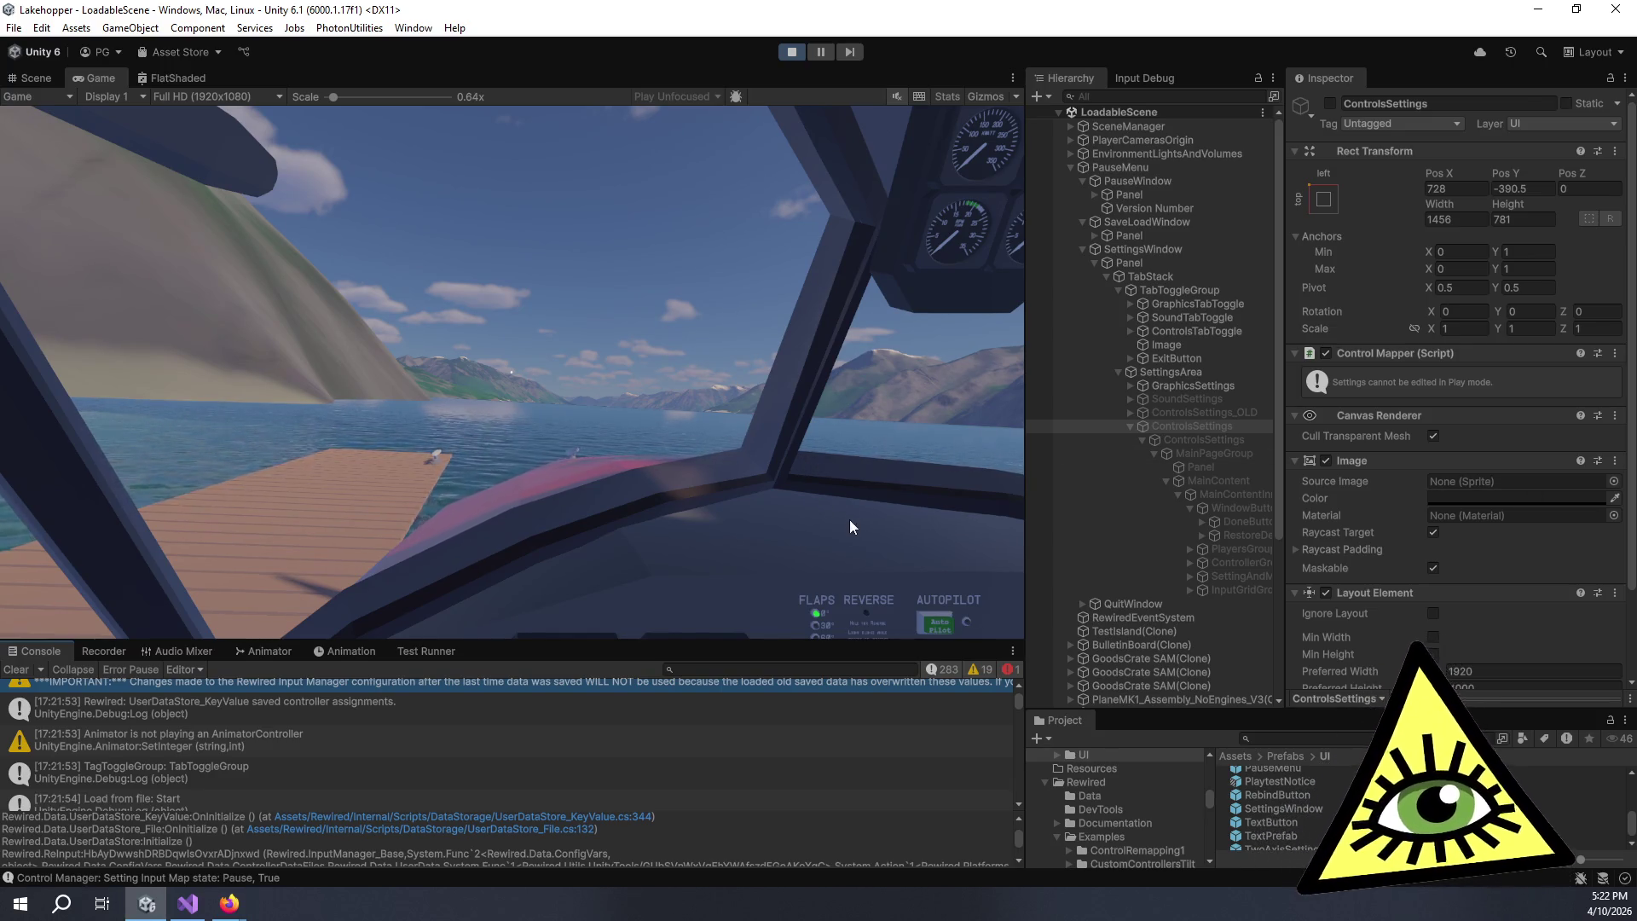
{"action": "scroll", "coordinate": [463, 783], "scroll_direction": "down", "scroll_amount": 5}
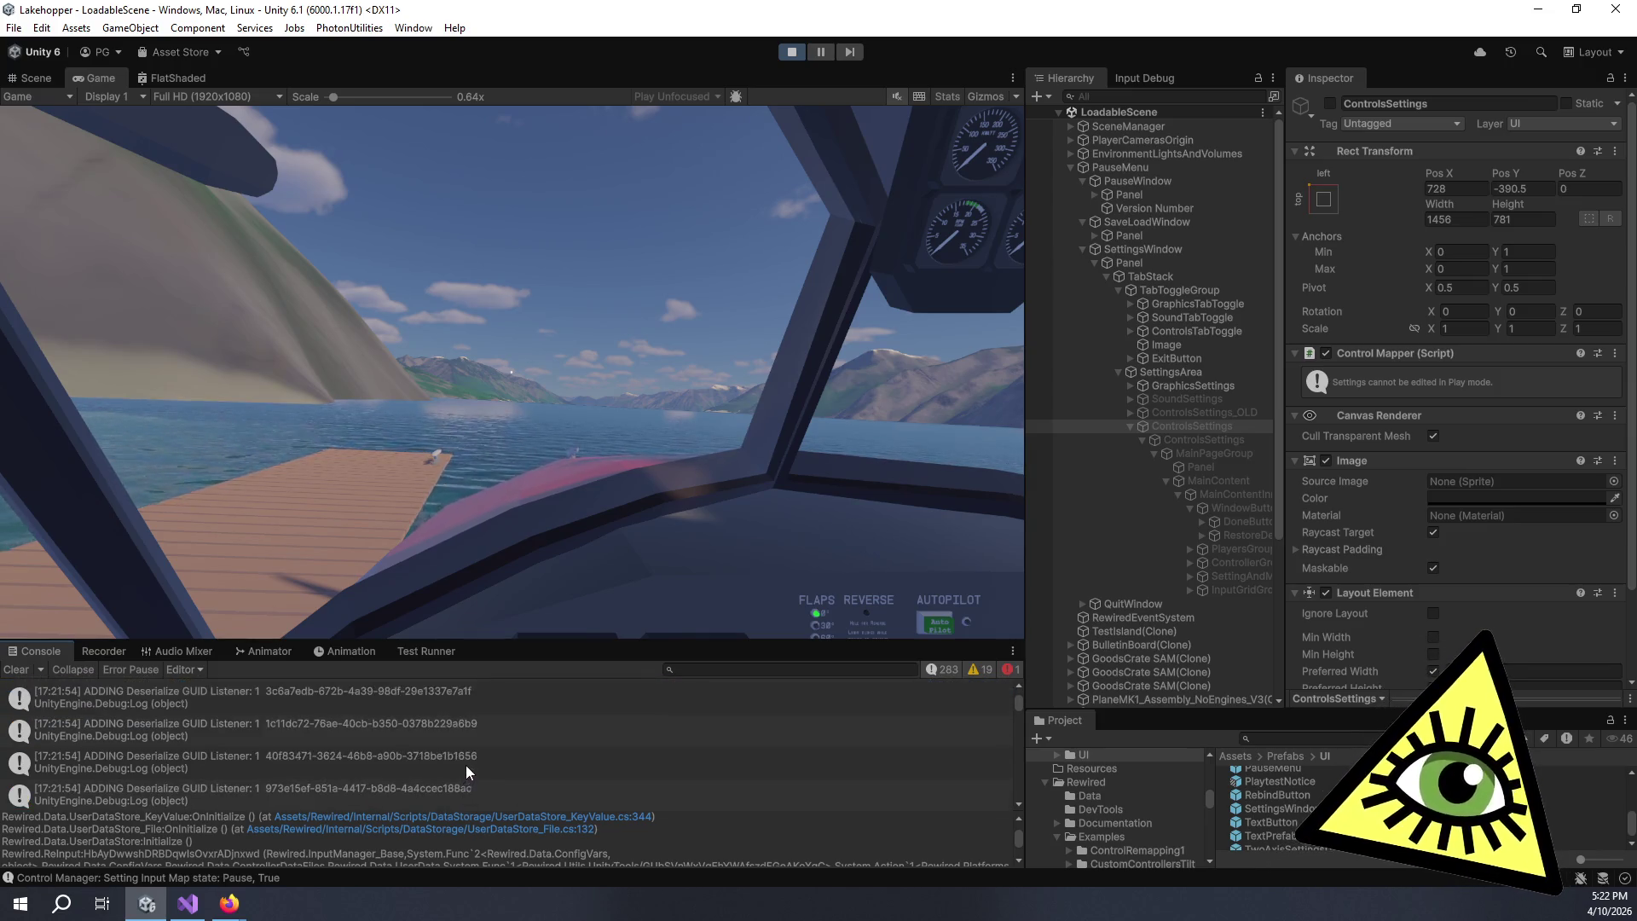
{"action": "left_click", "coordinate": [948, 669]}
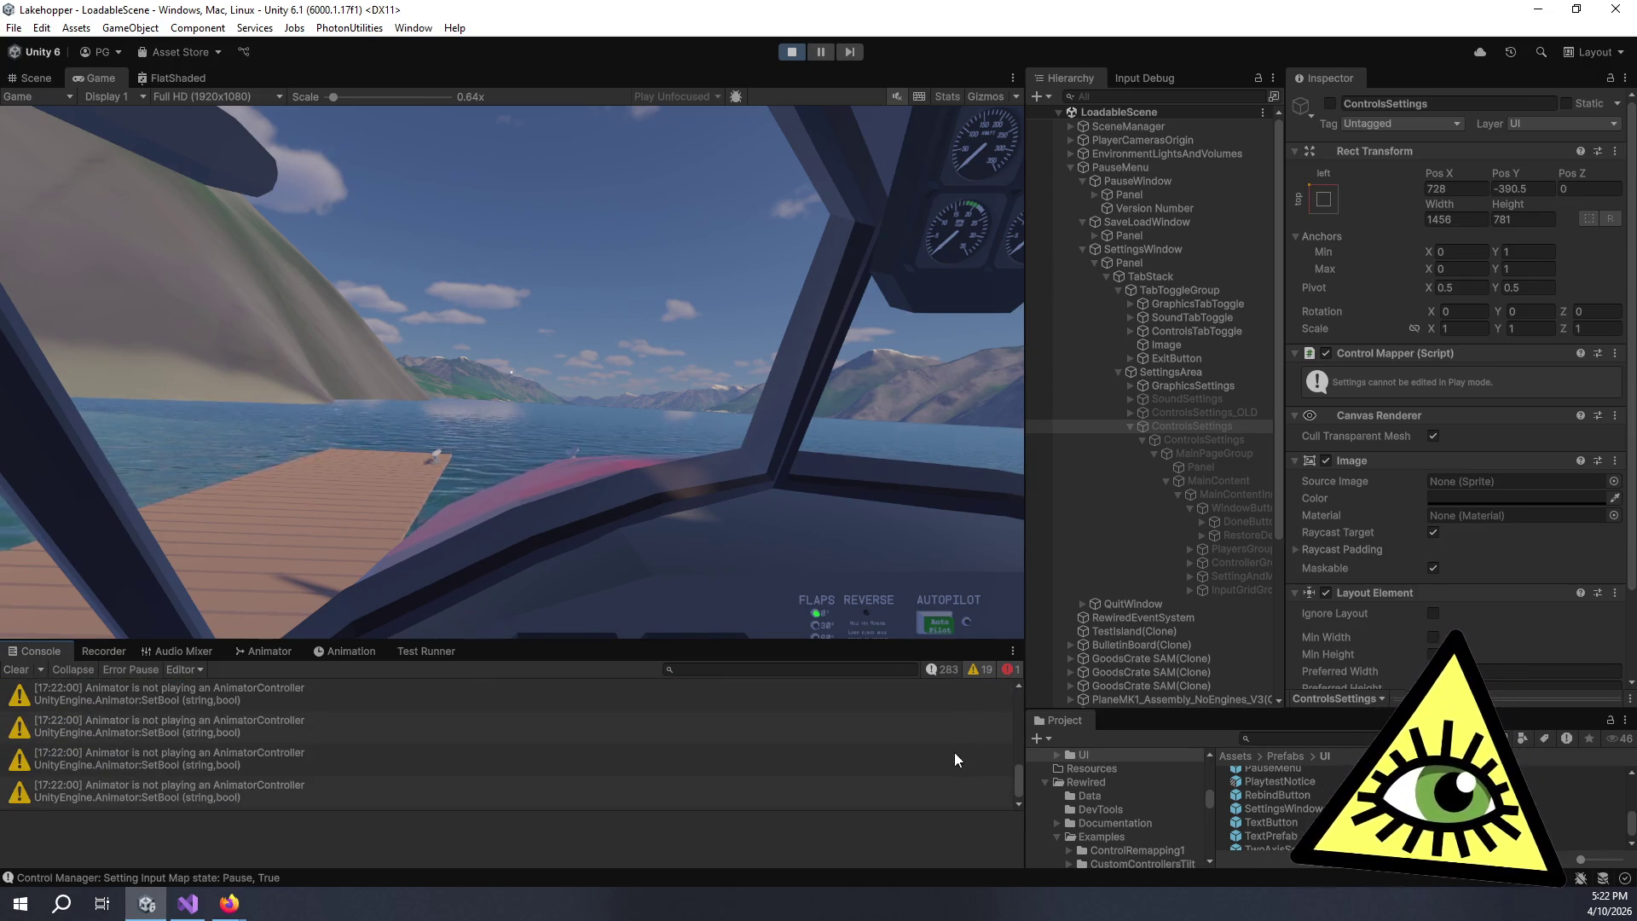
{"action": "scroll", "coordinate": [1020, 708], "scroll_direction": "down", "scroll_amount": 3}
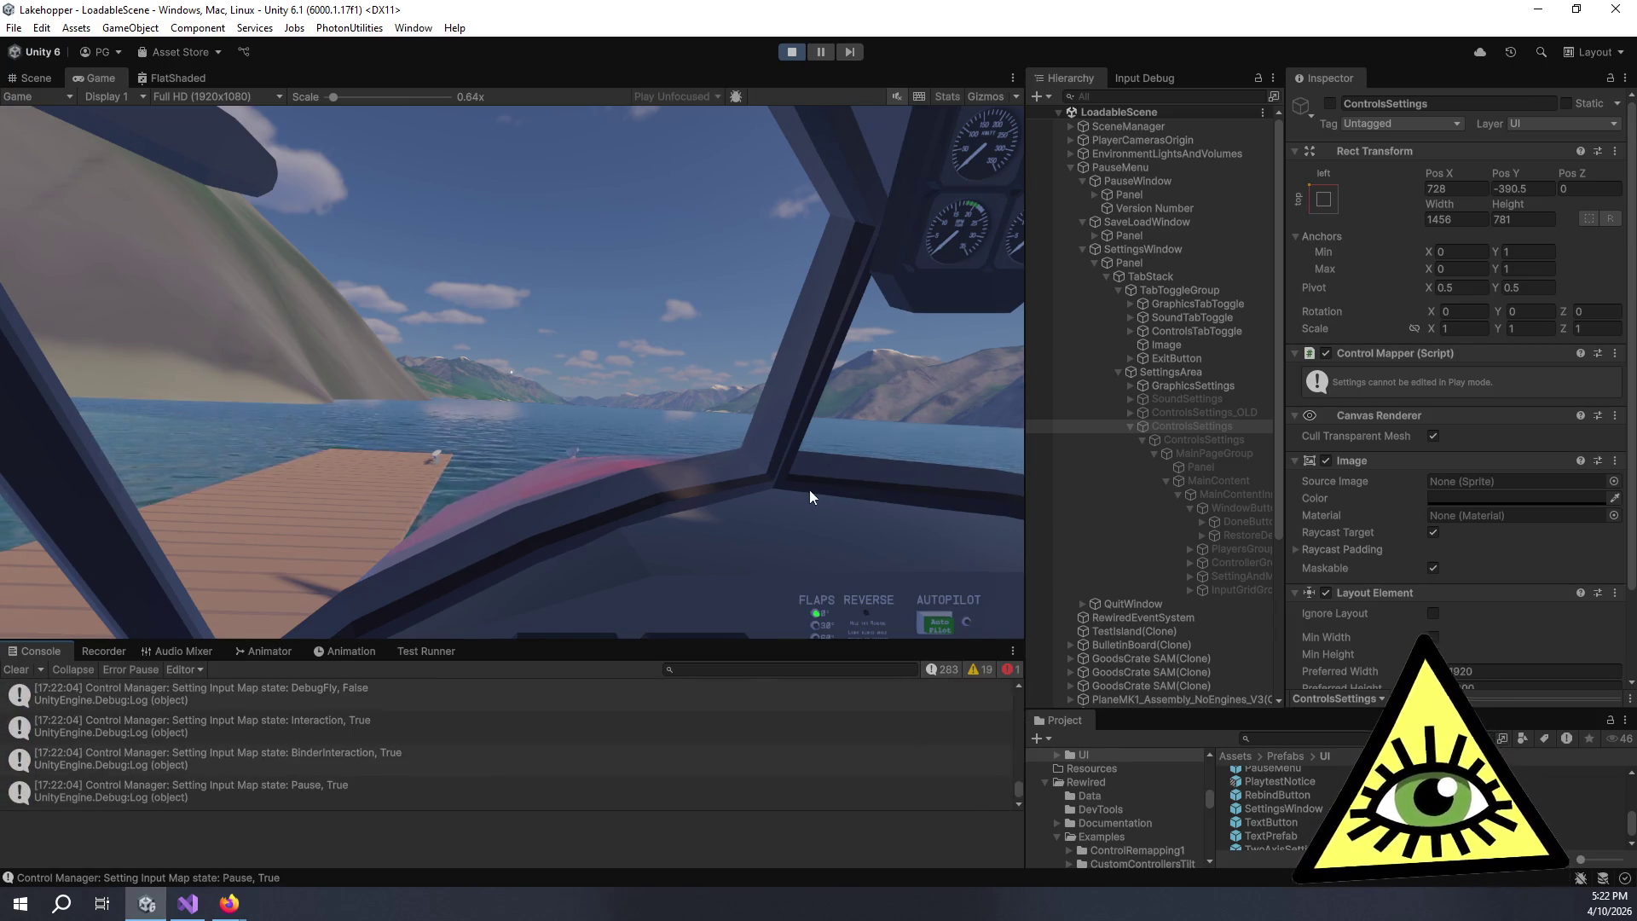
{"action": "left_click", "coordinate": [812, 489]}
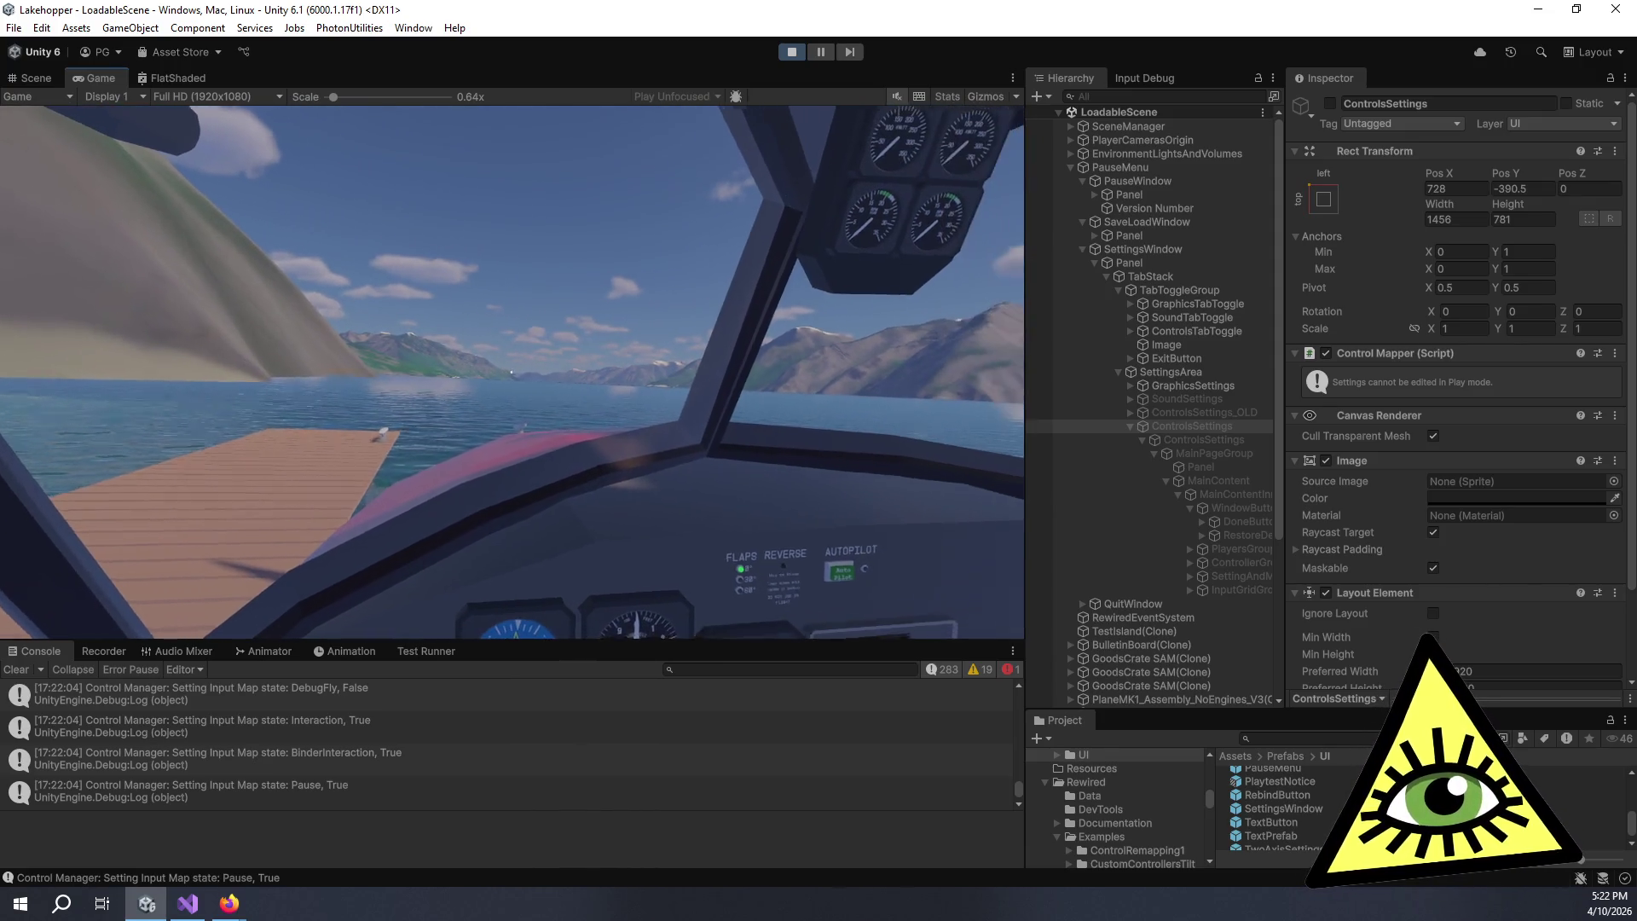
{"action": "key", "text": "Escape"}
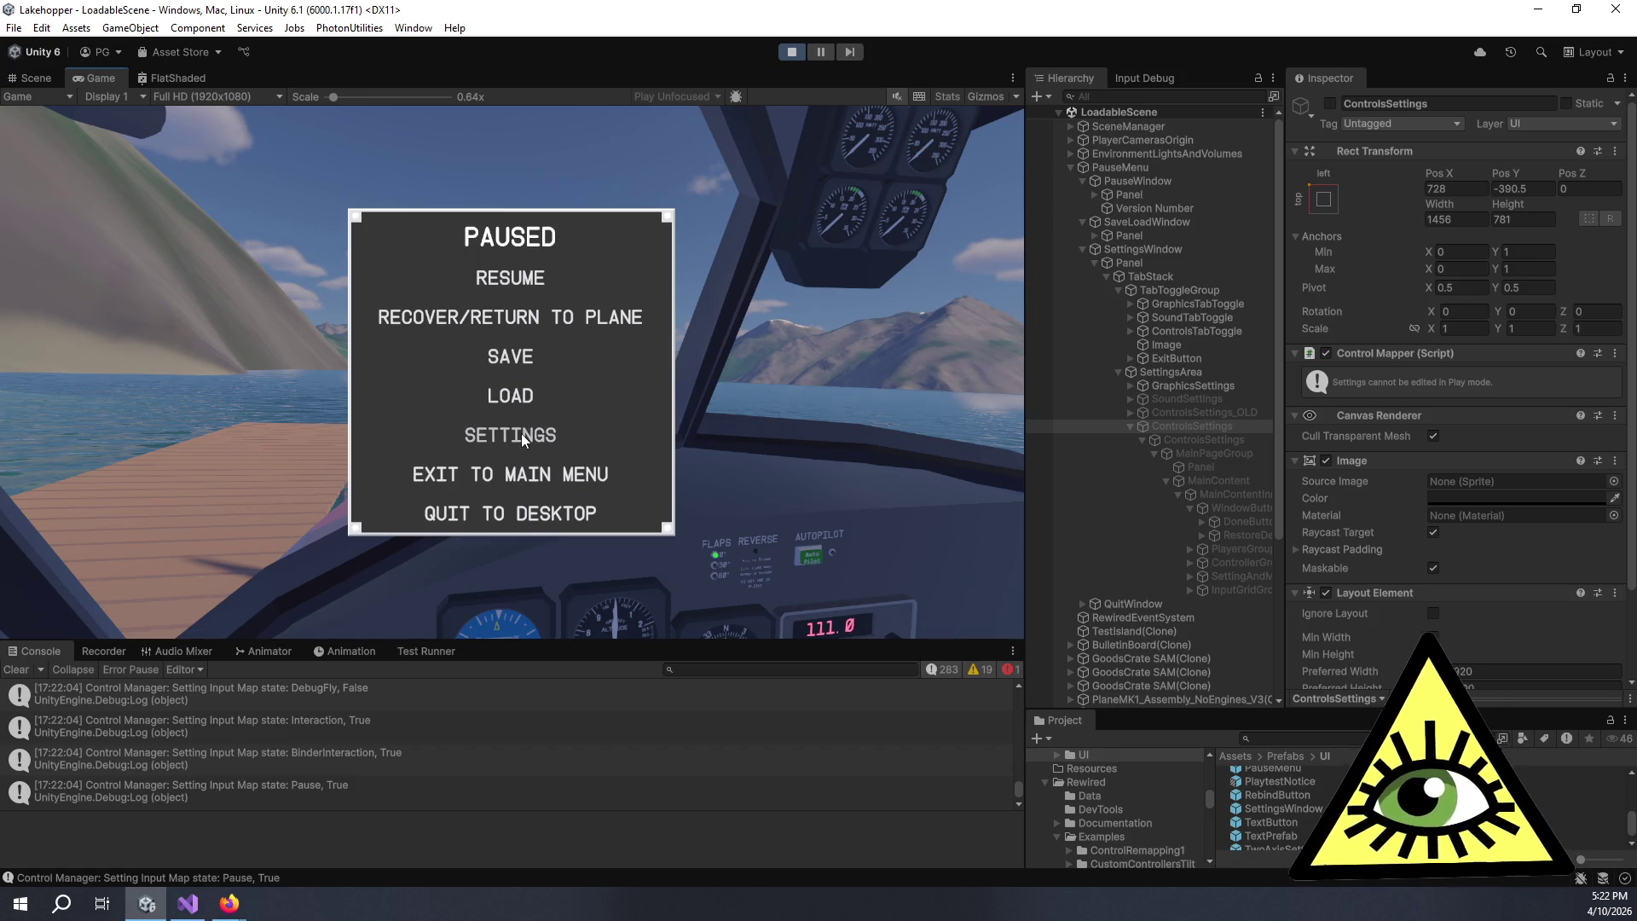
- In Settings > Controls, replace Throttle Up's controller binding with R3, overriding the conflict
{"action": "left_click", "coordinate": [522, 434]}
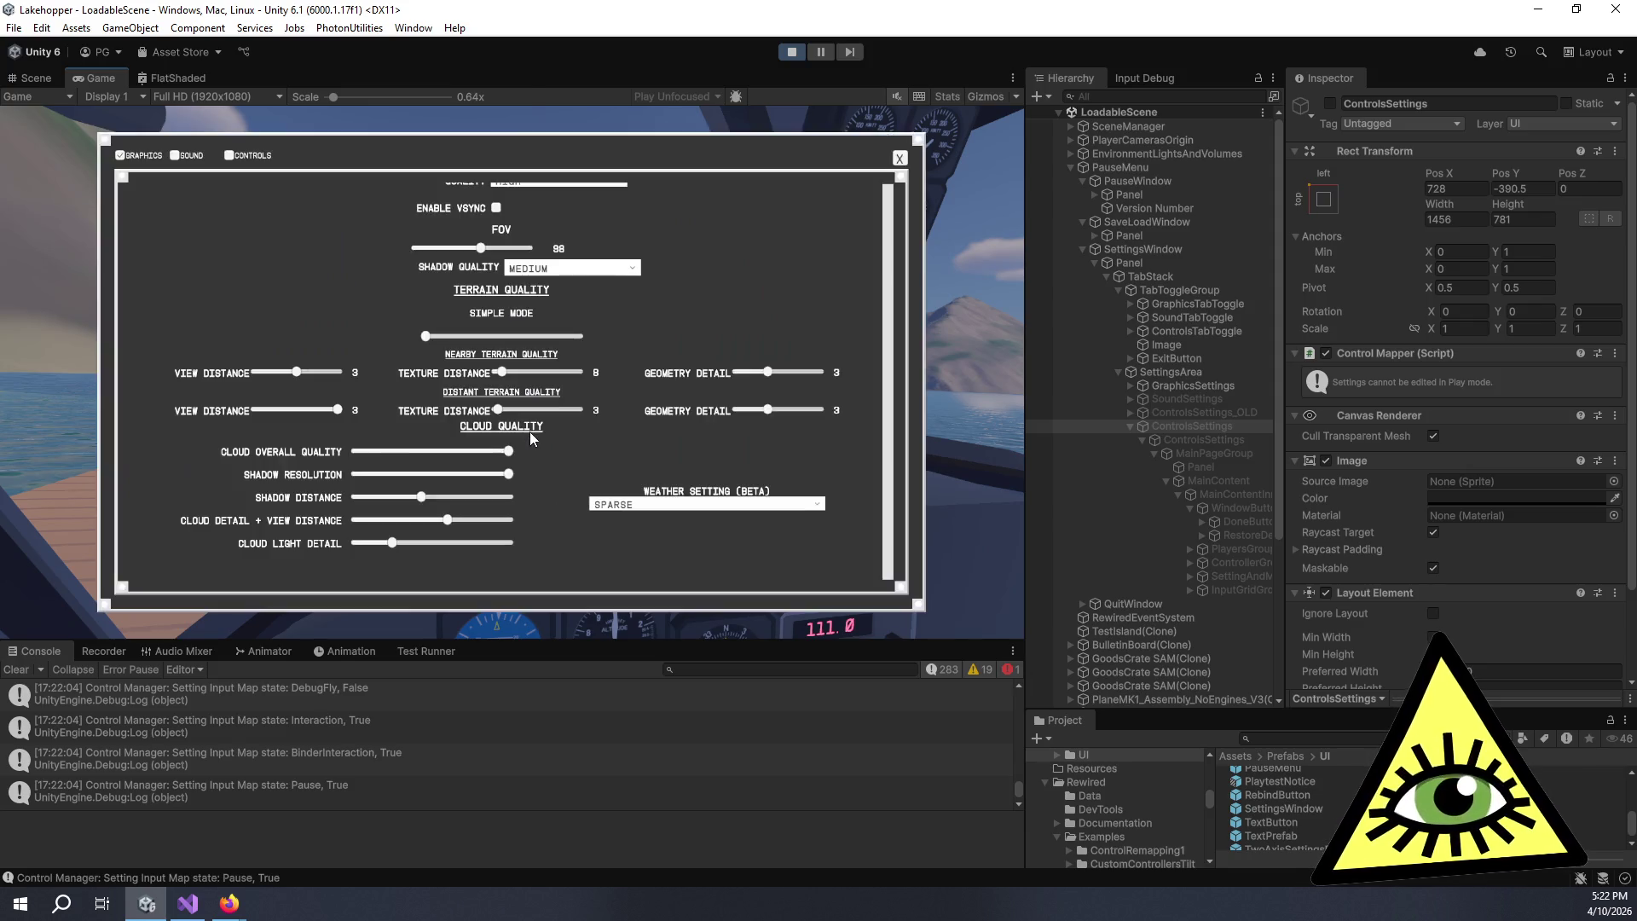
{"action": "left_click", "coordinate": [247, 155]}
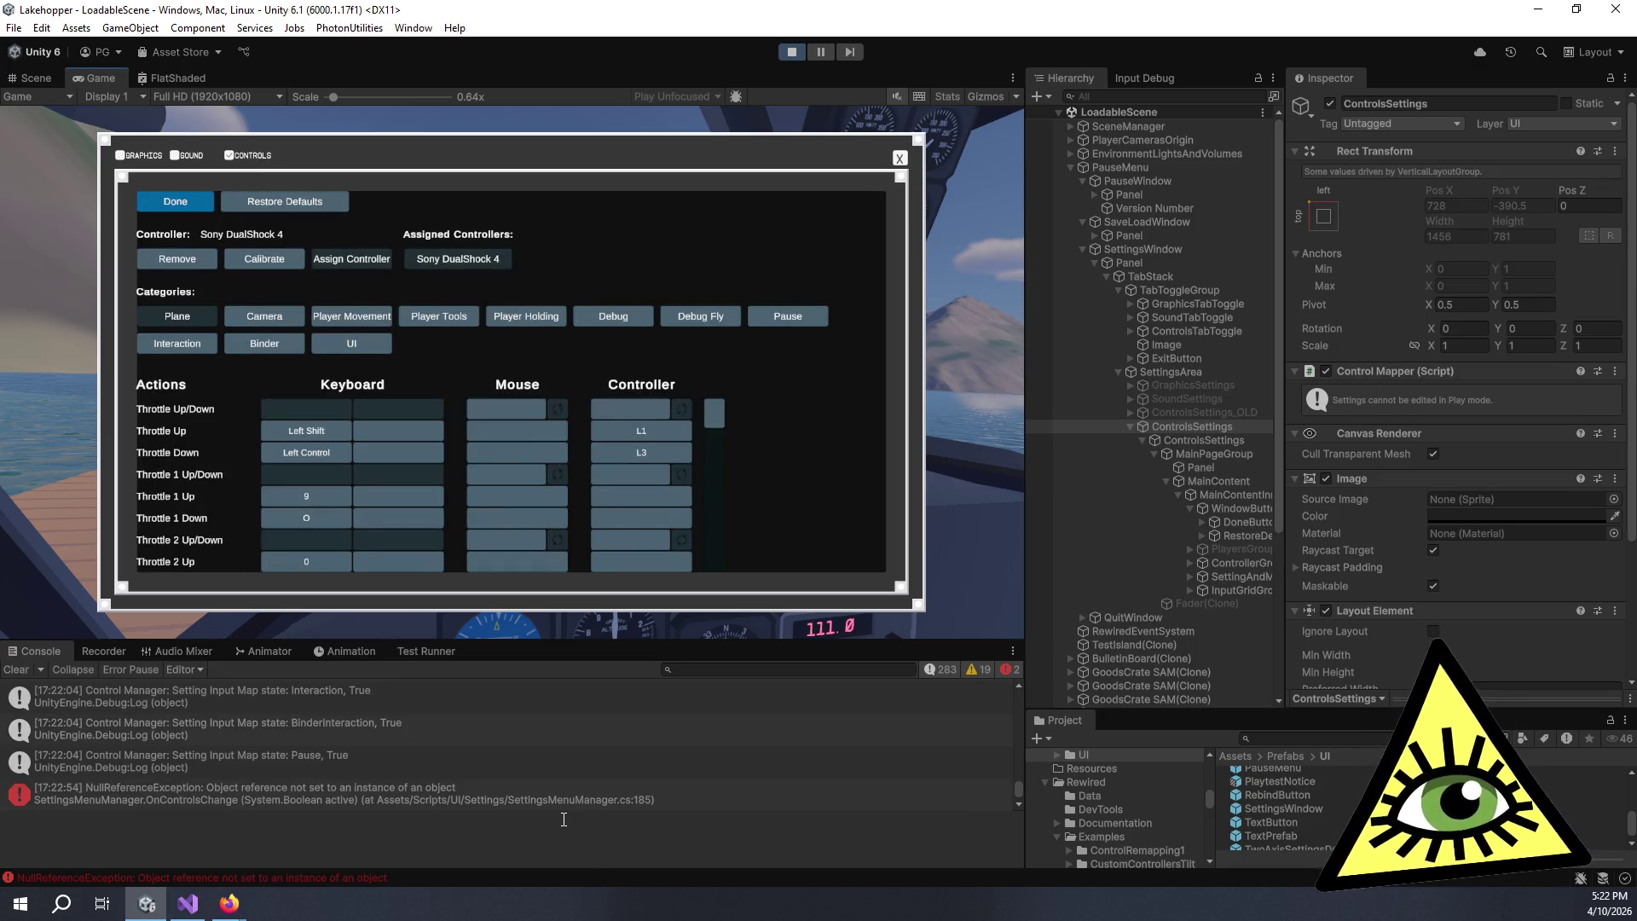
{"action": "scroll", "coordinate": [562, 781], "scroll_direction": "down", "scroll_amount": 1}
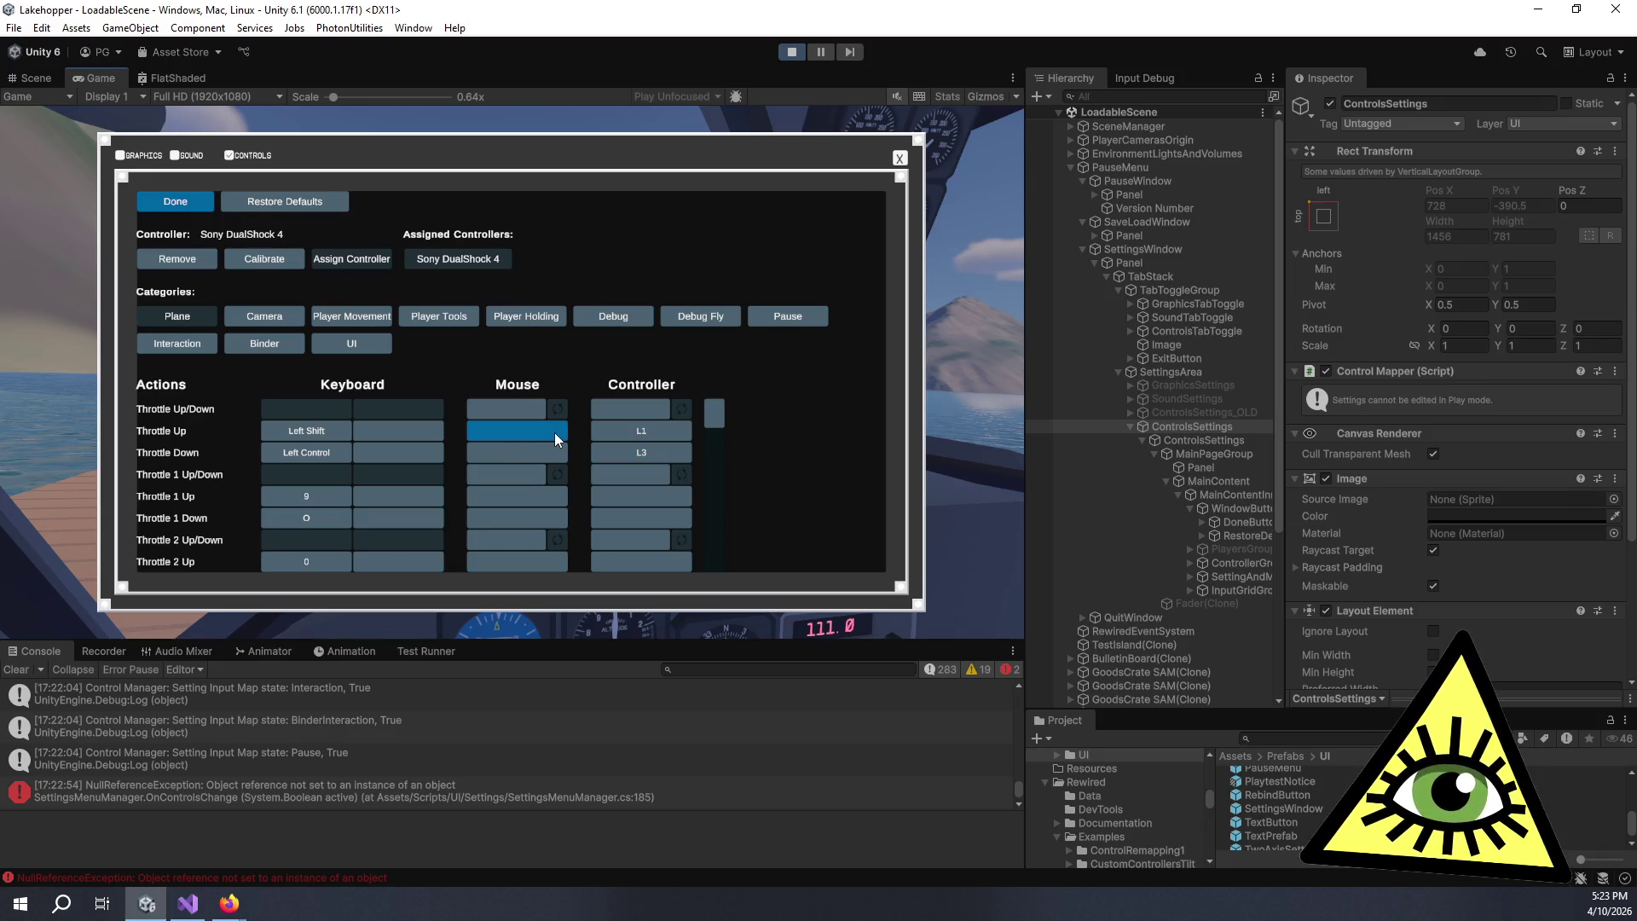
{"action": "left_click", "coordinate": [646, 439]}
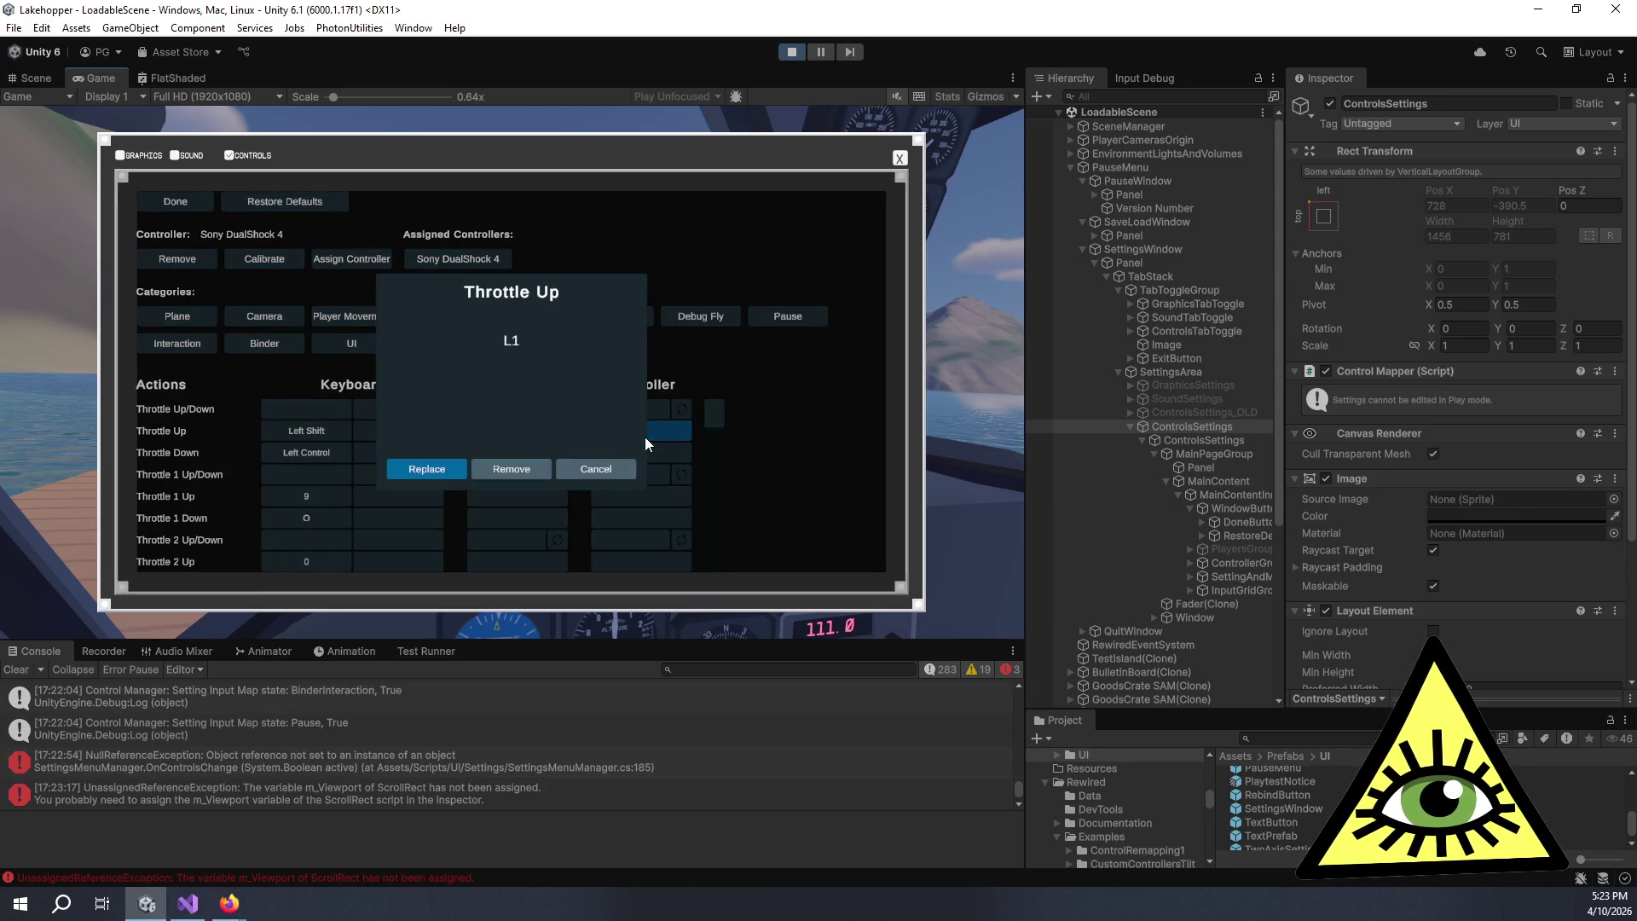
{"action": "key", "text": "Return"}
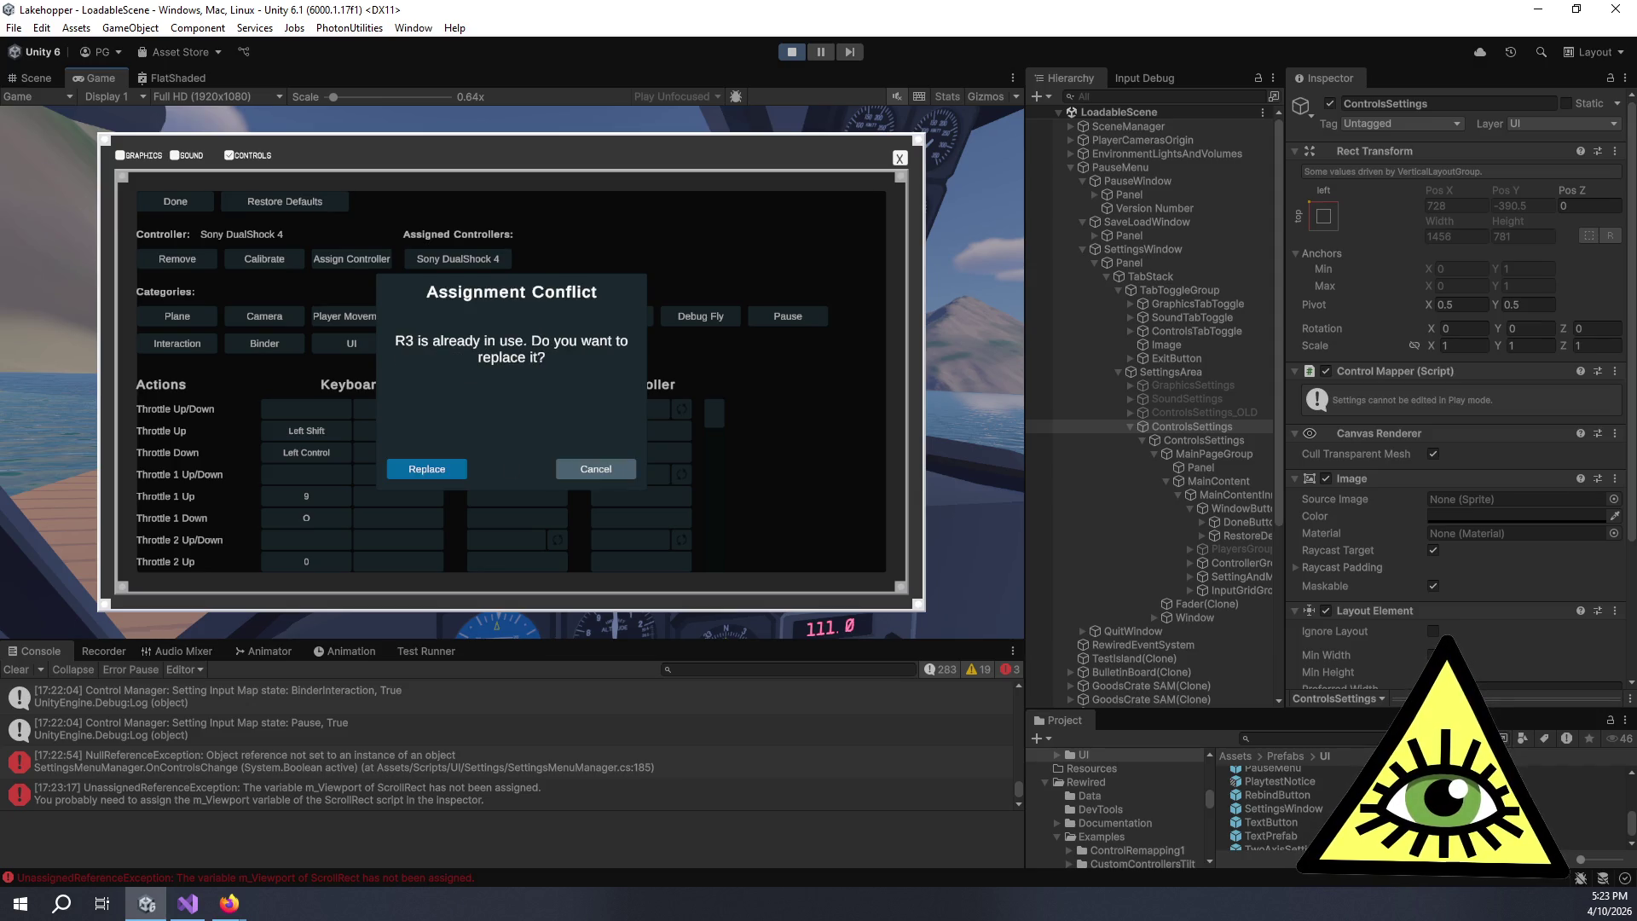
{"action": "key", "text": "Return"}
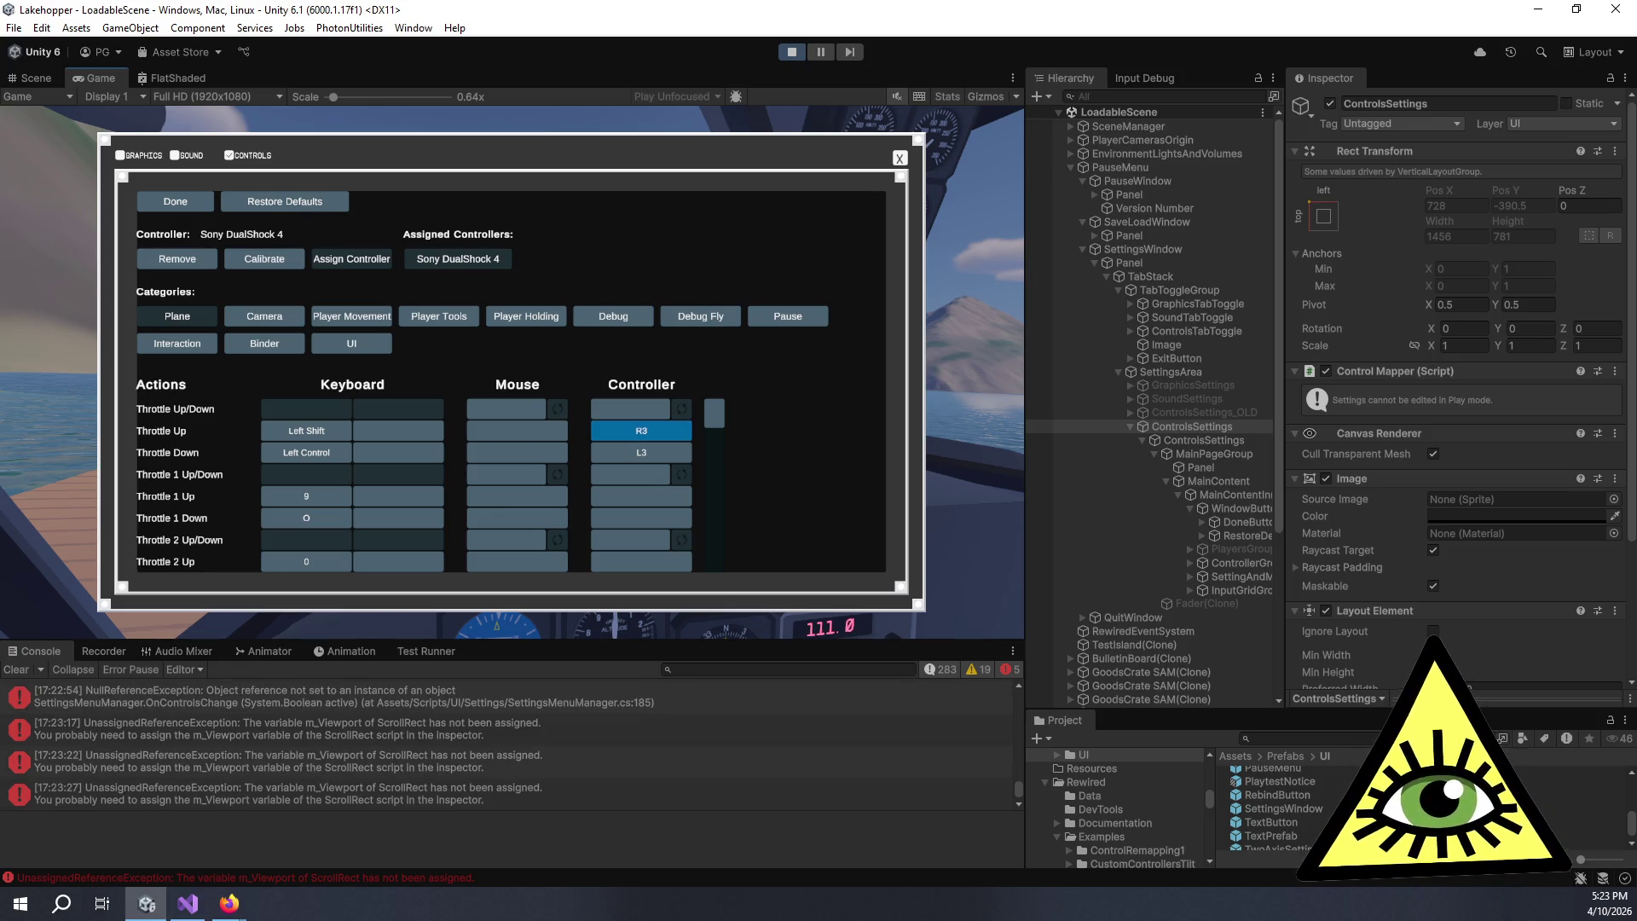
- Rebind Throttle Down's controller input to R1 despite the conflict, then clear the Console
{"action": "left_click", "coordinate": [621, 456]}
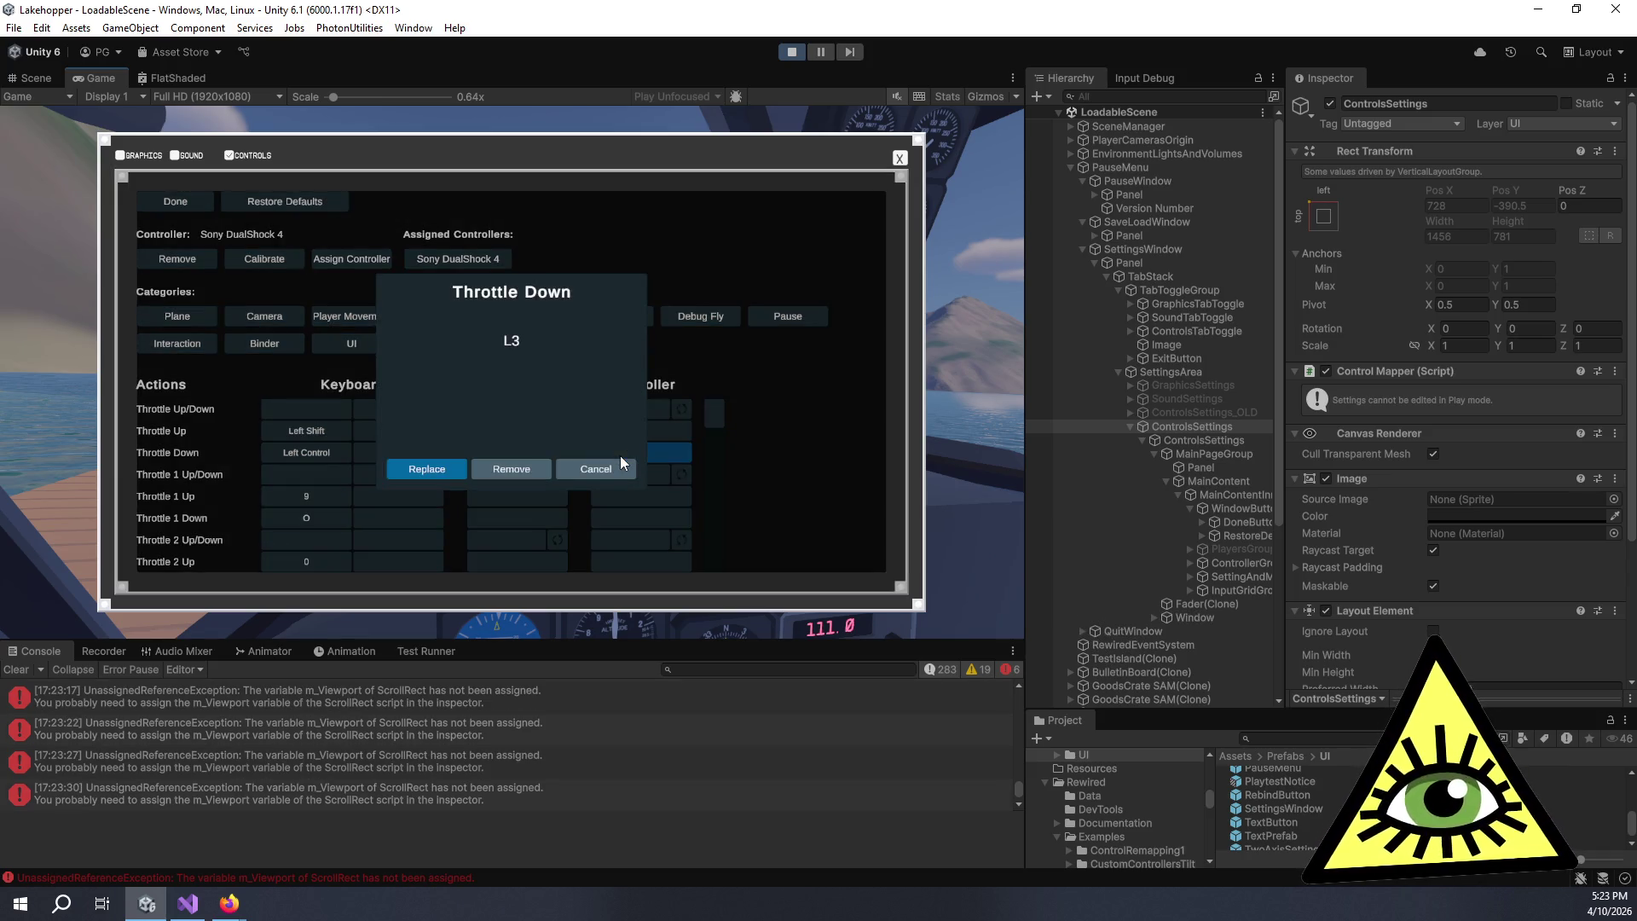
{"action": "left_click", "coordinate": [450, 465]}
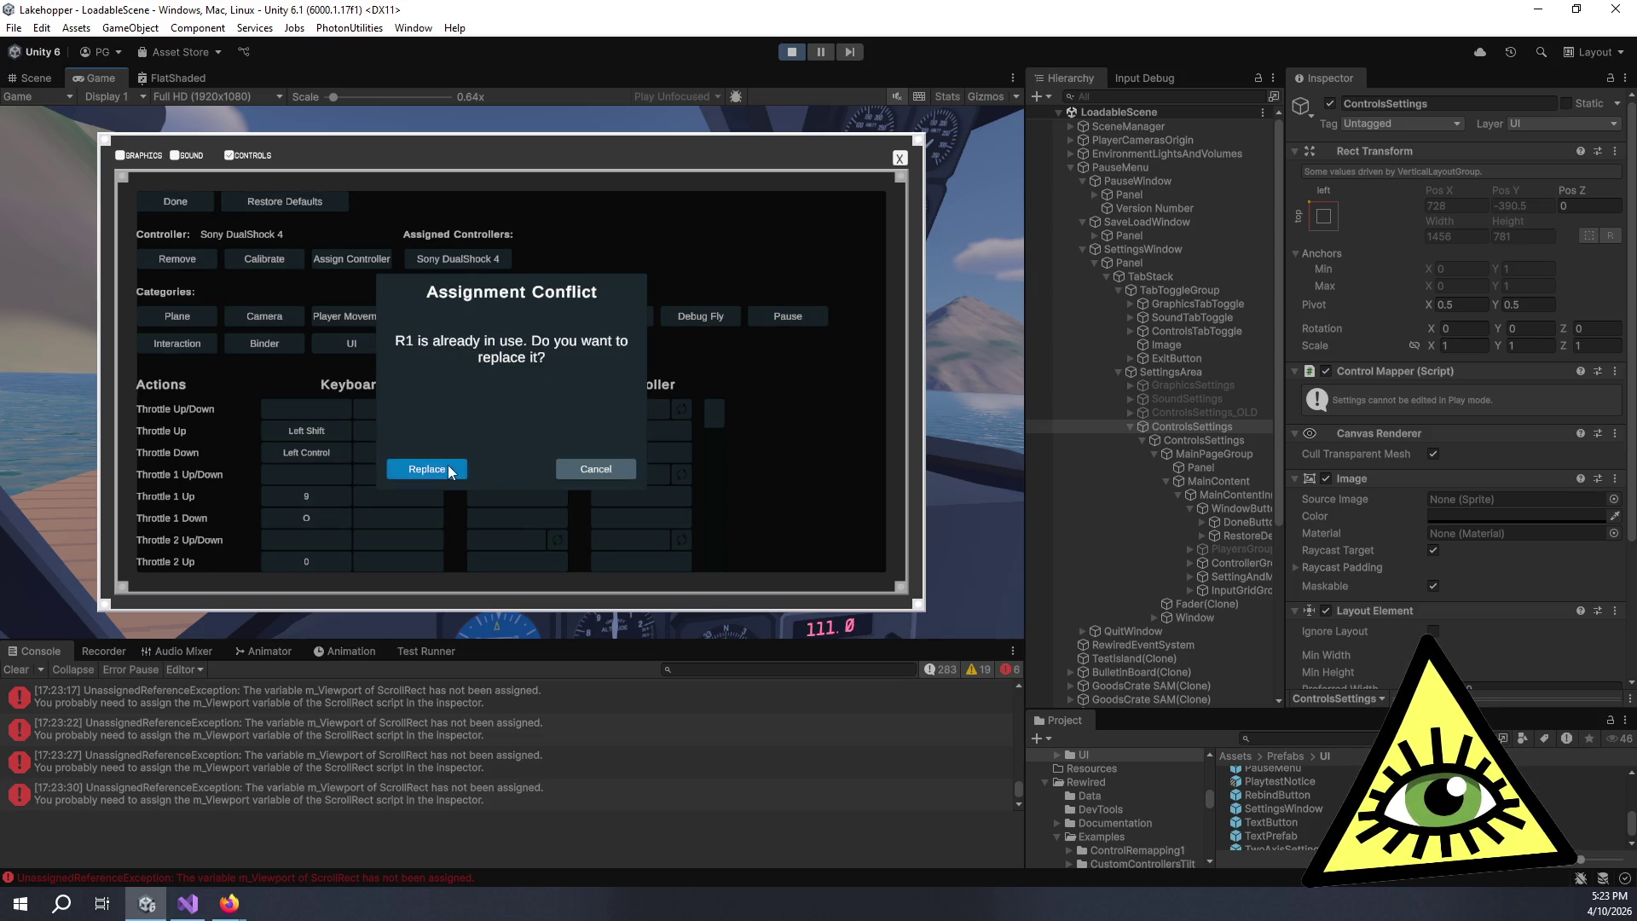
{"action": "left_click", "coordinate": [449, 467]}
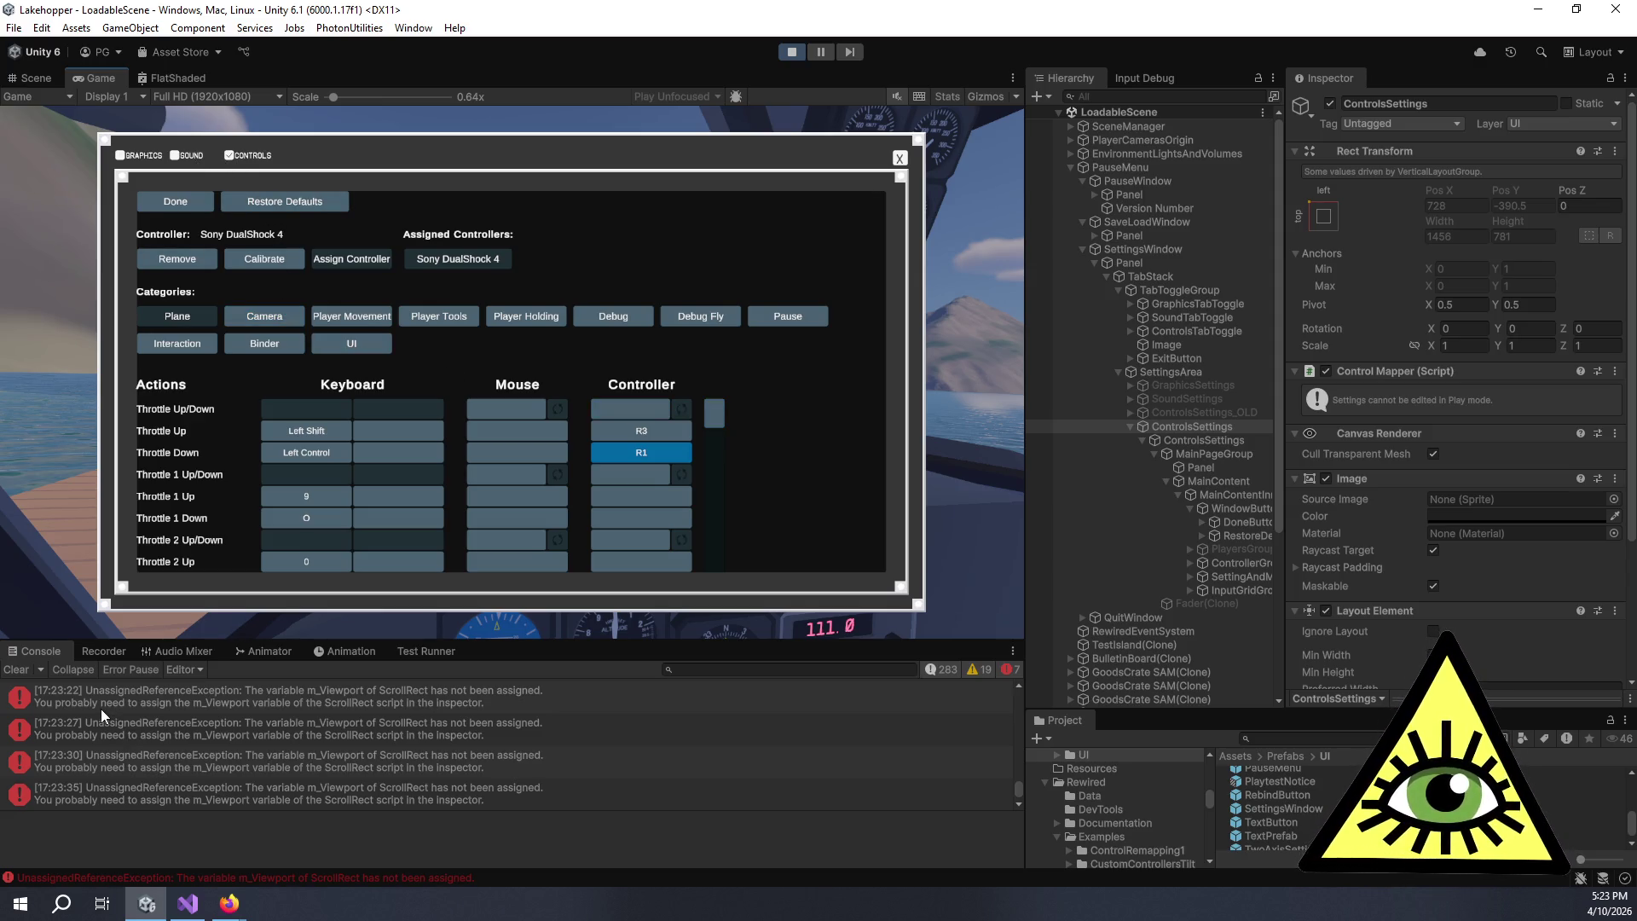
{"action": "left_click", "coordinate": [16, 670]}
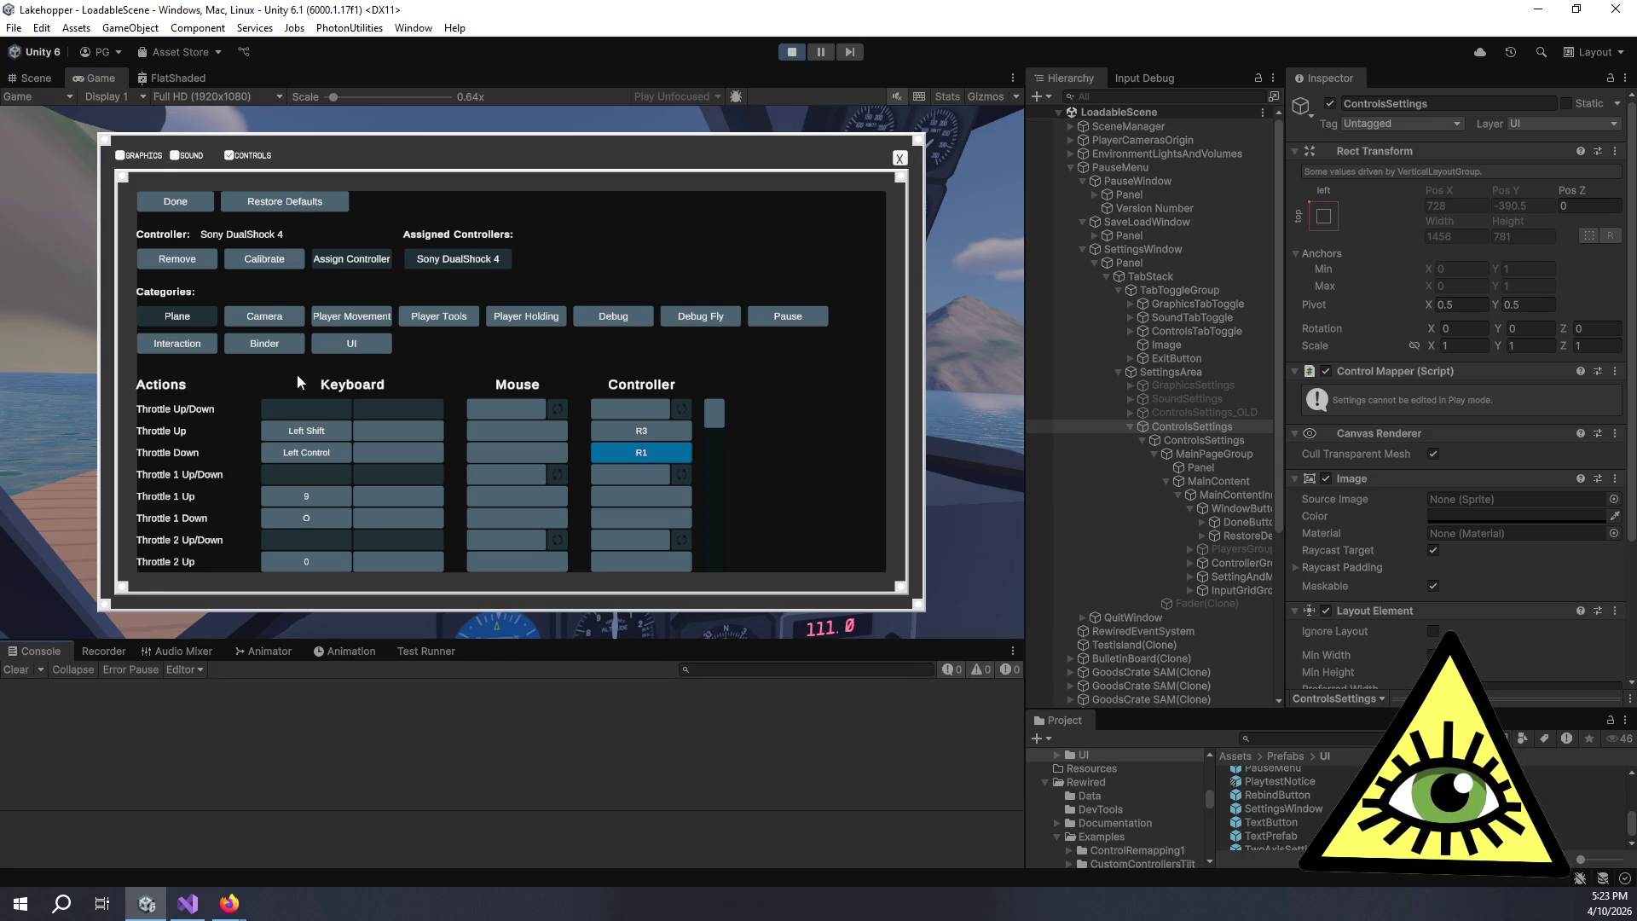
- Leave the Controls tab and open the new NullReferenceException's failing line in SettingsMenuManager
{"action": "left_click", "coordinate": [175, 157]}
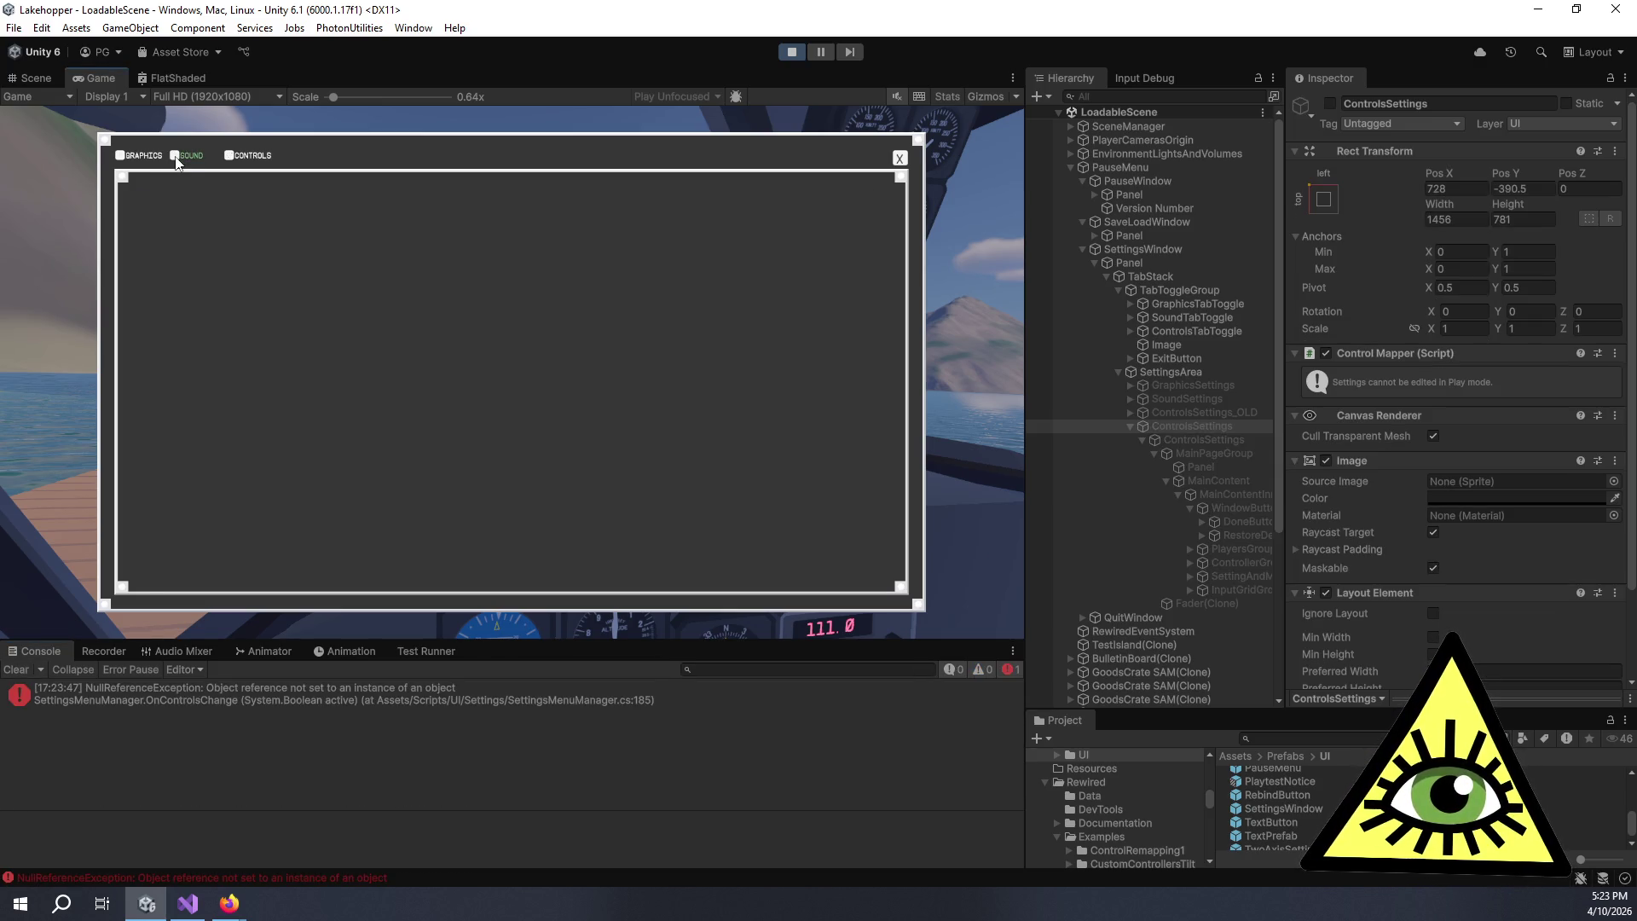
{"action": "left_click", "coordinate": [351, 701]}
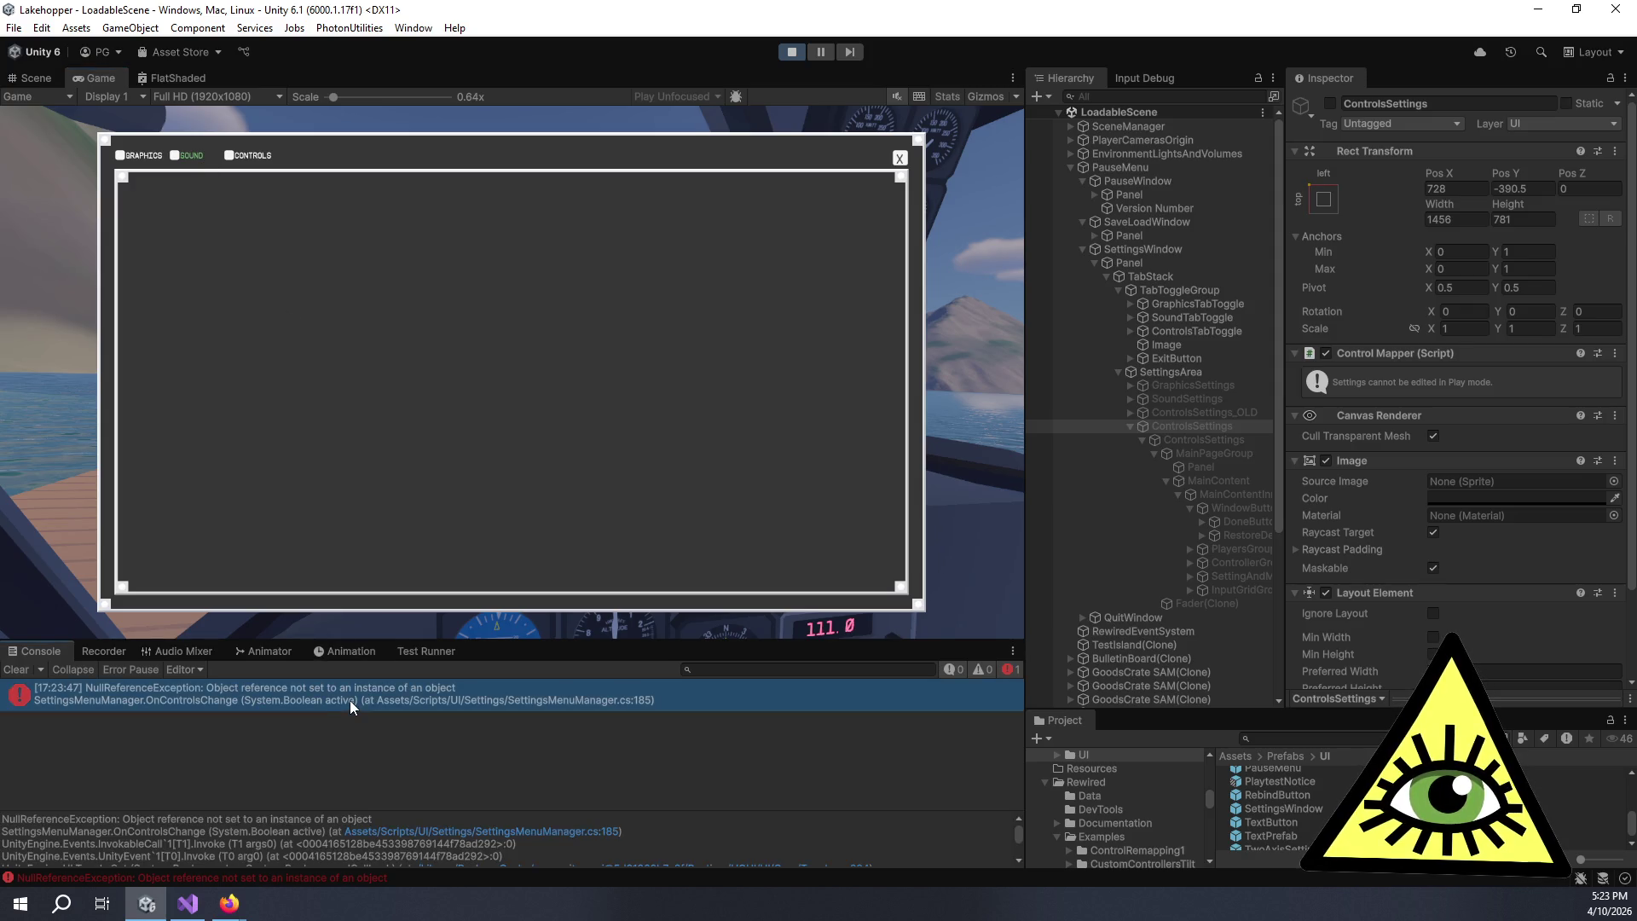
{"action": "double_click", "coordinate": [476, 834]}
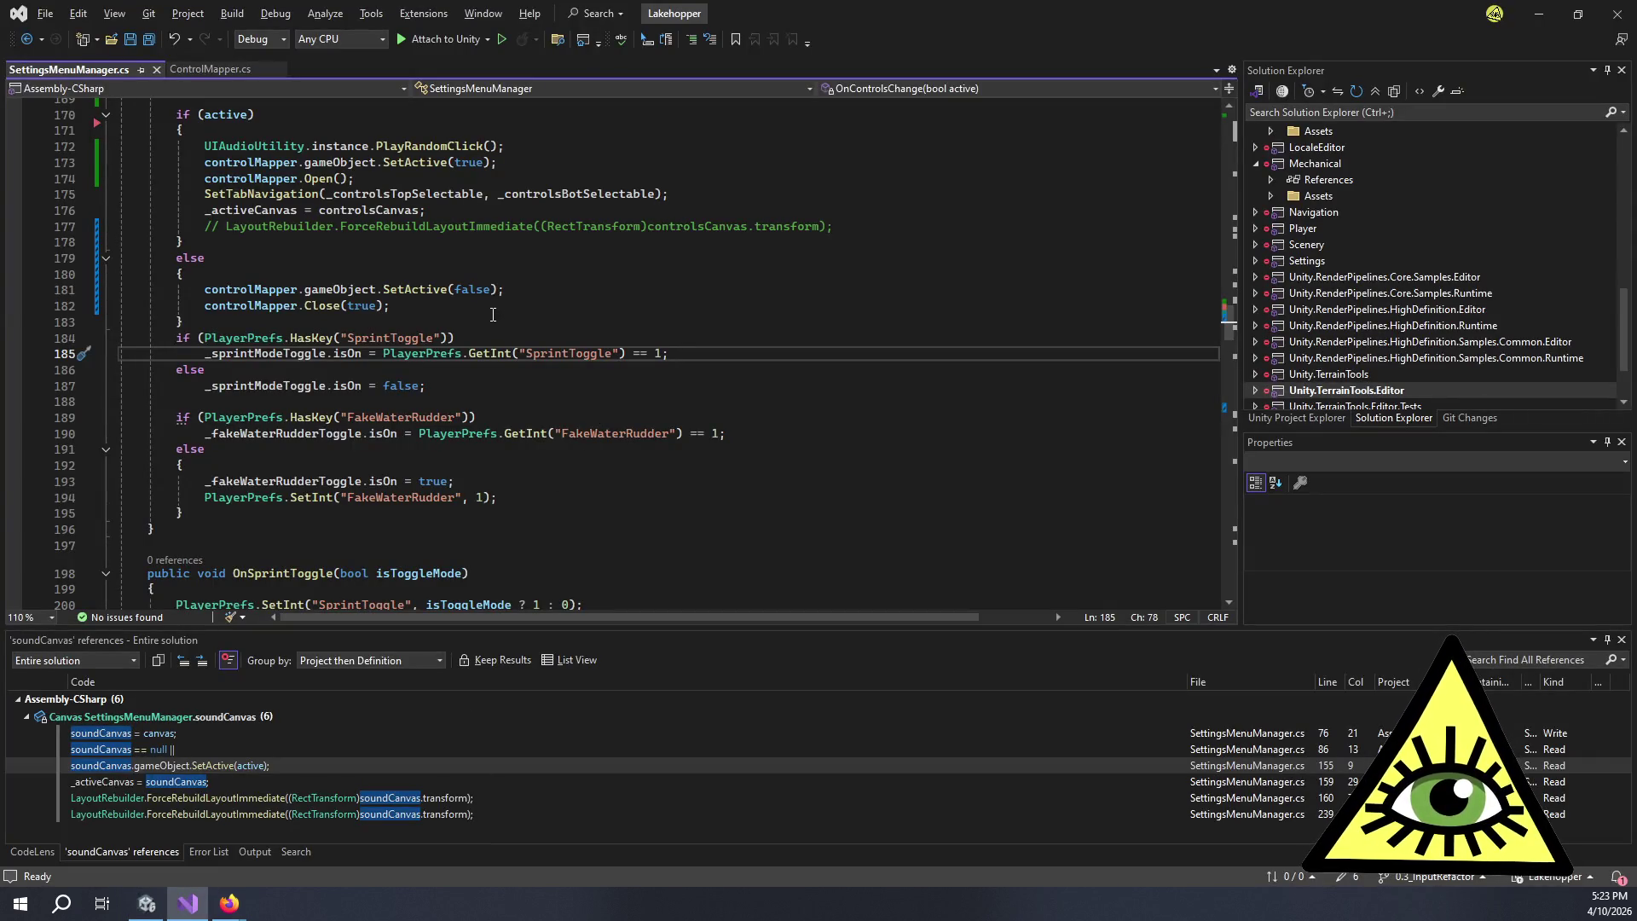
{"action": "key", "text": "alt+Tab"}
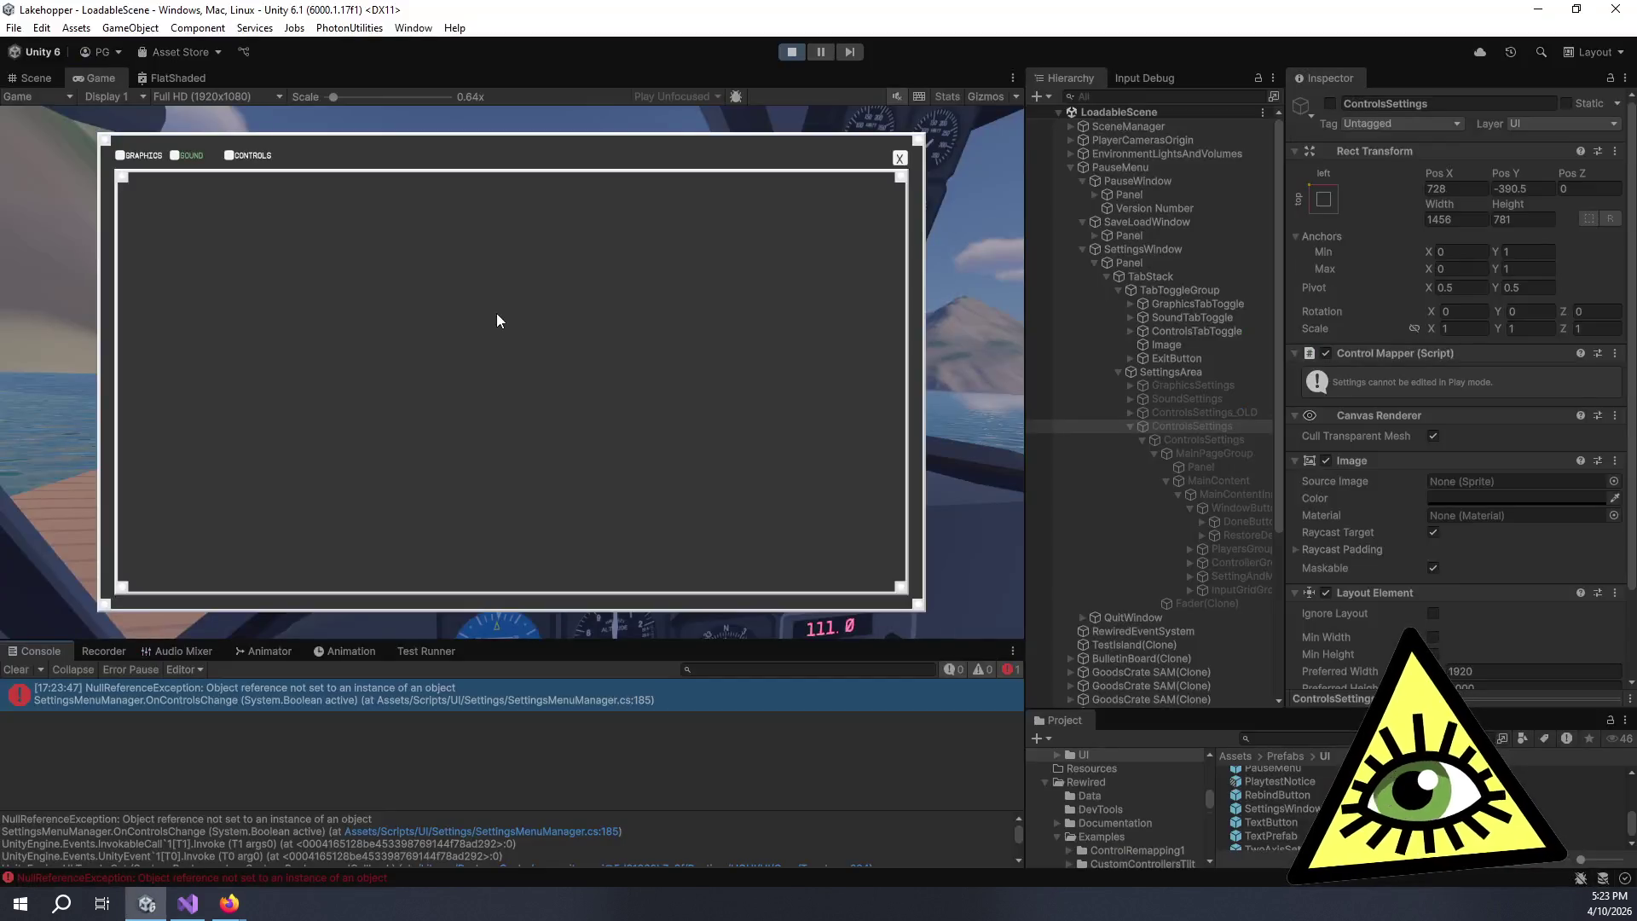
- Switch between the Sound, Controls and Graphics settings tabs, ending on Graphics
{"action": "left_click", "coordinate": [188, 158]}
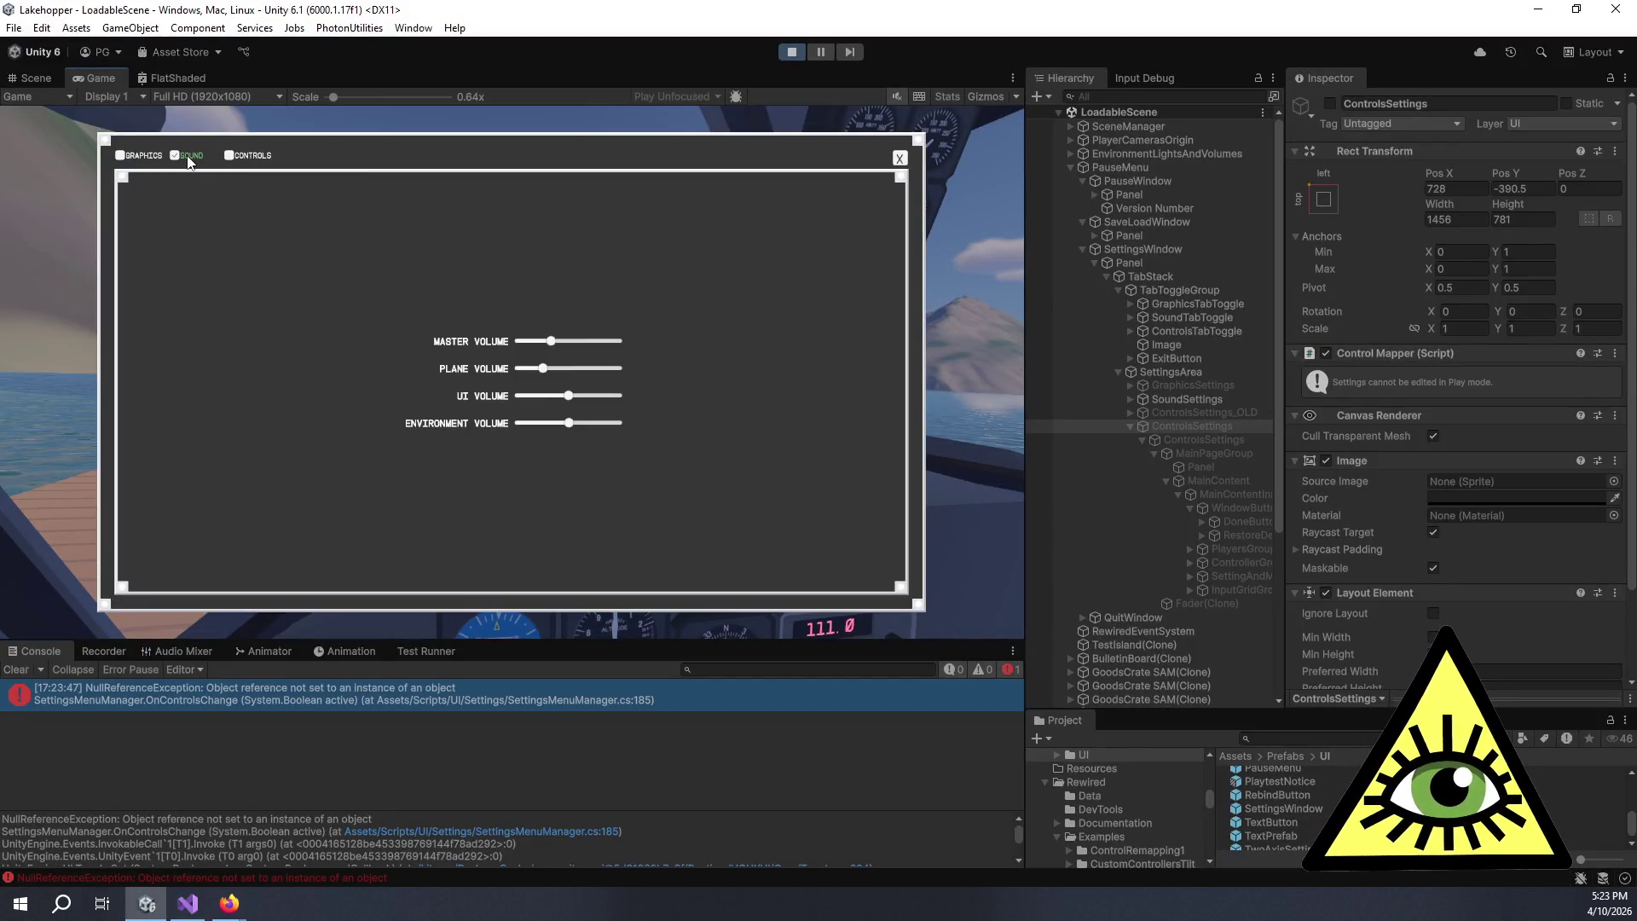
{"action": "left_click", "coordinate": [261, 157]}
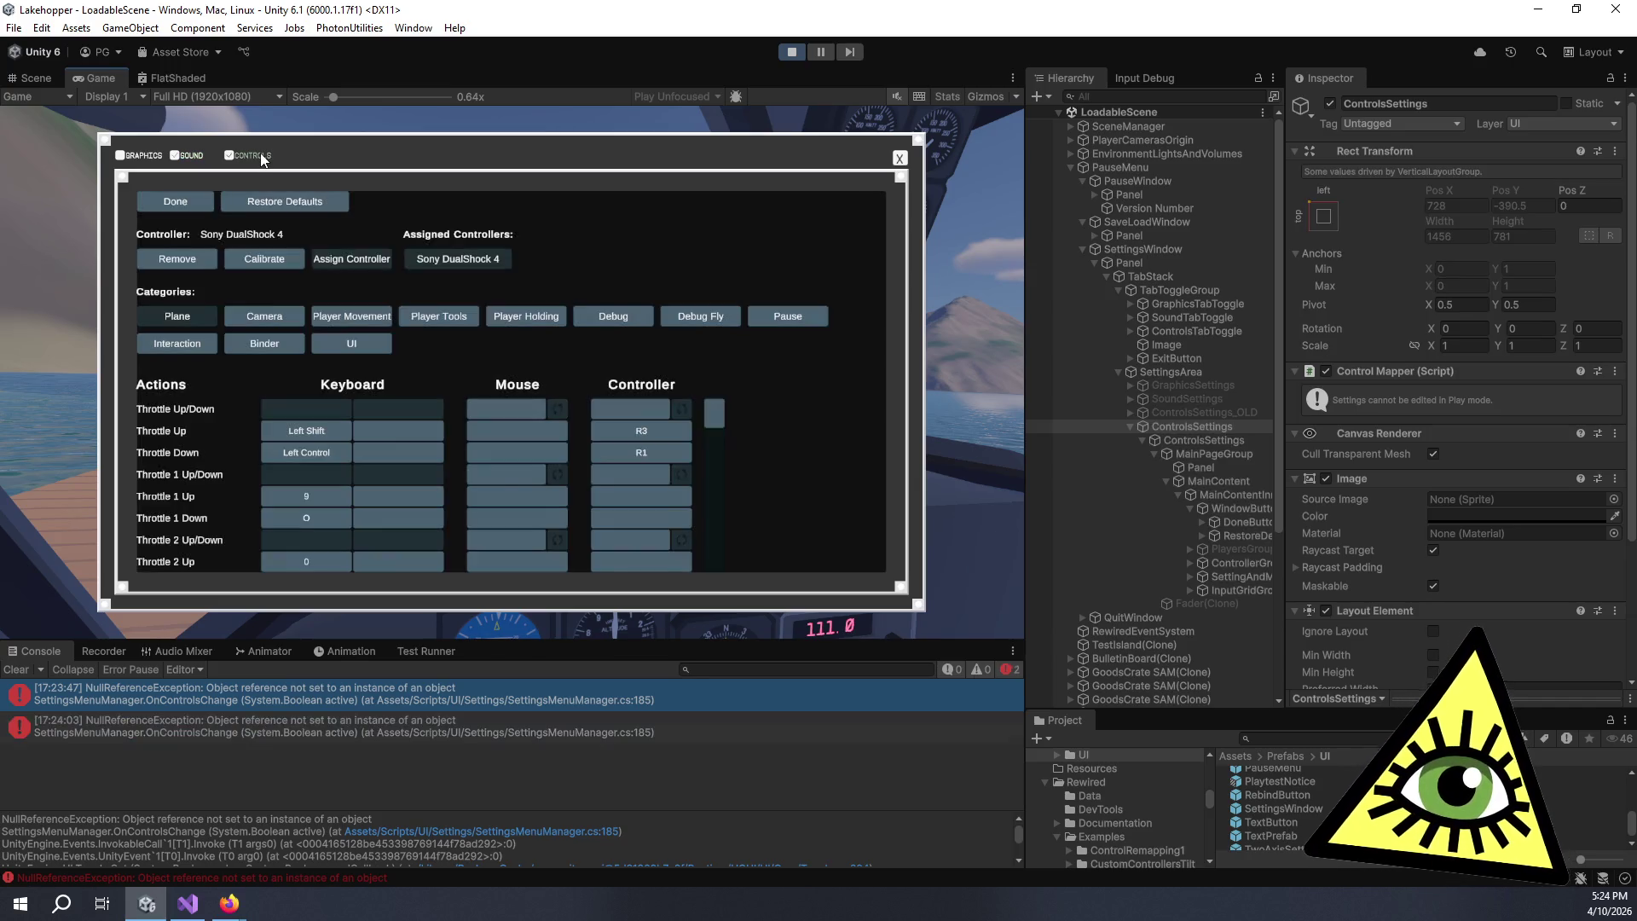
{"action": "left_click", "coordinate": [192, 159]}
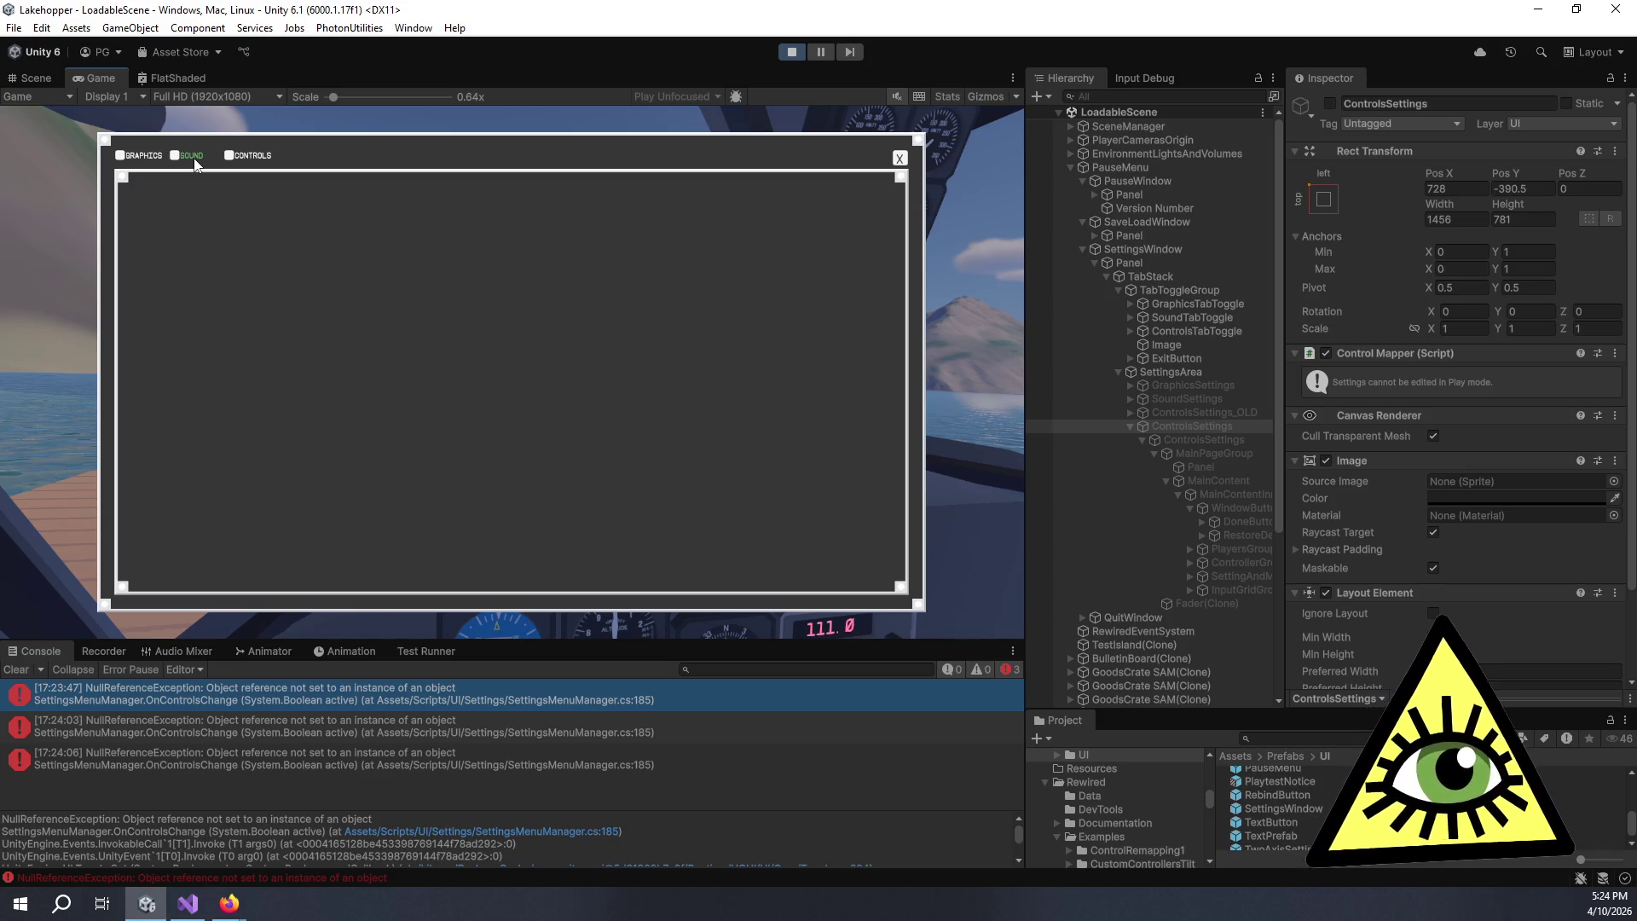
{"action": "left_click", "coordinate": [195, 161]}
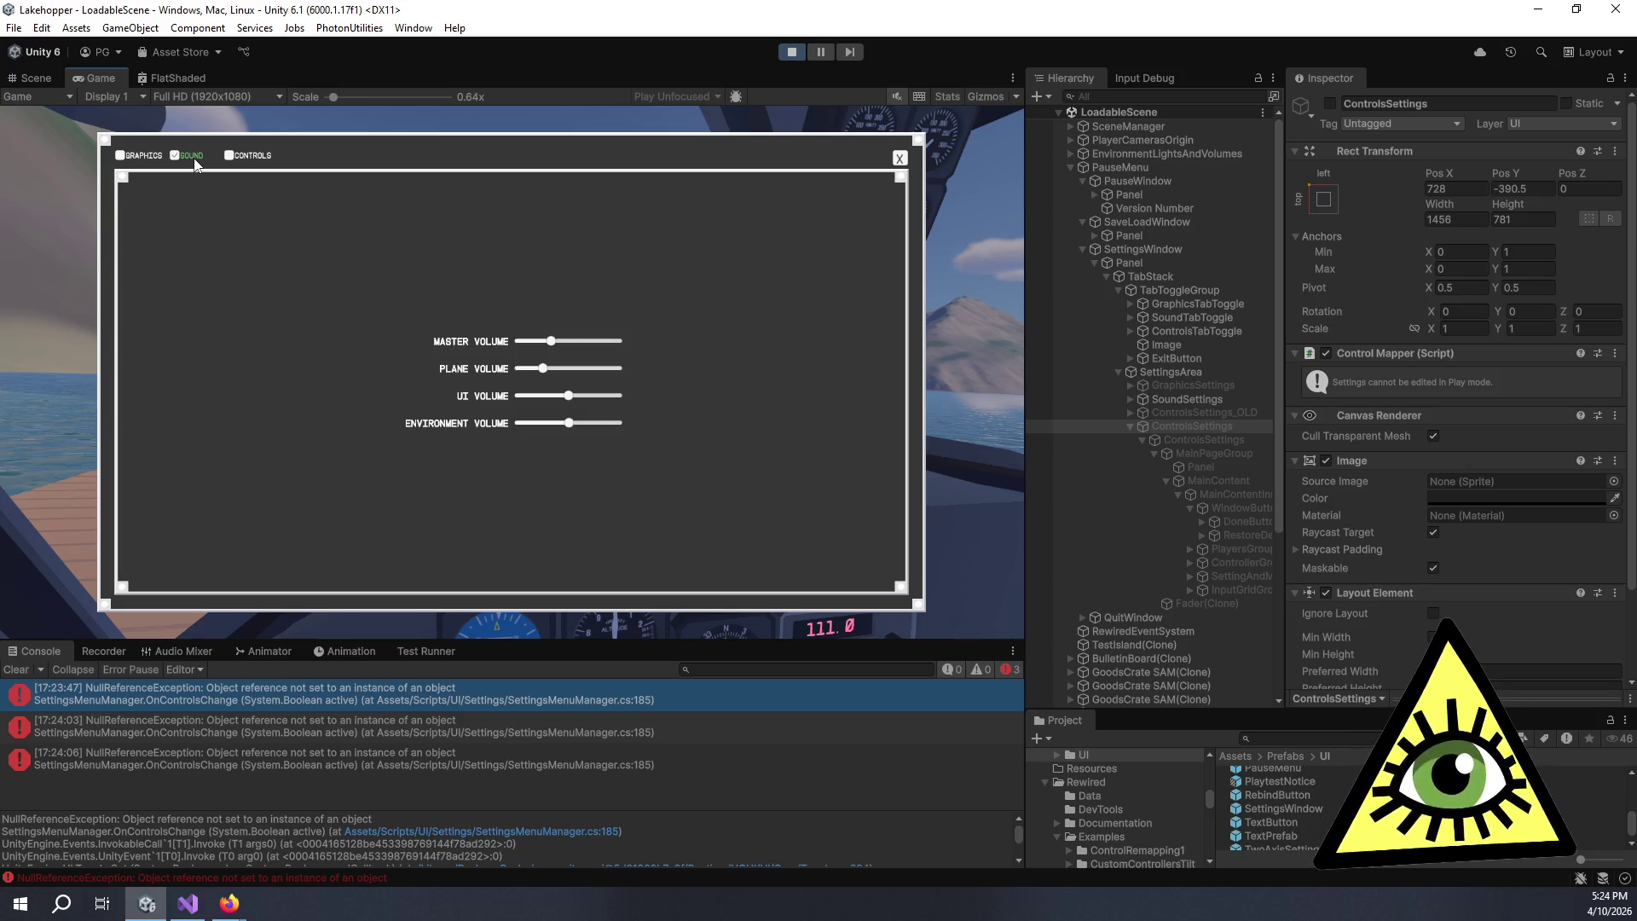
{"action": "left_click", "coordinate": [143, 156]}
{"action": "left_click", "coordinate": [194, 161]}
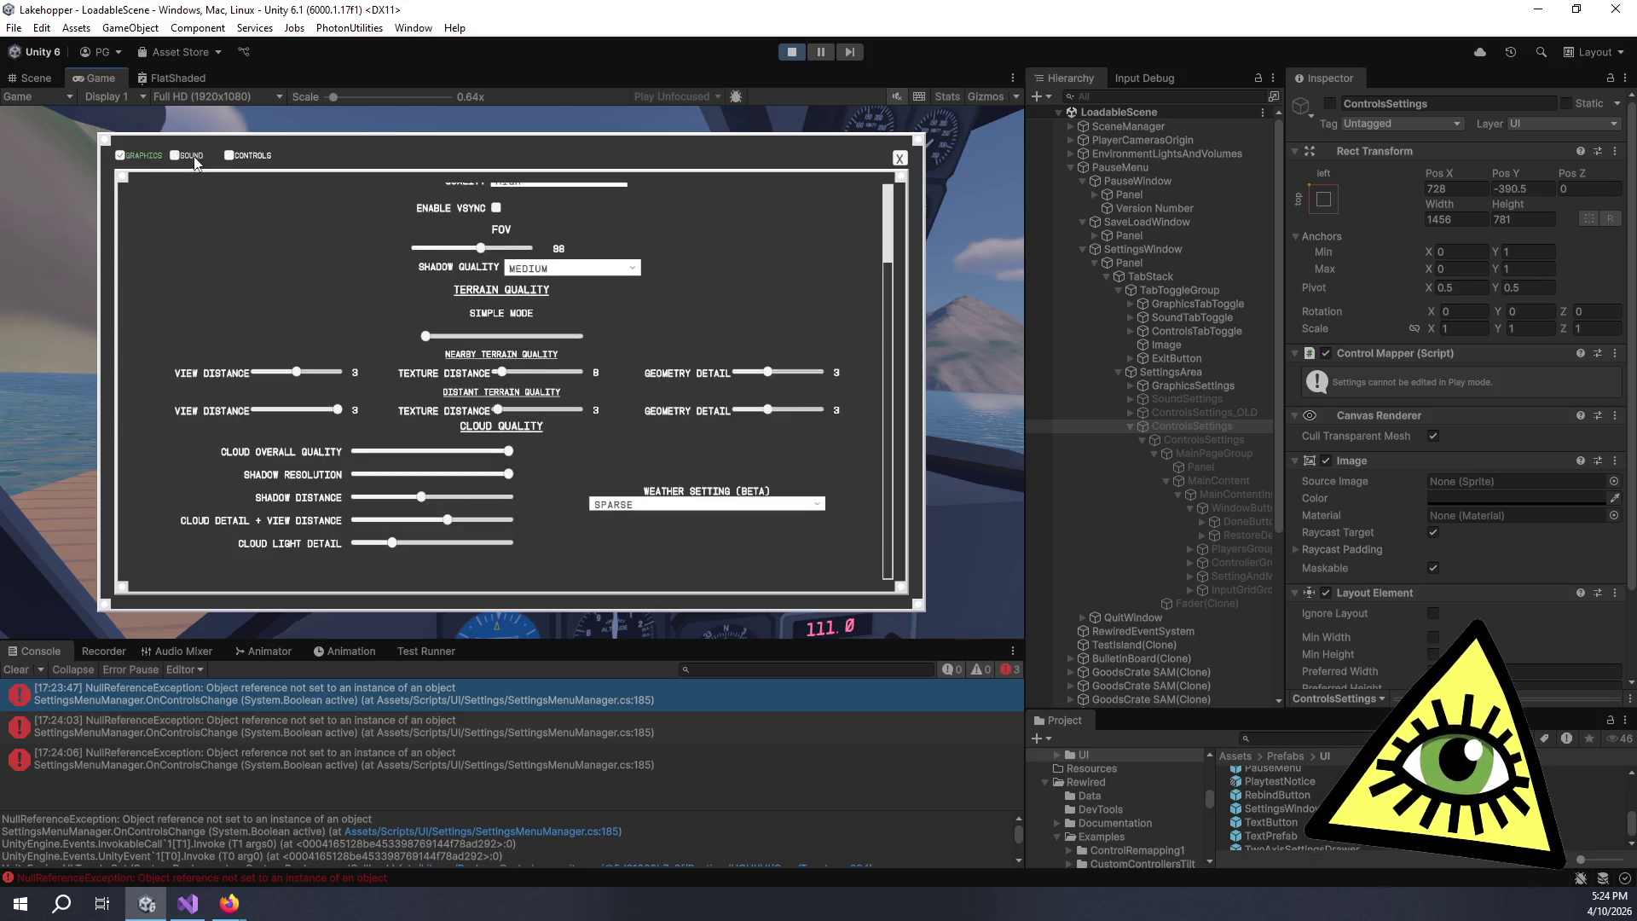
{"action": "left_click", "coordinate": [140, 162]}
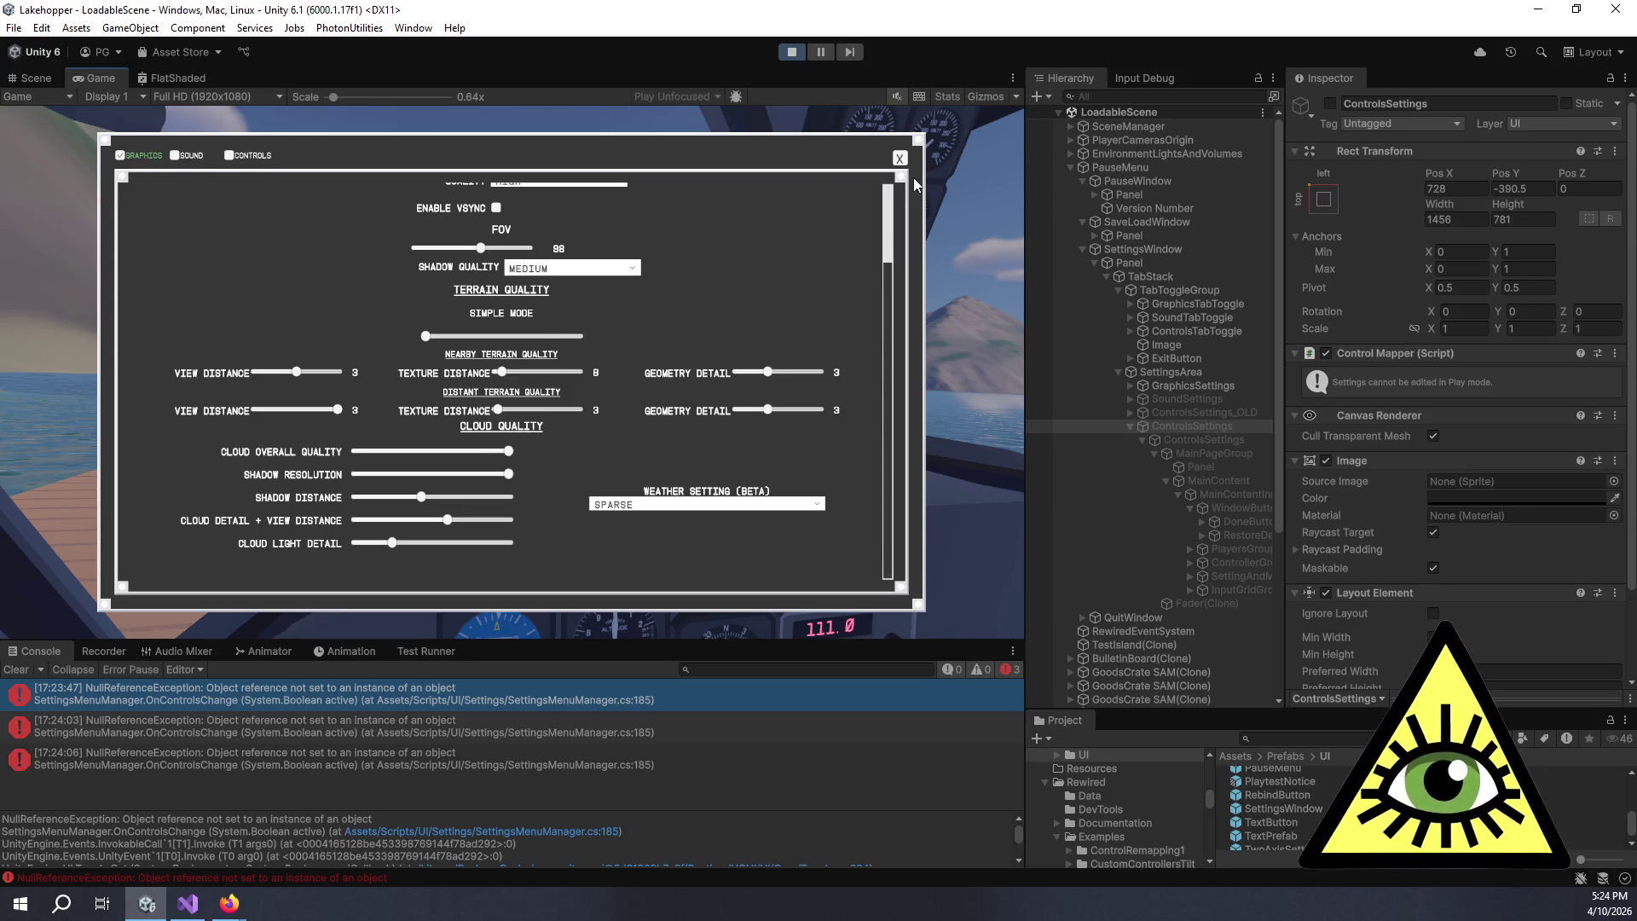
- Close Settings, resume the game and stop play mode with Ctrl+P
{"action": "left_click", "coordinate": [900, 158]}
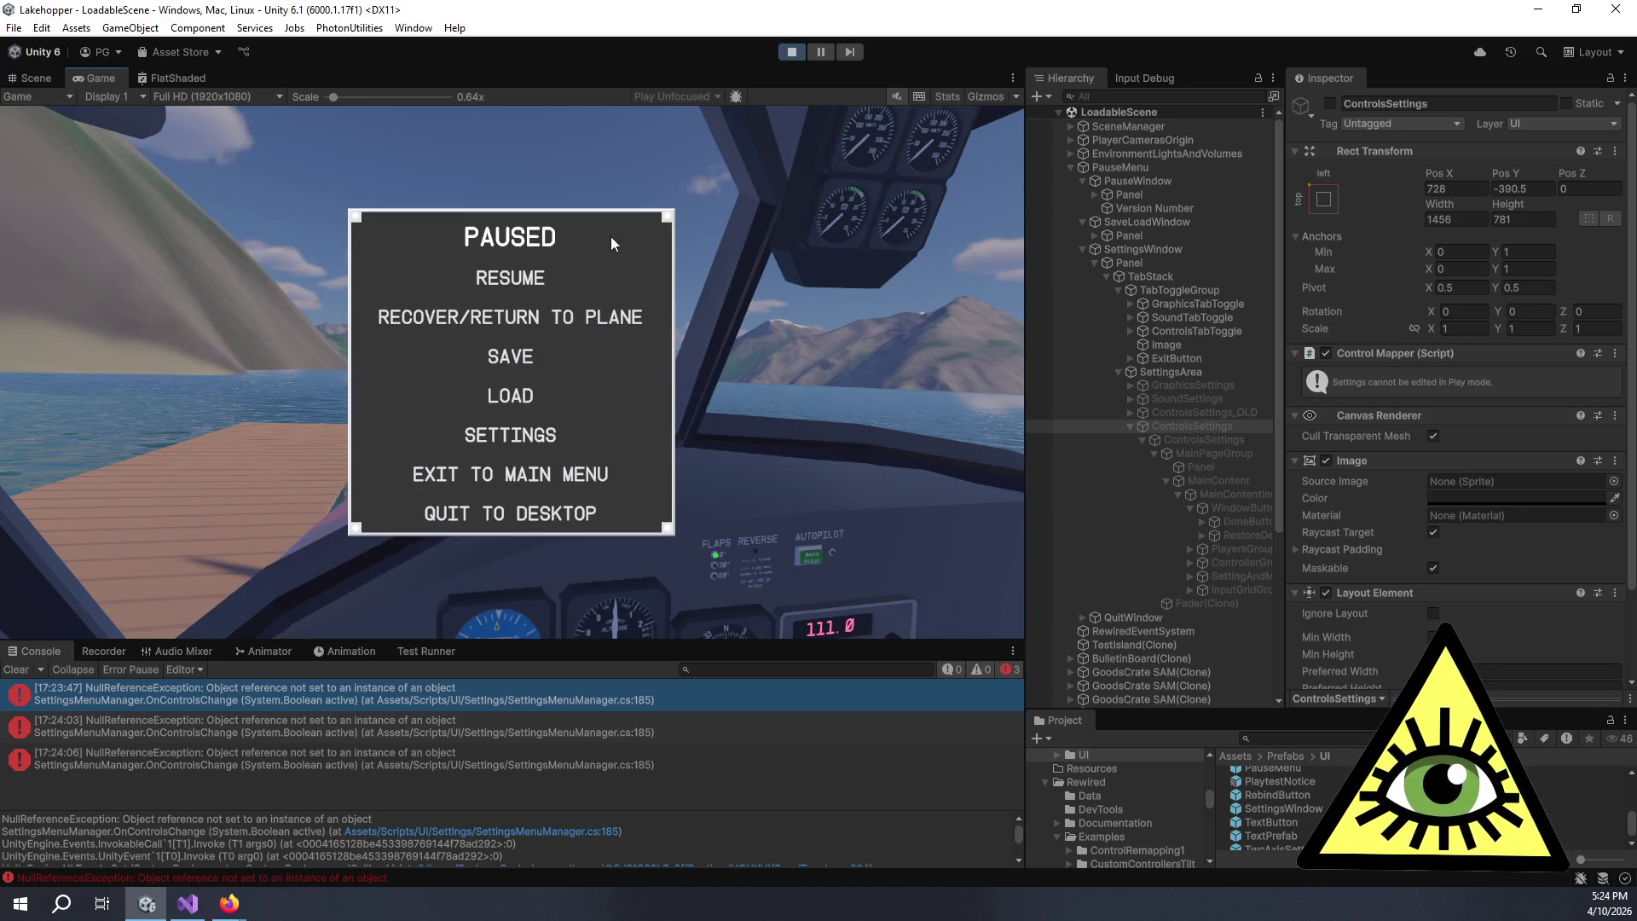
{"action": "left_click", "coordinate": [520, 275]}
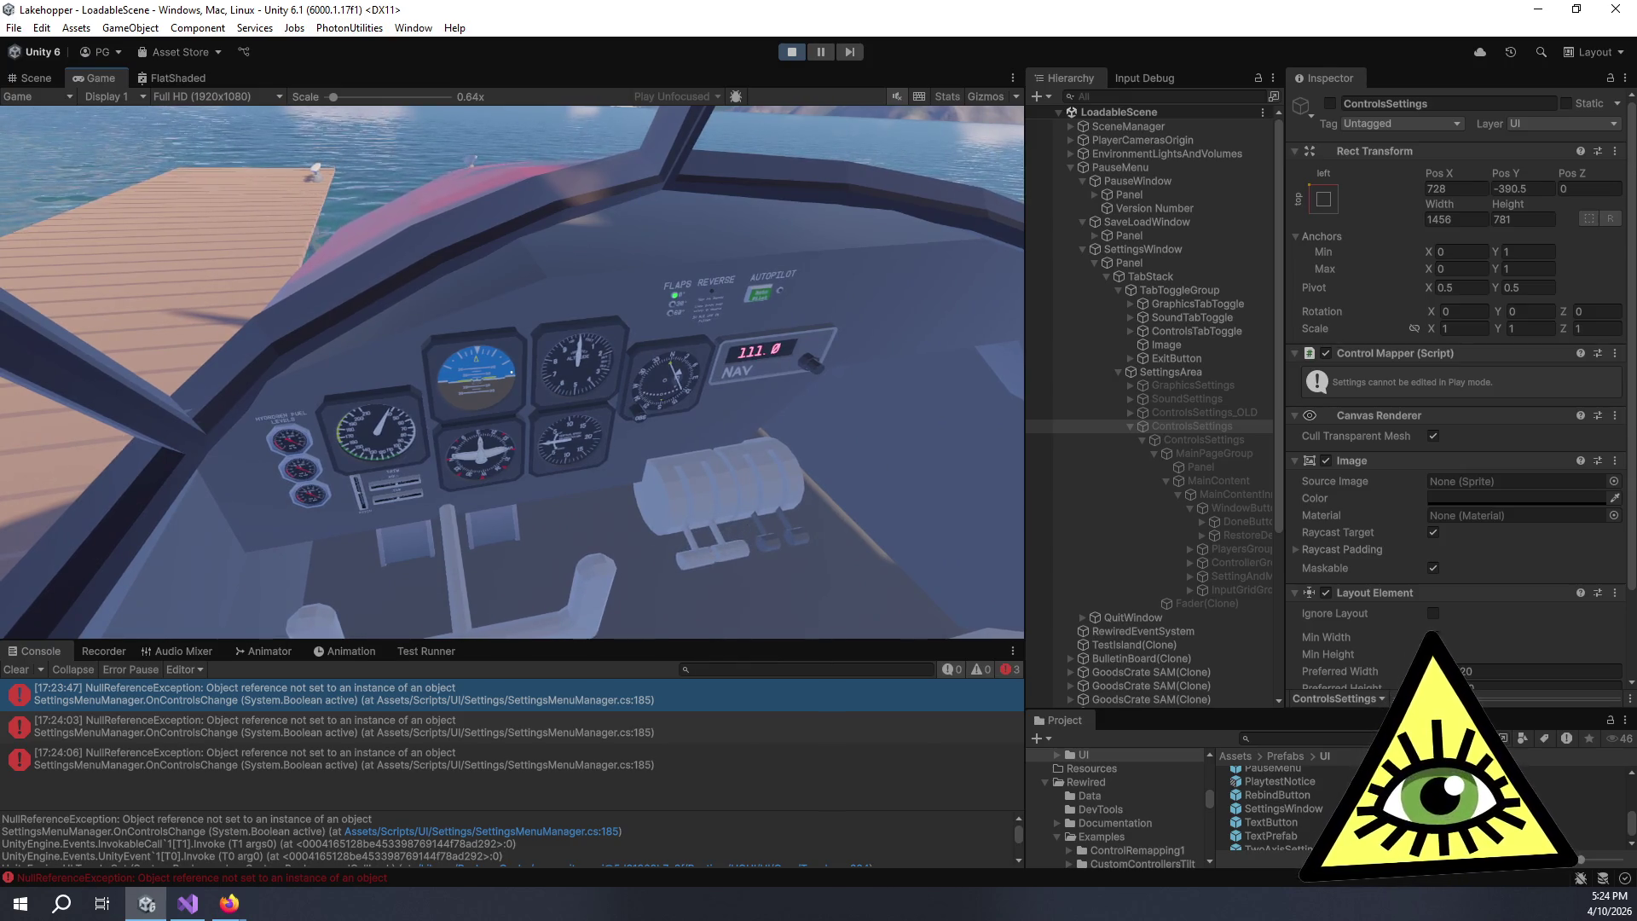
{"action": "key", "text": "ctrl+p"}
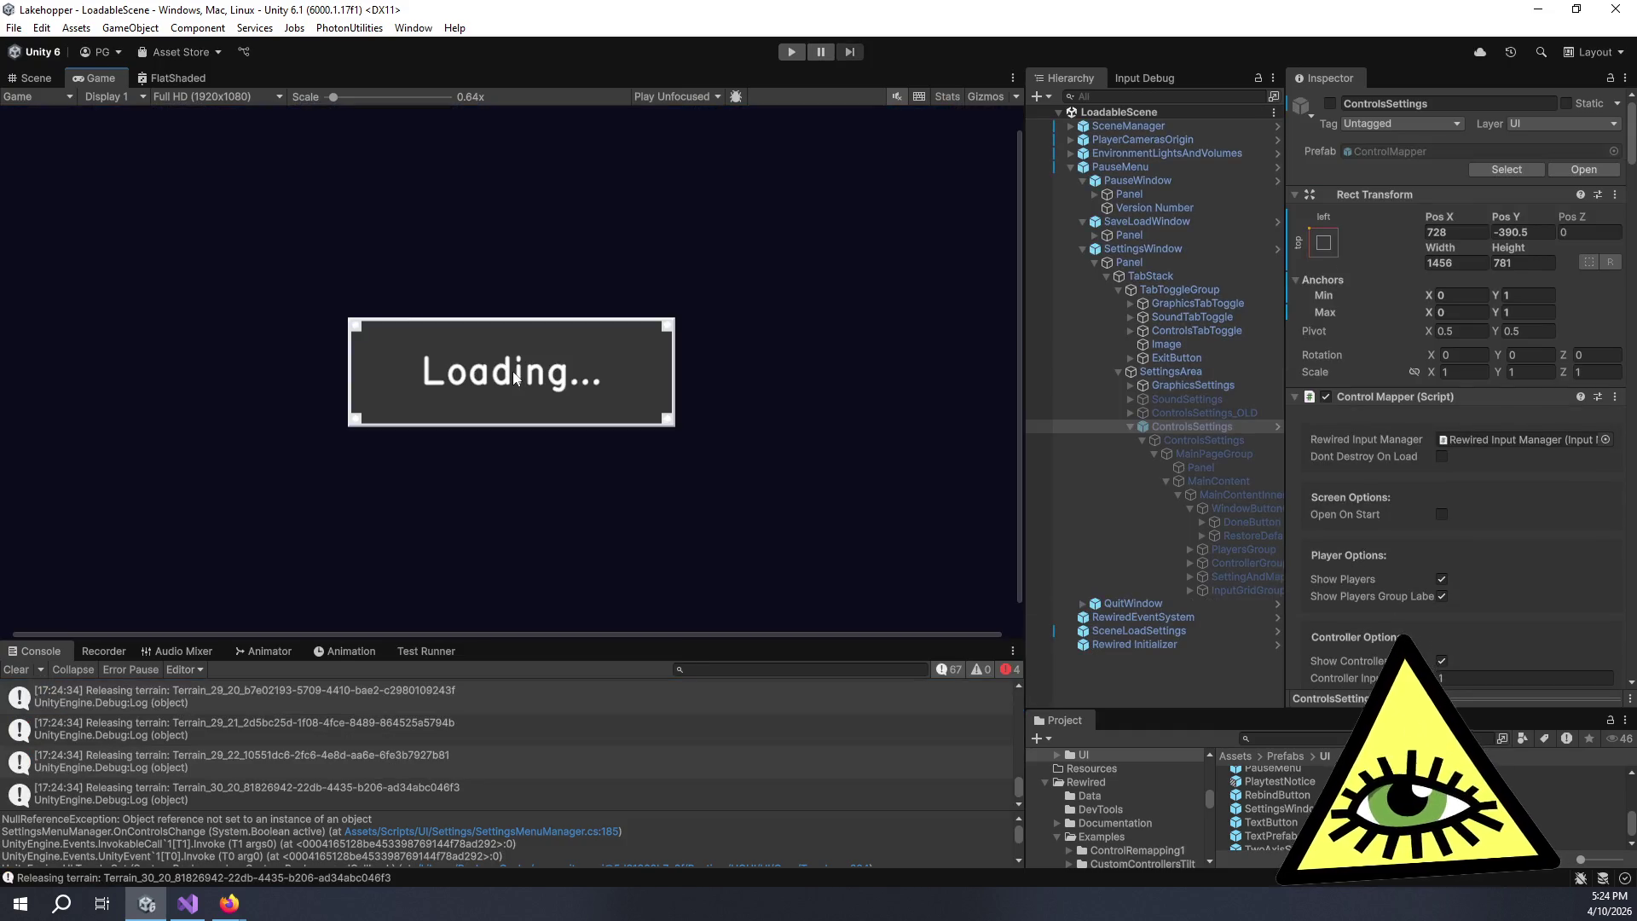